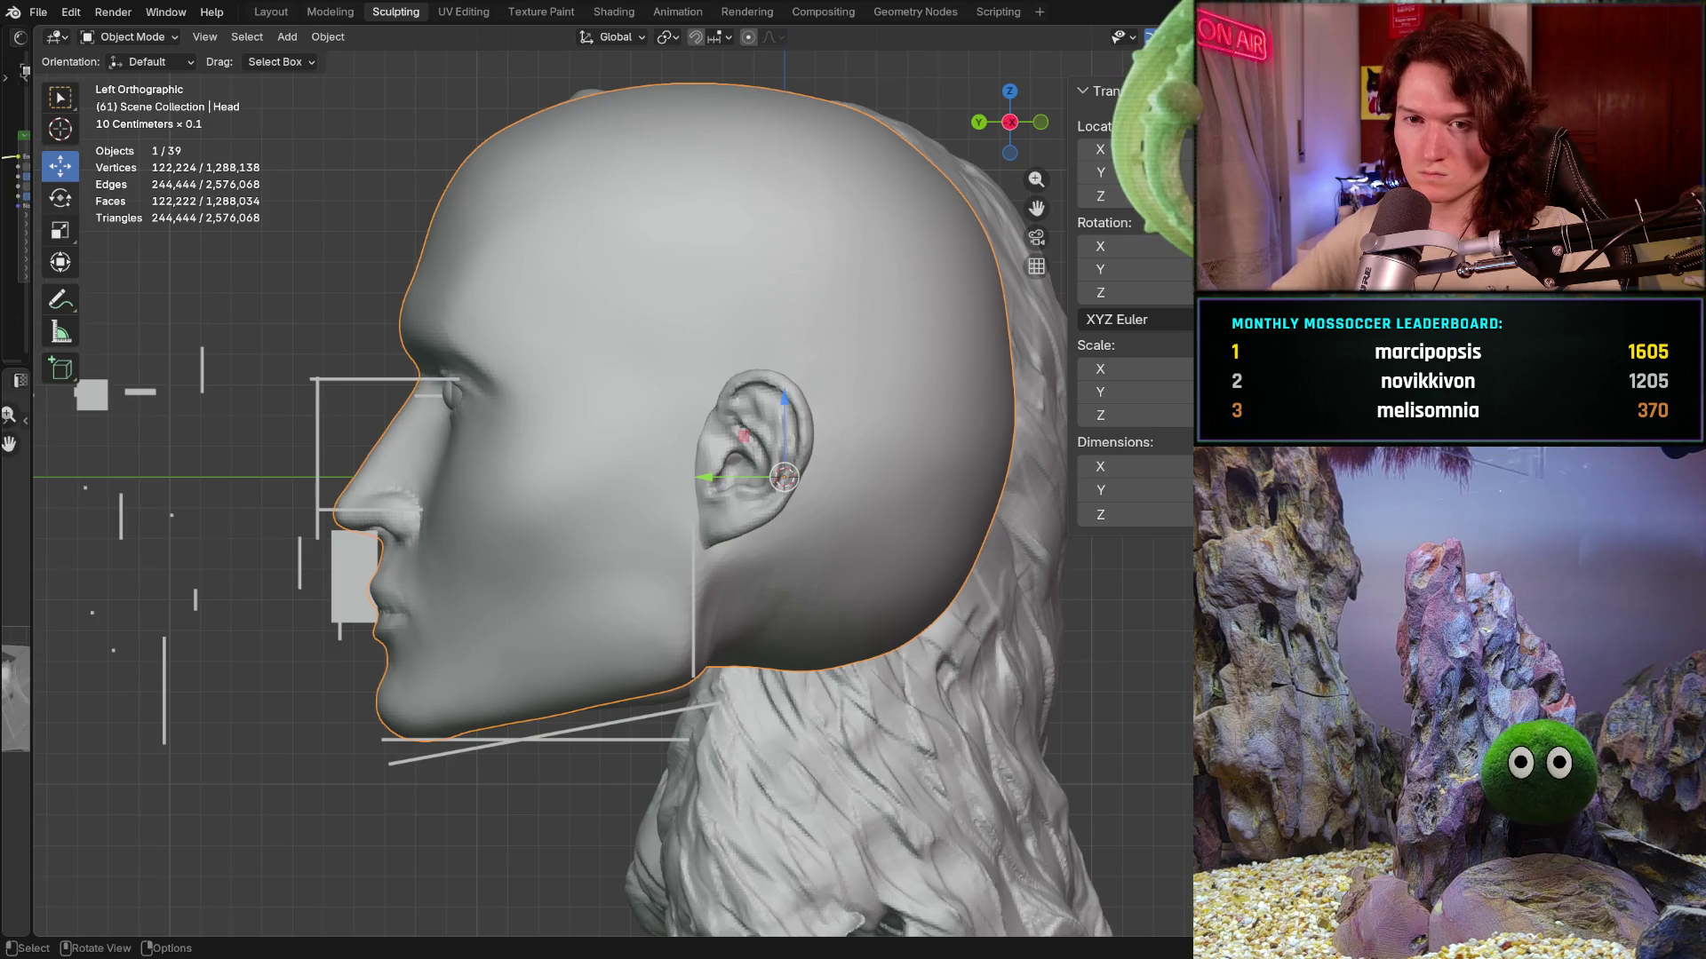
- Inspect the head from both side views after undoing an accidental rotation
{"action": "left_click_drag", "start_coordinate": [817, 415], "coordinate": [866, 457]}
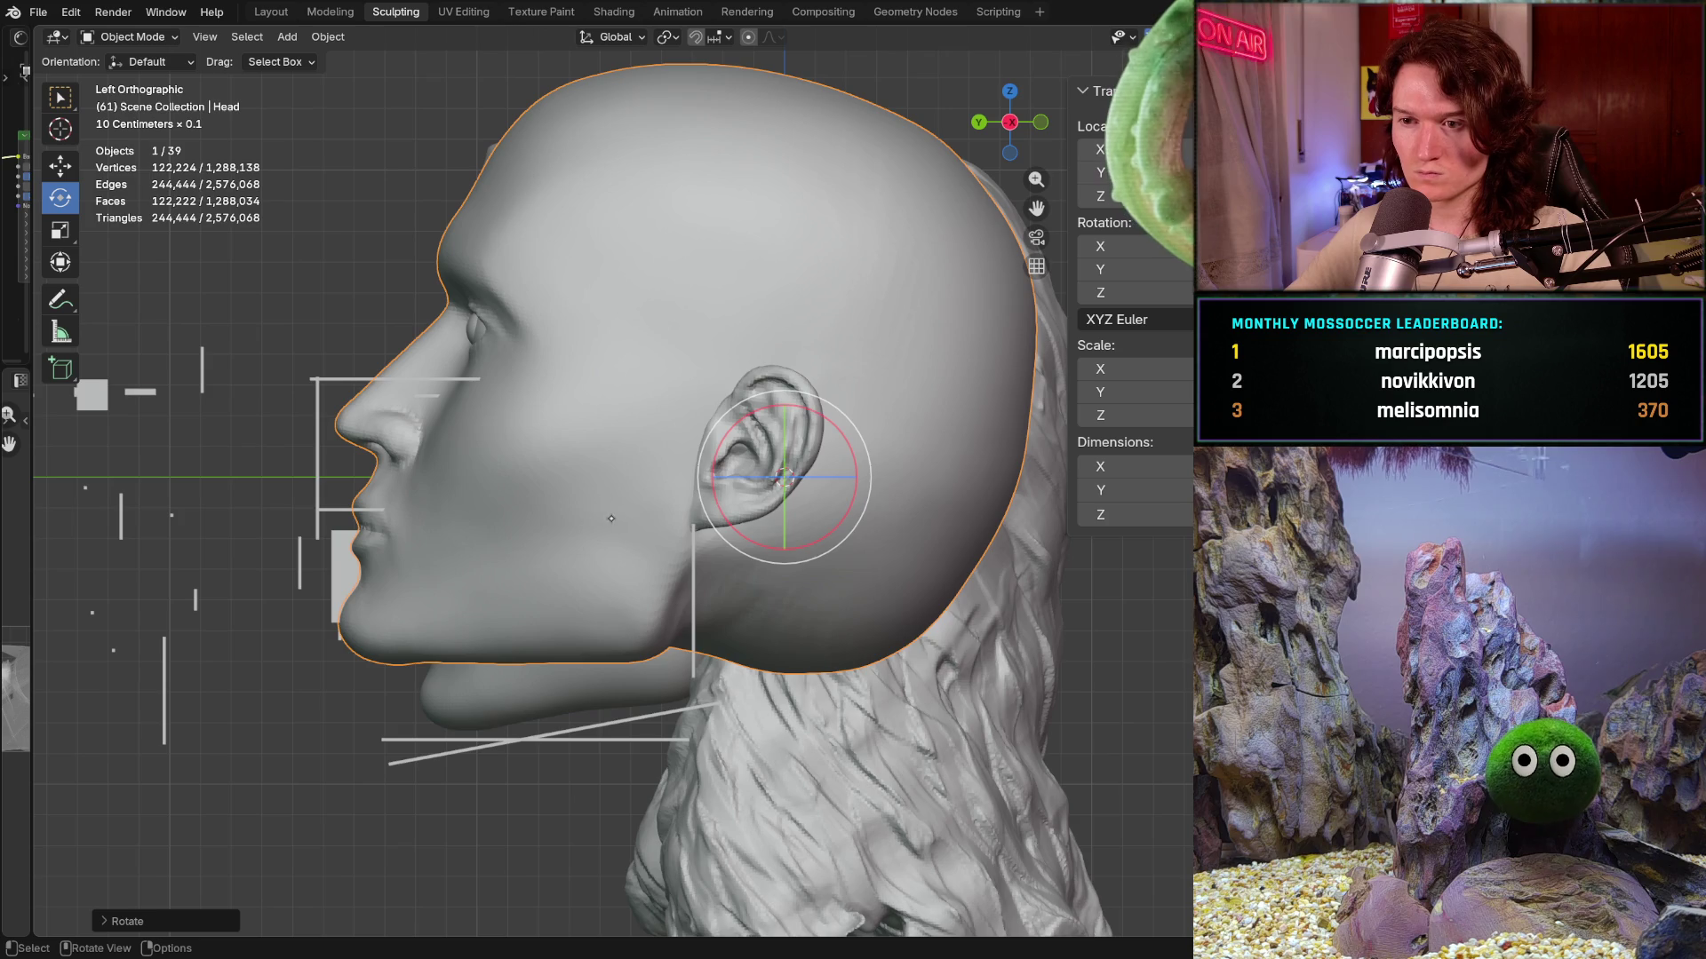
{"action": "middle_click_drag", "start_coordinate": [605, 517], "coordinate": [751, 497]}
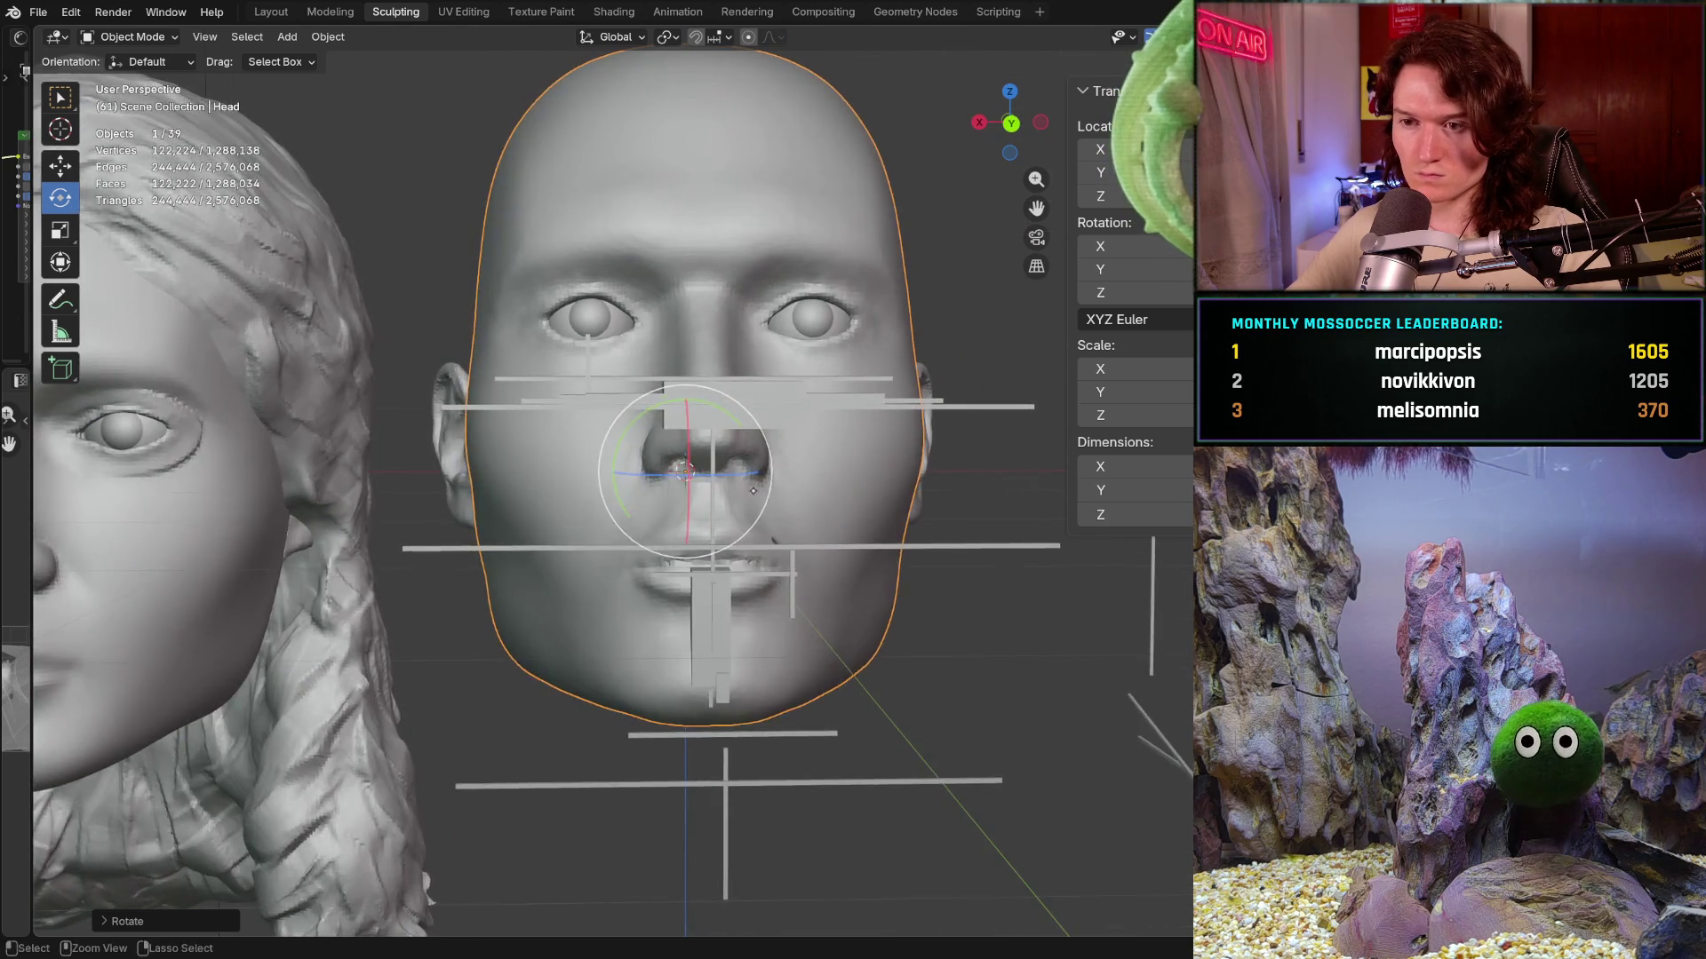
{"action": "scroll", "coordinate": [751, 498], "scroll_direction": "down", "scroll_amount": 3}
{"action": "middle_click_drag", "start_coordinate": [751, 497], "coordinate": [478, 604]}
{"action": "scroll", "coordinate": [477, 604], "scroll_direction": "up", "scroll_amount": 2}
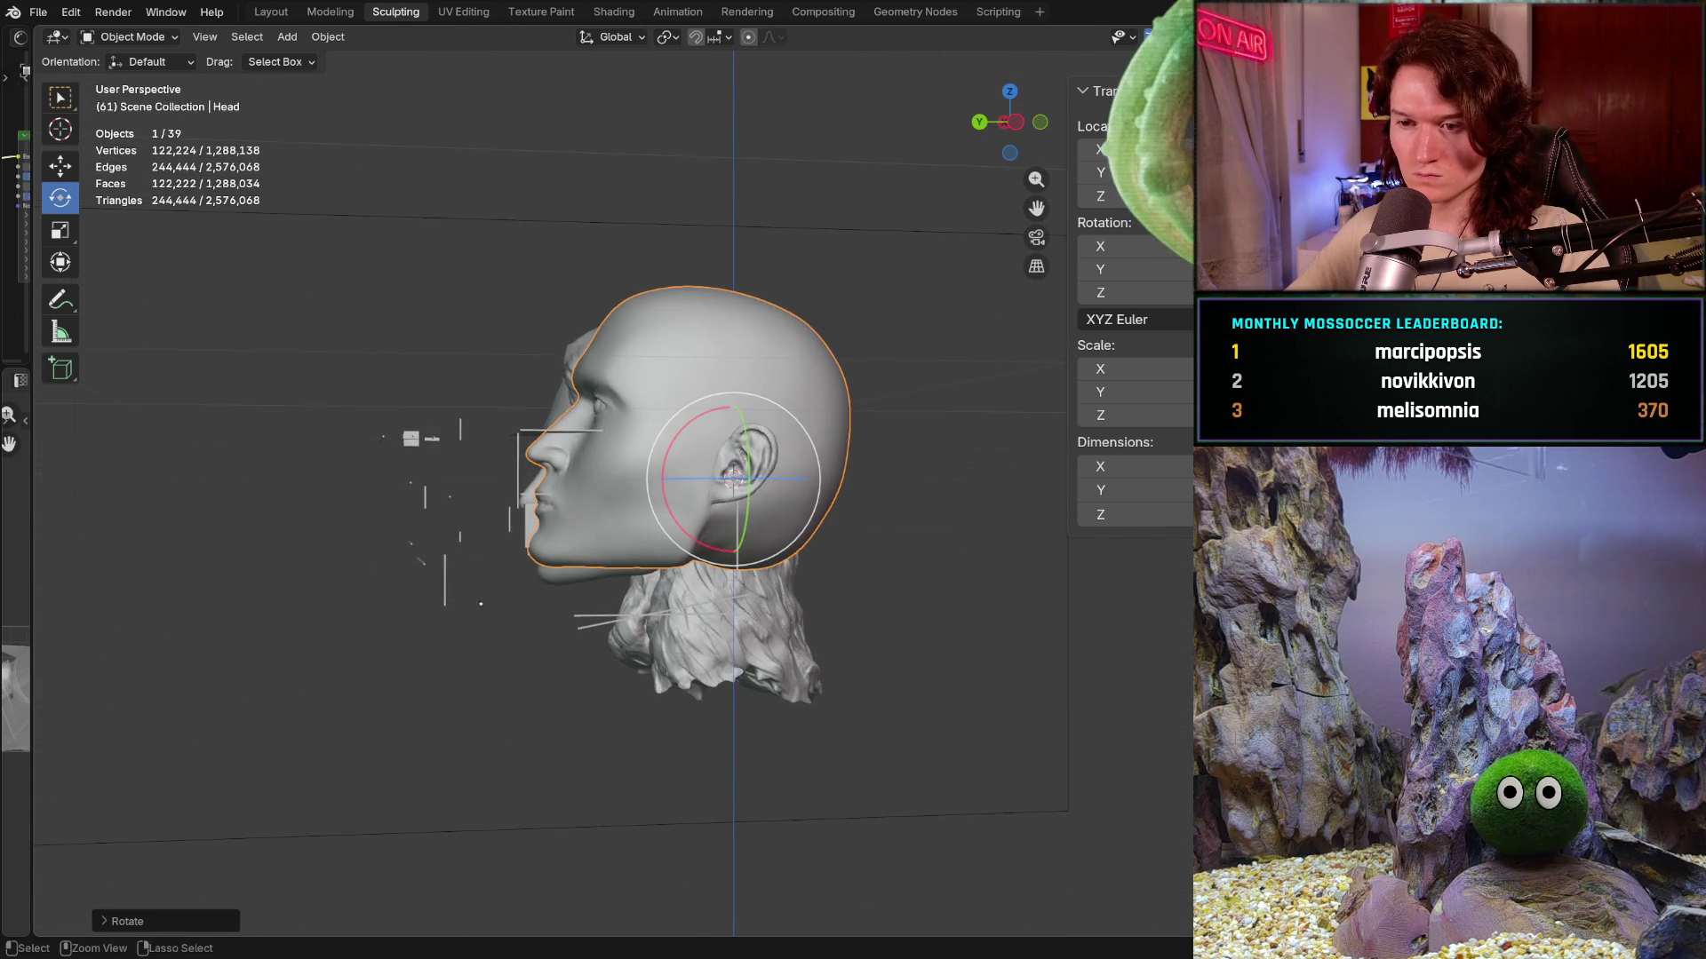
{"action": "key", "text": "ctrl+z"}
{"action": "mouse_move", "coordinate": [567, 651]}
{"action": "middle_mouse_down", "text": "ctrl"}
{"action": "mouse_move", "coordinate": [571, 580]}
{"action": "mouse_move", "coordinate": [539, 634]}
{"action": "middle_mouse_up", "text": "ctrl"}
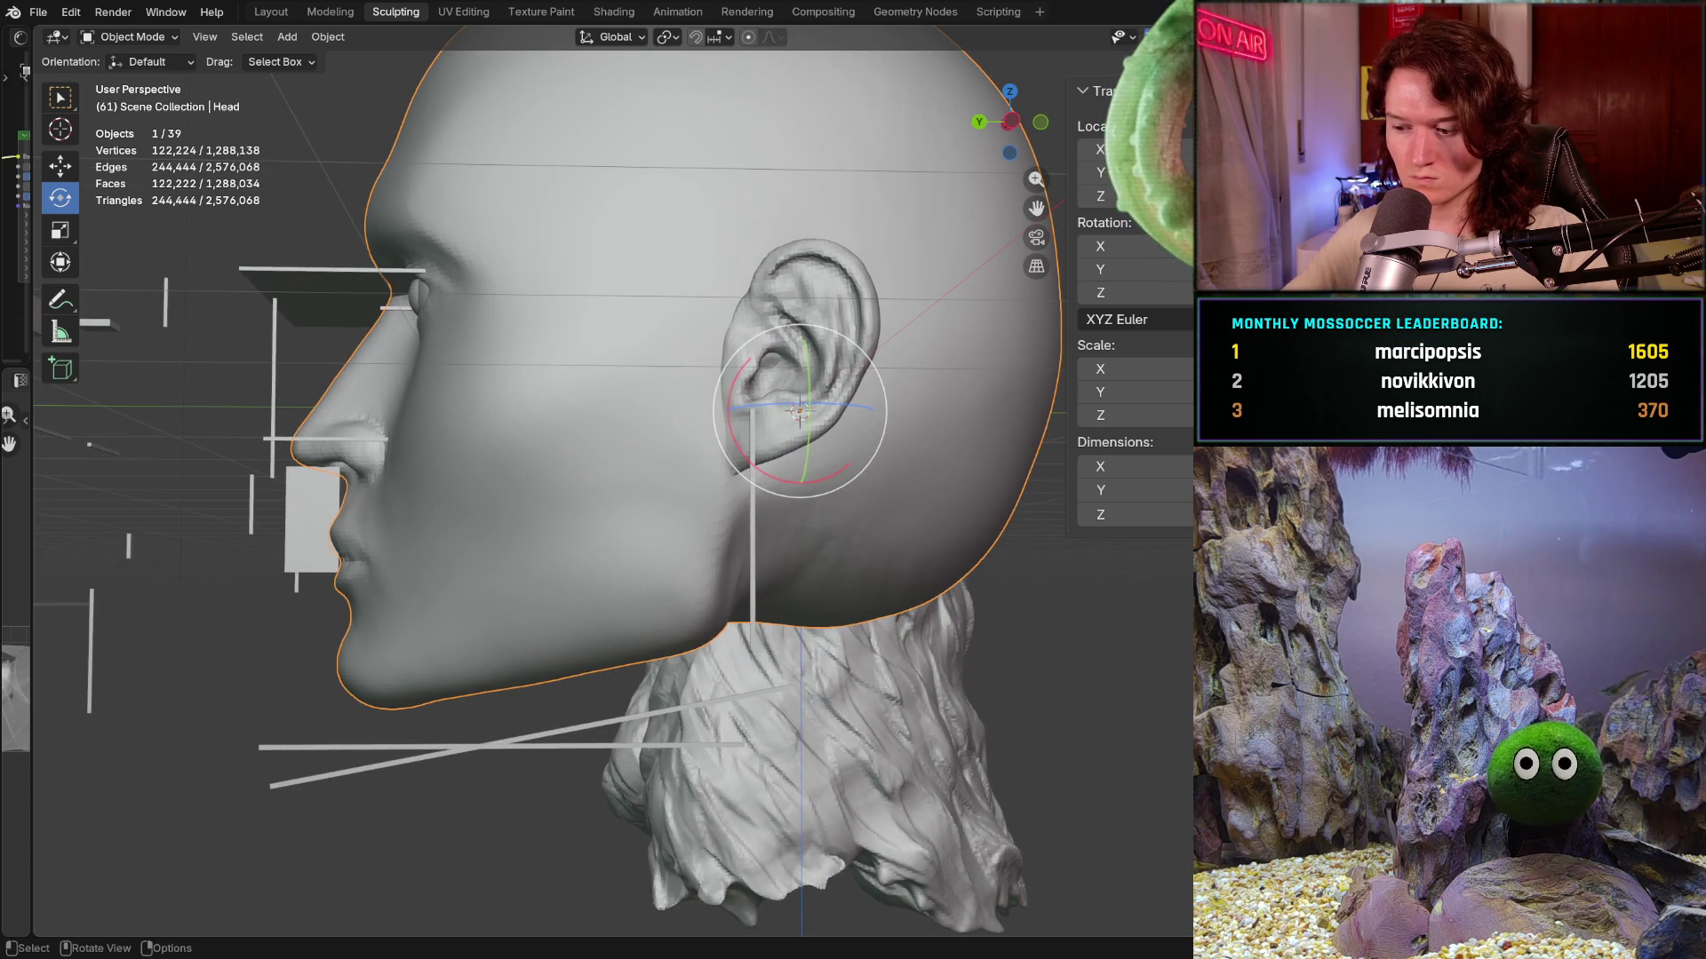
{"action": "key", "text": "KP_3"}
{"action": "key", "text": "ctrl+KP_3"}
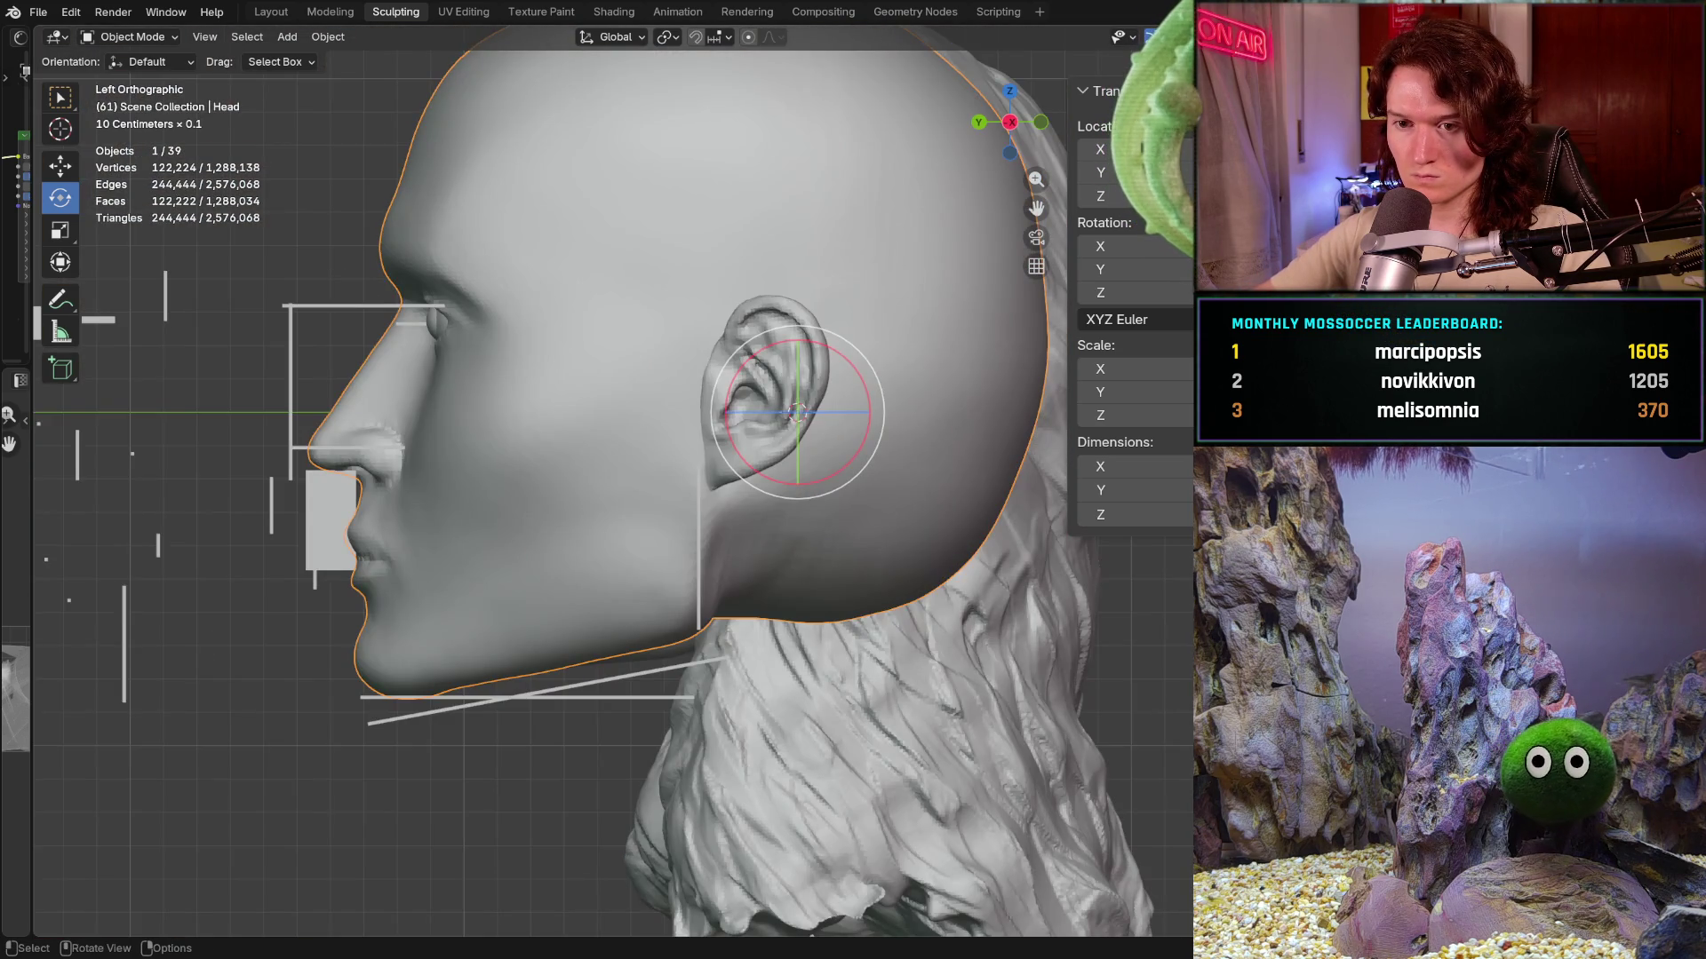
{"action": "key", "text": "KP_3"}
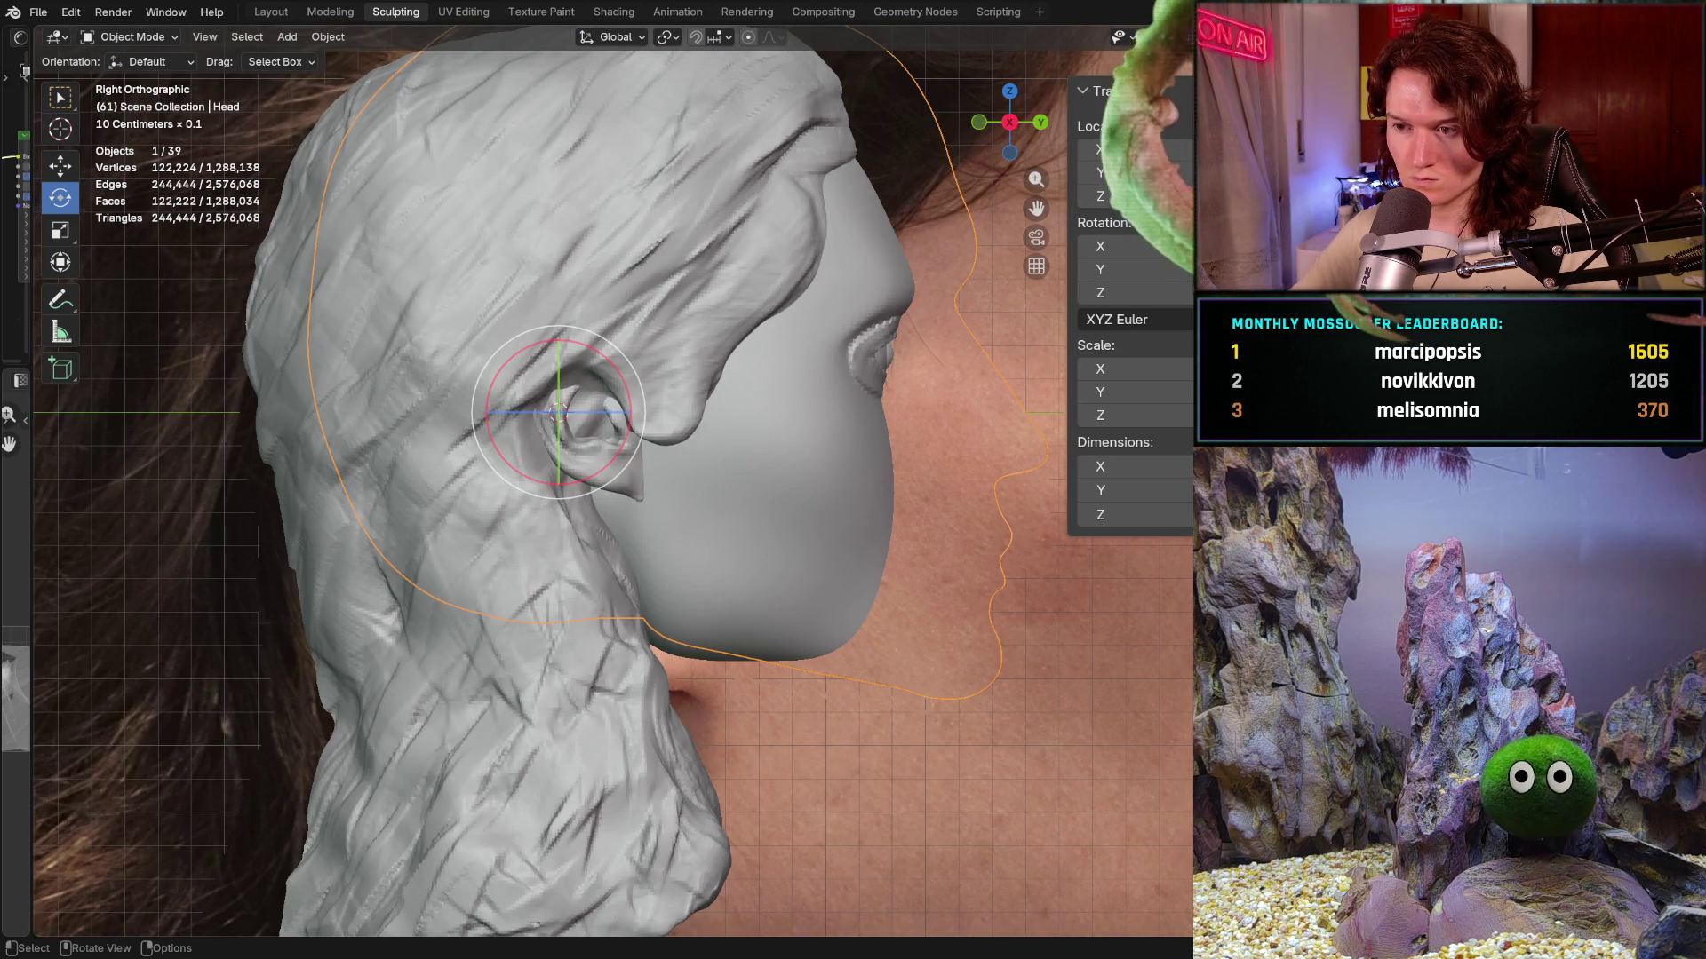
{"action": "key", "text": "ctrl+KP_3"}
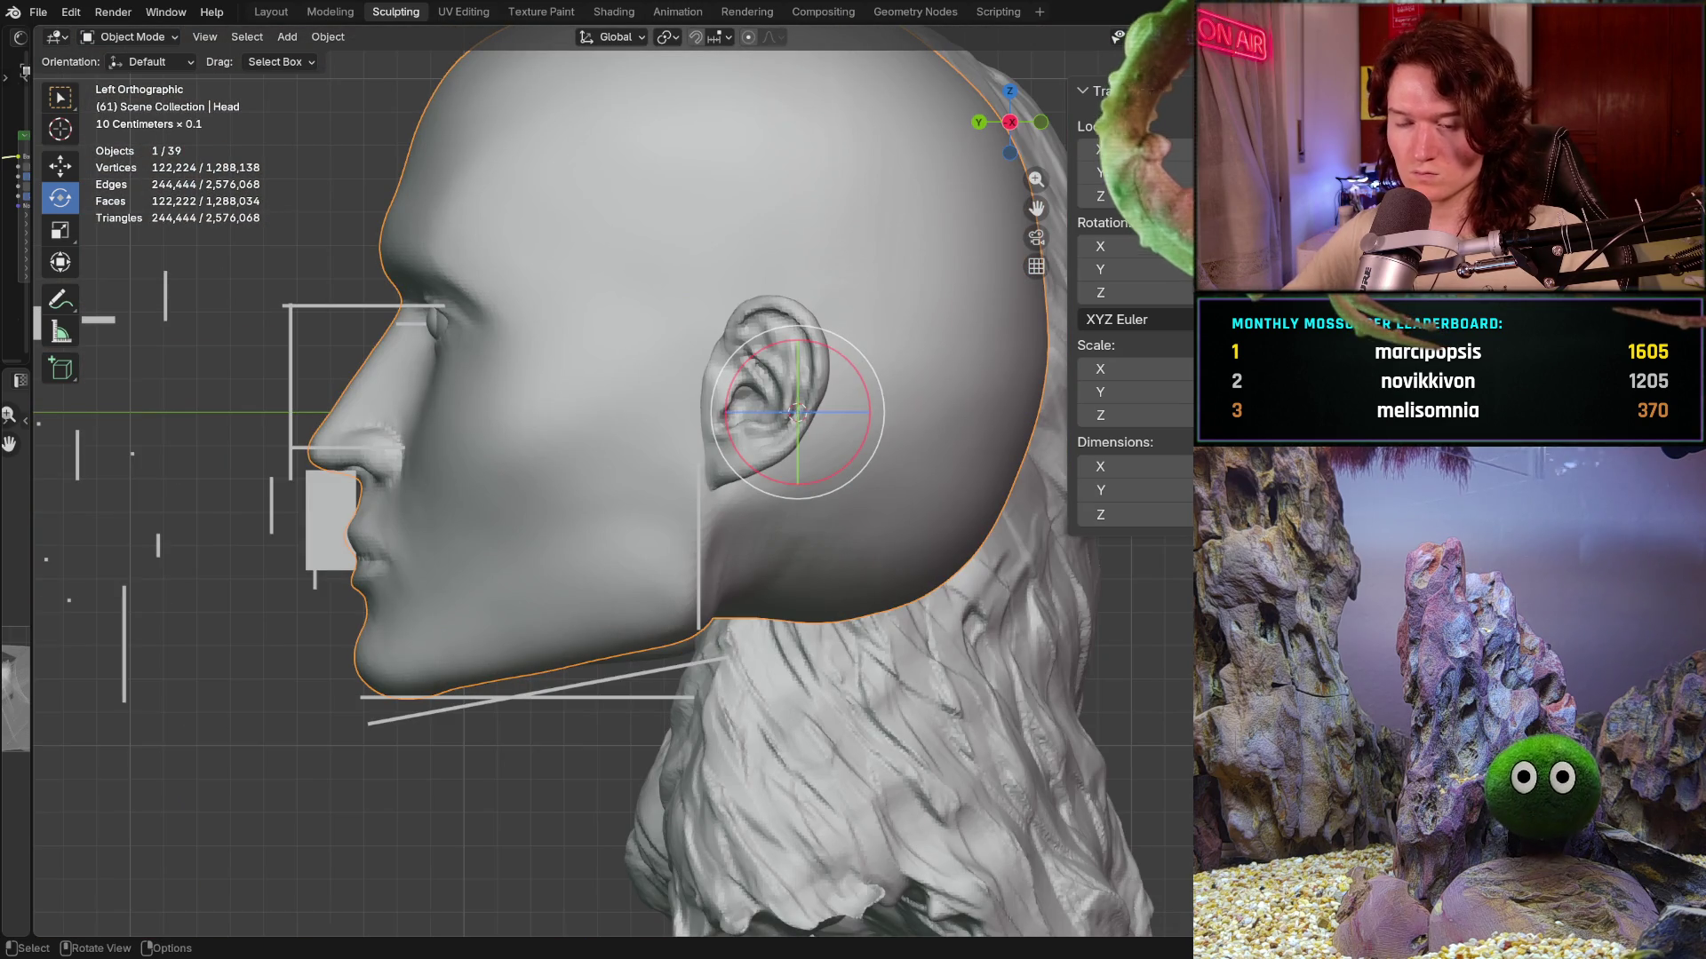
{"action": "mouse_move", "coordinate": [395, 616]}
{"action": "middle_mouse_down", "text": "shift"}
{"action": "mouse_move", "coordinate": [411, 599]}
{"action": "mouse_move", "coordinate": [486, 614]}
{"action": "middle_mouse_up", "text": "shift"}
{"action": "scroll", "coordinate": [485, 631], "scroll_direction": "up", "scroll_amount": 1}
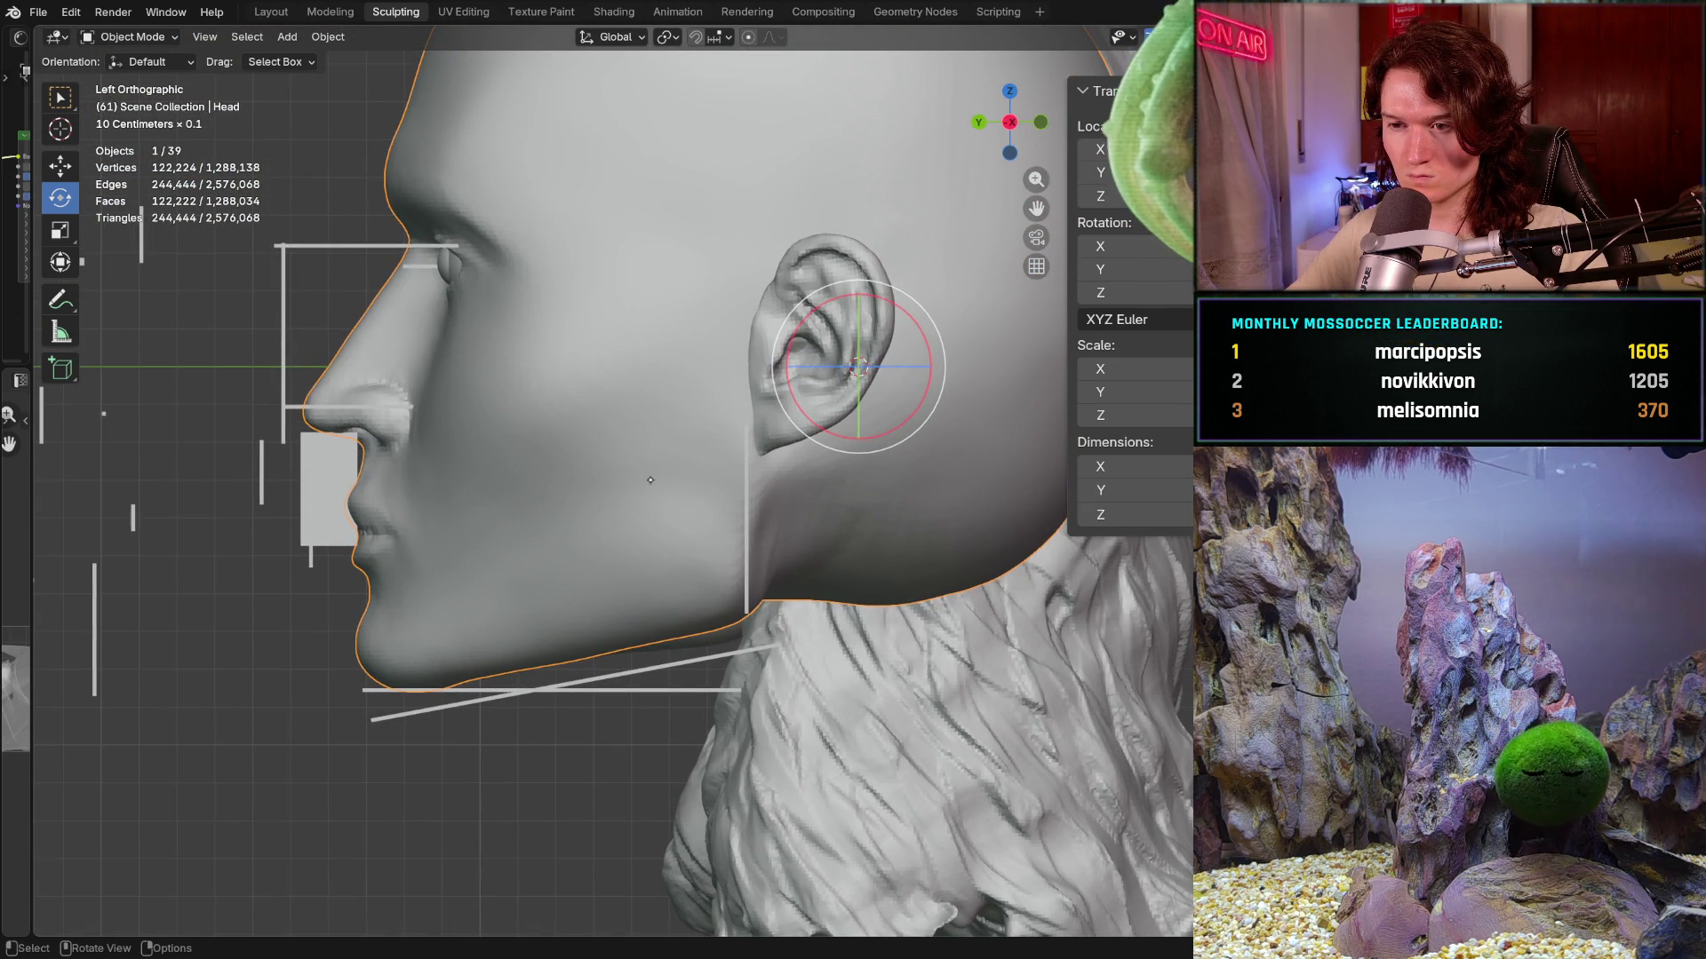
- Select the ears object and move it slightly higher against the side of the head
{"action": "left_click", "coordinate": [764, 322]}
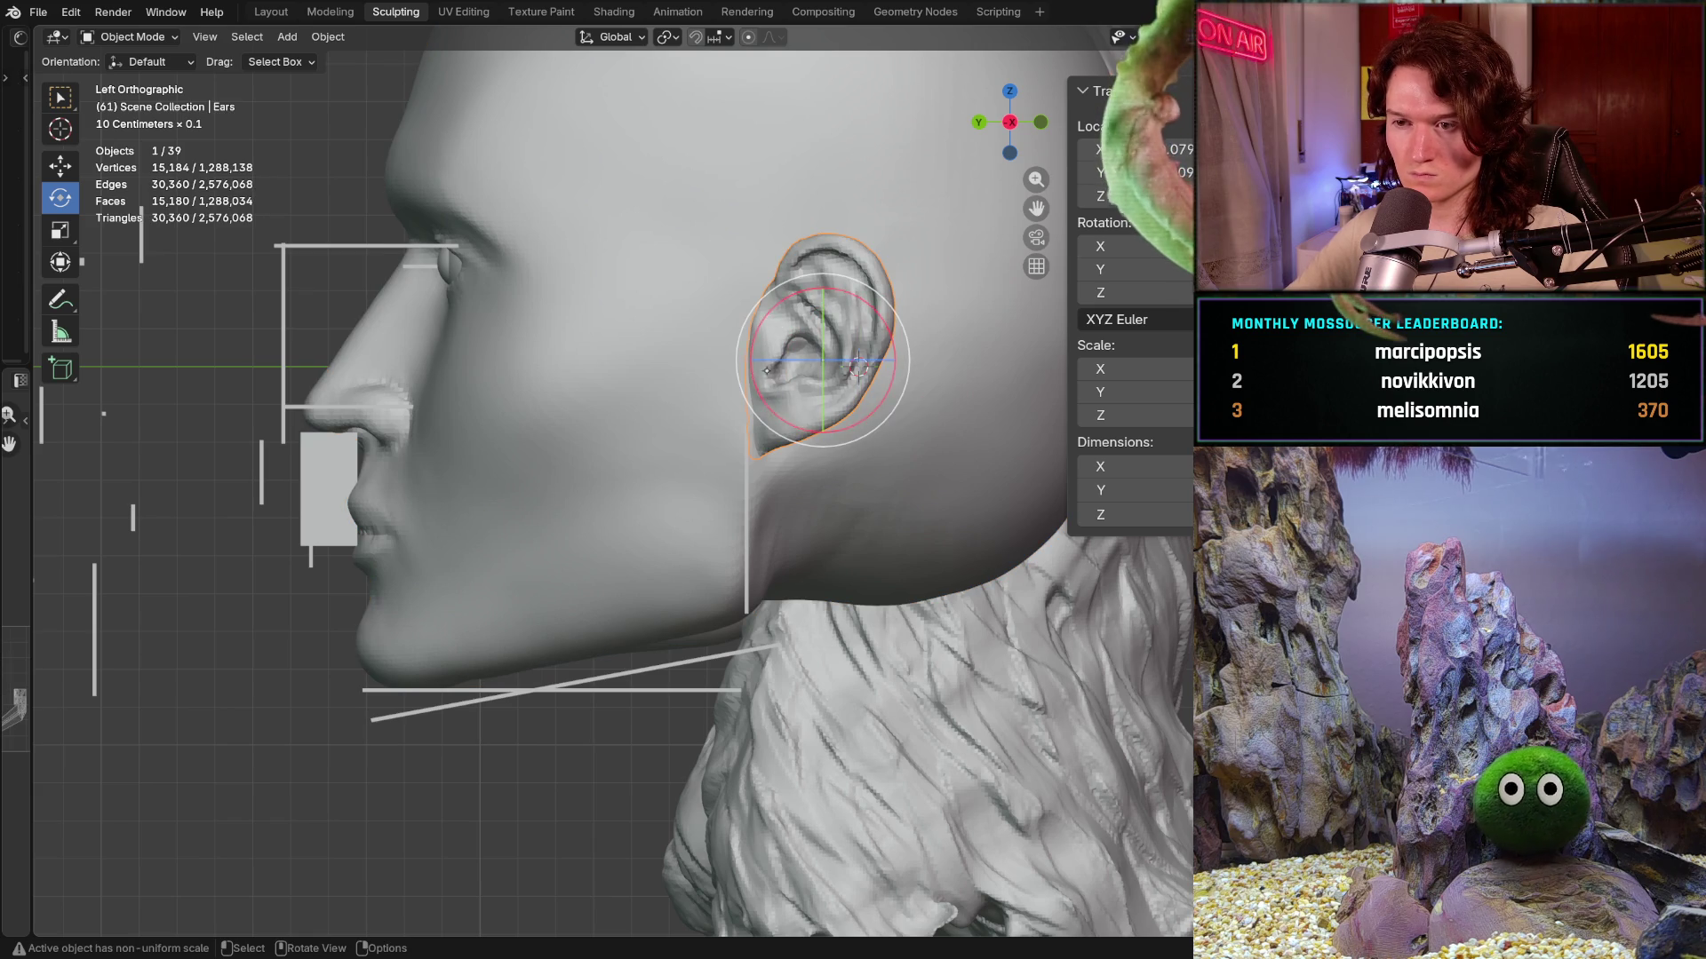
{"action": "key", "text": "shift+space"}
{"action": "key", "text": "g"}
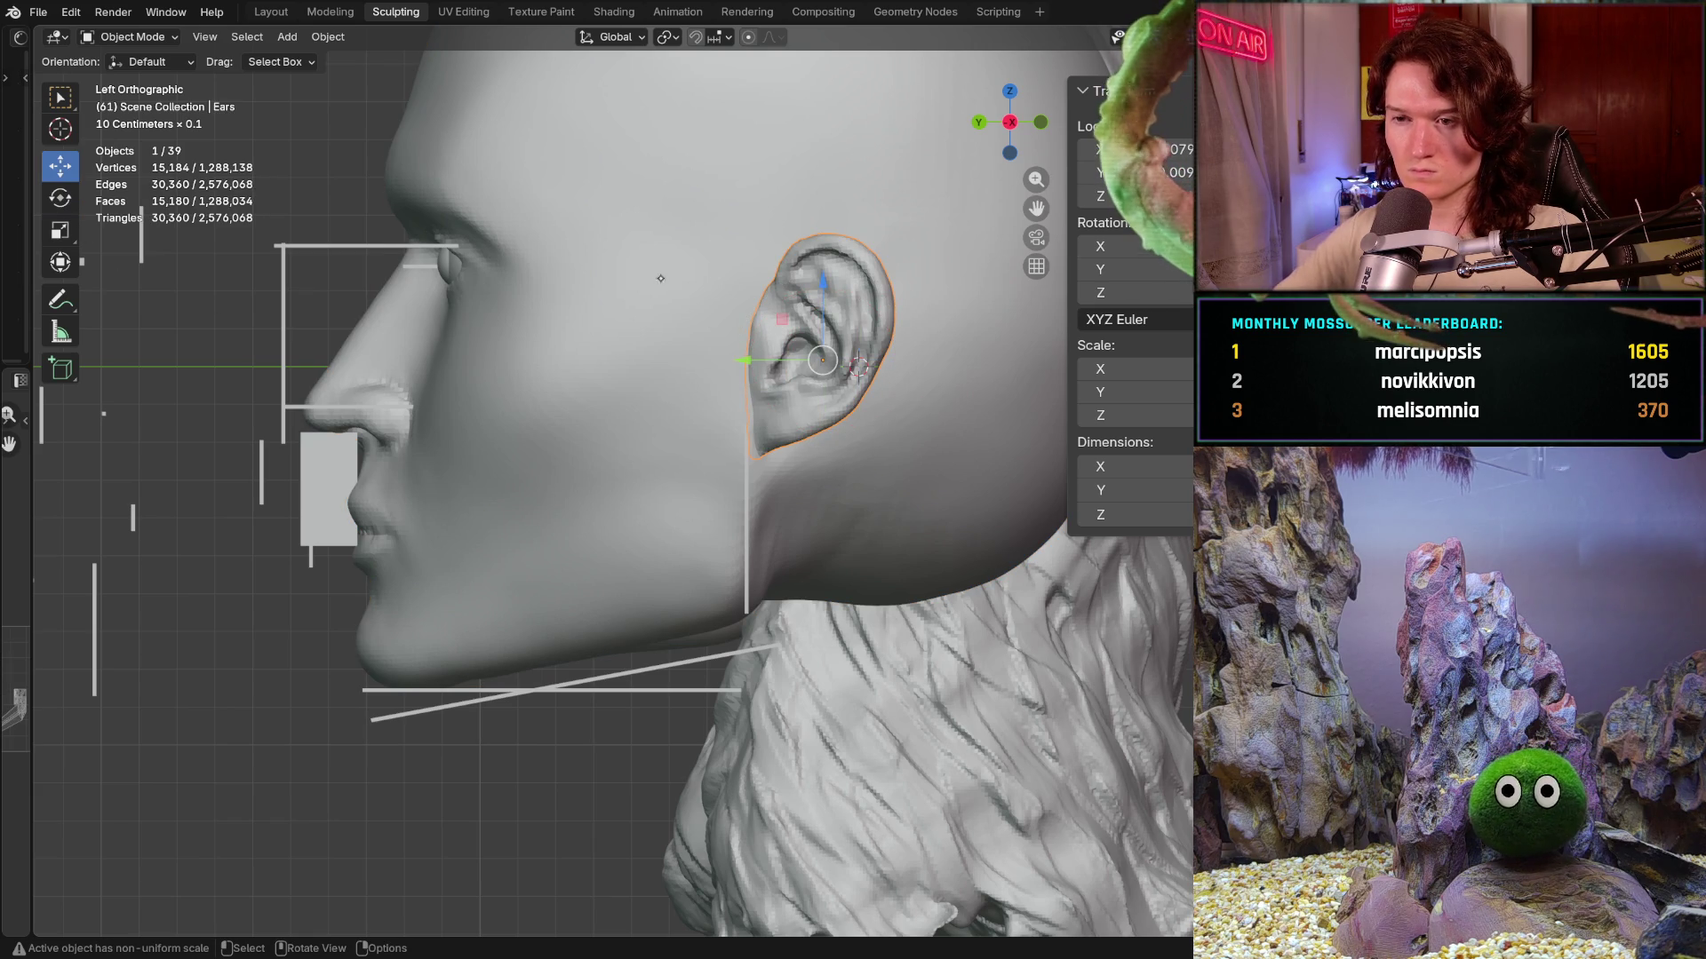
{"action": "left_click_drag", "start_coordinate": [781, 317], "coordinate": [778, 299]}
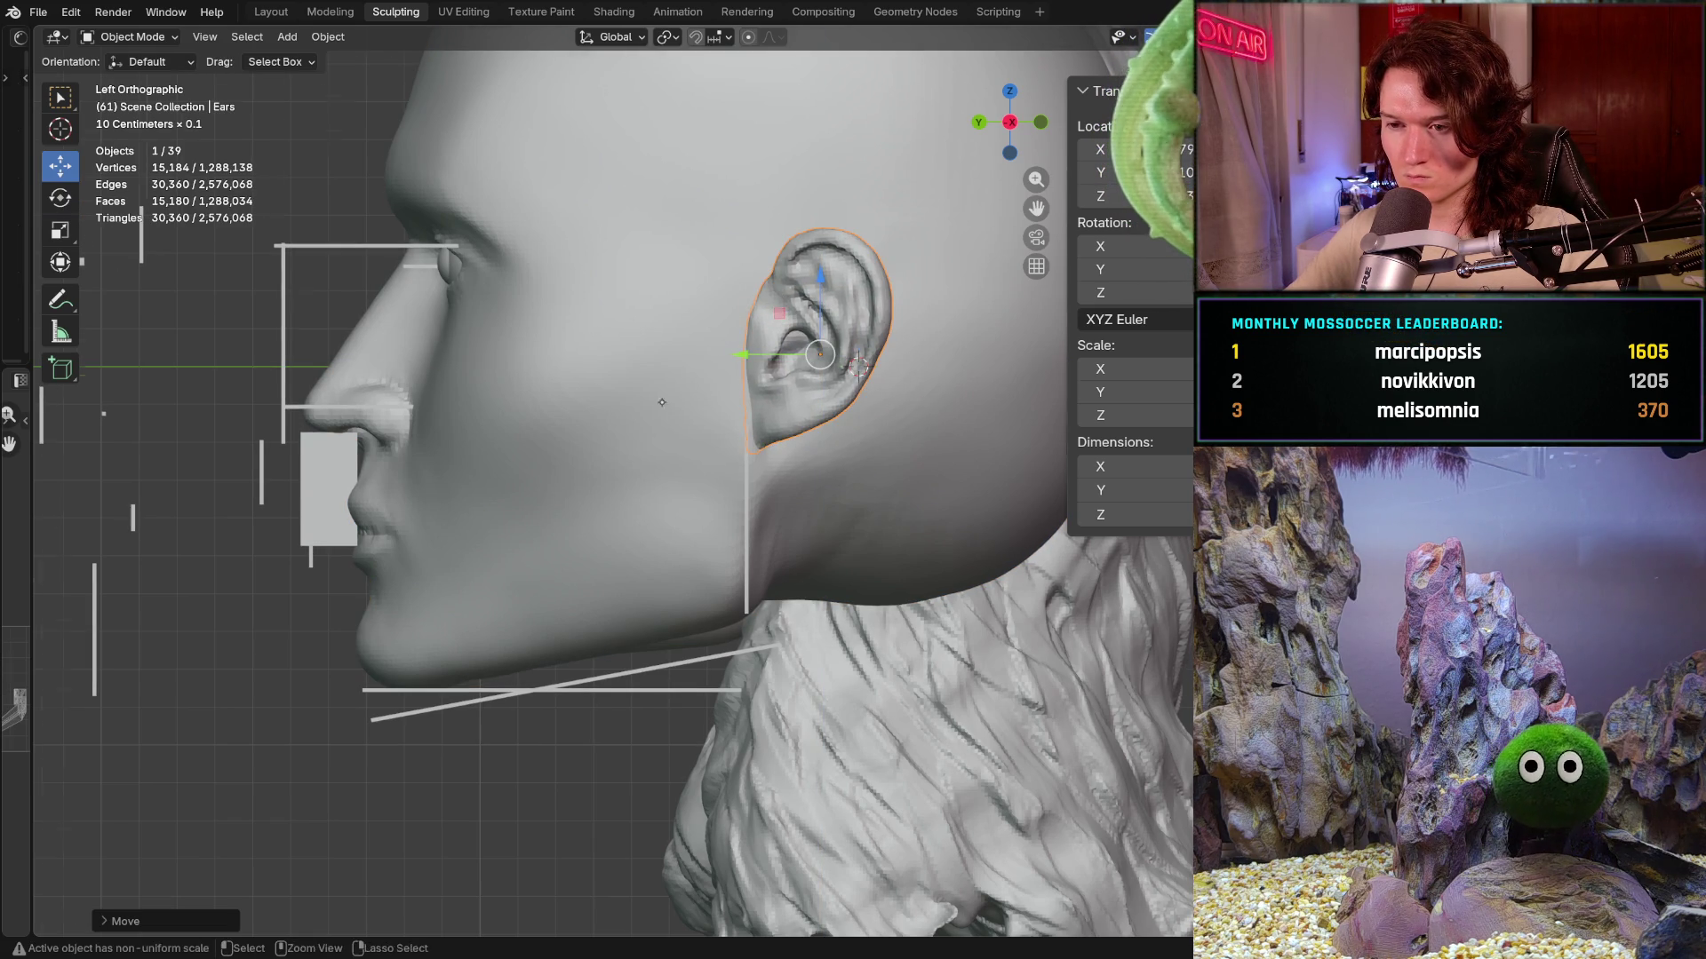
{"action": "scroll", "coordinate": [671, 392], "scroll_direction": "down", "scroll_amount": 2}
{"action": "mouse_move", "coordinate": [670, 392]}
{"action": "middle_mouse_down"}
{"action": "mouse_move", "coordinate": [850, 485]}
{"action": "mouse_move", "coordinate": [826, 391]}
{"action": "middle_mouse_up"}
{"action": "key", "text": "ctrl+KP_3"}
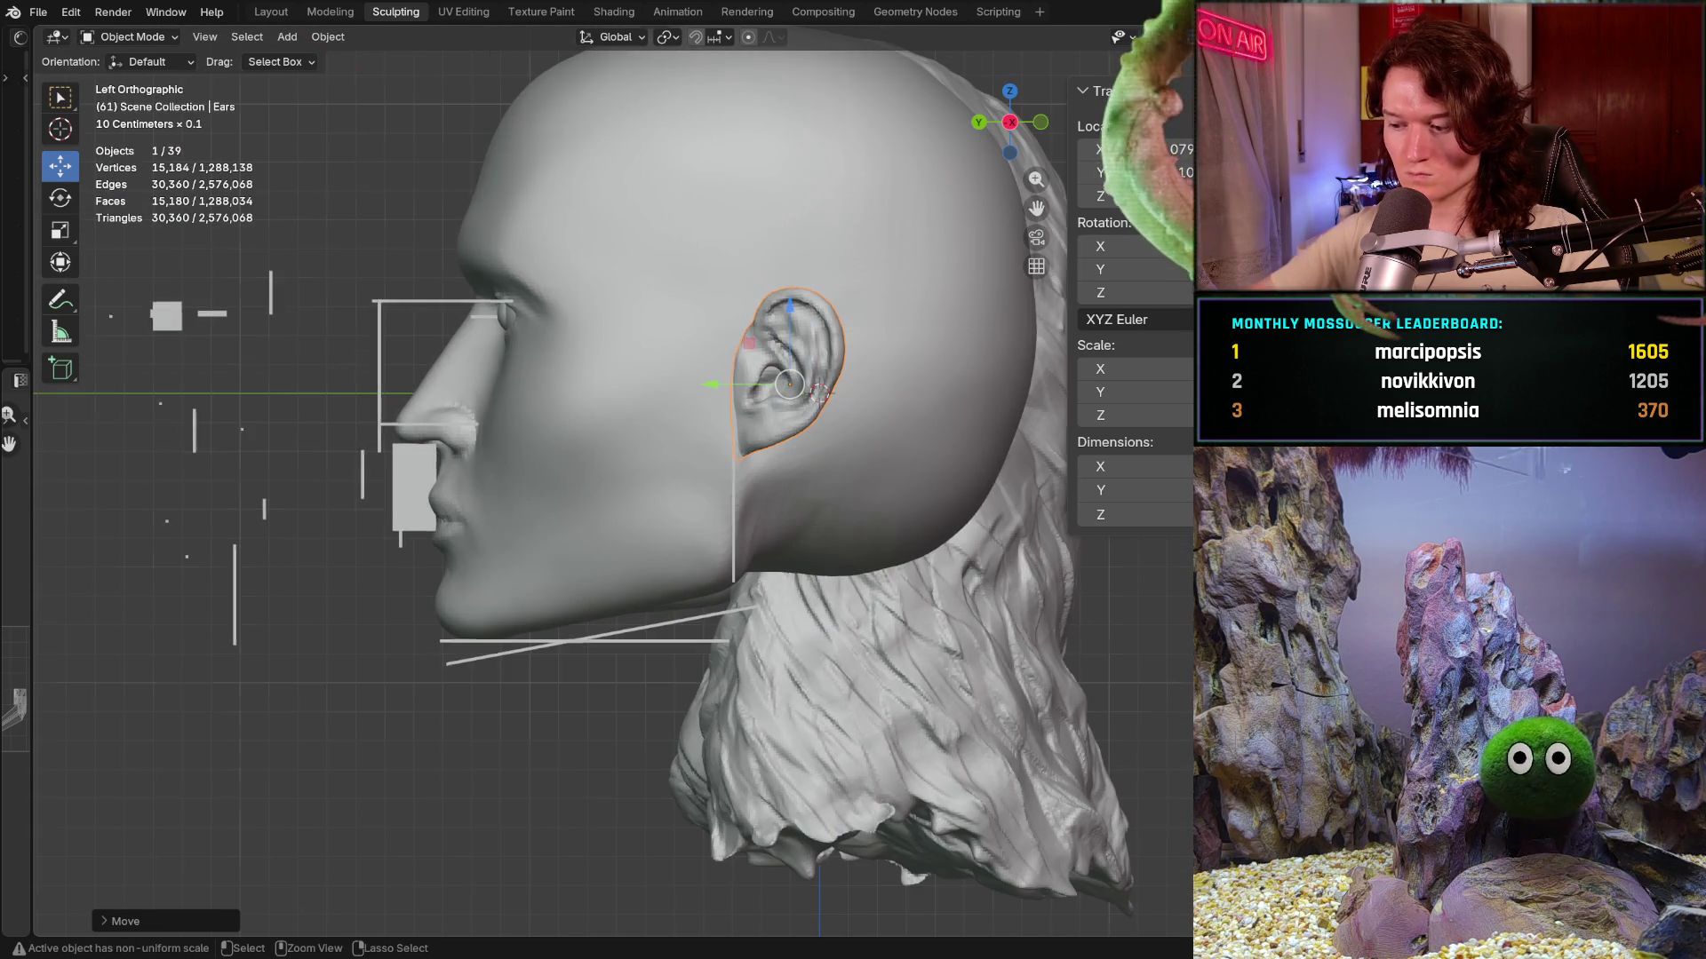
{"action": "middle_click_drag", "start_coordinate": [671, 392], "coordinate": [670, 254], "text": "ctrl"}
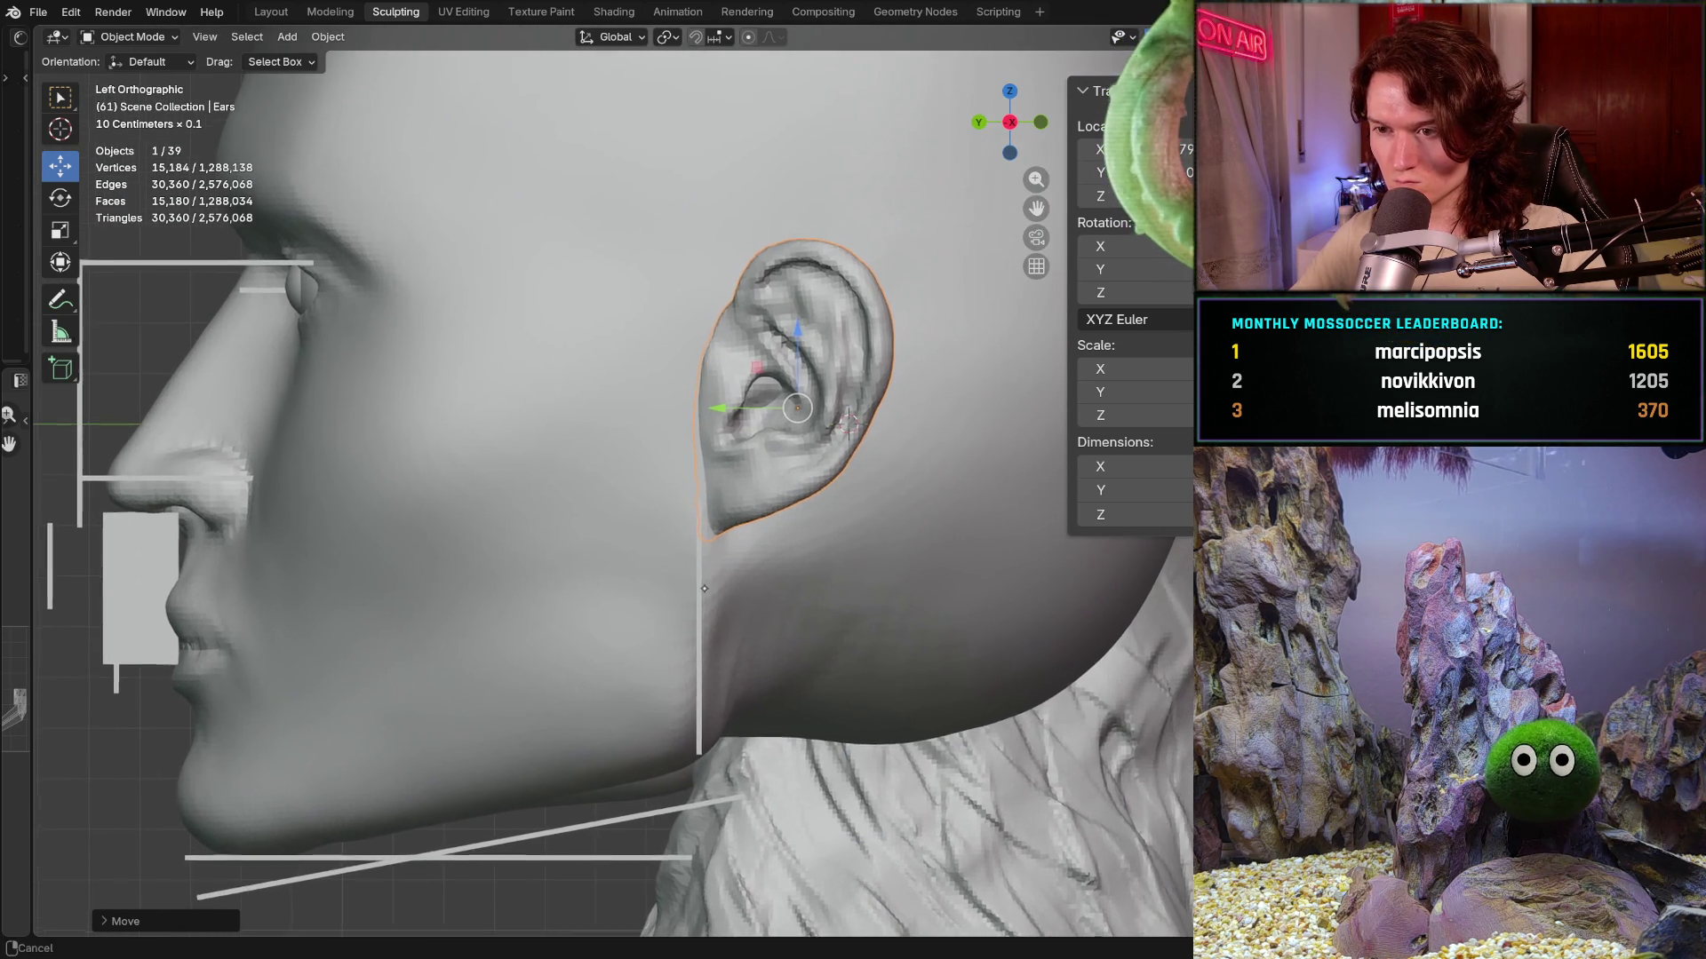
{"action": "left_click_drag", "start_coordinate": [756, 369], "coordinate": [732, 363]}
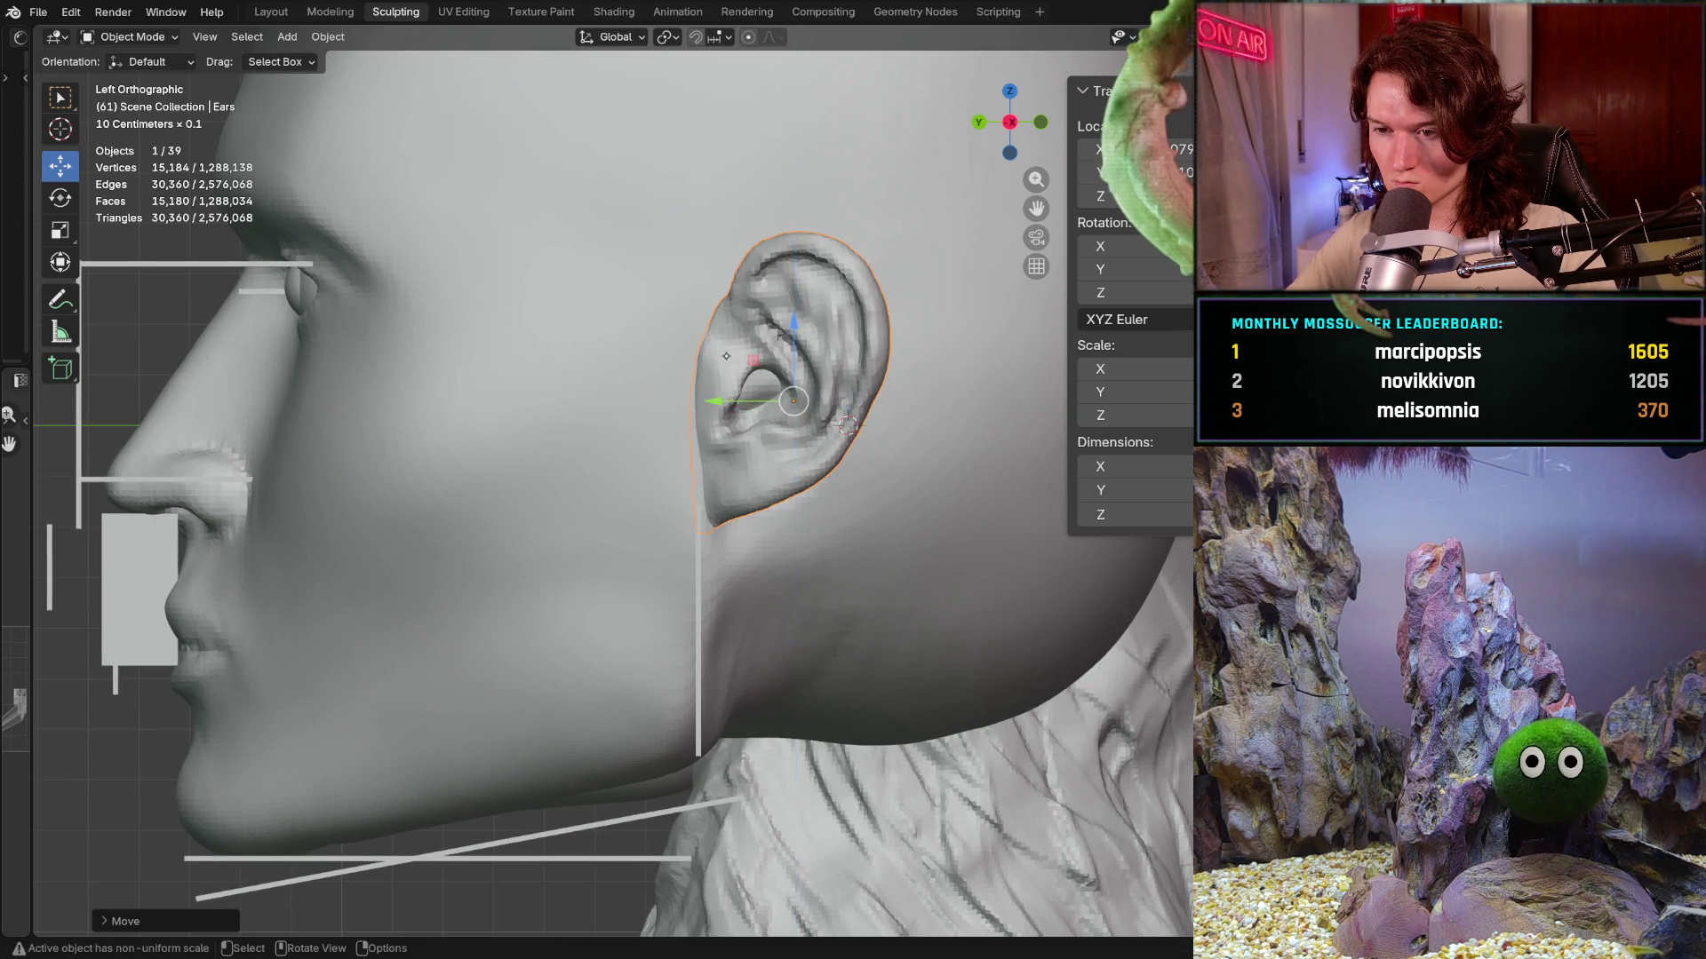
{"action": "scroll", "coordinate": [746, 400], "scroll_direction": "down", "scroll_amount": 3}
- Orbit around the head to check the ear placement from the side
{"action": "mouse_move", "coordinate": [746, 400]}
{"action": "middle_mouse_down"}
{"action": "mouse_move", "coordinate": [769, 447]}
{"action": "mouse_move", "coordinate": [748, 448]}
{"action": "middle_mouse_up"}
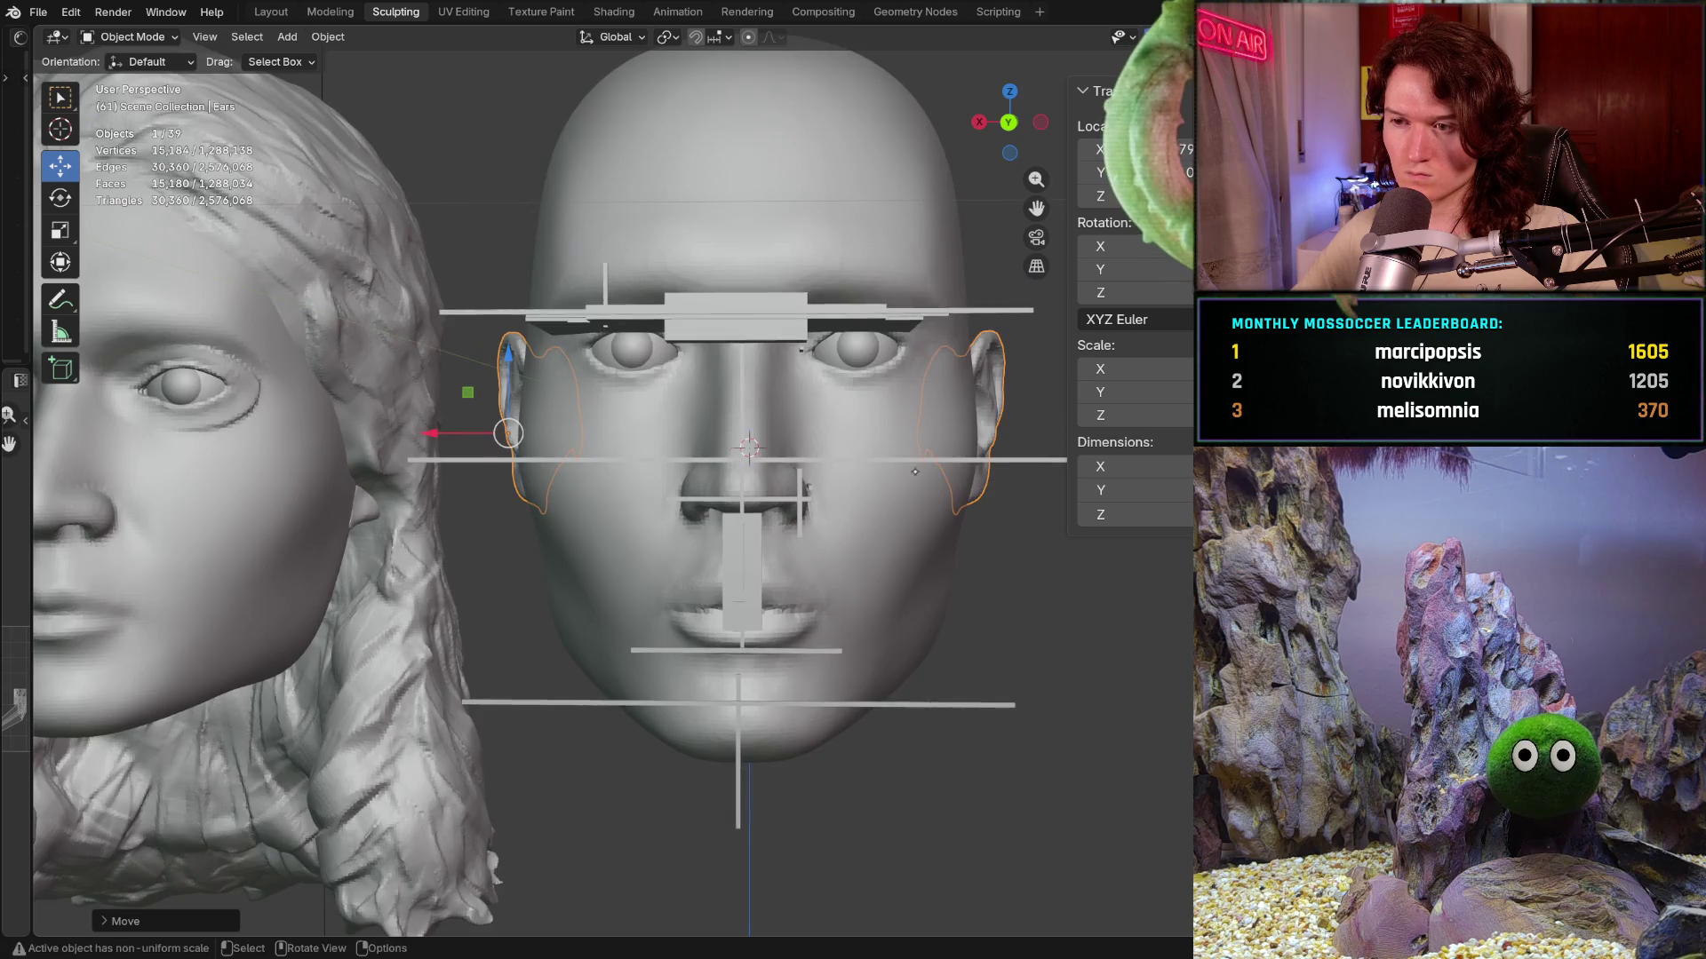
{"action": "scroll", "coordinate": [914, 484], "scroll_direction": "down", "scroll_amount": 2}
{"action": "middle_click_drag", "start_coordinate": [914, 484], "coordinate": [654, 545]}
{"action": "scroll", "coordinate": [693, 534], "scroll_direction": "up", "scroll_amount": 2}
{"action": "scroll", "coordinate": [730, 525], "scroll_direction": "up", "scroll_amount": 2}
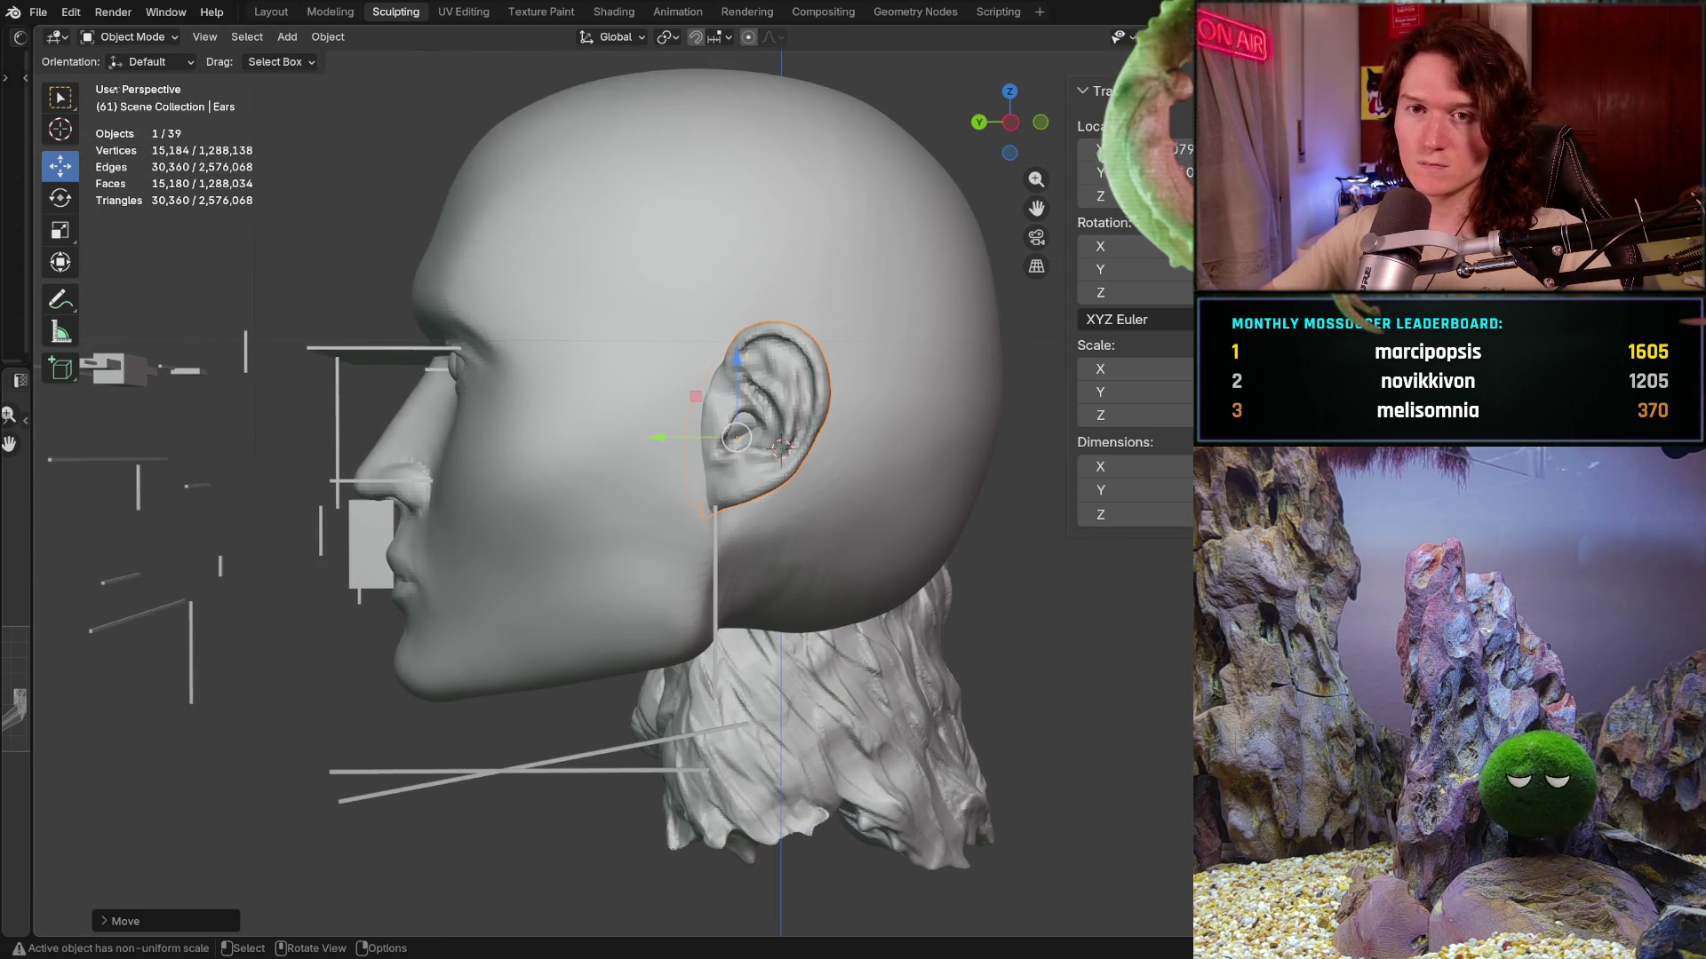
{"action": "left_click", "coordinate": [131, 35]}
- Enter Sculpt Mode on the Head object and snap to a straight-on orthographic view of both heads
{"action": "left_click", "coordinate": [138, 99]}
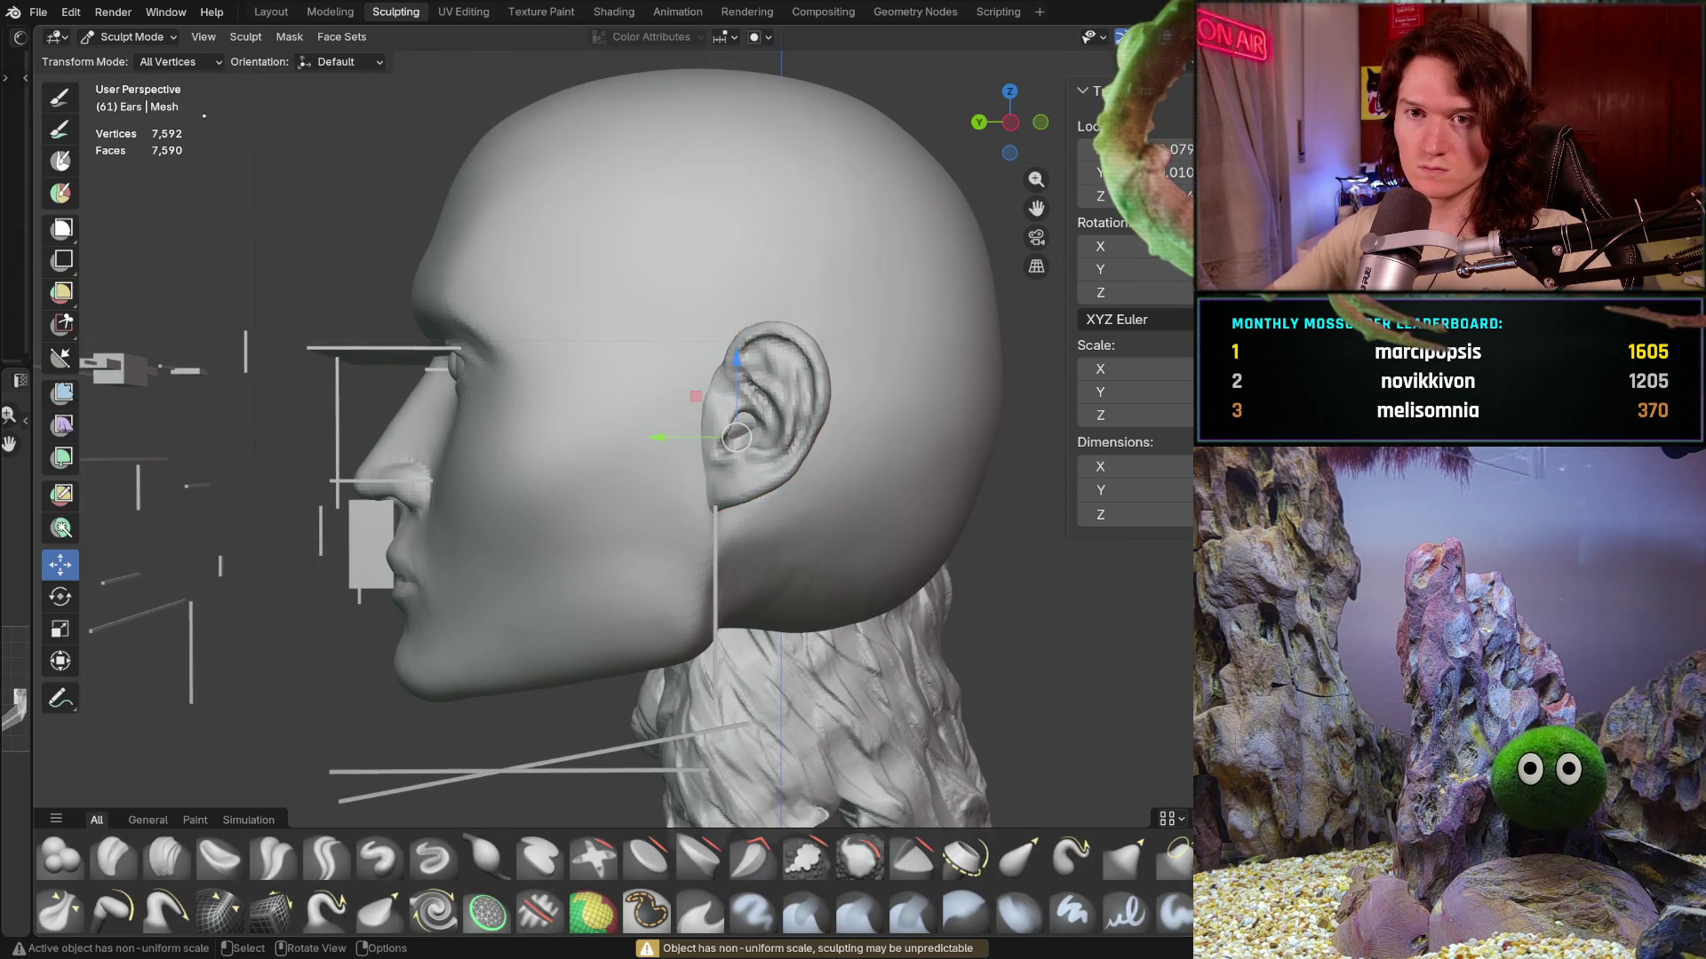
{"action": "key", "text": "alt+q"}
{"action": "mouse_move", "coordinate": [605, 388]}
{"action": "middle_mouse_down"}
{"action": "mouse_move", "coordinate": [852, 434]}
{"action": "mouse_move", "coordinate": [875, 379]}
{"action": "middle_mouse_up"}
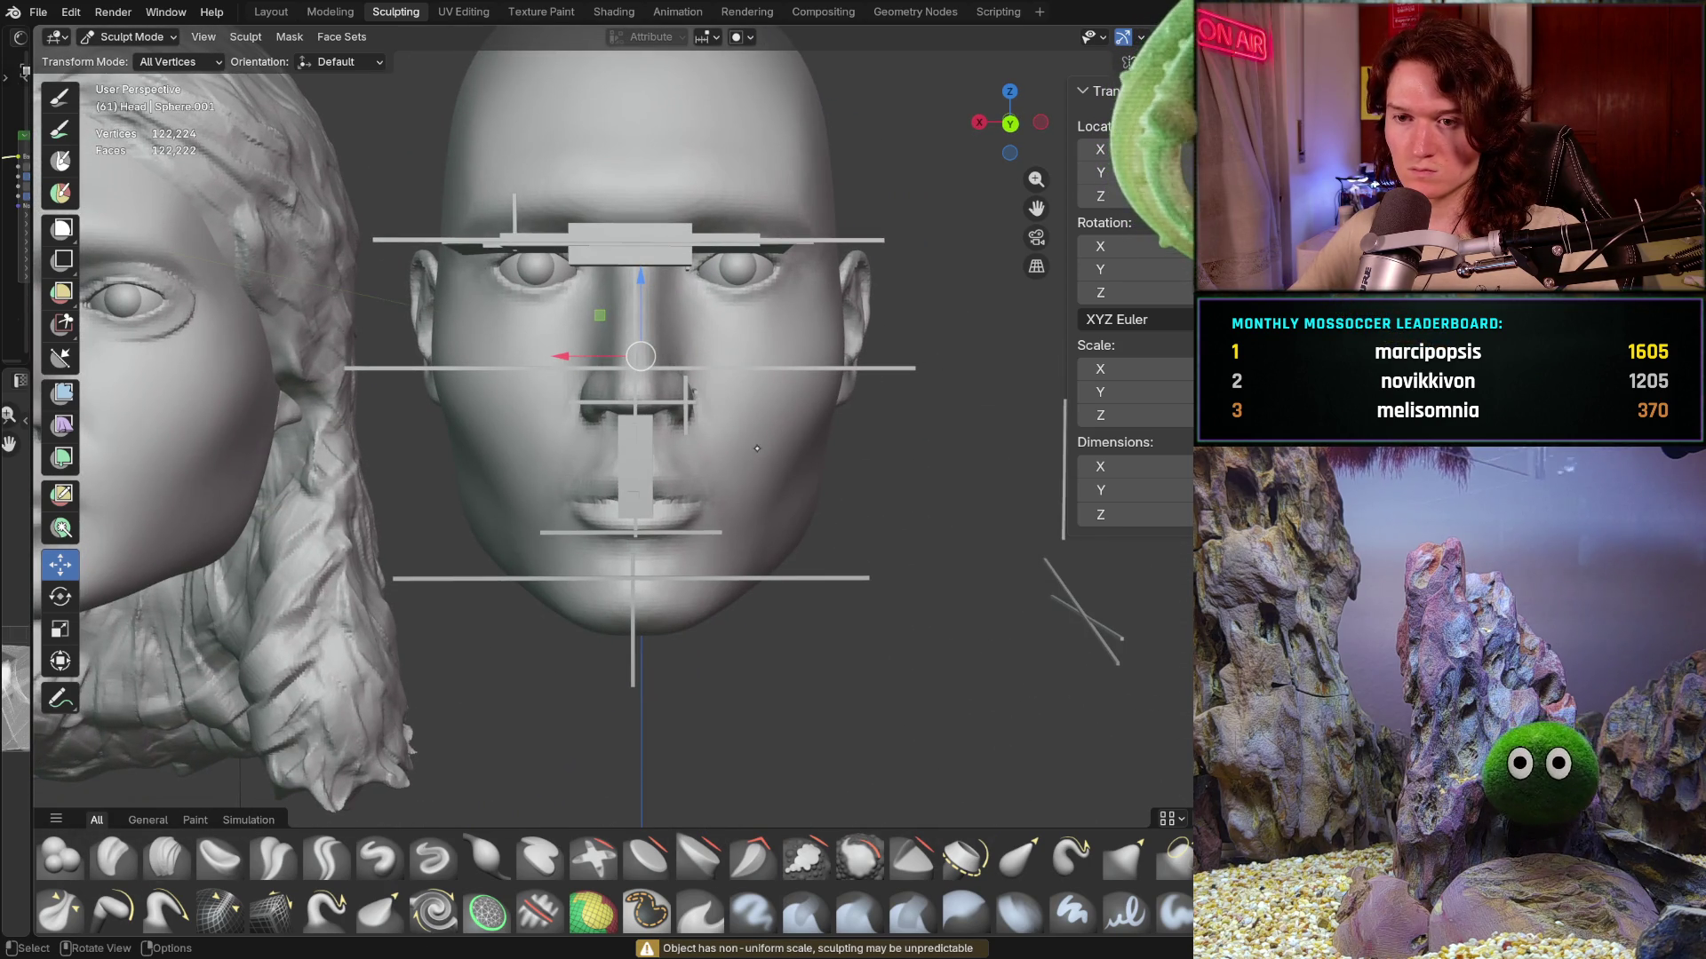
{"action": "key", "text": "ctrl+KP_1"}
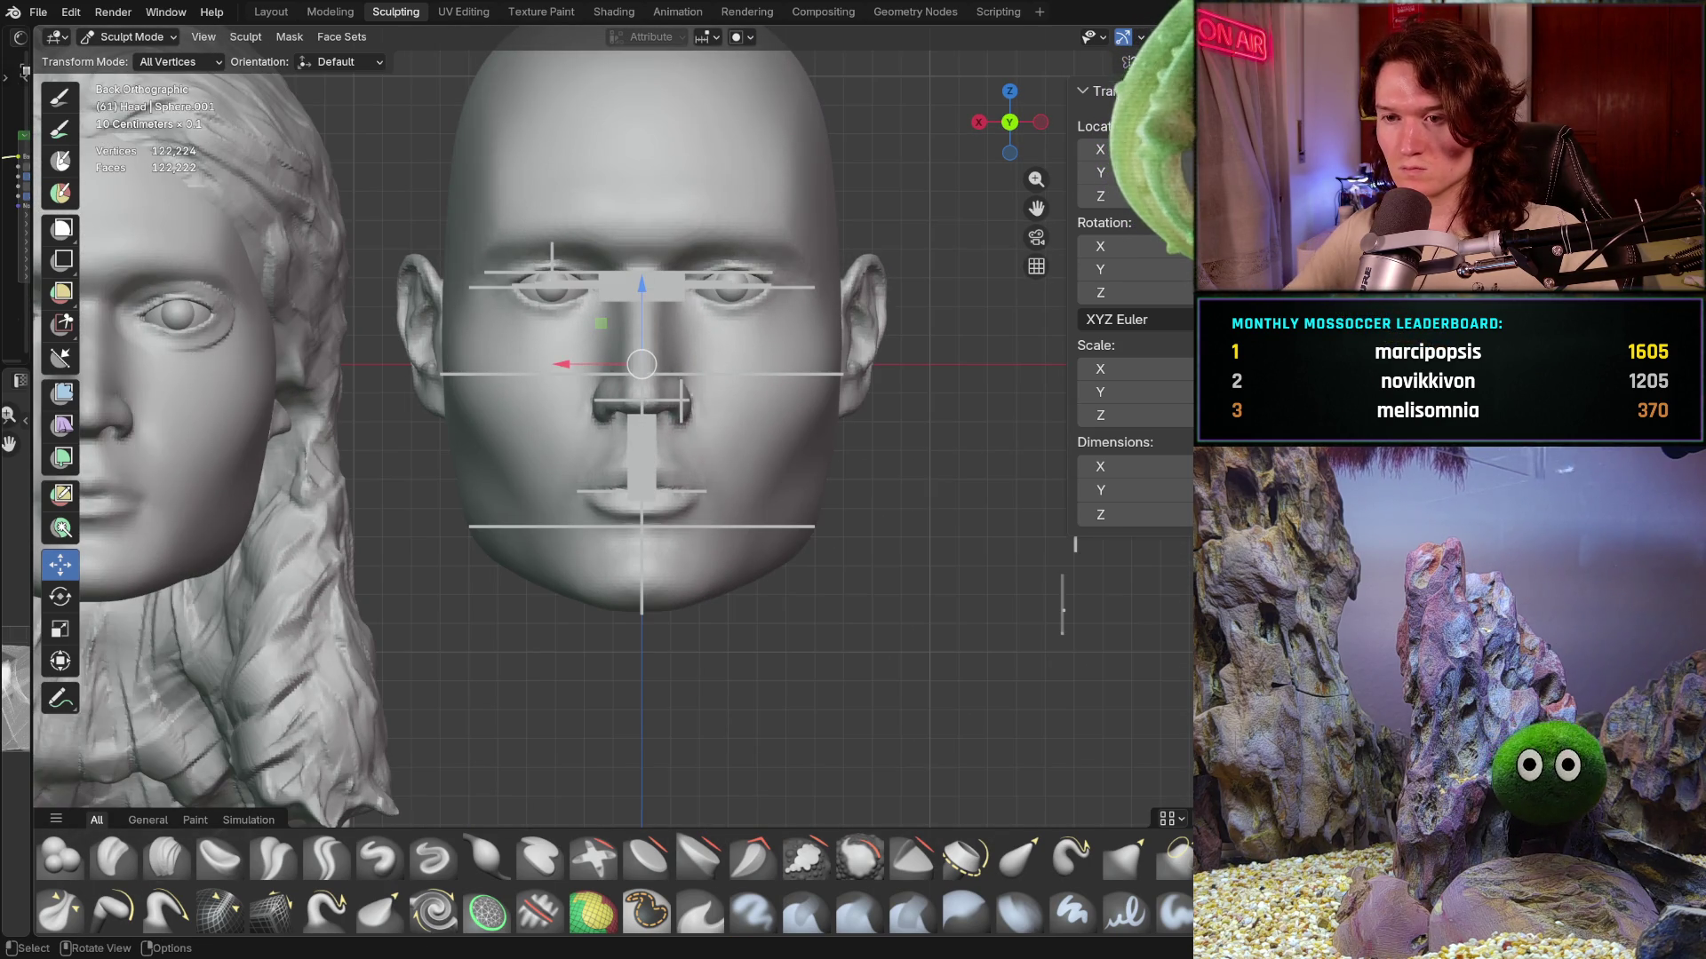
{"action": "scroll", "coordinate": [511, 526], "scroll_direction": "down", "scroll_amount": 2}
{"action": "mouse_move", "coordinate": [512, 525]}
{"action": "middle_mouse_down", "text": "shift"}
{"action": "mouse_move", "coordinate": [619, 592]}
{"action": "mouse_move", "coordinate": [652, 584]}
{"action": "mouse_move", "coordinate": [427, 663]}
{"action": "middle_mouse_up", "text": "shift"}
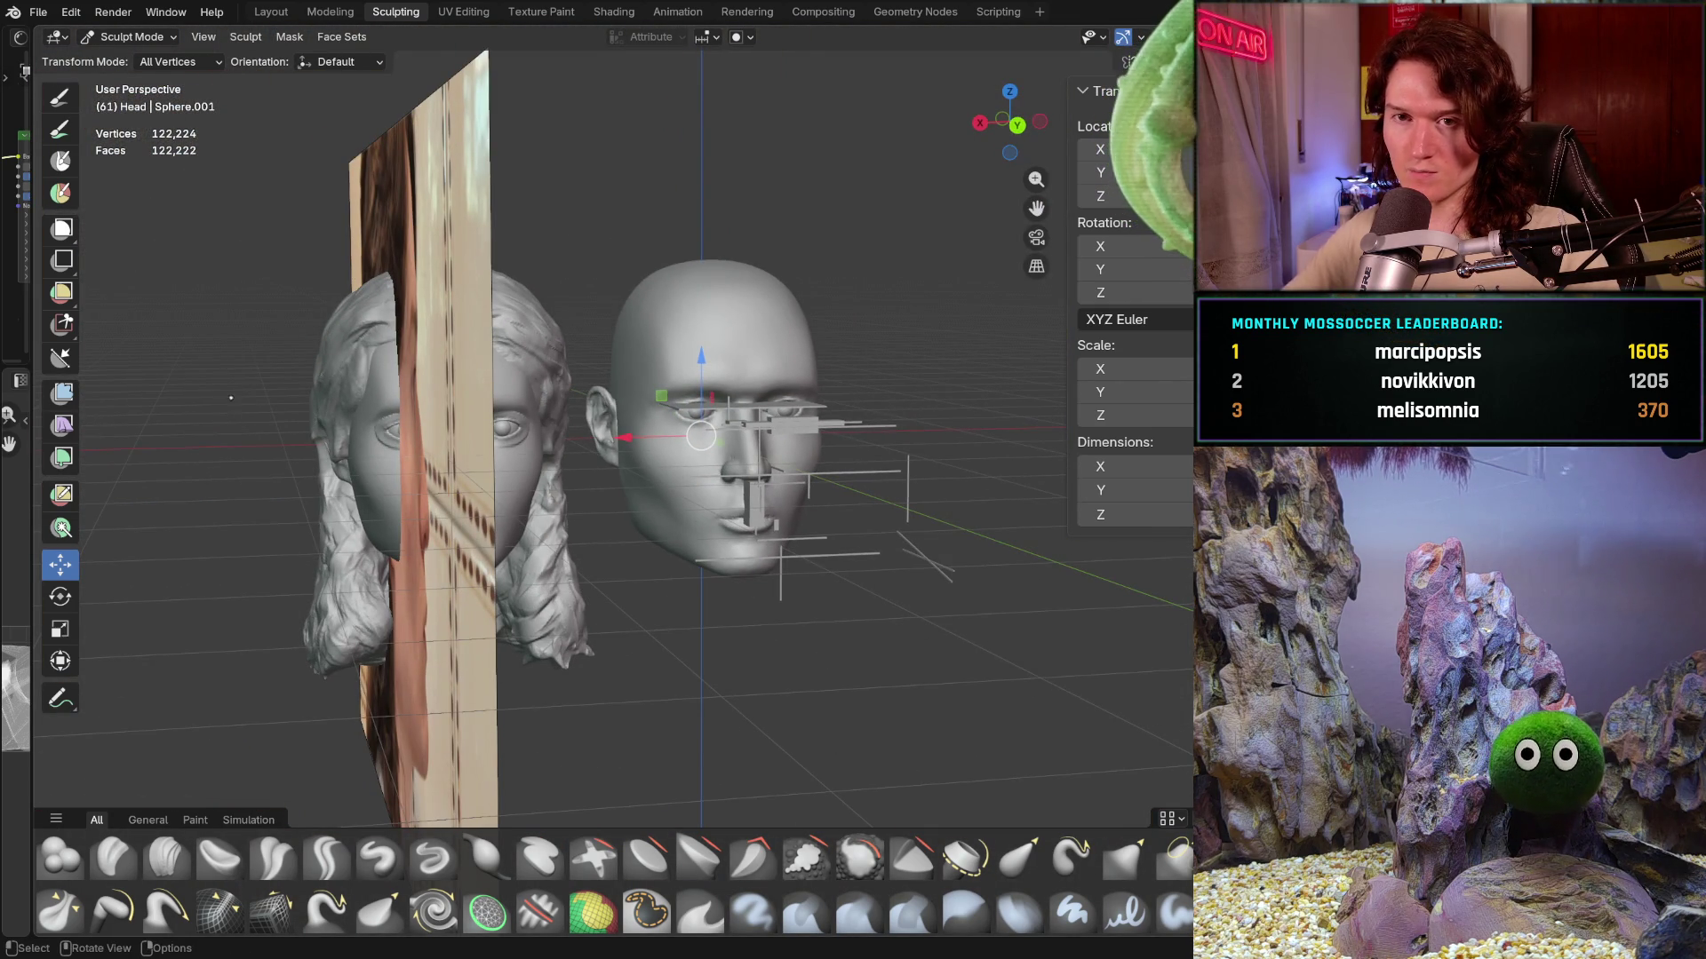
- In Object Mode remove the Left side reference image plane, face both heads straight on and select the male head
{"action": "left_click", "coordinate": [135, 37]}
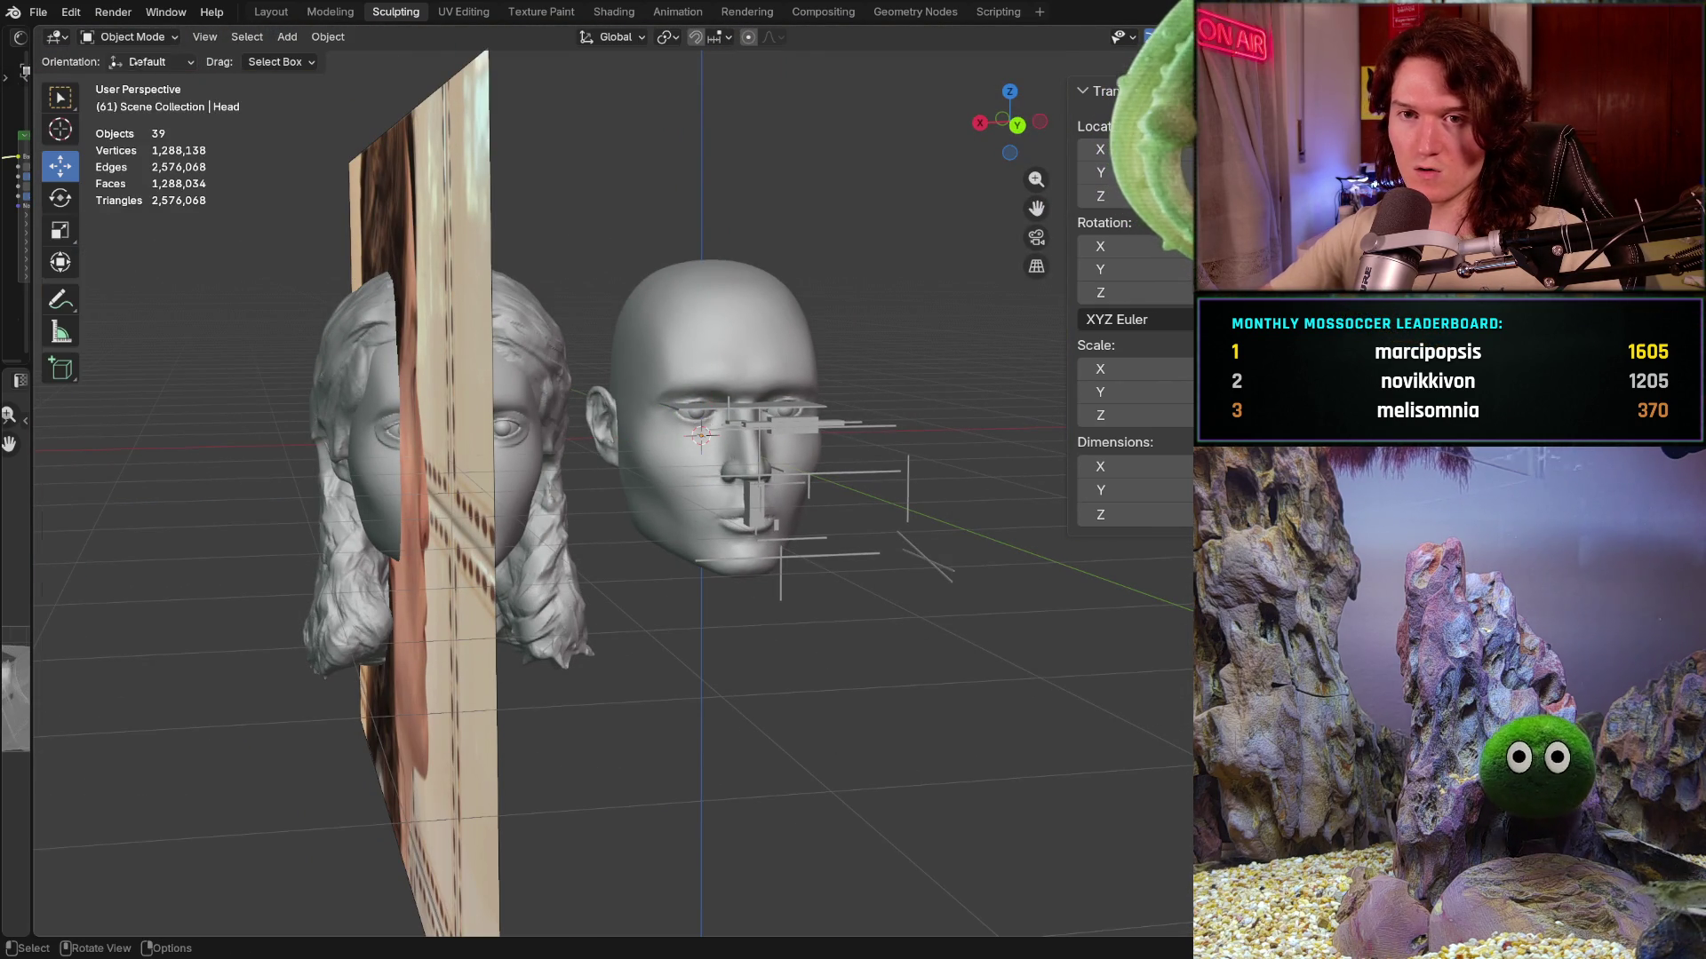
{"action": "left_click", "coordinate": [374, 439]}
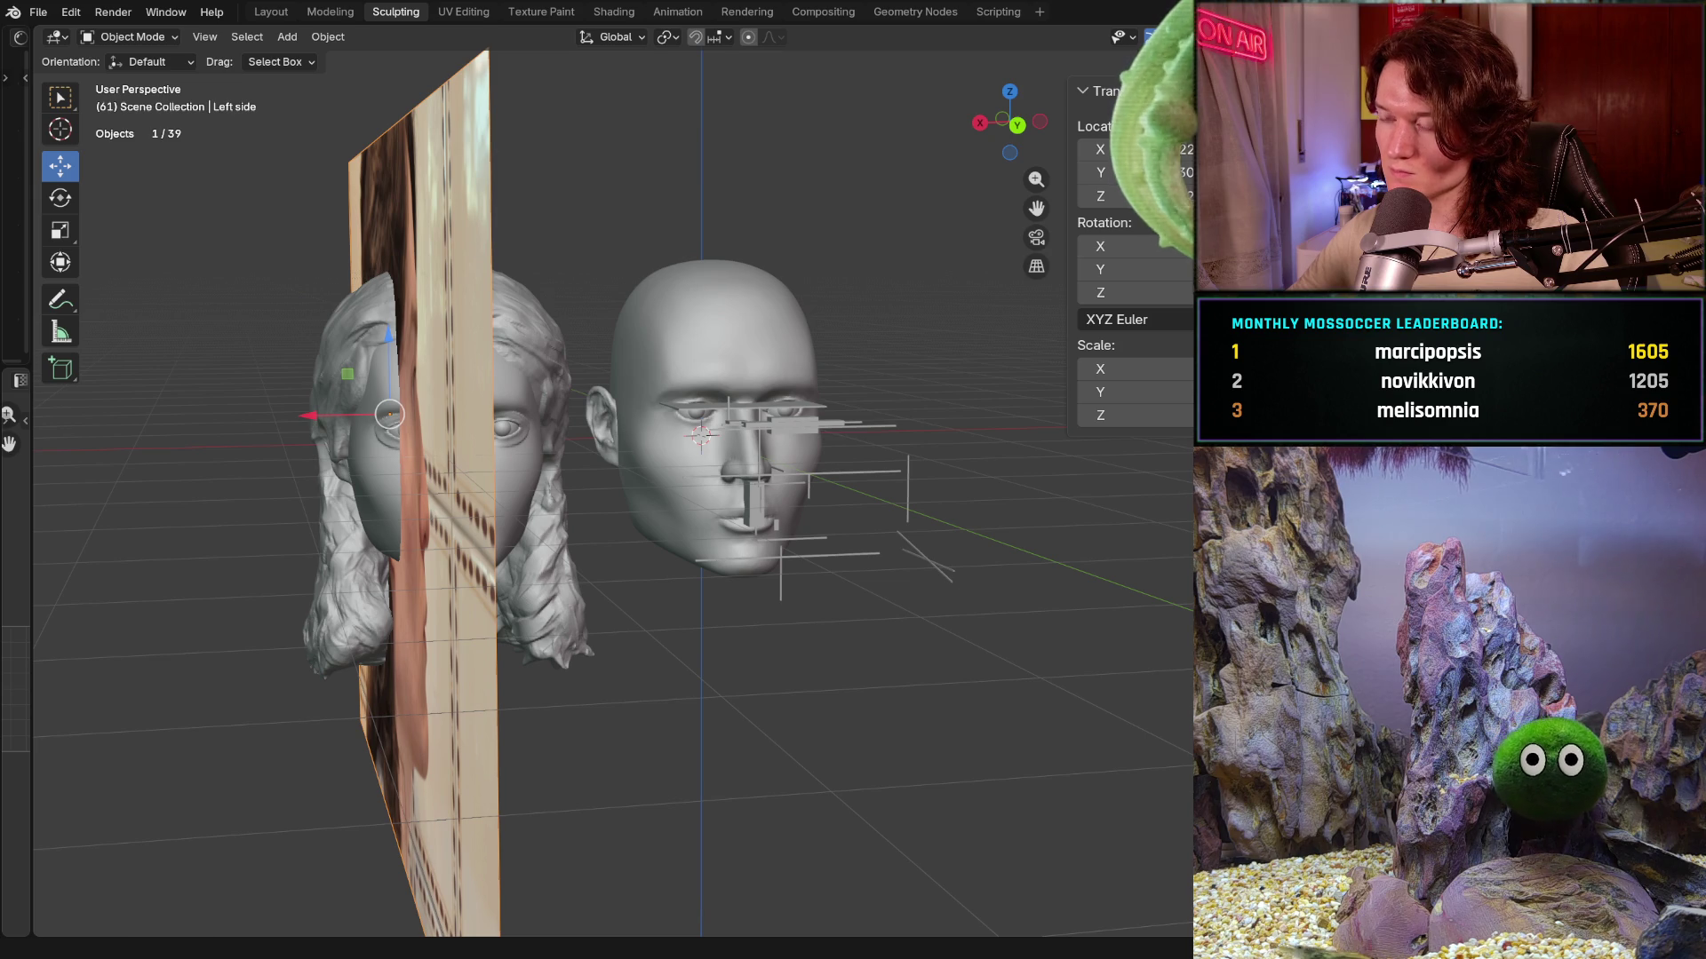
{"action": "key", "text": "h"}
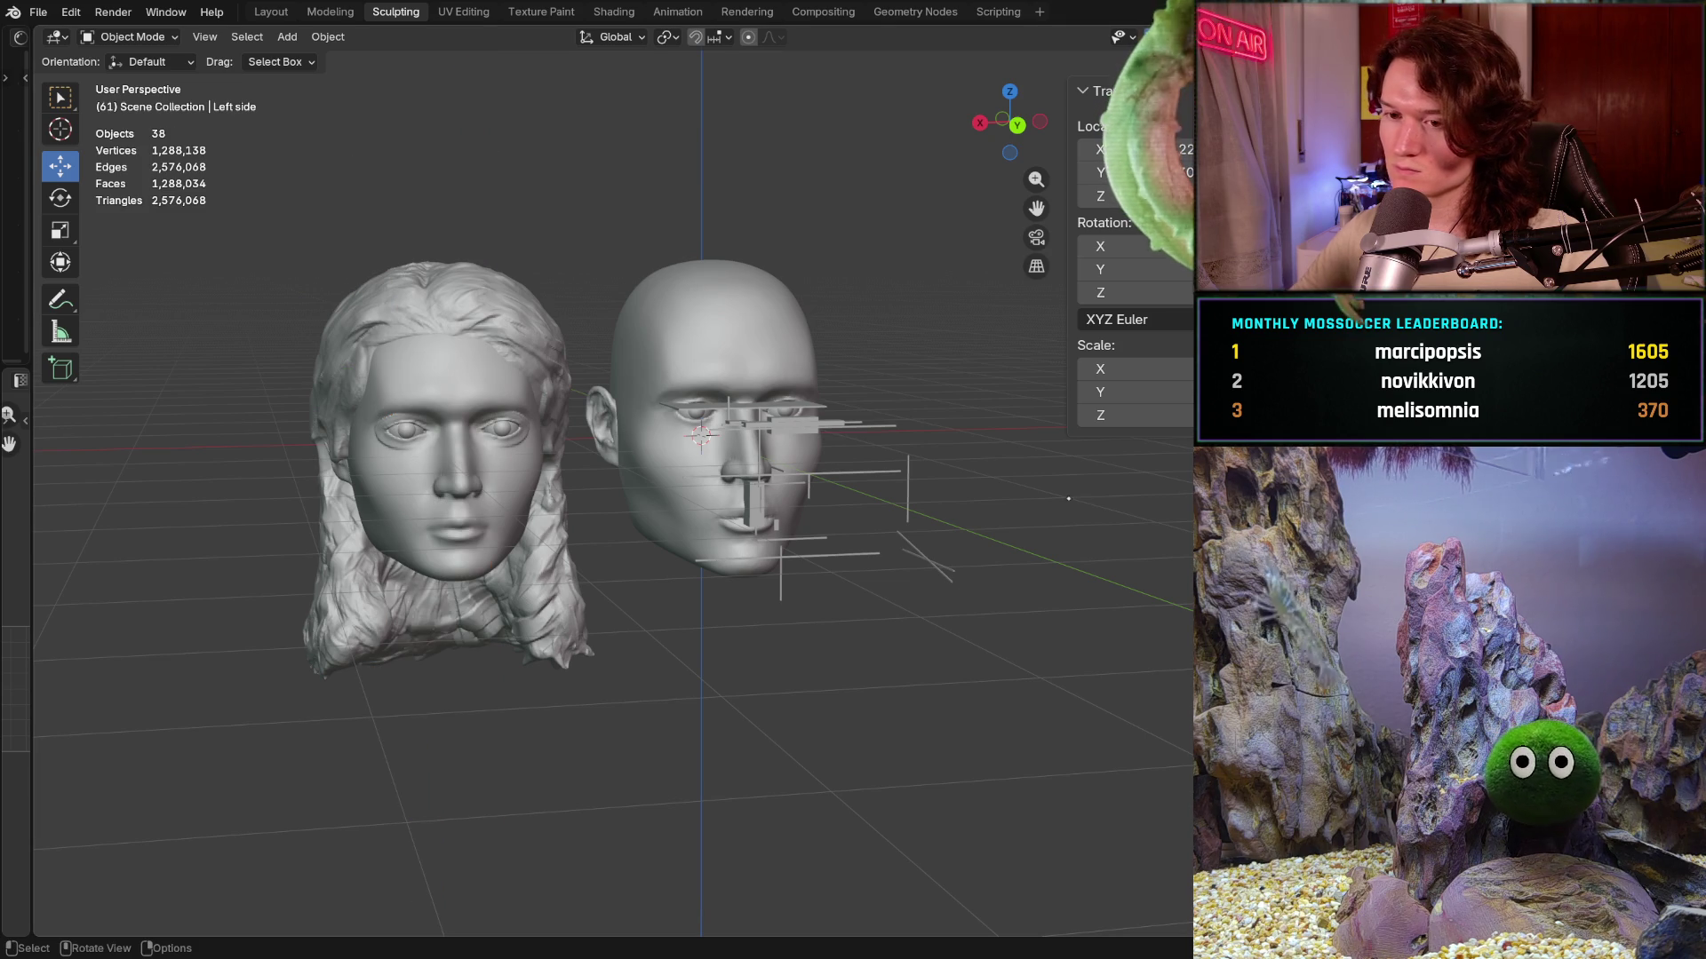
{"action": "mouse_move", "coordinate": [600, 534]}
{"action": "middle_mouse_down"}
{"action": "mouse_move", "coordinate": [640, 534]}
{"action": "mouse_move", "coordinate": [614, 536]}
{"action": "middle_mouse_up"}
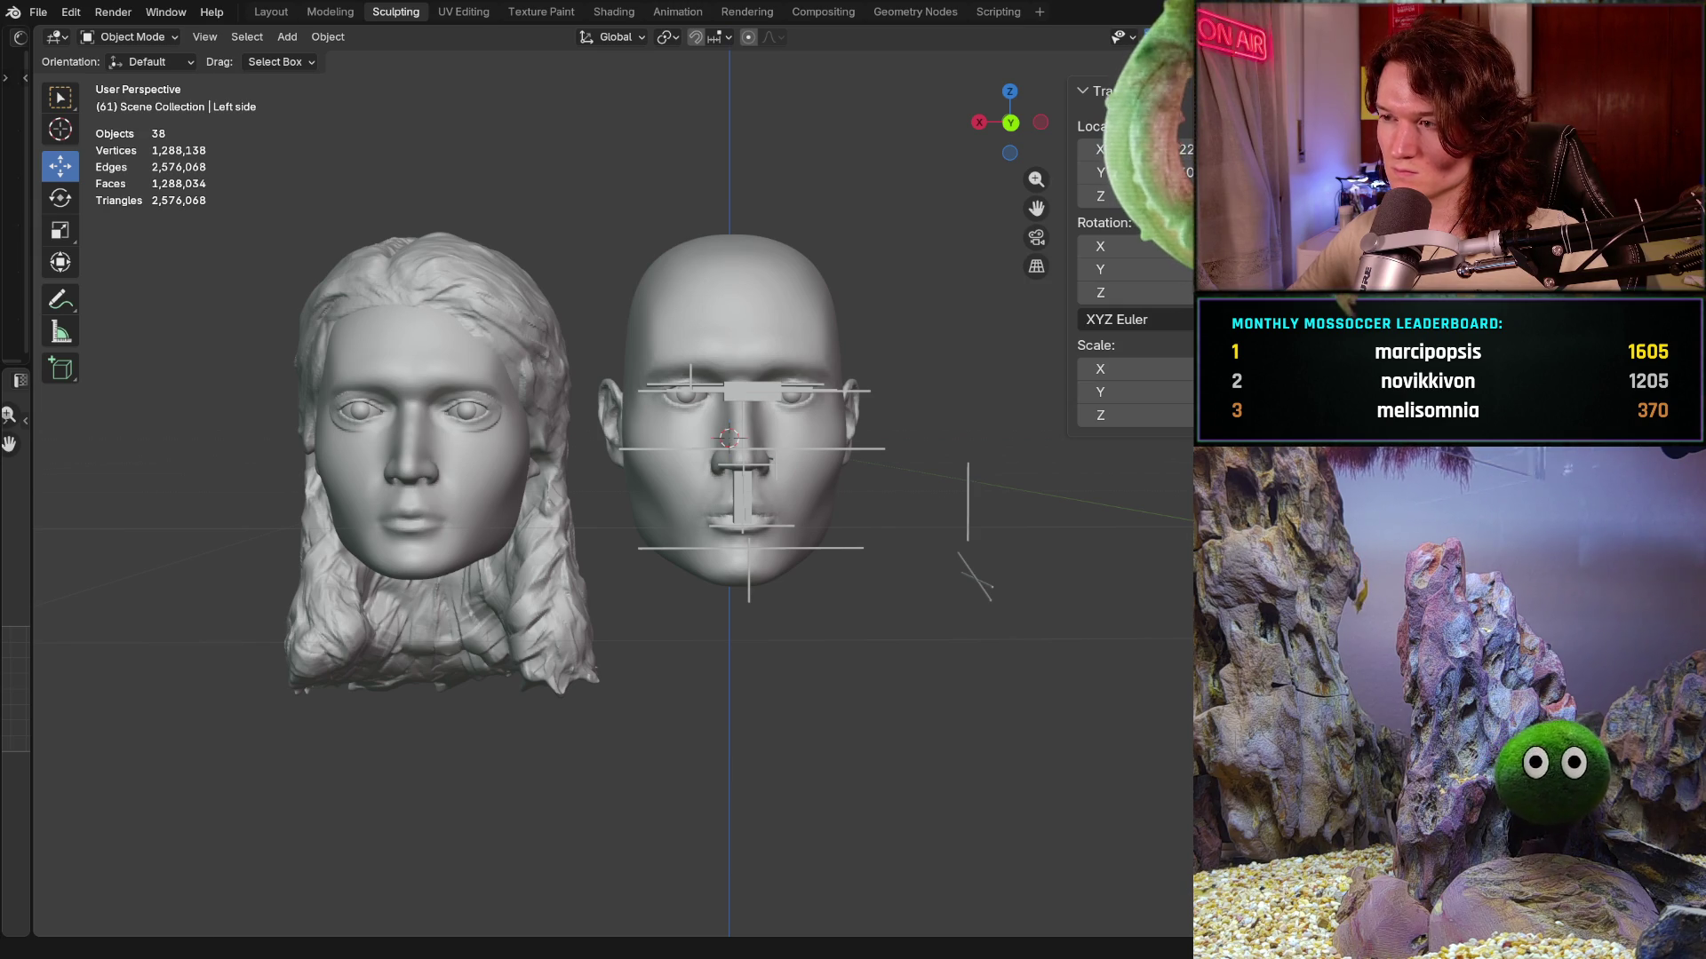
{"action": "key", "text": "ctrl+KP_1"}
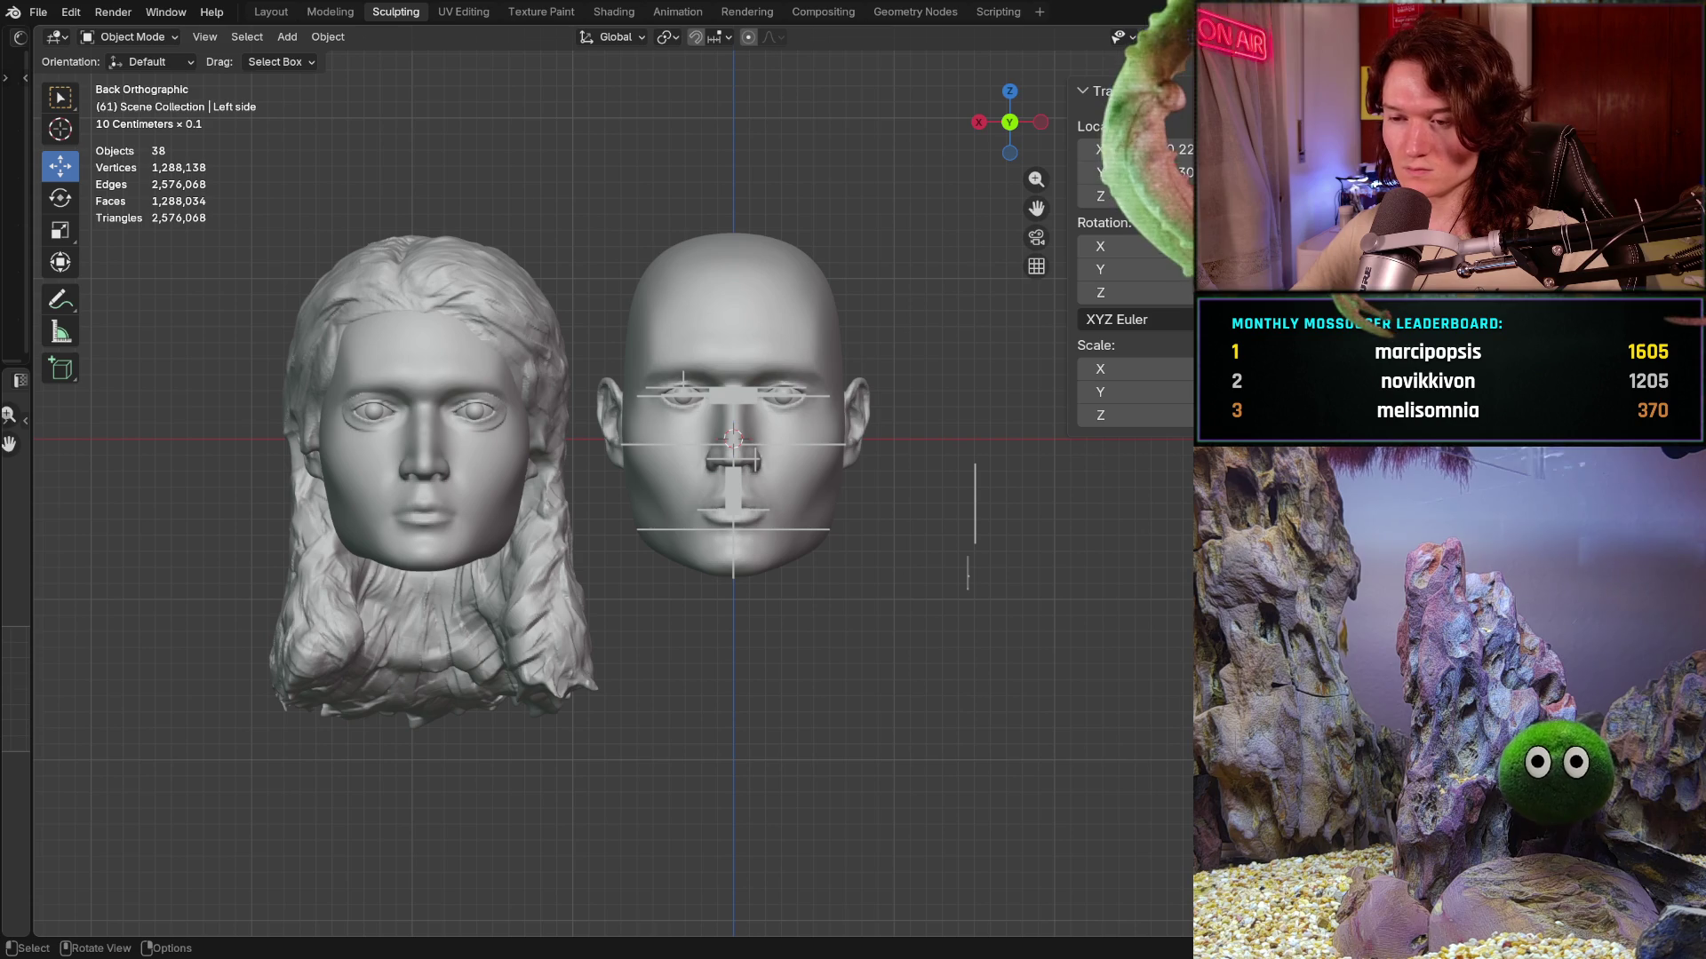
{"action": "scroll", "coordinate": [722, 488], "scroll_direction": "up", "scroll_amount": 1}
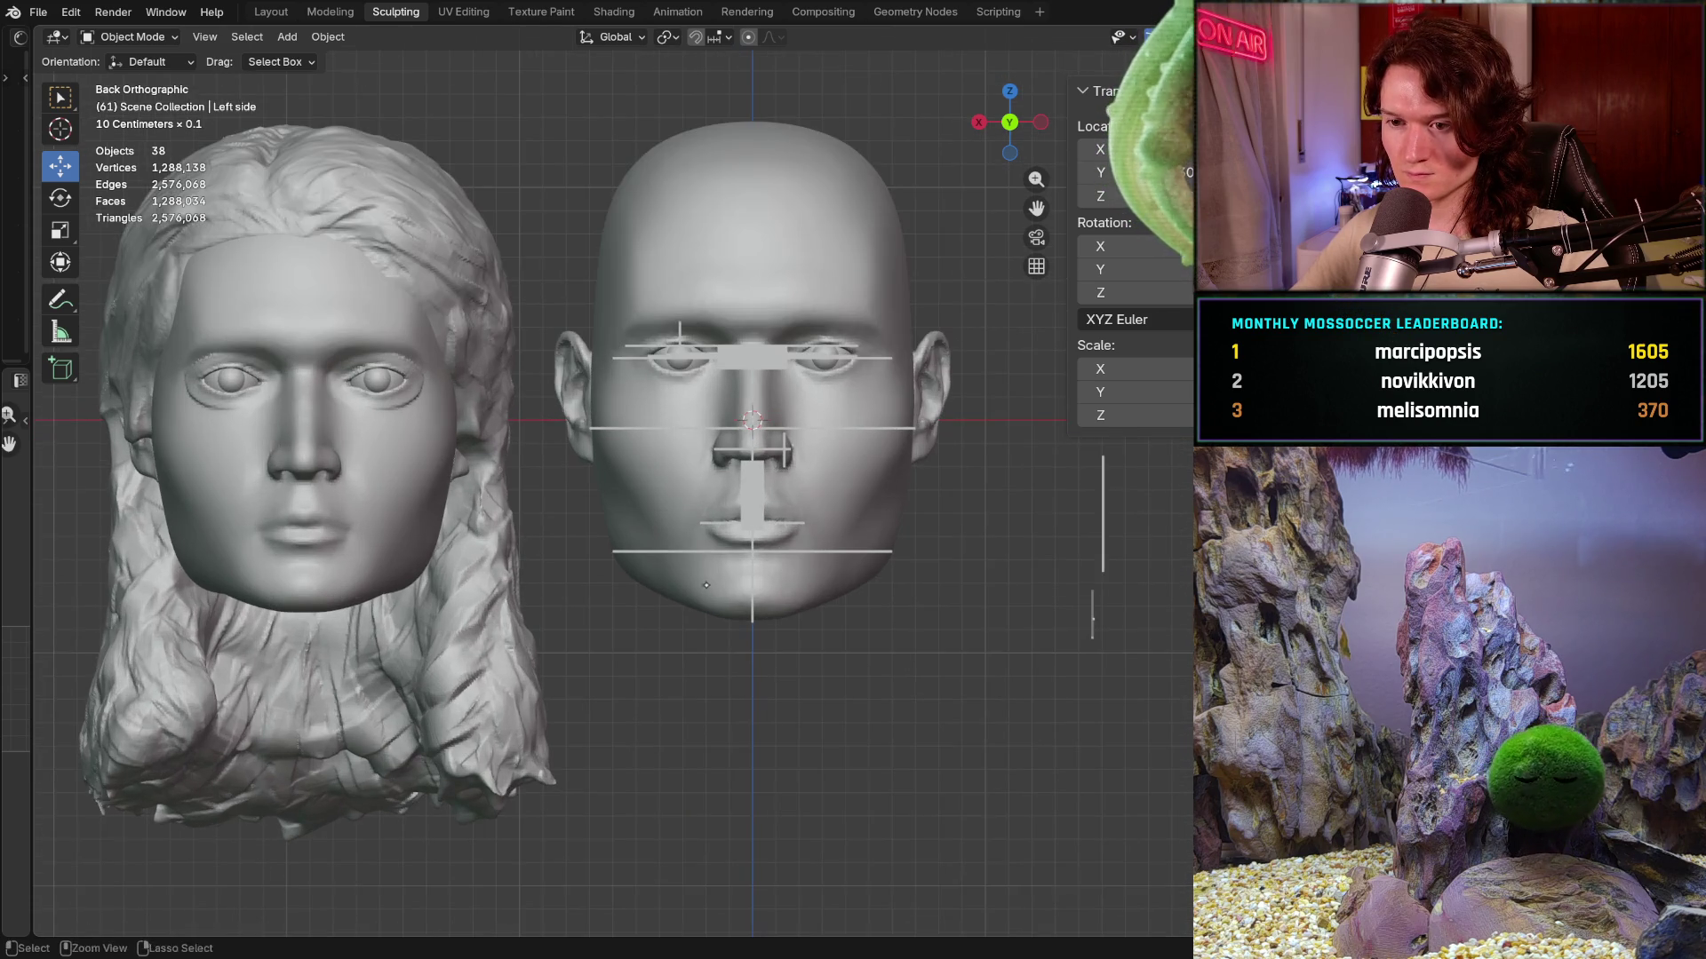
{"action": "scroll", "coordinate": [722, 488], "scroll_direction": "up", "scroll_amount": 2}
{"action": "scroll", "coordinate": [722, 488], "scroll_direction": "up", "scroll_amount": 2}
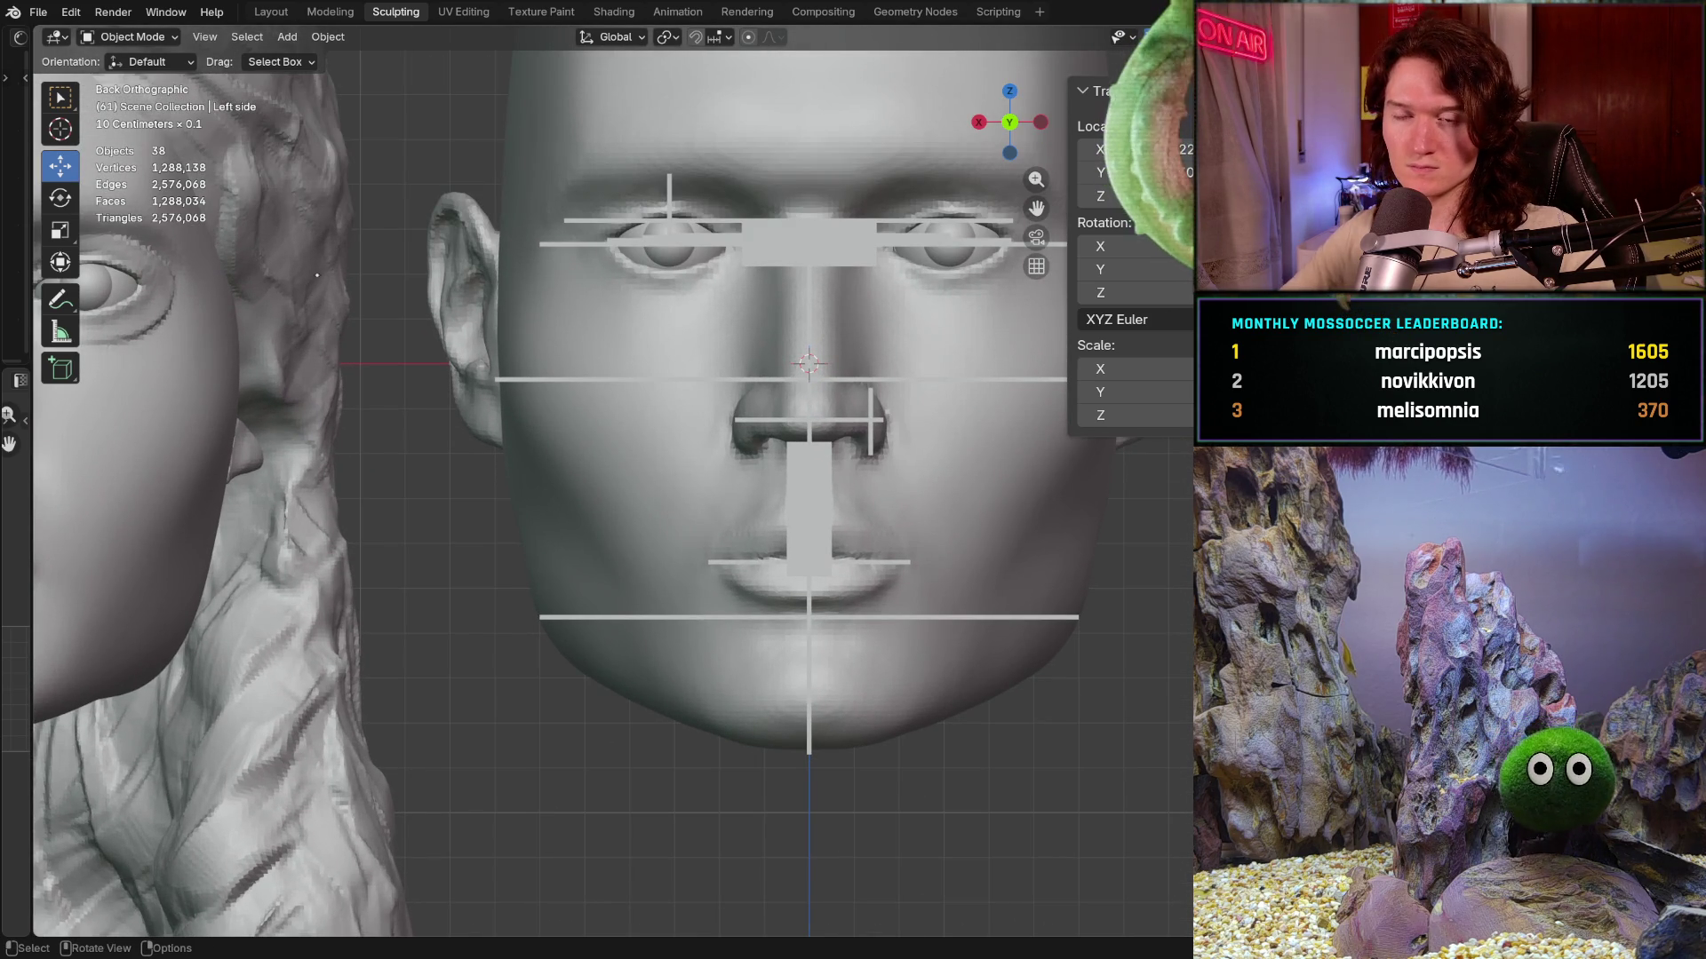
{"action": "left_click", "coordinate": [480, 399]}
- Enter Sculpt Mode on the male head with the Grab brush at 366 px and zoom onto the chin
{"action": "left_click", "coordinate": [131, 36]}
{"action": "left_click", "coordinate": [133, 100]}
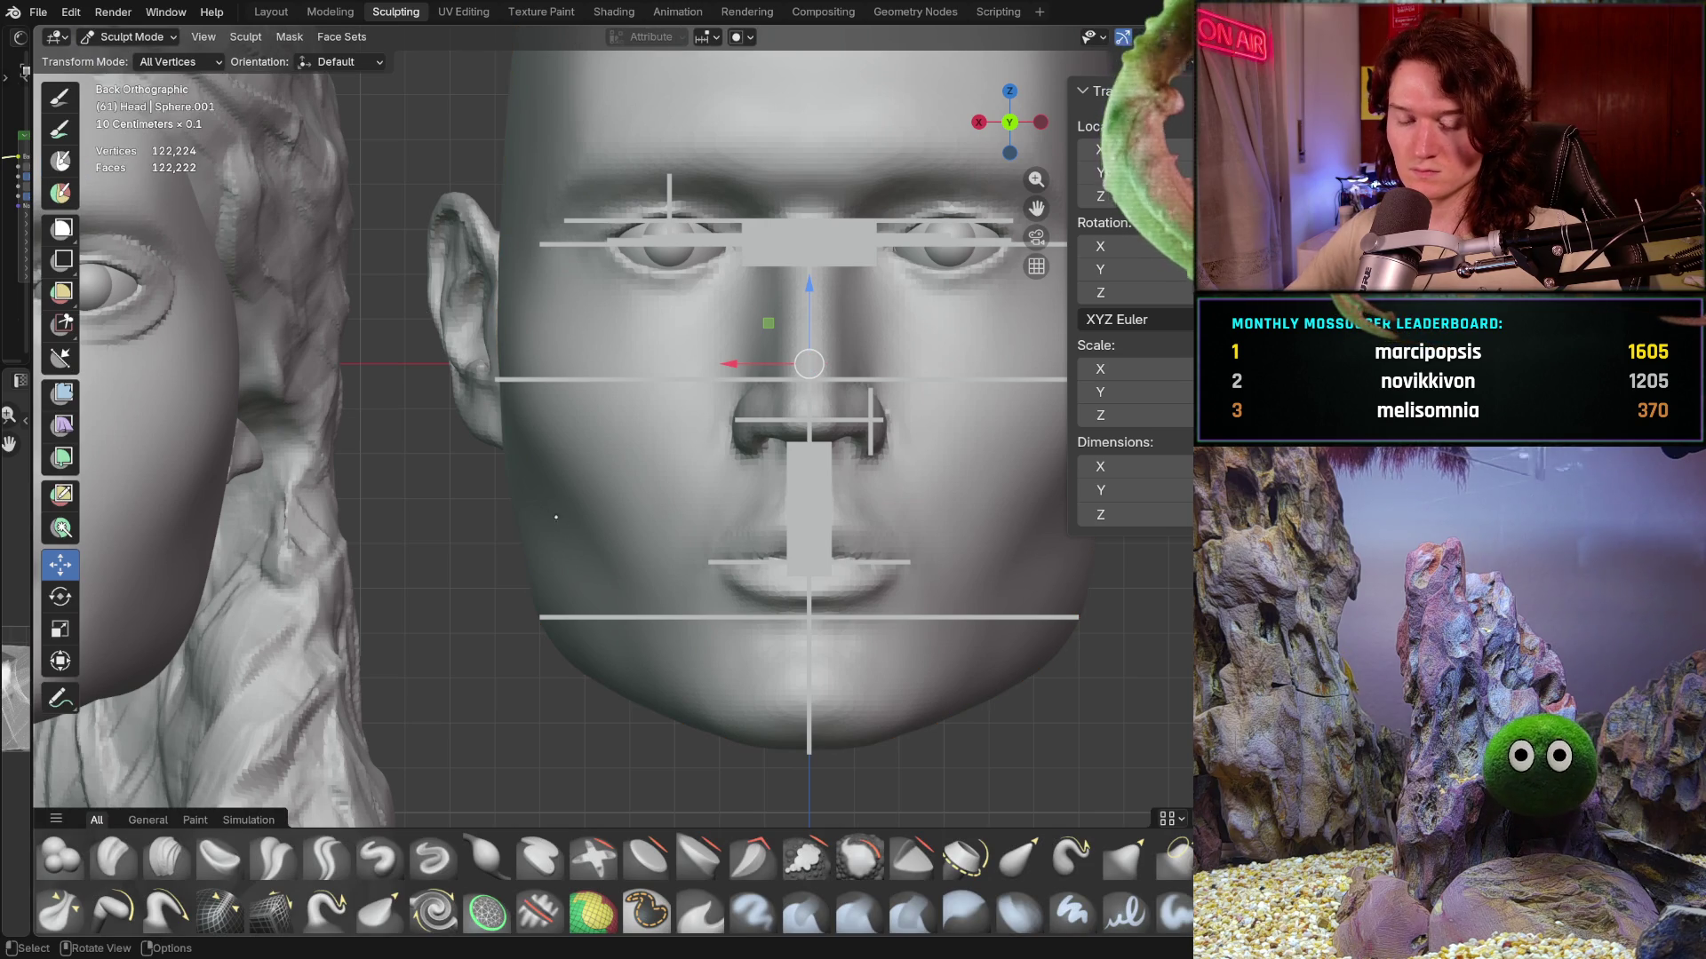
{"action": "key", "text": "g"}
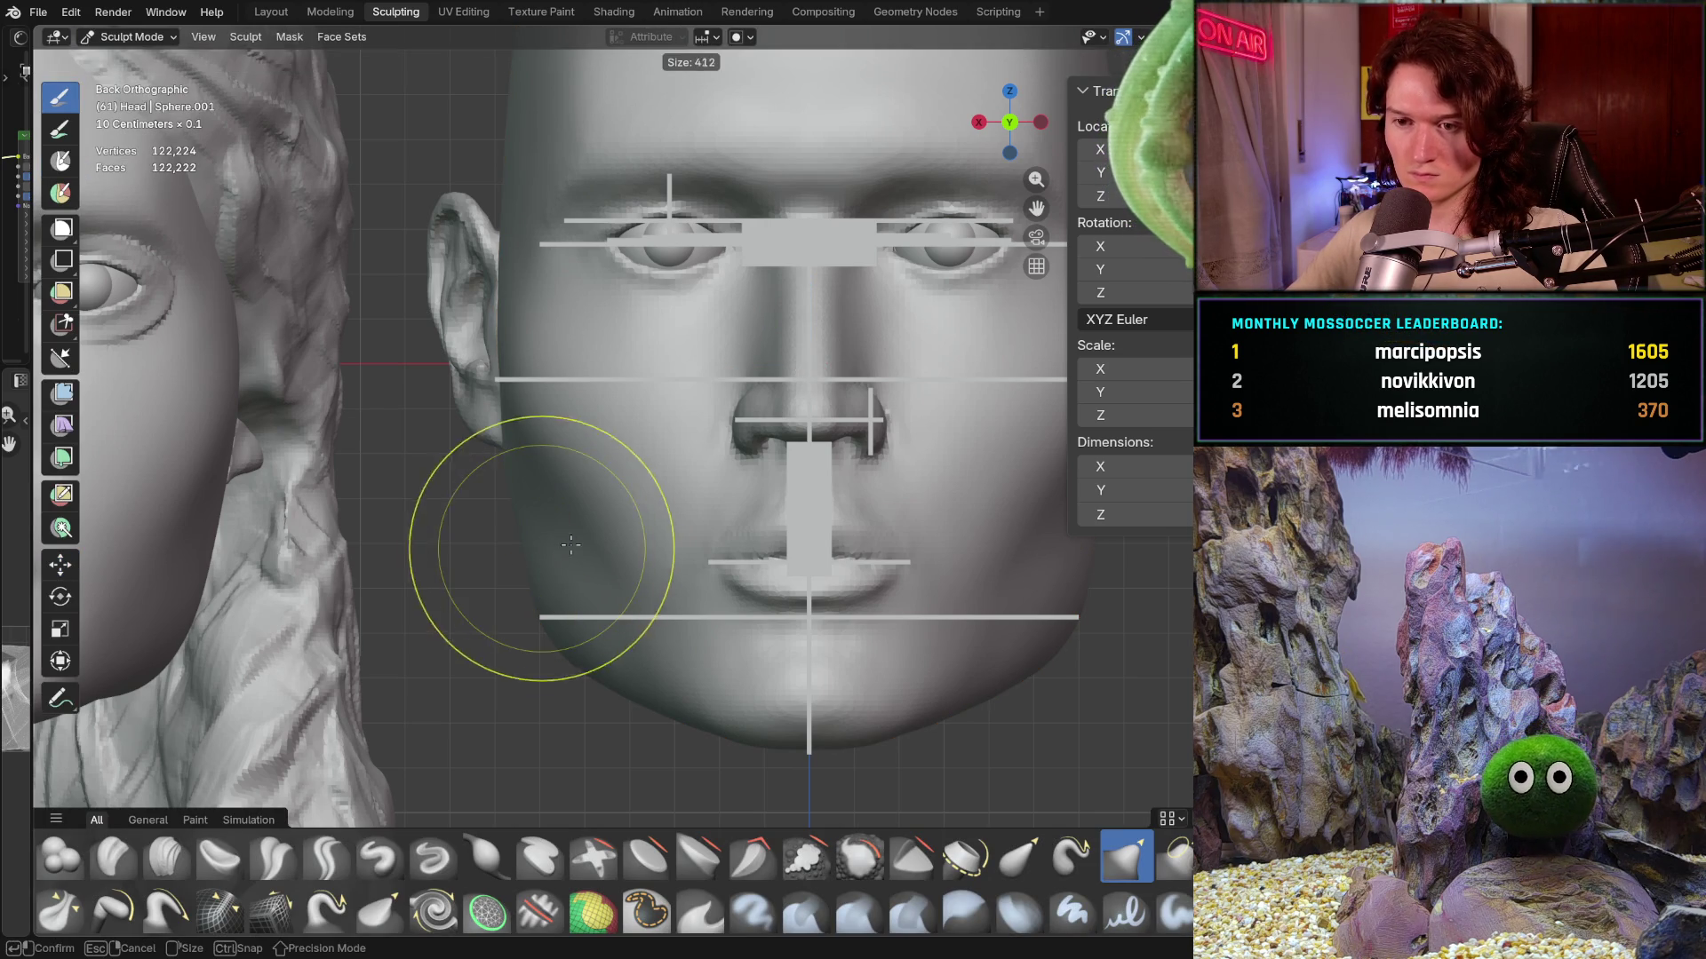
{"action": "key", "text": "f"}
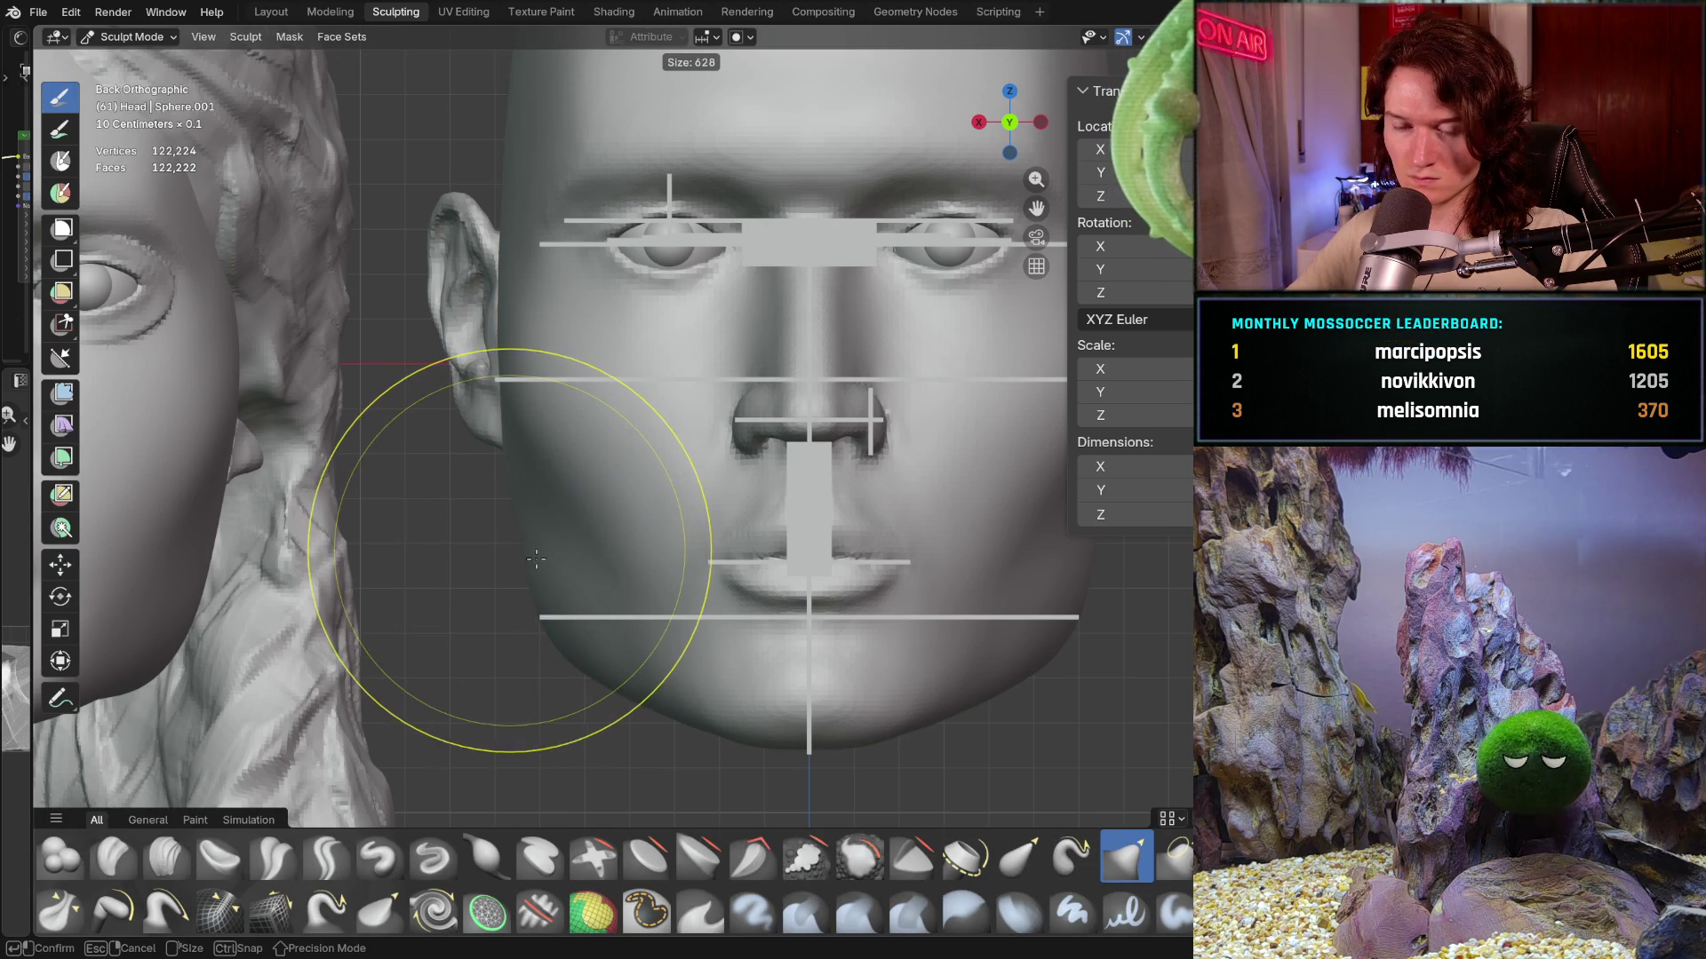
{"action": "left_click", "coordinate": [450, 560]}
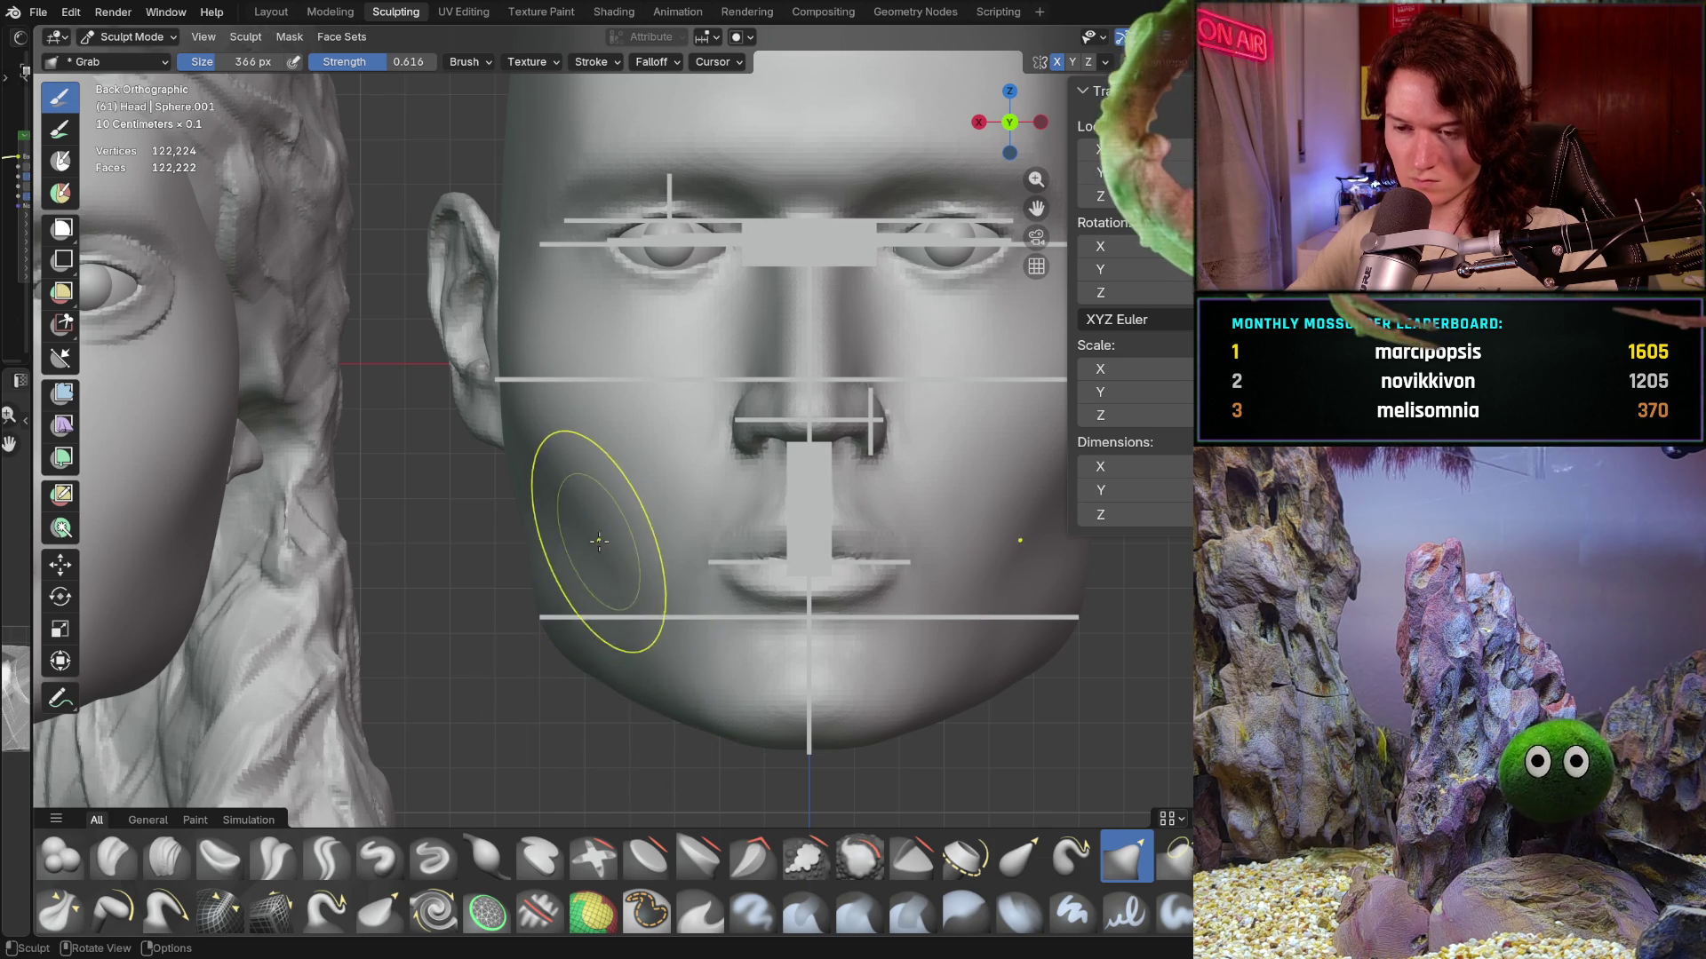
{"action": "scroll", "coordinate": [668, 667], "scroll_direction": "up", "scroll_amount": 2}
{"action": "scroll", "coordinate": [667, 613], "scroll_direction": "up", "scroll_amount": 2}
{"action": "scroll", "coordinate": [664, 573], "scroll_direction": "up", "scroll_amount": 1}
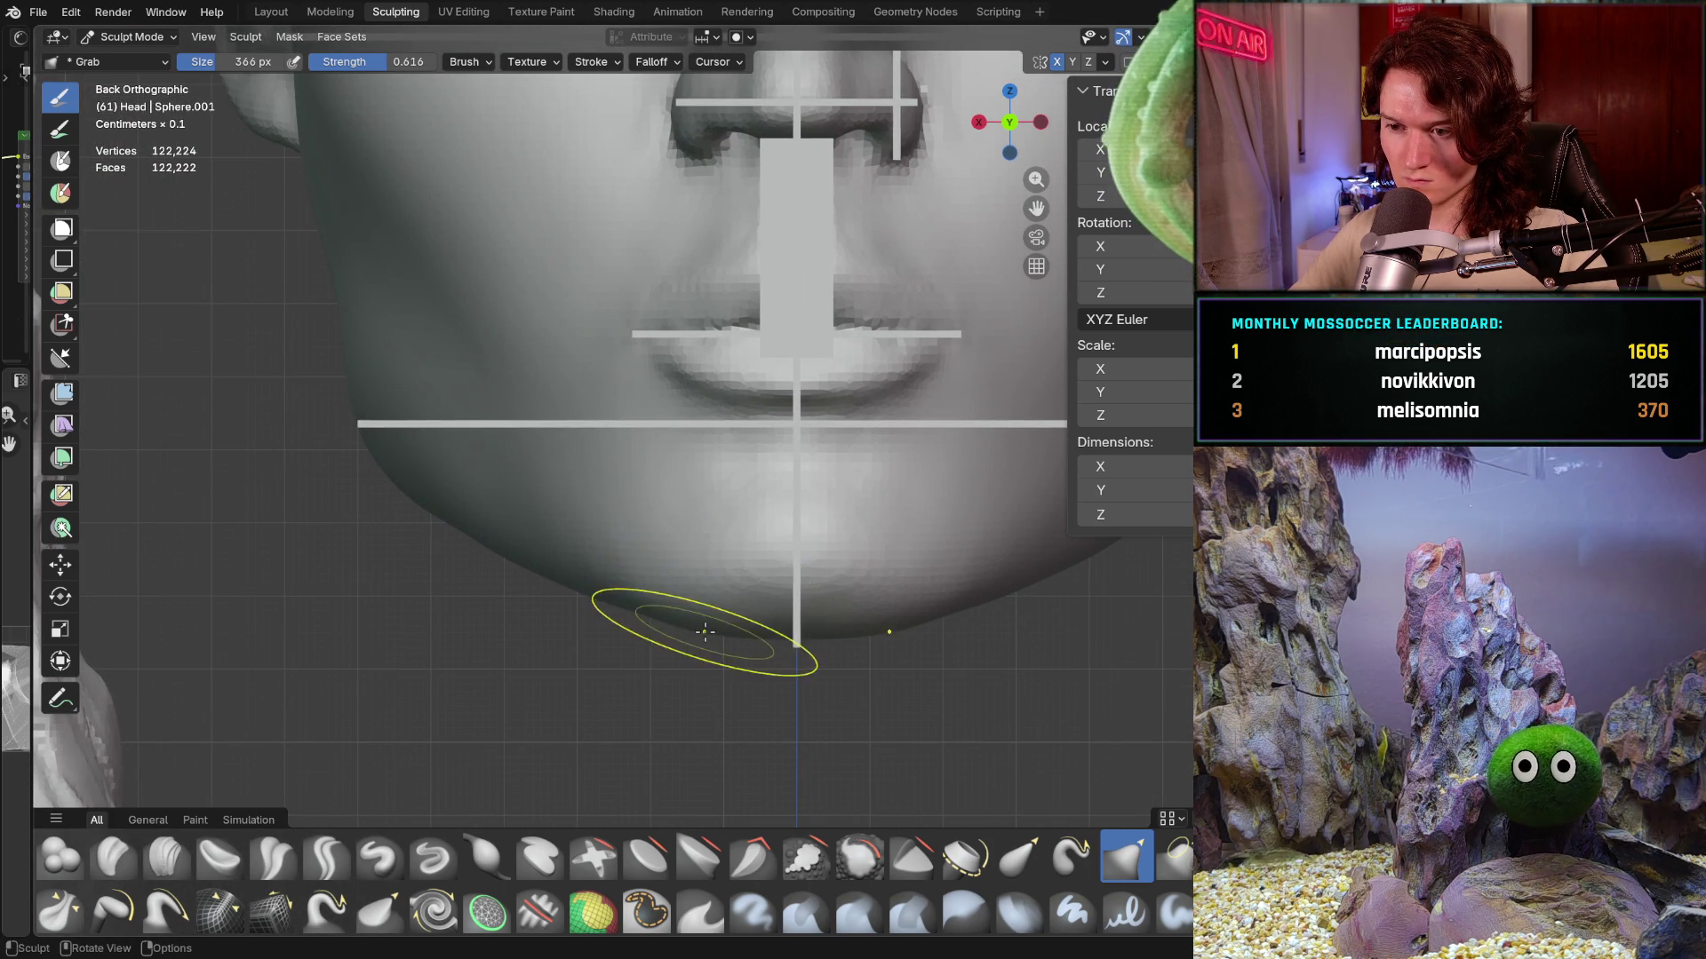
{"action": "left_click_drag", "start_coordinate": [674, 627], "coordinate": [685, 629]}
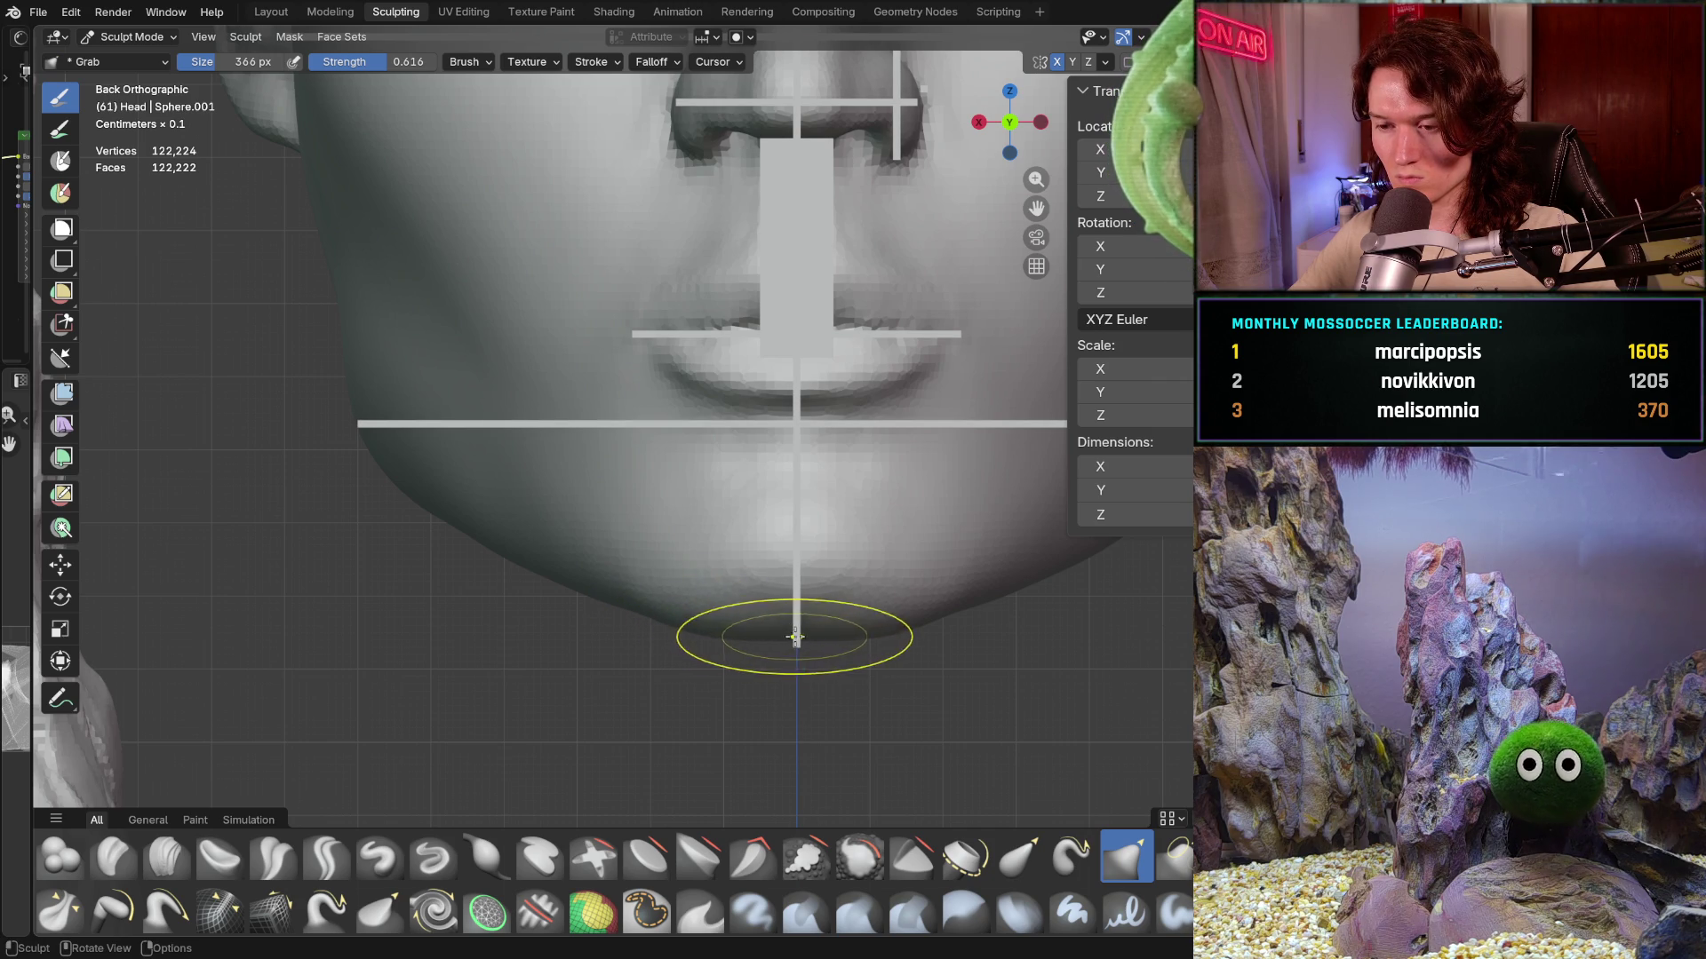
- Orbit around the jaw, lips and chin from below and in profile to judge their shape
{"action": "middle_click_drag", "start_coordinate": [792, 626], "coordinate": [800, 648]}
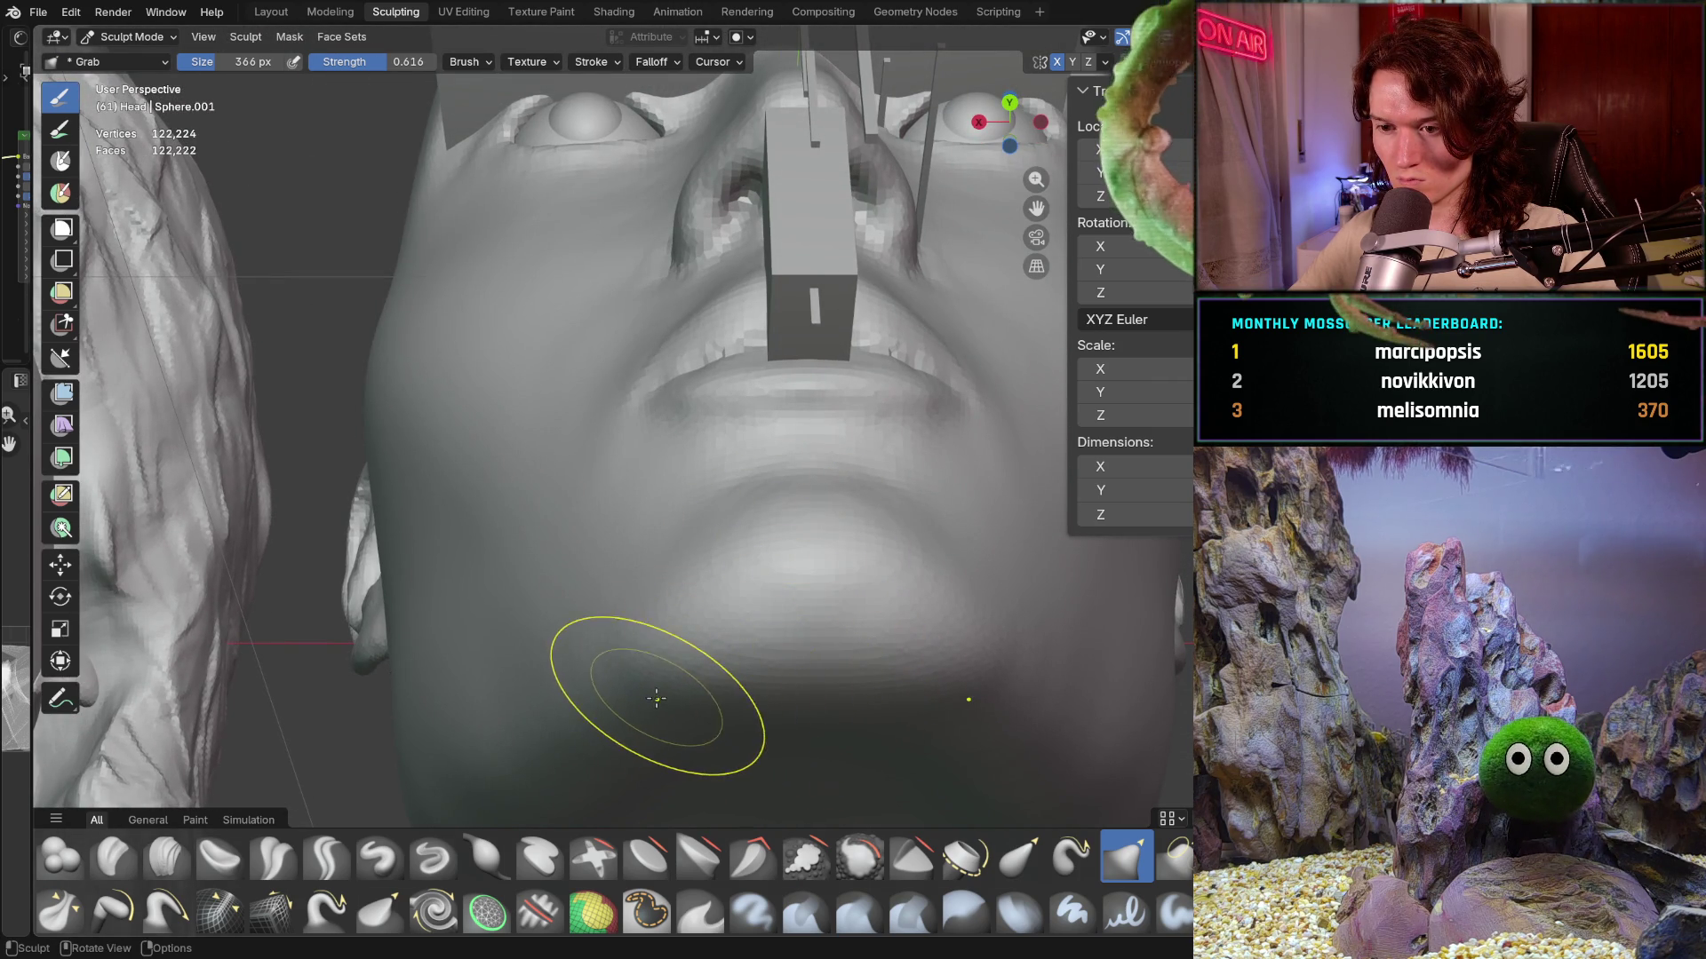
{"action": "key", "text": "ctrl+KP_1"}
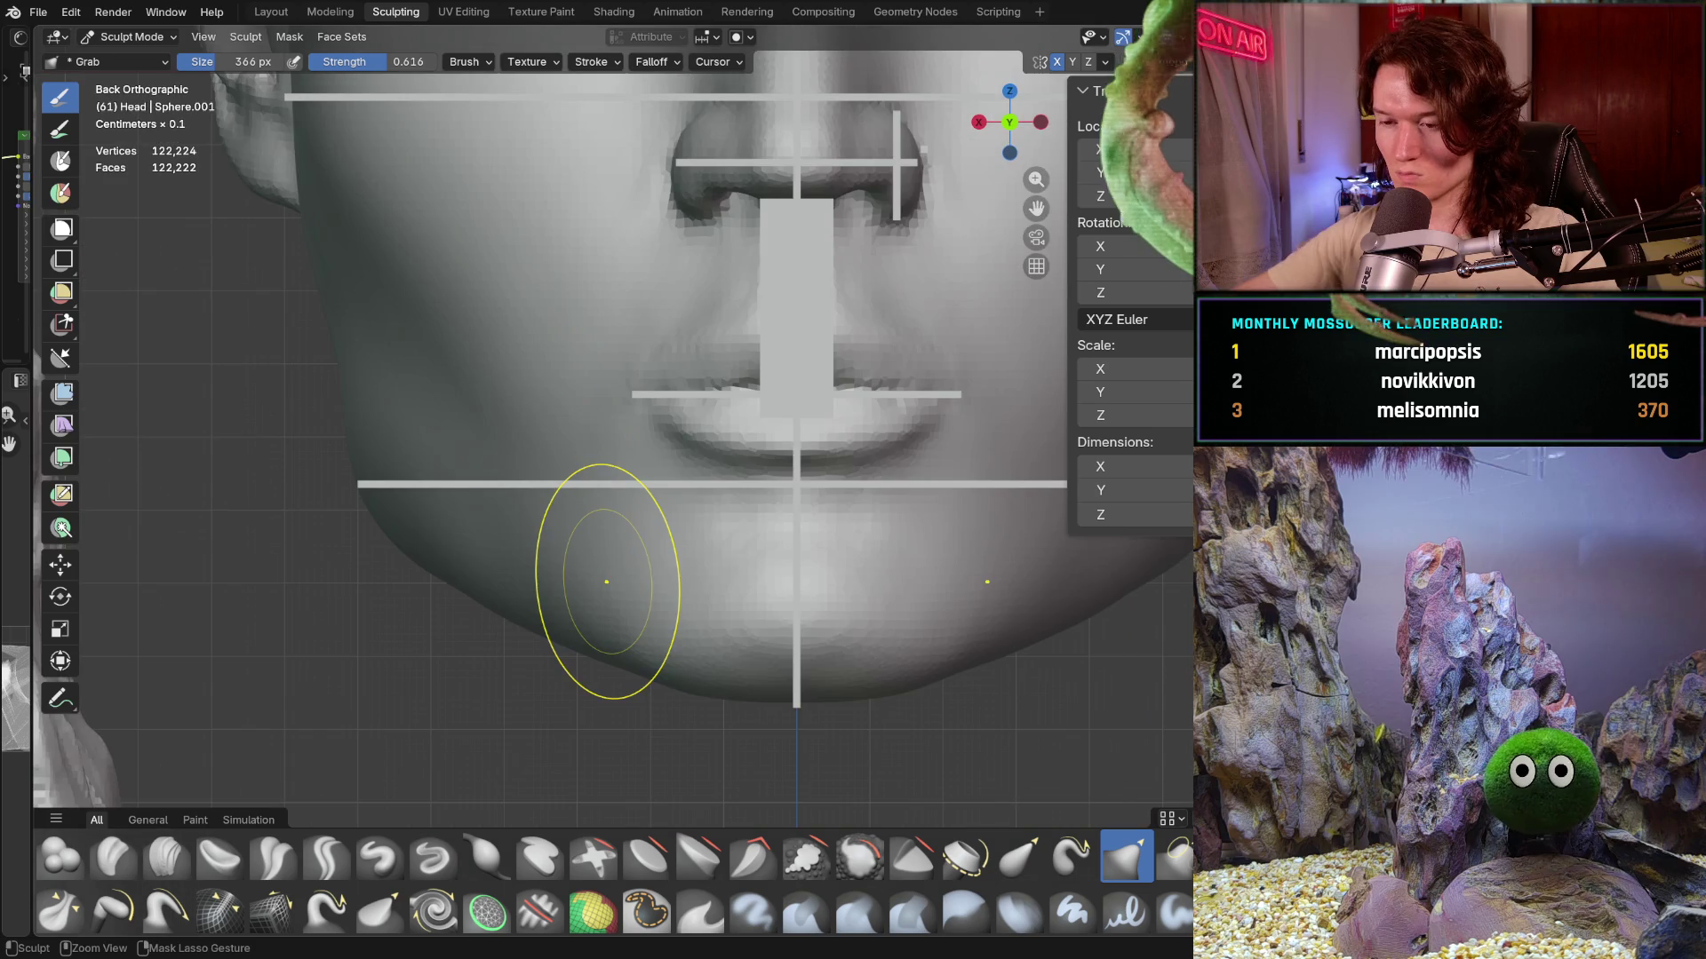
{"action": "mouse_move", "coordinate": [692, 667]}
{"action": "middle_mouse_down"}
{"action": "mouse_move", "coordinate": [664, 637]}
{"action": "mouse_move", "coordinate": [654, 655]}
{"action": "mouse_move", "coordinate": [673, 614]}
{"action": "middle_mouse_up"}
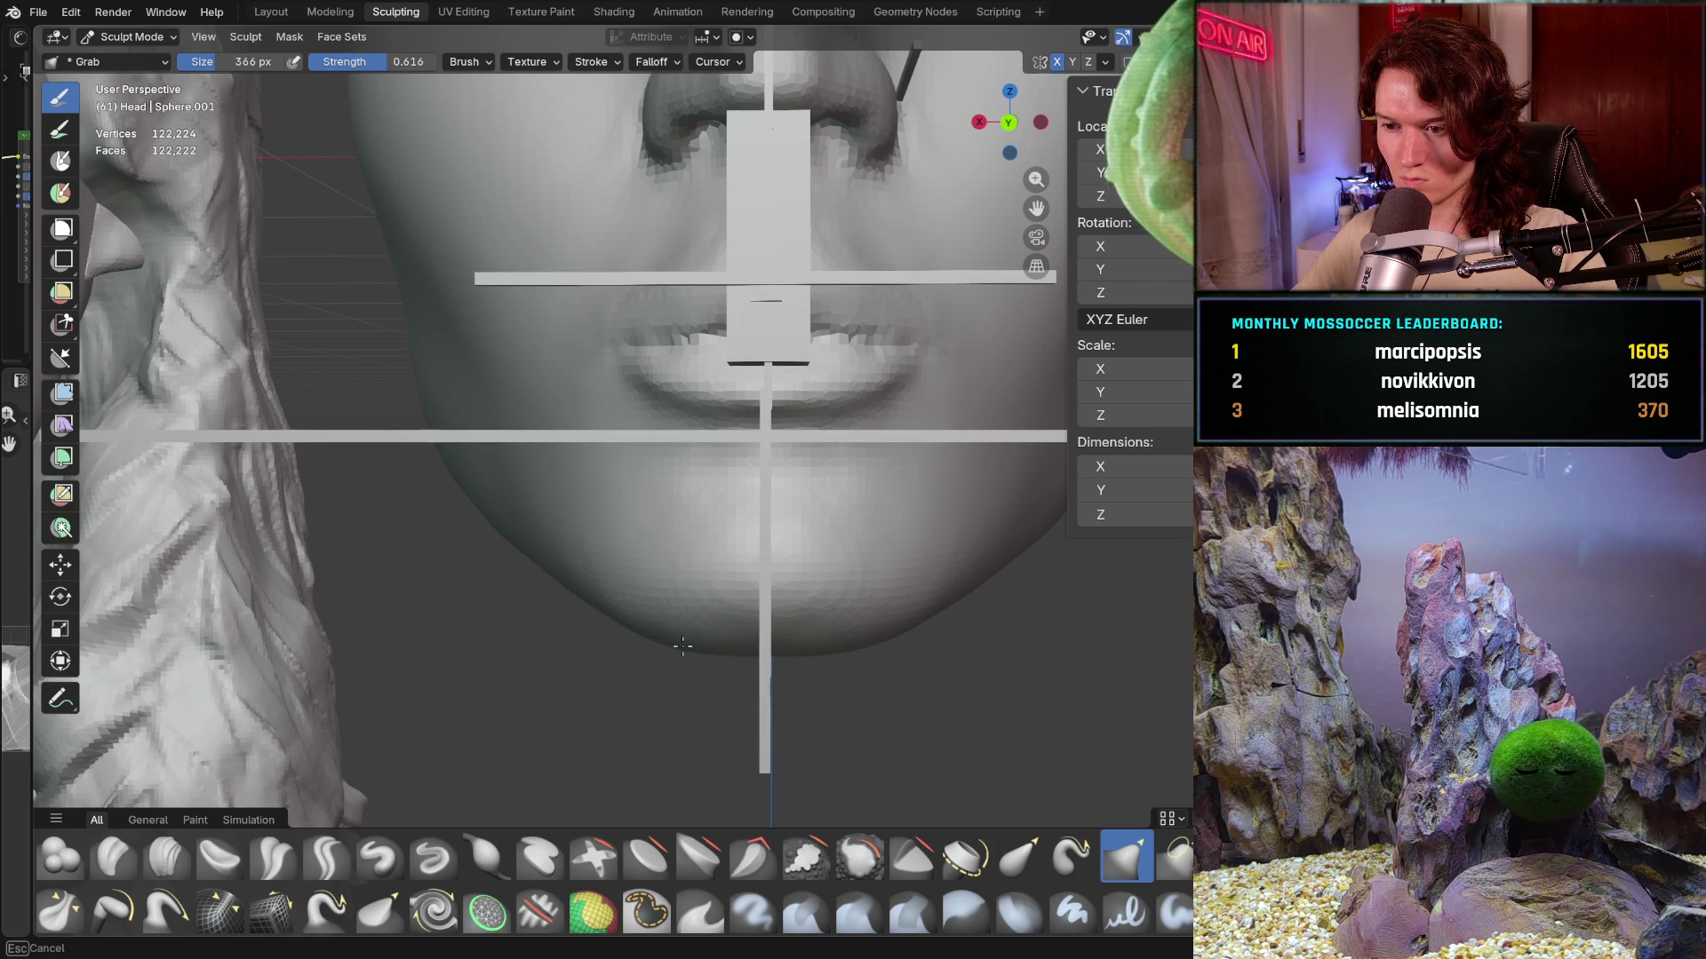
{"action": "mouse_move", "coordinate": [774, 495]}
{"action": "middle_mouse_down"}
{"action": "mouse_move", "coordinate": [727, 388]}
{"action": "mouse_move", "coordinate": [609, 673]}
{"action": "mouse_move", "coordinate": [572, 648]}
{"action": "middle_mouse_up"}
{"action": "scroll", "coordinate": [572, 649], "scroll_direction": "up", "scroll_amount": 3}
{"action": "scroll", "coordinate": [679, 560], "scroll_direction": "up", "scroll_amount": 2}
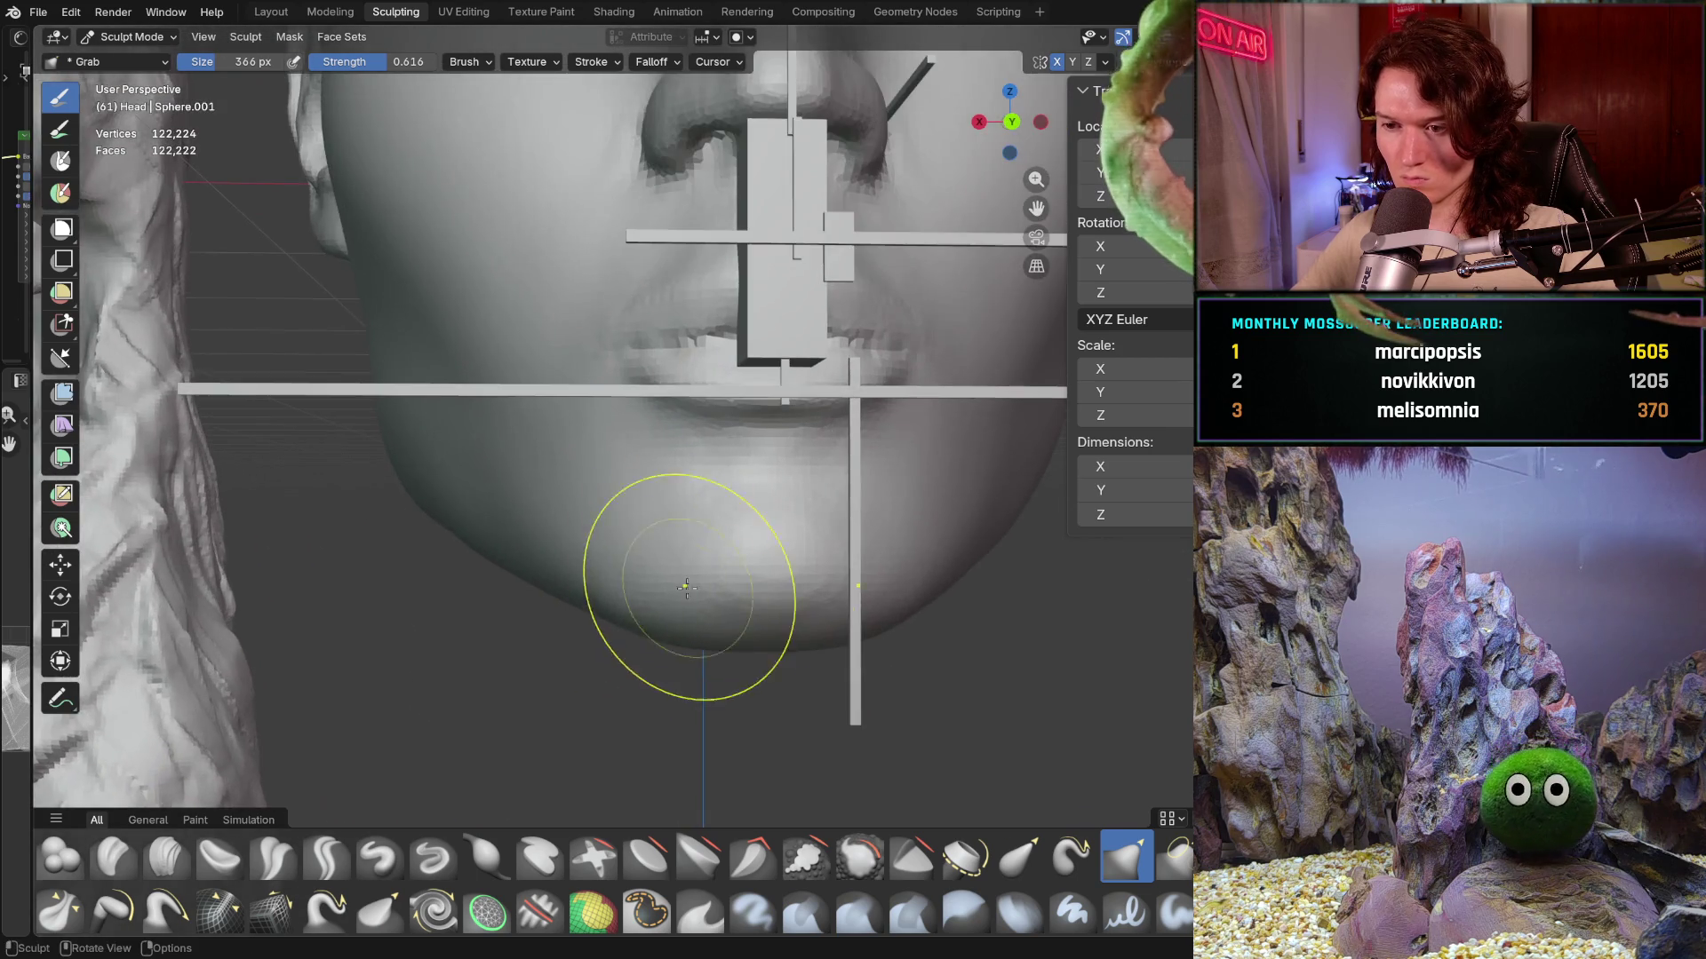
{"action": "scroll", "coordinate": [720, 580], "scroll_direction": "up", "scroll_amount": 2}
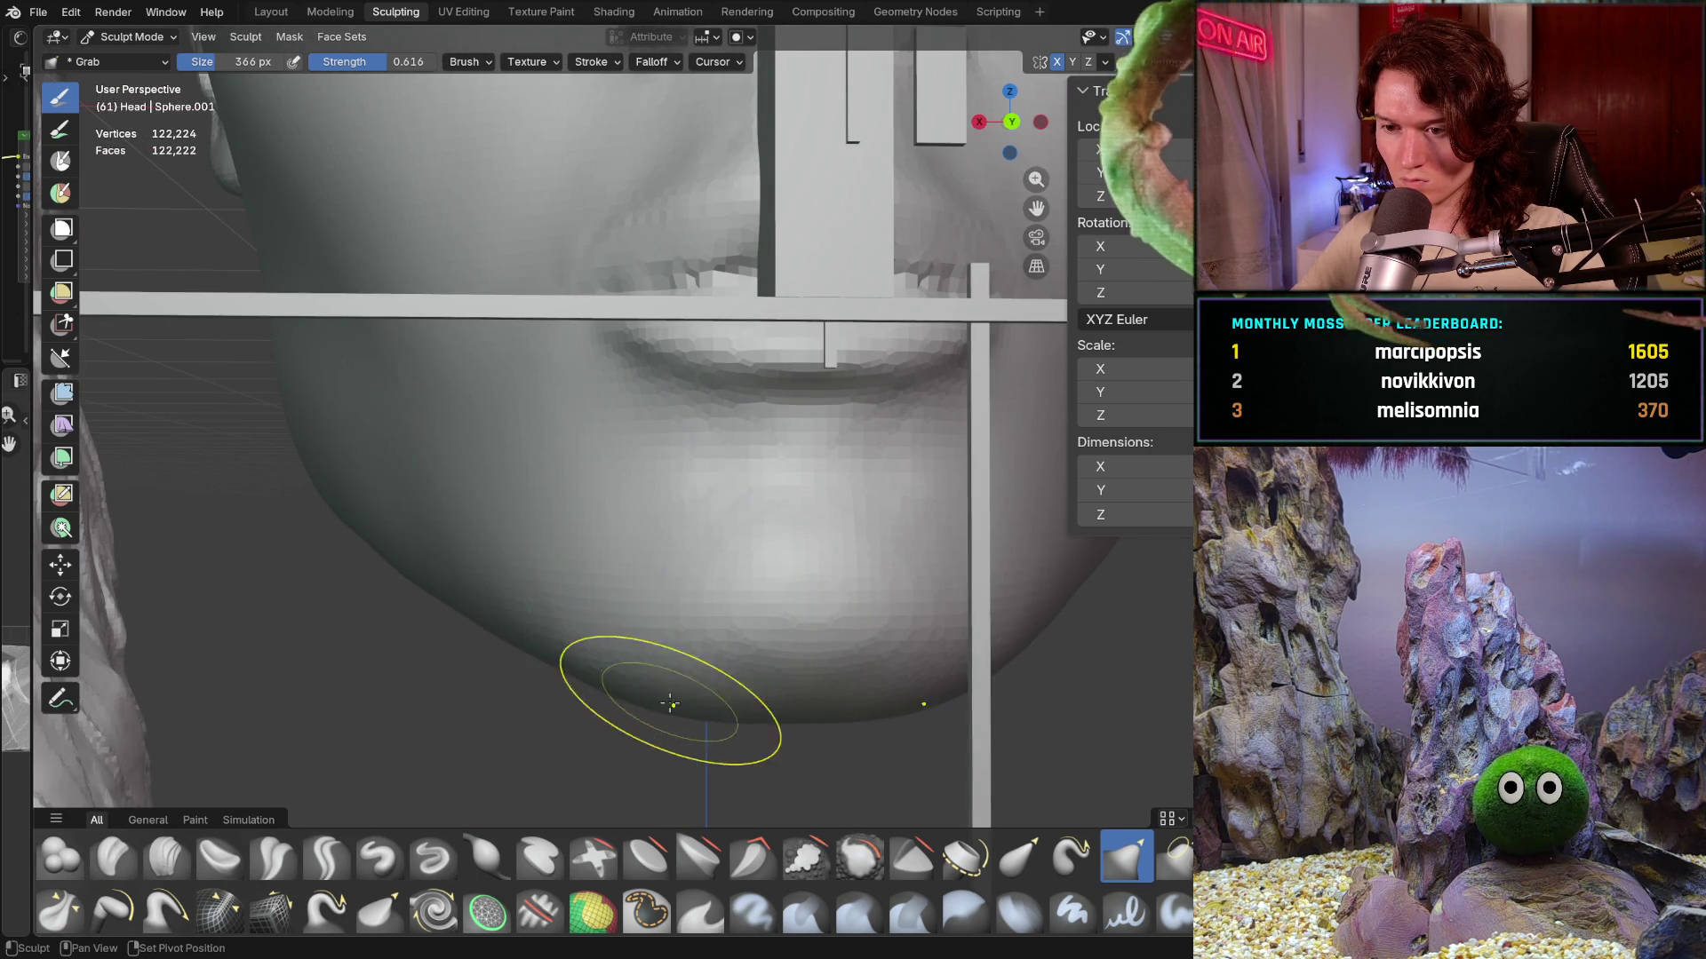
{"action": "scroll", "coordinate": [641, 697], "scroll_direction": "down", "scroll_amount": 4}
{"action": "scroll", "coordinate": [642, 697], "scroll_direction": "up", "scroll_amount": 2}
{"action": "middle_click_drag", "start_coordinate": [640, 647], "coordinate": [718, 642]}
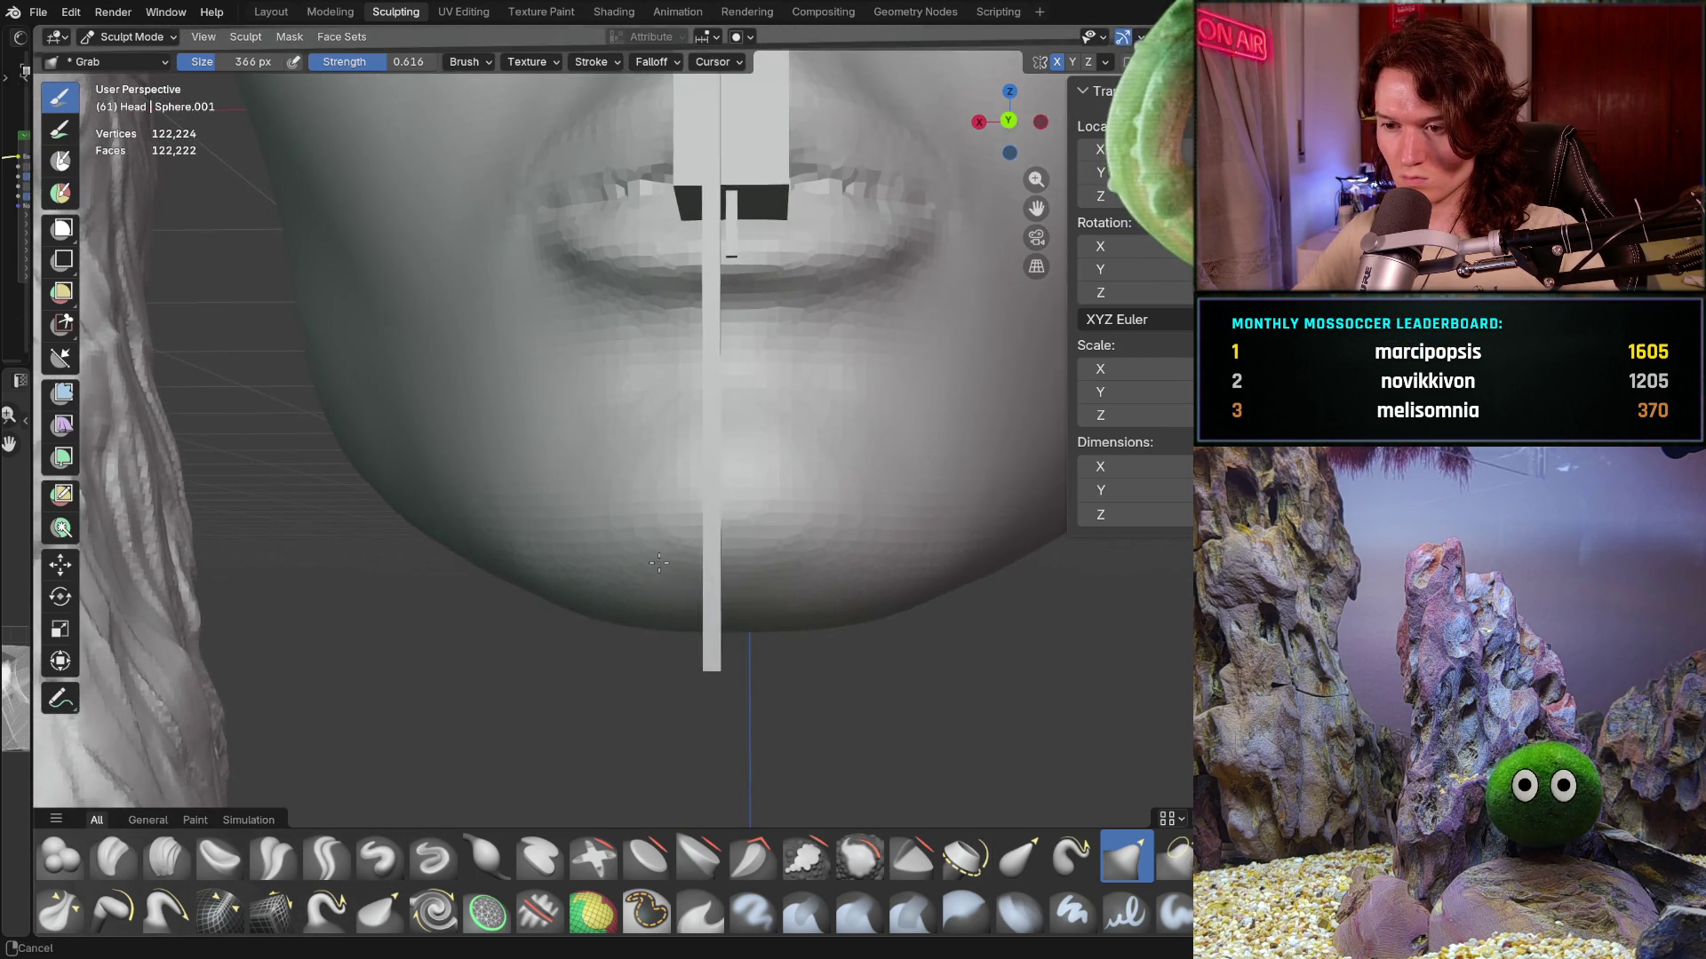
{"action": "scroll", "coordinate": [718, 640], "scroll_direction": "up", "scroll_amount": 3}
{"action": "middle_click_drag", "start_coordinate": [914, 590], "coordinate": [914, 591]}
{"action": "scroll", "coordinate": [760, 648], "scroll_direction": "down", "scroll_amount": 3}
{"action": "mouse_move", "coordinate": [800, 610]}
{"action": "middle_mouse_down"}
{"action": "mouse_move", "coordinate": [758, 541]}
{"action": "mouse_move", "coordinate": [696, 653]}
{"action": "middle_mouse_up"}
{"action": "scroll", "coordinate": [788, 556], "scroll_direction": "up", "scroll_amount": 3}
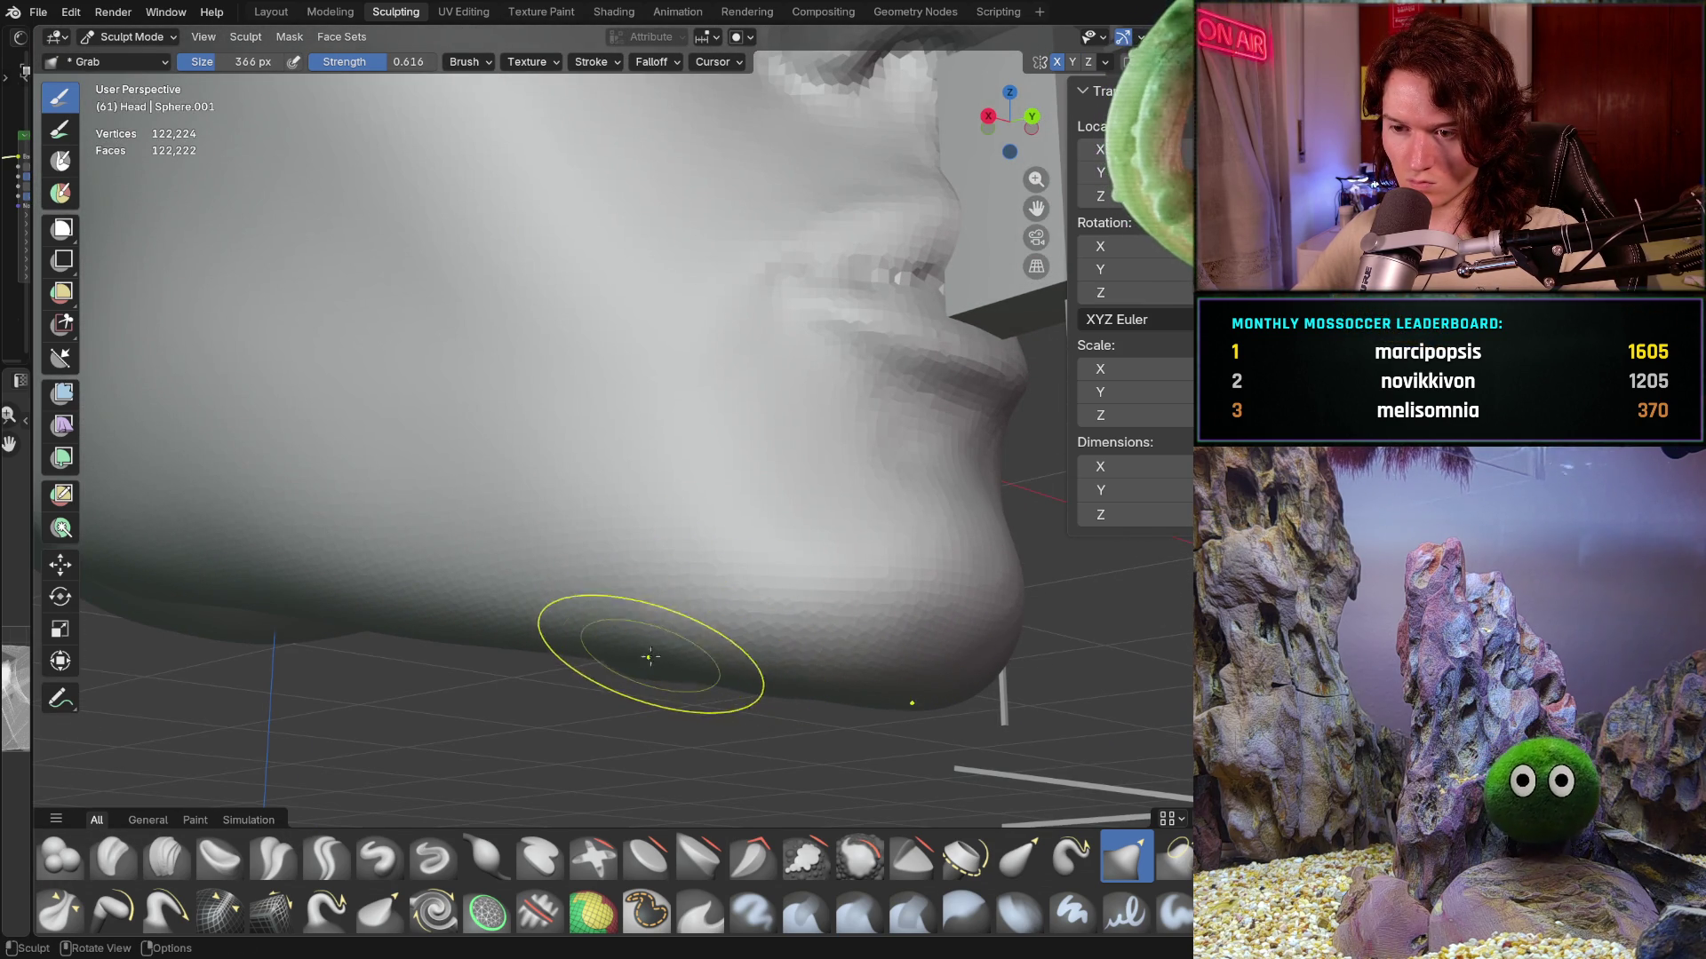
{"action": "mouse_move", "coordinate": [613, 652]}
{"action": "middle_mouse_down"}
{"action": "mouse_move", "coordinate": [723, 706]}
{"action": "mouse_move", "coordinate": [634, 634]}
{"action": "middle_mouse_up"}
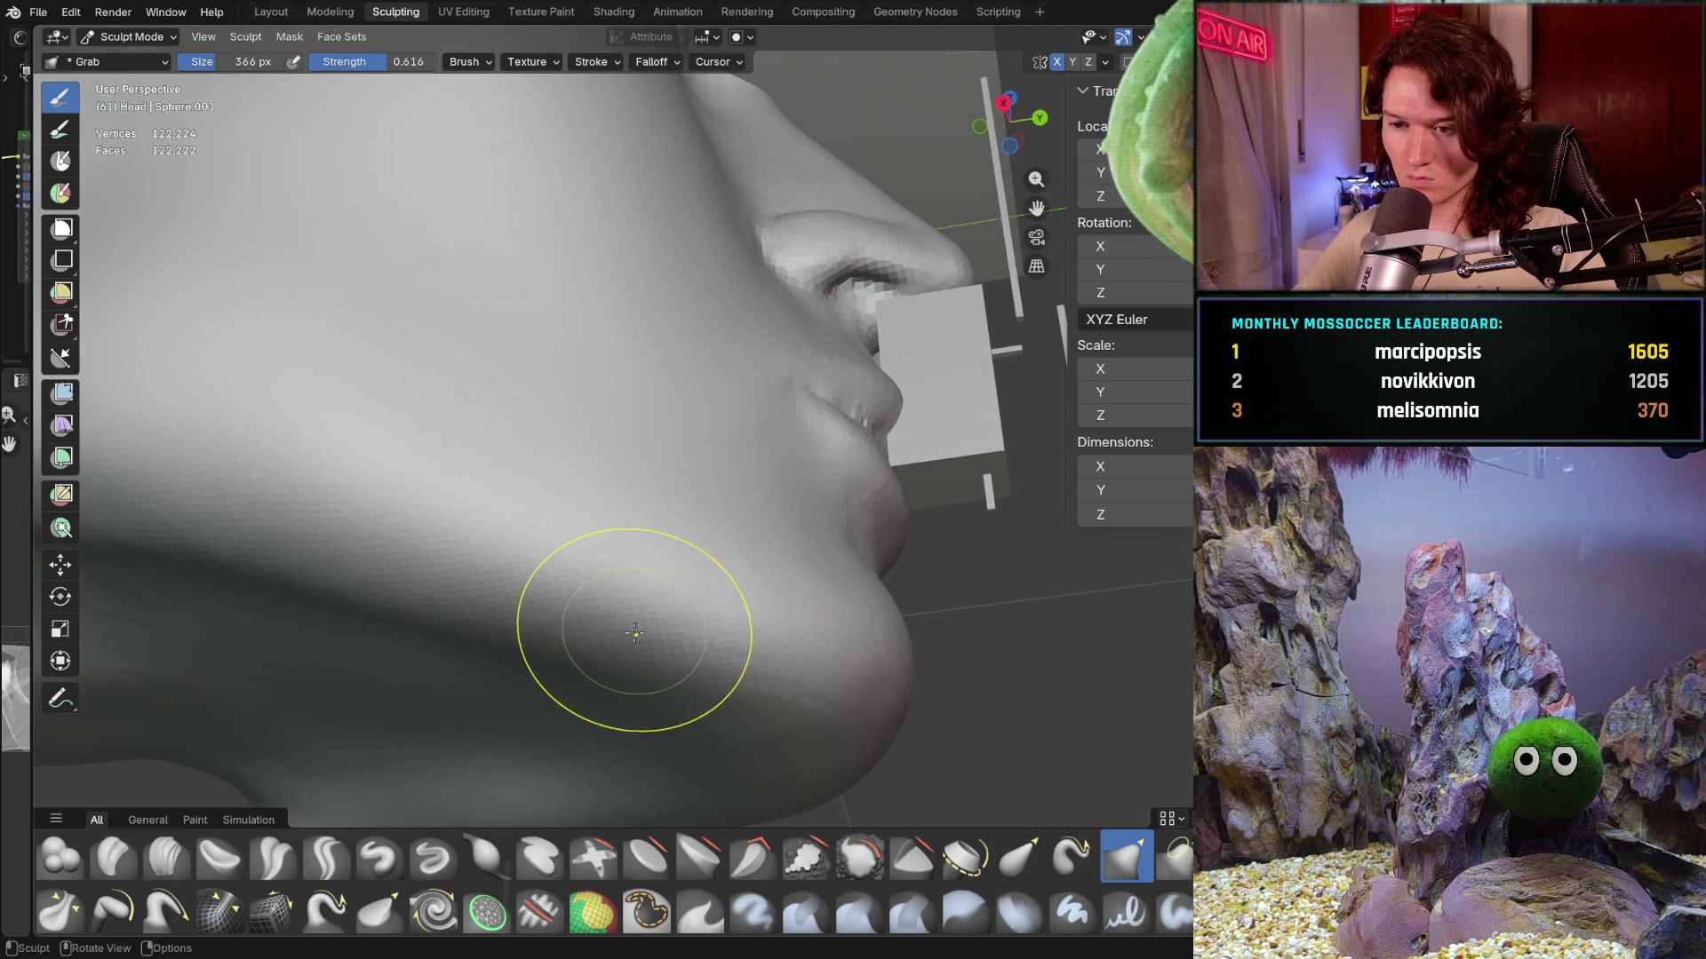
{"action": "mouse_move", "coordinate": [587, 612]}
{"action": "middle_mouse_down"}
{"action": "mouse_move", "coordinate": [585, 535]}
{"action": "mouse_move", "coordinate": [436, 600]}
{"action": "middle_mouse_up"}
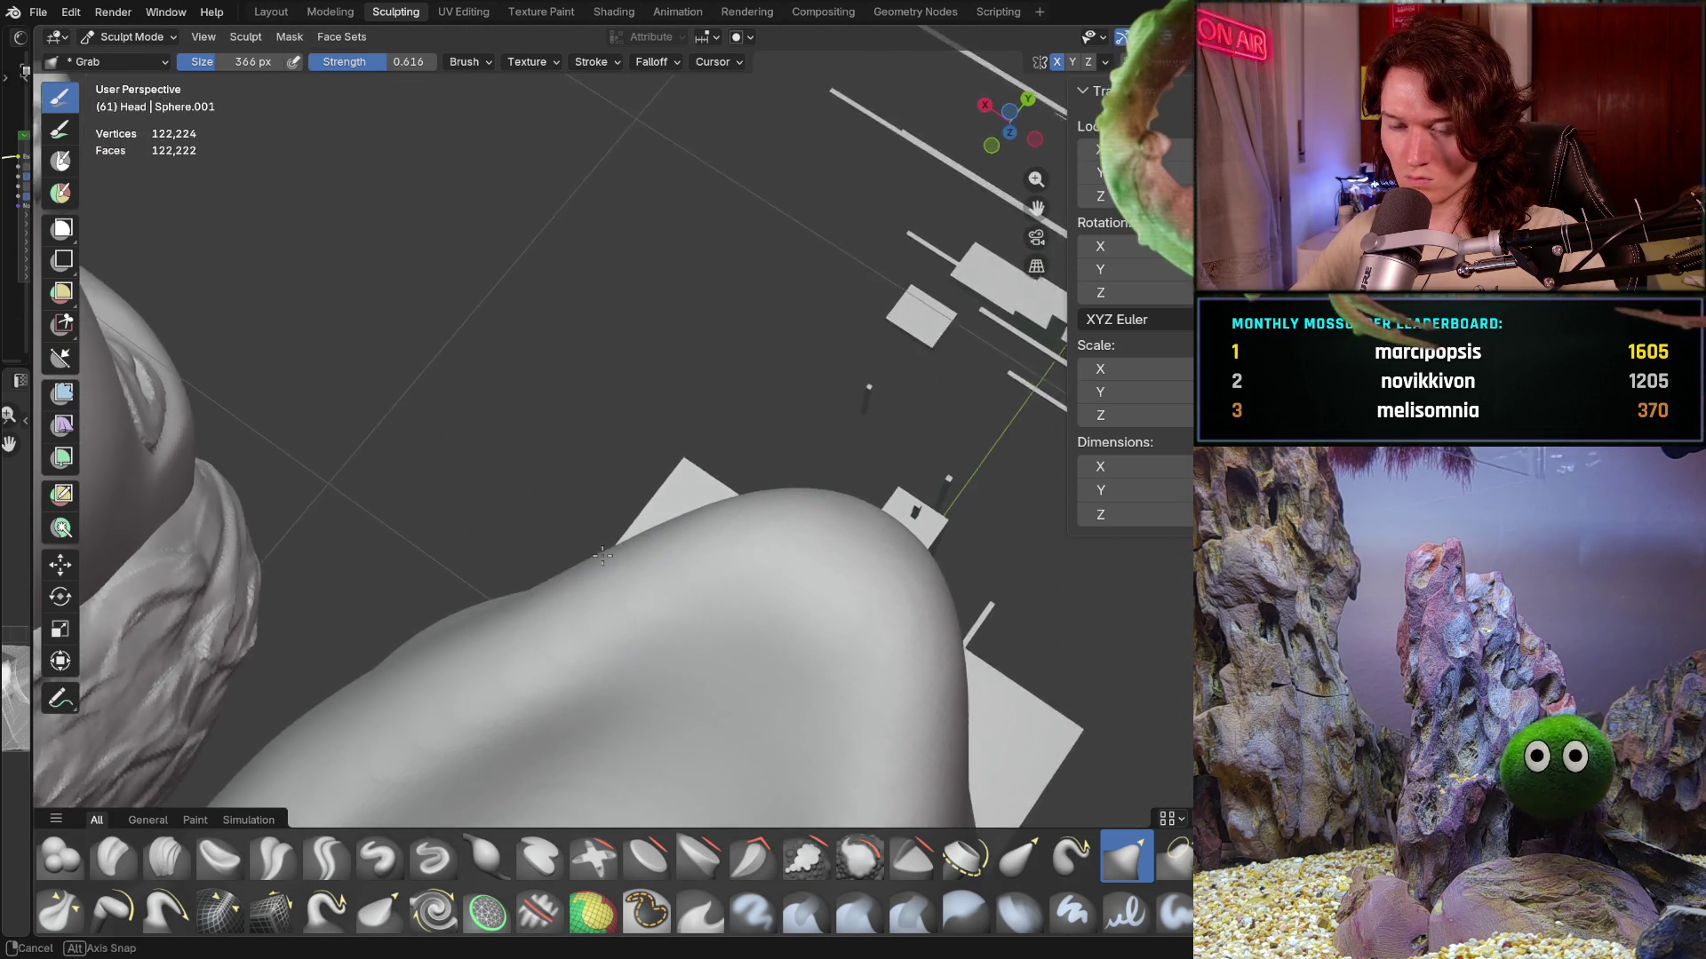
{"action": "middle_click_drag", "start_coordinate": [444, 554], "coordinate": [573, 595]}
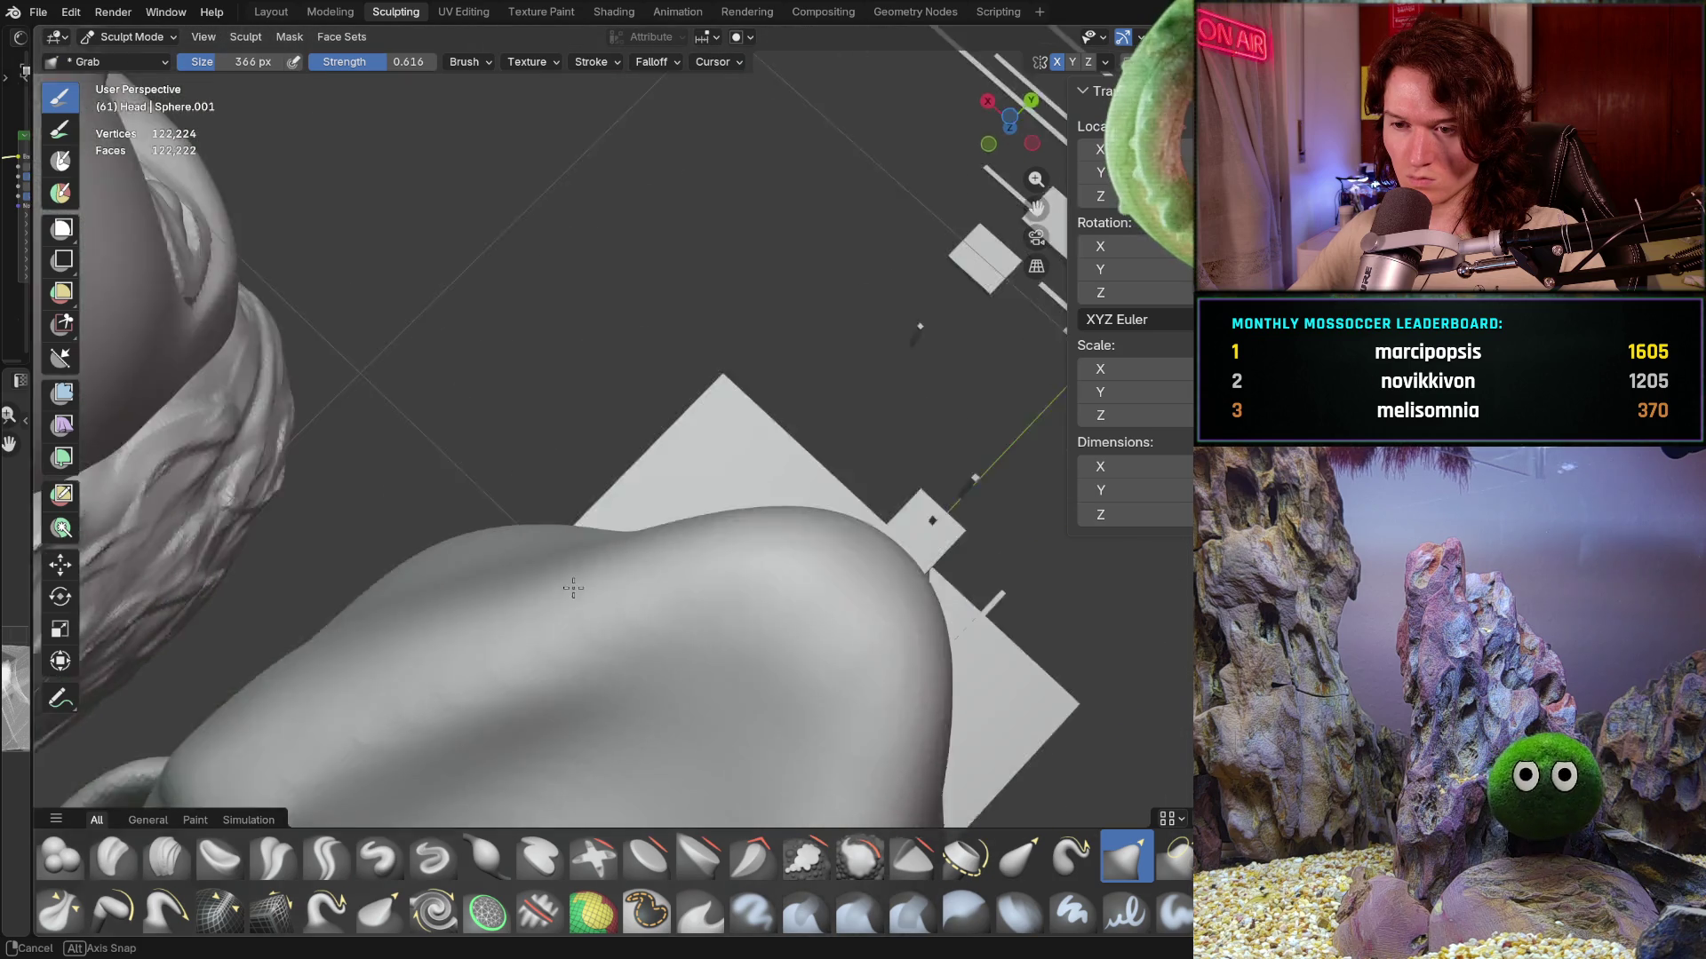
- Enlarge the Grab brush to 506 px and orbit back to a front view of the faces
{"action": "key", "text": "f"}
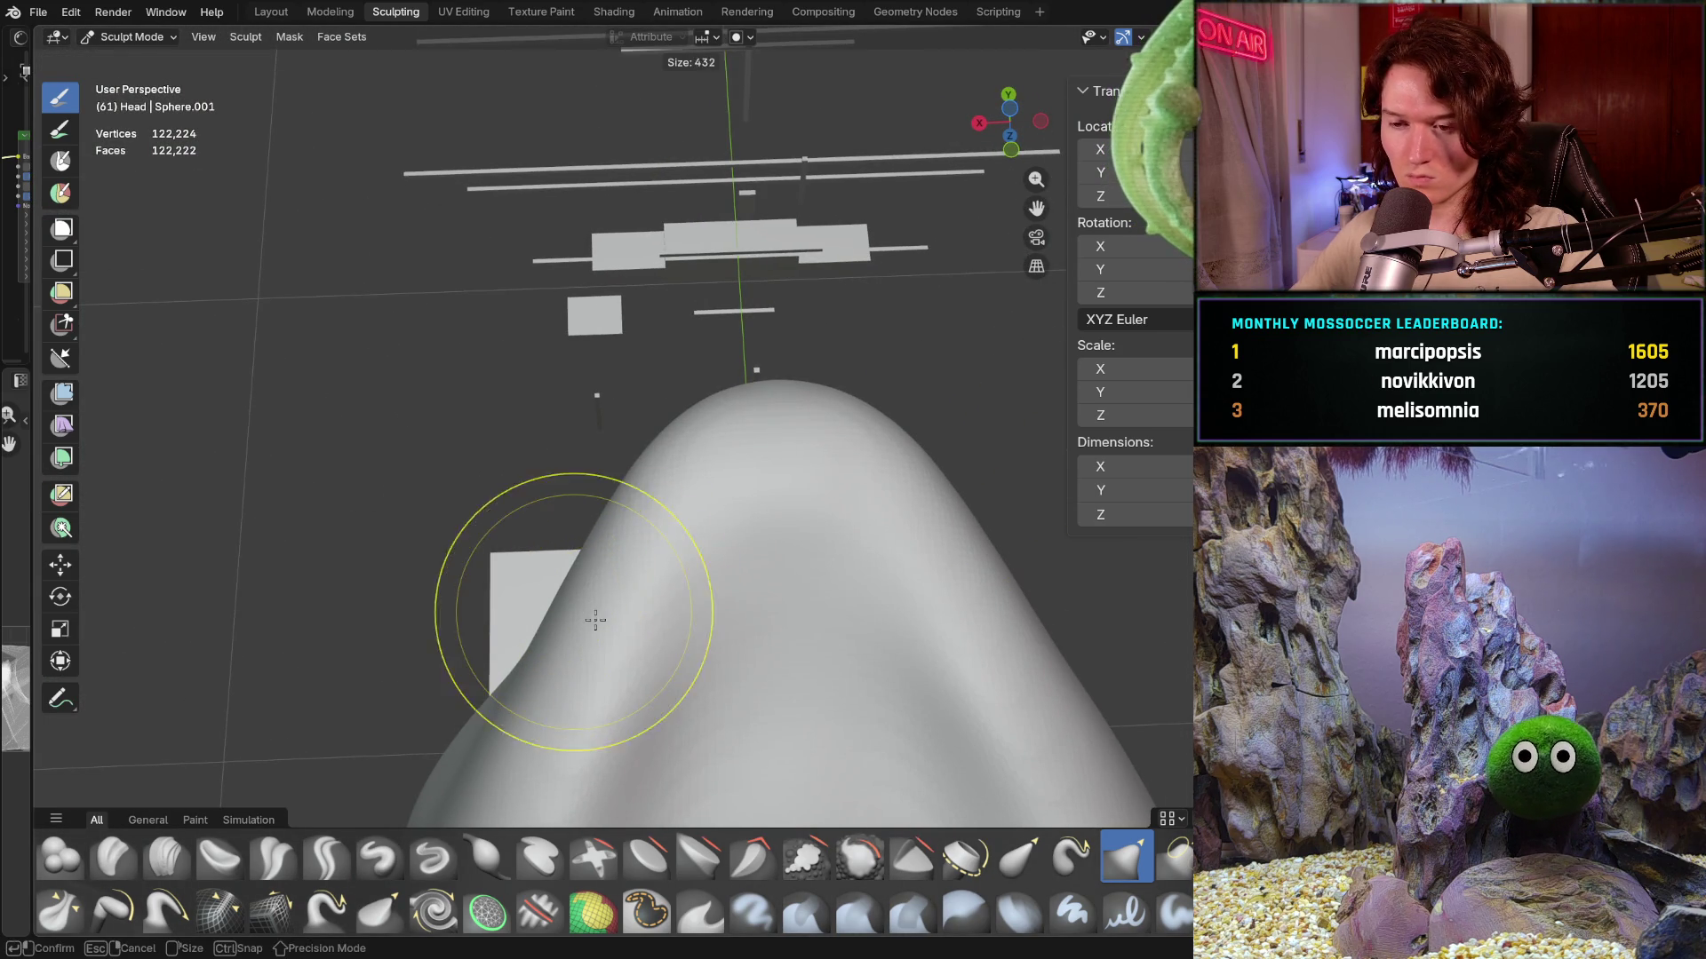
{"action": "left_click", "coordinate": [667, 610]}
{"action": "middle_click_drag", "start_coordinate": [568, 609], "coordinate": [548, 645]}
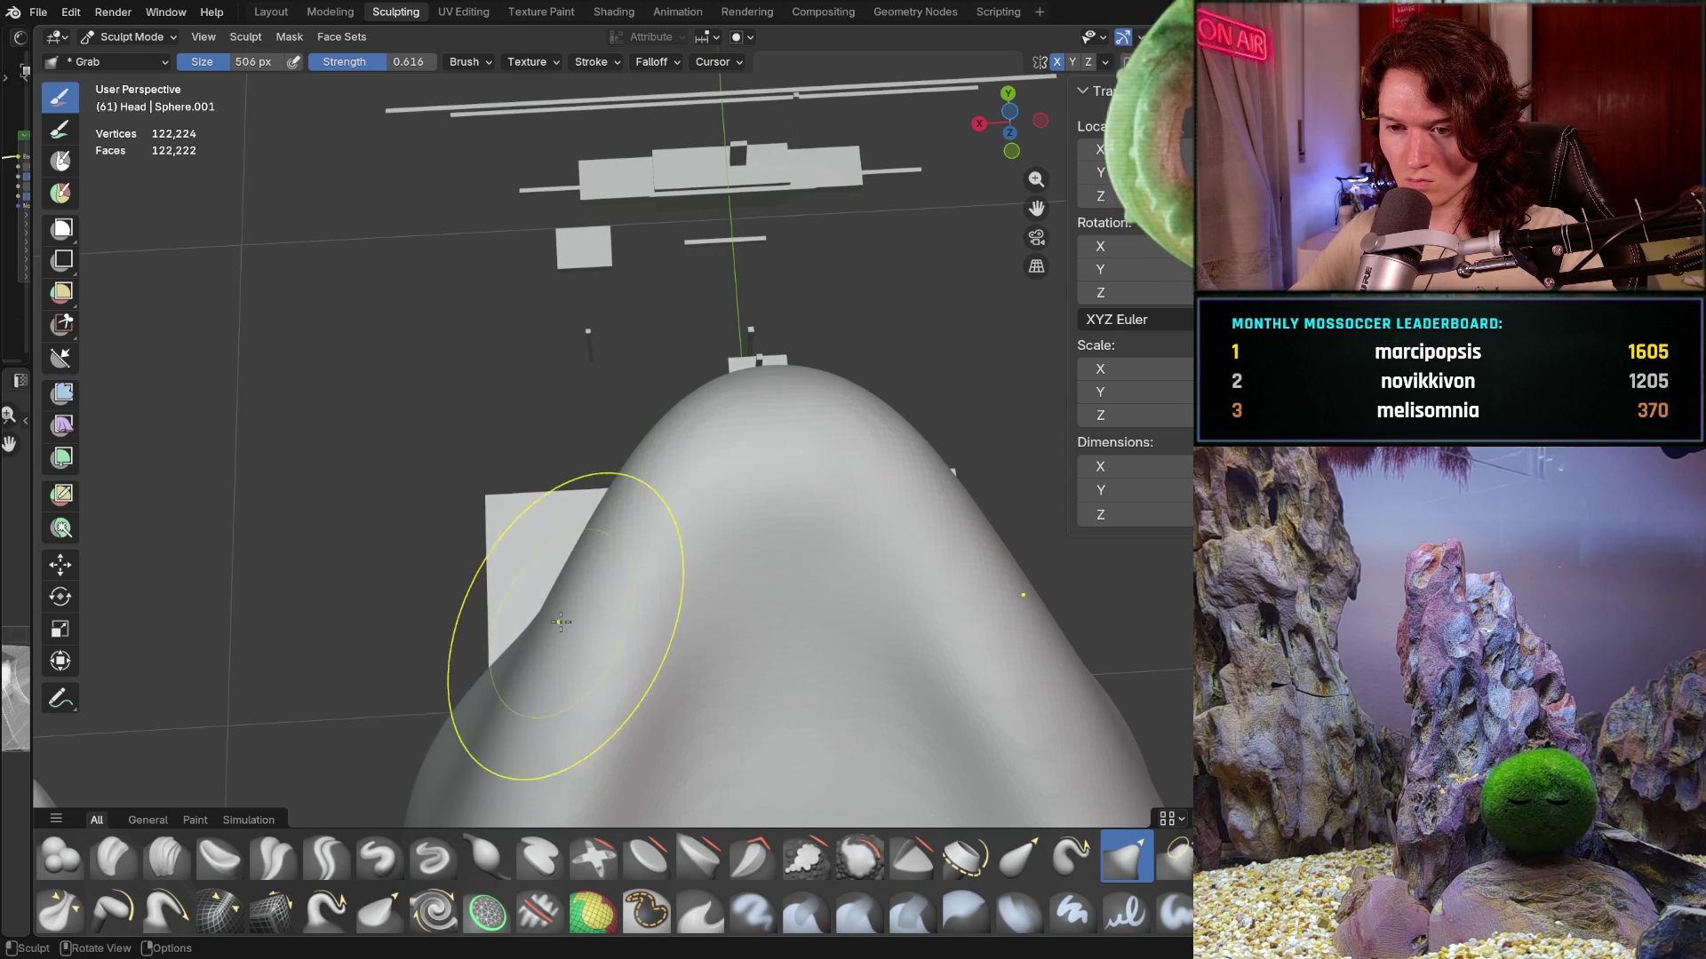
{"action": "mouse_move", "coordinate": [505, 726]}
{"action": "middle_mouse_down"}
{"action": "mouse_move", "coordinate": [573, 604]}
{"action": "mouse_move", "coordinate": [528, 615]}
{"action": "middle_mouse_up"}
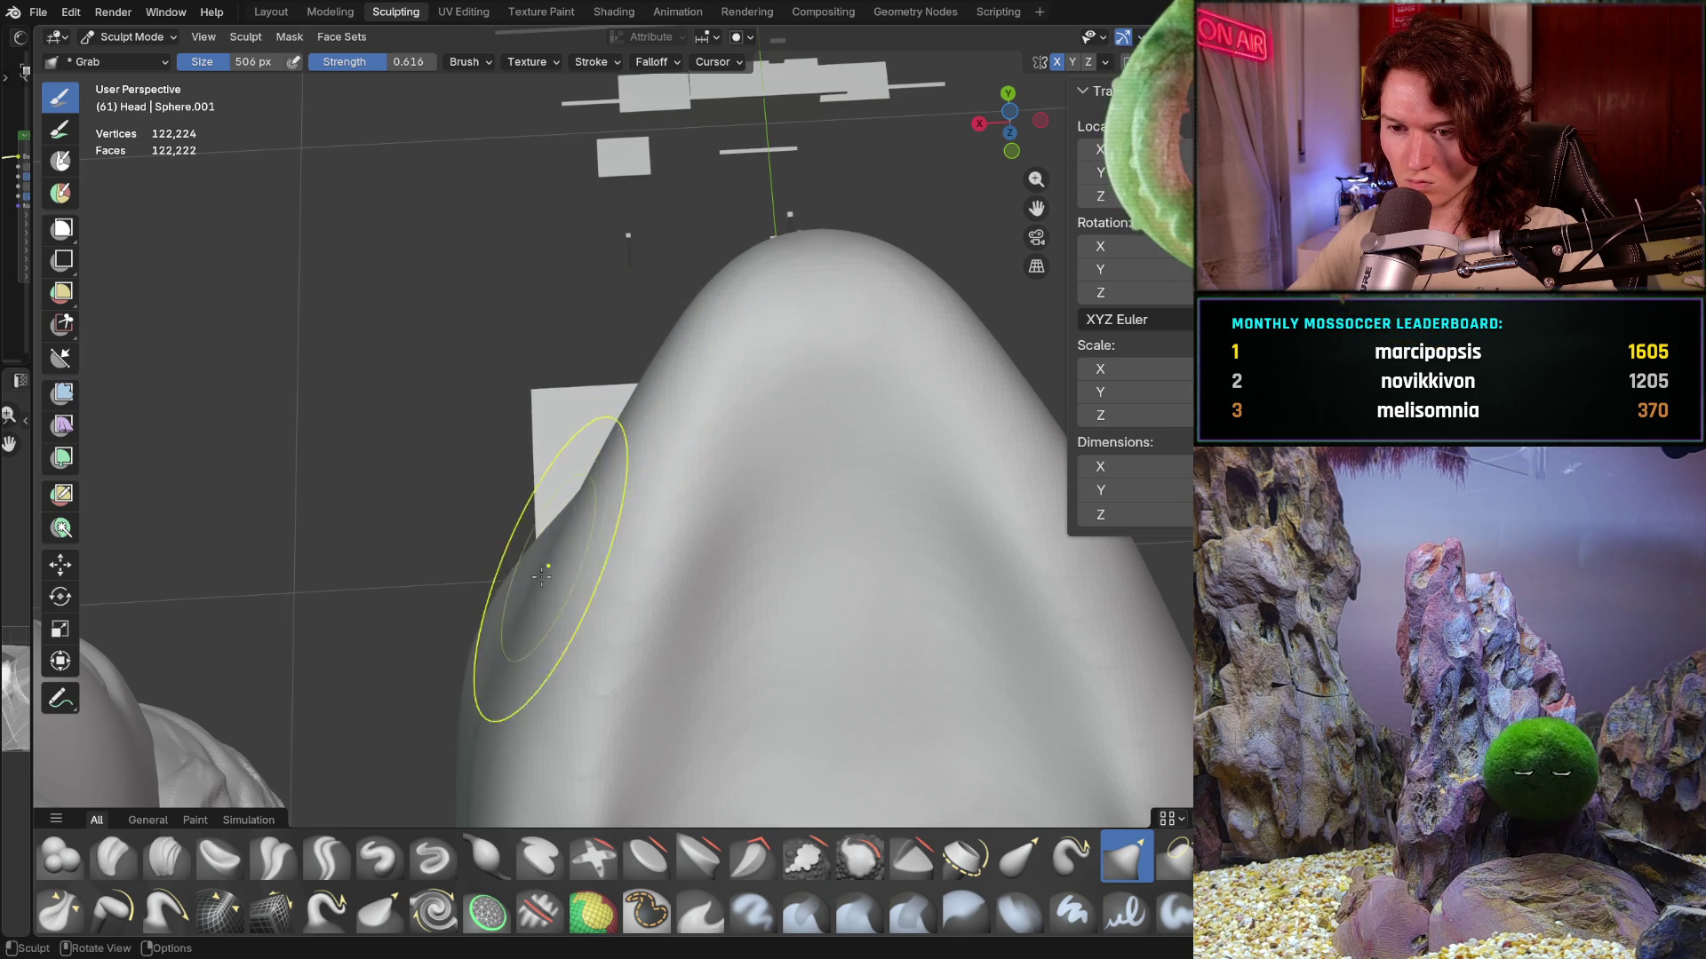
{"action": "mouse_move", "coordinate": [640, 424]}
{"action": "middle_mouse_down"}
{"action": "mouse_move", "coordinate": [683, 685]}
{"action": "mouse_move", "coordinate": [708, 685]}
{"action": "mouse_move", "coordinate": [670, 694]}
{"action": "mouse_move", "coordinate": [672, 718]}
{"action": "middle_mouse_up"}
{"action": "scroll", "coordinate": [709, 685], "scroll_direction": "down", "scroll_amount": 4}
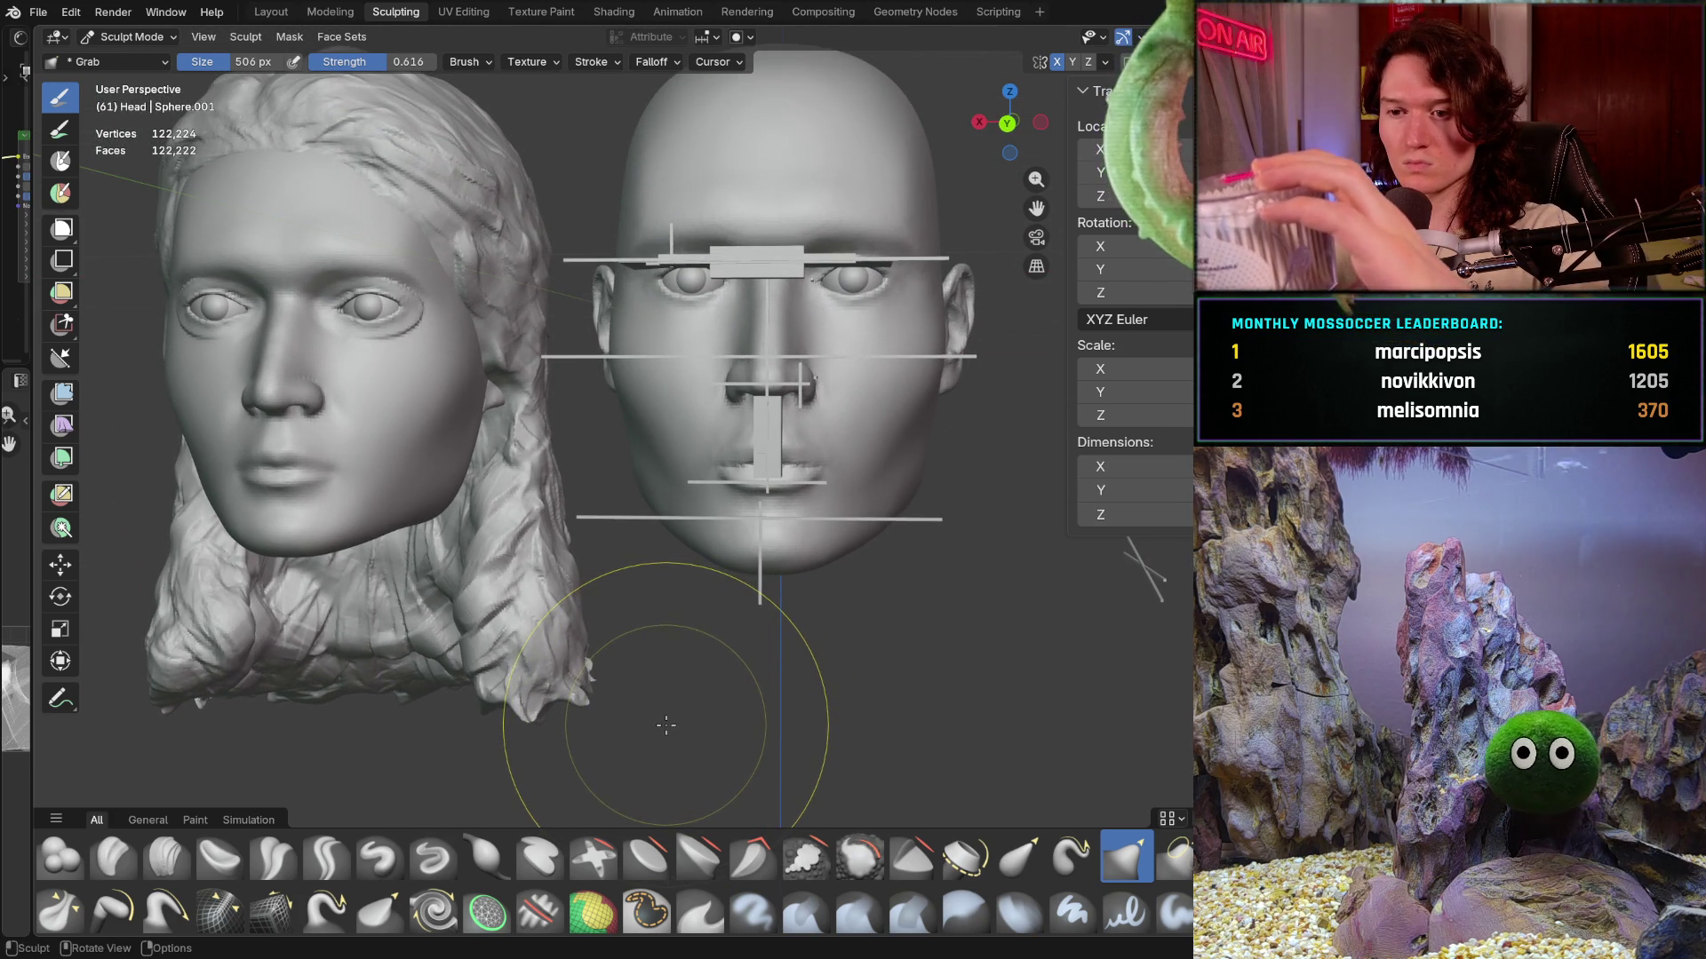
{"action": "middle_click_drag", "start_coordinate": [663, 729], "coordinate": [695, 650]}
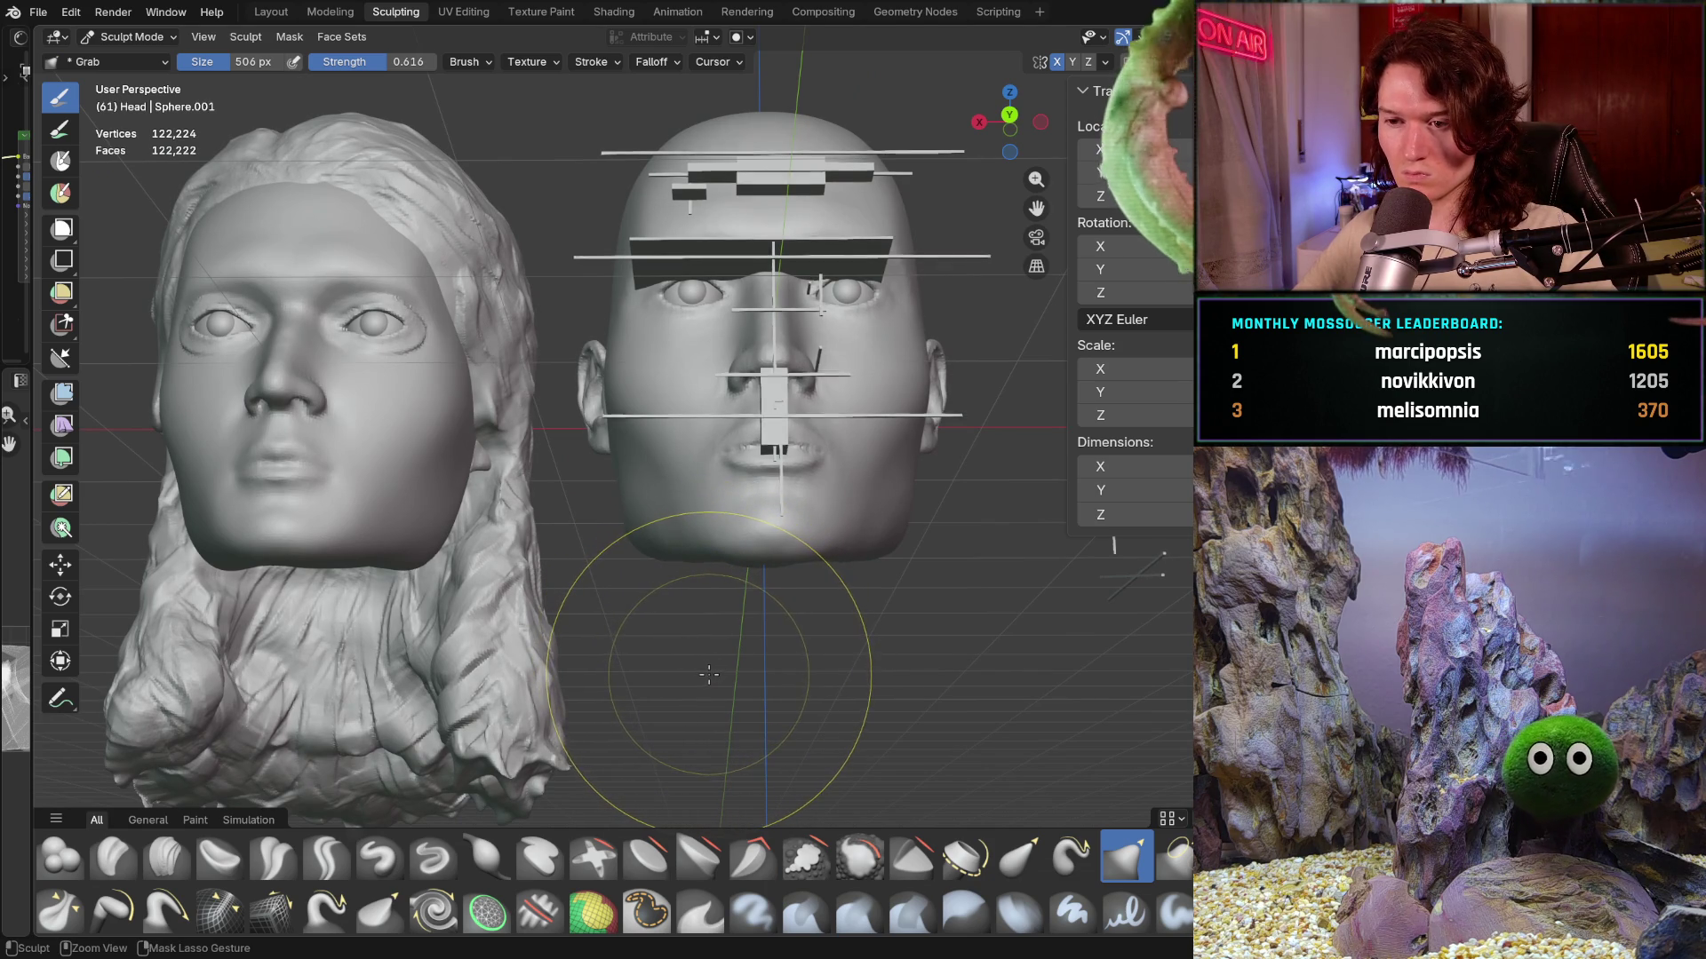
{"action": "middle_click_drag", "start_coordinate": [704, 655], "coordinate": [742, 495]}
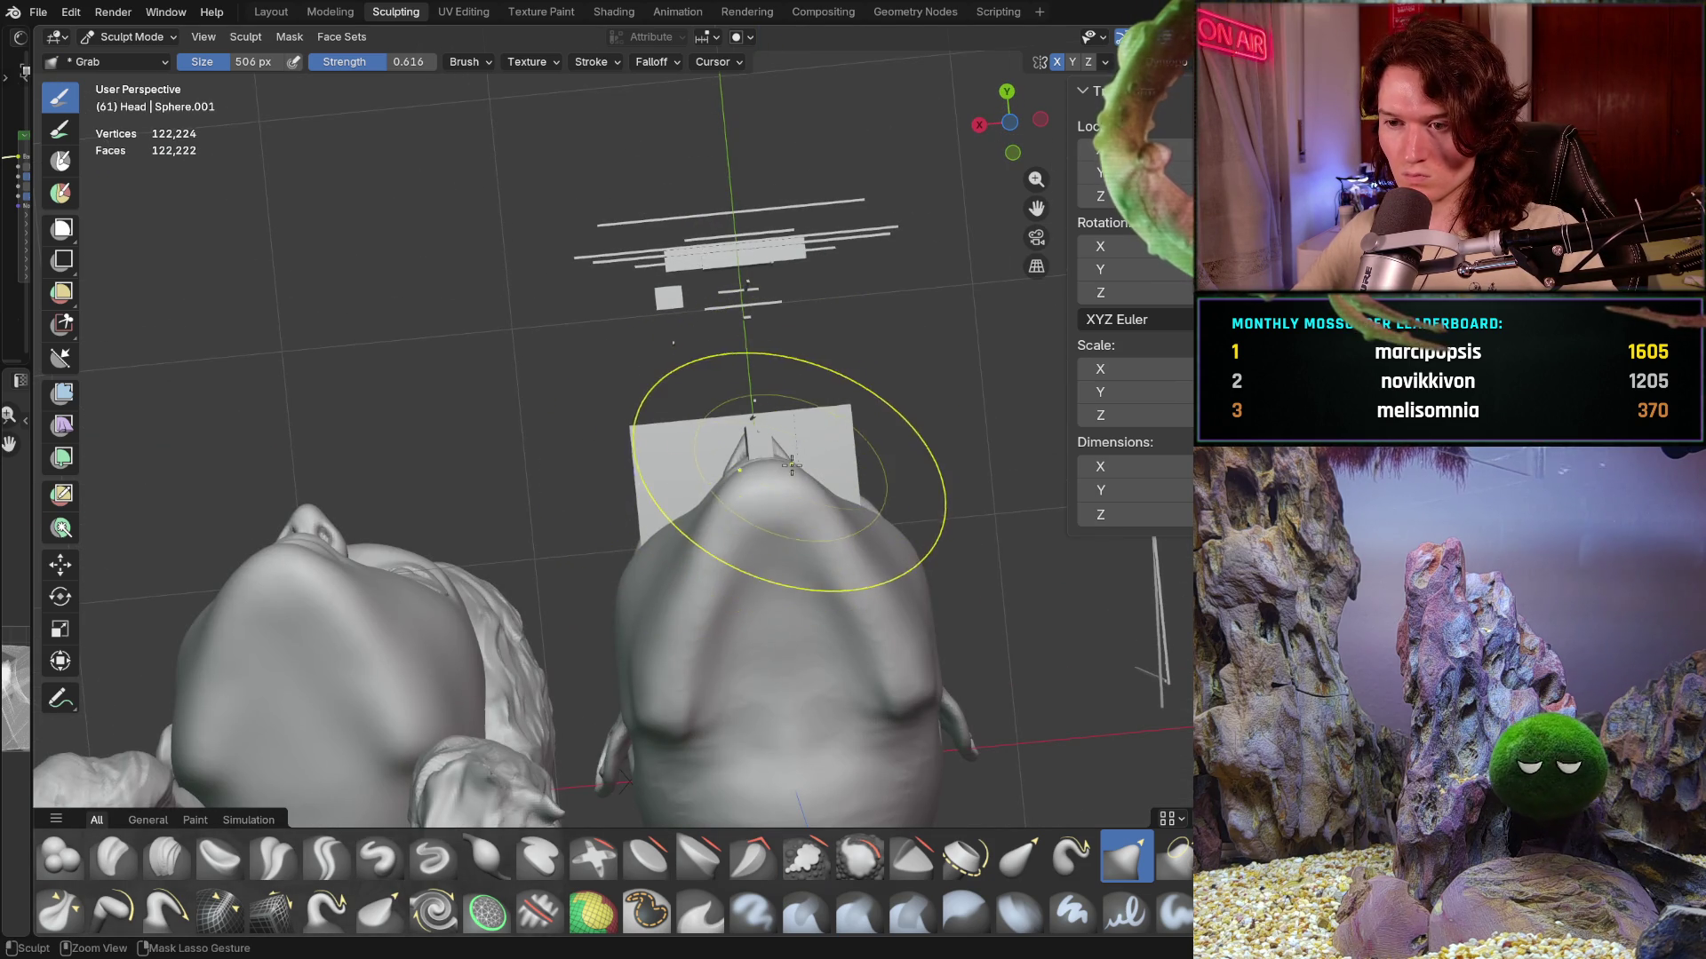
{"action": "key", "text": "ctrl+z"}
{"action": "key", "text": "ctrl+shift+z"}
{"action": "key", "text": "ctrl+shift+z"}
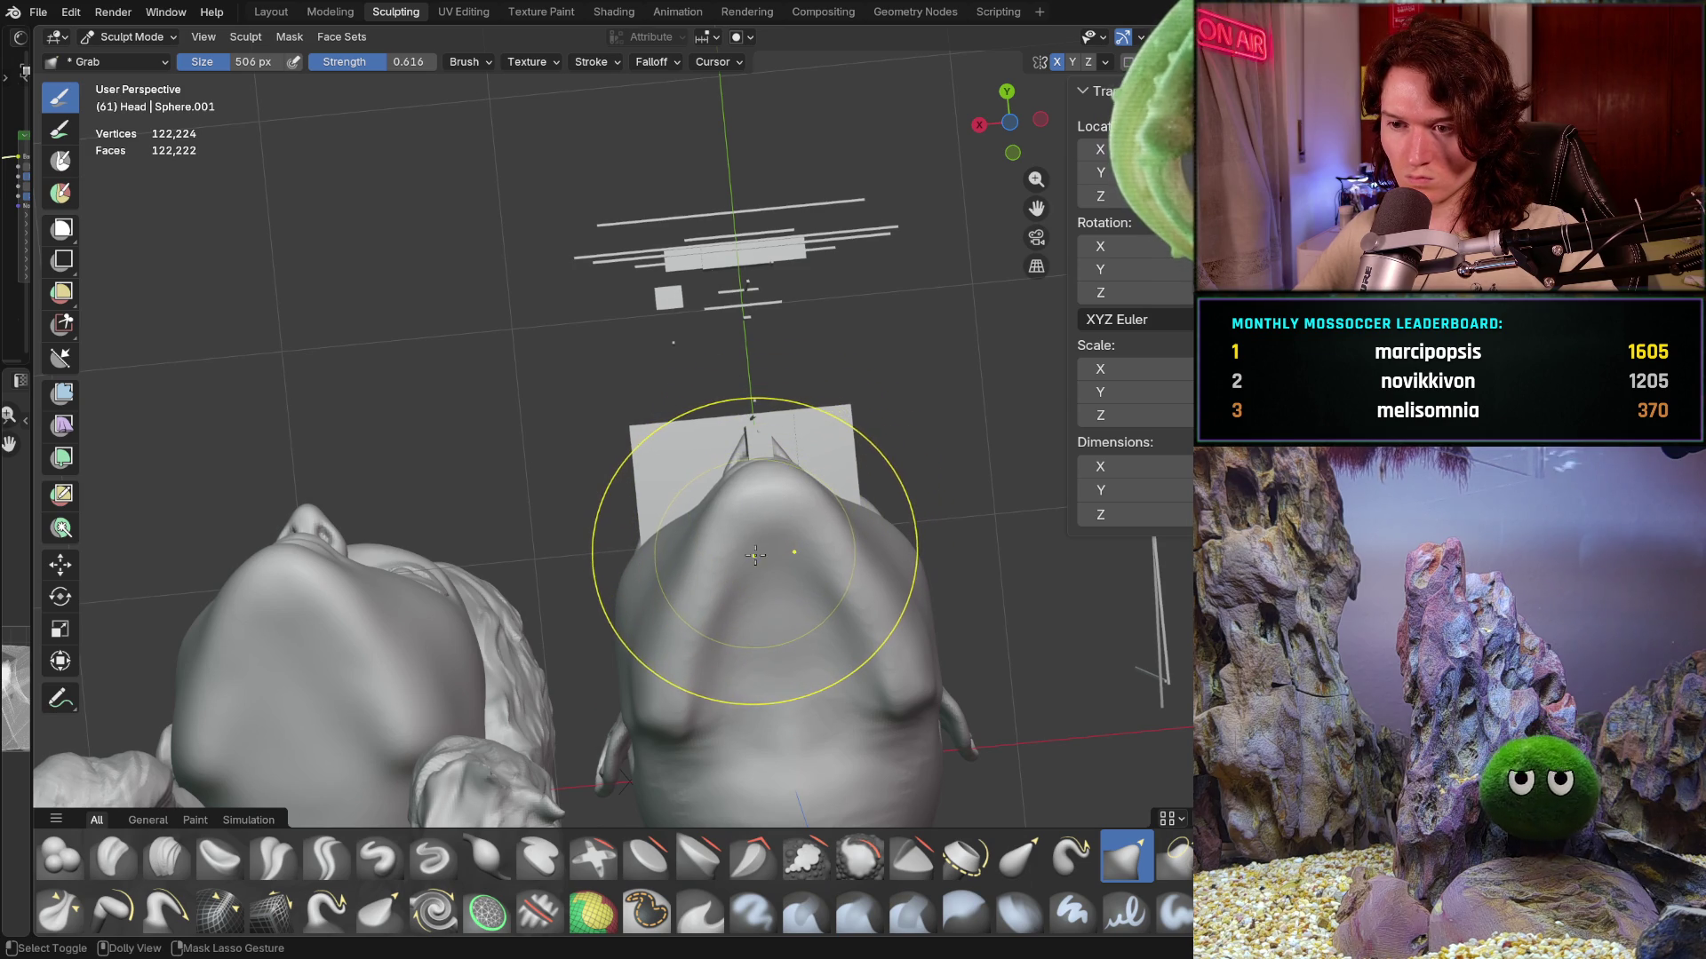
{"action": "scroll", "coordinate": [758, 554], "scroll_direction": "up", "scroll_amount": 2}
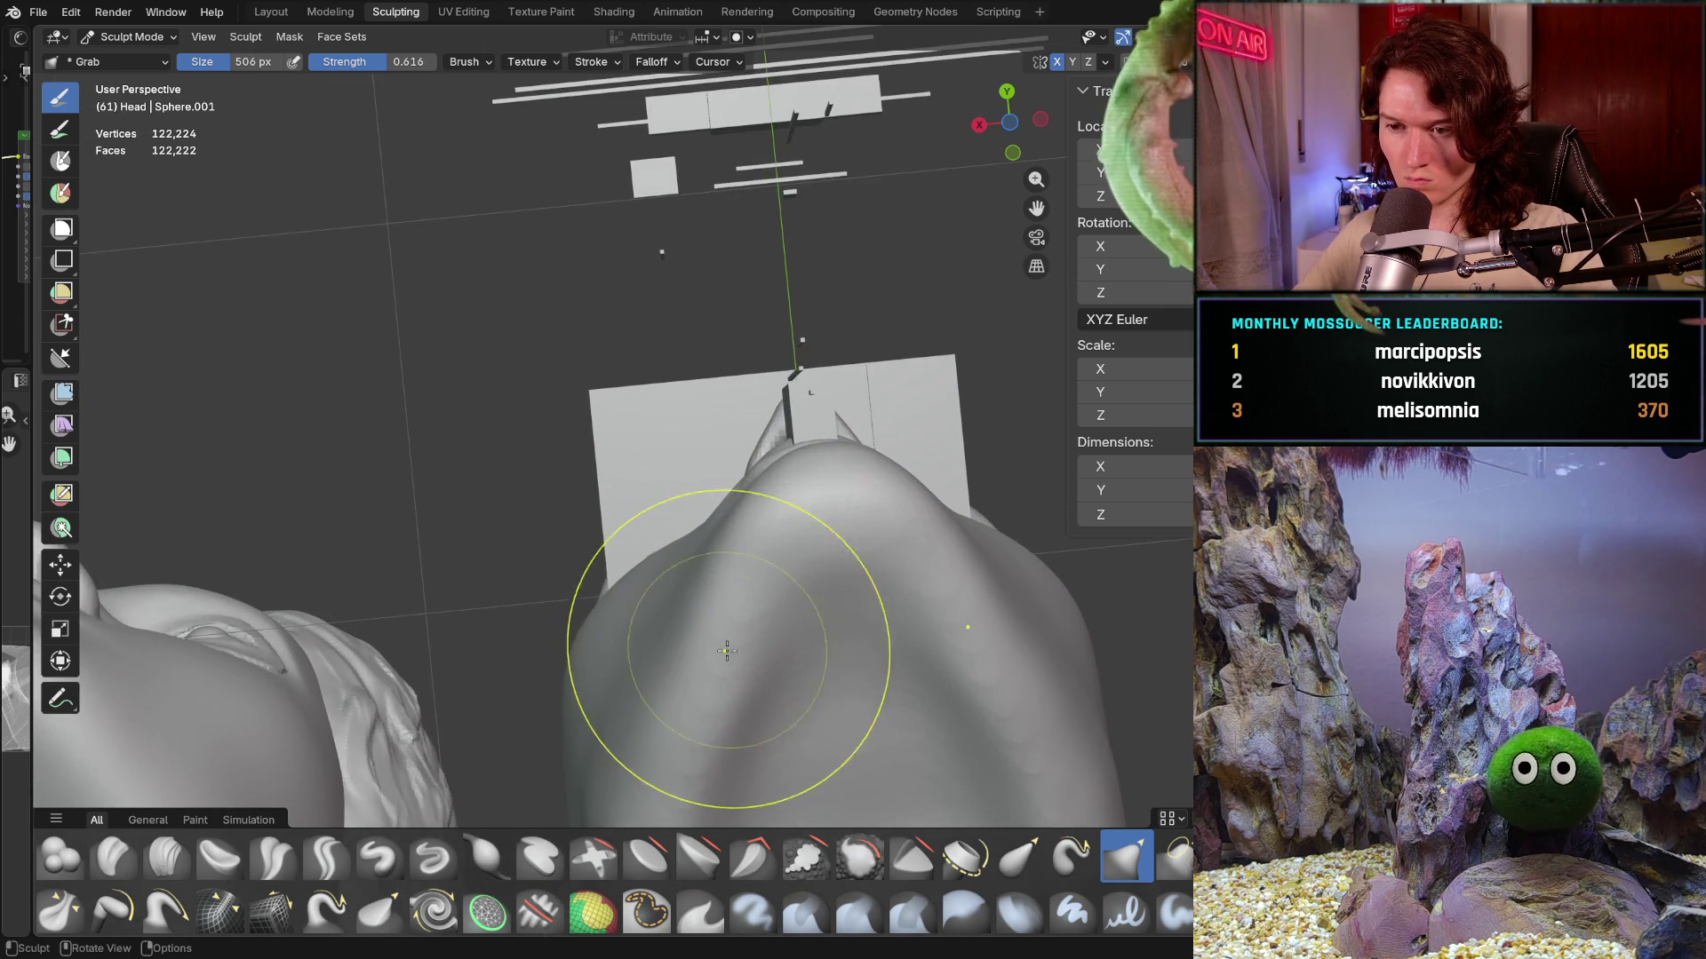
{"action": "scroll", "coordinate": [707, 653], "scroll_direction": "up", "scroll_amount": 2}
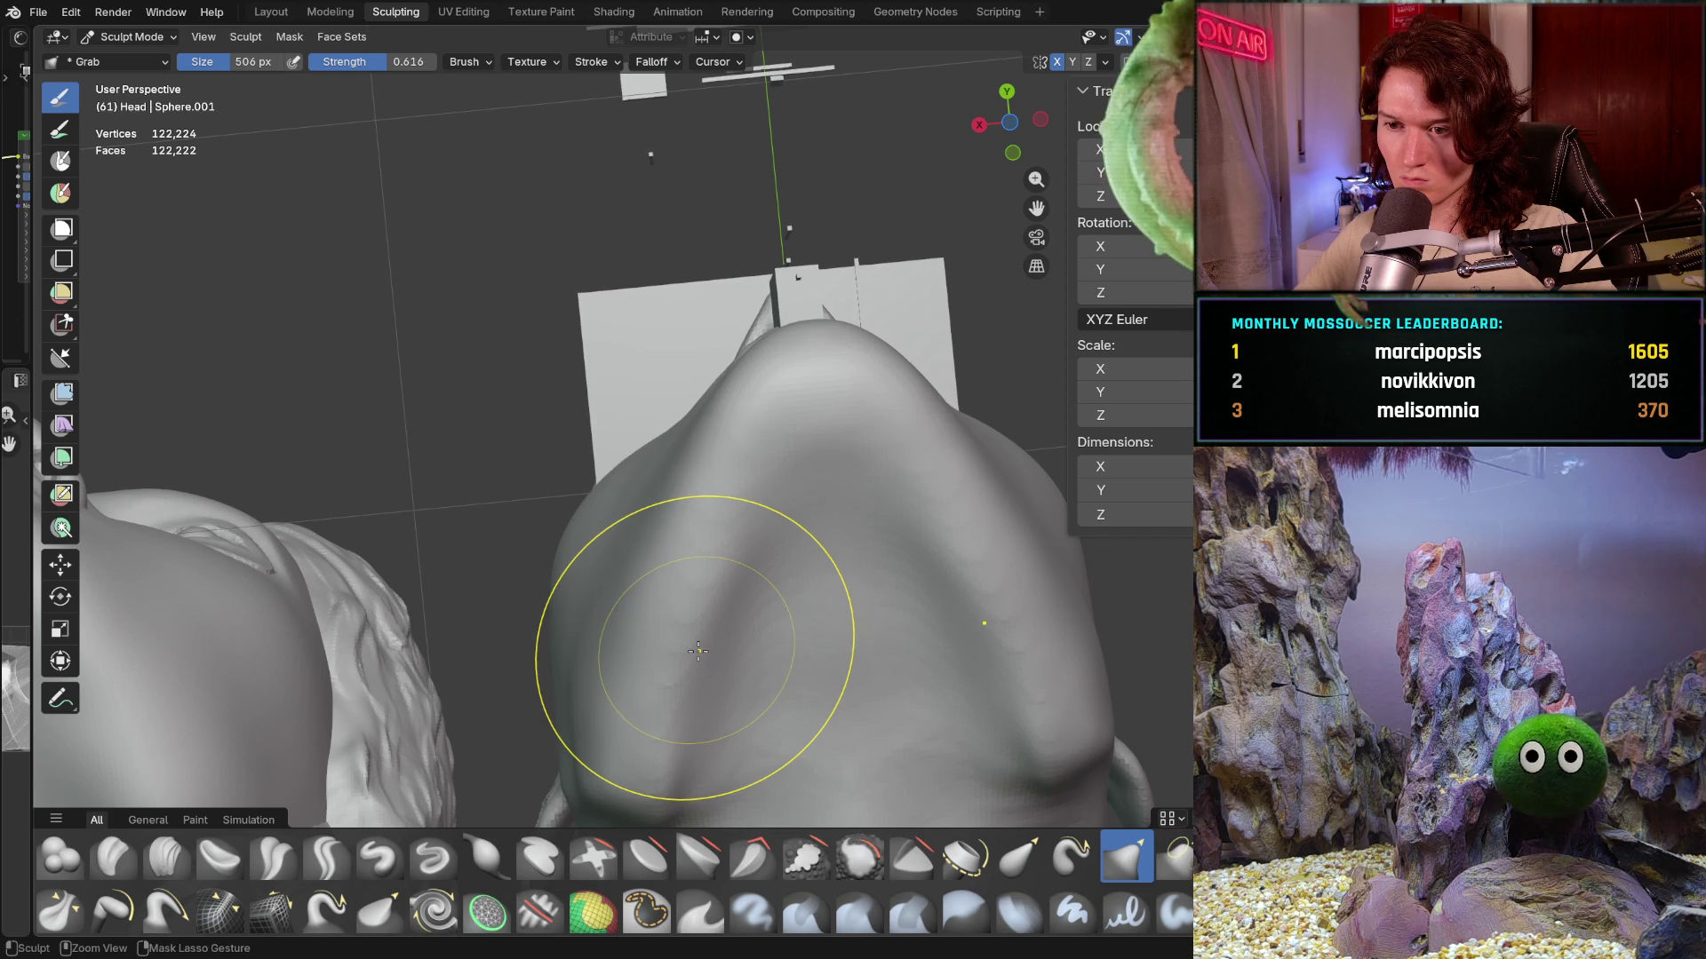
{"action": "mouse_move", "coordinate": [667, 554]}
{"action": "middle_mouse_down"}
{"action": "mouse_move", "coordinate": [667, 684]}
{"action": "mouse_move", "coordinate": [562, 482]}
{"action": "mouse_move", "coordinate": [513, 440]}
{"action": "middle_mouse_up"}
{"action": "mouse_move", "coordinate": [599, 493]}
{"action": "middle_mouse_down"}
{"action": "mouse_move", "coordinate": [749, 351]}
{"action": "mouse_move", "coordinate": [658, 414]}
{"action": "mouse_move", "coordinate": [660, 369]}
{"action": "mouse_move", "coordinate": [587, 461]}
{"action": "mouse_move", "coordinate": [539, 612]}
{"action": "mouse_move", "coordinate": [515, 608]}
{"action": "mouse_move", "coordinate": [552, 666]}
{"action": "mouse_move", "coordinate": [630, 612]}
{"action": "mouse_move", "coordinate": [501, 627]}
{"action": "mouse_move", "coordinate": [566, 609]}
{"action": "mouse_move", "coordinate": [651, 622]}
{"action": "middle_mouse_up"}
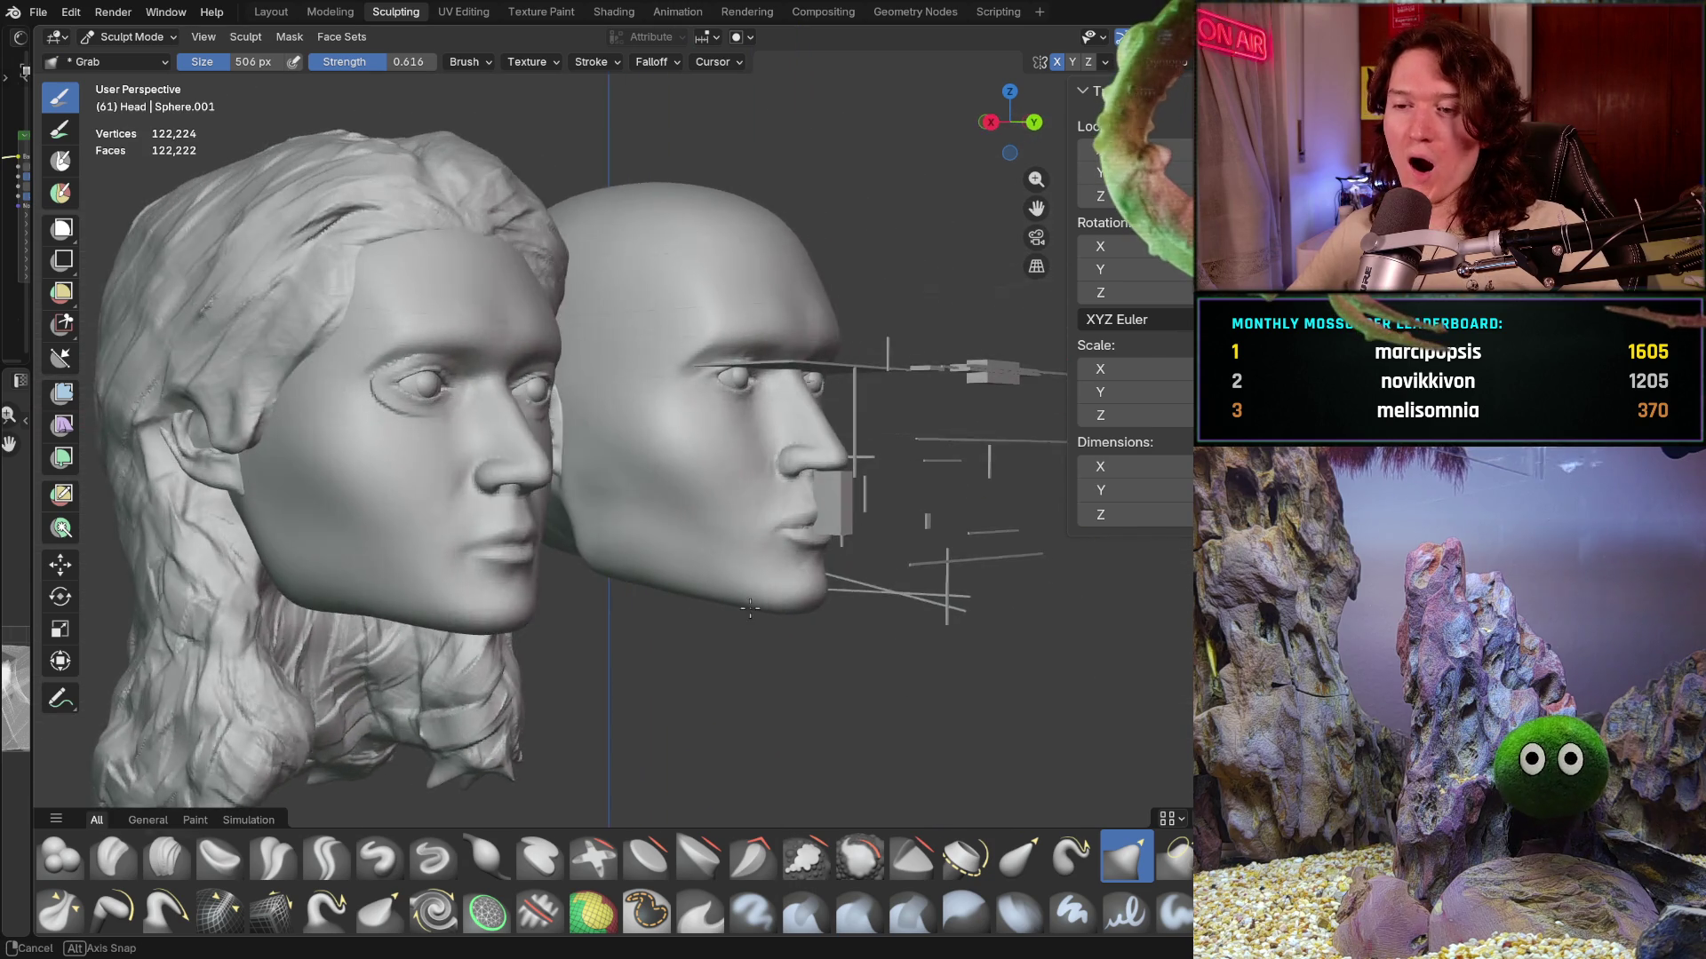
- Switch to the Clay Strips brush at 270 px and frame the face from the front
{"action": "mouse_move", "coordinate": [650, 622]}
{"action": "middle_mouse_down"}
{"action": "mouse_move", "coordinate": [816, 607]}
{"action": "mouse_move", "coordinate": [752, 472]}
{"action": "mouse_move", "coordinate": [743, 493]}
{"action": "middle_mouse_up"}
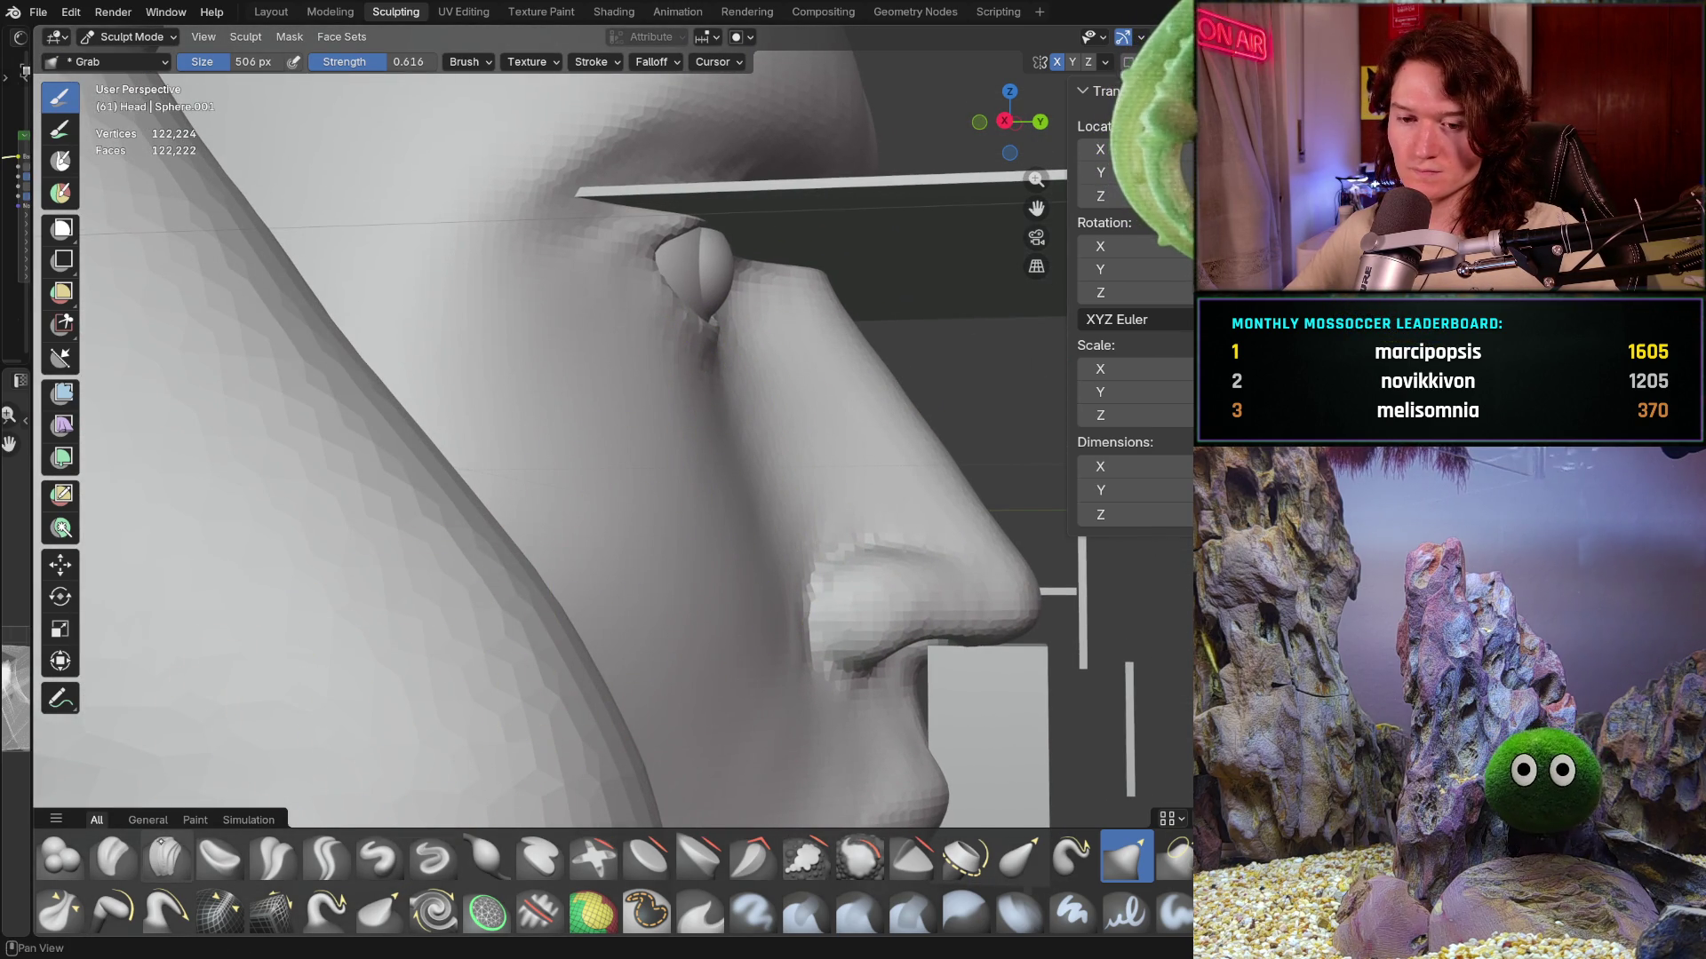
{"action": "key", "text": "c"}
{"action": "key", "text": "f"}
{"action": "left_click", "coordinate": [547, 542]}
{"action": "mouse_move", "coordinate": [547, 542]}
{"action": "middle_mouse_down"}
{"action": "mouse_move", "coordinate": [586, 448]}
{"action": "mouse_move", "coordinate": [600, 513]}
{"action": "mouse_move", "coordinate": [505, 599]}
{"action": "middle_mouse_up"}
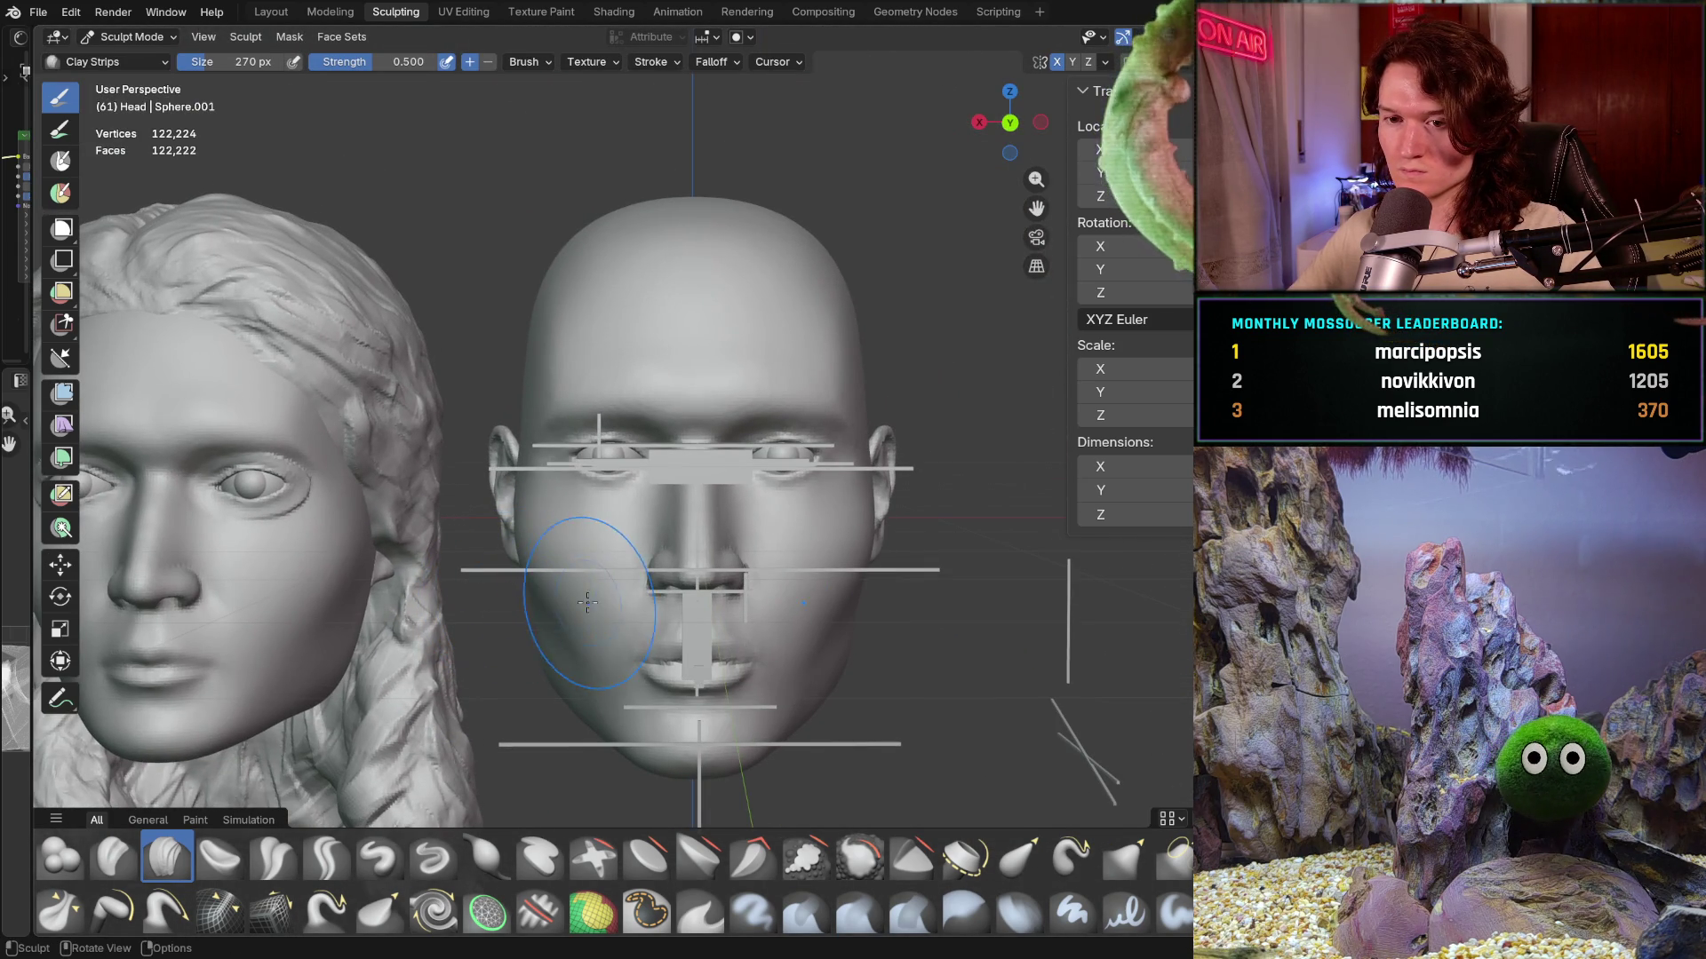
{"action": "mouse_move", "coordinate": [610, 614]}
{"action": "middle_mouse_down", "text": "shift"}
{"action": "mouse_move", "coordinate": [567, 579]}
{"action": "mouse_move", "coordinate": [524, 594]}
{"action": "mouse_move", "coordinate": [552, 622]}
{"action": "middle_mouse_up", "text": "shift"}
{"action": "scroll", "coordinate": [600, 601], "scroll_direction": "up", "scroll_amount": 3}
{"action": "scroll", "coordinate": [592, 586], "scroll_direction": "up", "scroll_amount": 1}
{"action": "scroll", "coordinate": [588, 572], "scroll_direction": "up", "scroll_amount": 2}
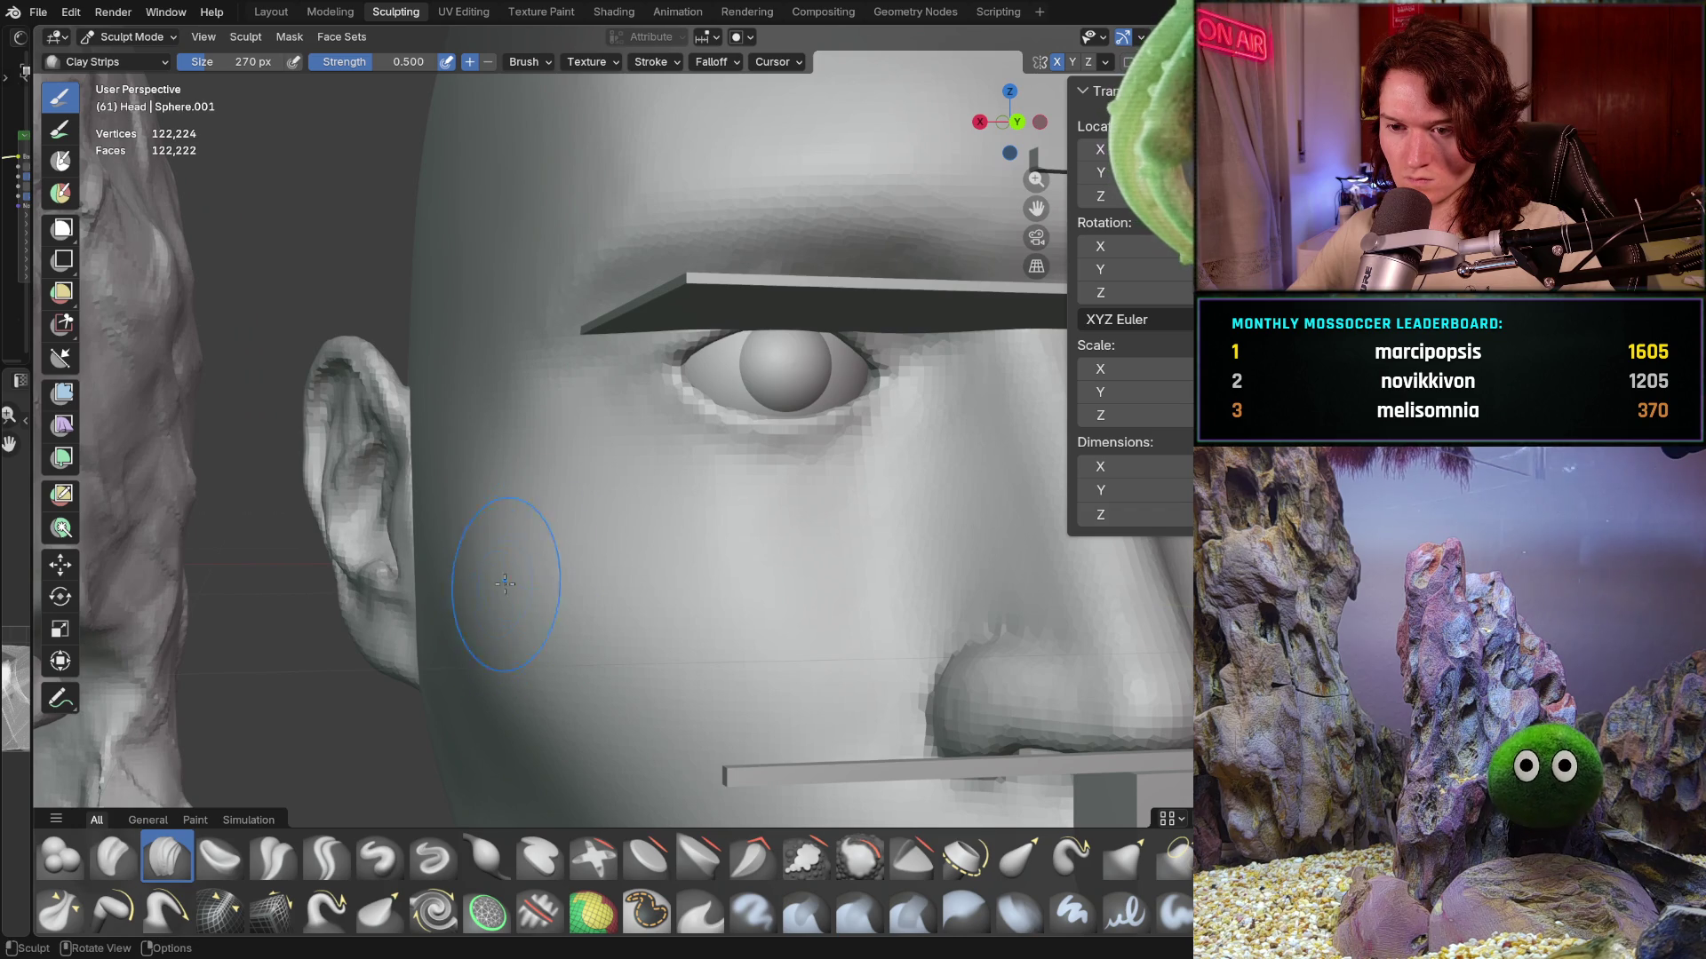
- Return to the Grab brush at 630 px in the straight-on orthographic view
{"action": "key", "text": "g"}
{"action": "key", "text": "f"}
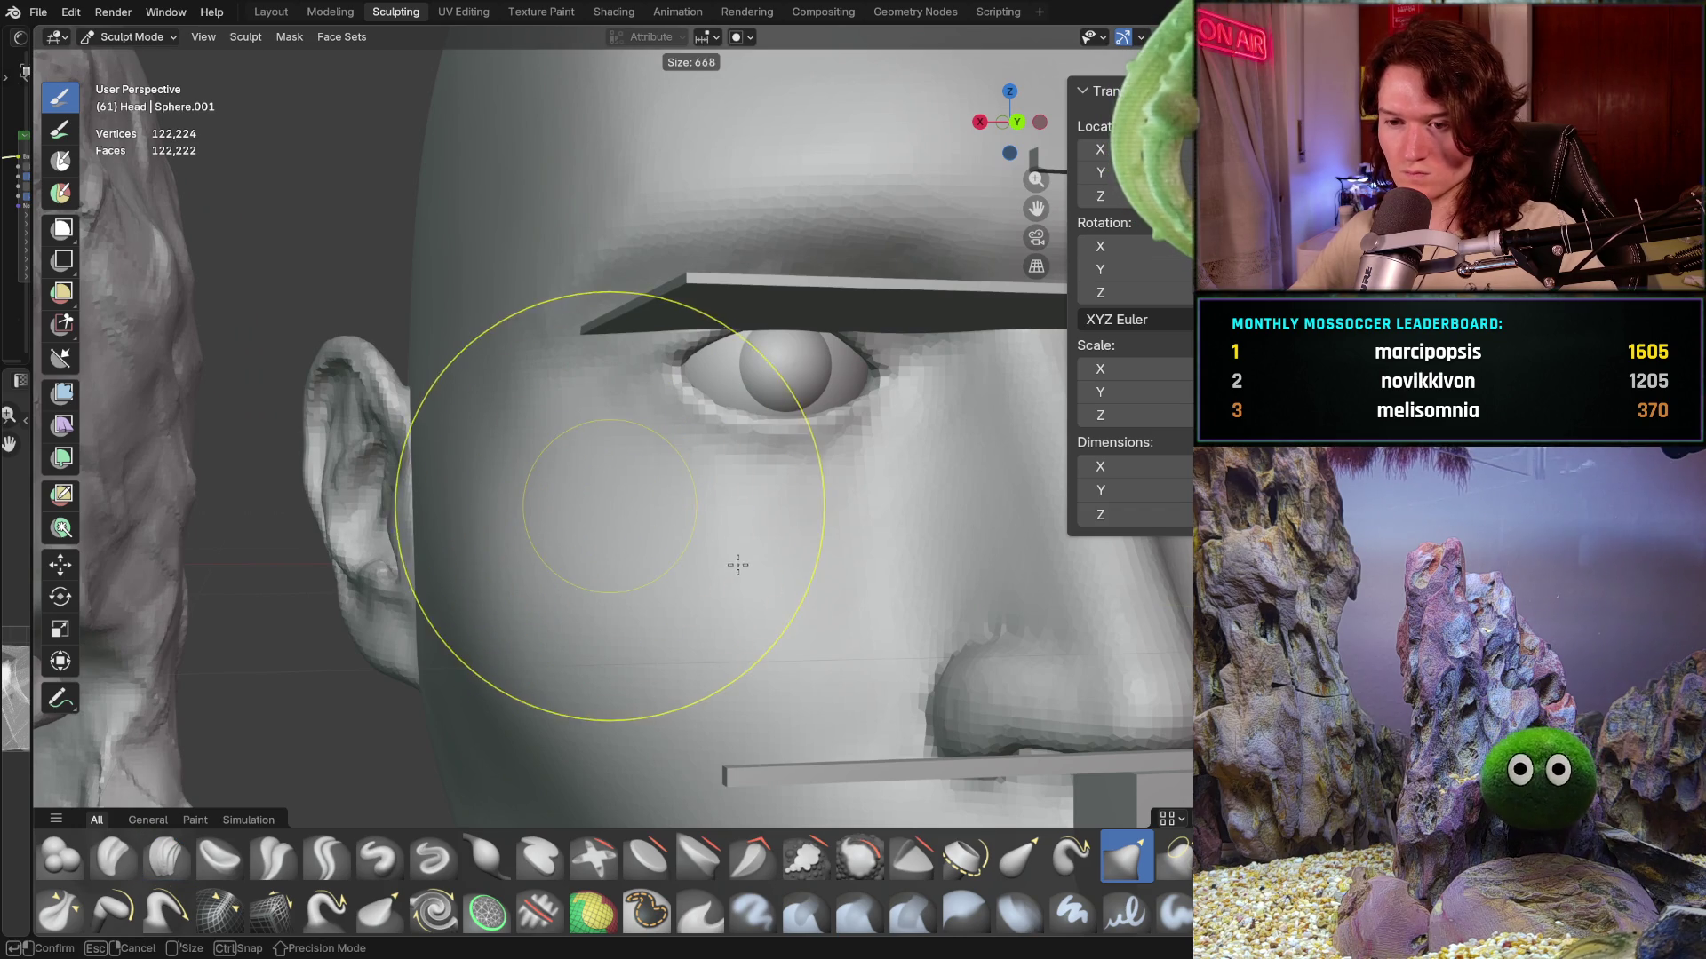
{"action": "key", "text": "ctrl+KP_1"}
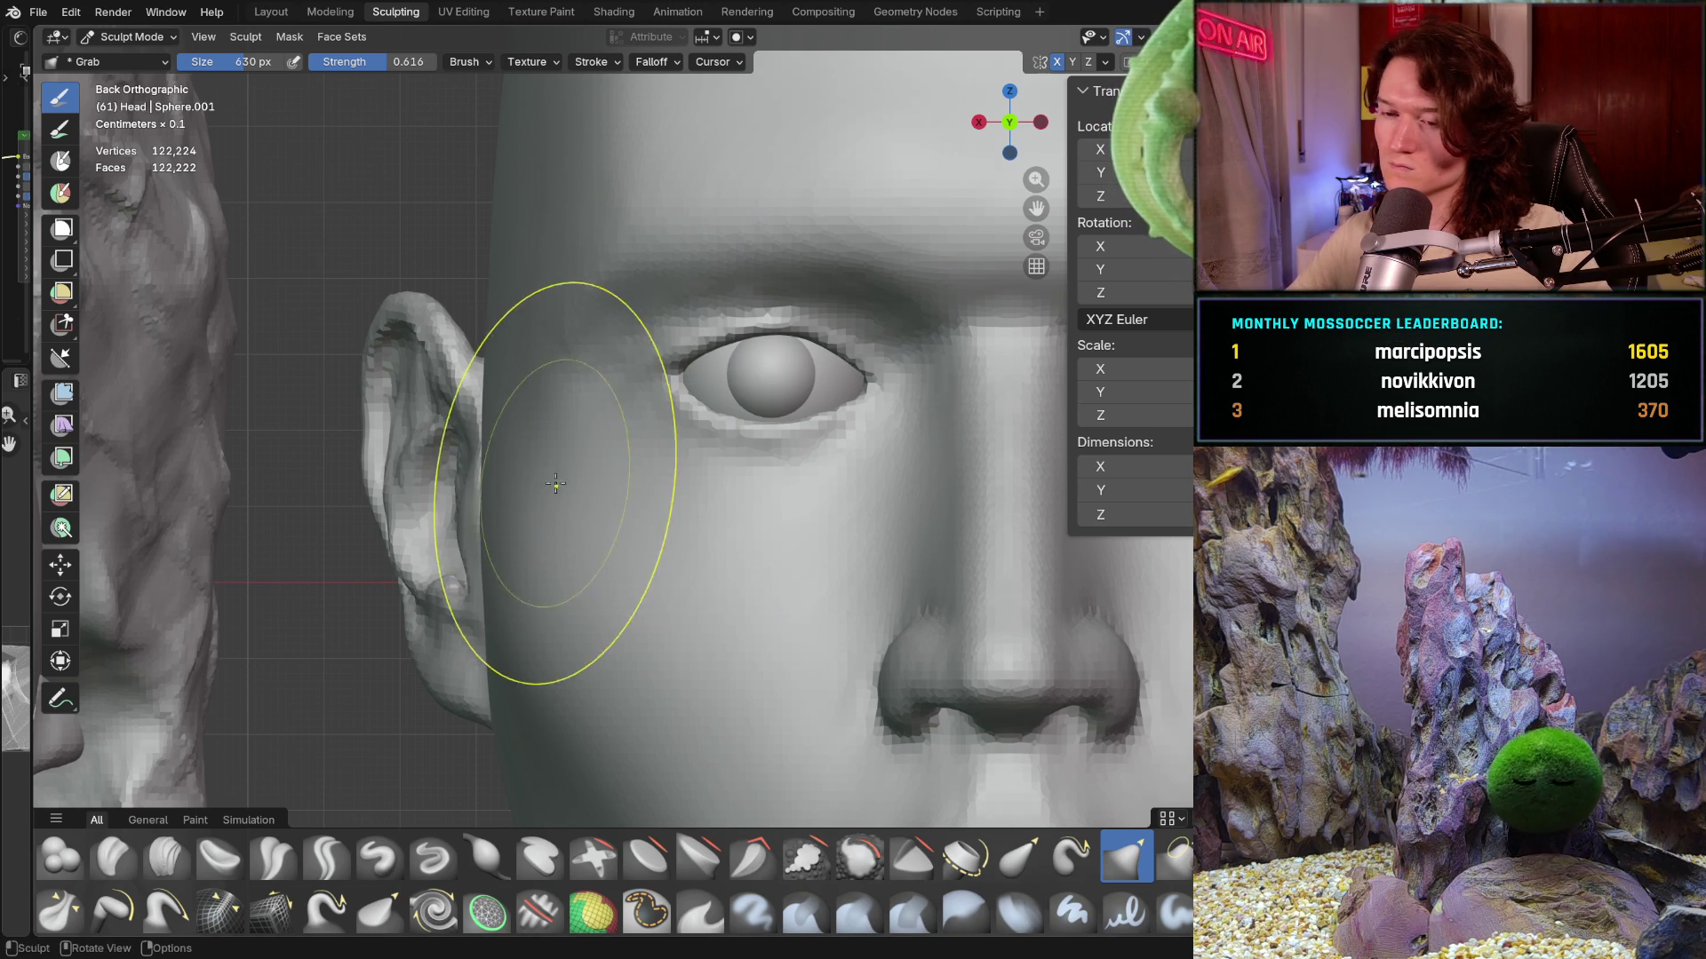
{"action": "mouse_move", "coordinate": [594, 551]}
{"action": "middle_mouse_down", "text": "ctrl"}
{"action": "mouse_move", "coordinate": [582, 713]}
{"action": "mouse_move", "coordinate": [588, 666]}
{"action": "mouse_move", "coordinate": [651, 664]}
{"action": "middle_mouse_up", "text": "ctrl"}
{"action": "scroll", "coordinate": [652, 664], "scroll_direction": "up", "scroll_amount": 1}
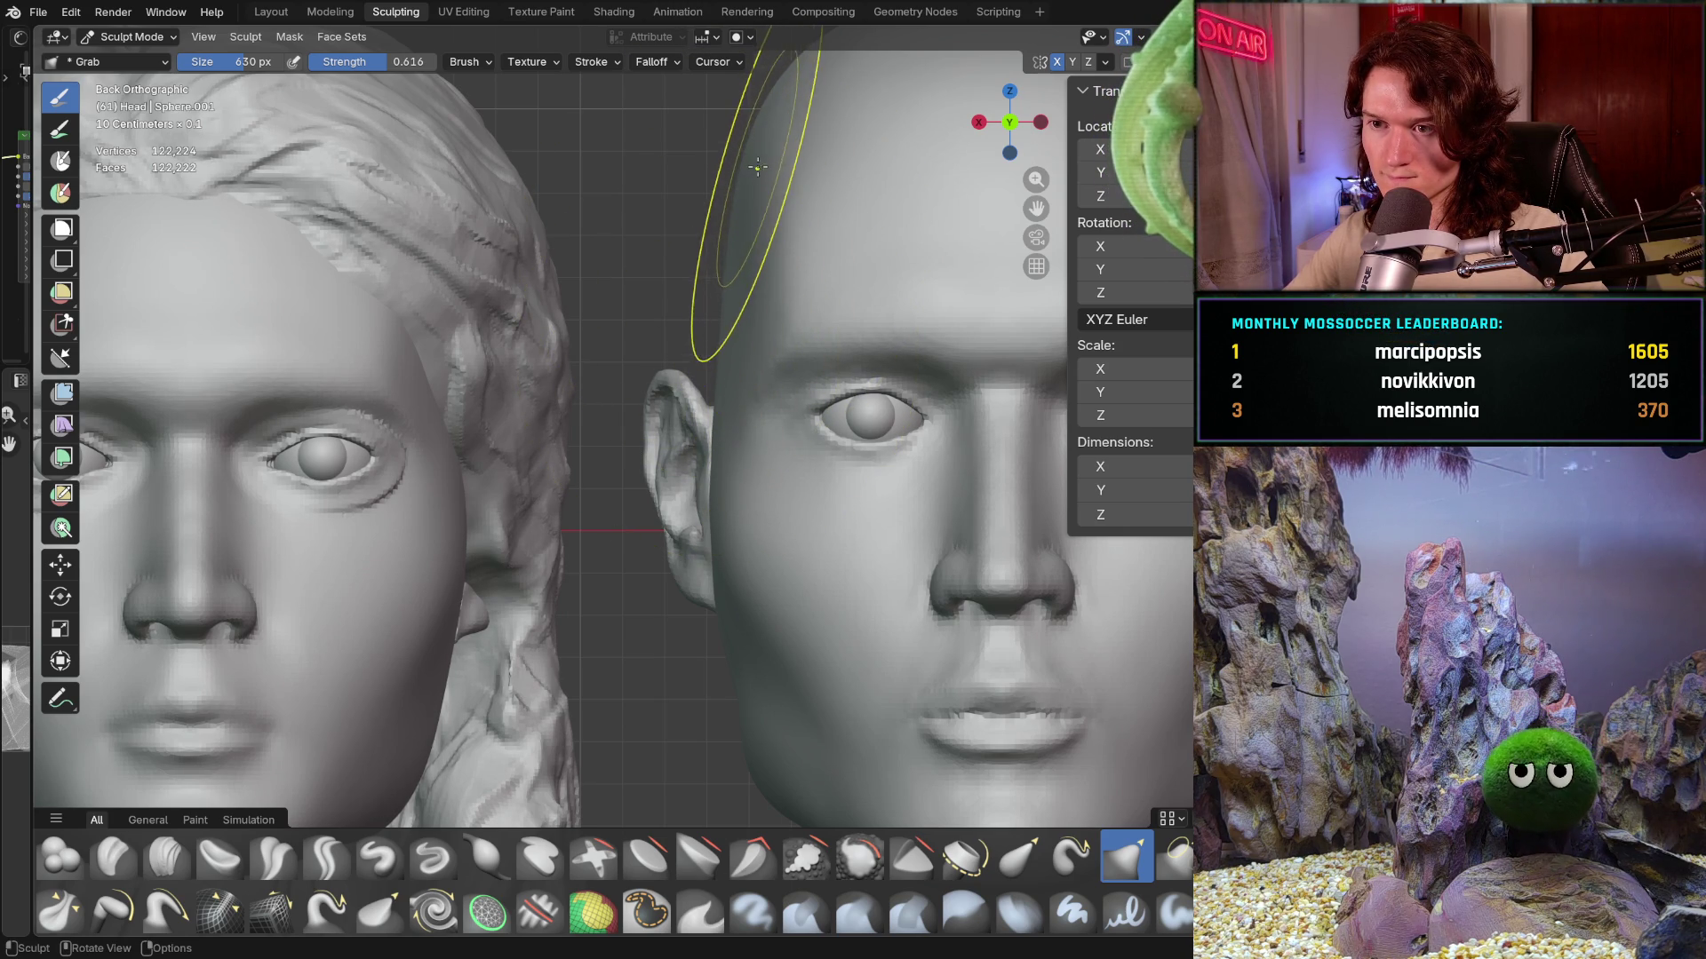
{"action": "key", "text": "b"}
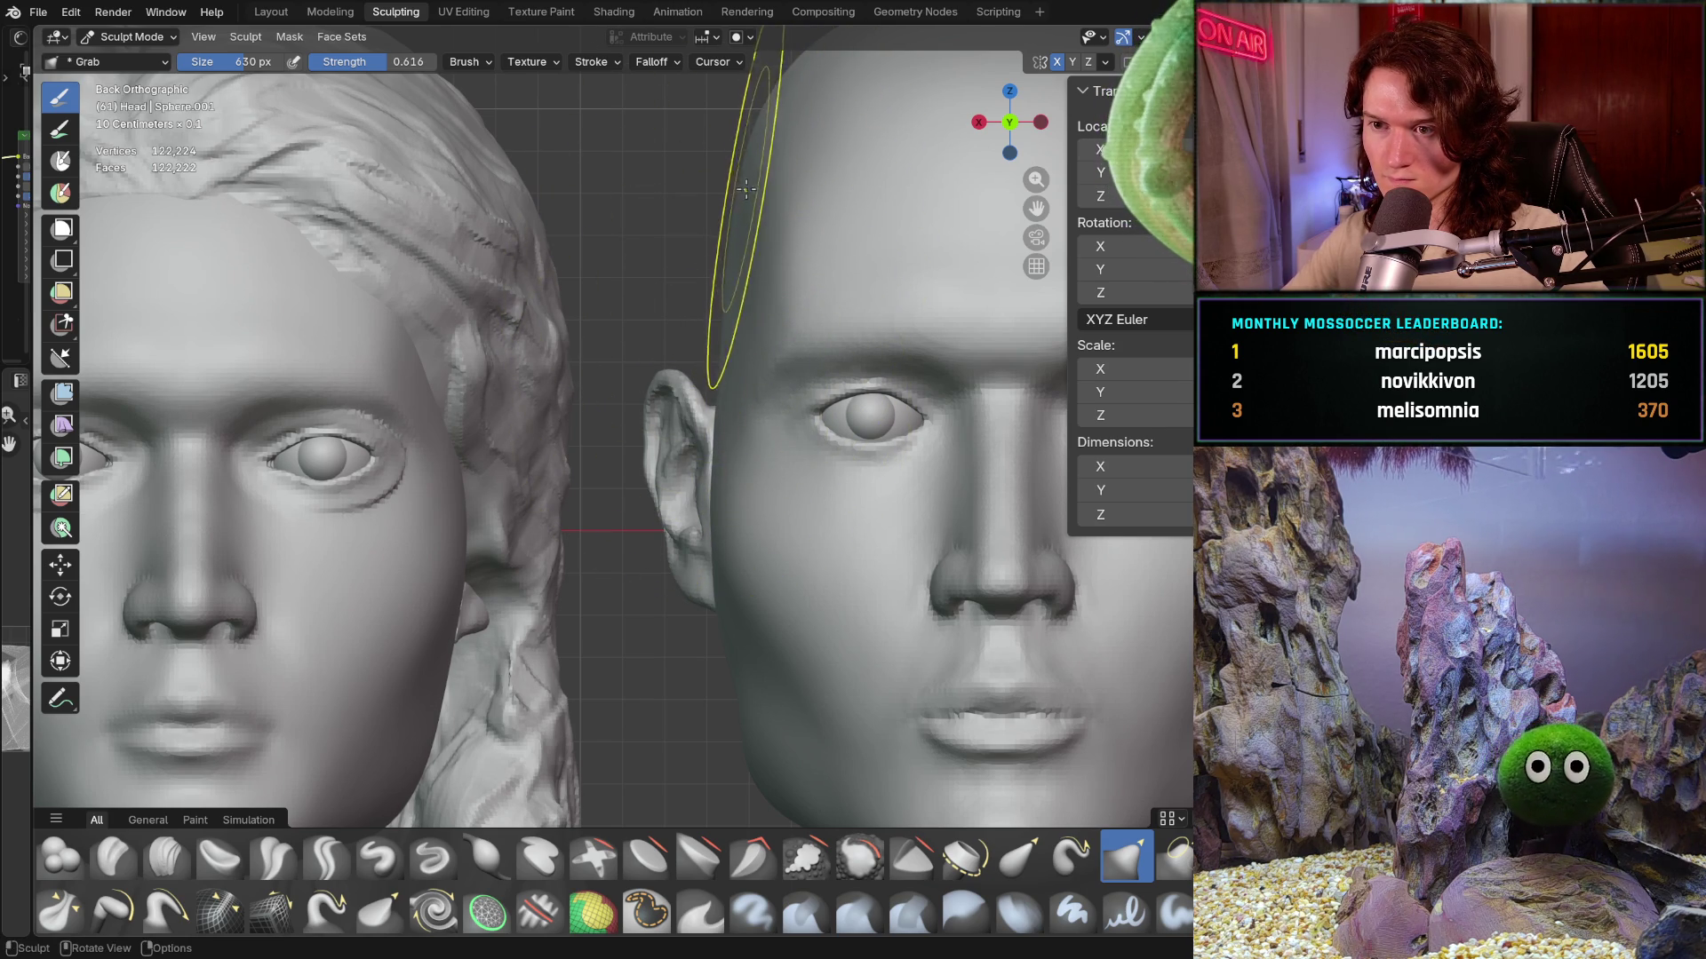
{"action": "mouse_move", "coordinate": [748, 189]}
{"action": "middle_mouse_down"}
{"action": "mouse_move", "coordinate": [692, 385]}
{"action": "mouse_move", "coordinate": [724, 286]}
{"action": "middle_mouse_up"}
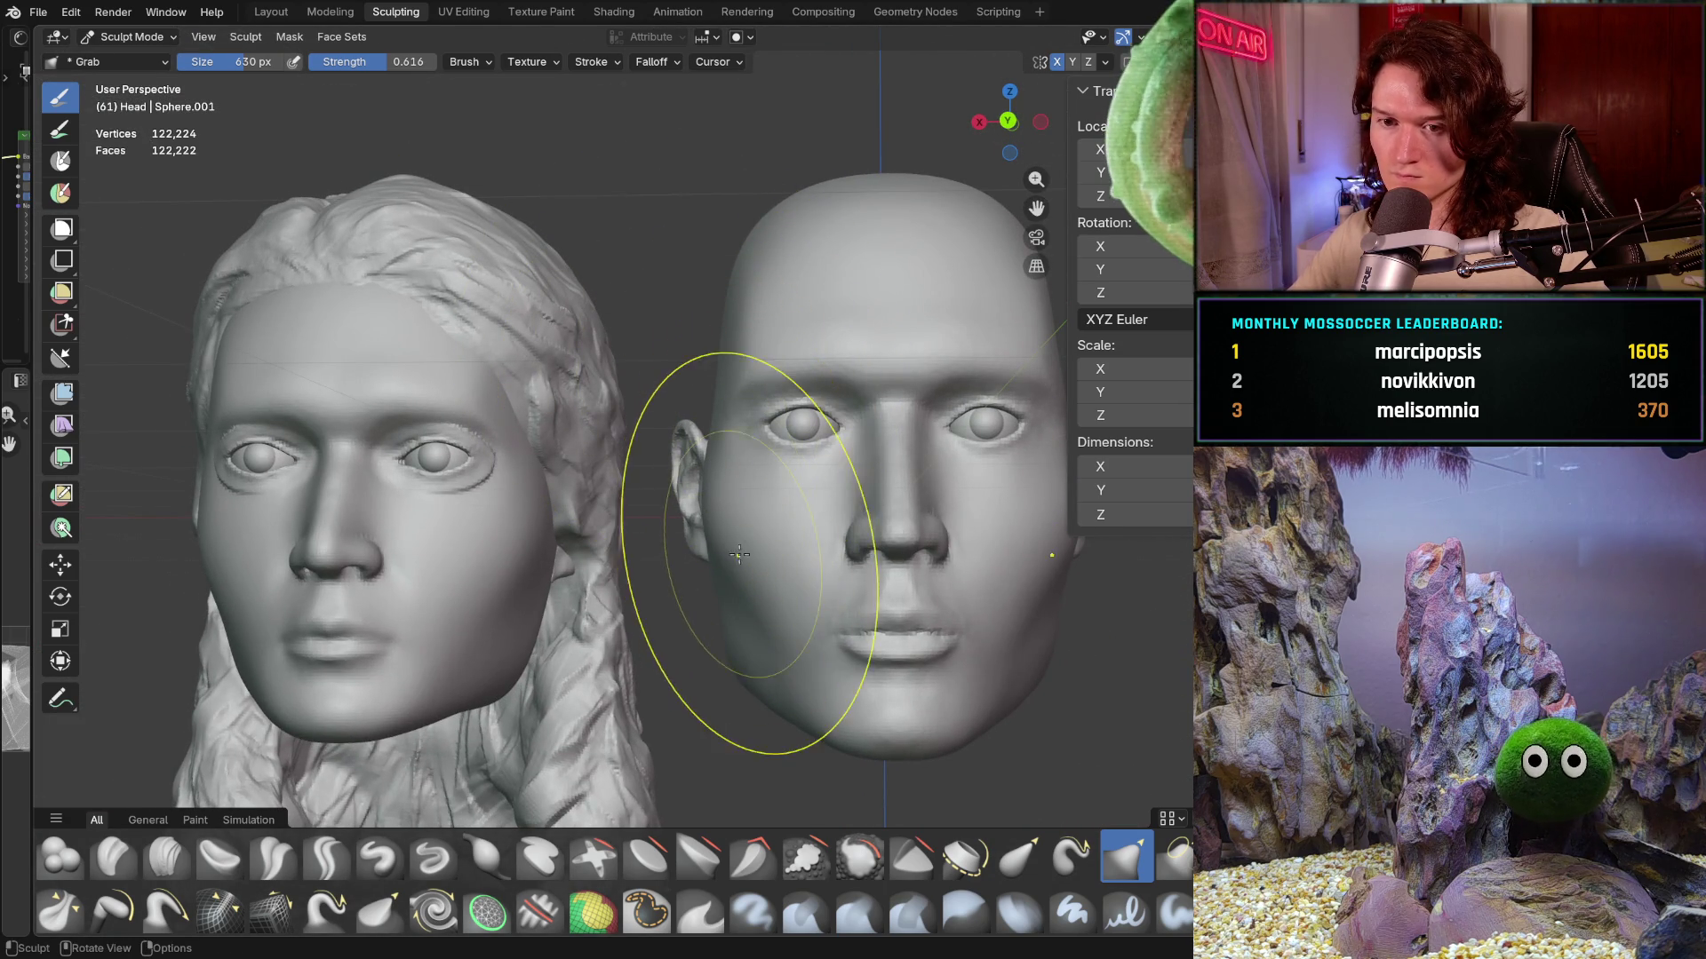
{"action": "key", "text": "ctrl+KP_1"}
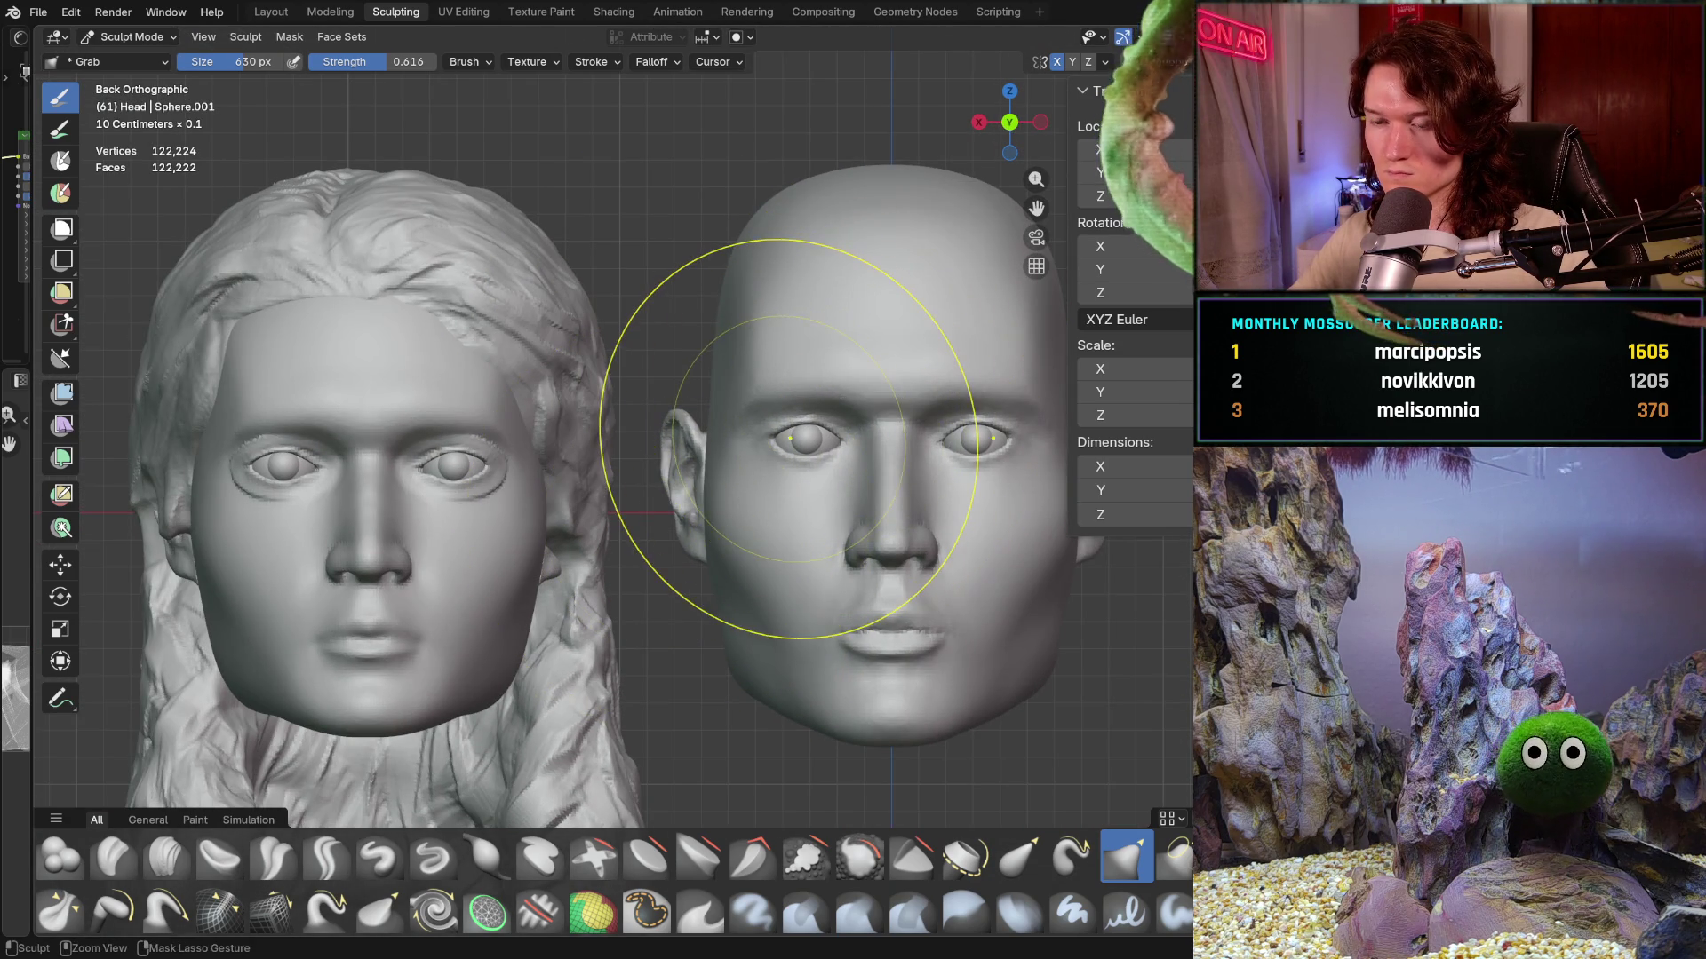
{"action": "middle_click_drag", "start_coordinate": [750, 418], "coordinate": [736, 379], "text": "ctrl"}
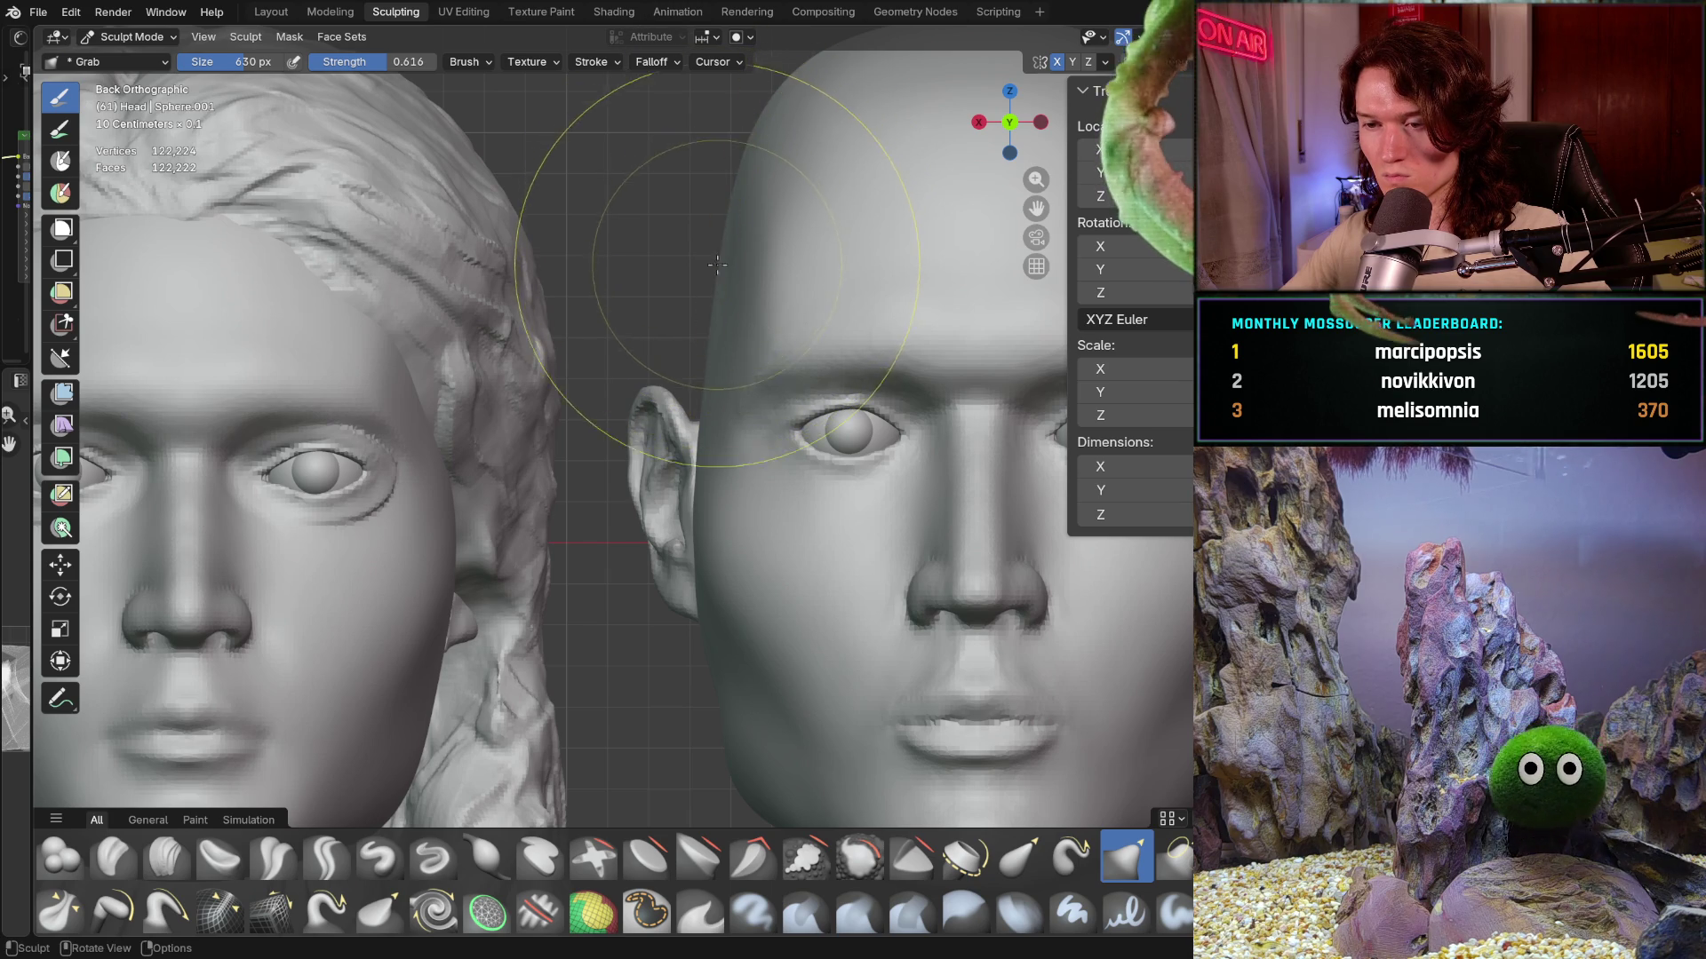
{"action": "scroll", "coordinate": [761, 334], "scroll_direction": "down", "scroll_amount": 4}
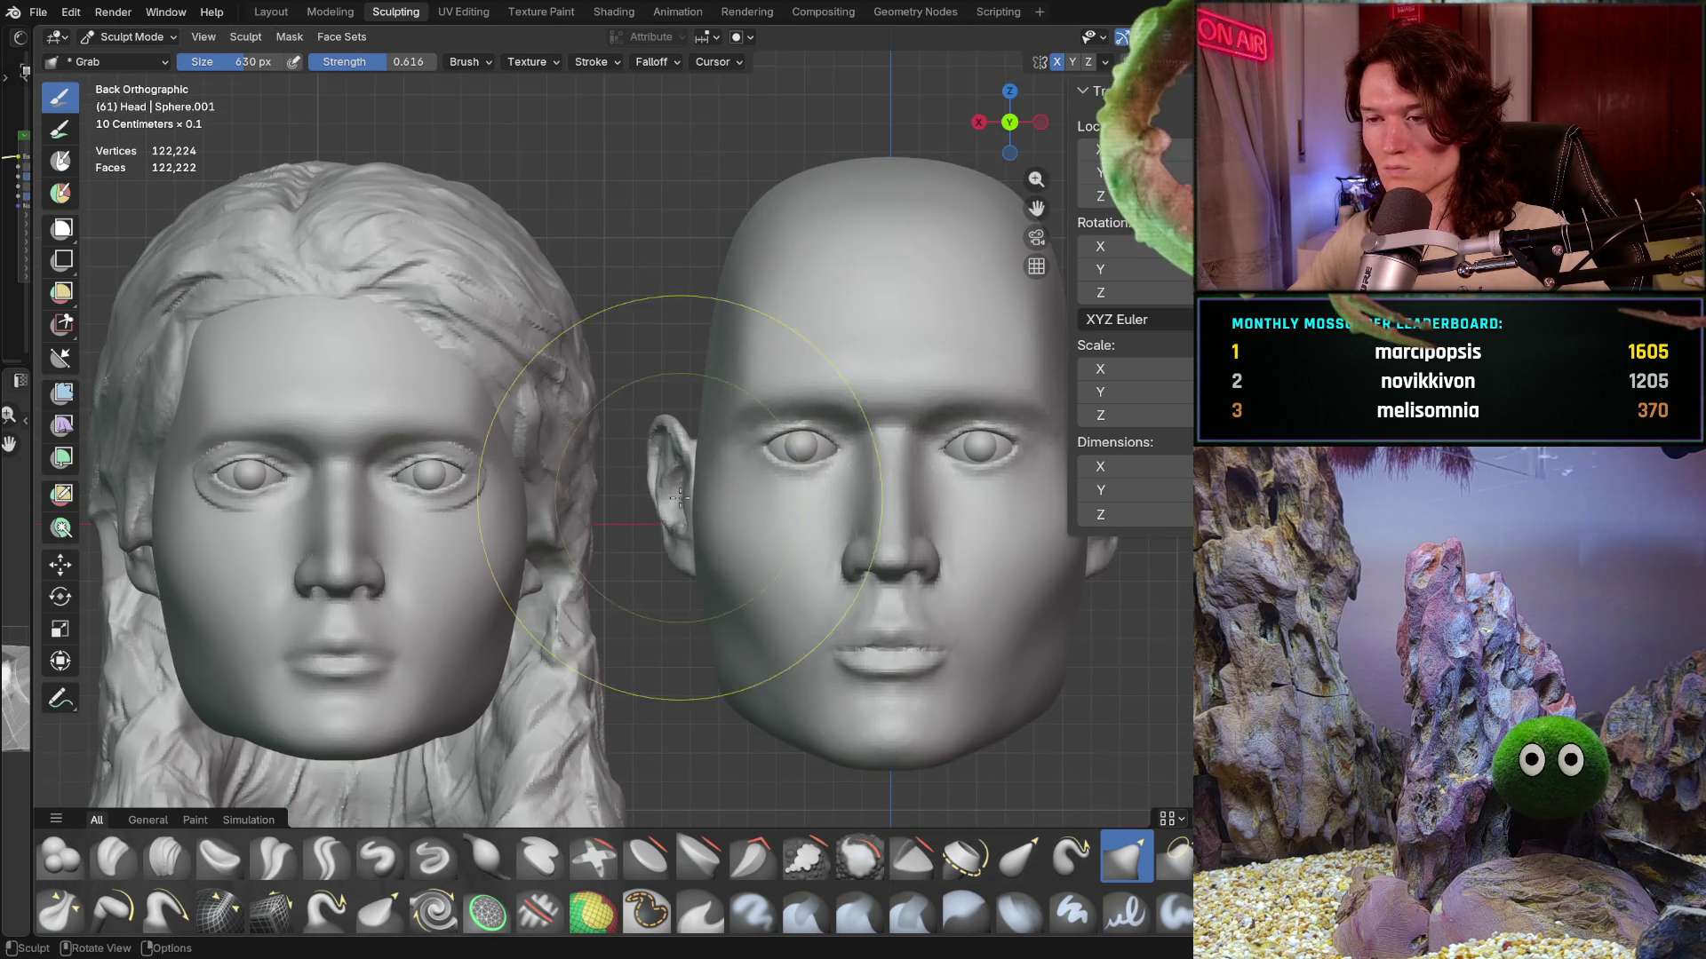
{"action": "mouse_move", "coordinate": [724, 457]}
{"action": "middle_mouse_down"}
{"action": "mouse_move", "coordinate": [763, 506]}
{"action": "mouse_move", "coordinate": [723, 538]}
{"action": "mouse_move", "coordinate": [746, 553]}
{"action": "middle_mouse_up"}
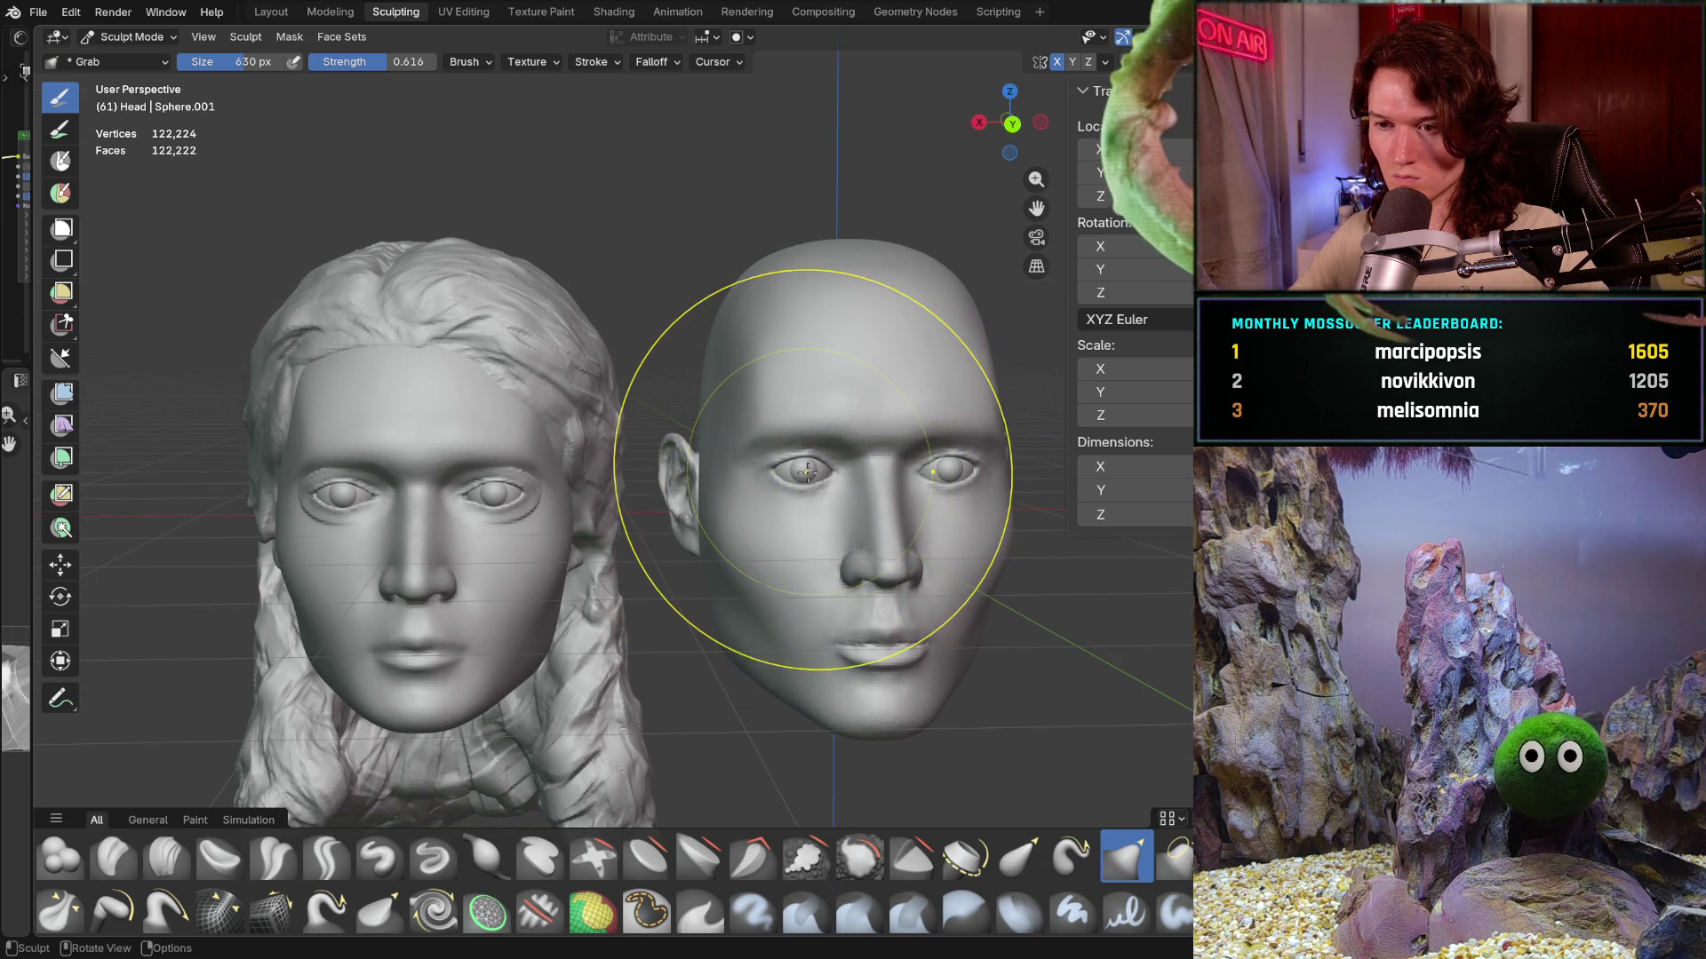
{"action": "key", "text": "ctrl+KP_1"}
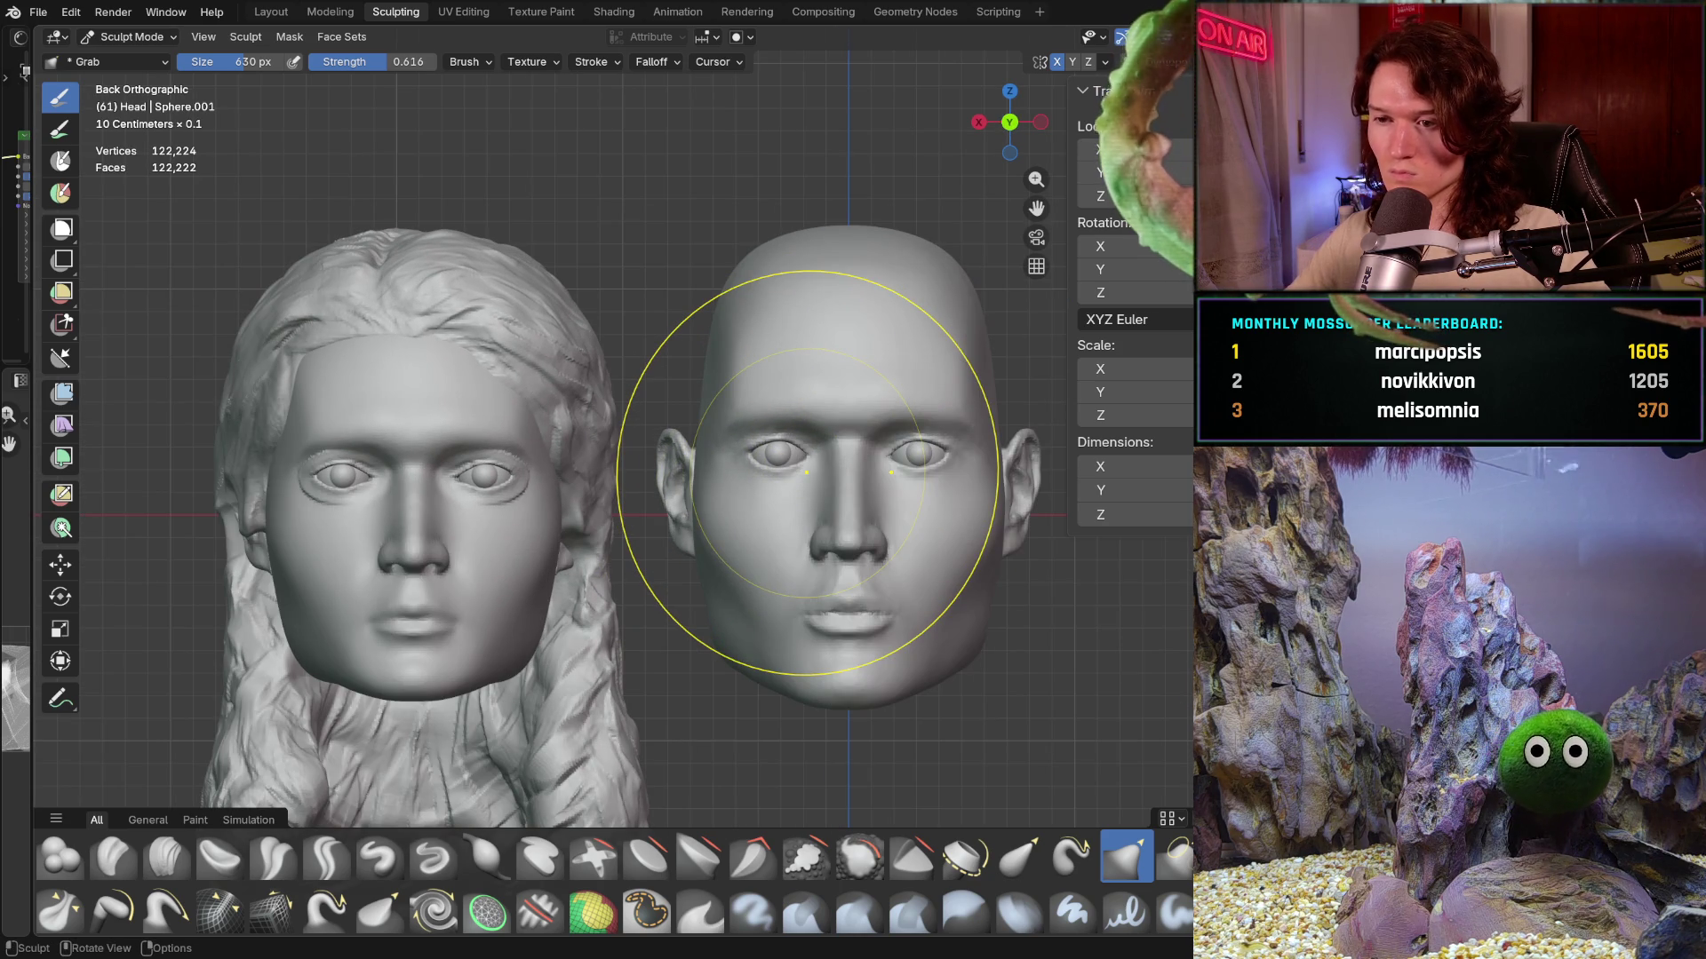
{"action": "middle_click_drag", "start_coordinate": [781, 438], "coordinate": [762, 512]}
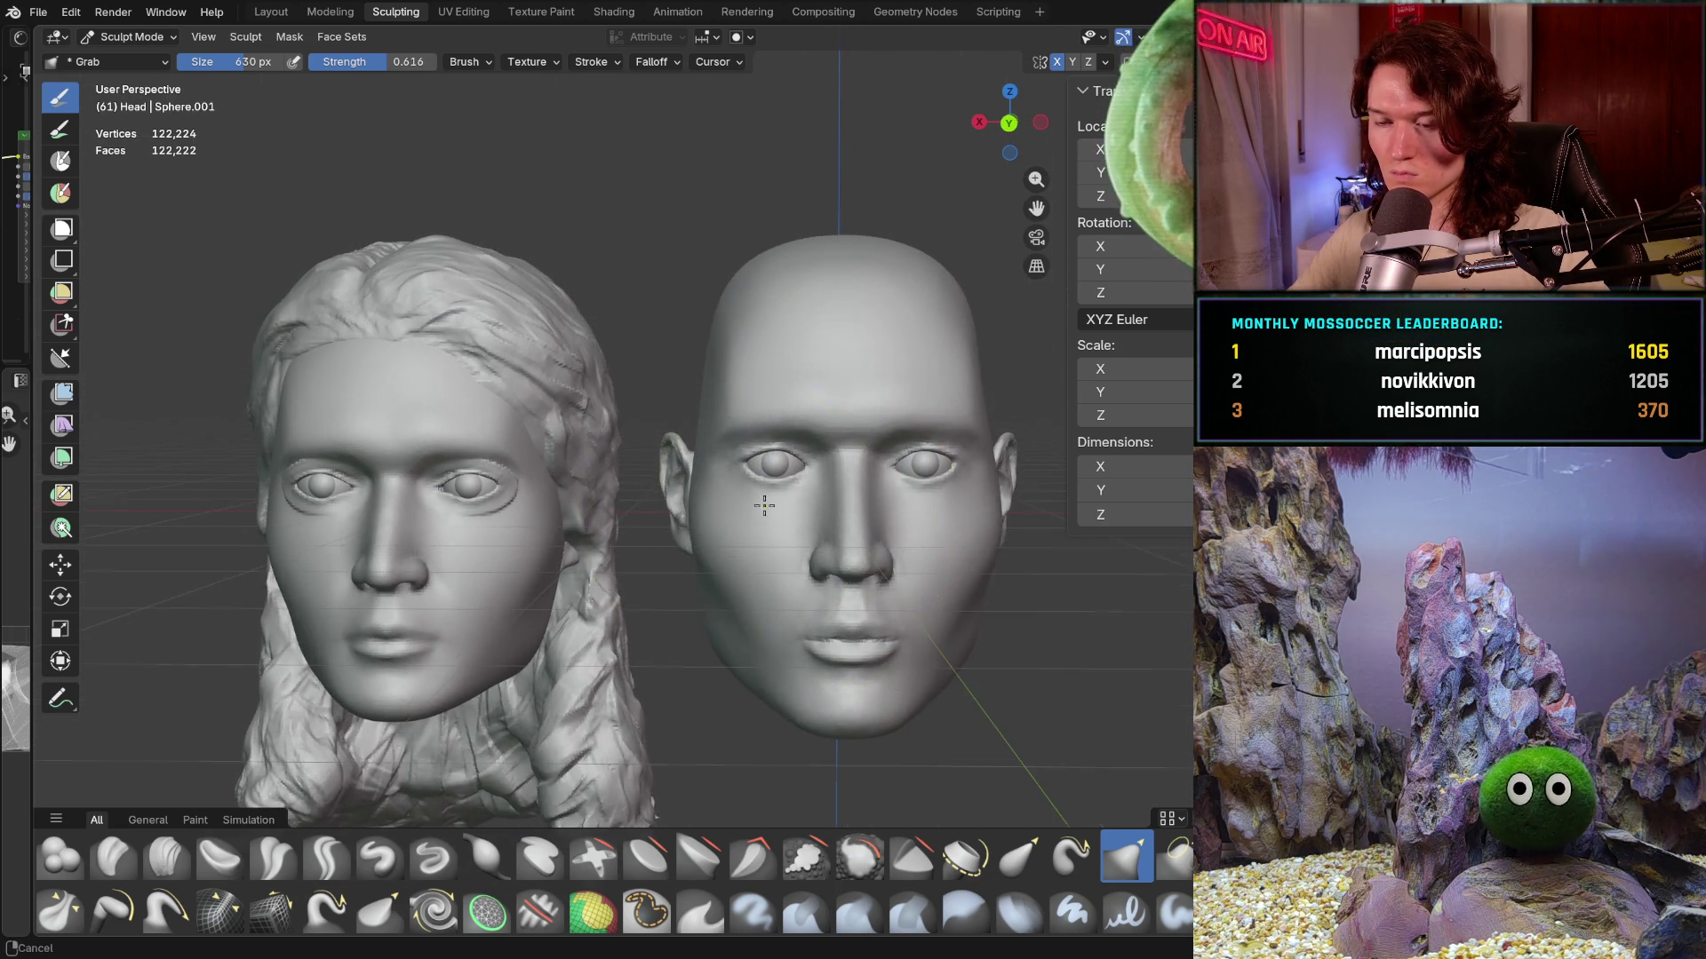
{"action": "scroll", "coordinate": [762, 511], "scroll_direction": "up", "scroll_amount": 2}
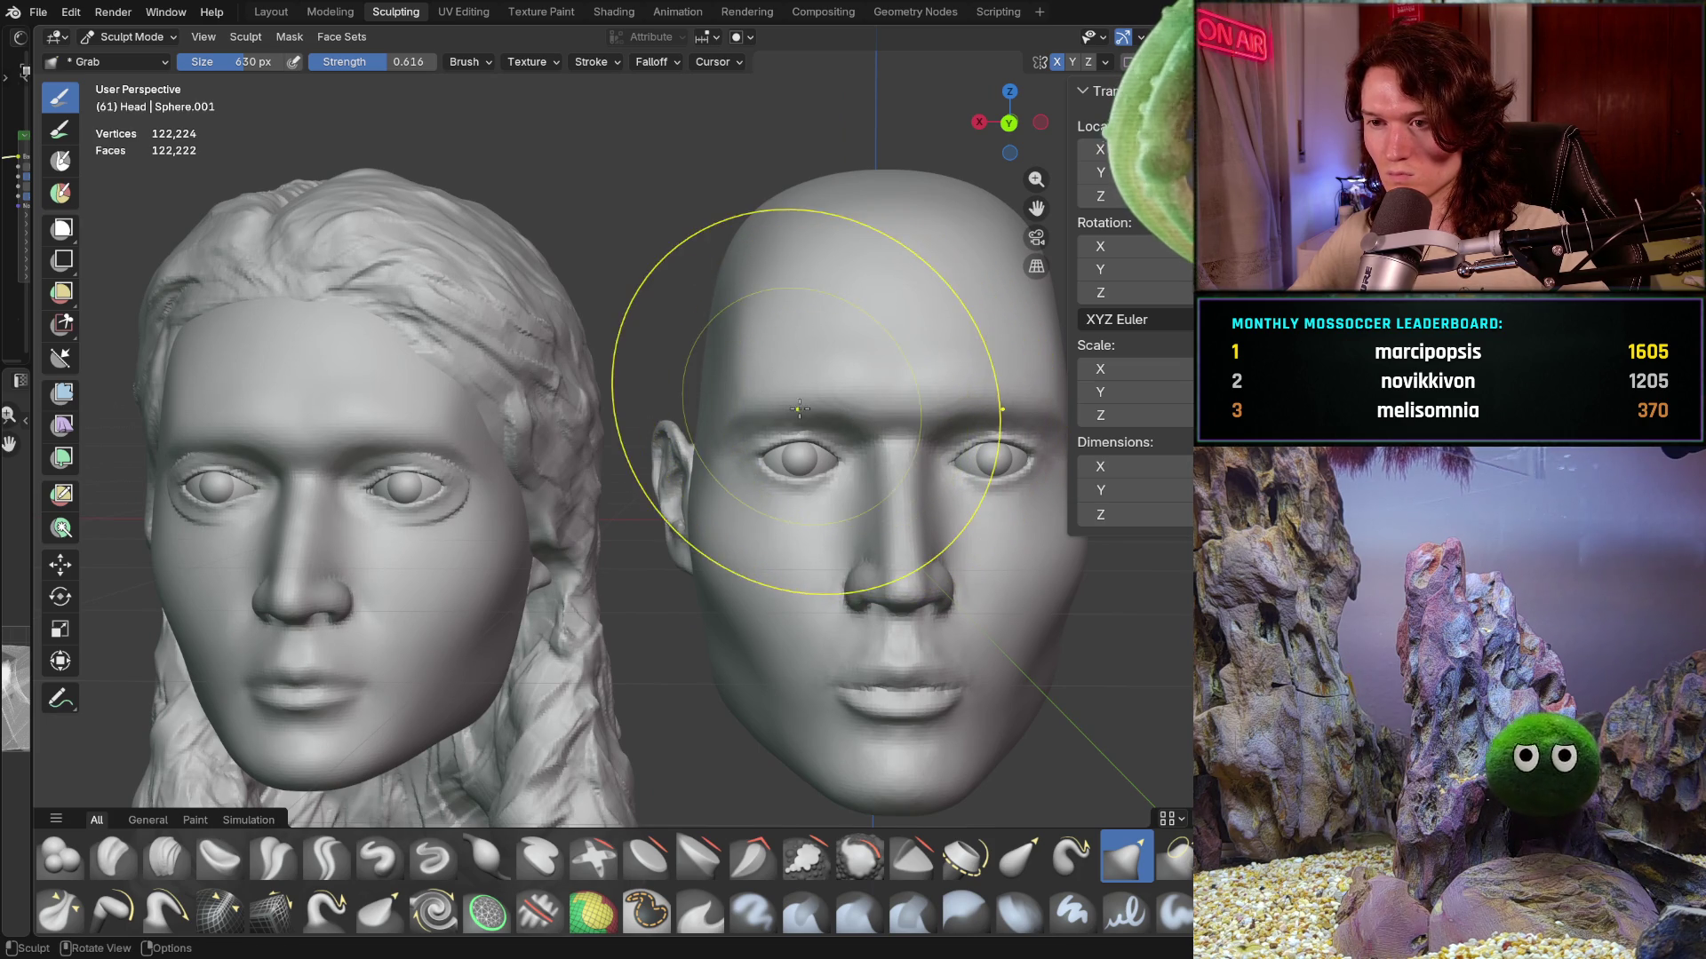
{"action": "mouse_move", "coordinate": [734, 552]}
{"action": "middle_mouse_down"}
{"action": "mouse_move", "coordinate": [818, 476]}
{"action": "mouse_move", "coordinate": [761, 473]}
{"action": "middle_mouse_up"}
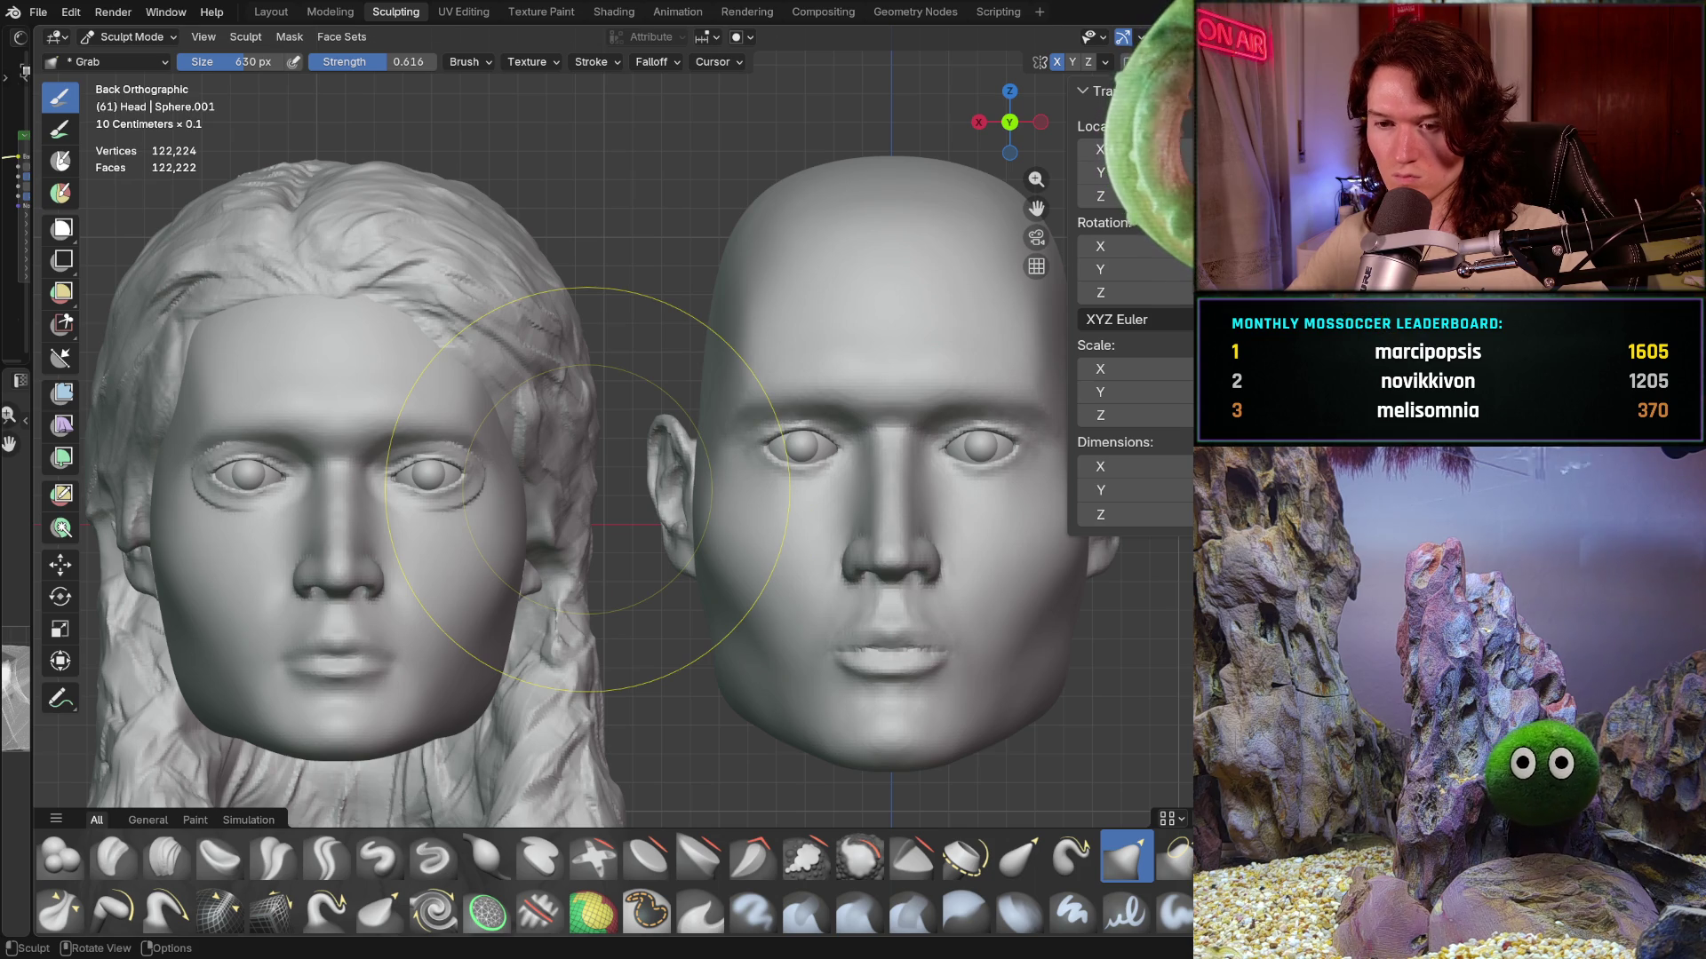
{"action": "middle_click_drag", "start_coordinate": [587, 488], "coordinate": [636, 476], "text": "shift"}
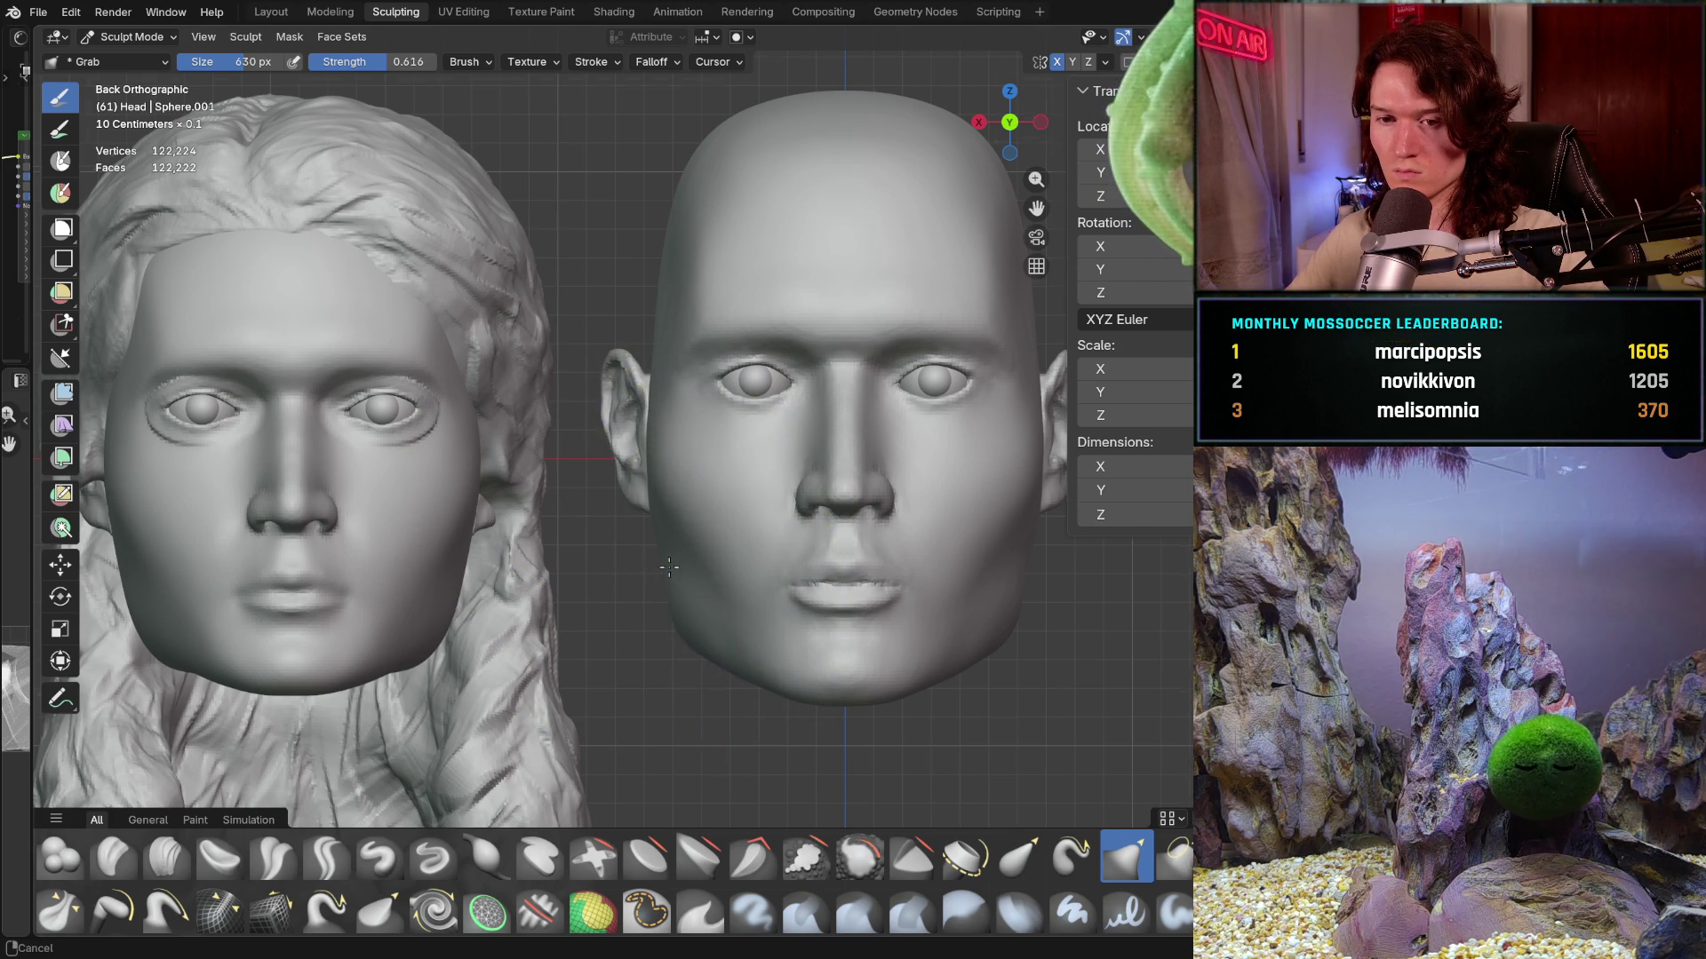
{"action": "scroll", "coordinate": [693, 539], "scroll_direction": "up", "scroll_amount": 2}
{"action": "scroll", "coordinate": [673, 514], "scroll_direction": "up", "scroll_amount": 1}
- Enlarge the Grab brush to 814 px and undo the accidental ear stroke
{"action": "key", "text": "f"}
{"action": "left_click", "coordinate": [637, 460]}
{"action": "left_click_drag", "start_coordinate": [638, 460], "coordinate": [625, 429]}
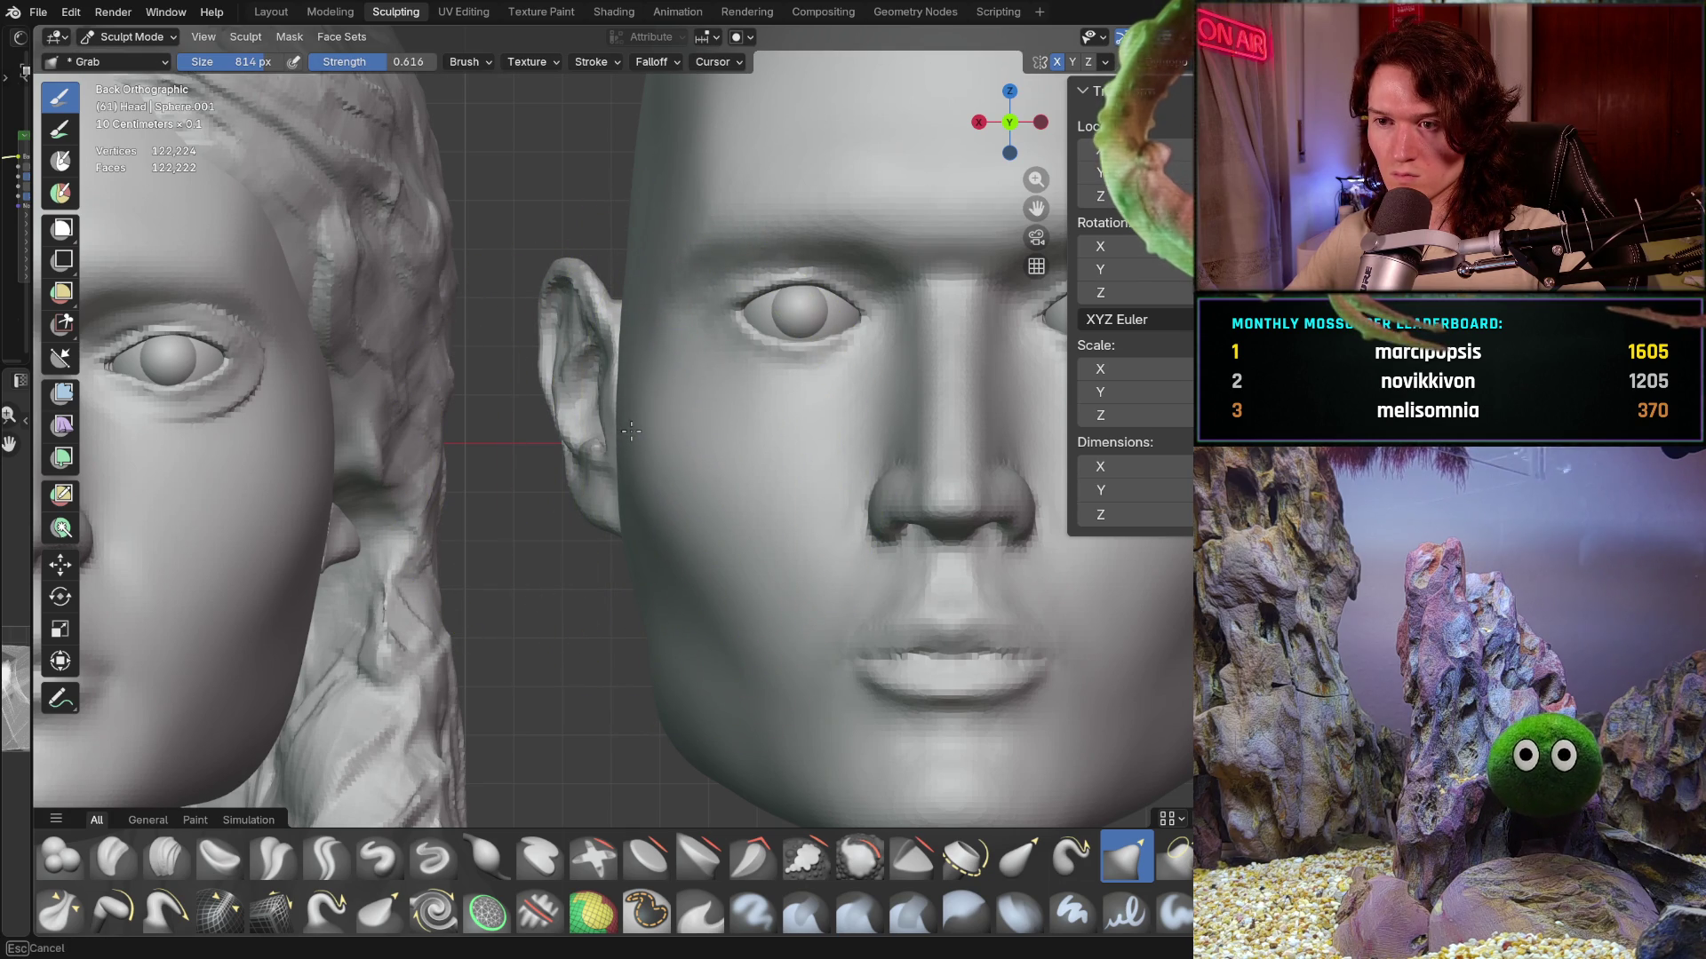
{"action": "left_click", "coordinate": [634, 431]}
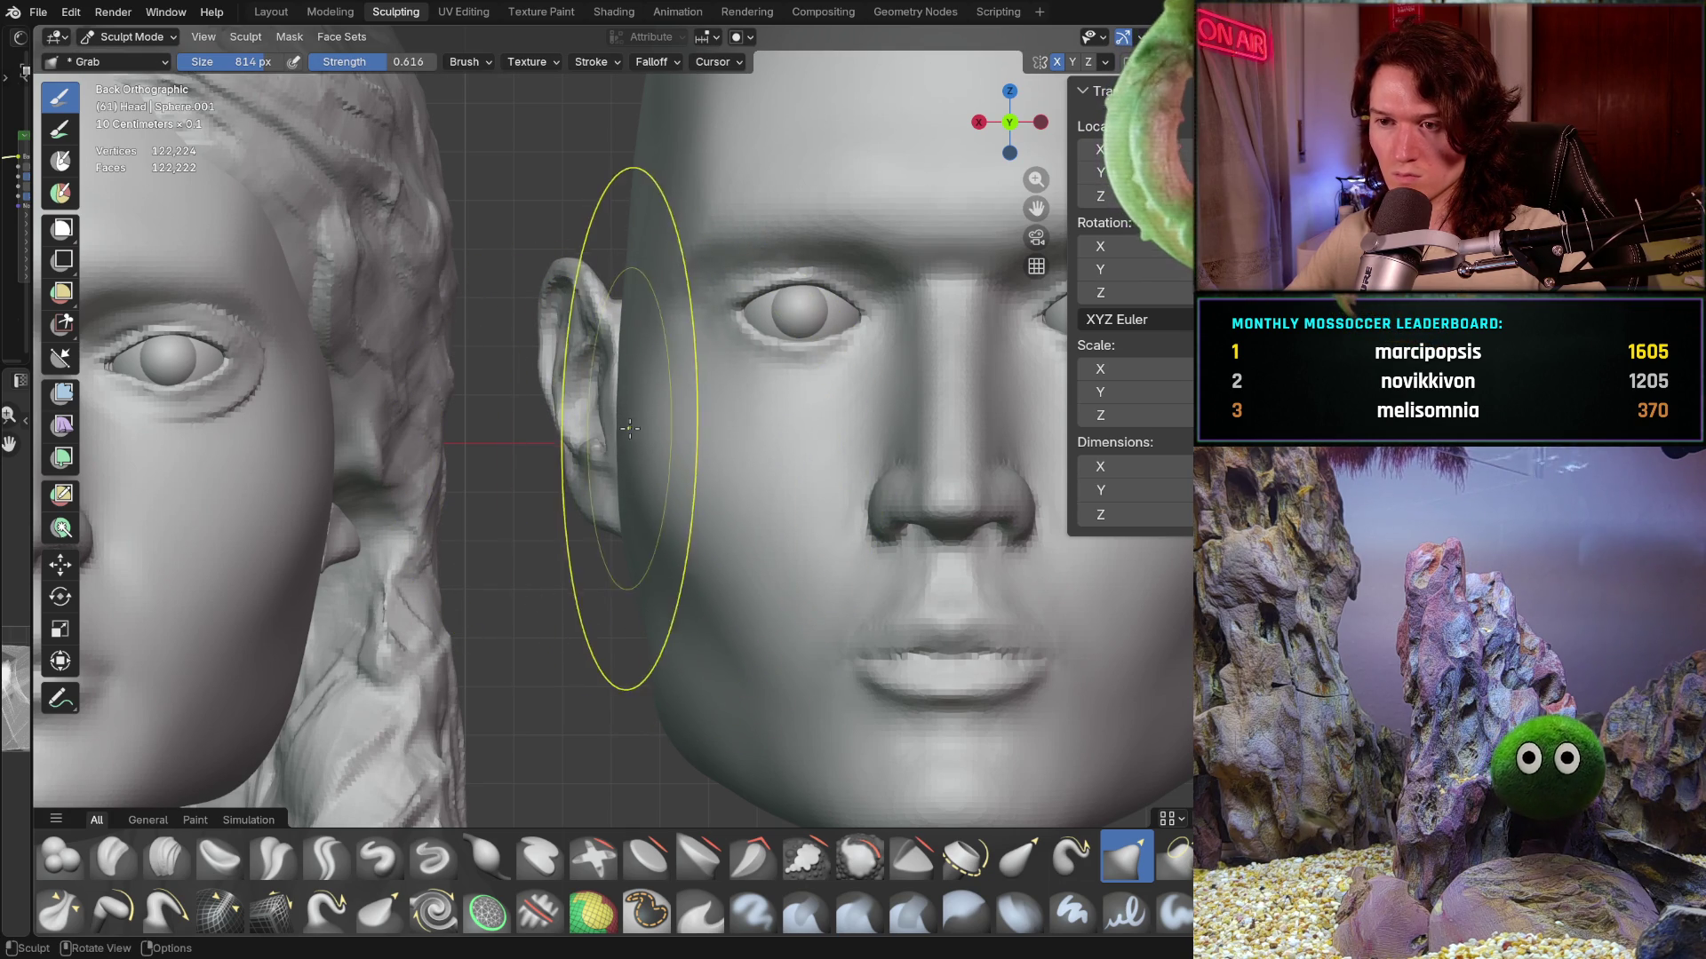
{"action": "key", "text": "ctrl+z"}
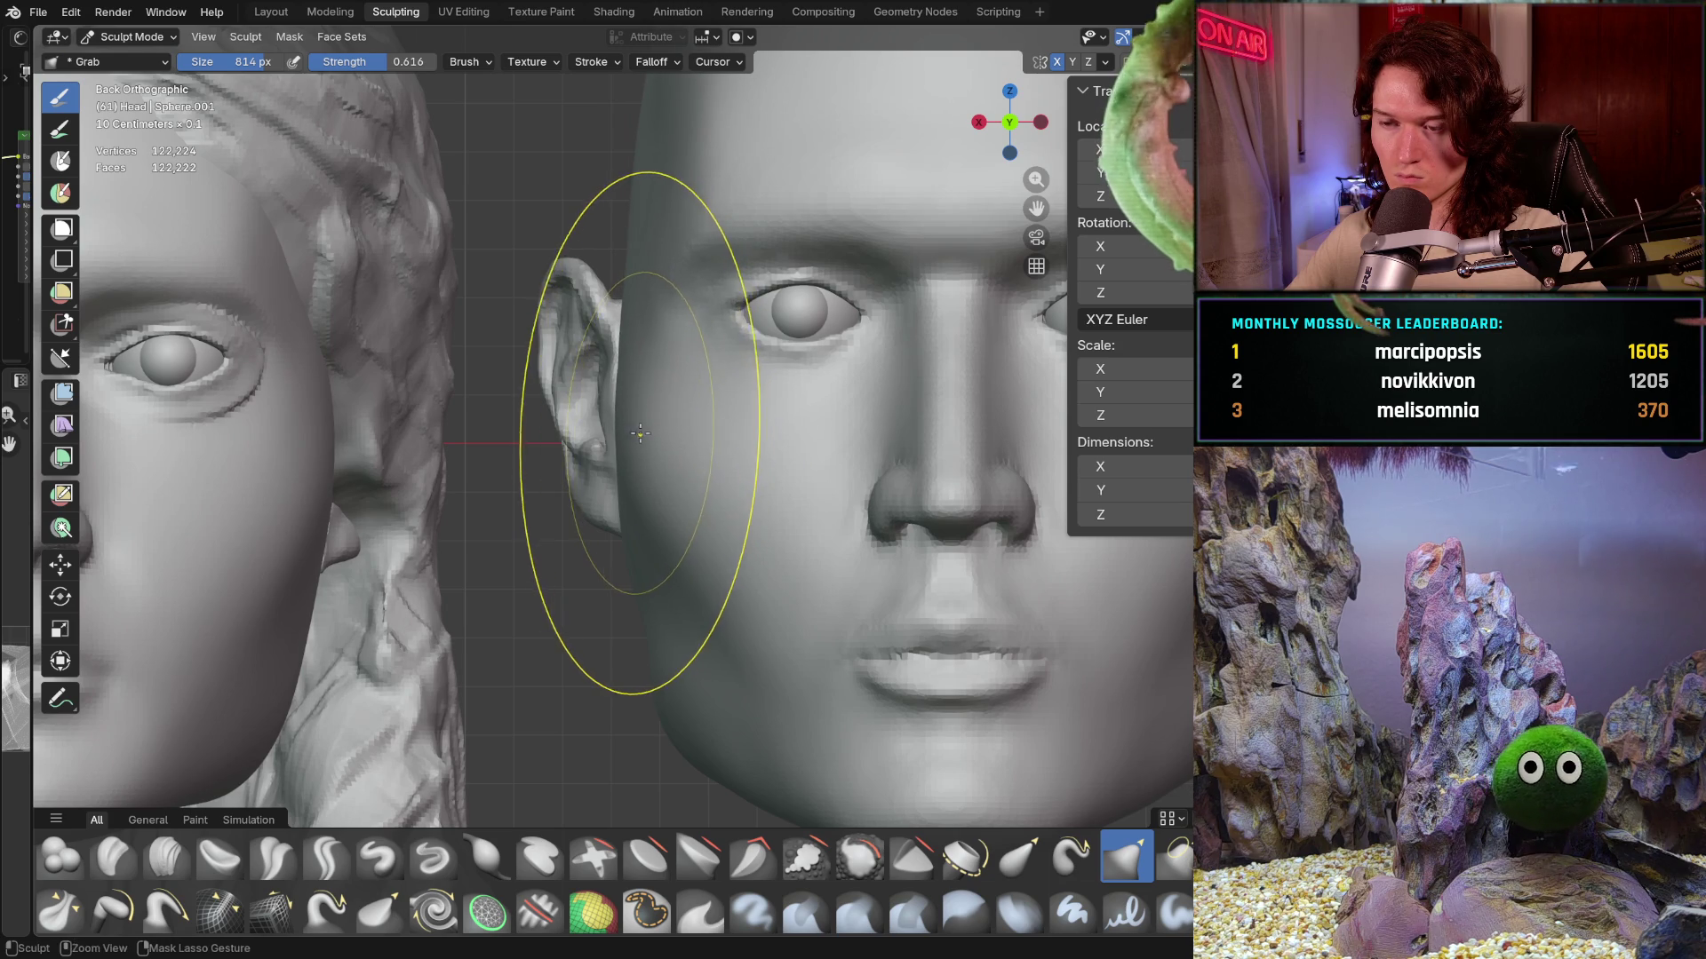
- Zoom out and orbit to review both heads from a low angle and back to frontal
{"action": "middle_click_drag", "start_coordinate": [640, 431], "coordinate": [638, 576], "text": "ctrl"}
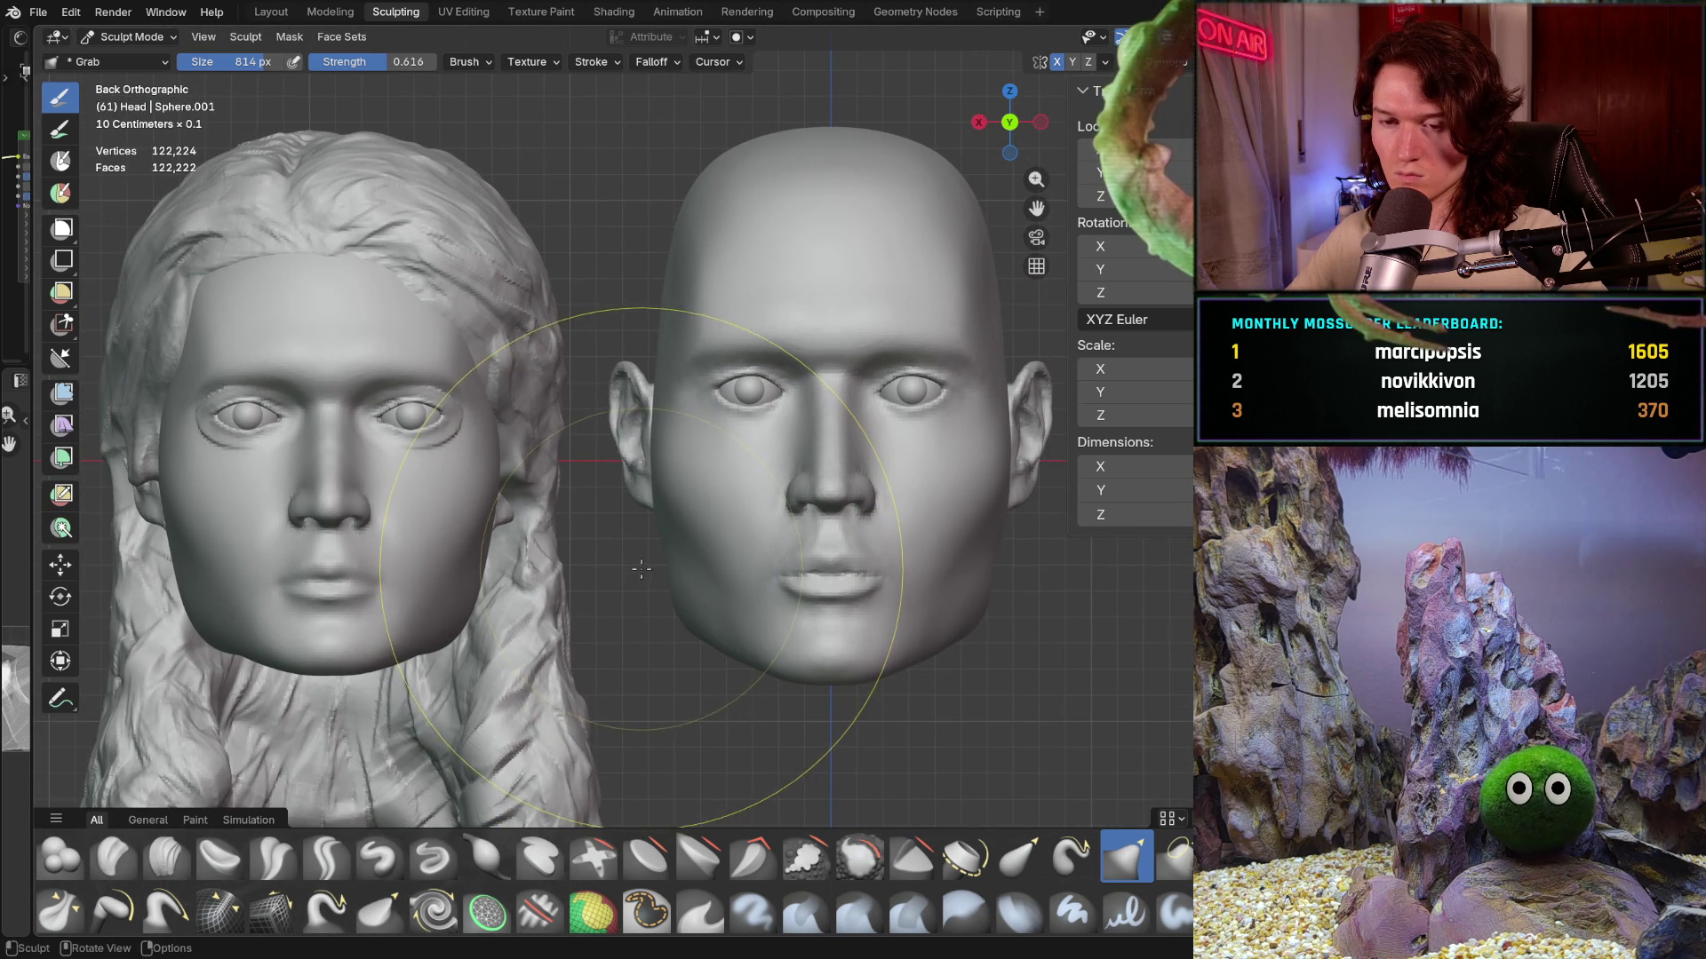
{"action": "scroll", "coordinate": [641, 573], "scroll_direction": "up", "scroll_amount": 3}
{"action": "mouse_move", "coordinate": [677, 449]}
{"action": "middle_mouse_down"}
{"action": "mouse_move", "coordinate": [813, 513]}
{"action": "mouse_move", "coordinate": [801, 533]}
{"action": "mouse_move", "coordinate": [630, 465]}
{"action": "middle_mouse_up"}
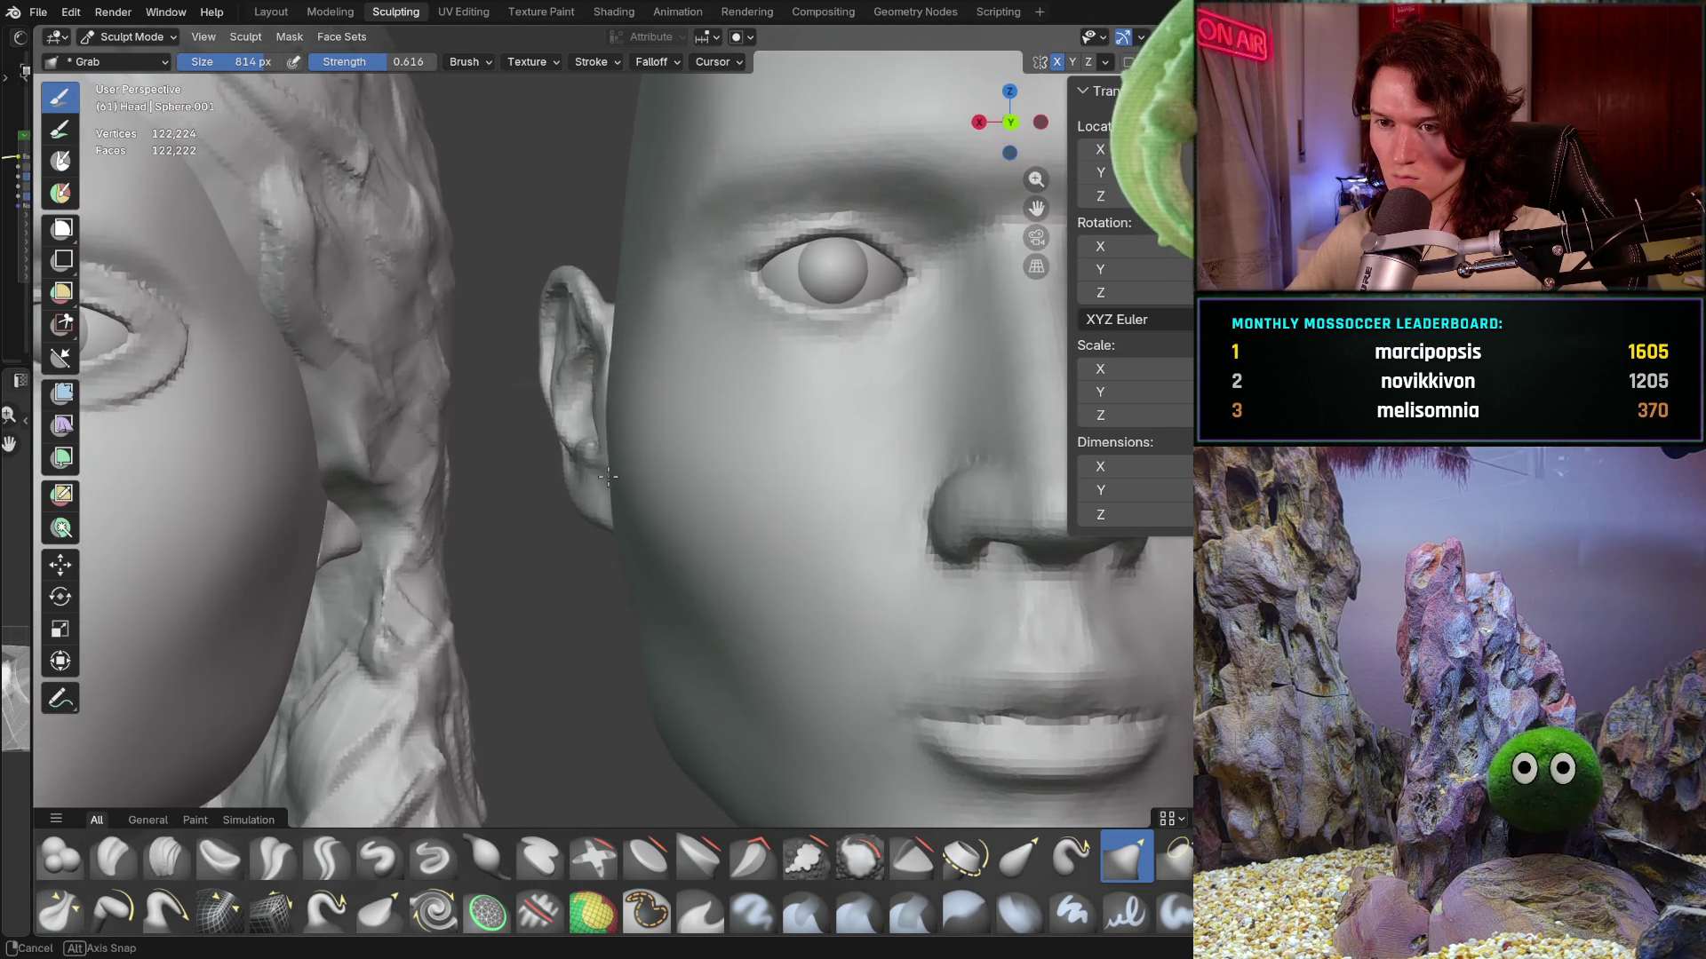
{"action": "key", "text": "ctrl"}
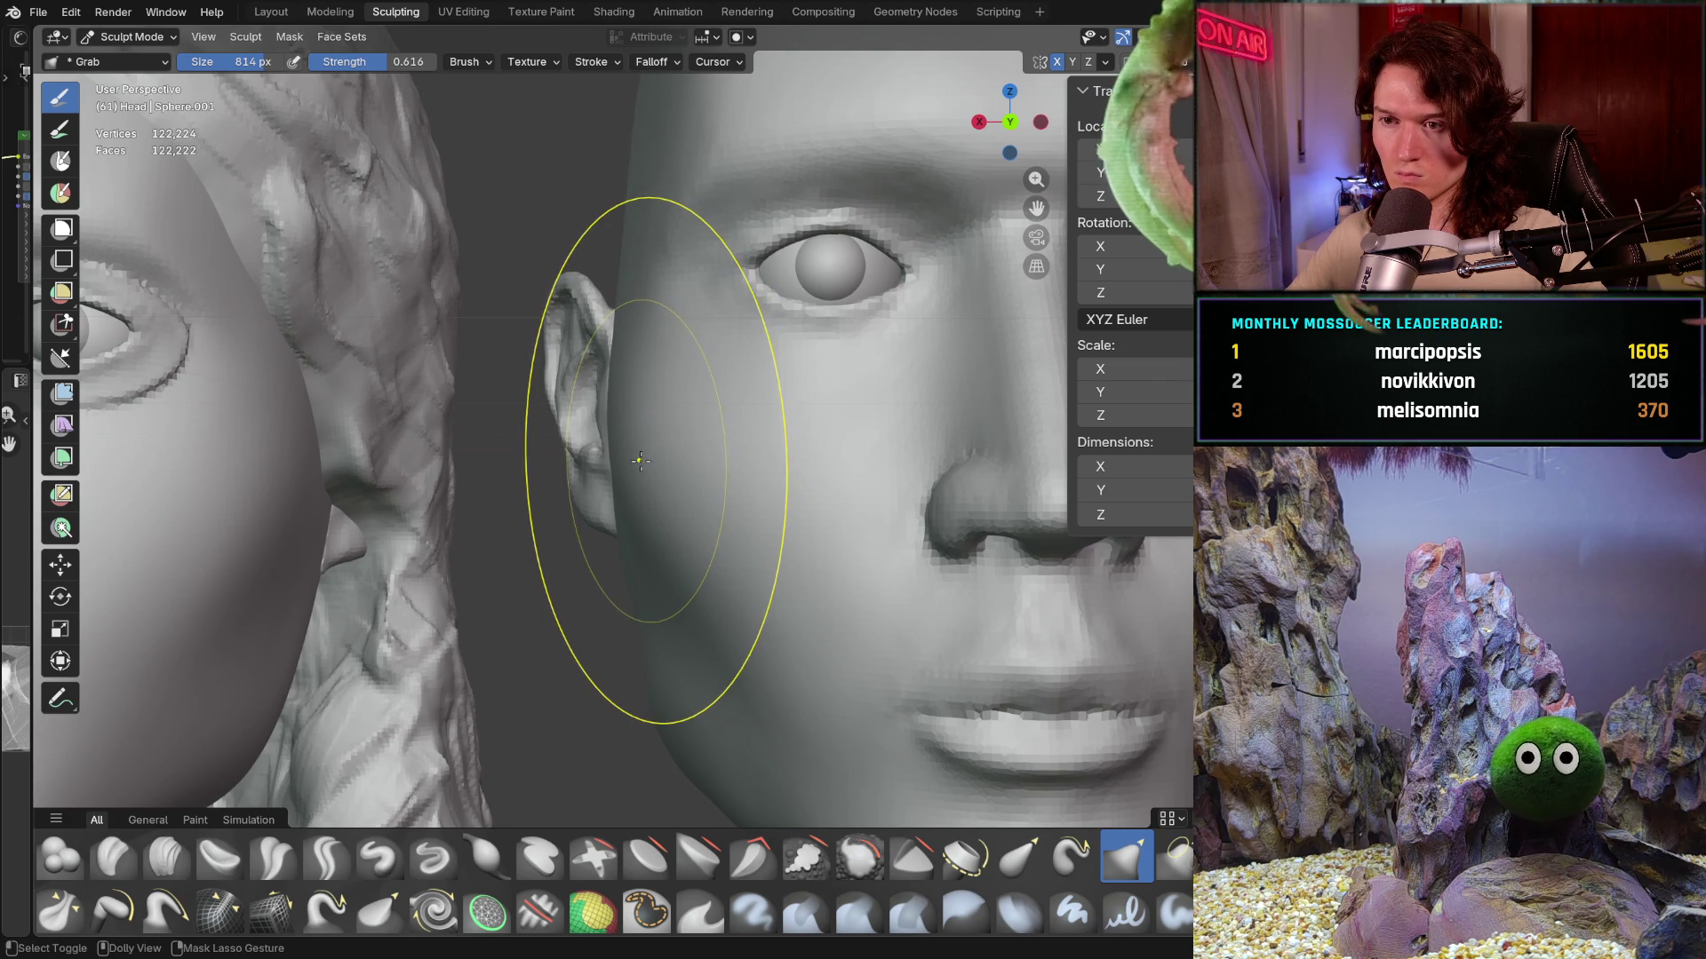
{"action": "scroll", "coordinate": [650, 493], "scroll_direction": "down", "scroll_amount": 2}
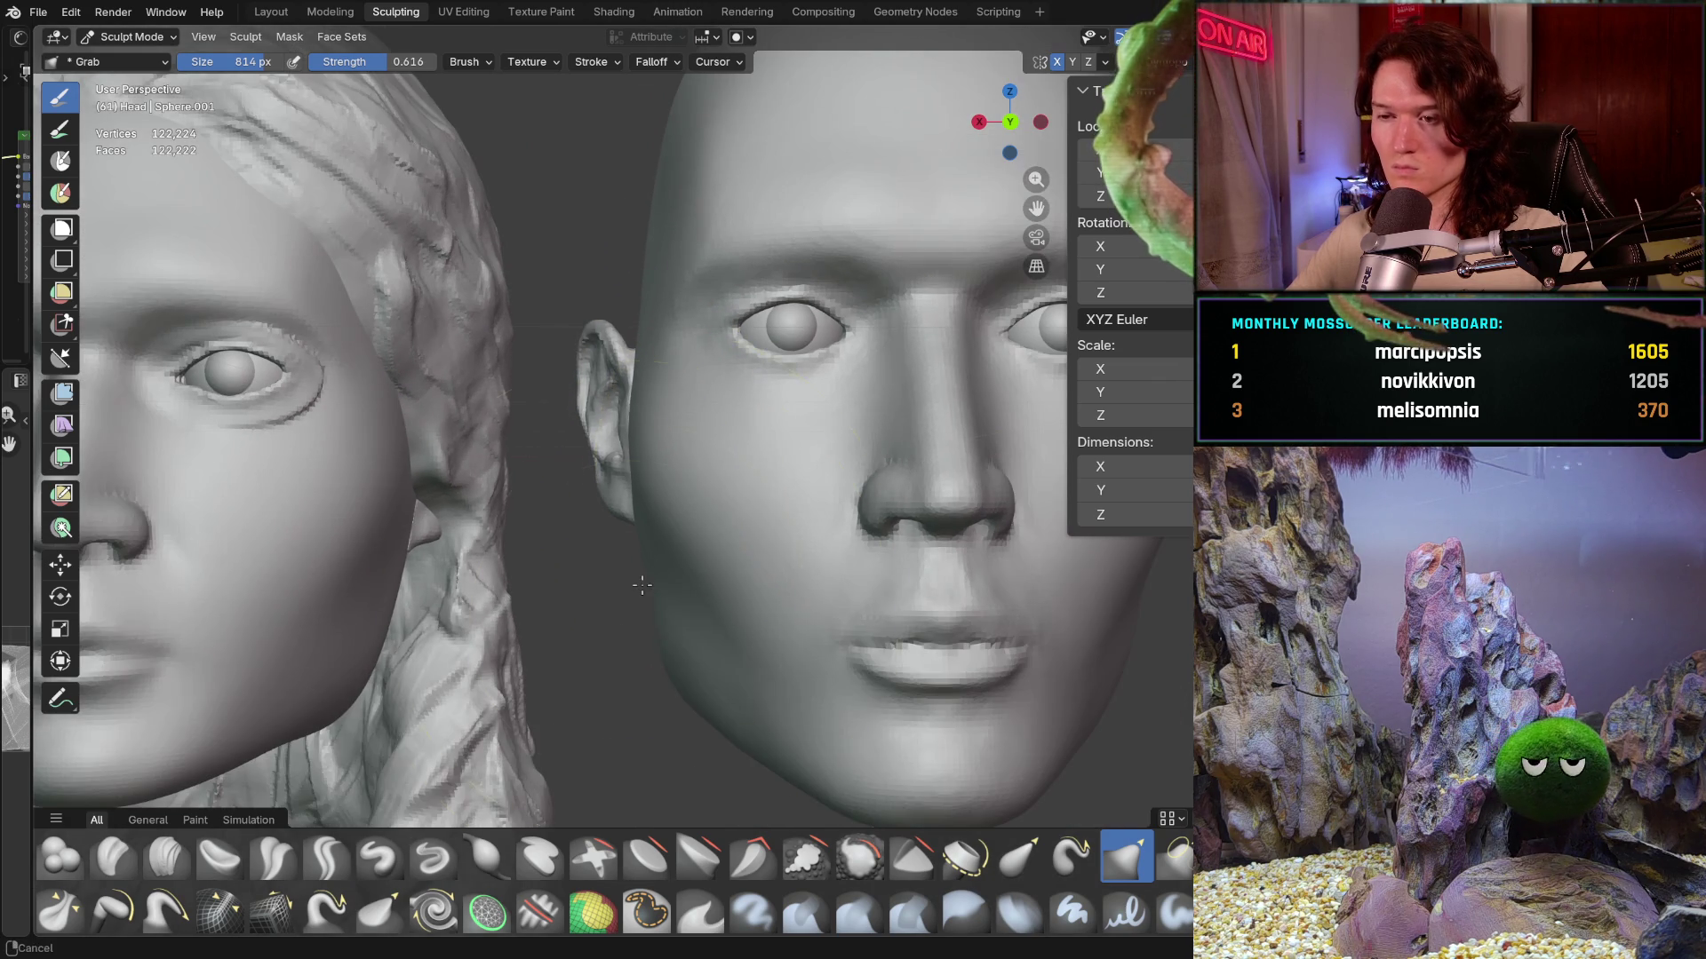
{"action": "middle_click_drag", "start_coordinate": [661, 524], "coordinate": [667, 588], "text": "ctrl"}
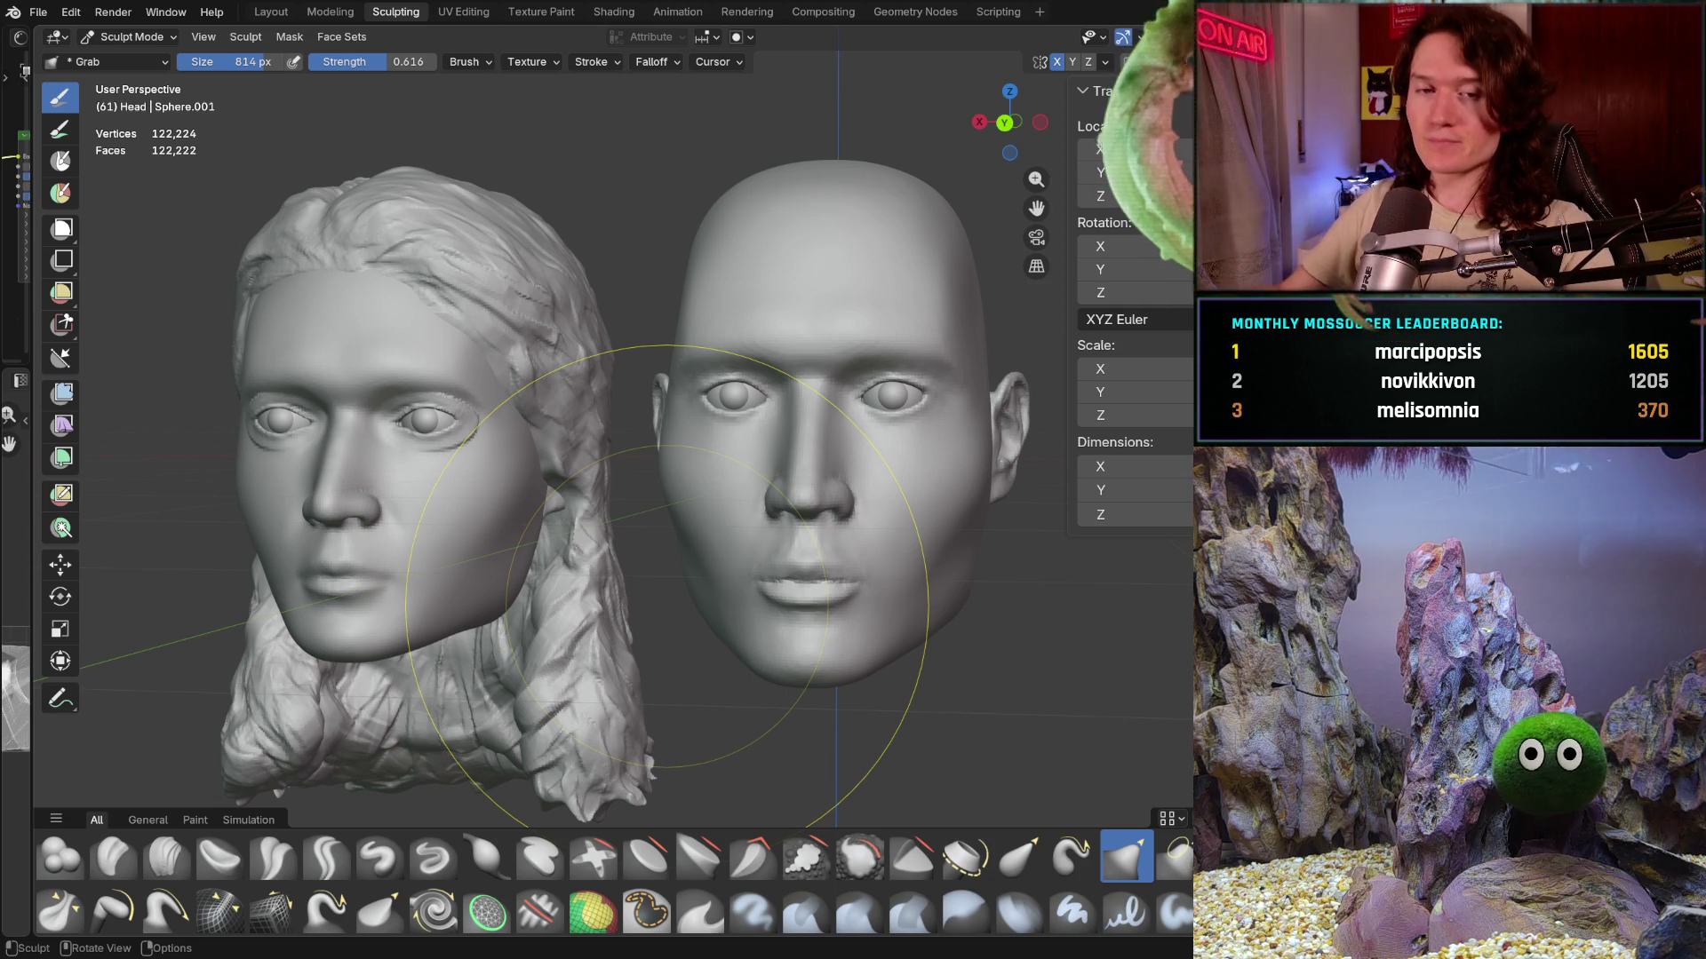
{"action": "mouse_move", "coordinate": [668, 587]}
{"action": "middle_mouse_down"}
{"action": "mouse_move", "coordinate": [747, 660]}
{"action": "mouse_move", "coordinate": [692, 614]}
{"action": "mouse_move", "coordinate": [707, 574]}
{"action": "middle_mouse_up"}
{"action": "scroll", "coordinate": [713, 546], "scroll_direction": "up", "scroll_amount": 3}
{"action": "scroll", "coordinate": [718, 534], "scroll_direction": "up", "scroll_amount": 2}
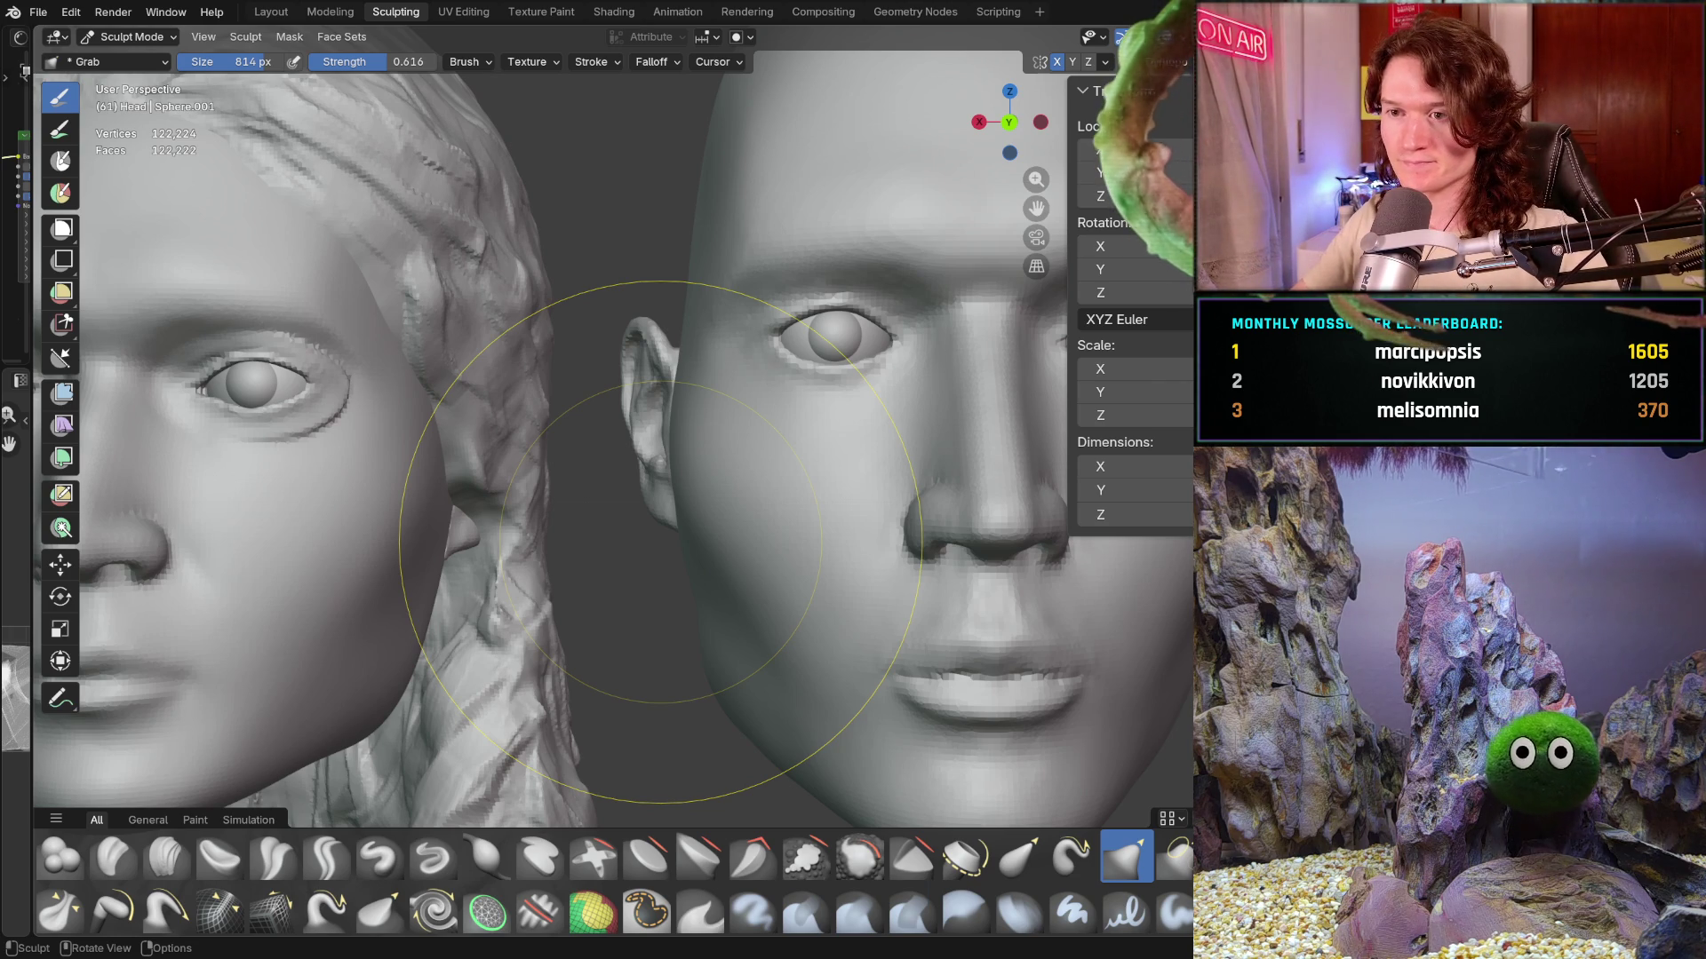
- With the Mask brush at 400 px, paint a mask over the male head's eyes, brow and cheeks
{"action": "mouse_move", "coordinate": [788, 503]}
{"action": "middle_mouse_down"}
{"action": "mouse_move", "coordinate": [734, 591]}
{"action": "mouse_move", "coordinate": [735, 555]}
{"action": "middle_mouse_up"}
{"action": "key", "text": "ctrl+KP_1"}
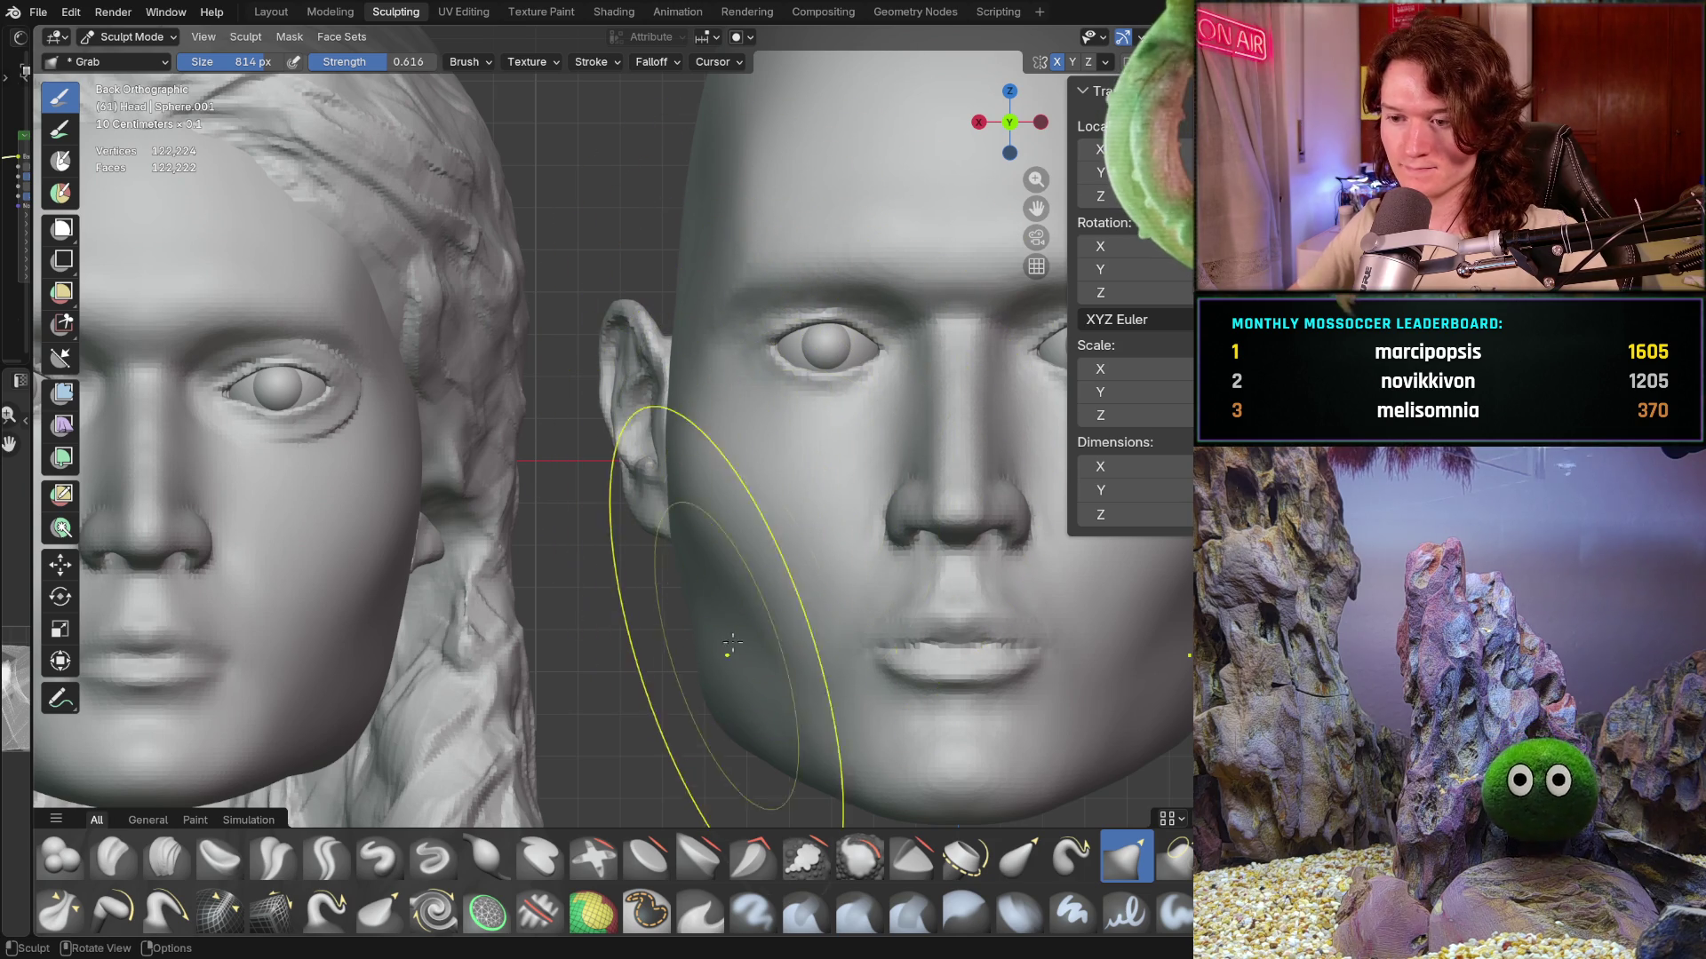
{"action": "key", "text": "m"}
{"action": "key", "text": "f"}
{"action": "left_click", "coordinate": [864, 530]}
{"action": "middle_click_drag", "start_coordinate": [864, 530], "coordinate": [726, 519], "text": "shift"}
{"action": "key", "text": "f"}
{"action": "left_click", "coordinate": [726, 520]}
{"action": "mouse_move", "coordinate": [666, 414]}
{"action": "left_mouse_down"}
{"action": "mouse_move", "coordinate": [640, 431]}
{"action": "mouse_move", "coordinate": [673, 394]}
{"action": "mouse_move", "coordinate": [763, 761]}
{"action": "mouse_move", "coordinate": [750, 741]}
{"action": "left_mouse_up"}
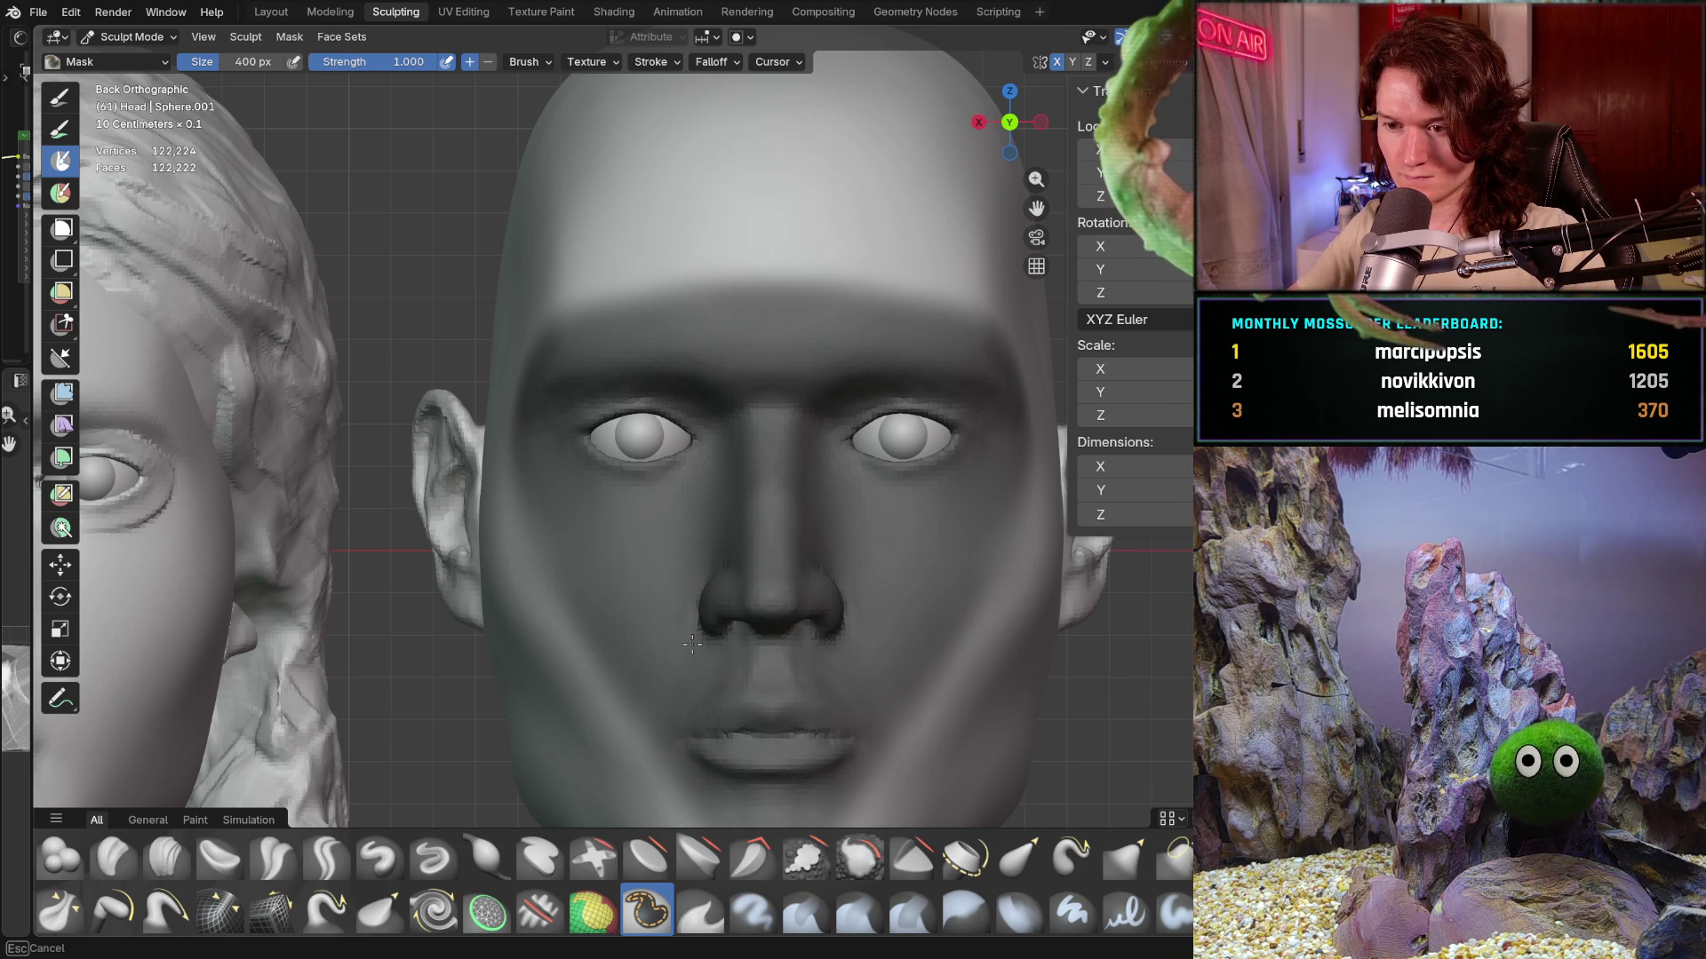
{"action": "middle_click_drag", "start_coordinate": [728, 715], "coordinate": [680, 491], "text": "shift"}
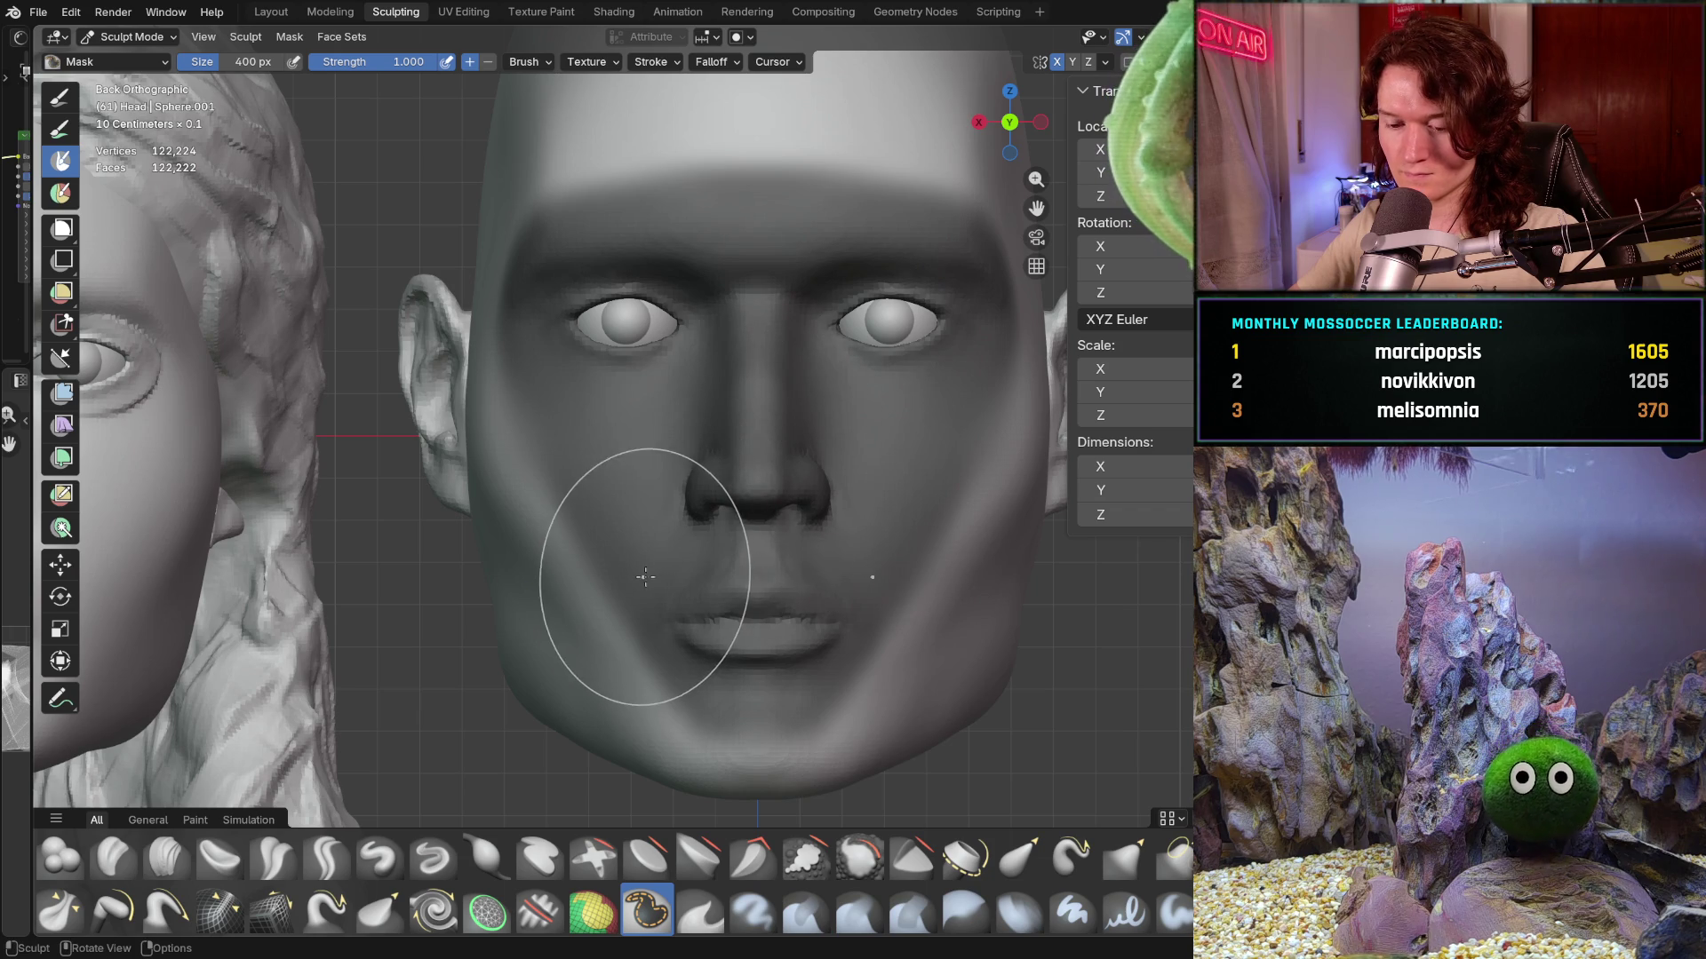
{"action": "key", "text": "g"}
{"action": "key", "text": "f"}
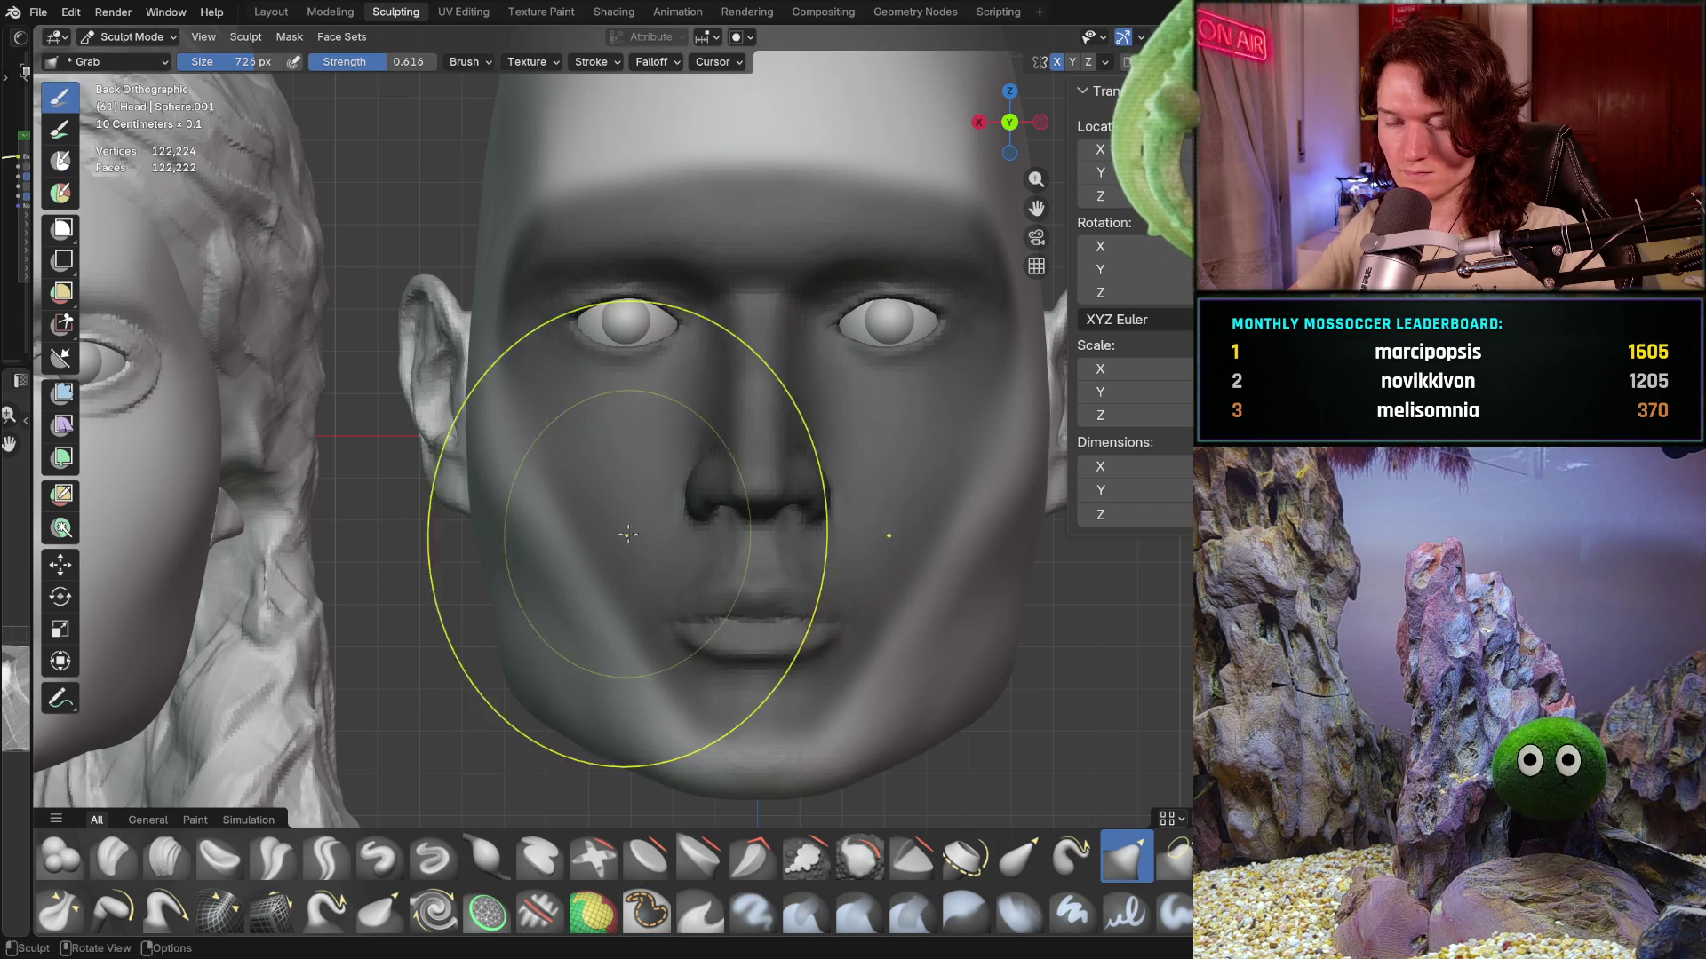
{"action": "left_click", "coordinate": [719, 573]}
{"action": "mouse_move", "coordinate": [719, 573]}
{"action": "middle_mouse_down"}
{"action": "mouse_move", "coordinate": [677, 528]}
{"action": "mouse_move", "coordinate": [677, 465]}
{"action": "mouse_move", "coordinate": [561, 446]}
{"action": "mouse_move", "coordinate": [621, 452]}
{"action": "mouse_move", "coordinate": [719, 425]}
{"action": "middle_mouse_up"}
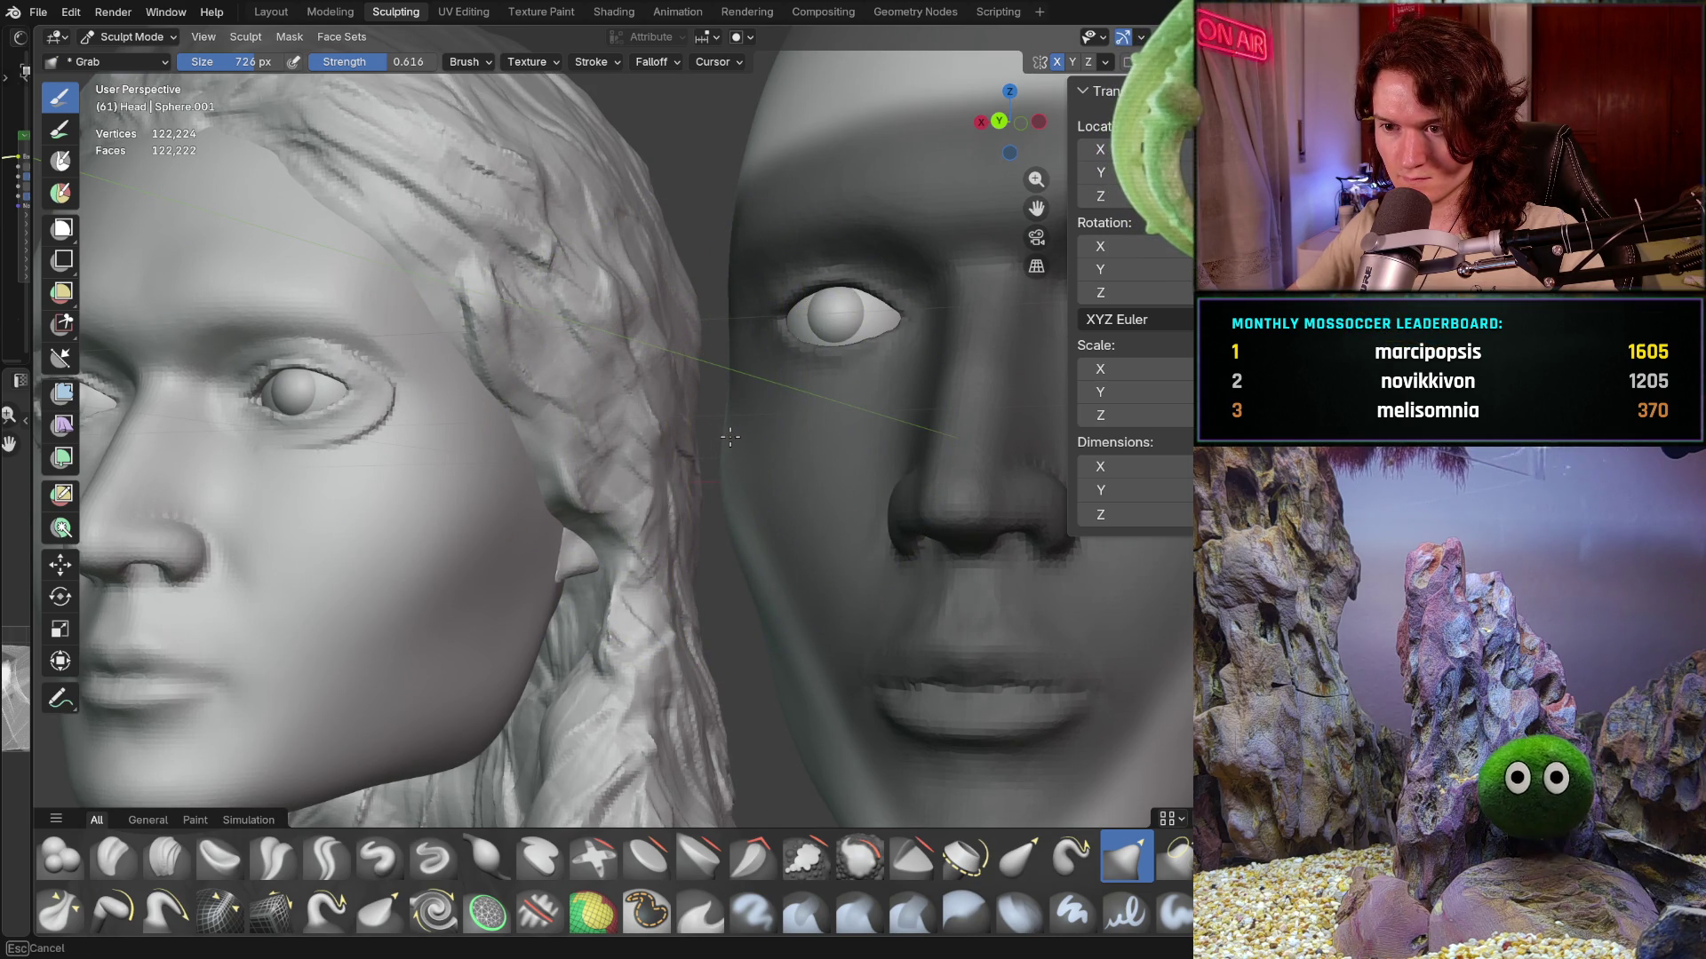
{"action": "middle_click_drag", "start_coordinate": [729, 441], "coordinate": [712, 464]}
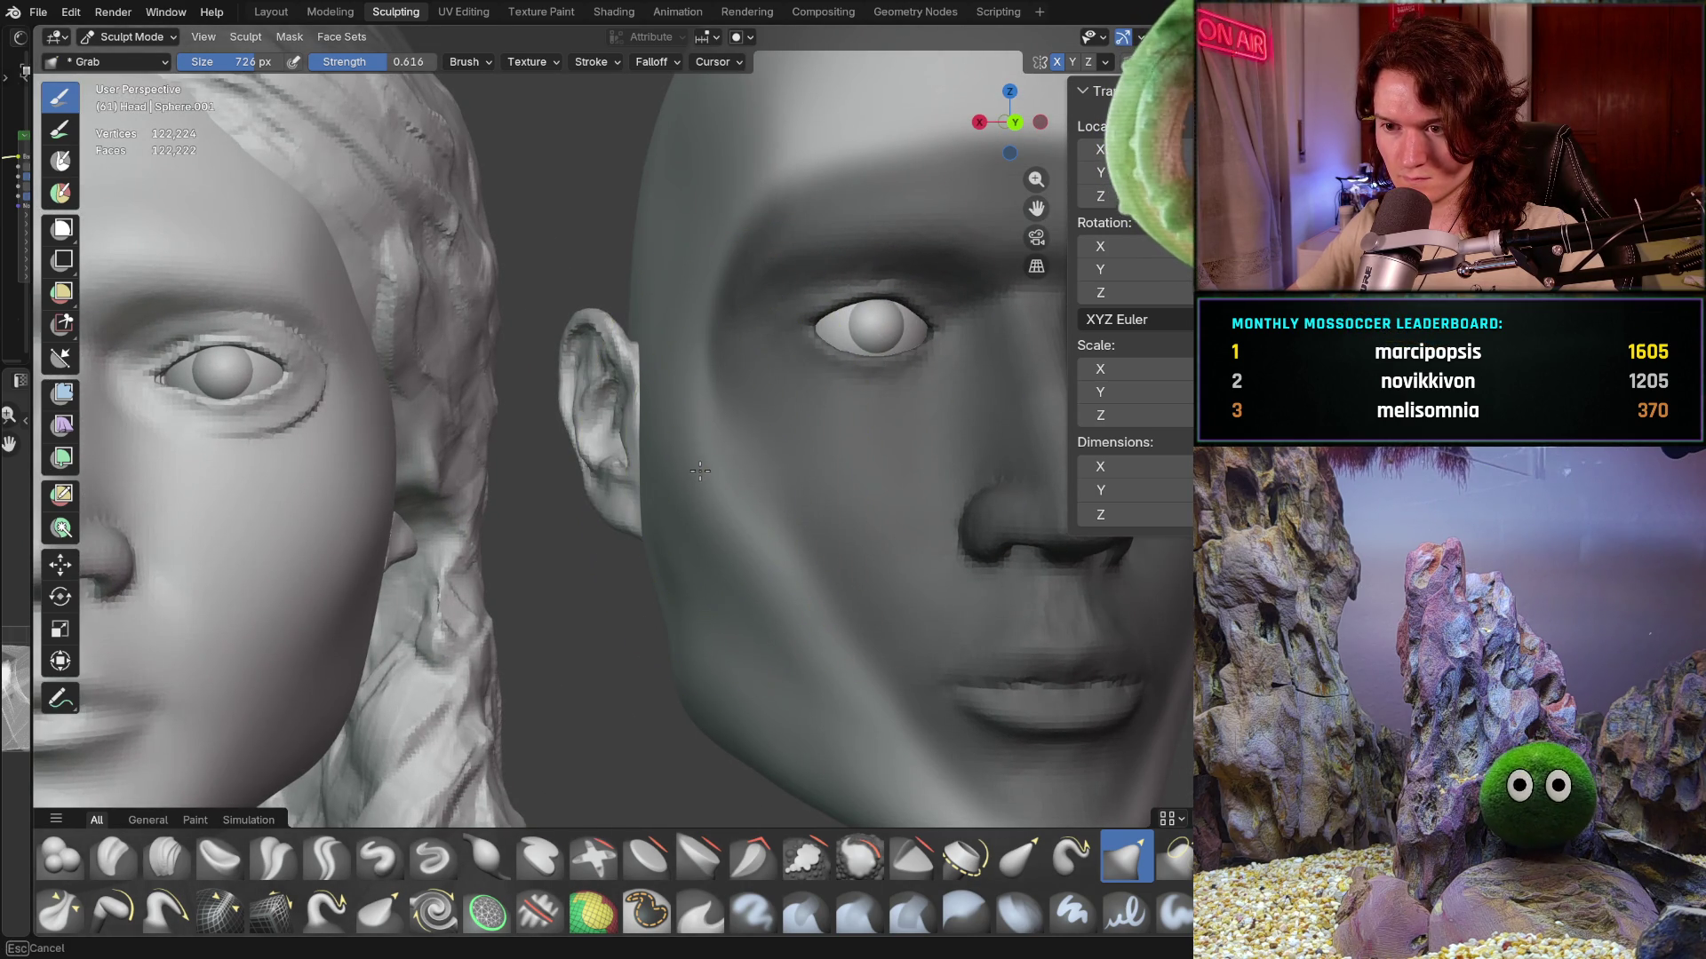
{"action": "scroll", "coordinate": [720, 476], "scroll_direction": "down", "scroll_amount": 3}
{"action": "scroll", "coordinate": [701, 513], "scroll_direction": "down", "scroll_amount": 3}
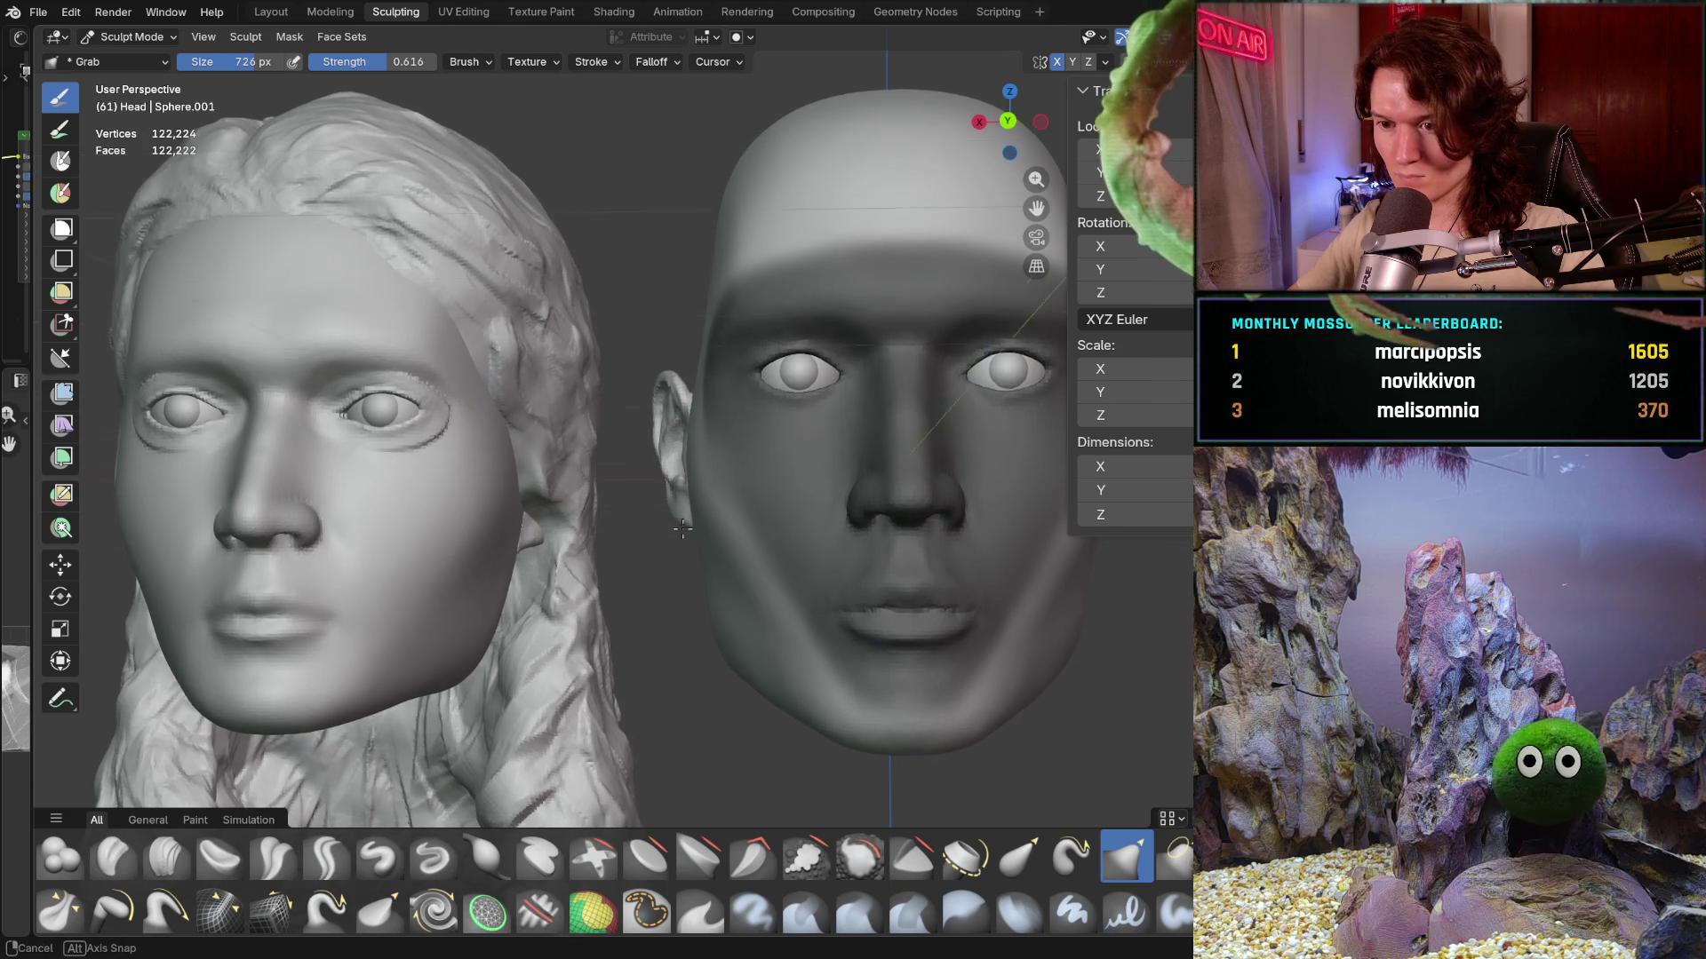
{"action": "mouse_move", "coordinate": [684, 539]}
{"action": "middle_mouse_down"}
{"action": "mouse_move", "coordinate": [728, 652]}
{"action": "mouse_move", "coordinate": [567, 519]}
{"action": "middle_mouse_up"}
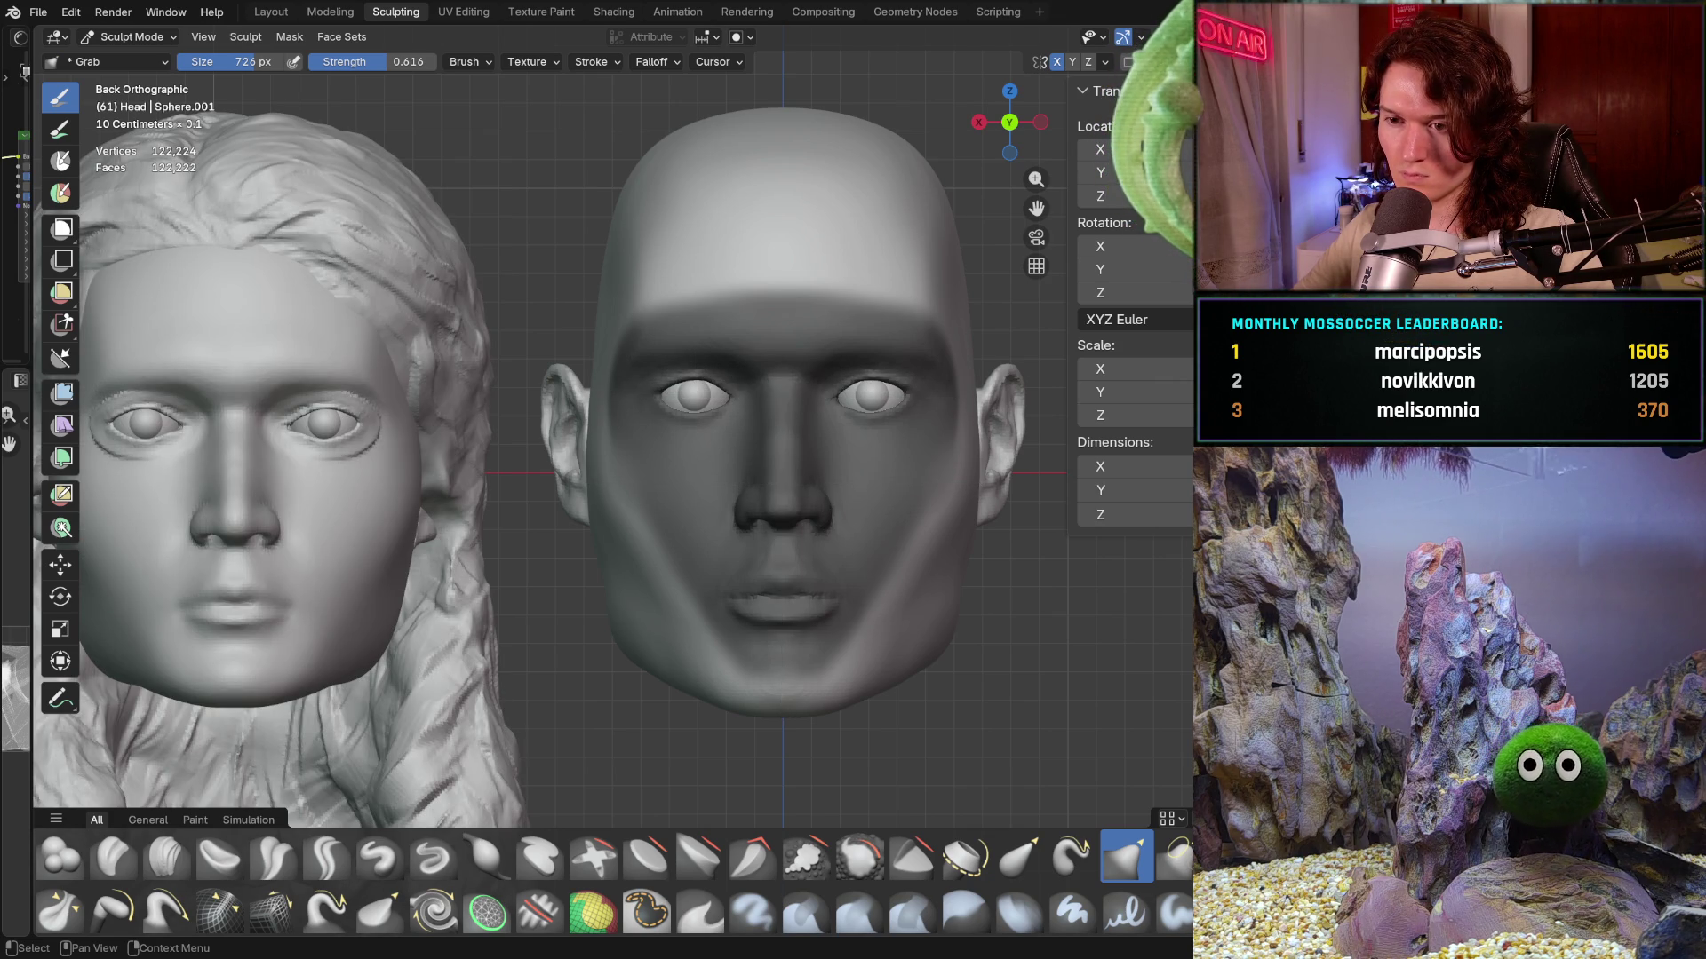
{"action": "scroll", "coordinate": [619, 667], "scroll_direction": "up", "scroll_amount": 3}
{"action": "middle_click_drag", "start_coordinate": [620, 666], "coordinate": [620, 533], "text": "shift"}
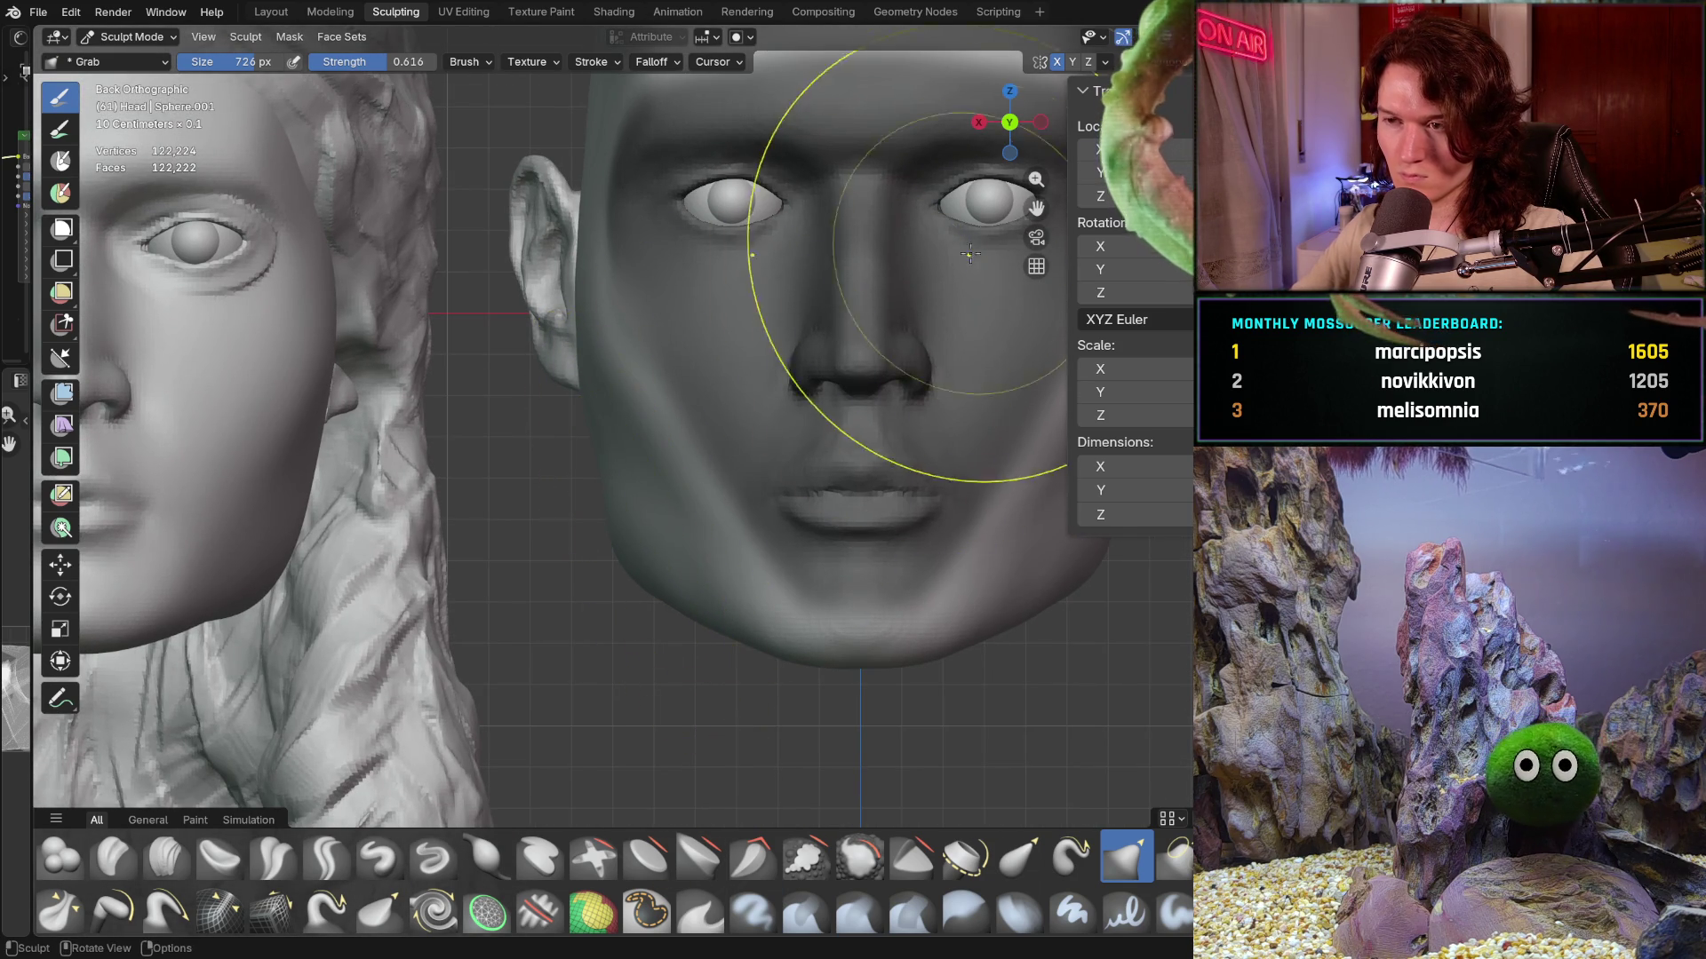
{"action": "left_click", "coordinate": [1106, 62]}
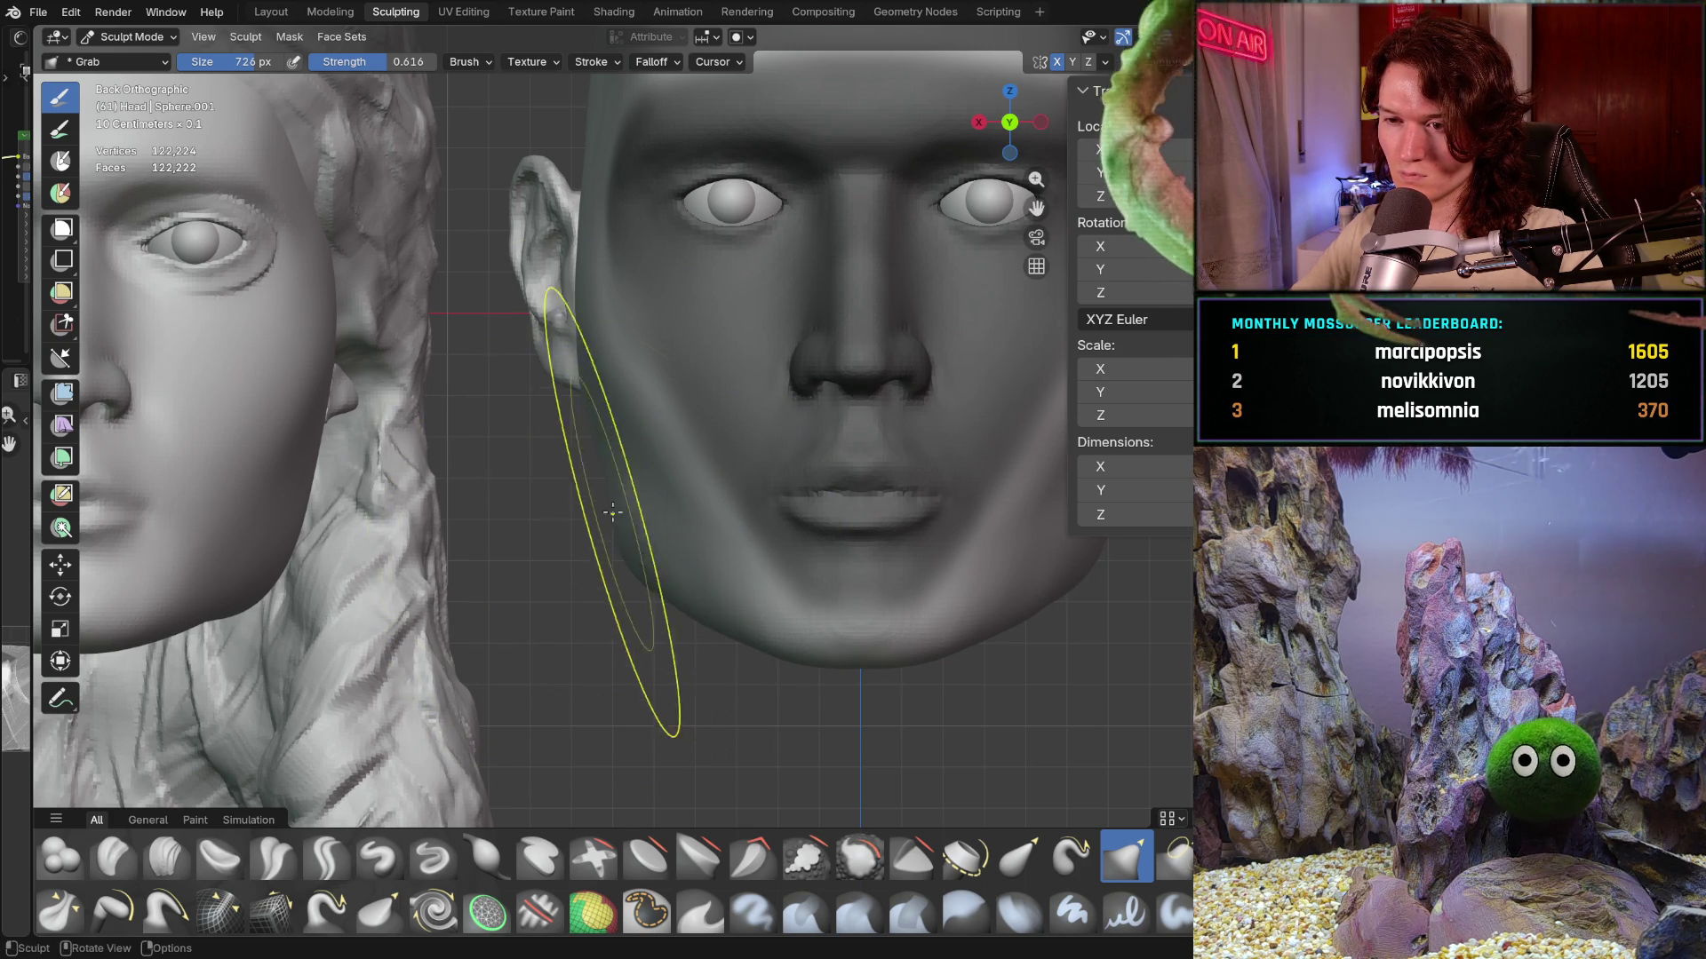
{"action": "scroll", "coordinate": [553, 344], "scroll_direction": "up", "scroll_amount": 1}
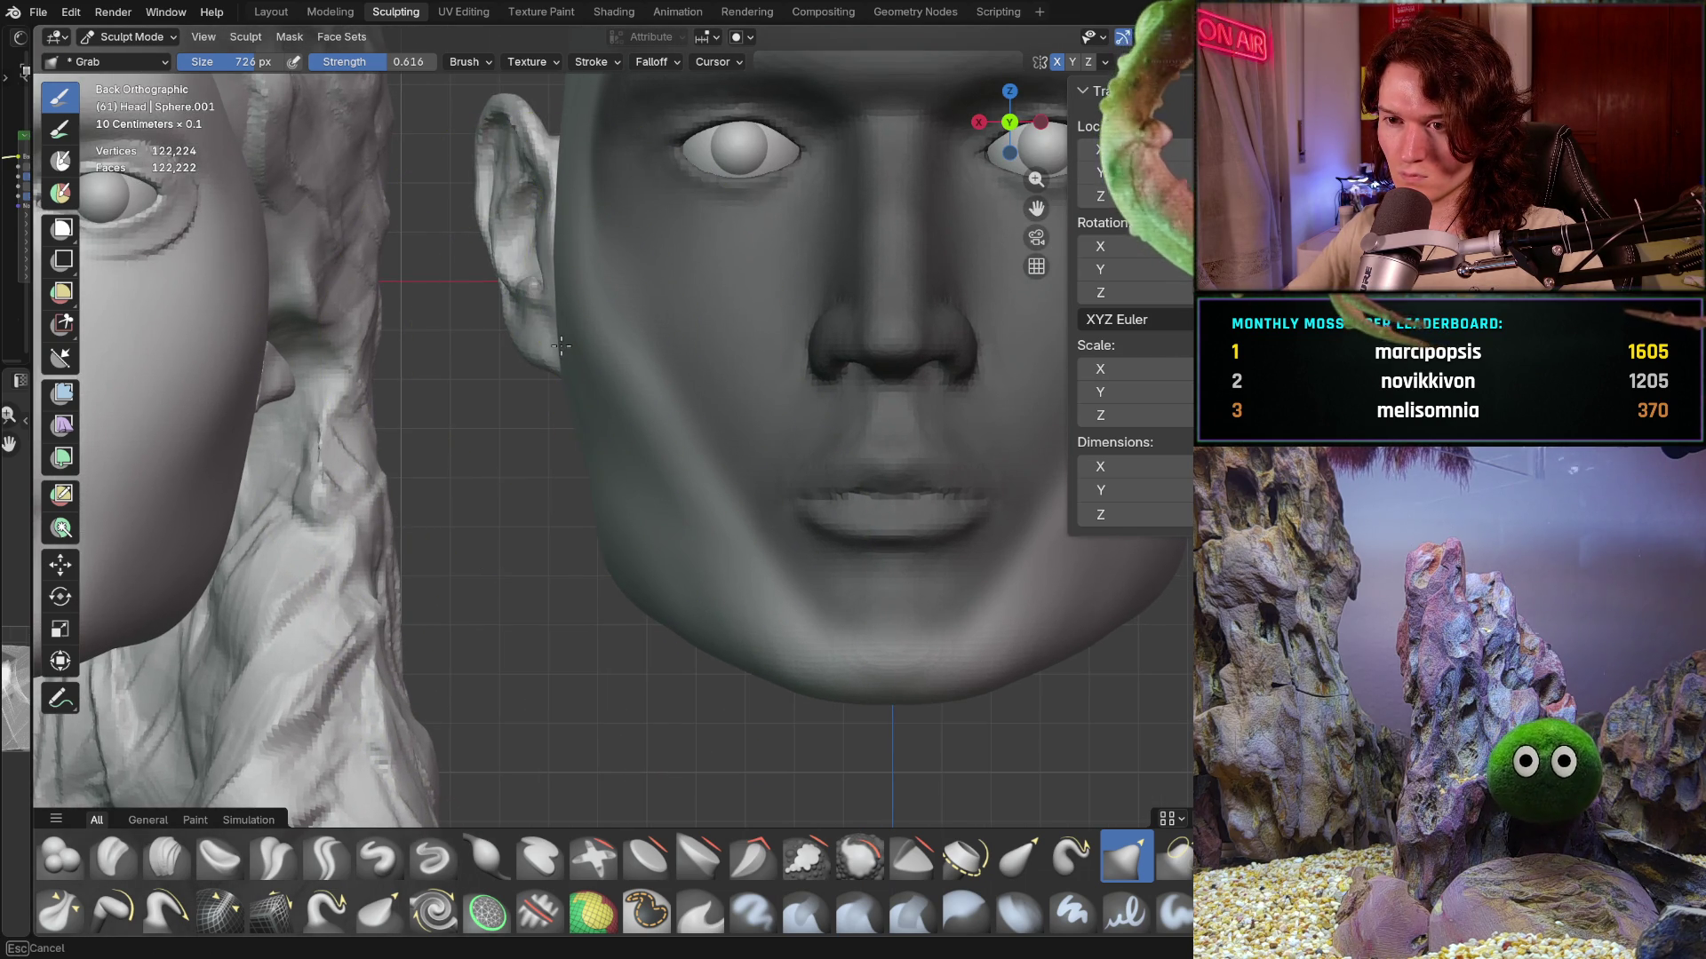
{"action": "mouse_move", "coordinate": [570, 346]}
{"action": "middle_mouse_down"}
{"action": "mouse_move", "coordinate": [719, 429]}
{"action": "mouse_move", "coordinate": [589, 598]}
{"action": "mouse_move", "coordinate": [427, 693]}
{"action": "mouse_move", "coordinate": [671, 604]}
{"action": "mouse_move", "coordinate": [621, 676]}
{"action": "mouse_move", "coordinate": [606, 653]}
{"action": "mouse_move", "coordinate": [672, 662]}
{"action": "middle_mouse_up"}
{"action": "scroll", "coordinate": [607, 554], "scroll_direction": "down", "scroll_amount": 2}
{"action": "scroll", "coordinate": [621, 676], "scroll_direction": "down", "scroll_amount": 2}
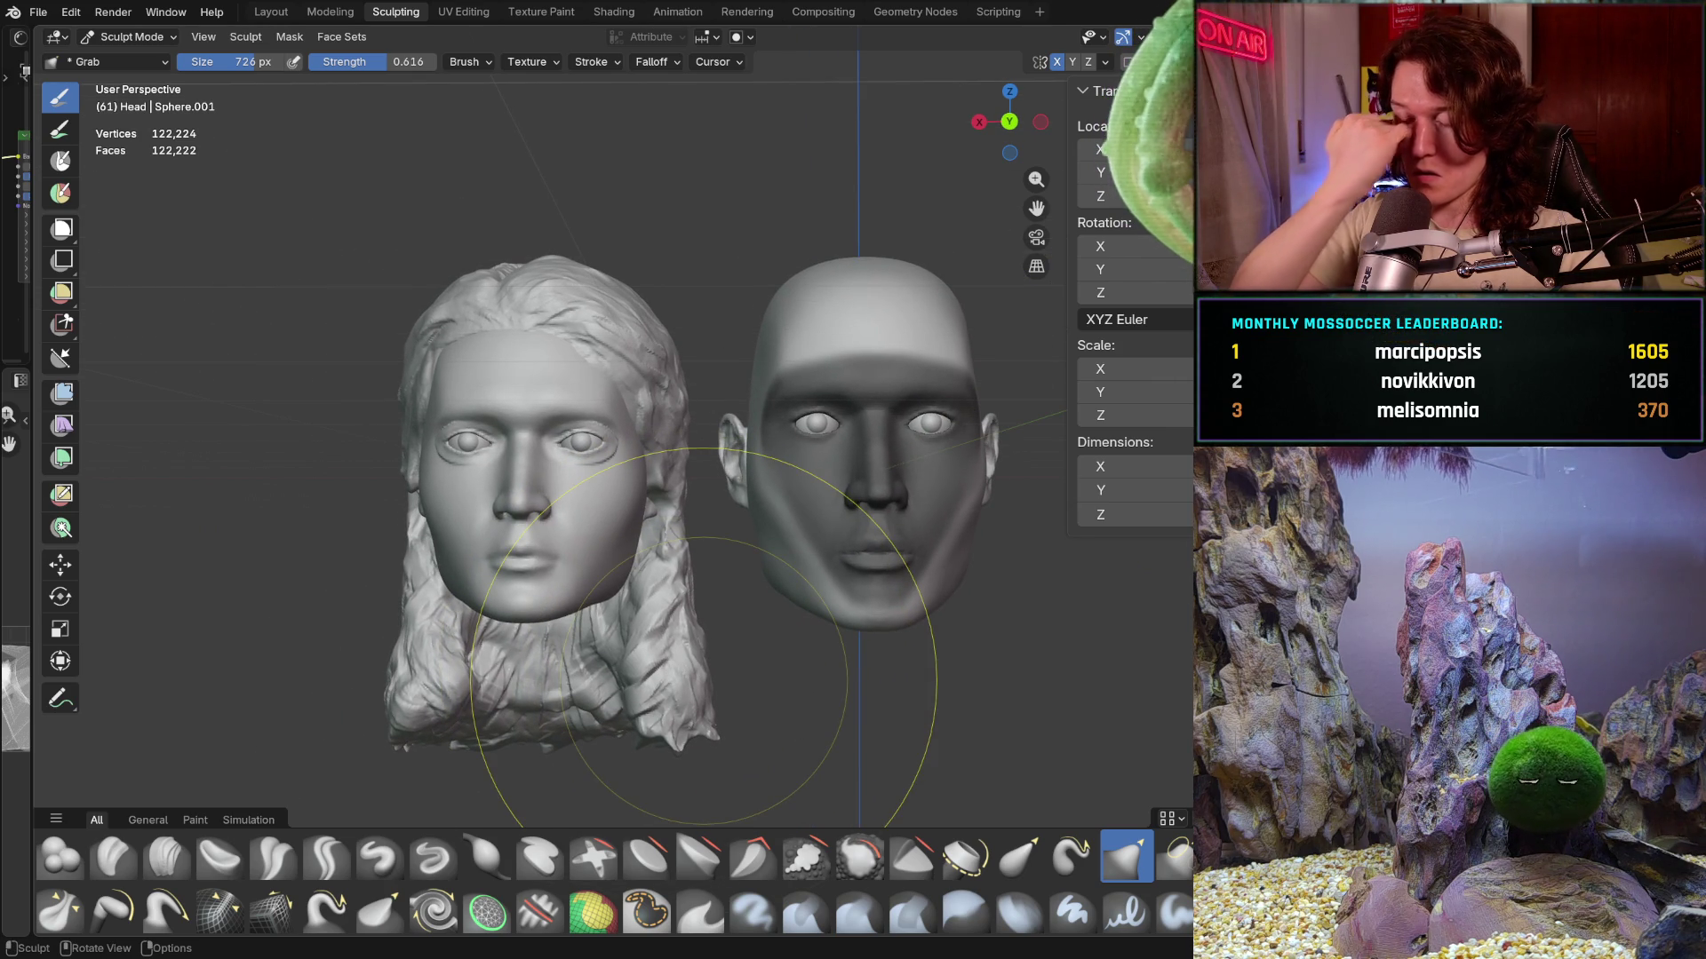
{"action": "mouse_move", "coordinate": [750, 466]}
{"action": "middle_mouse_down"}
{"action": "mouse_move", "coordinate": [752, 394]}
{"action": "mouse_move", "coordinate": [768, 522]}
{"action": "mouse_move", "coordinate": [716, 515]}
{"action": "middle_mouse_up"}
- Face the heads straight on and shrink the Grab brush from 726 px to 522 px
{"action": "key", "text": "ctrl+KP_1"}
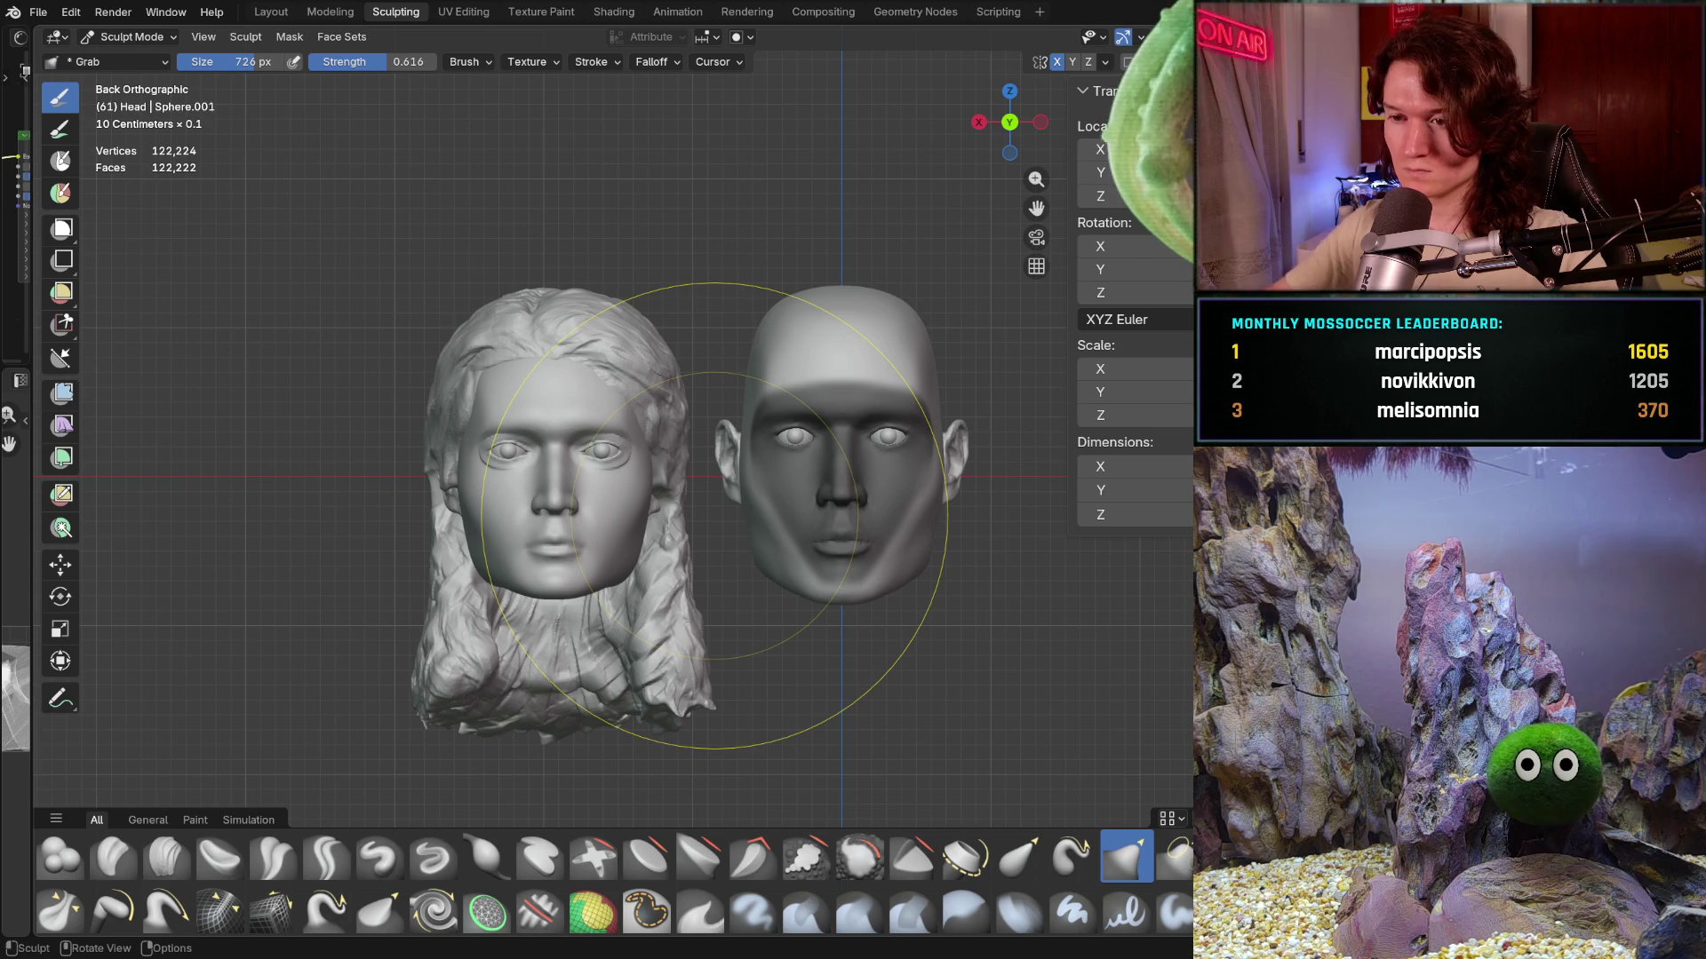
{"action": "scroll", "coordinate": [827, 457], "scroll_direction": "up", "scroll_amount": 2}
{"action": "scroll", "coordinate": [875, 515], "scroll_direction": "up", "scroll_amount": 2}
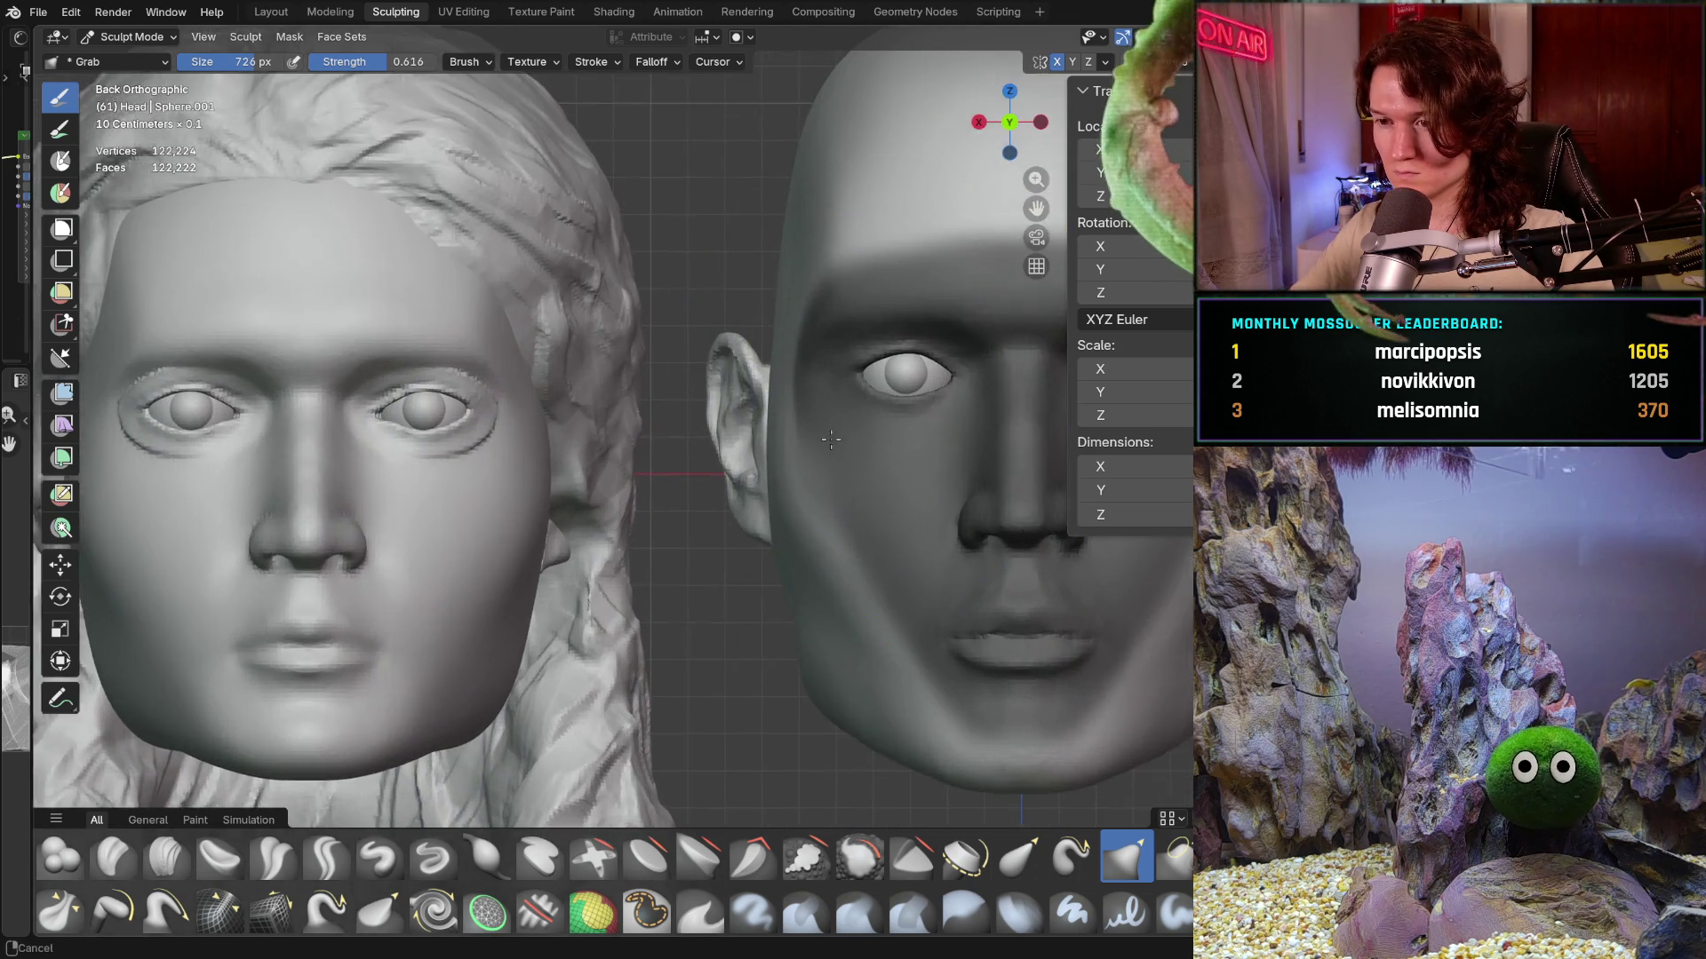
{"action": "scroll", "coordinate": [667, 463], "scroll_direction": "up", "scroll_amount": 2}
{"action": "middle_click_drag", "start_coordinate": [667, 463], "coordinate": [628, 439]}
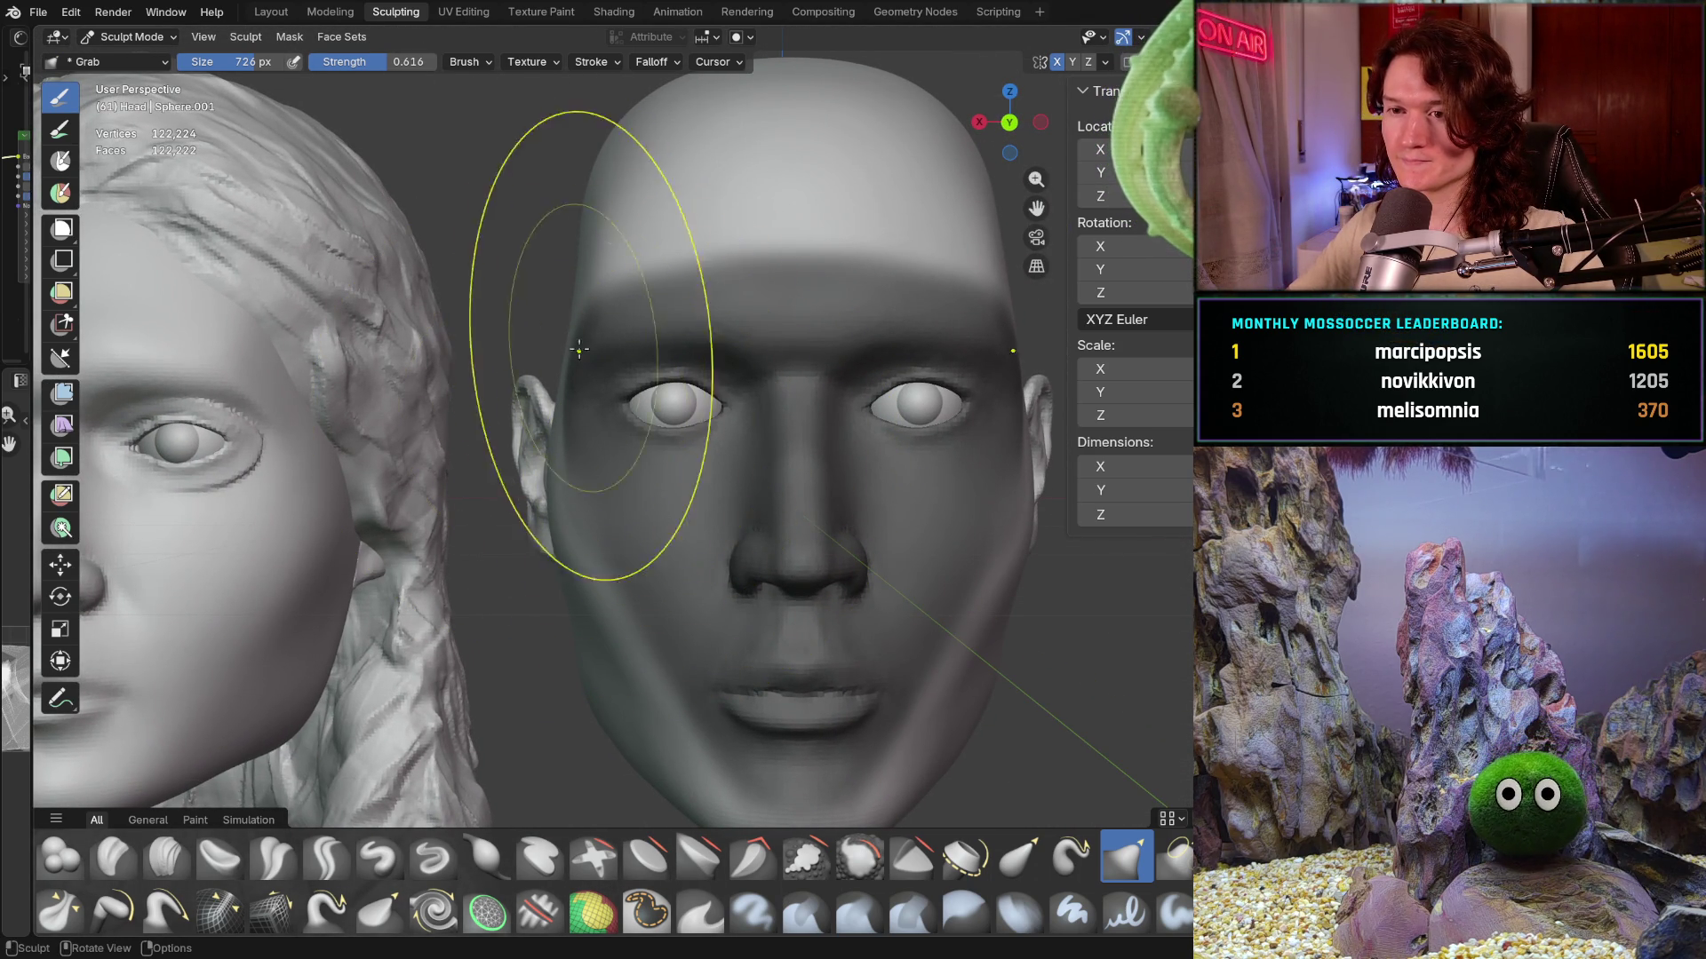
{"action": "middle_click_drag", "start_coordinate": [579, 328], "coordinate": [624, 370]}
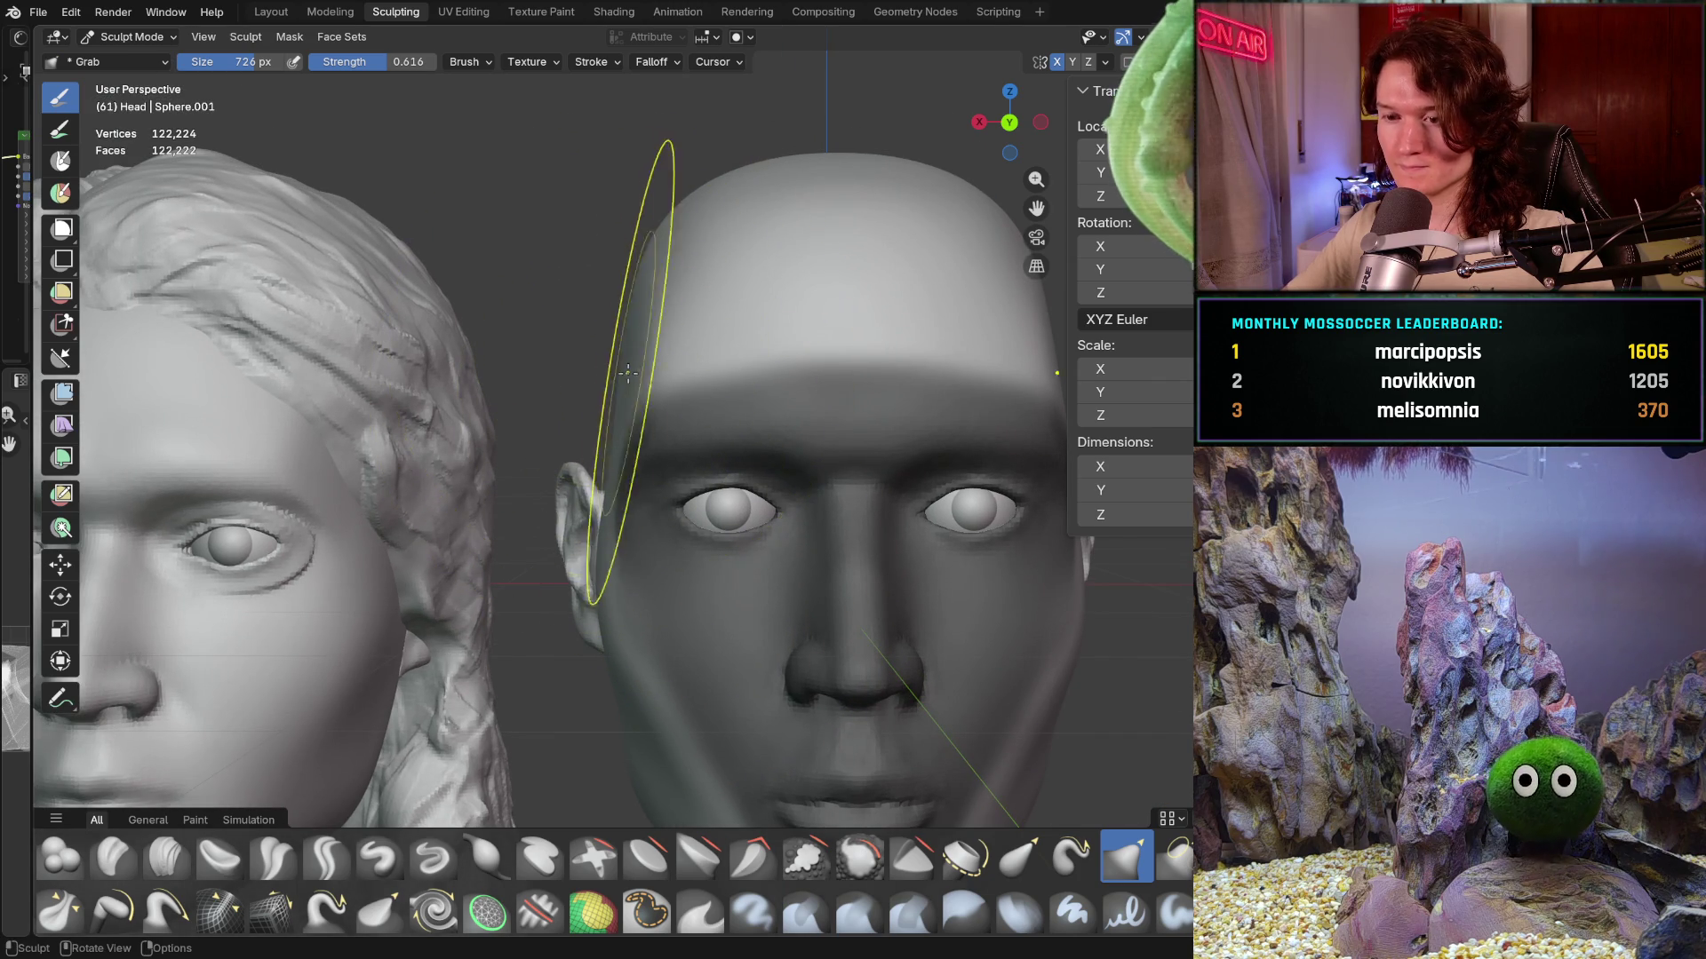
{"action": "key", "text": "f"}
{"action": "left_click", "coordinate": [622, 396]}
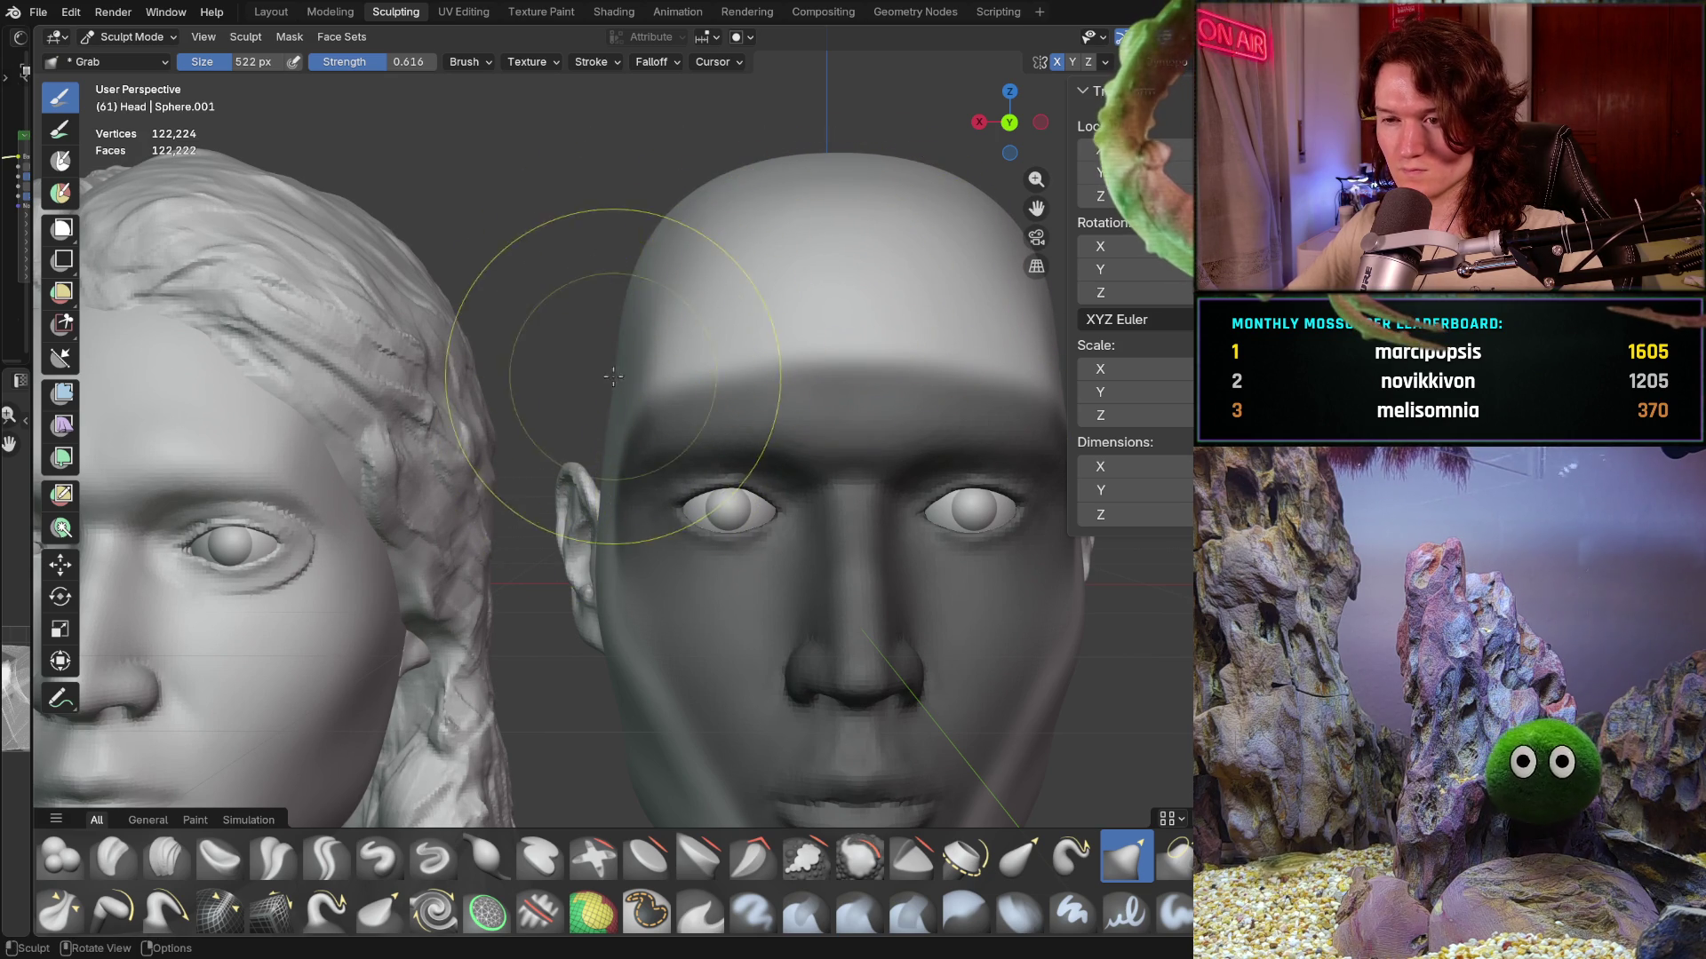
{"action": "left_click_drag", "start_coordinate": [607, 381], "coordinate": [613, 382]}
{"action": "middle_click_drag", "start_coordinate": [818, 343], "coordinate": [608, 388]}
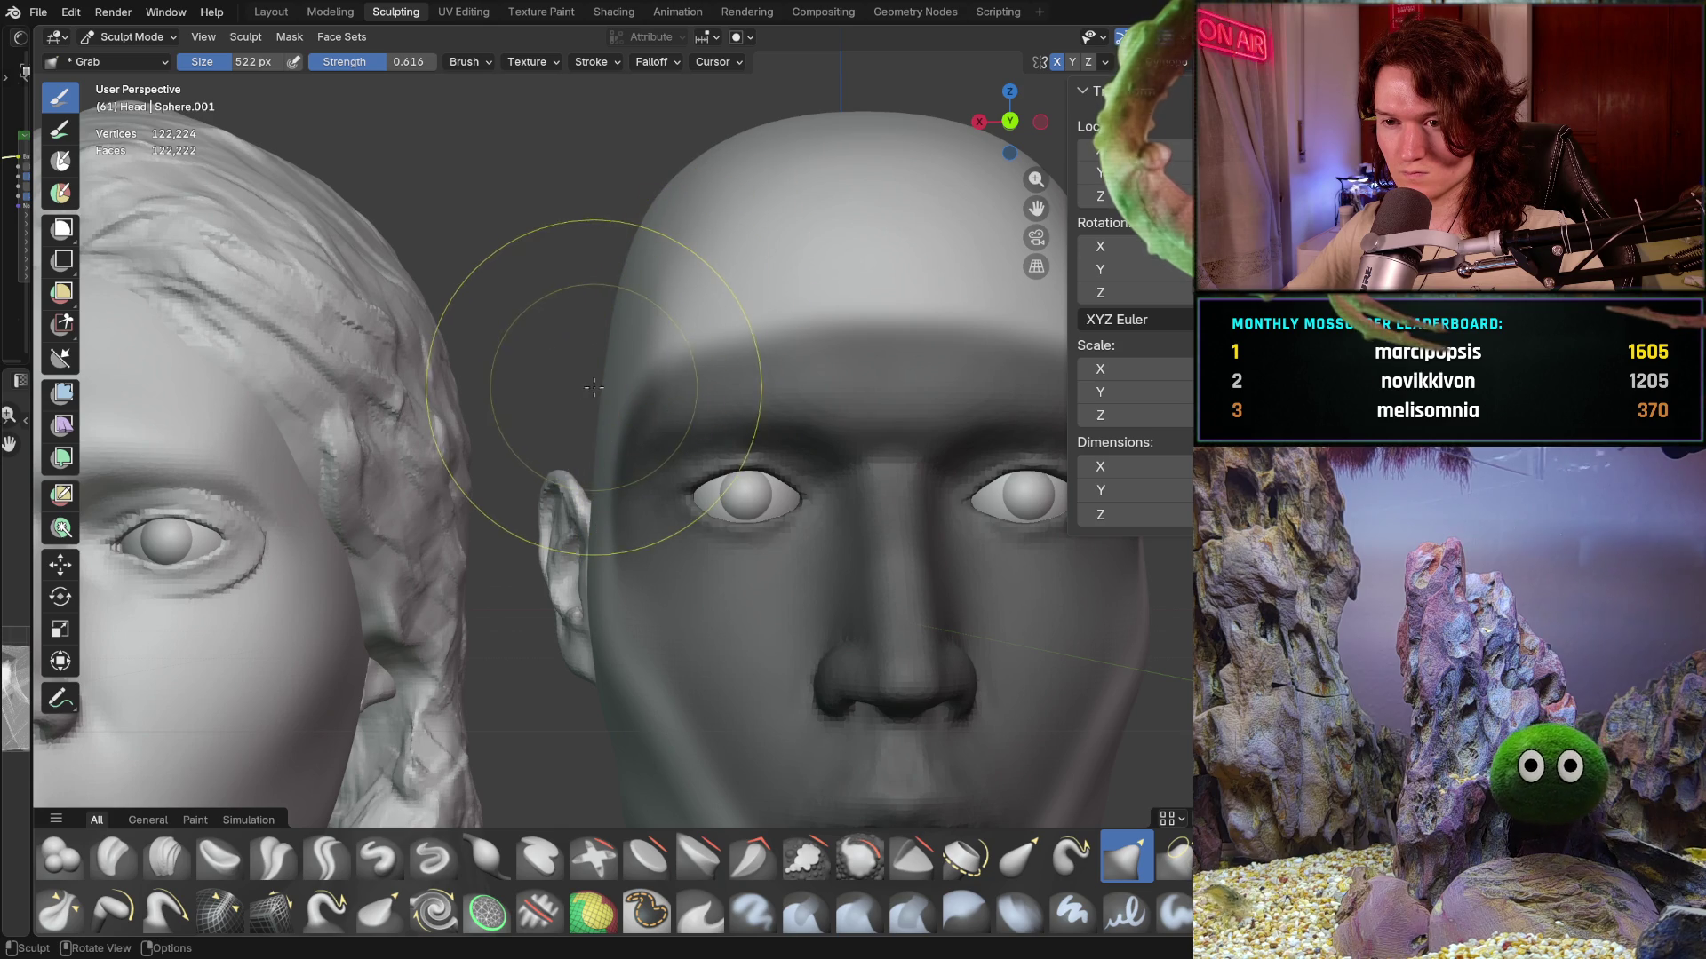
{"action": "mouse_move", "coordinate": [595, 387]}
{"action": "middle_mouse_down"}
{"action": "mouse_move", "coordinate": [591, 361]}
{"action": "mouse_move", "coordinate": [644, 314]}
{"action": "middle_mouse_up"}
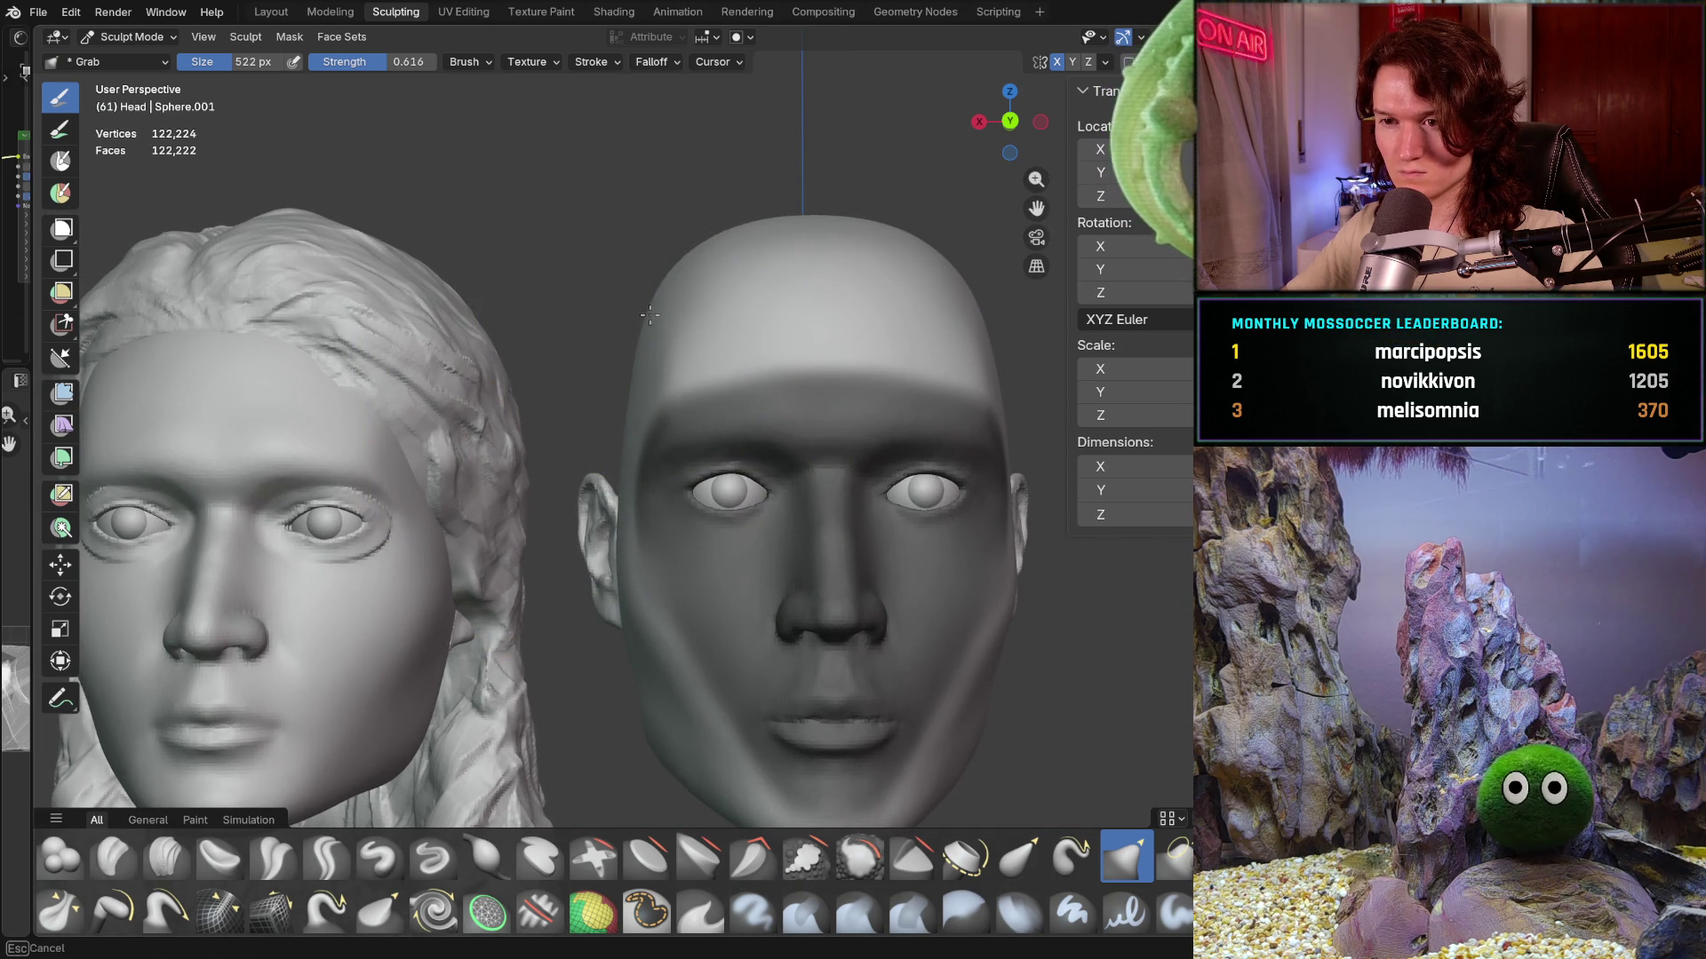
{"action": "scroll", "coordinate": [657, 309], "scroll_direction": "down", "scroll_amount": 3}
- Pull the skin around the male head's left eye down toward the cheek with the 522 px Grab brush, orbiting to check
{"action": "mouse_move", "coordinate": [723, 381]}
{"action": "middle_mouse_down"}
{"action": "mouse_move", "coordinate": [831, 544]}
{"action": "mouse_move", "coordinate": [816, 589]}
{"action": "middle_mouse_up"}
{"action": "mouse_move", "coordinate": [792, 414]}
{"action": "middle_mouse_down"}
{"action": "mouse_move", "coordinate": [781, 401]}
{"action": "mouse_move", "coordinate": [769, 521]}
{"action": "mouse_move", "coordinate": [706, 503]}
{"action": "middle_mouse_up"}
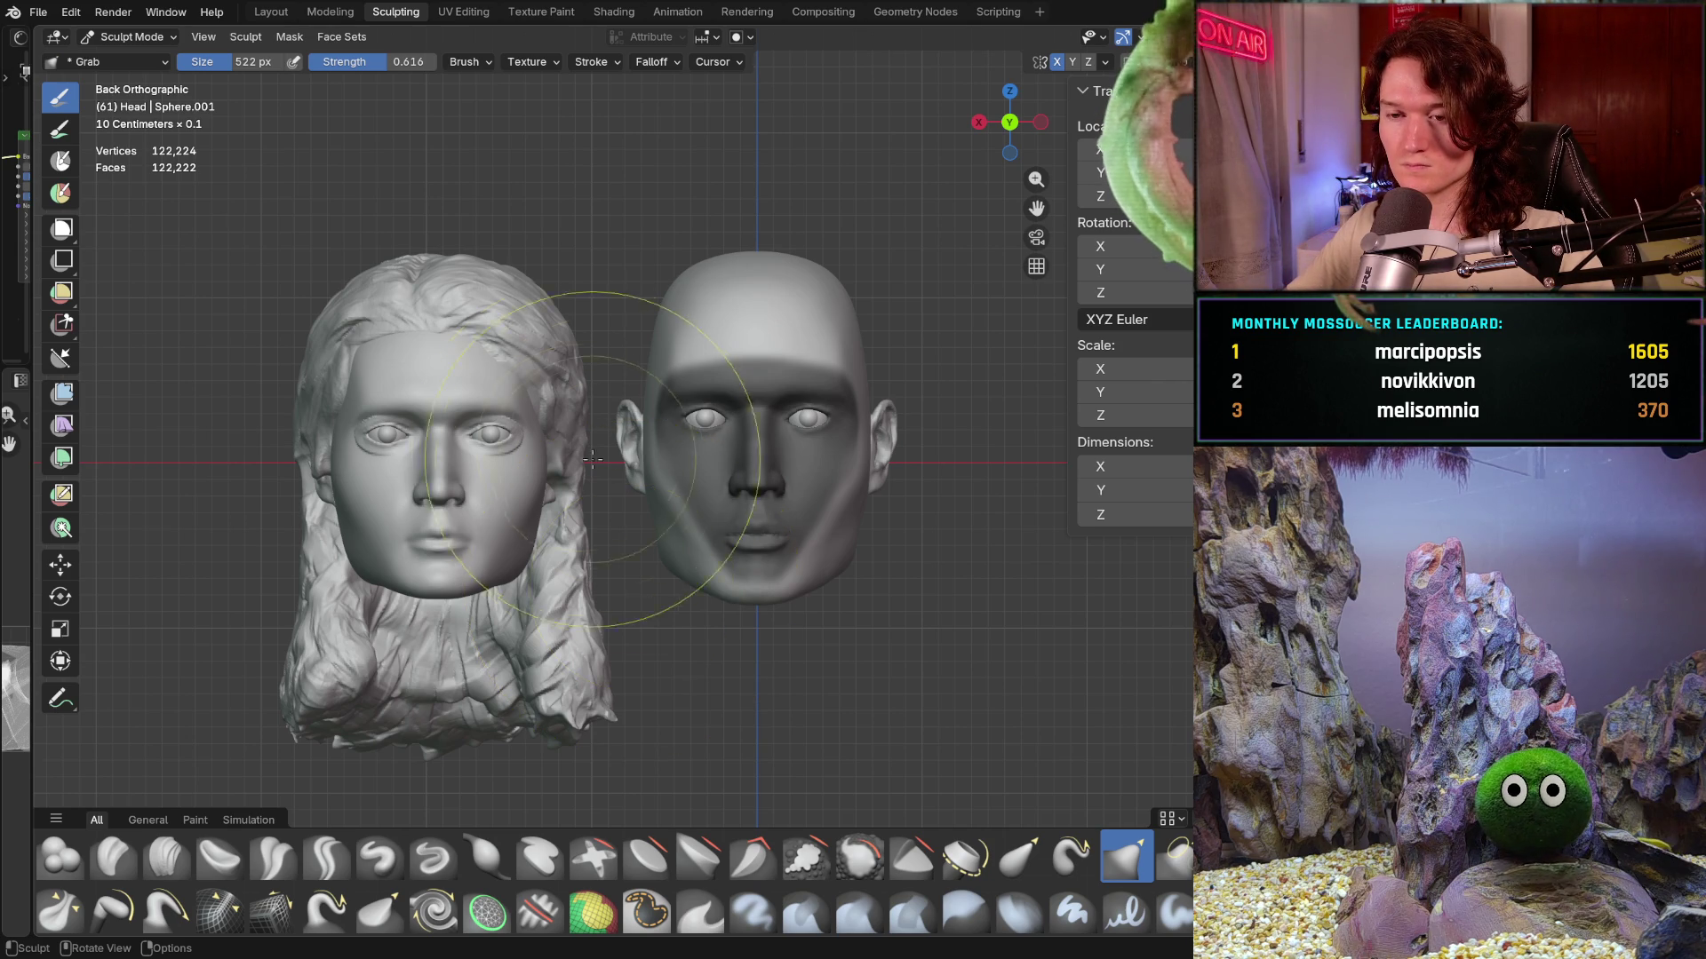
{"action": "scroll", "coordinate": [619, 530], "scroll_direction": "up", "scroll_amount": 1}
{"action": "scroll", "coordinate": [618, 530], "scroll_direction": "up", "scroll_amount": 2}
{"action": "scroll", "coordinate": [601, 506], "scroll_direction": "up", "scroll_amount": 1}
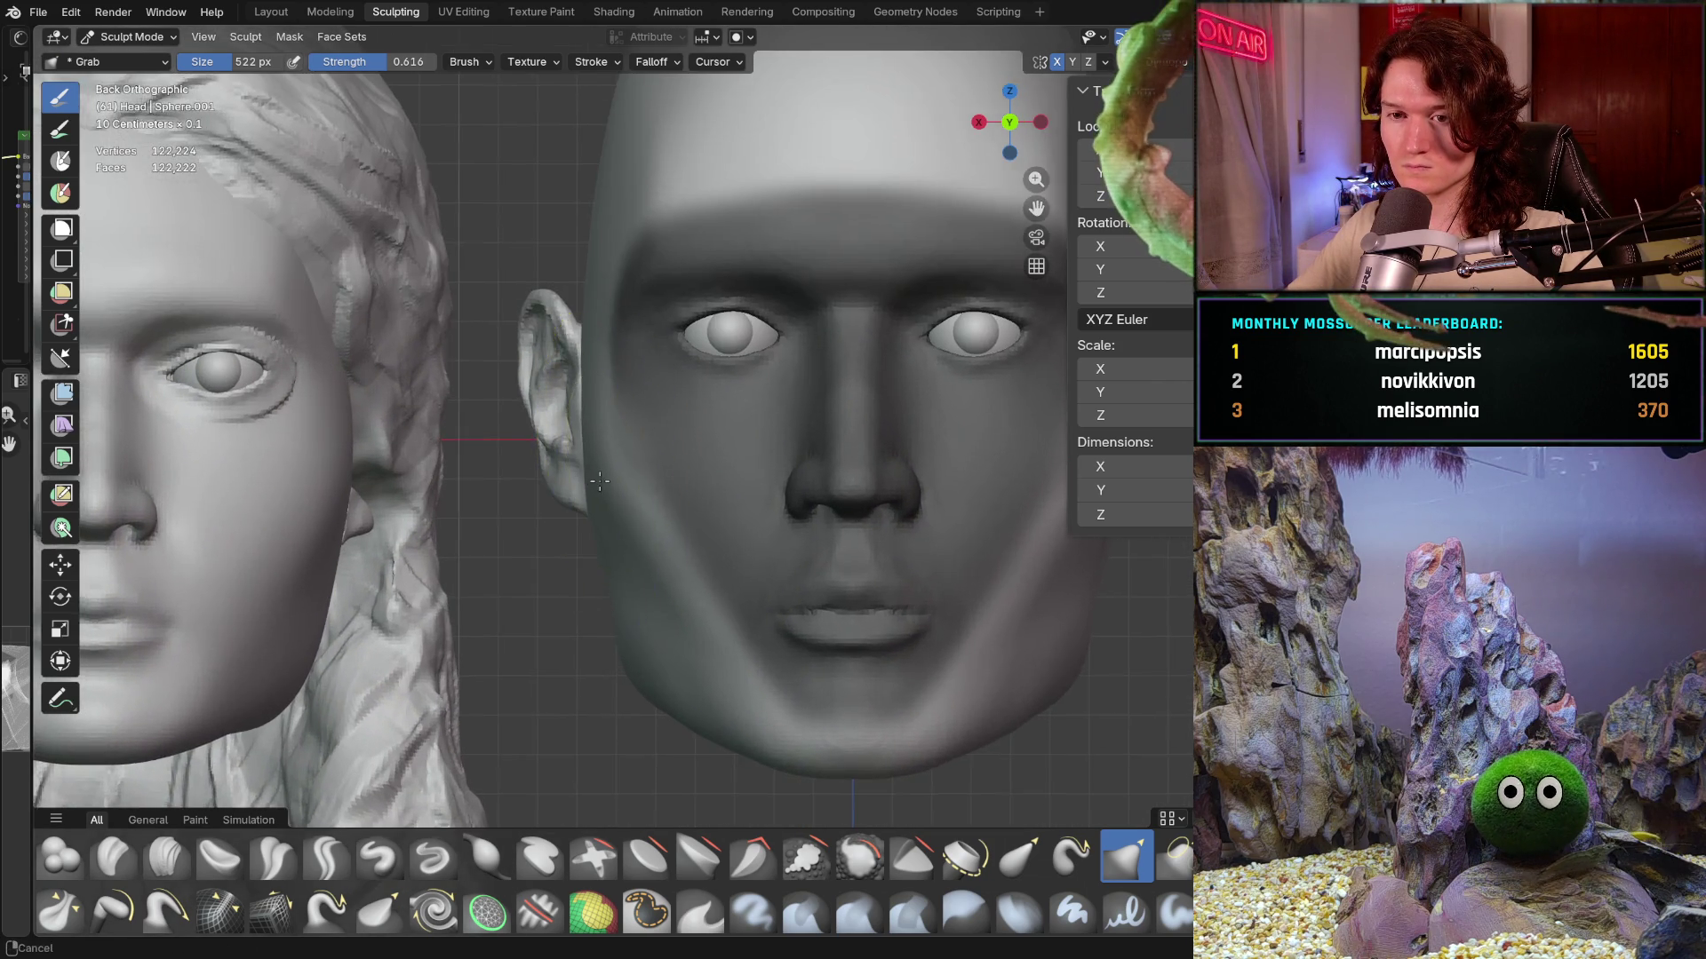
{"action": "scroll", "coordinate": [647, 513], "scroll_direction": "up", "scroll_amount": 1}
{"action": "scroll", "coordinate": [639, 527], "scroll_direction": "down", "scroll_amount": 1}
{"action": "mouse_move", "coordinate": [628, 520]}
{"action": "middle_mouse_down", "text": "shift"}
{"action": "mouse_move", "coordinate": [688, 526]}
{"action": "mouse_move", "coordinate": [522, 538]}
{"action": "middle_mouse_up", "text": "shift"}
{"action": "scroll", "coordinate": [687, 526], "scroll_direction": "up", "scroll_amount": 1}
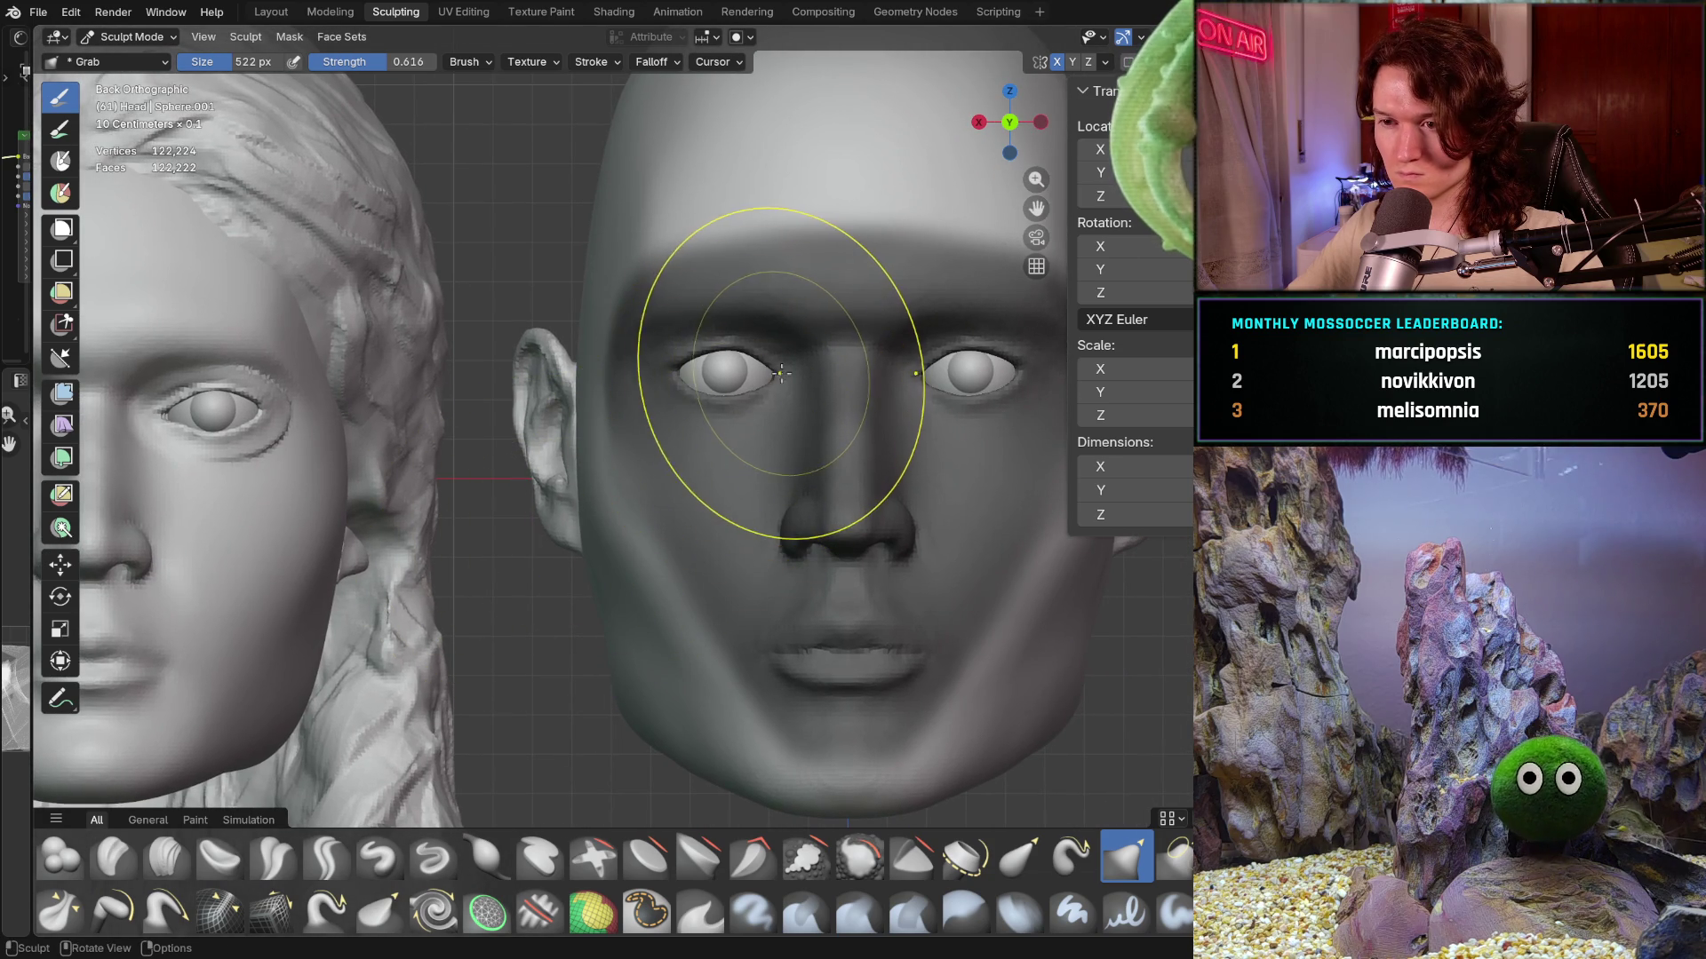
{"action": "left_click_drag", "start_coordinate": [781, 374], "coordinate": [673, 495]}
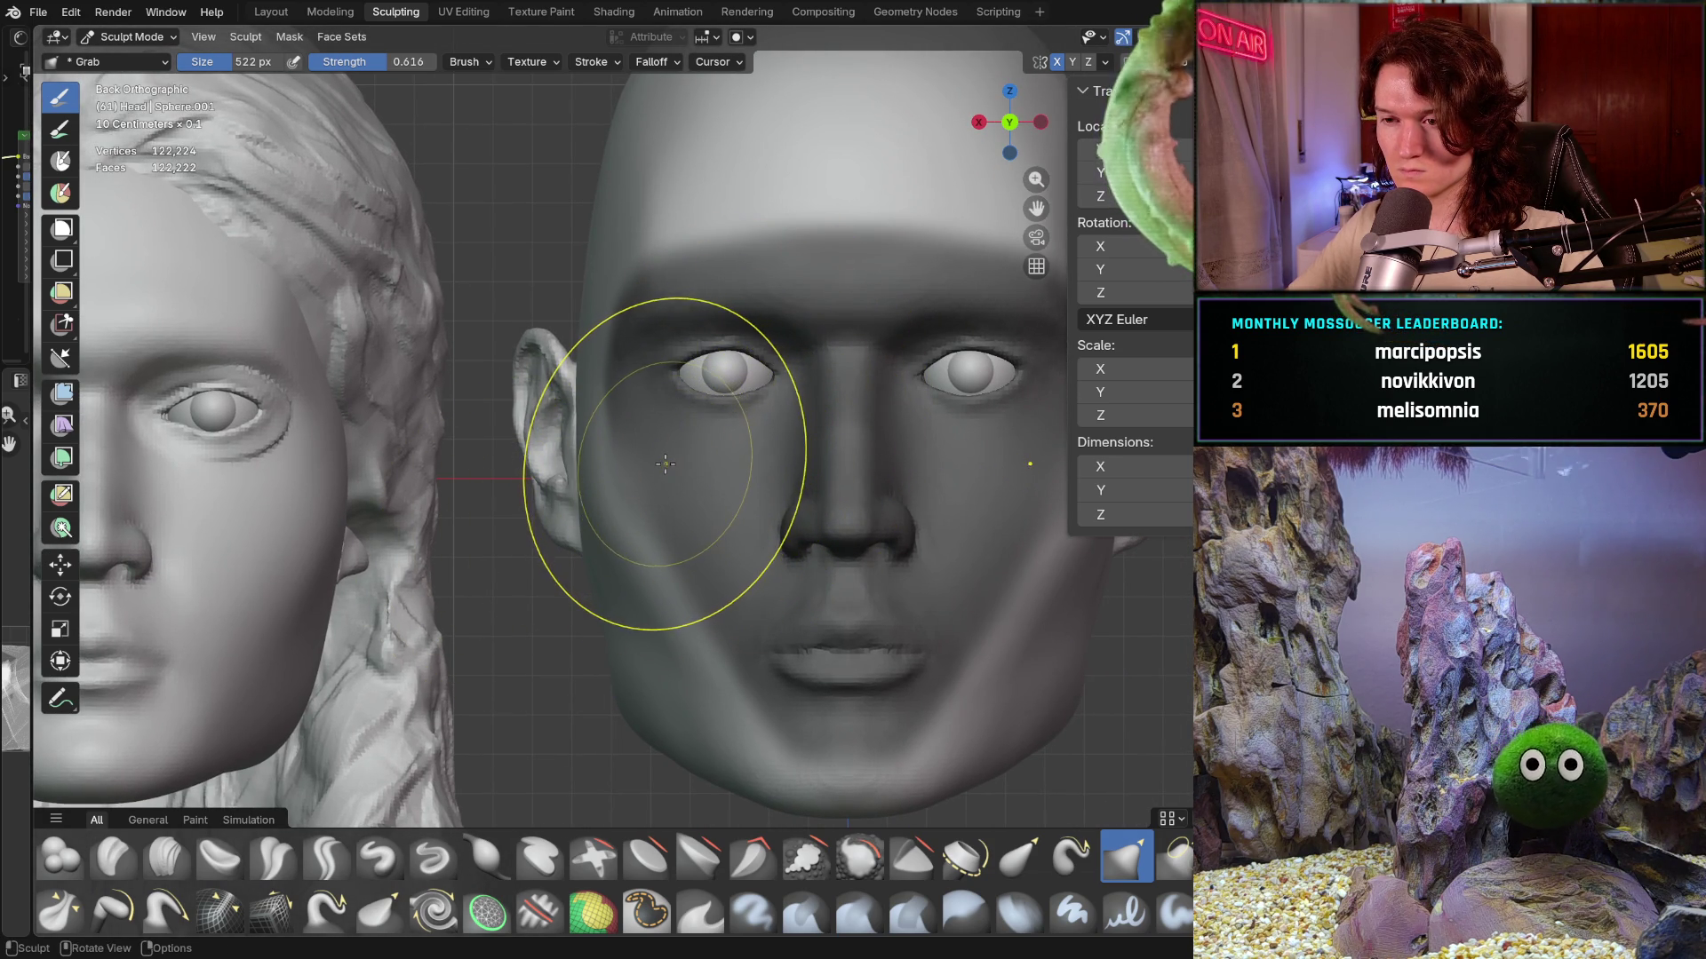
{"action": "middle_click_drag", "start_coordinate": [662, 466], "coordinate": [666, 467], "text": "ctrl"}
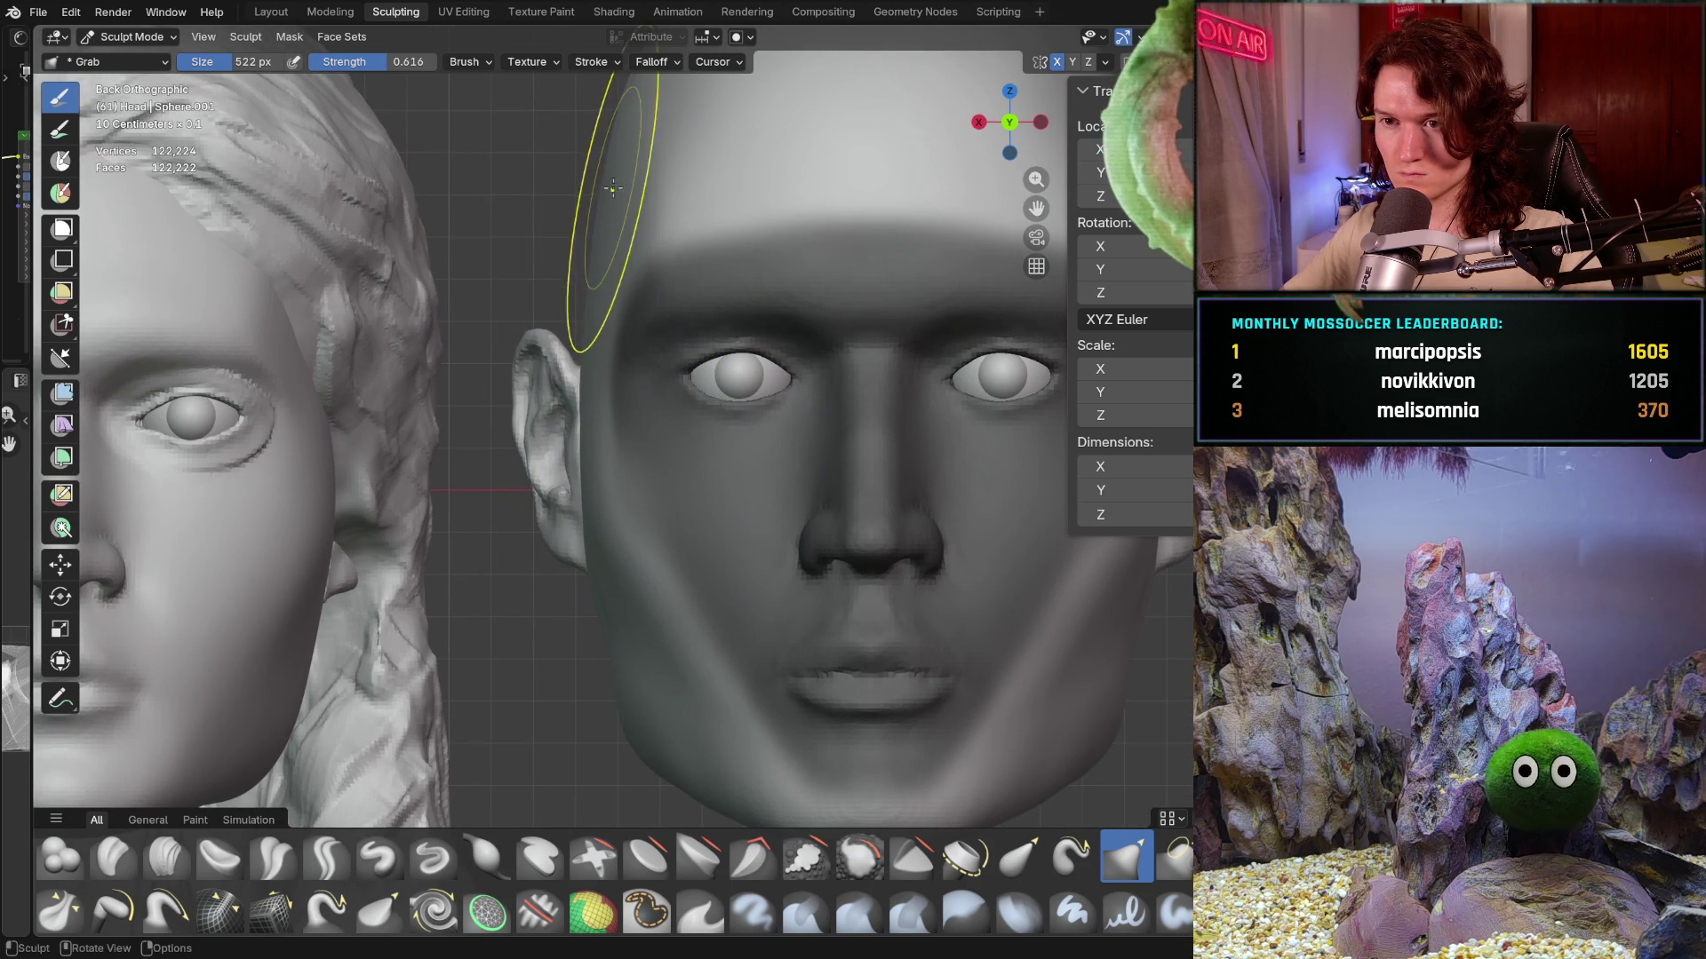
{"action": "middle_click_drag", "start_coordinate": [613, 134], "coordinate": [616, 128]}
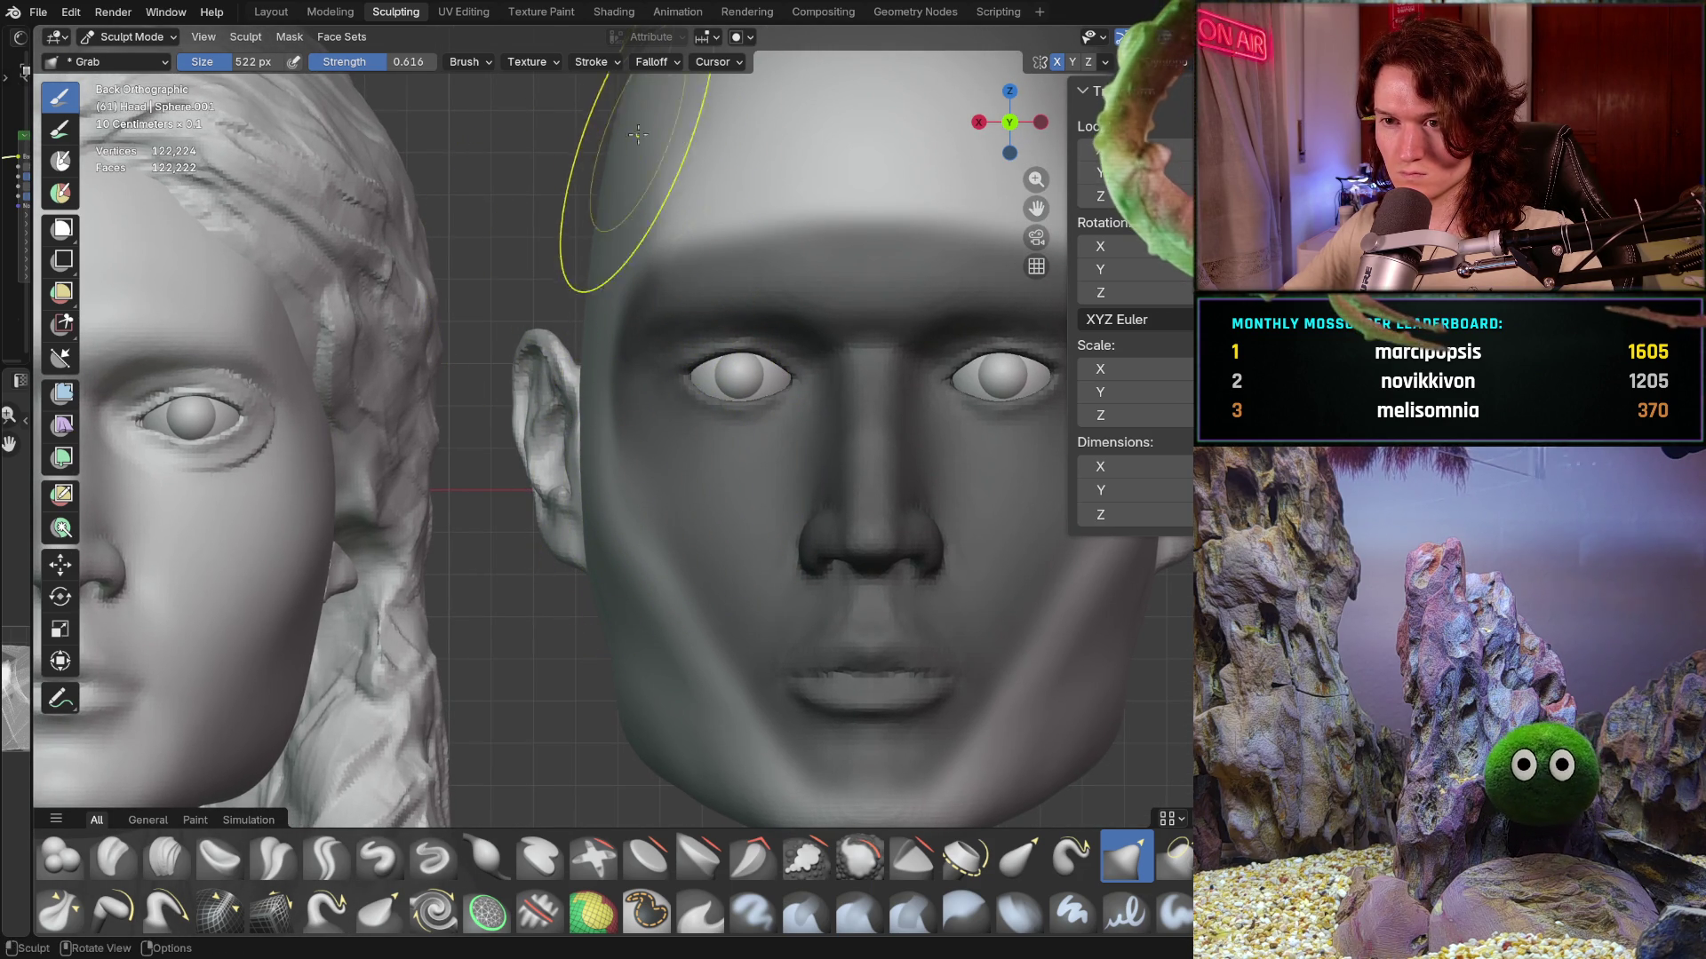
{"action": "scroll", "coordinate": [767, 430], "scroll_direction": "down", "scroll_amount": 2}
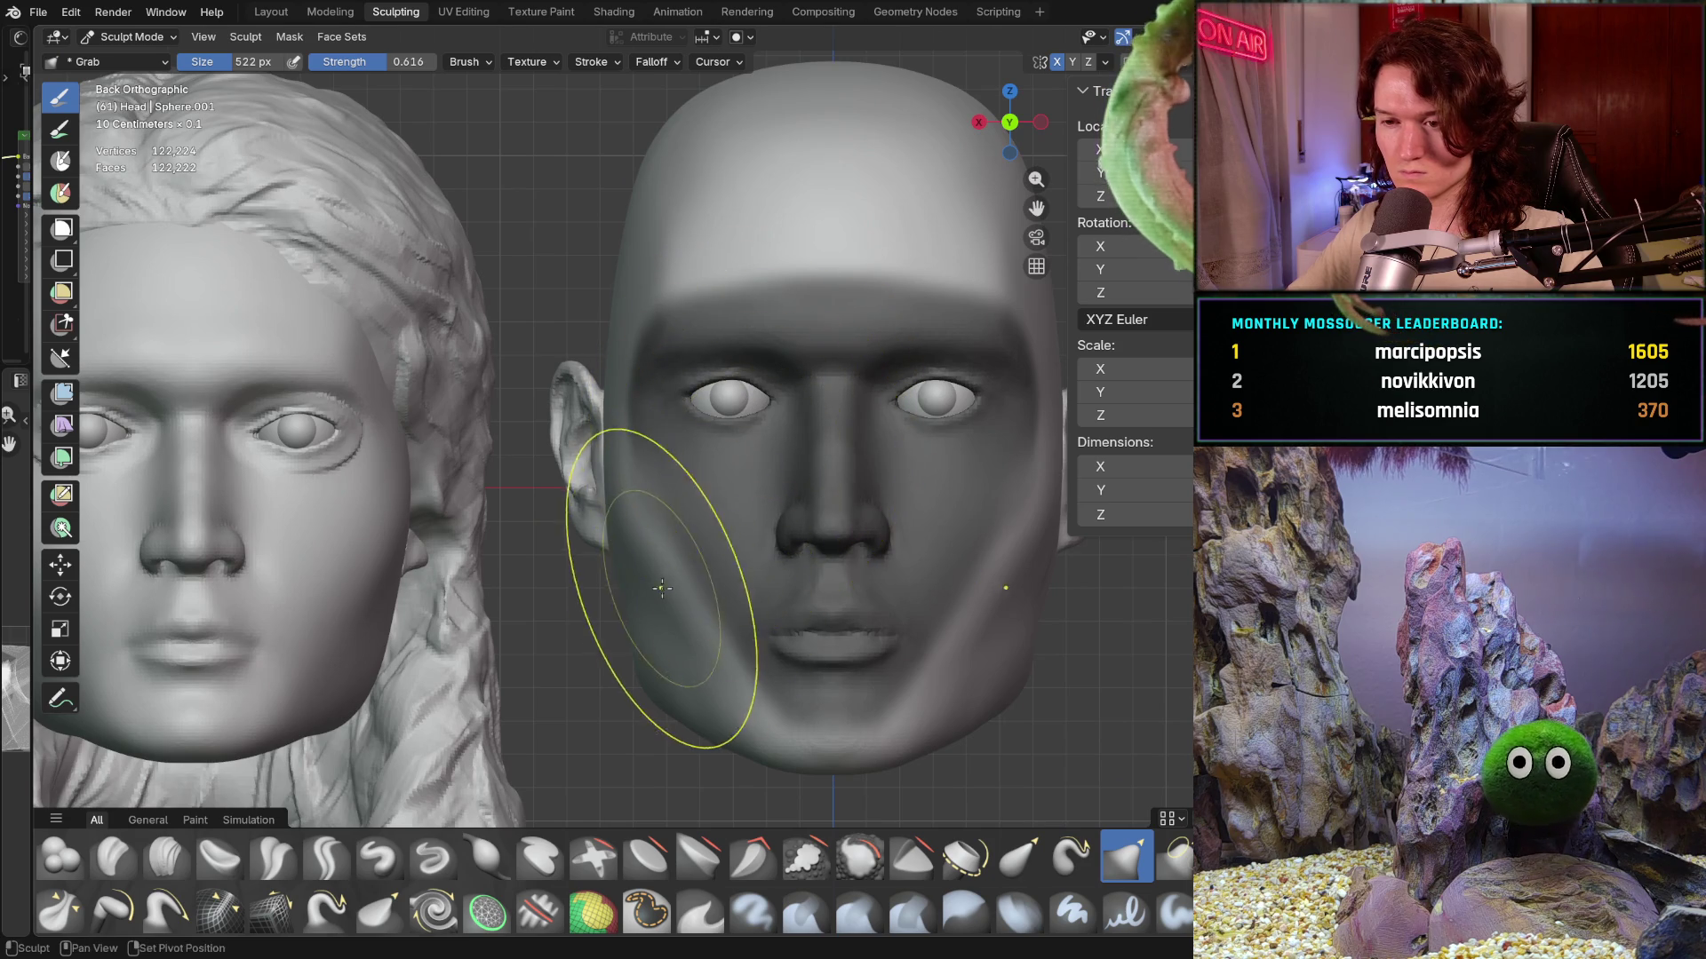
{"action": "scroll", "coordinate": [653, 454], "scroll_direction": "up", "scroll_amount": 1}
{"action": "scroll", "coordinate": [639, 446], "scroll_direction": "up", "scroll_amount": 2}
{"action": "scroll", "coordinate": [623, 440], "scroll_direction": "up", "scroll_amount": 1}
{"action": "scroll", "coordinate": [622, 440], "scroll_direction": "down", "scroll_amount": 1}
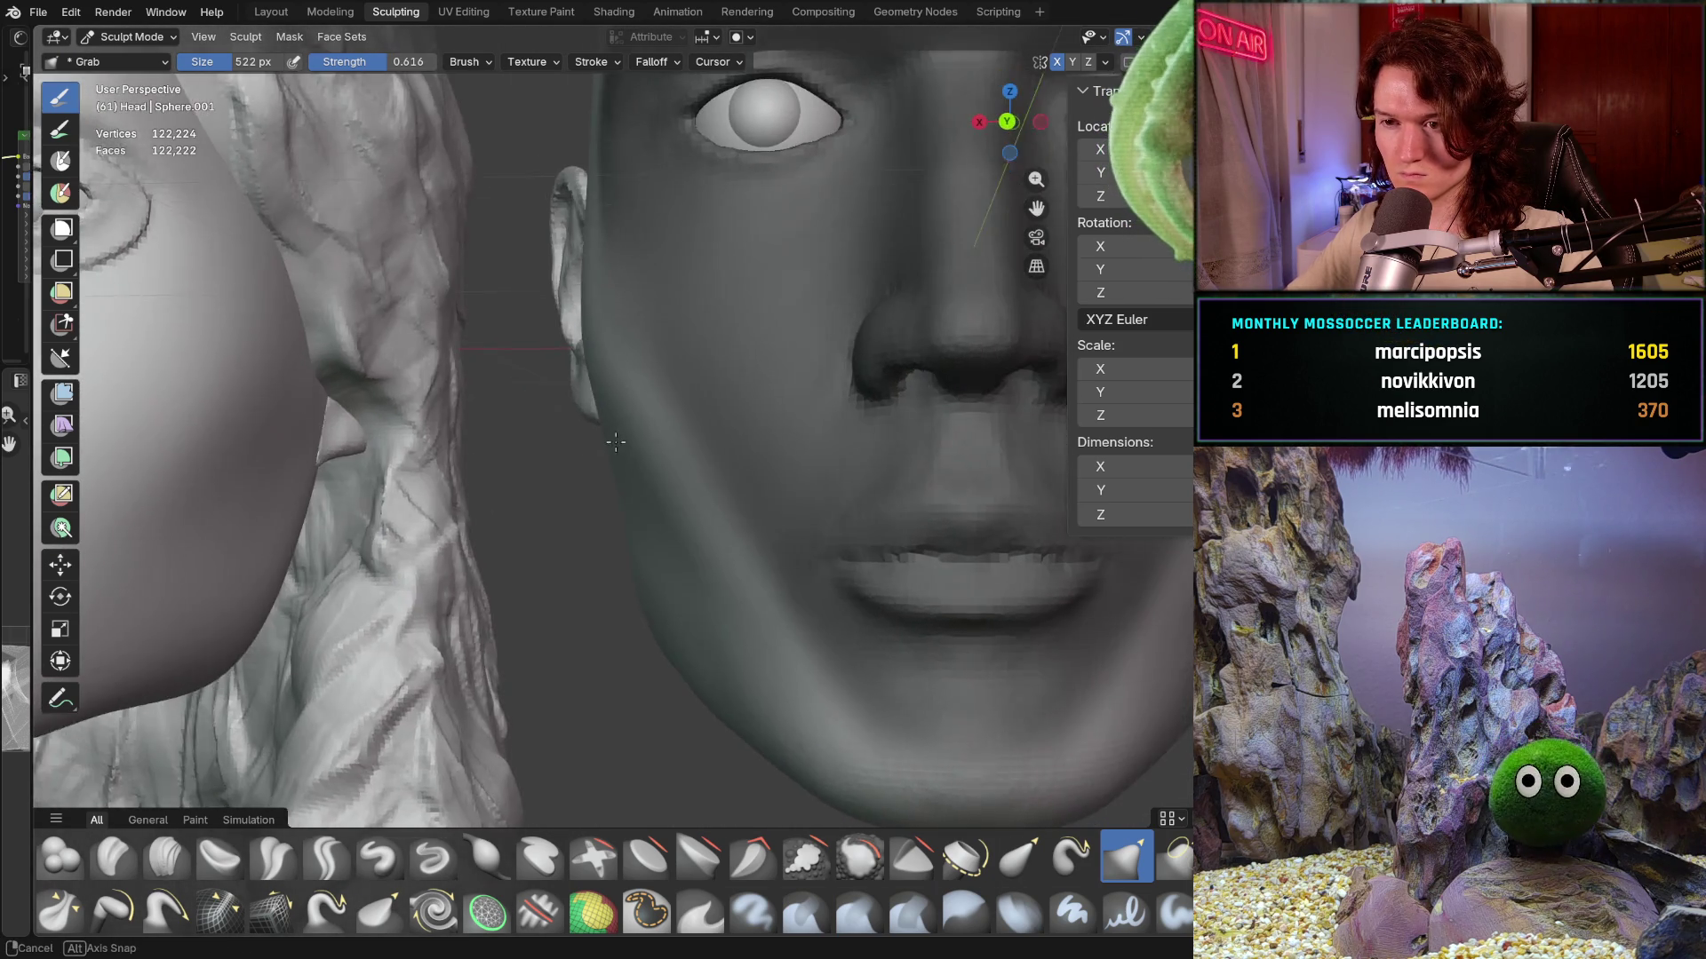
{"action": "scroll", "coordinate": [622, 440], "scroll_direction": "down", "scroll_amount": 2}
{"action": "mouse_move", "coordinate": [622, 441]}
{"action": "middle_mouse_down"}
{"action": "mouse_move", "coordinate": [534, 504]}
{"action": "mouse_move", "coordinate": [675, 492]}
{"action": "middle_mouse_up"}
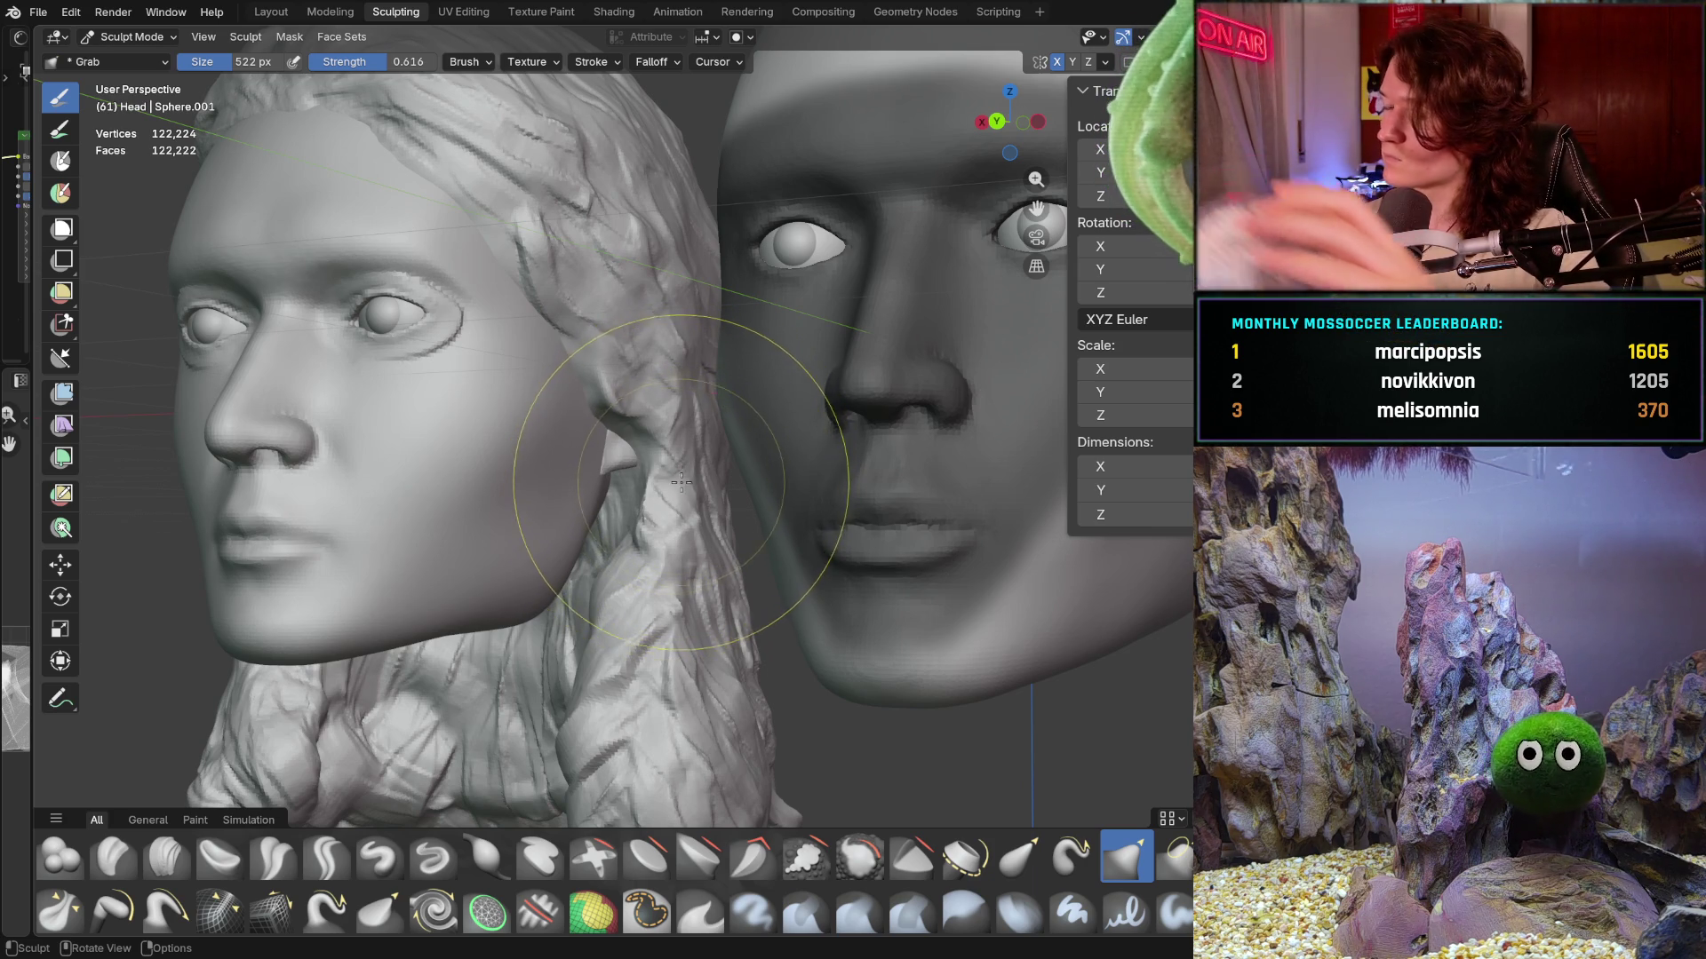
{"action": "mouse_move", "coordinate": [667, 493]}
{"action": "middle_mouse_down"}
{"action": "mouse_move", "coordinate": [715, 417]}
{"action": "mouse_move", "coordinate": [687, 390]}
{"action": "middle_mouse_up"}
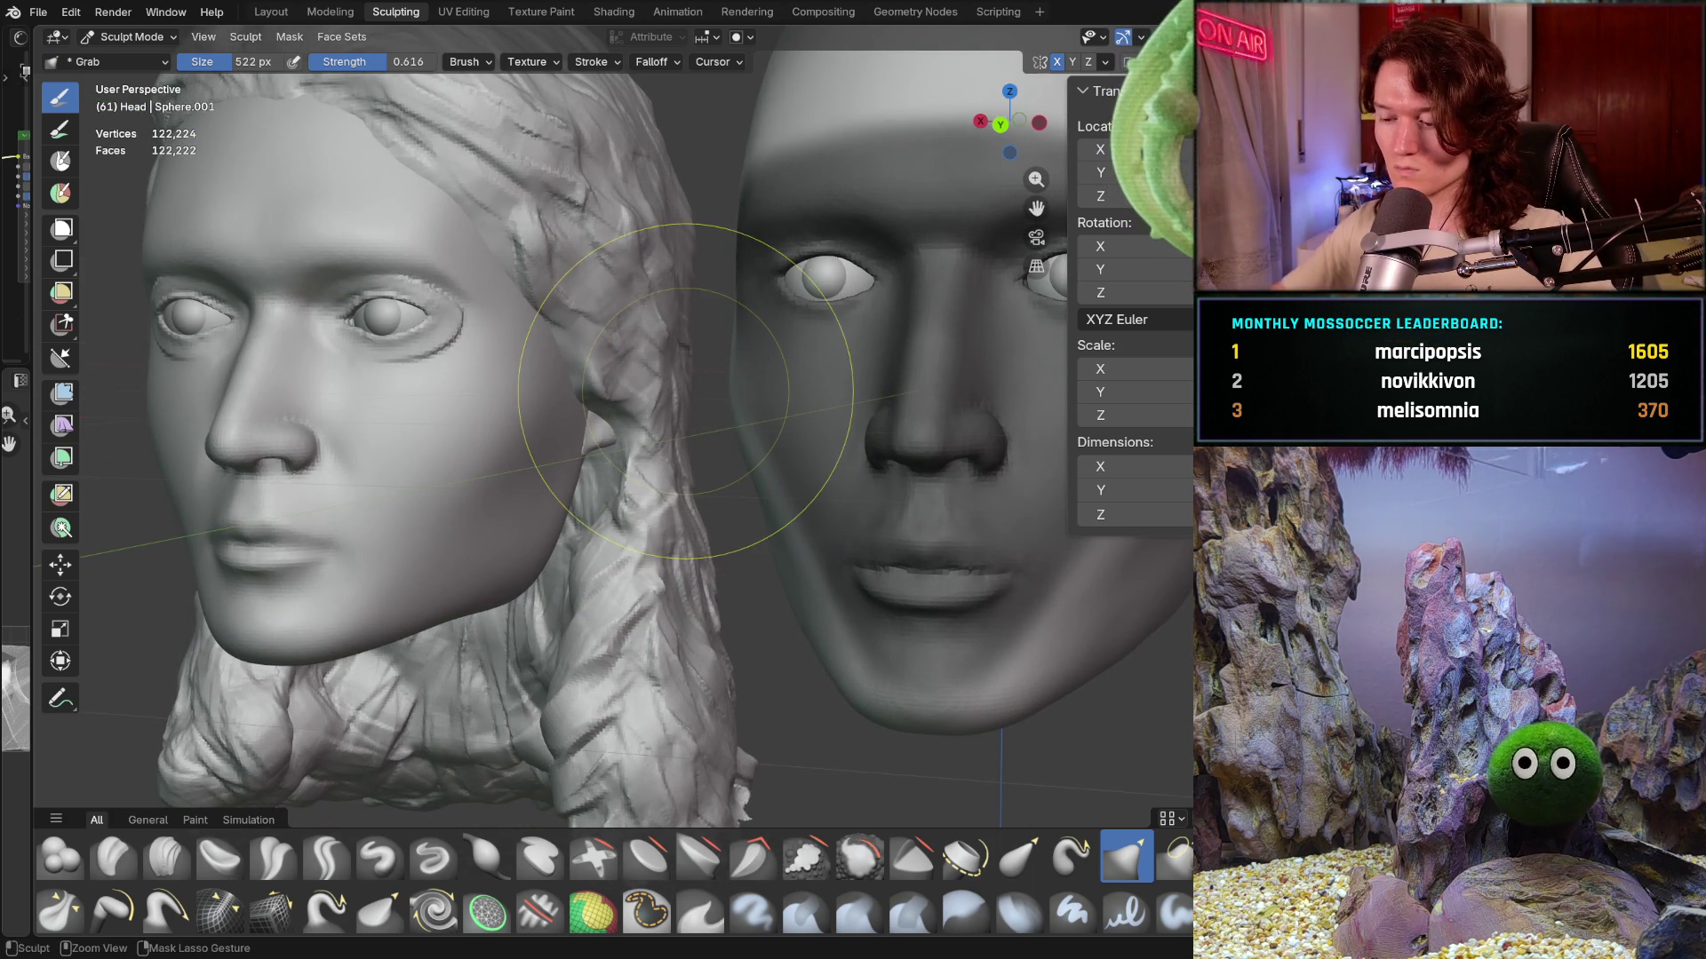
{"action": "scroll", "coordinate": [686, 390], "scroll_direction": "up", "scroll_amount": 2}
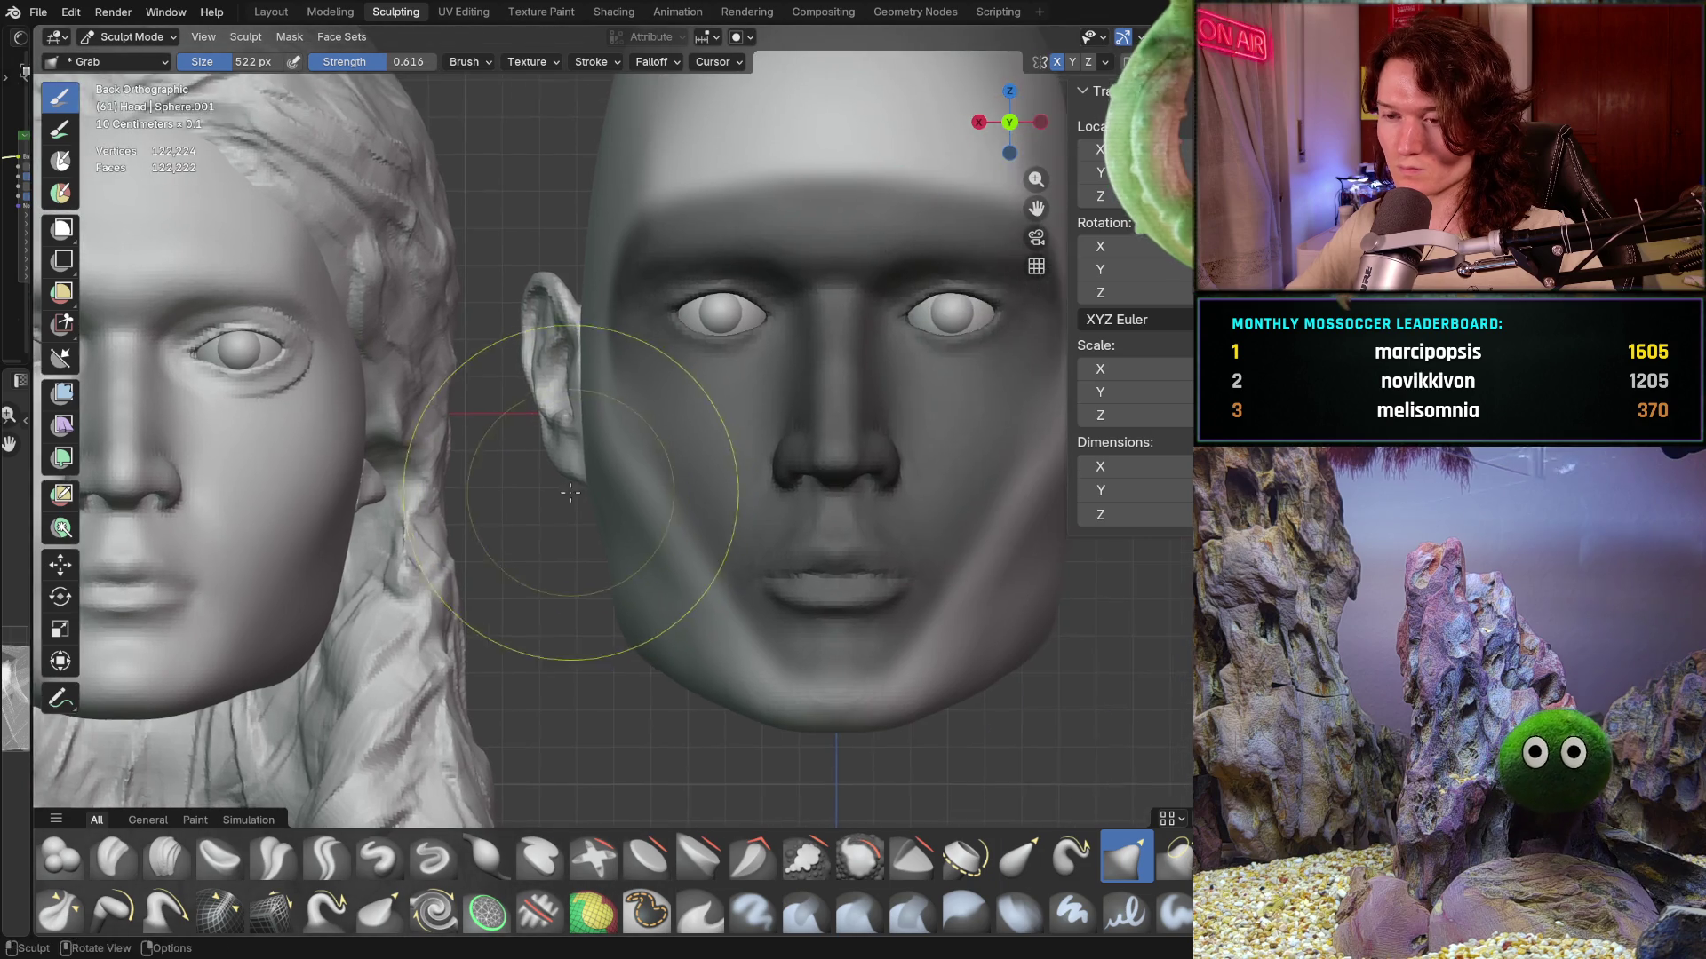
{"action": "middle_click_drag", "start_coordinate": [687, 391], "coordinate": [586, 380], "text": "shift"}
{"action": "key", "text": "f"}
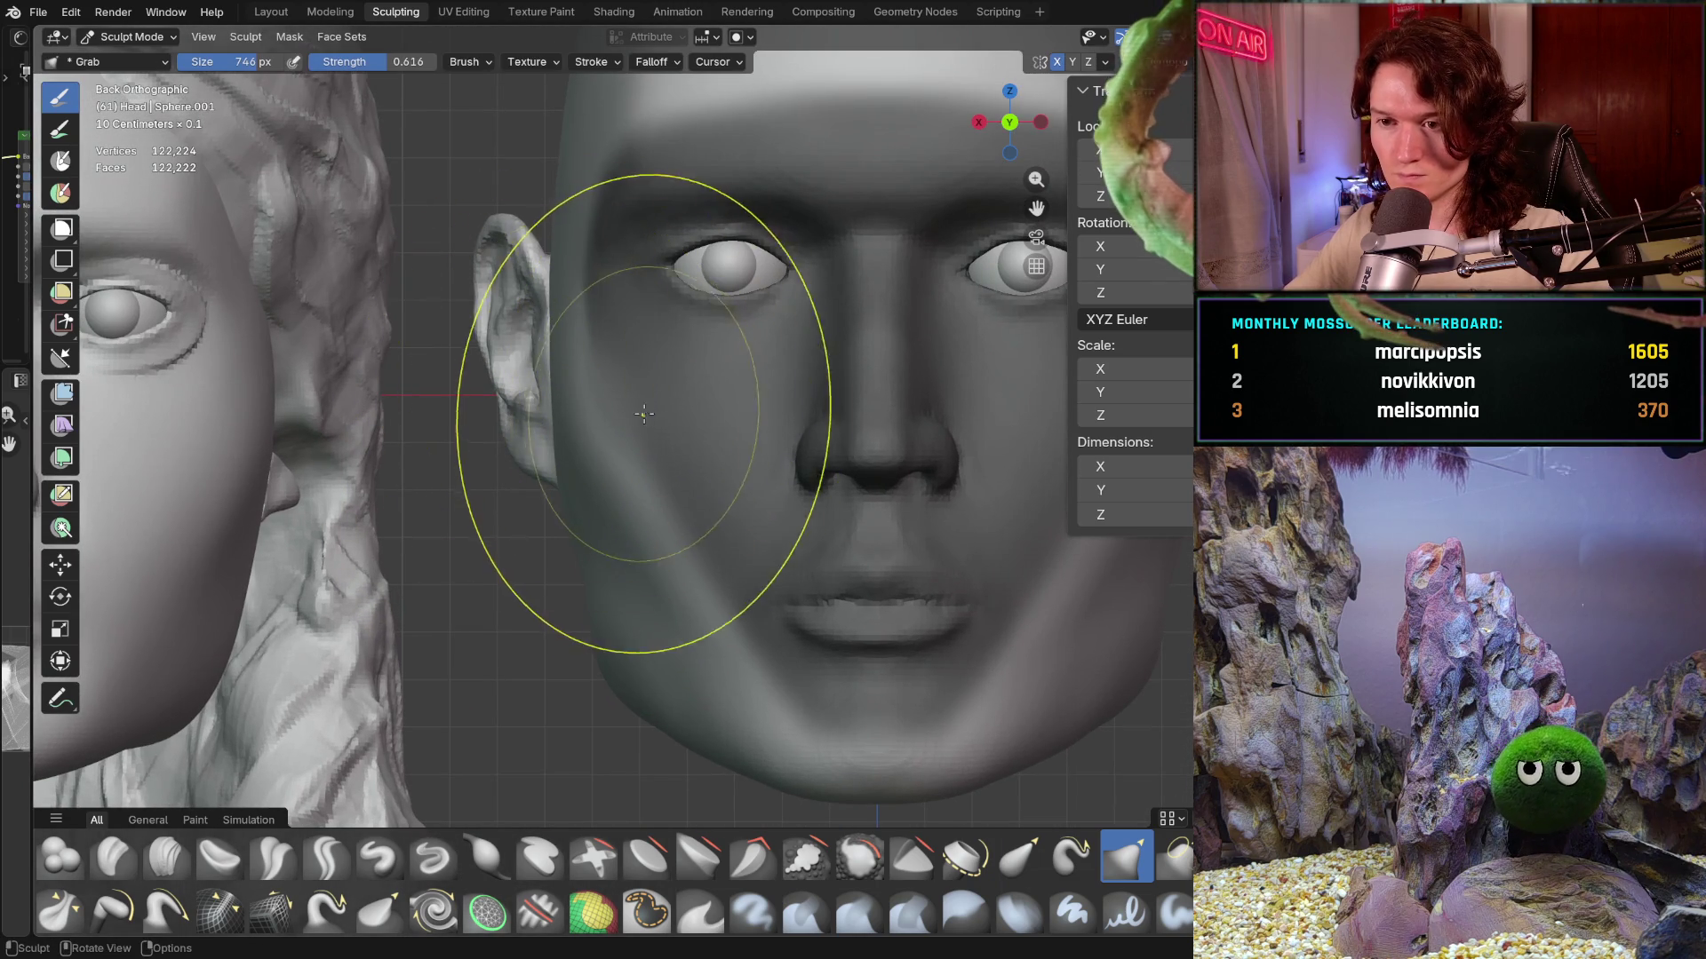
{"action": "left_click", "coordinate": [583, 386]}
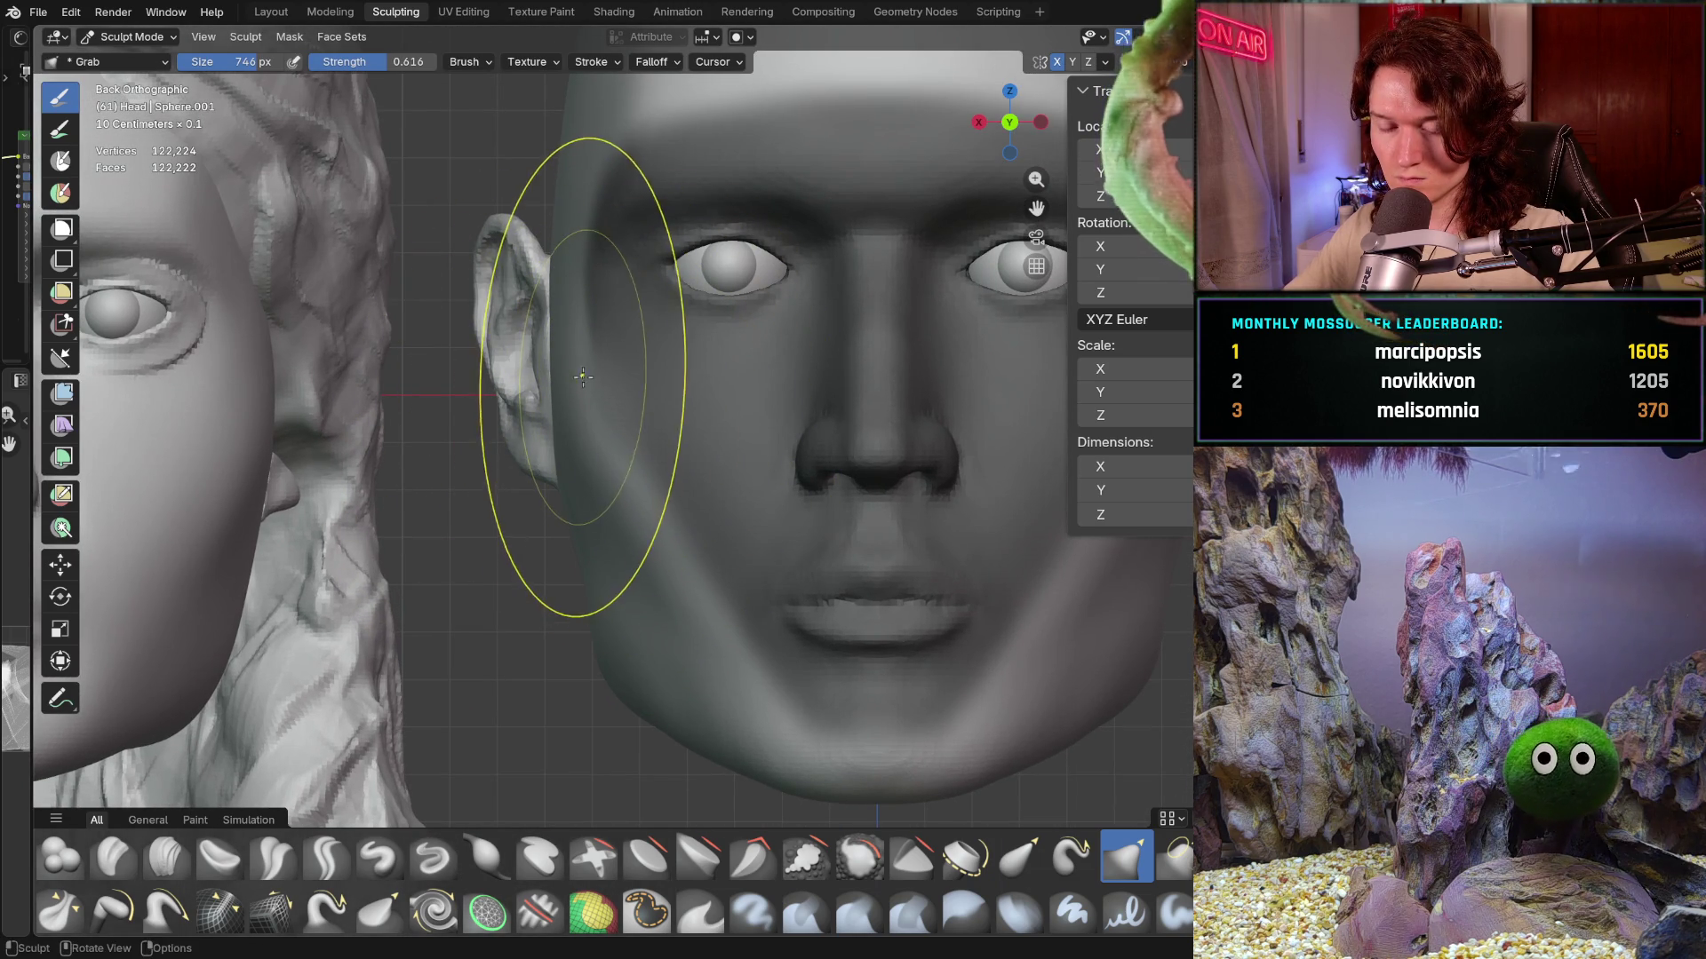
{"action": "left_click", "coordinate": [1106, 61]}
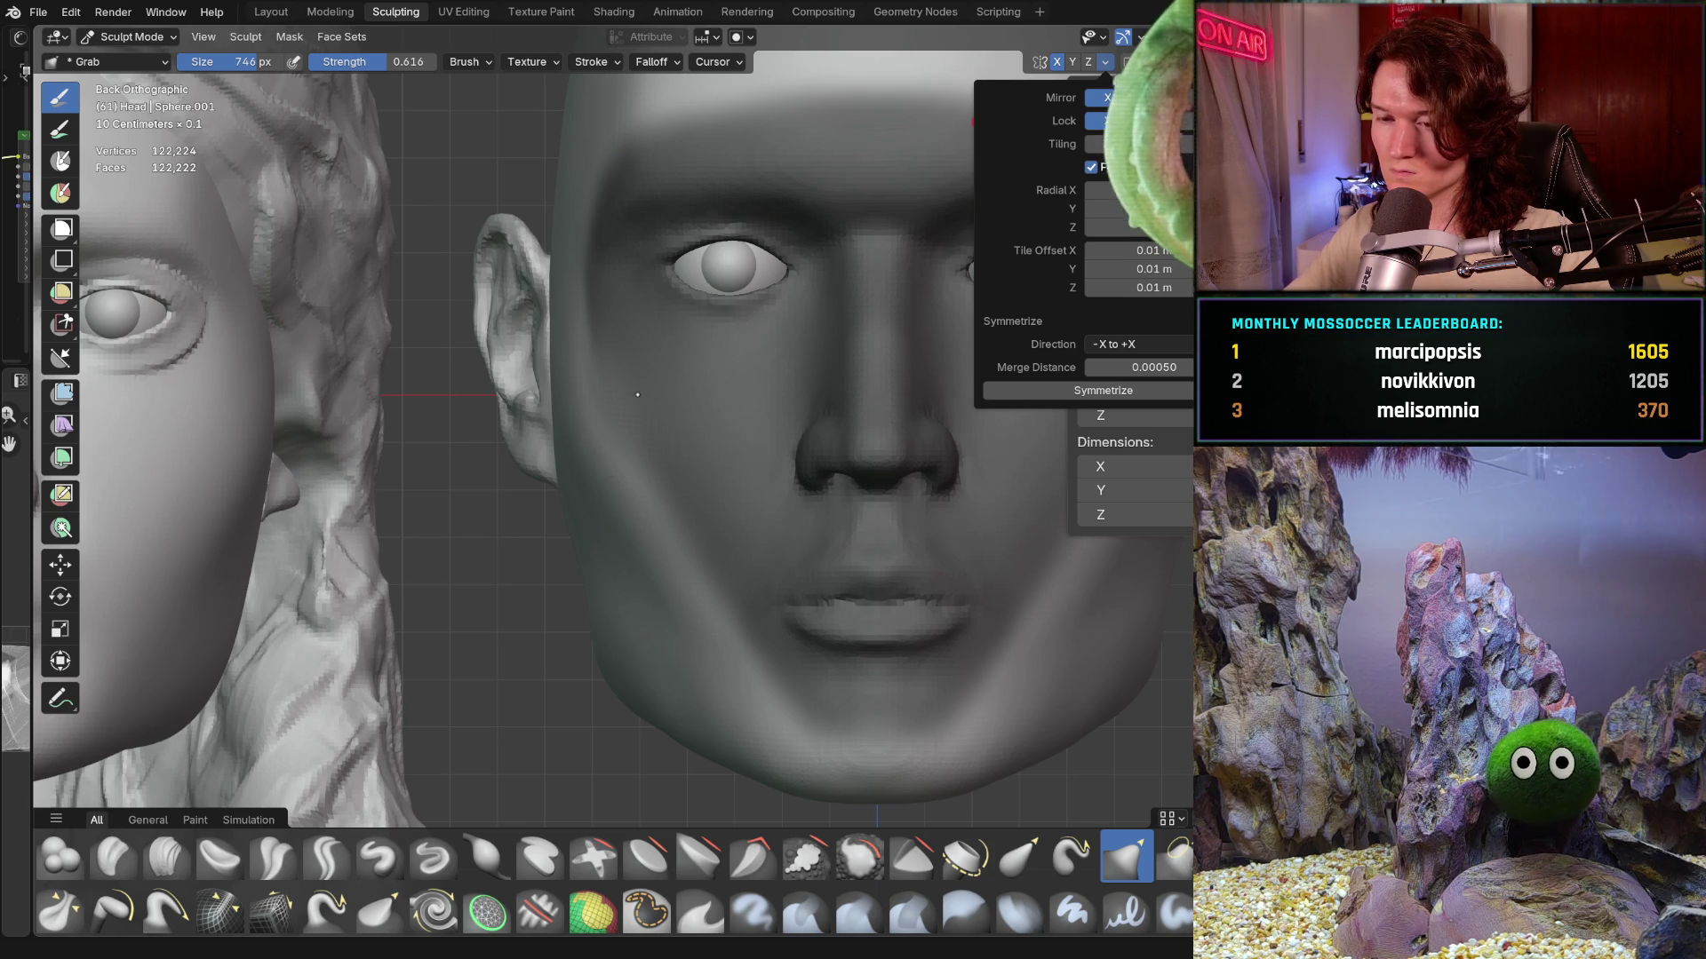
{"action": "mouse_move", "coordinate": [573, 380]}
{"action": "middle_mouse_down"}
{"action": "mouse_move", "coordinate": [546, 354]}
{"action": "mouse_move", "coordinate": [596, 421]}
{"action": "mouse_move", "coordinate": [591, 449]}
{"action": "middle_mouse_up"}
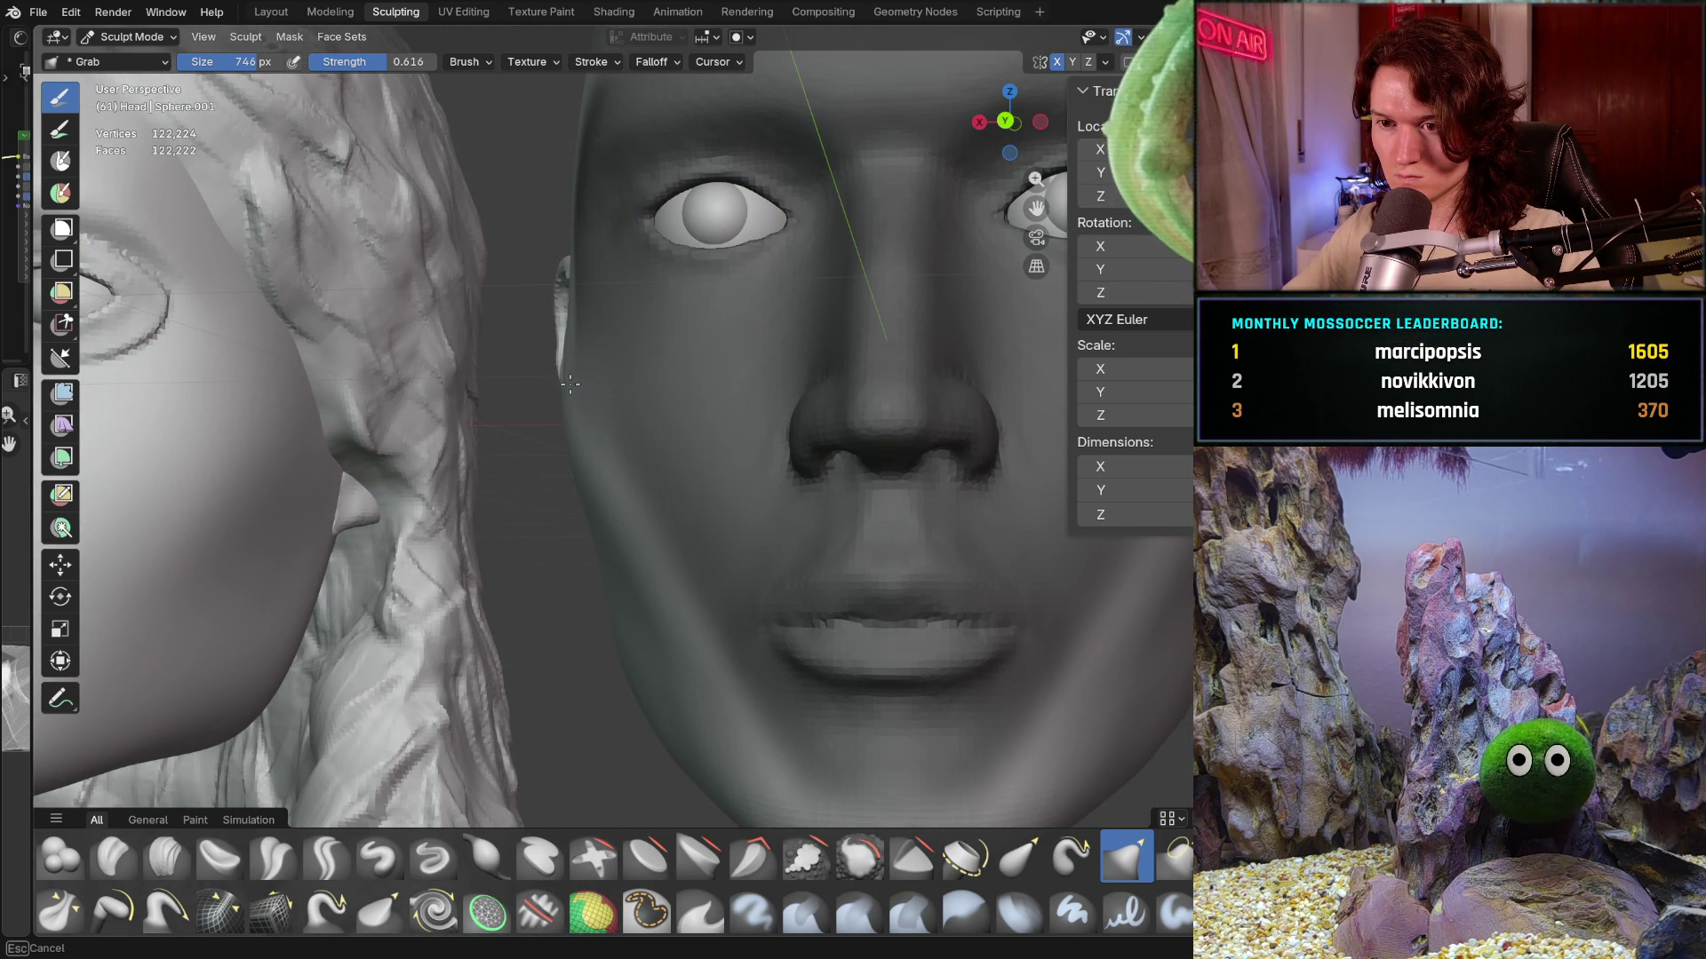
{"action": "middle_click_drag", "start_coordinate": [577, 382], "coordinate": [572, 381]}
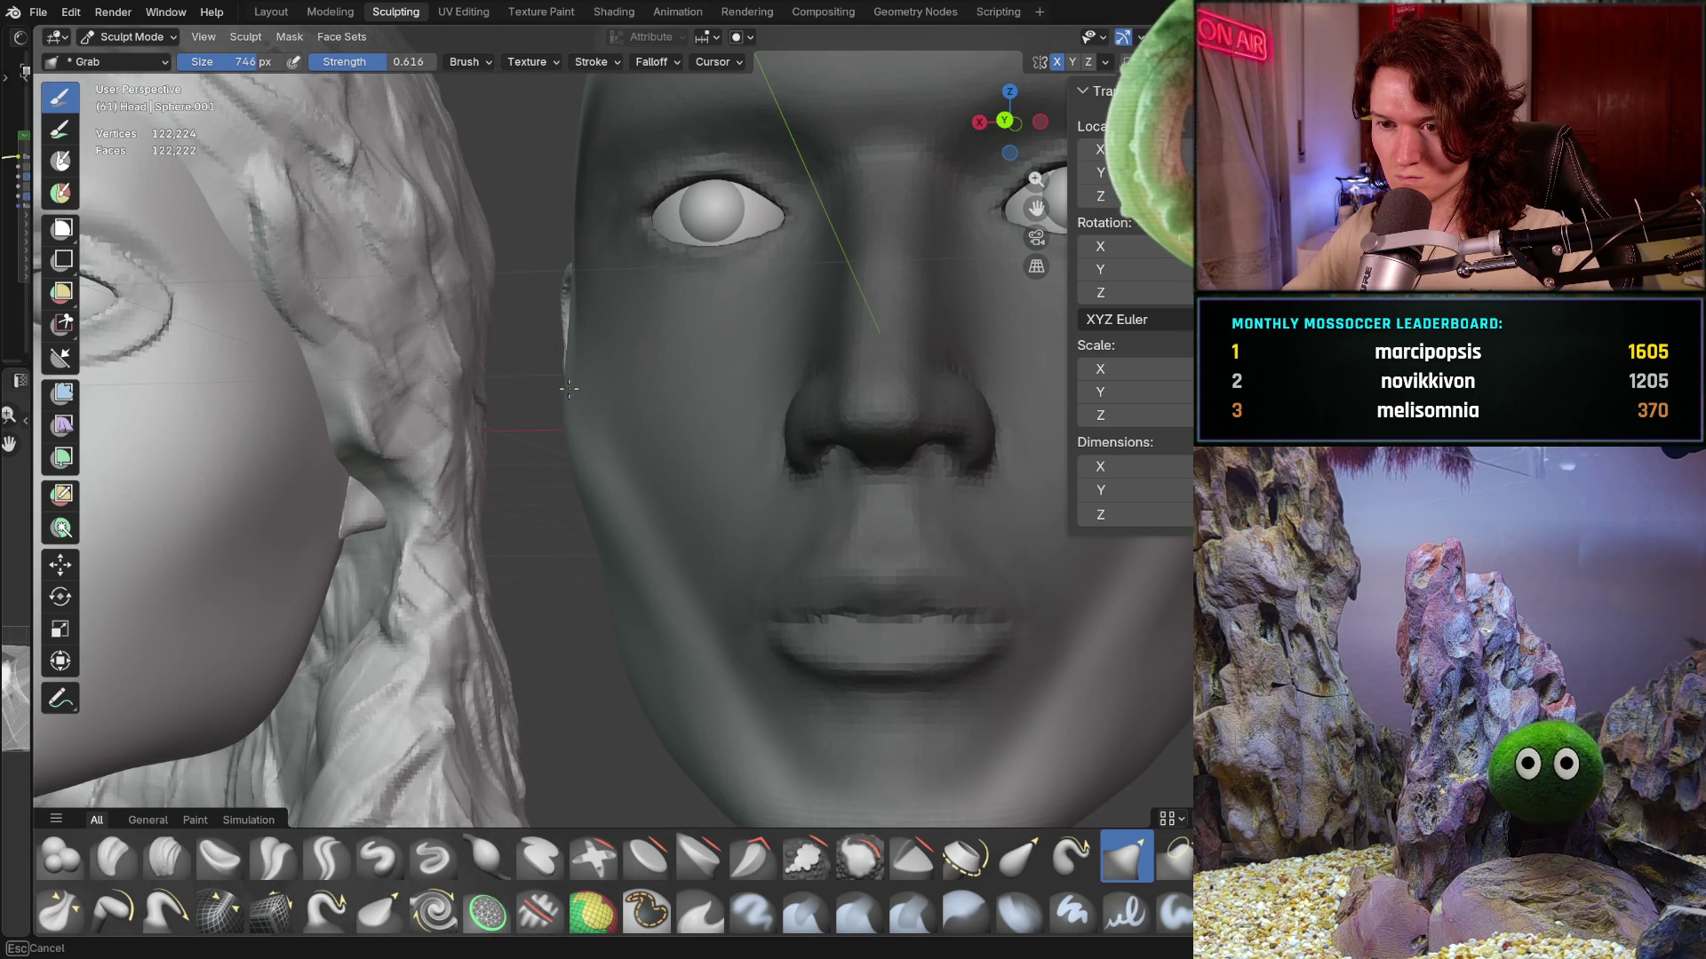
{"action": "middle_click_drag", "start_coordinate": [570, 396], "coordinate": [566, 409]}
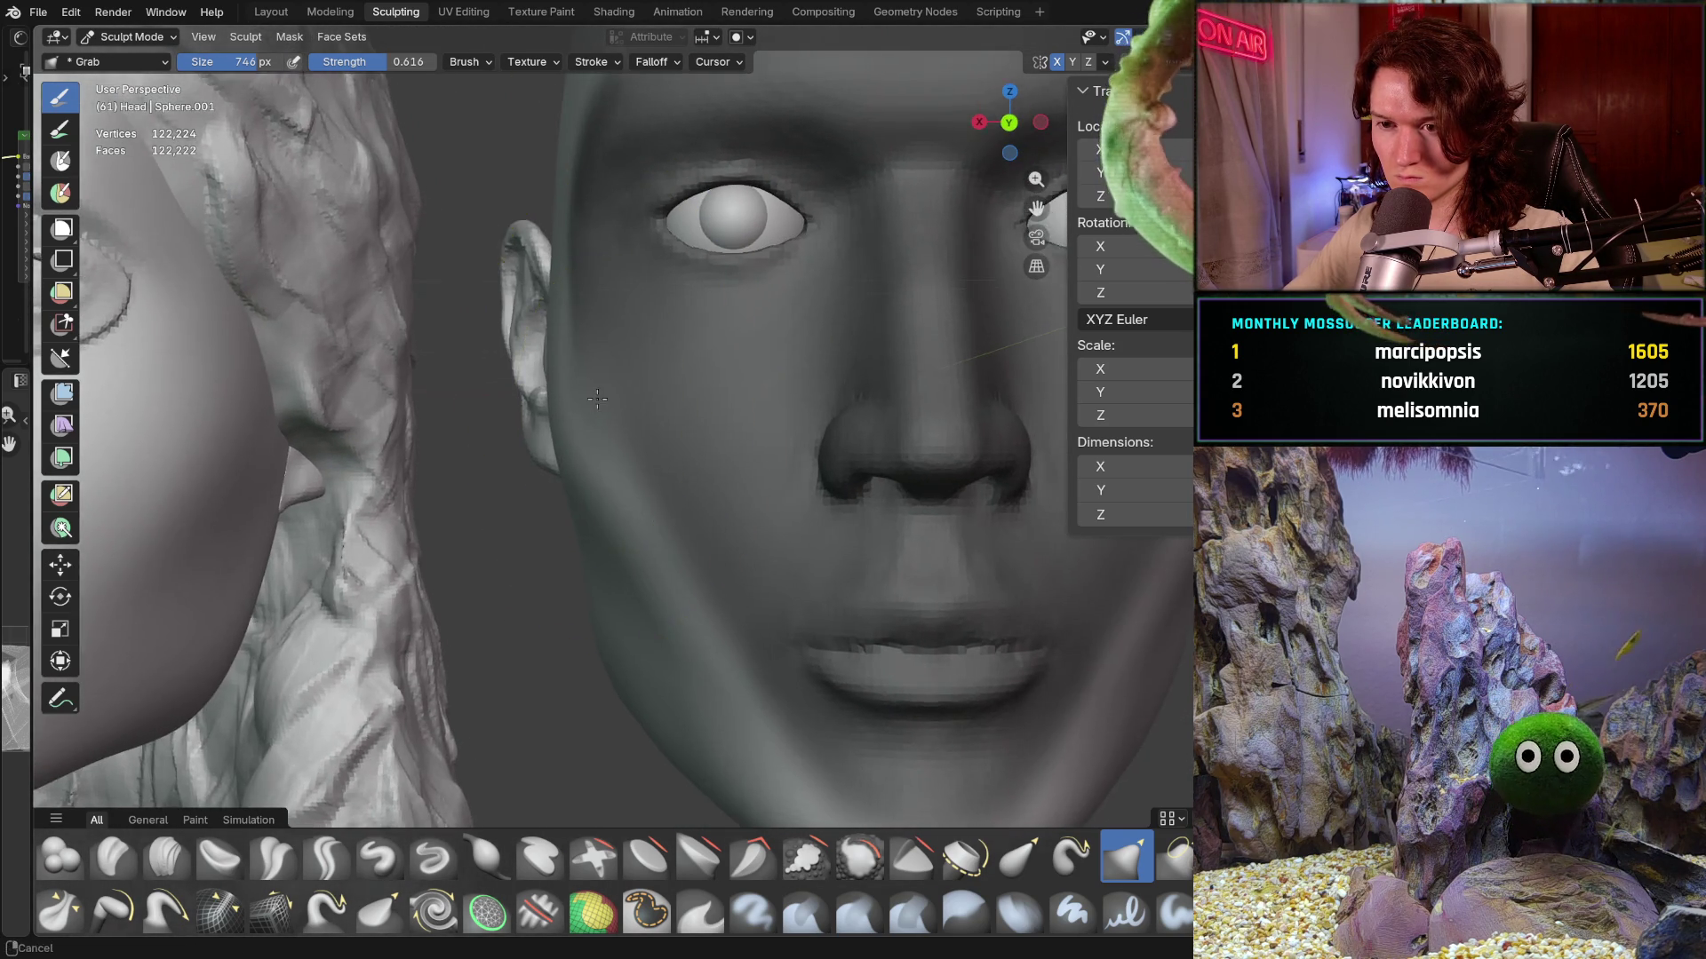
{"action": "mouse_move", "coordinate": [565, 409]}
{"action": "middle_mouse_down"}
{"action": "mouse_move", "coordinate": [563, 387]}
{"action": "mouse_move", "coordinate": [568, 503]}
{"action": "mouse_move", "coordinate": [497, 436]}
{"action": "middle_mouse_up"}
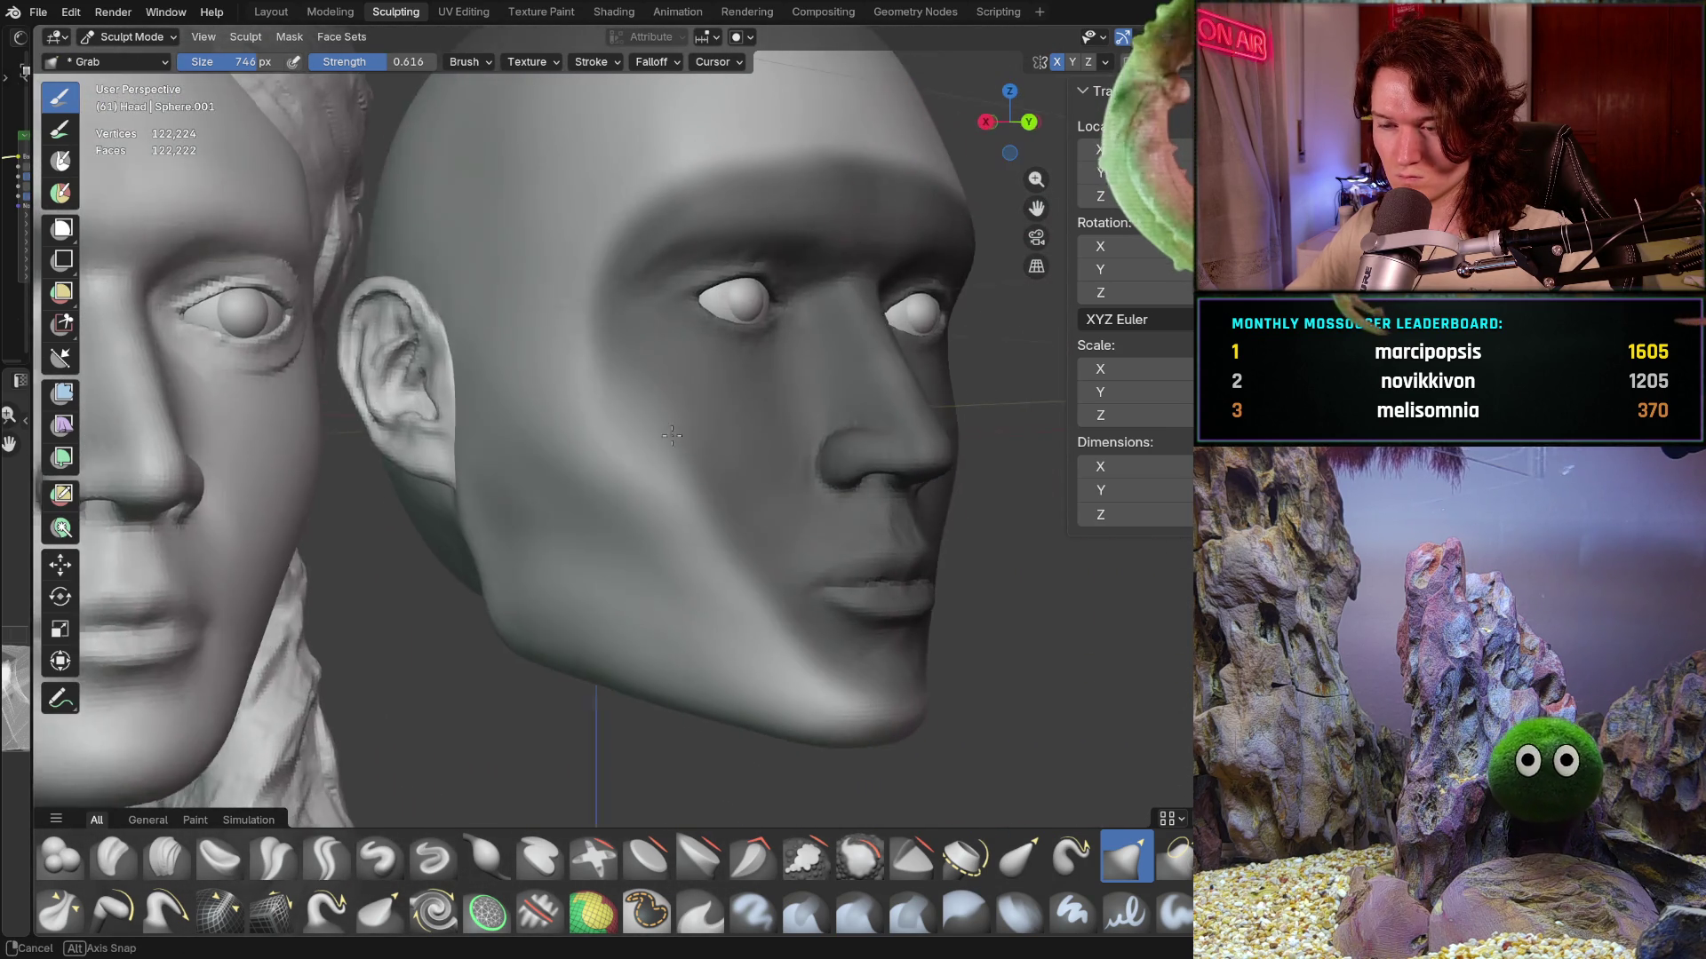
{"action": "mouse_move", "coordinate": [498, 436]}
{"action": "middle_mouse_down"}
{"action": "mouse_move", "coordinate": [674, 440]}
{"action": "mouse_move", "coordinate": [694, 486]}
{"action": "mouse_move", "coordinate": [526, 597]}
{"action": "mouse_move", "coordinate": [544, 524]}
{"action": "mouse_move", "coordinate": [568, 537]}
{"action": "middle_mouse_up"}
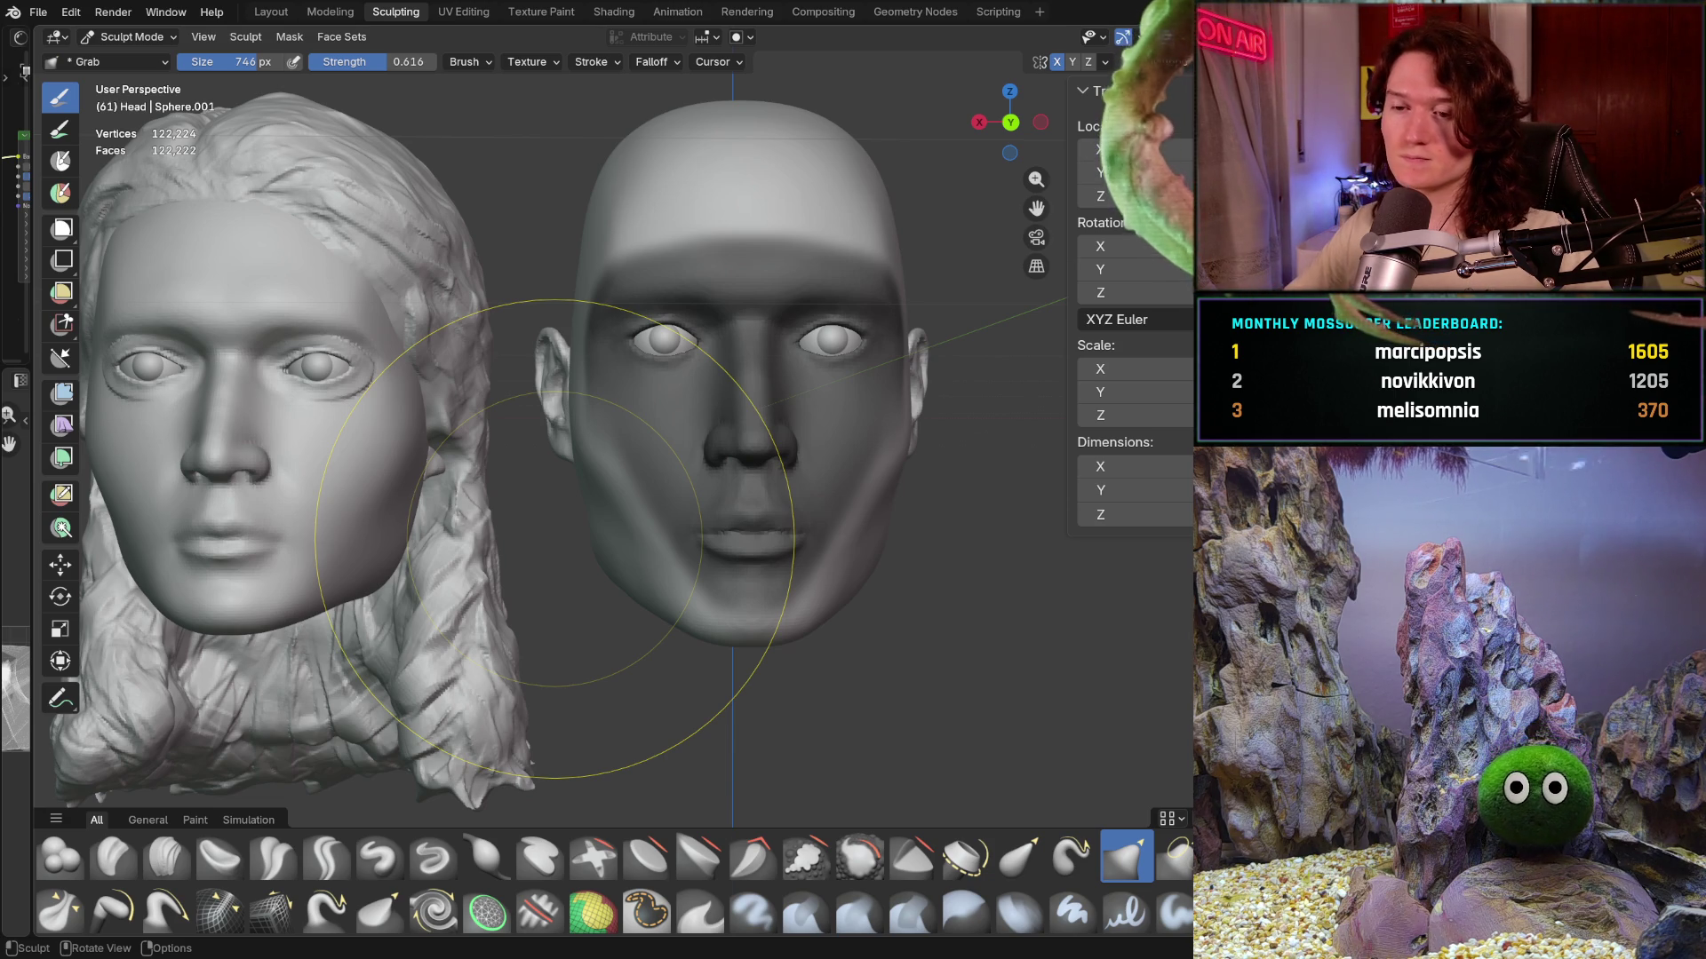
{"action": "middle_click_drag", "start_coordinate": [782, 628], "coordinate": [677, 563]}
{"action": "scroll", "coordinate": [678, 534], "scroll_direction": "up", "scroll_amount": 5}
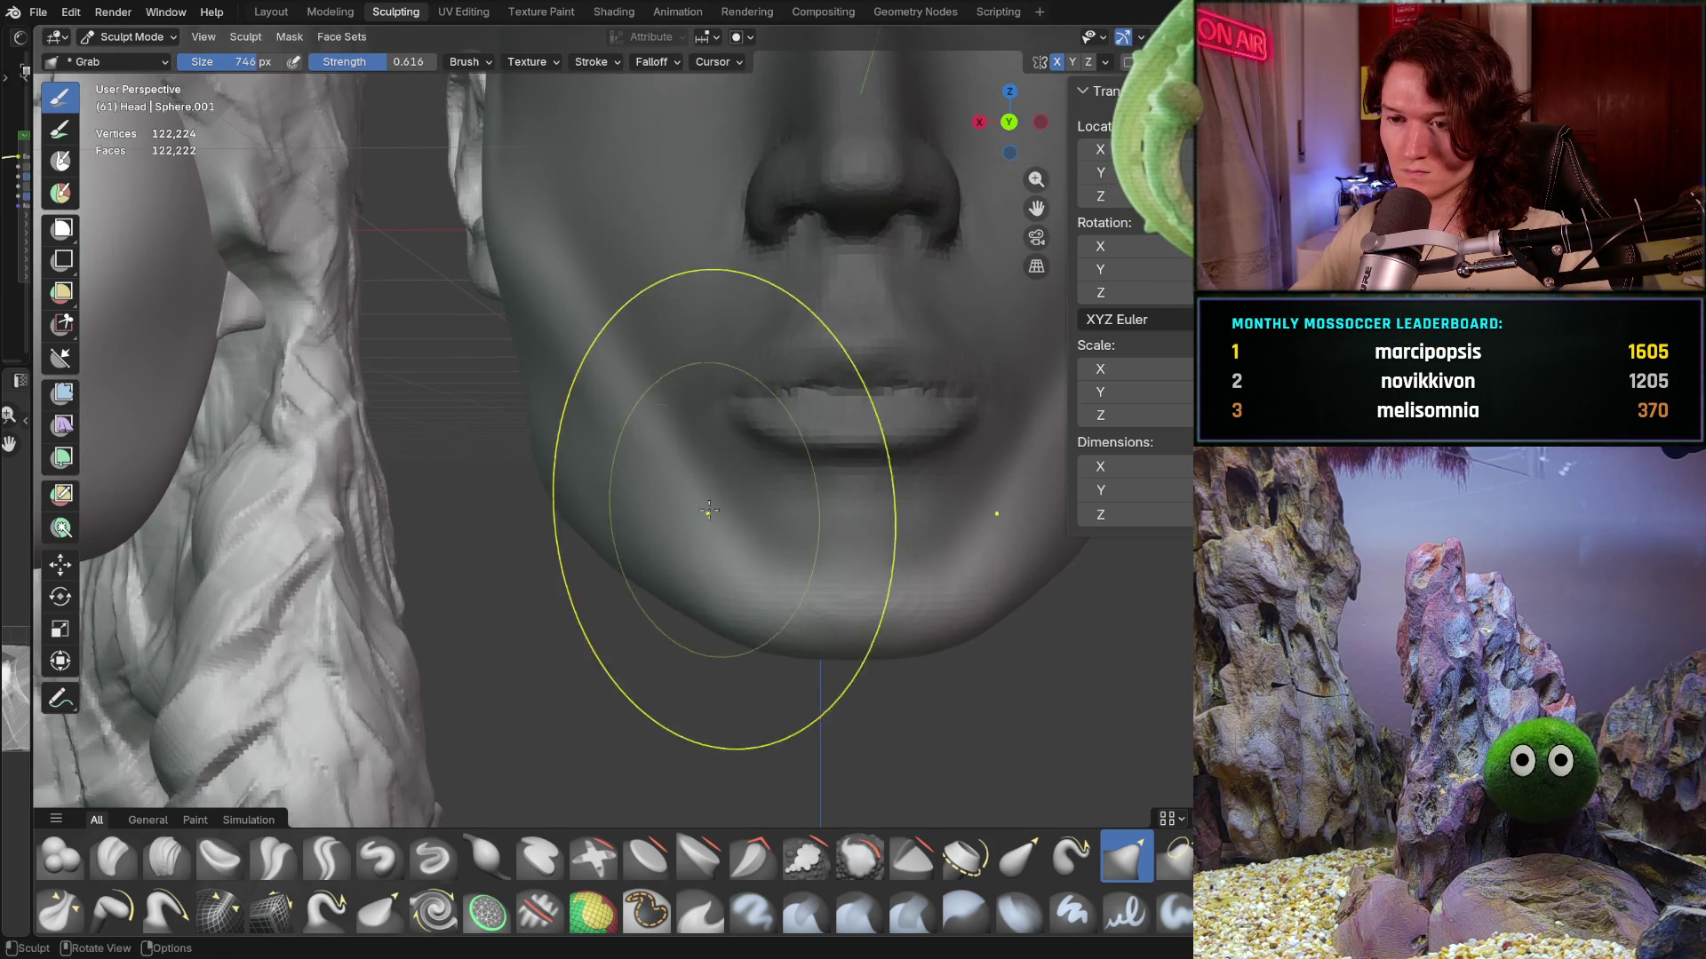
- Shrink the Grab brush radius from 746 px to 564 px while inspecting the jaw
{"action": "mouse_move", "coordinate": [609, 573]}
{"action": "middle_mouse_down"}
{"action": "mouse_move", "coordinate": [859, 477]}
{"action": "mouse_move", "coordinate": [660, 566]}
{"action": "middle_mouse_up"}
{"action": "key", "text": "f"}
{"action": "left_click", "coordinate": [627, 601]}
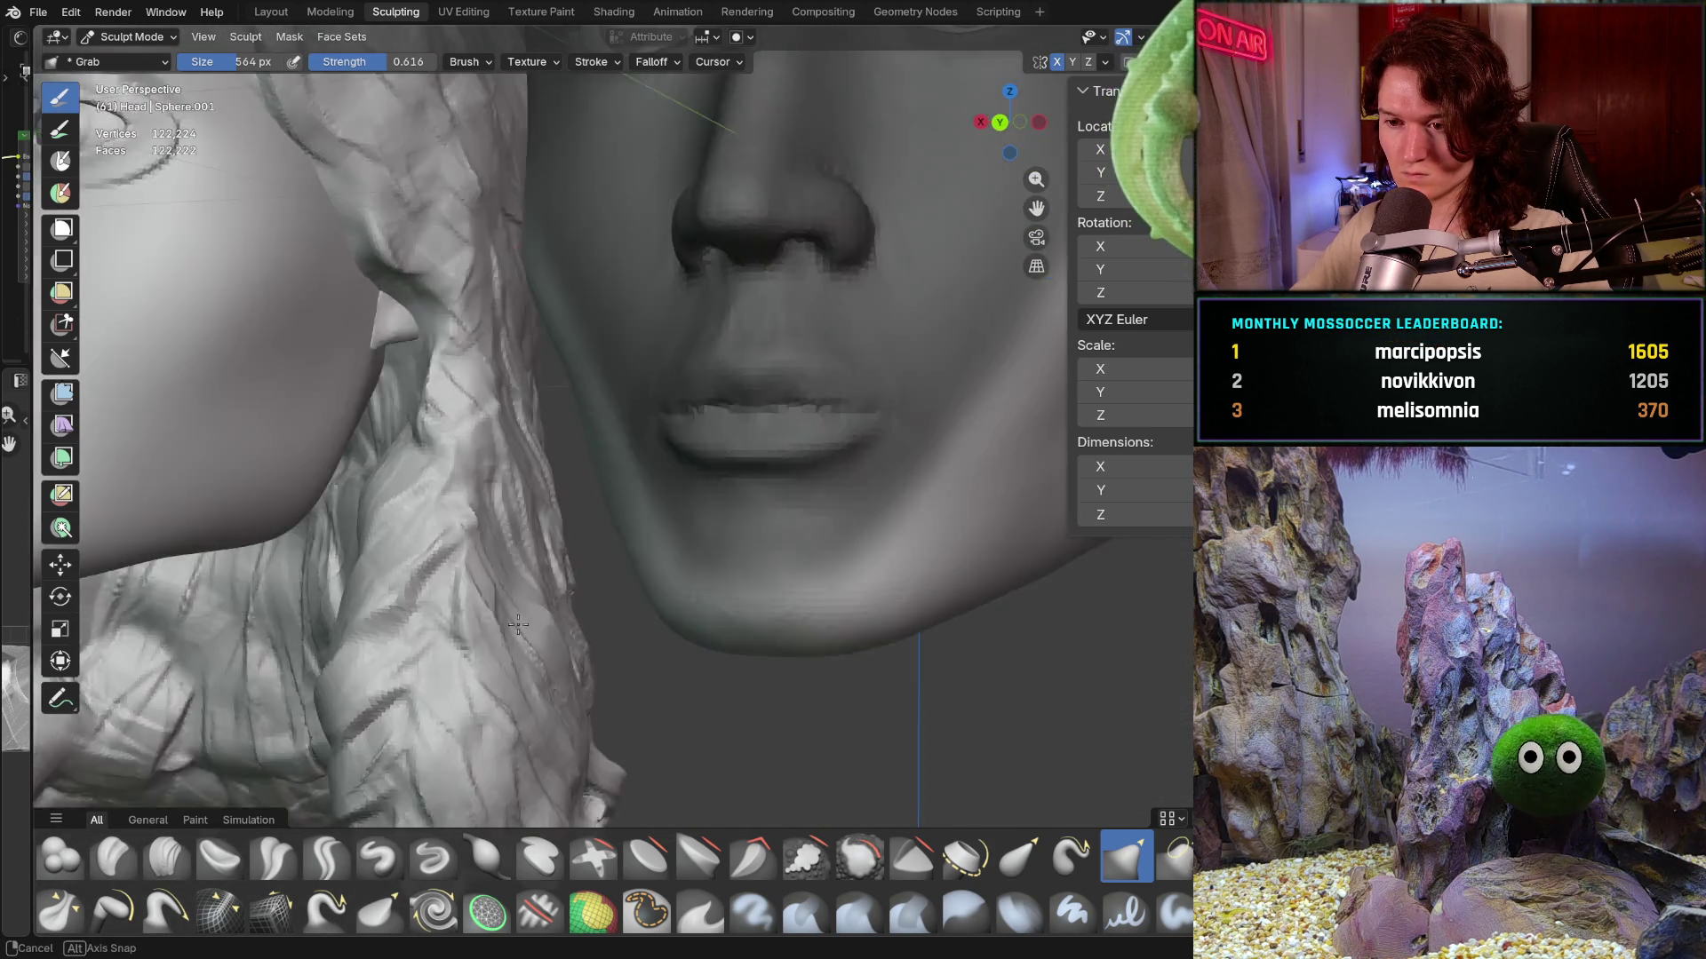
{"action": "mouse_move", "coordinate": [640, 607]}
{"action": "middle_mouse_down"}
{"action": "mouse_move", "coordinate": [558, 616]}
{"action": "mouse_move", "coordinate": [605, 556]}
{"action": "mouse_move", "coordinate": [656, 572]}
{"action": "mouse_move", "coordinate": [730, 544]}
{"action": "mouse_move", "coordinate": [686, 514]}
{"action": "mouse_move", "coordinate": [538, 586]}
{"action": "mouse_move", "coordinate": [441, 572]}
{"action": "mouse_move", "coordinate": [509, 621]}
{"action": "mouse_move", "coordinate": [610, 620]}
{"action": "mouse_move", "coordinate": [453, 611]}
{"action": "mouse_move", "coordinate": [673, 648]}
{"action": "mouse_move", "coordinate": [706, 599]}
{"action": "mouse_move", "coordinate": [720, 605]}
{"action": "mouse_move", "coordinate": [654, 602]}
{"action": "mouse_move", "coordinate": [906, 581]}
{"action": "middle_mouse_up"}
{"action": "scroll", "coordinate": [606, 557], "scroll_direction": "down", "scroll_amount": 5}
{"action": "scroll", "coordinate": [658, 570], "scroll_direction": "up", "scroll_amount": 3}
{"action": "scroll", "coordinate": [686, 515], "scroll_direction": "down", "scroll_amount": 4}
{"action": "scroll", "coordinate": [442, 571], "scroll_direction": "down", "scroll_amount": 2}
{"action": "scroll", "coordinate": [711, 590], "scroll_direction": "up", "scroll_amount": 3}
{"action": "scroll", "coordinate": [720, 606], "scroll_direction": "up", "scroll_amount": 2}
- Snap to an orthographic front view and switch the head back to Object Mode
{"action": "key", "text": "ctrl+KP_1"}
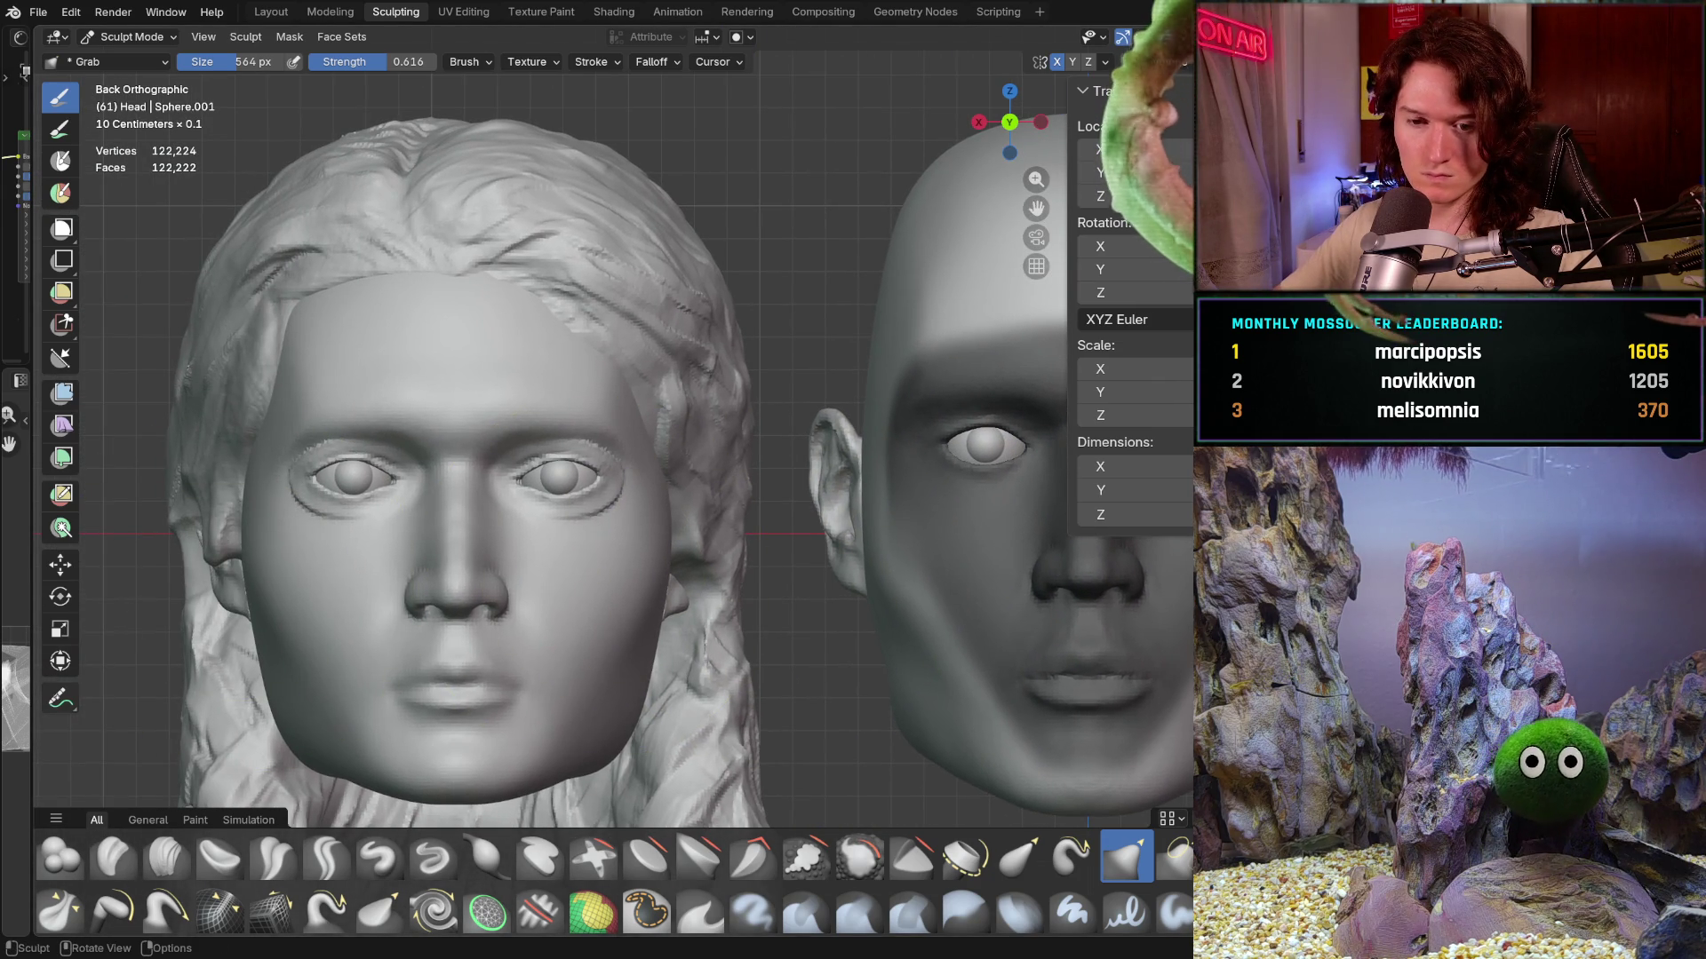
{"action": "left_click", "coordinate": [127, 35]}
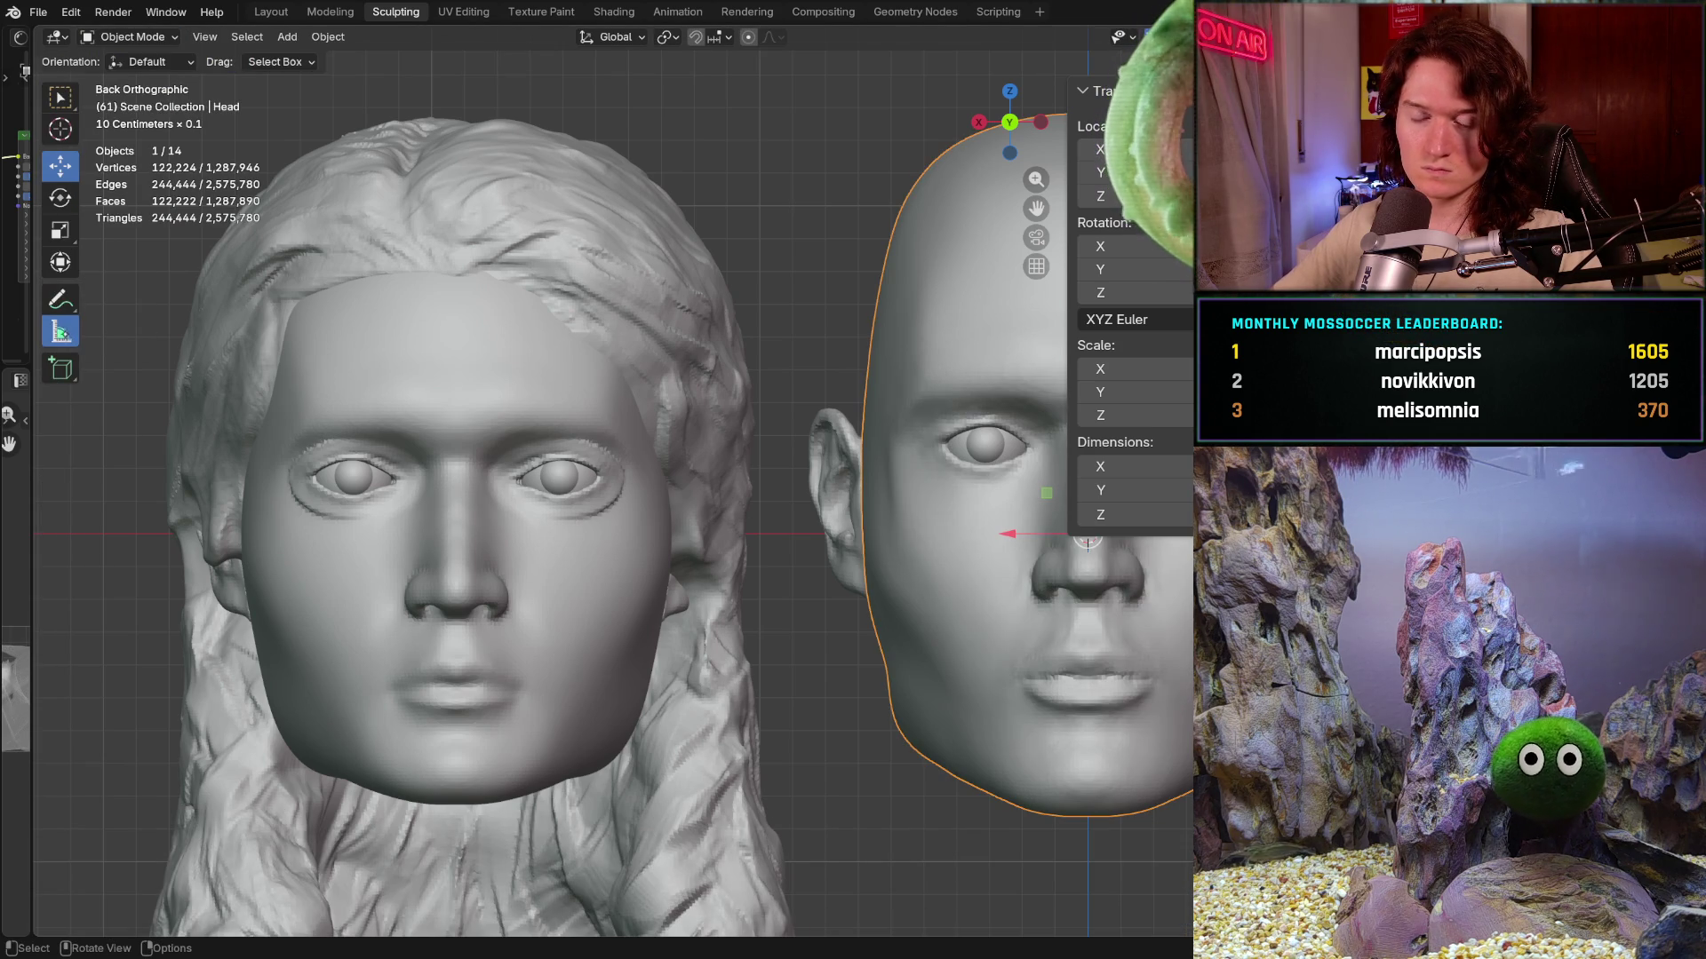
- Measure a 0.036609 m ruler between the male head's eyes beside the reference's 0.03818 m ruler
{"action": "left_click", "coordinate": [60, 332]}
{"action": "left_click_drag", "start_coordinate": [397, 475], "coordinate": [520, 471]}
{"action": "middle_click_drag", "start_coordinate": [813, 407], "coordinate": [637, 434], "text": "shift"}
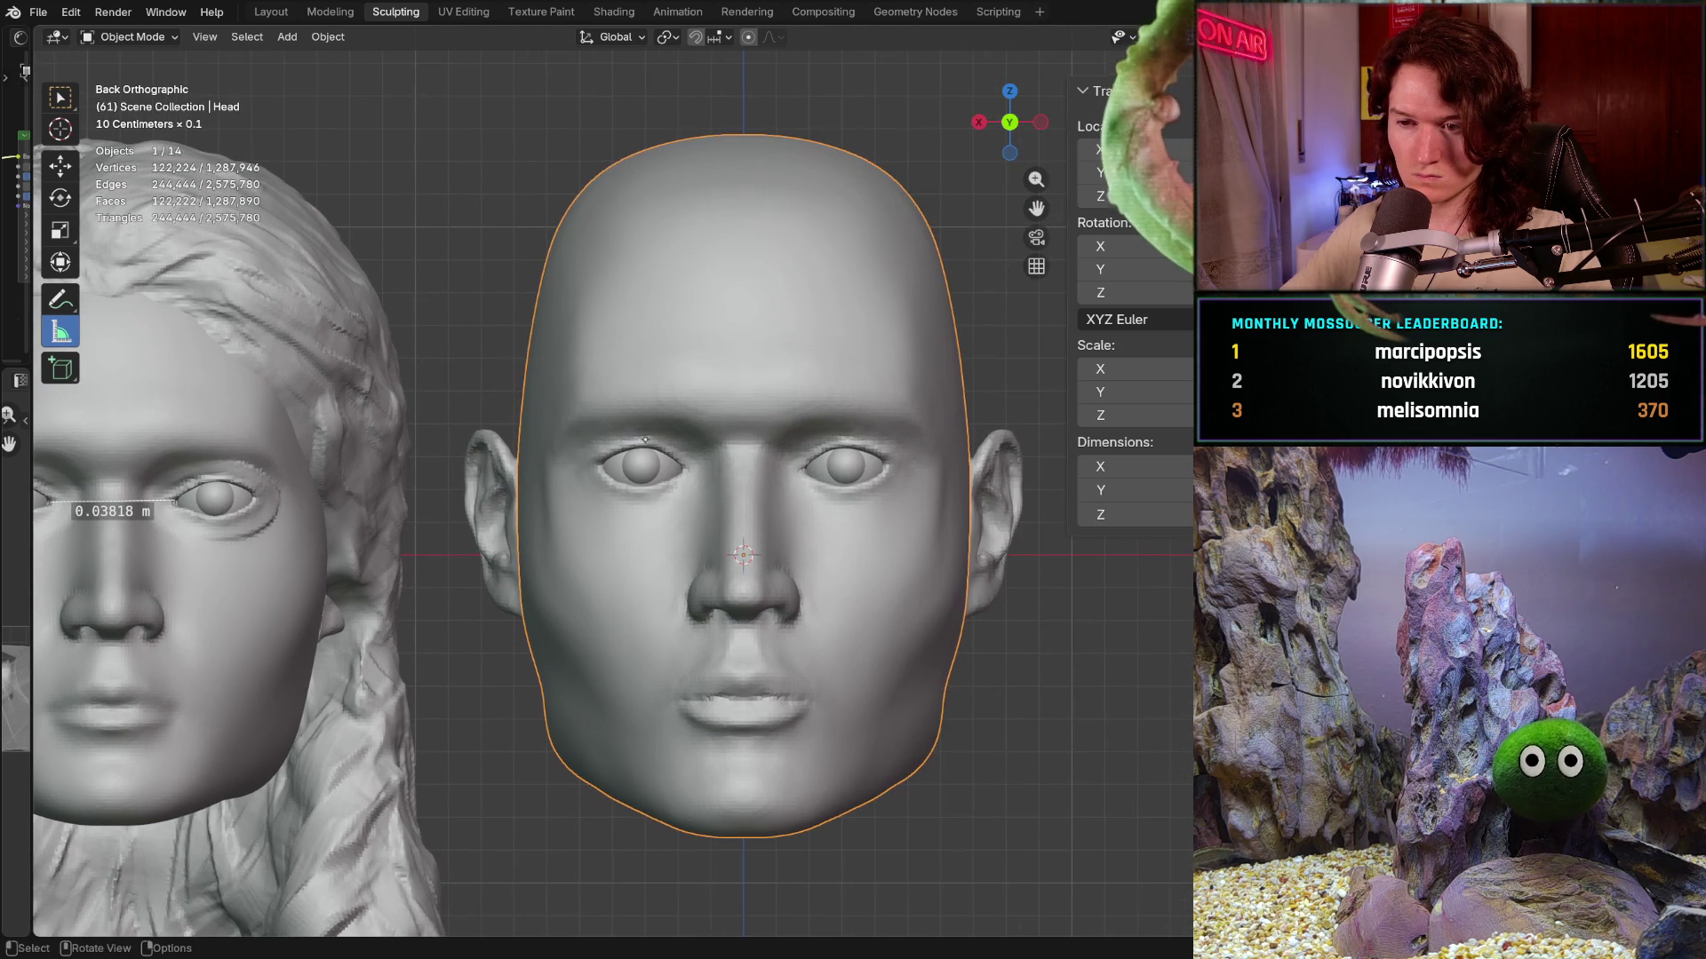
{"action": "left_click_drag", "start_coordinate": [682, 469], "coordinate": [763, 469]}
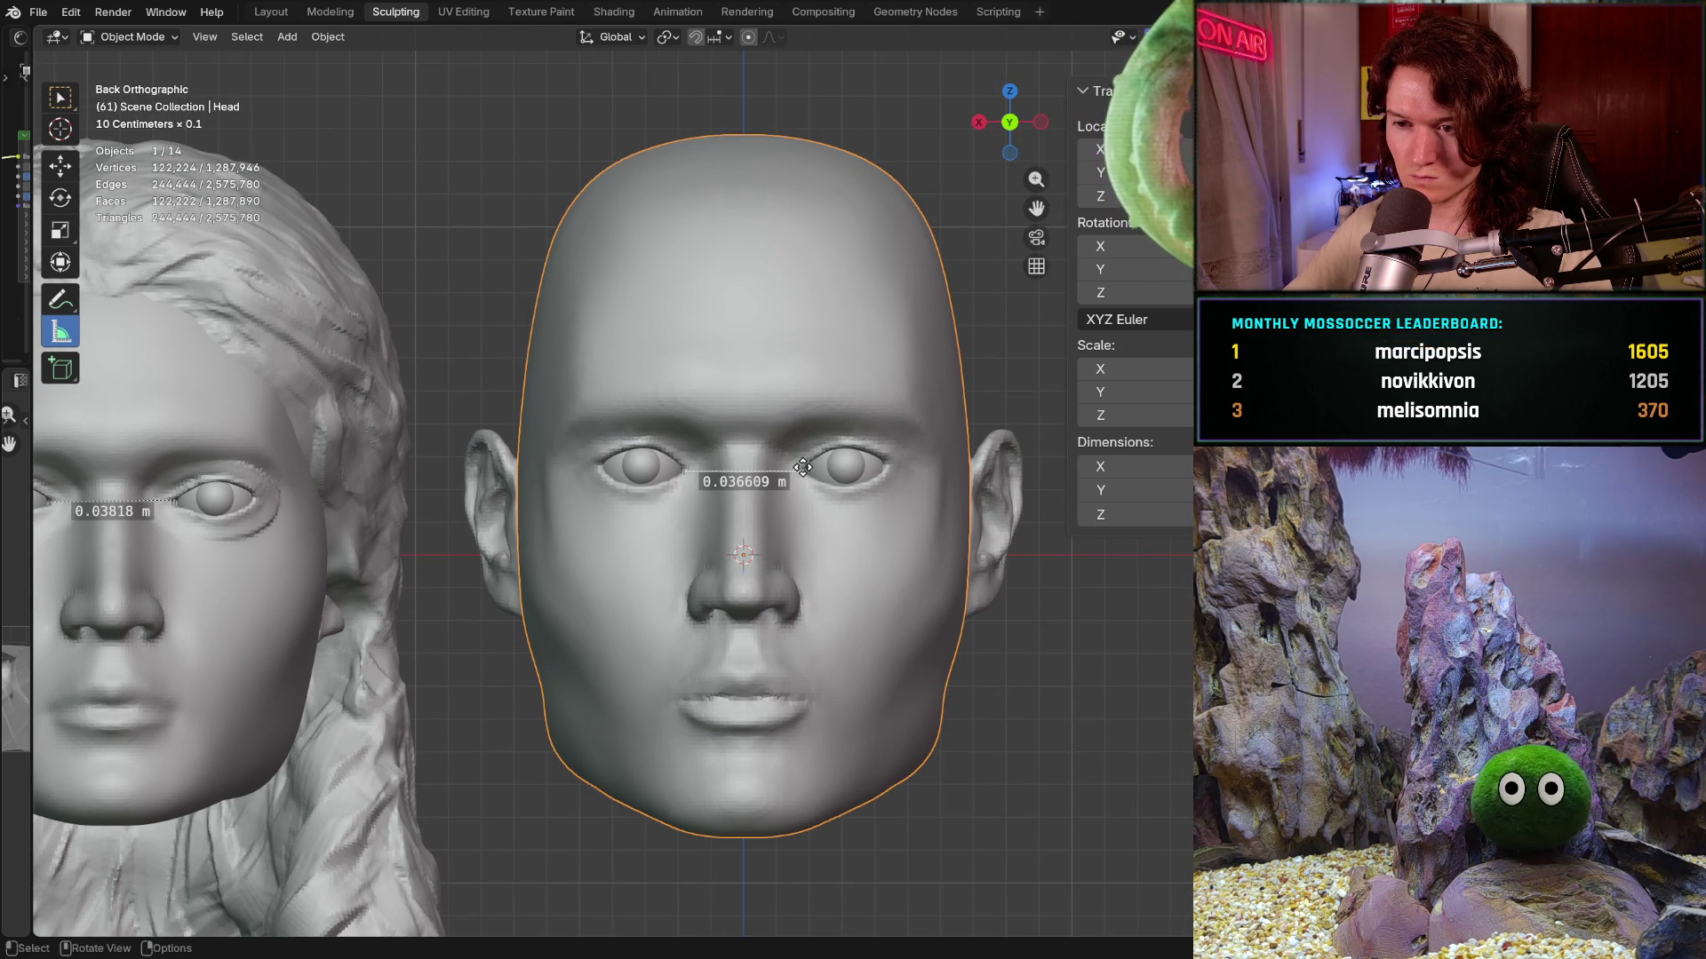
- Frame both heads and reveal the facial proportion guide bars over the male head
{"action": "middle_click_drag", "start_coordinate": [773, 388], "coordinate": [774, 440], "text": "ctrl"}
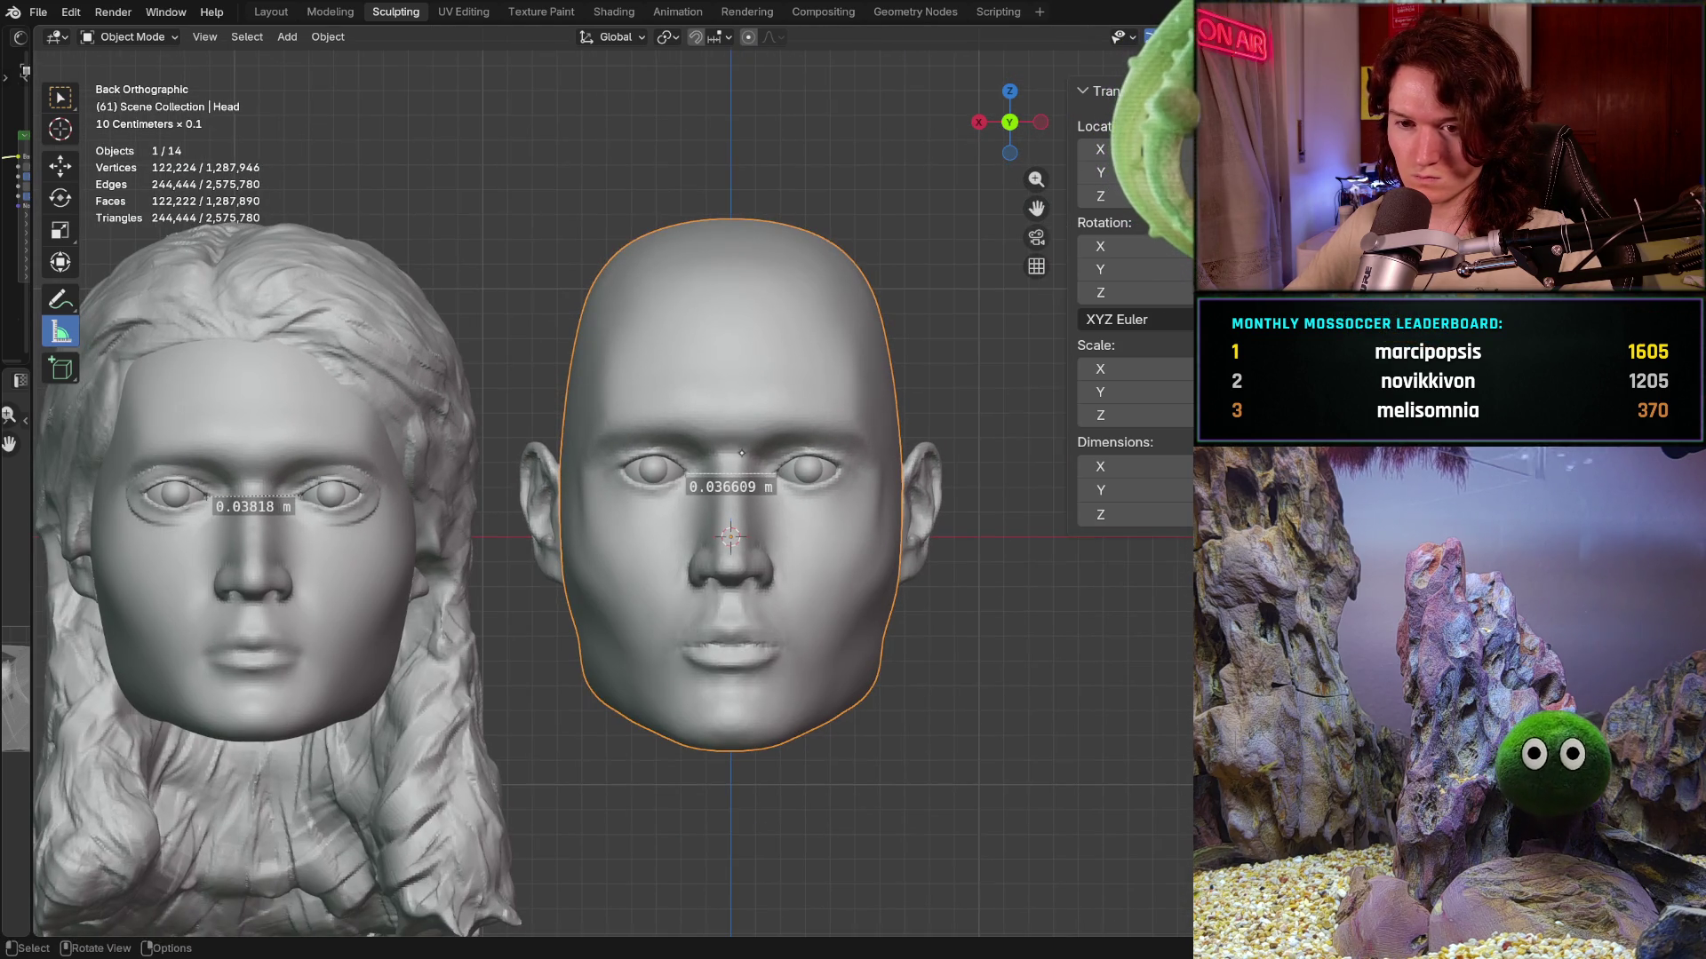
{"action": "middle_click_drag", "start_coordinate": [731, 535], "coordinate": [824, 527], "text": "shift"}
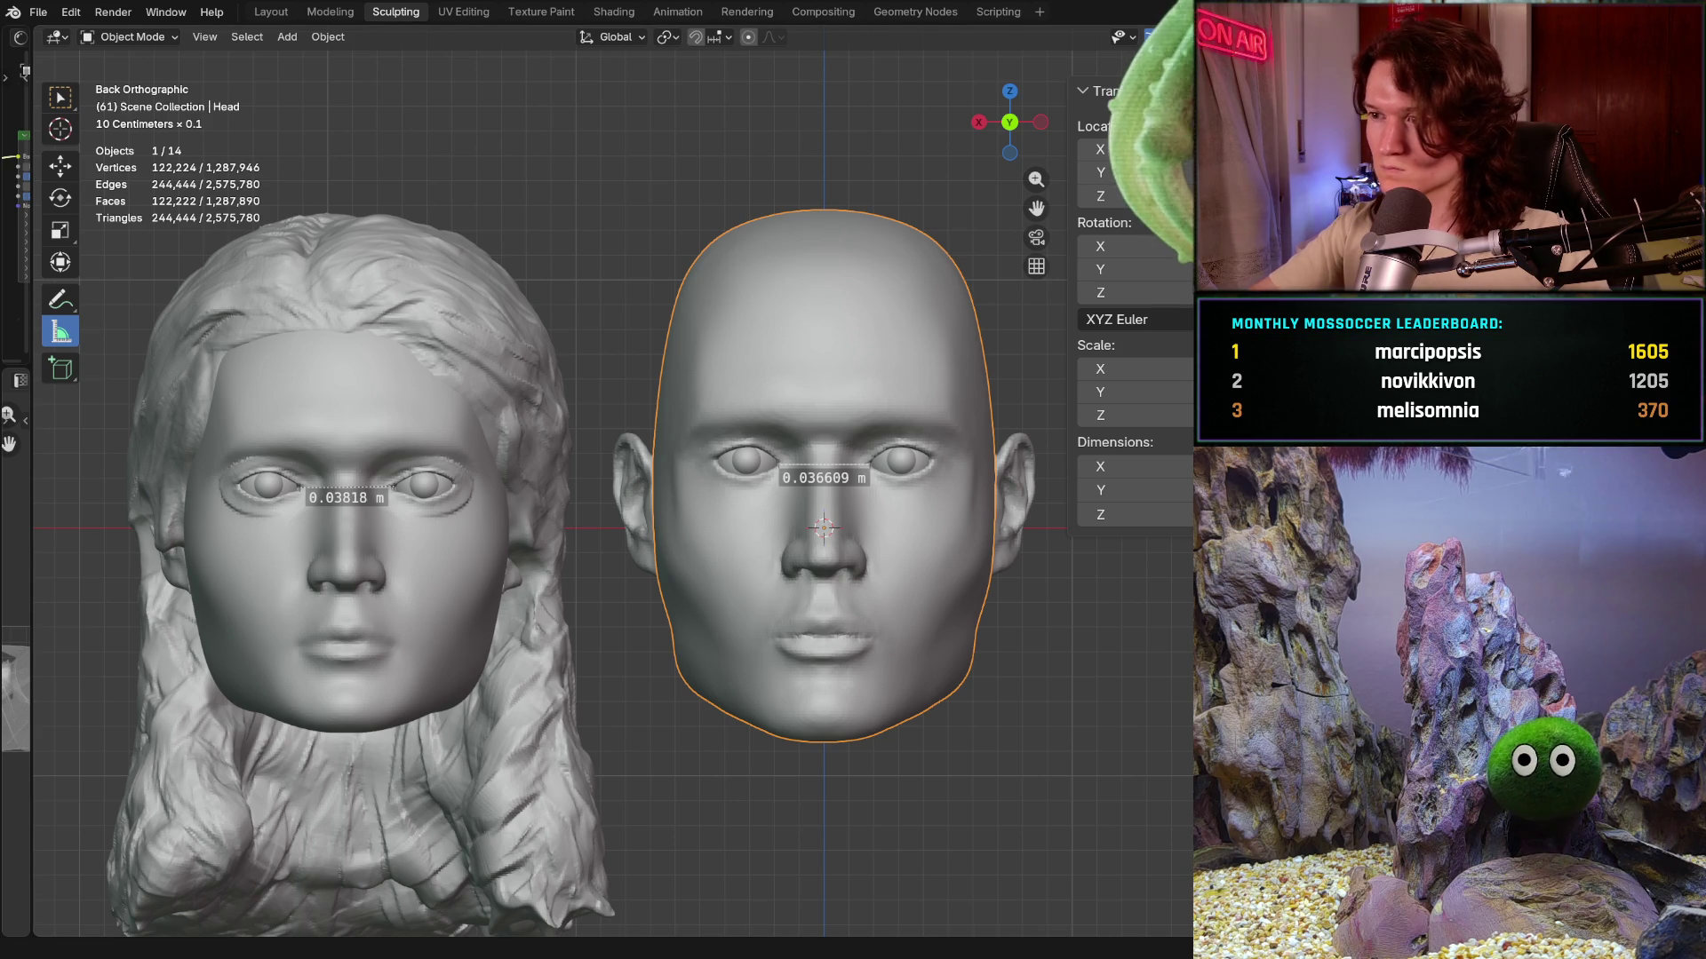
{"action": "key", "text": "ctrl+z"}
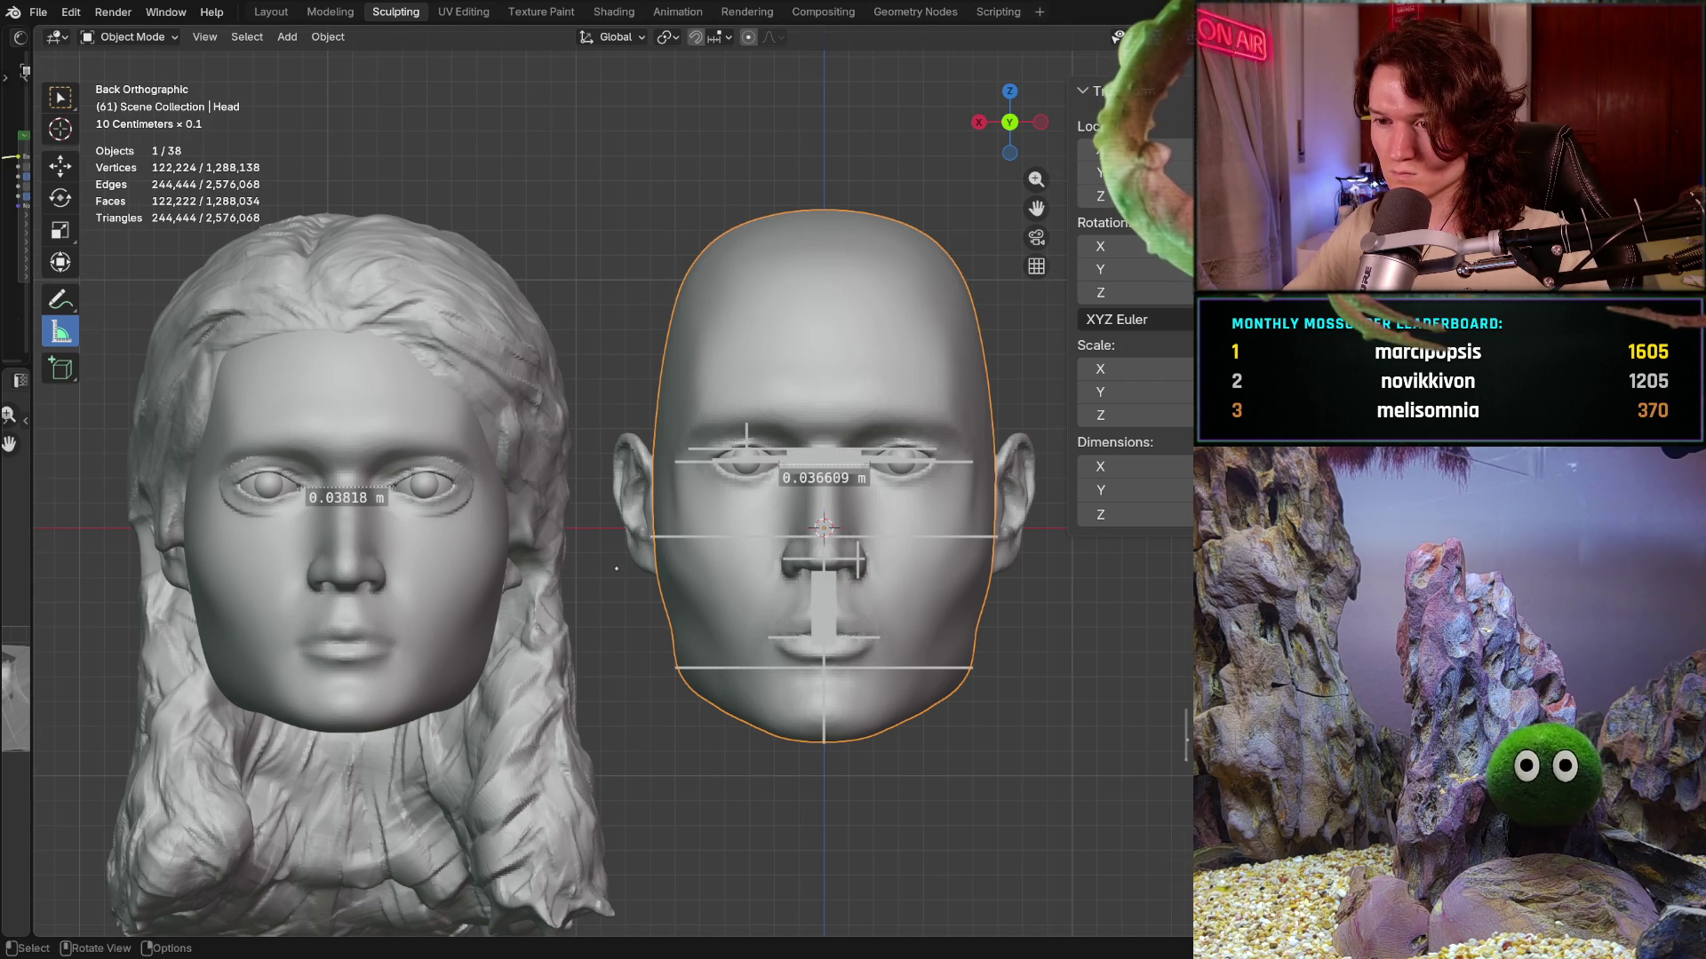
{"action": "scroll", "coordinate": [540, 535], "scroll_direction": "up", "scroll_amount": 3}
{"action": "scroll", "coordinate": [599, 524], "scroll_direction": "up", "scroll_amount": 2}
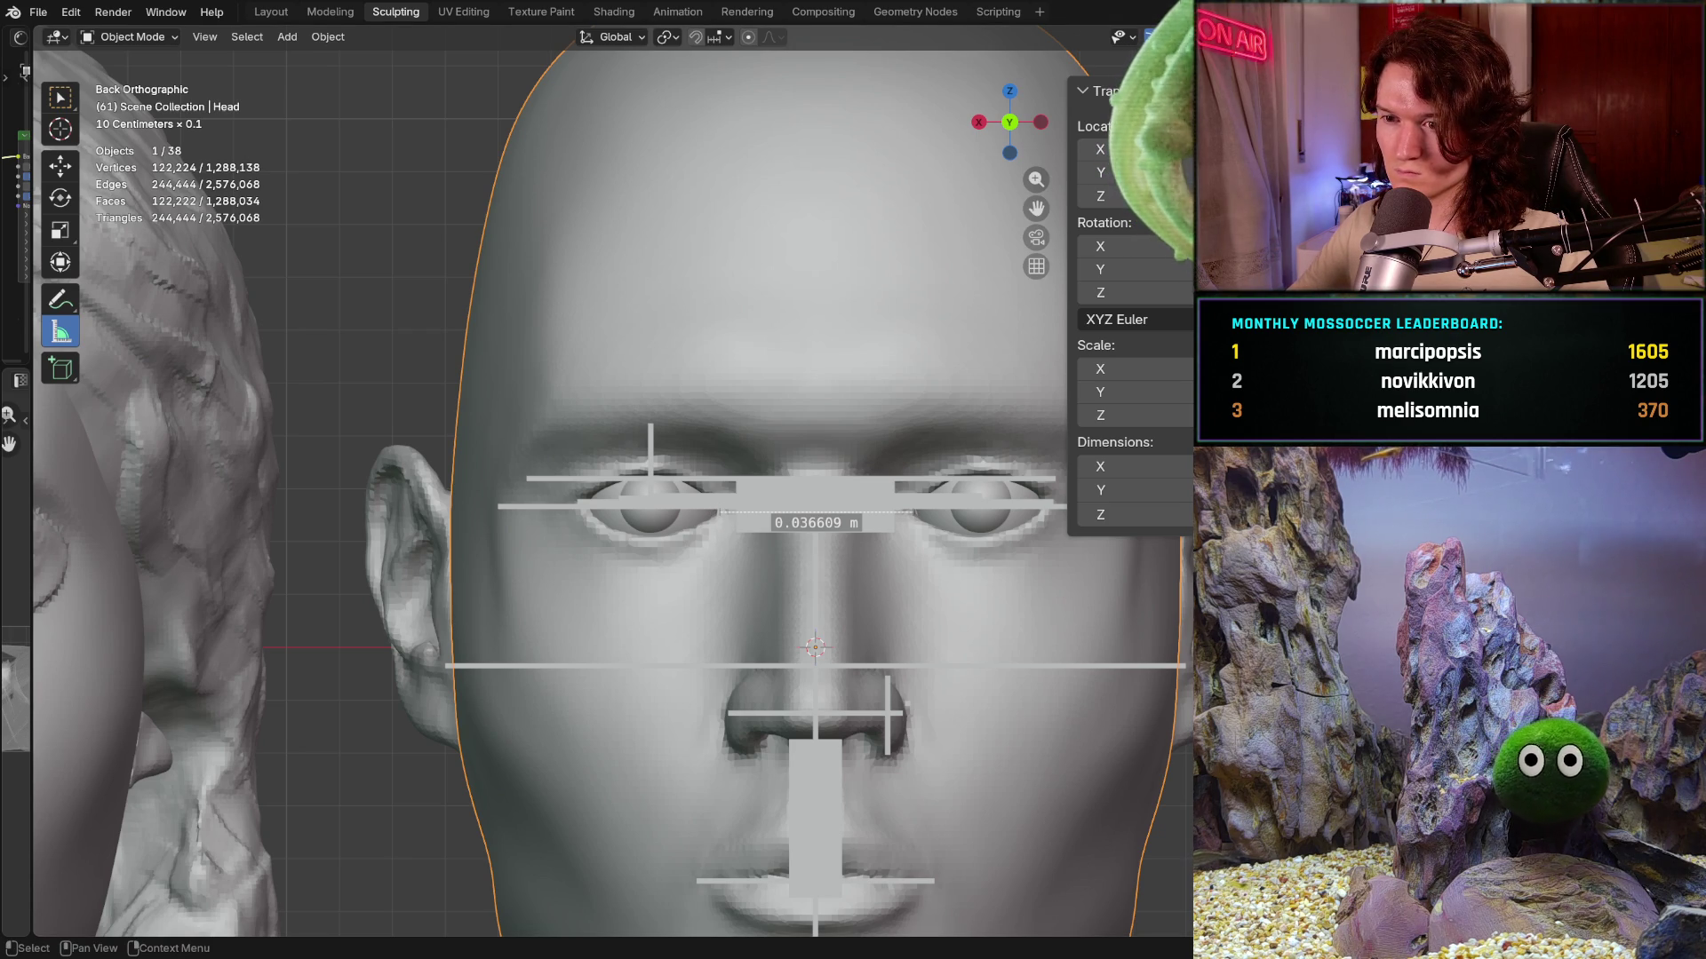
- Adjust the ruler endpoints to the inner eye corners so it reads 0.032429 m
{"action": "key", "text": "ctrl+z"}
{"action": "left_click_drag", "start_coordinate": [816, 512], "coordinate": [723, 514]}
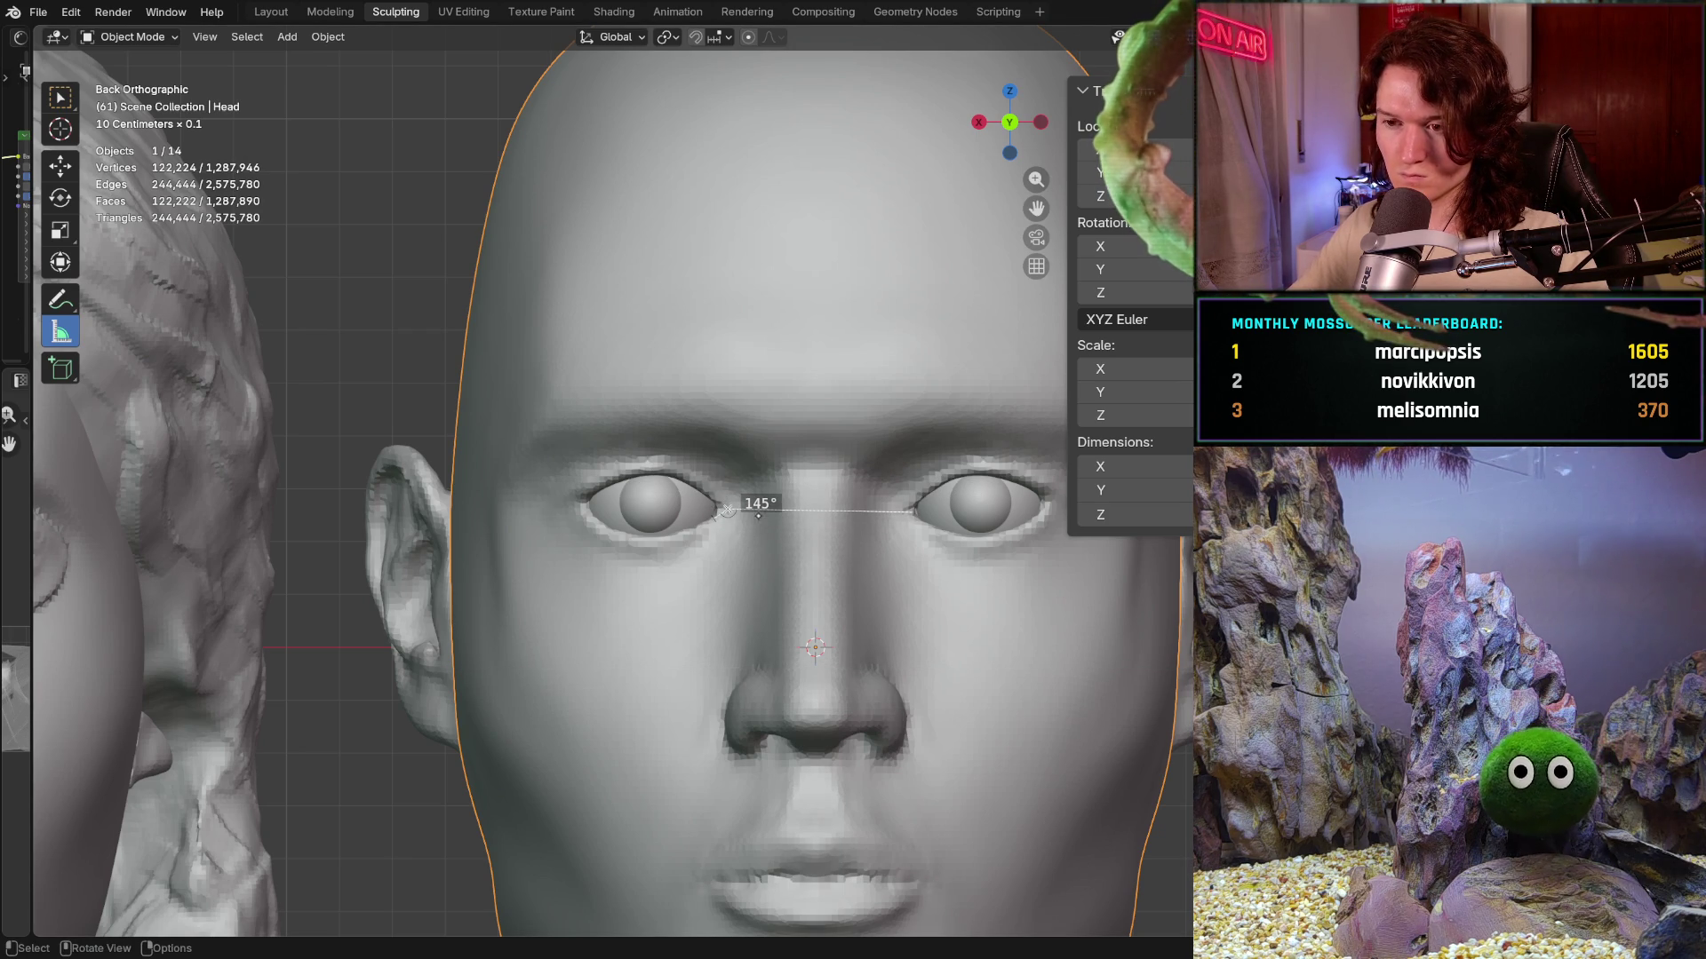
{"action": "key", "text": "ctrl+z"}
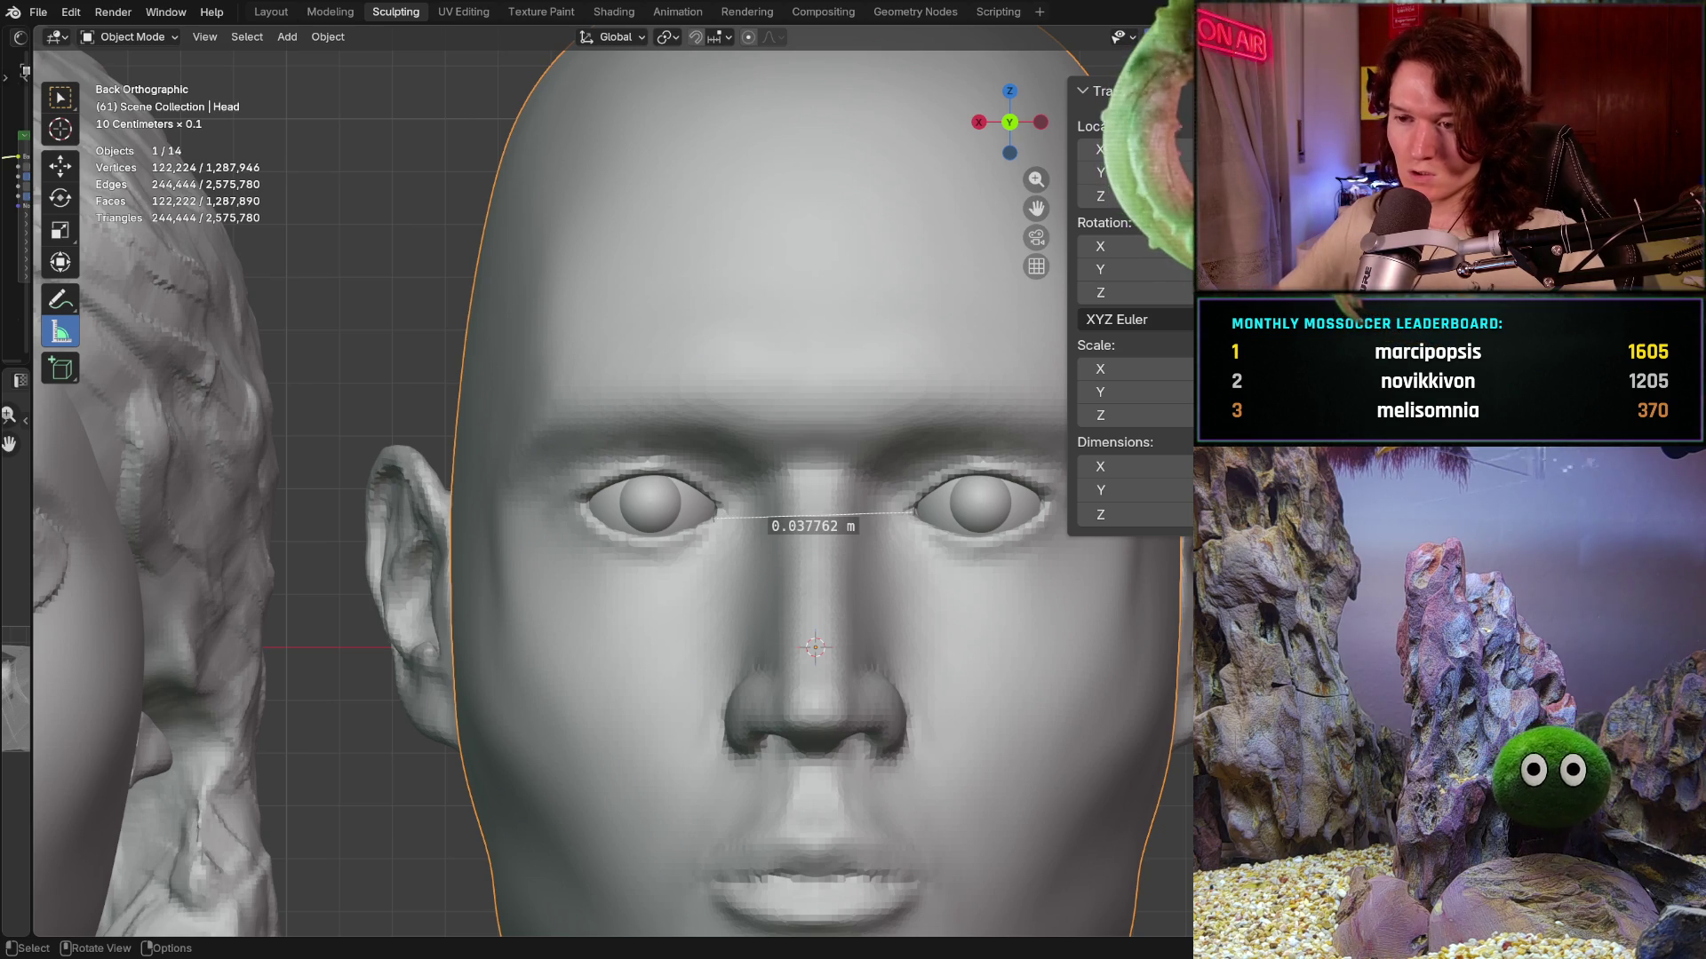
{"action": "left_click_drag", "start_coordinate": [715, 522], "coordinate": [726, 505]}
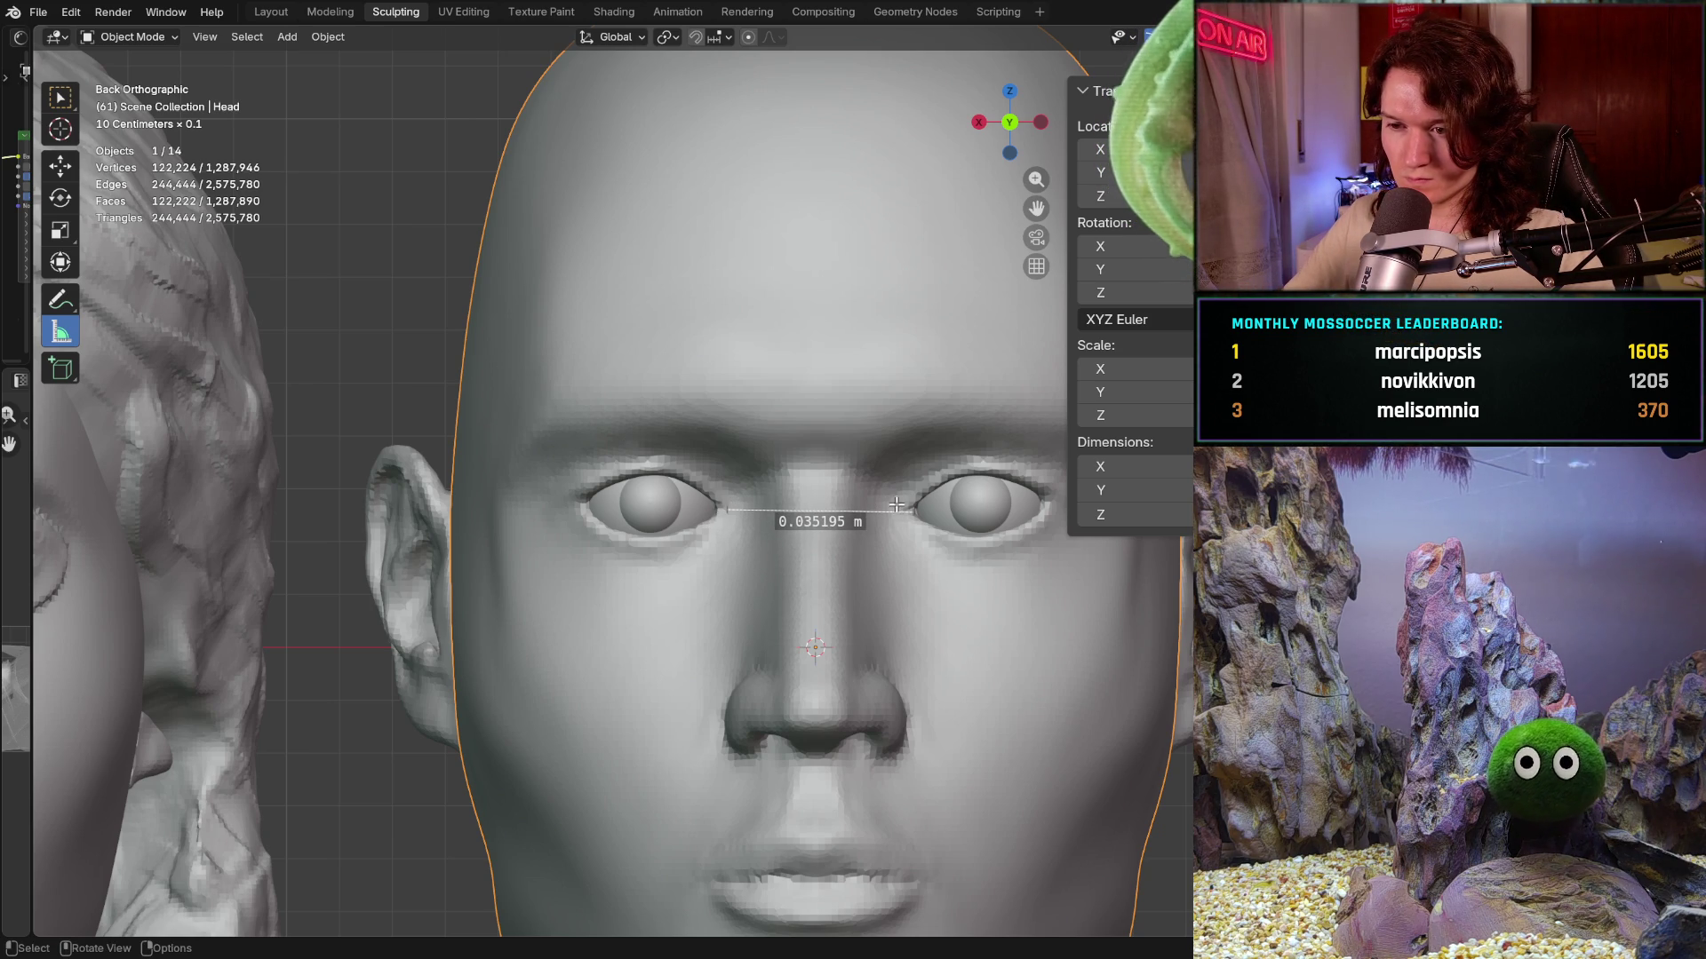
{"action": "left_click_drag", "start_coordinate": [913, 509], "coordinate": [907, 506]}
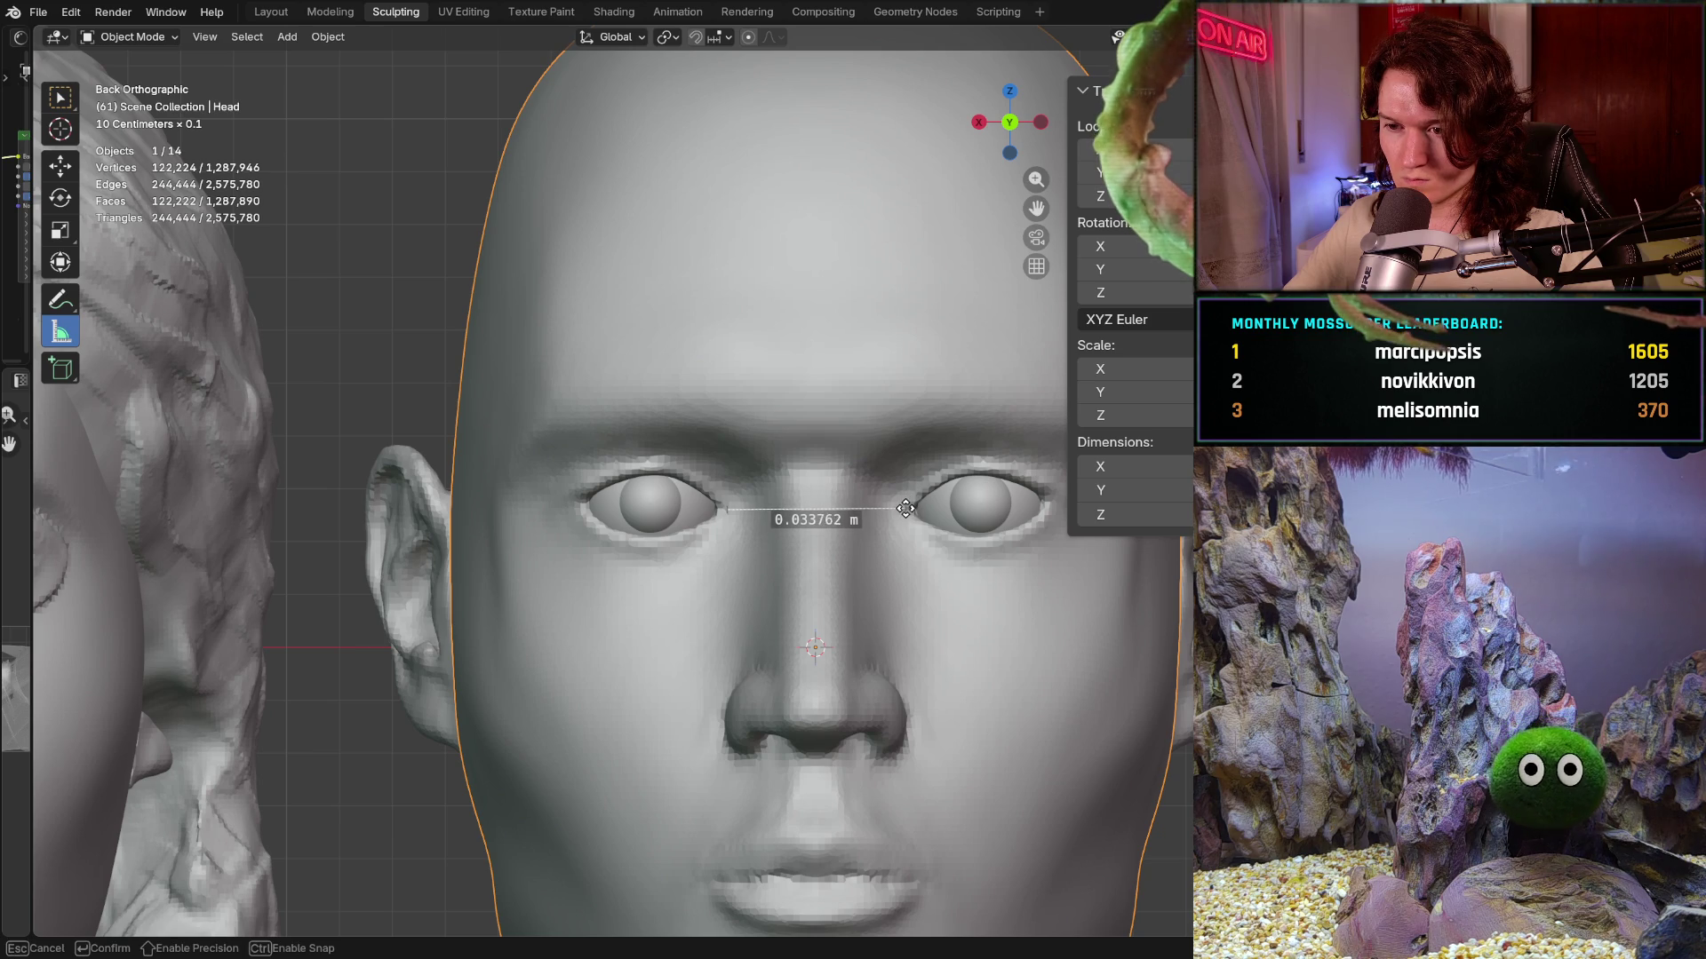
{"action": "left_click_drag", "start_coordinate": [732, 514], "coordinate": [728, 512]}
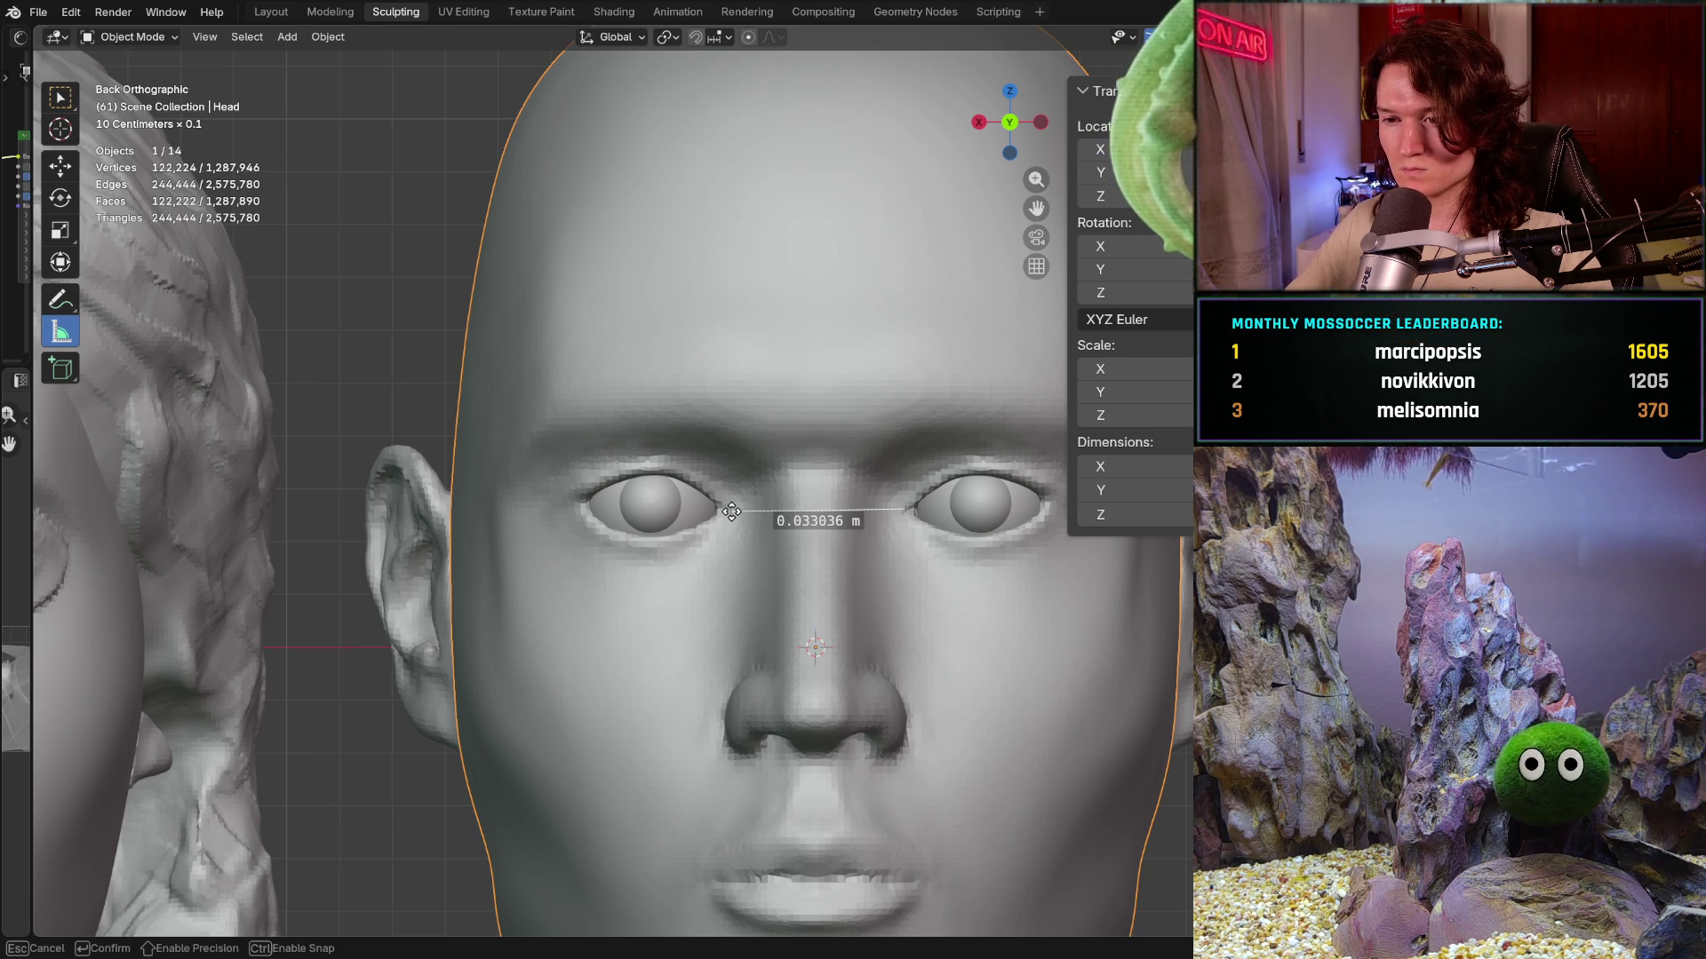
{"action": "left_click_drag", "start_coordinate": [903, 508], "coordinate": [904, 508]}
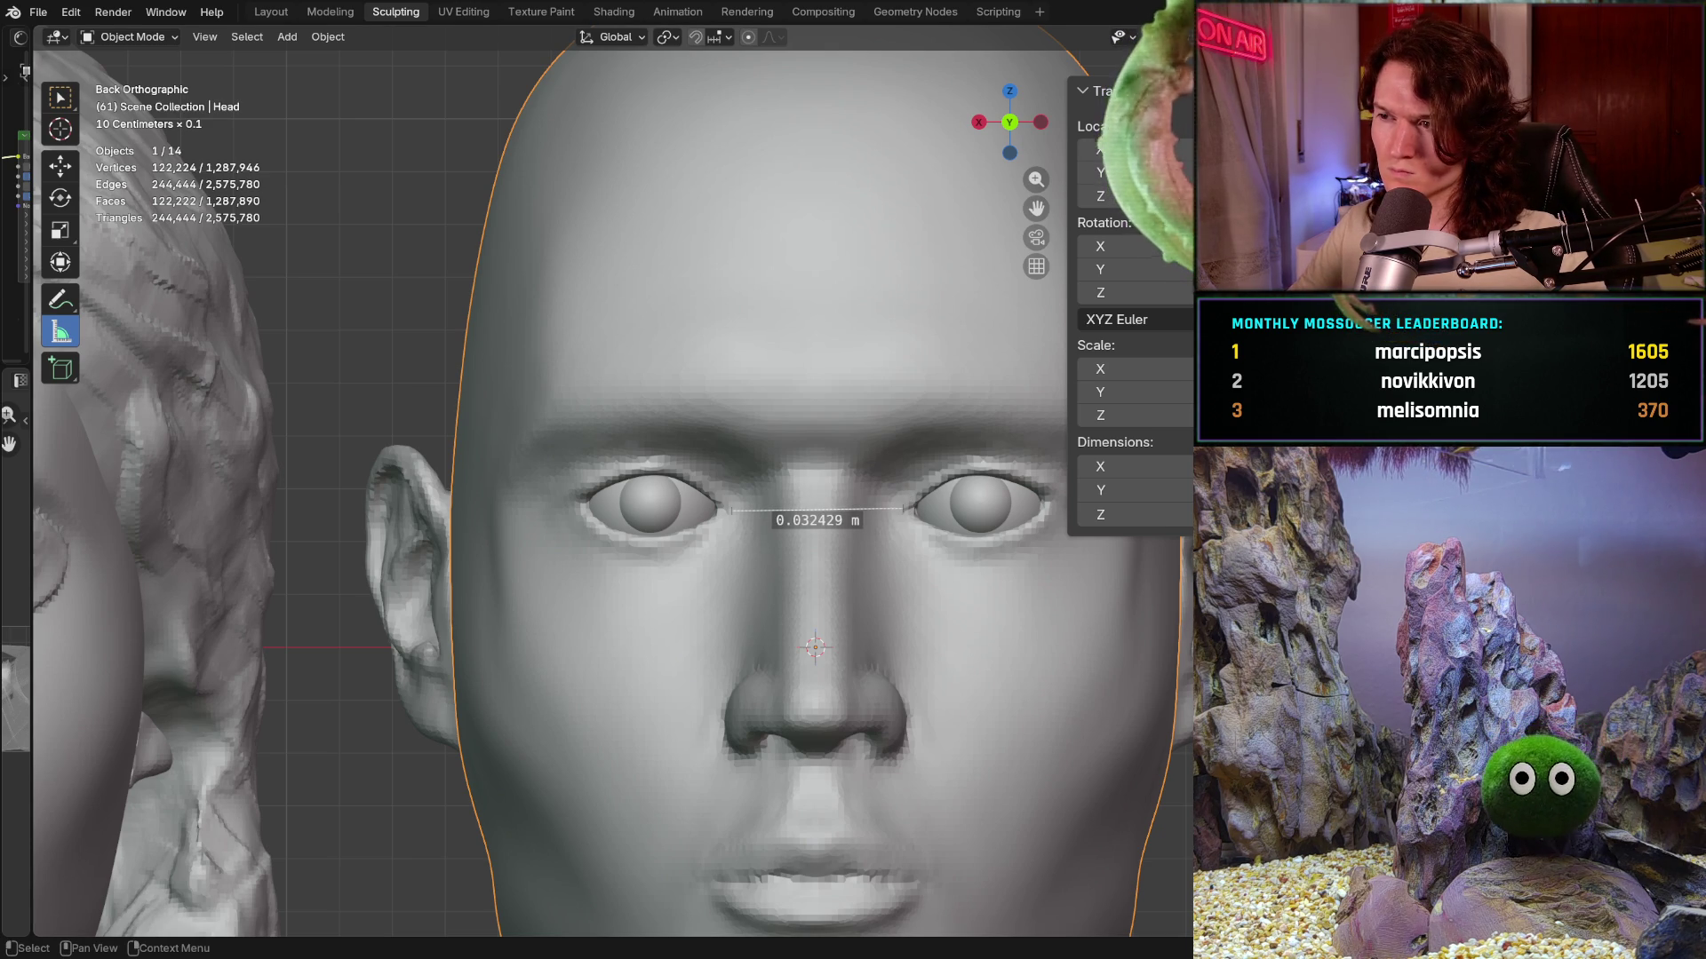
- Compare the guide bars with the eyes, hide them again and reselect the male head
{"action": "key", "text": "alt+h"}
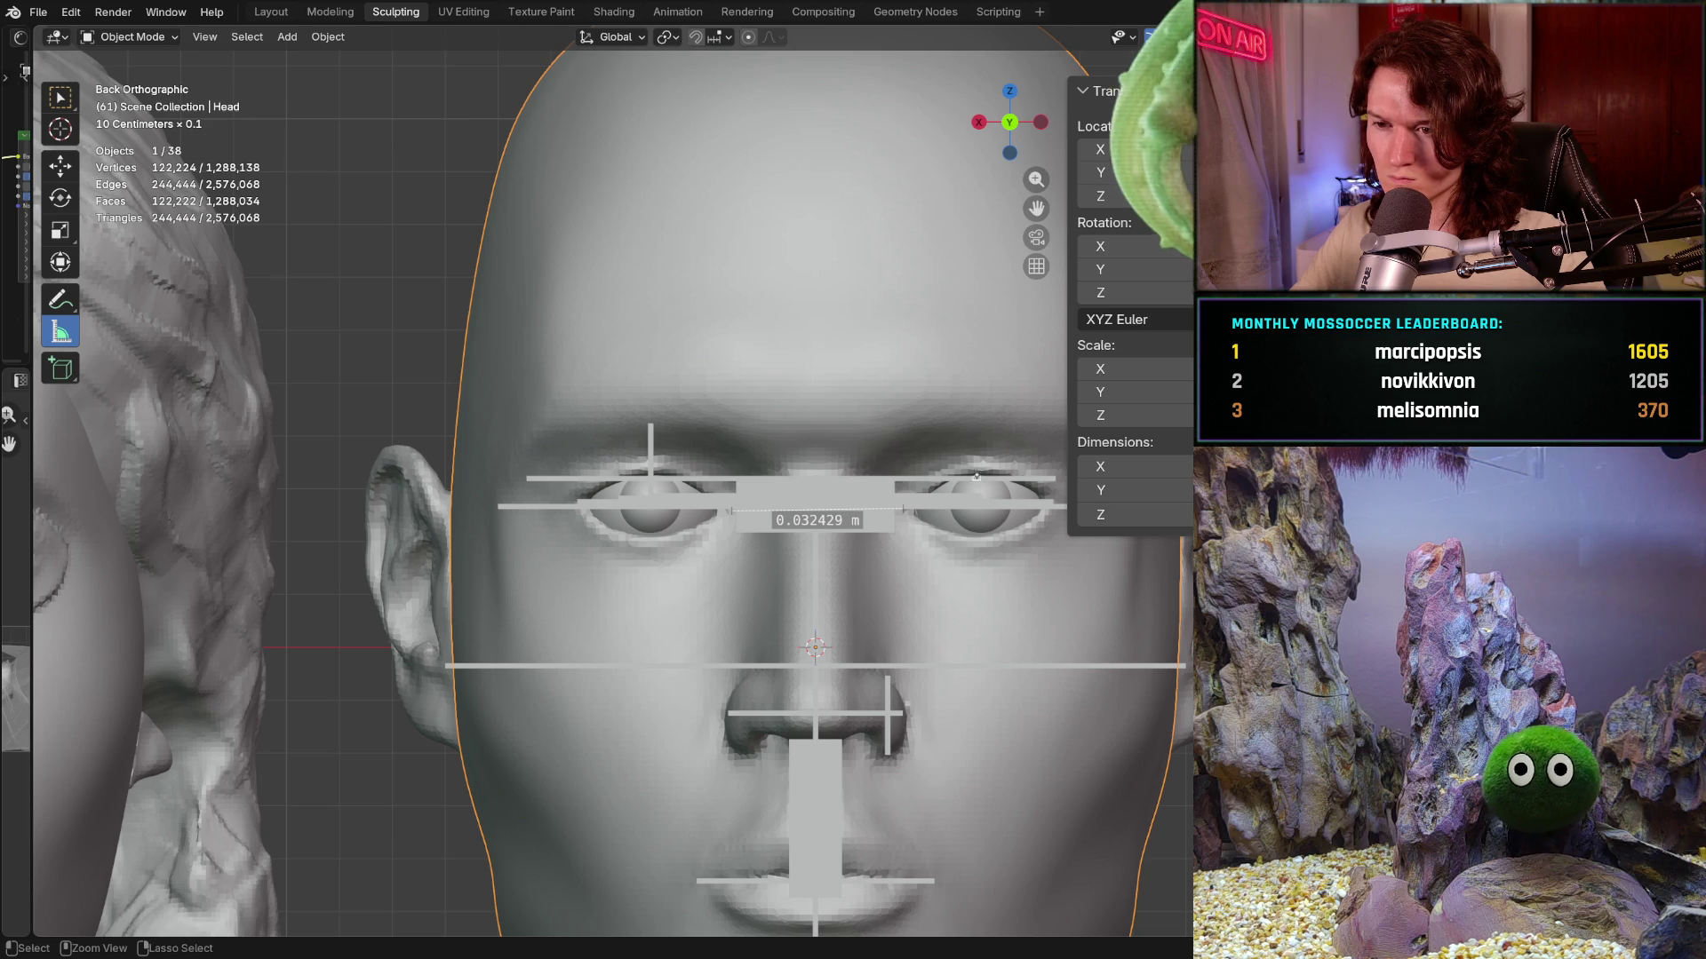
{"action": "mouse_move", "coordinate": [832, 540]}
{"action": "middle_mouse_down", "text": "ctrl"}
{"action": "mouse_move", "coordinate": [789, 628]}
{"action": "mouse_move", "coordinate": [930, 618]}
{"action": "middle_mouse_up", "text": "ctrl"}
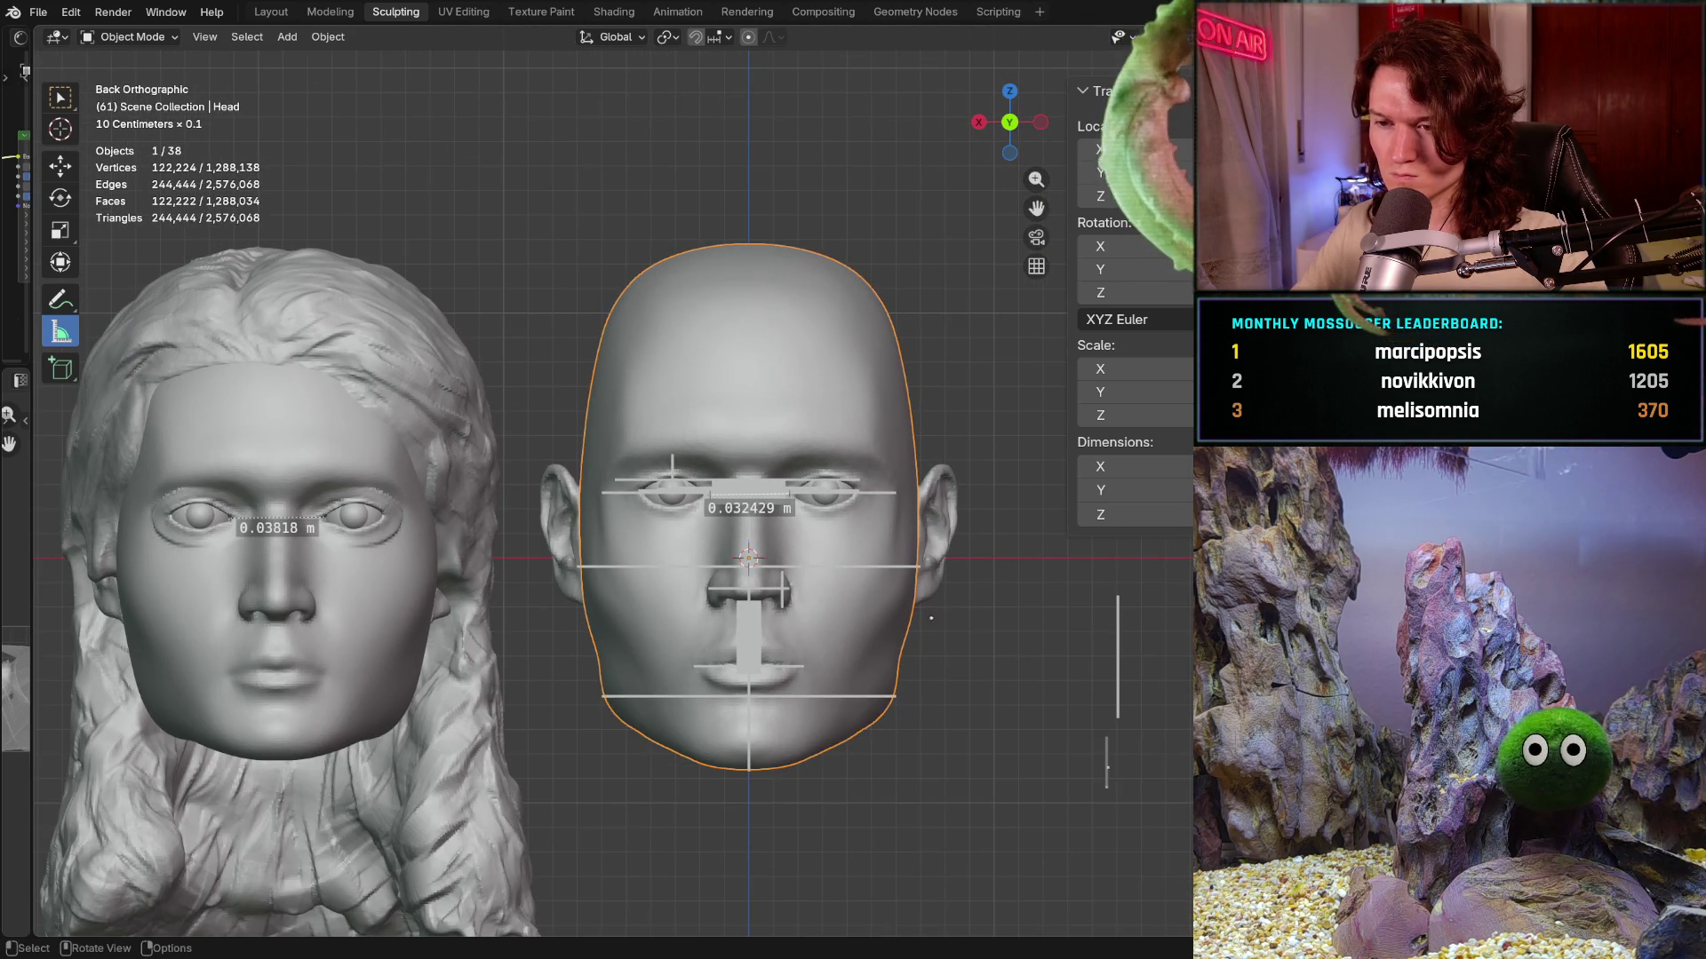
{"action": "key", "text": "alt+a"}
{"action": "mouse_move", "coordinate": [960, 647]}
{"action": "middle_mouse_down"}
{"action": "mouse_move", "coordinate": [931, 573]}
{"action": "mouse_move", "coordinate": [1140, 350]}
{"action": "middle_mouse_up"}
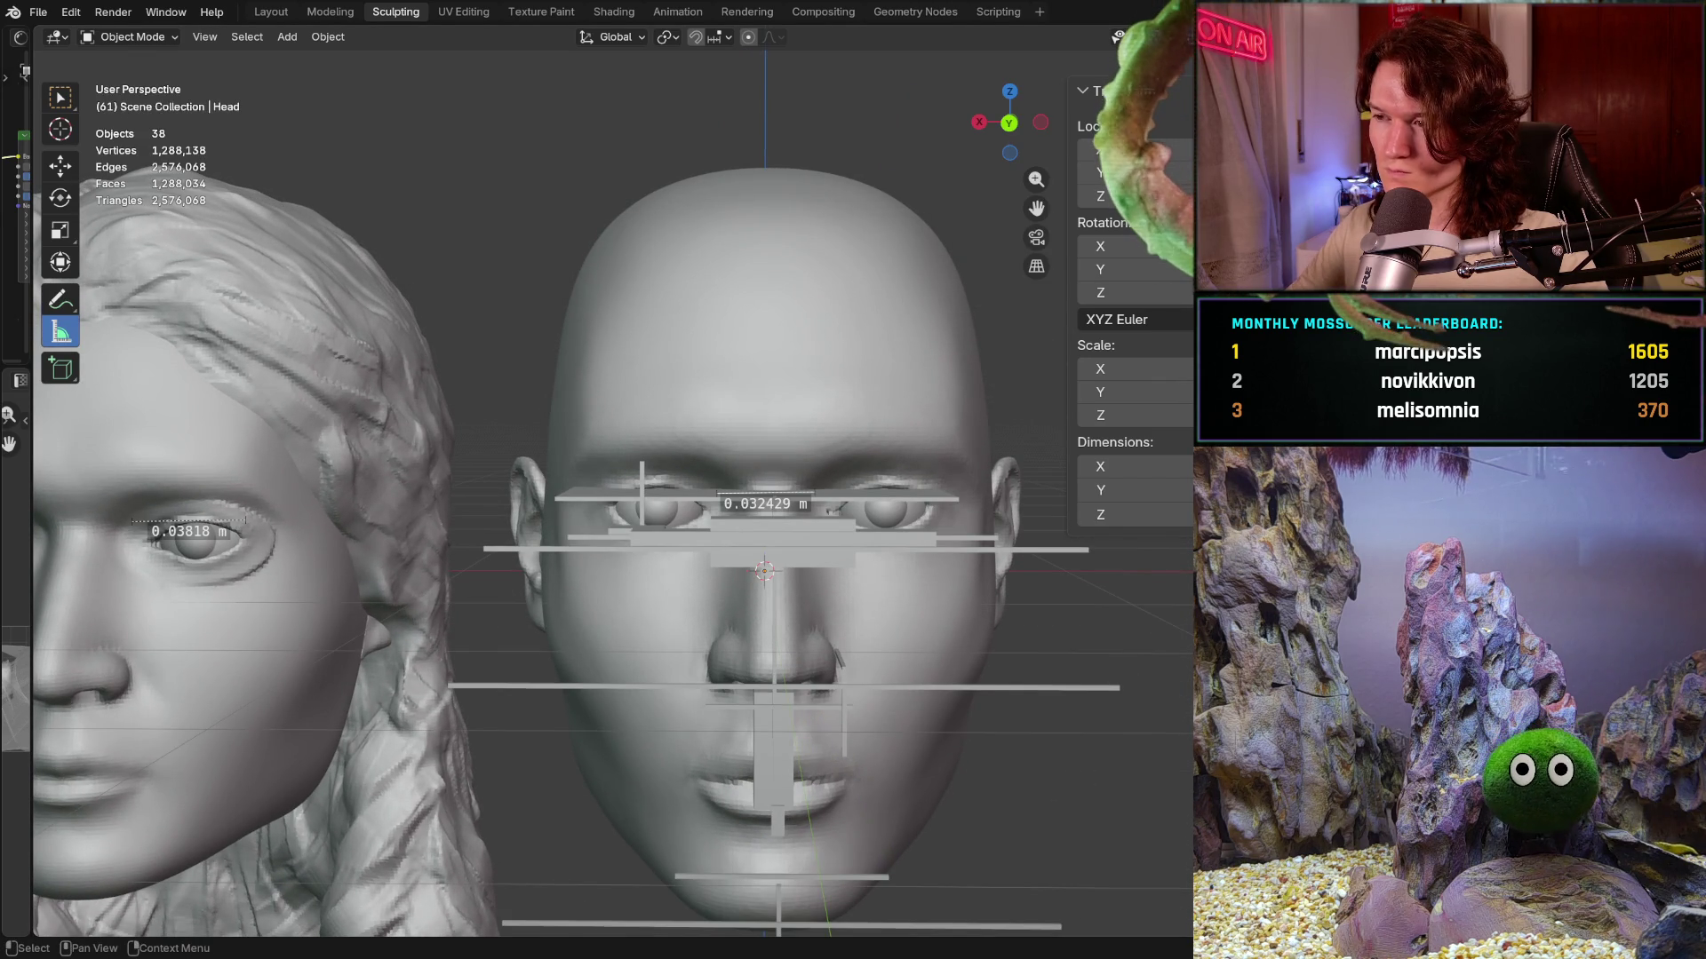
{"action": "key", "text": "Delete"}
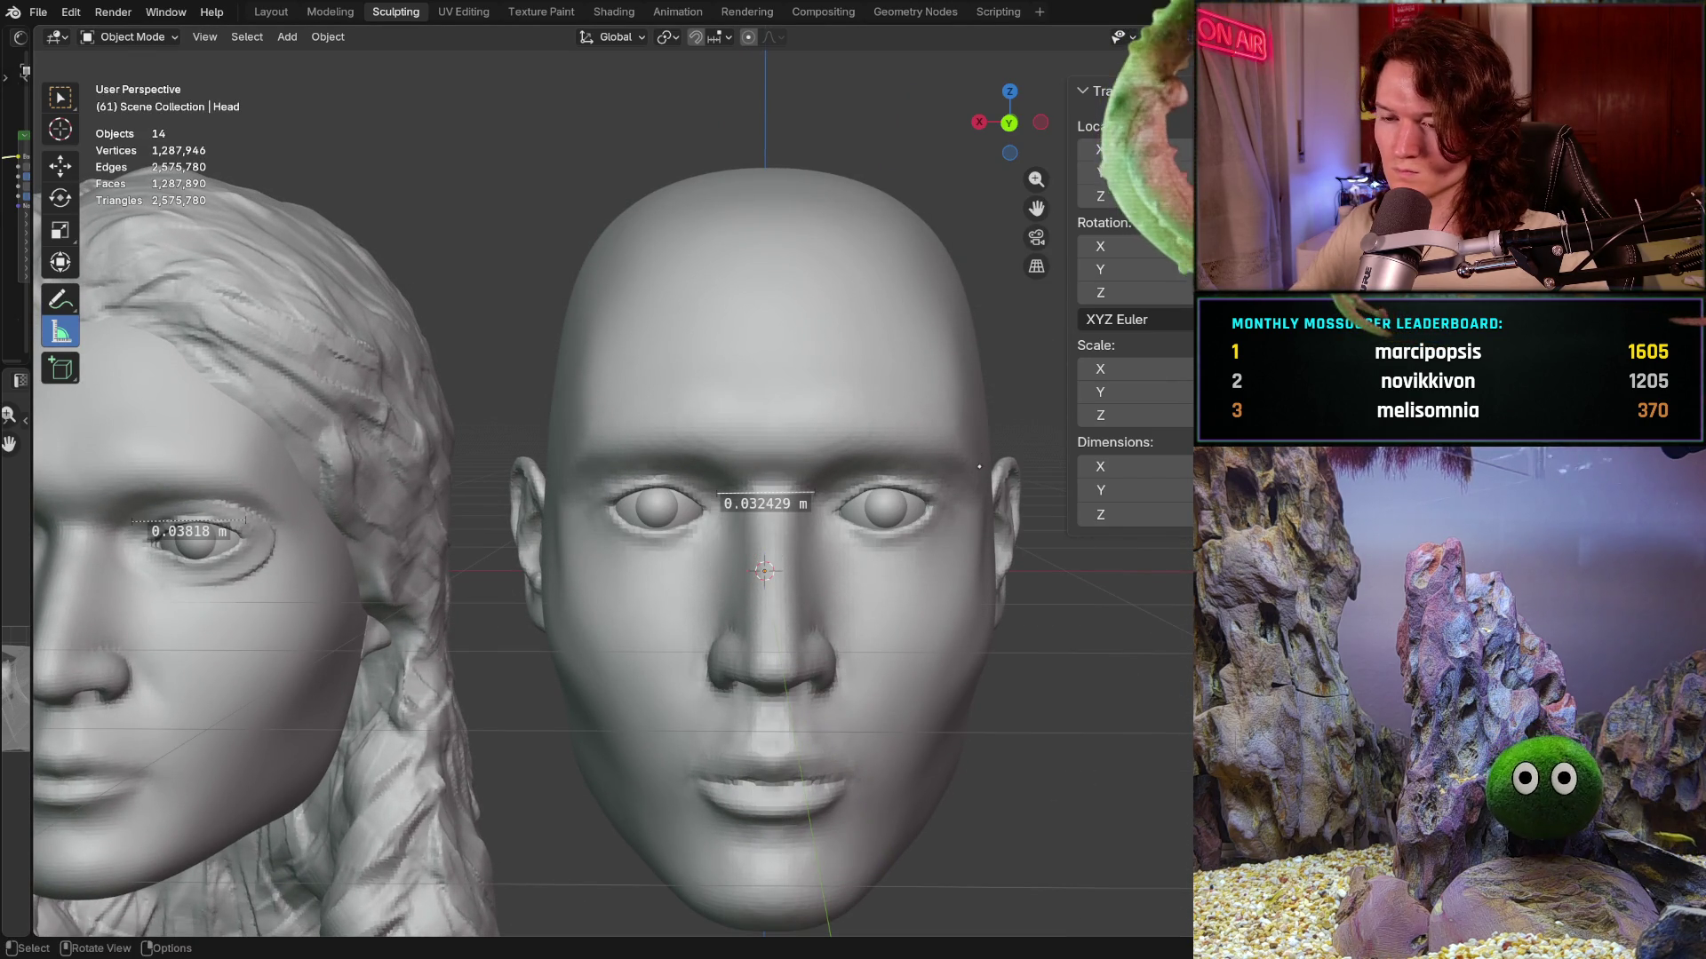
{"action": "middle_click_drag", "start_coordinate": [830, 509], "coordinate": [974, 462]}
{"action": "scroll", "coordinate": [933, 474], "scroll_direction": "up", "scroll_amount": 2}
{"action": "scroll", "coordinate": [844, 490], "scroll_direction": "up", "scroll_amount": 1}
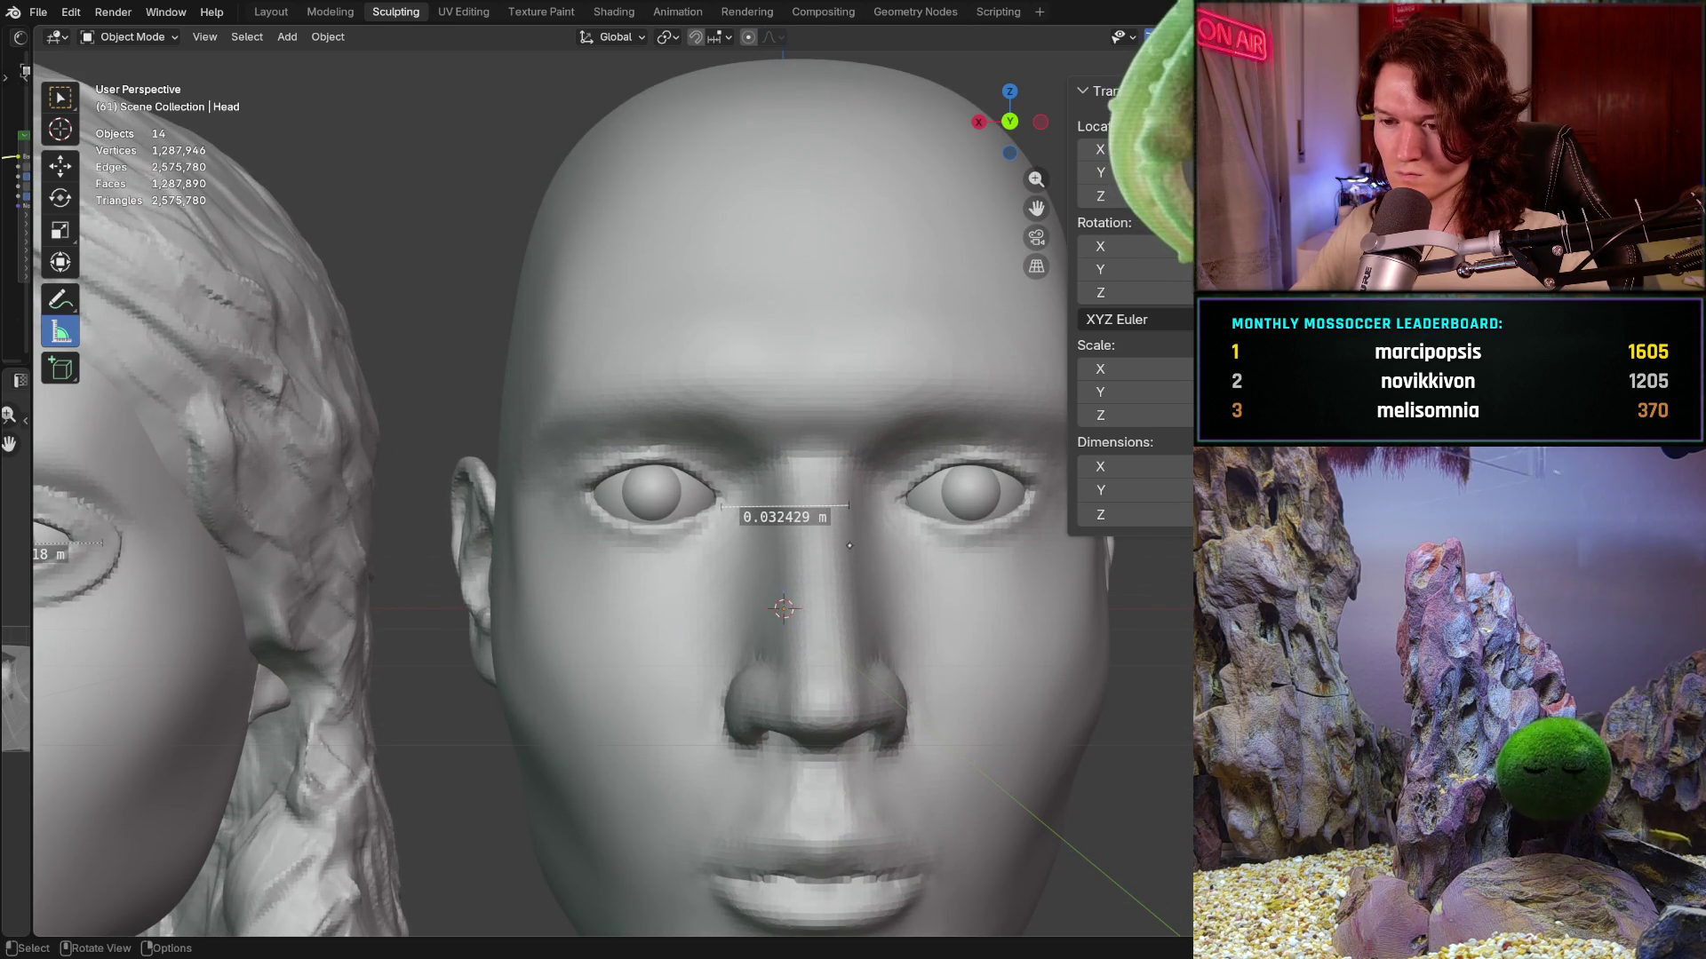
{"action": "scroll", "coordinate": [892, 498], "scroll_direction": "down", "scroll_amount": 1}
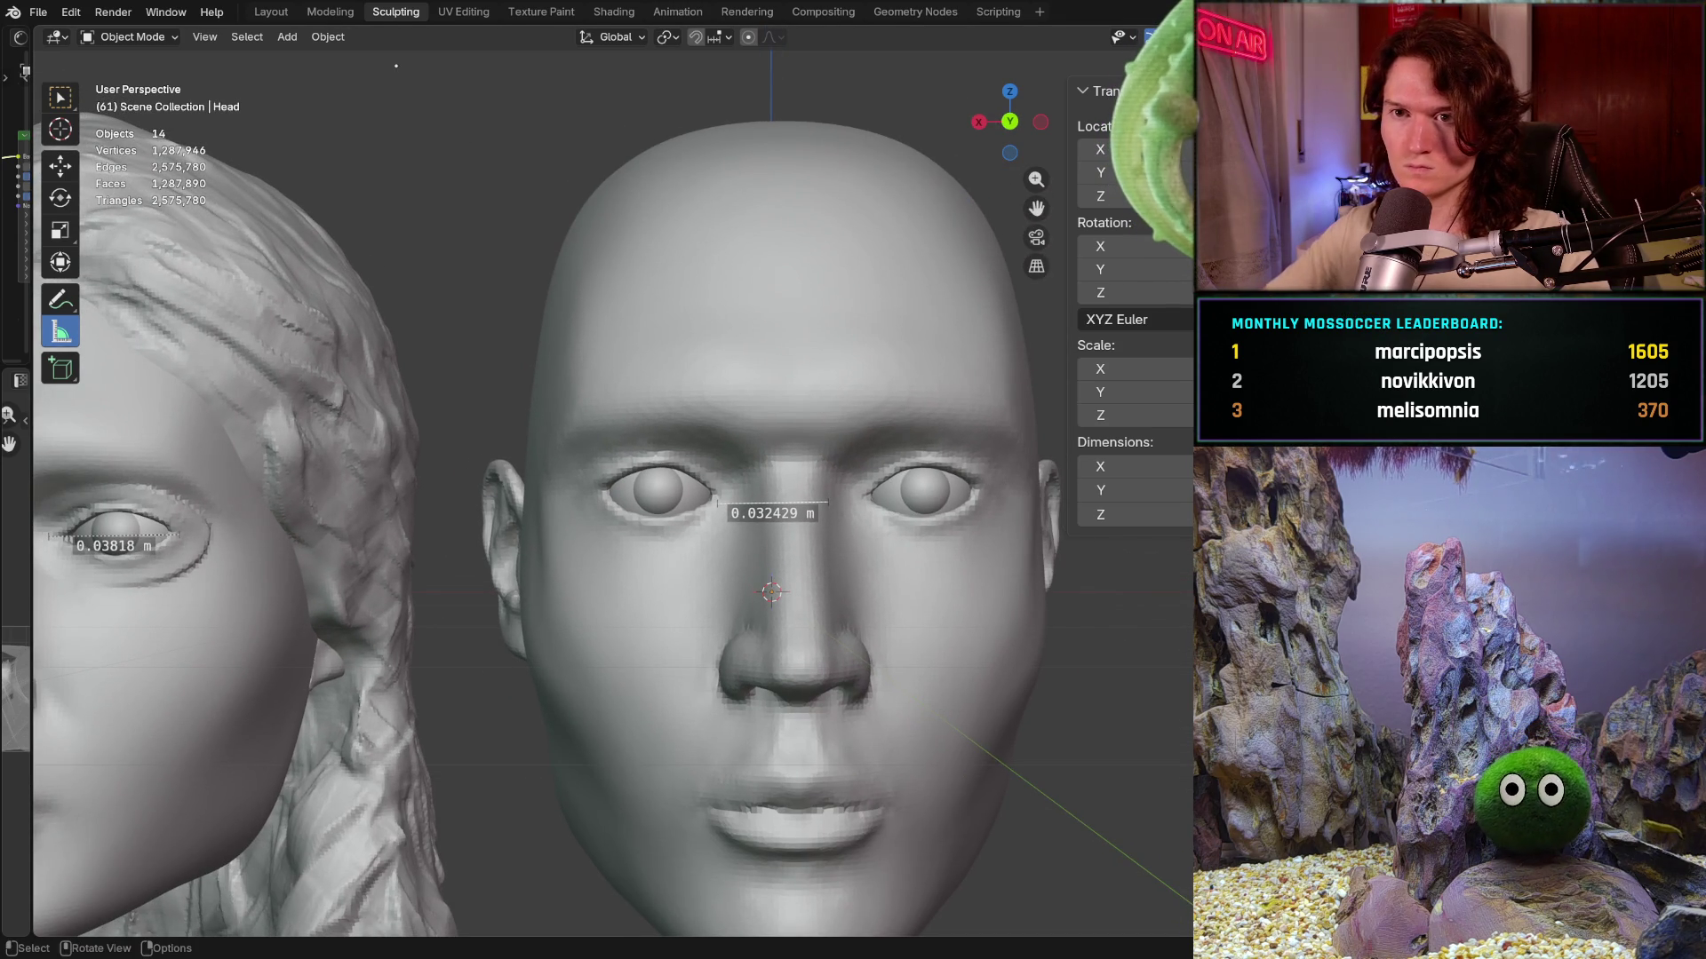
{"action": "left_click", "coordinate": [602, 286]}
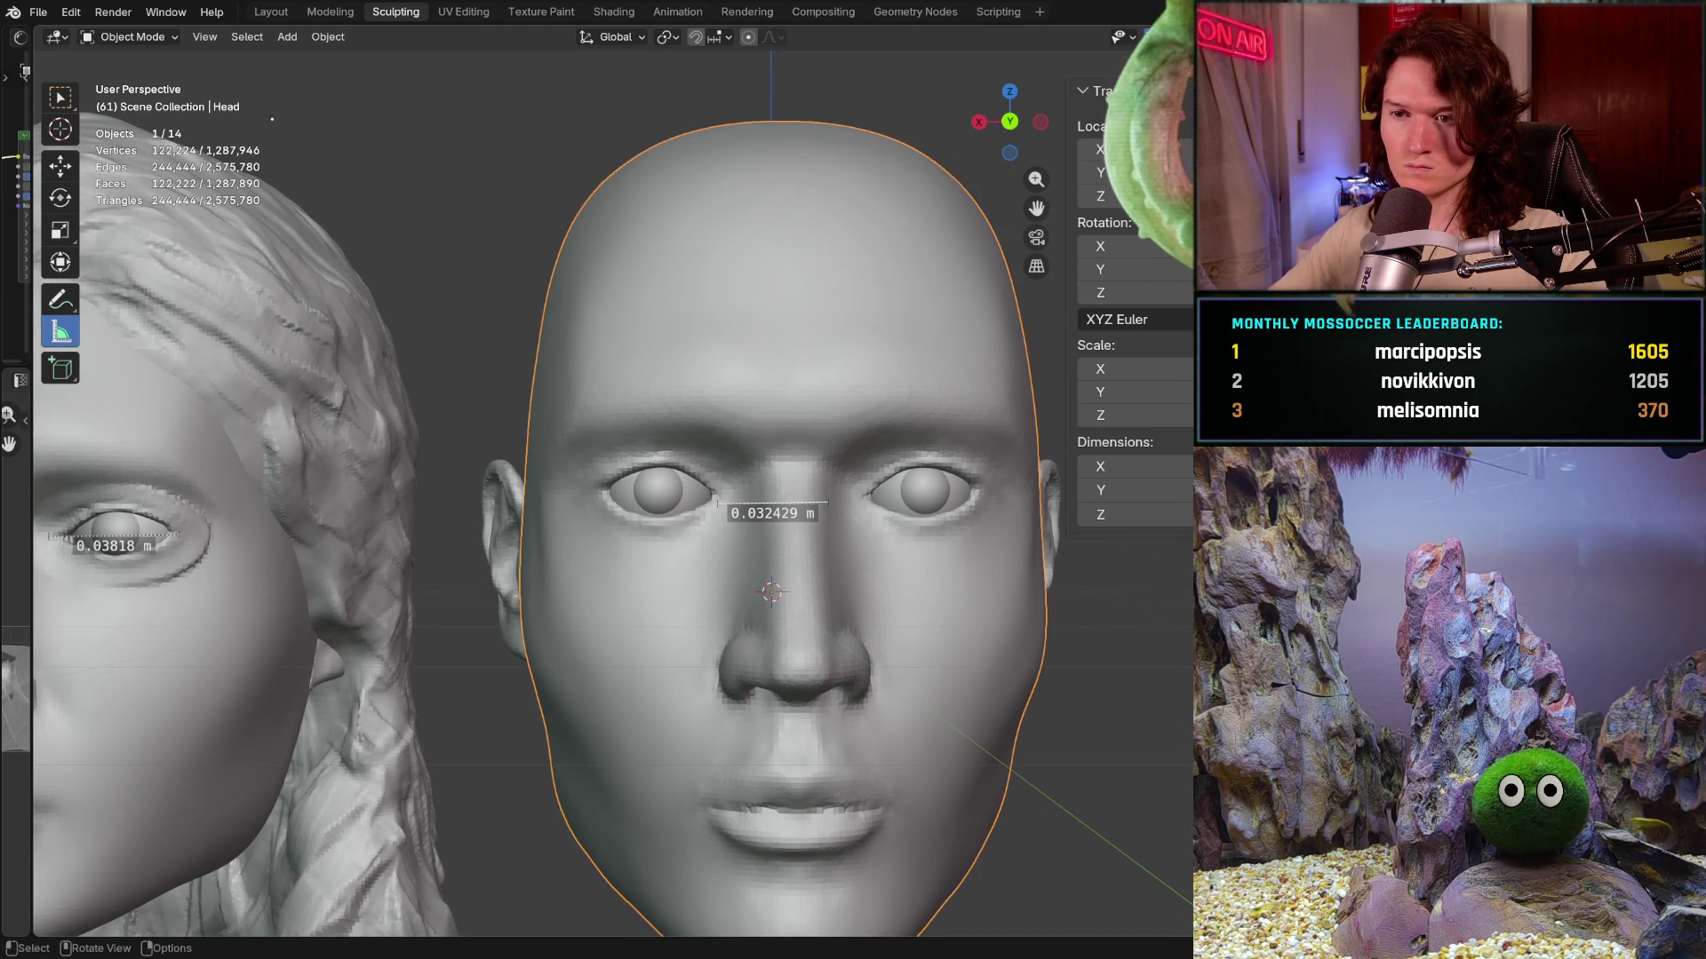
- Enter Sculpt Mode and paint a mask all the way around the eye with the Mask brush
{"action": "left_click", "coordinate": [131, 36]}
{"action": "left_click", "coordinate": [134, 99]}
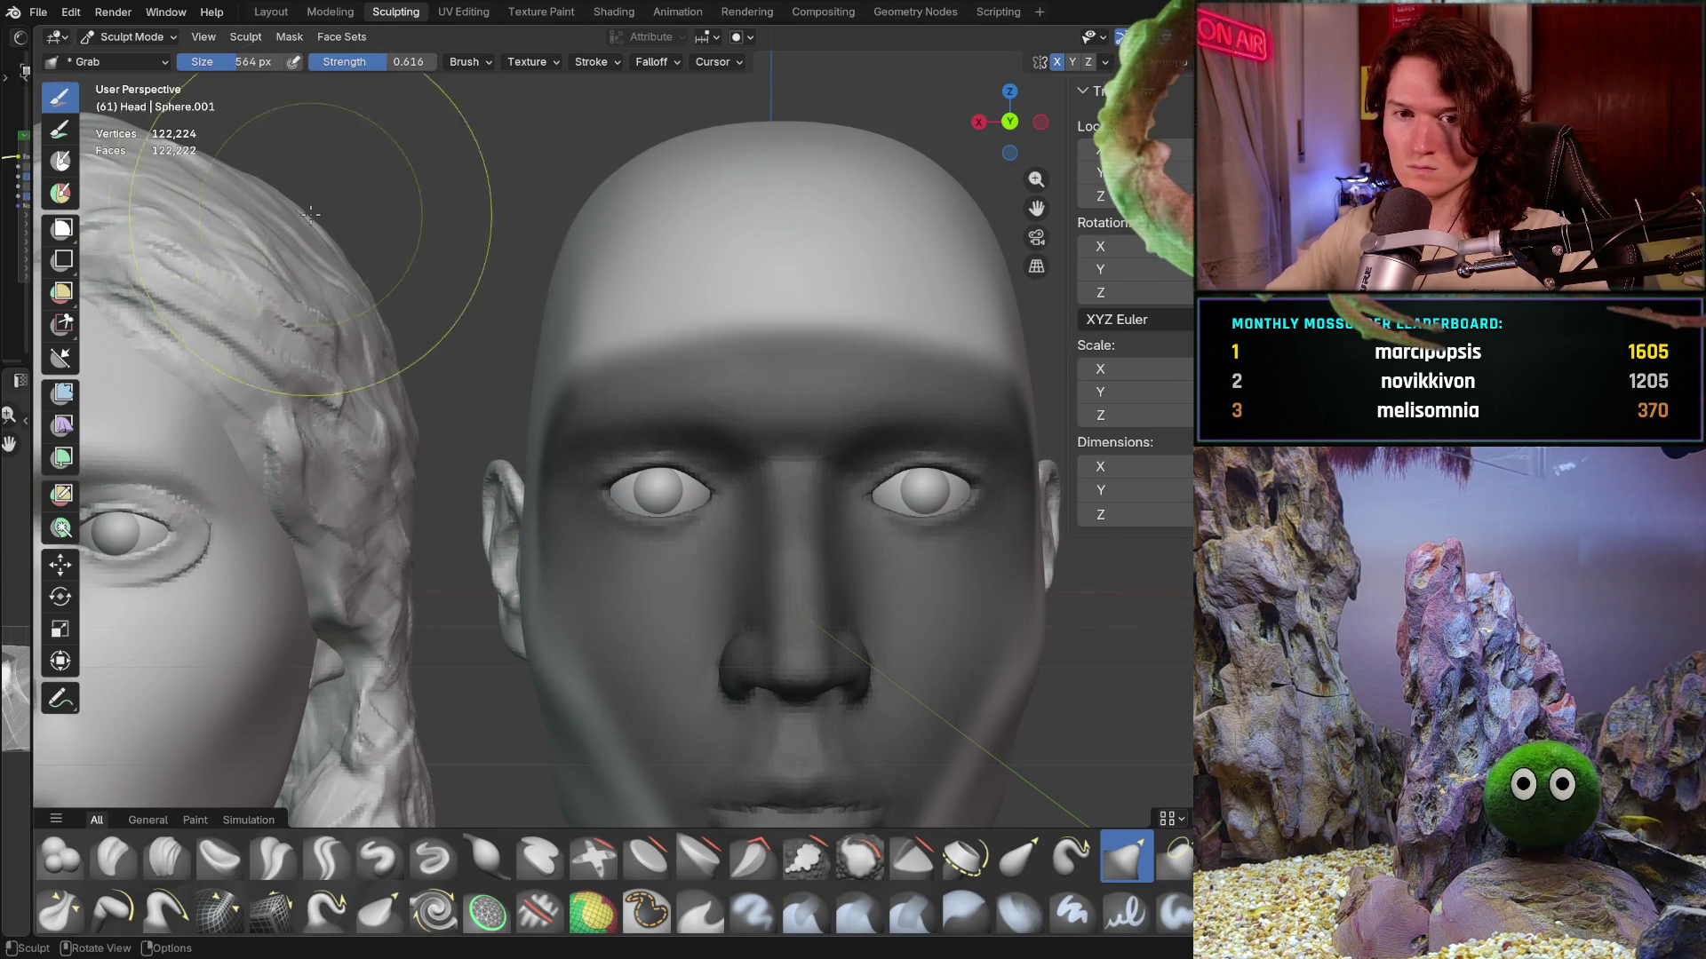
{"action": "scroll", "coordinate": [593, 417], "scroll_direction": "up", "scroll_amount": 1}
{"action": "scroll", "coordinate": [525, 355], "scroll_direction": "up", "scroll_amount": 2}
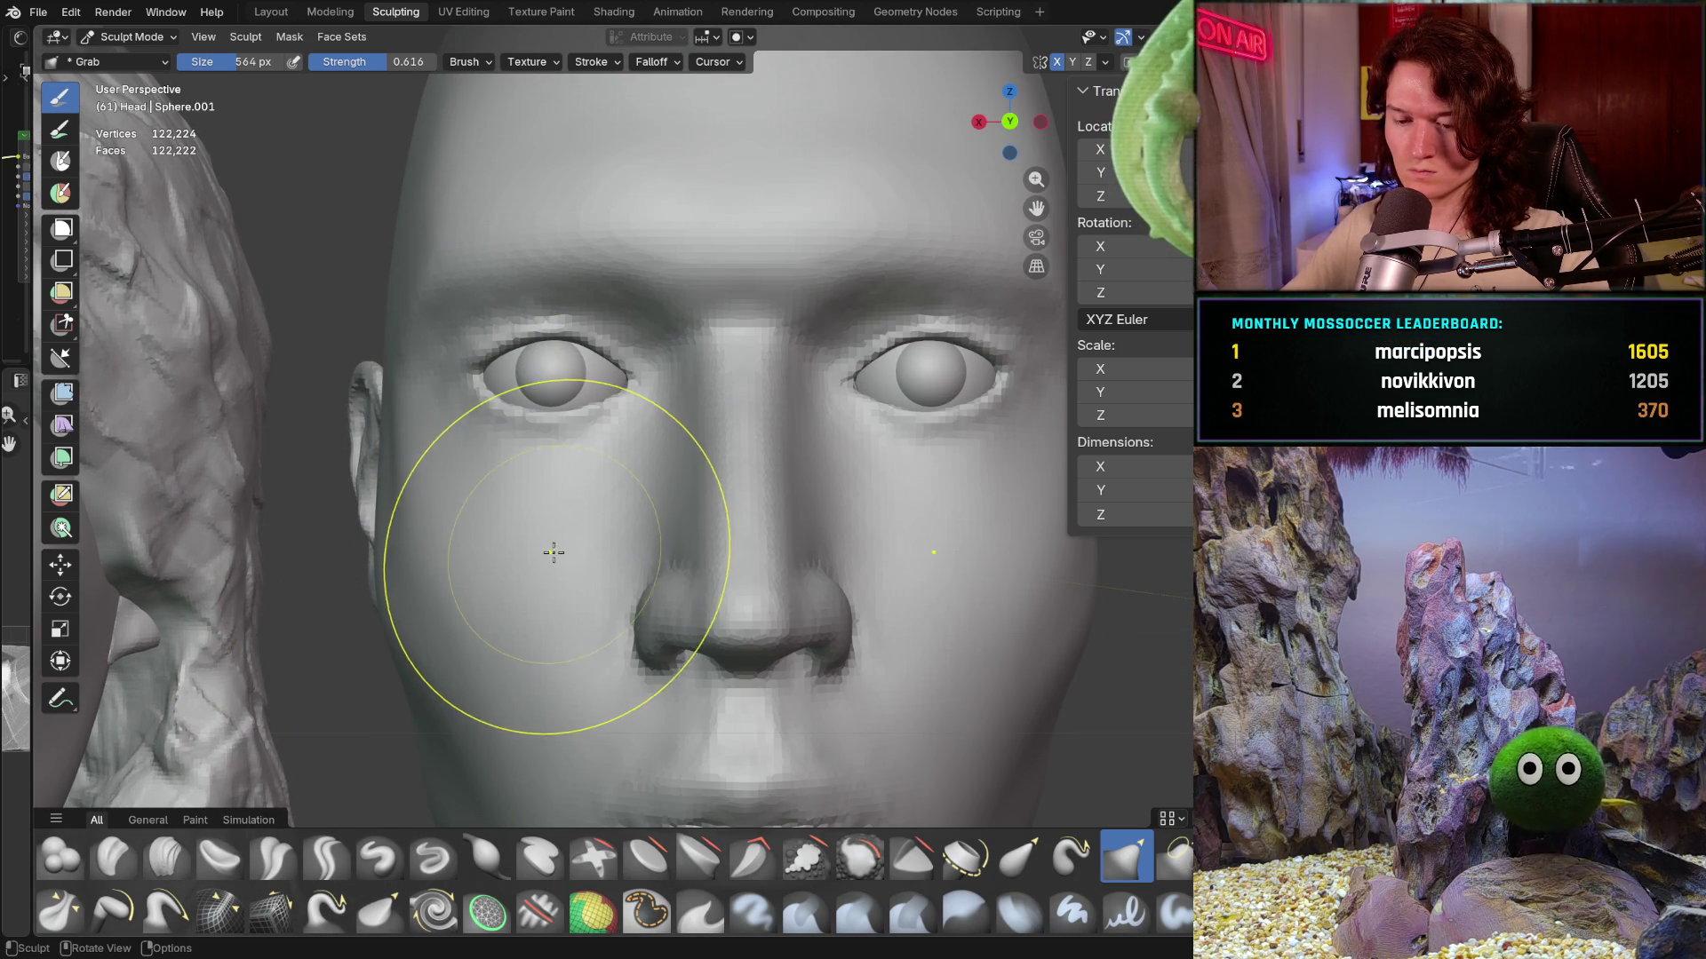
{"action": "key", "text": "m"}
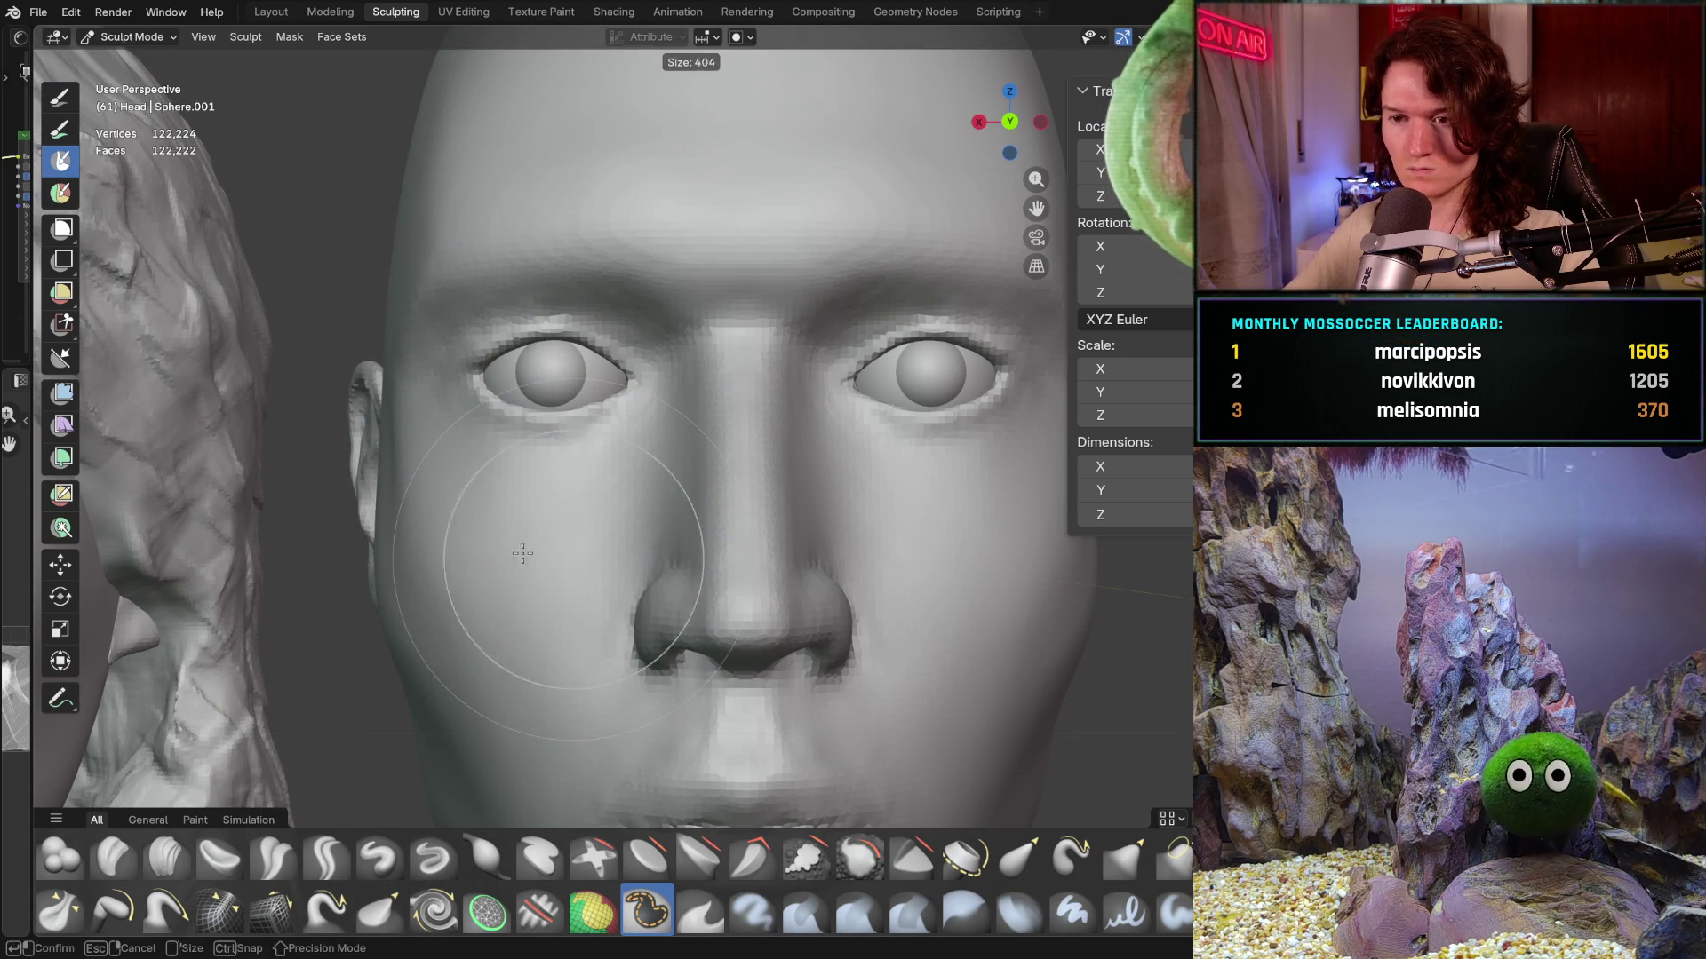
{"action": "scroll", "coordinate": [496, 514], "scroll_direction": "up", "scroll_amount": 1}
{"action": "scroll", "coordinate": [520, 493], "scroll_direction": "up", "scroll_amount": 1}
{"action": "scroll", "coordinate": [533, 453], "scroll_direction": "up", "scroll_amount": 1}
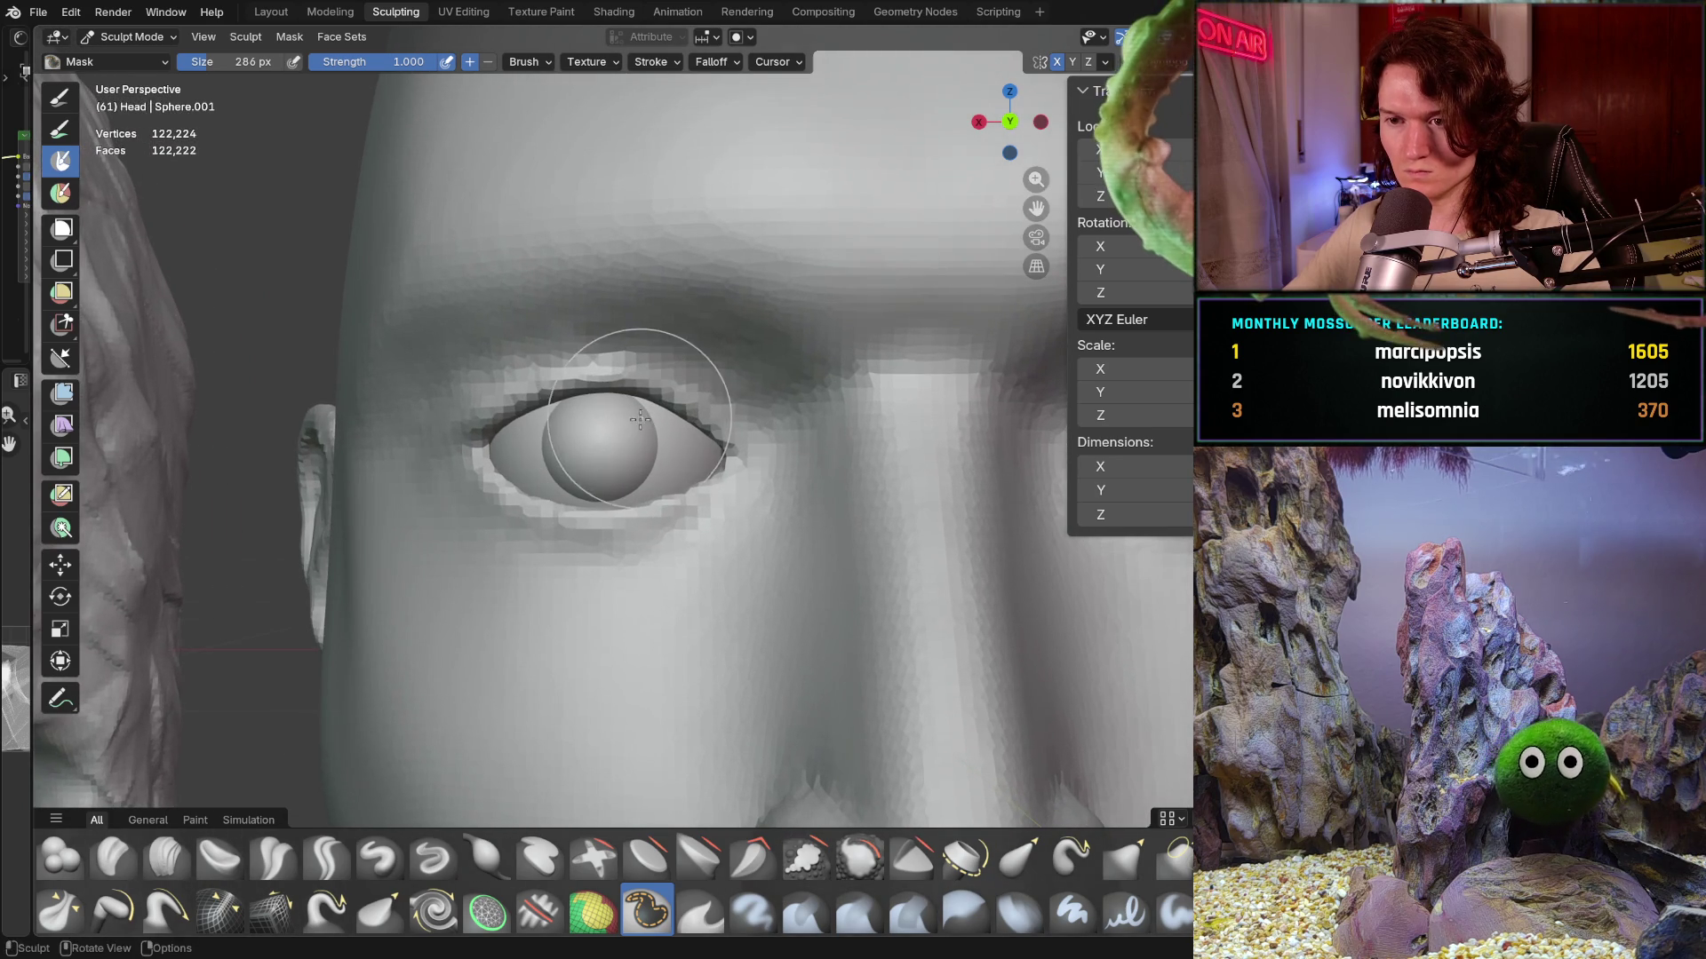
{"action": "mouse_move", "coordinate": [580, 334]}
{"action": "left_mouse_down"}
{"action": "mouse_move", "coordinate": [563, 383]}
{"action": "mouse_move", "coordinate": [677, 425]}
{"action": "left_mouse_up"}
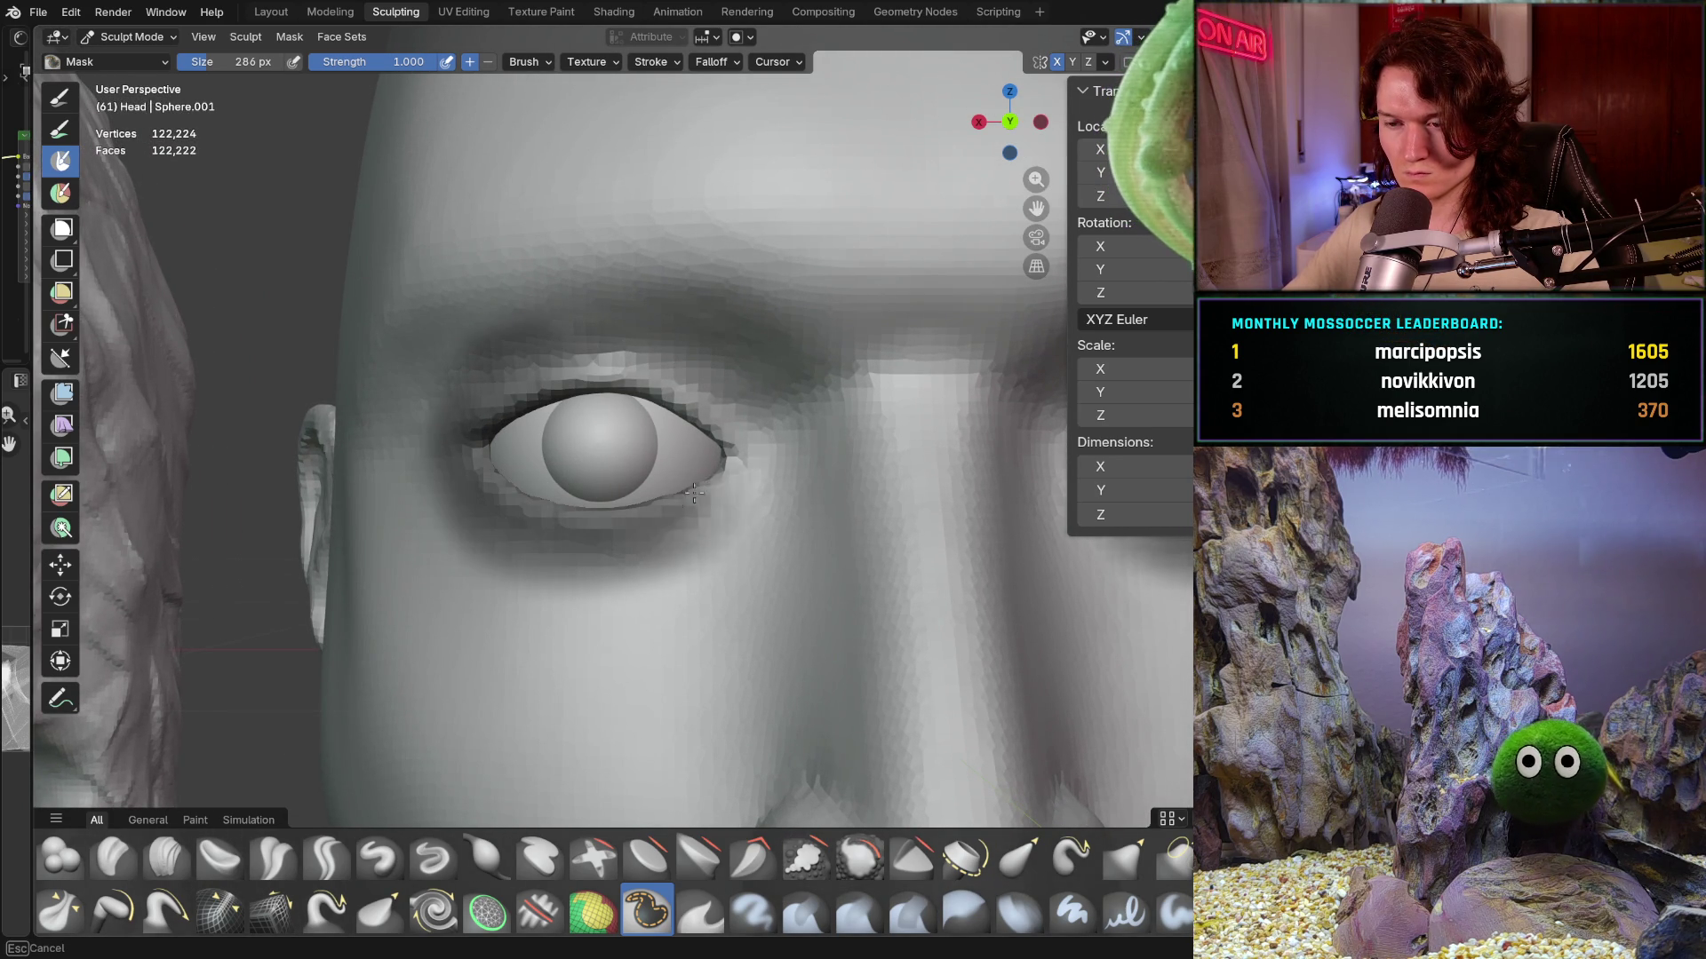
{"action": "left_click_drag", "start_coordinate": [529, 421], "coordinate": [528, 500]}
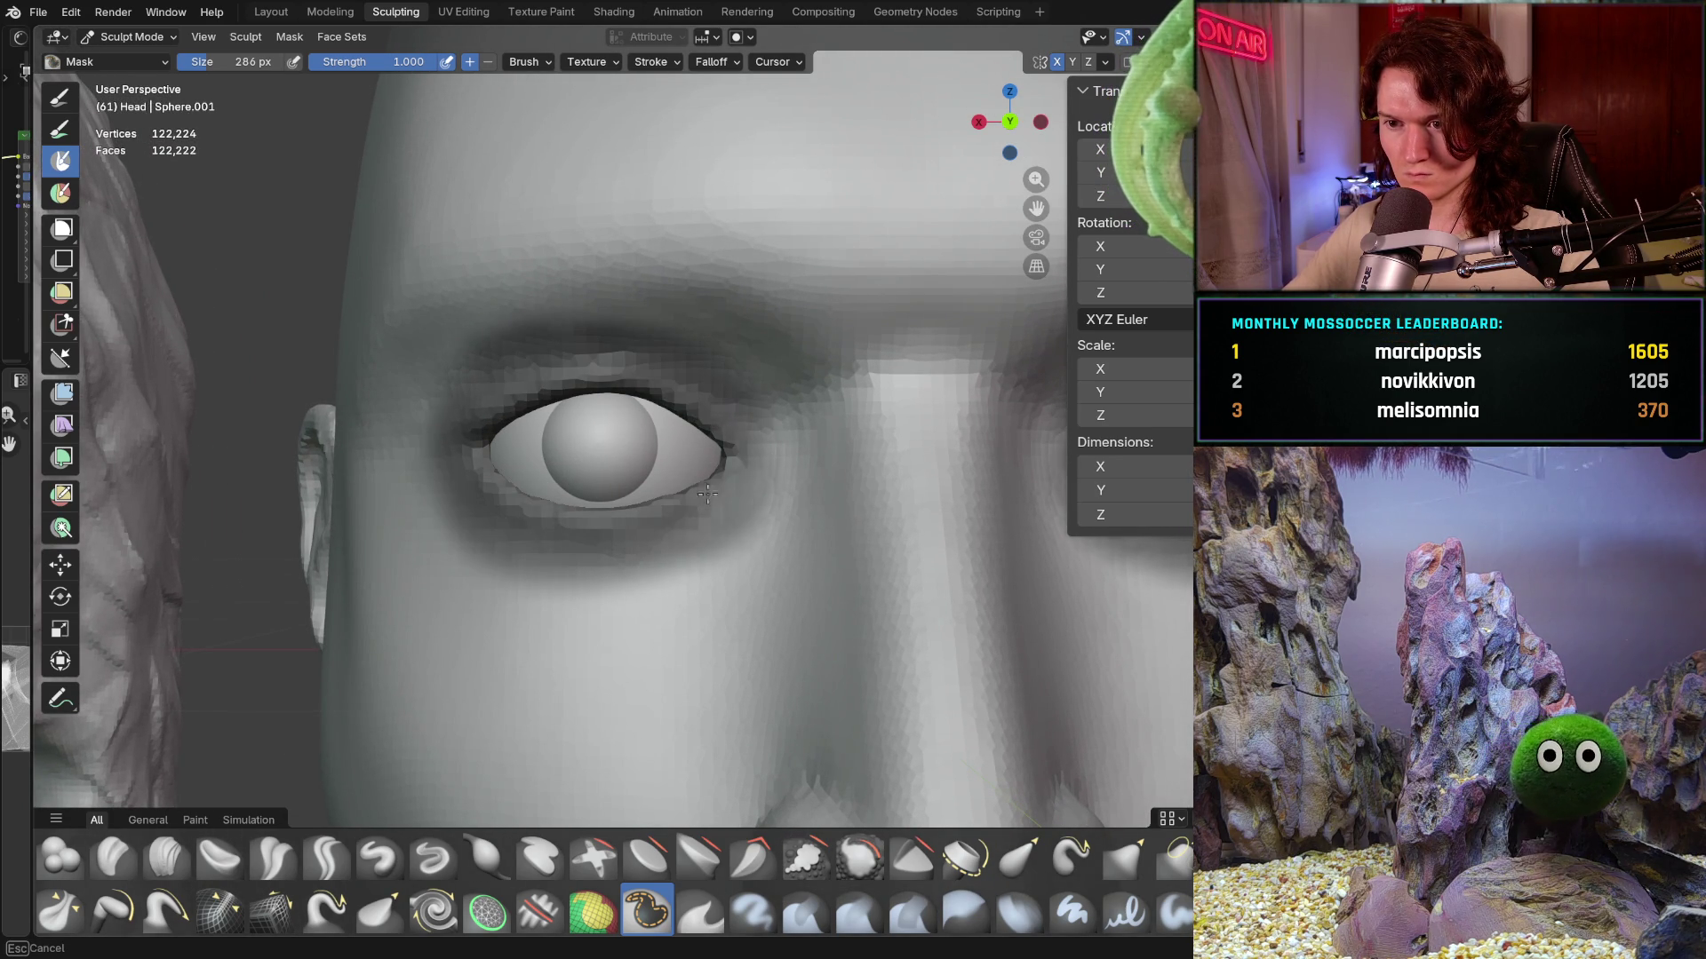
{"action": "left_click_drag", "start_coordinate": [669, 424], "coordinate": [564, 521]}
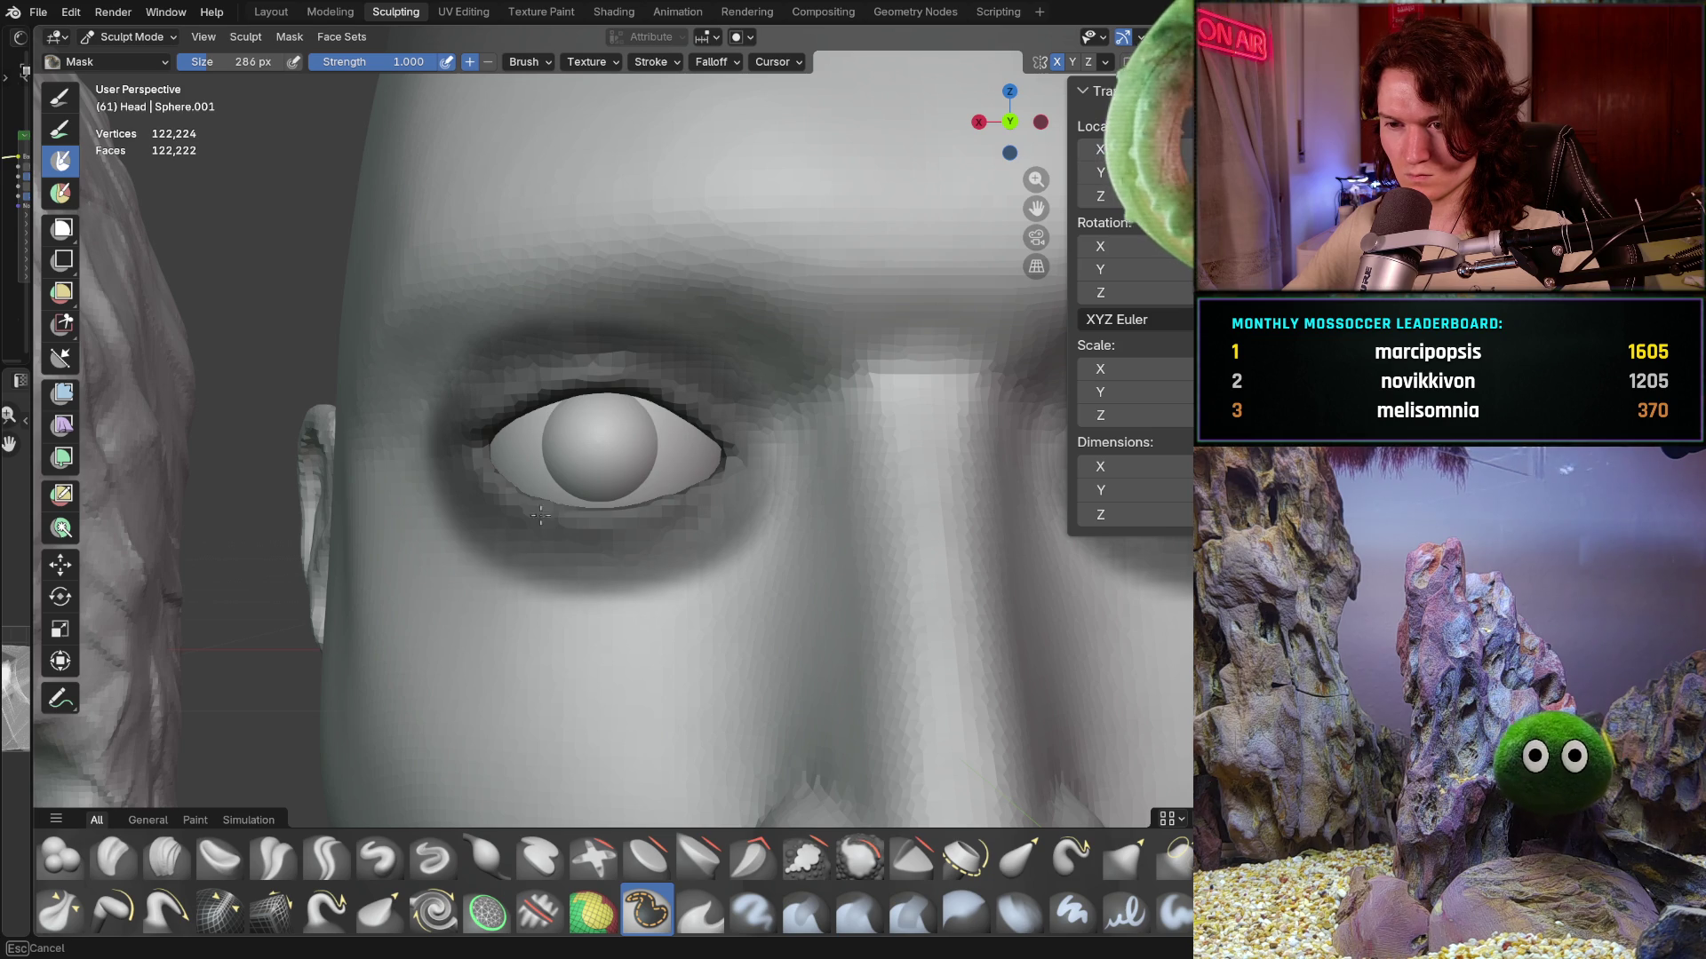
{"action": "mouse_move", "coordinate": [524, 418]}
{"action": "left_mouse_down"}
{"action": "mouse_move", "coordinate": [766, 441]}
{"action": "mouse_move", "coordinate": [719, 573]}
{"action": "mouse_move", "coordinate": [487, 560]}
{"action": "mouse_move", "coordinate": [467, 426]}
{"action": "left_mouse_up"}
{"action": "left_click_drag", "start_coordinate": [668, 417], "coordinate": [648, 367]}
{"action": "scroll", "coordinate": [609, 400], "scroll_direction": "down", "scroll_amount": 2}
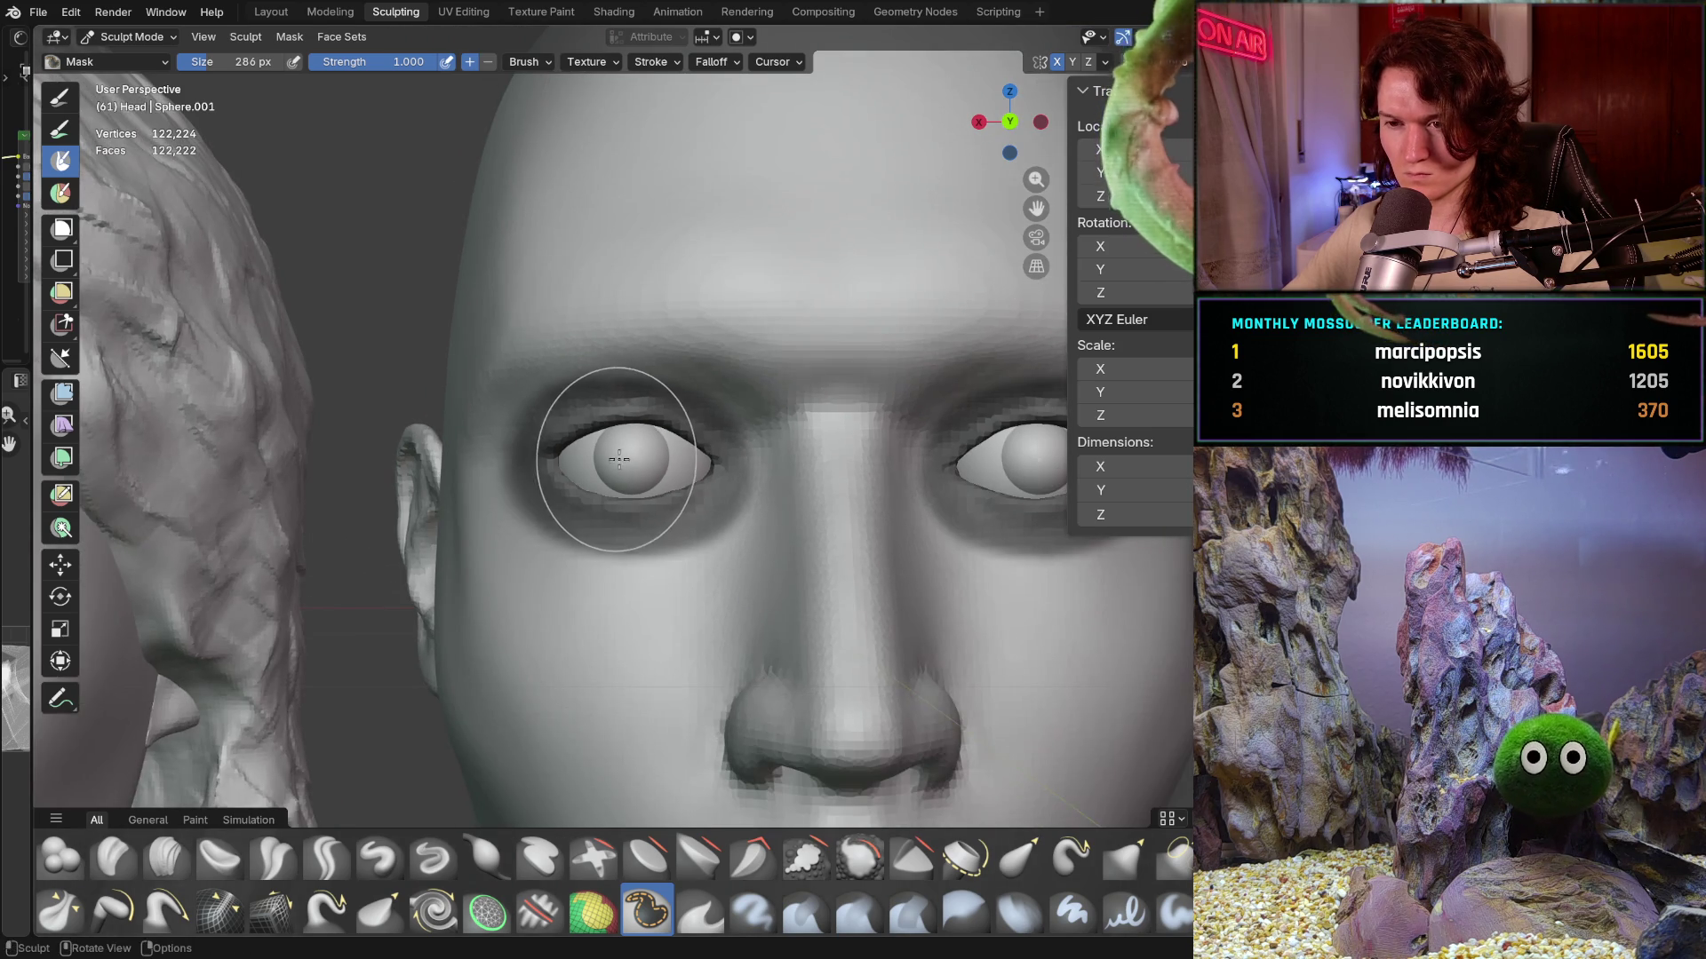
{"action": "scroll", "coordinate": [586, 413], "scroll_direction": "down", "scroll_amount": 1}
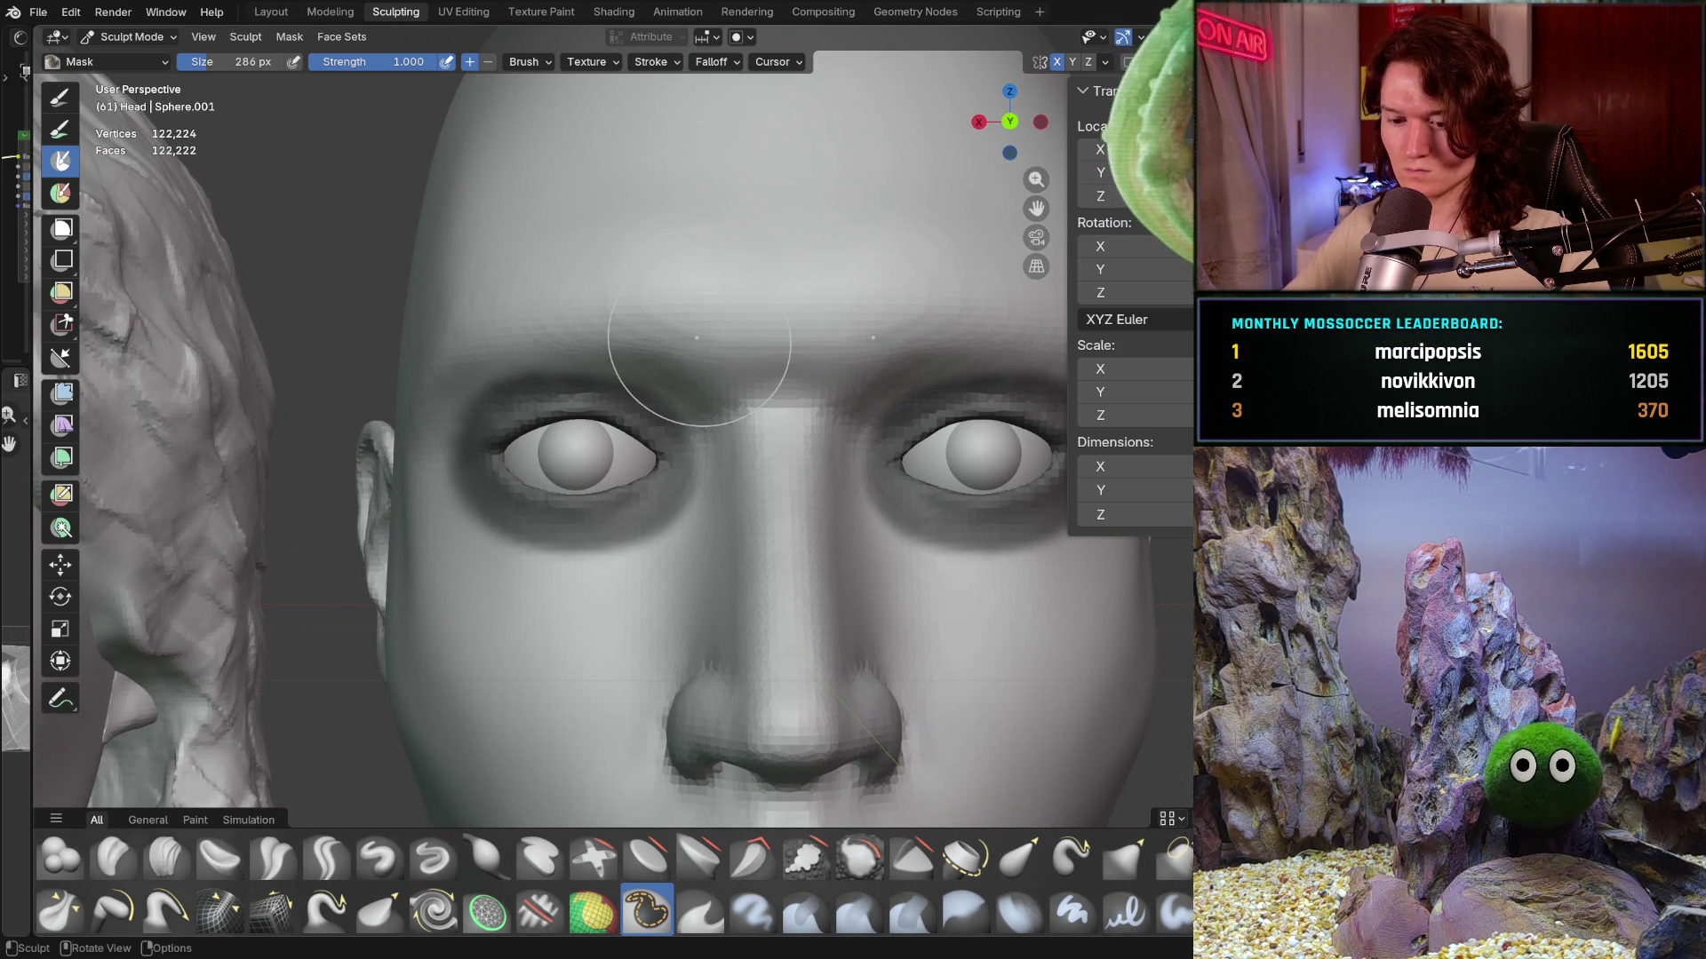
- Invert the mask so only the eyes are free and switch to the 1000 px Grab brush
{"action": "key", "text": "ctrl+i"}
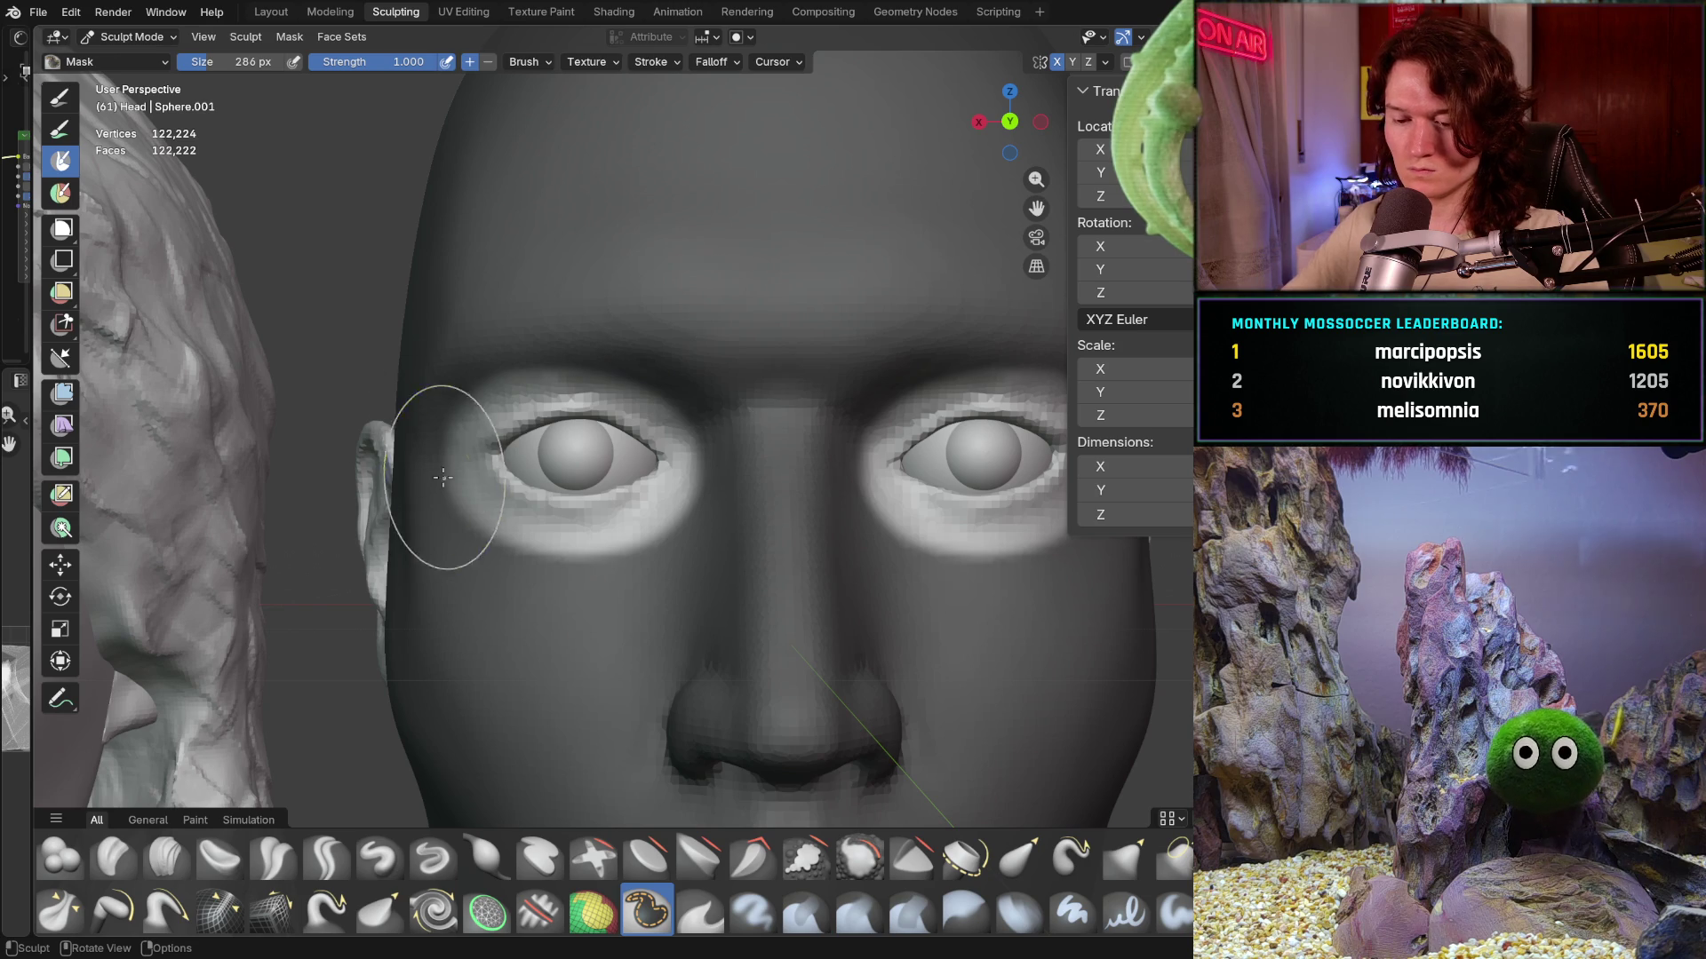
{"action": "key", "text": "x"}
{"action": "key", "text": "f"}
{"action": "key", "text": "Return"}
{"action": "key", "text": "g"}
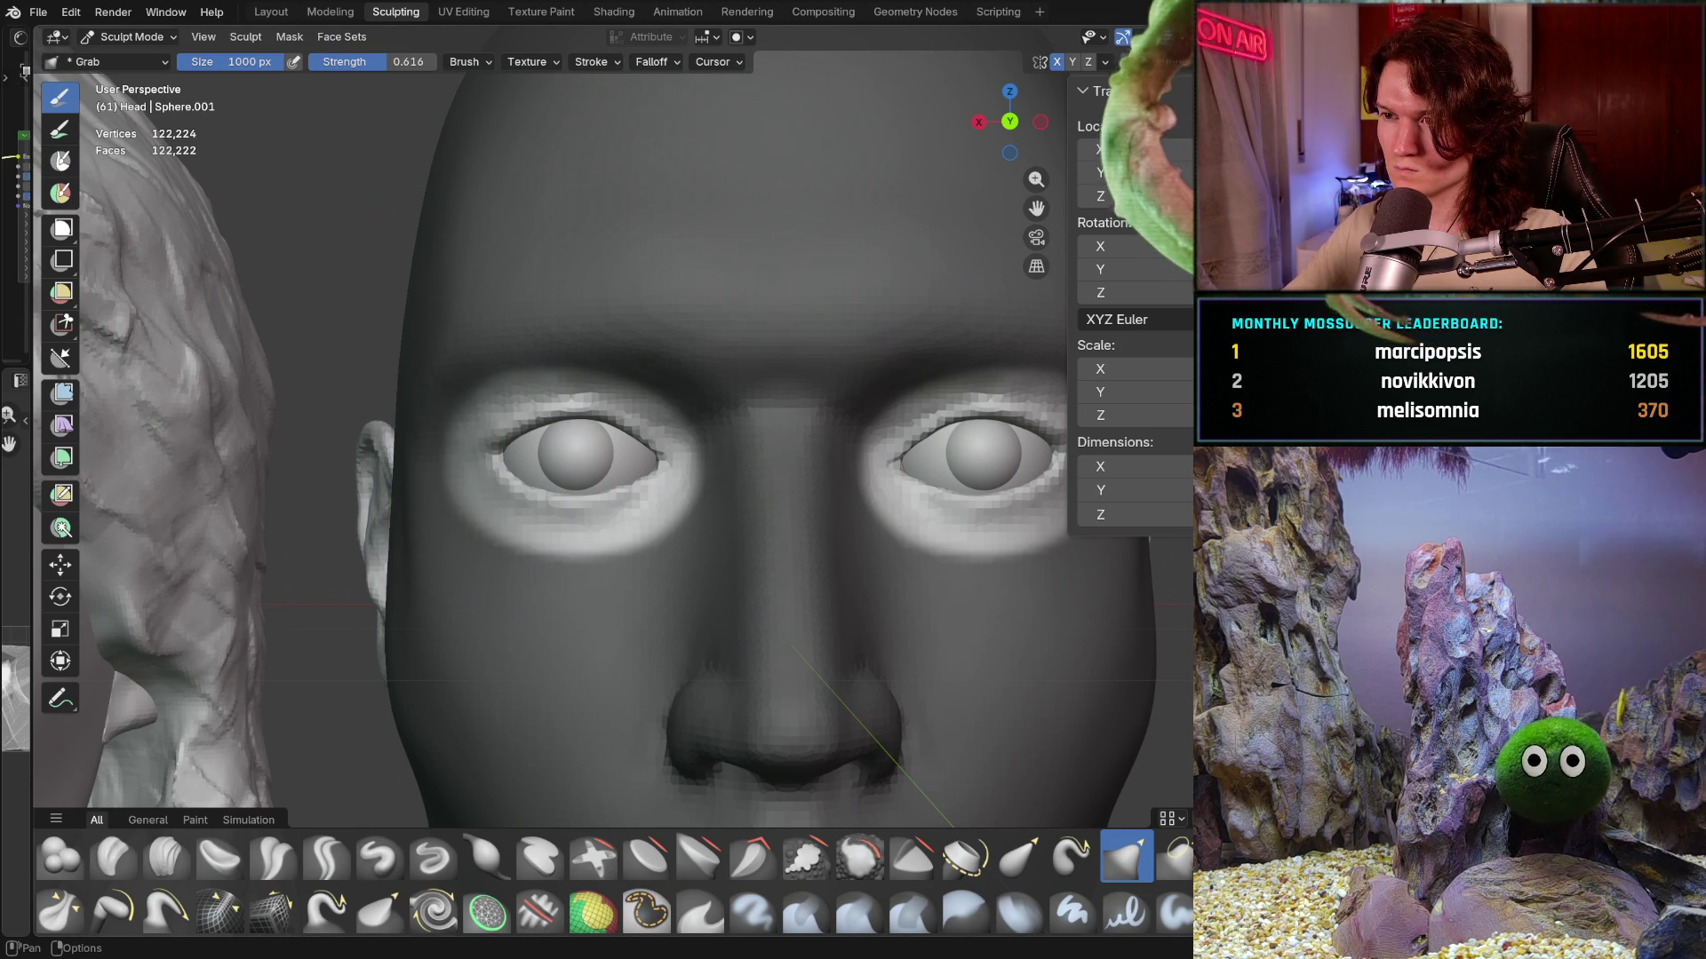
- Check symmetry settings and pull the left eyelid in around the eyeball from the front view
{"action": "left_click", "coordinate": [1106, 63]}
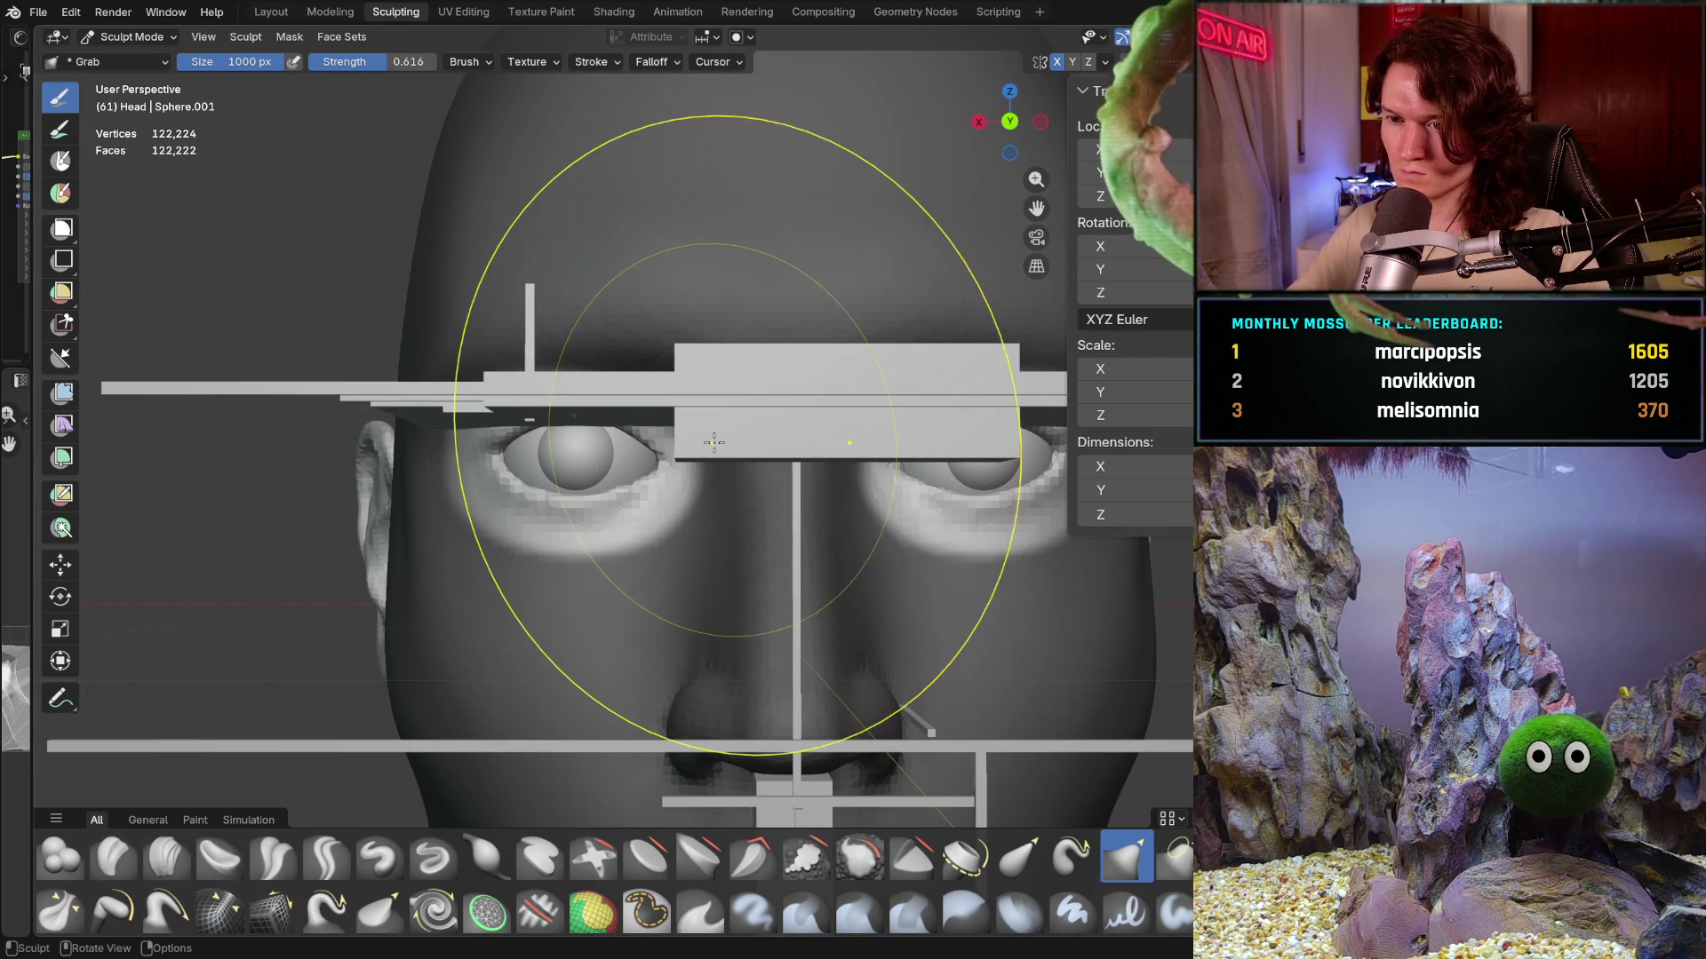
{"action": "key", "text": "ctrl+KP_1"}
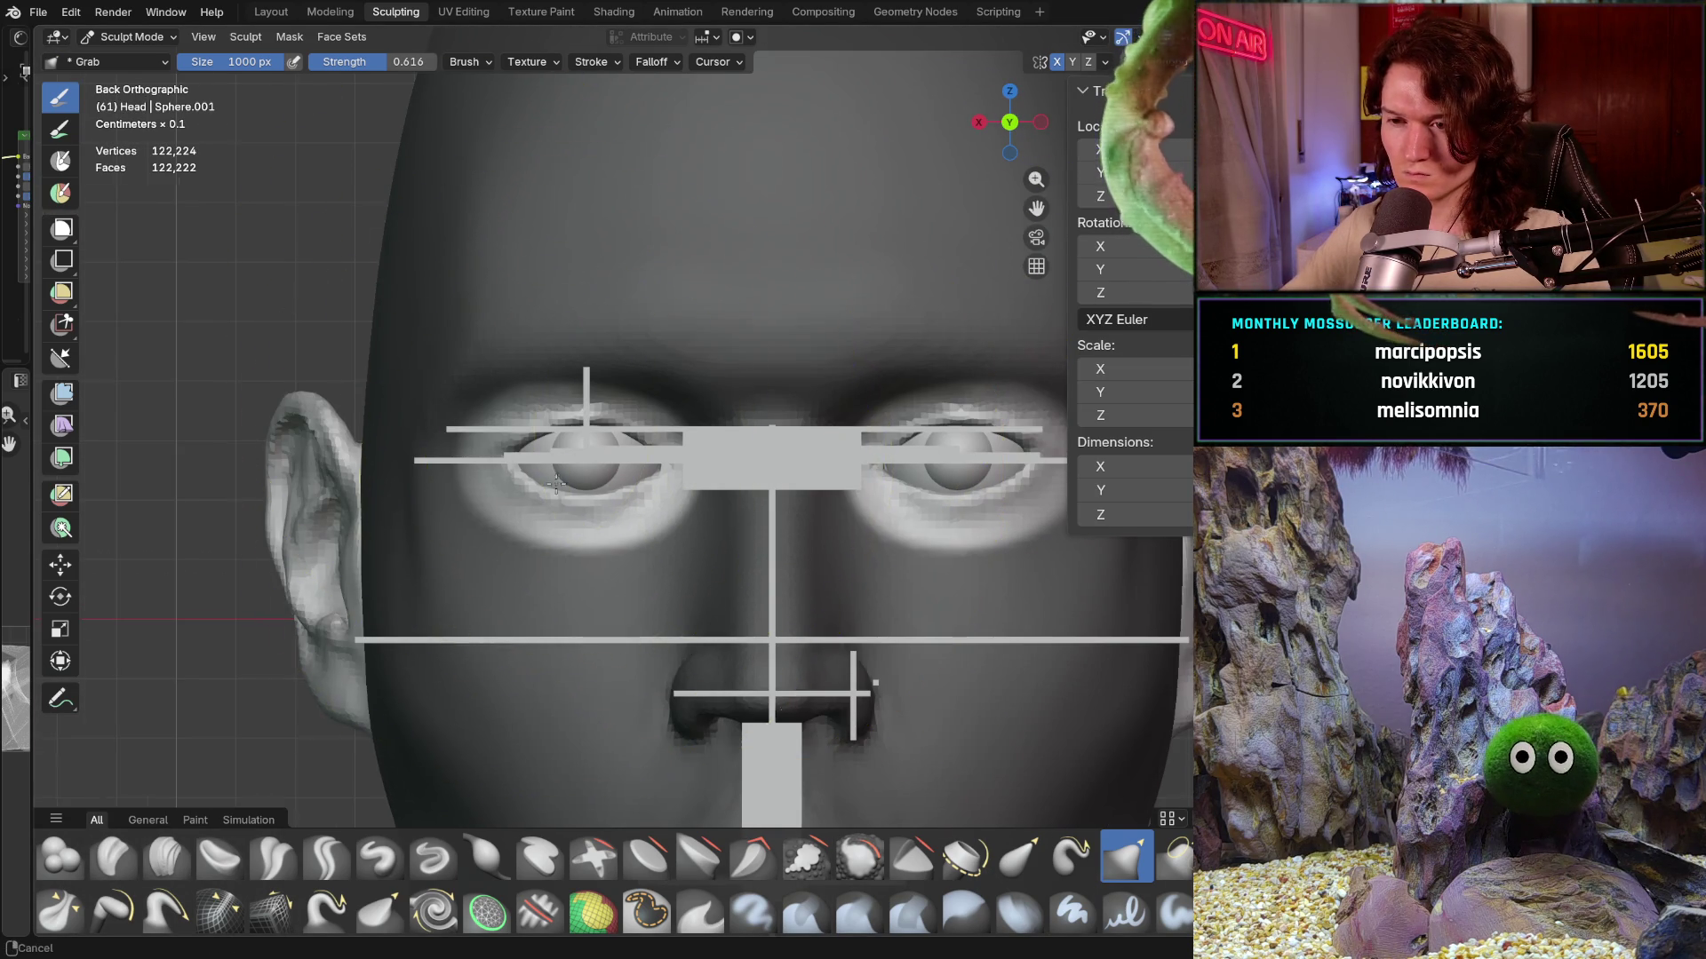
{"action": "scroll", "coordinate": [552, 466], "scroll_direction": "up", "scroll_amount": 2}
{"action": "left_click_drag", "start_coordinate": [526, 438], "coordinate": [530, 442]}
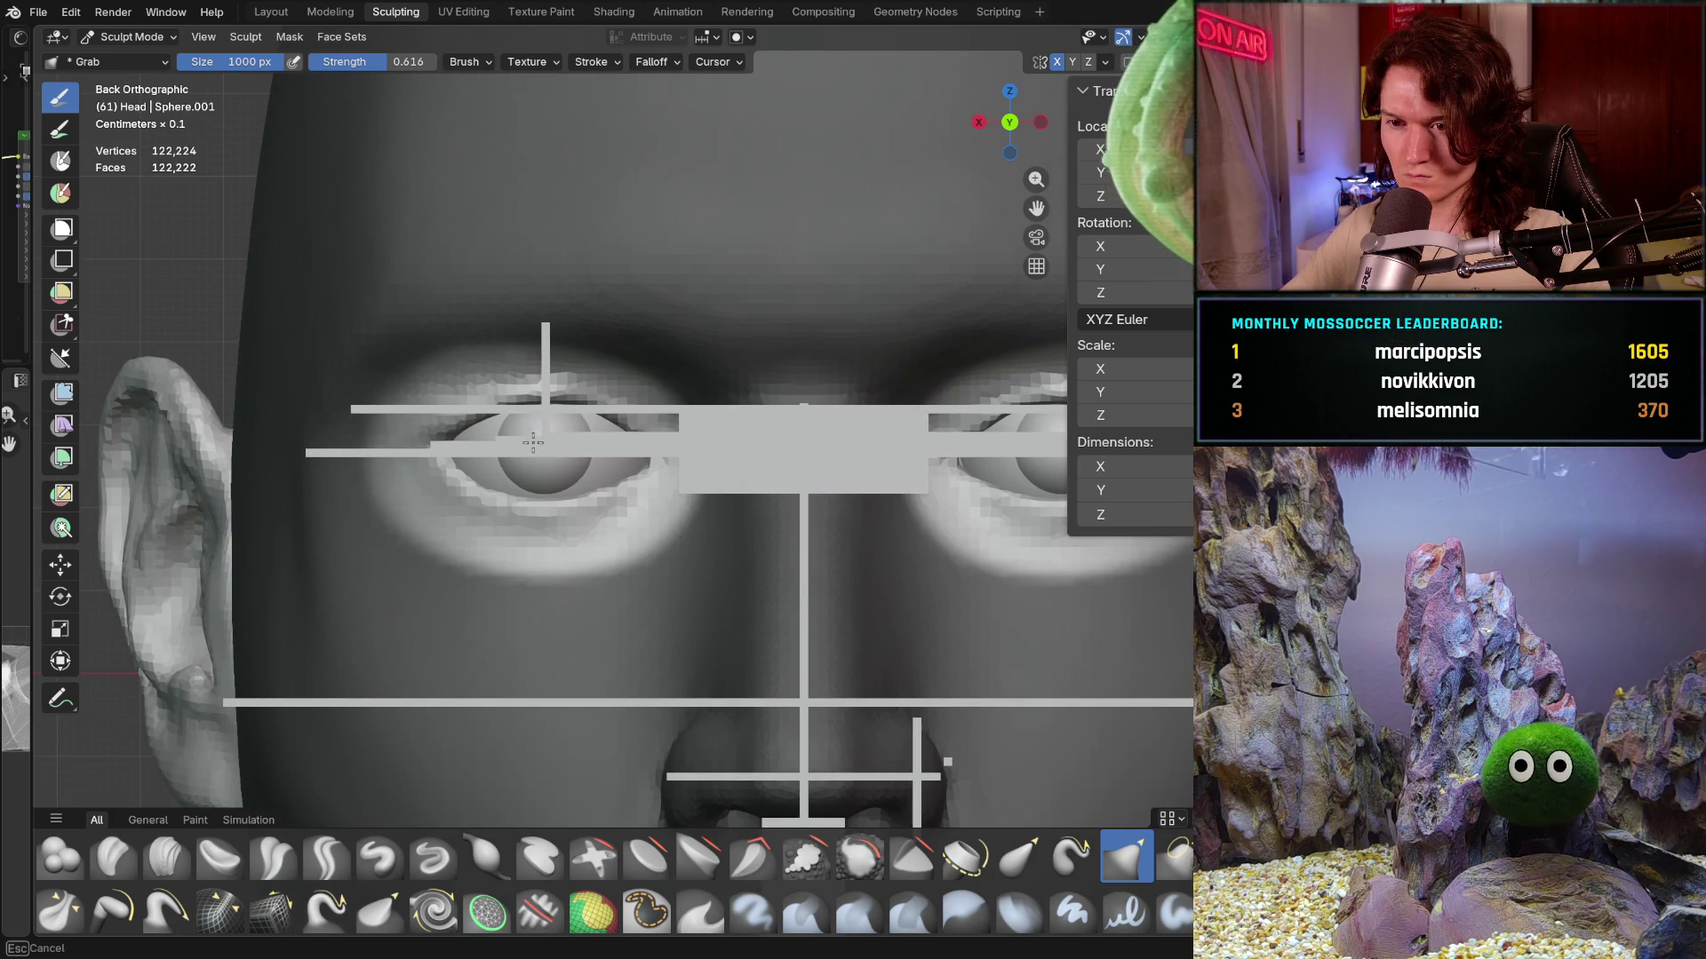
{"action": "mouse_move", "coordinate": [542, 444]}
{"action": "left_mouse_down"}
{"action": "mouse_move", "coordinate": [552, 407]}
{"action": "mouse_move", "coordinate": [538, 446]}
{"action": "left_mouse_up"}
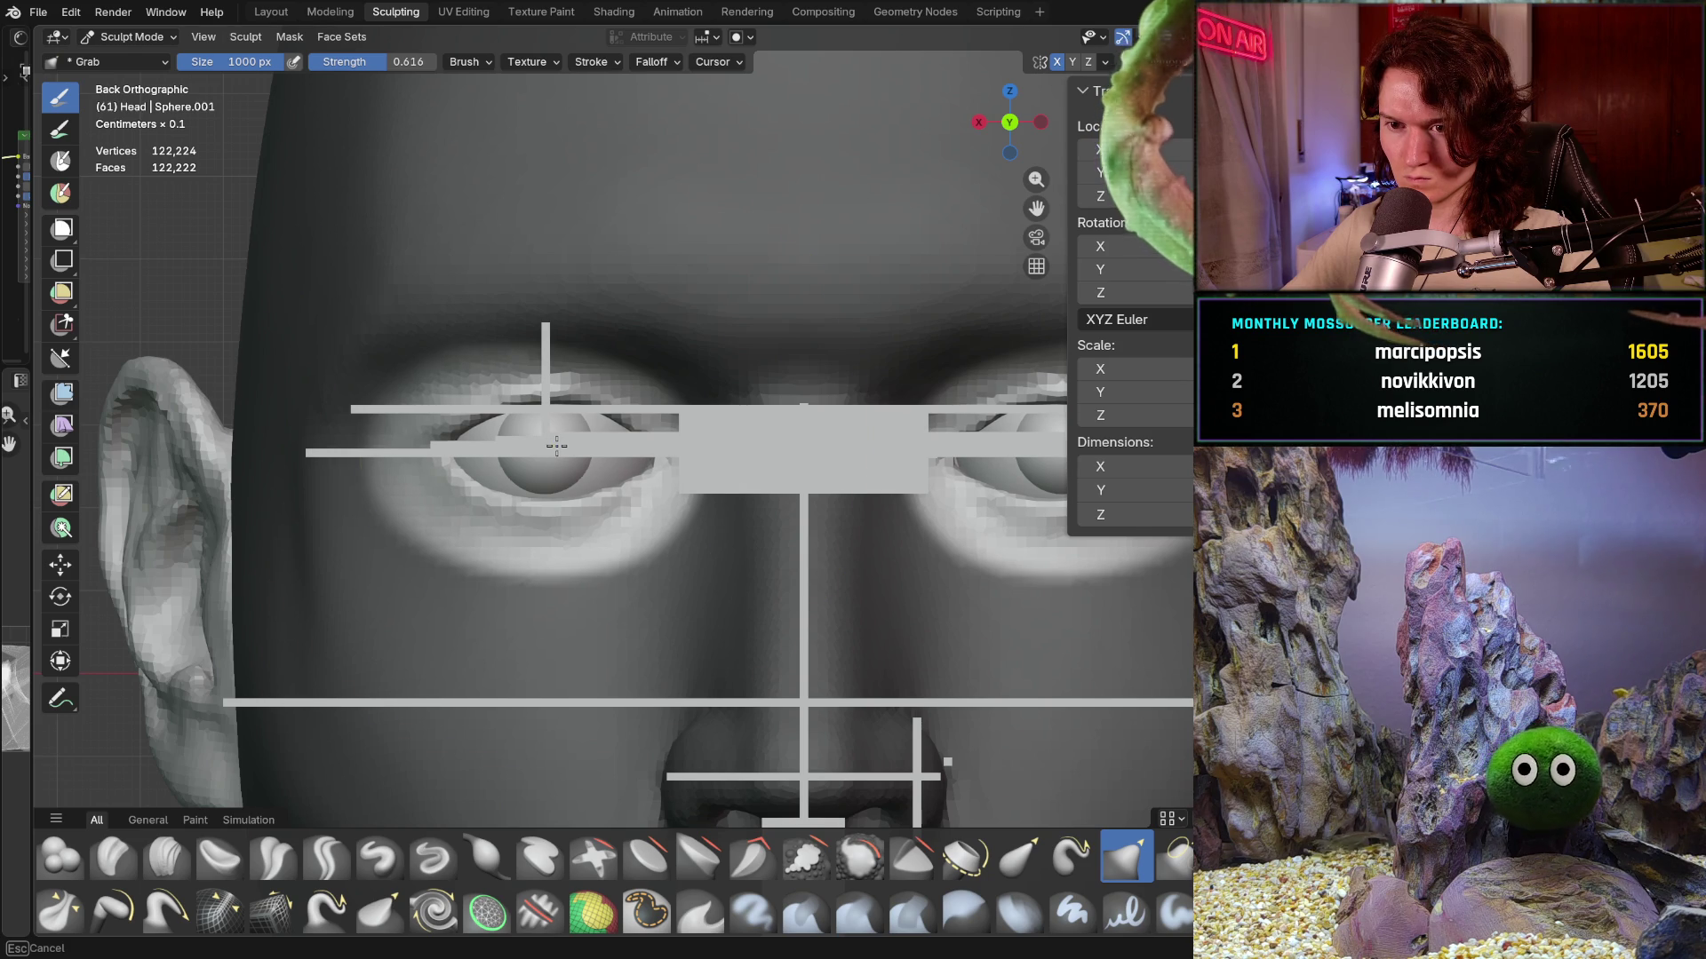
- Inspect the eyelid against the reference planes, hiding and showing them
{"action": "left_click_drag", "start_coordinate": [557, 445], "coordinate": [571, 438]}
{"action": "scroll", "coordinate": [494, 381], "scroll_direction": "down", "scroll_amount": 5}
{"action": "mouse_move", "coordinate": [571, 551]}
{"action": "middle_mouse_down"}
{"action": "mouse_move", "coordinate": [541, 534]}
{"action": "mouse_move", "coordinate": [546, 493]}
{"action": "middle_mouse_up"}
{"action": "middle_click_drag", "start_coordinate": [548, 493], "coordinate": [549, 480], "text": "shift"}
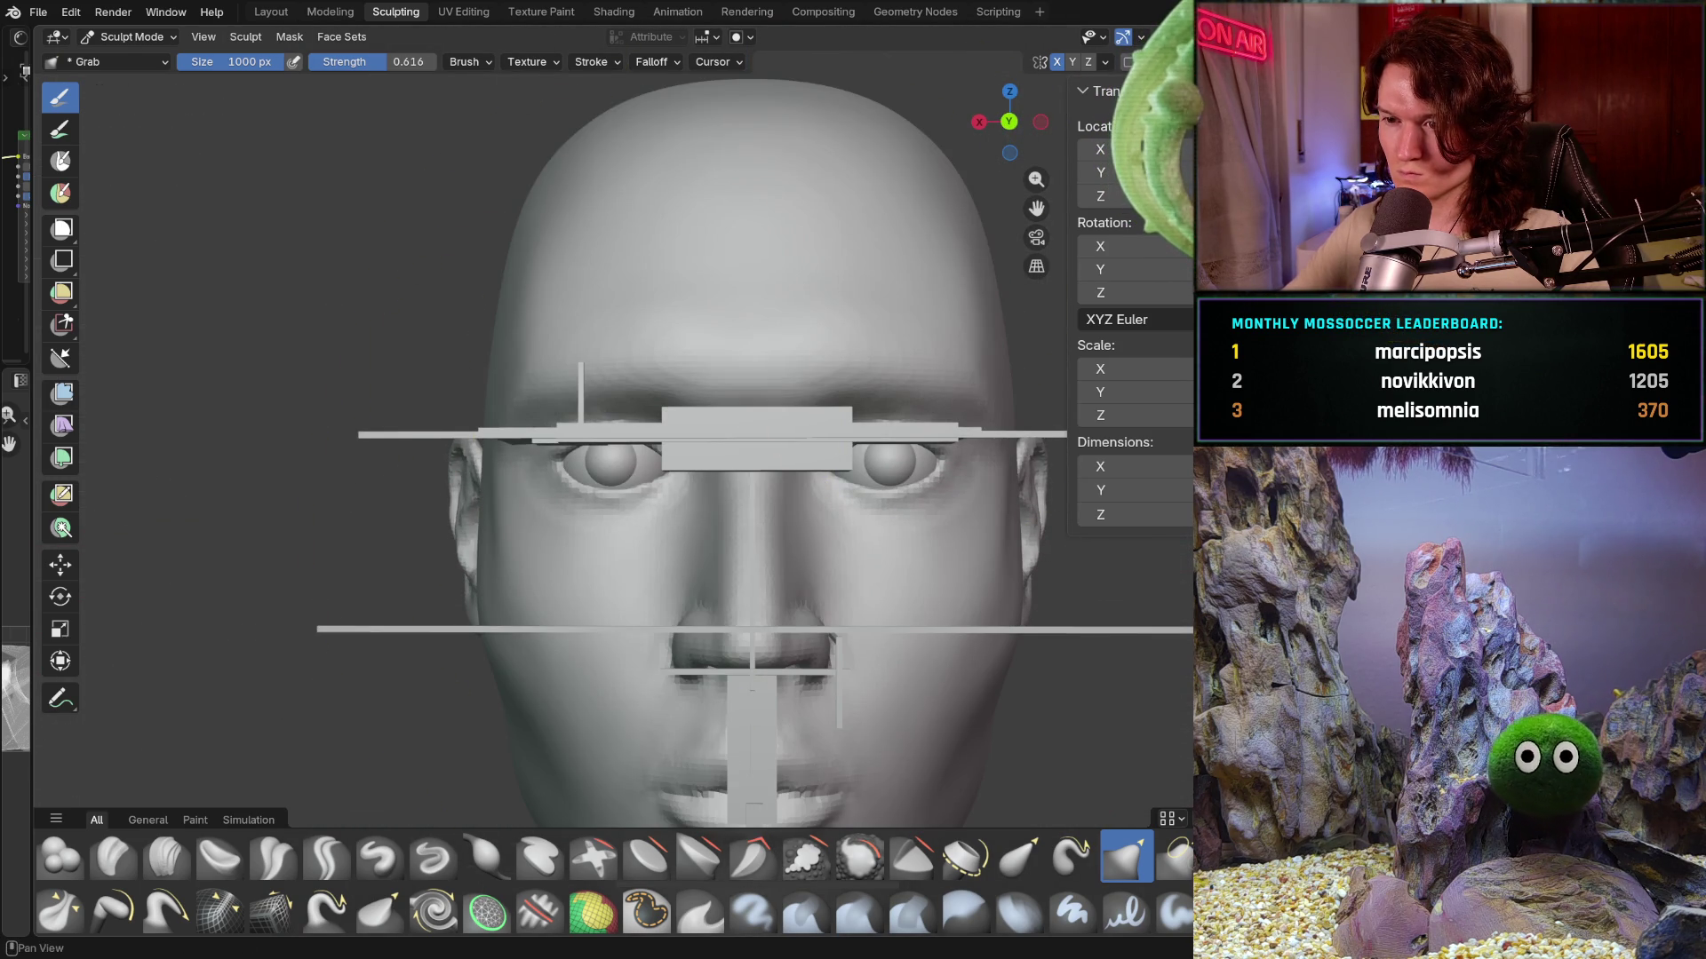
{"action": "key", "text": "h"}
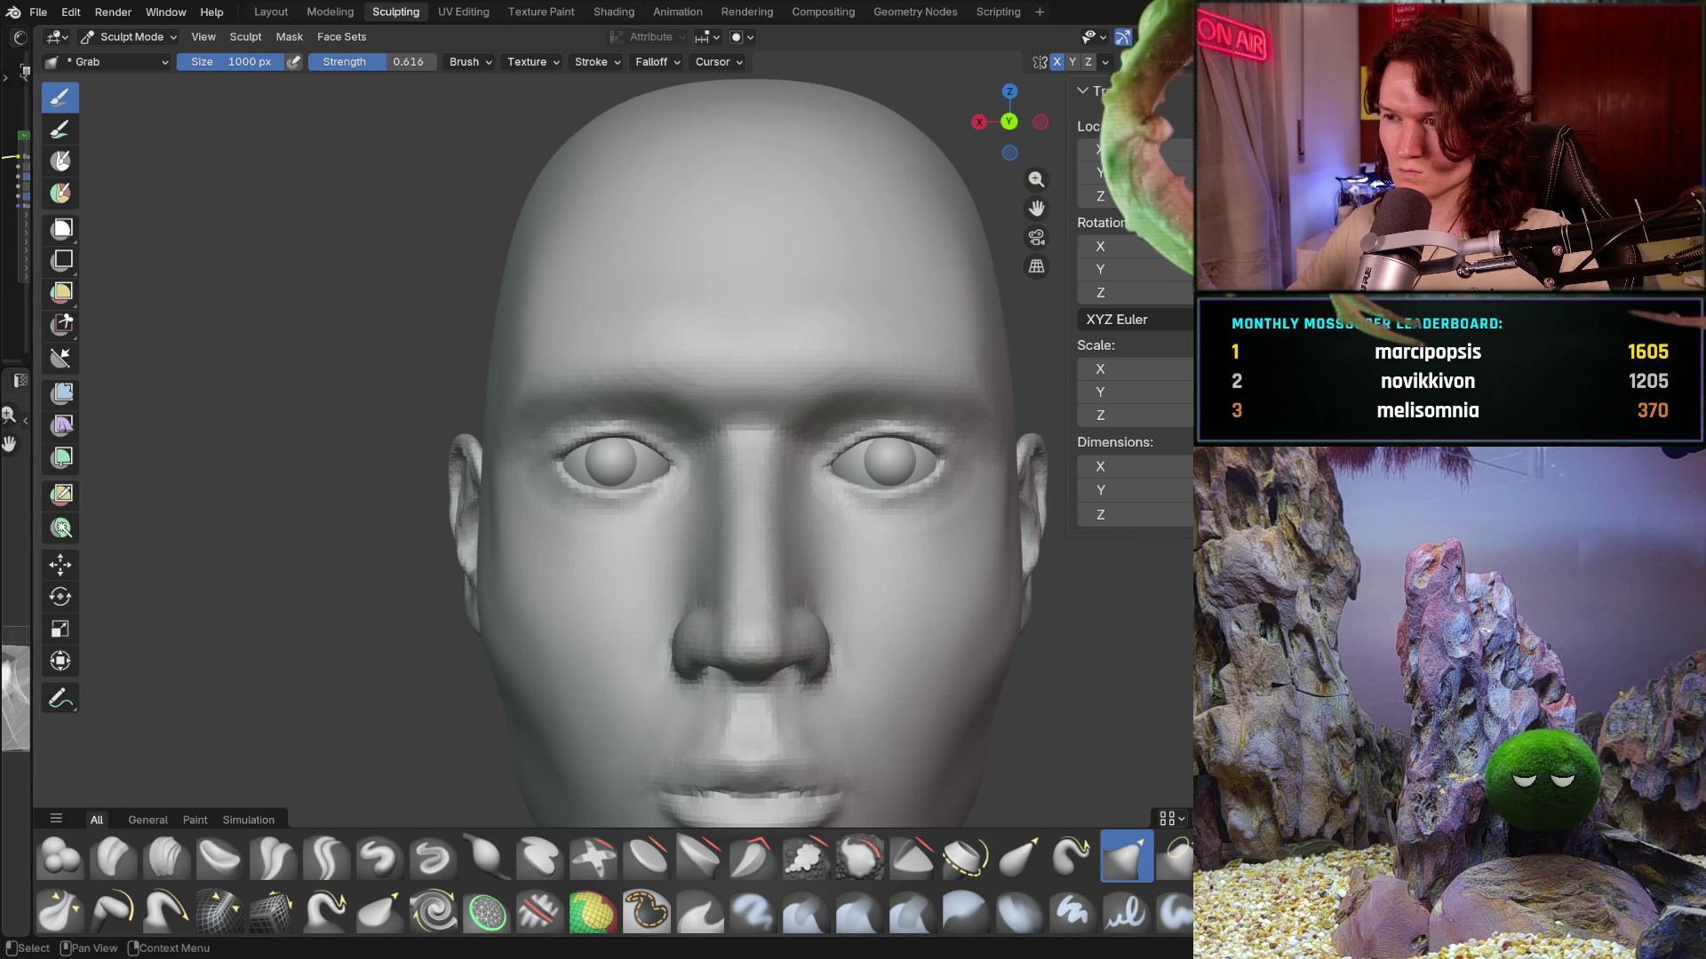
{"action": "key", "text": "alt+h"}
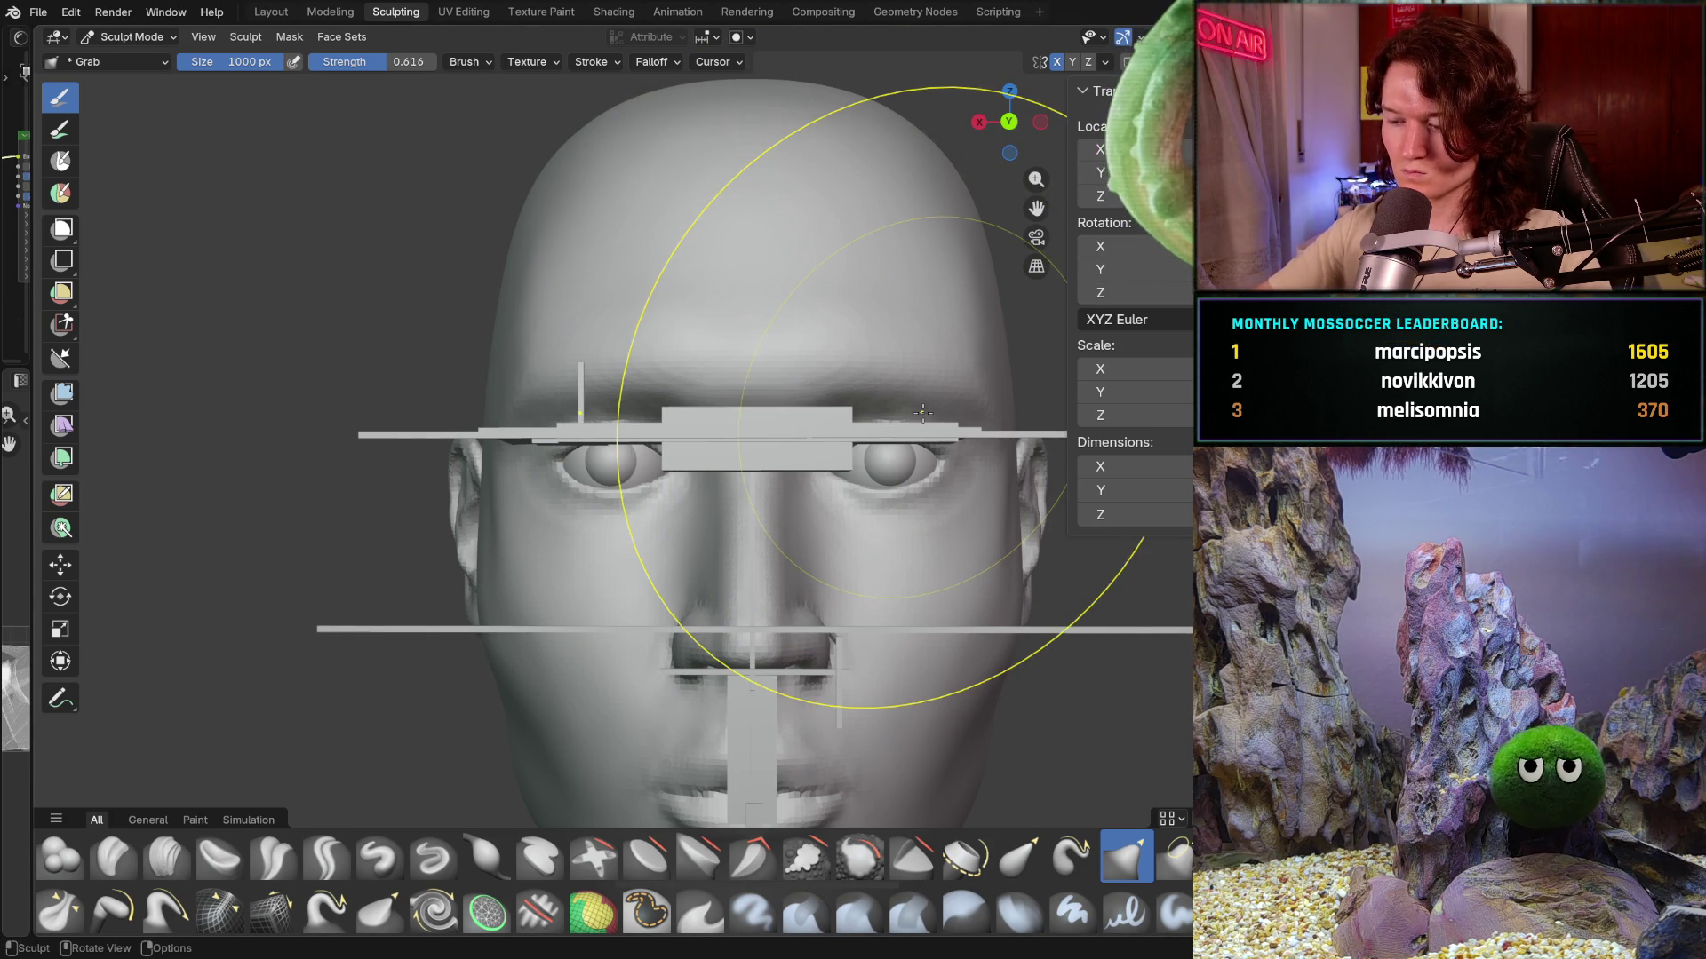
{"action": "key", "text": "KP_5"}
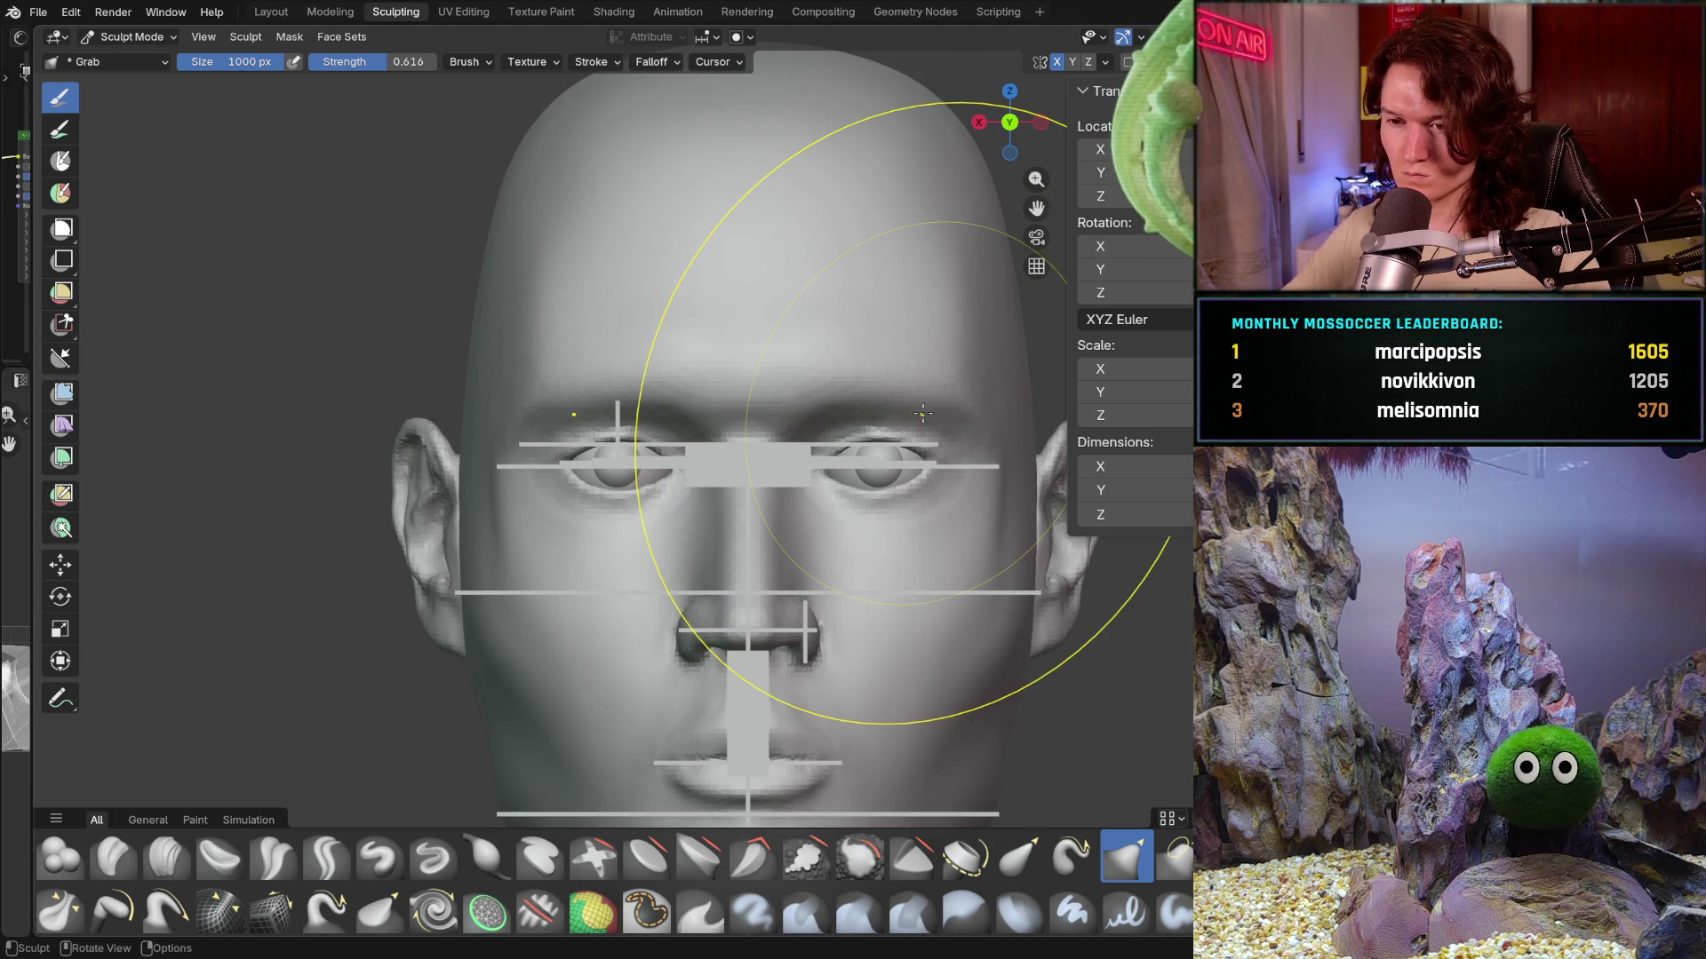
{"action": "scroll", "coordinate": [566, 480], "scroll_direction": "up", "scroll_amount": 2}
{"action": "scroll", "coordinate": [565, 481], "scroll_direction": "up", "scroll_amount": 1}
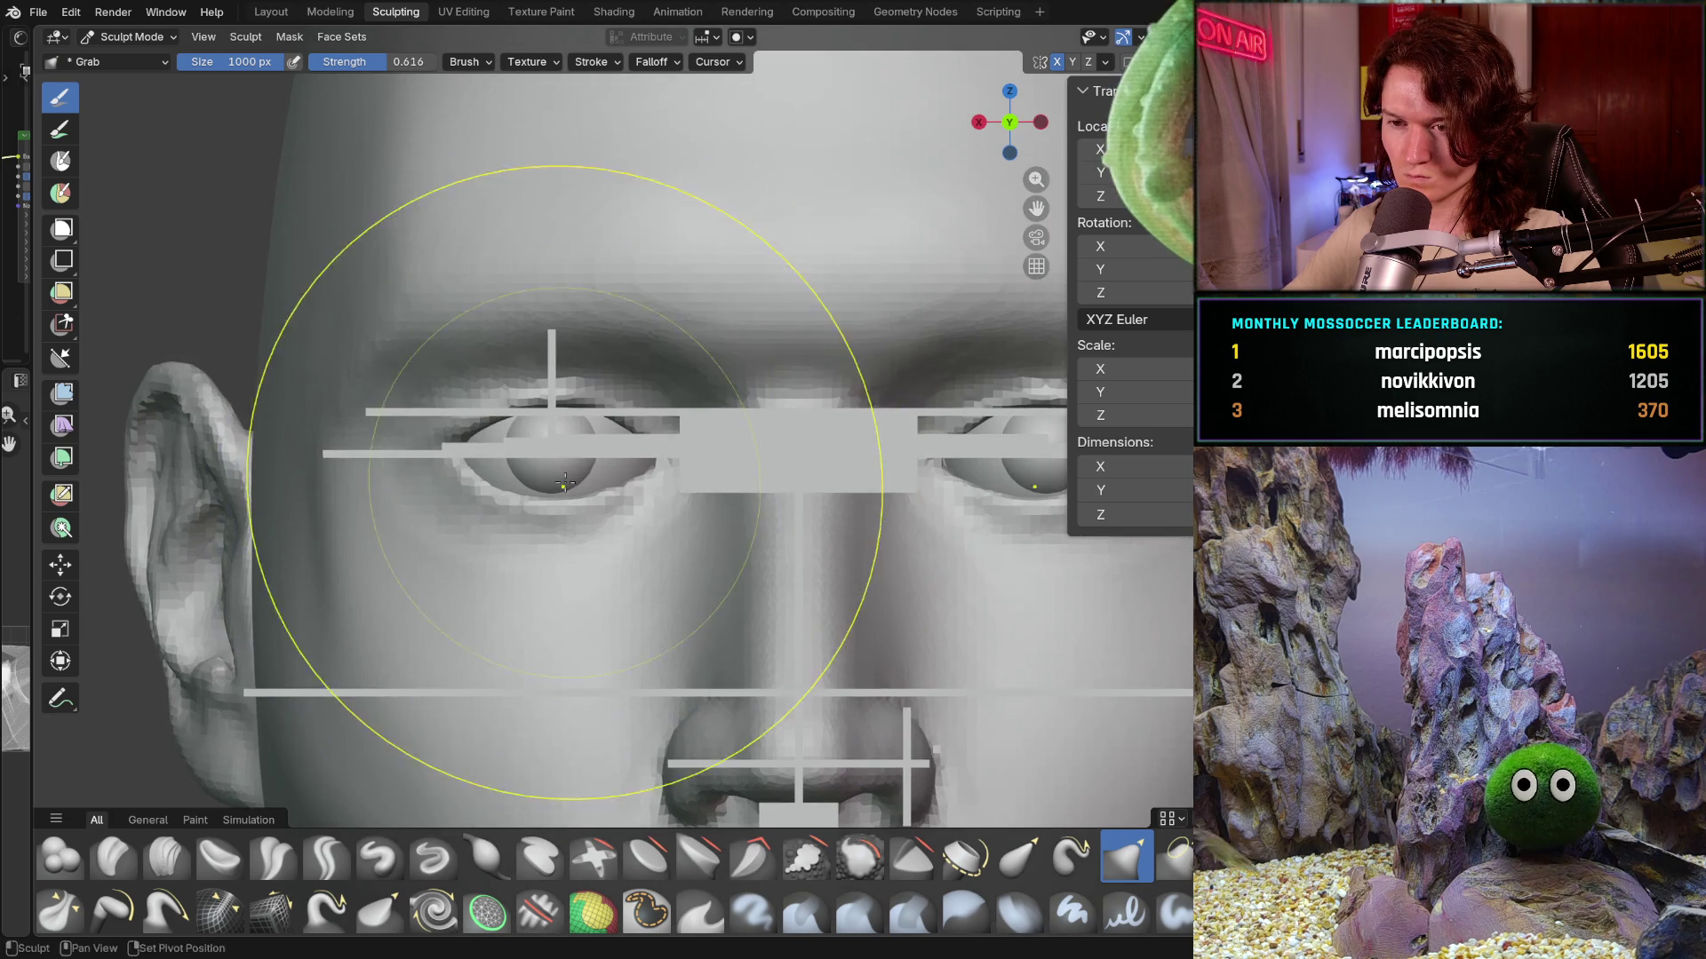
{"action": "middle_click_drag", "start_coordinate": [565, 480], "coordinate": [621, 487], "text": "shift"}
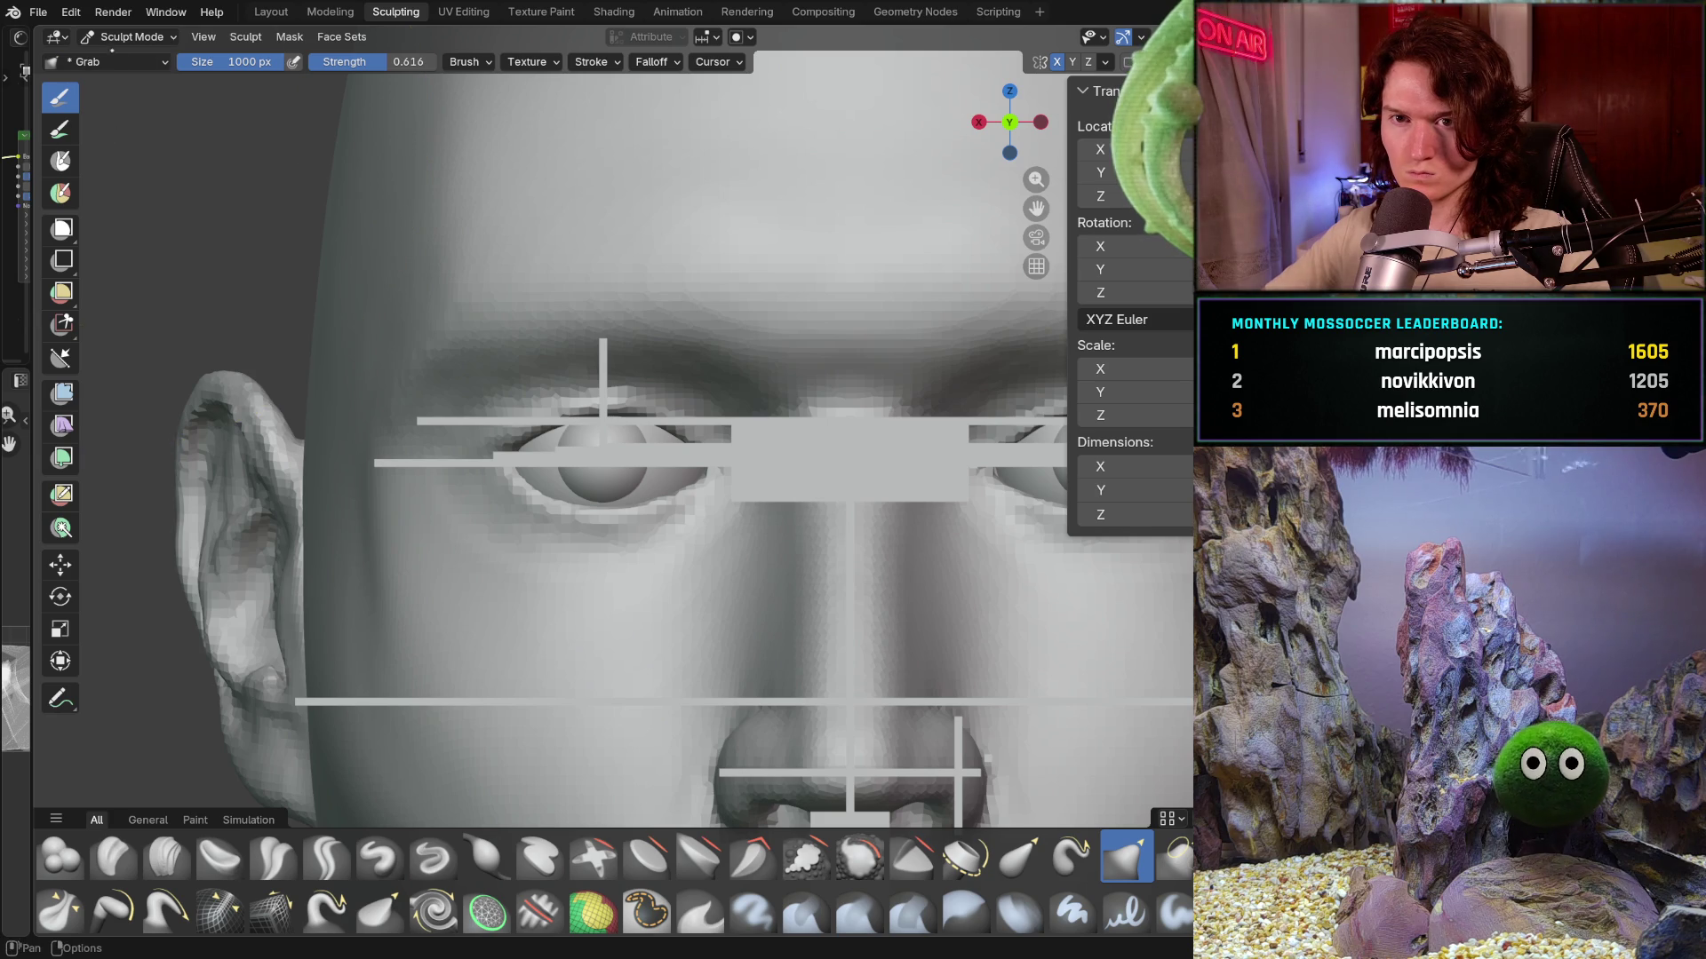
- Return the head to Object Mode
{"action": "left_click", "coordinate": [133, 35]}
{"action": "left_click", "coordinate": [137, 57]}
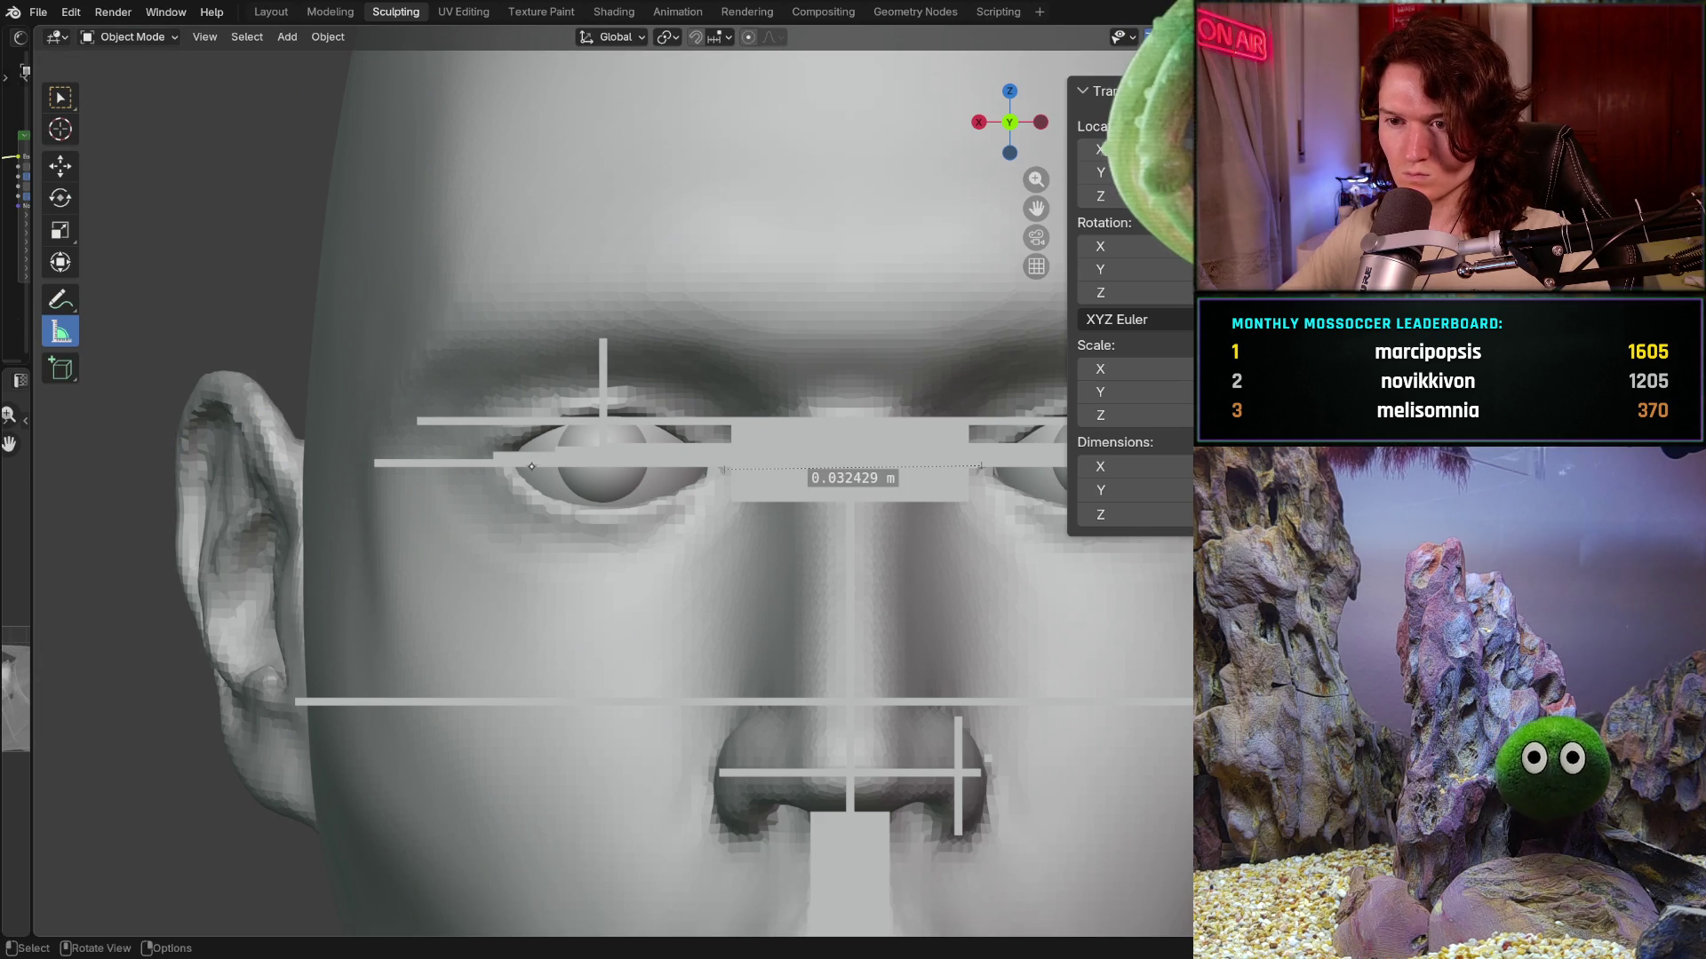
- Select the head, view it straight from the front and hide the reference planes
{"action": "left_click", "coordinate": [545, 479]}
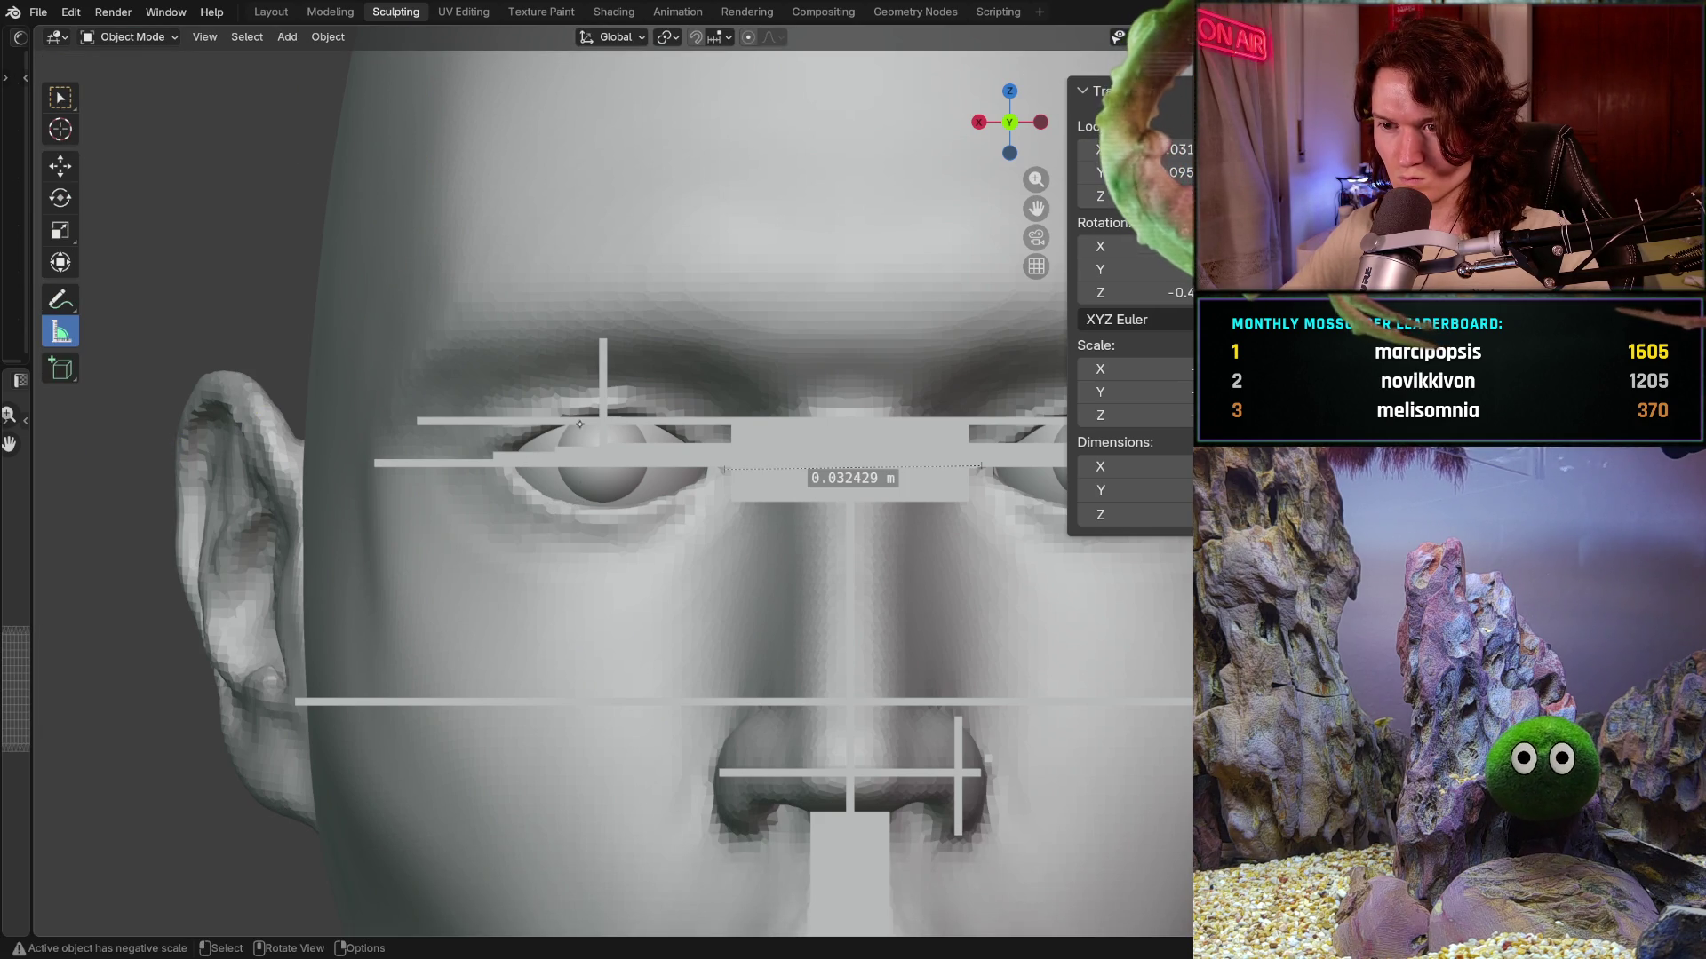
{"action": "scroll", "coordinate": [580, 441], "scroll_direction": "down", "scroll_amount": 3}
{"action": "middle_click_drag", "start_coordinate": [535, 504], "coordinate": [494, 490]}
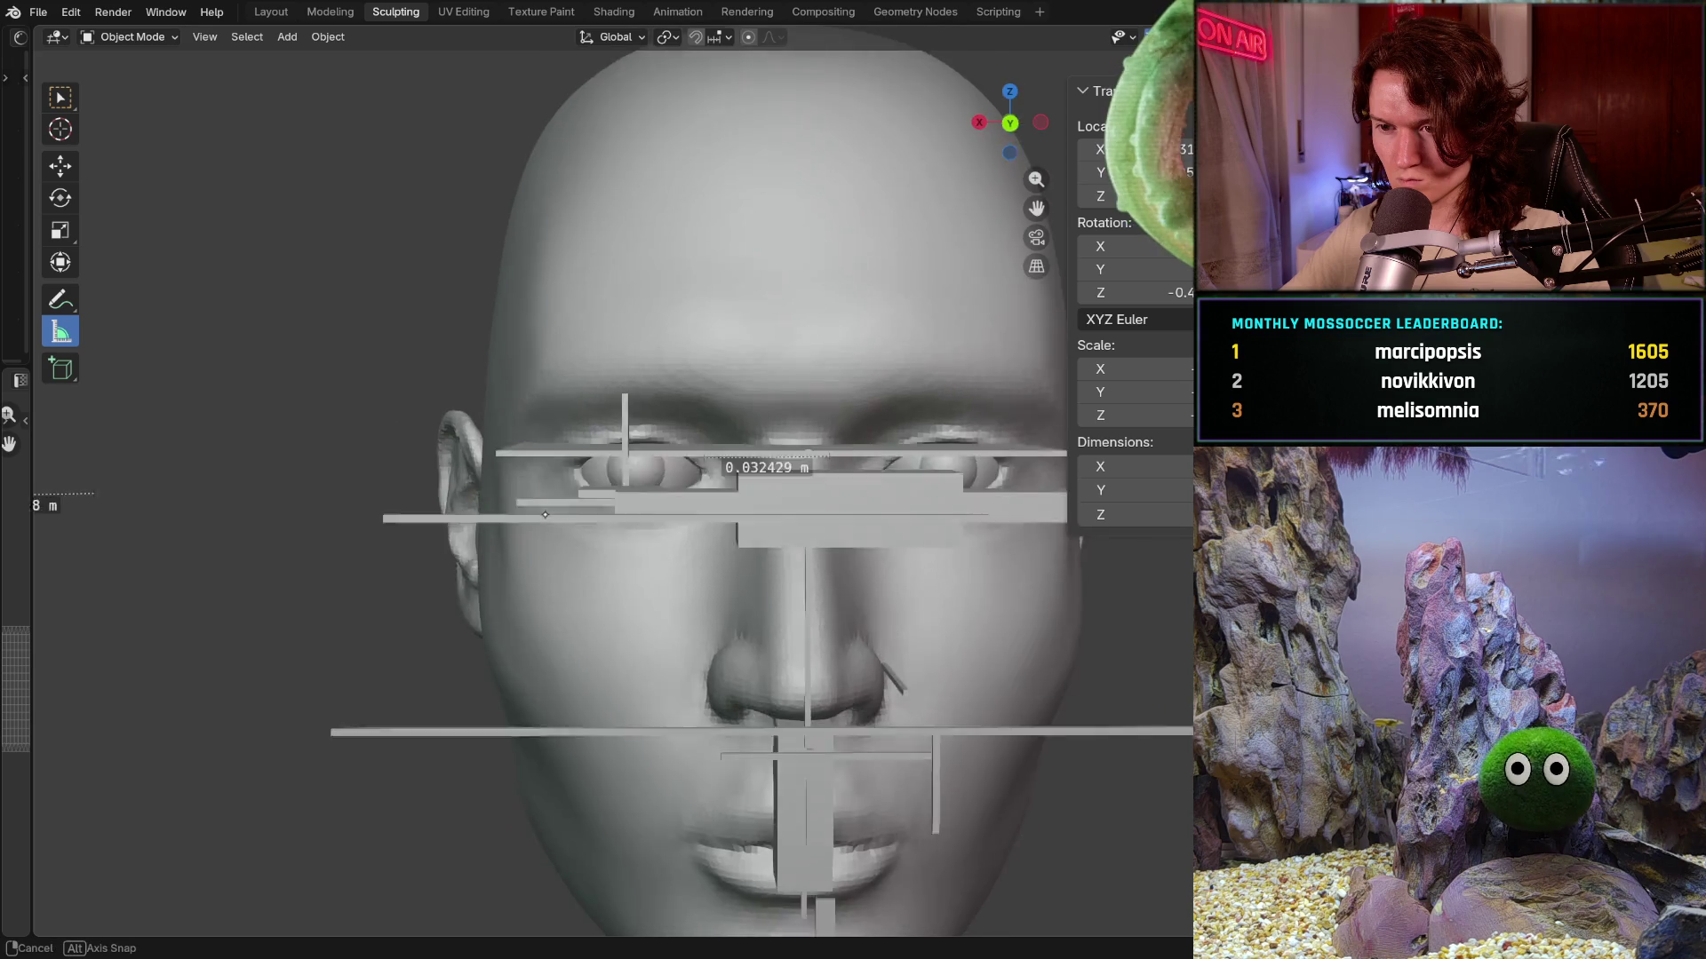
{"action": "key", "text": "KP_1"}
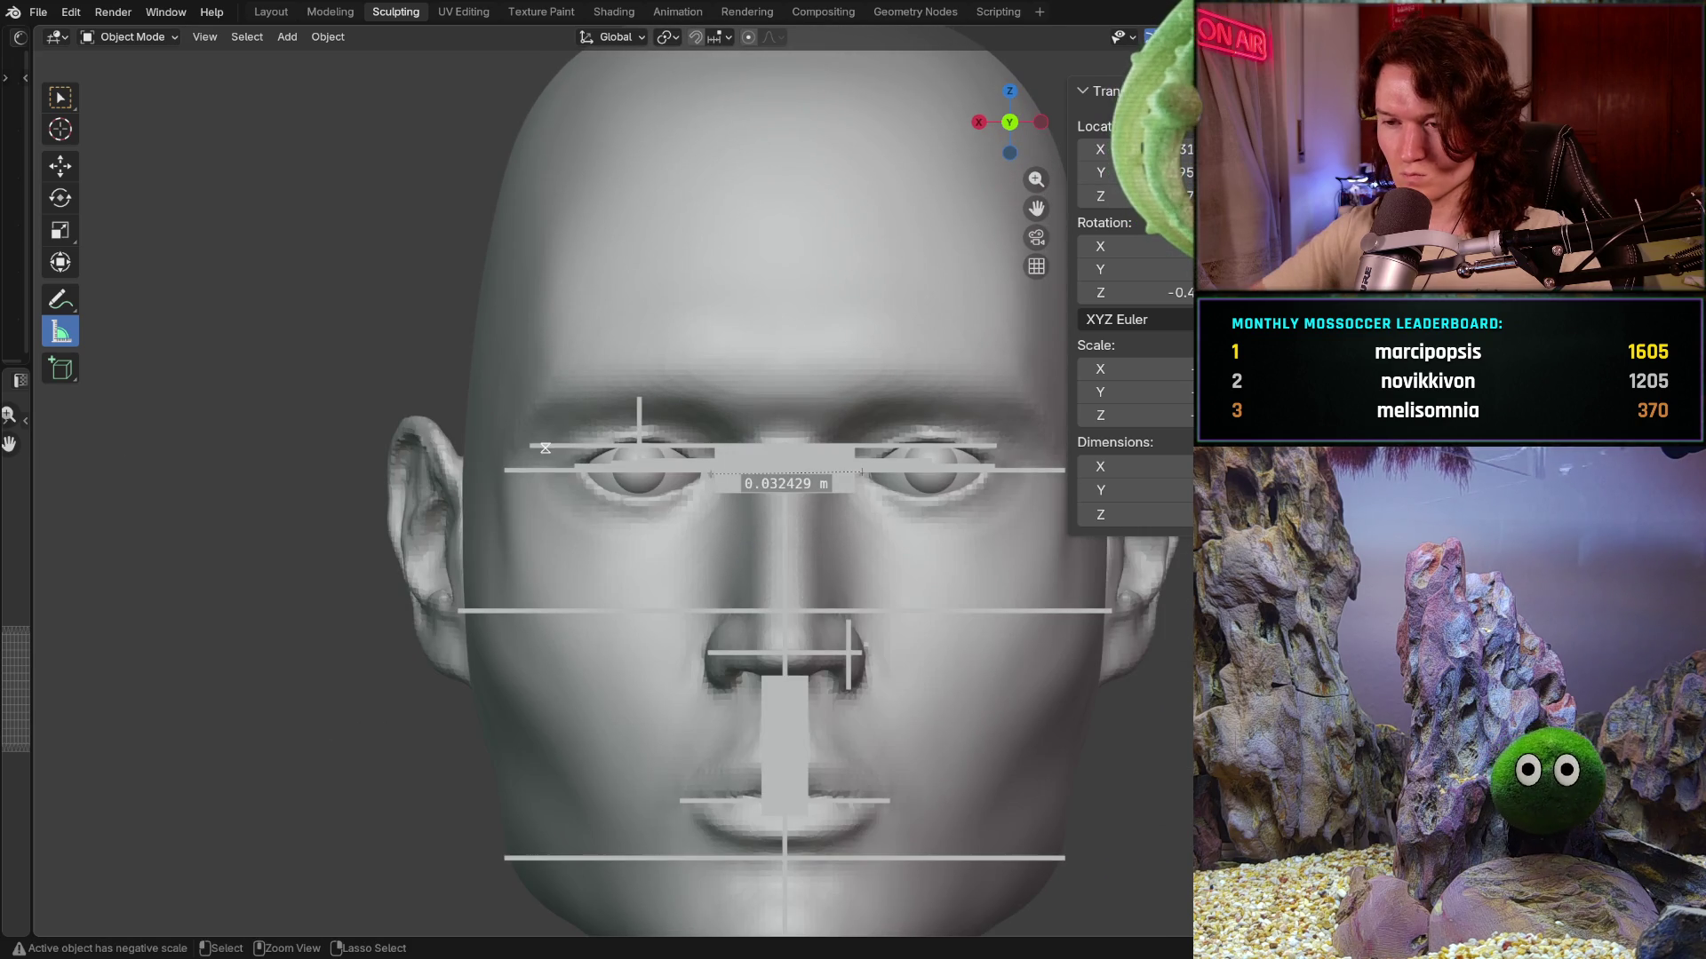
{"action": "scroll", "coordinate": [707, 466], "scroll_direction": "up", "scroll_amount": 3}
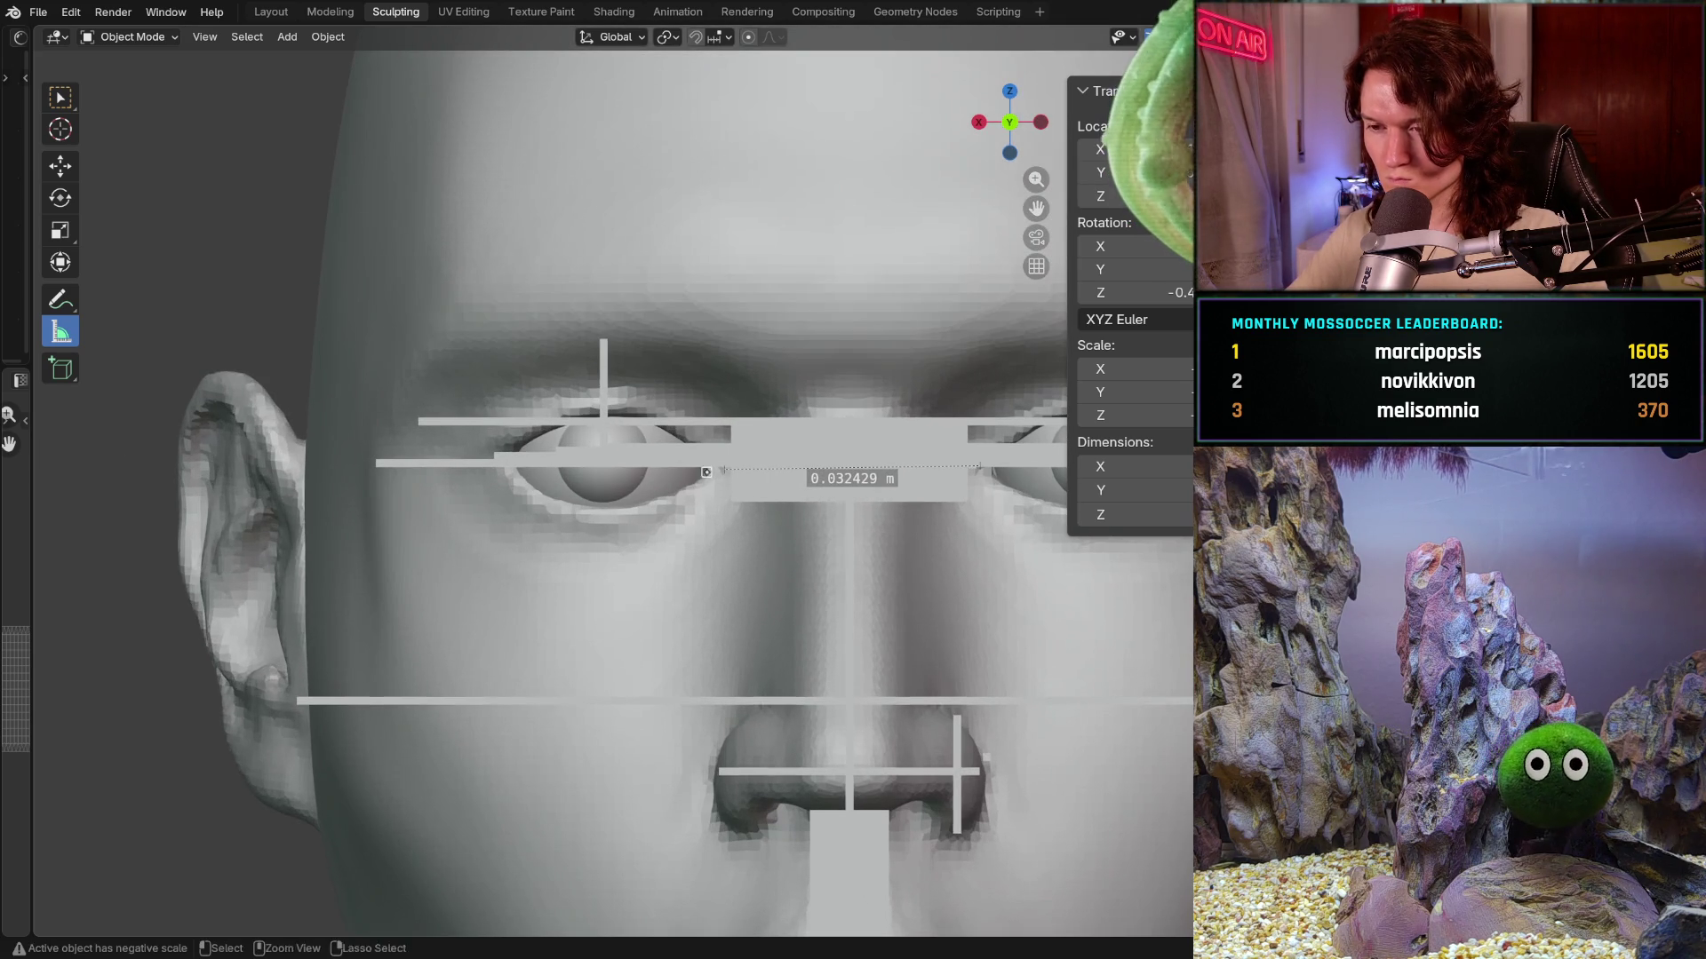
{"action": "middle_click_drag", "start_coordinate": [694, 498], "coordinate": [627, 525], "text": "shift"}
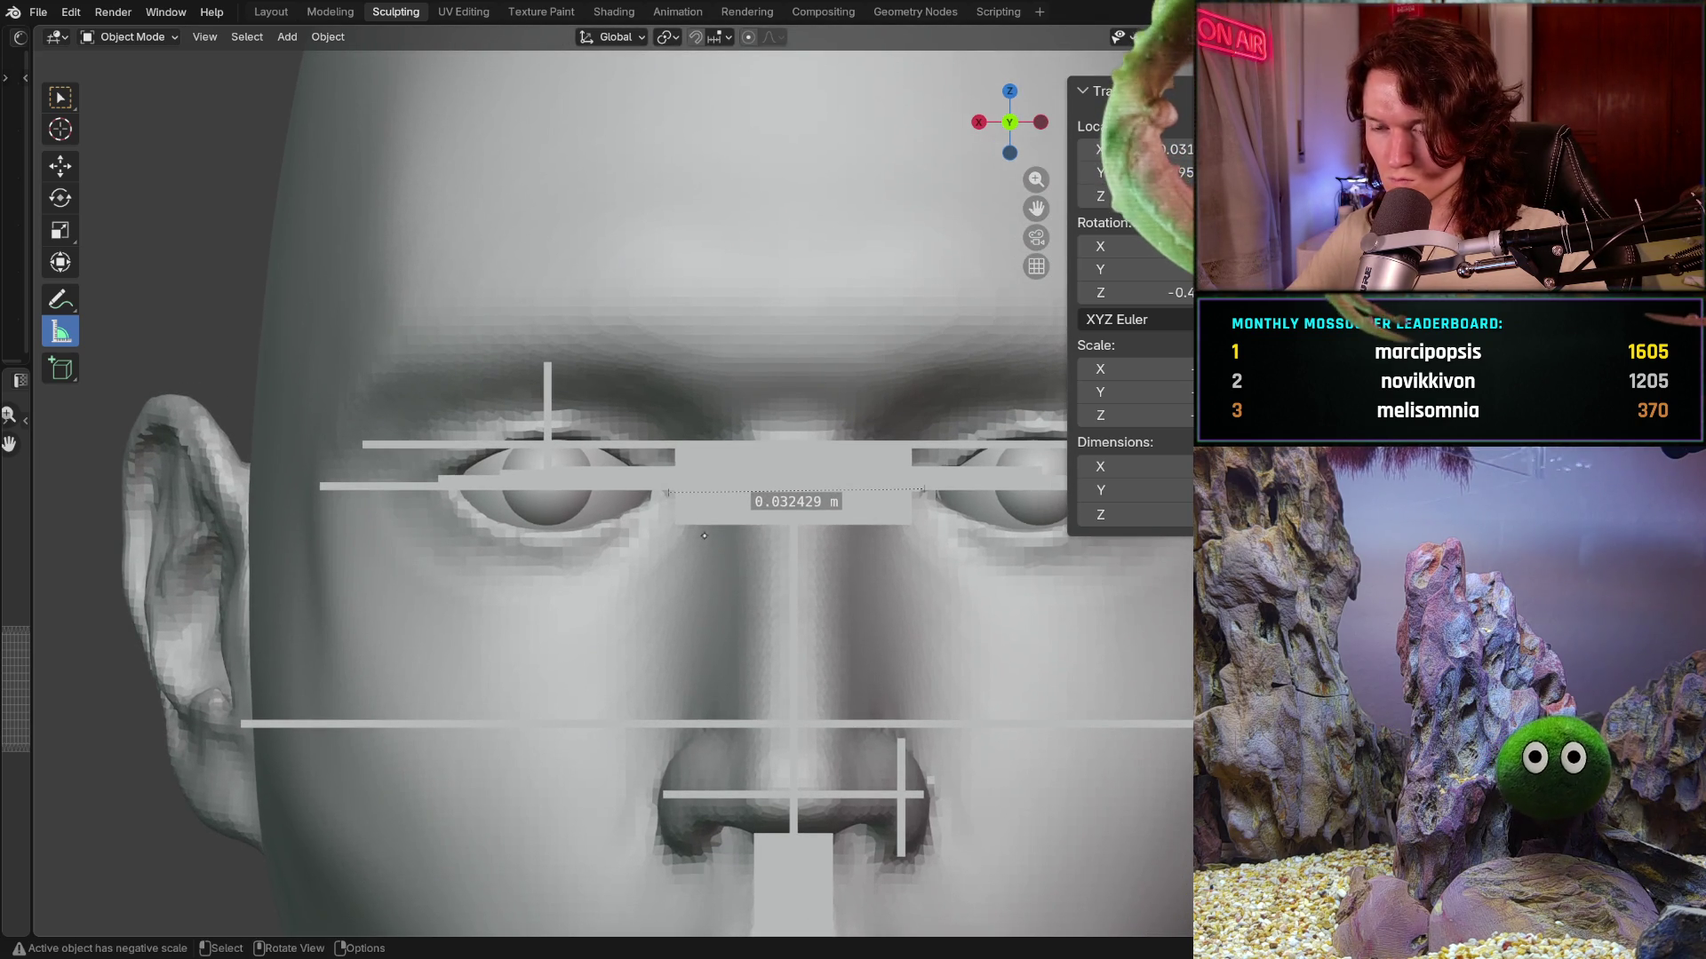
{"action": "key", "text": "shift"}
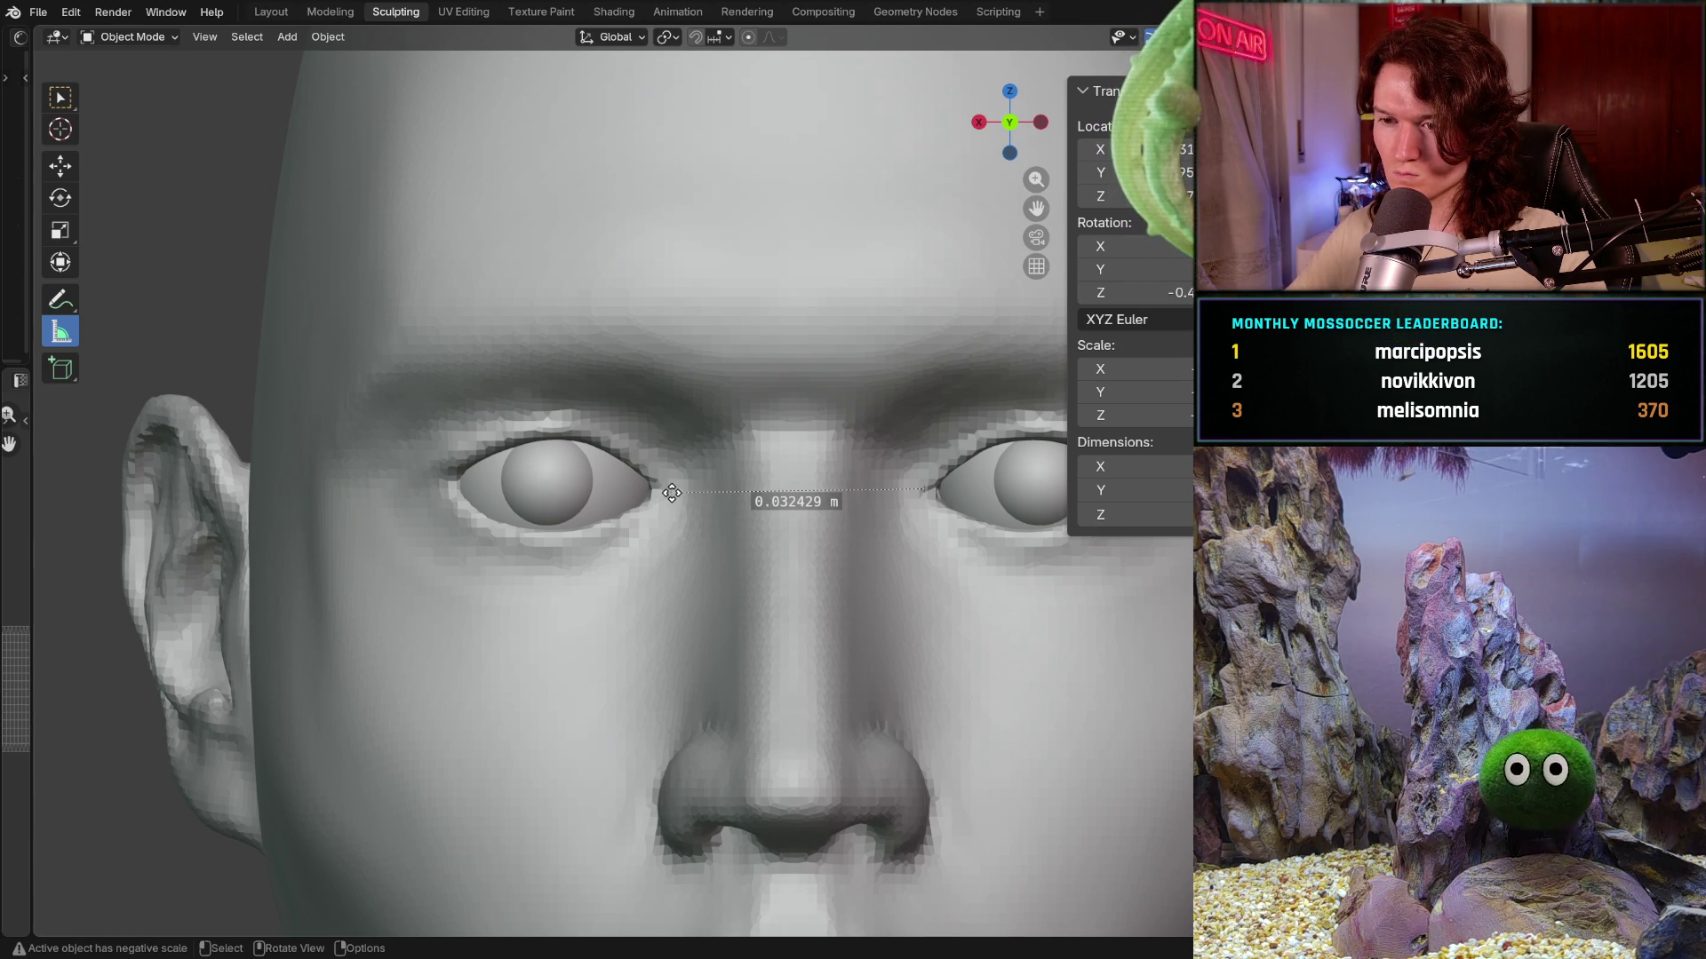
- Move the ruler endpoints to the inner eye corners so it reads 0.031177 m, then show overlays
{"action": "left_click_drag", "start_coordinate": [671, 493], "coordinate": [677, 493]}
{"action": "left_click_drag", "start_coordinate": [912, 486], "coordinate": [909, 488]}
{"action": "middle_click_drag", "start_coordinate": [909, 489], "coordinate": [908, 482]}
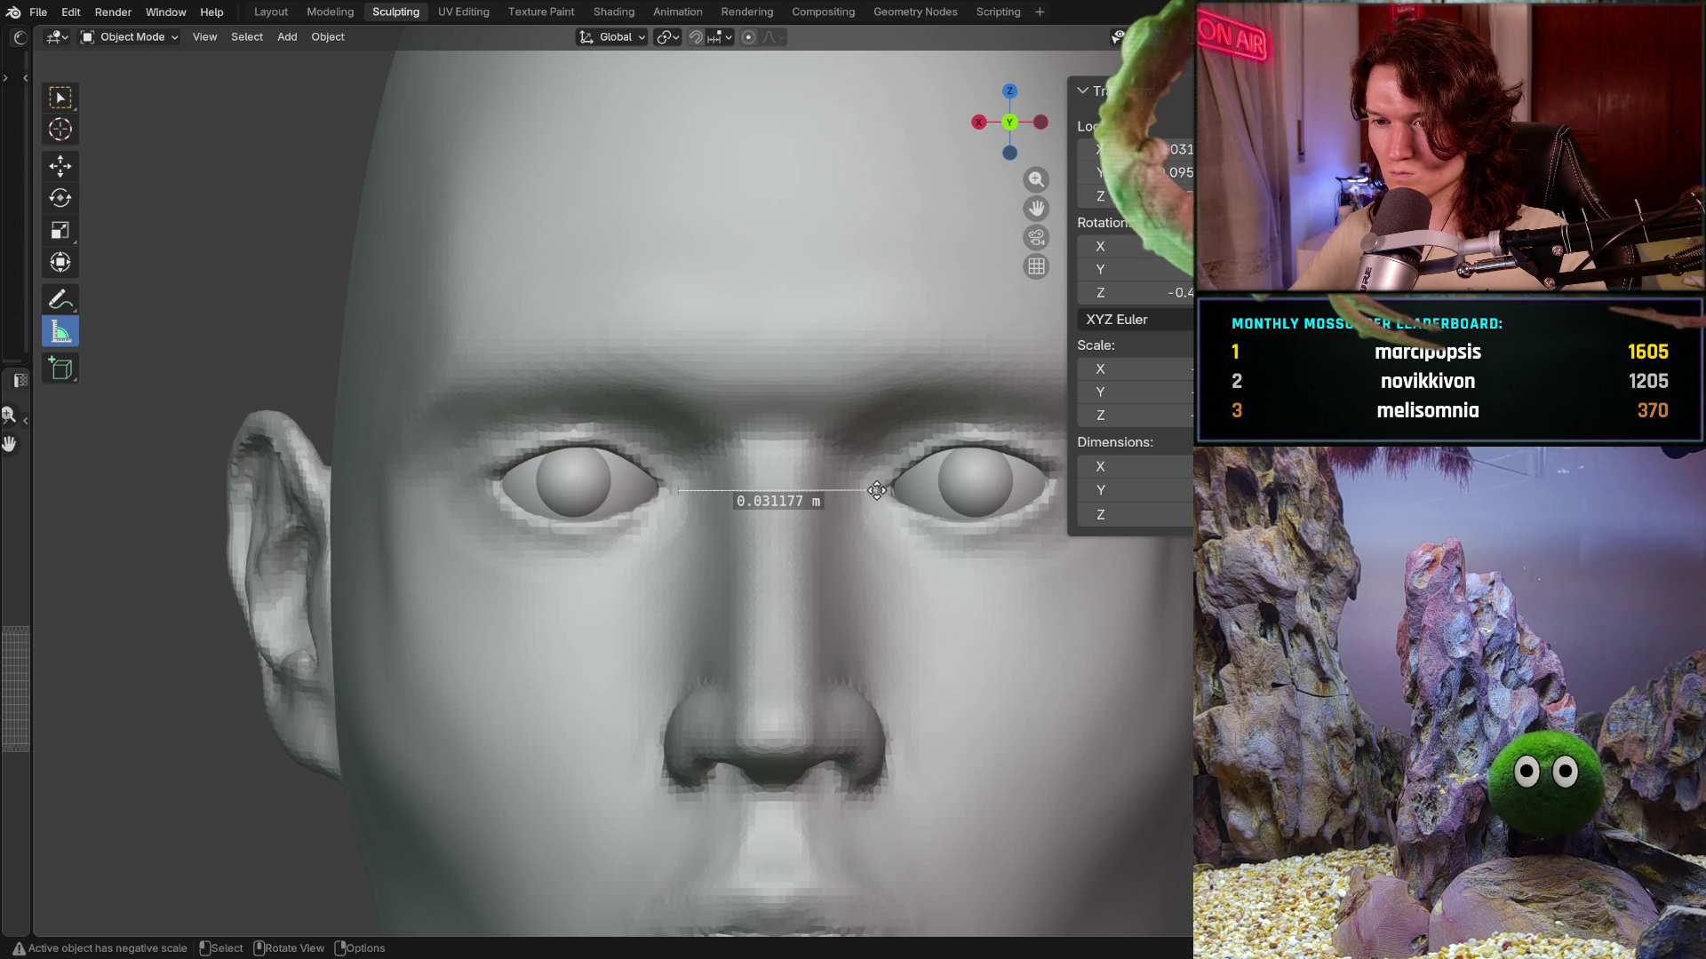
{"action": "scroll", "coordinate": [800, 484], "scroll_direction": "up", "scroll_amount": 1}
{"action": "scroll", "coordinate": [734, 470], "scroll_direction": "up", "scroll_amount": 1}
{"action": "scroll", "coordinate": [688, 497], "scroll_direction": "down", "scroll_amount": 1}
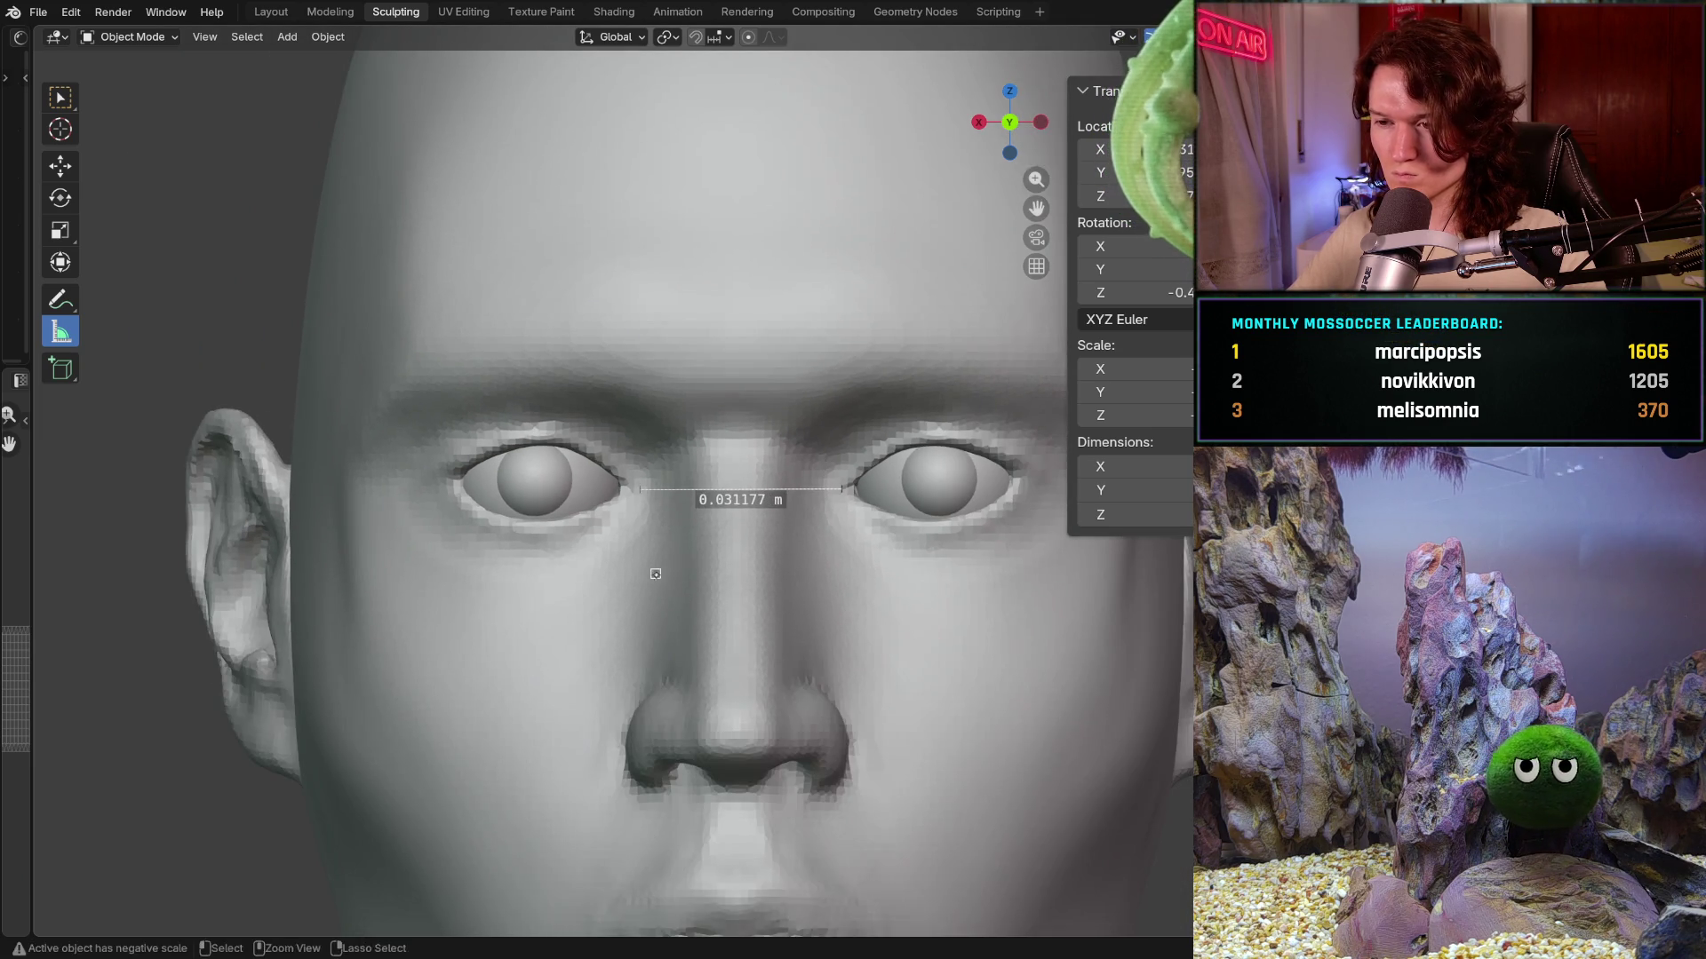
{"action": "scroll", "coordinate": [645, 608], "scroll_direction": "down", "scroll_amount": 1}
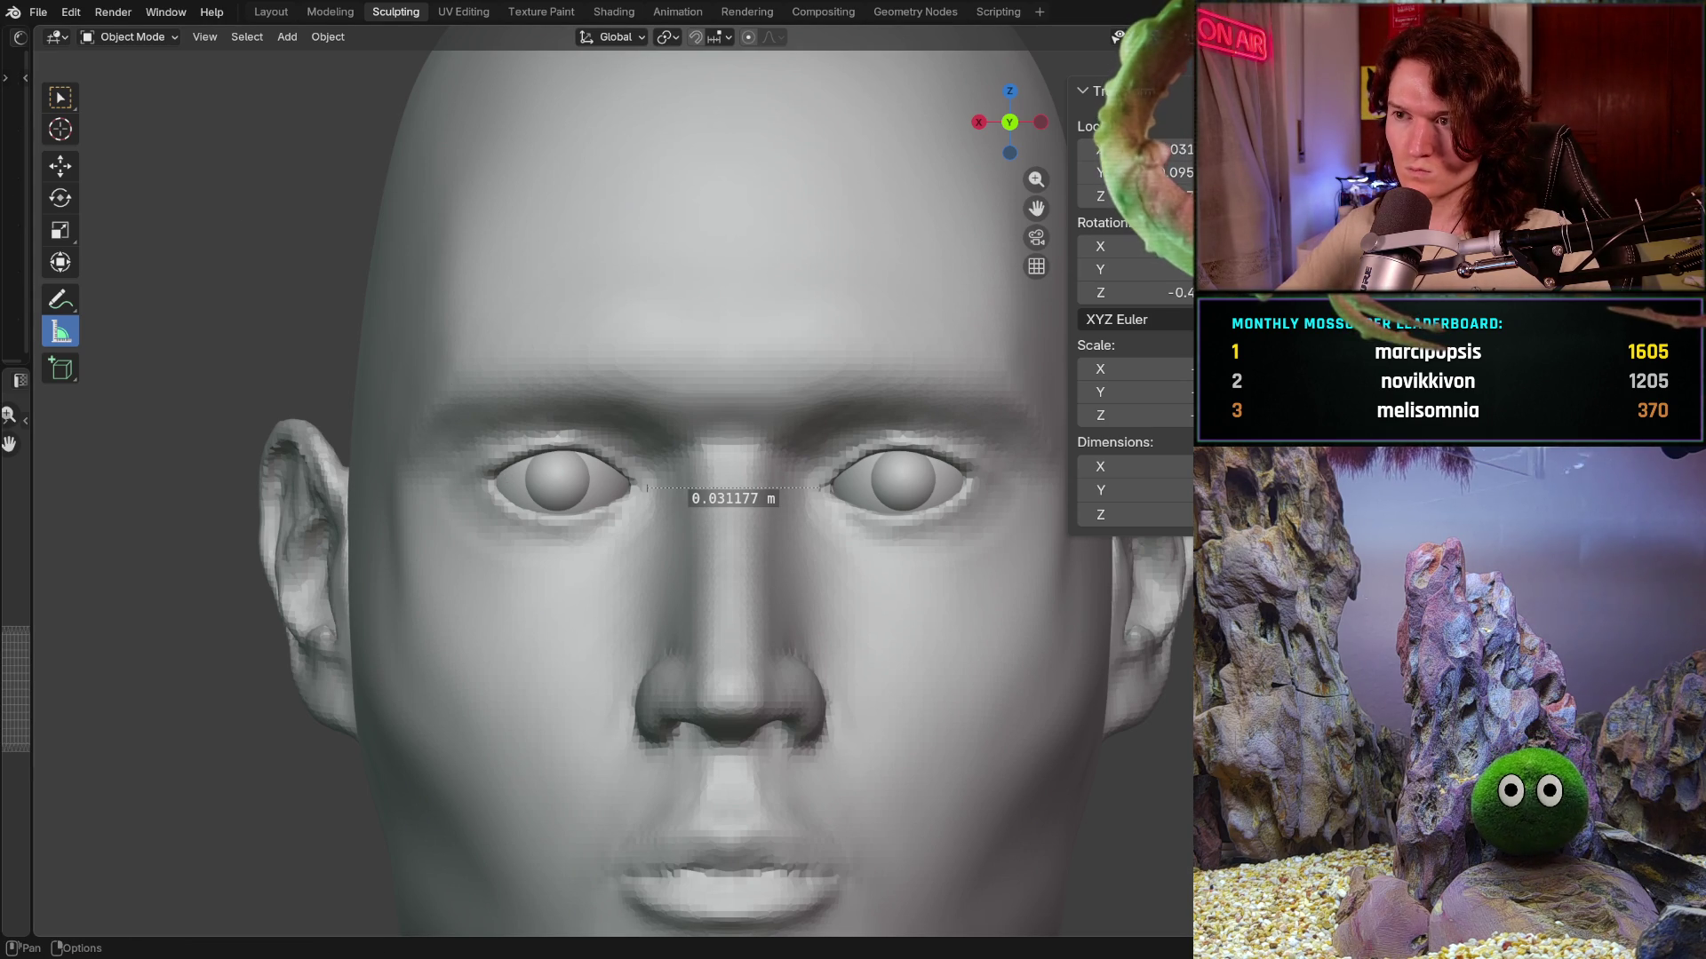
{"action": "key", "text": "shift+alt+z"}
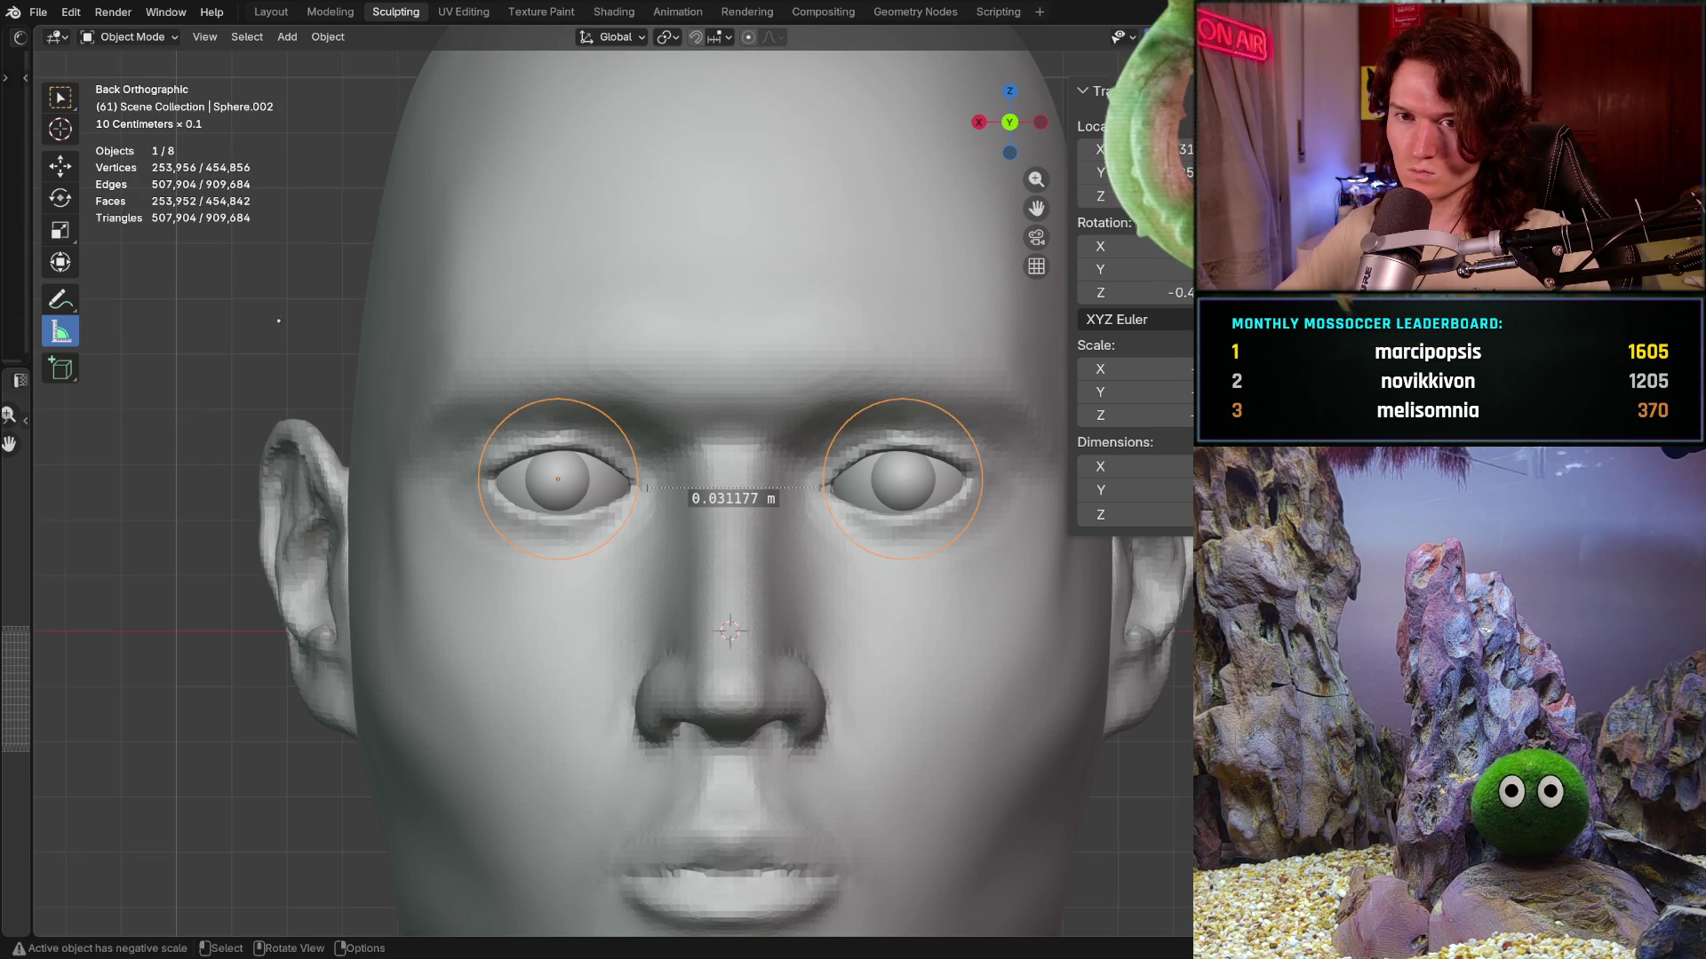
- Slide the eyeball about 0.7 mm sideways along X to the guide lines, then hide the overlays
{"action": "key", "text": "shift+space"}
{"action": "key", "text": "g"}
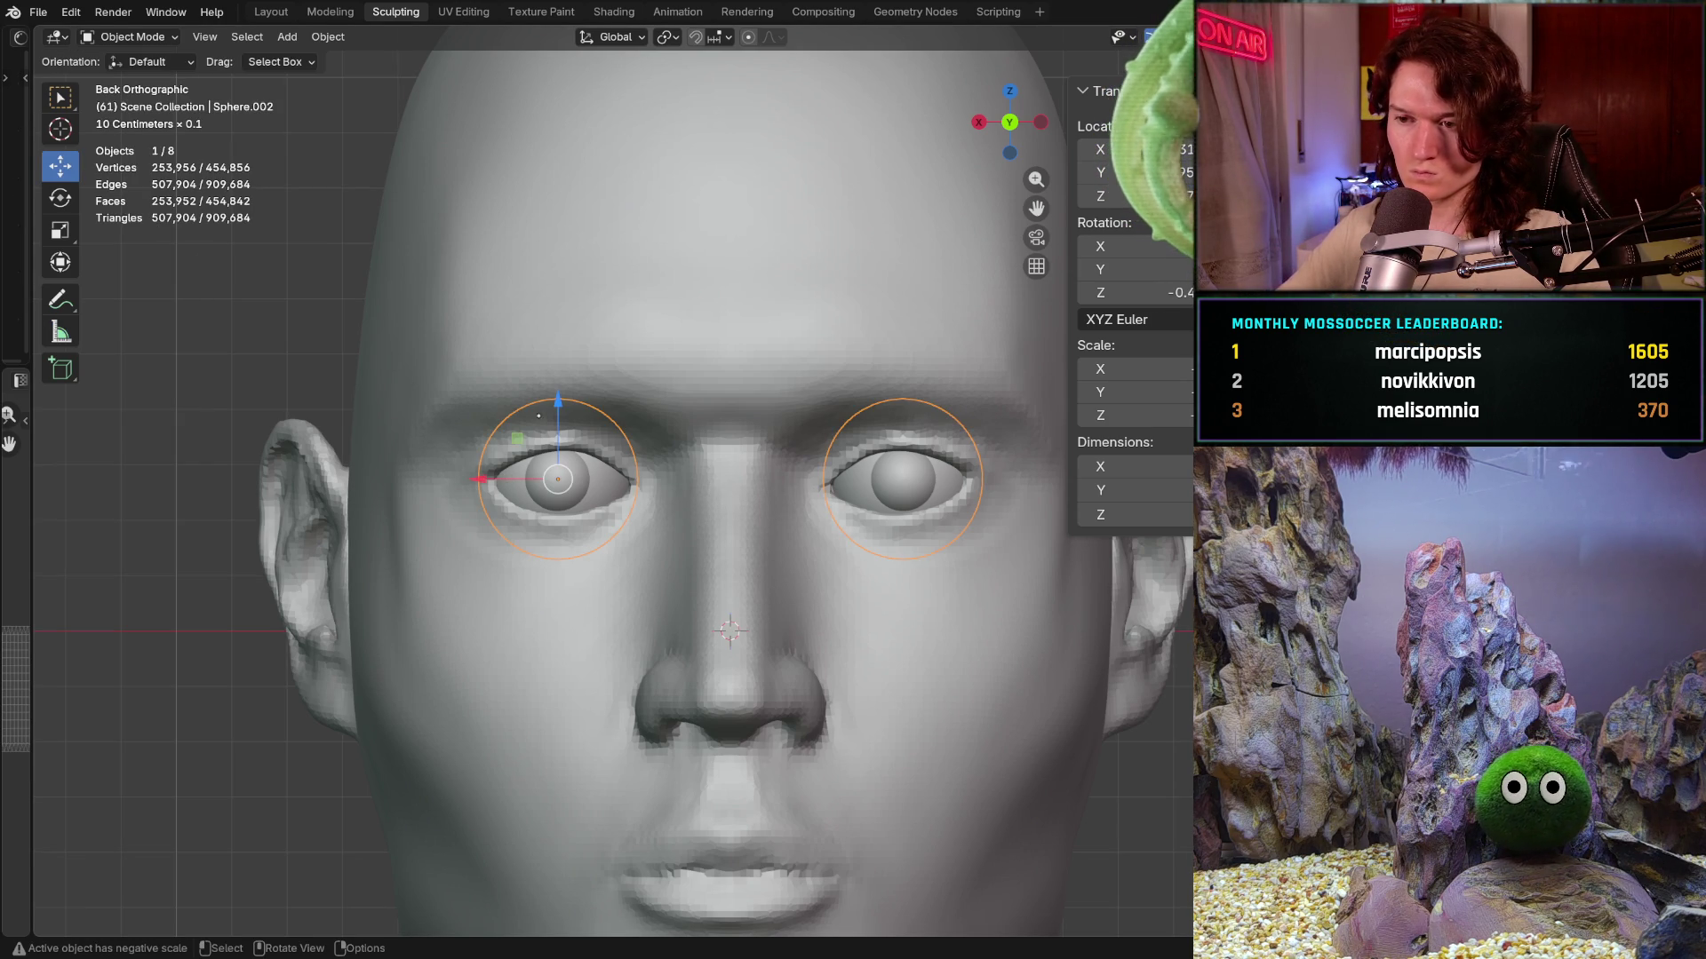
{"action": "key", "text": "ctrl+z"}
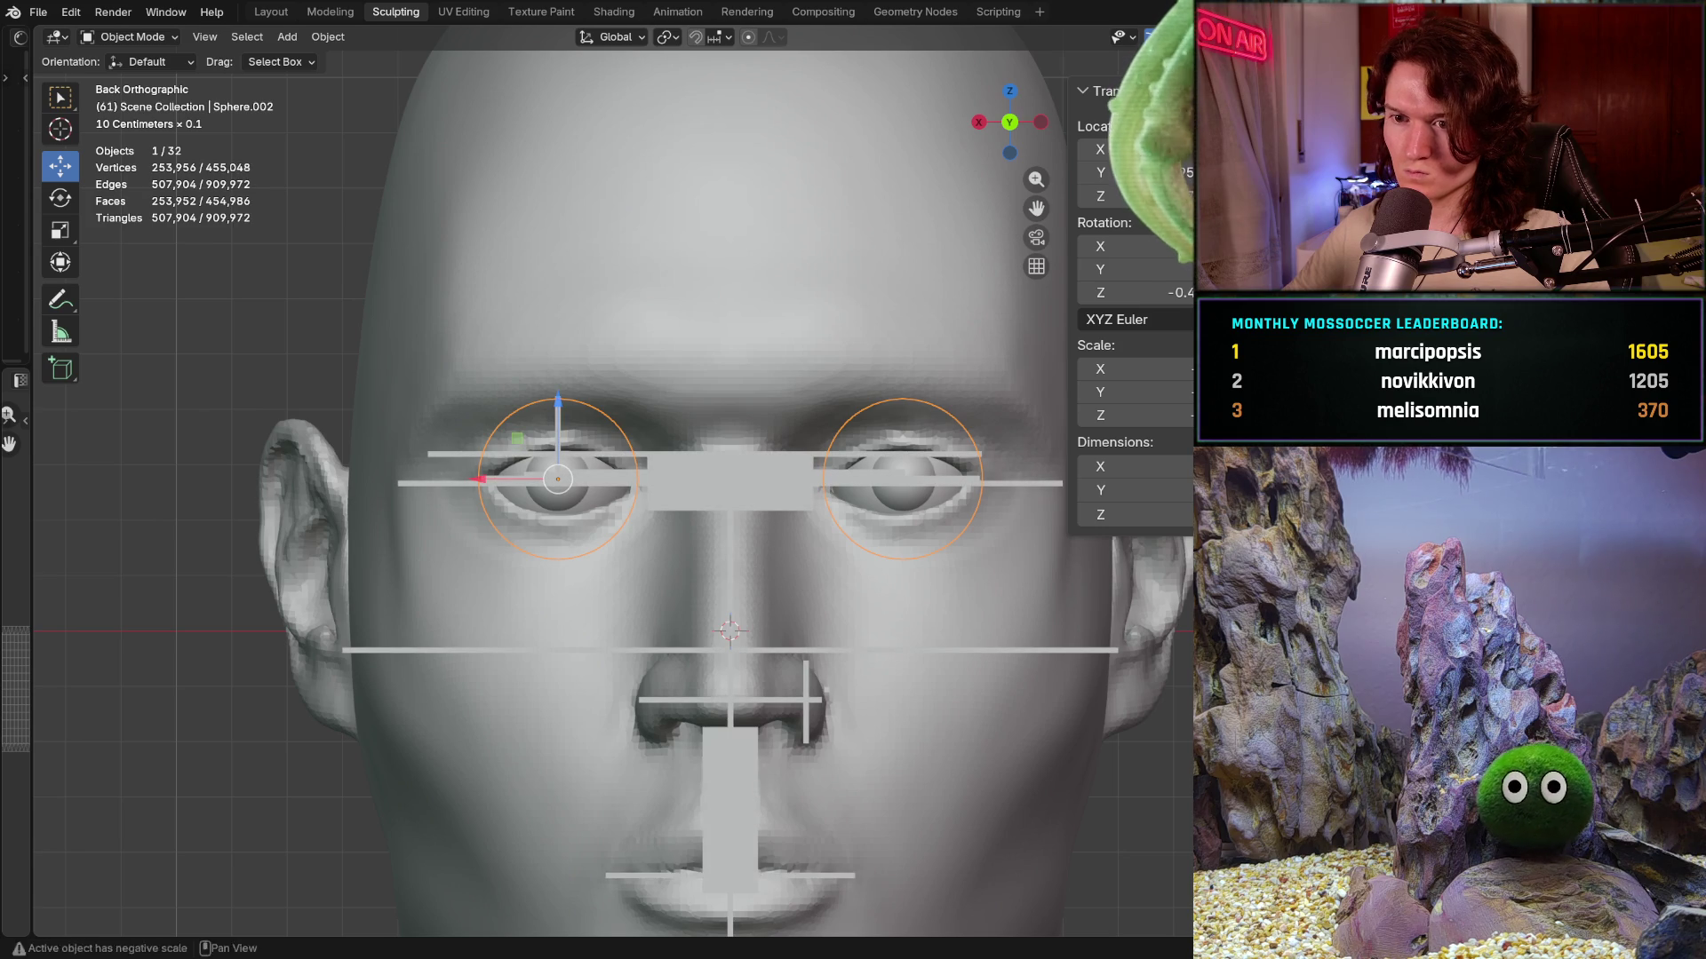
{"action": "scroll", "coordinate": [466, 489], "scroll_direction": "up", "scroll_amount": 3}
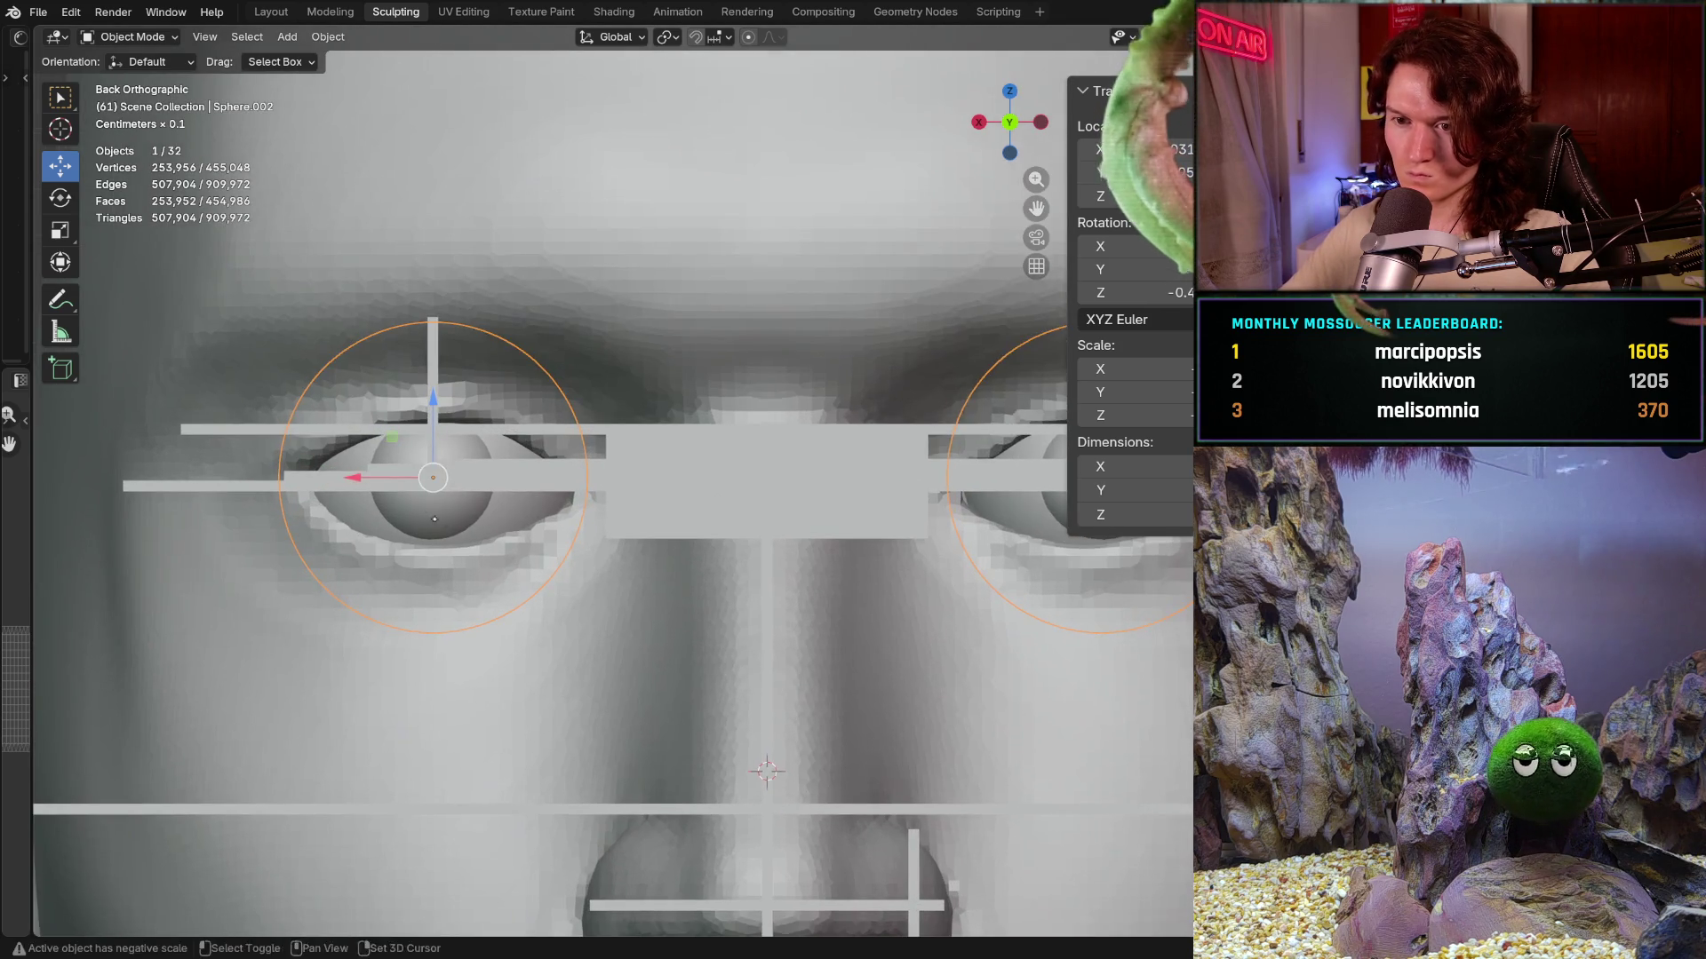
{"action": "scroll", "coordinate": [465, 488], "scroll_direction": "up", "scroll_amount": 1}
{"action": "left_click_drag", "start_coordinate": [429, 481], "coordinate": [460, 492]}
{"action": "scroll", "coordinate": [692, 482], "scroll_direction": "down", "scroll_amount": 3}
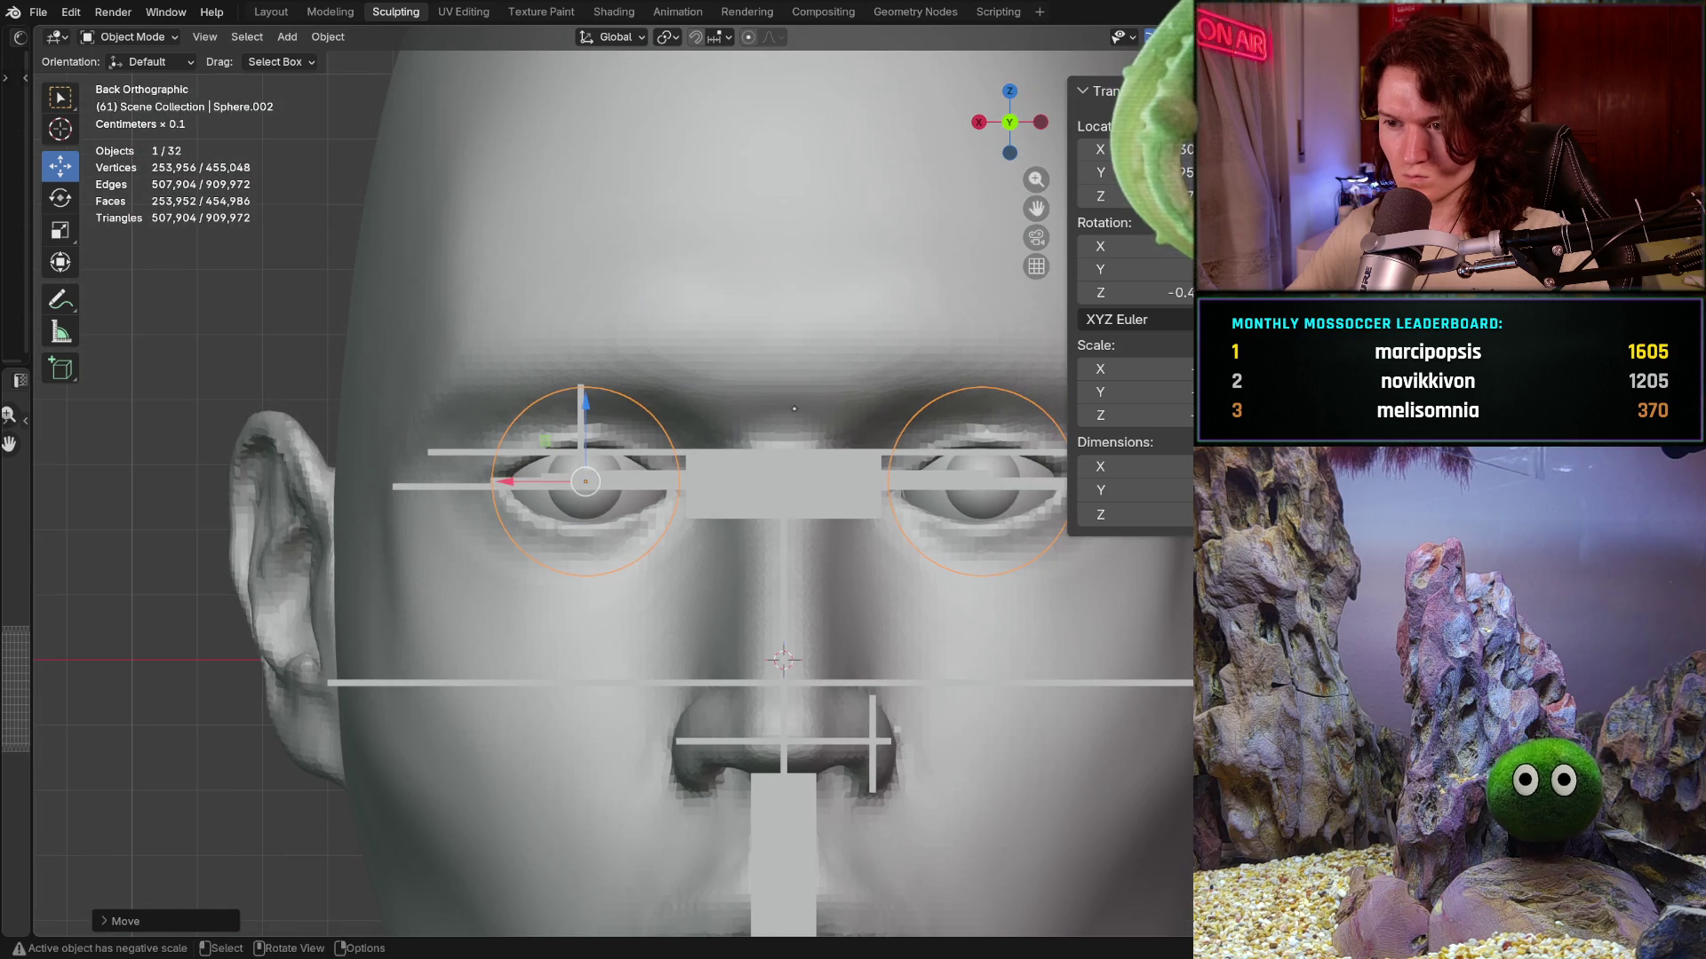
{"action": "key", "text": "ctrl+grave"}
{"action": "key", "text": "shift+alt+z"}
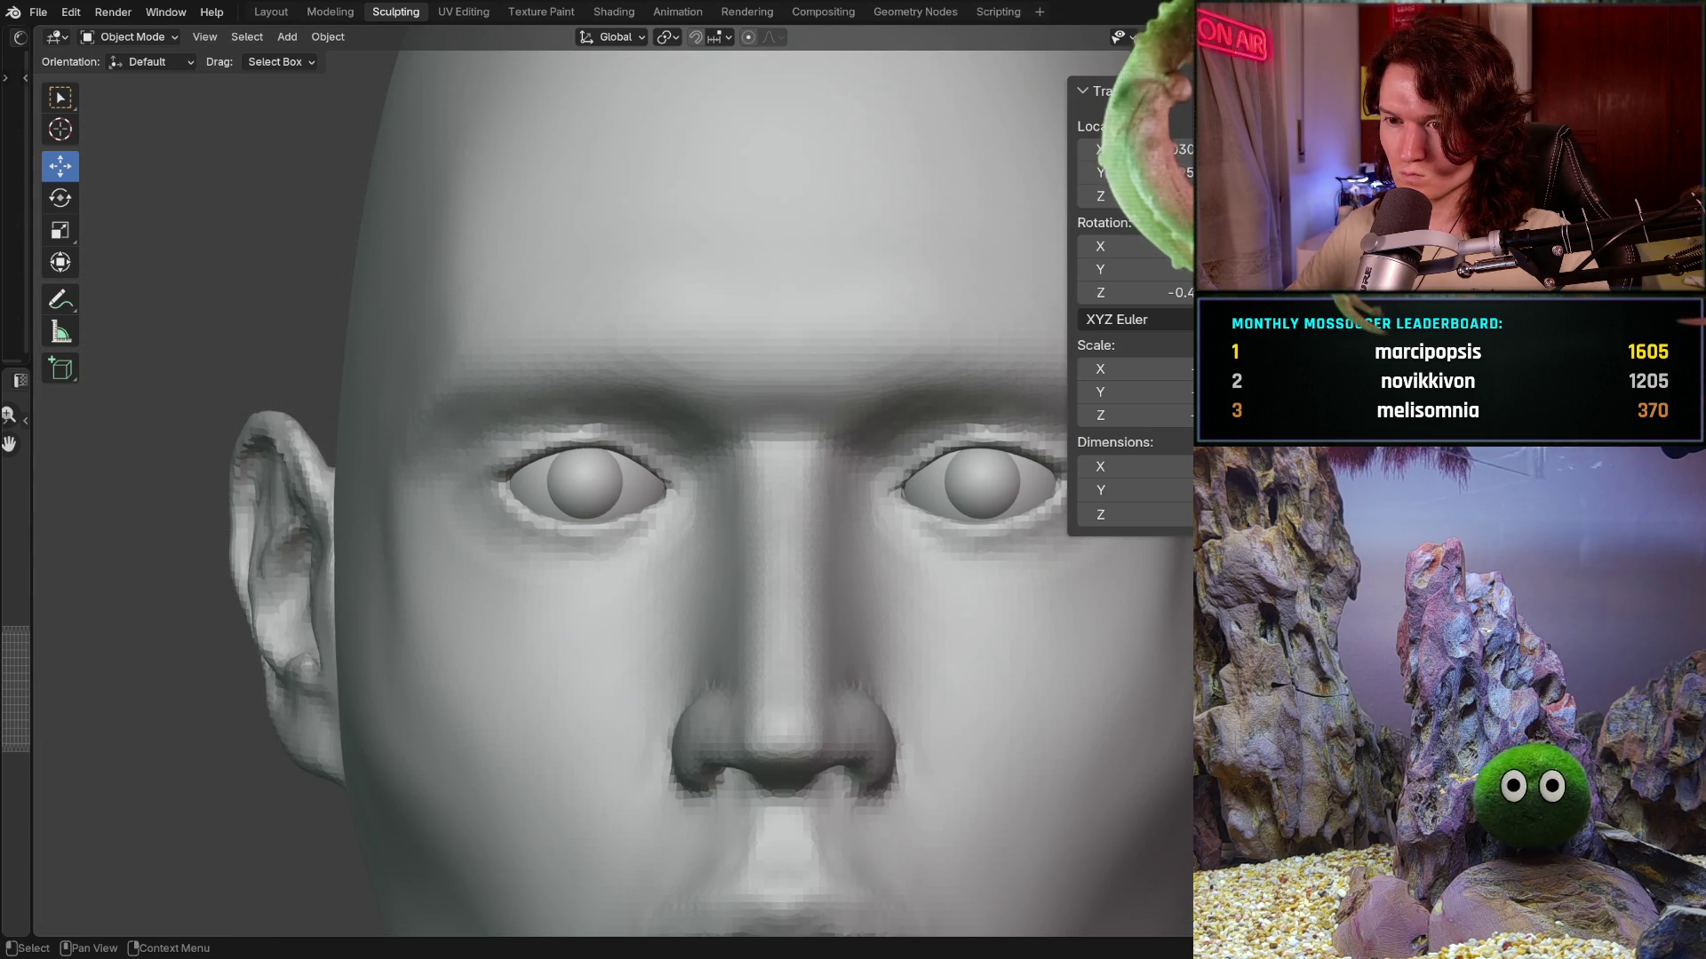
{"action": "scroll", "coordinate": [880, 429], "scroll_direction": "down", "scroll_amount": 2}
{"action": "scroll", "coordinate": [879, 430], "scroll_direction": "down", "scroll_amount": 1}
{"action": "scroll", "coordinate": [878, 440], "scroll_direction": "down", "scroll_amount": 1}
{"action": "scroll", "coordinate": [874, 460], "scroll_direction": "down", "scroll_amount": 1}
{"action": "scroll", "coordinate": [872, 475], "scroll_direction": "down", "scroll_amount": 1}
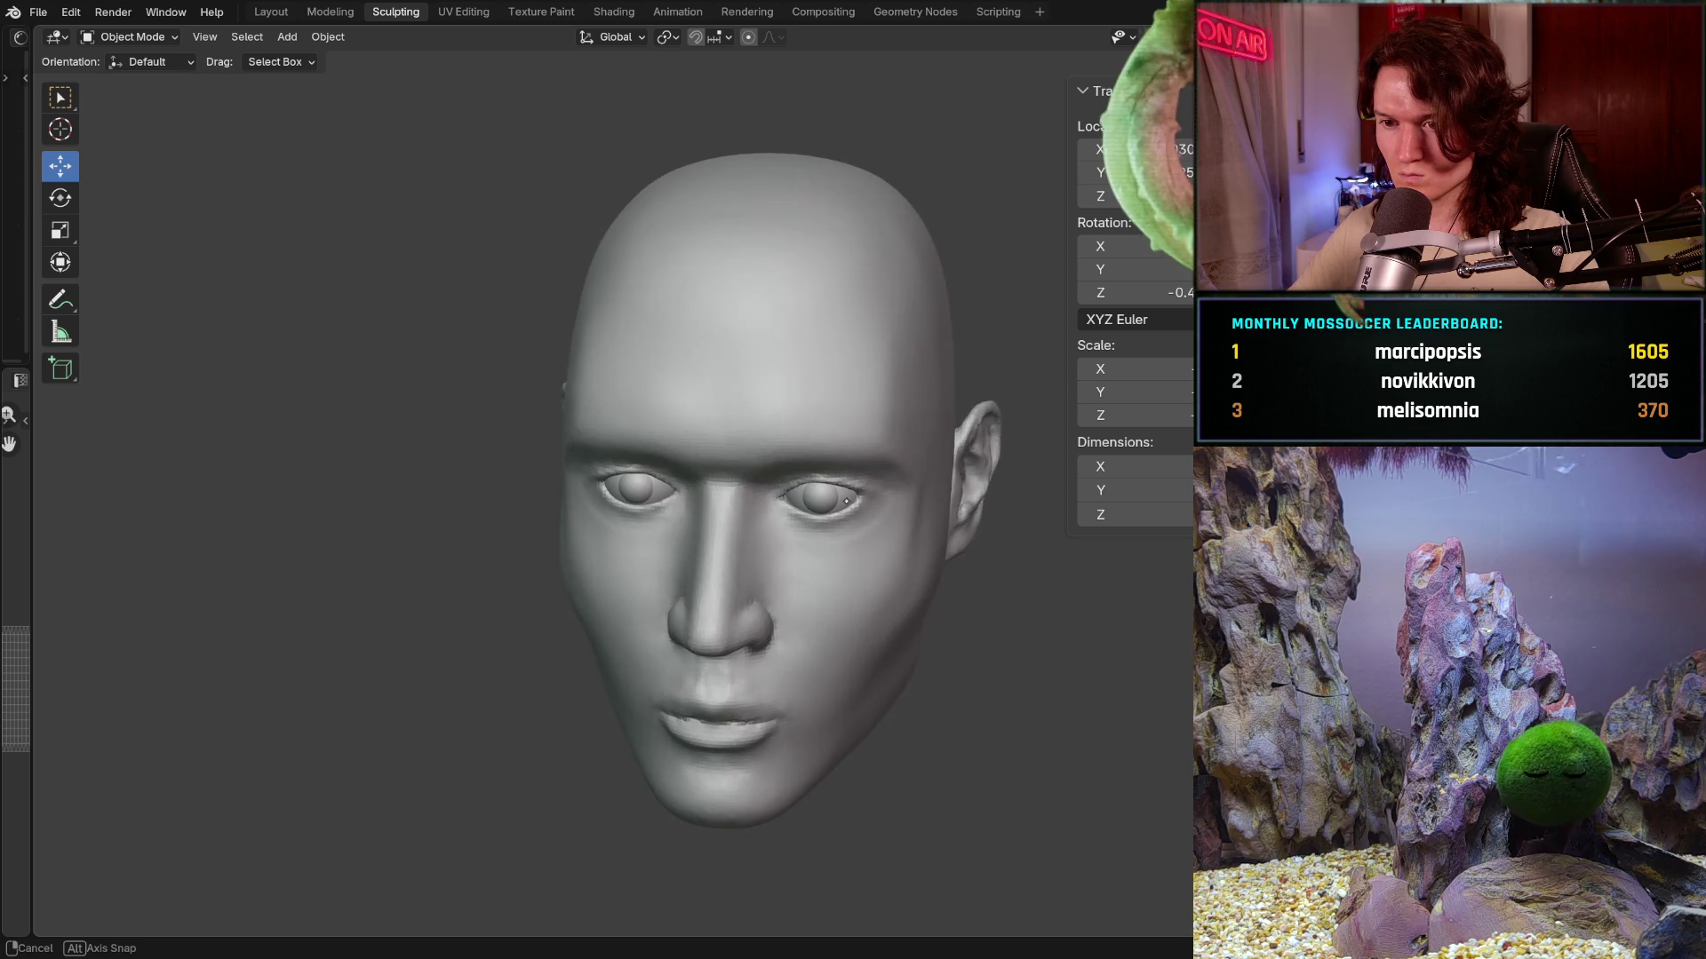
- Orbit around the head to inspect both eyeballs, toggling the guide lines on and off
{"action": "middle_click_drag", "start_coordinate": [871, 477], "coordinate": [809, 530]}
{"action": "scroll", "coordinate": [806, 532], "scroll_direction": "down", "scroll_amount": 2}
{"action": "key", "text": "alt+h"}
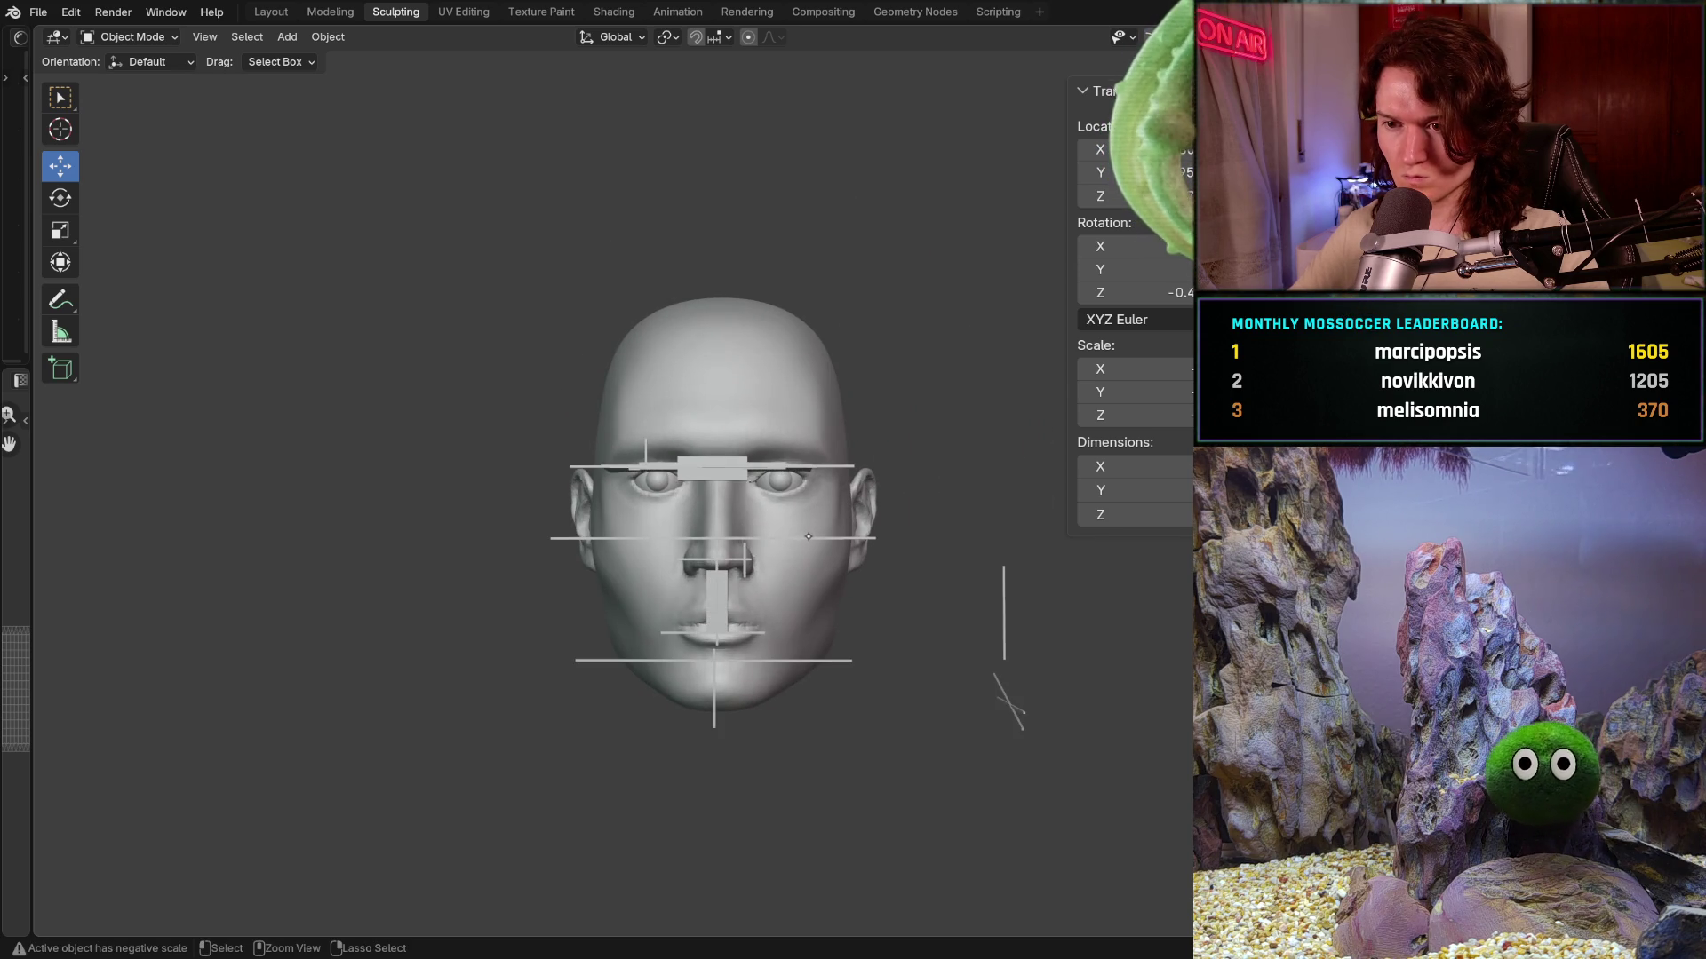
{"action": "key", "text": "ctrl+z"}
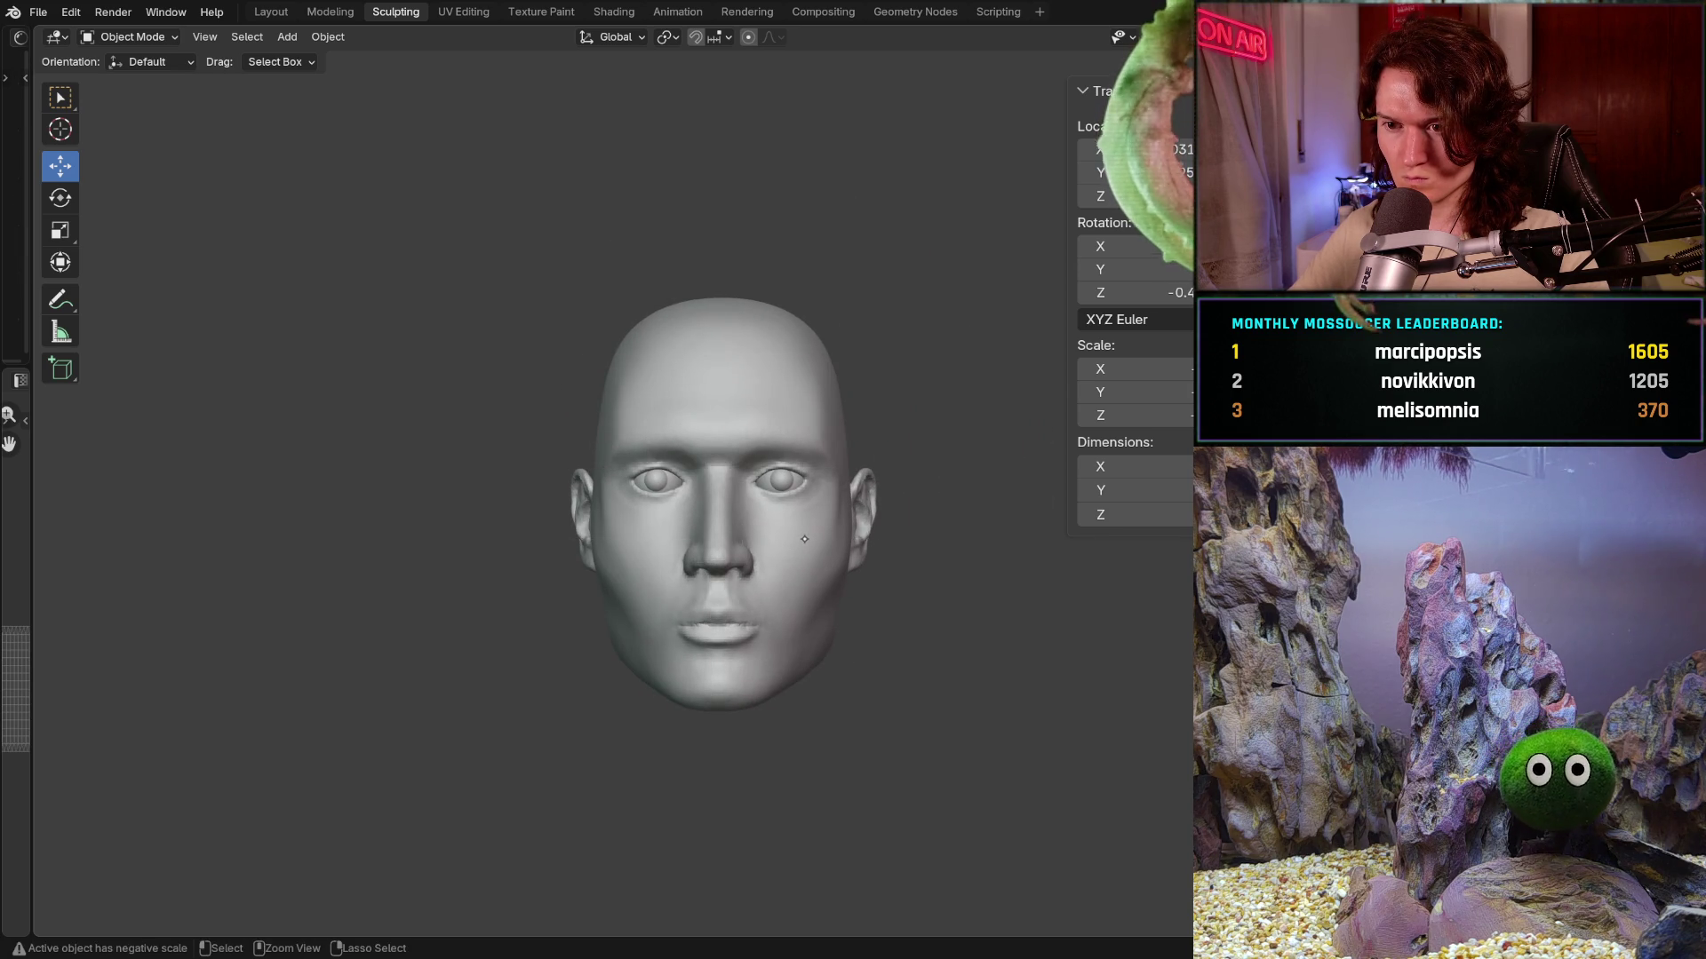
{"action": "key", "text": "ctrl+shift+z"}
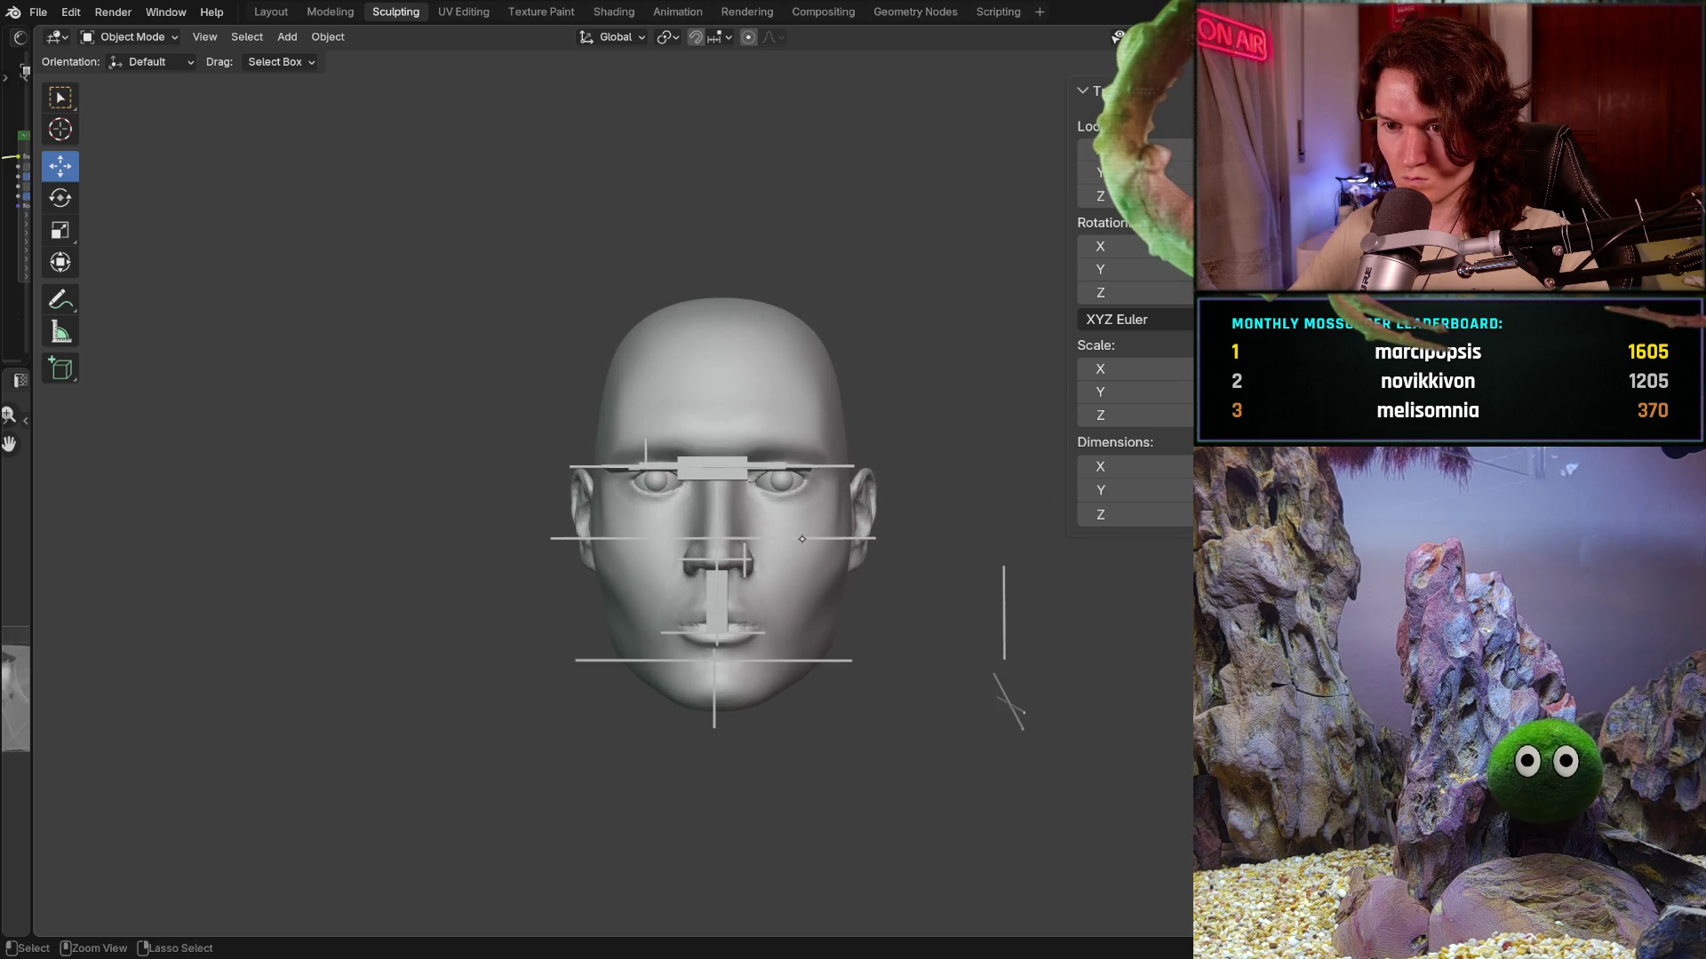
{"action": "key", "text": "ctrl+shift+z"}
{"action": "key", "text": "ctrl+z"}
{"action": "key", "text": "ctrl+z"}
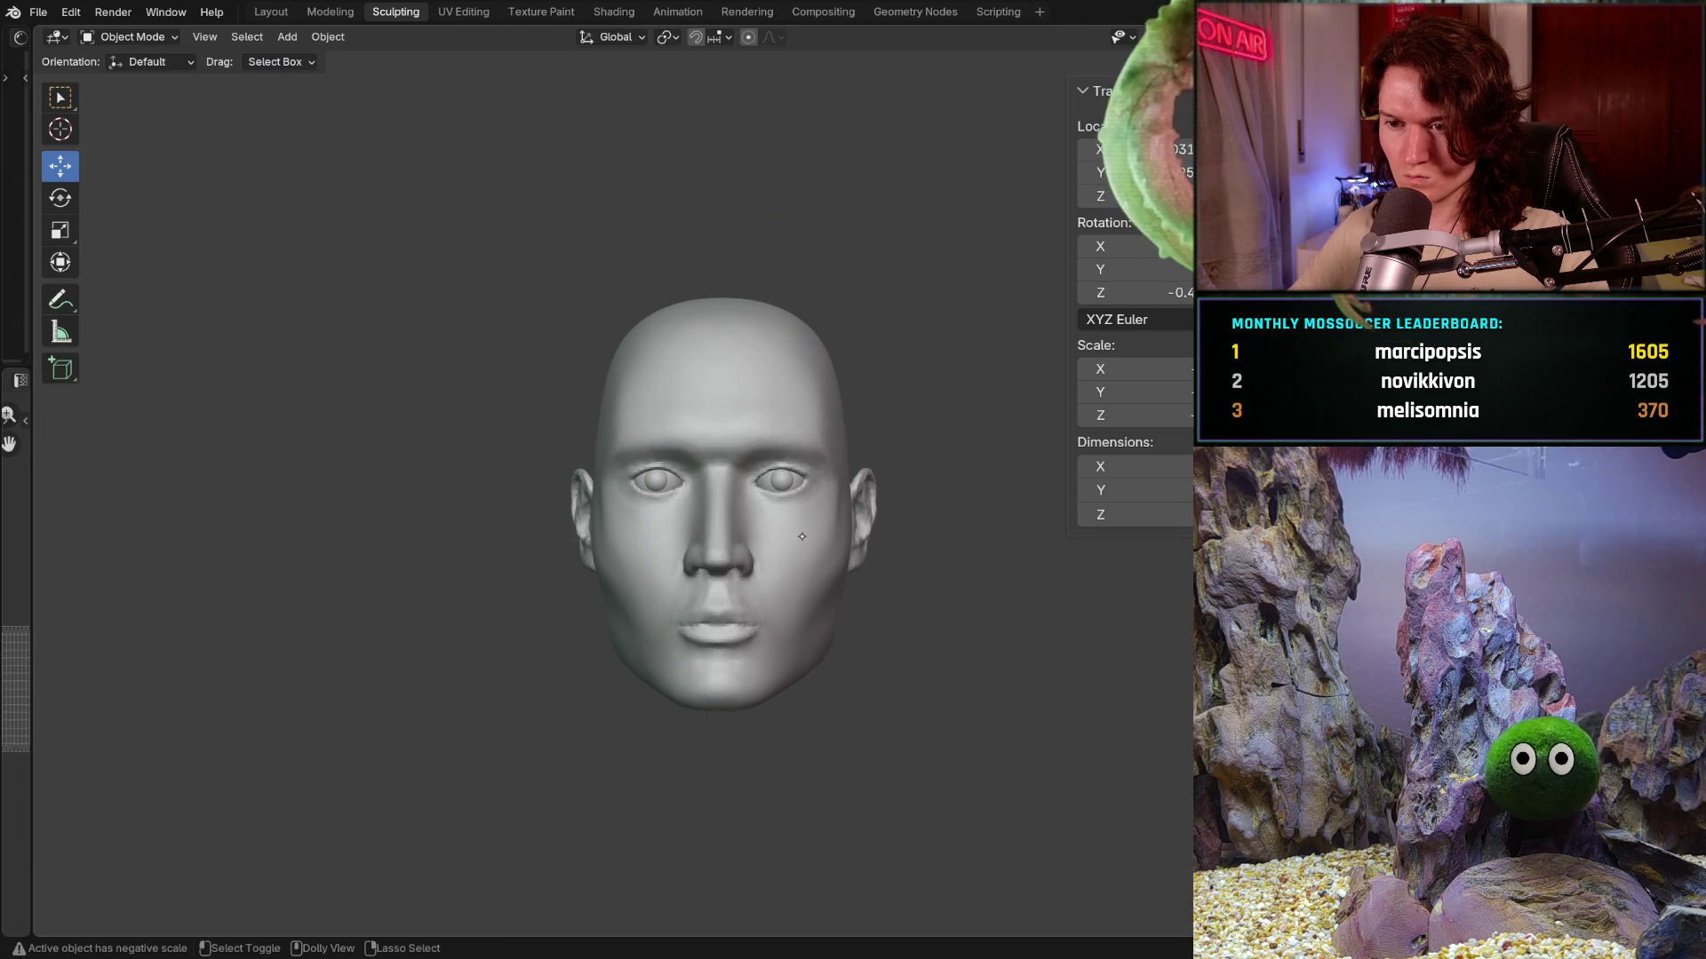
{"action": "scroll", "coordinate": [800, 538], "scroll_direction": "up", "scroll_amount": 2}
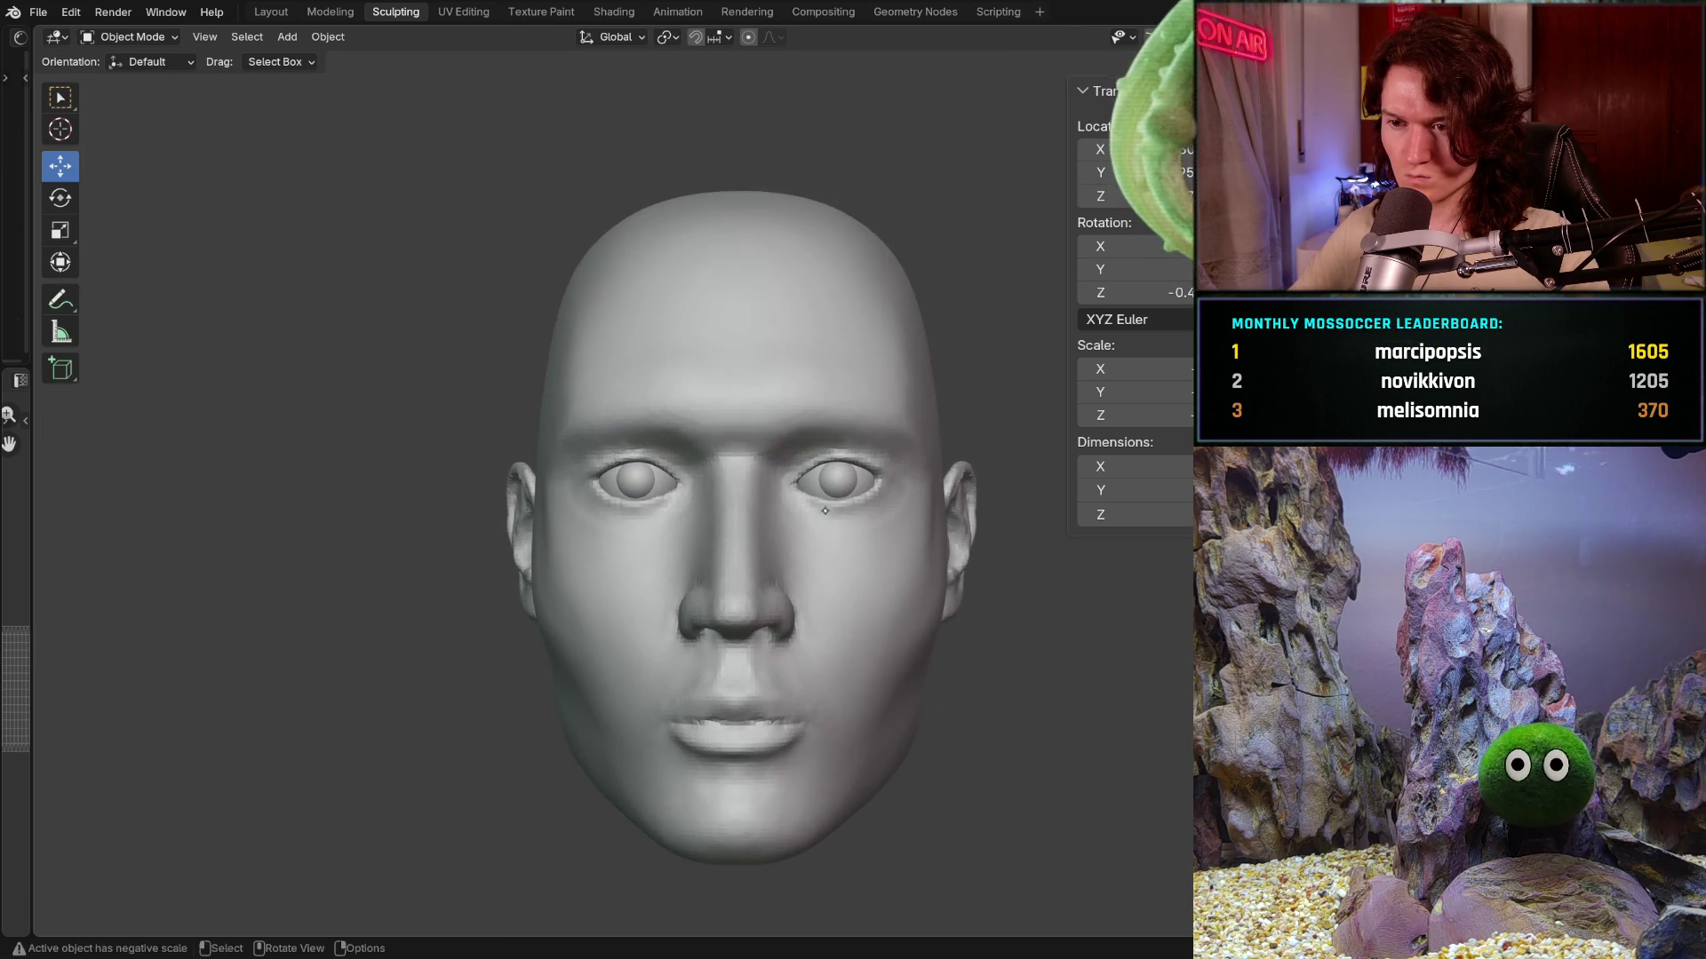
{"action": "scroll", "coordinate": [844, 475], "scroll_direction": "up", "scroll_amount": 2}
{"action": "mouse_move", "coordinate": [827, 501]}
{"action": "middle_mouse_down"}
{"action": "mouse_move", "coordinate": [832, 482]}
{"action": "mouse_move", "coordinate": [757, 635]}
{"action": "mouse_move", "coordinate": [769, 481]}
{"action": "mouse_move", "coordinate": [789, 497]}
{"action": "middle_mouse_up"}
{"action": "scroll", "coordinate": [831, 483], "scroll_direction": "down", "scroll_amount": 2}
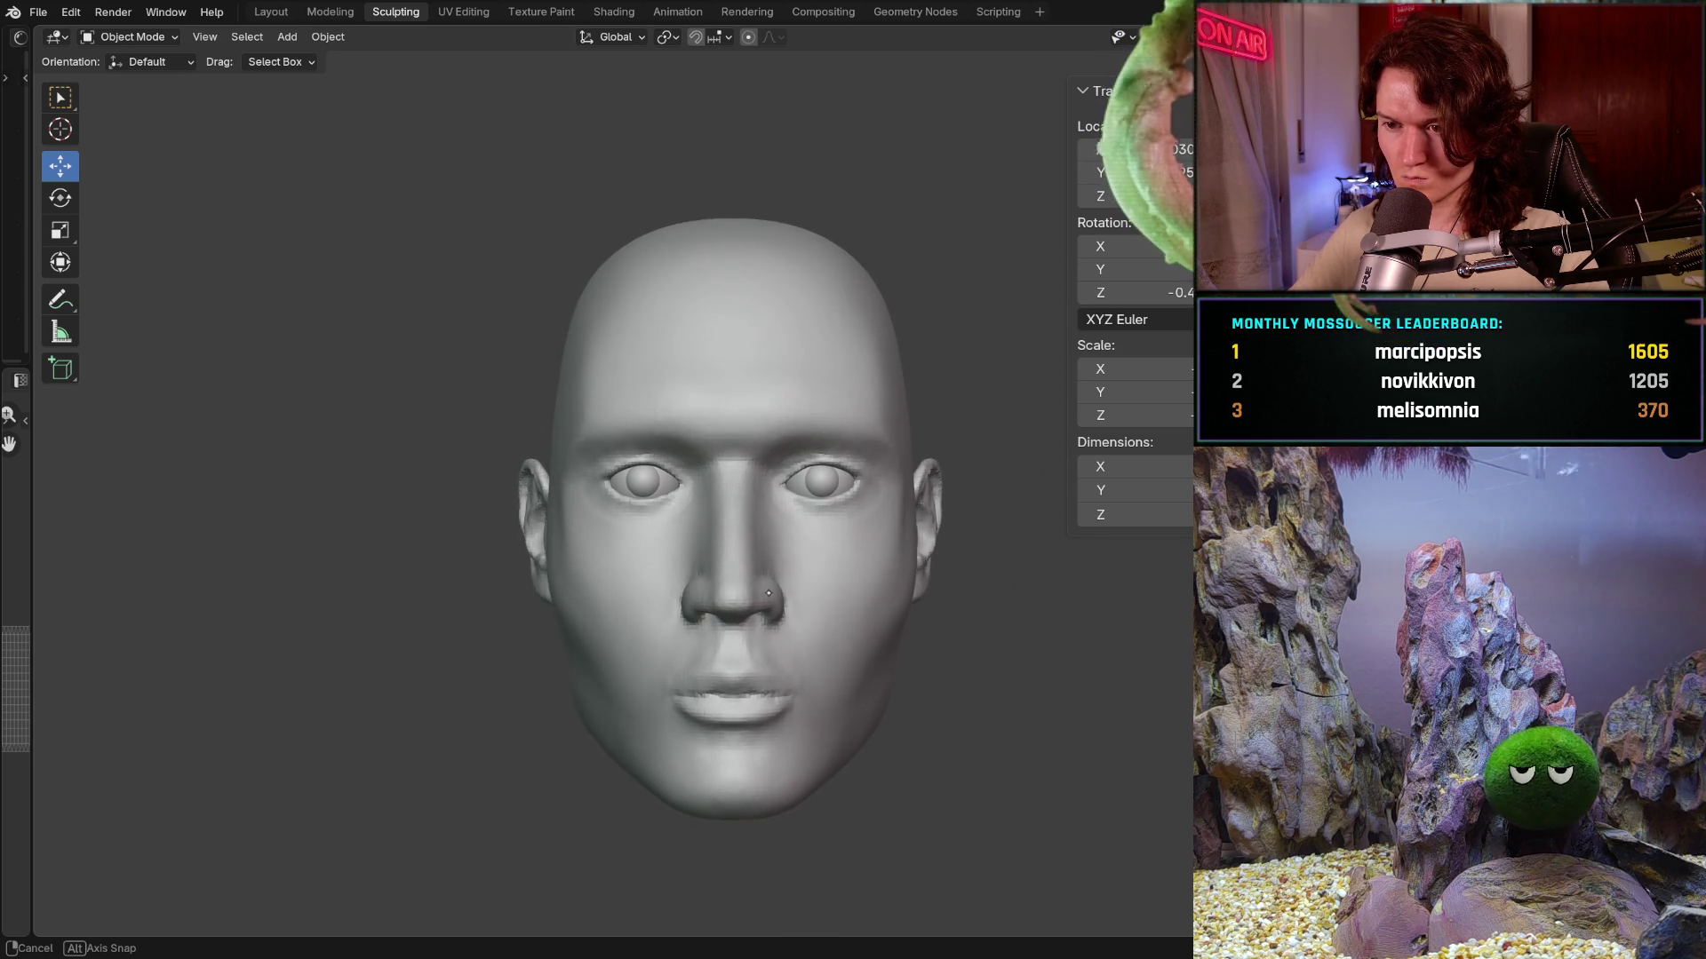
{"action": "scroll", "coordinate": [794, 502], "scroll_direction": "up", "scroll_amount": 2}
{"action": "scroll", "coordinate": [796, 502], "scroll_direction": "up", "scroll_amount": 1}
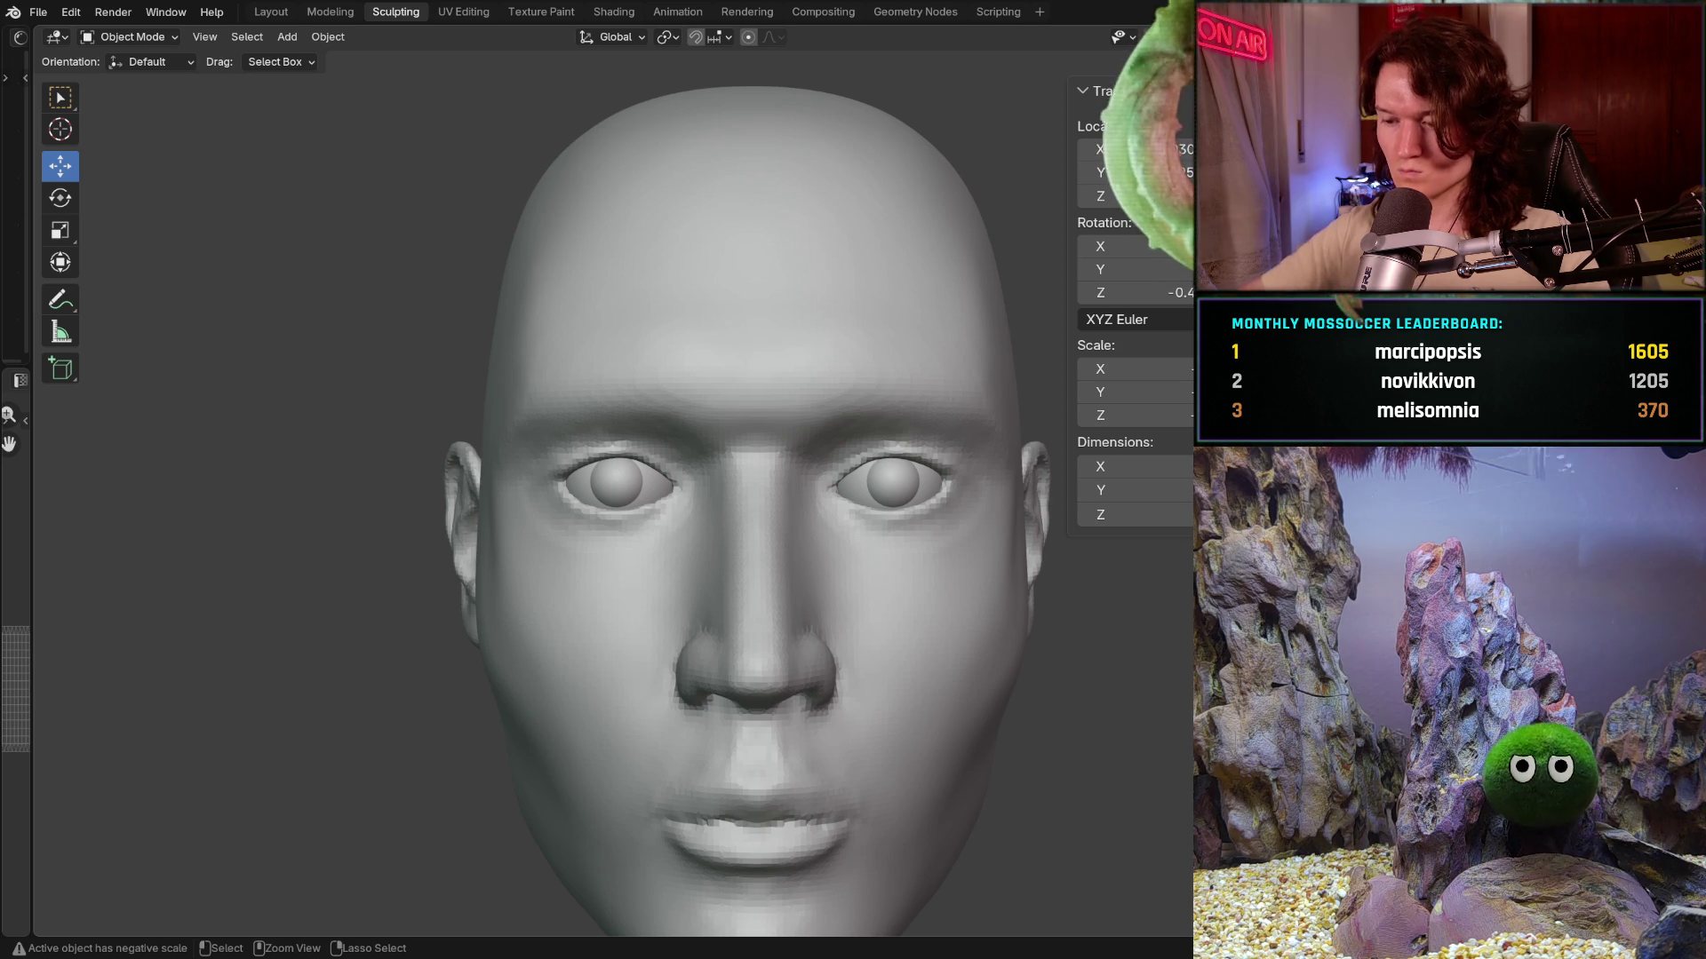
- Snap to an orthographic front view and turn the viewport overlays back on
{"action": "key", "text": "ctrl+KP_1"}
{"action": "key", "text": "shift+alt+z"}
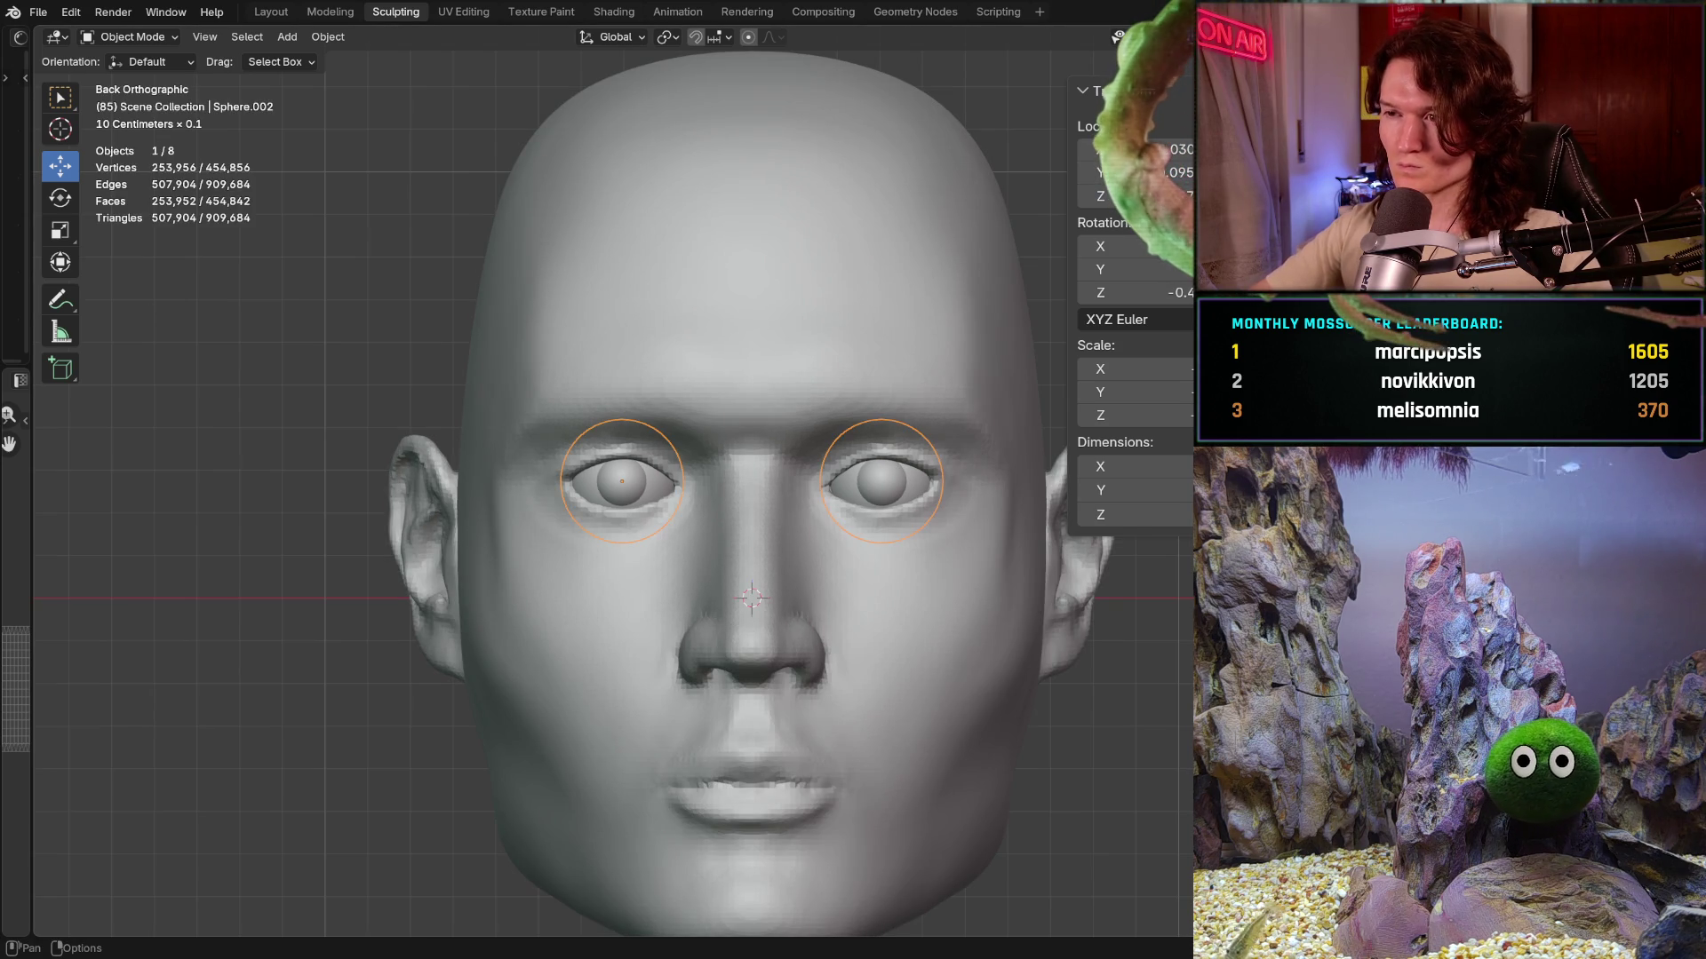
- Adjust the ruler between the two eyeballs so it reads 0.030087 m
{"action": "left_click", "coordinate": [1149, 36]}
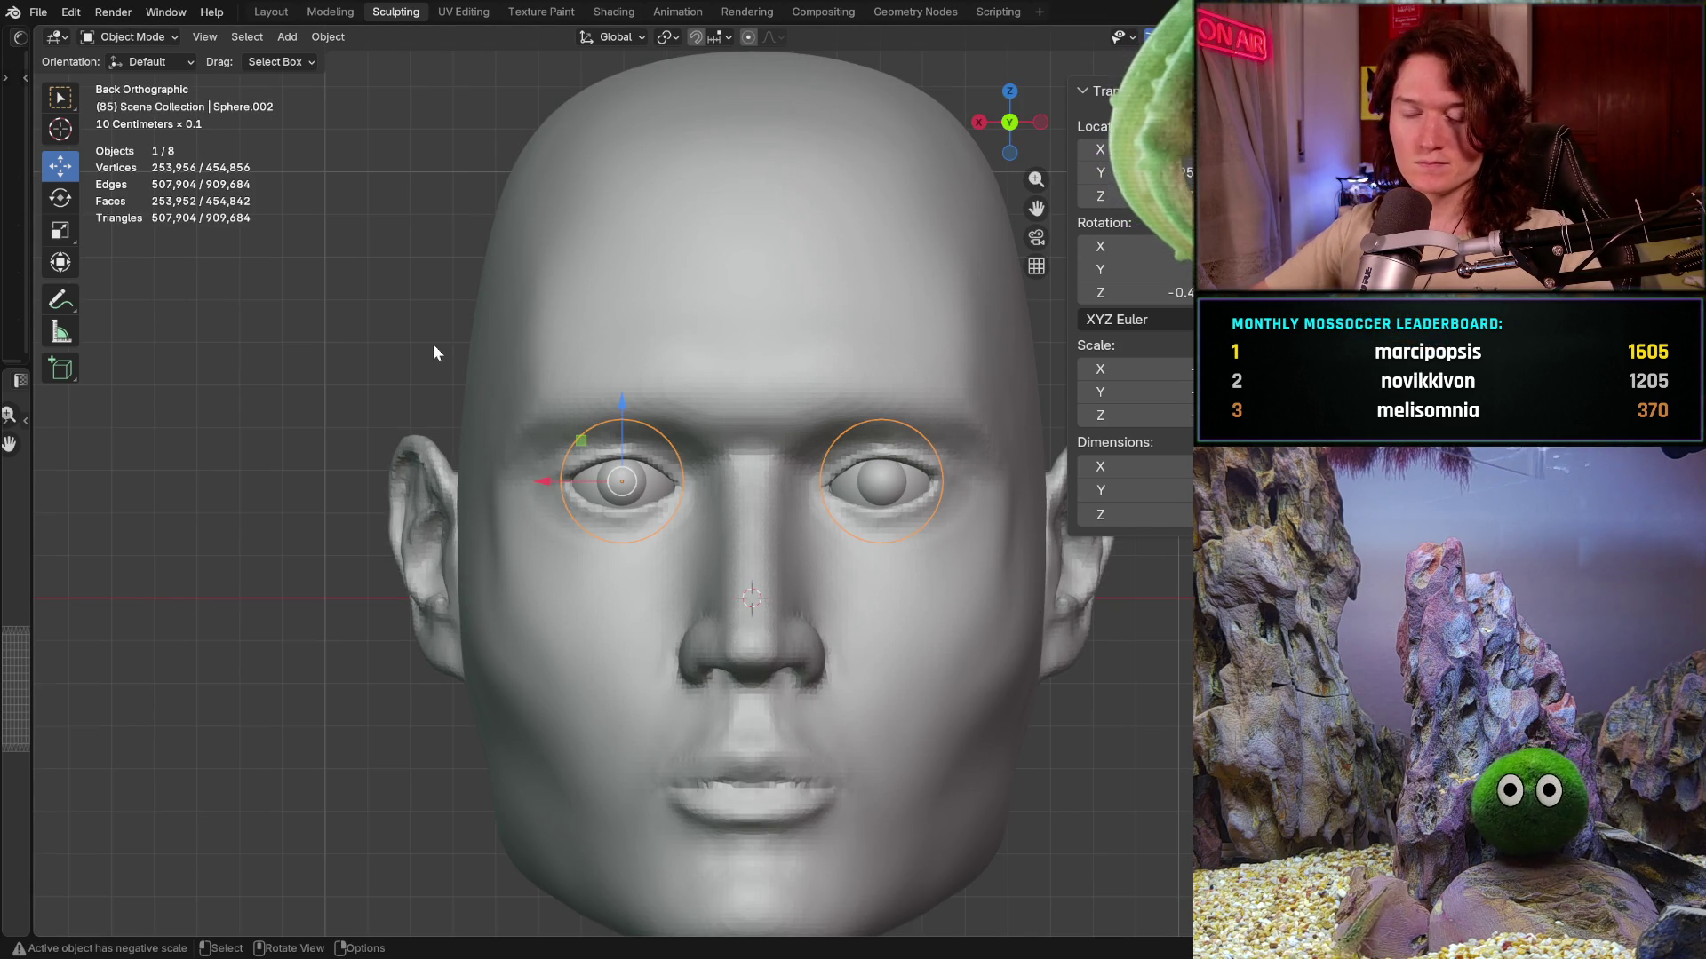
{"action": "left_click", "coordinate": [49, 304]}
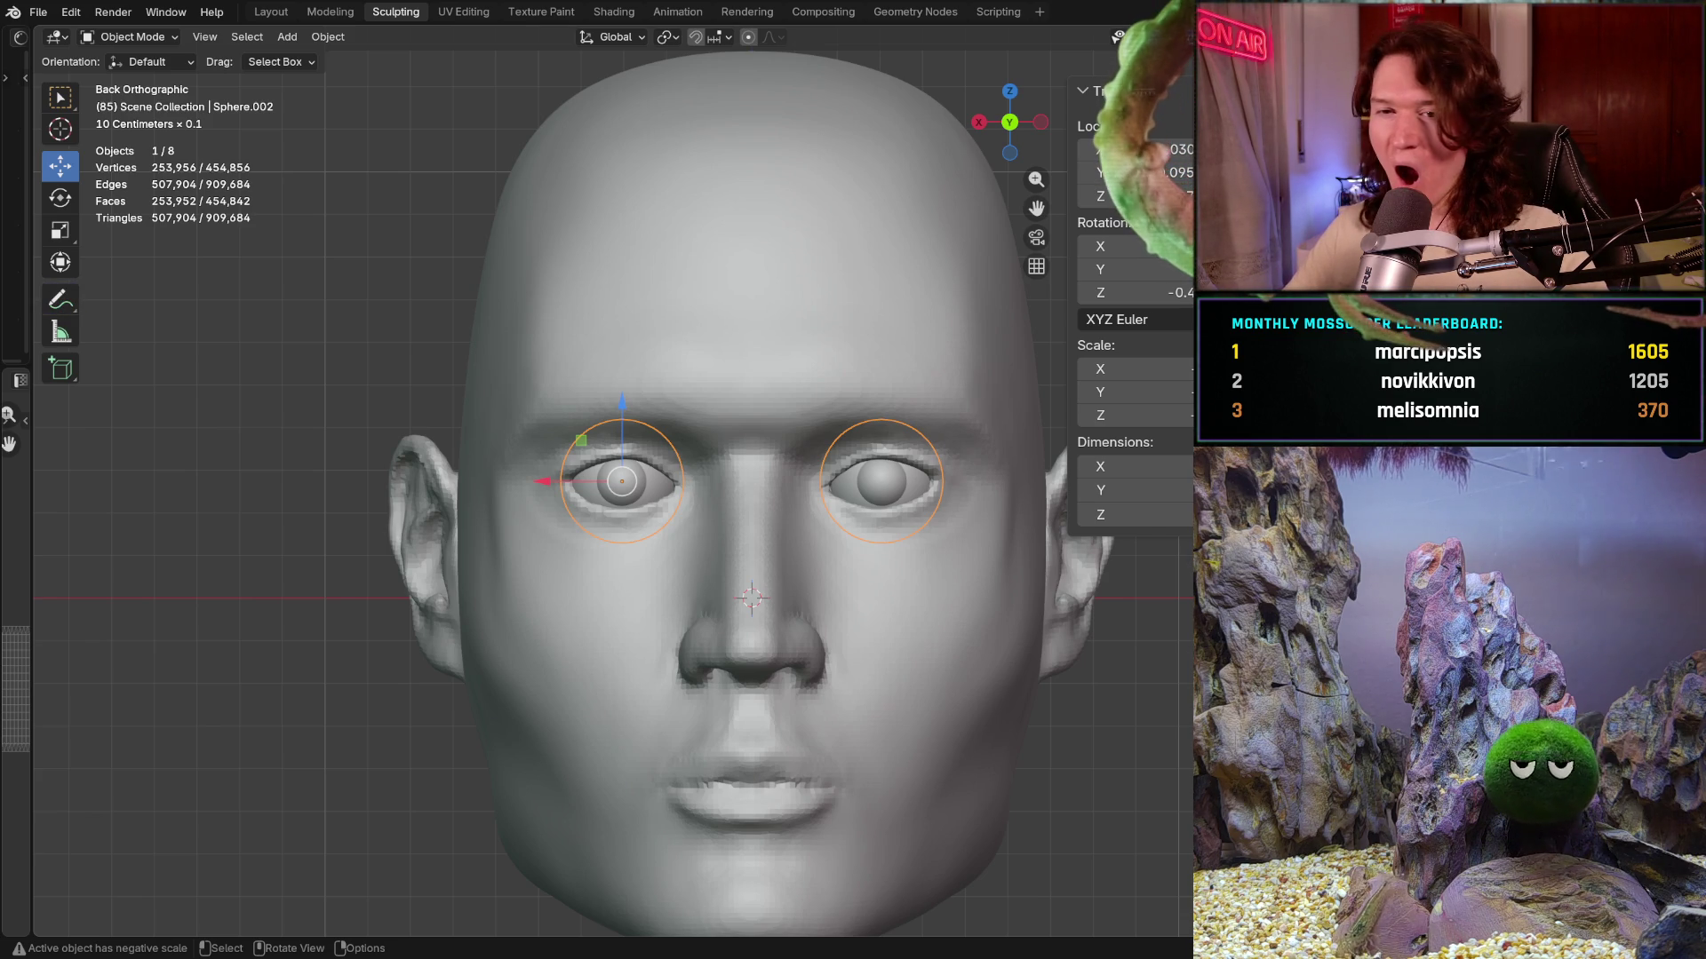
{"action": "middle_click_drag", "start_coordinate": [705, 622], "coordinate": [614, 542]}
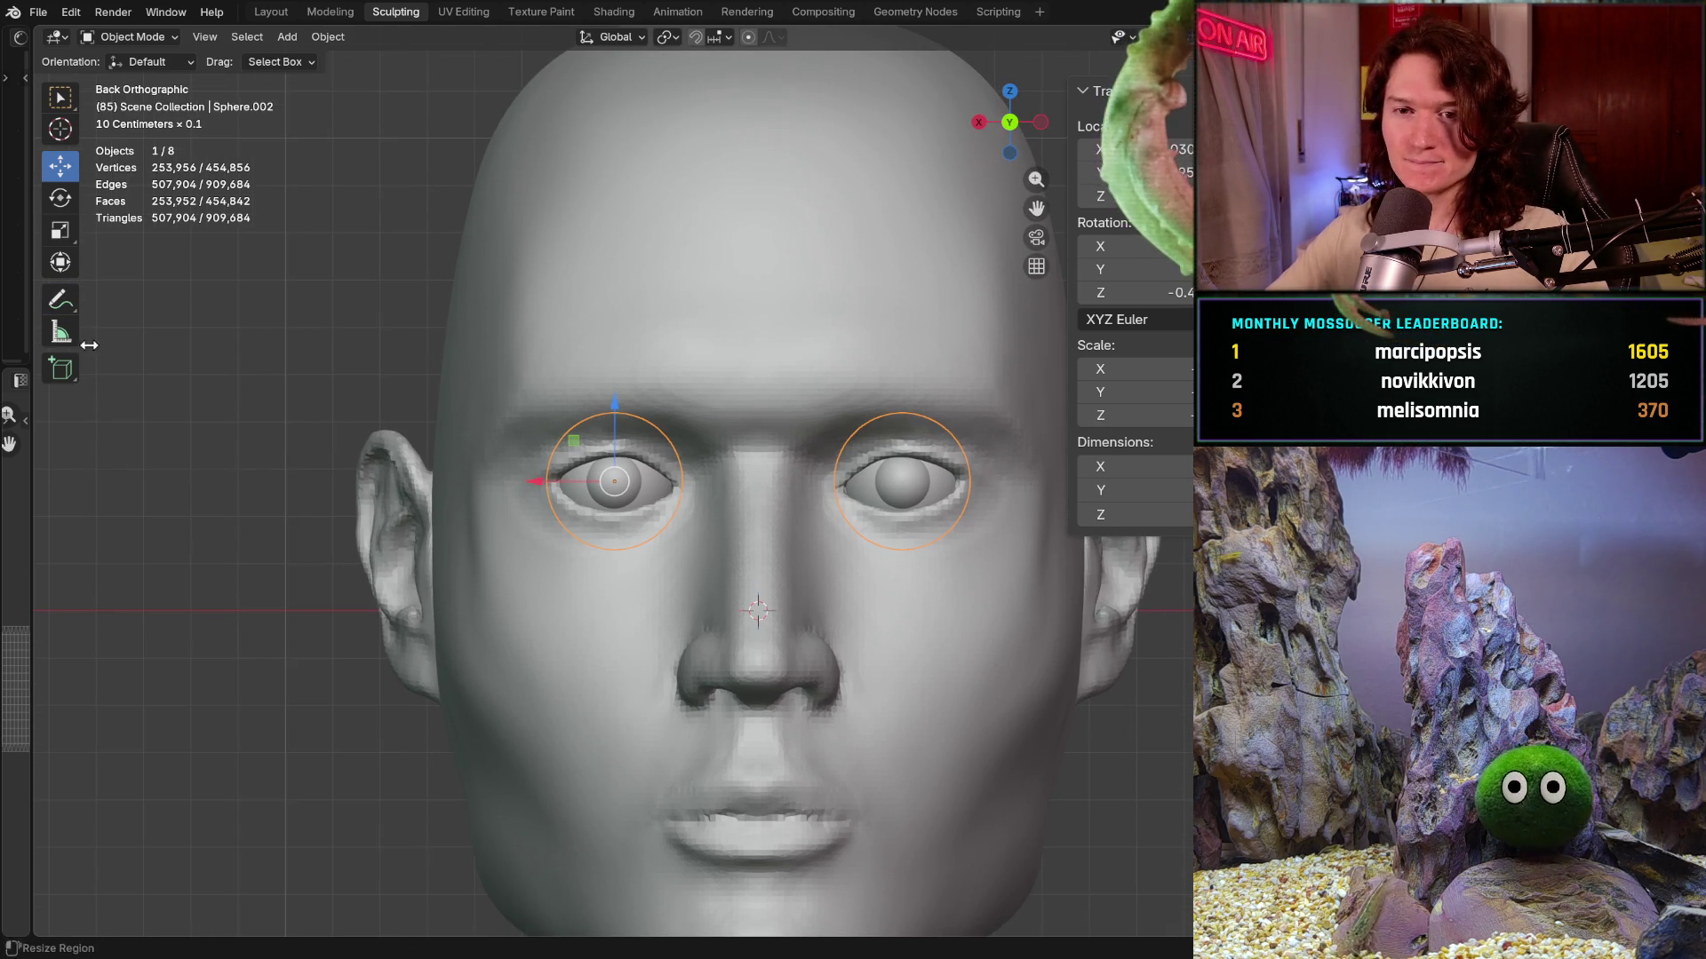
{"action": "left_click", "coordinate": [59, 331]}
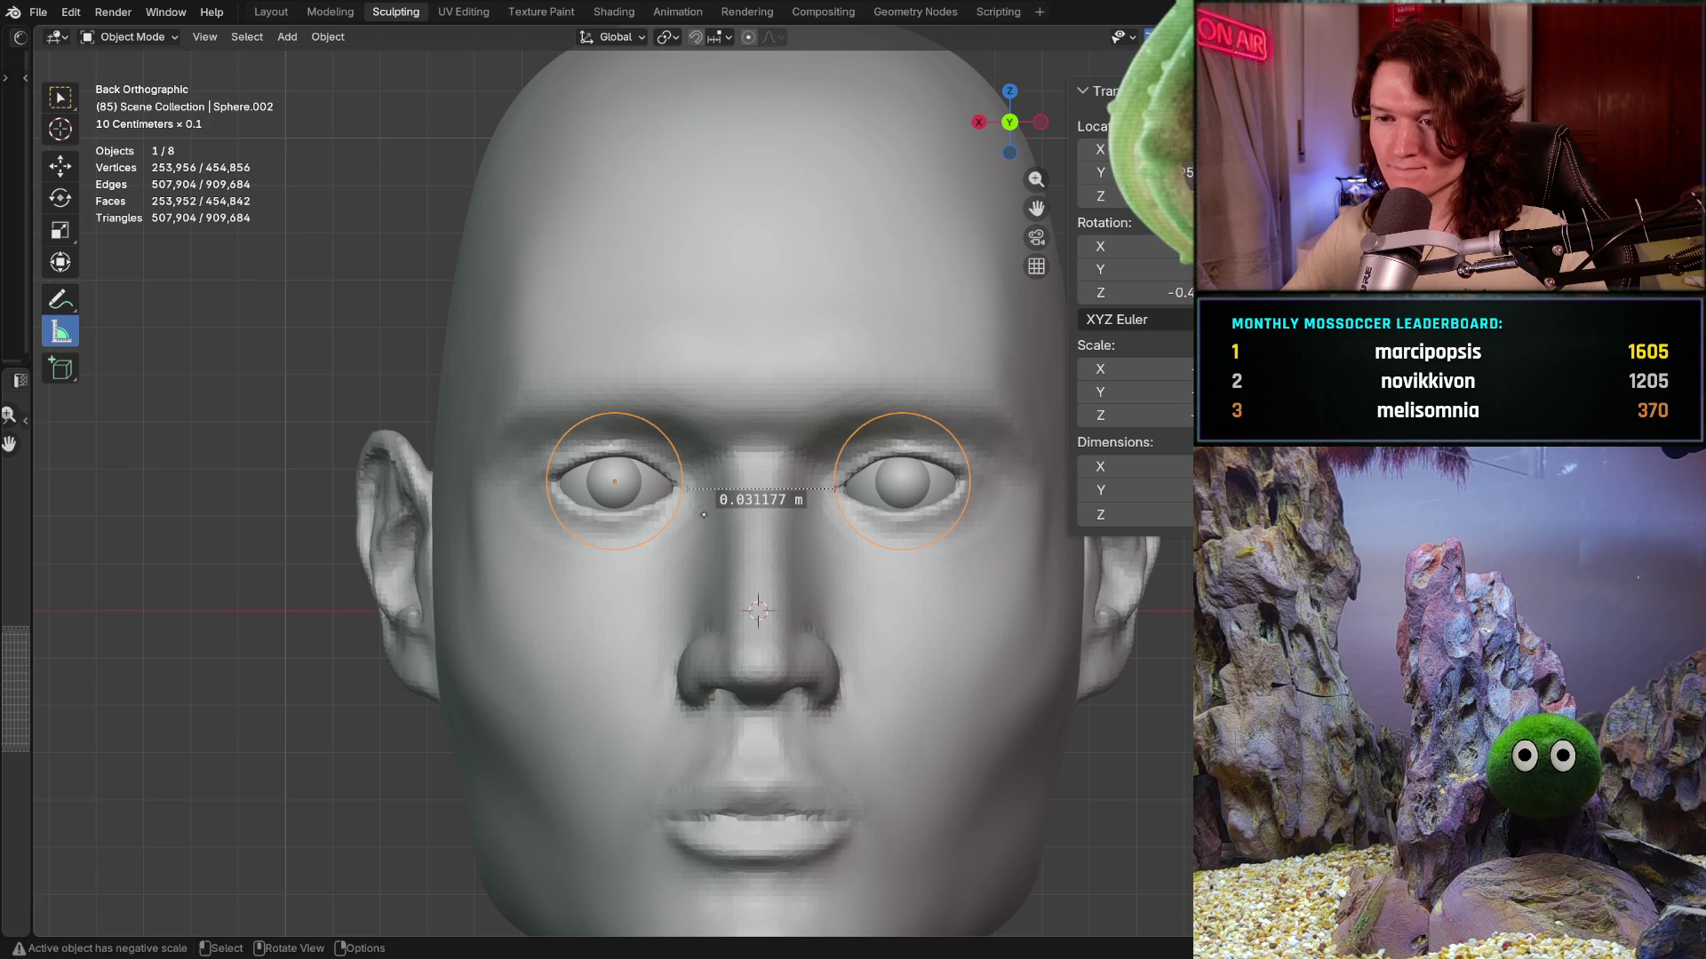
{"action": "scroll", "coordinate": [703, 515], "scroll_direction": "up", "scroll_amount": 1}
{"action": "left_click_drag", "start_coordinate": [685, 489], "coordinate": [688, 491]}
{"action": "left_click_drag", "start_coordinate": [853, 489], "coordinate": [852, 490]}
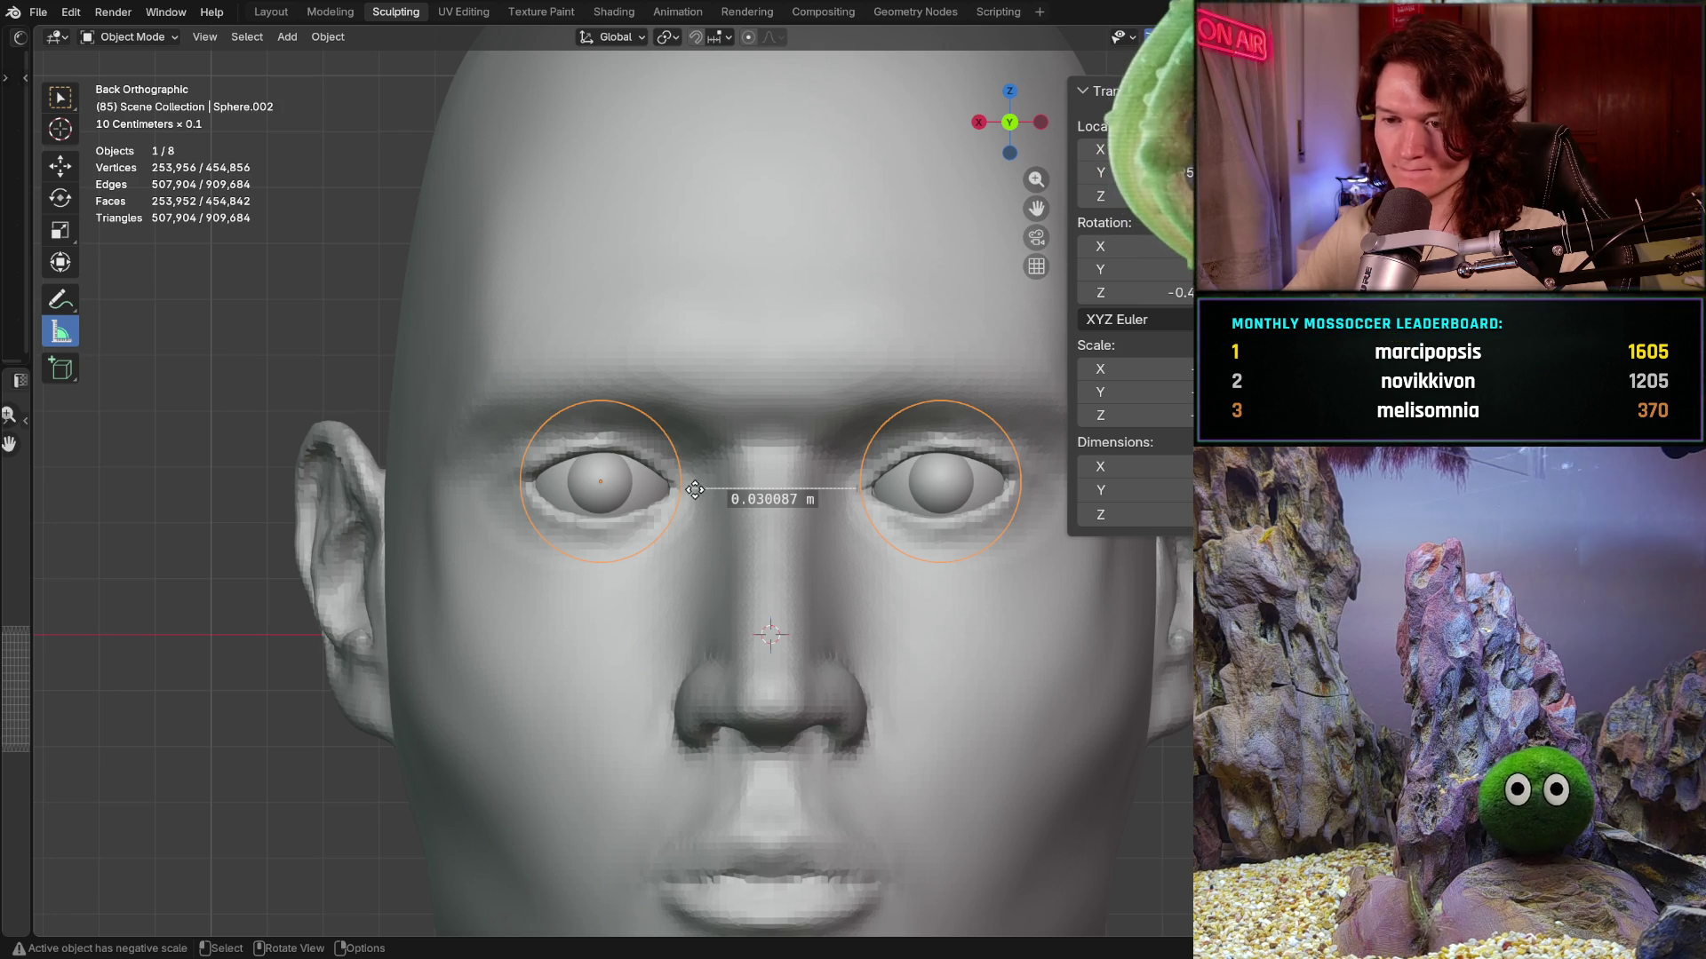
{"action": "scroll", "coordinate": [682, 521], "scroll_direction": "down", "scroll_amount": 2}
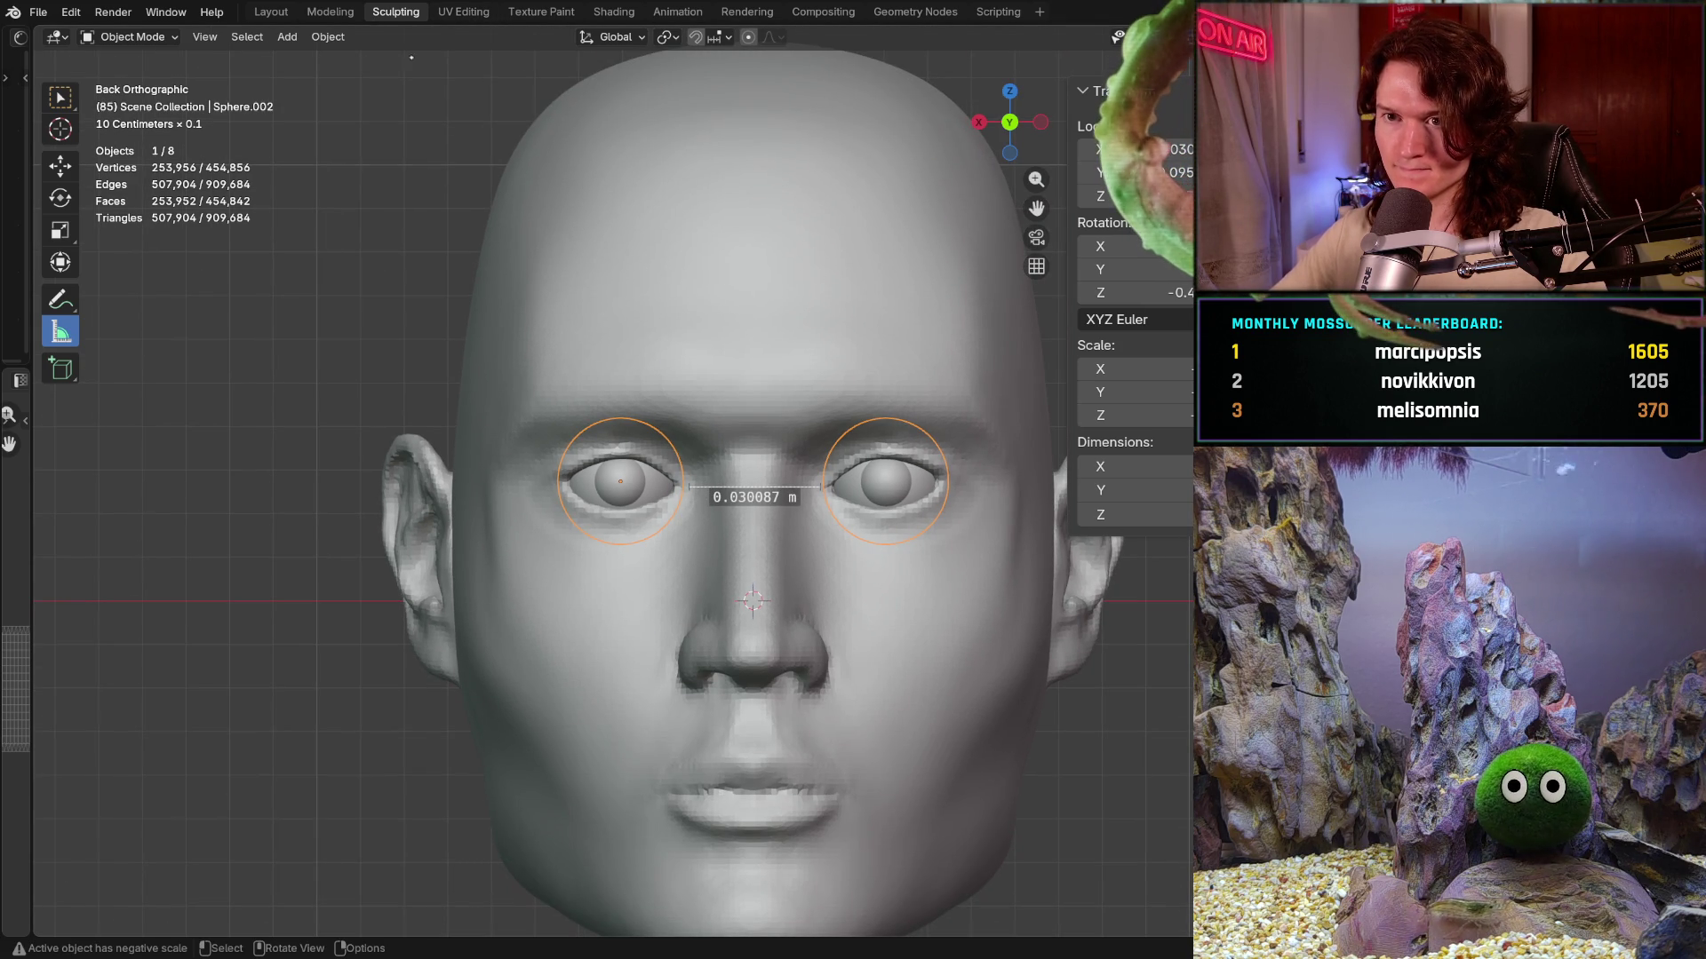
- Select the Head mesh and switch it into Sculpt Mode
{"action": "left_click", "coordinate": [491, 214]}
{"action": "left_click", "coordinate": [131, 36]}
{"action": "left_click", "coordinate": [126, 100]}
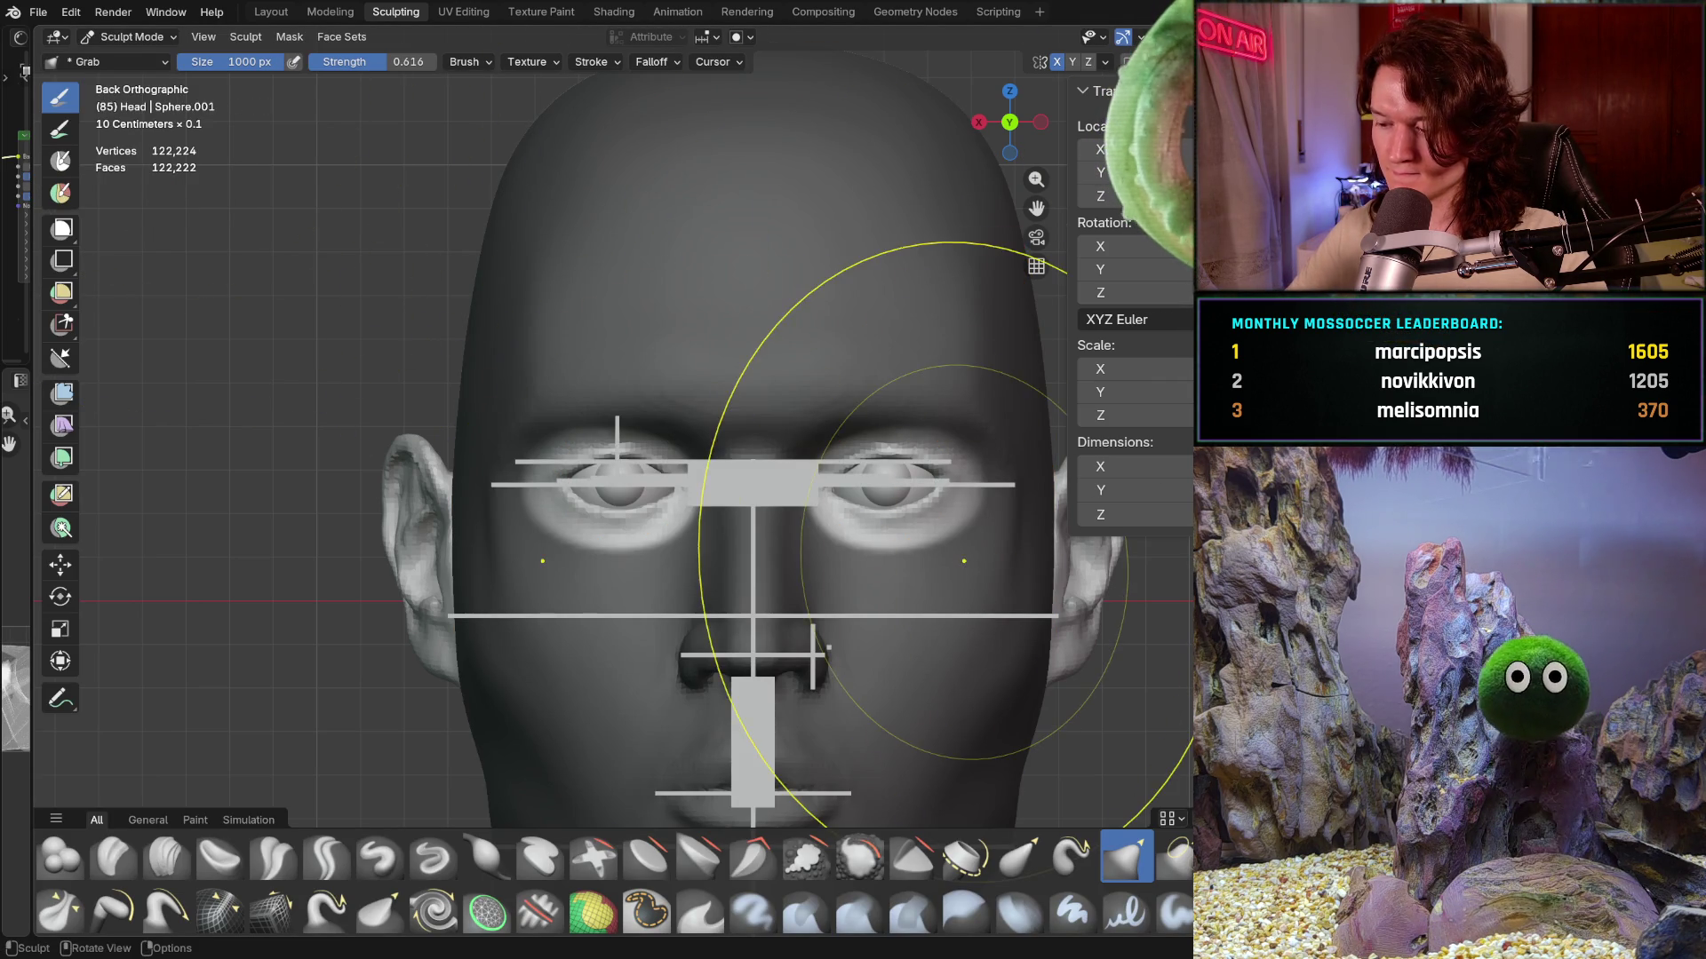
{"action": "scroll", "coordinate": [720, 498], "scroll_direction": "up", "scroll_amount": 3}
- Shrink the Grab brush to 630 px and pull the left eyelid edges snugly around the eyeball
{"action": "mouse_move", "coordinate": [720, 498]}
{"action": "left_mouse_down"}
{"action": "mouse_move", "coordinate": [571, 482]}
{"action": "mouse_move", "coordinate": [618, 502]}
{"action": "left_mouse_up"}
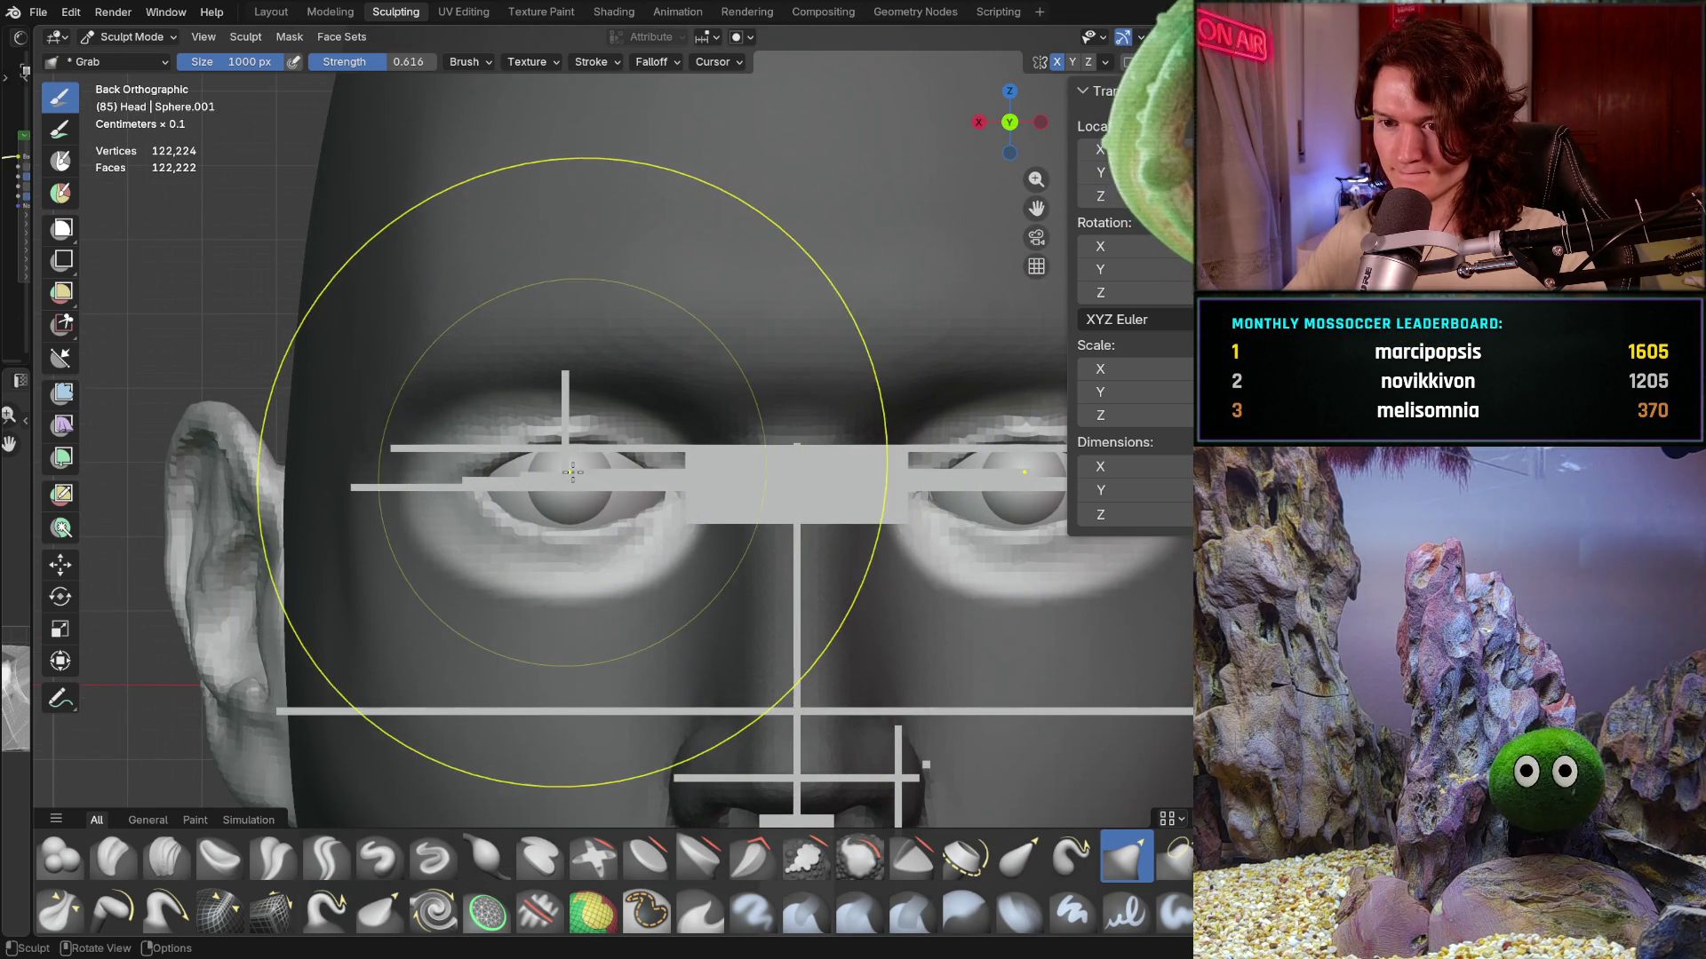
{"action": "left_click_drag", "start_coordinate": [574, 471], "coordinate": [570, 473]}
{"action": "scroll", "coordinate": [571, 473], "scroll_direction": "up", "scroll_amount": 1}
{"action": "key", "text": "f"}
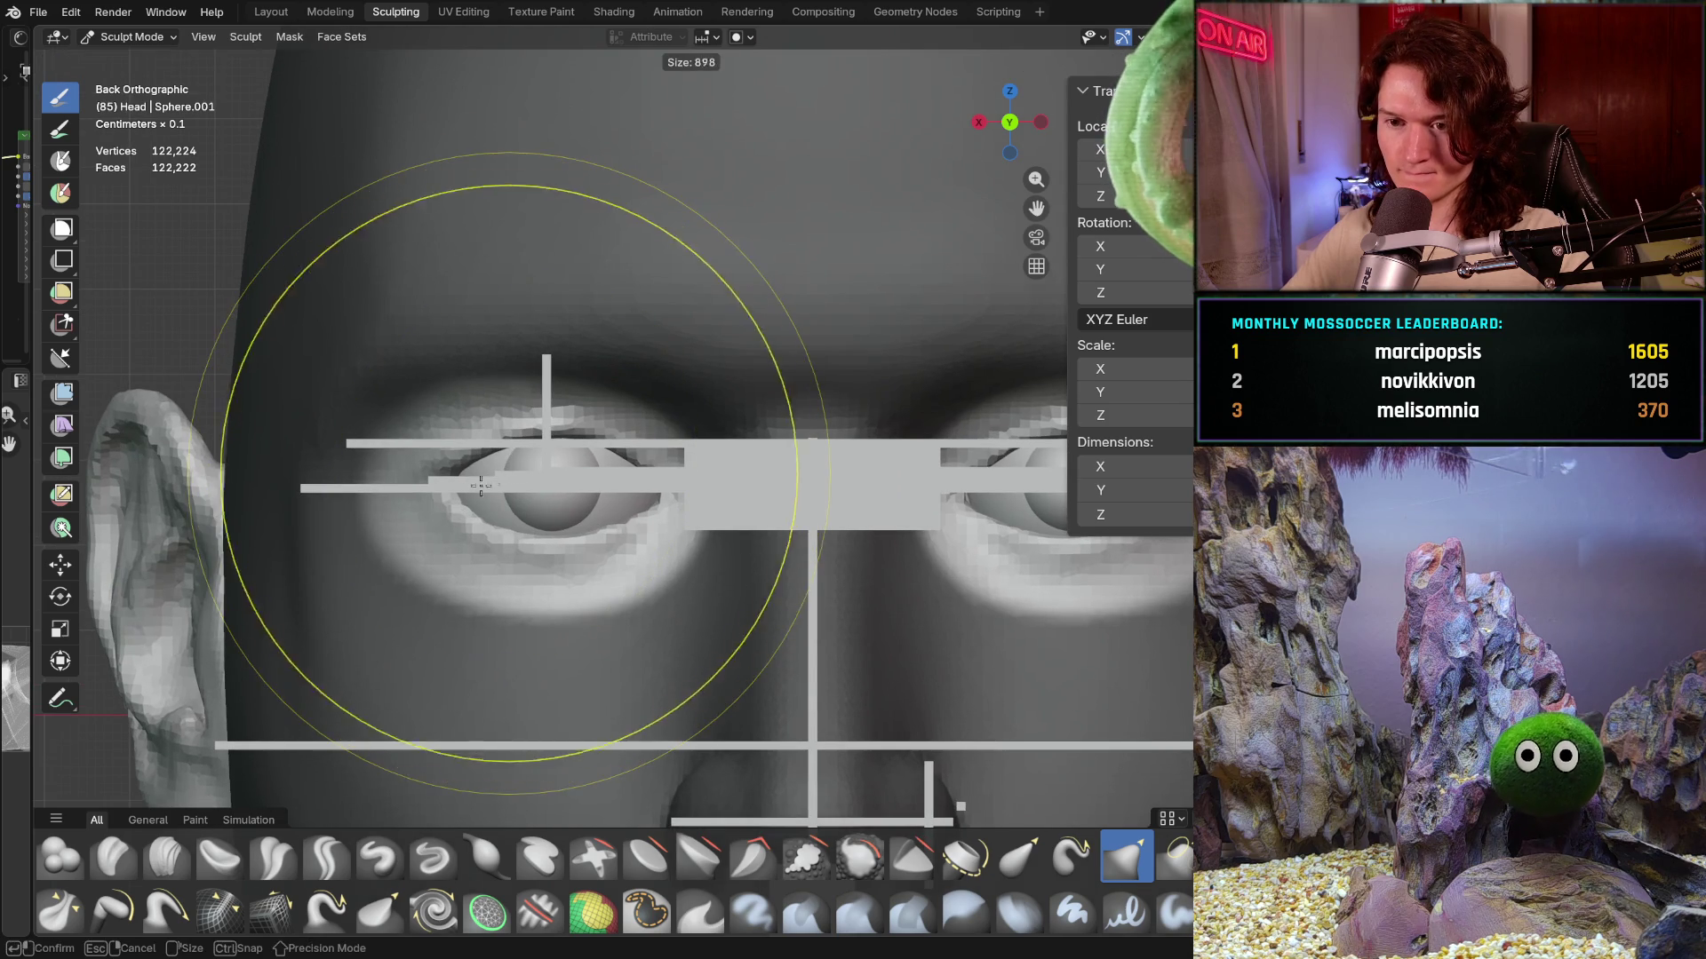
{"action": "left_click", "coordinate": [480, 488]}
{"action": "key", "text": "f"}
{"action": "left_click", "coordinate": [447, 484]}
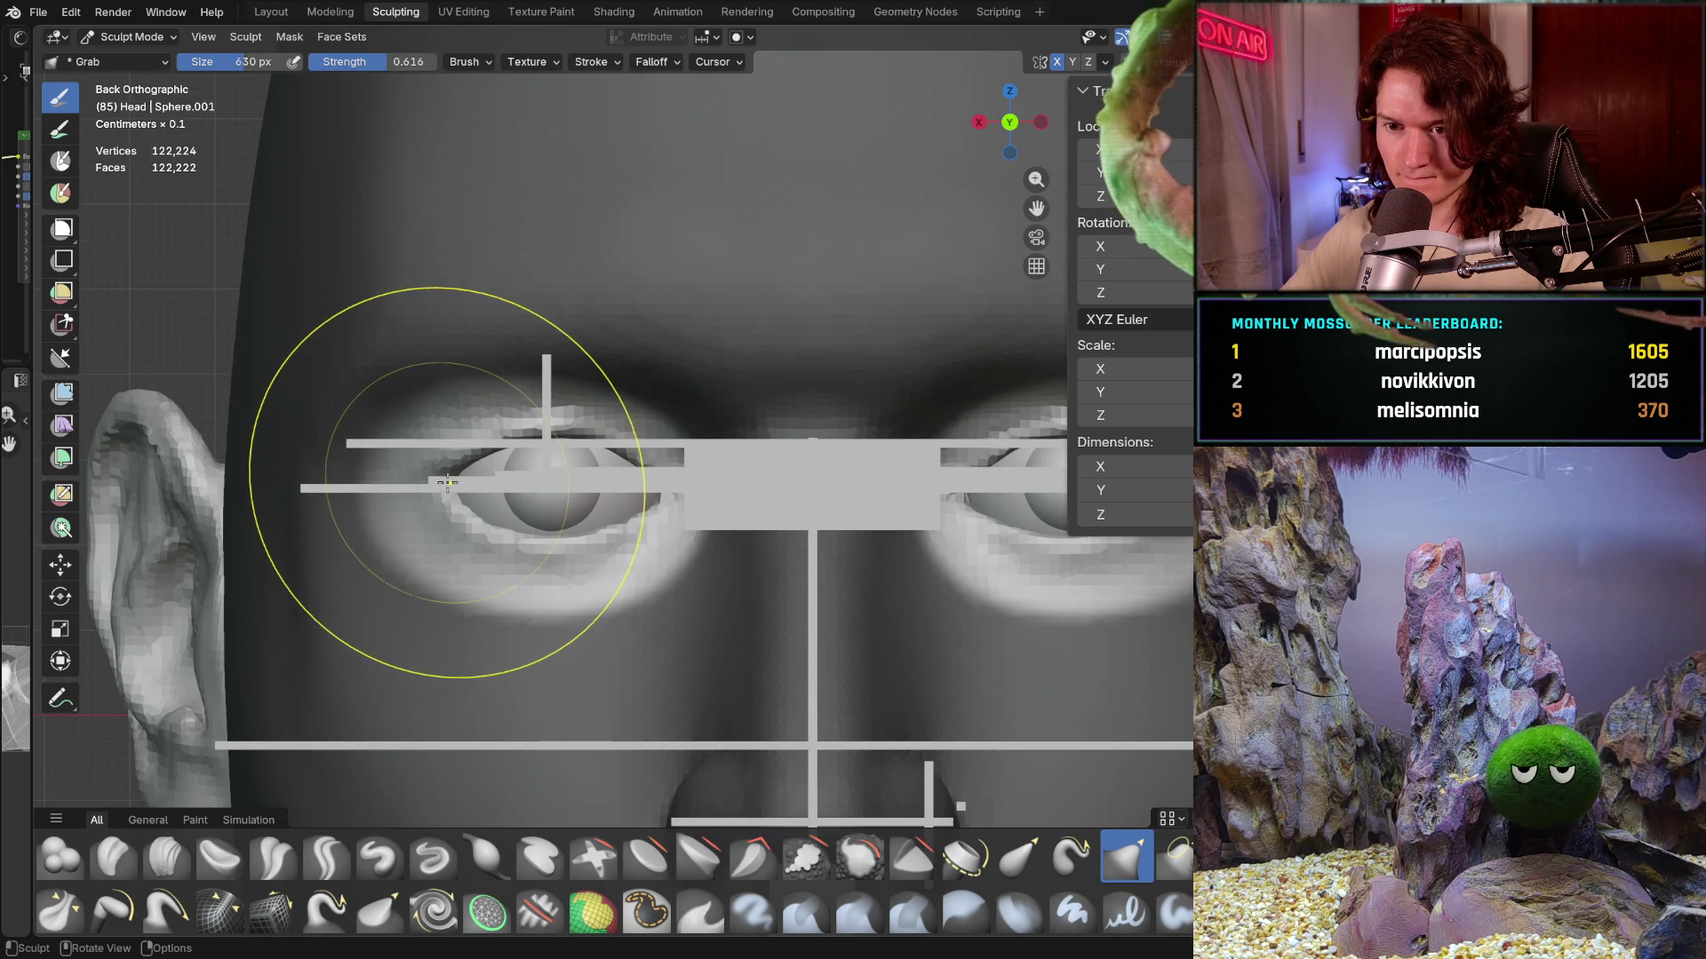
{"action": "left_click_drag", "start_coordinate": [447, 482], "coordinate": [435, 477]}
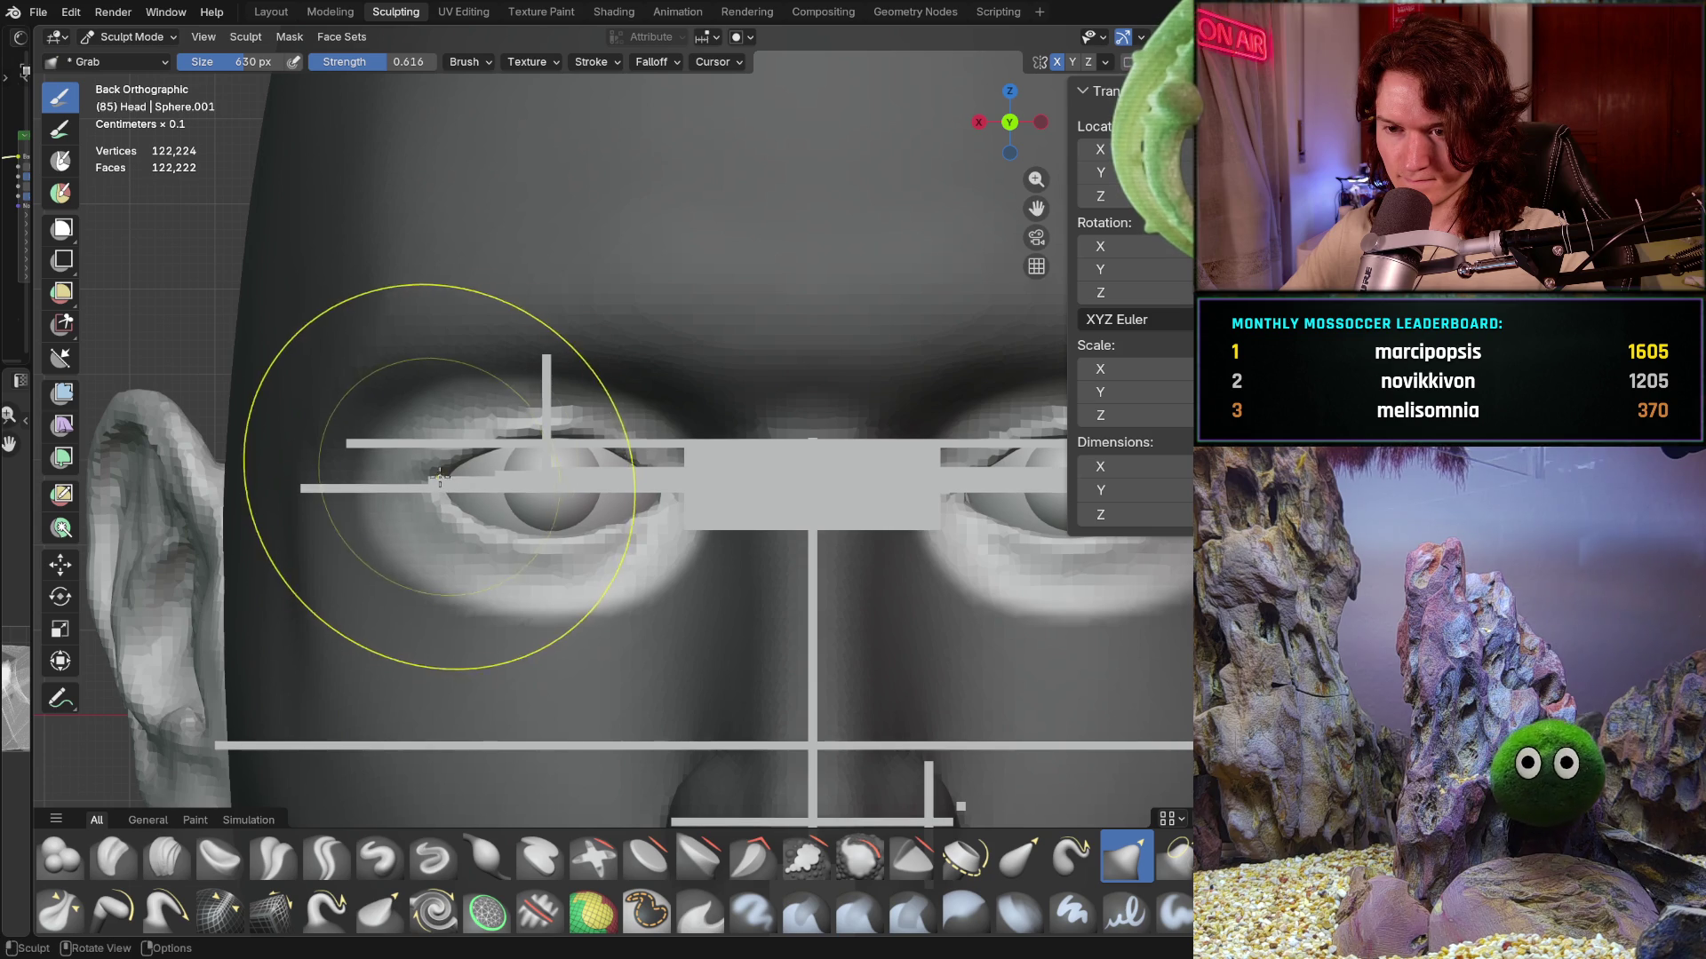
- Zoom out and back in to inspect the reshaped eyelids across the face
{"action": "middle_click_drag", "start_coordinate": [440, 474], "coordinate": [448, 481], "text": "shift"}
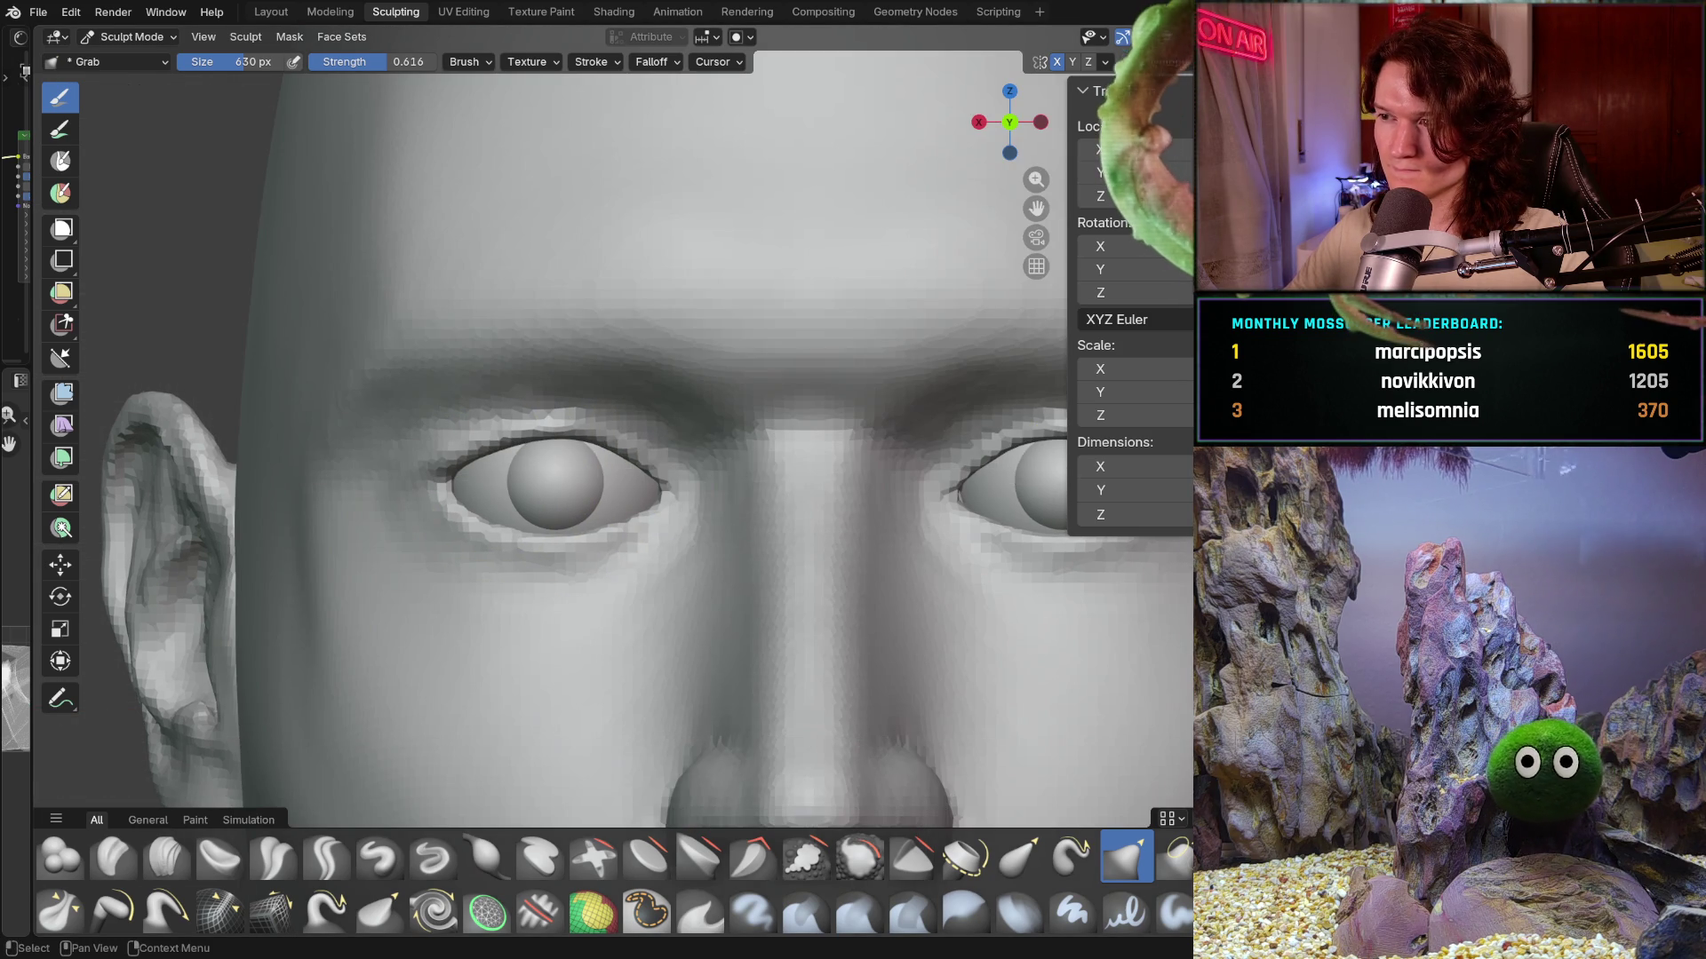
{"action": "mouse_move", "coordinate": [695, 533]}
{"action": "middle_mouse_down", "text": "ctrl"}
{"action": "mouse_move", "coordinate": [694, 620]}
{"action": "mouse_move", "coordinate": [761, 491]}
{"action": "mouse_move", "coordinate": [773, 534]}
{"action": "mouse_move", "coordinate": [859, 473]}
{"action": "middle_mouse_up", "text": "ctrl"}
{"action": "scroll", "coordinate": [761, 490], "scroll_direction": "down", "scroll_amount": 3}
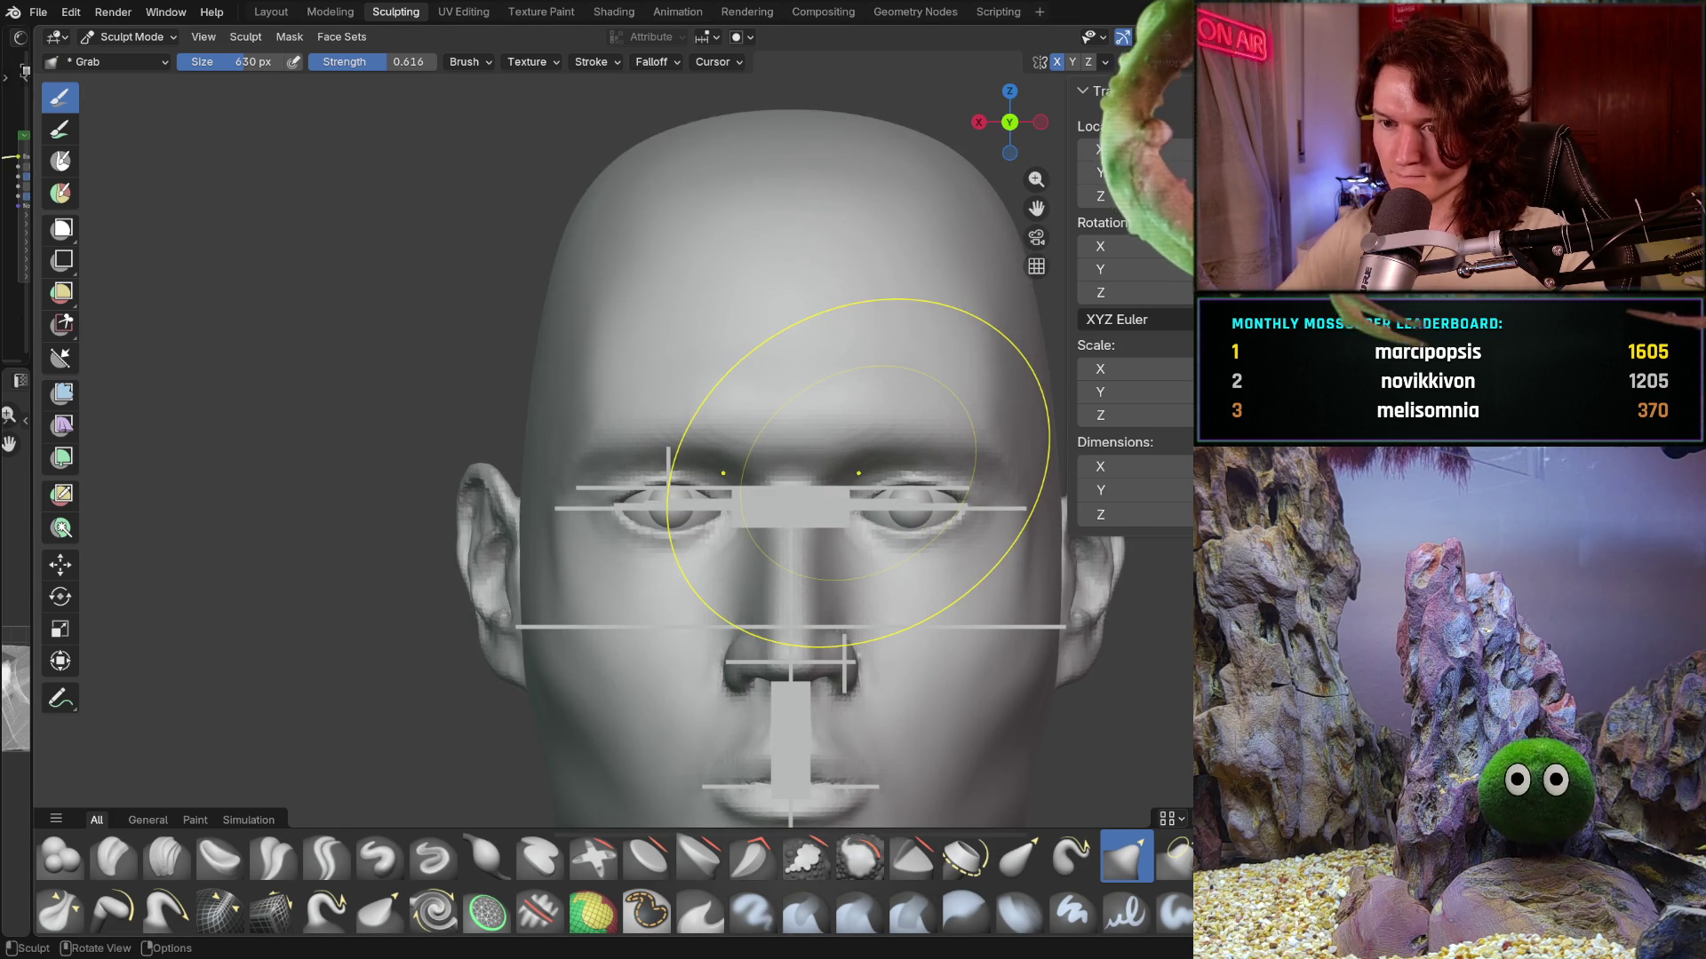
{"action": "mouse_move", "coordinate": [654, 534]}
{"action": "middle_mouse_down", "text": "ctrl"}
{"action": "mouse_move", "coordinate": [698, 569]}
{"action": "mouse_move", "coordinate": [723, 491]}
{"action": "middle_mouse_up", "text": "ctrl"}
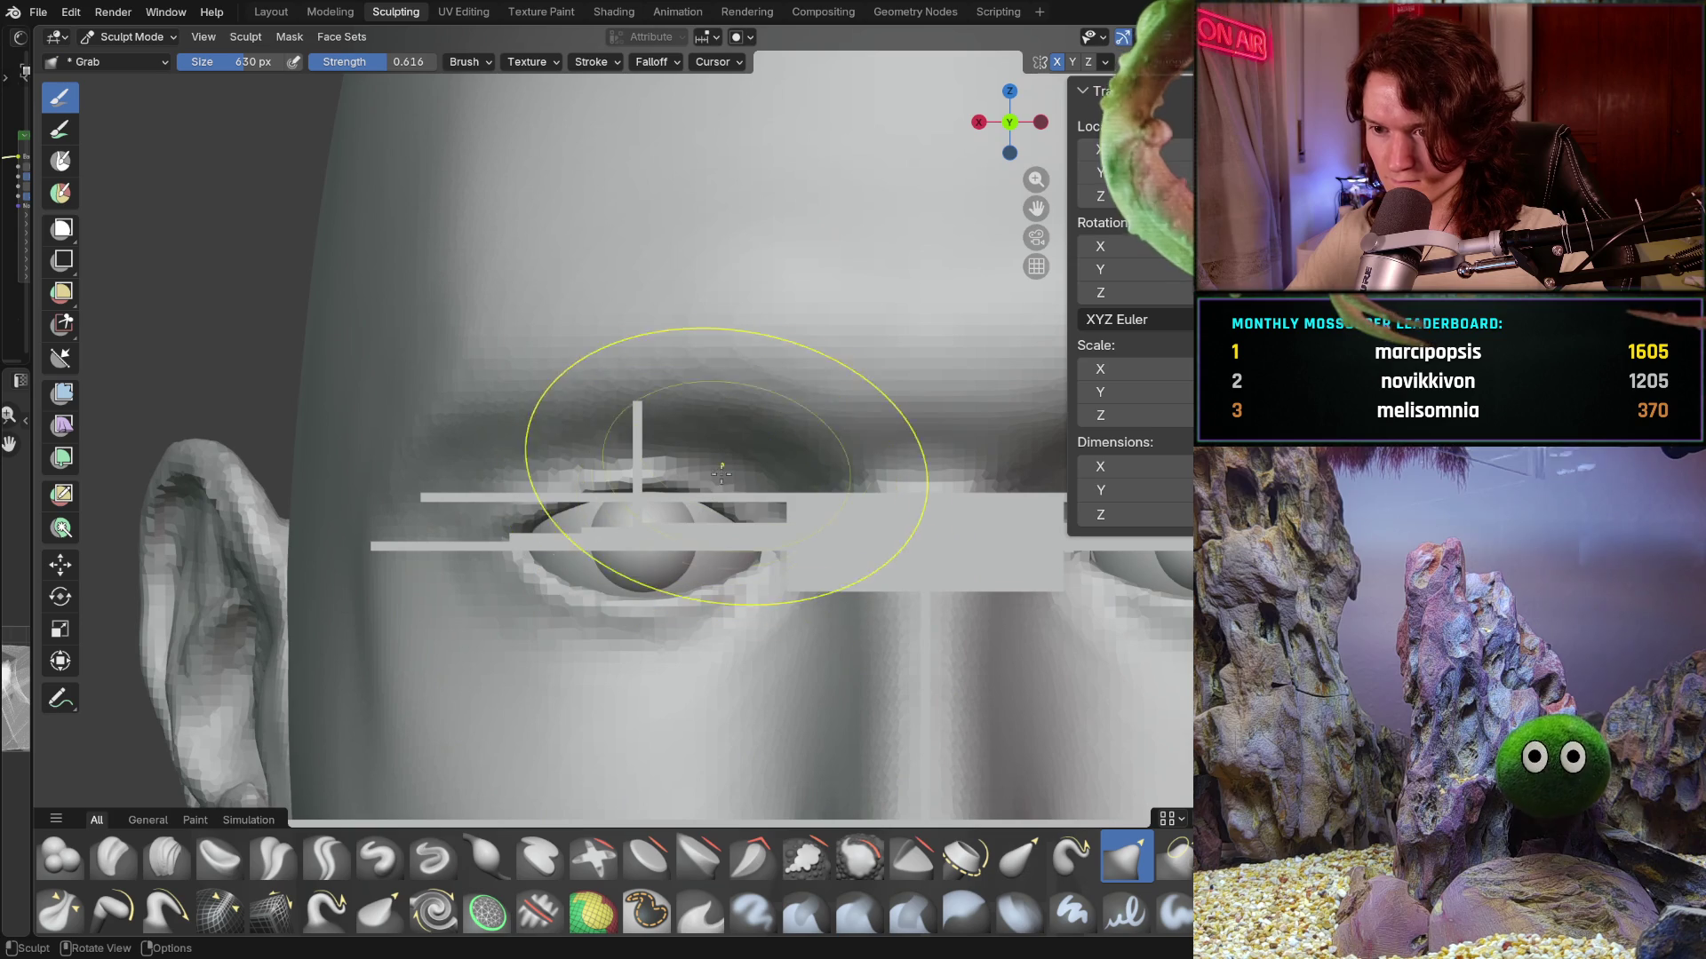
{"action": "middle_click_drag", "start_coordinate": [836, 509], "coordinate": [796, 499], "text": "shift"}
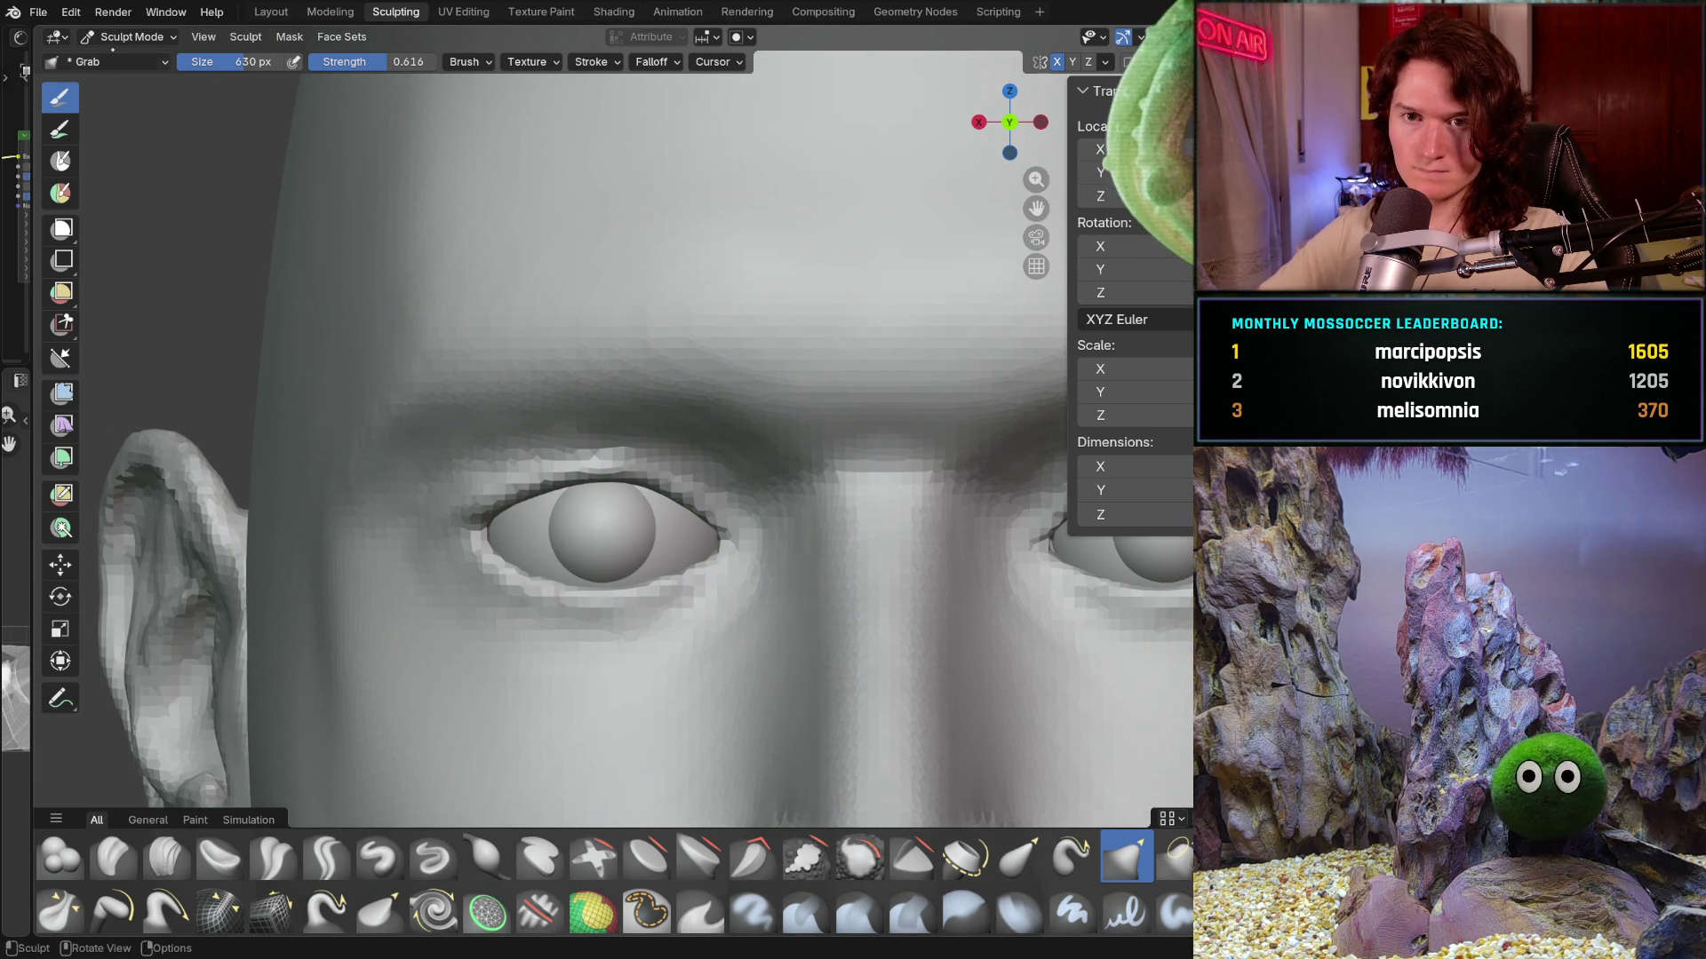
{"action": "left_click", "coordinate": [129, 37]}
{"action": "left_click", "coordinate": [120, 58]}
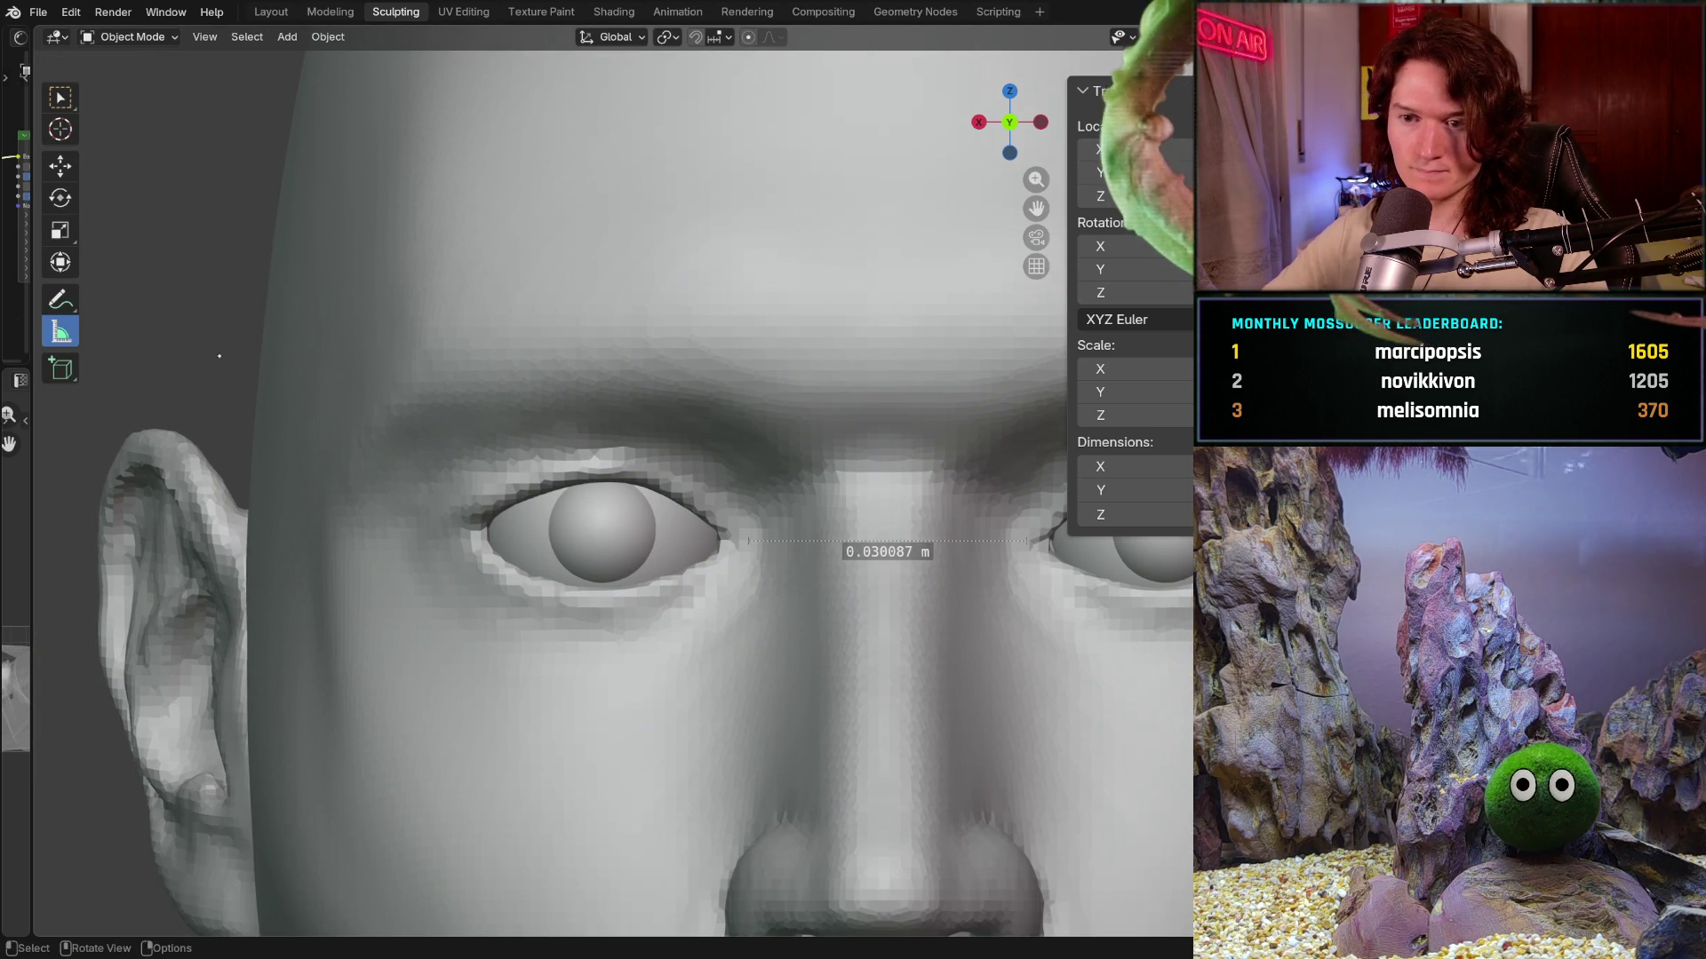
{"action": "left_click_drag", "start_coordinate": [741, 541], "coordinate": [741, 539]}
{"action": "left_click_drag", "start_coordinate": [1028, 539], "coordinate": [1026, 544]}
{"action": "scroll", "coordinate": [1025, 547], "scroll_direction": "down", "scroll_amount": 2}
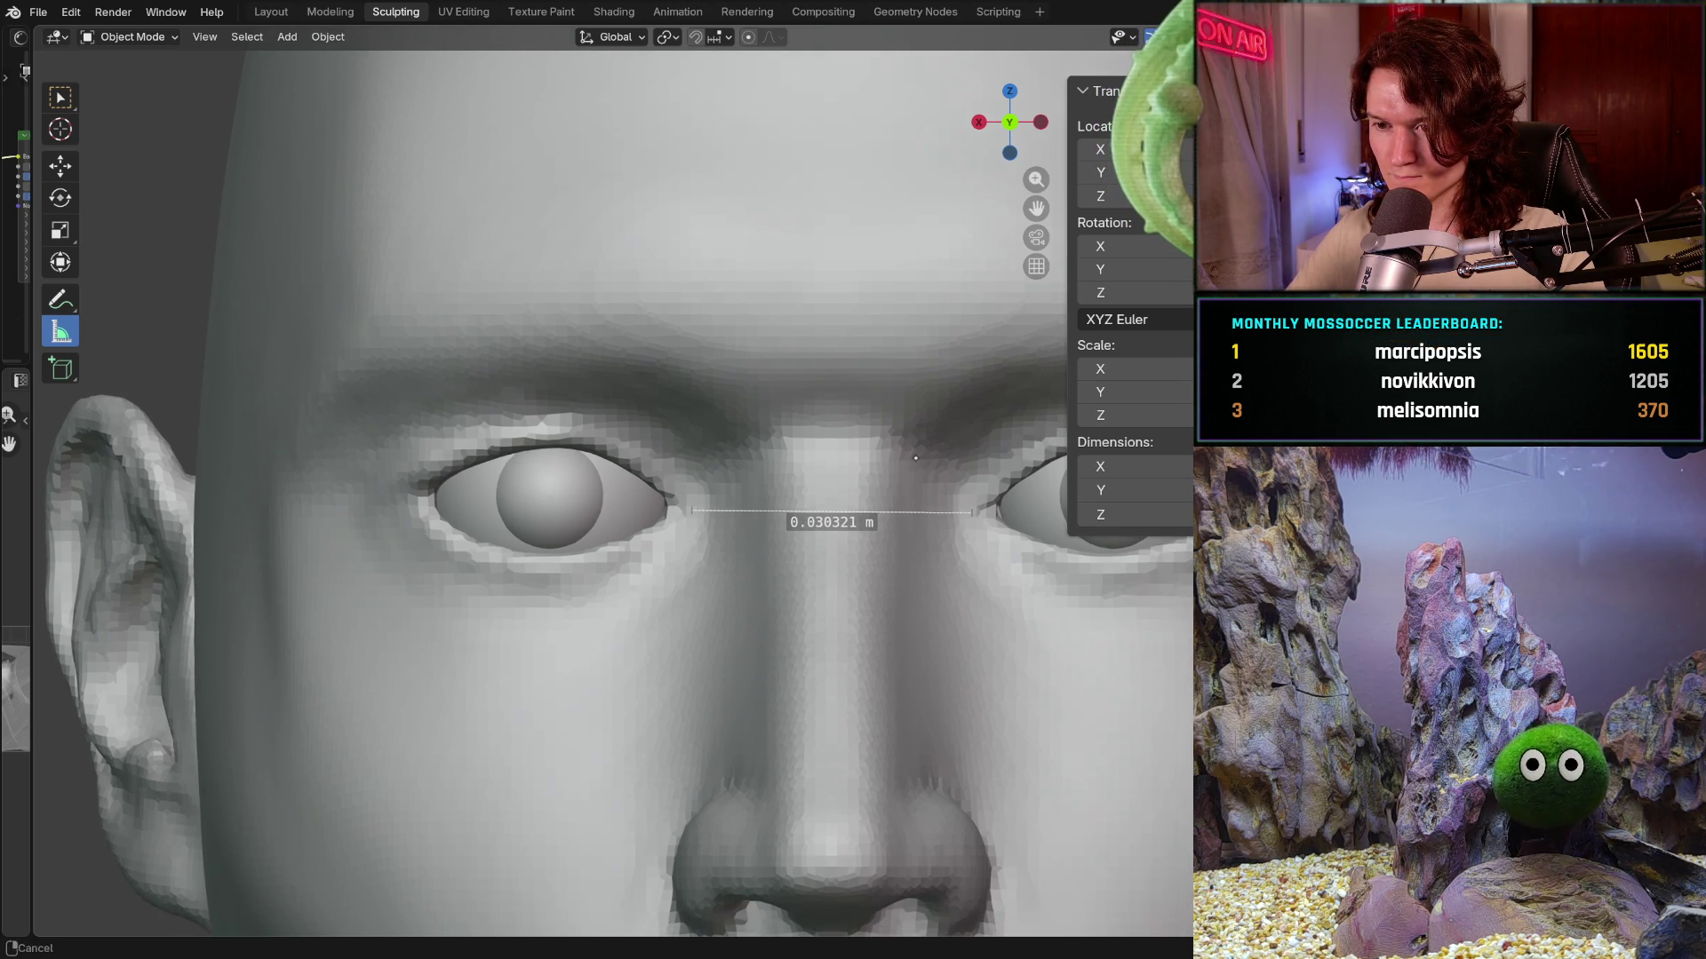
{"action": "scroll", "coordinate": [928, 468], "scroll_direction": "down", "scroll_amount": 1}
{"action": "scroll", "coordinate": [831, 600], "scroll_direction": "down", "scroll_amount": 2}
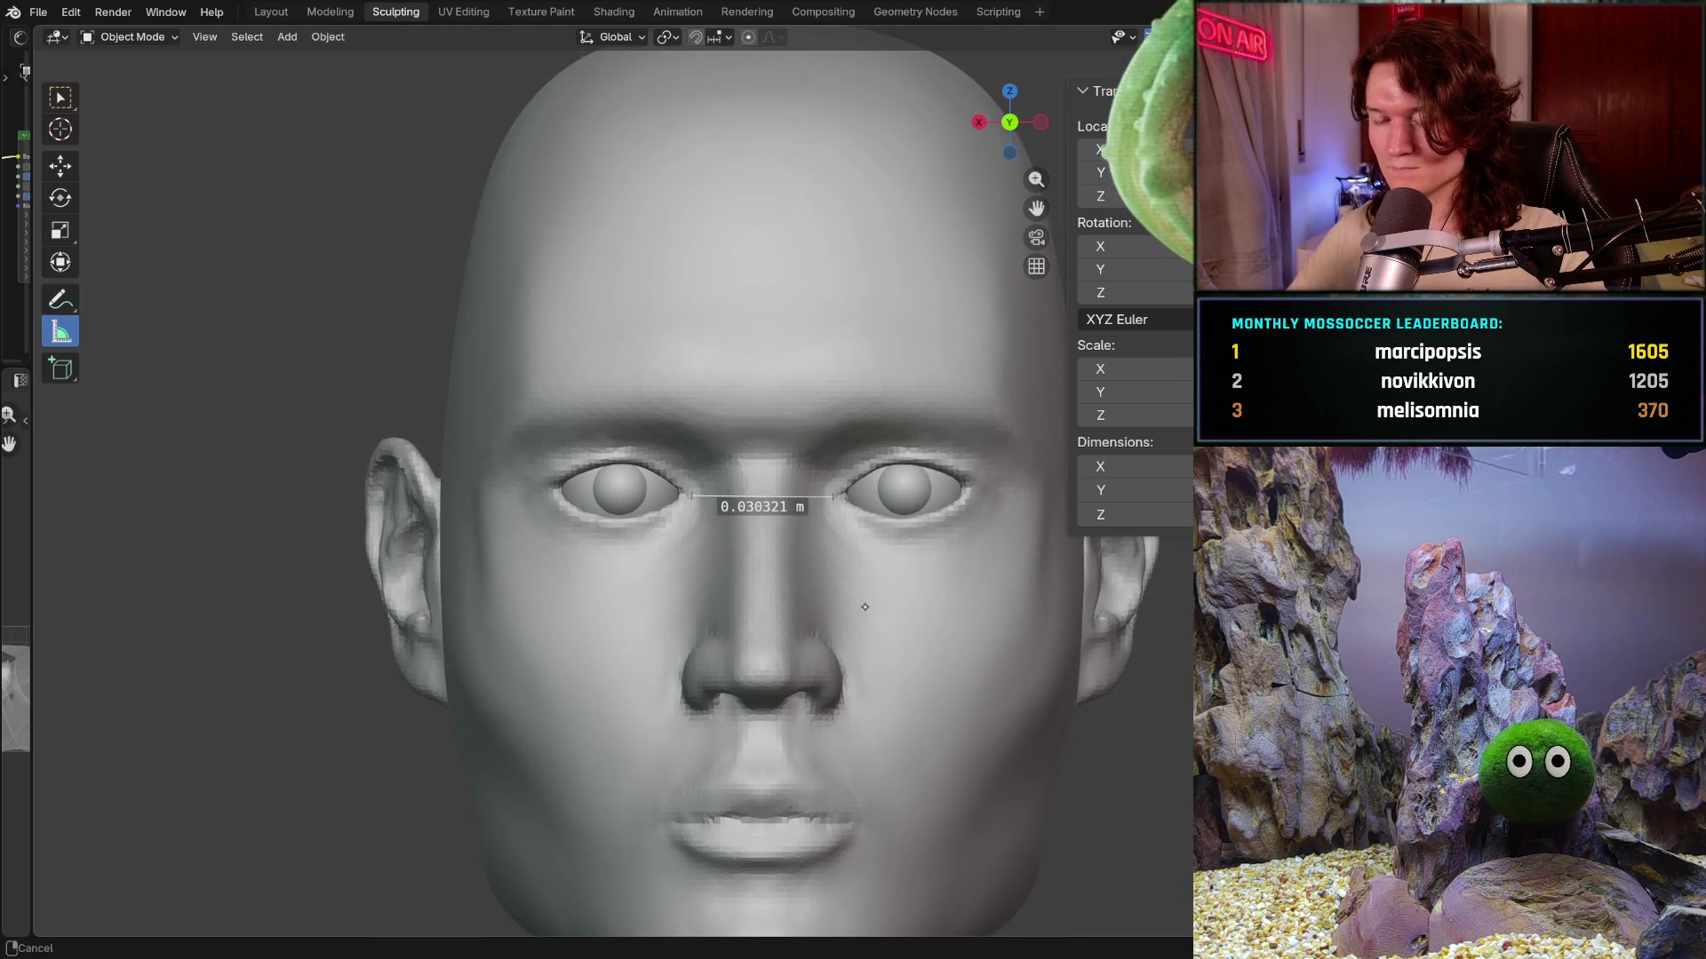
{"action": "scroll", "coordinate": [867, 492], "scroll_direction": "up", "scroll_amount": 1}
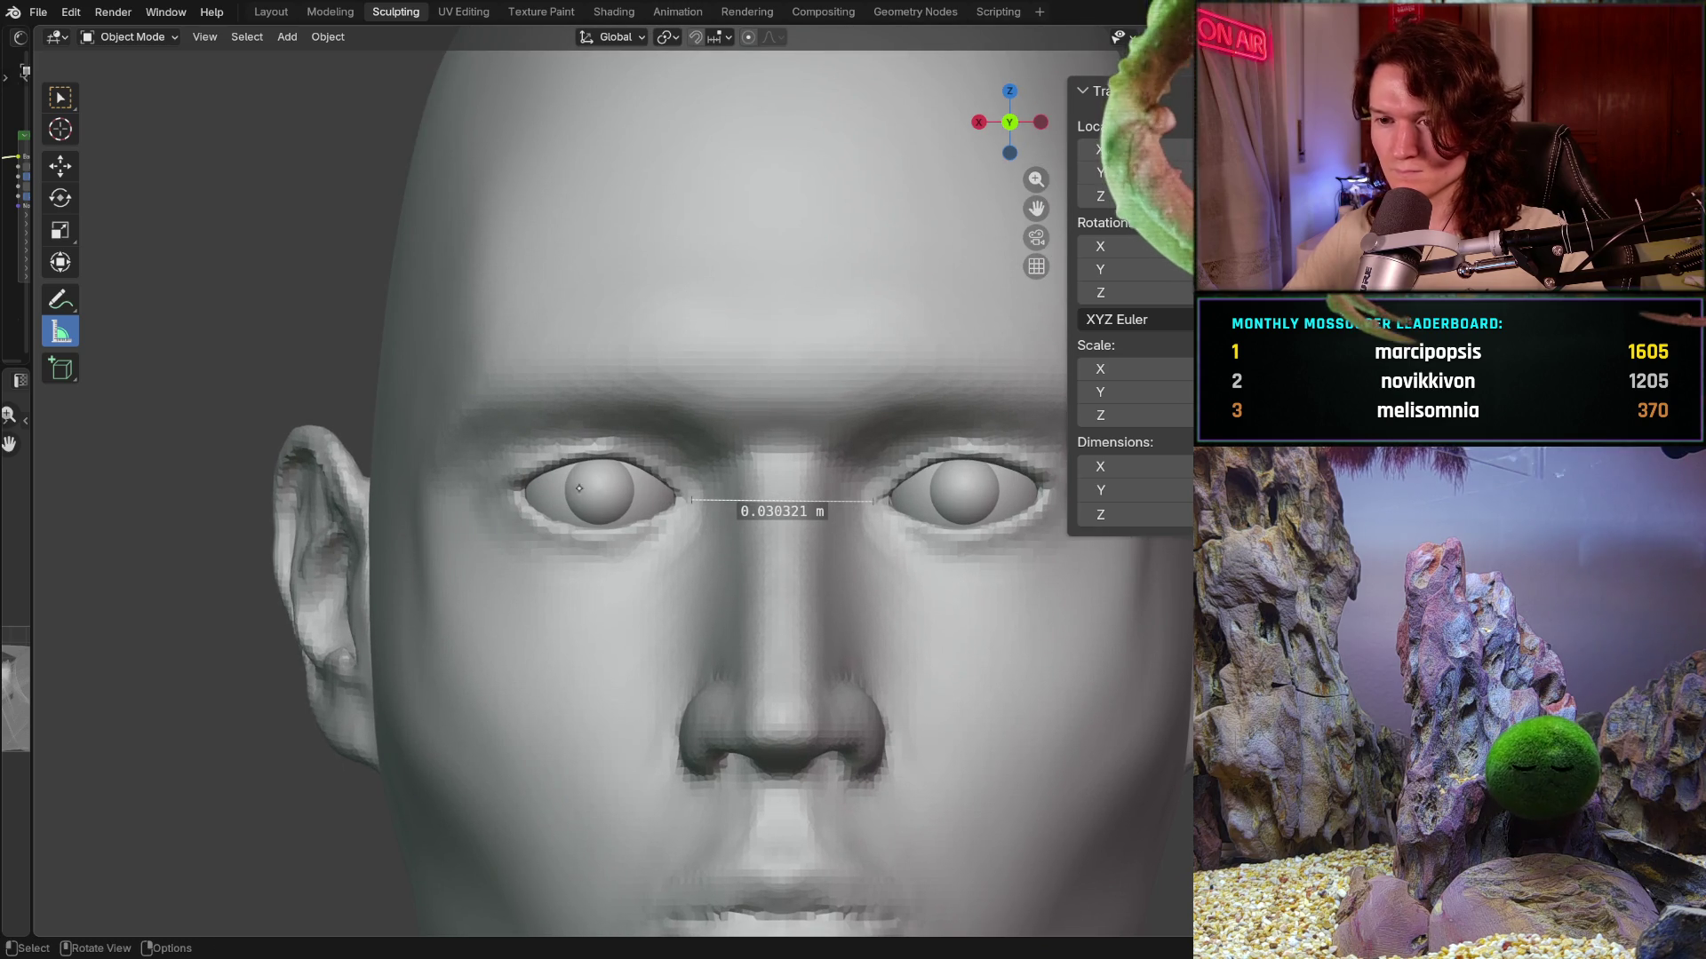
{"action": "left_click", "coordinate": [133, 37]}
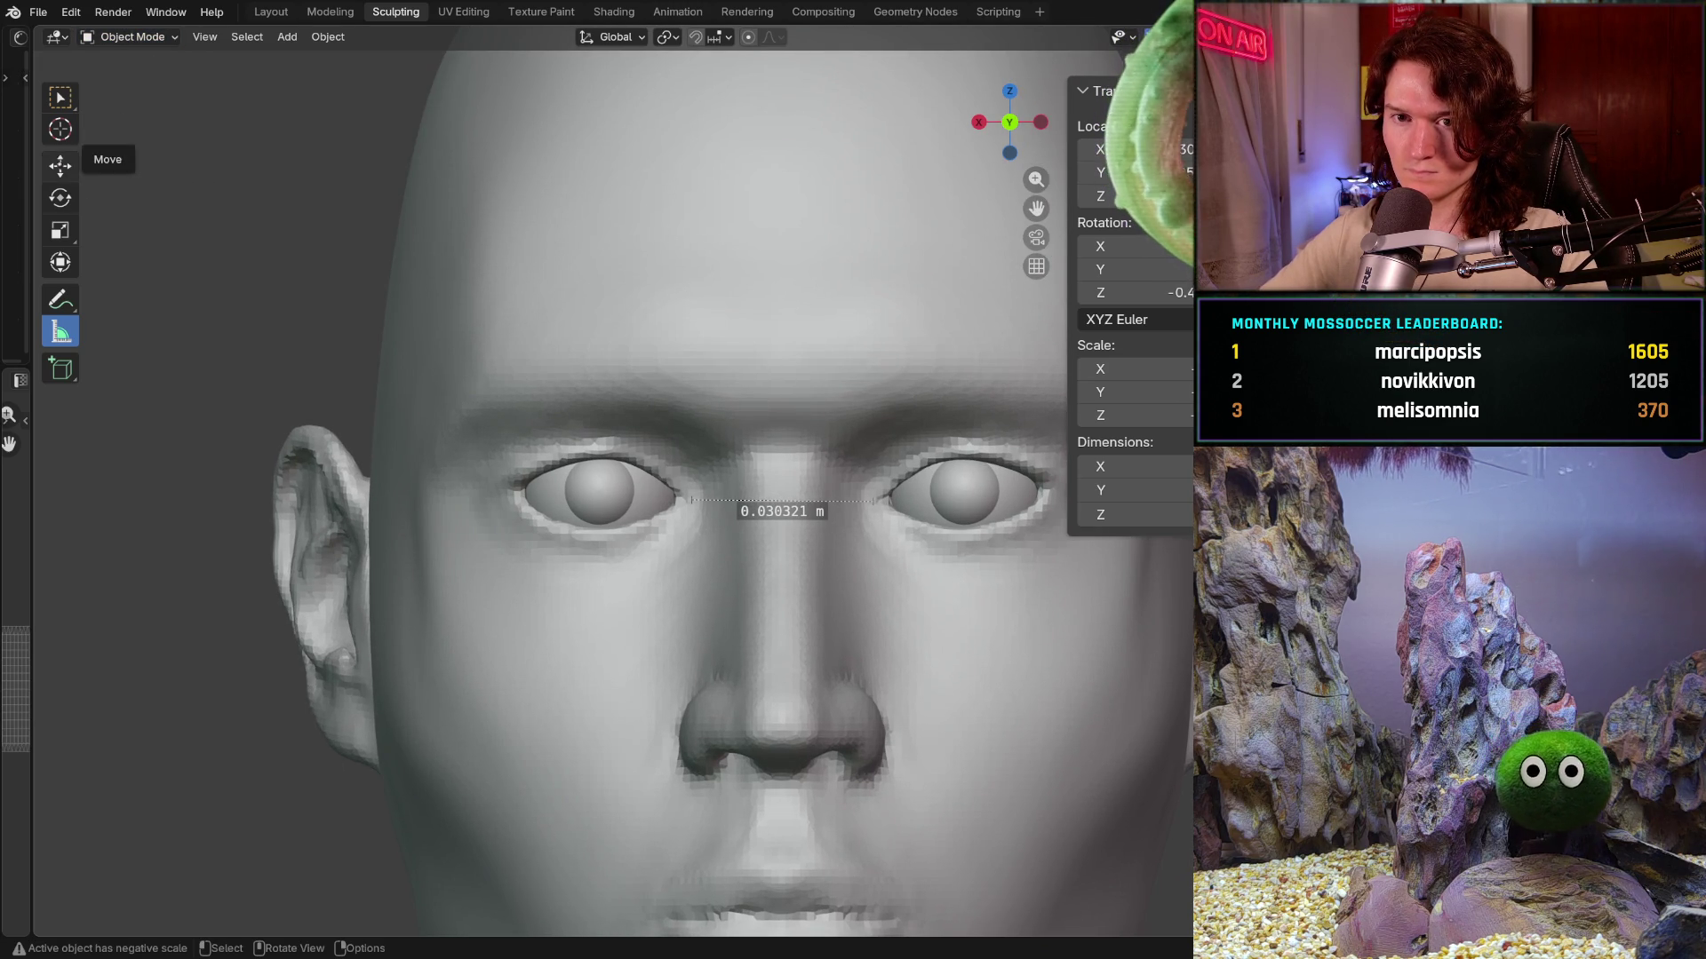
- Nudge the left eyeball sideways along X with the Move gizmo and check it against the guides
{"action": "left_click", "coordinate": [60, 164]}
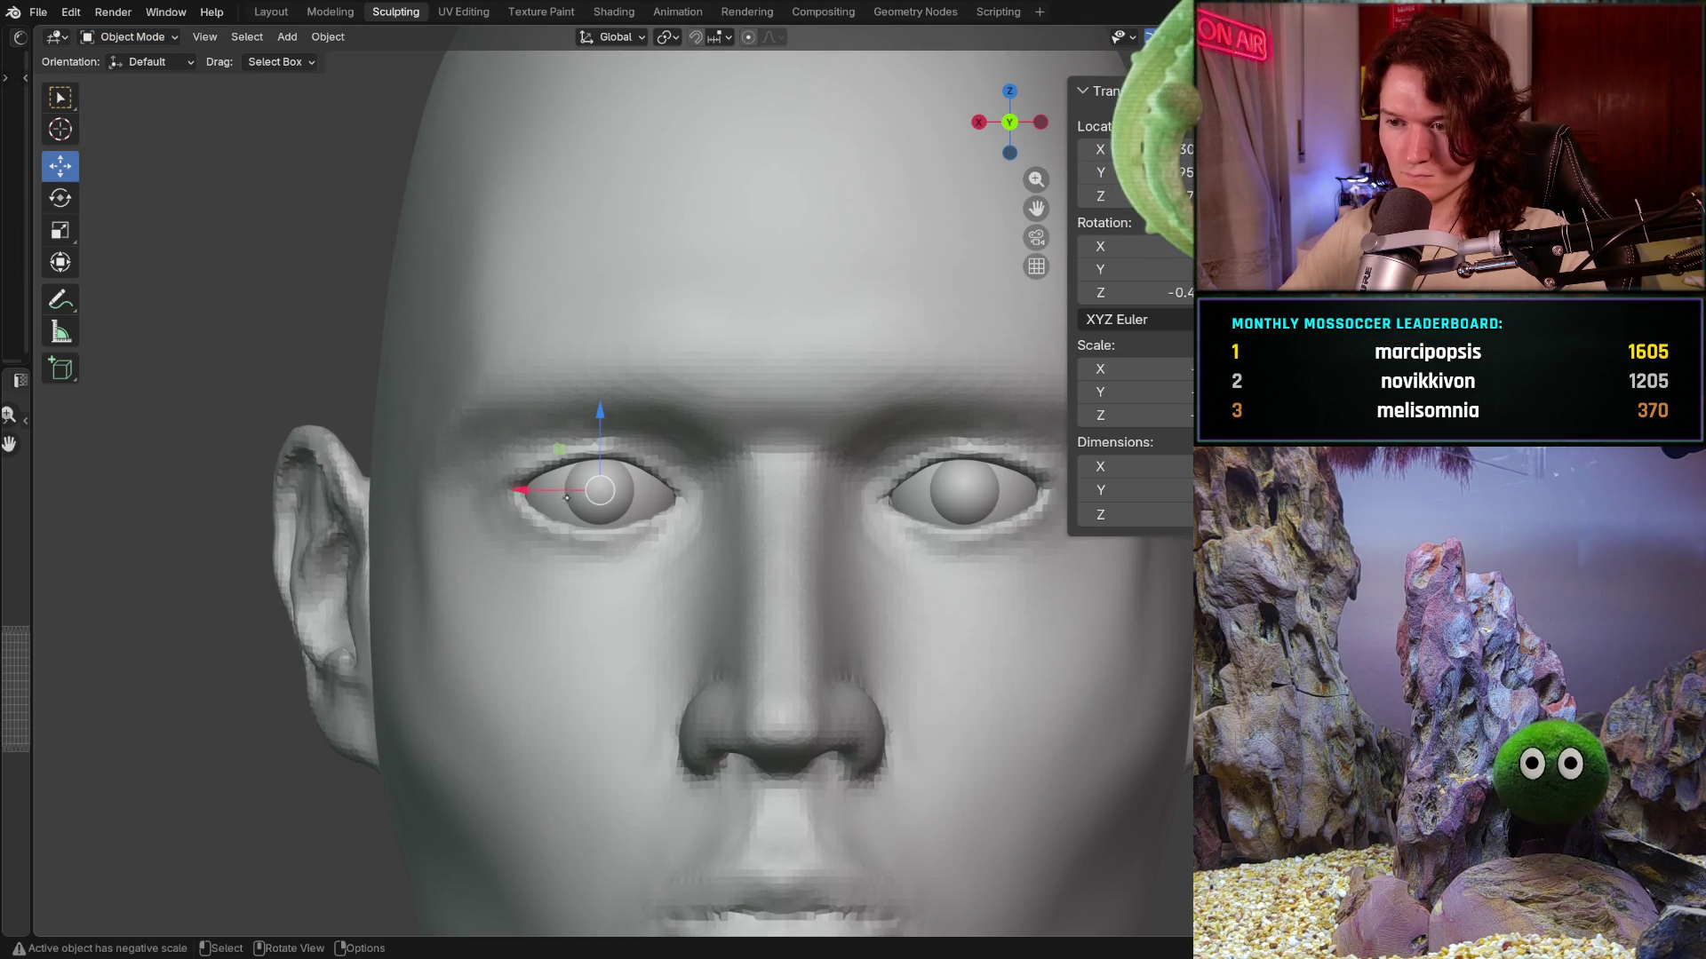
{"action": "scroll", "coordinate": [705, 493], "scroll_direction": "up", "scroll_amount": 2}
{"action": "left_click_drag", "start_coordinate": [484, 494], "coordinate": [485, 496]}
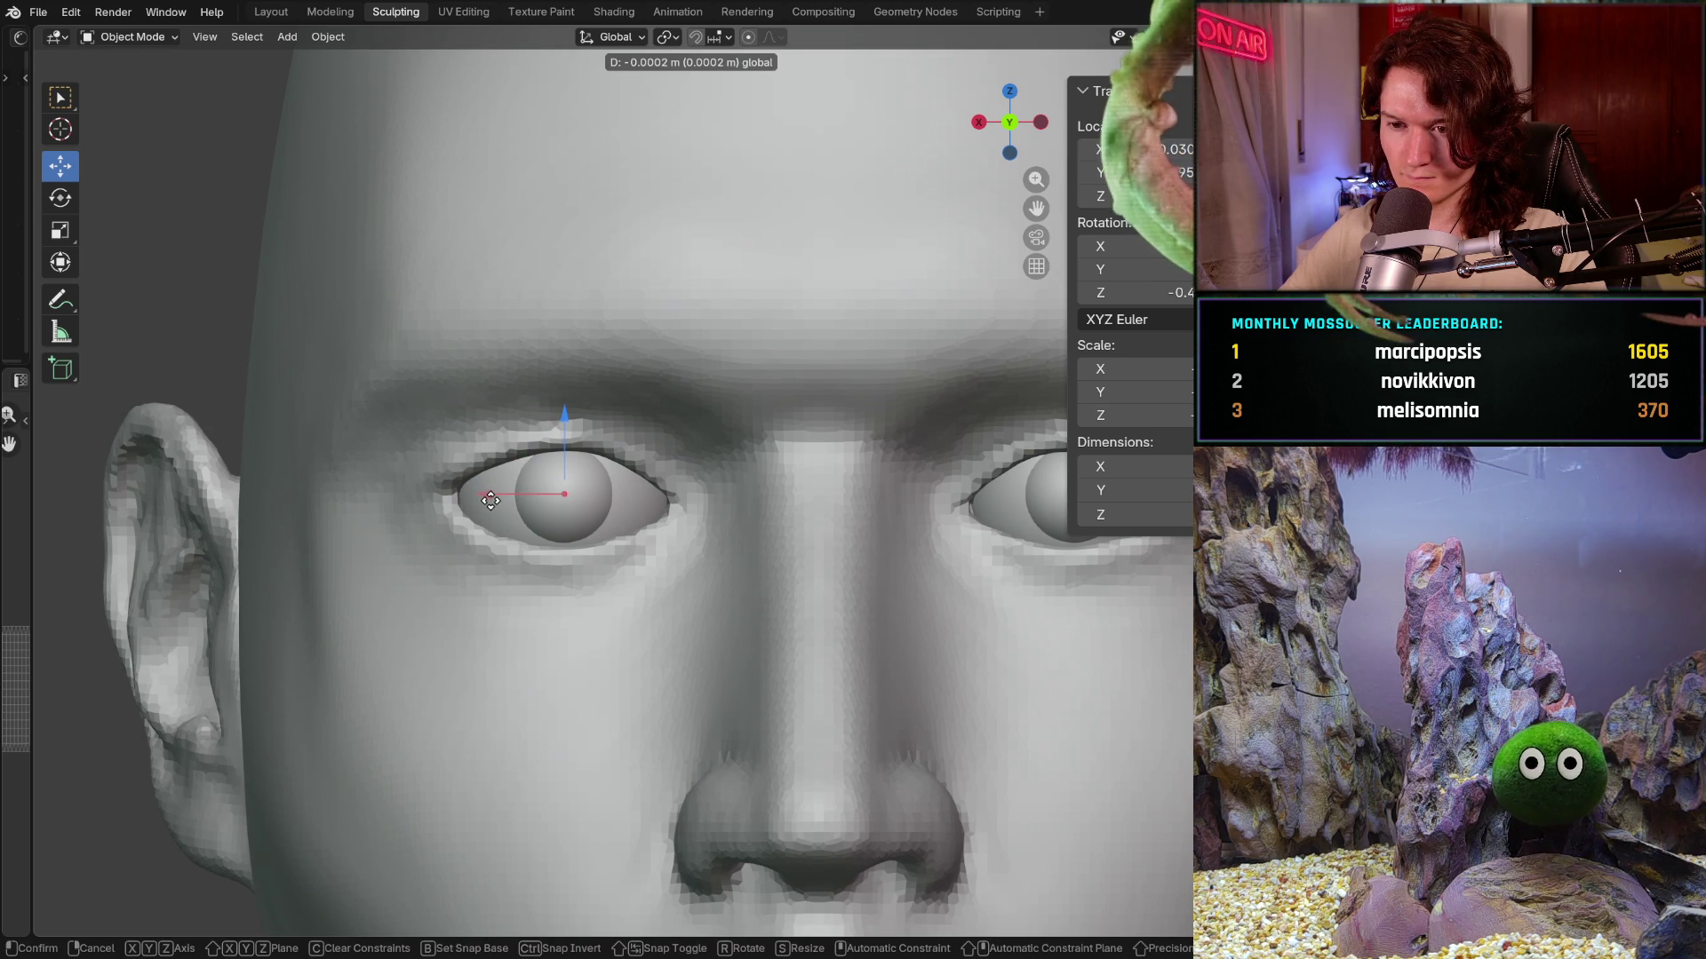
{"action": "left_click_drag", "start_coordinate": [491, 499], "coordinate": [485, 497]}
{"action": "scroll", "coordinate": [577, 422], "scroll_direction": "down", "scroll_amount": 3}
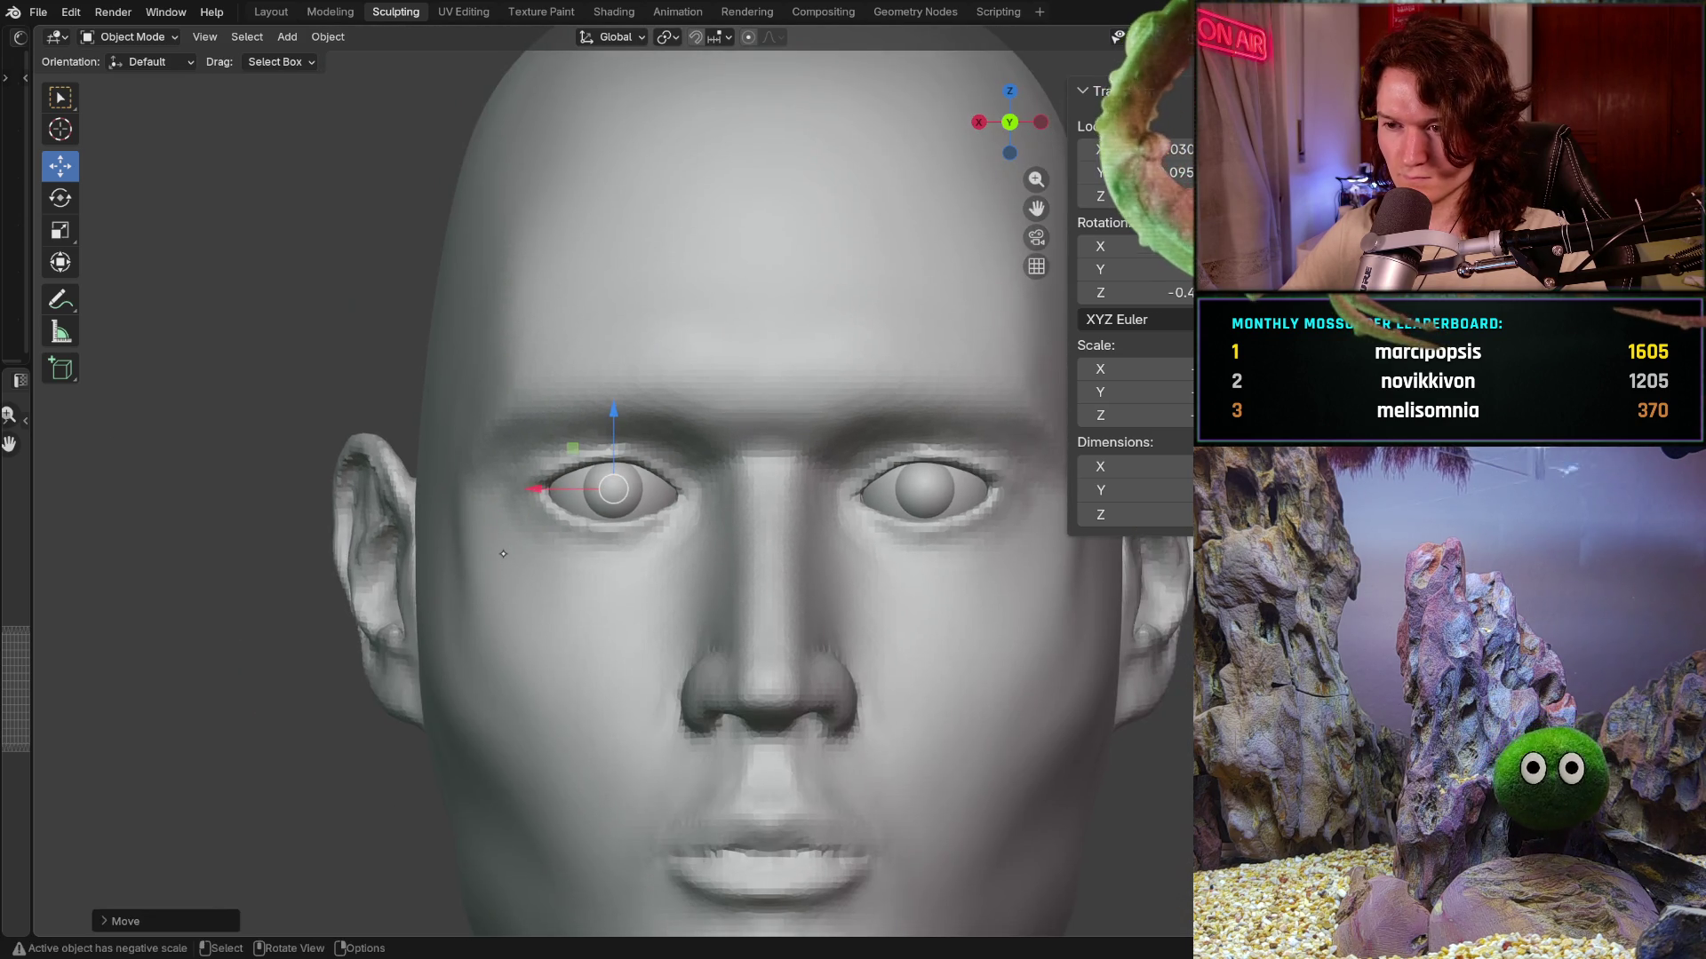
{"action": "scroll", "coordinate": [519, 510], "scroll_direction": "down", "scroll_amount": 3}
{"action": "middle_click_drag", "start_coordinate": [450, 693], "coordinate": [555, 503]}
{"action": "scroll", "coordinate": [555, 502], "scroll_direction": "up", "scroll_amount": 2}
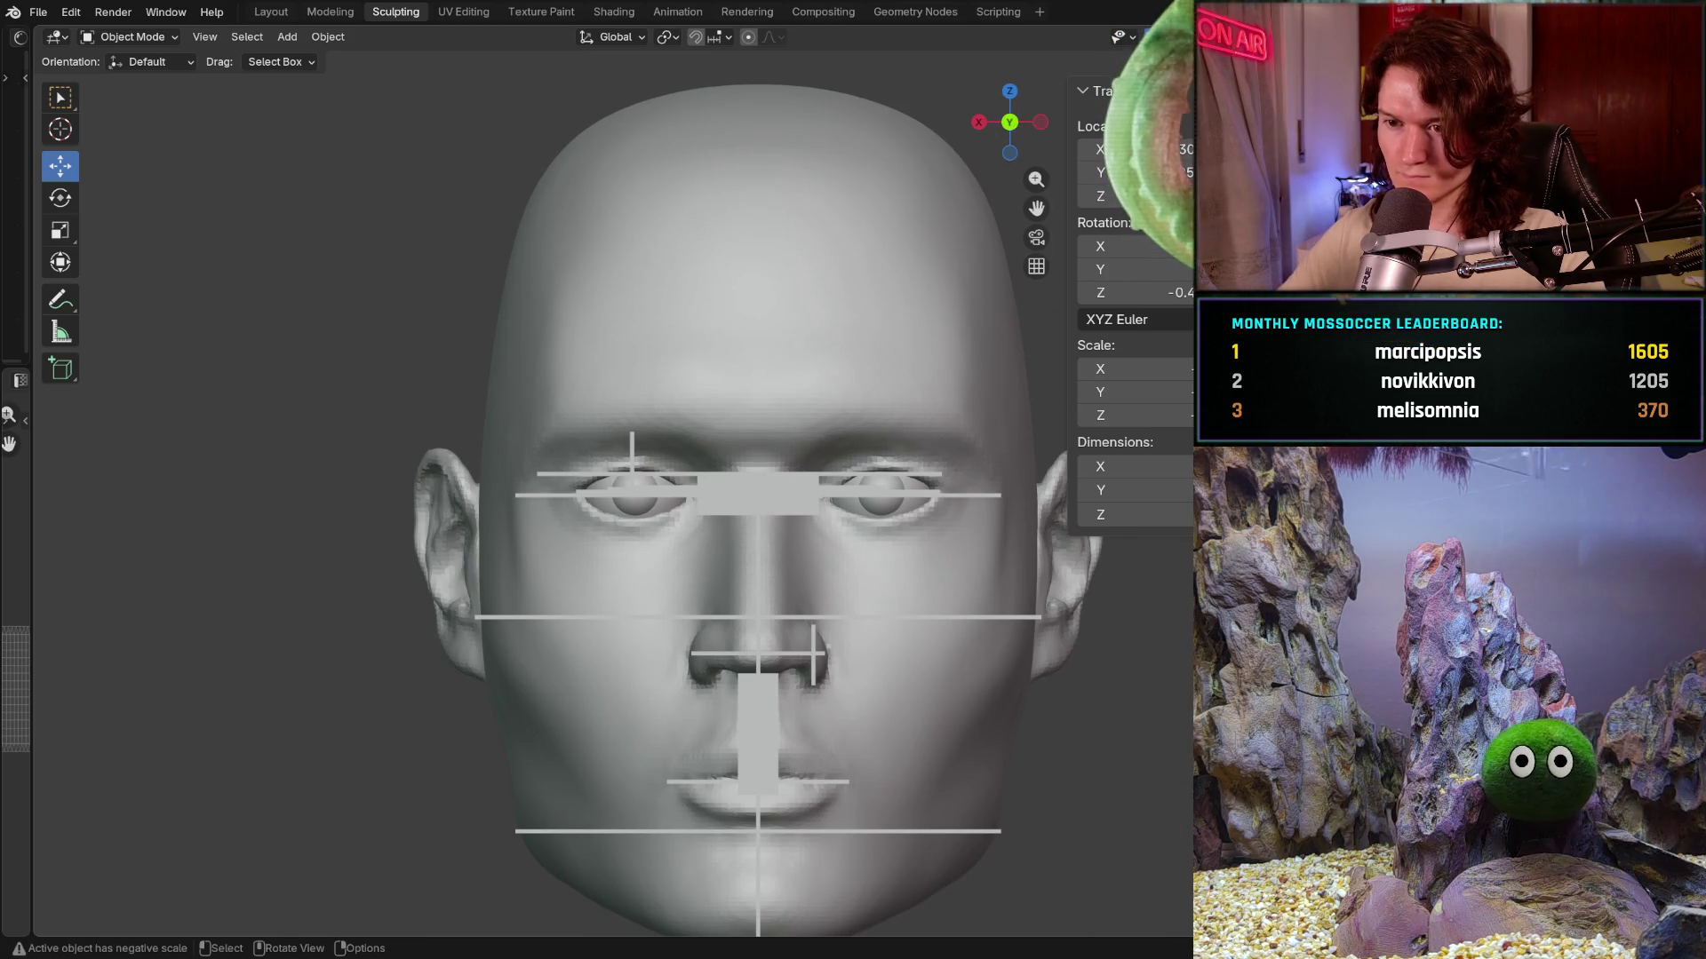
{"action": "scroll", "coordinate": [555, 503], "scroll_direction": "up", "scroll_amount": 2}
{"action": "scroll", "coordinate": [573, 497], "scroll_direction": "up", "scroll_amount": 1}
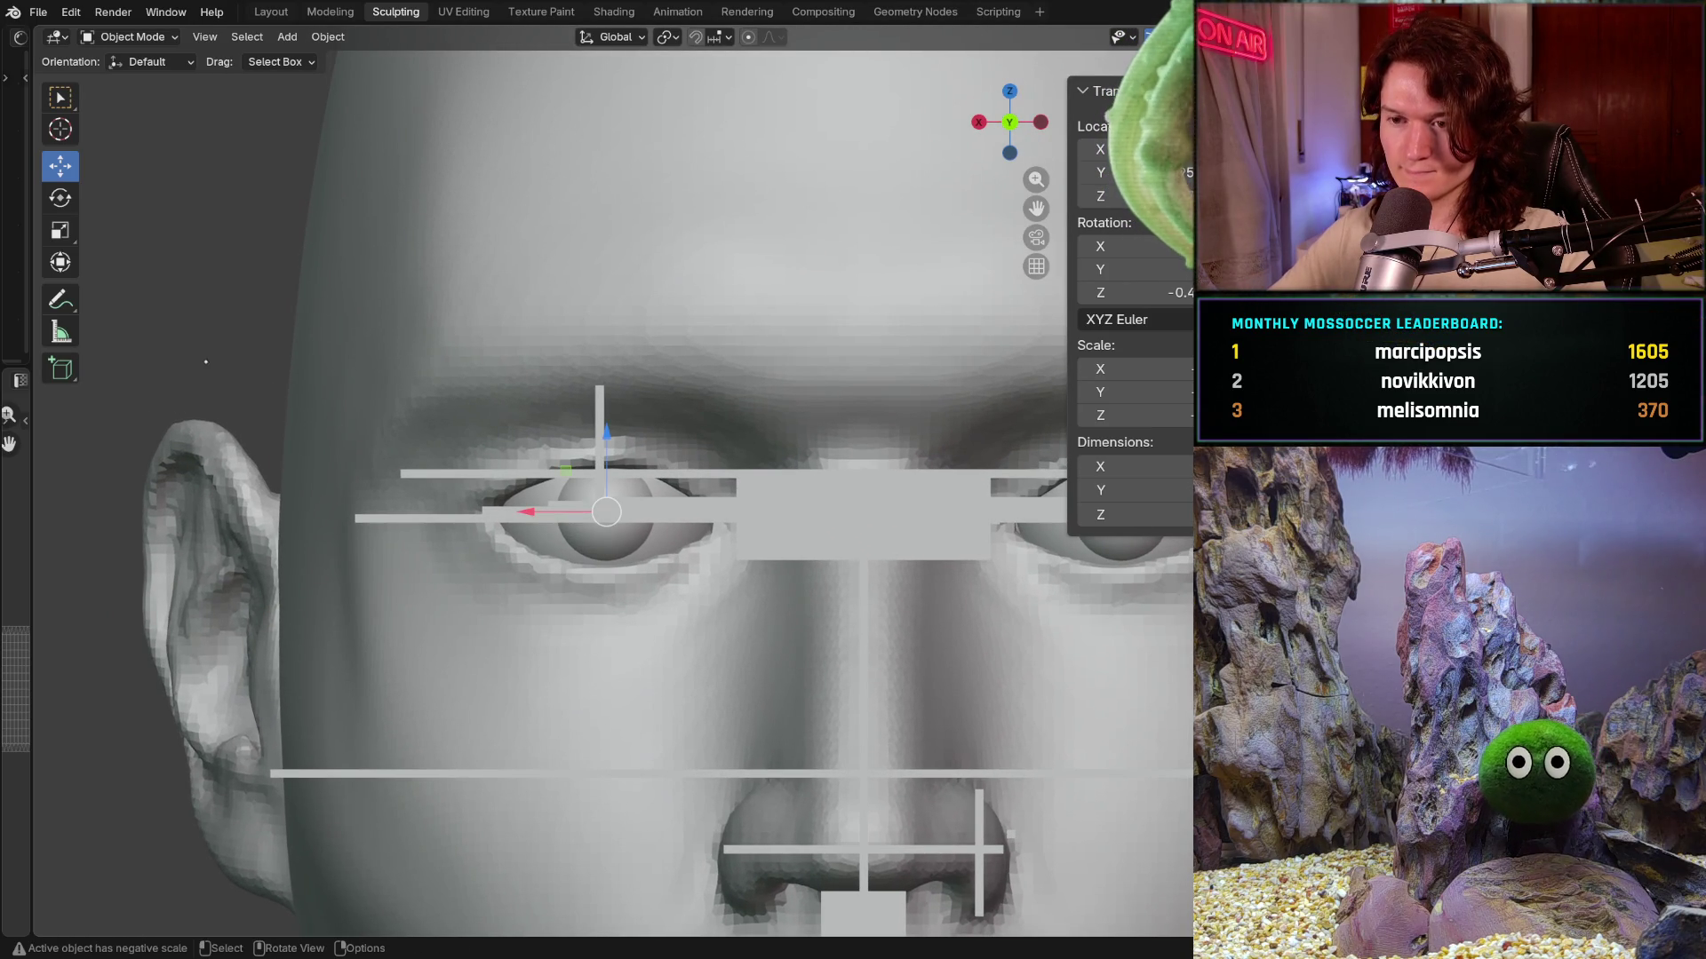
{"action": "left_click", "coordinate": [61, 230]}
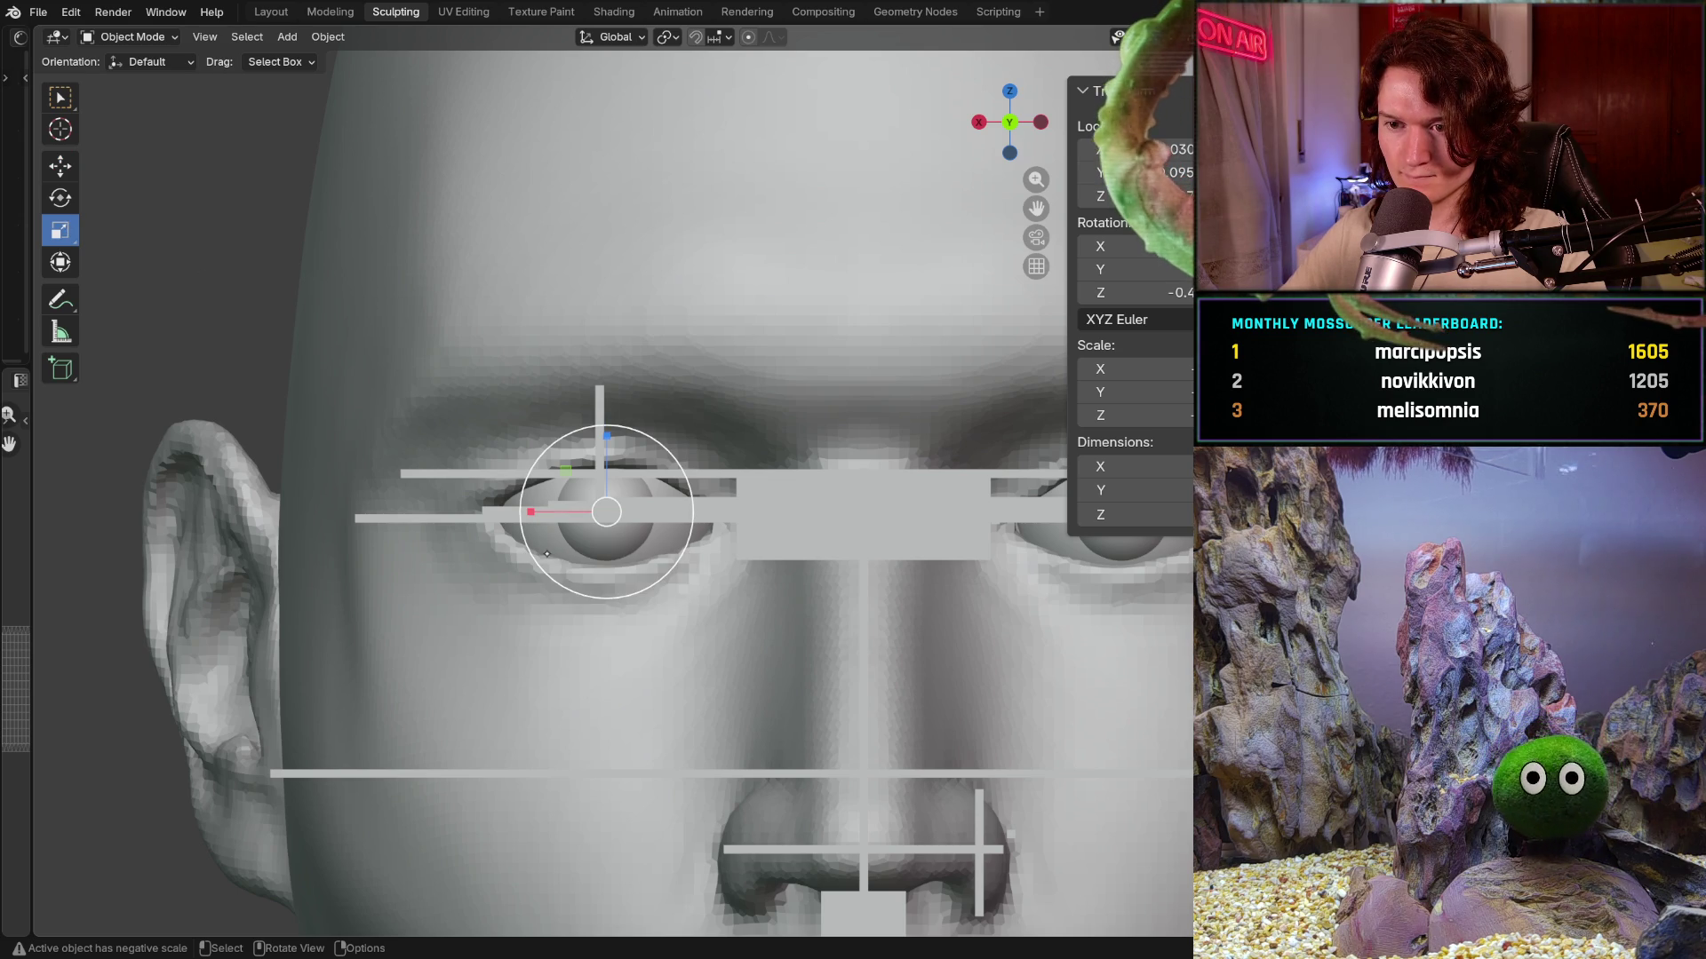
- Enlarge the left eyeball slightly with the Scale tool and hide the block between the eyes
{"action": "left_click_drag", "start_coordinate": [541, 558], "coordinate": [539, 560]}
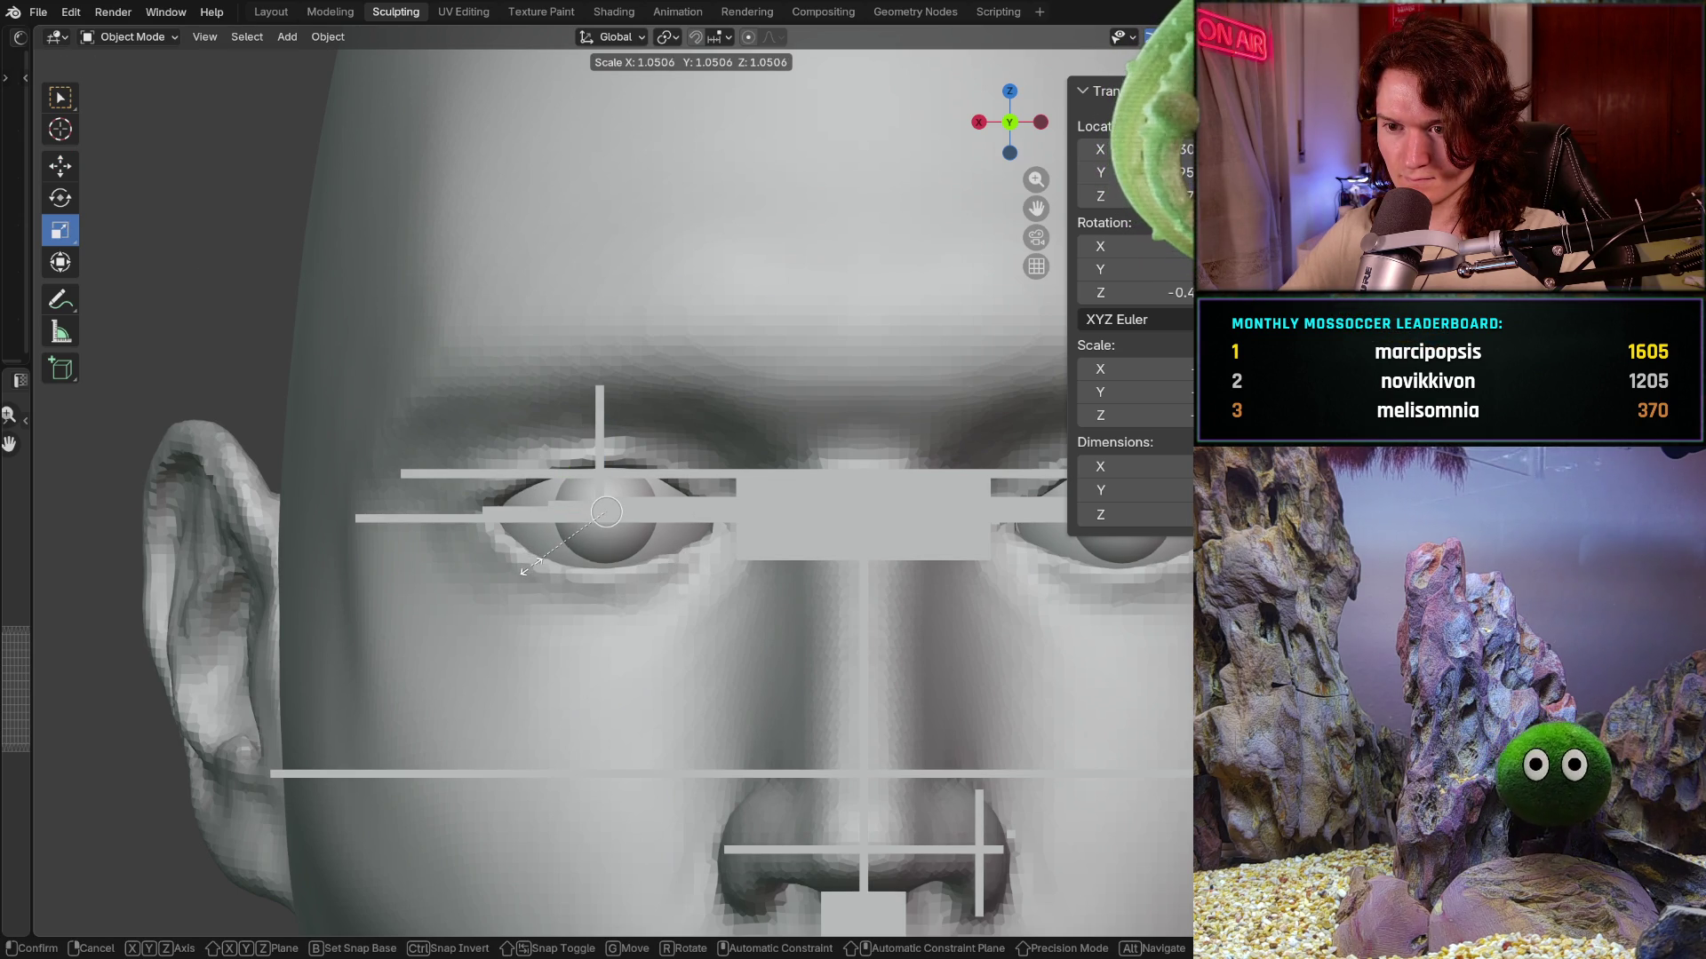
{"action": "left_click_drag", "start_coordinate": [524, 569], "coordinate": [523, 569]}
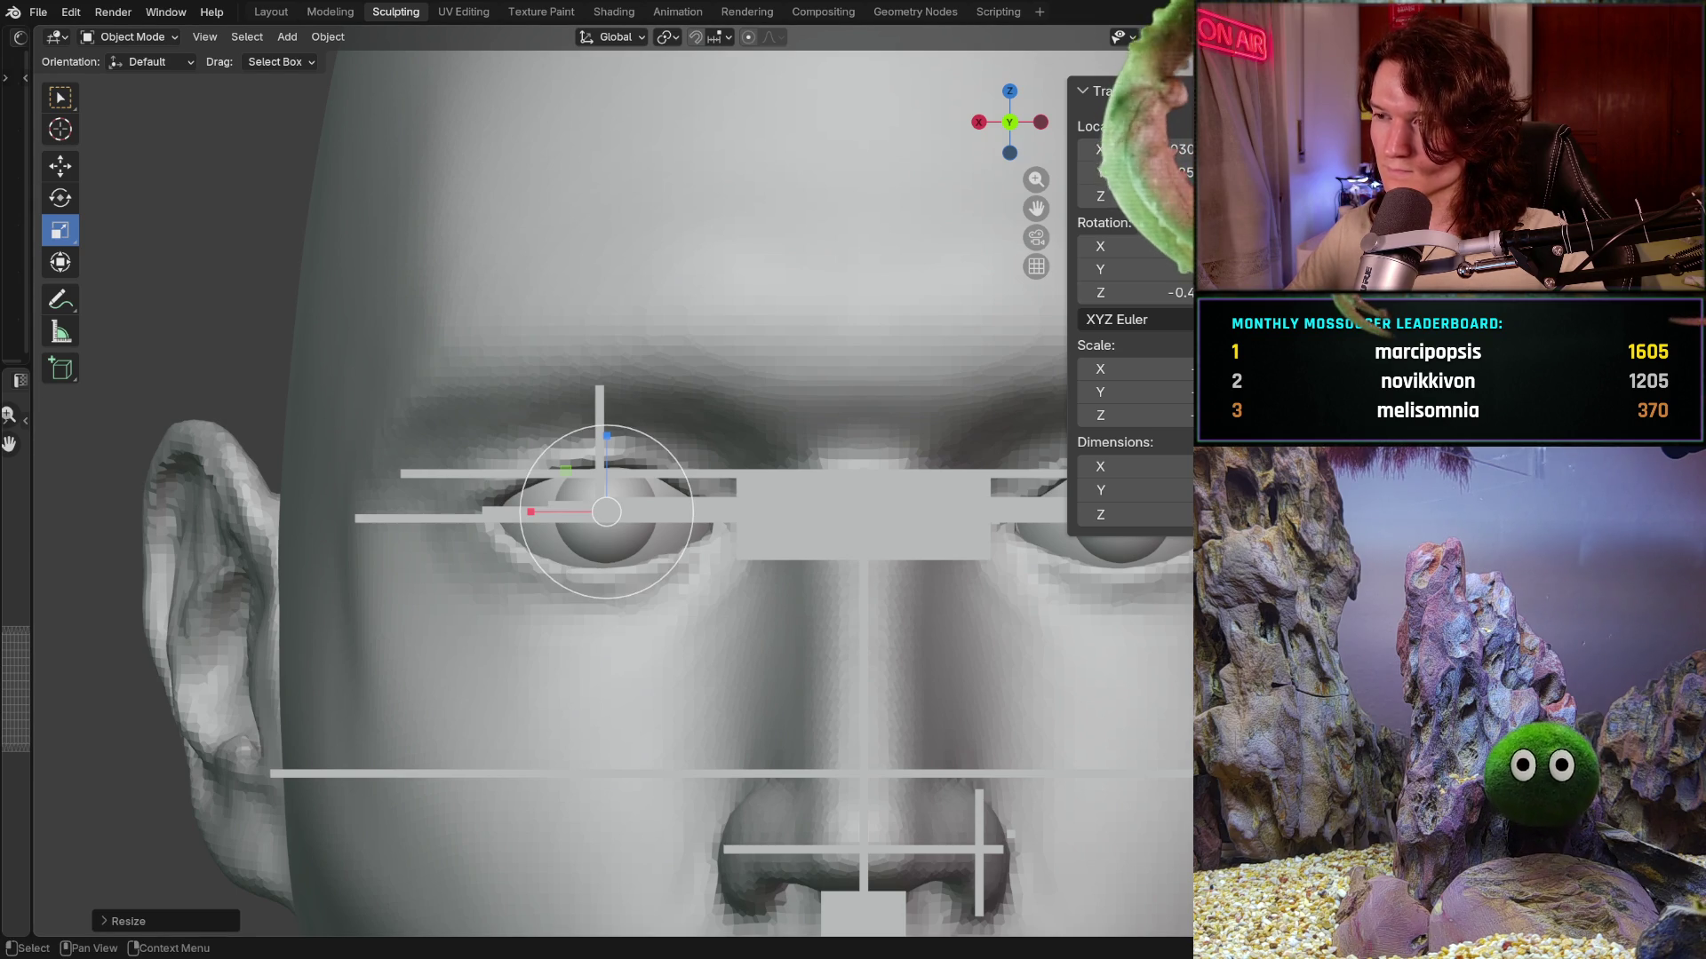
{"action": "left_click", "coordinate": [713, 518]}
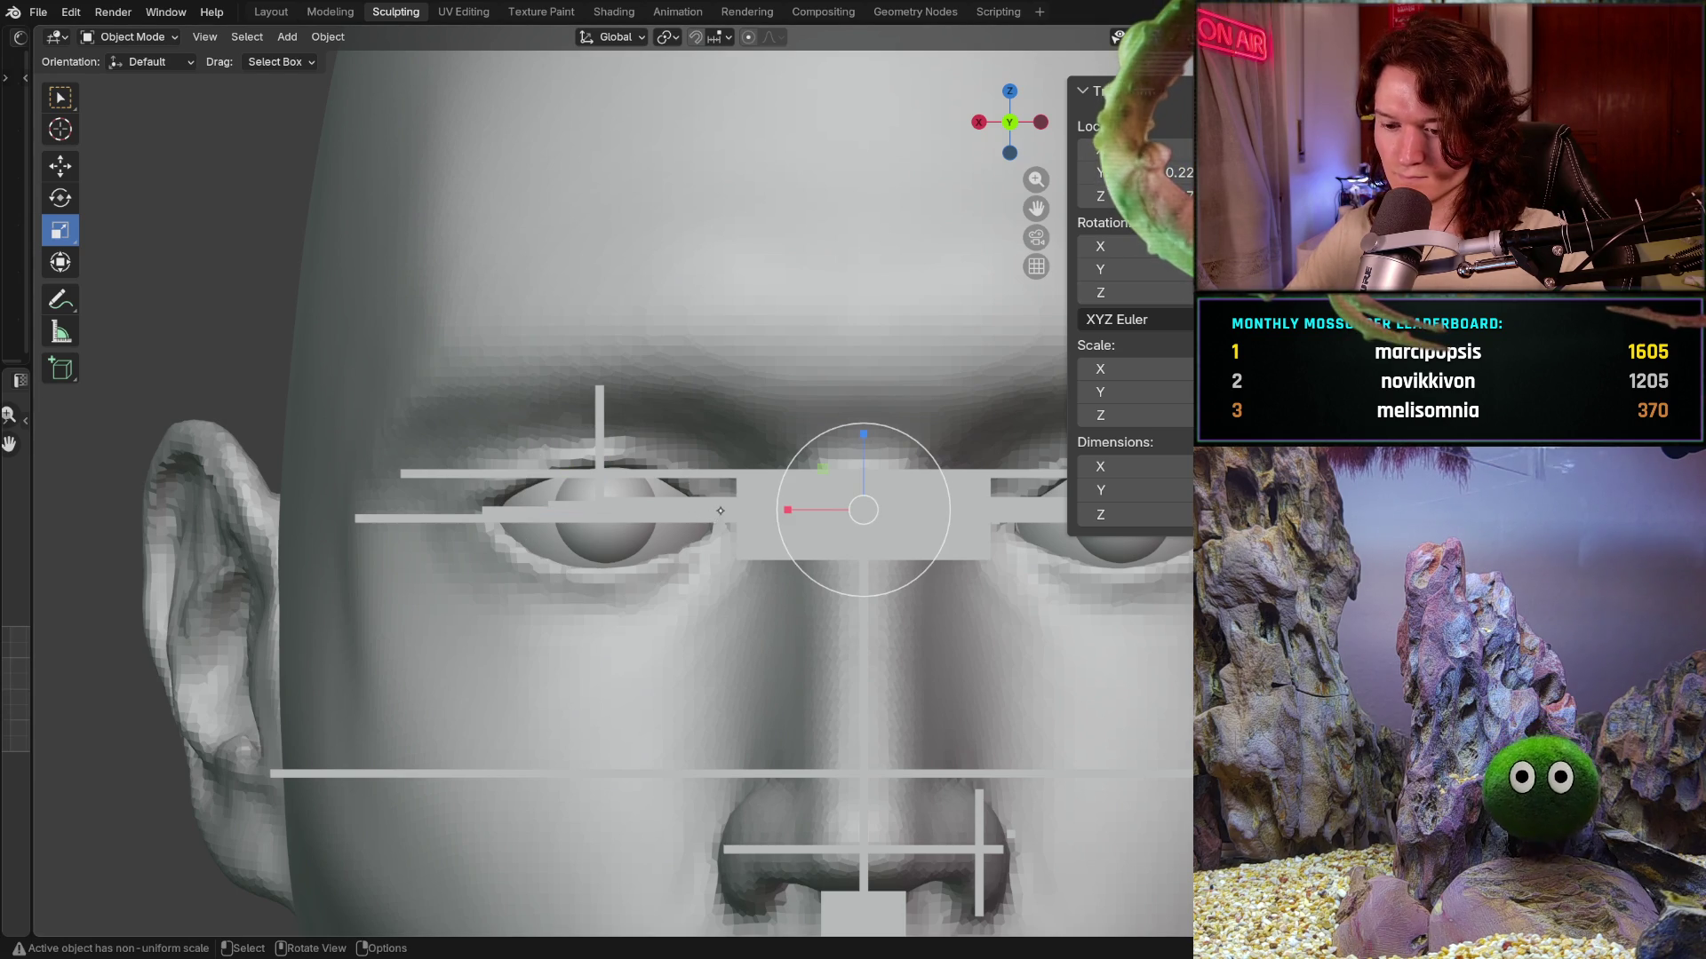
{"action": "key", "text": "h"}
{"action": "key", "text": "h"}
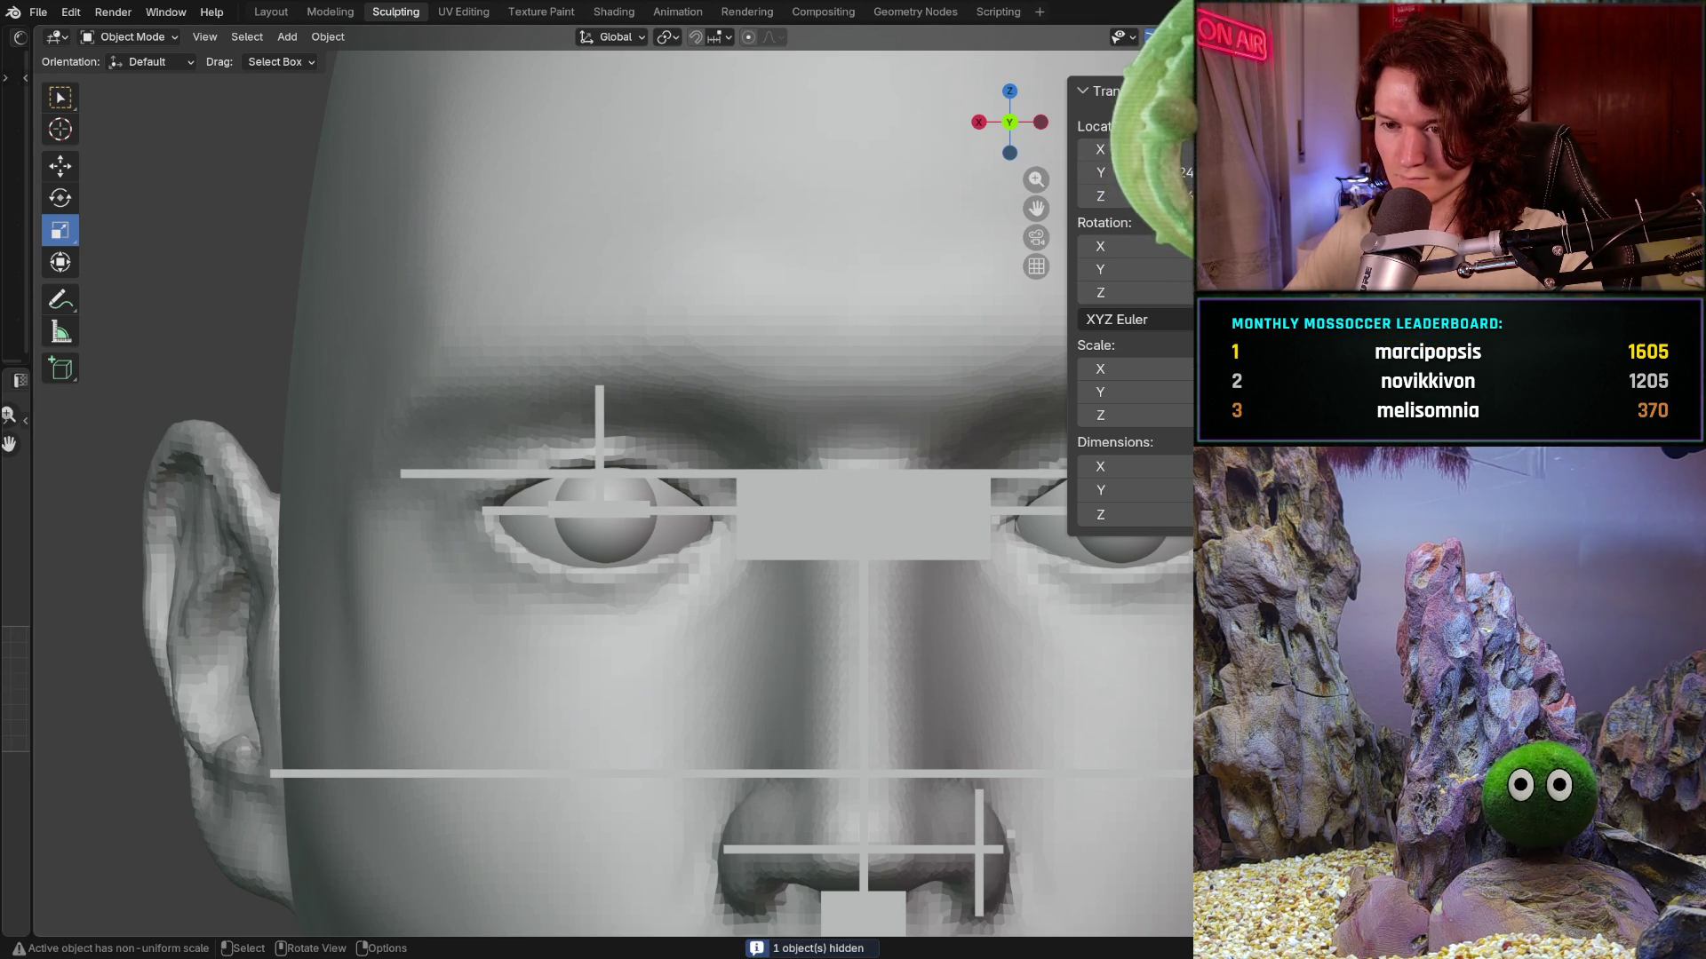
- Shift the left eyeball slightly along X, then hide the proportion guide lines
{"action": "left_click", "coordinate": [561, 514]}
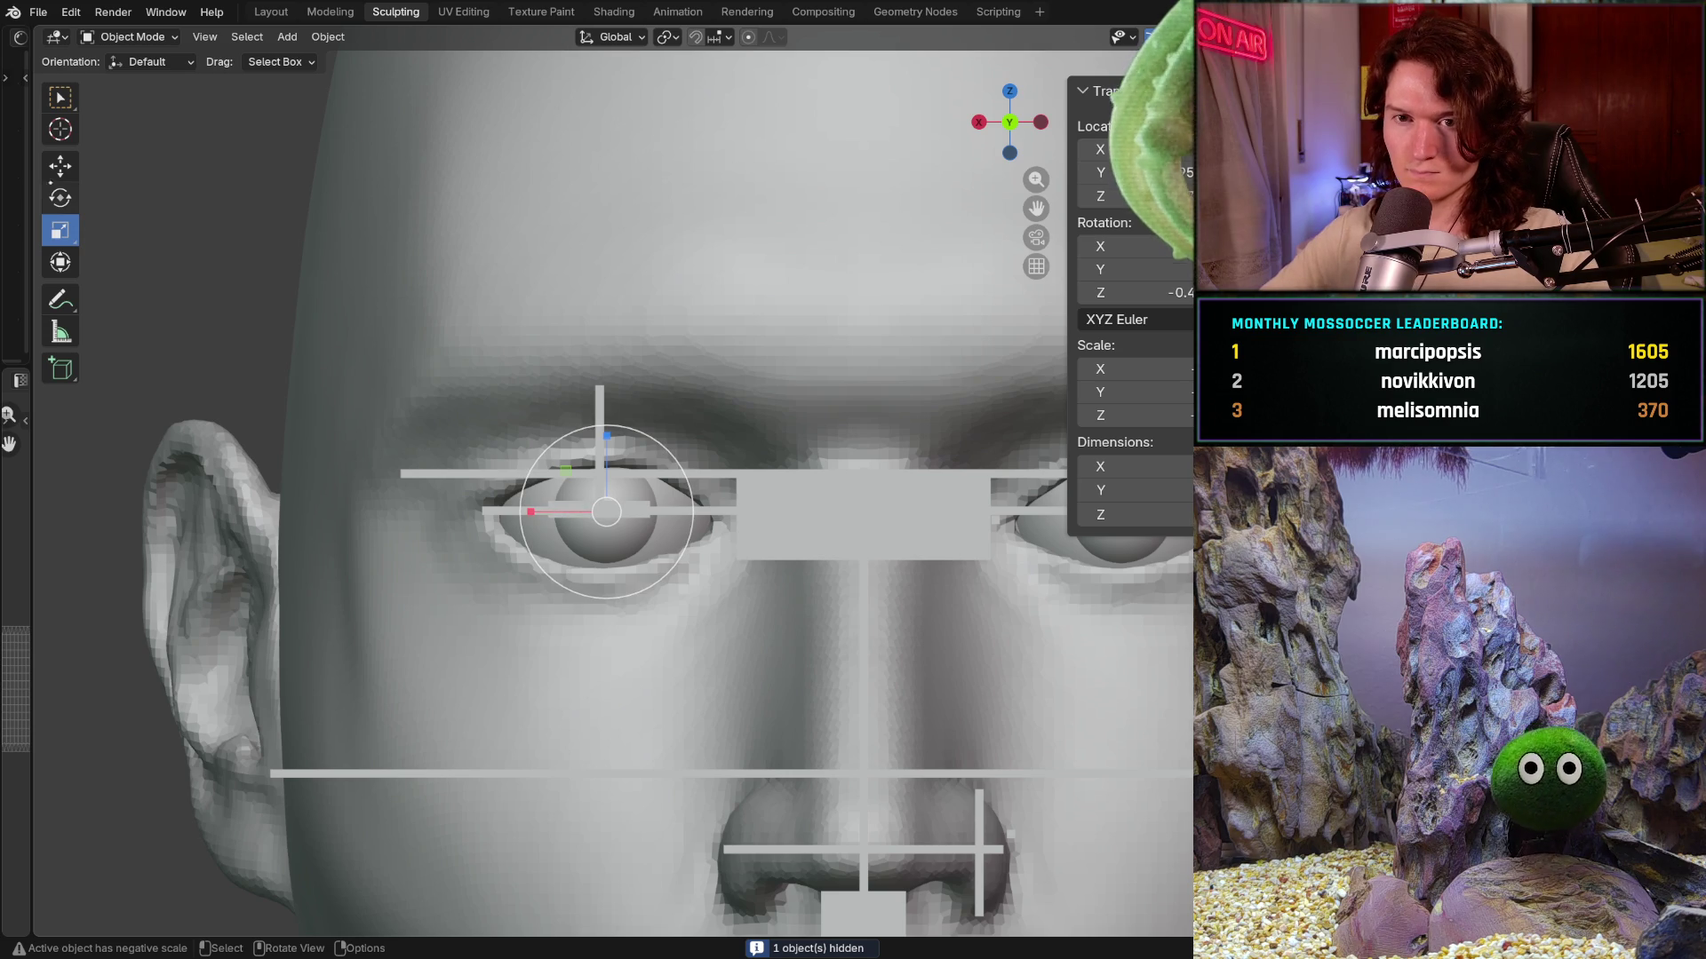
{"action": "left_click", "coordinate": [60, 165]}
{"action": "left_click_drag", "start_coordinate": [527, 515], "coordinate": [516, 518]}
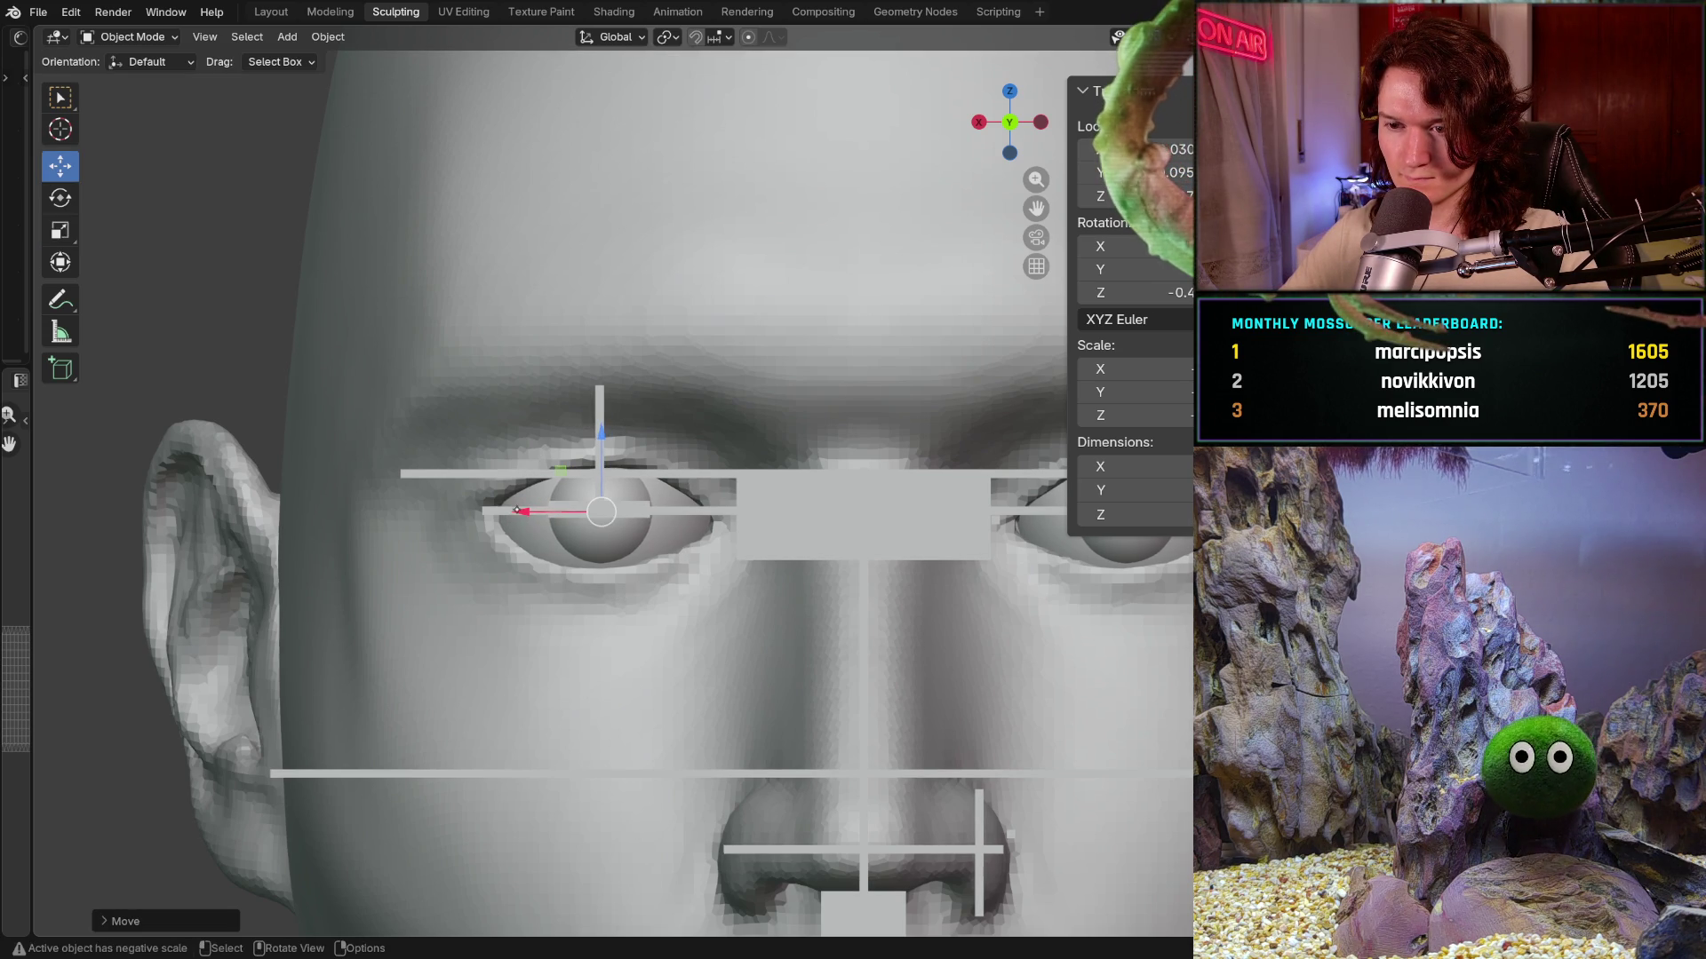
{"action": "scroll", "coordinate": [516, 518], "scroll_direction": "down", "scroll_amount": 3}
{"action": "scroll", "coordinate": [516, 518], "scroll_direction": "down", "scroll_amount": 2}
{"action": "left_click", "coordinate": [359, 696]}
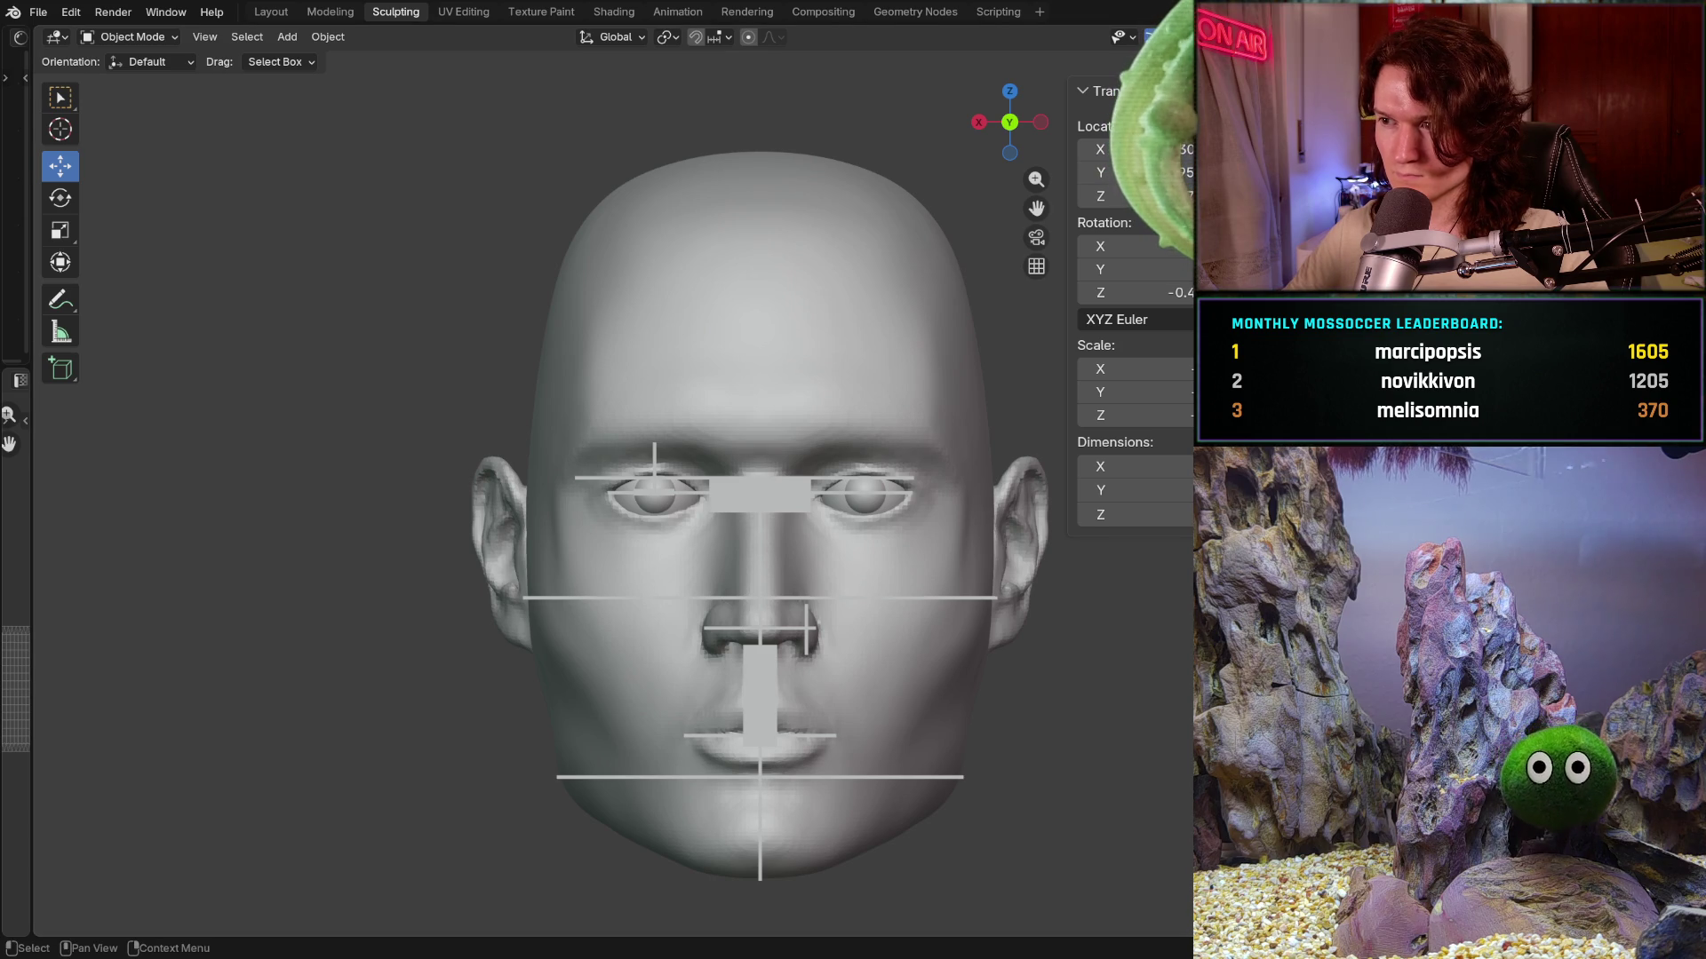
{"action": "key", "text": "h"}
{"action": "middle_click_drag", "start_coordinate": [832, 462], "coordinate": [836, 474]}
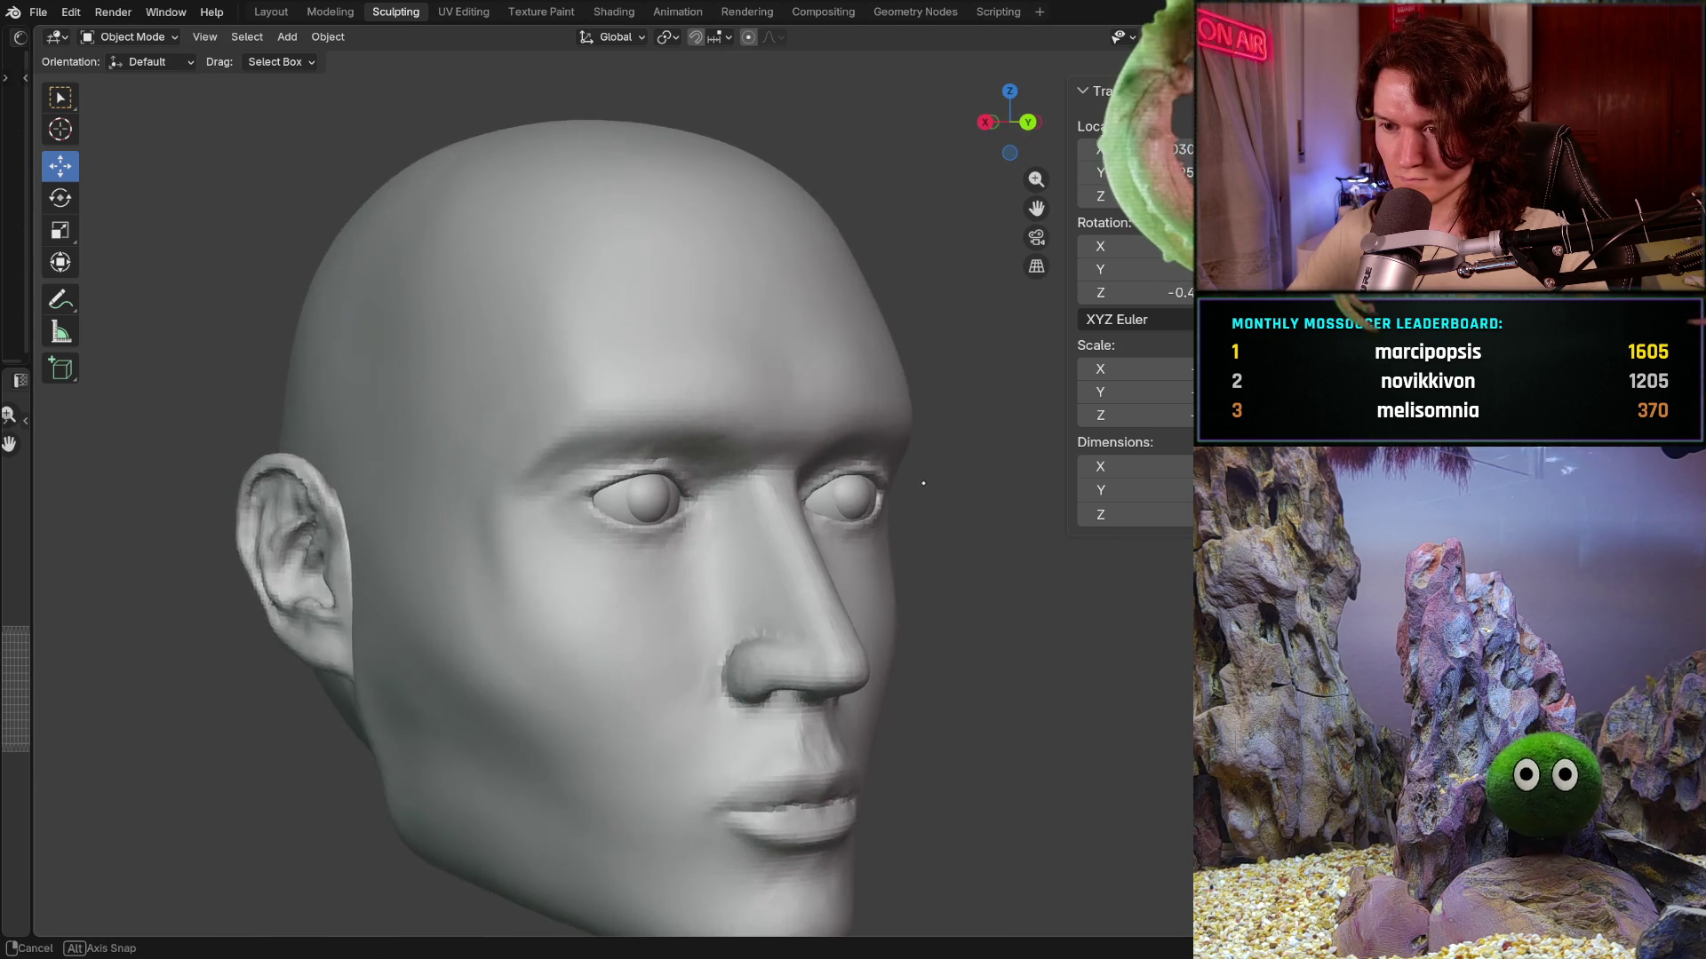
{"action": "scroll", "coordinate": [836, 472], "scroll_direction": "up", "scroll_amount": 2}
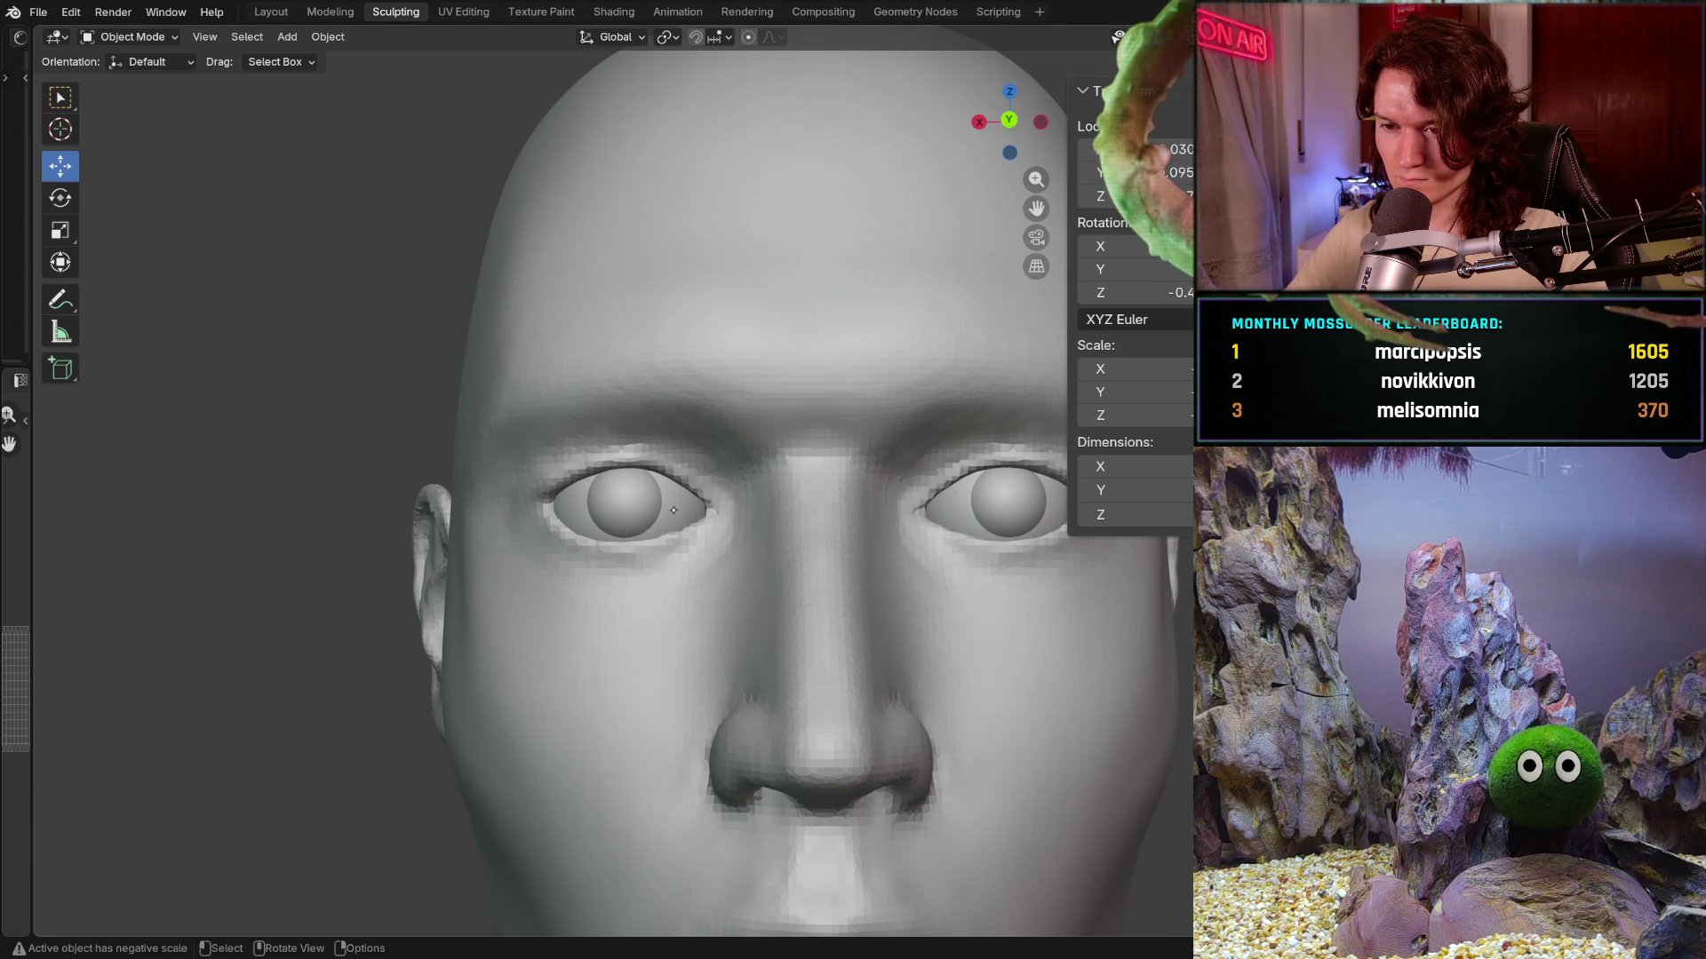
{"action": "mouse_move", "coordinate": [836, 472]}
{"action": "middle_mouse_down"}
{"action": "mouse_move", "coordinate": [884, 539]}
{"action": "mouse_move", "coordinate": [895, 501]}
{"action": "mouse_move", "coordinate": [670, 571]}
{"action": "mouse_move", "coordinate": [808, 507]}
{"action": "mouse_move", "coordinate": [635, 504]}
{"action": "middle_mouse_up"}
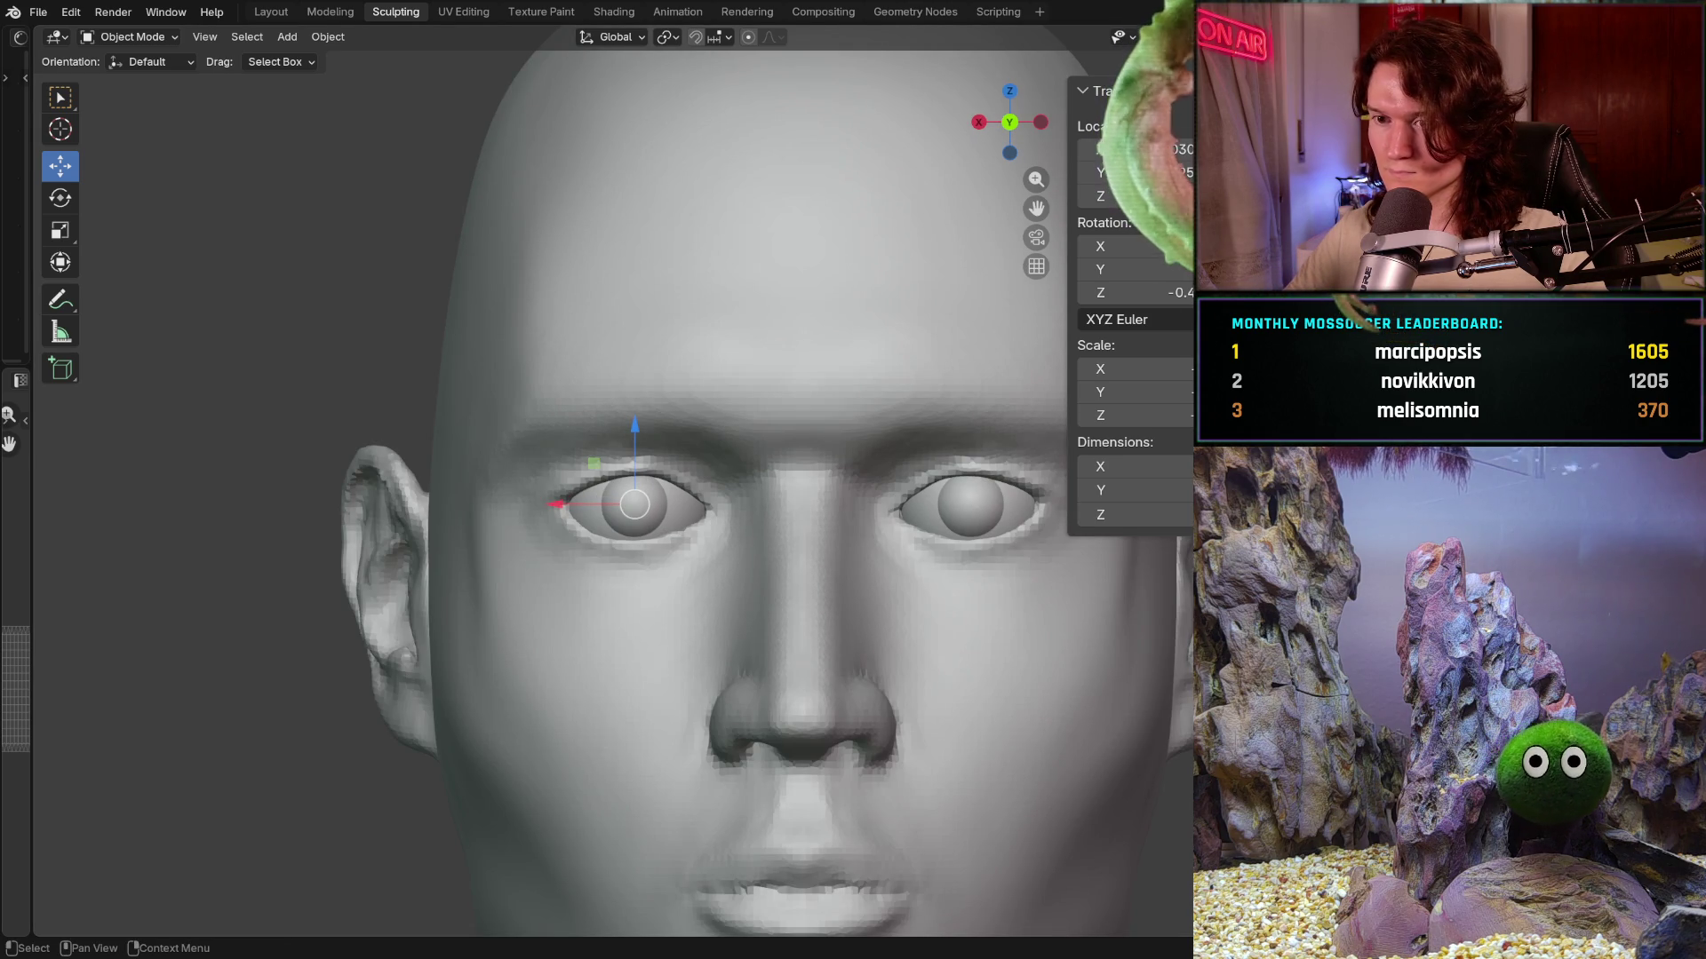
{"action": "mouse_move", "coordinate": [774, 550]}
{"action": "middle_mouse_down", "text": "ctrl"}
{"action": "mouse_move", "coordinate": [796, 560]}
{"action": "mouse_move", "coordinate": [757, 573]}
{"action": "middle_mouse_up", "text": "ctrl"}
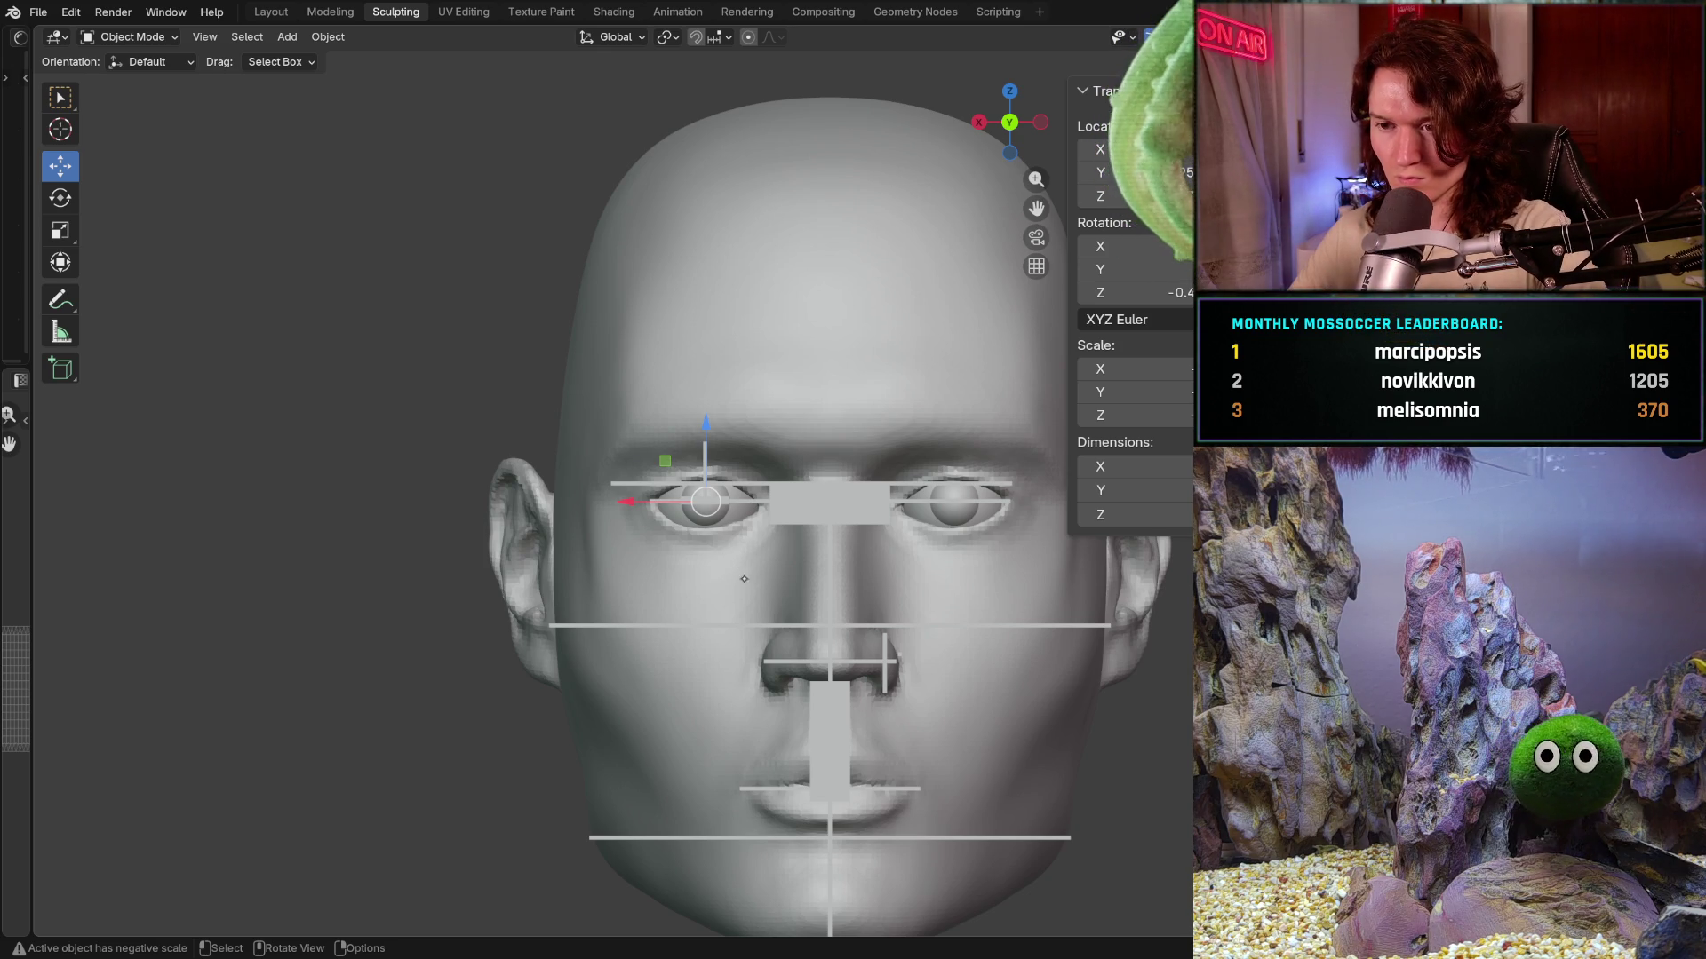
{"action": "scroll", "coordinate": [660, 545], "scroll_direction": "up", "scroll_amount": 3}
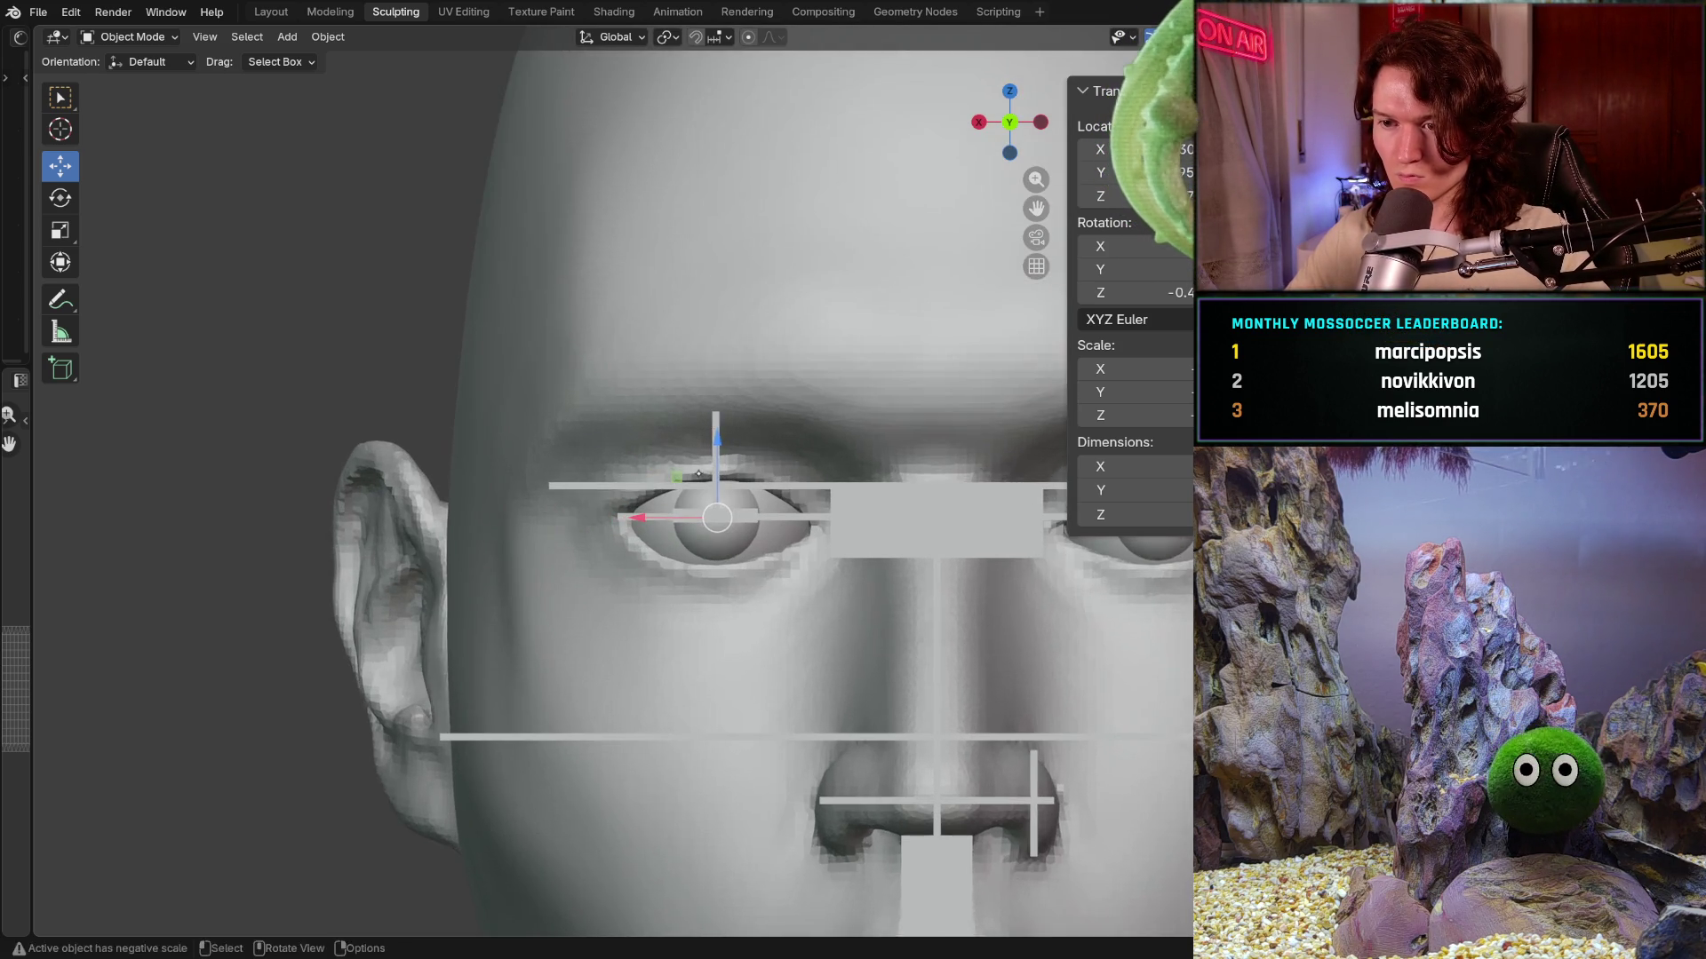
{"action": "scroll", "coordinate": [689, 506], "scroll_direction": "up", "scroll_amount": 1}
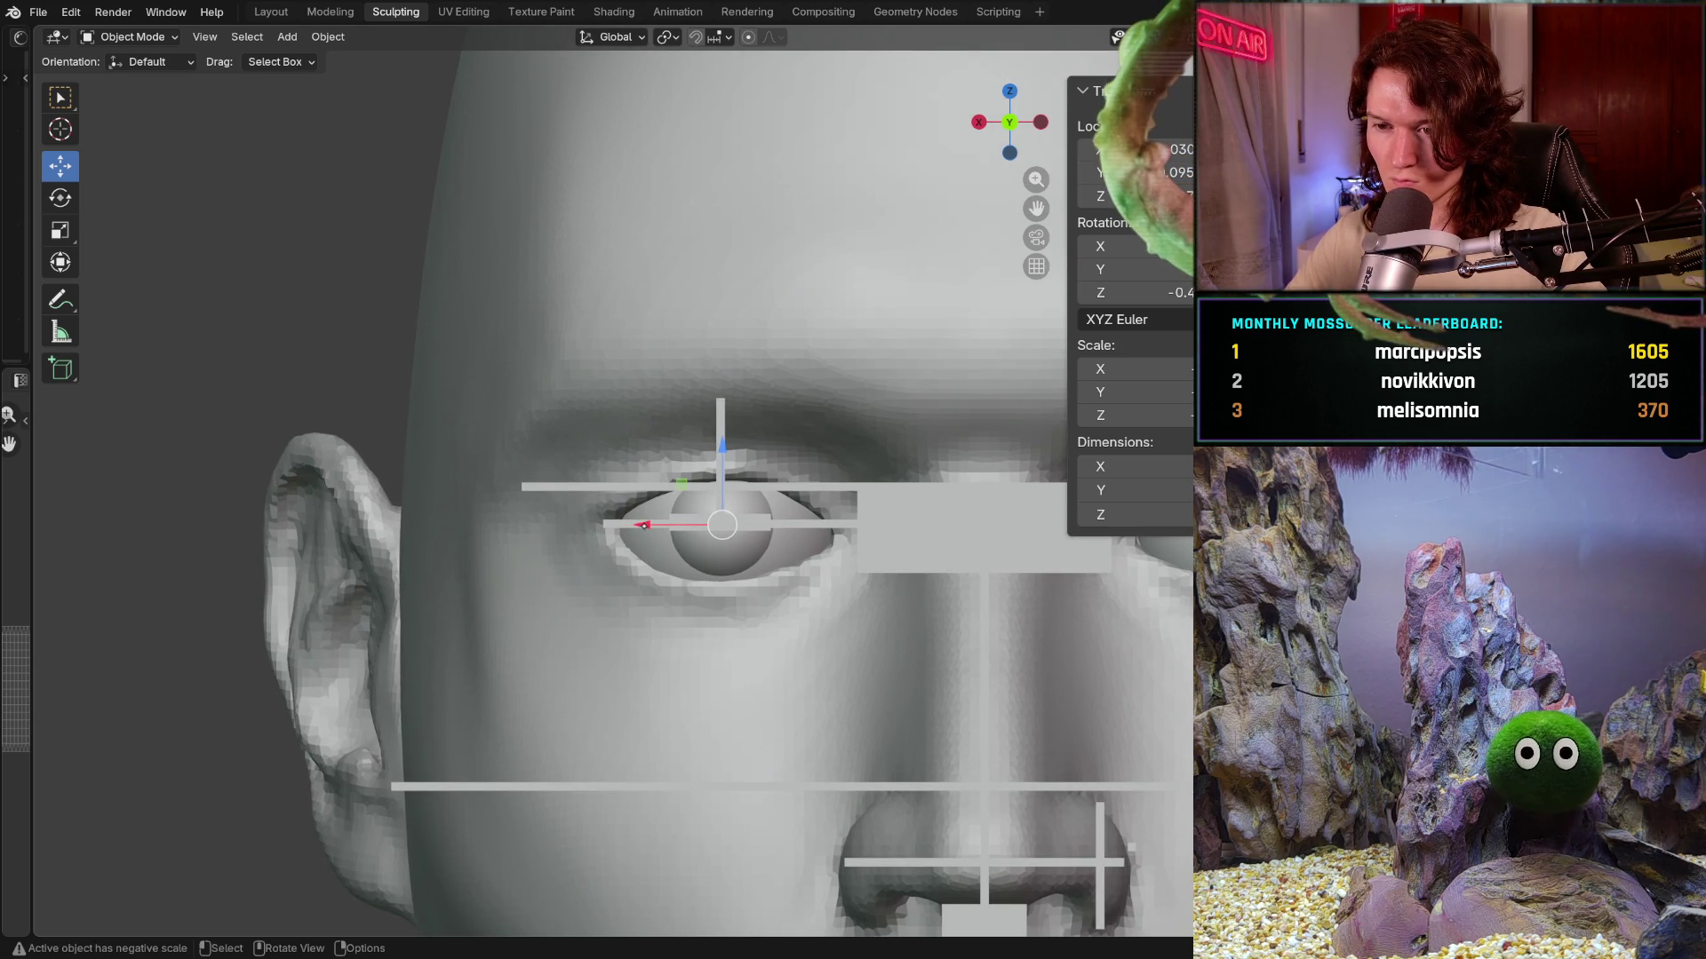
- Fine-tune the eyeball along X from side and front views so it bulges just past the lids
{"action": "left_click_drag", "start_coordinate": [640, 524], "coordinate": [626, 526]}
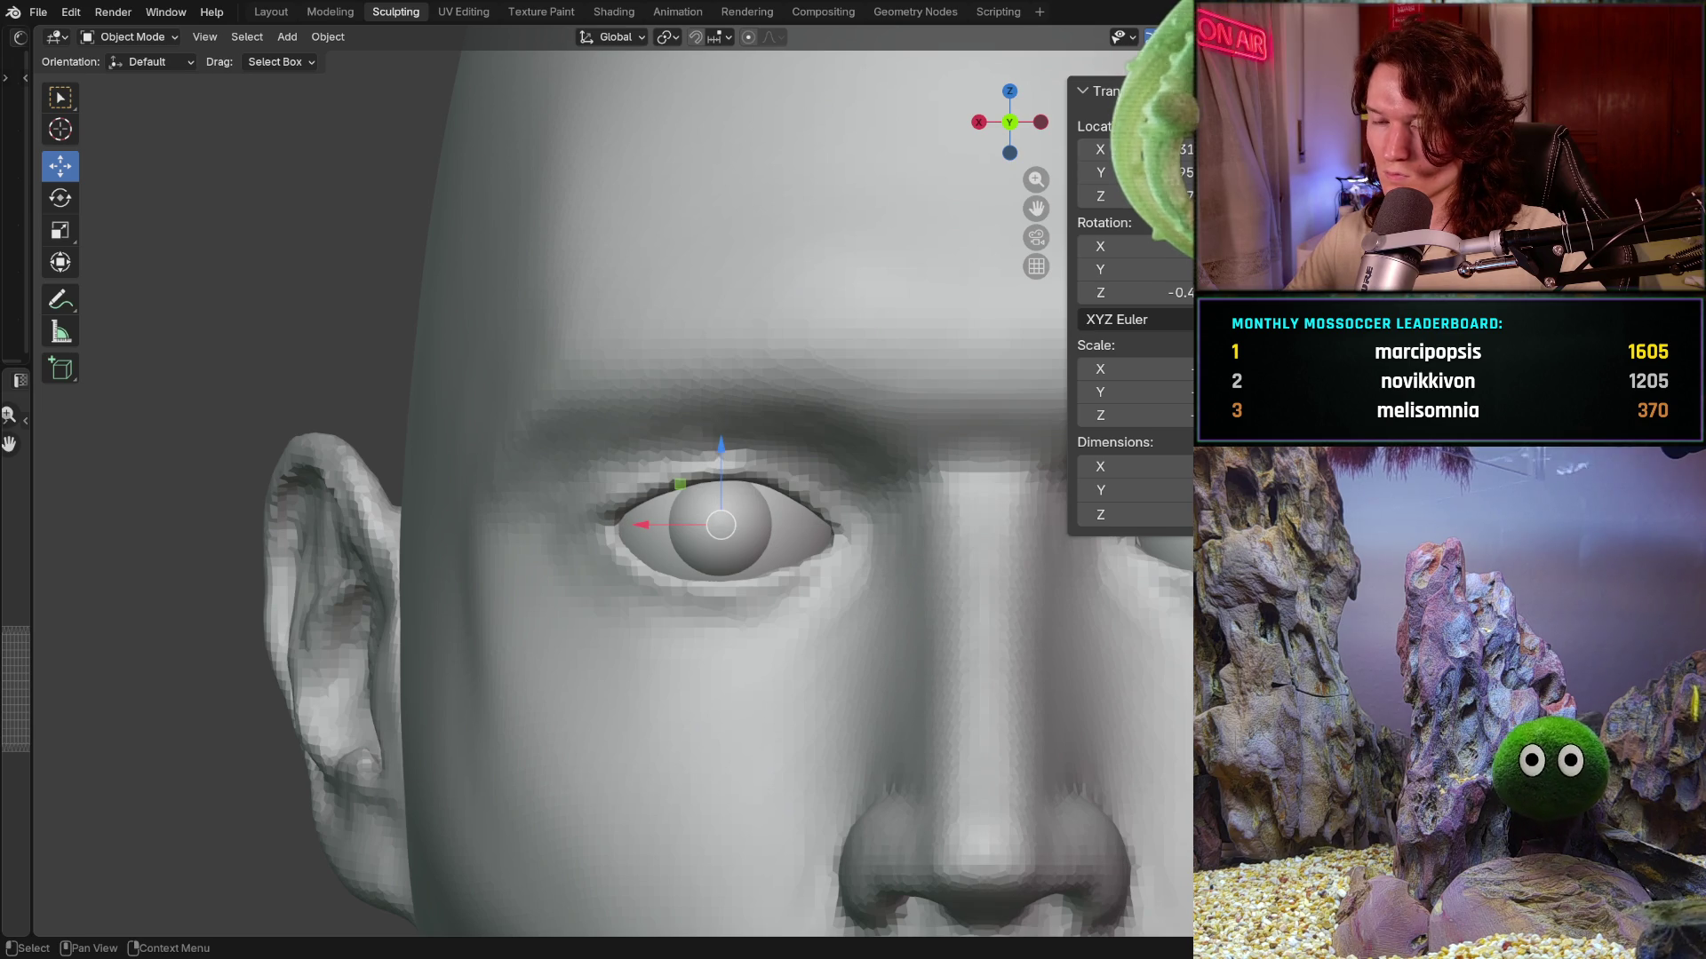
{"action": "mouse_move", "coordinate": [720, 524]}
{"action": "middle_mouse_down", "text": "ctrl"}
{"action": "mouse_move", "coordinate": [815, 627]}
{"action": "mouse_move", "coordinate": [786, 700]}
{"action": "middle_mouse_up", "text": "ctrl"}
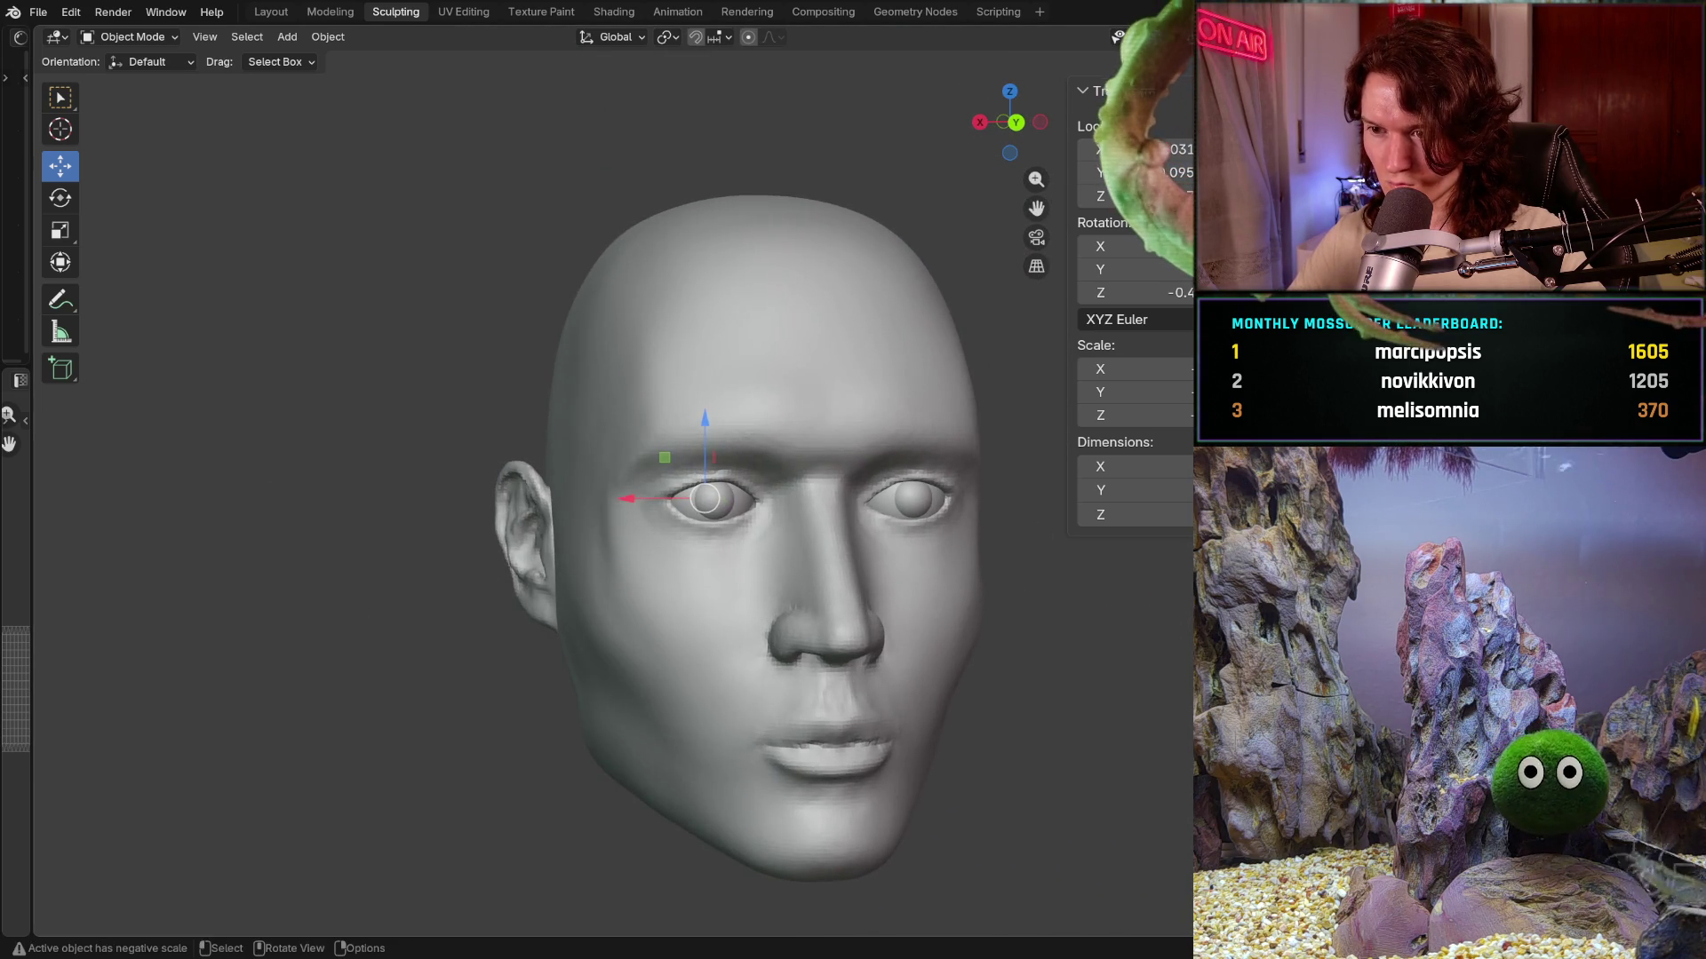
{"action": "middle_click_drag", "start_coordinate": [786, 700], "coordinate": [728, 665]}
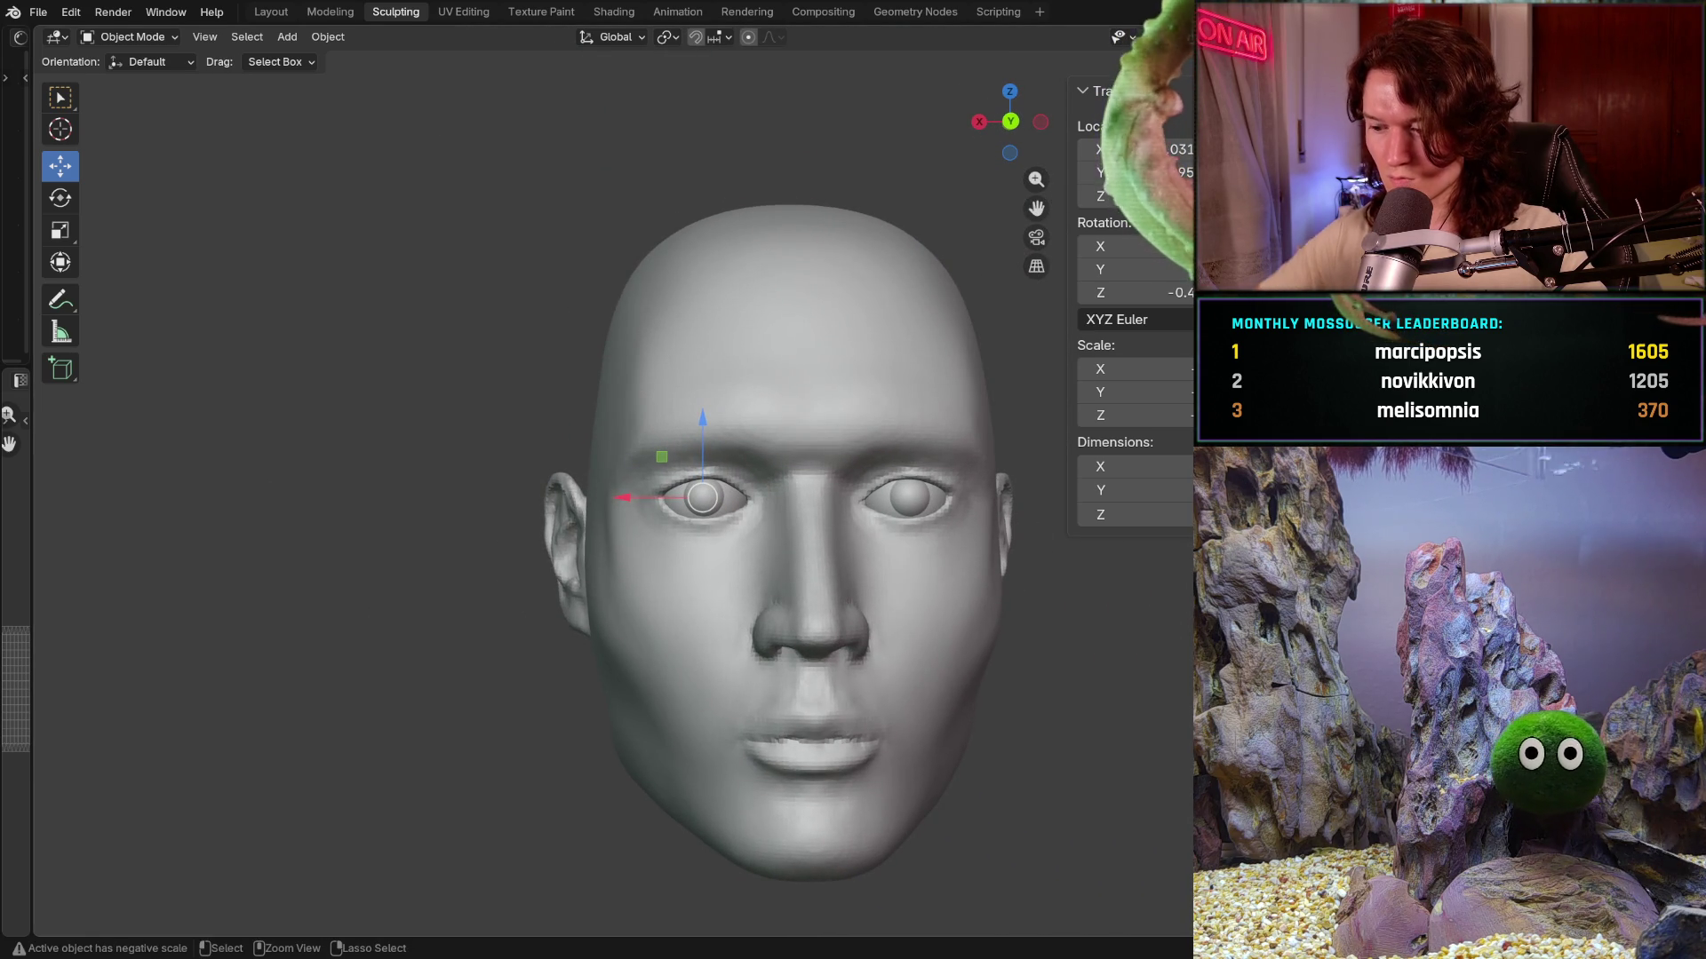
{"action": "key", "text": "KP_1"}
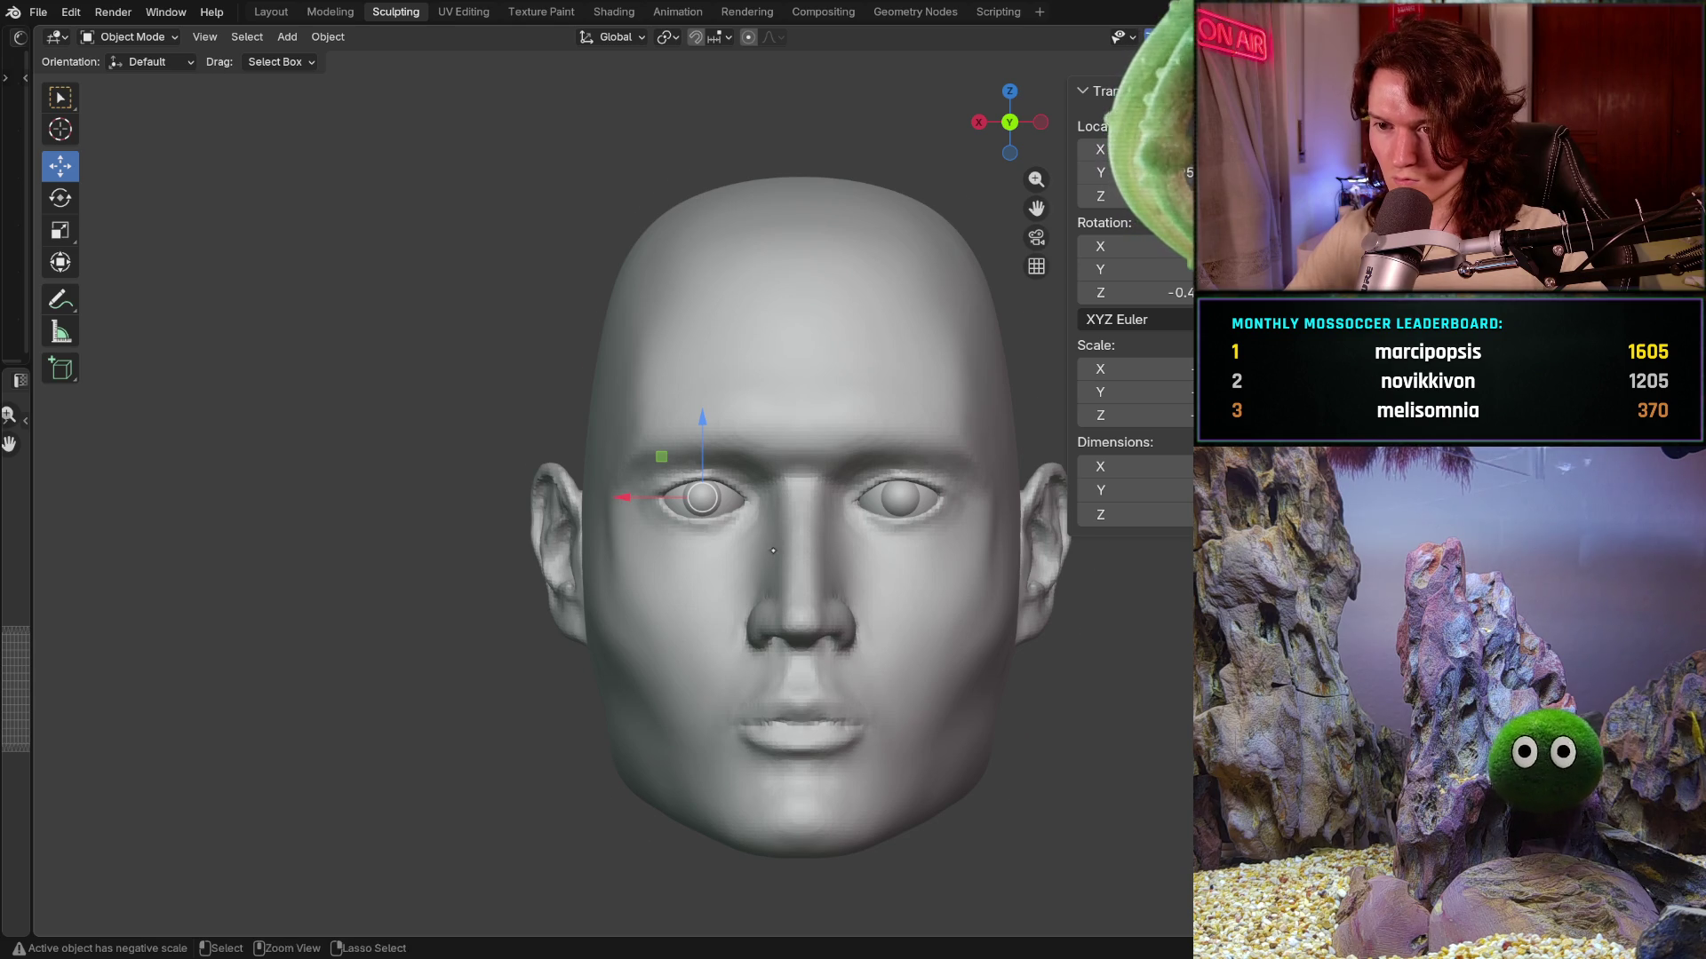
{"action": "scroll", "coordinate": [693, 507], "scroll_direction": "up", "scroll_amount": 2}
{"action": "scroll", "coordinate": [624, 518], "scroll_direction": "up", "scroll_amount": 2}
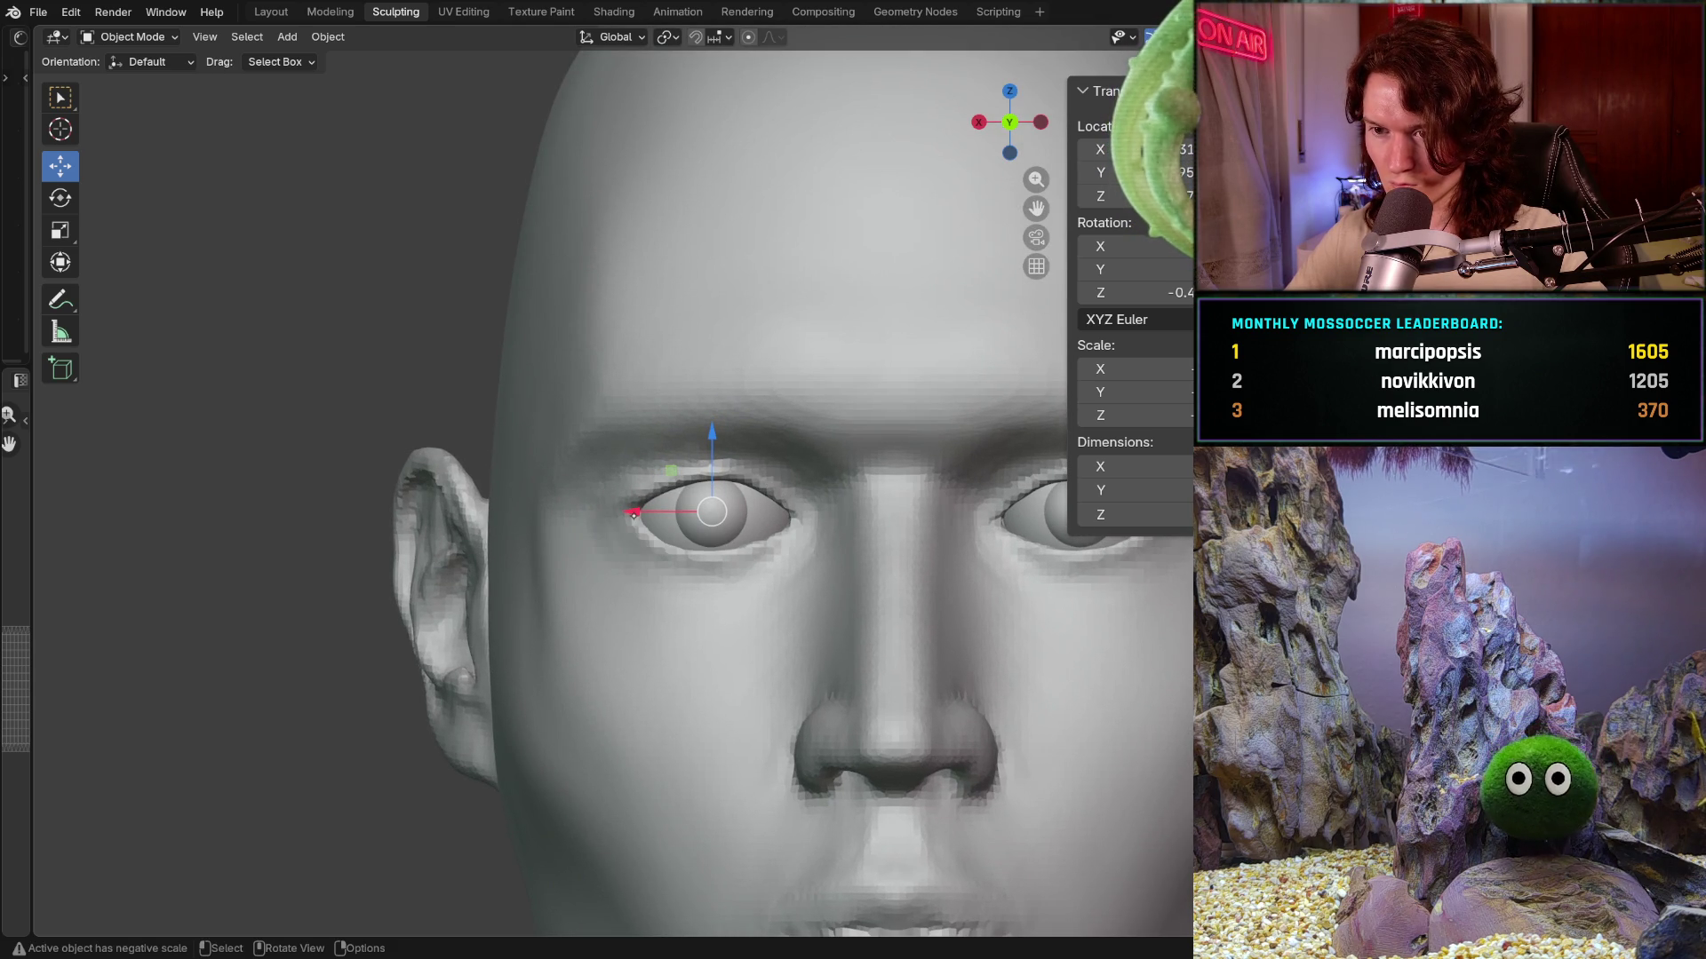
{"action": "left_click_drag", "start_coordinate": [638, 513], "coordinate": [637, 512]}
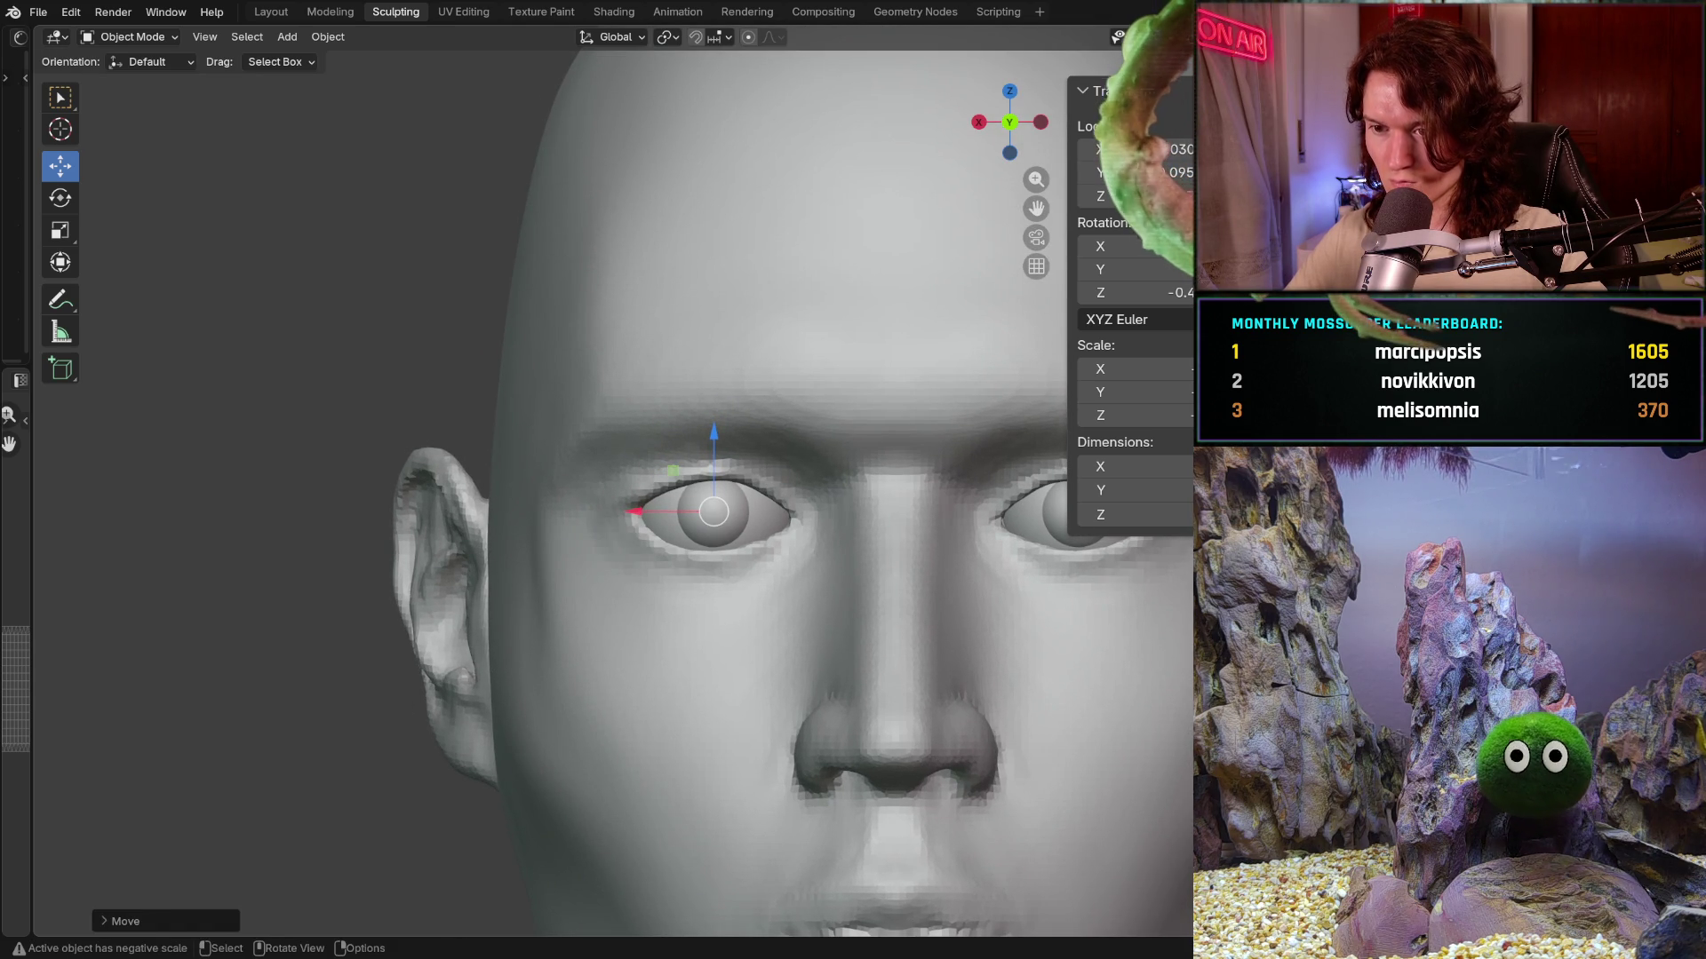
{"action": "left_click", "coordinate": [404, 717]}
{"action": "scroll", "coordinate": [979, 412], "scroll_direction": "down", "scroll_amount": 6}
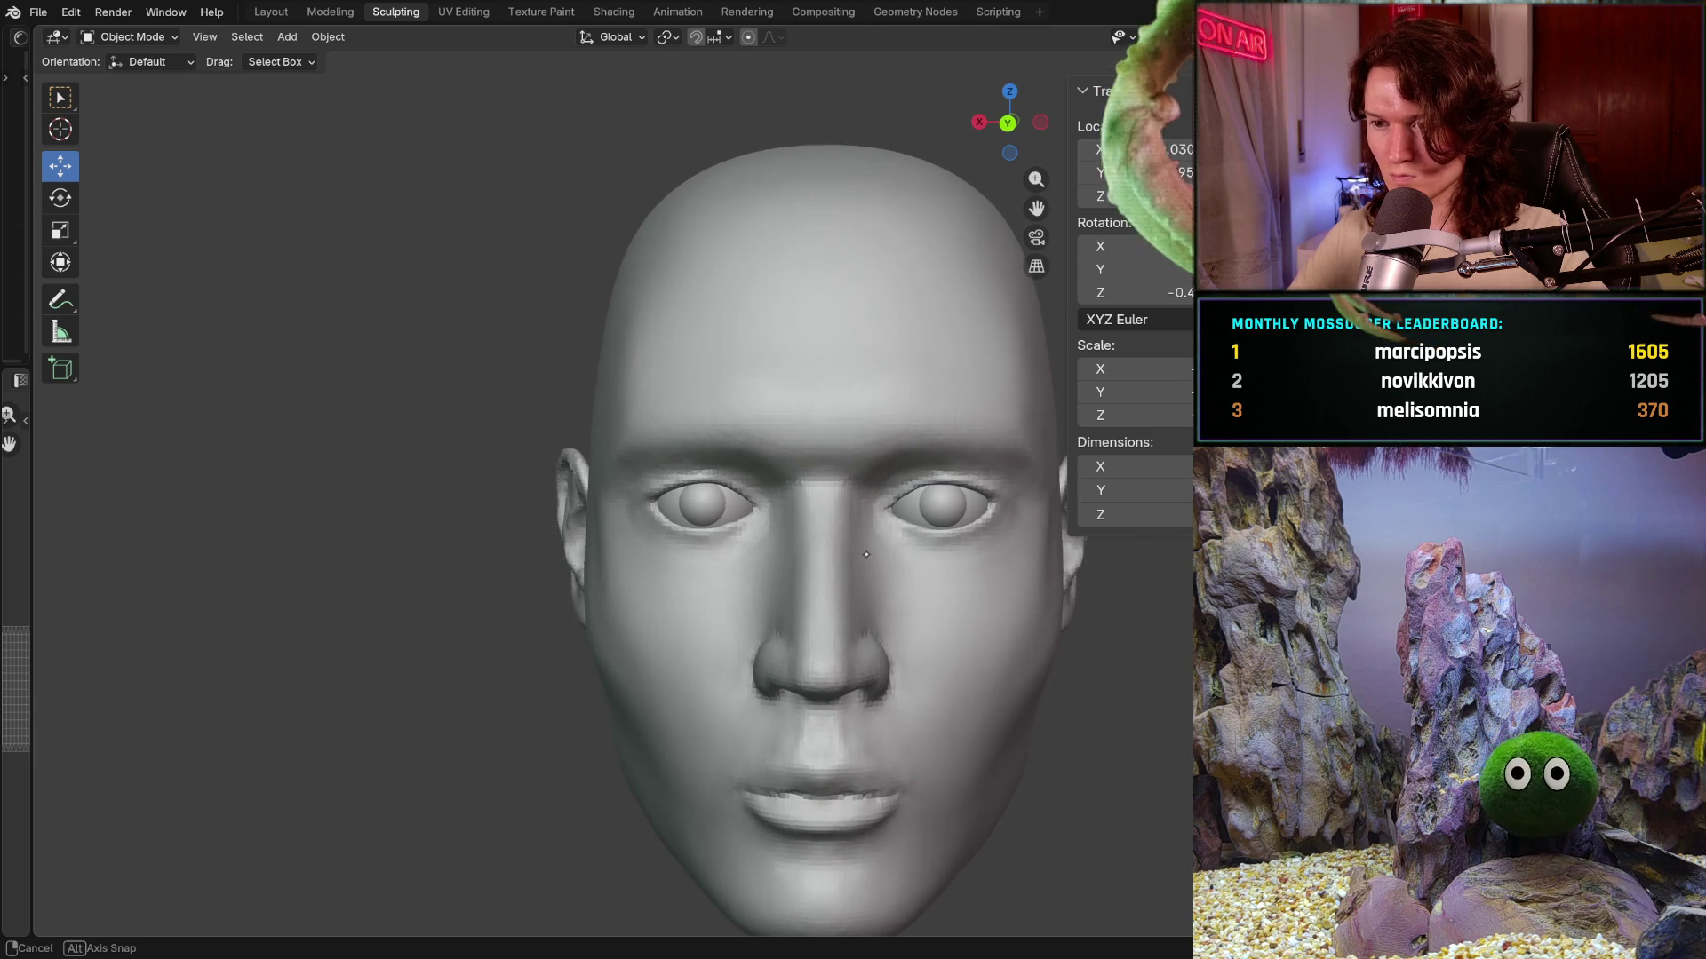
{"action": "scroll", "coordinate": [874, 541], "scroll_direction": "up", "scroll_amount": 2}
{"action": "scroll", "coordinate": [873, 540], "scroll_direction": "up", "scroll_amount": 3}
{"action": "mouse_move", "coordinate": [872, 540]}
{"action": "middle_mouse_down"}
{"action": "mouse_move", "coordinate": [609, 658]}
{"action": "mouse_move", "coordinate": [746, 640]}
{"action": "middle_mouse_up"}
{"action": "scroll", "coordinate": [690, 615], "scroll_direction": "up", "scroll_amount": 2}
{"action": "scroll", "coordinate": [690, 617], "scroll_direction": "up", "scroll_amount": 2}
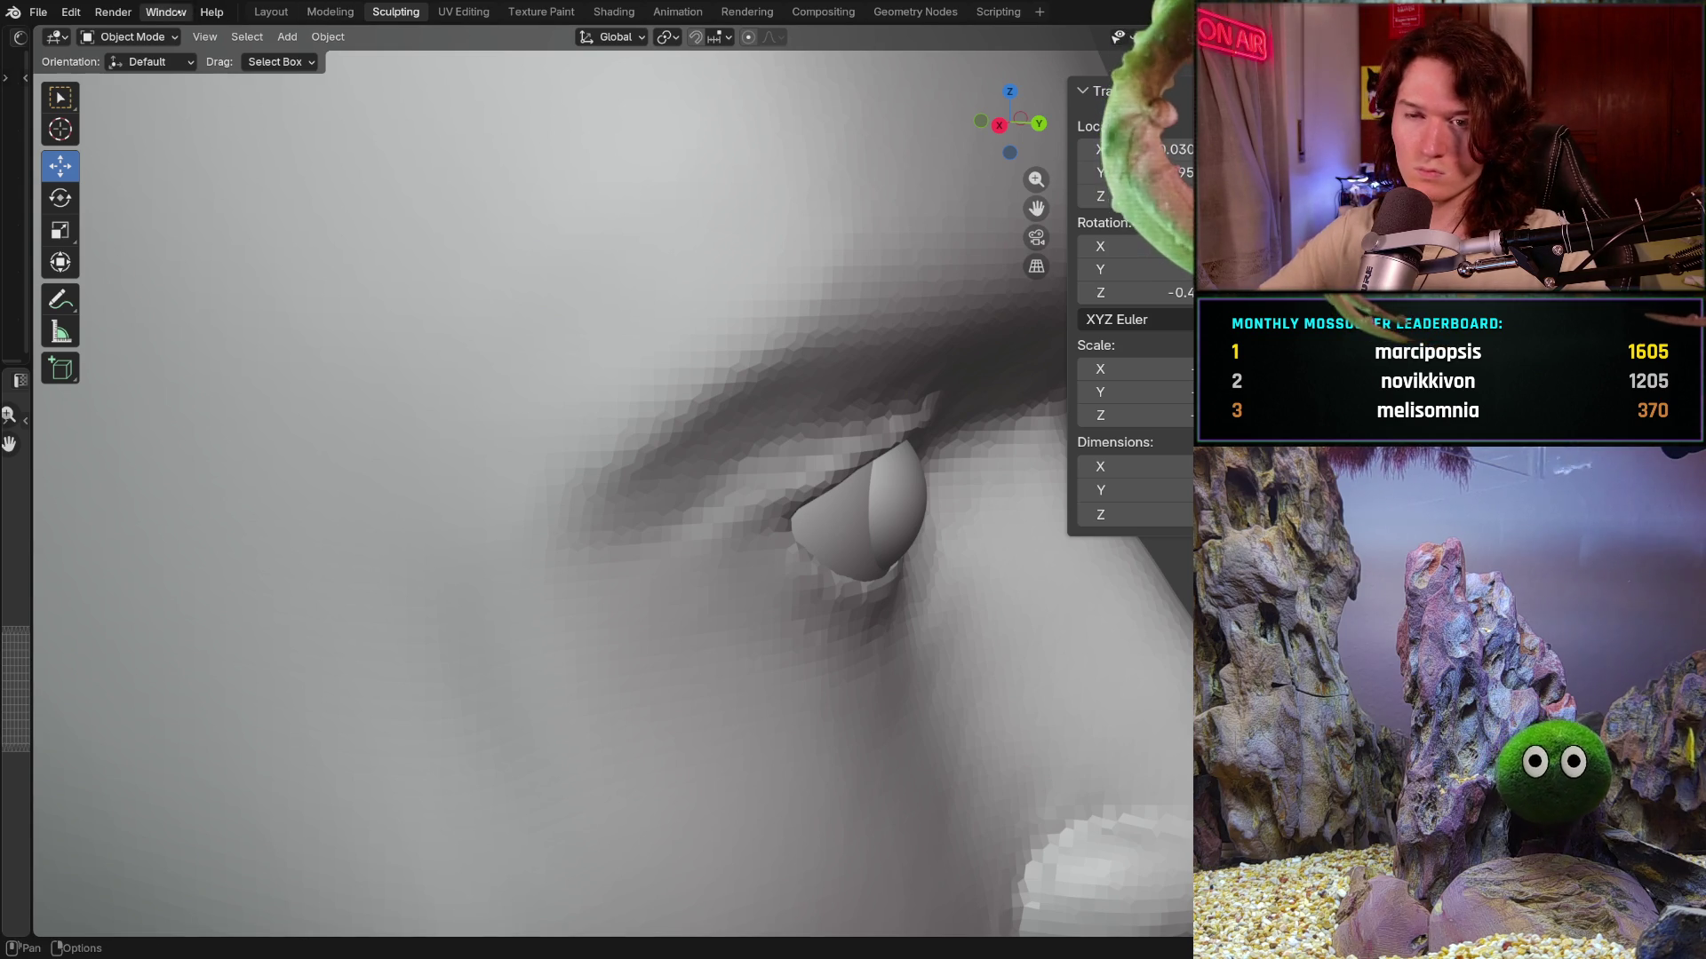
- Enter Sculpt Mode on the head, check symmetry, and shrink the Grab brush over the eye
{"action": "left_click", "coordinate": [131, 35]}
{"action": "left_click", "coordinate": [137, 100]}
{"action": "key", "text": "f"}
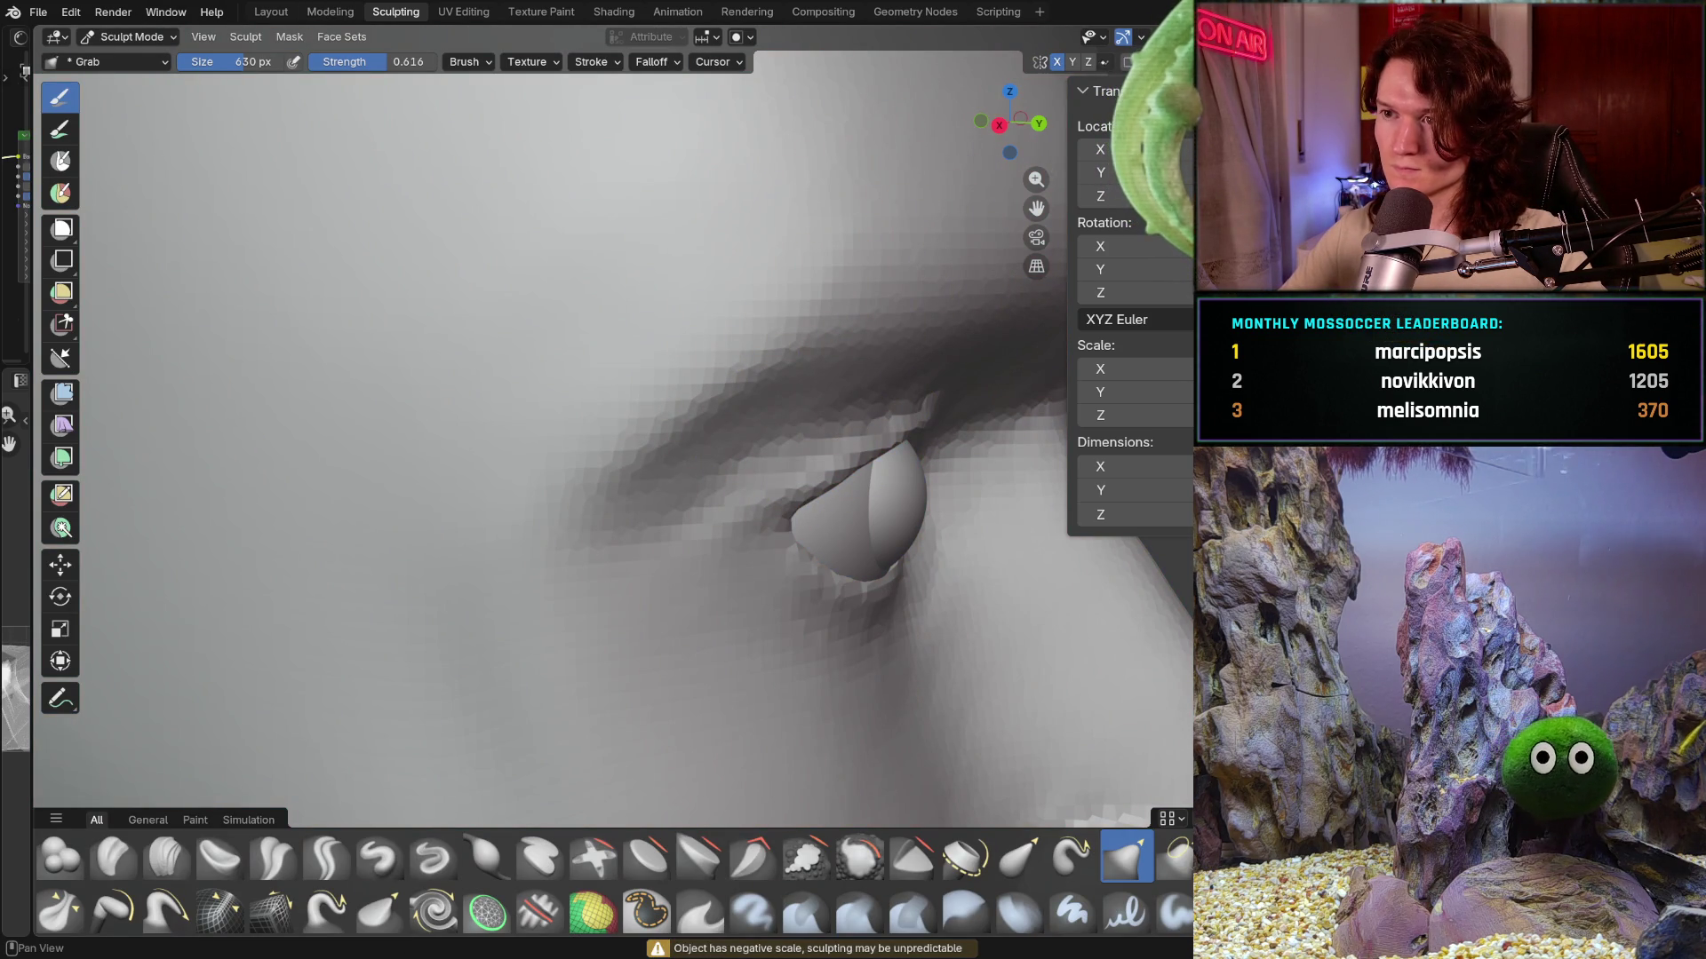
{"action": "left_click", "coordinate": [1105, 63]}
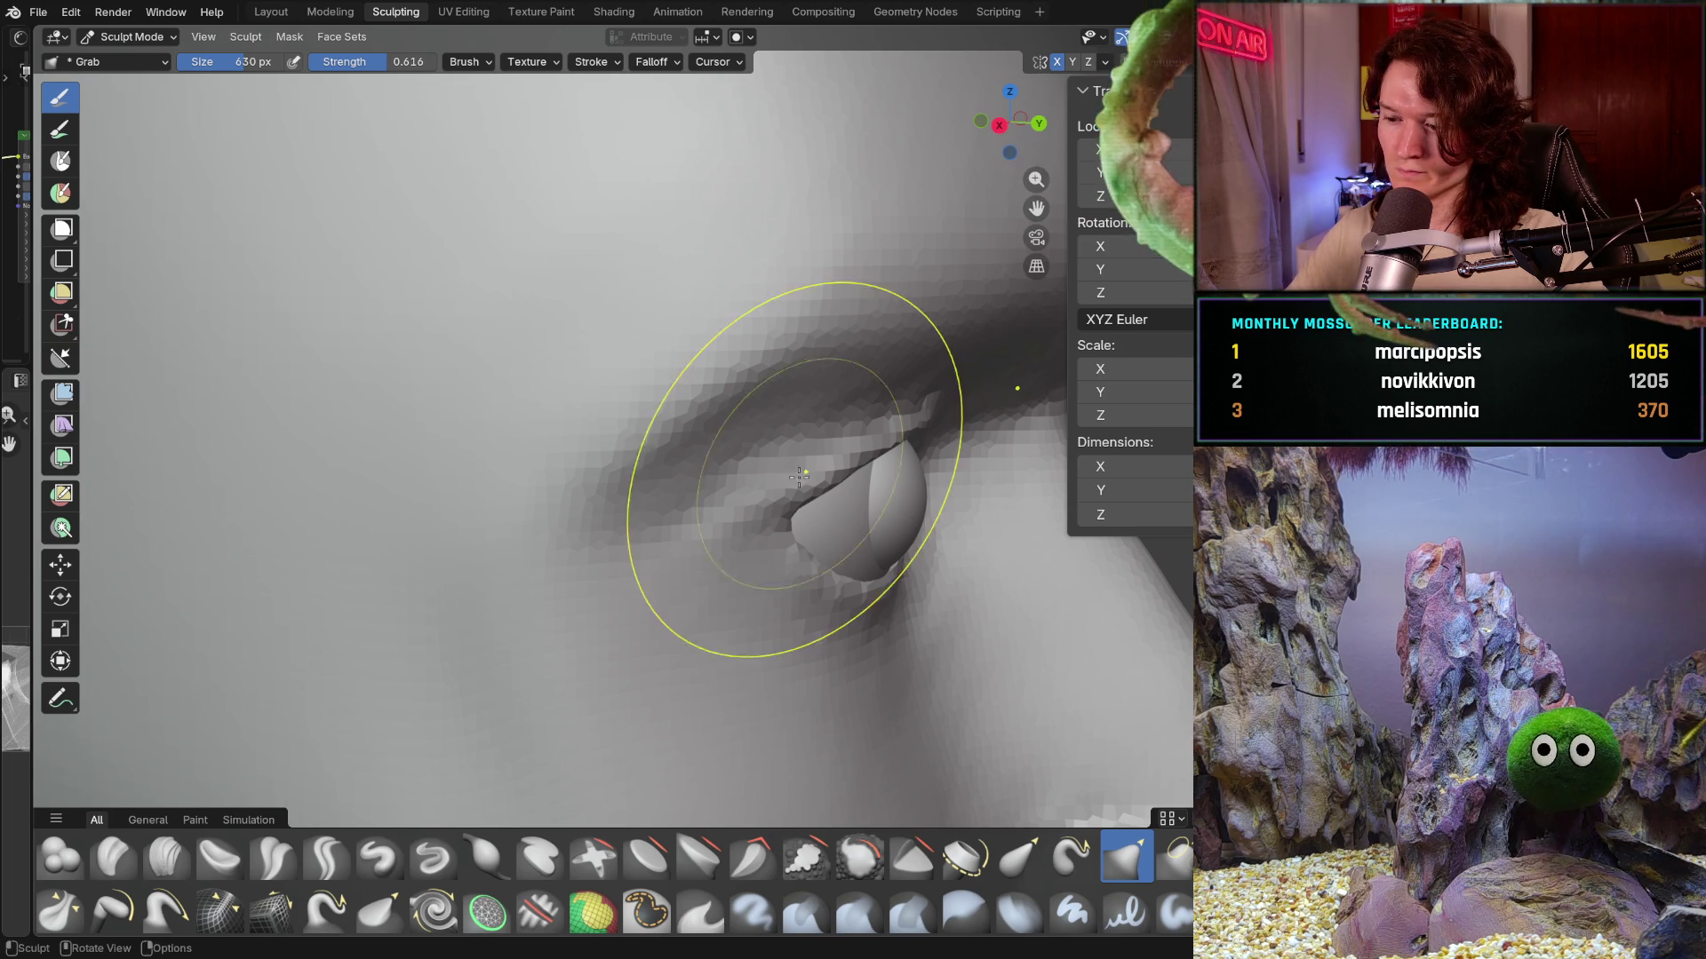
{"action": "key", "text": "KP_3"}
{"action": "key", "text": "ctrl+KP_3"}
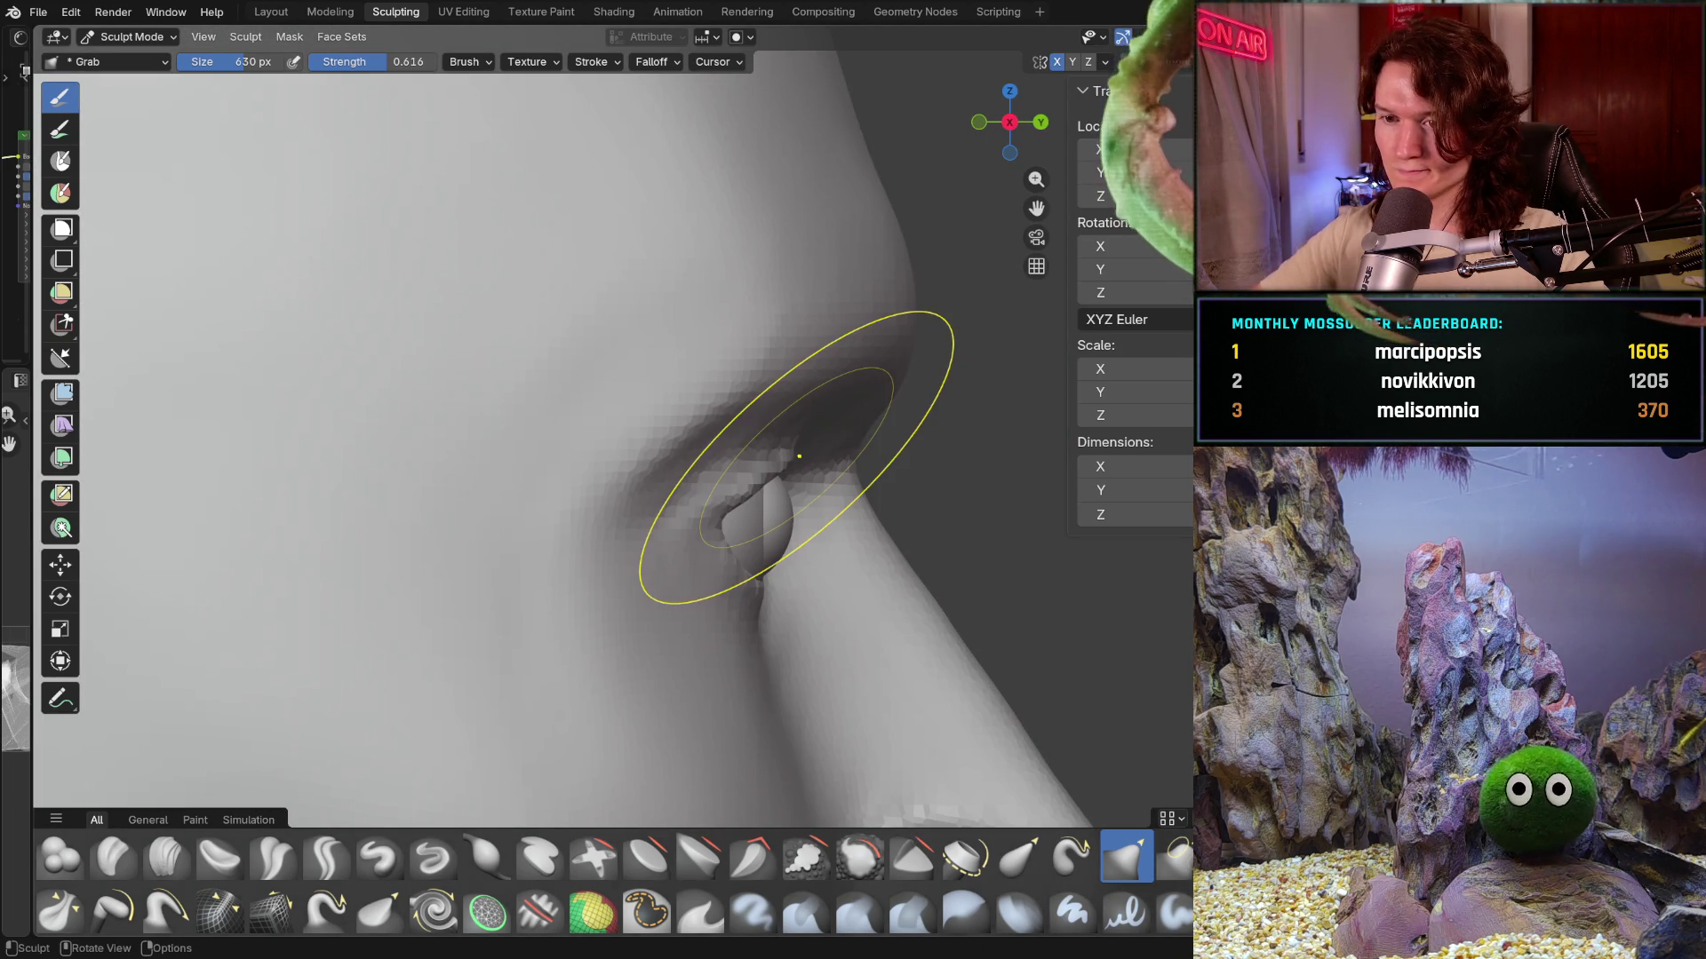
{"action": "scroll", "coordinate": [799, 694], "scroll_direction": "up", "scroll_amount": 5}
{"action": "middle_click_drag", "start_coordinate": [743, 639], "coordinate": [747, 549]}
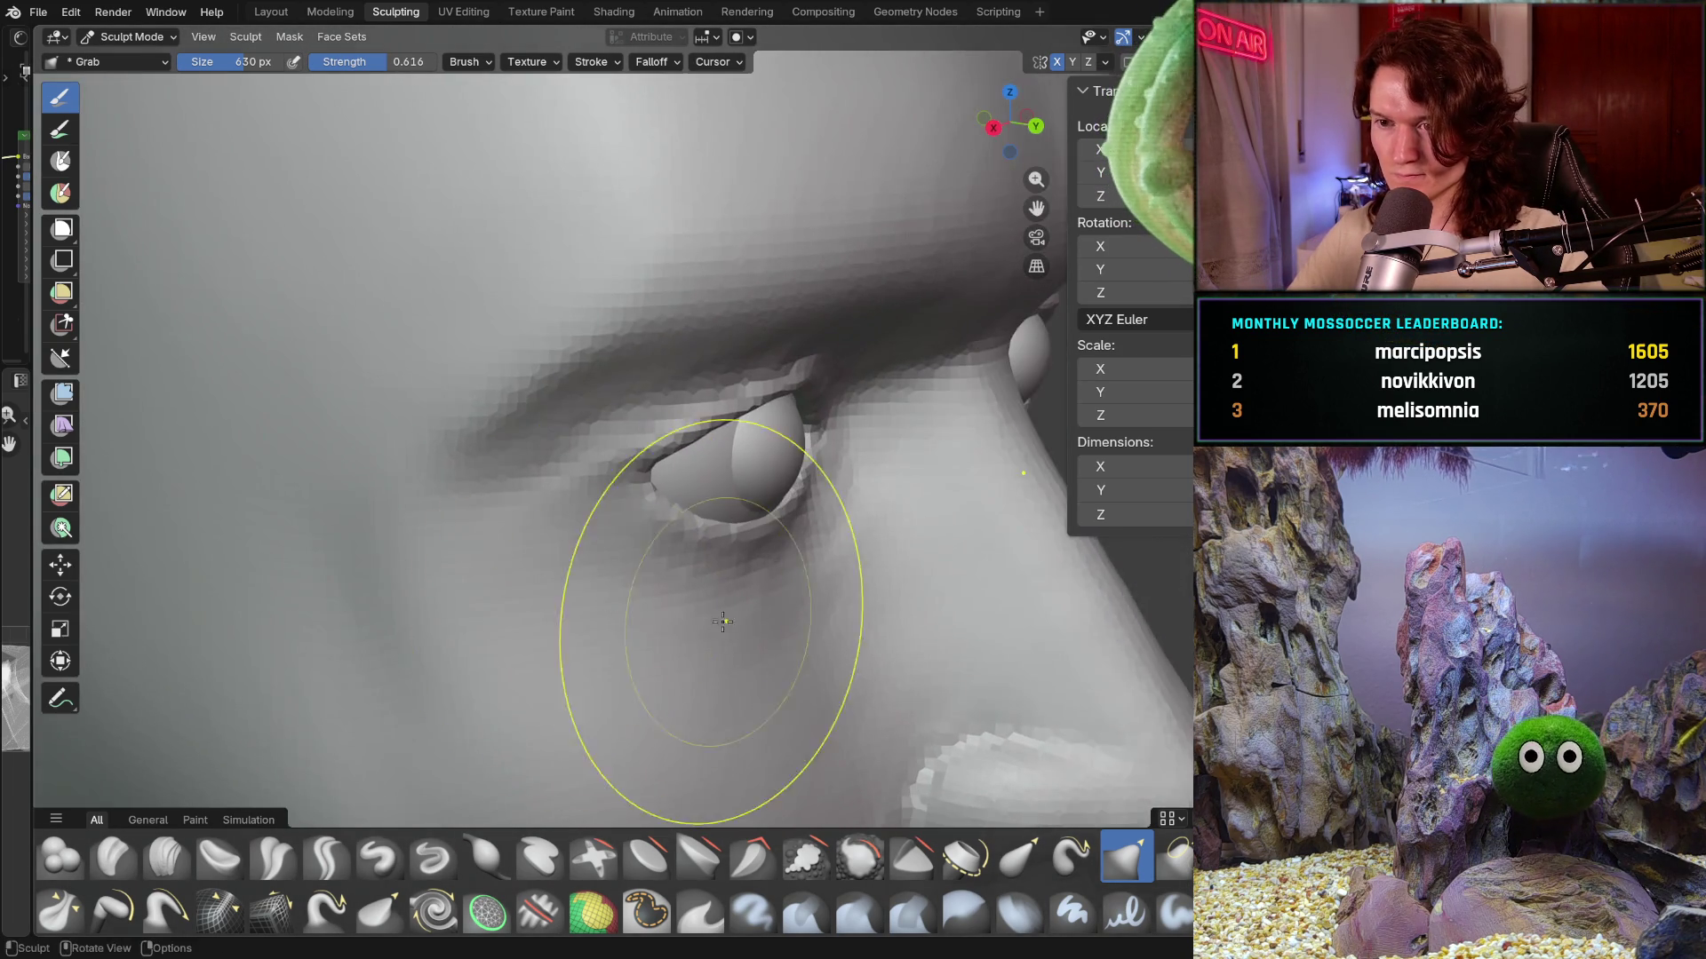
{"action": "key", "text": "f"}
{"action": "left_click", "coordinate": [753, 538]}
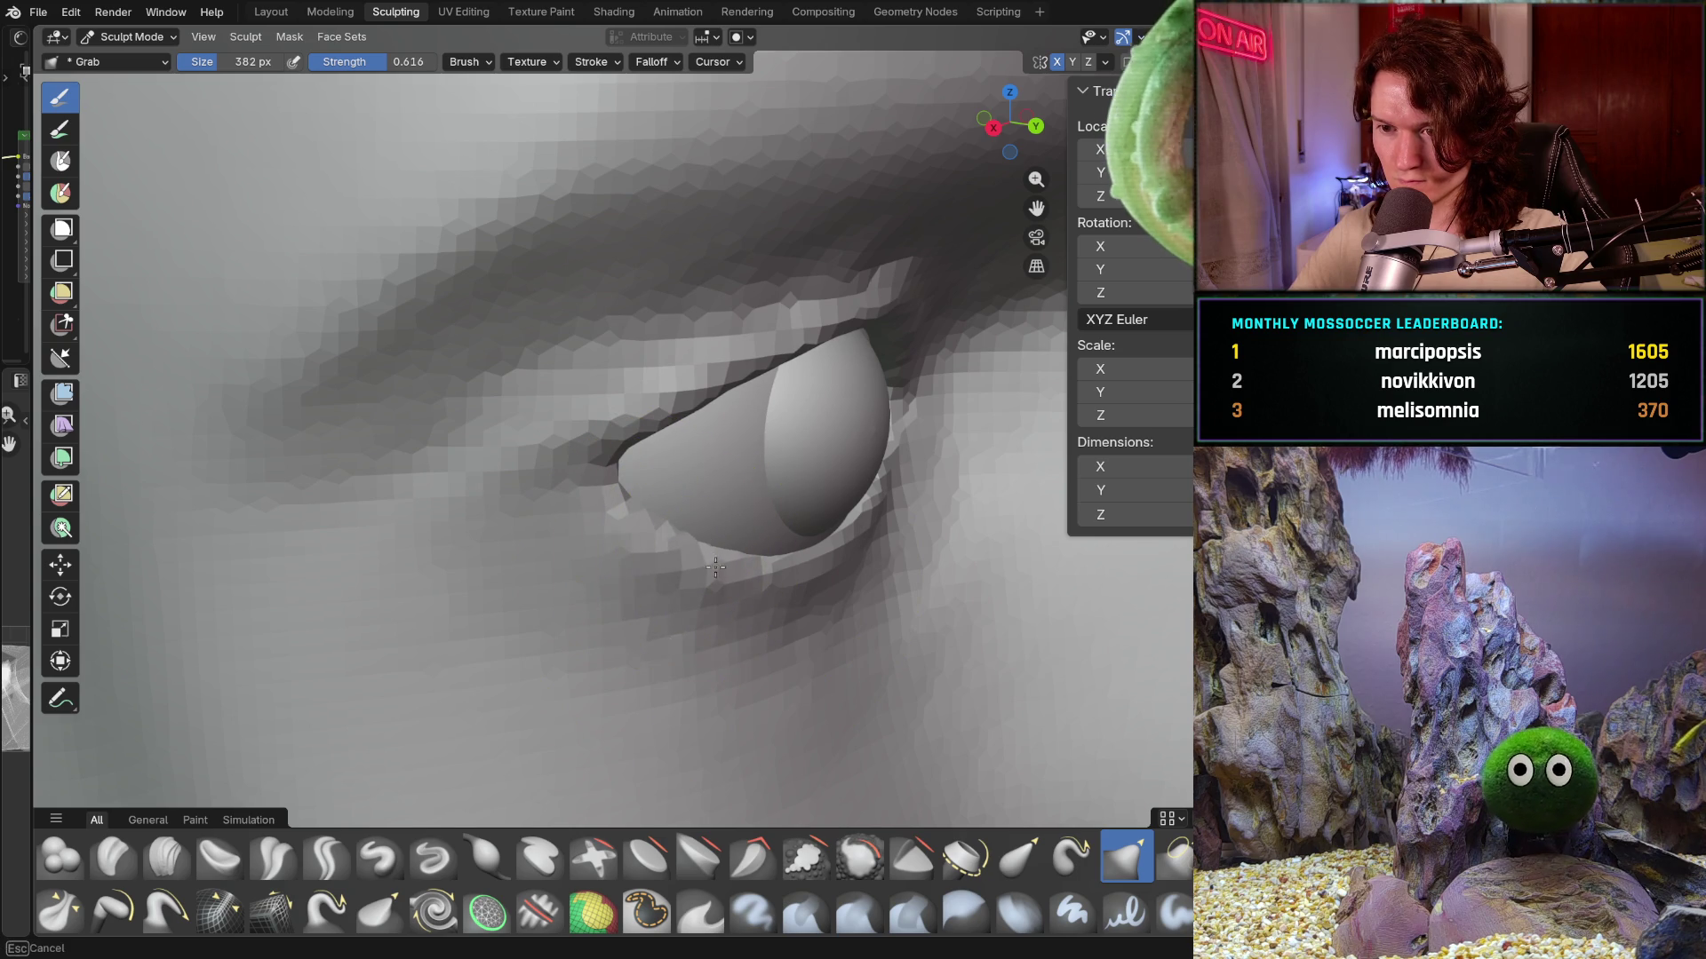
- Pull the eyelids with the Grab brush so they wrap closely around the eyeball
{"action": "mouse_move", "coordinate": [796, 557]}
{"action": "middle_mouse_down"}
{"action": "mouse_move", "coordinate": [801, 570]}
{"action": "mouse_move", "coordinate": [646, 587]}
{"action": "middle_mouse_up"}
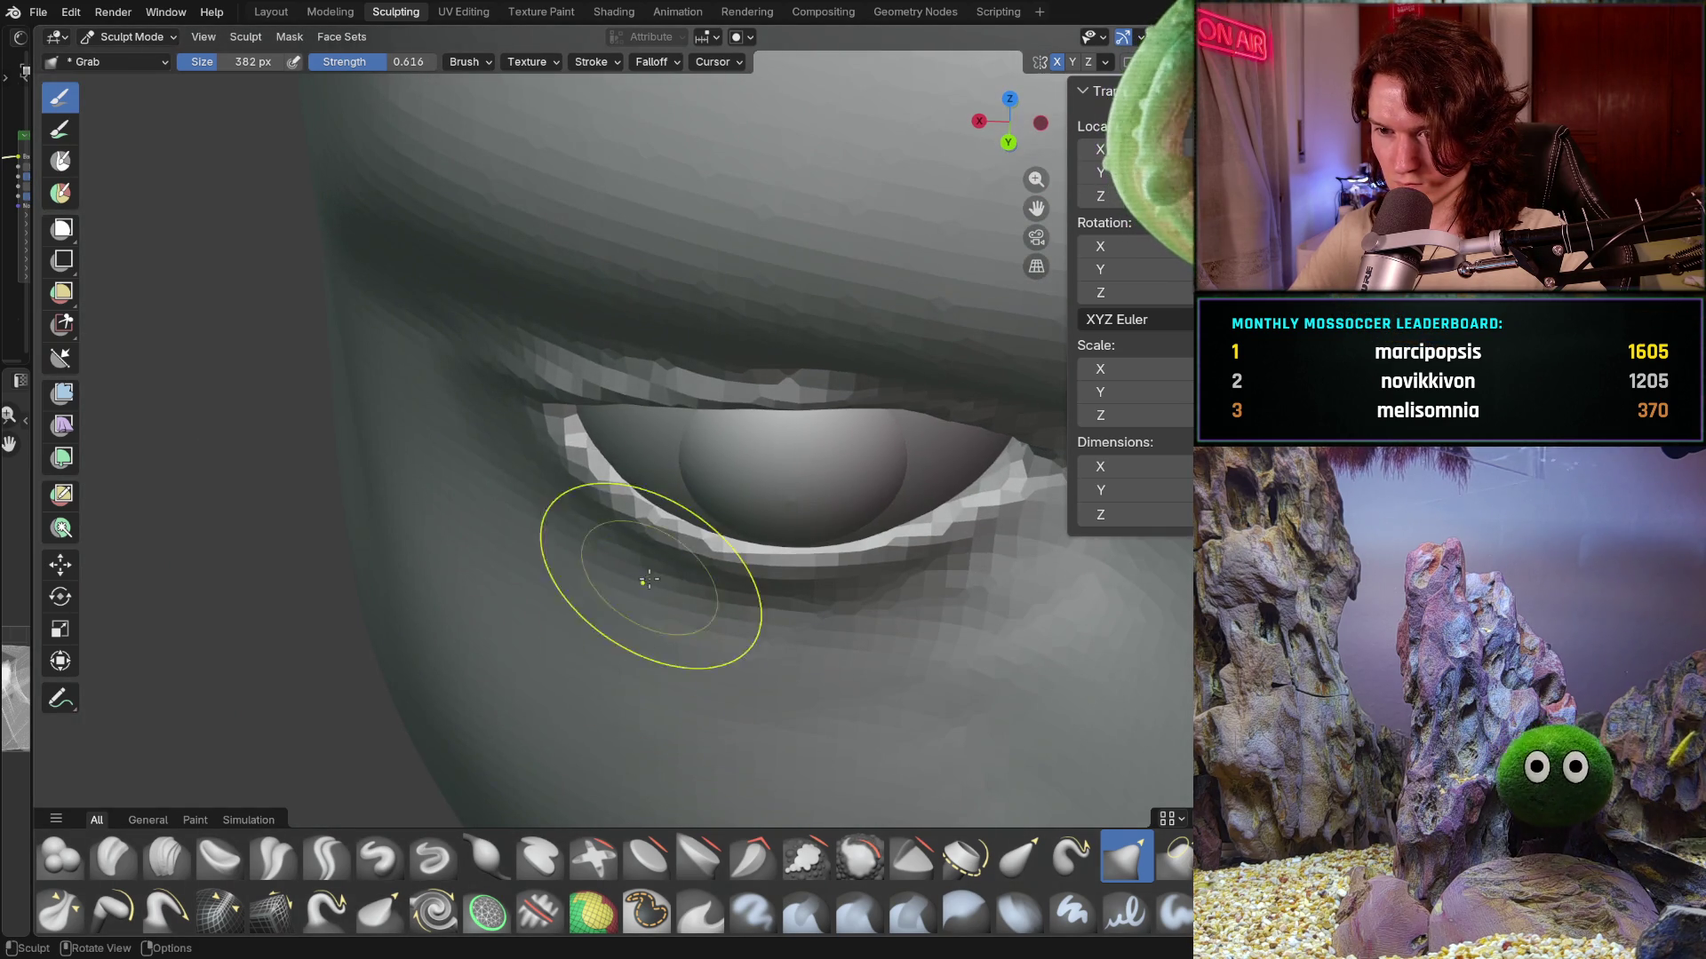
{"action": "mouse_move", "coordinate": [626, 495]}
{"action": "middle_mouse_down"}
{"action": "mouse_move", "coordinate": [665, 500]}
{"action": "mouse_move", "coordinate": [735, 455]}
{"action": "mouse_move", "coordinate": [951, 517]}
{"action": "mouse_move", "coordinate": [820, 599]}
{"action": "middle_mouse_up"}
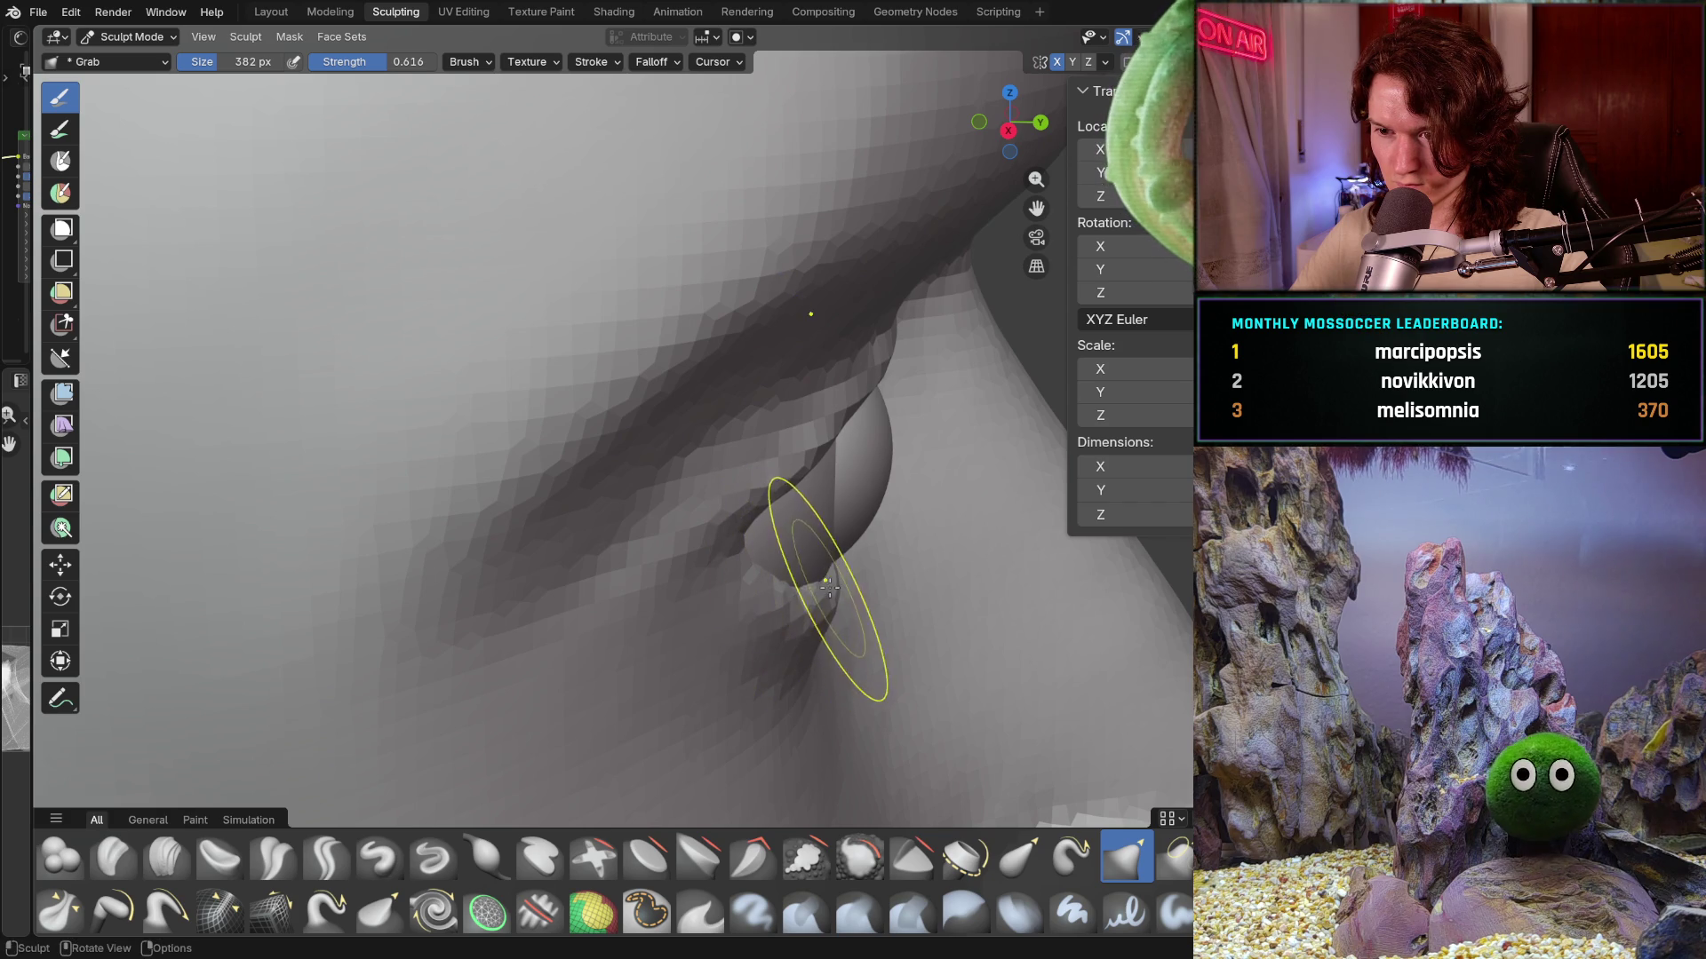
{"action": "mouse_move", "coordinate": [827, 580]}
{"action": "middle_mouse_down"}
{"action": "mouse_move", "coordinate": [564, 564]}
{"action": "mouse_move", "coordinate": [616, 653]}
{"action": "mouse_move", "coordinate": [707, 500]}
{"action": "middle_mouse_up"}
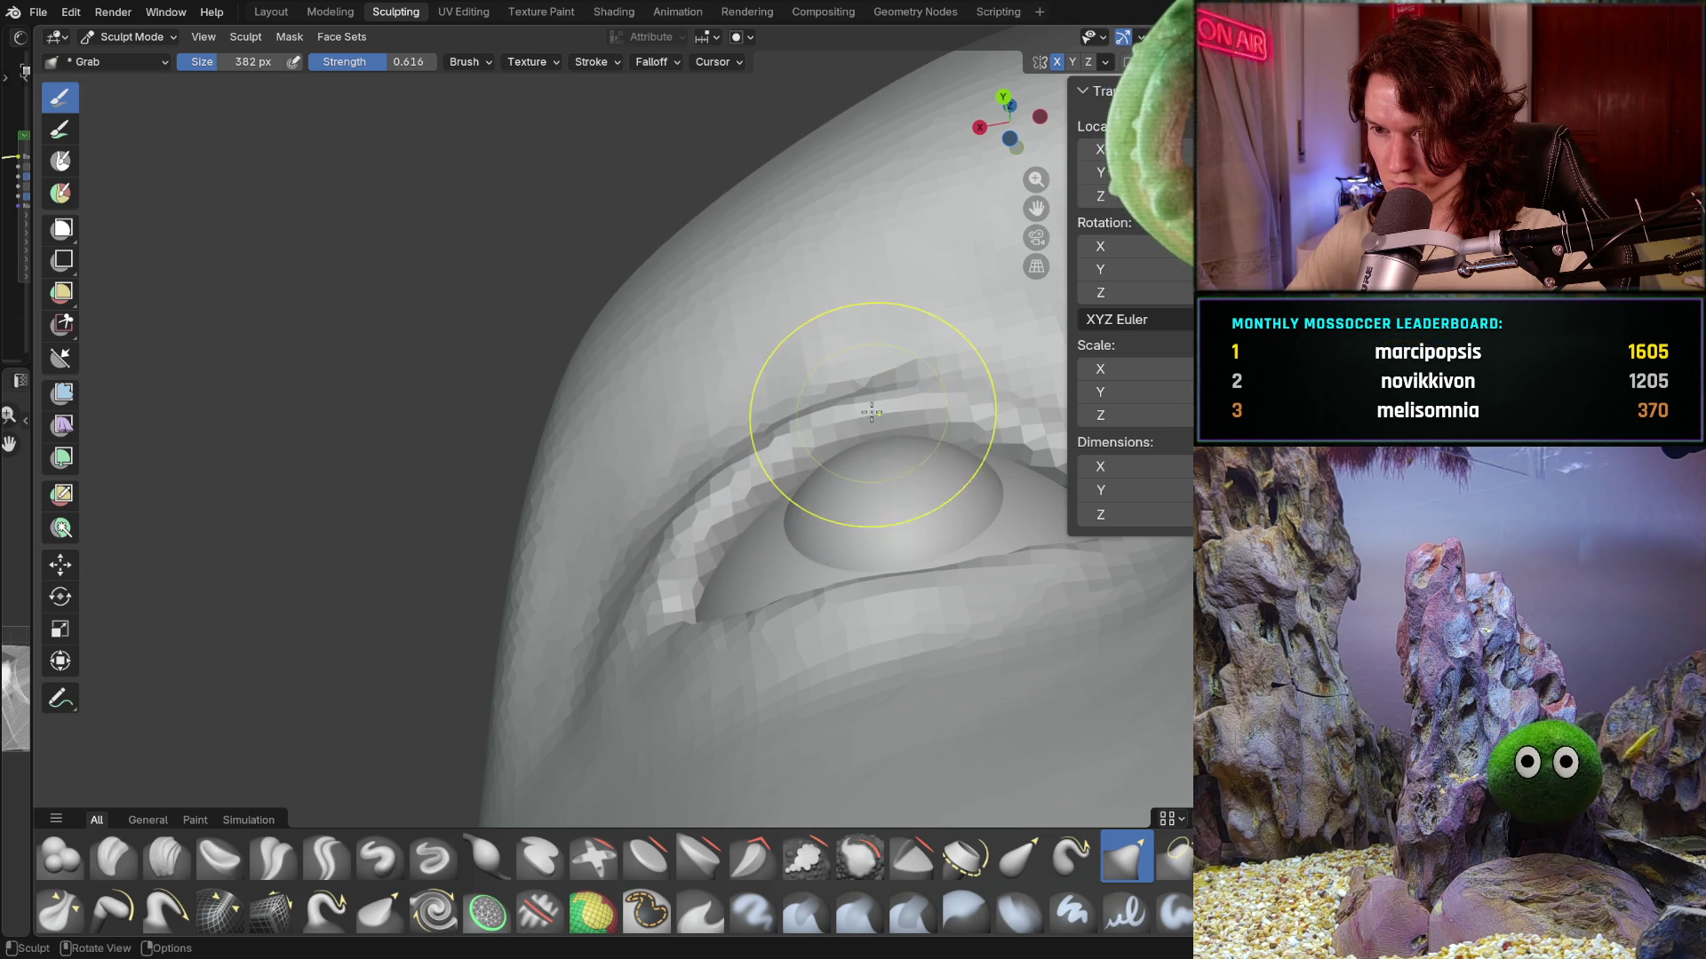
{"action": "middle_click_drag", "start_coordinate": [871, 411], "coordinate": [799, 415], "text": "shift"}
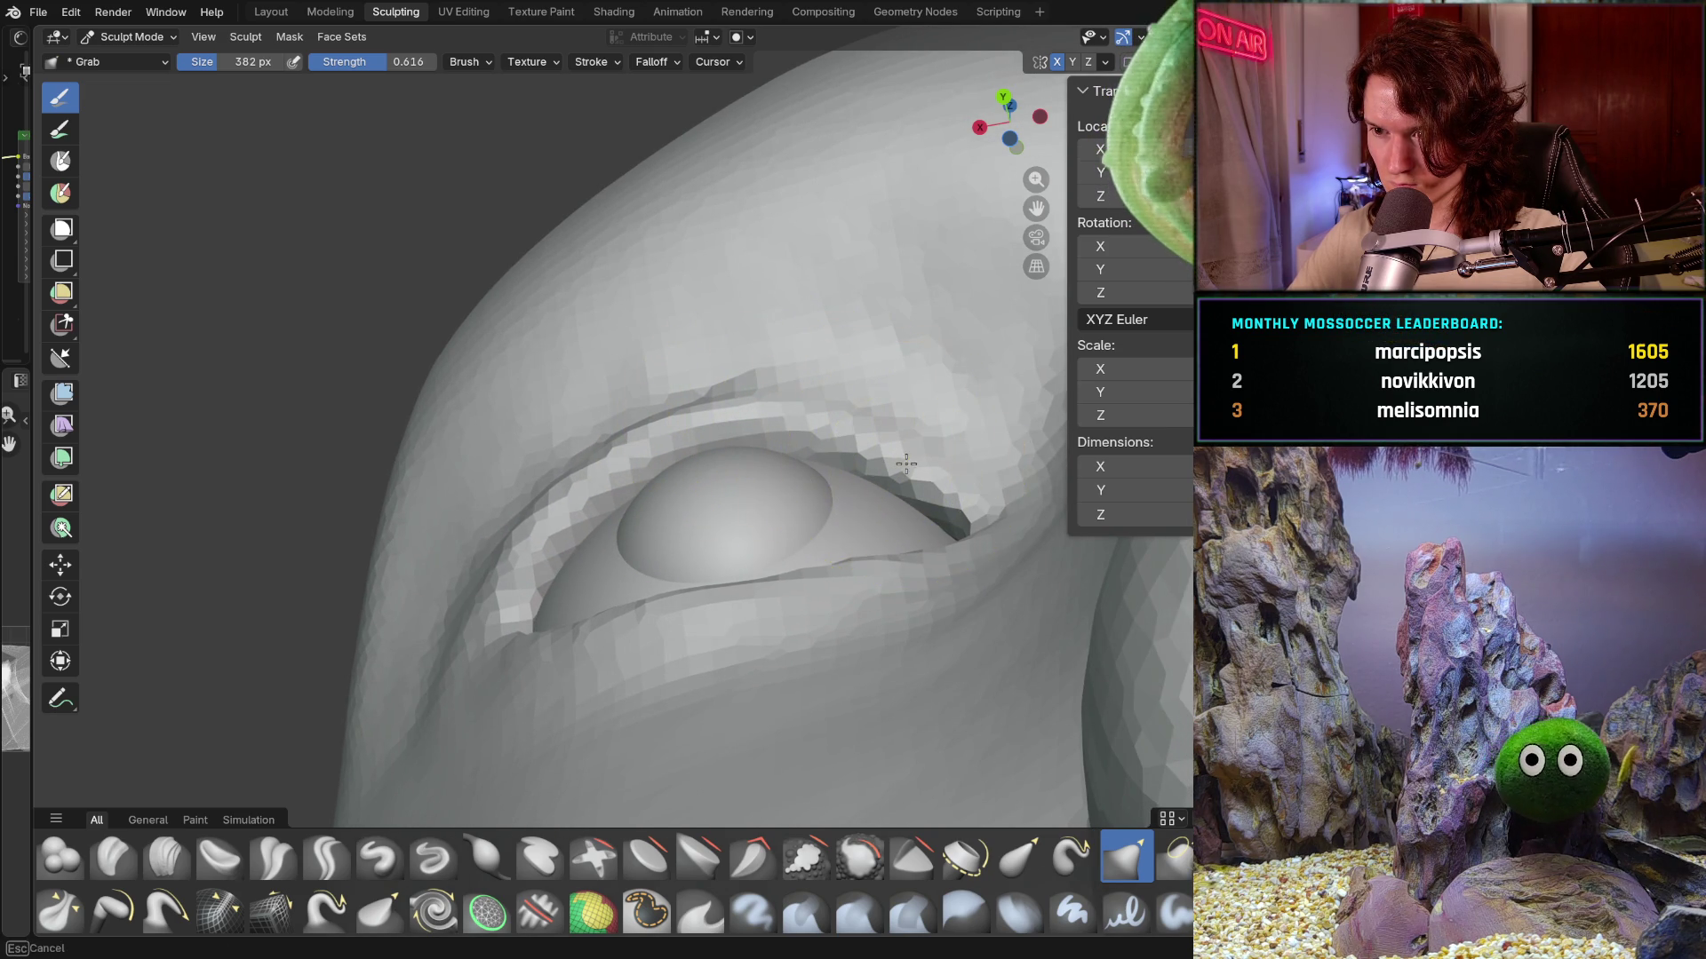
{"action": "scroll", "coordinate": [906, 460], "scroll_direction": "down", "scroll_amount": 5}
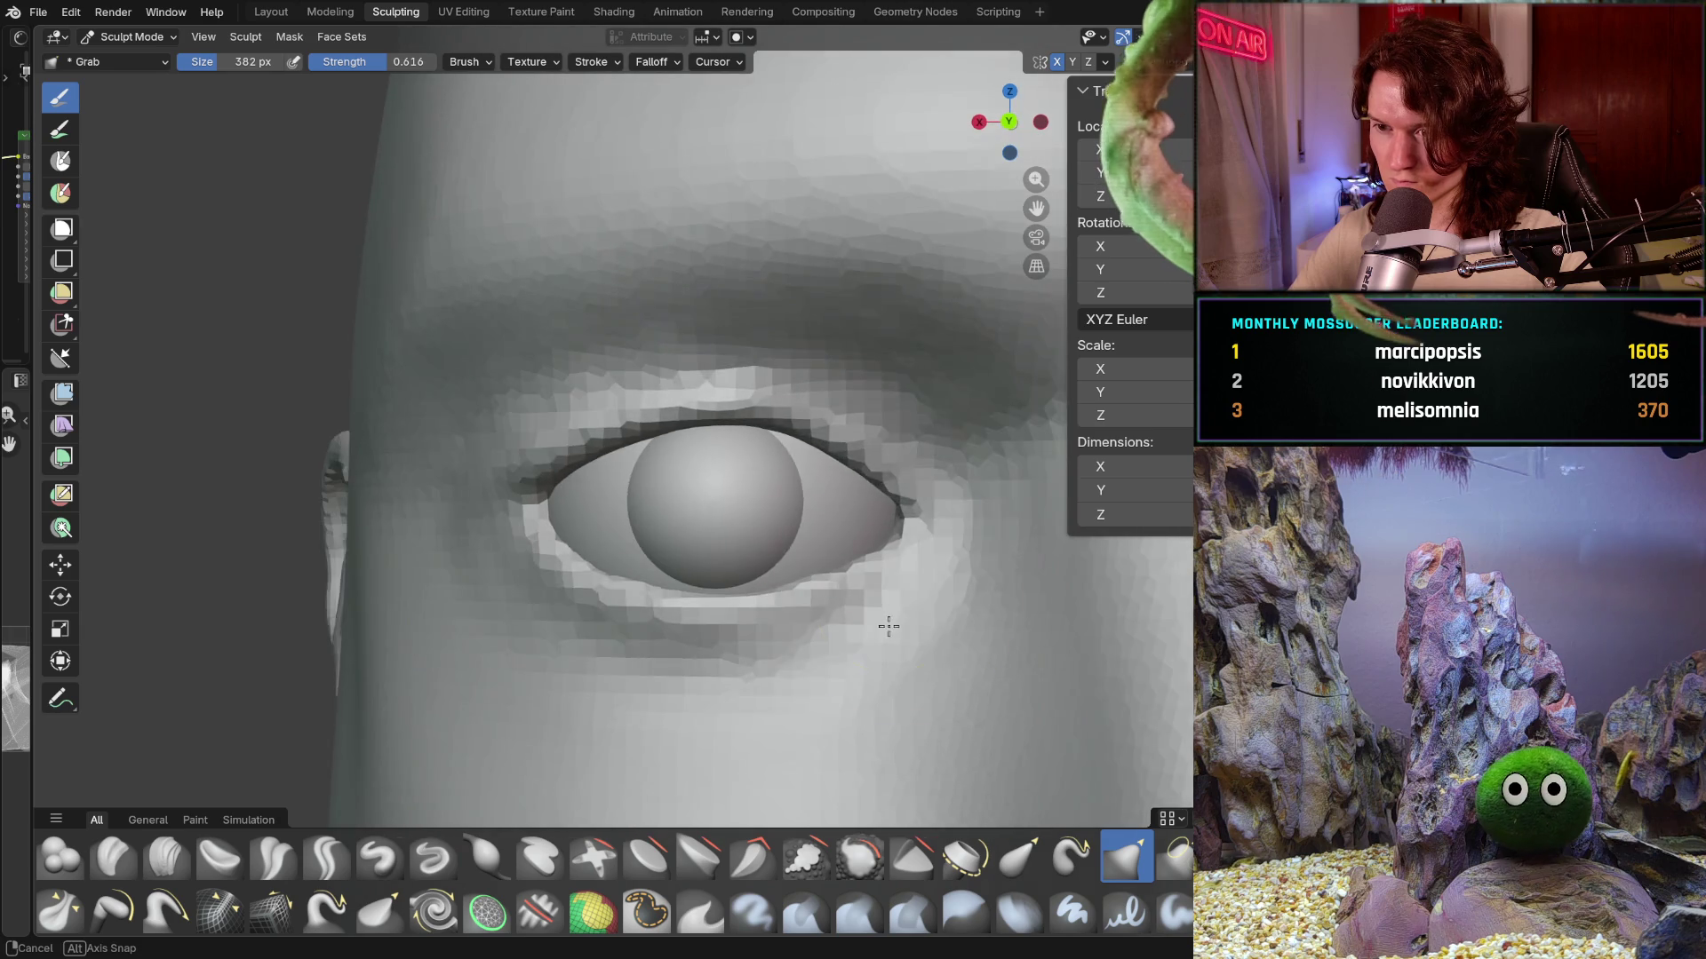
{"action": "scroll", "coordinate": [888, 621], "scroll_direction": "down", "scroll_amount": 3}
{"action": "scroll", "coordinate": [789, 689], "scroll_direction": "down", "scroll_amount": 2}
{"action": "mouse_move", "coordinate": [786, 614]}
{"action": "middle_mouse_down"}
{"action": "mouse_move", "coordinate": [1014, 581]}
{"action": "mouse_move", "coordinate": [782, 721]}
{"action": "mouse_move", "coordinate": [775, 633]}
{"action": "mouse_move", "coordinate": [880, 650]}
{"action": "mouse_move", "coordinate": [920, 613]}
{"action": "middle_mouse_up"}
{"action": "scroll", "coordinate": [853, 640], "scroll_direction": "down", "scroll_amount": 3}
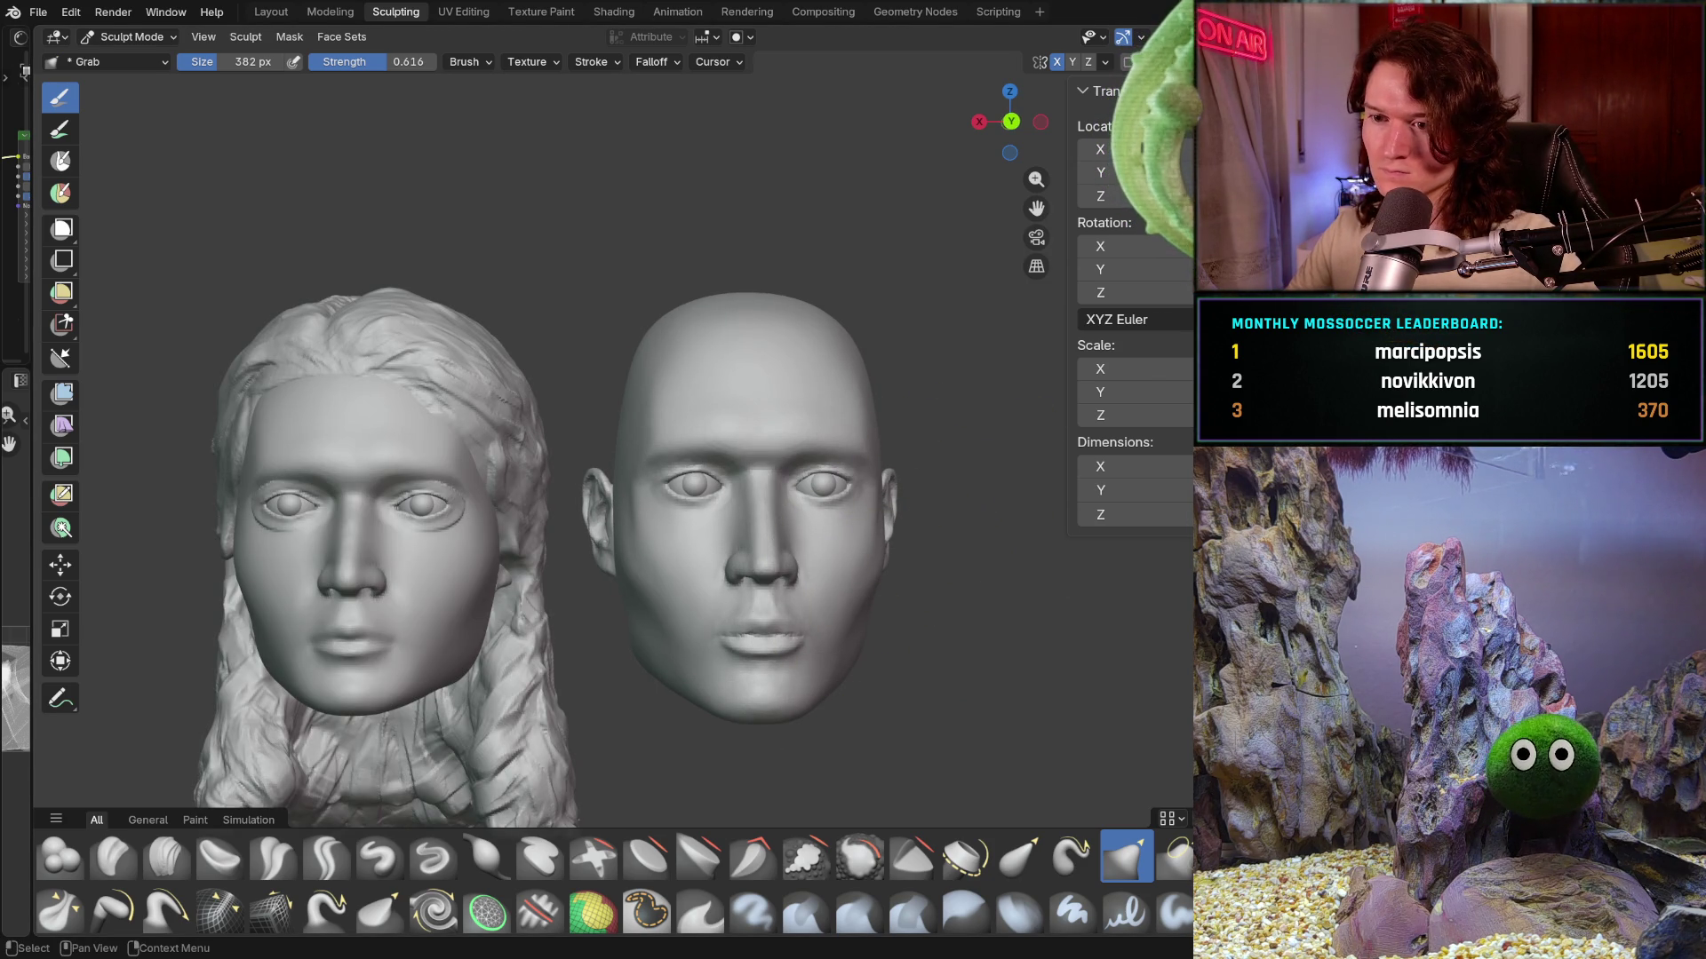
- Frame the face up close and hide the proportion guide planes in front of the eyes
{"action": "mouse_move", "coordinate": [997, 494]}
{"action": "middle_mouse_down"}
{"action": "mouse_move", "coordinate": [955, 468]}
{"action": "mouse_move", "coordinate": [885, 496]}
{"action": "mouse_move", "coordinate": [913, 520]}
{"action": "mouse_move", "coordinate": [818, 520]}
{"action": "mouse_move", "coordinate": [902, 519]}
{"action": "mouse_move", "coordinate": [951, 418]}
{"action": "mouse_move", "coordinate": [952, 440]}
{"action": "middle_mouse_up"}
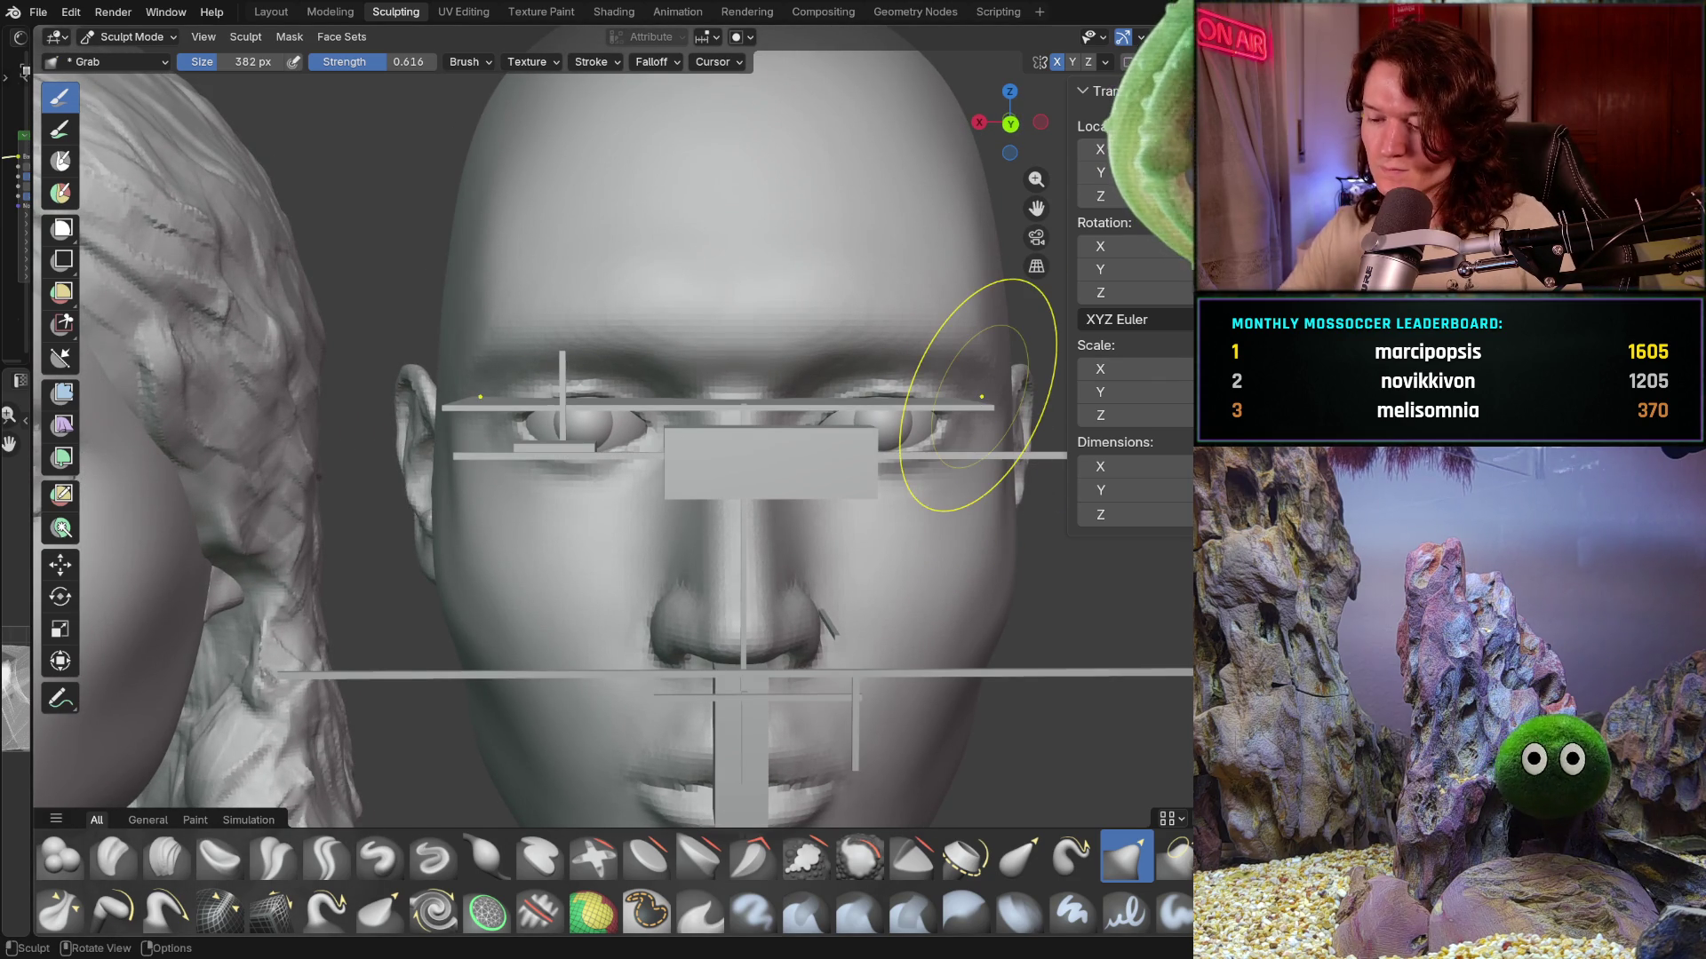
{"action": "middle_click_drag", "start_coordinate": [982, 396], "coordinate": [981, 396], "text": "ctrl"}
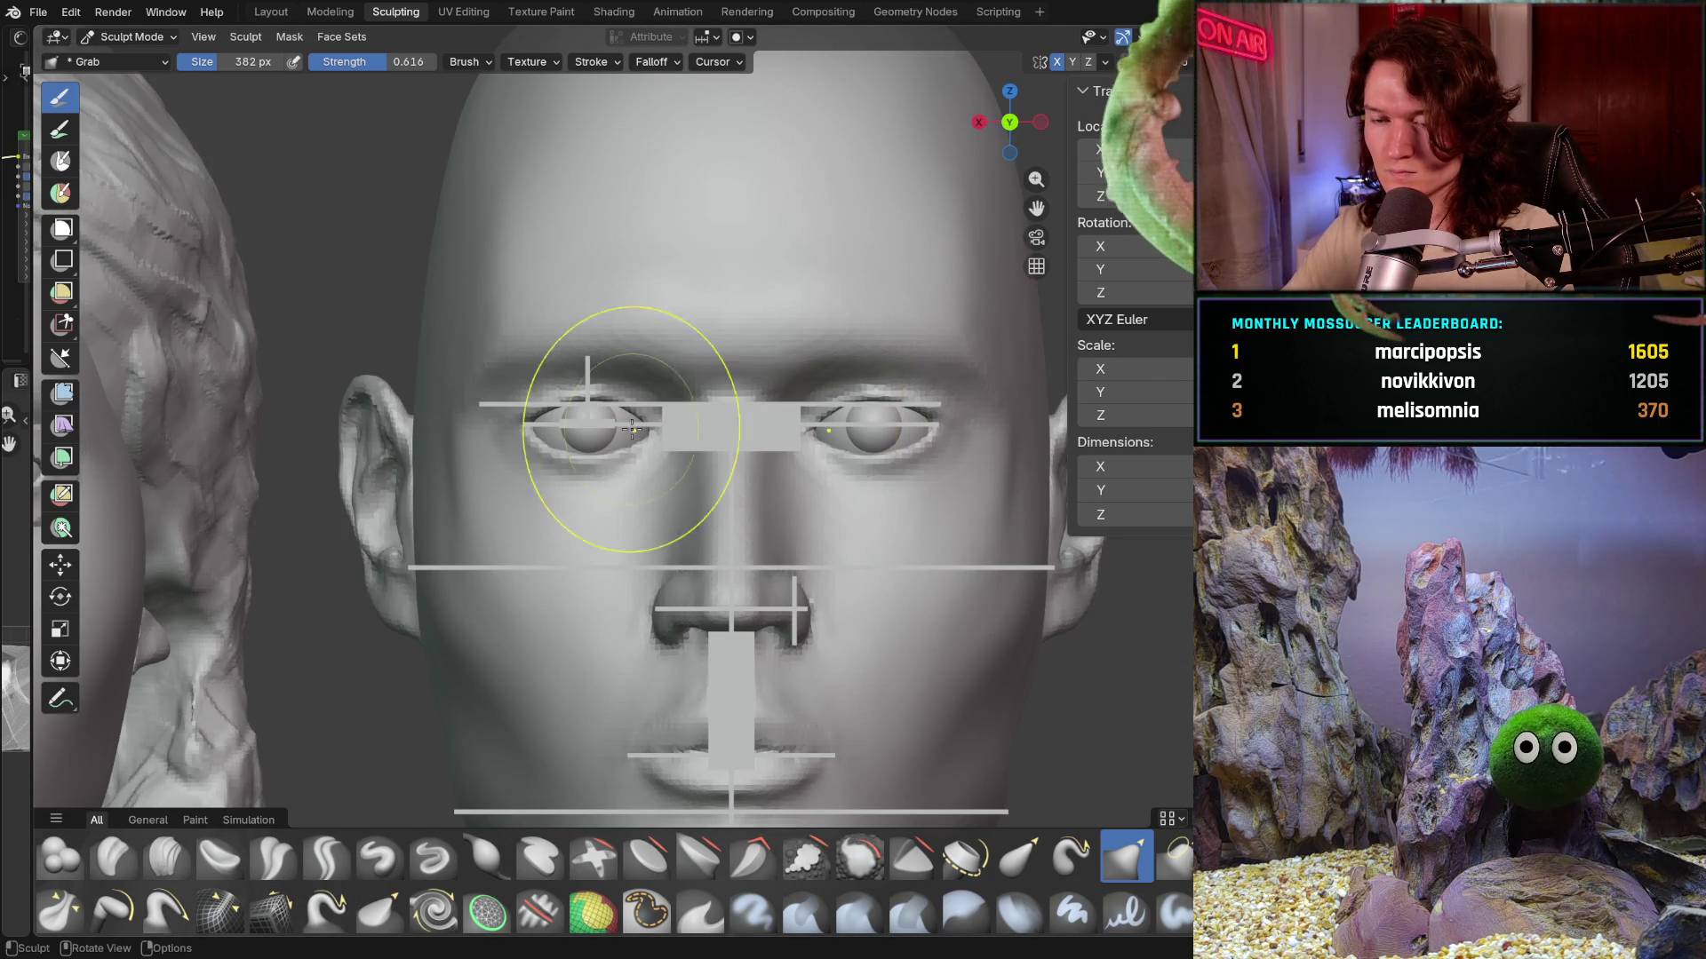
{"action": "scroll", "coordinate": [667, 480], "scroll_direction": "up", "scroll_amount": 2}
{"action": "mouse_move", "coordinate": [679, 488]}
{"action": "middle_mouse_down", "text": "ctrl"}
{"action": "mouse_move", "coordinate": [746, 544]}
{"action": "mouse_move", "coordinate": [721, 519]}
{"action": "middle_mouse_up", "text": "ctrl"}
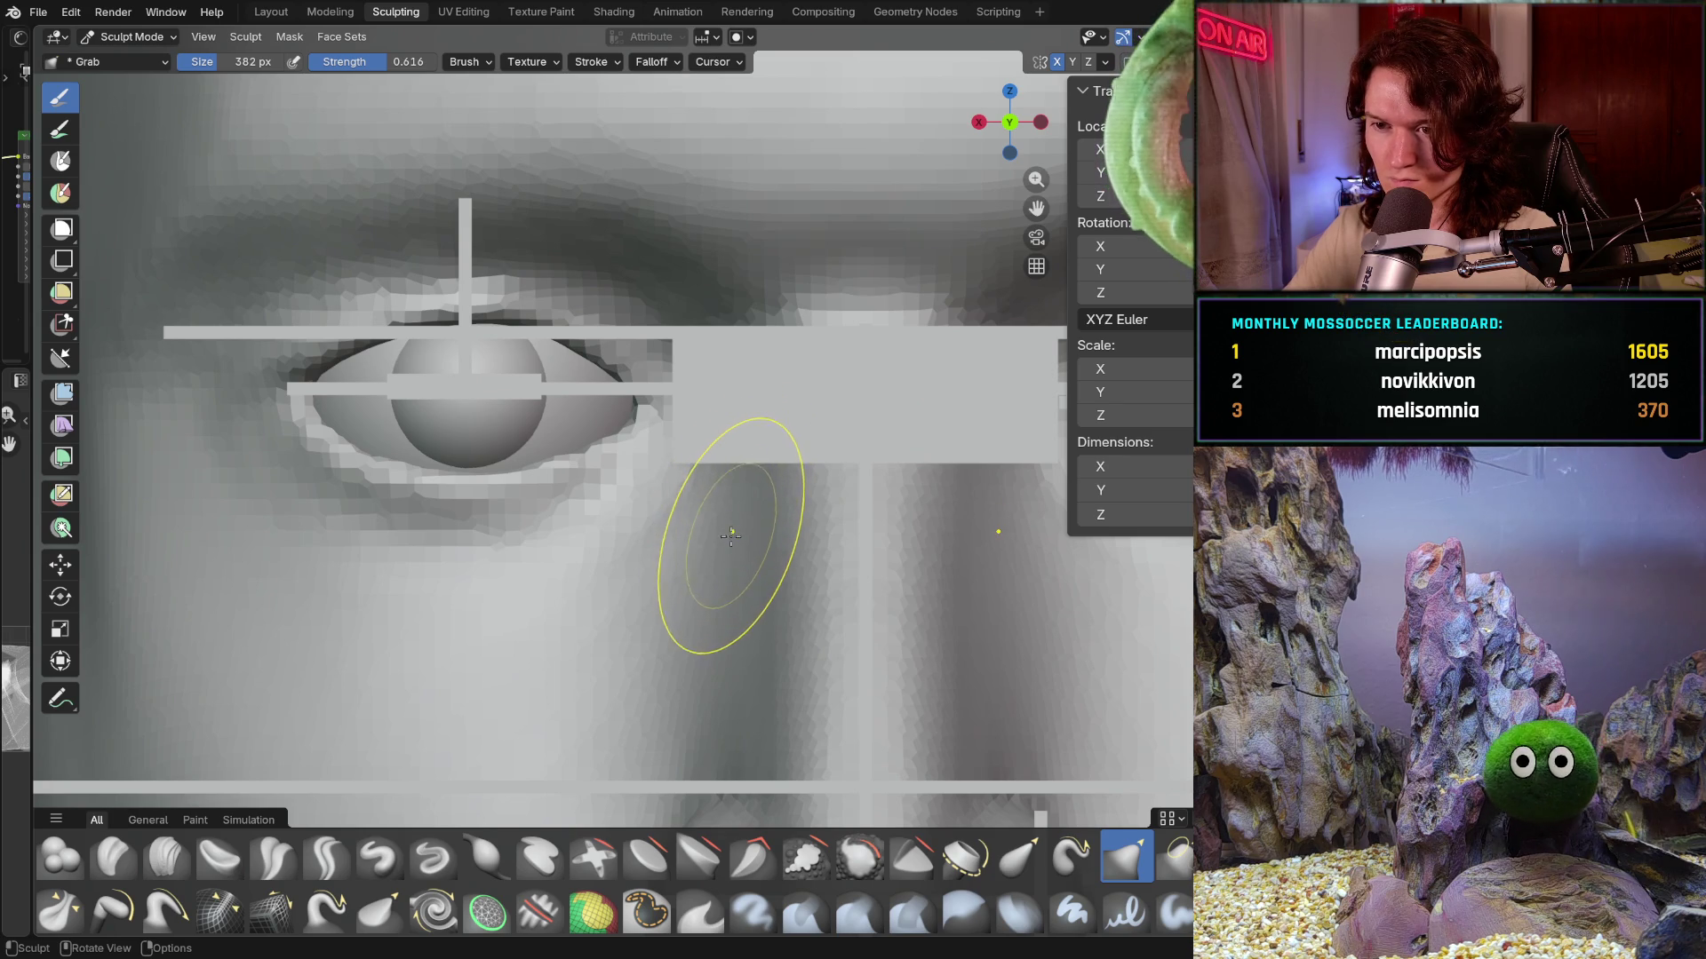
{"action": "scroll", "coordinate": [724, 553], "scroll_direction": "down", "scroll_amount": 3}
{"action": "scroll", "coordinate": [724, 552], "scroll_direction": "down", "scroll_amount": 1}
{"action": "middle_click_drag", "start_coordinate": [724, 551], "coordinate": [747, 533]}
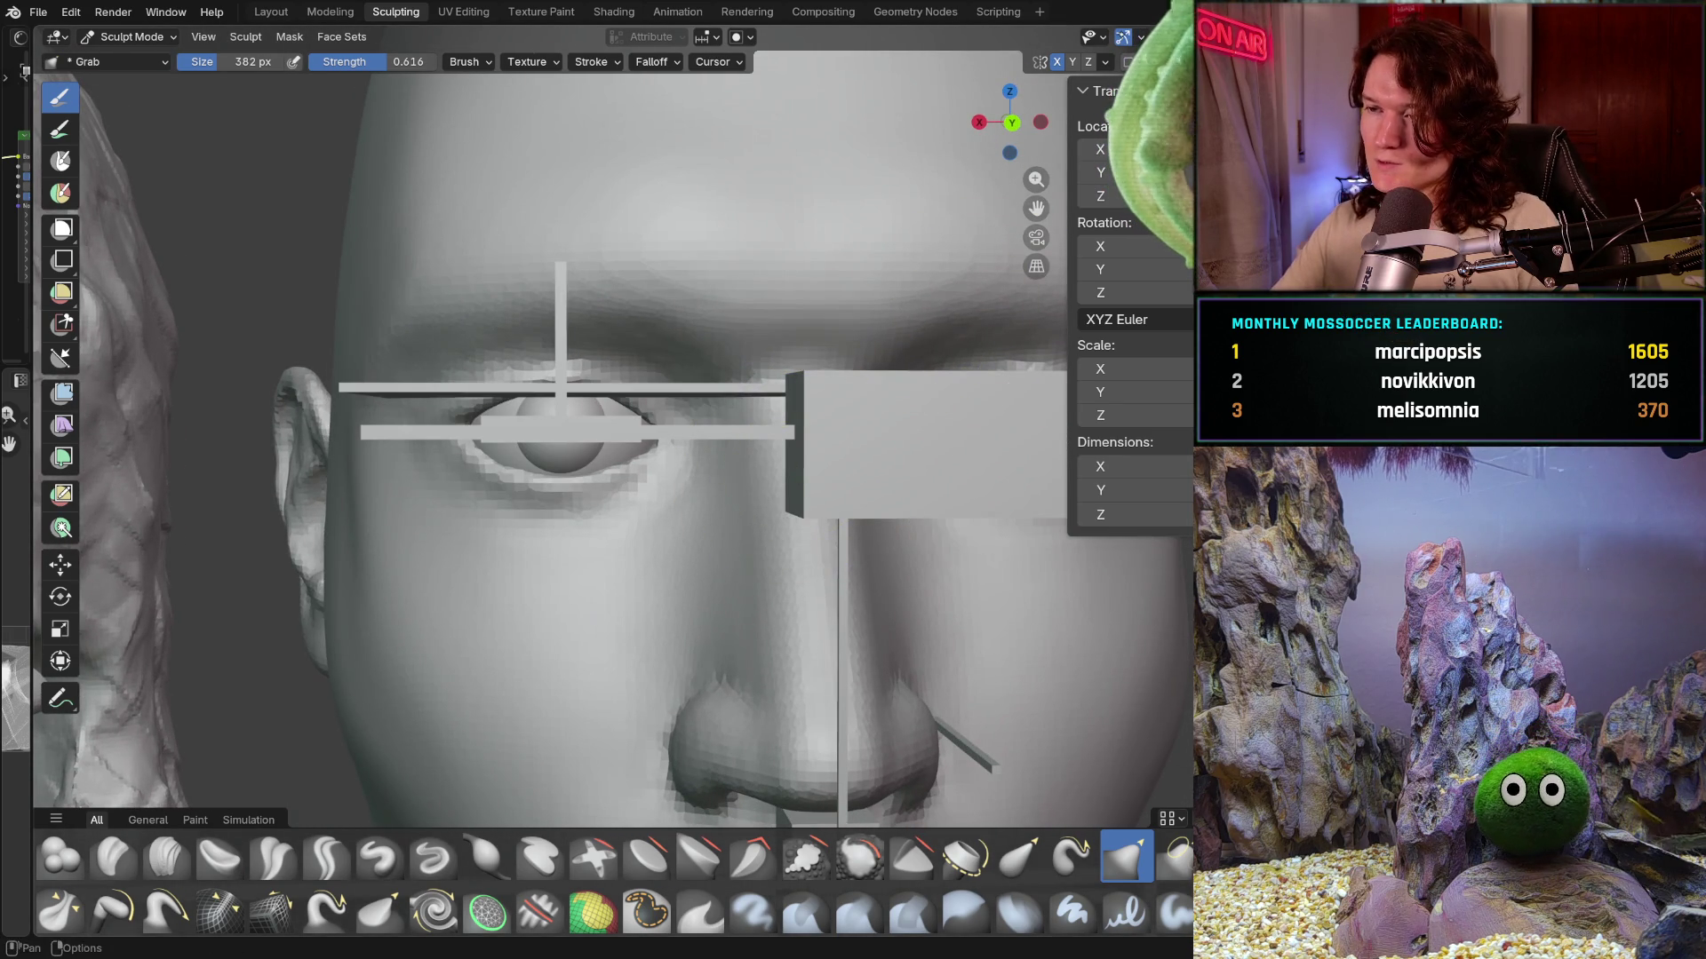
{"action": "key", "text": "h"}
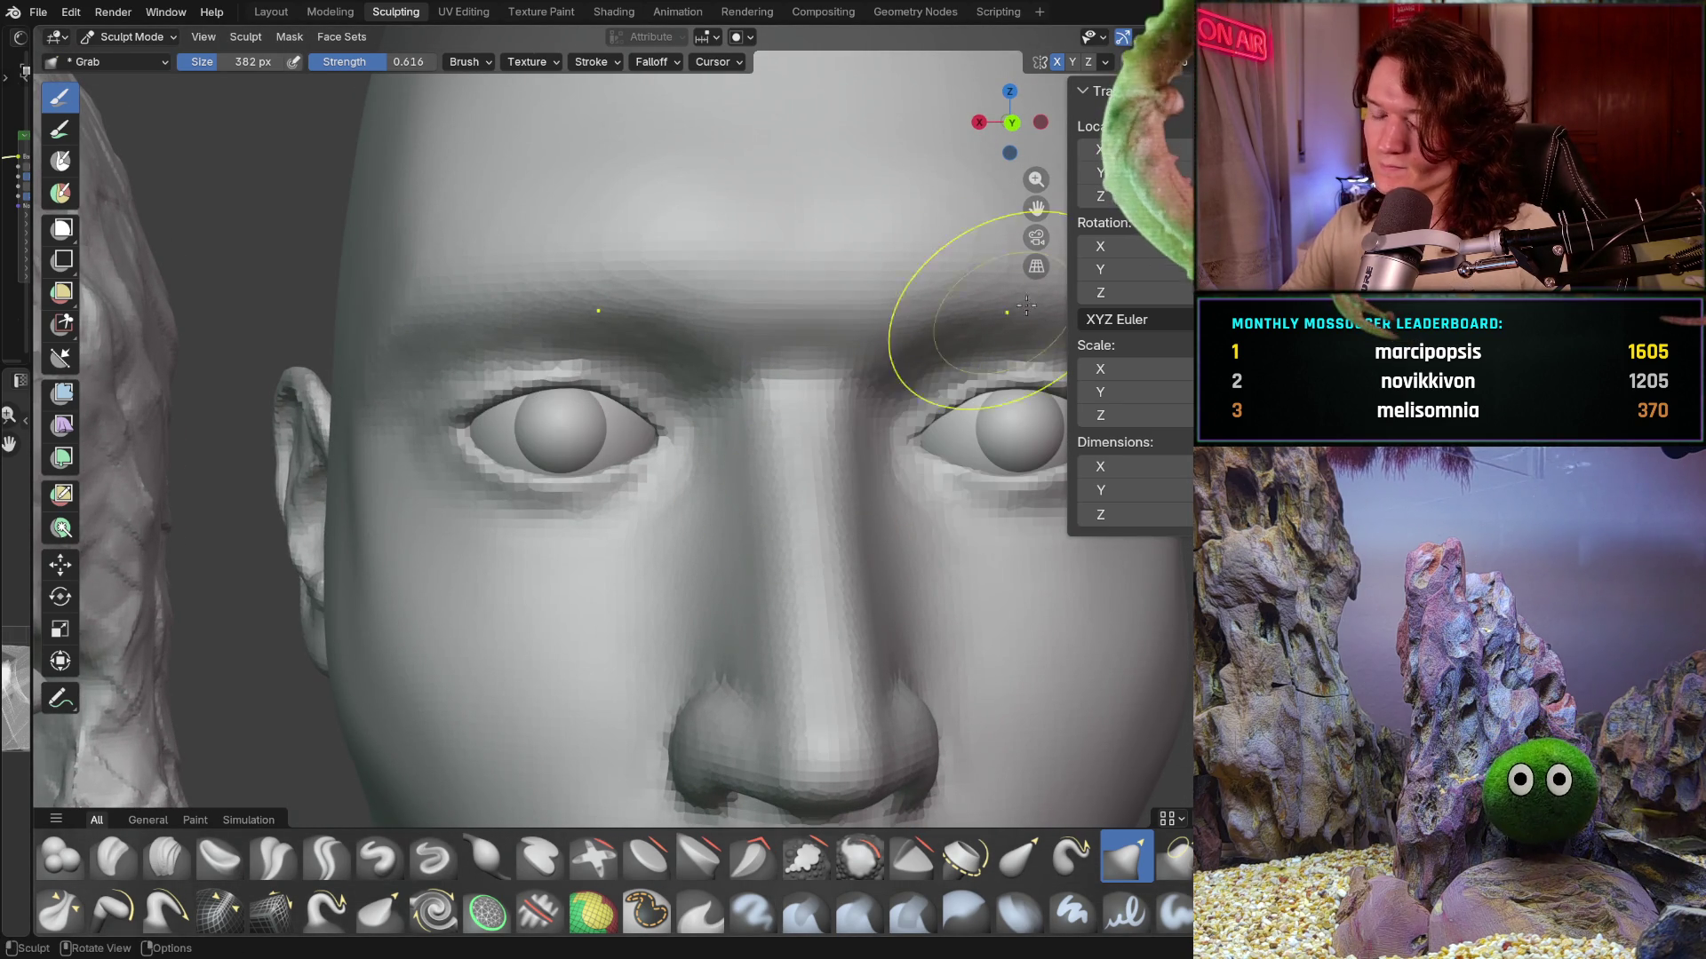
{"action": "middle_click_drag", "start_coordinate": [704, 494], "coordinate": [686, 495]}
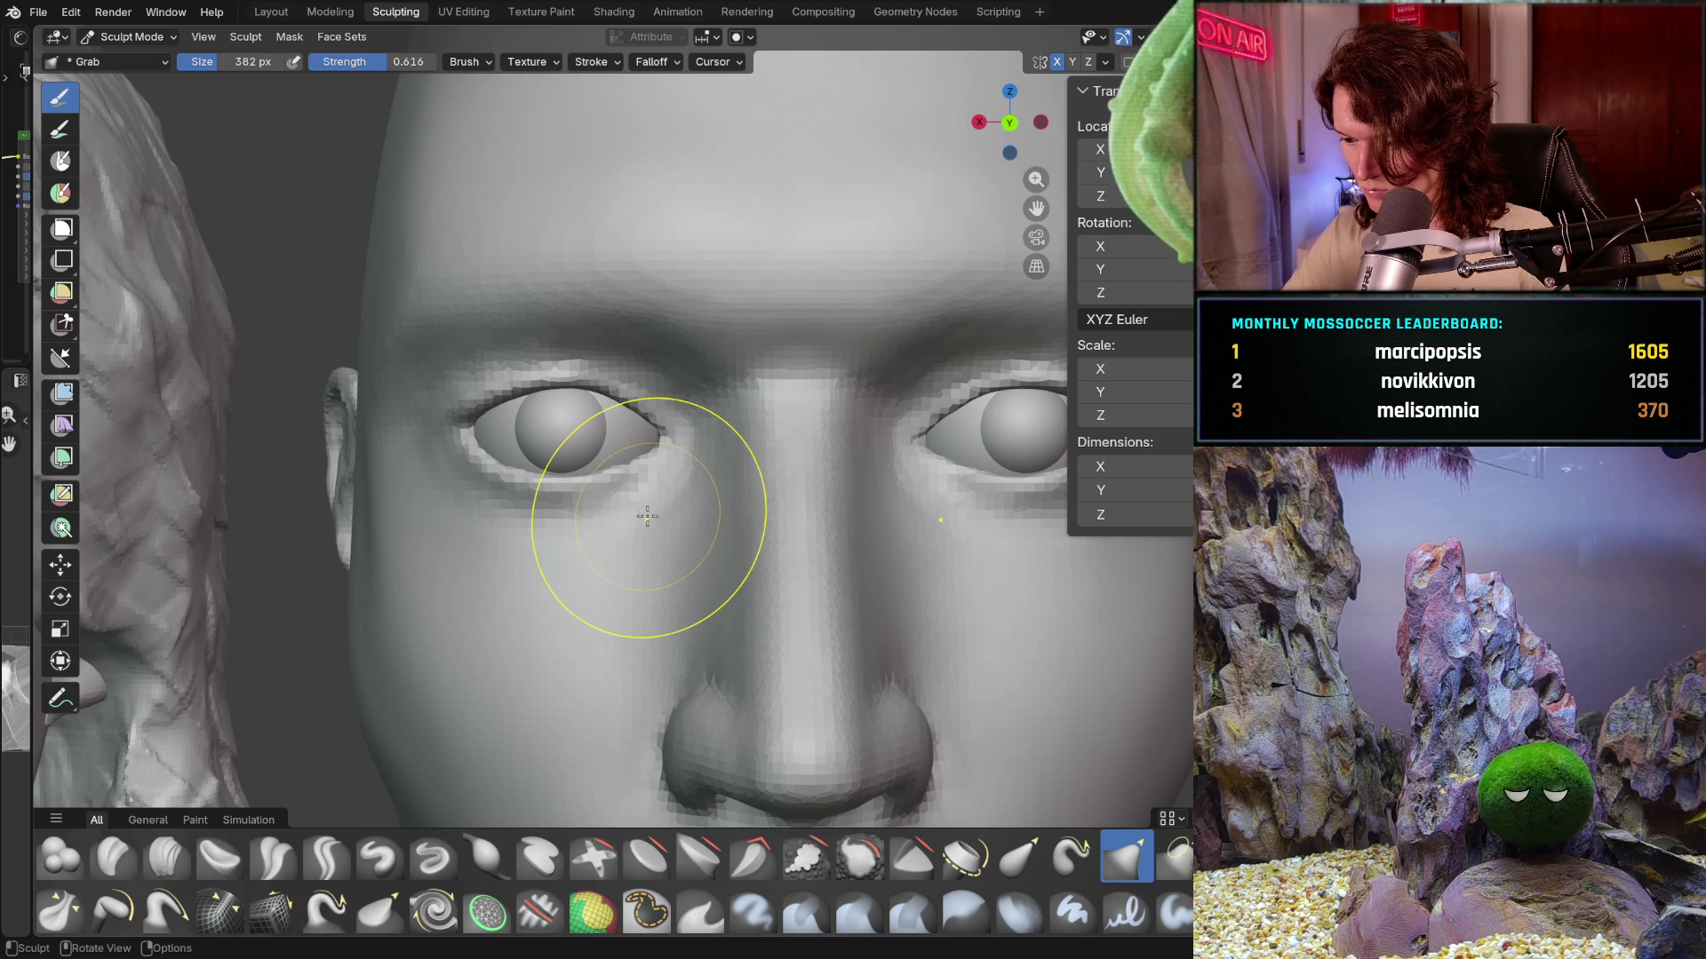
{"action": "scroll", "coordinate": [640, 518], "scroll_direction": "up", "scroll_amount": 3}
{"action": "scroll", "coordinate": [704, 476], "scroll_direction": "up", "scroll_amount": 2}
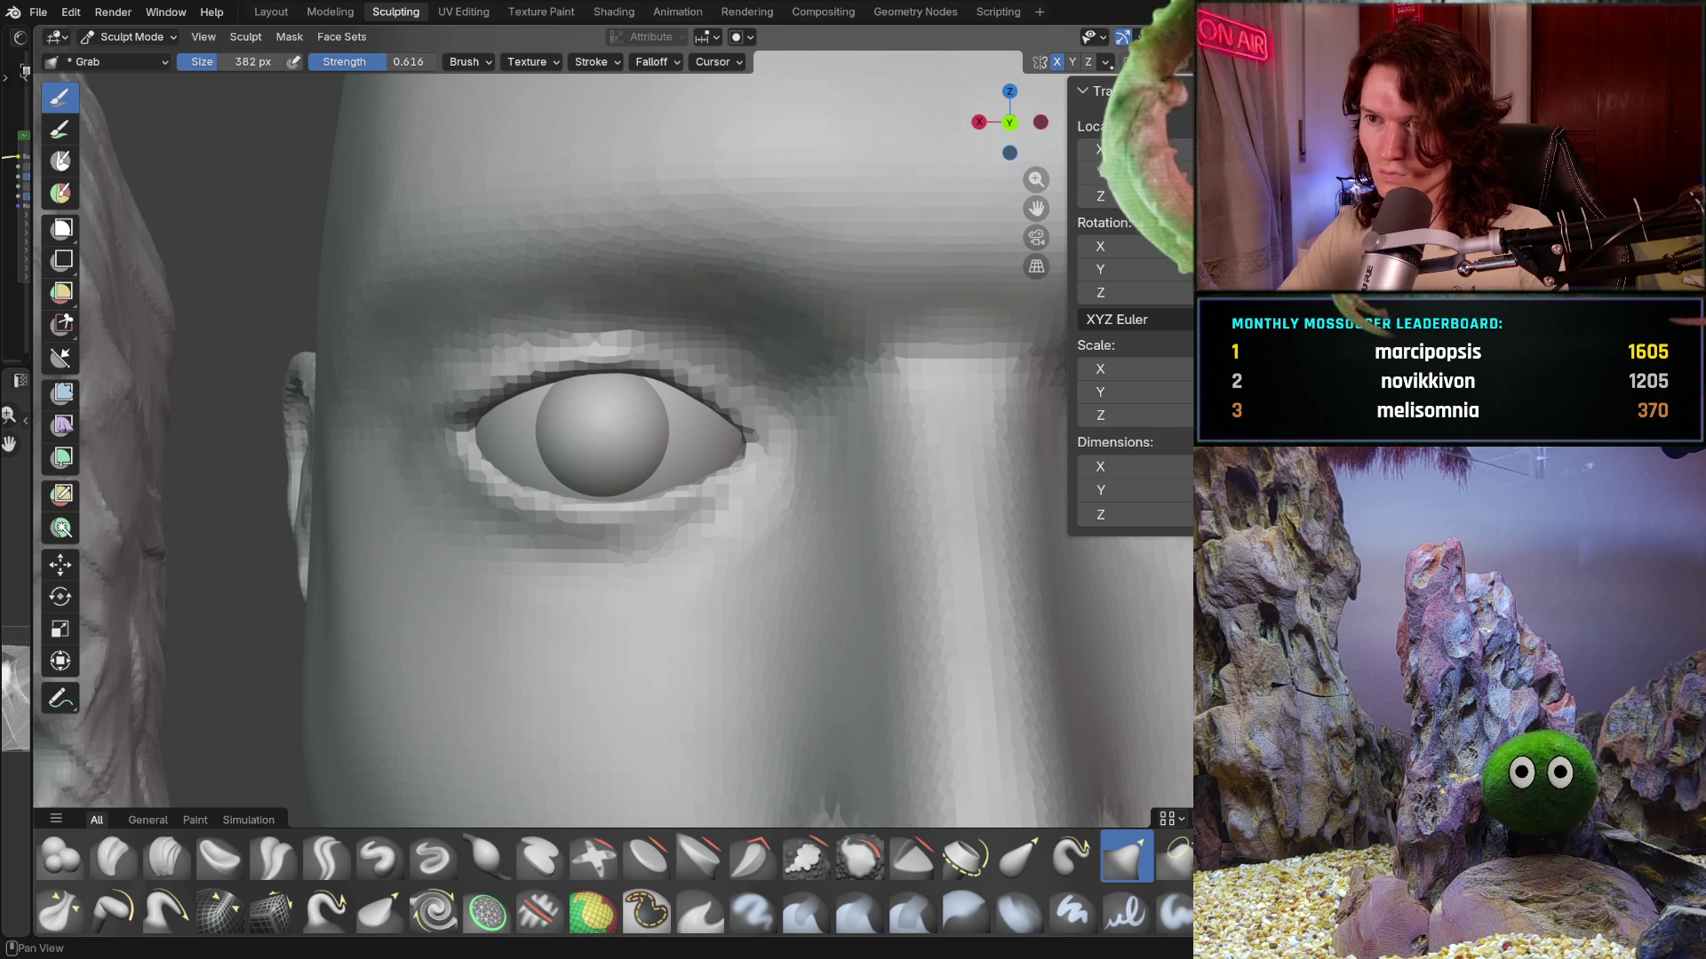
- Grab the left eye's upper and lower lids onto the eyeball, then review the whole face
{"action": "left_click", "coordinate": [1102, 61]}
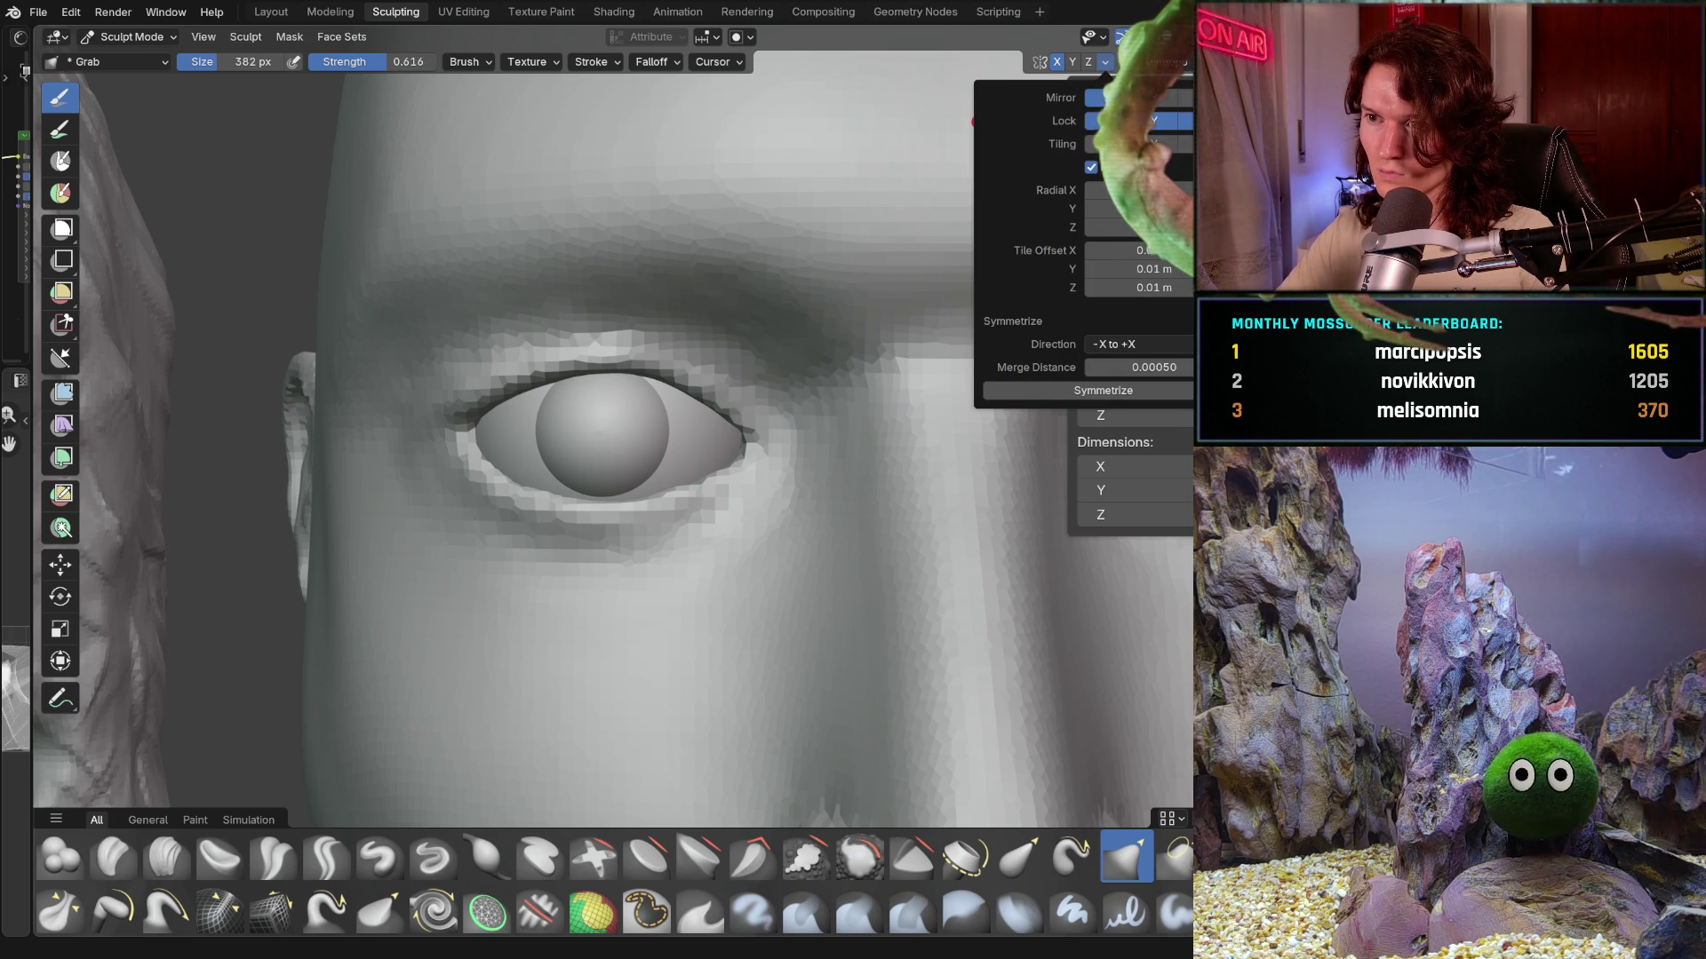
{"action": "middle_click_drag", "start_coordinate": [694, 413], "coordinate": [663, 363]}
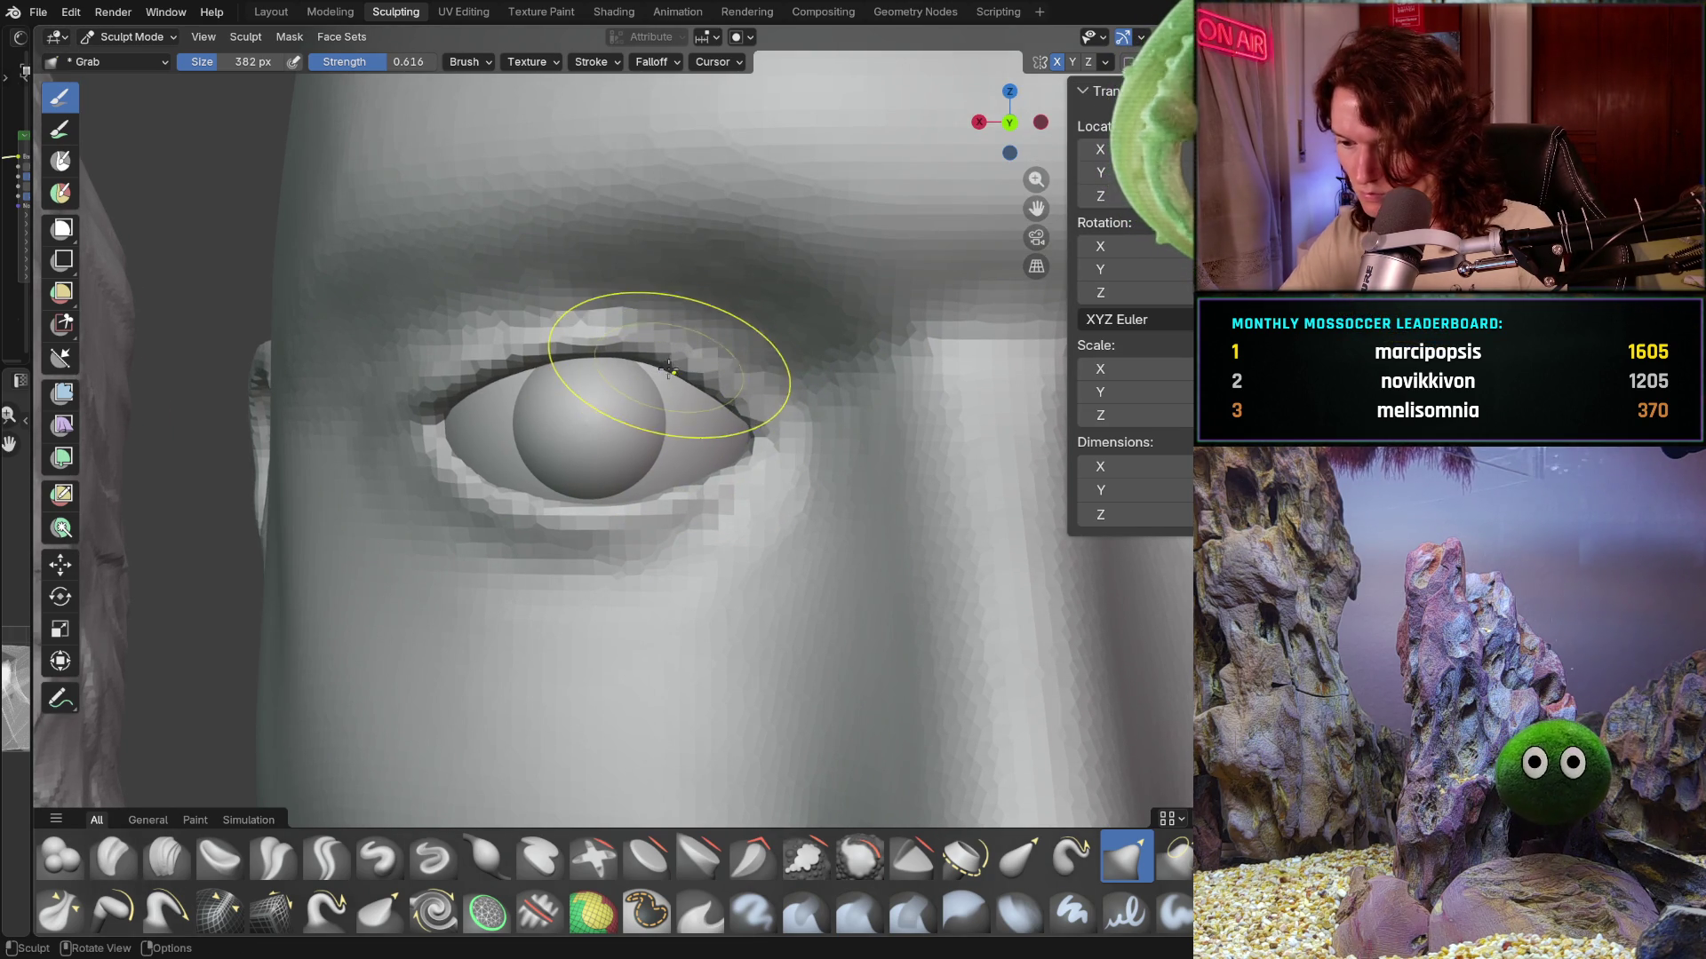
{"action": "left_click_drag", "start_coordinate": [674, 367], "coordinate": [671, 370]}
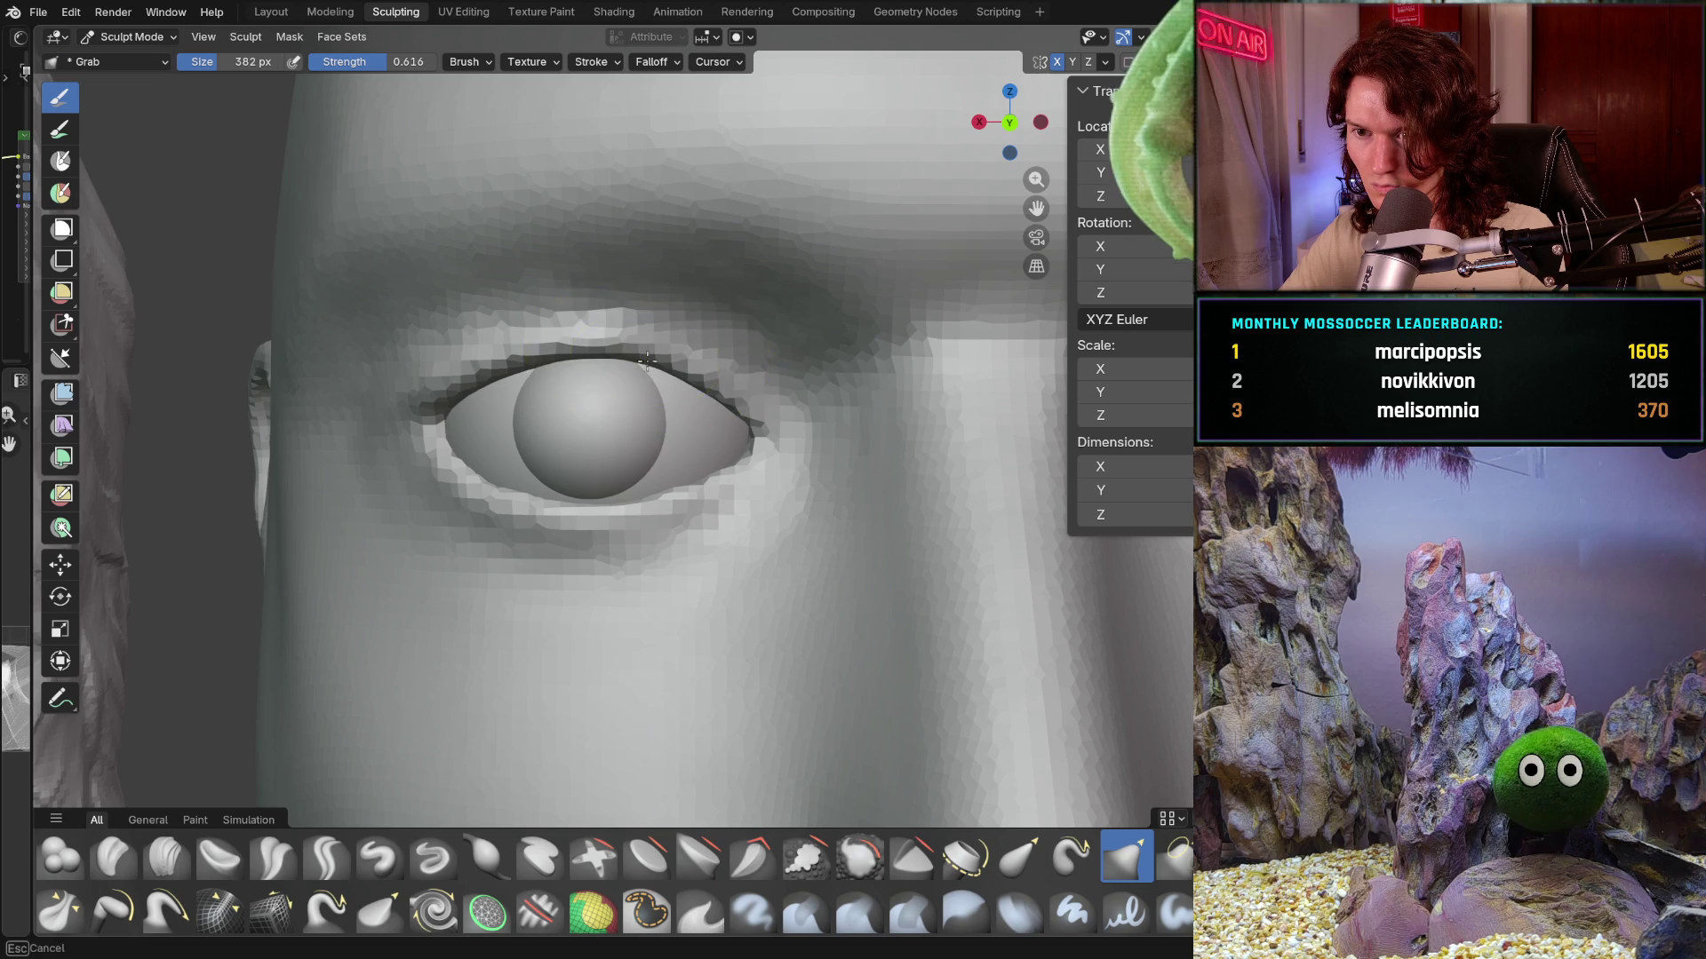
{"action": "middle_click_drag", "start_coordinate": [672, 424], "coordinate": [666, 440]}
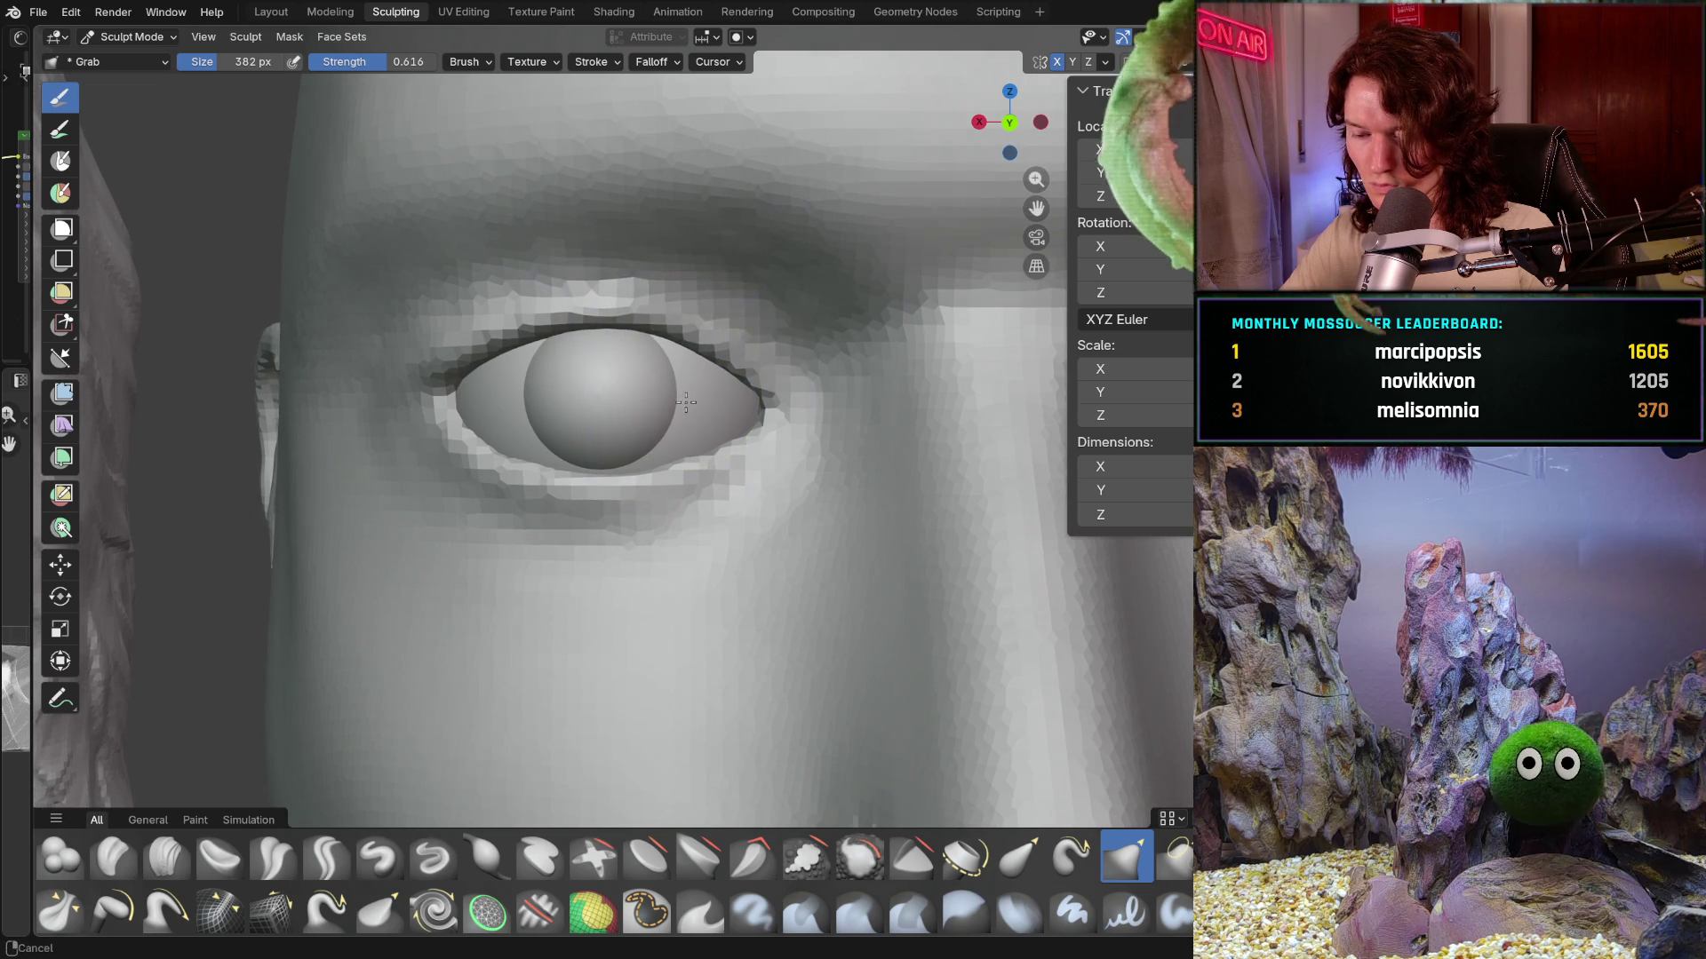
{"action": "middle_click_drag", "start_coordinate": [654, 518], "coordinate": [670, 442]}
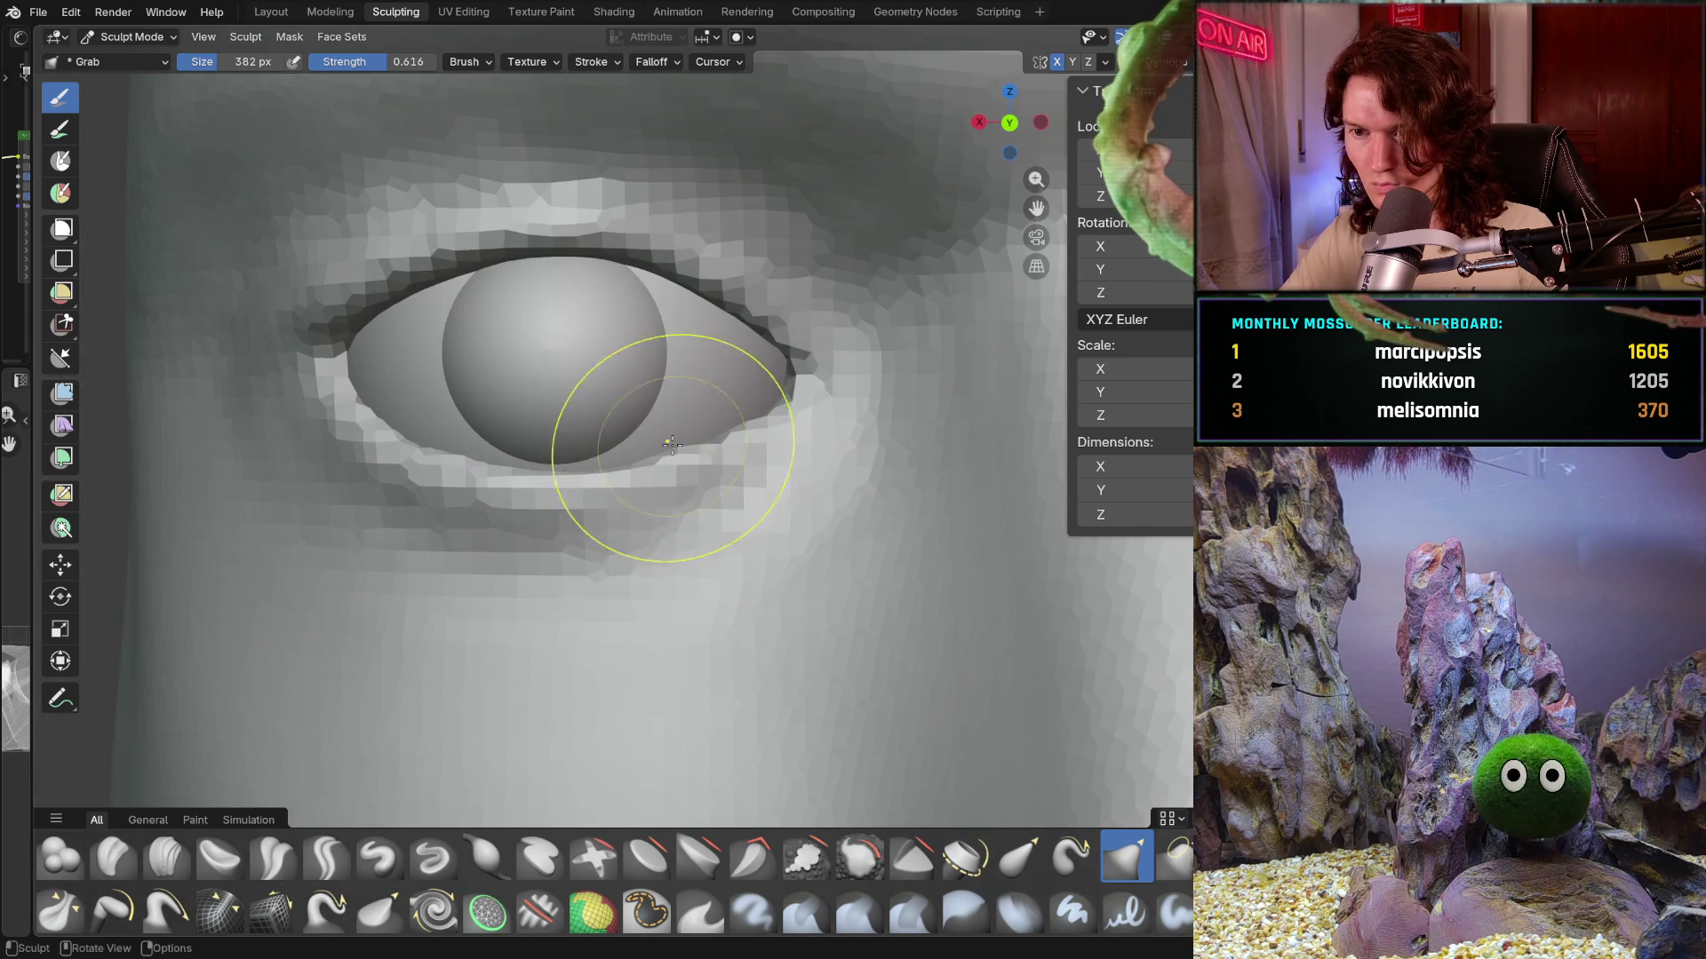
{"action": "left_click_drag", "start_coordinate": [733, 424], "coordinate": [738, 427]}
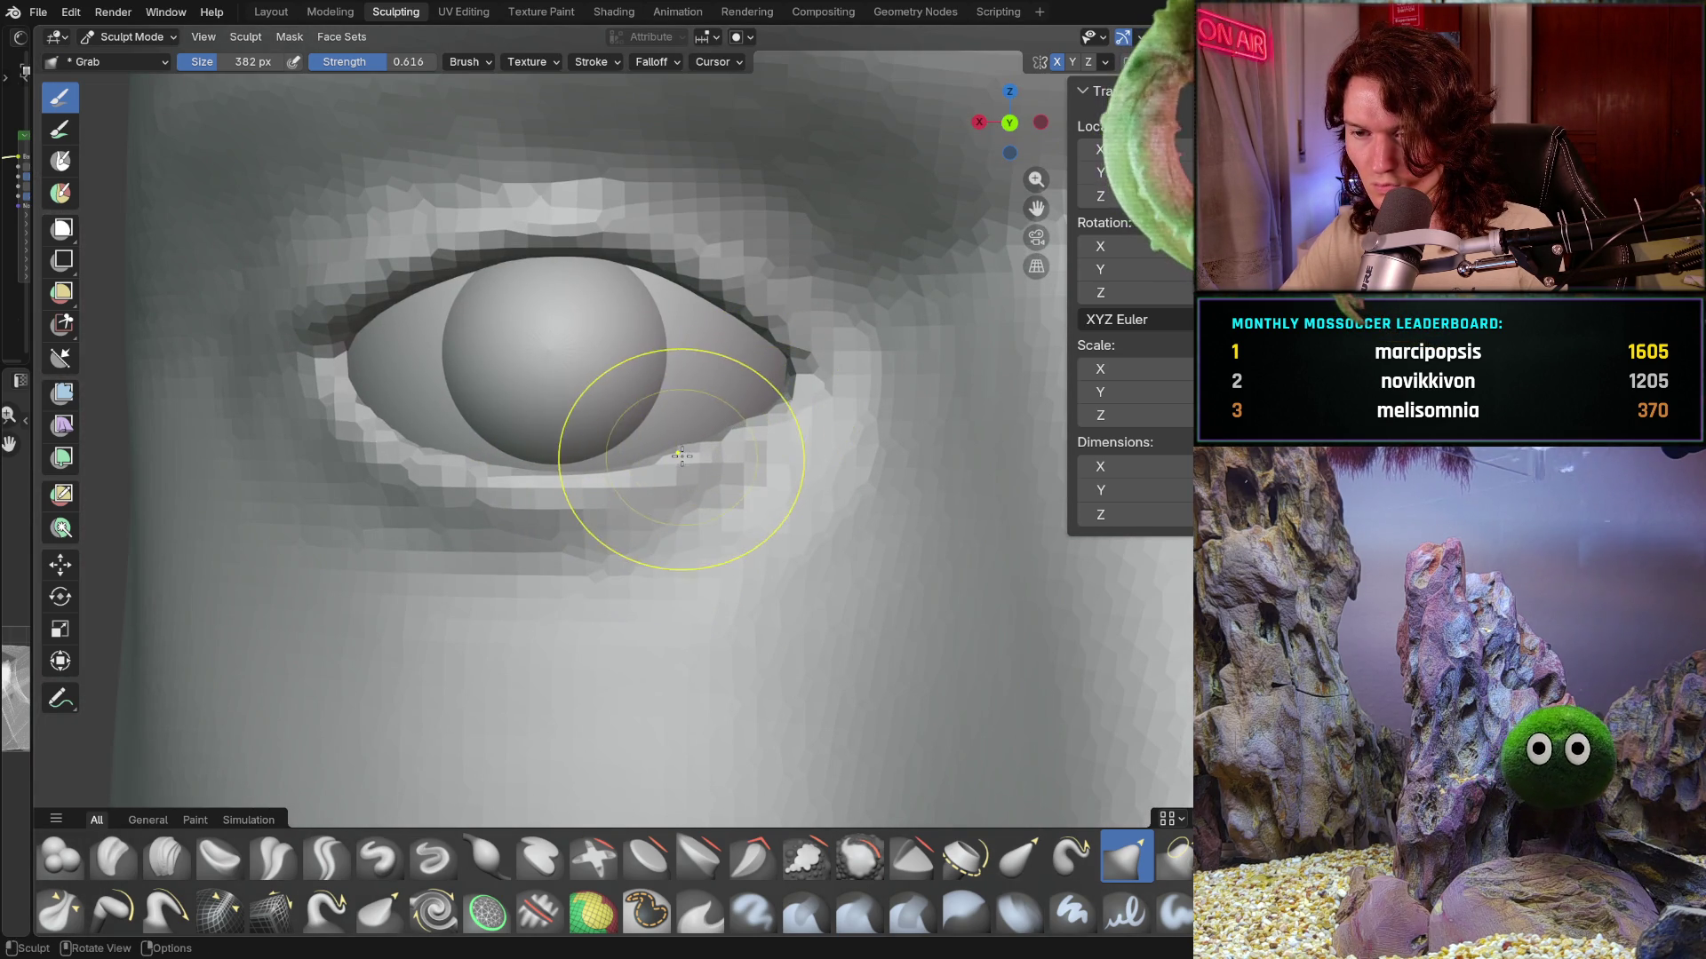
{"action": "middle_click_drag", "start_coordinate": [600, 480], "coordinate": [718, 497]}
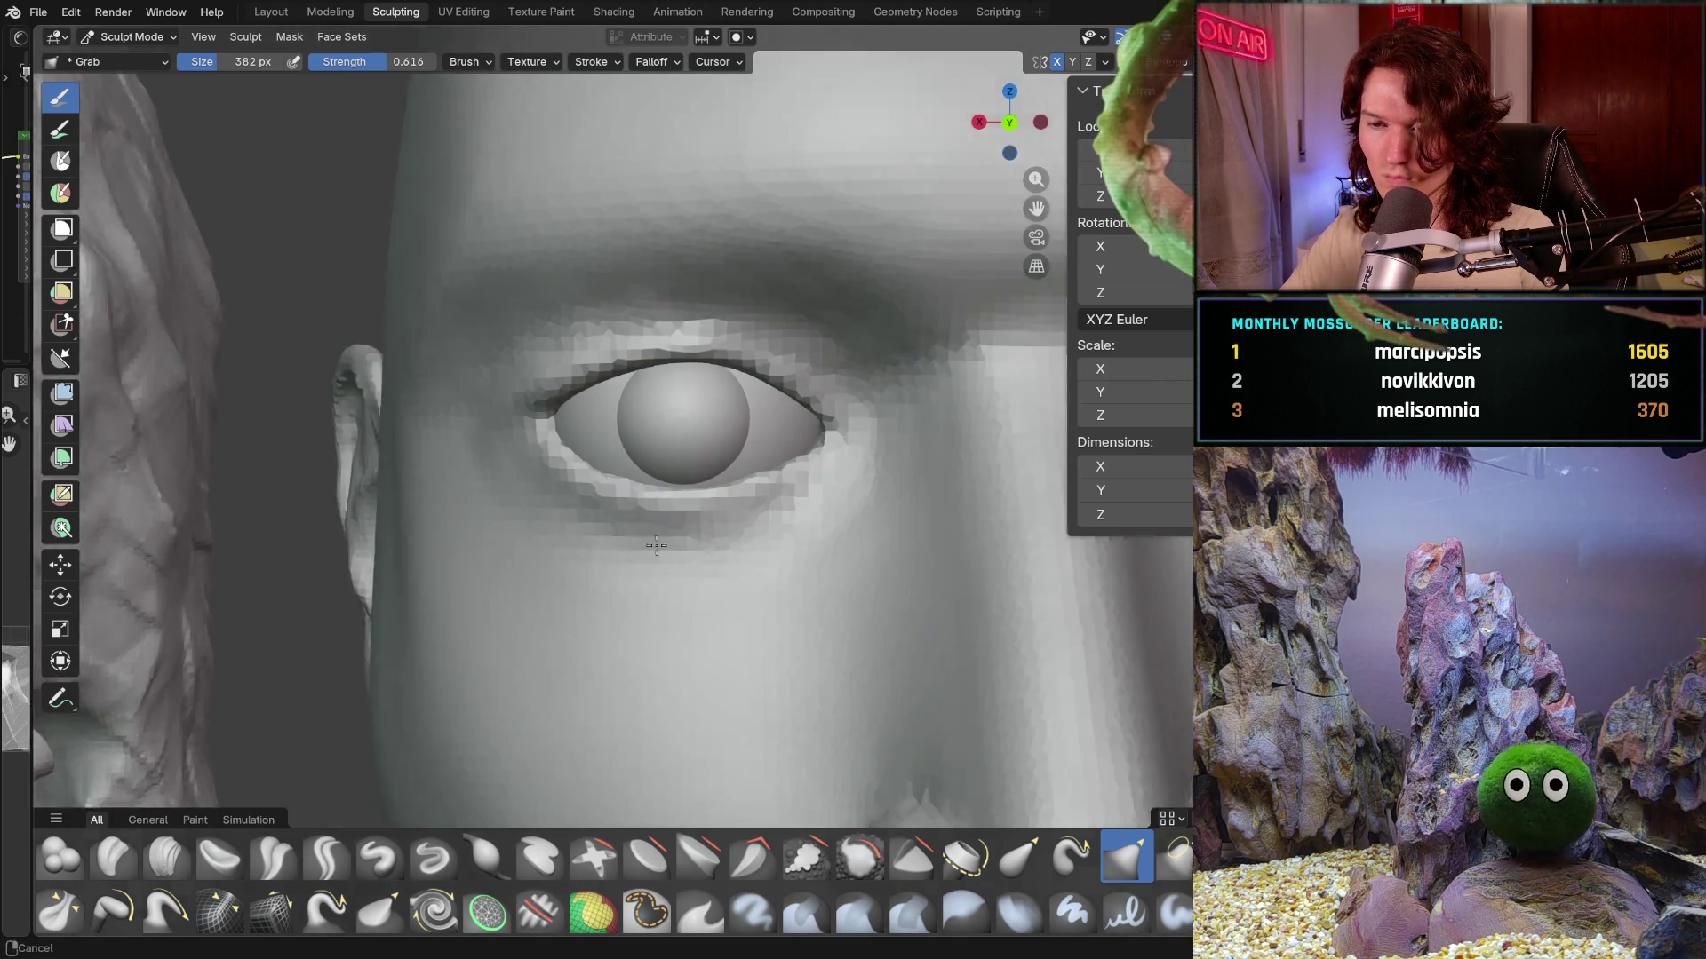
{"action": "mouse_move", "coordinate": [520, 453]}
{"action": "middle_mouse_down", "text": "ctrl"}
{"action": "mouse_move", "coordinate": [625, 672]}
{"action": "mouse_move", "coordinate": [648, 648]}
{"action": "mouse_move", "coordinate": [660, 559]}
{"action": "mouse_move", "coordinate": [642, 640]}
{"action": "mouse_move", "coordinate": [626, 535]}
{"action": "mouse_move", "coordinate": [617, 562]}
{"action": "middle_mouse_up", "text": "ctrl"}
{"action": "scroll", "coordinate": [637, 533], "scroll_direction": "up", "scroll_amount": 1}
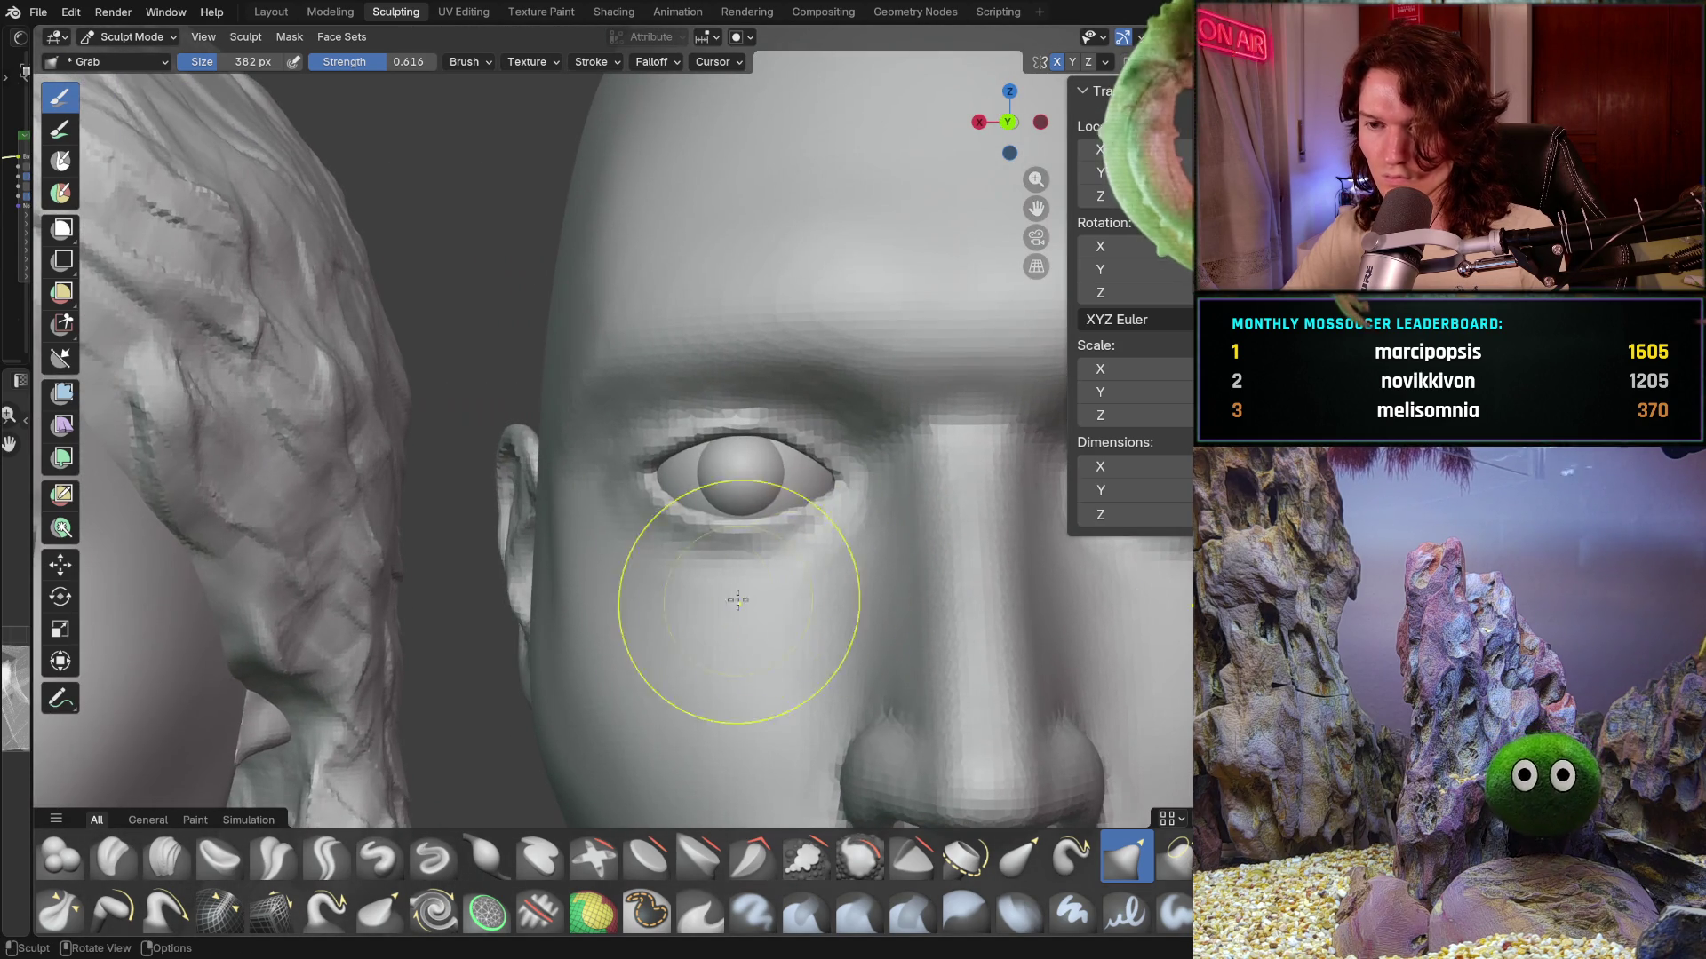
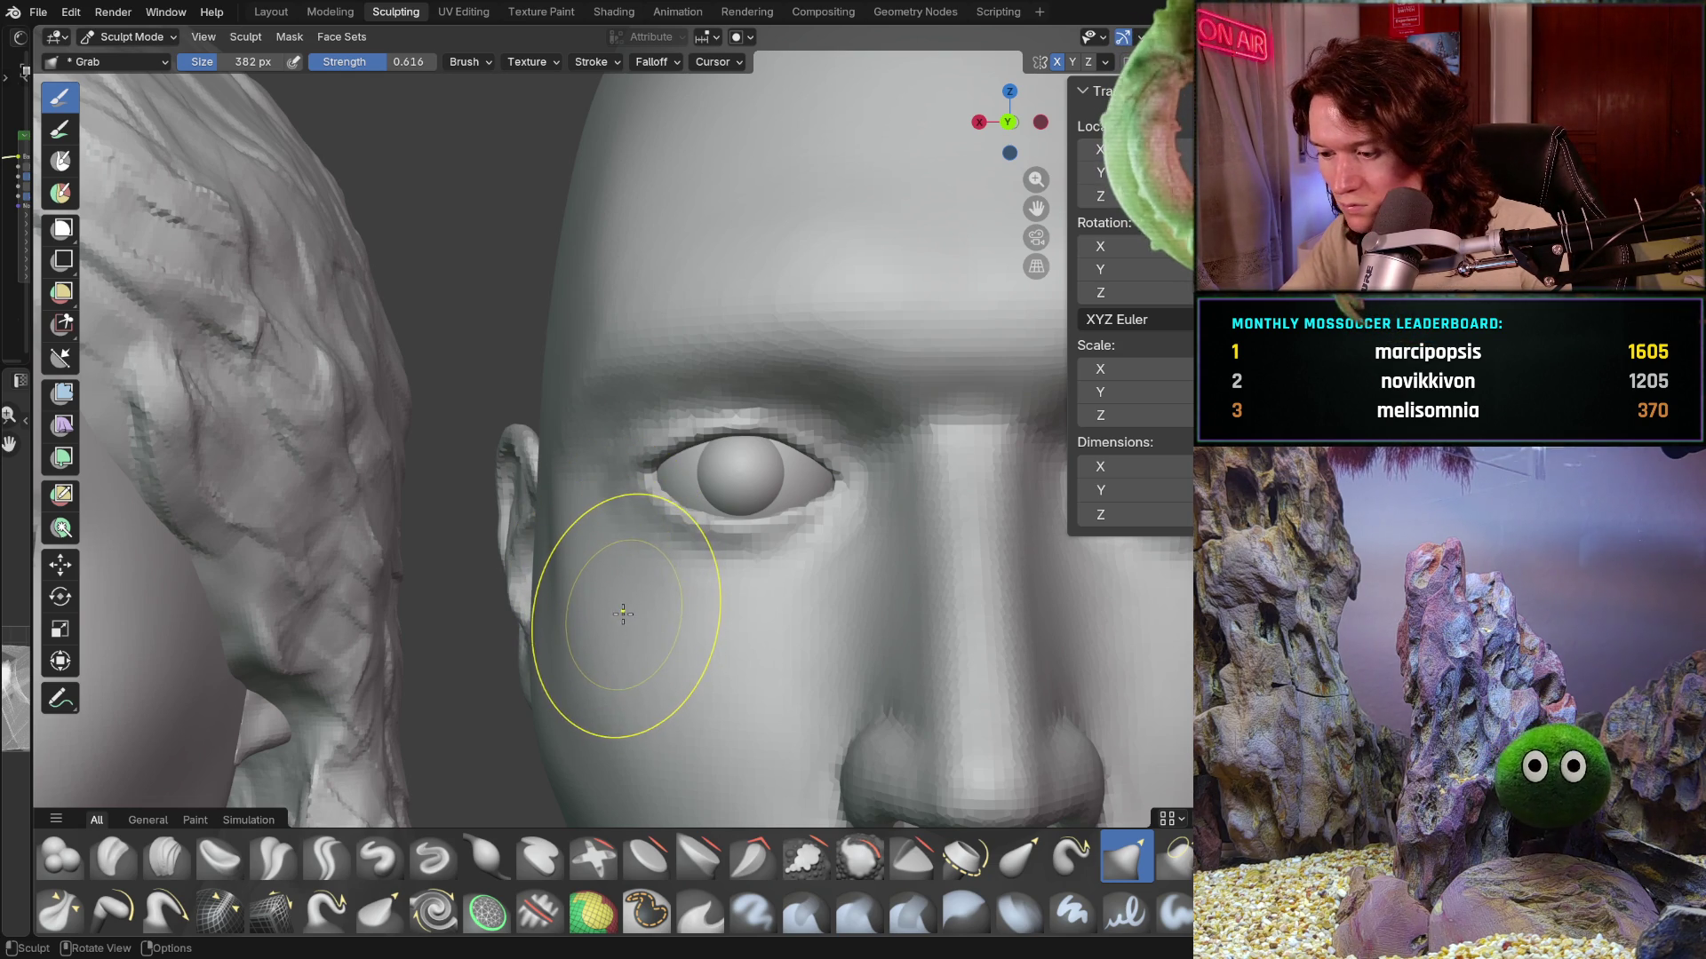
{"action": "scroll", "coordinate": [623, 600], "scroll_direction": "up", "scroll_amount": 1}
{"action": "scroll", "coordinate": [616, 533], "scroll_direction": "up", "scroll_amount": 1}
{"action": "scroll", "coordinate": [609, 406], "scroll_direction": "up", "scroll_amount": 2}
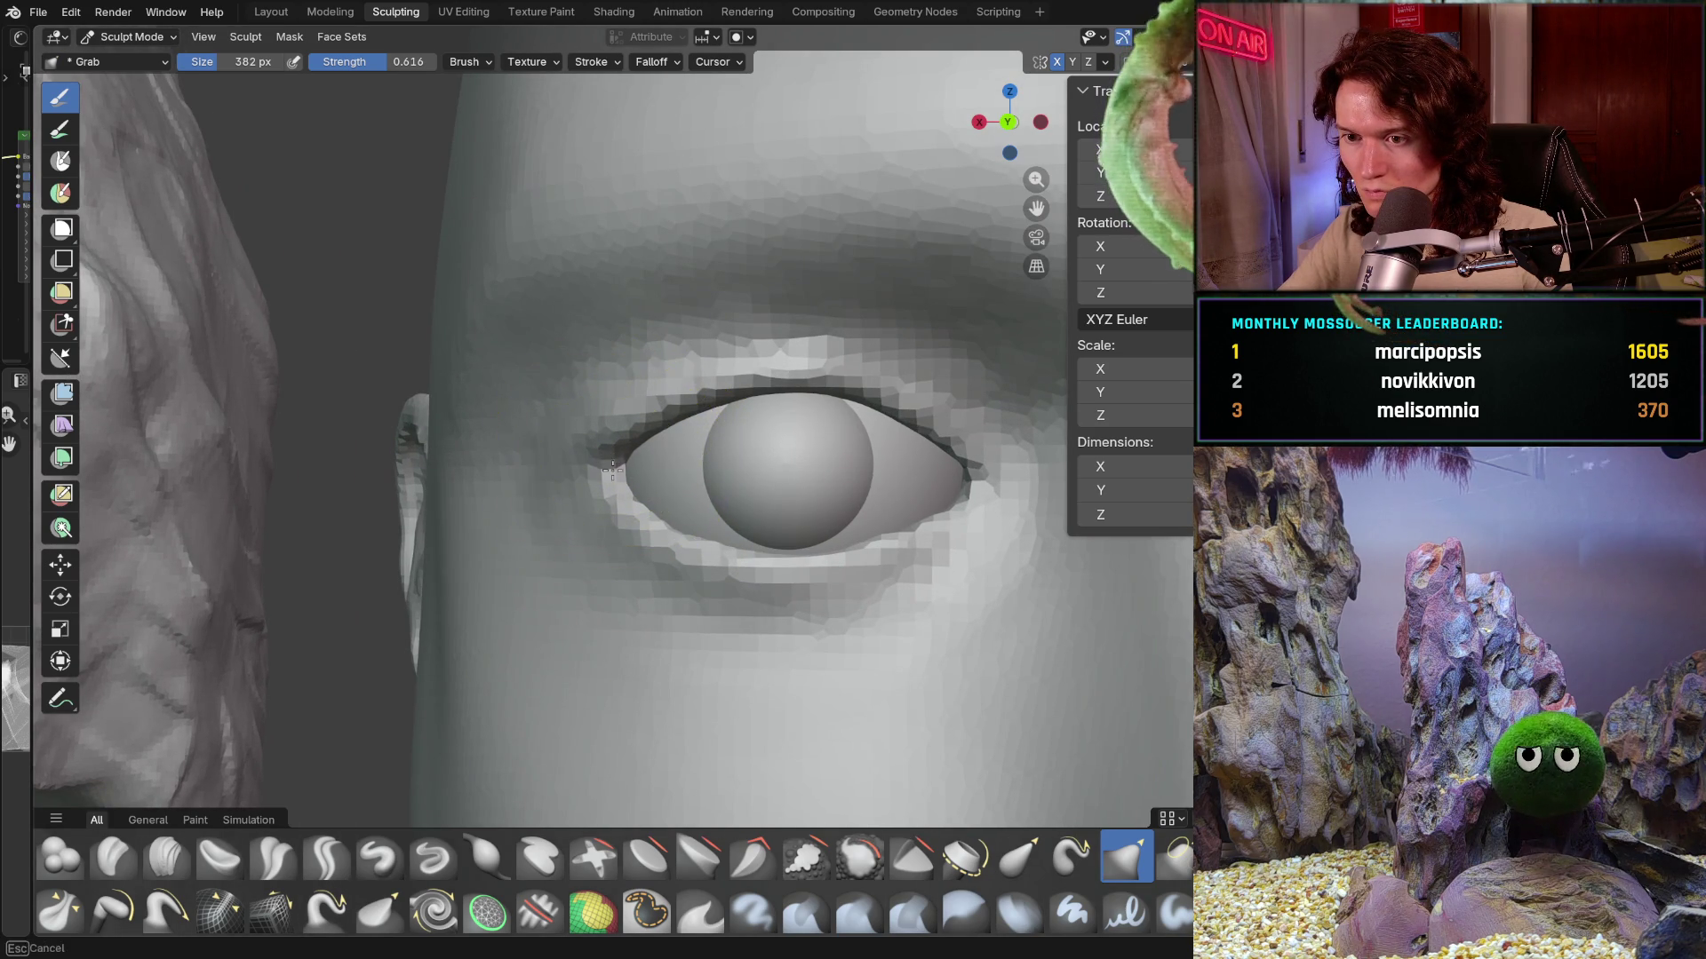
- Pull the male head's upper eyelid down so it wraps over the eyeball
{"action": "left_click_drag", "start_coordinate": [689, 408], "coordinate": [680, 523]}
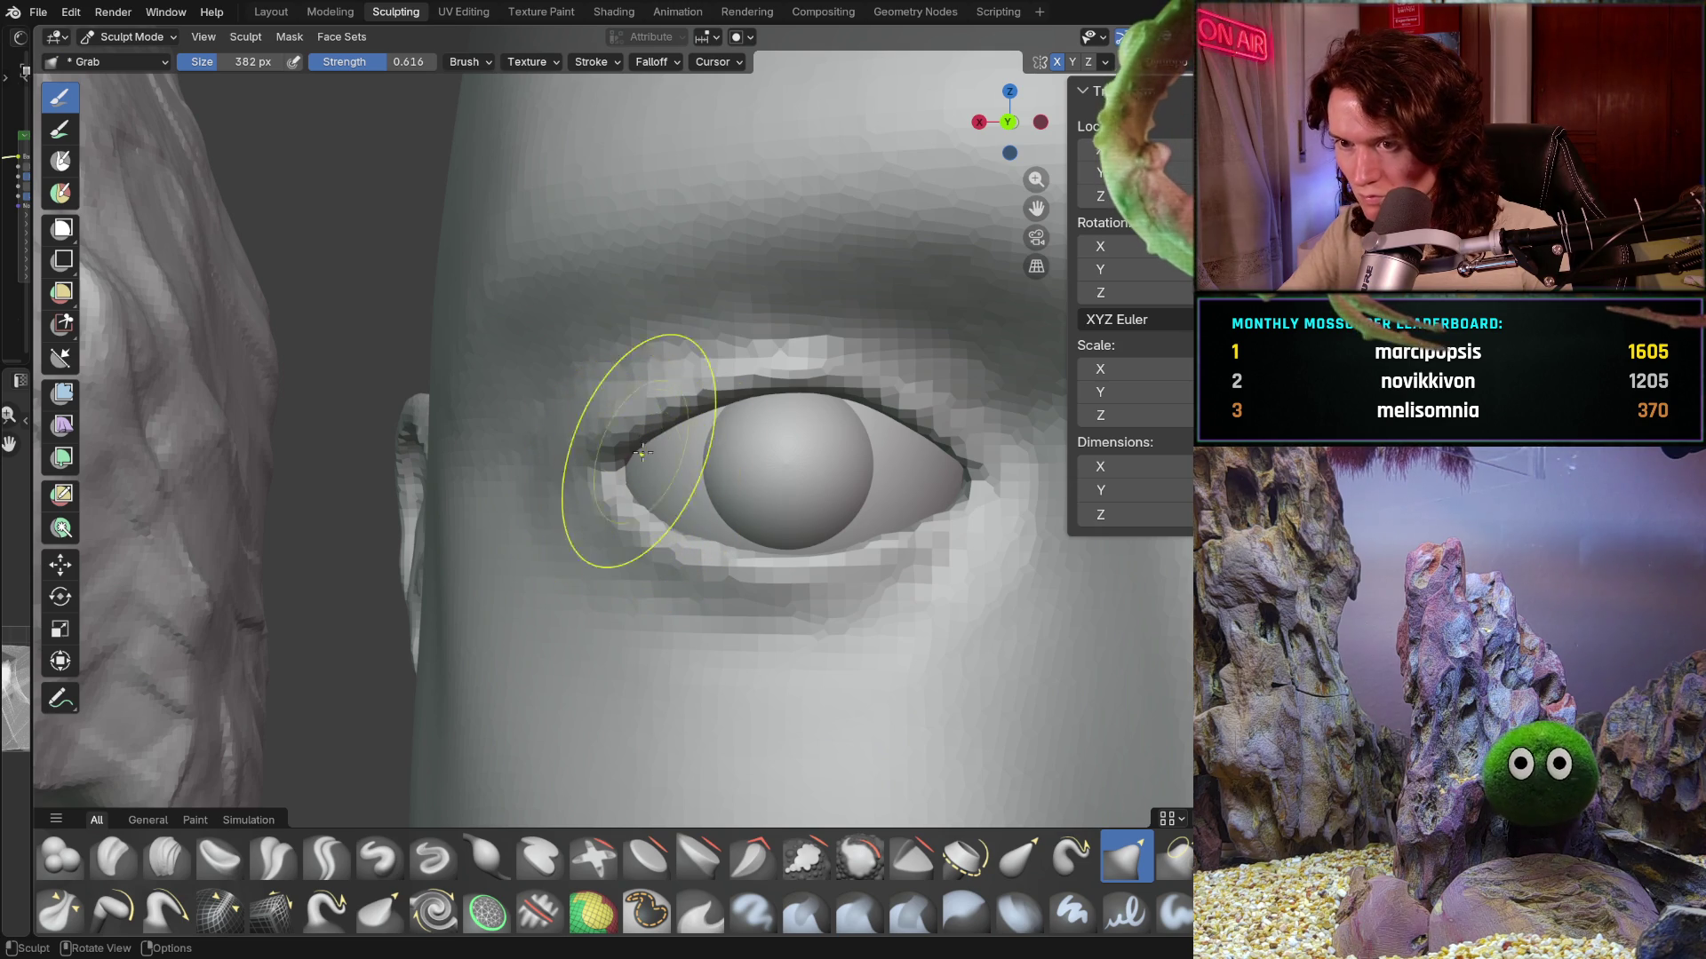
{"action": "left_click_drag", "start_coordinate": [725, 345], "coordinate": [774, 401]}
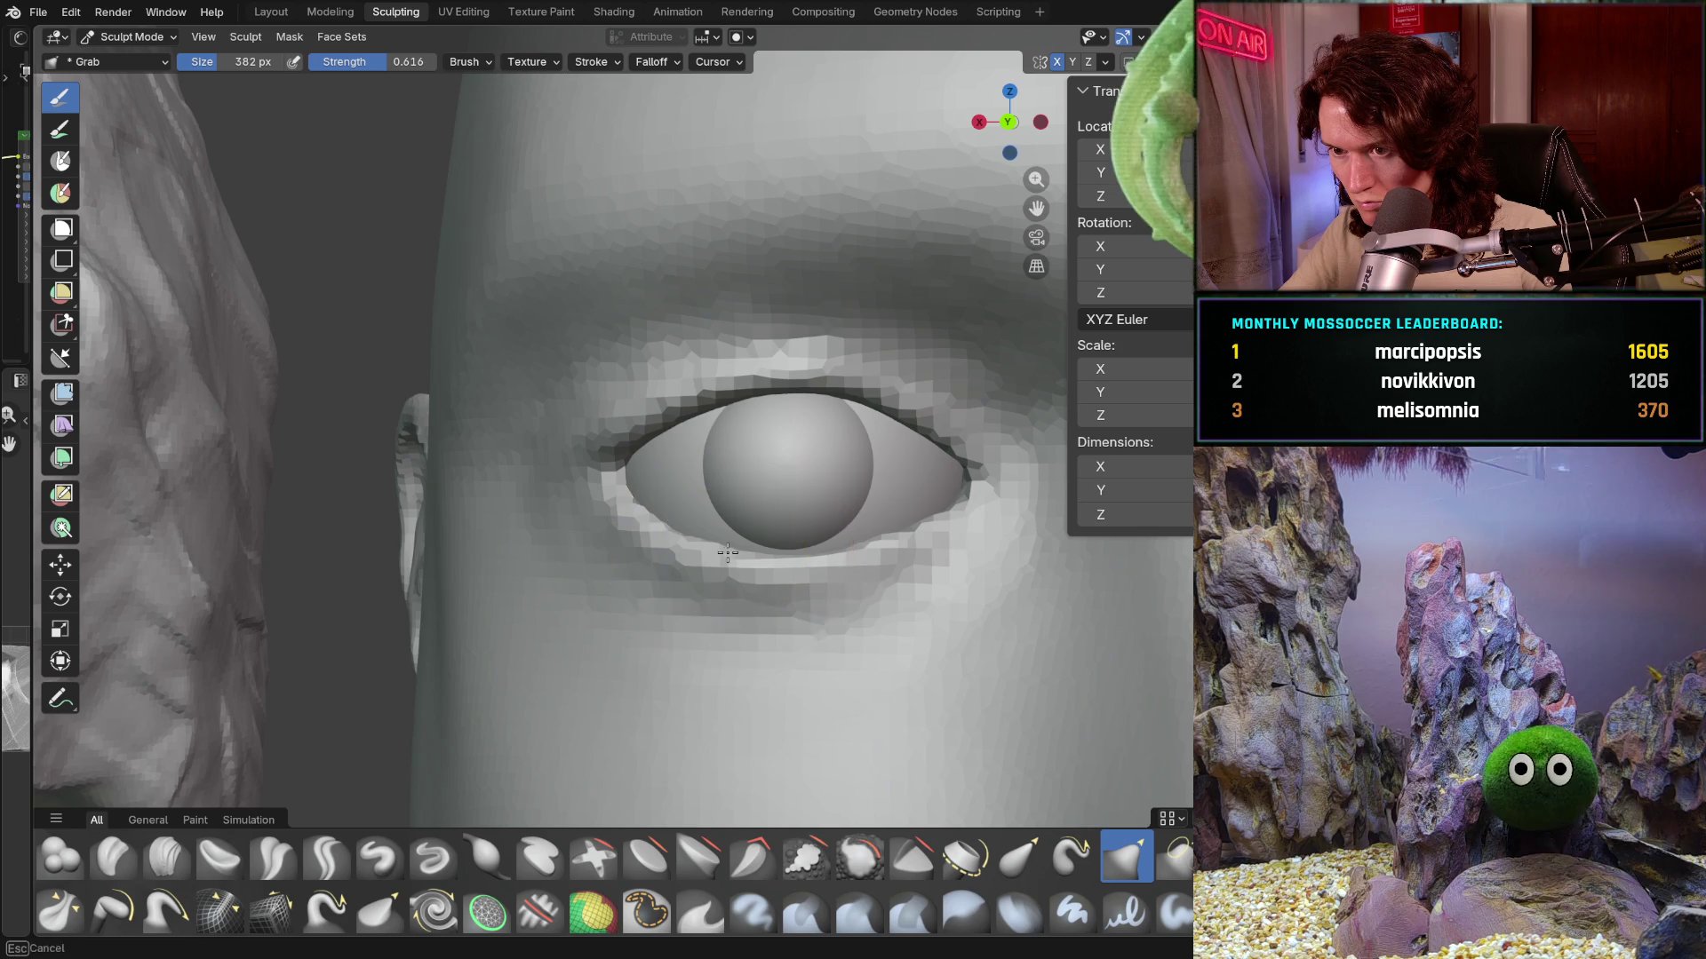
{"action": "scroll", "coordinate": [811, 557], "scroll_direction": "down", "scroll_amount": 3}
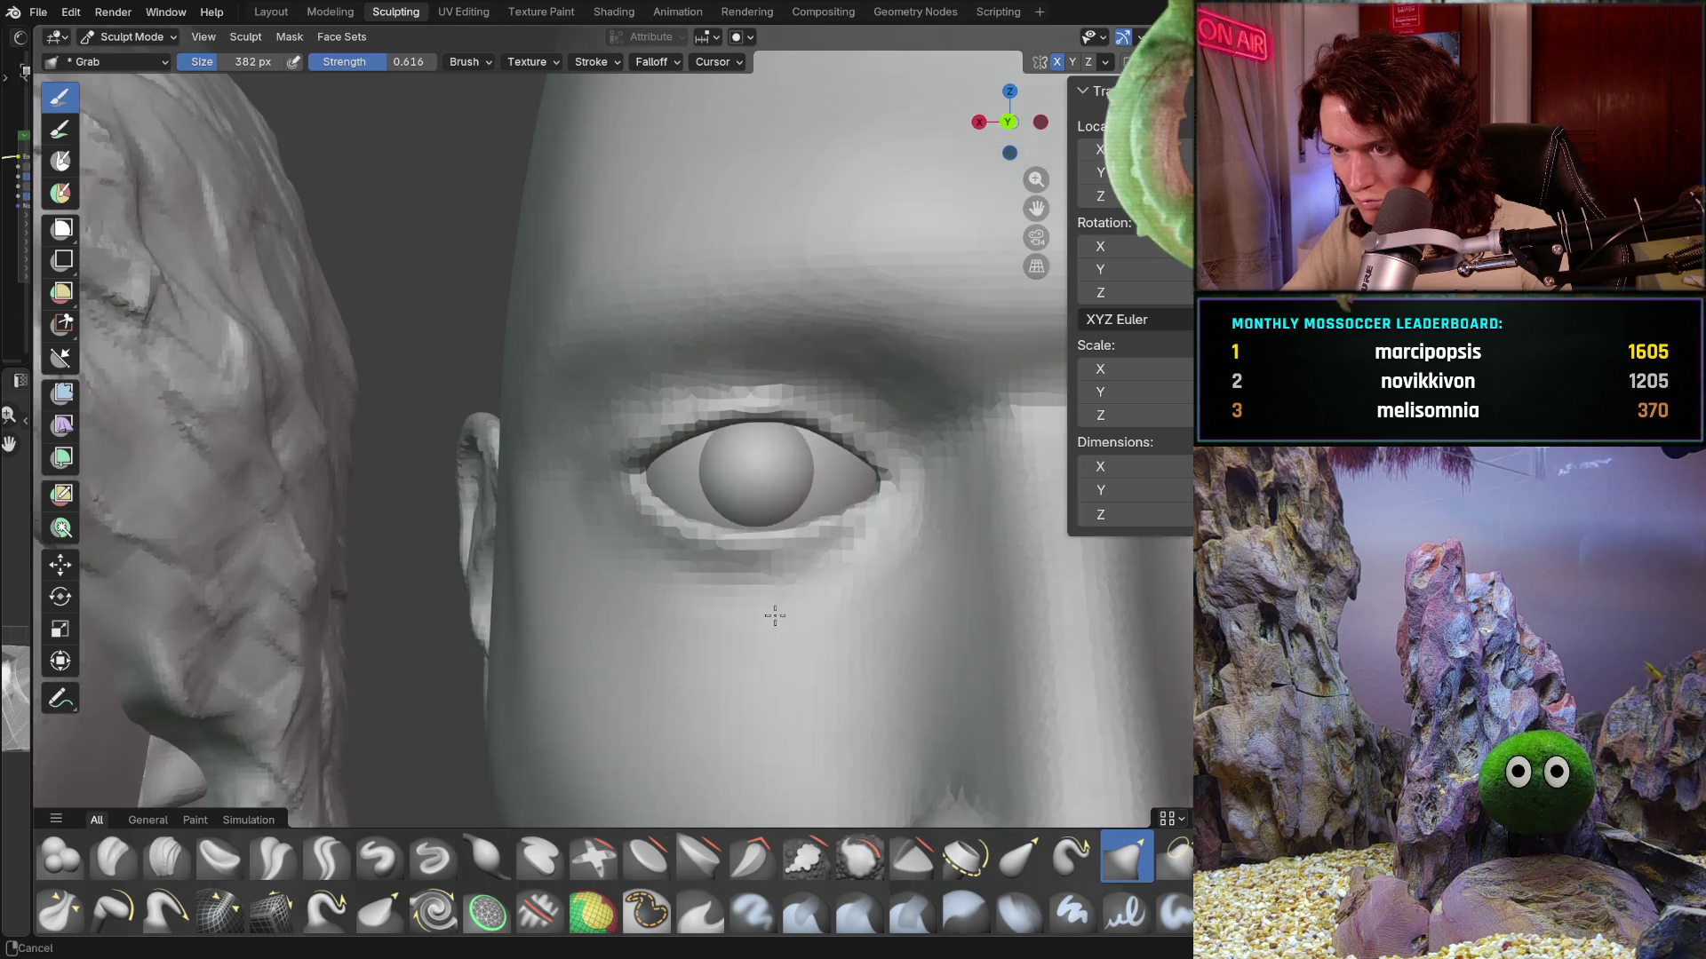
{"action": "scroll", "coordinate": [800, 587], "scroll_direction": "down", "scroll_amount": 2}
{"action": "scroll", "coordinate": [799, 613], "scroll_direction": "down", "scroll_amount": 1}
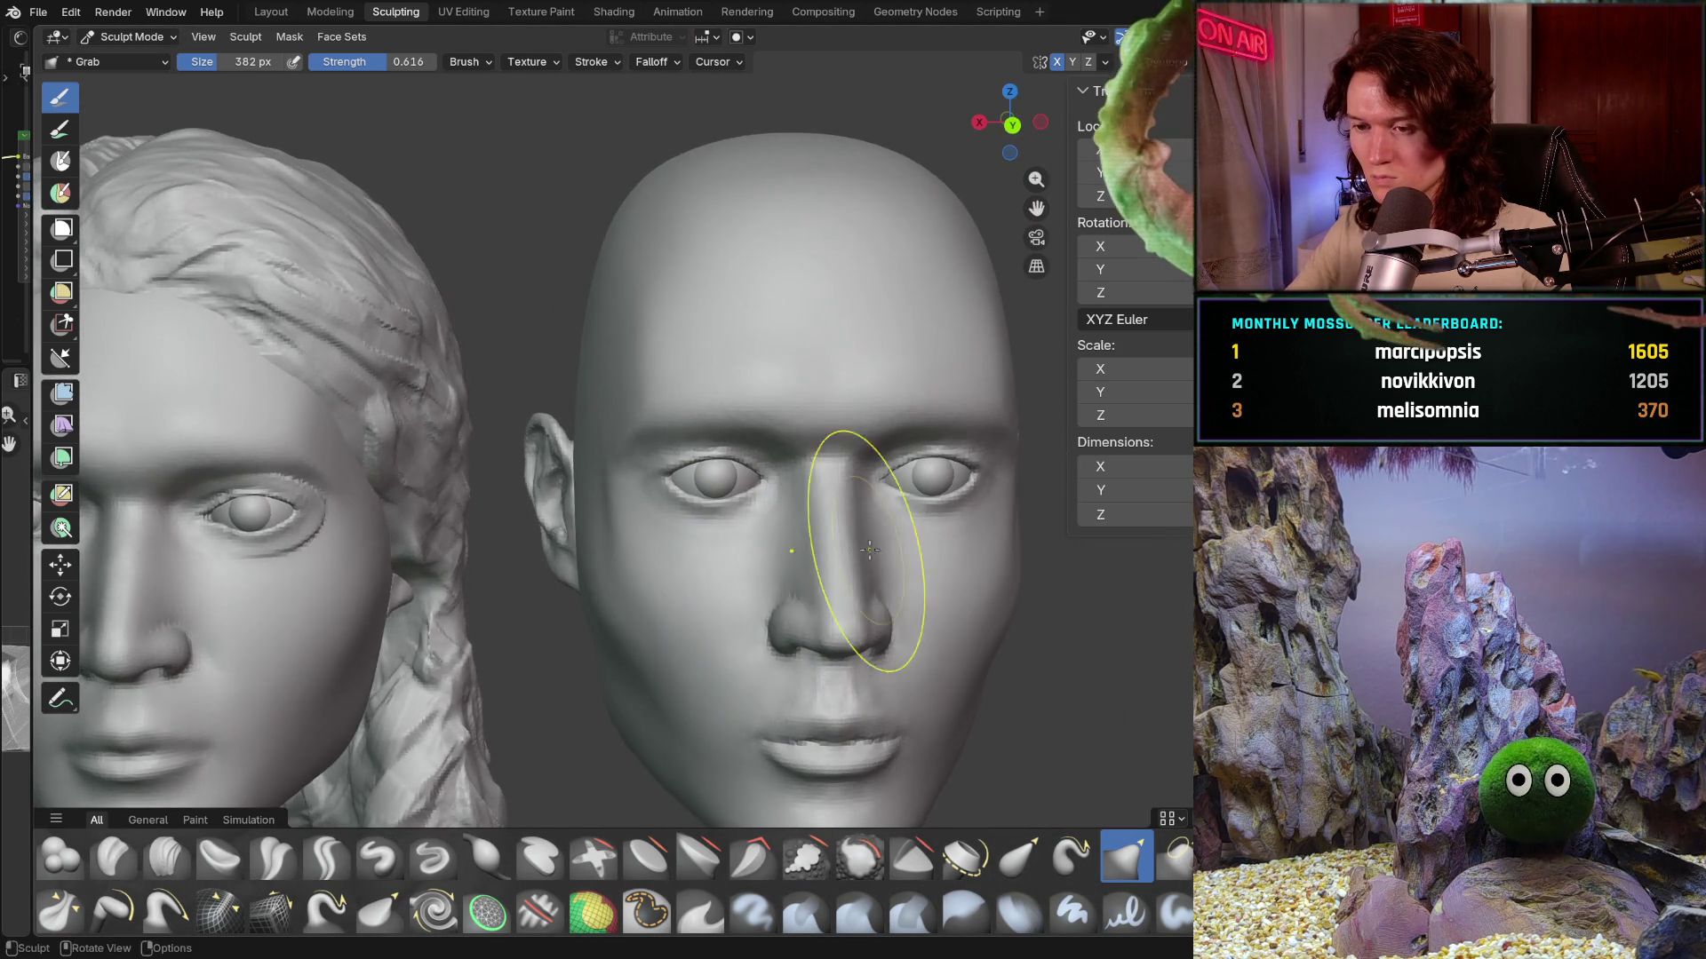
{"action": "scroll", "coordinate": [811, 640], "scroll_direction": "down", "scroll_amount": 3}
{"action": "mouse_move", "coordinate": [811, 648]}
{"action": "middle_mouse_down"}
{"action": "mouse_move", "coordinate": [697, 587]}
{"action": "mouse_move", "coordinate": [803, 600]}
{"action": "middle_mouse_up"}
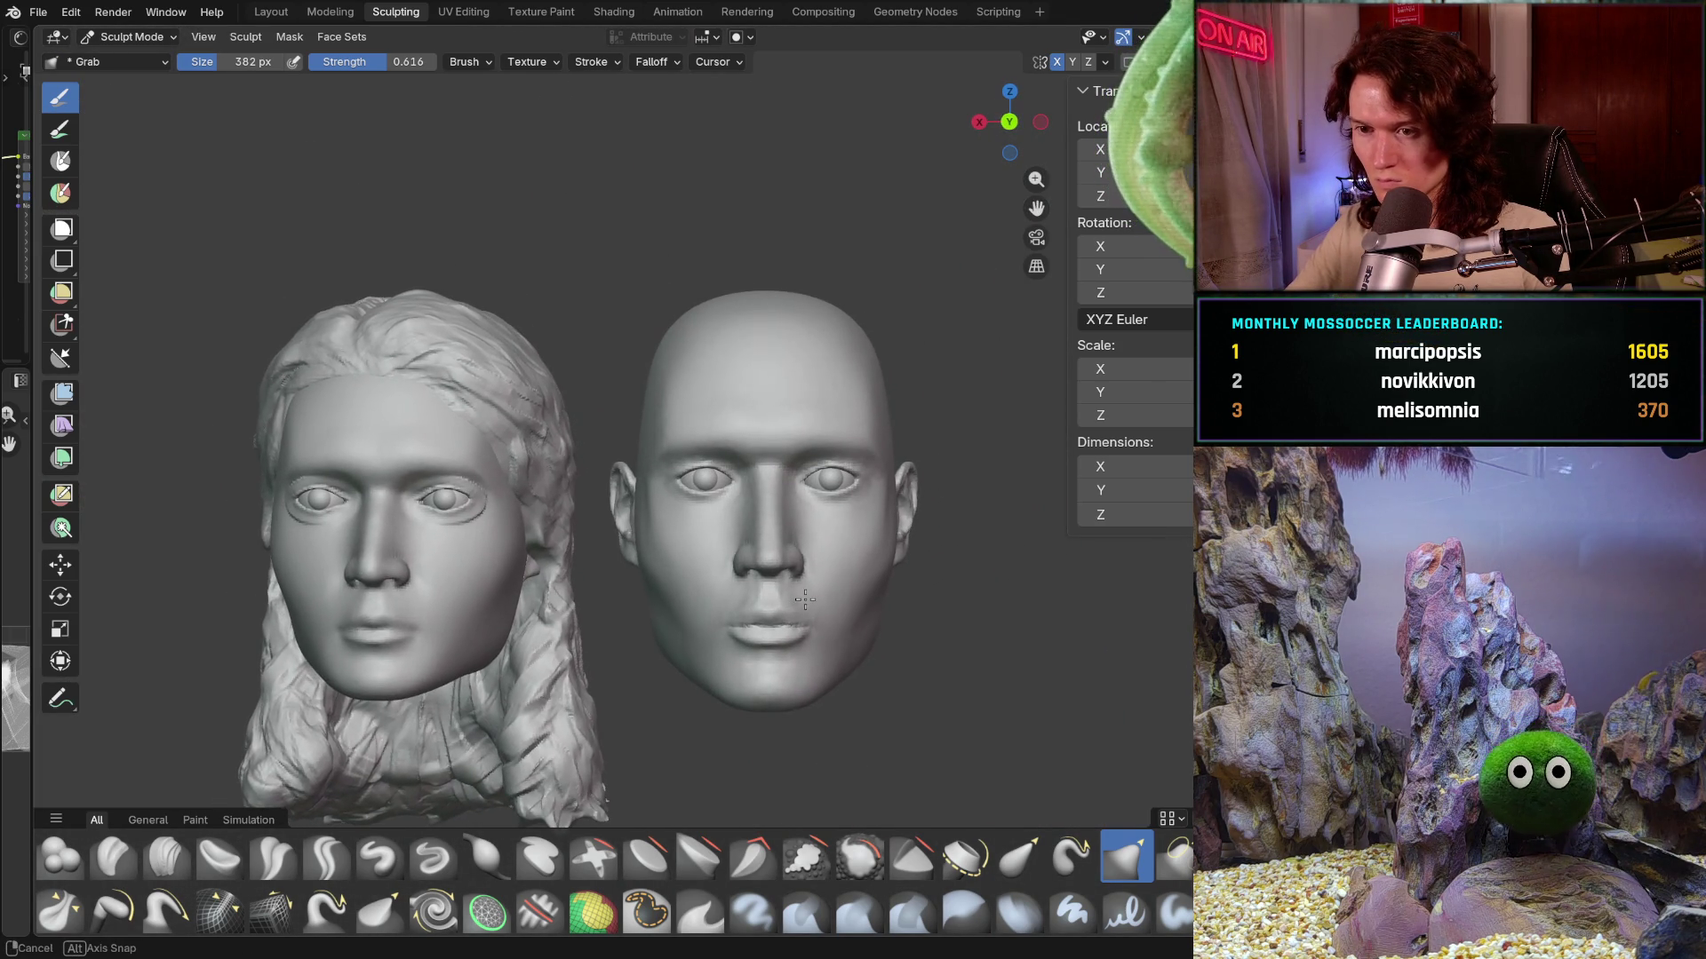
{"action": "mouse_move", "coordinate": [803, 600]}
{"action": "middle_mouse_down"}
{"action": "mouse_move", "coordinate": [785, 613]}
{"action": "mouse_move", "coordinate": [862, 561]}
{"action": "mouse_move", "coordinate": [840, 507]}
{"action": "mouse_move", "coordinate": [809, 610]}
{"action": "mouse_move", "coordinate": [811, 591]}
{"action": "middle_mouse_up"}
{"action": "scroll", "coordinate": [788, 623], "scroll_direction": "up", "scroll_amount": 2}
{"action": "scroll", "coordinate": [800, 566], "scroll_direction": "up", "scroll_amount": 2}
{"action": "scroll", "coordinate": [800, 571], "scroll_direction": "up", "scroll_amount": 2}
{"action": "scroll", "coordinate": [840, 506], "scroll_direction": "up", "scroll_amount": 2}
{"action": "scroll", "coordinate": [838, 494], "scroll_direction": "up", "scroll_amount": 1}
{"action": "scroll", "coordinate": [839, 537], "scroll_direction": "down", "scroll_amount": 2}
{"action": "scroll", "coordinate": [810, 609], "scroll_direction": "down", "scroll_amount": 2}
{"action": "scroll", "coordinate": [808, 609], "scroll_direction": "down", "scroll_amount": 2}
{"action": "scroll", "coordinate": [797, 634], "scroll_direction": "down", "scroll_amount": 2}
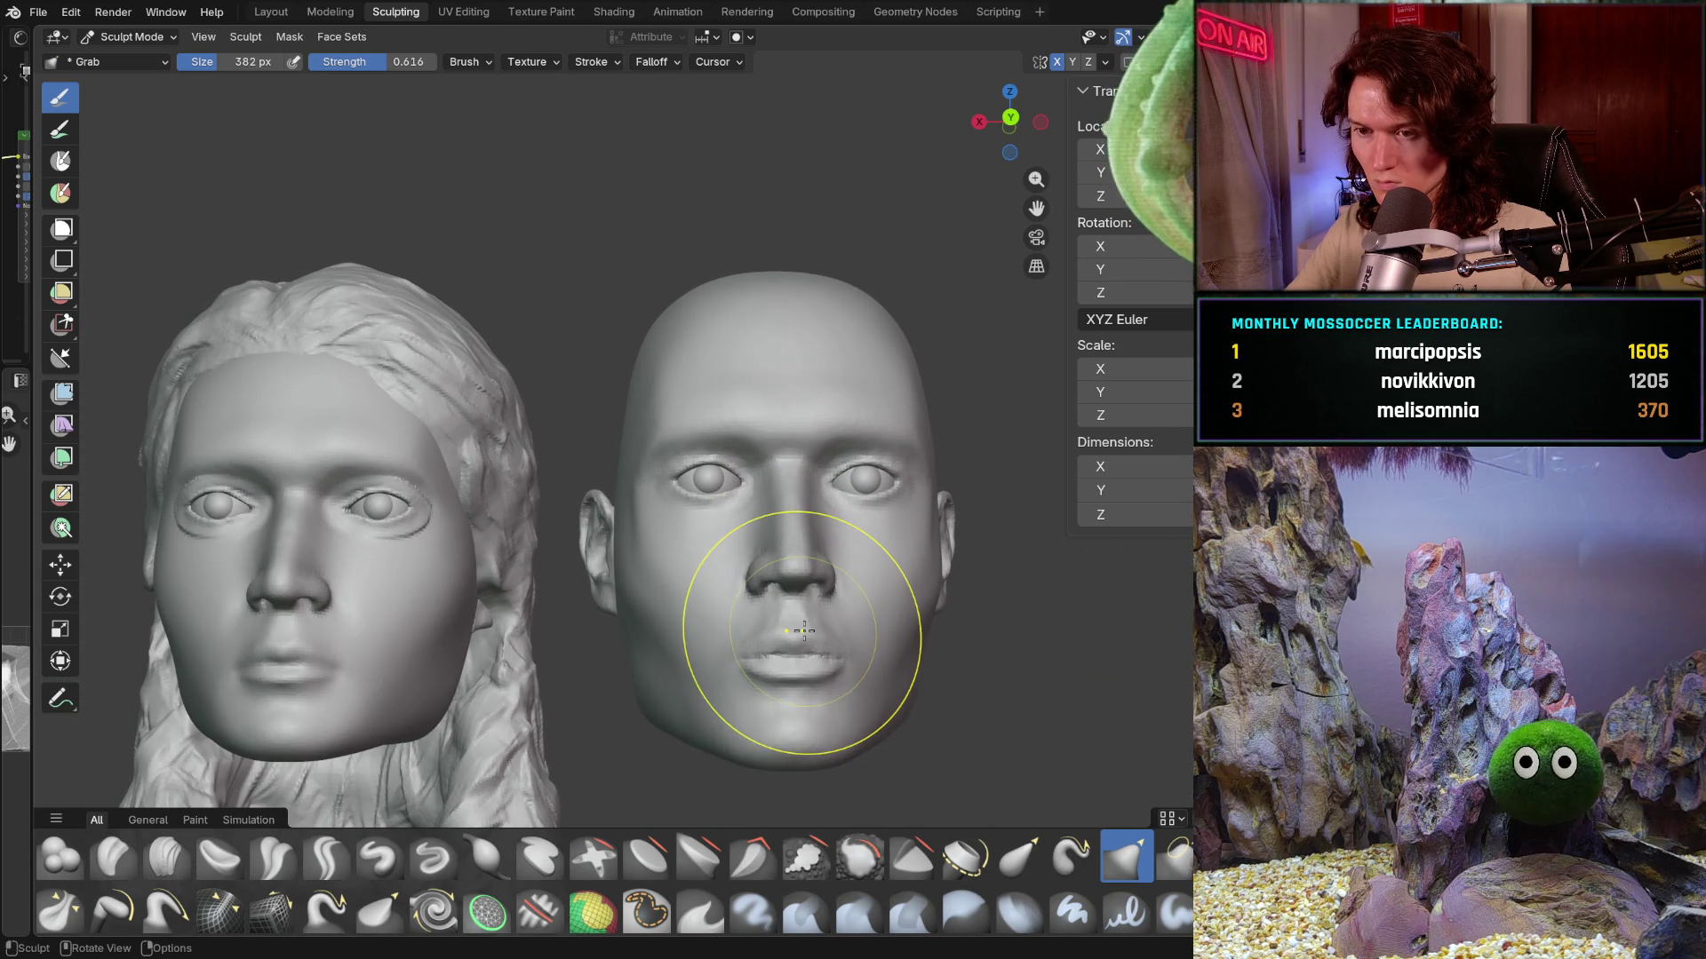
{"action": "scroll", "coordinate": [803, 642], "scroll_direction": "up", "scroll_amount": 1}
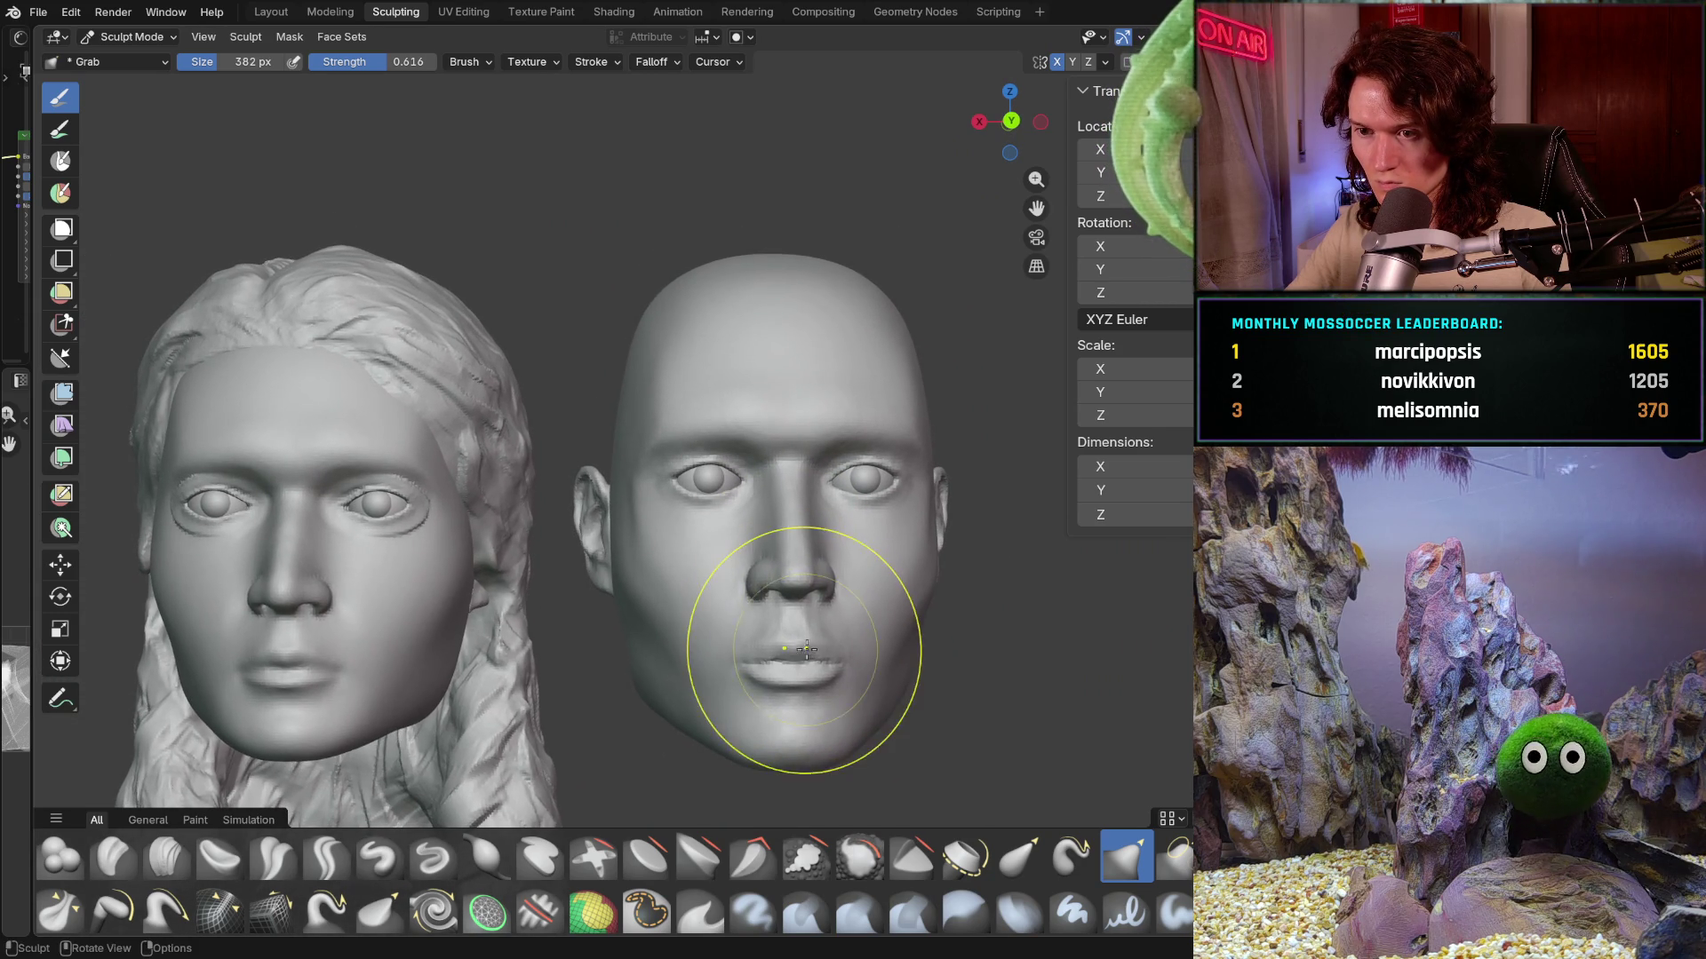
{"action": "middle_click_drag", "start_coordinate": [804, 640], "coordinate": [802, 653]}
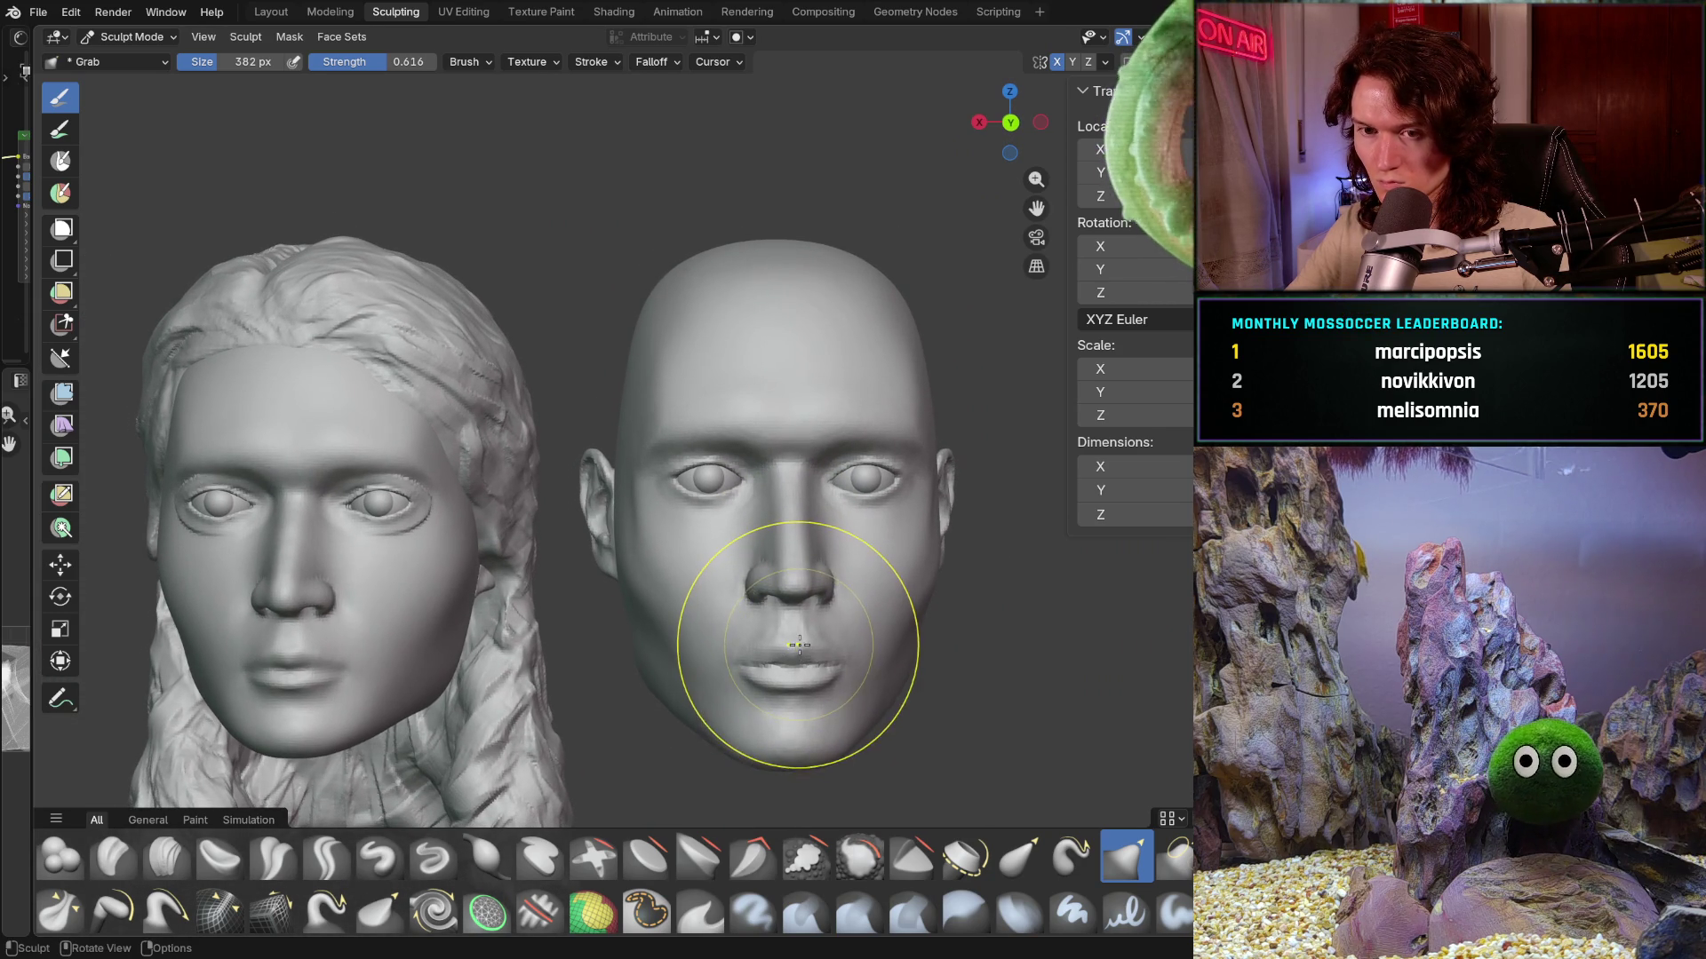
{"action": "mouse_move", "coordinate": [791, 638]}
{"action": "middle_mouse_down"}
{"action": "mouse_move", "coordinate": [726, 573]}
{"action": "mouse_move", "coordinate": [768, 456]}
{"action": "mouse_move", "coordinate": [845, 398]}
{"action": "middle_mouse_up"}
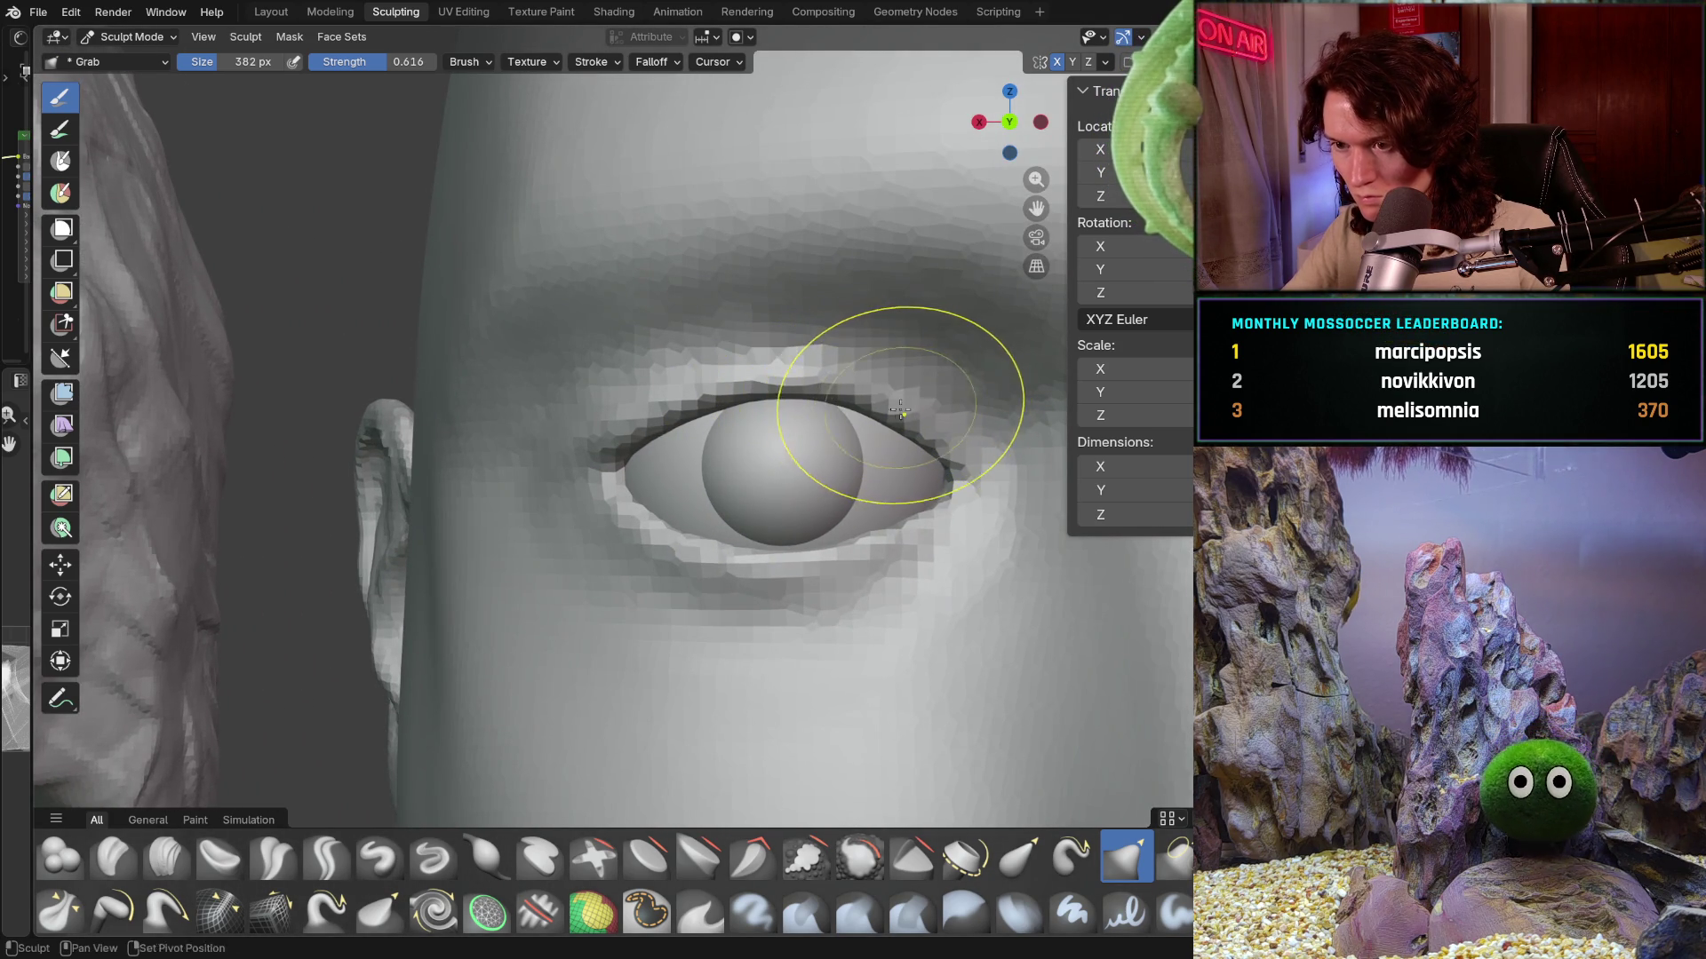
{"action": "middle_click_drag", "start_coordinate": [880, 400], "coordinate": [859, 418]}
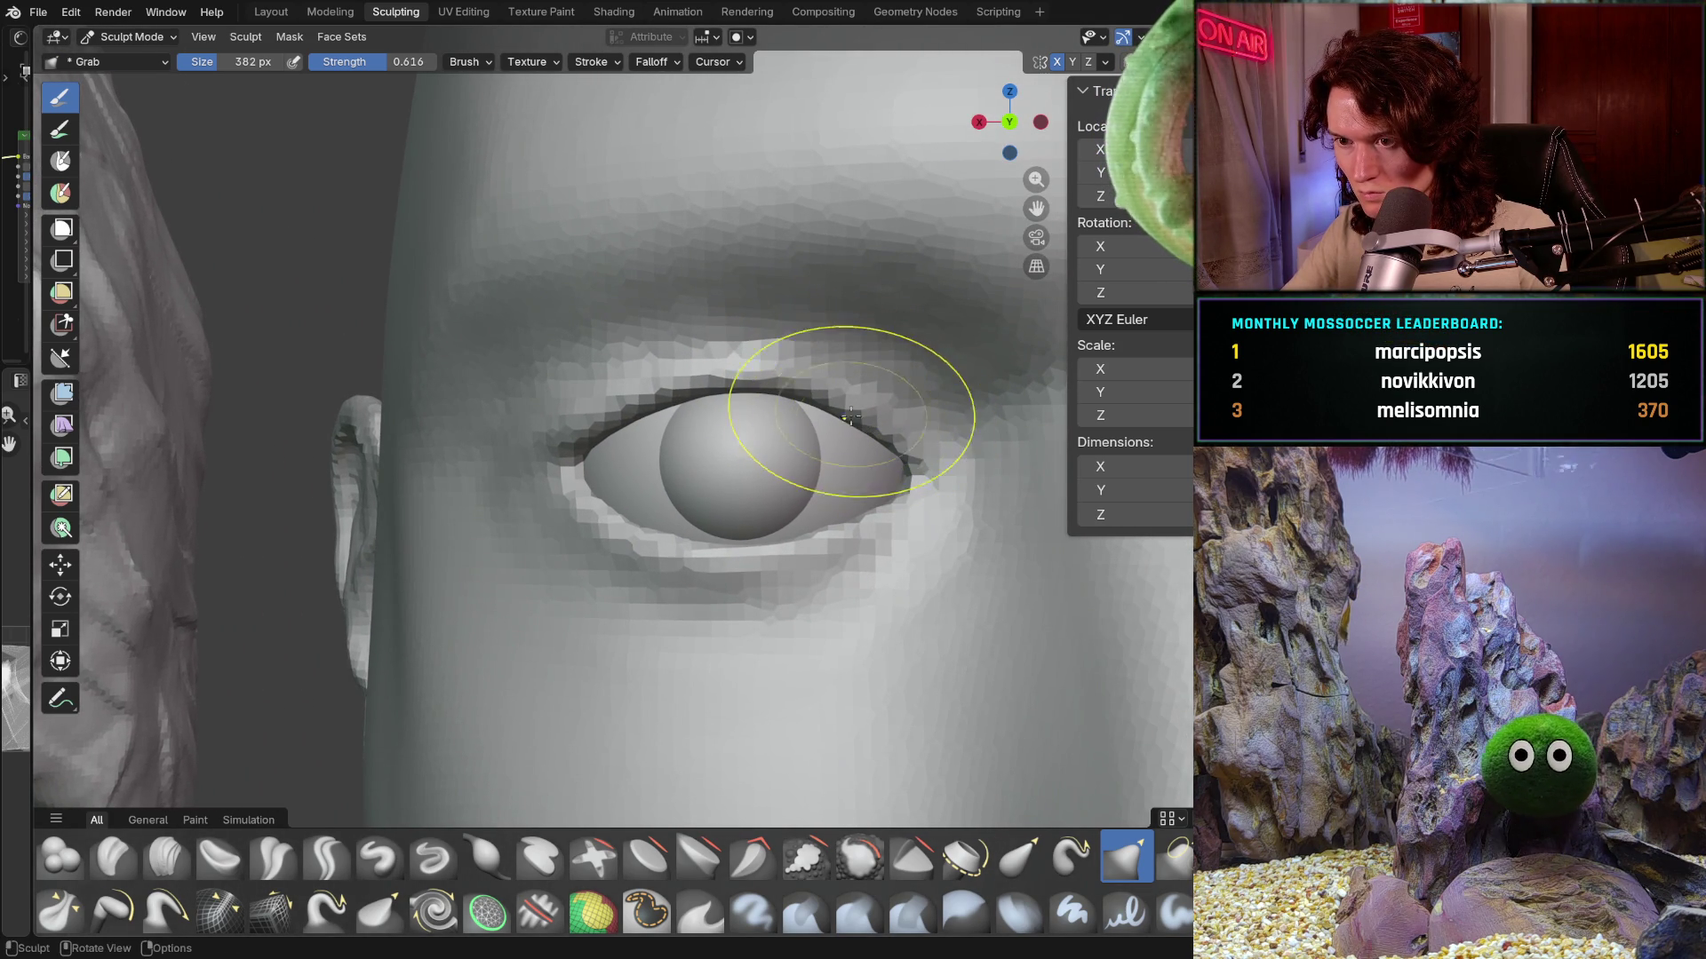
{"action": "mouse_move", "coordinate": [889, 465]}
{"action": "middle_mouse_down"}
{"action": "mouse_move", "coordinate": [860, 533]}
{"action": "mouse_move", "coordinate": [854, 512]}
{"action": "middle_mouse_up"}
{"action": "scroll", "coordinate": [841, 495], "scroll_direction": "up", "scroll_amount": 2}
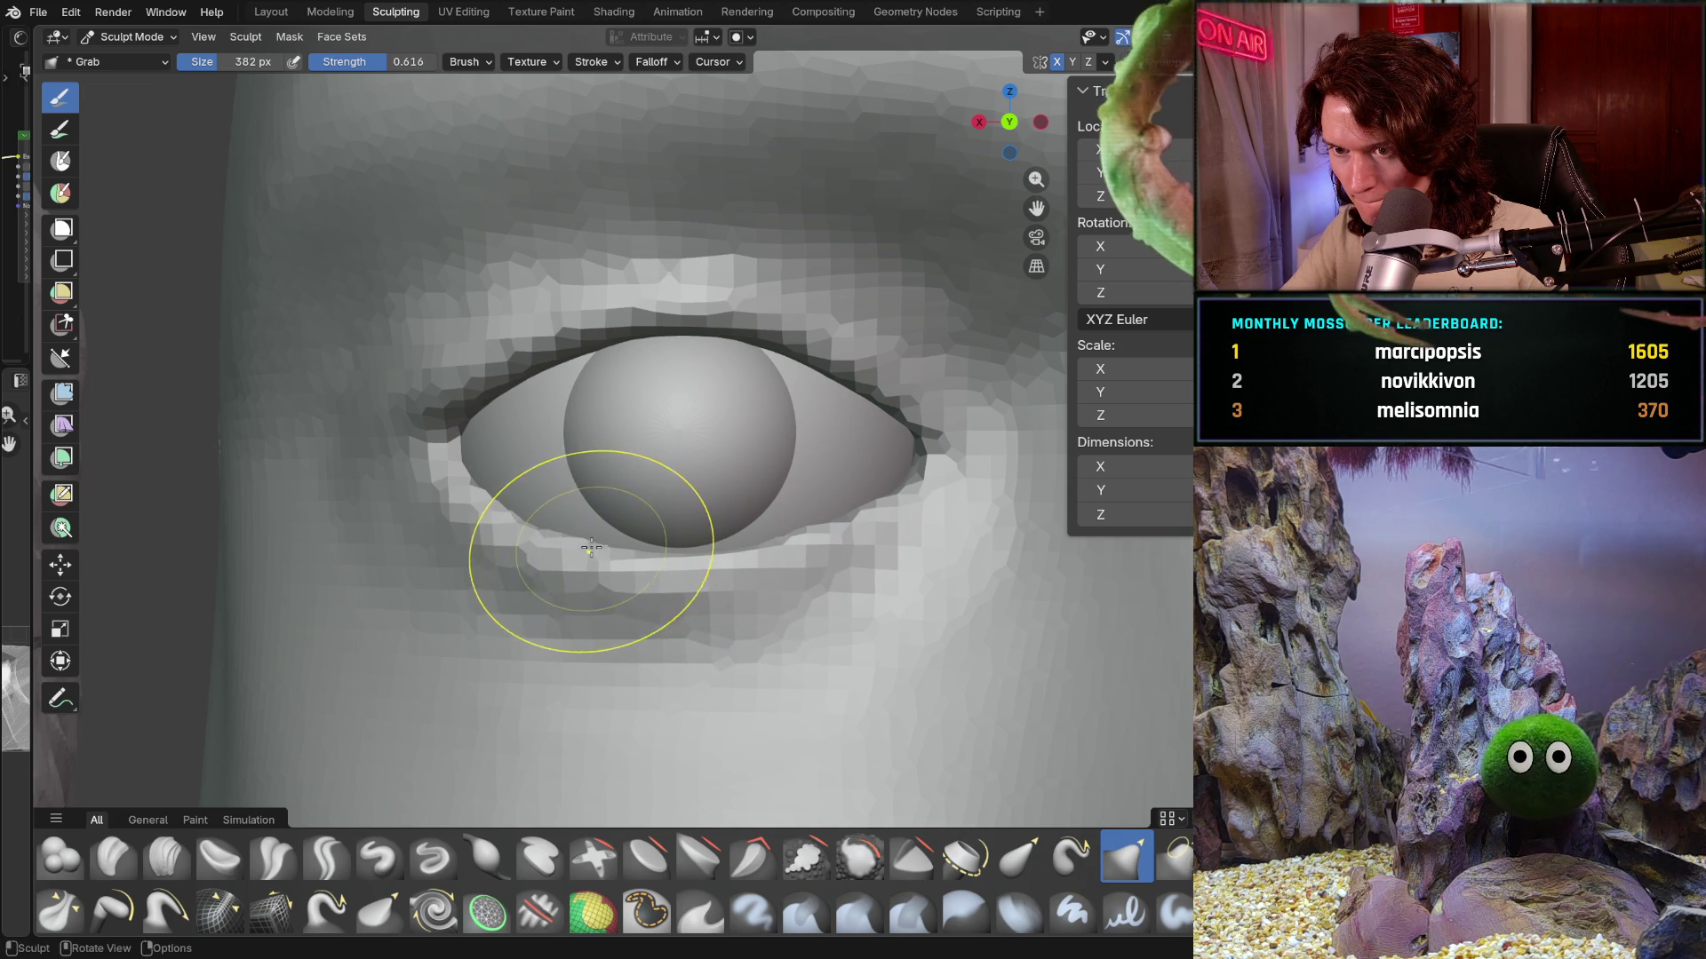
{"action": "scroll", "coordinate": [721, 480], "scroll_direction": "down", "scroll_amount": 6}
{"action": "scroll", "coordinate": [721, 479], "scroll_direction": "down", "scroll_amount": 4}
{"action": "mouse_move", "coordinate": [722, 480]}
{"action": "middle_mouse_down"}
{"action": "mouse_move", "coordinate": [560, 618]}
{"action": "mouse_move", "coordinate": [795, 631]}
{"action": "mouse_move", "coordinate": [764, 503]}
{"action": "middle_mouse_up"}
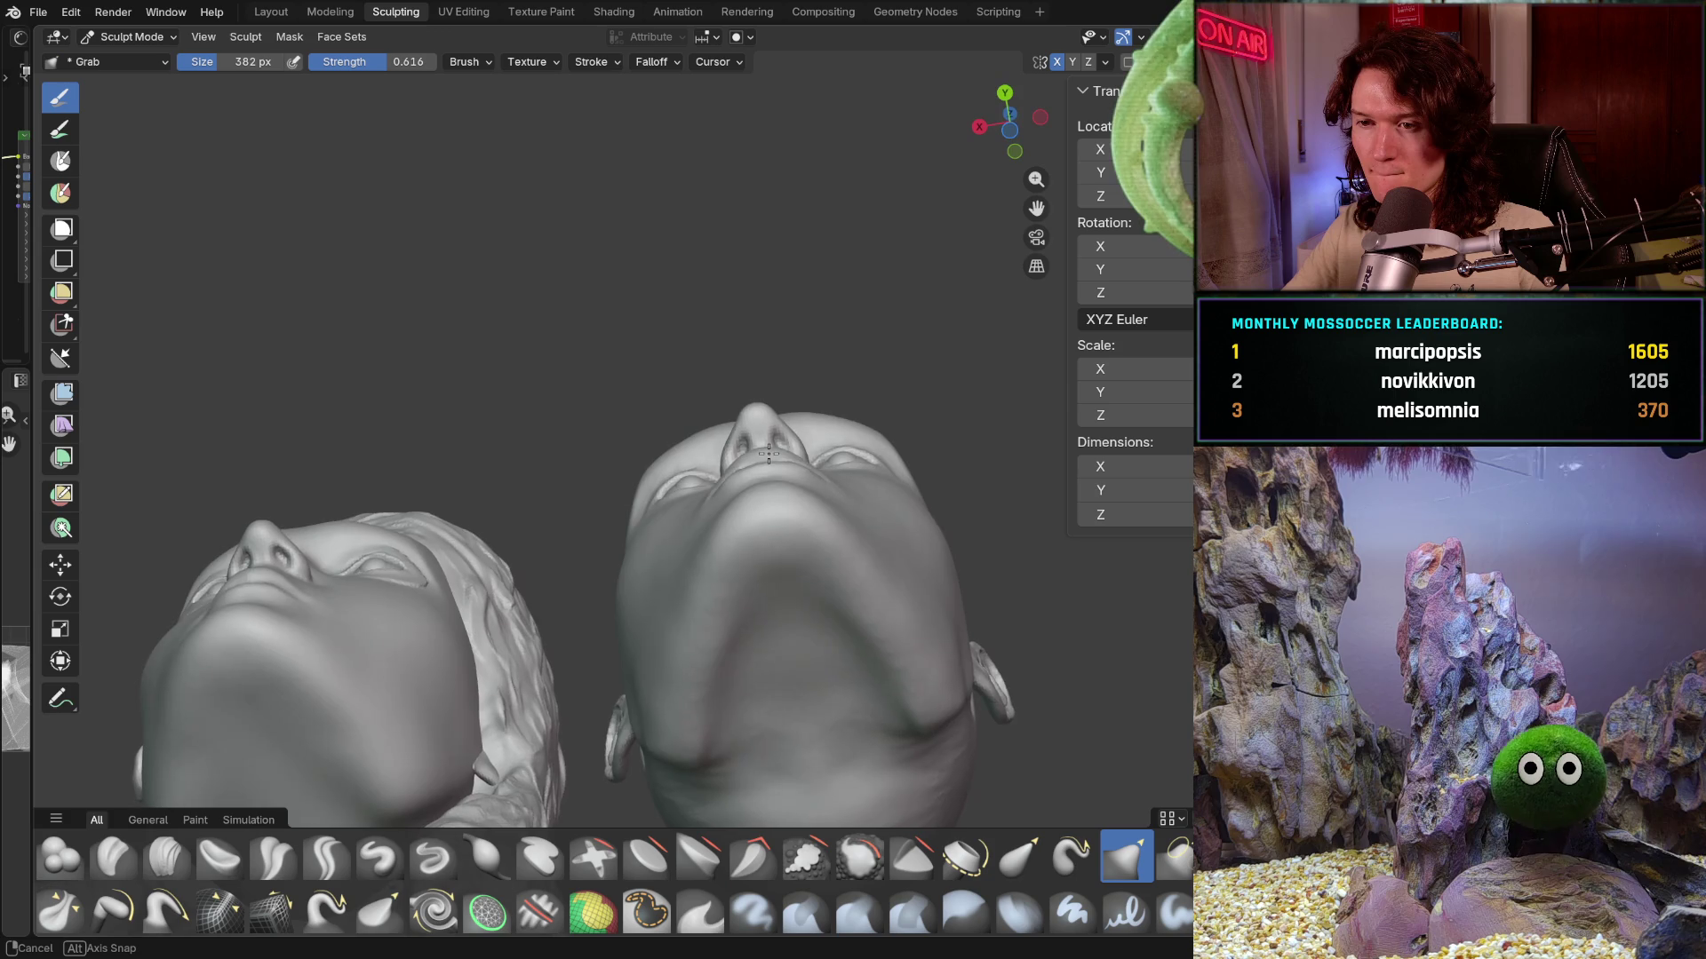
{"action": "mouse_move", "coordinate": [781, 419]}
{"action": "middle_mouse_down"}
{"action": "mouse_move", "coordinate": [706, 534]}
{"action": "mouse_move", "coordinate": [773, 692]}
{"action": "mouse_move", "coordinate": [727, 720]}
{"action": "middle_mouse_up"}
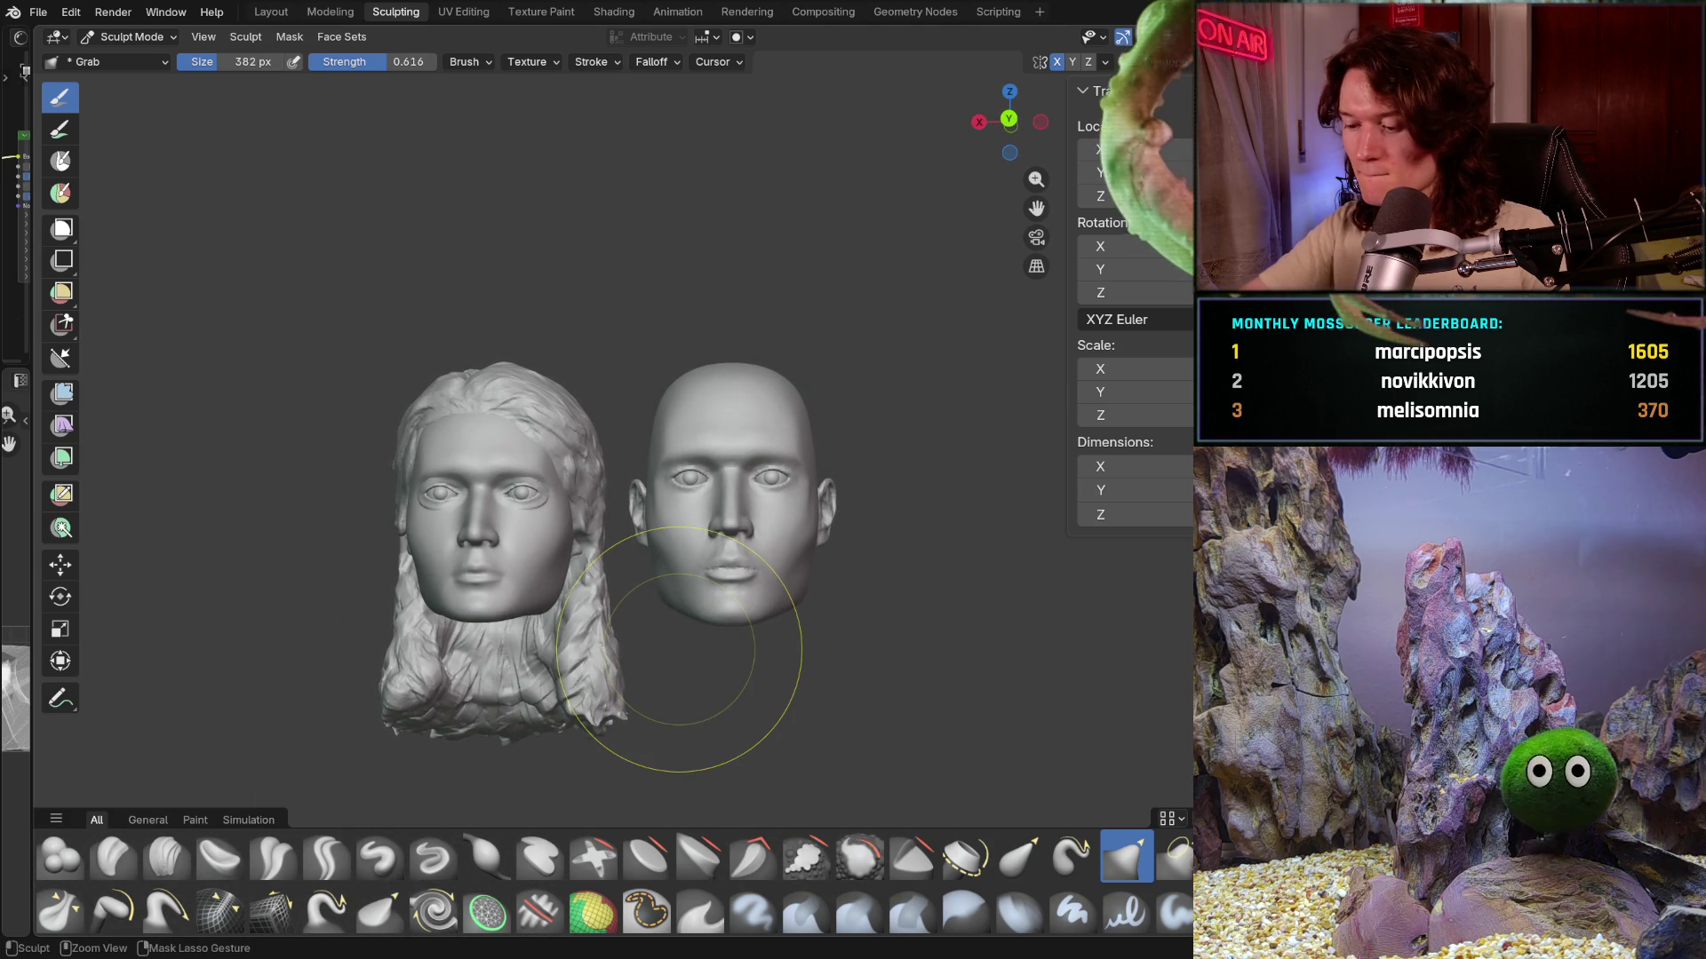
- From a close front/profile view, push in the male head's cheek with the Grab brush
{"action": "key", "text": "KP_1"}
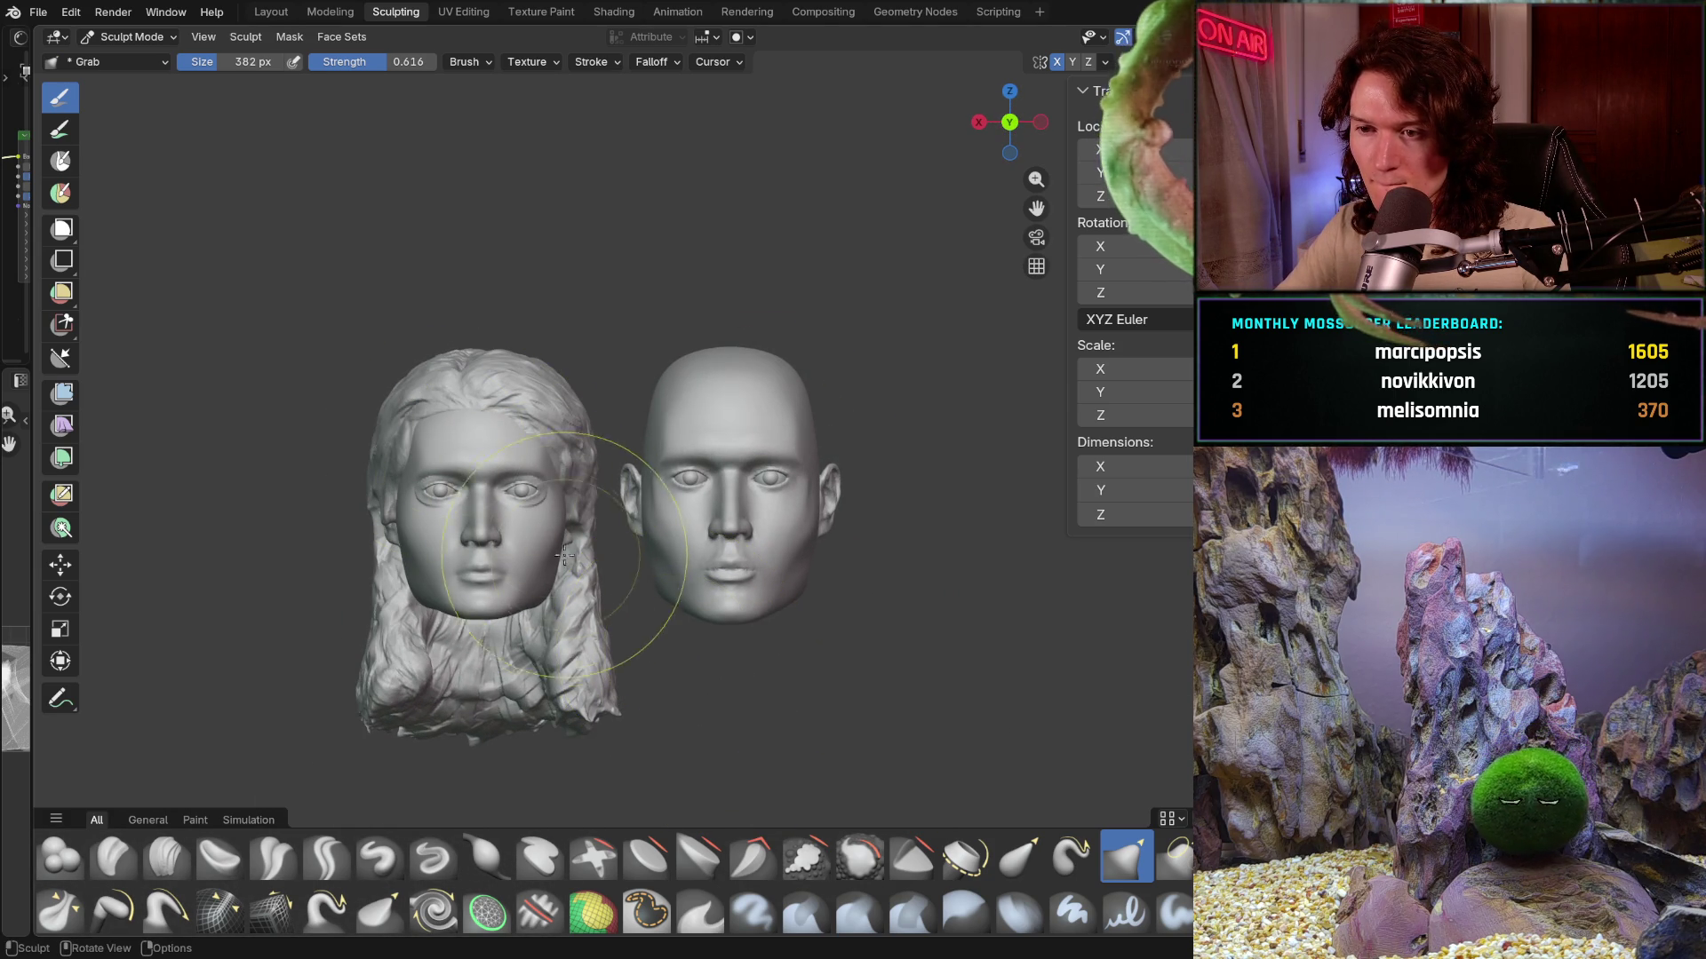
{"action": "mouse_move", "coordinate": [609, 647]}
{"action": "middle_mouse_down", "text": "ctrl"}
{"action": "mouse_move", "coordinate": [605, 458]}
{"action": "mouse_move", "coordinate": [535, 612]}
{"action": "mouse_move", "coordinate": [647, 533]}
{"action": "middle_mouse_up", "text": "ctrl"}
{"action": "left_click_drag", "start_coordinate": [648, 533], "coordinate": [610, 570]}
{"action": "mouse_move", "coordinate": [579, 521]}
{"action": "middle_mouse_down"}
{"action": "mouse_move", "coordinate": [650, 603]}
{"action": "mouse_move", "coordinate": [556, 494]}
{"action": "middle_mouse_up"}
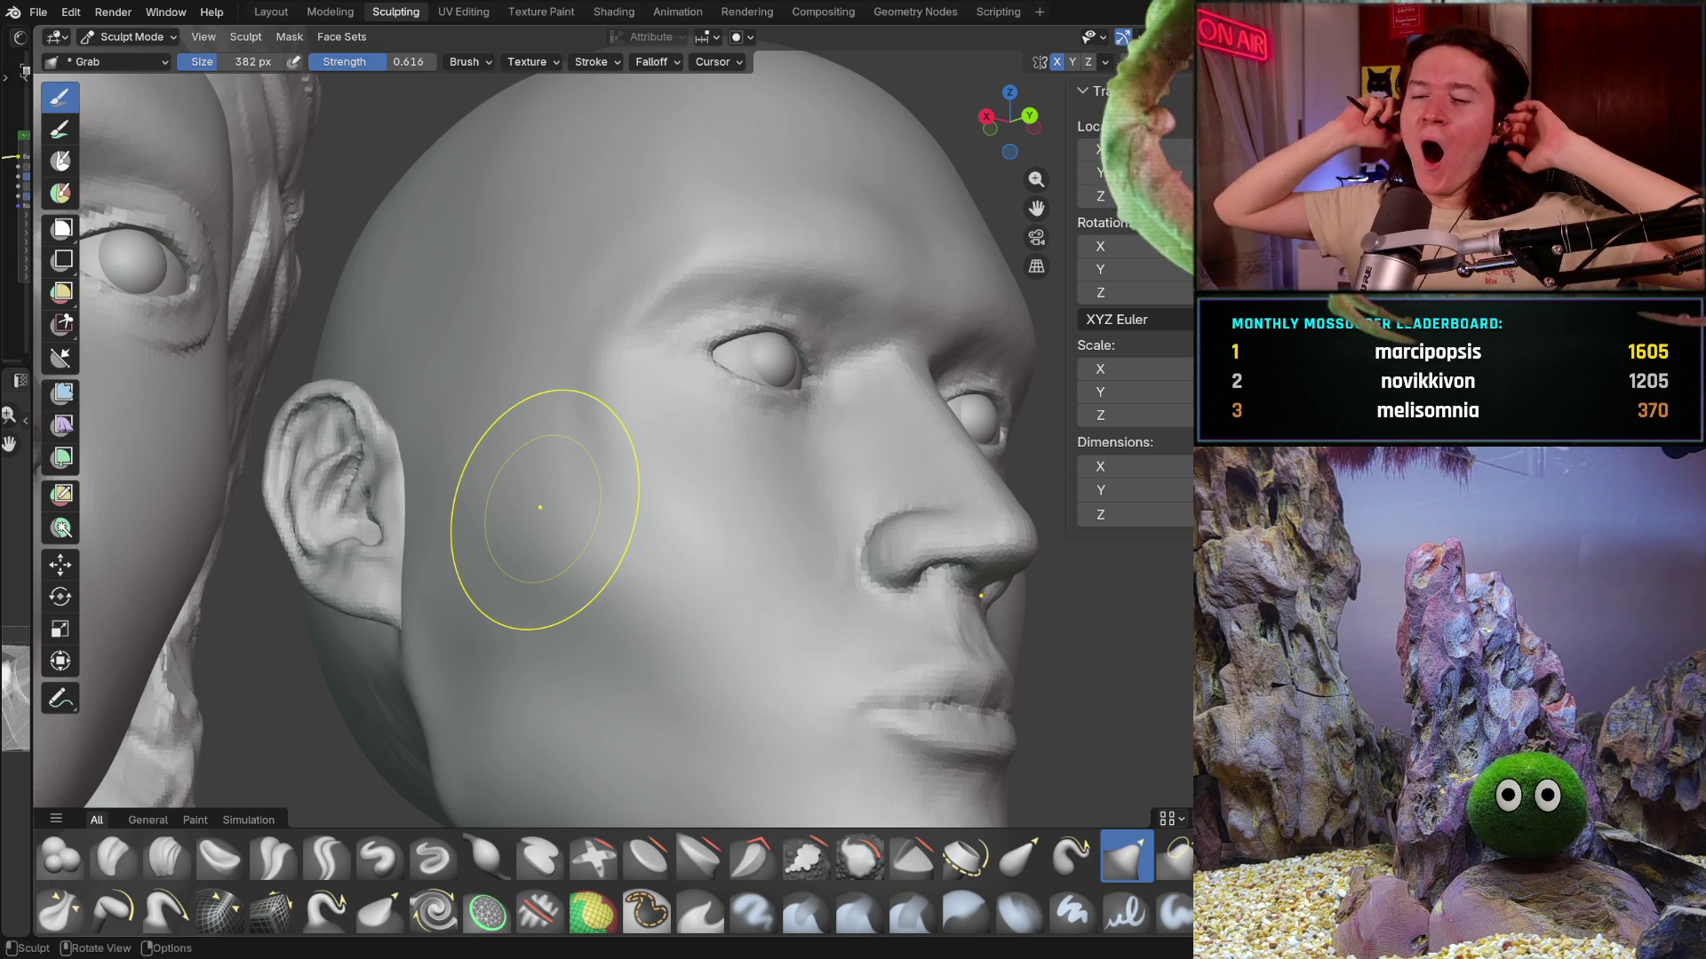
- In side profile, pull the male head's chin and lower jaw downward
{"action": "mouse_move", "coordinate": [540, 506]}
{"action": "middle_mouse_down"}
{"action": "mouse_move", "coordinate": [641, 661]}
{"action": "mouse_move", "coordinate": [572, 647]}
{"action": "mouse_move", "coordinate": [623, 614]}
{"action": "middle_mouse_up"}
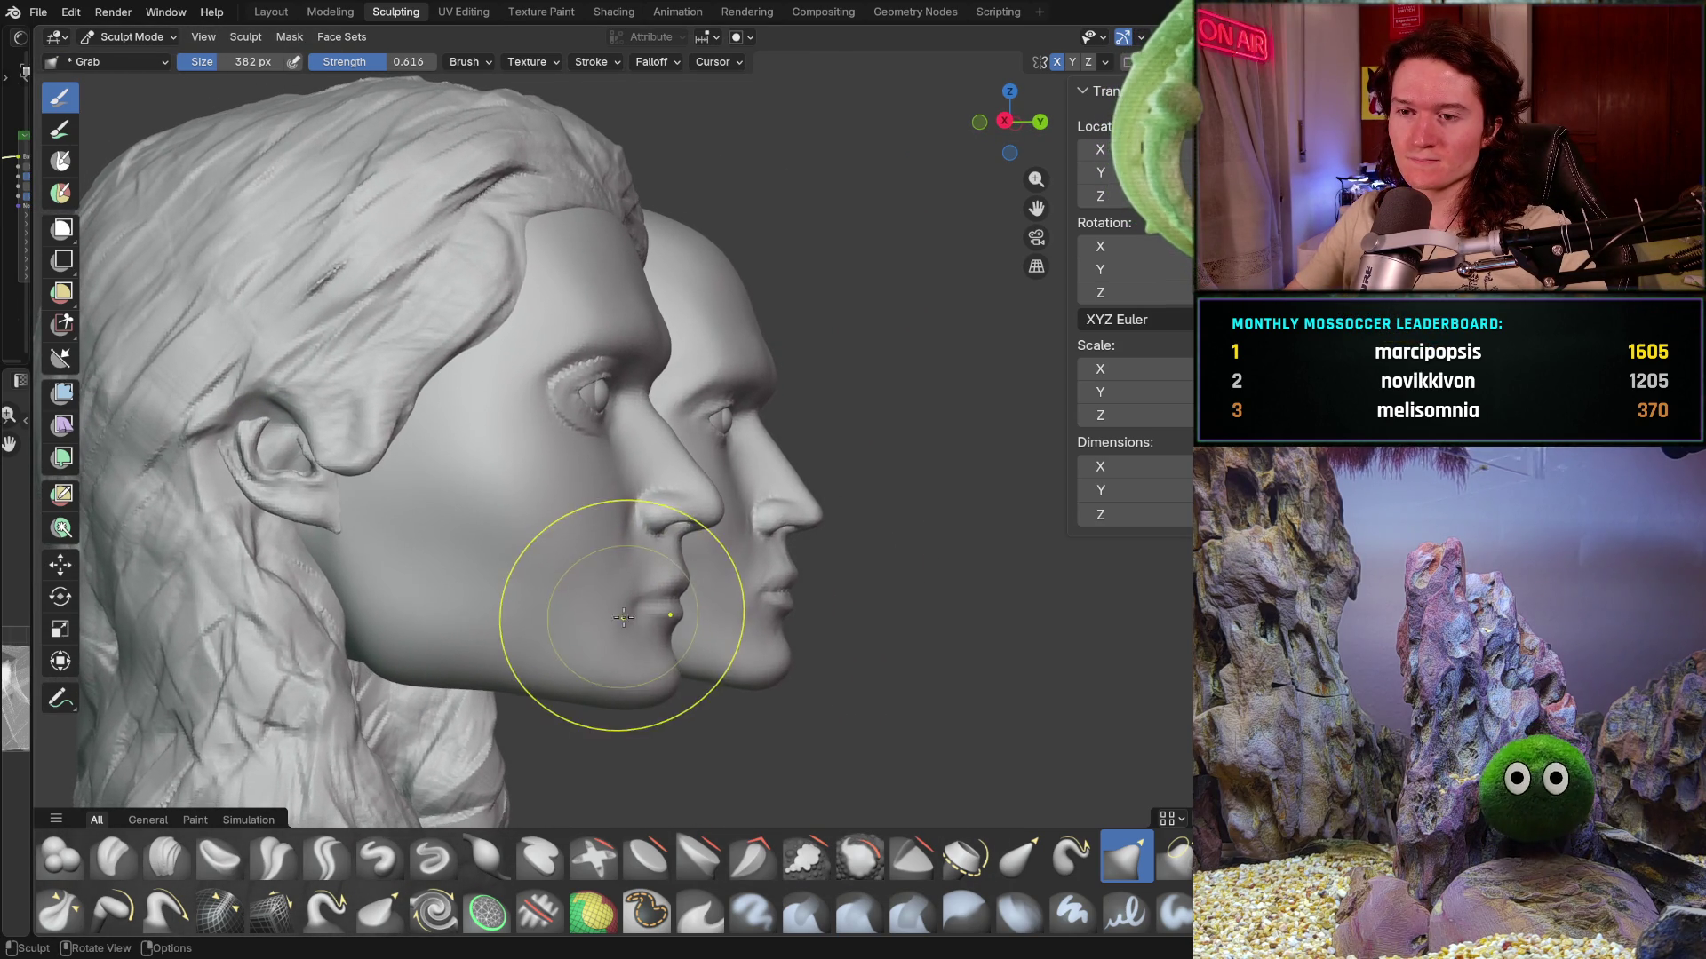
{"action": "left_click_drag", "start_coordinate": [623, 614], "coordinate": [611, 676]}
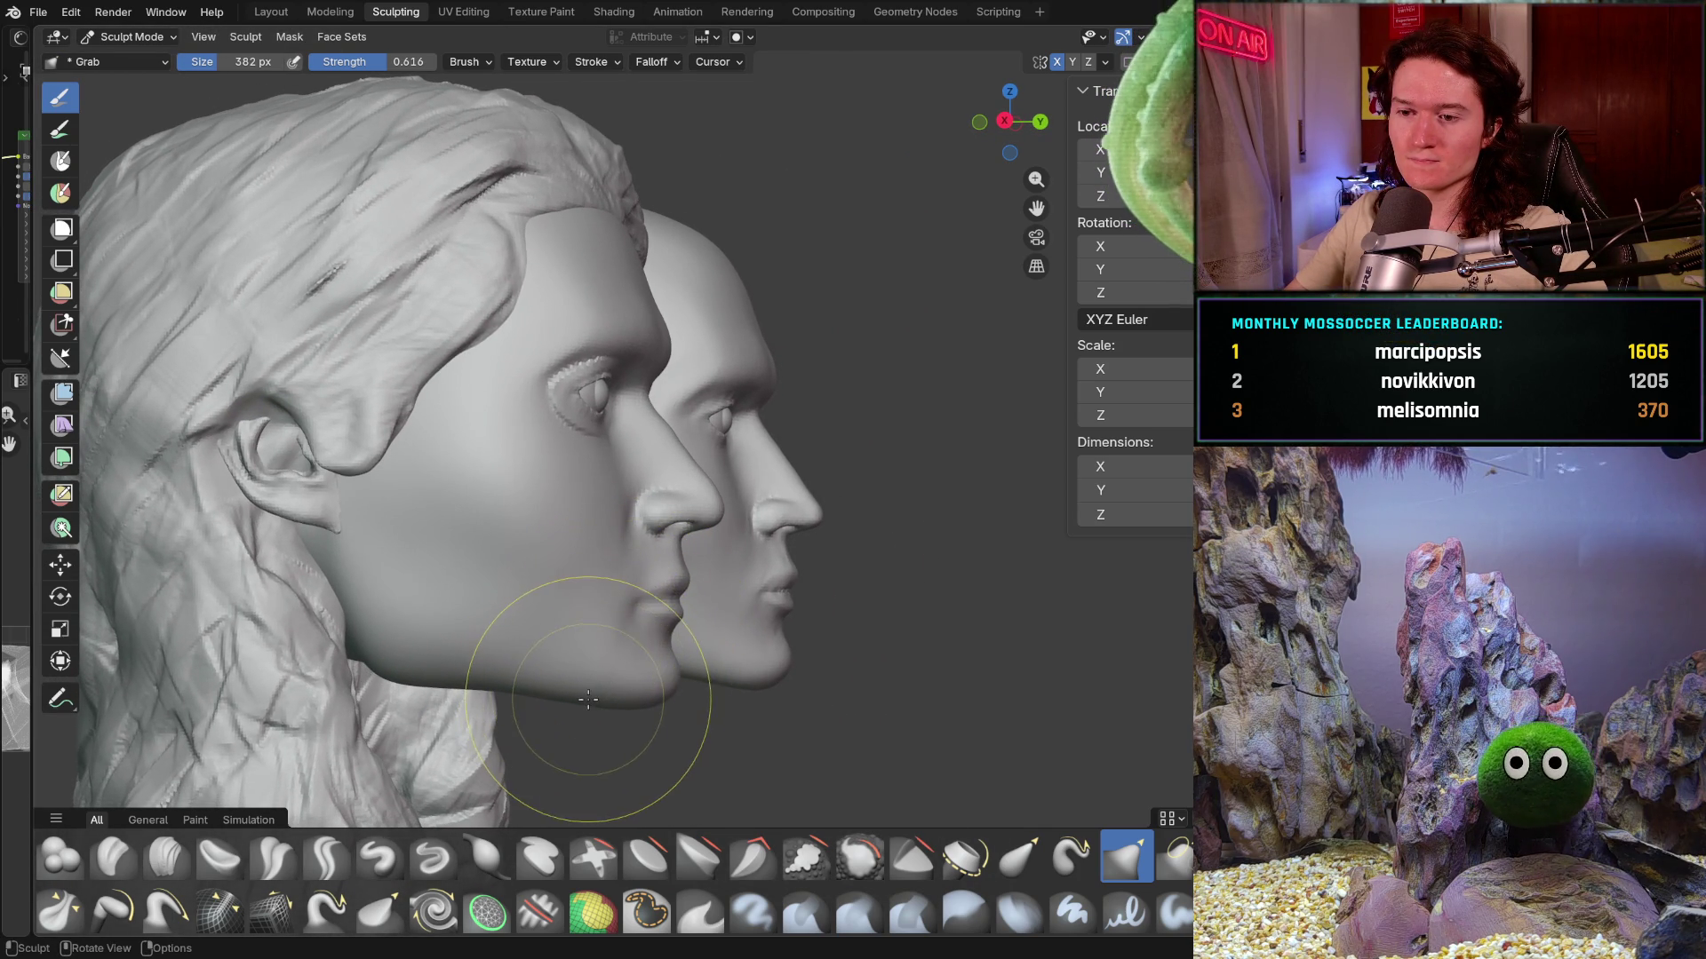
{"action": "mouse_move", "coordinate": [598, 692]}
{"action": "middle_mouse_down"}
{"action": "mouse_move", "coordinate": [423, 609]}
{"action": "mouse_move", "coordinate": [590, 596]}
{"action": "middle_mouse_up"}
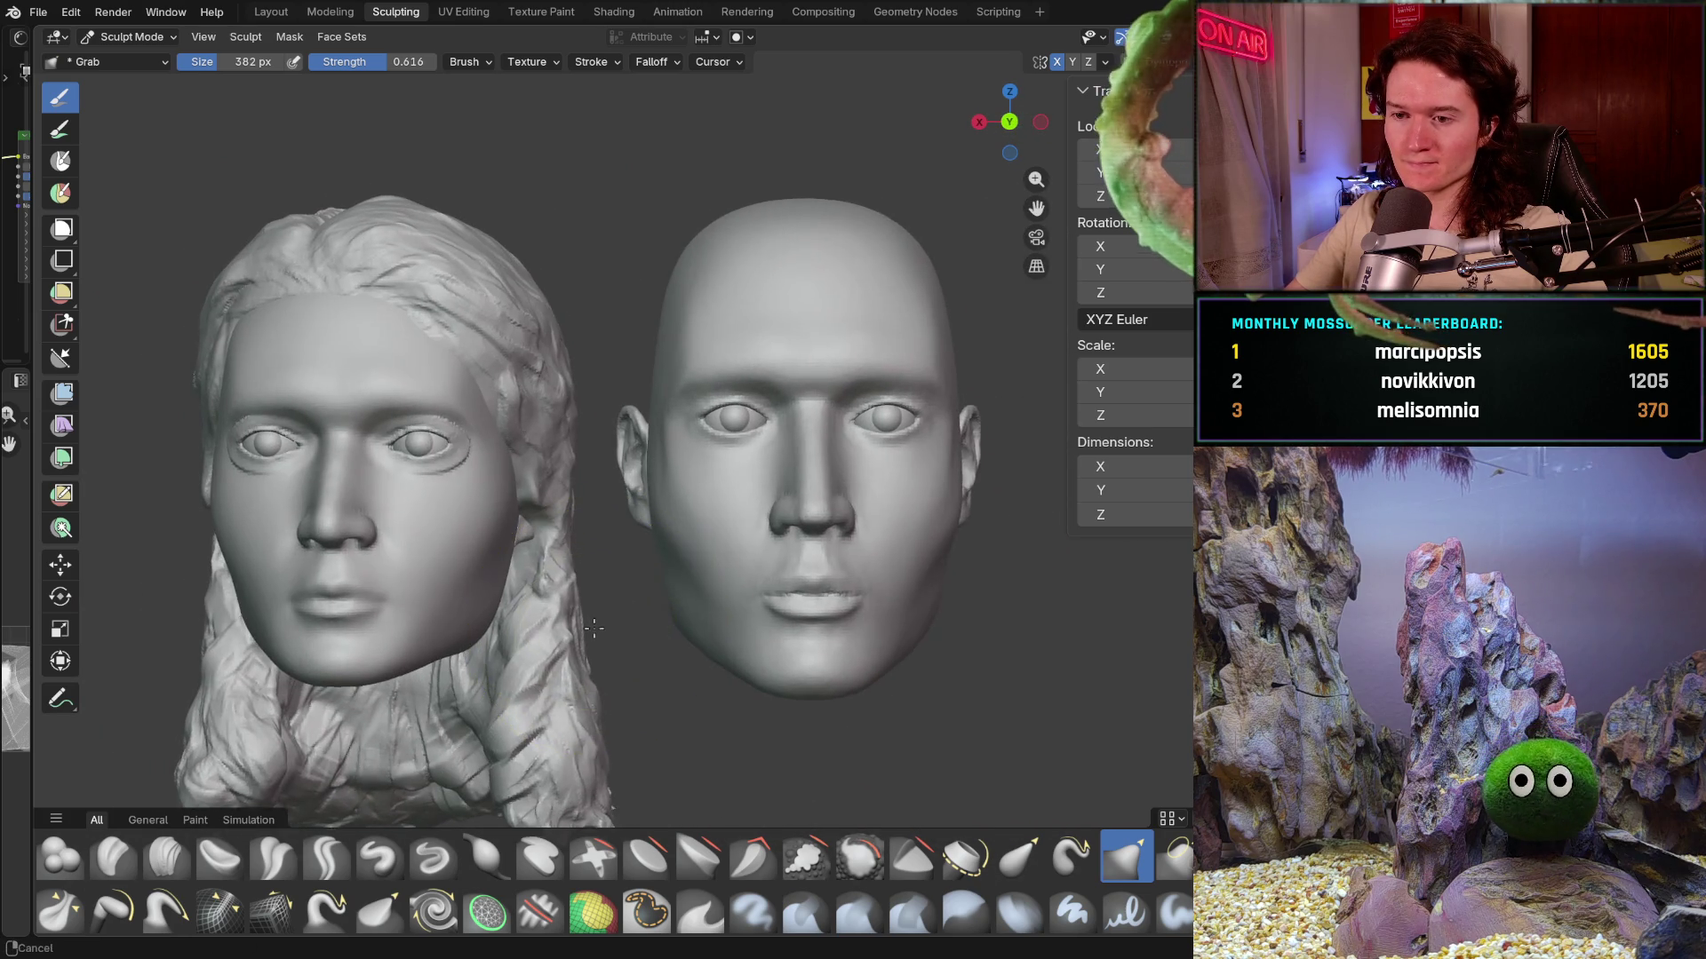
{"action": "scroll", "coordinate": [600, 533], "scroll_direction": "up", "scroll_amount": 4}
{"action": "scroll", "coordinate": [614, 454], "scroll_direction": "up", "scroll_amount": 3}
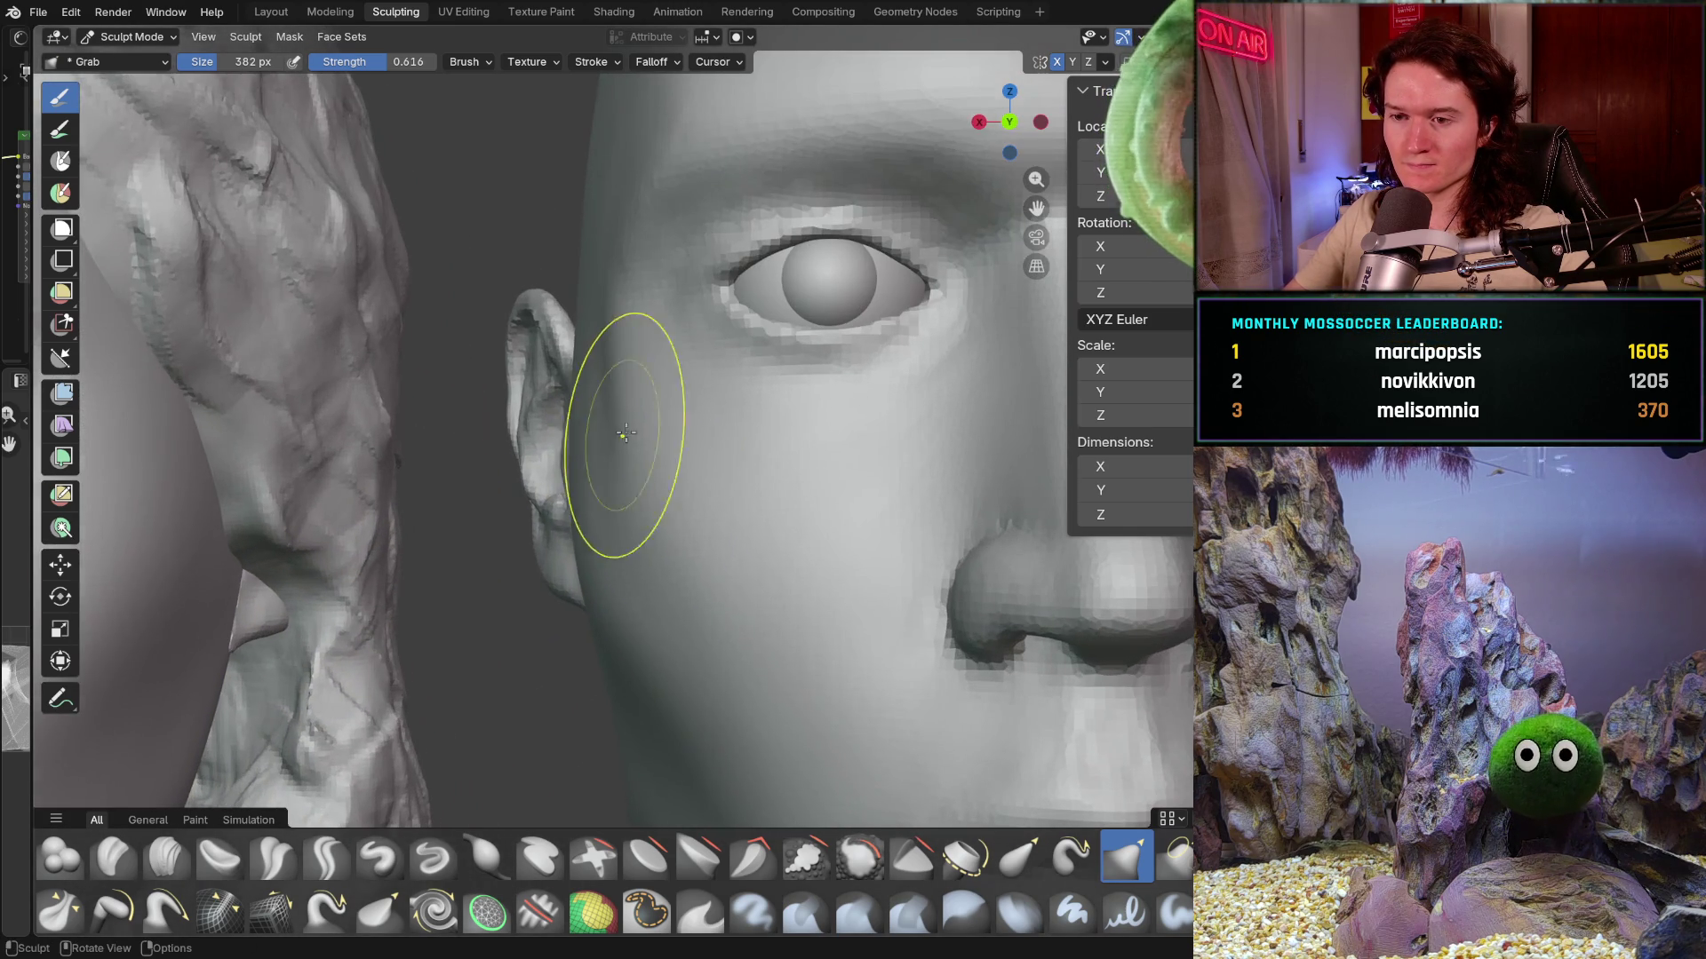
- Reshape the male head's cheek in front of the ear with the Grab brush
{"action": "mouse_move", "coordinate": [588, 400]}
{"action": "middle_mouse_down"}
{"action": "mouse_move", "coordinate": [514, 667]}
{"action": "mouse_move", "coordinate": [831, 579]}
{"action": "mouse_move", "coordinate": [587, 576]}
{"action": "mouse_move", "coordinate": [843, 517]}
{"action": "mouse_move", "coordinate": [819, 450]}
{"action": "mouse_move", "coordinate": [648, 448]}
{"action": "middle_mouse_up"}
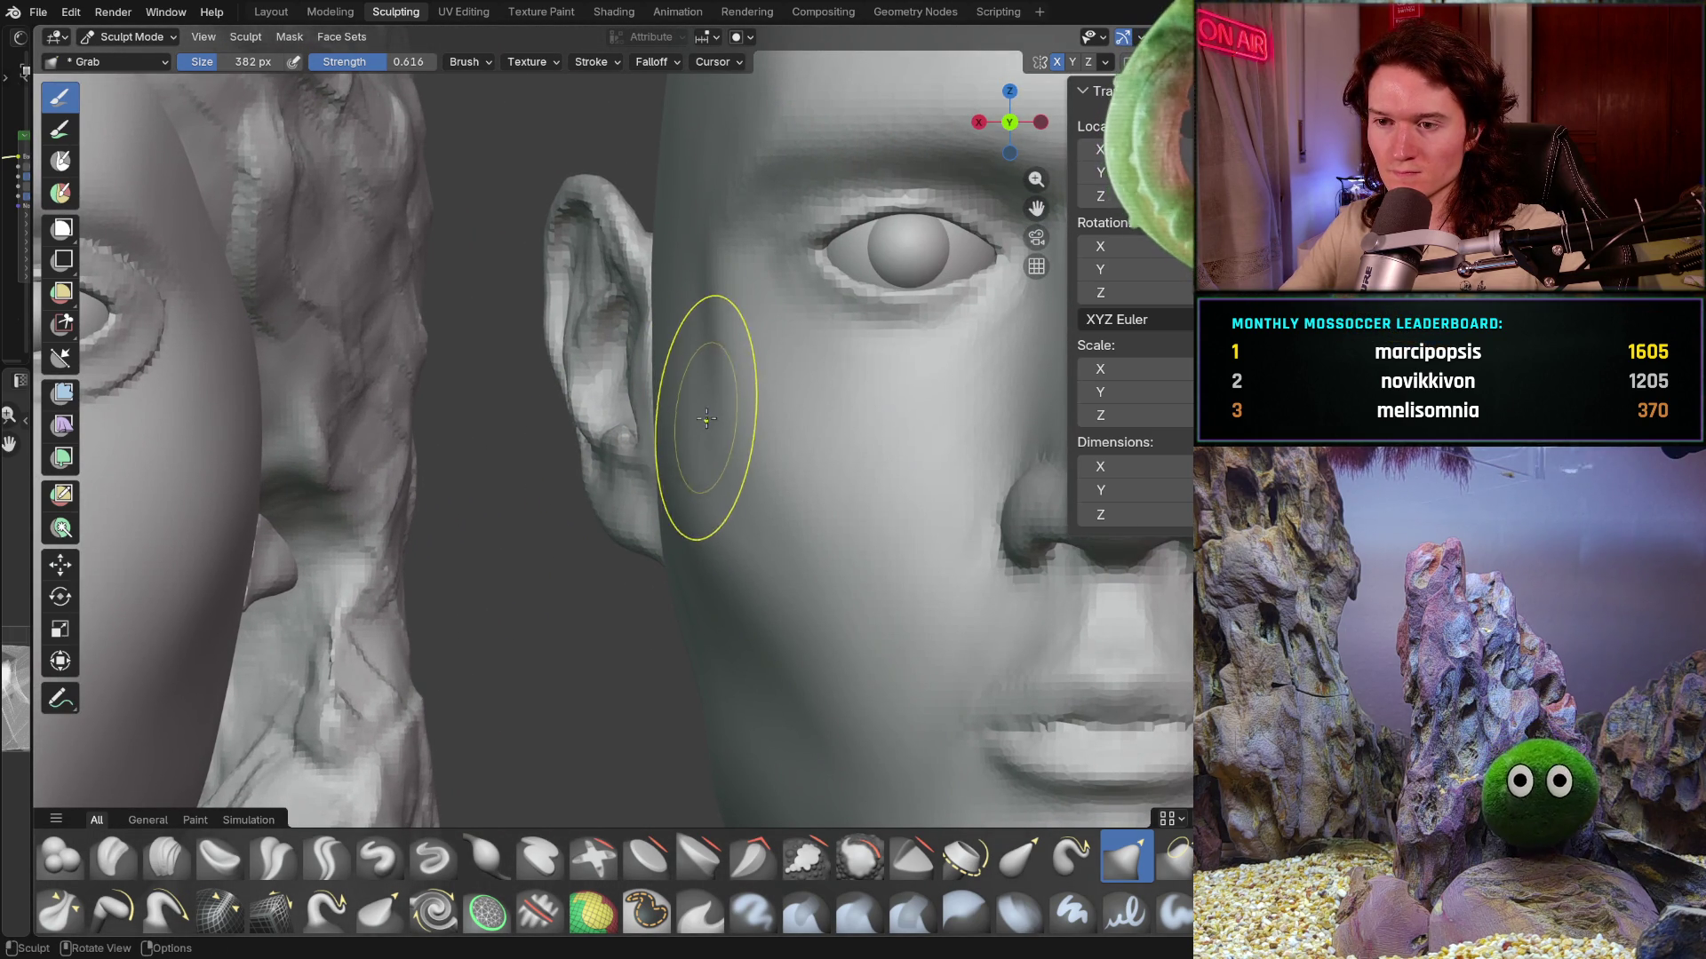
{"action": "left_click_drag", "start_coordinate": [711, 263], "coordinate": [773, 347]}
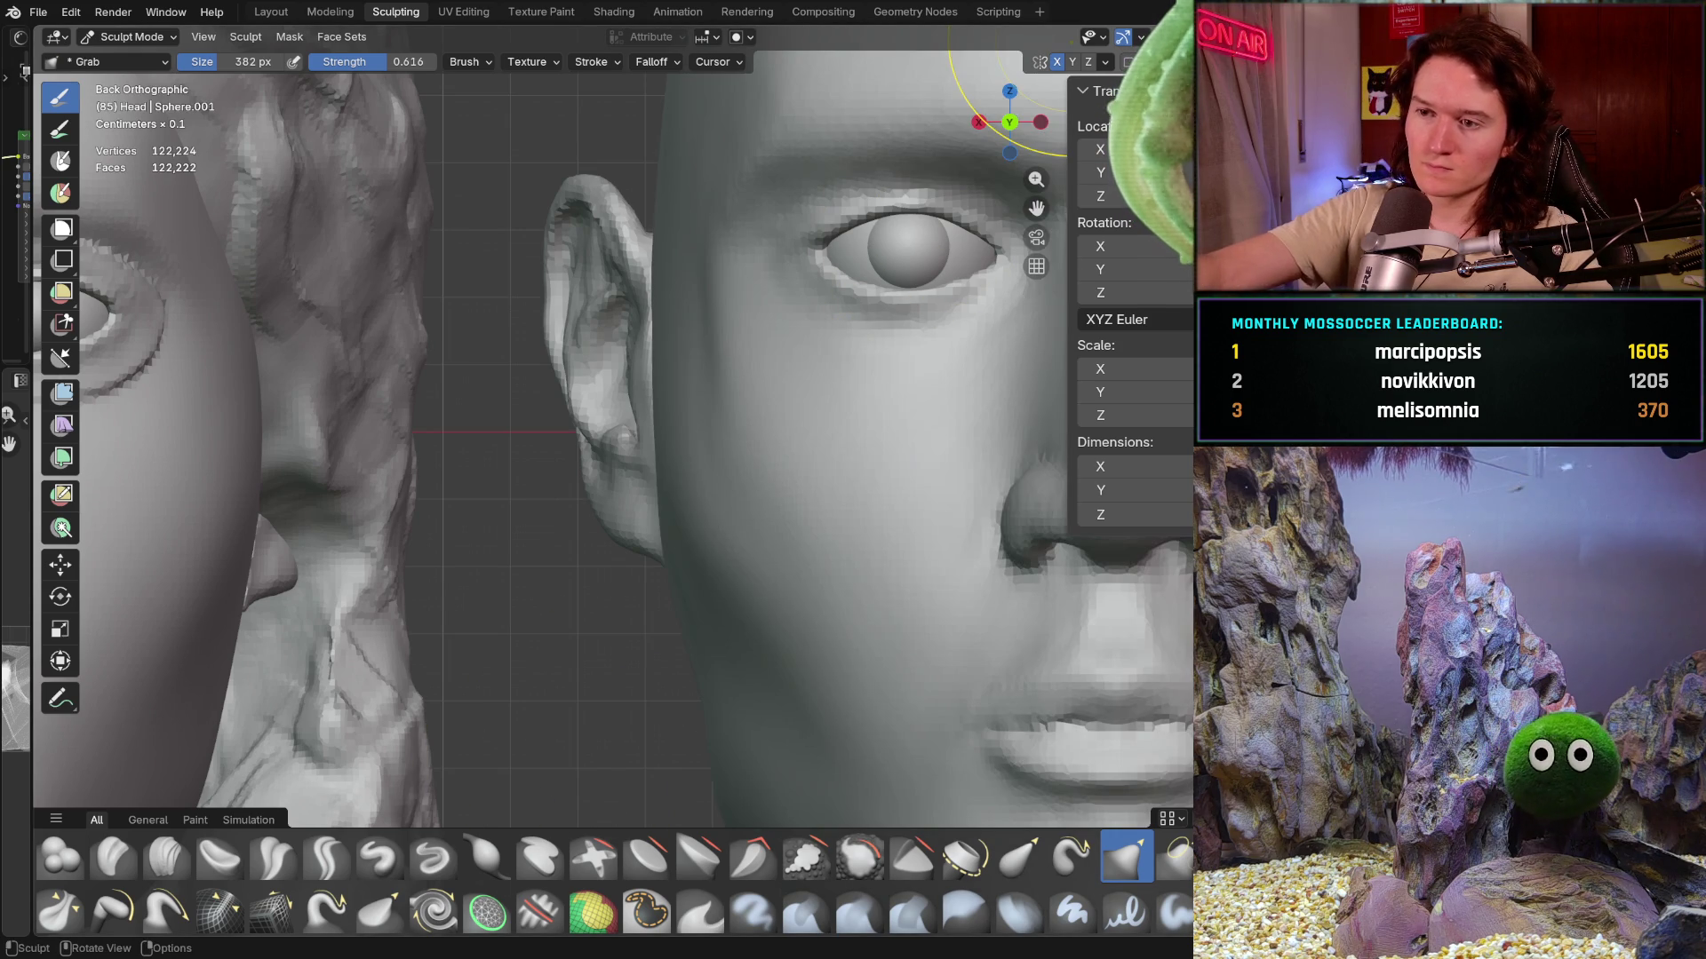
{"action": "mouse_move", "coordinate": [507, 306]}
{"action": "middle_mouse_down"}
{"action": "mouse_move", "coordinate": [665, 472]}
{"action": "mouse_move", "coordinate": [627, 441]}
{"action": "mouse_move", "coordinate": [533, 533]}
{"action": "middle_mouse_up"}
{"action": "mouse_move", "coordinate": [590, 419]}
{"action": "middle_mouse_down"}
{"action": "mouse_move", "coordinate": [607, 575]}
{"action": "mouse_move", "coordinate": [690, 473]}
{"action": "middle_mouse_up"}
{"action": "scroll", "coordinate": [699, 426], "scroll_direction": "up", "scroll_amount": 2}
{"action": "scroll", "coordinate": [706, 376], "scroll_direction": "up", "scroll_amount": 2}
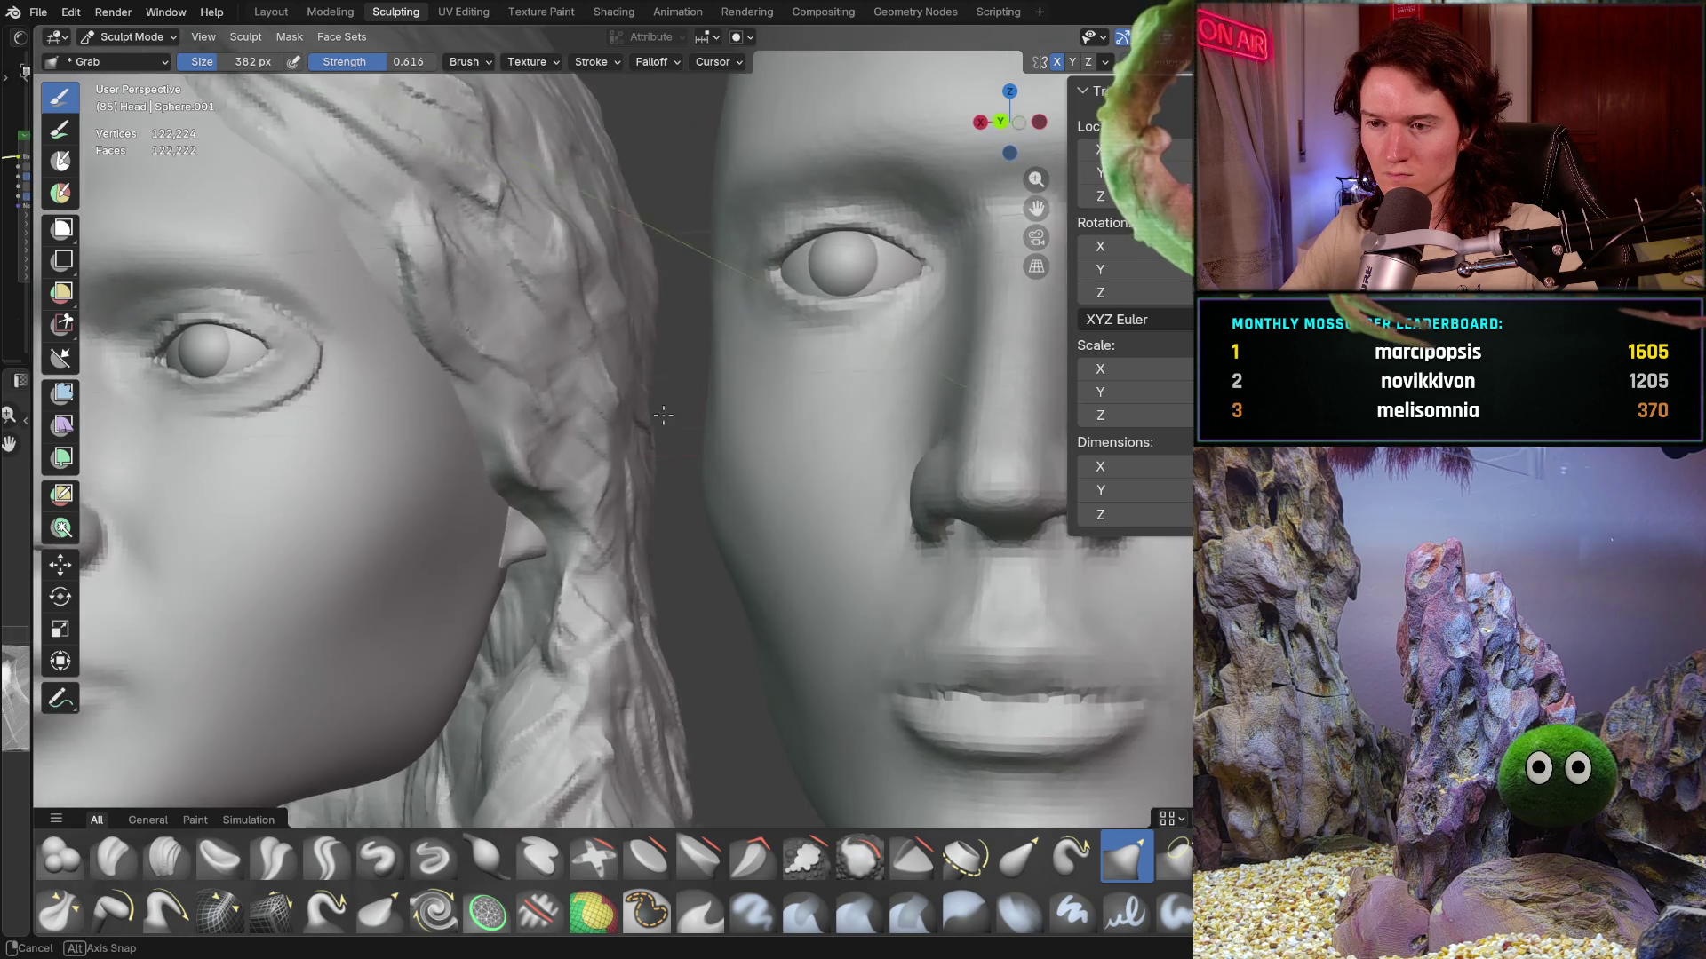
- Orbit to a new angle on both heads and bring up the X Y Z symmetry settings
{"action": "mouse_move", "coordinate": [715, 398]}
{"action": "middle_mouse_down"}
{"action": "mouse_move", "coordinate": [690, 404]}
{"action": "mouse_move", "coordinate": [711, 424]}
{"action": "mouse_move", "coordinate": [689, 407]}
{"action": "middle_mouse_up"}
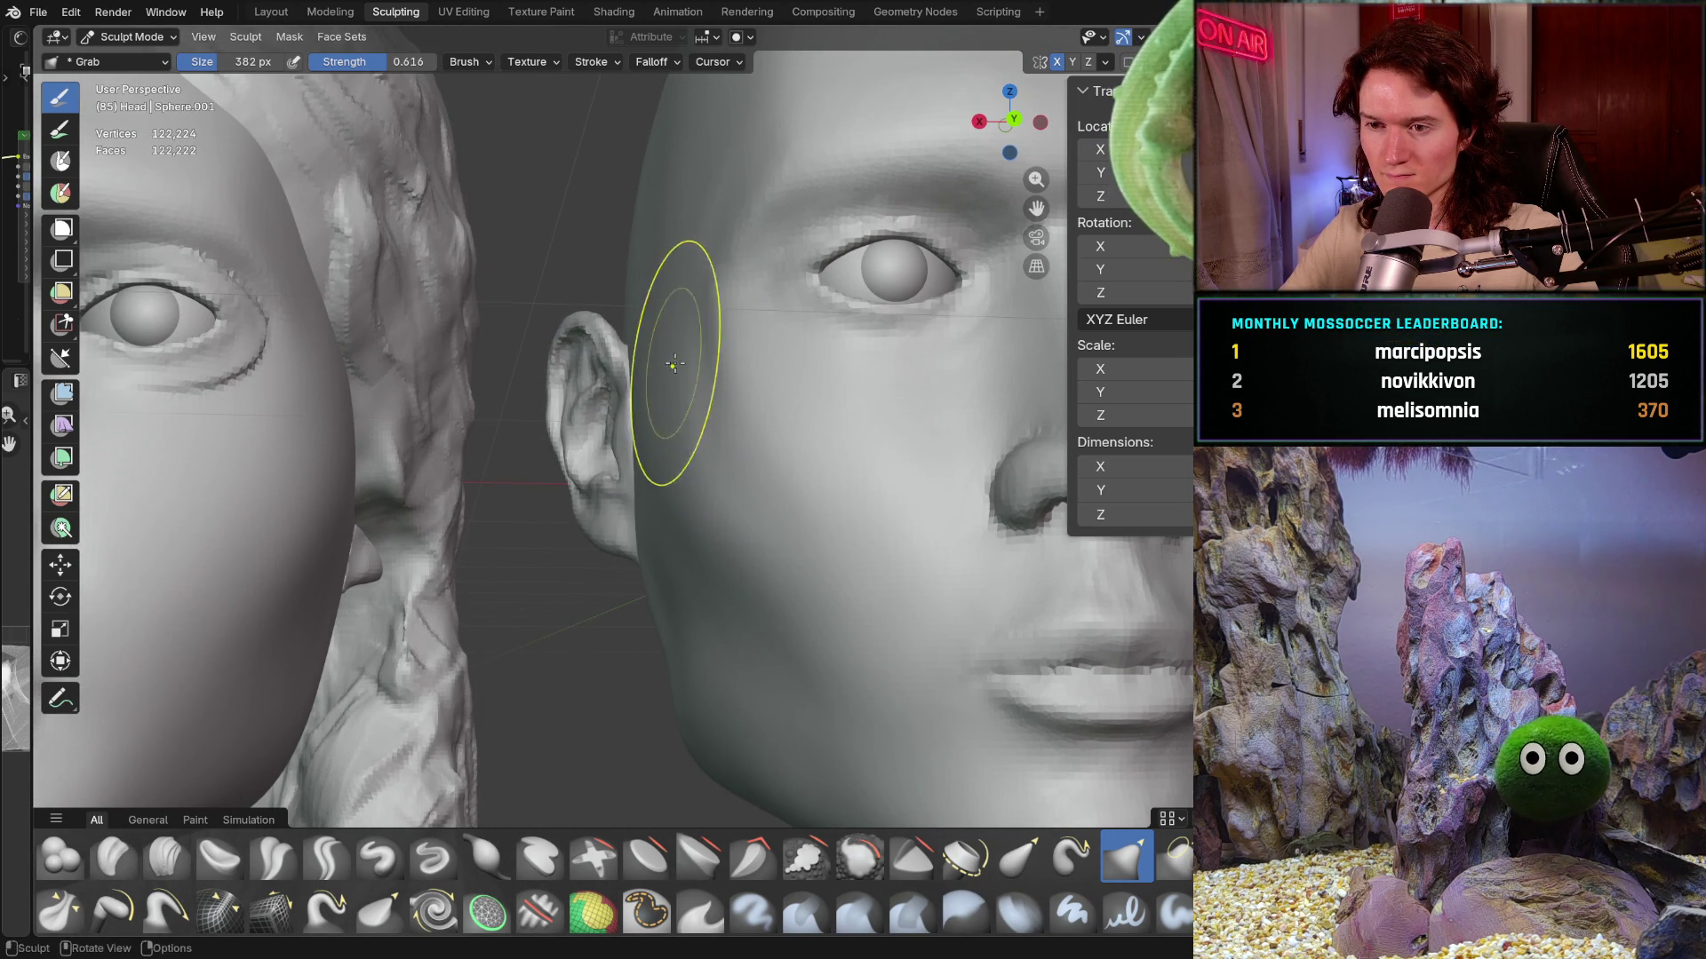
{"action": "middle_click_drag", "start_coordinate": [667, 347], "coordinate": [703, 424]}
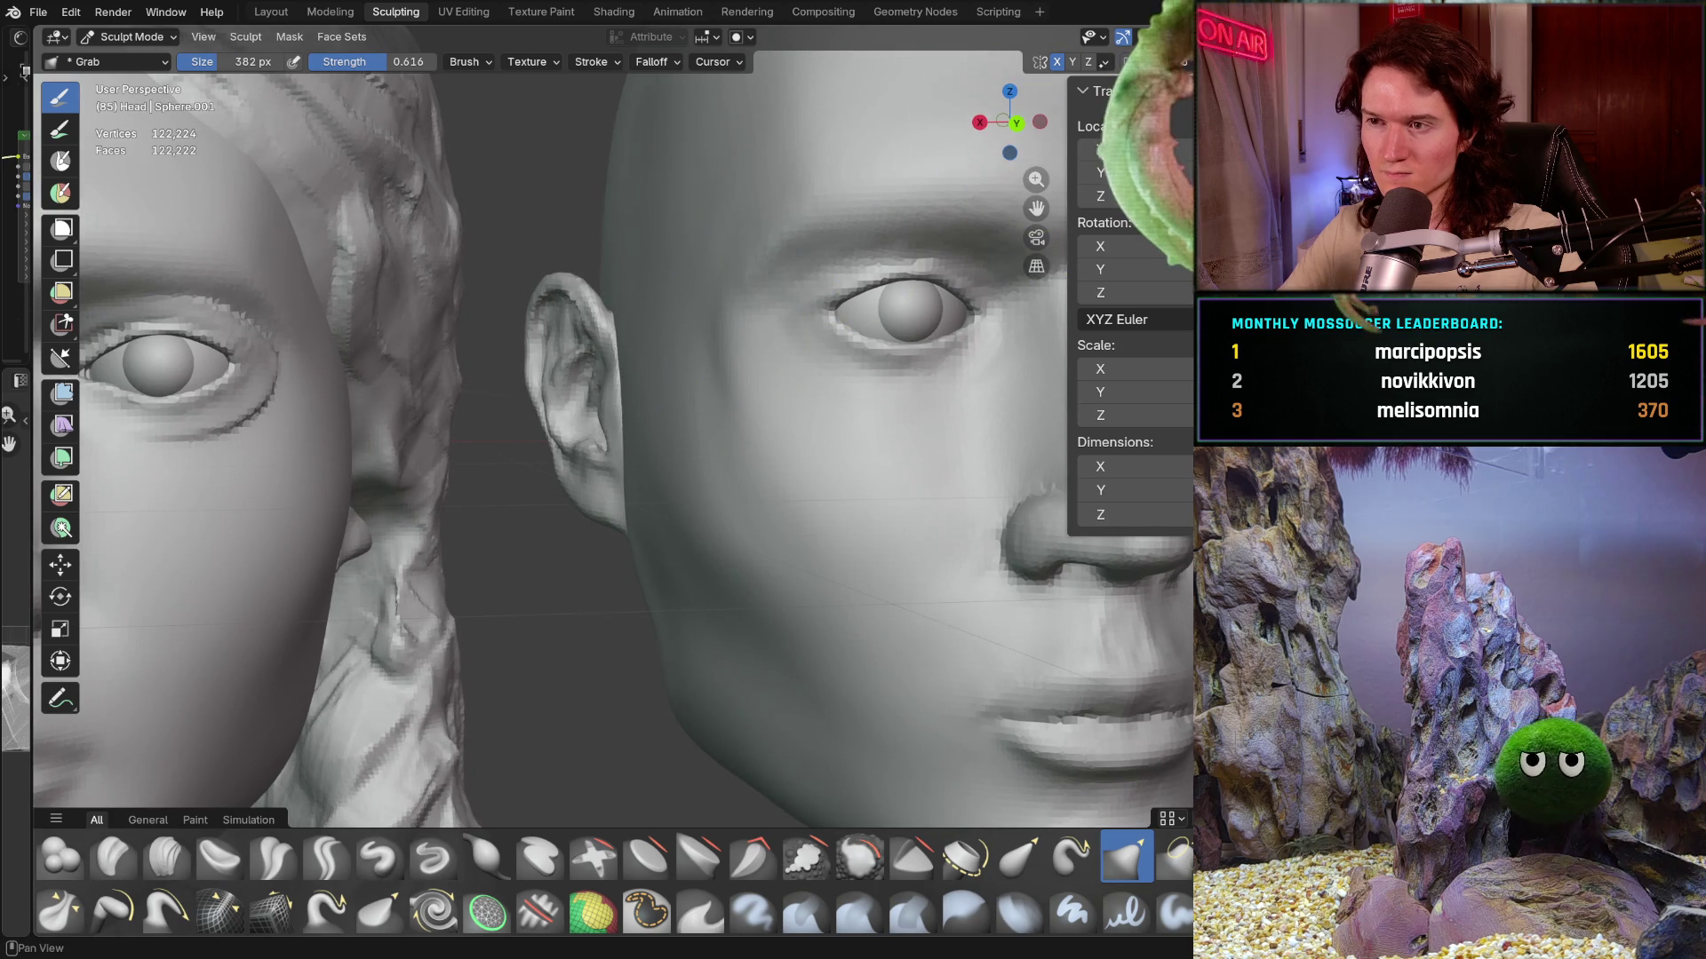
{"action": "left_click", "coordinate": [1104, 61]}
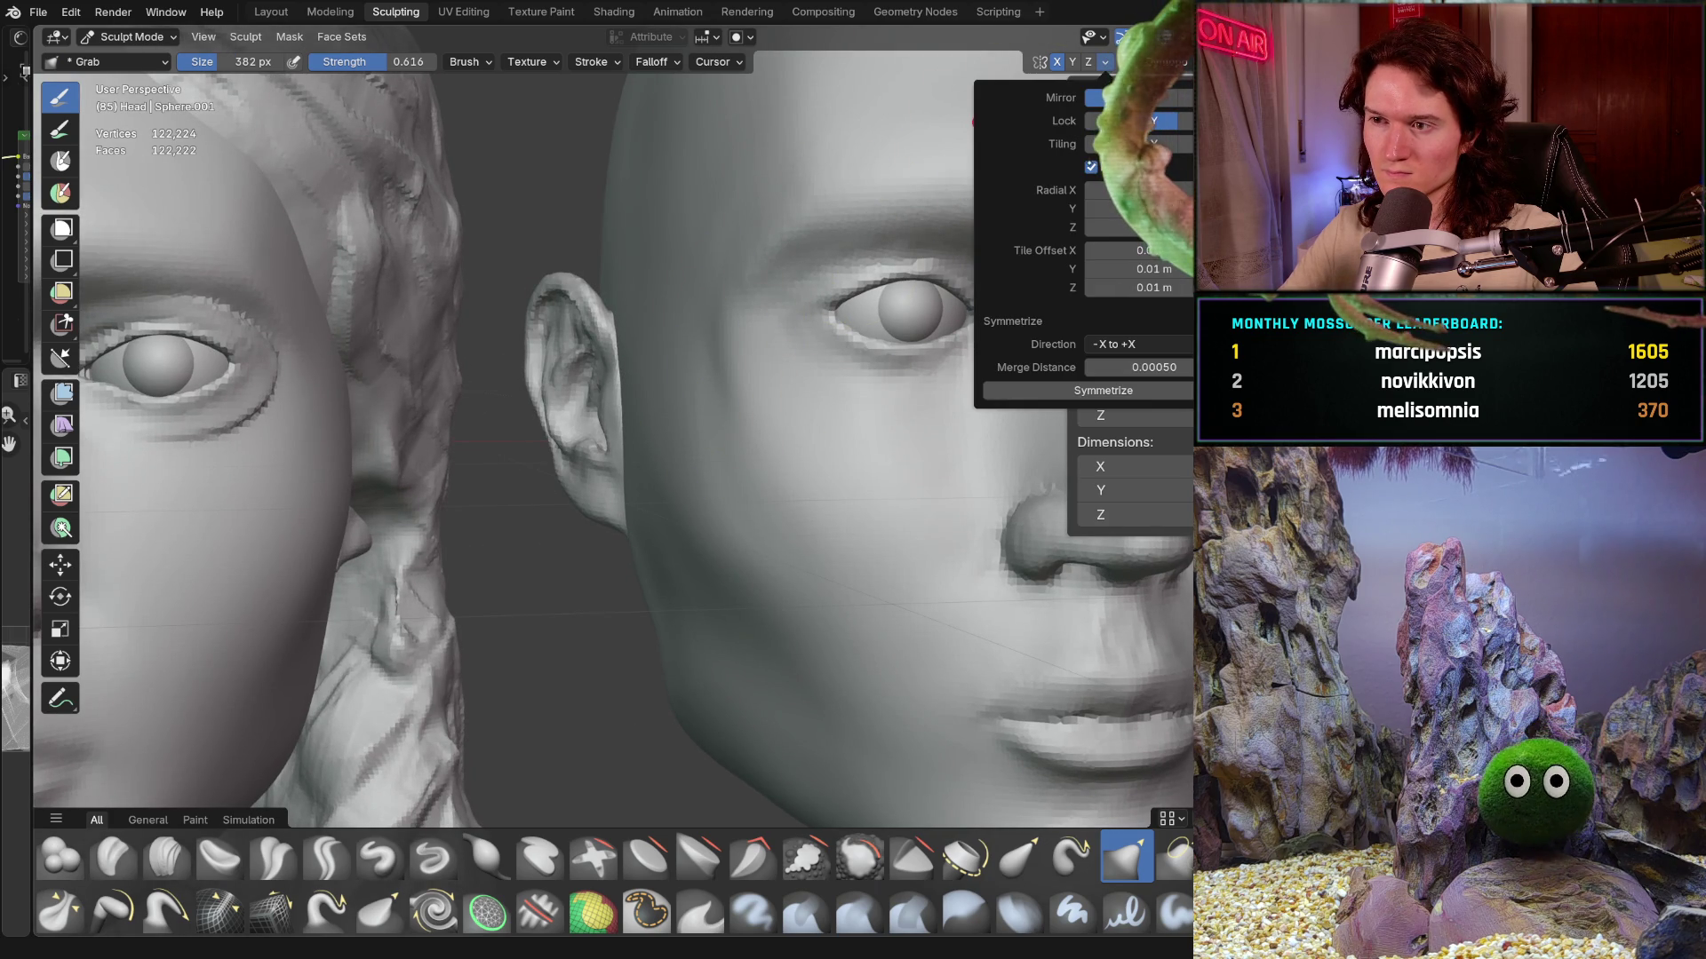
- Dismiss the symmetry popover and turn both heads back to a front view
{"action": "middle_click_drag", "start_coordinate": [694, 446], "coordinate": [660, 442]}
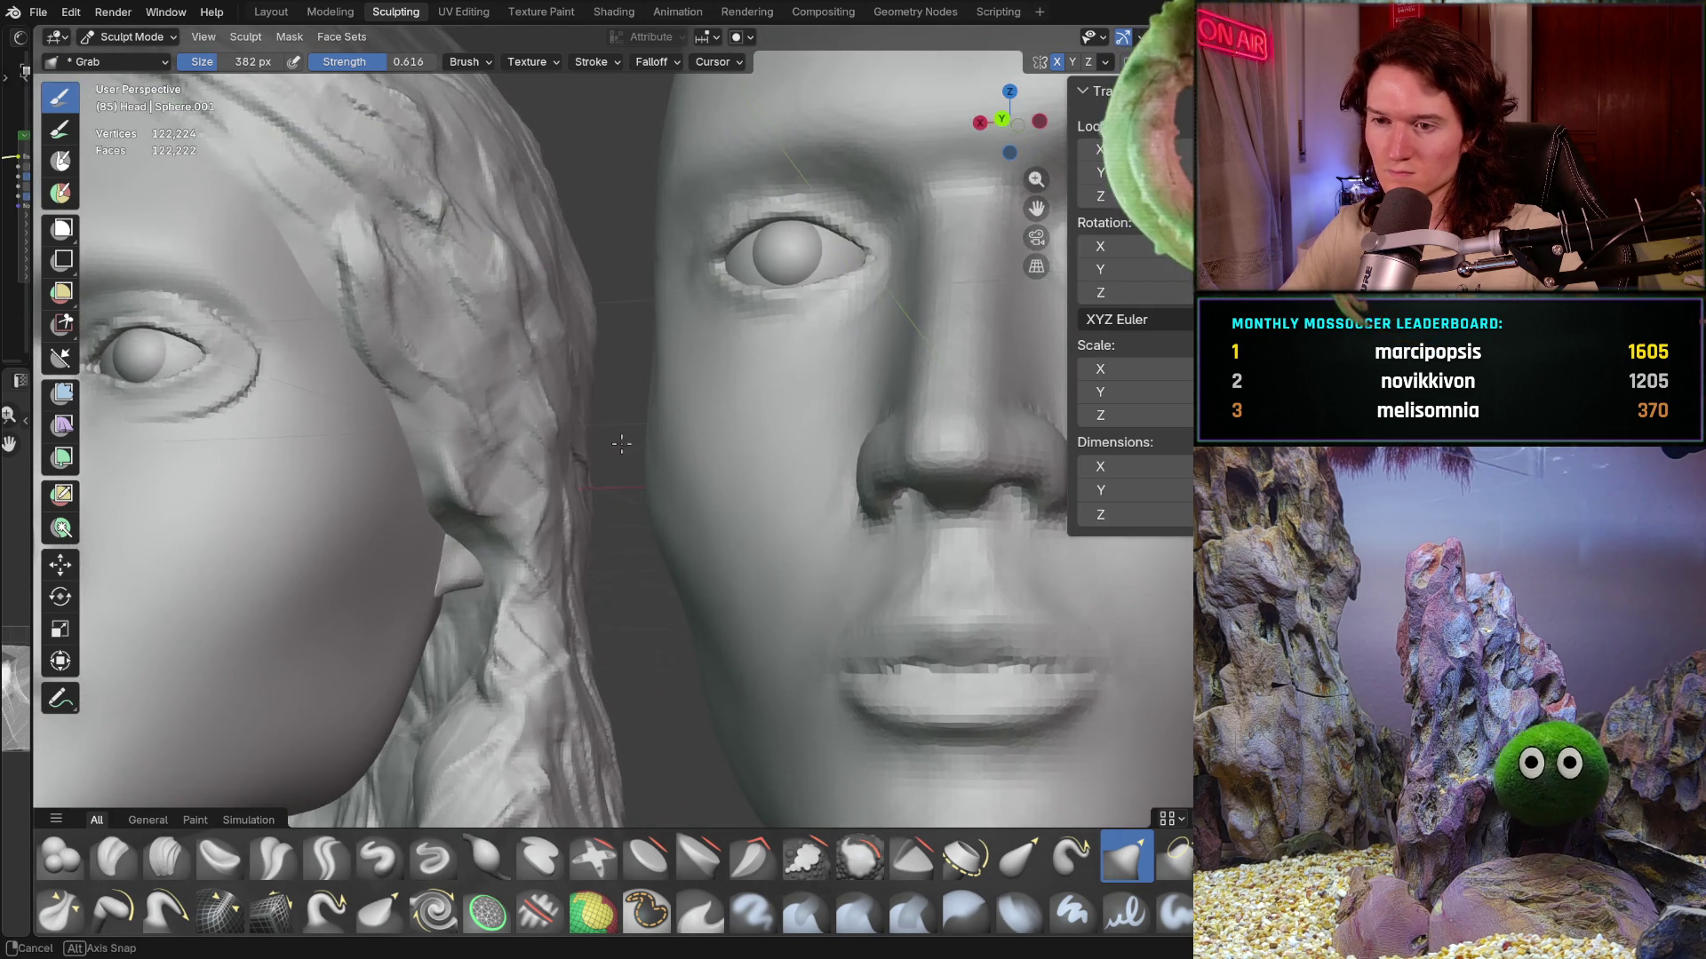
{"action": "mouse_move", "coordinate": [650, 436]}
{"action": "middle_mouse_down"}
{"action": "mouse_move", "coordinate": [677, 437]}
{"action": "mouse_move", "coordinate": [633, 396]}
{"action": "middle_mouse_up"}
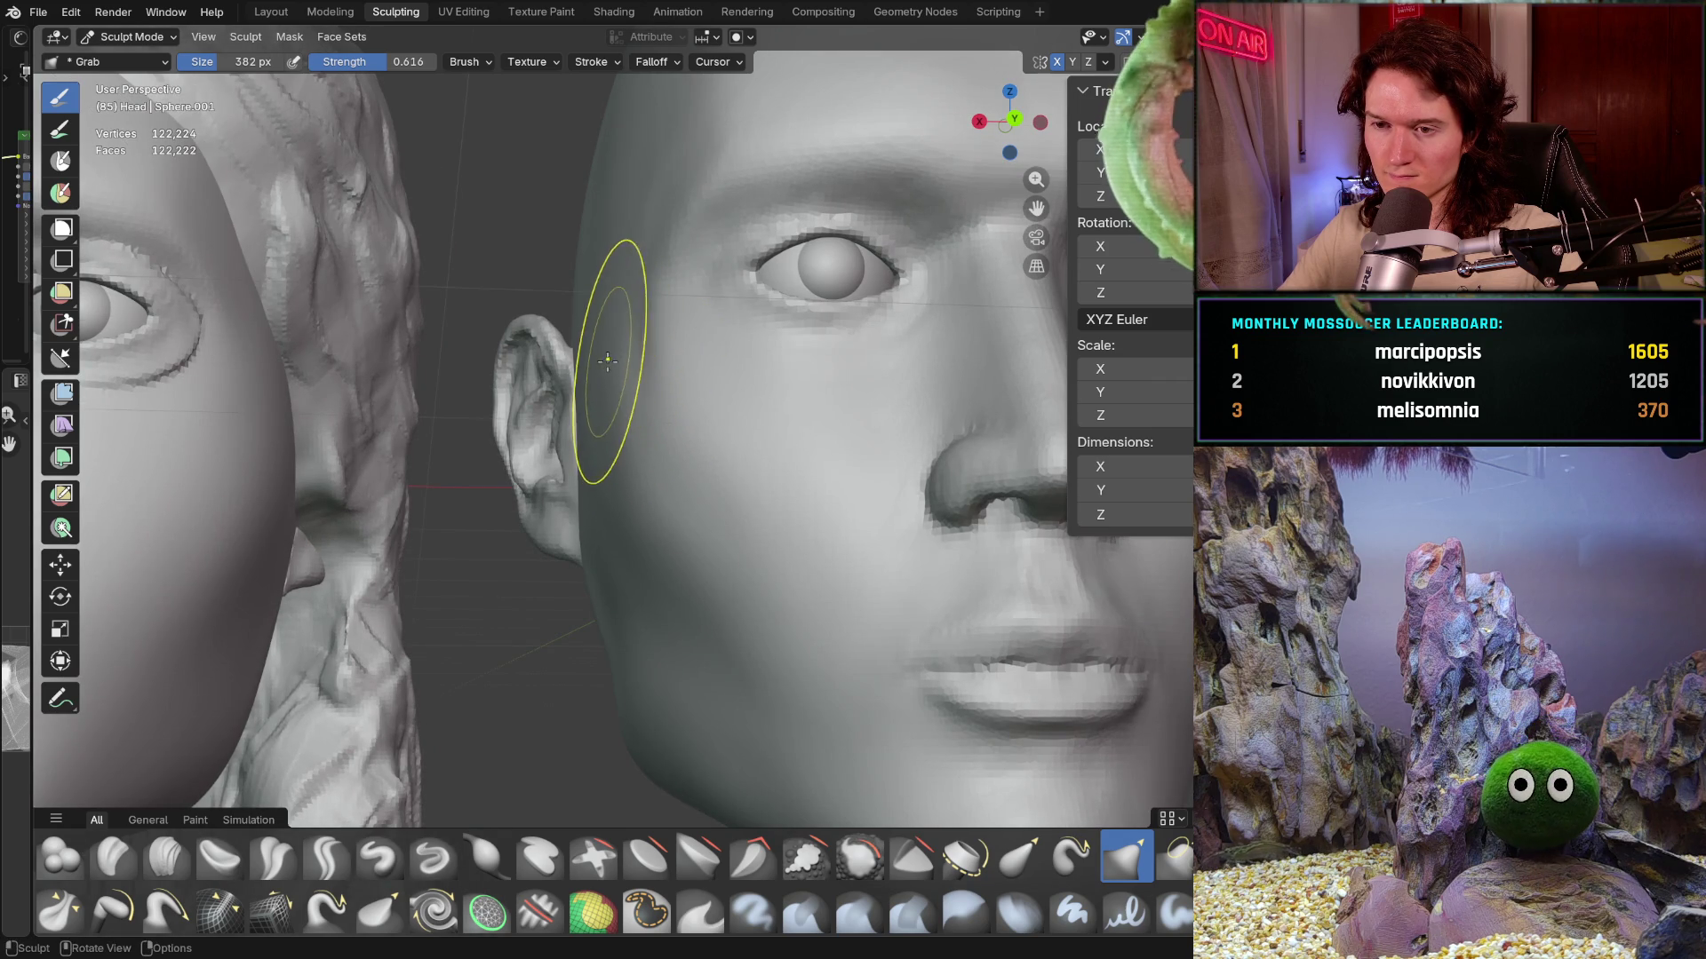
{"action": "mouse_move", "coordinate": [599, 363]}
{"action": "middle_mouse_down"}
{"action": "mouse_move", "coordinate": [636, 381]}
{"action": "mouse_move", "coordinate": [597, 368]}
{"action": "middle_mouse_up"}
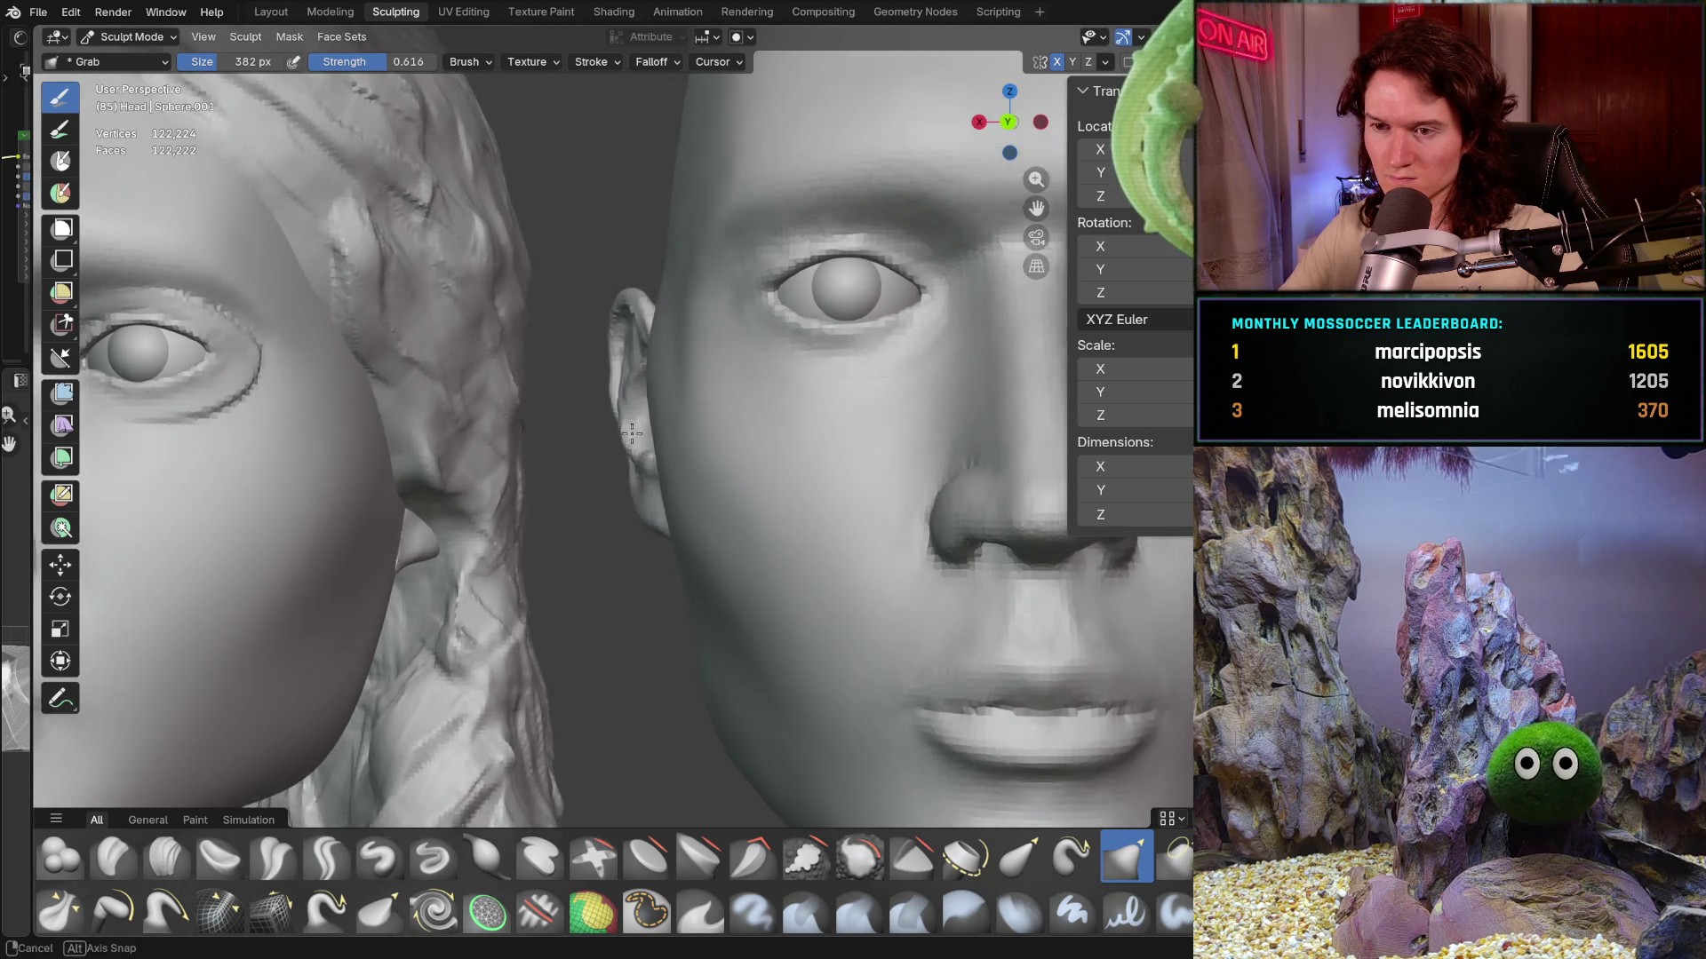
{"action": "mouse_move", "coordinate": [654, 424]}
{"action": "middle_mouse_down"}
{"action": "mouse_move", "coordinate": [678, 427]}
{"action": "mouse_move", "coordinate": [686, 381]}
{"action": "middle_mouse_up"}
{"action": "scroll", "coordinate": [686, 382], "scroll_direction": "up", "scroll_amount": 3}
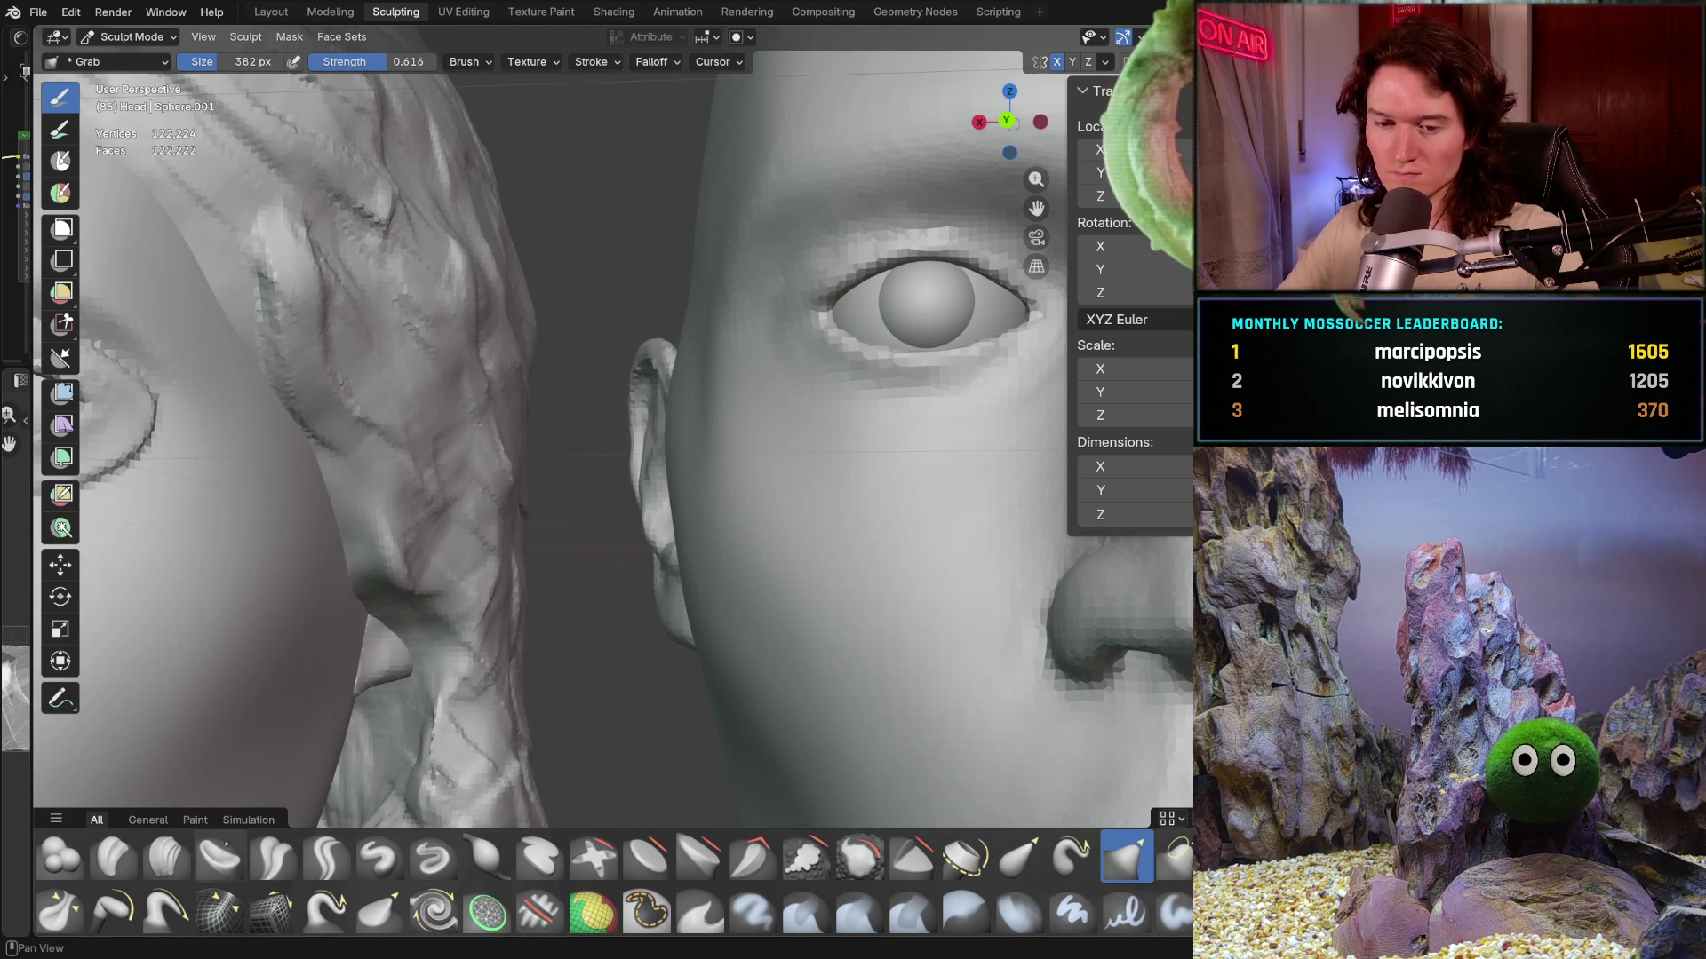
- Switch the sculpt brush from Grab to Clay Strips and start shrinking its radius
{"action": "left_click", "coordinate": [167, 855]}
{"action": "key", "text": "f"}
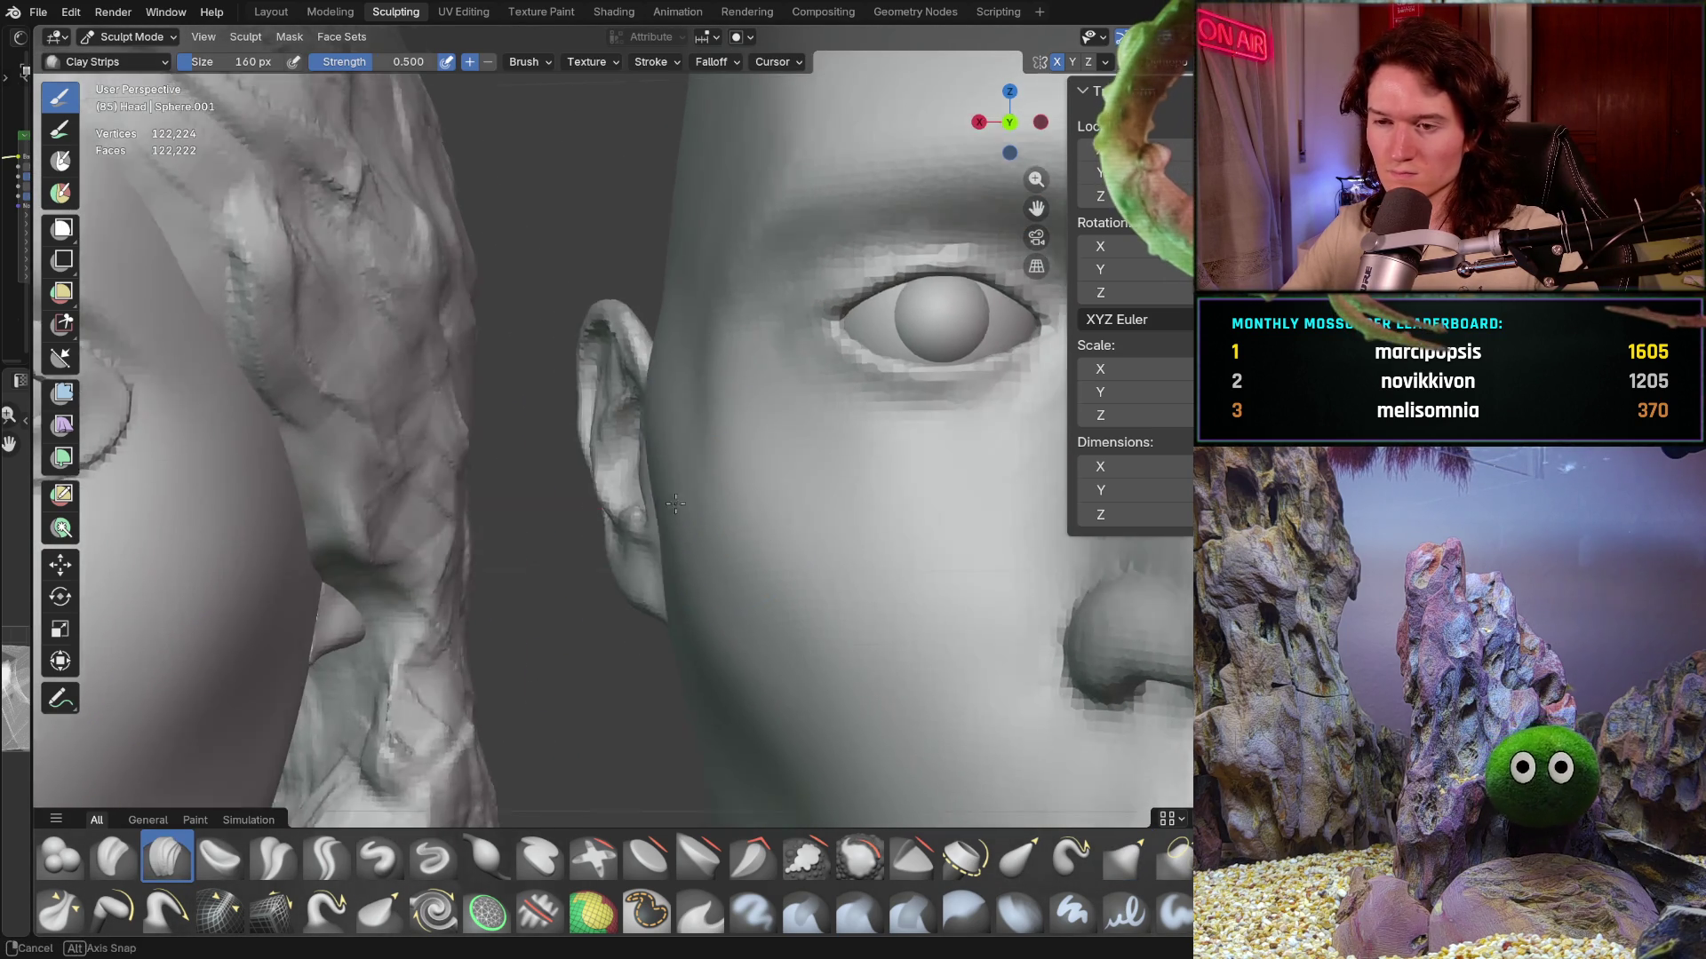
{"action": "middle_click_drag", "start_coordinate": [685, 505], "coordinate": [632, 388]}
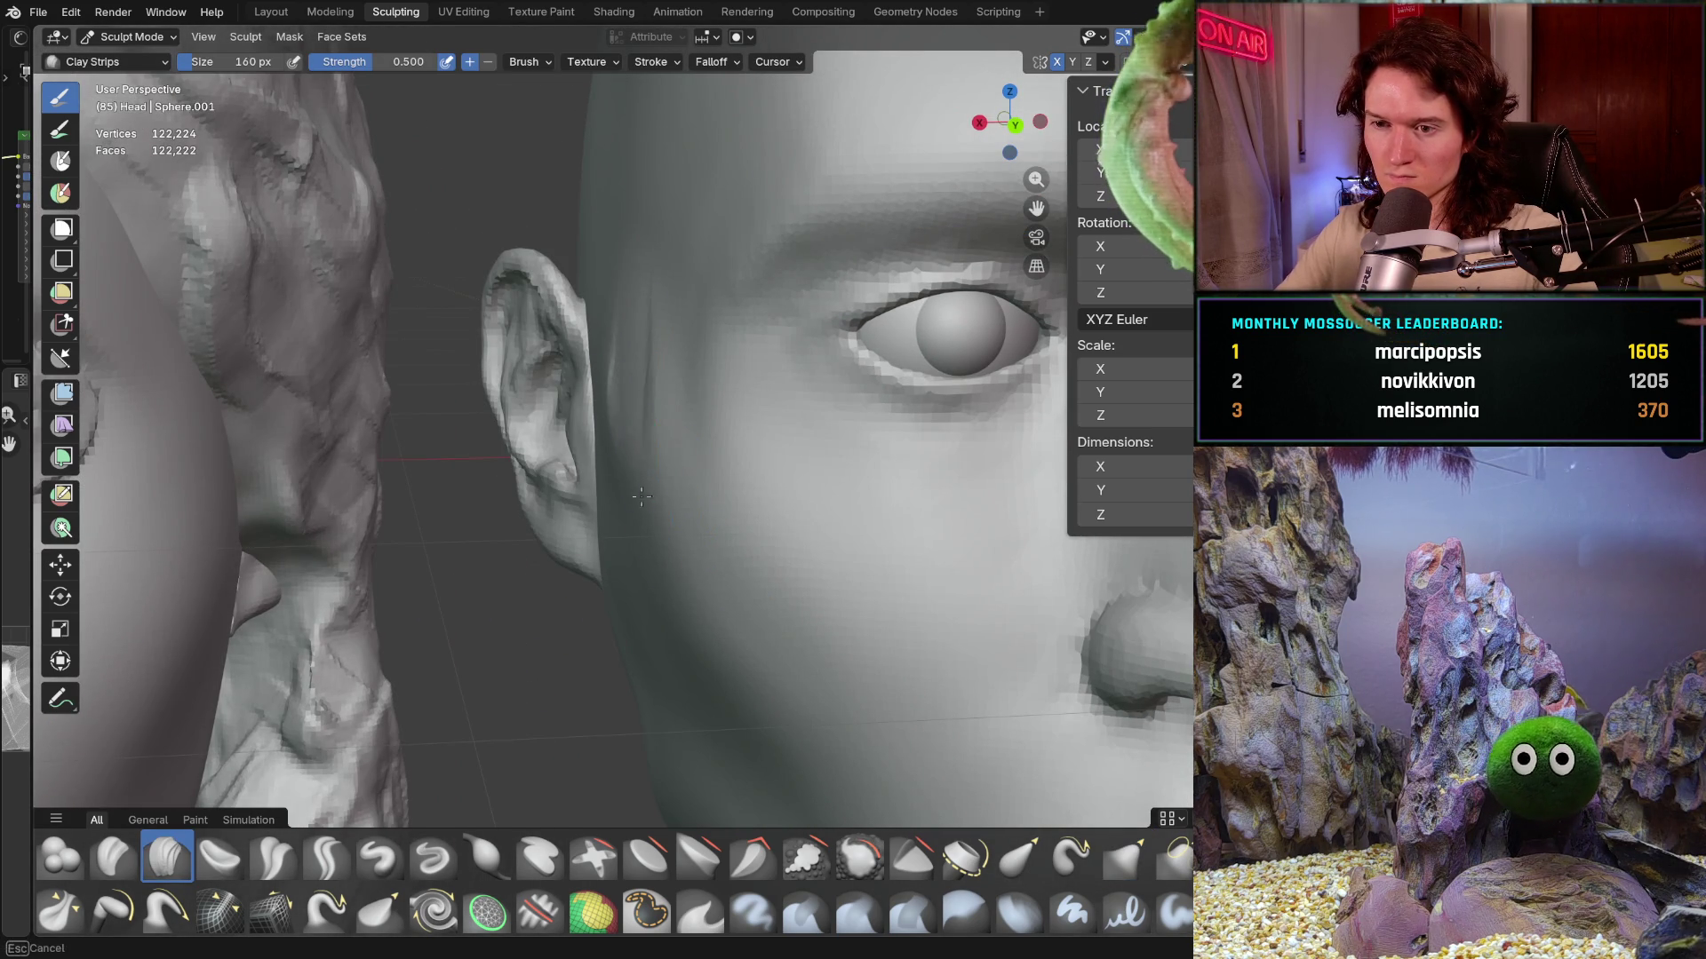
{"action": "middle_click_drag", "start_coordinate": [701, 599], "coordinate": [677, 481]}
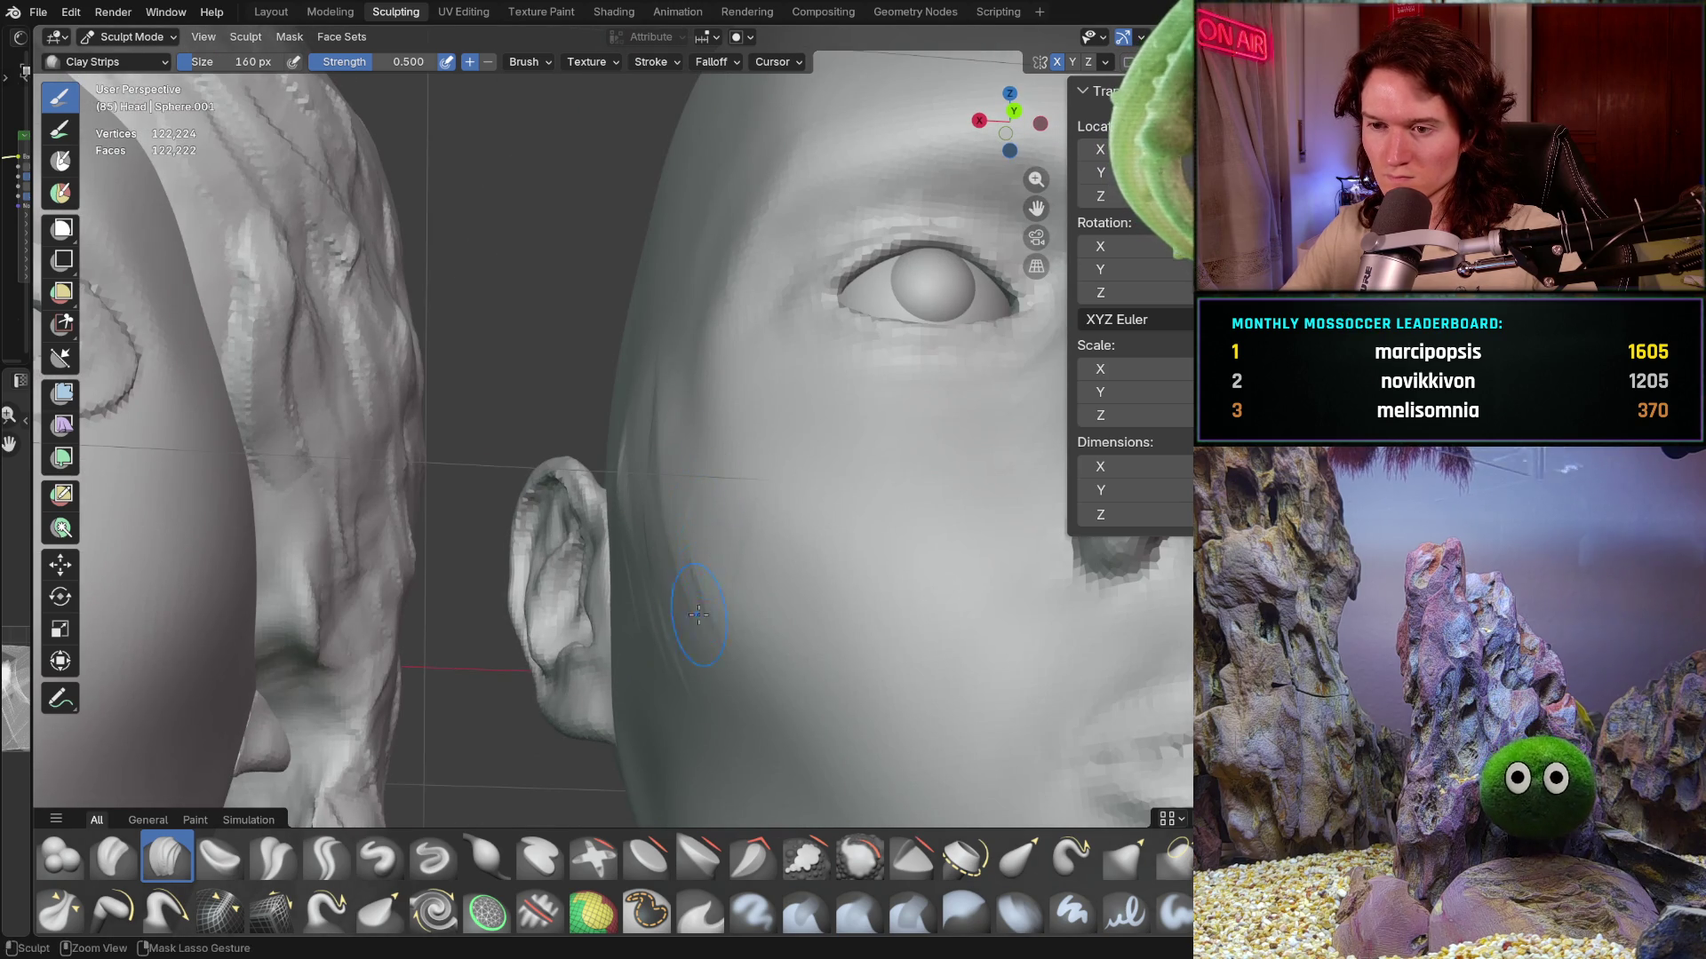
{"action": "mouse_move", "coordinate": [723, 676]}
{"action": "middle_mouse_down"}
{"action": "mouse_move", "coordinate": [726, 433]}
{"action": "mouse_move", "coordinate": [760, 595]}
{"action": "middle_mouse_up"}
{"action": "scroll", "coordinate": [721, 613], "scroll_direction": "down", "scroll_amount": 4}
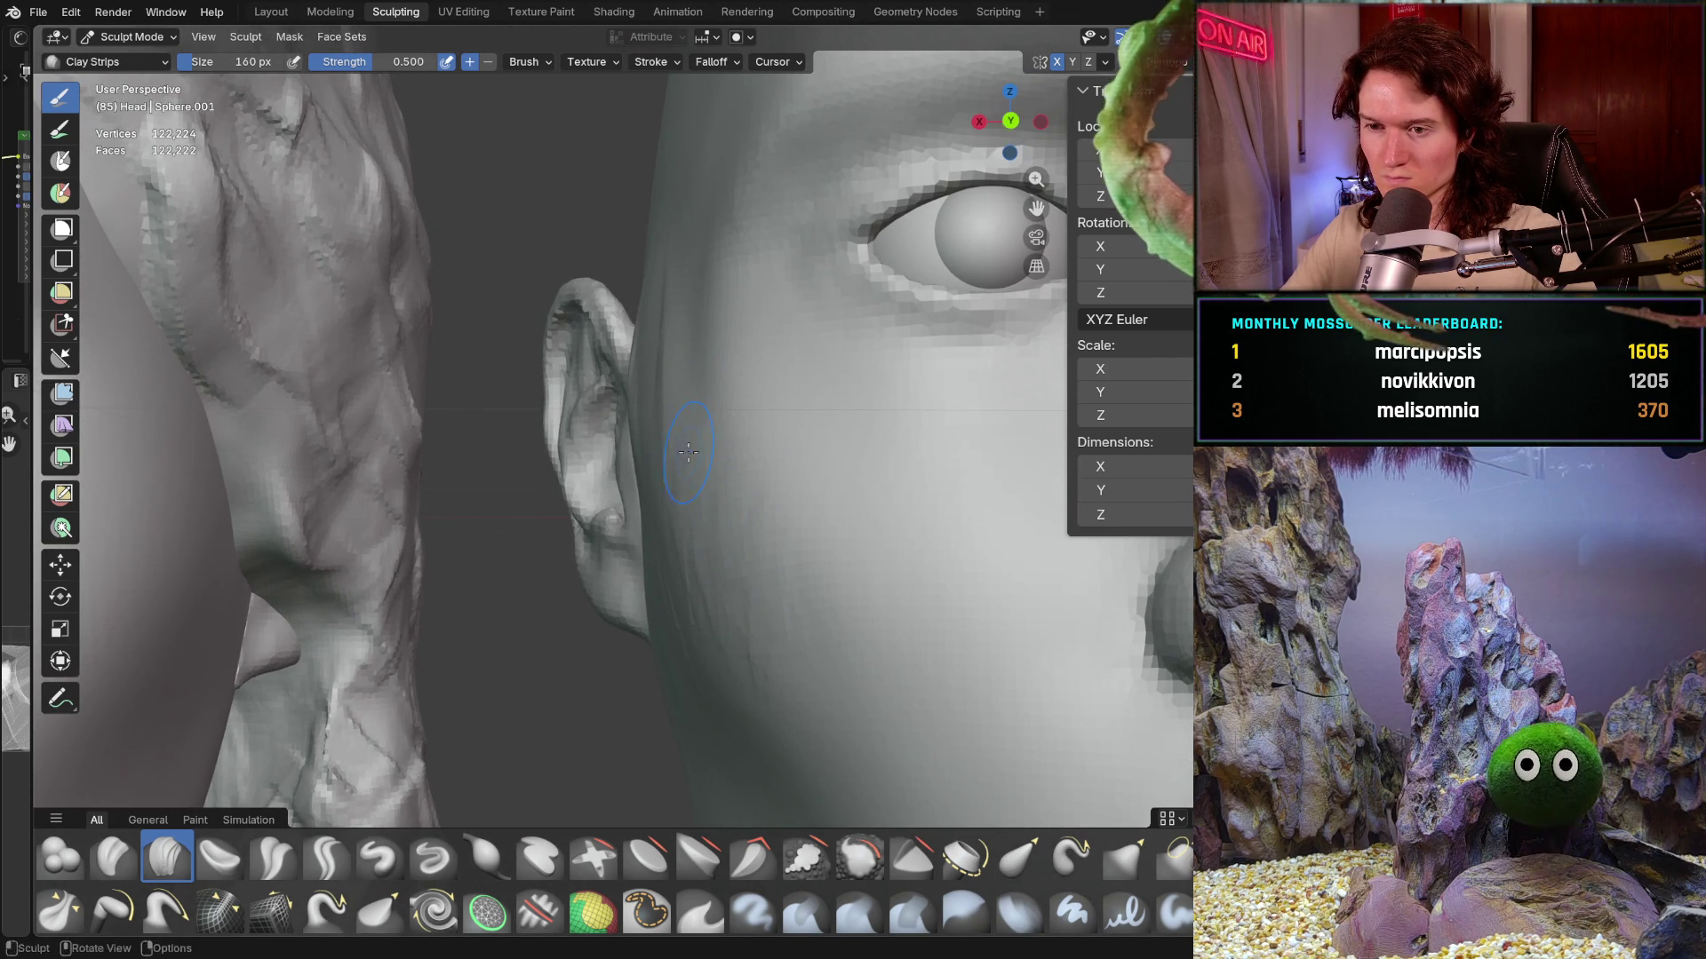
{"action": "middle_click_drag", "start_coordinate": [678, 309], "coordinate": [666, 388]}
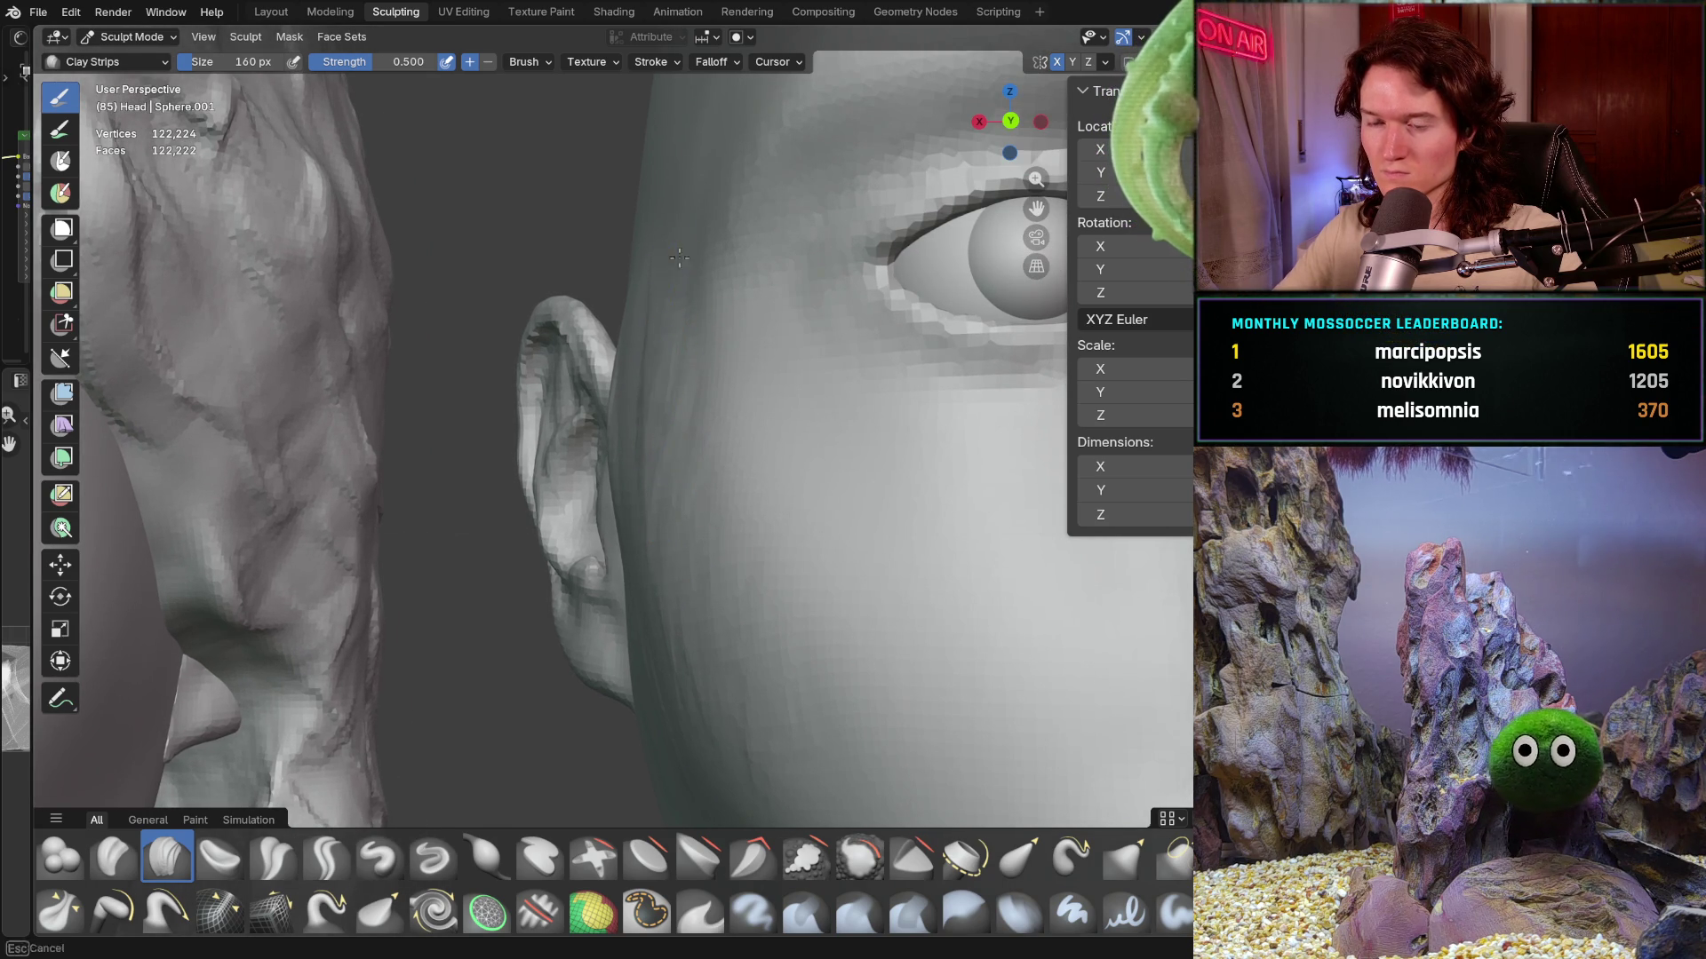
{"action": "middle_click_drag", "start_coordinate": [675, 263], "coordinate": [676, 386], "text": "shift"}
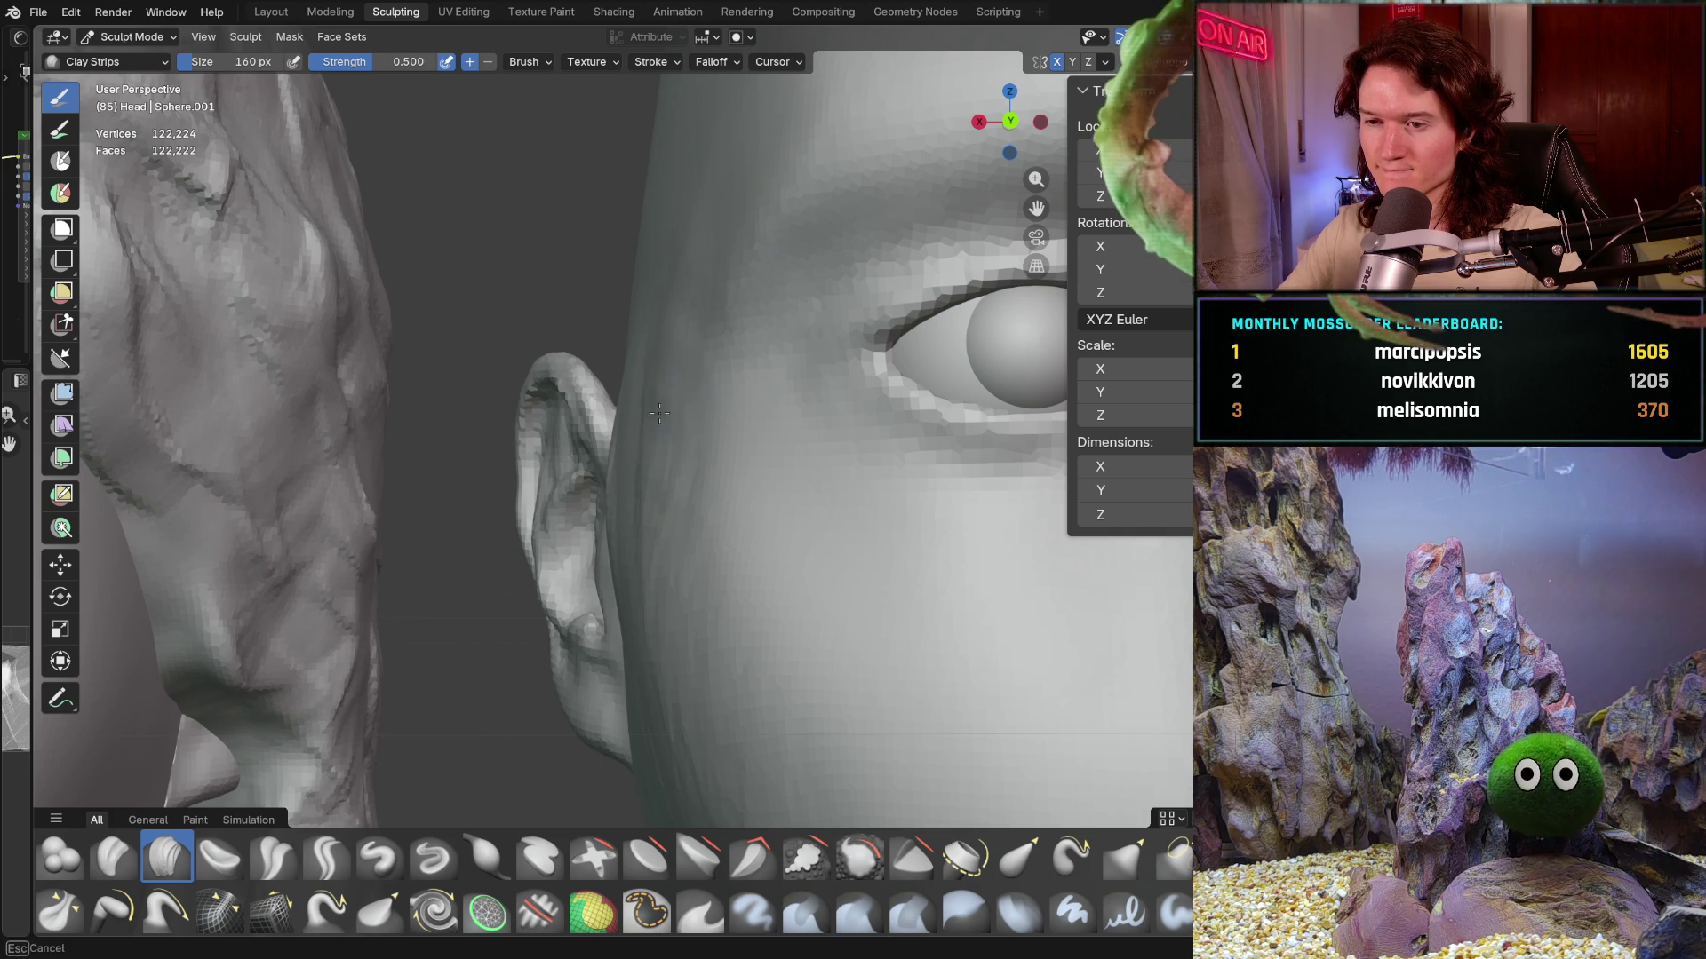
{"action": "middle_click_drag", "start_coordinate": [656, 466], "coordinate": [651, 513]}
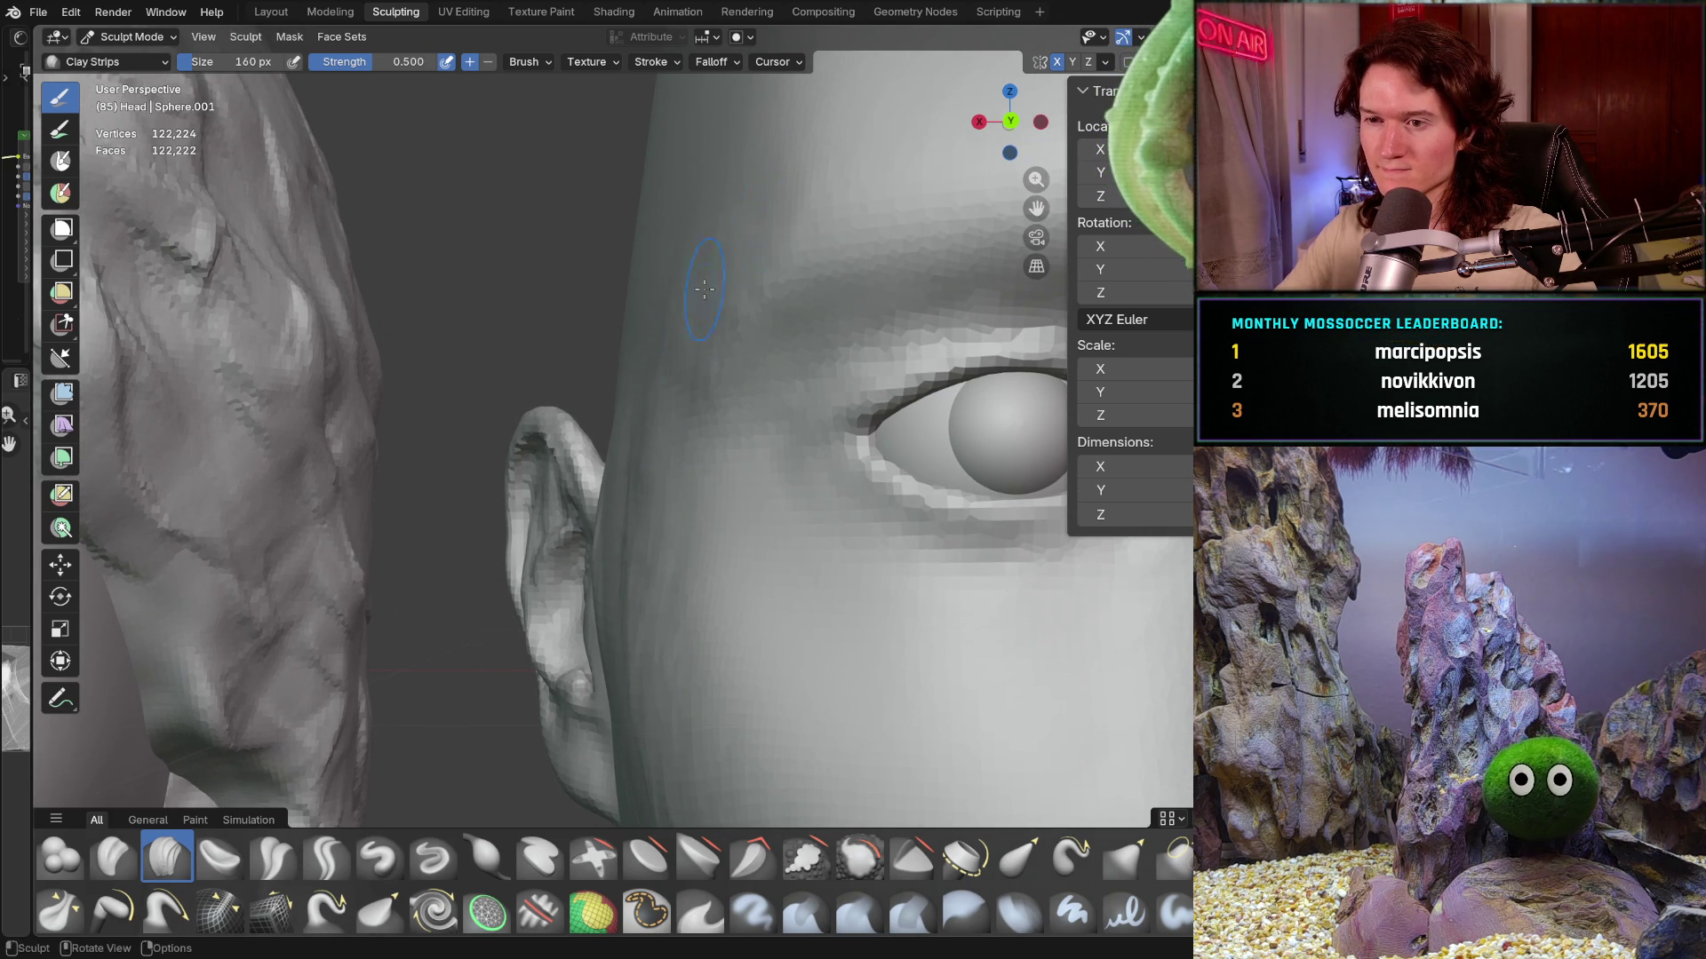
{"action": "middle_click_drag", "start_coordinate": [703, 197], "coordinate": [703, 268], "text": "shift"}
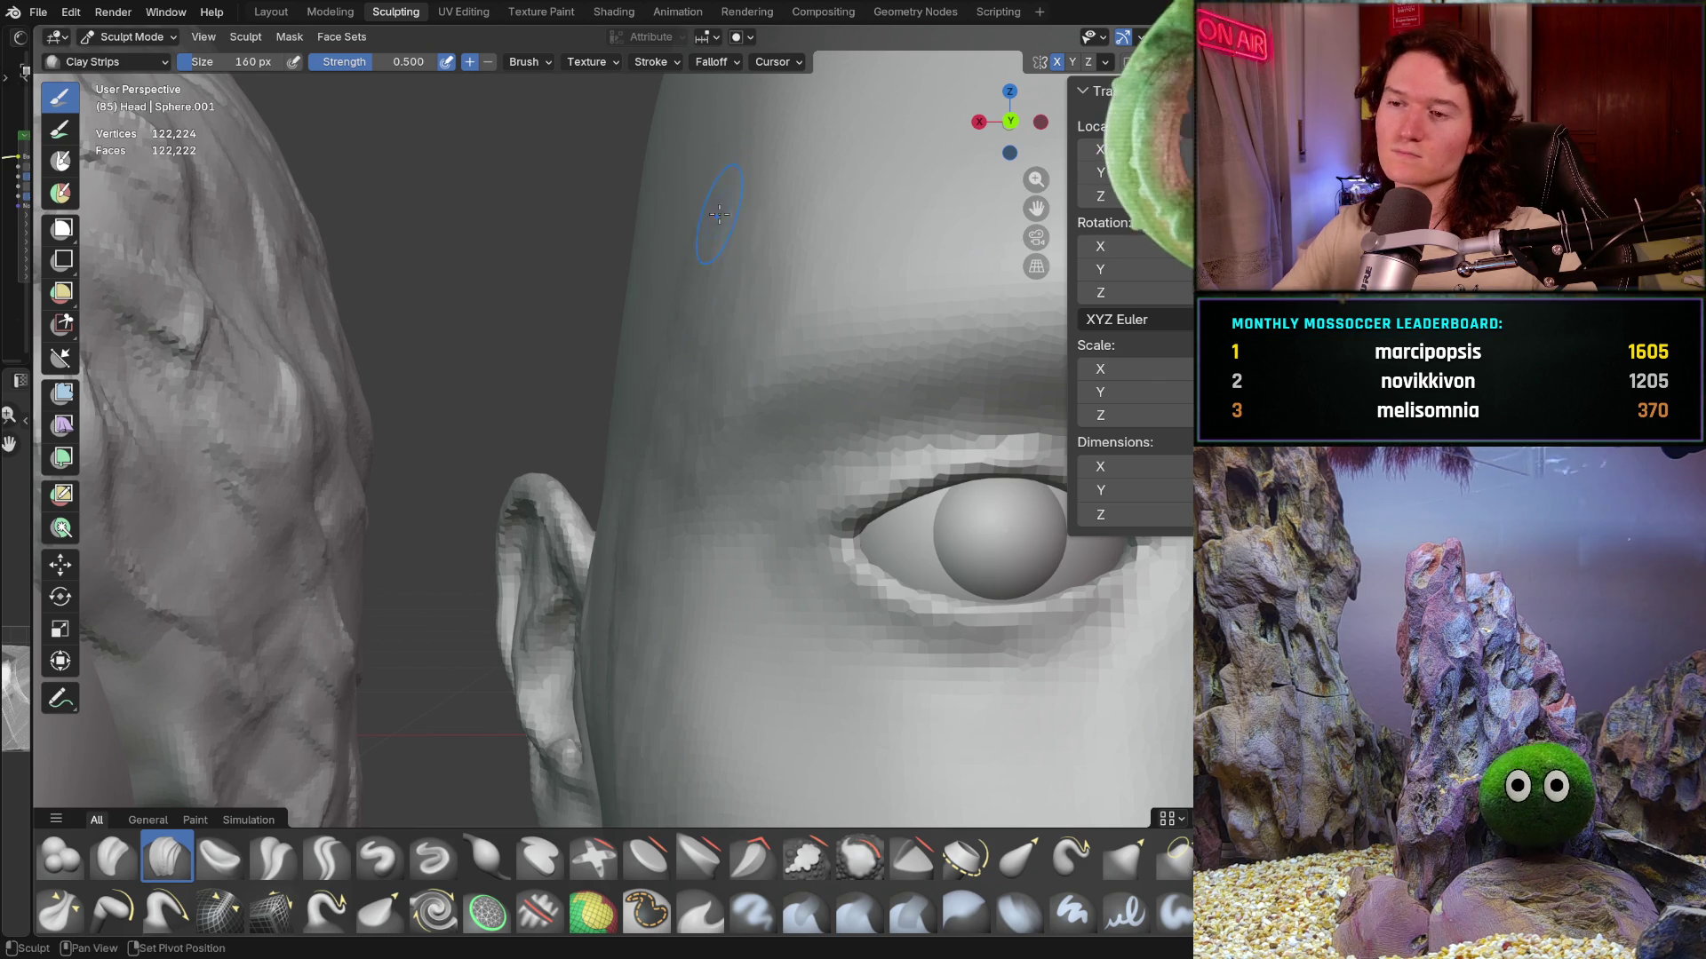
{"action": "middle_click_drag", "start_coordinate": [734, 201], "coordinate": [726, 290]}
{"action": "left_click_drag", "start_coordinate": [750, 227], "coordinate": [689, 226]}
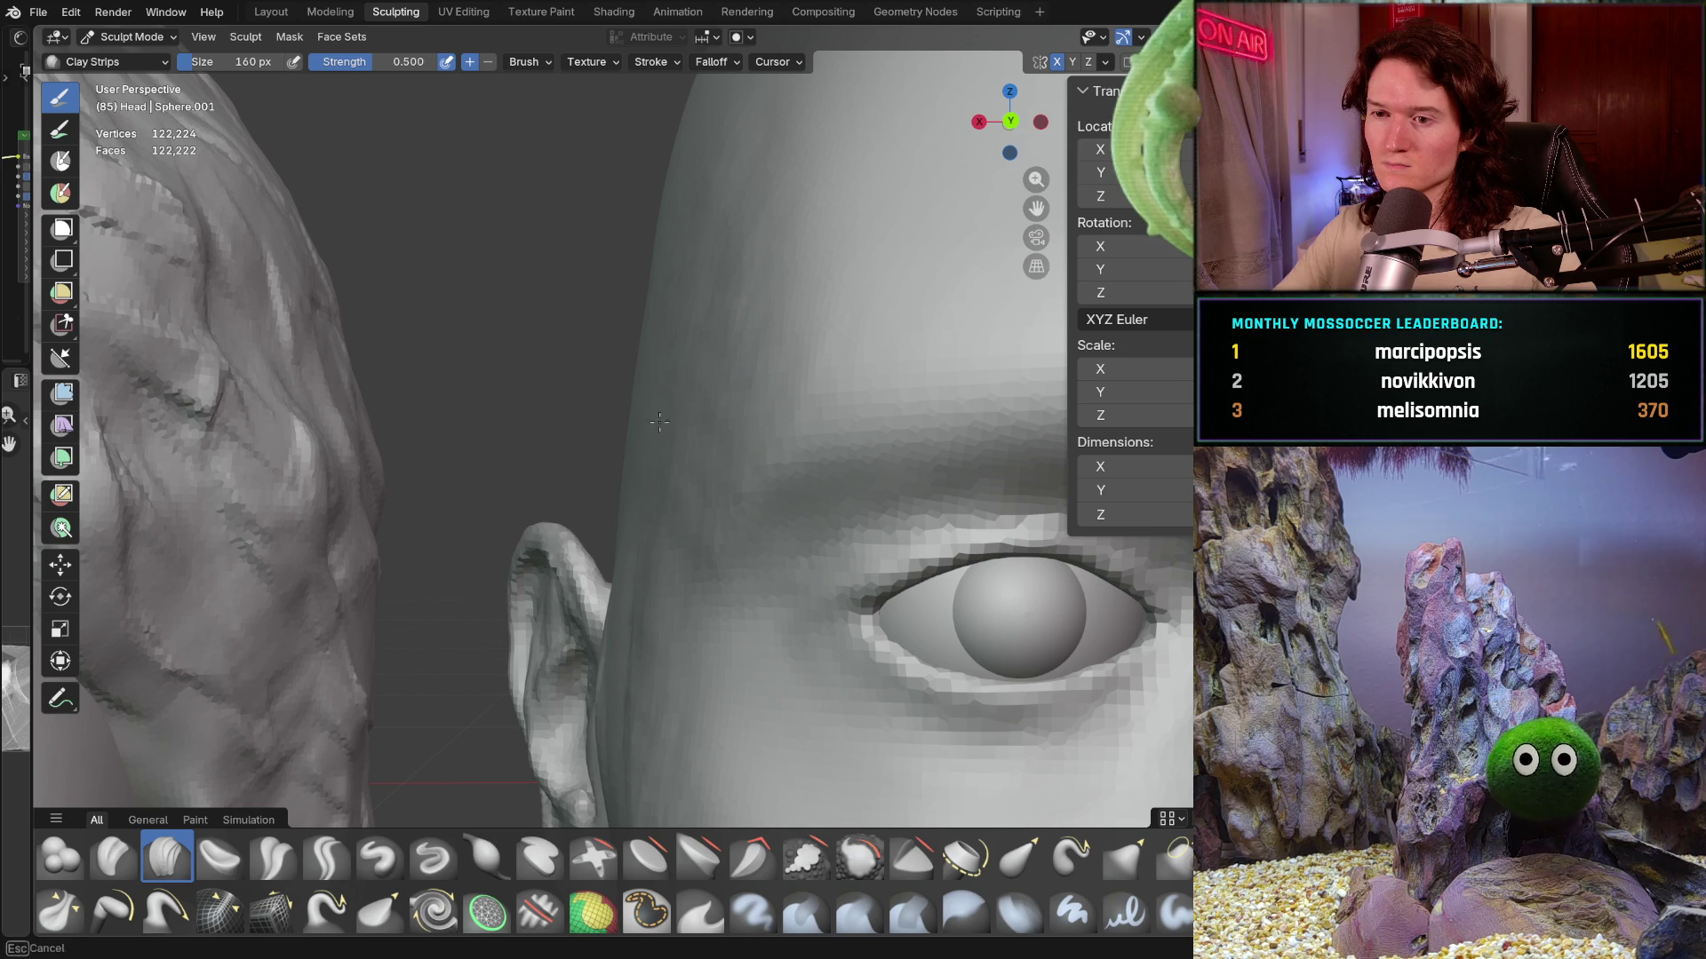
{"action": "middle_click_drag", "start_coordinate": [628, 561], "coordinate": [653, 344]}
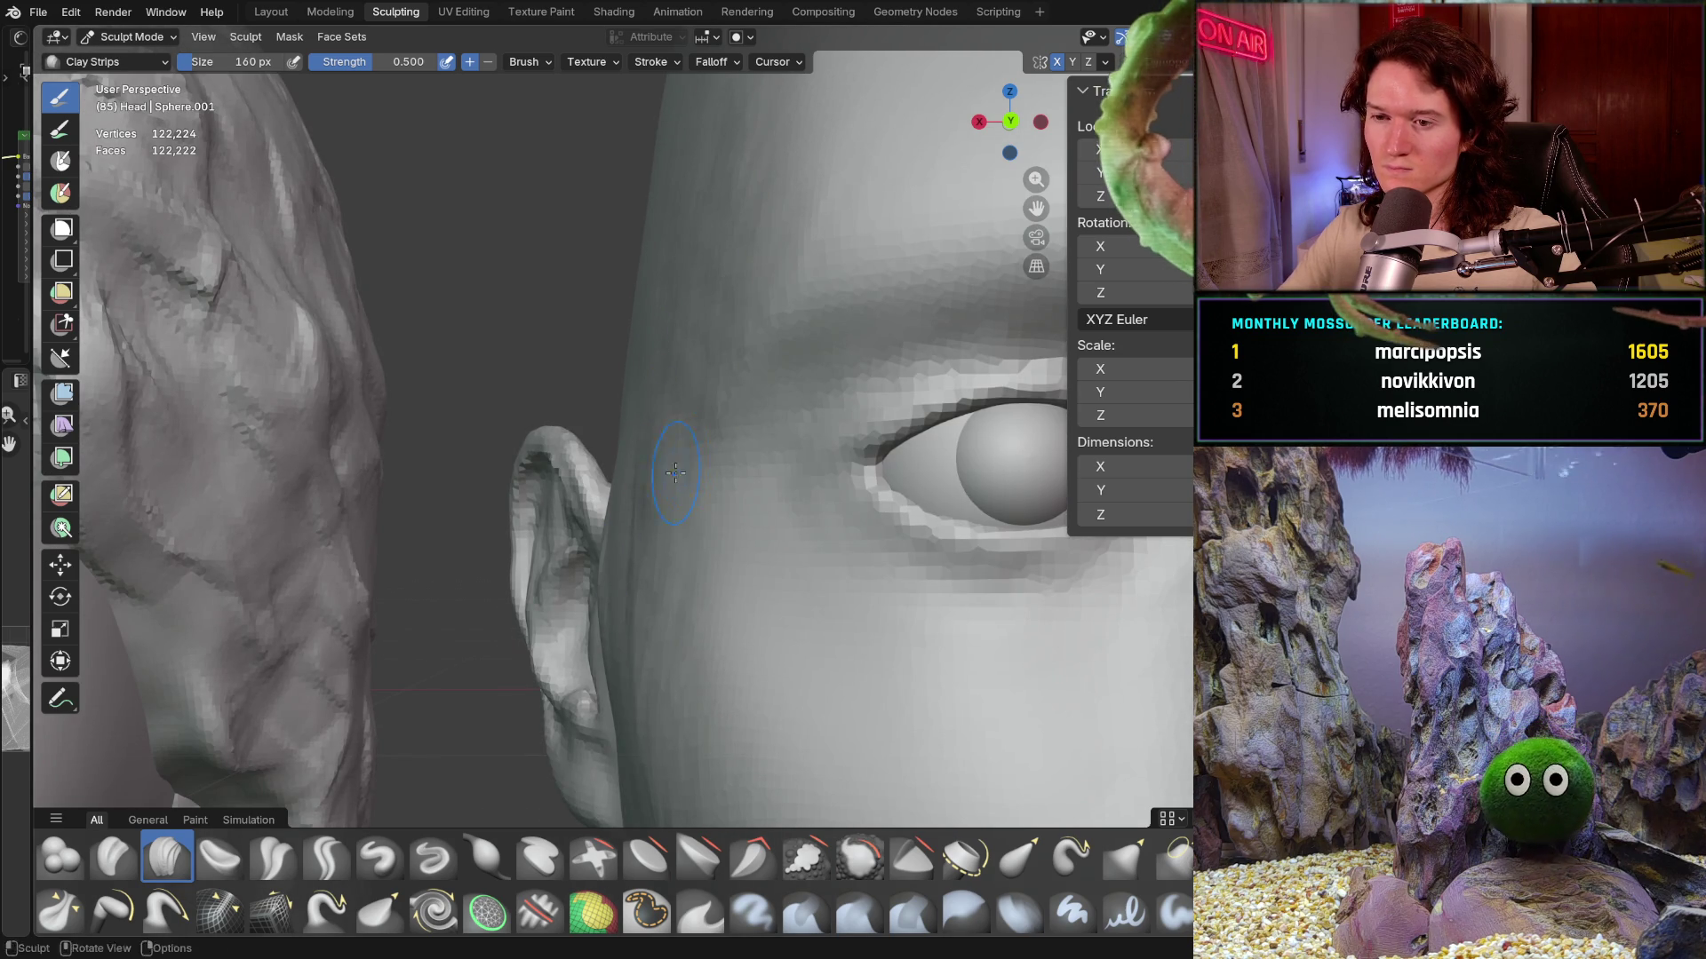
{"action": "mouse_move", "coordinate": [687, 430]}
{"action": "middle_mouse_down", "text": "ctrl"}
{"action": "mouse_move", "coordinate": [696, 576]}
{"action": "mouse_move", "coordinate": [659, 556]}
{"action": "middle_mouse_up", "text": "ctrl"}
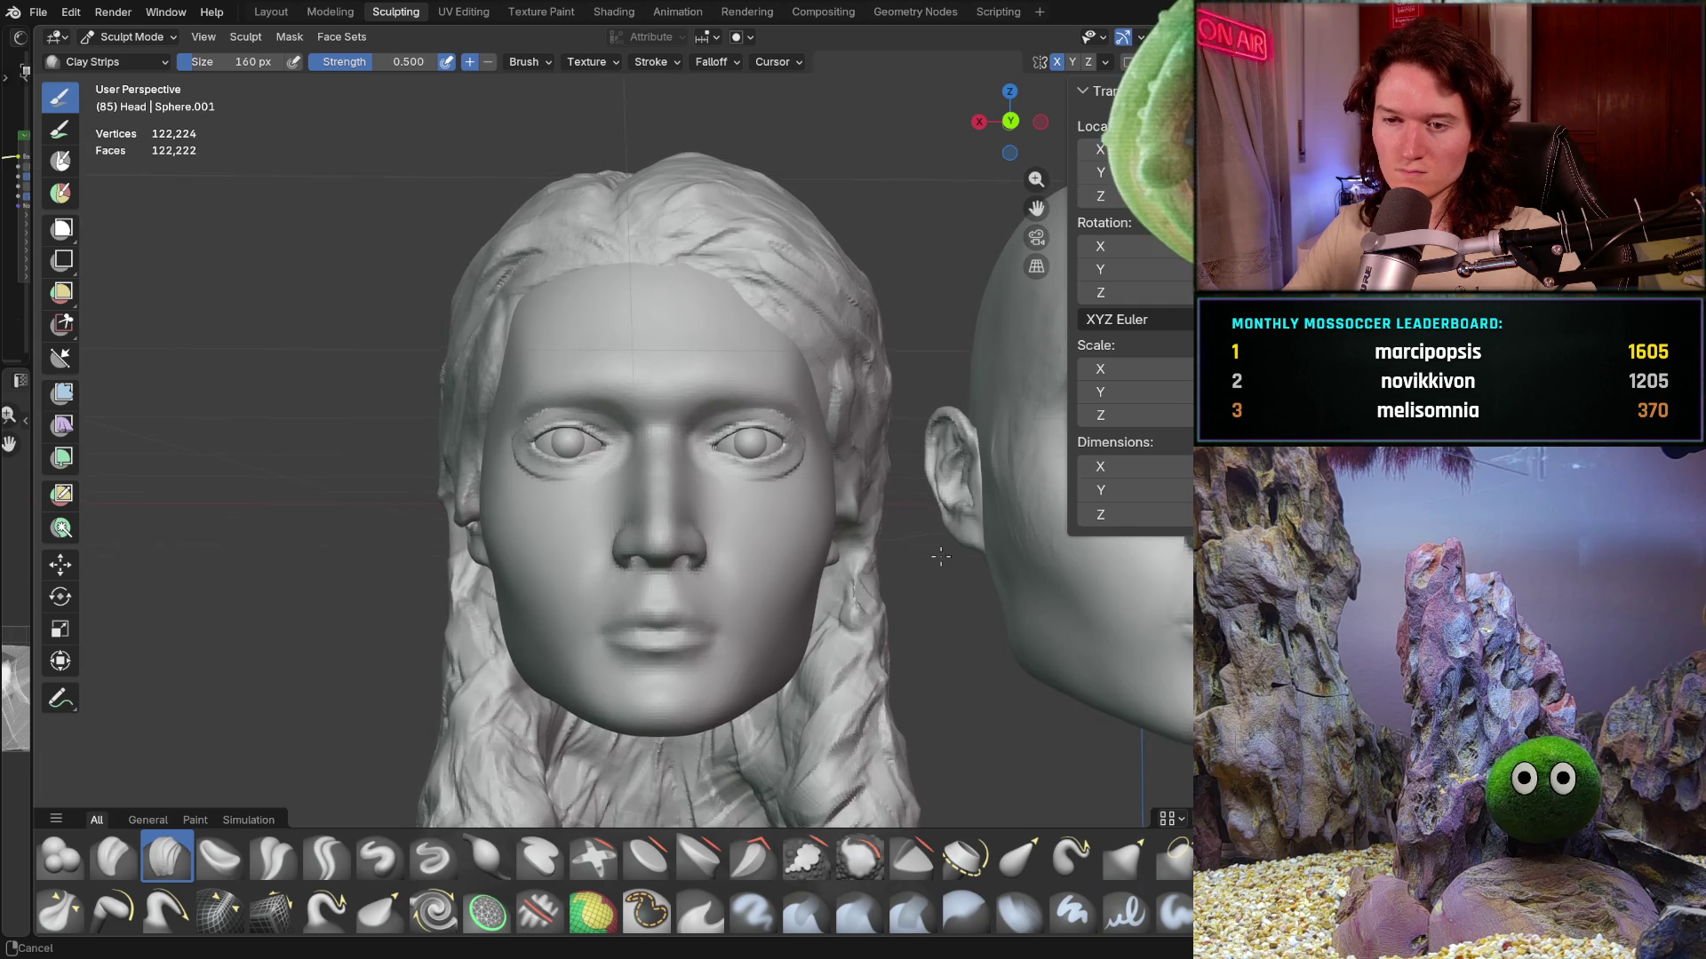
{"action": "scroll", "coordinate": [658, 556], "scroll_direction": "up", "scroll_amount": 3}
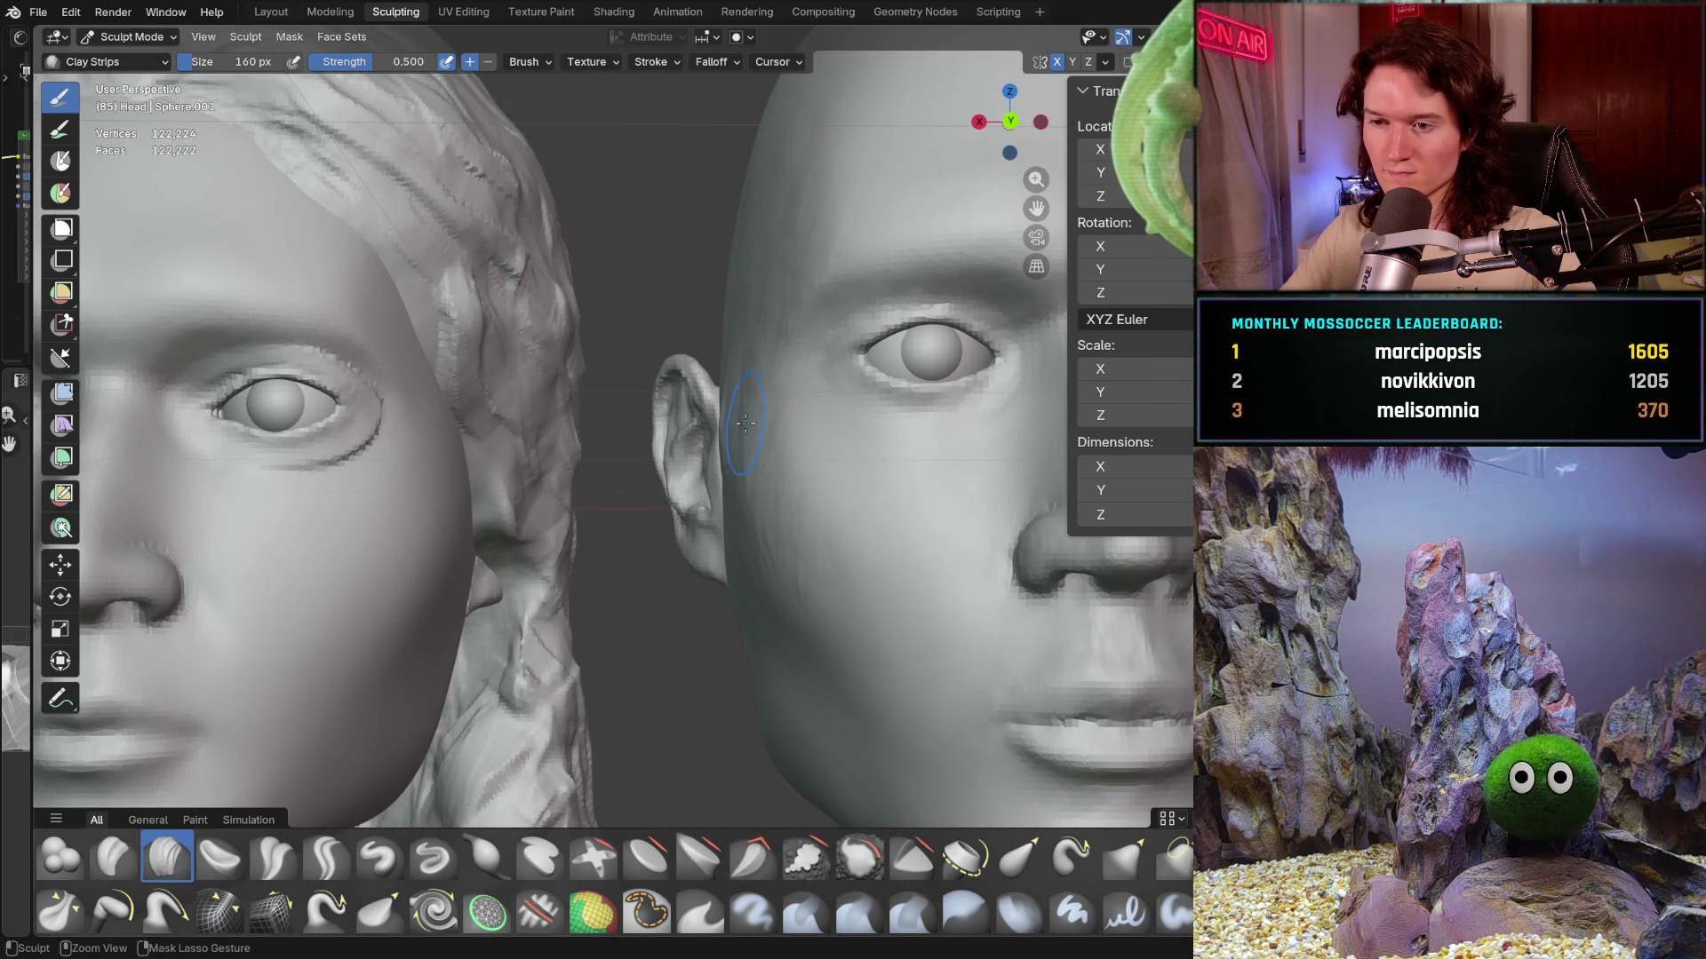
{"action": "middle_click_drag", "start_coordinate": [744, 431], "coordinate": [768, 394], "text": "ctrl"}
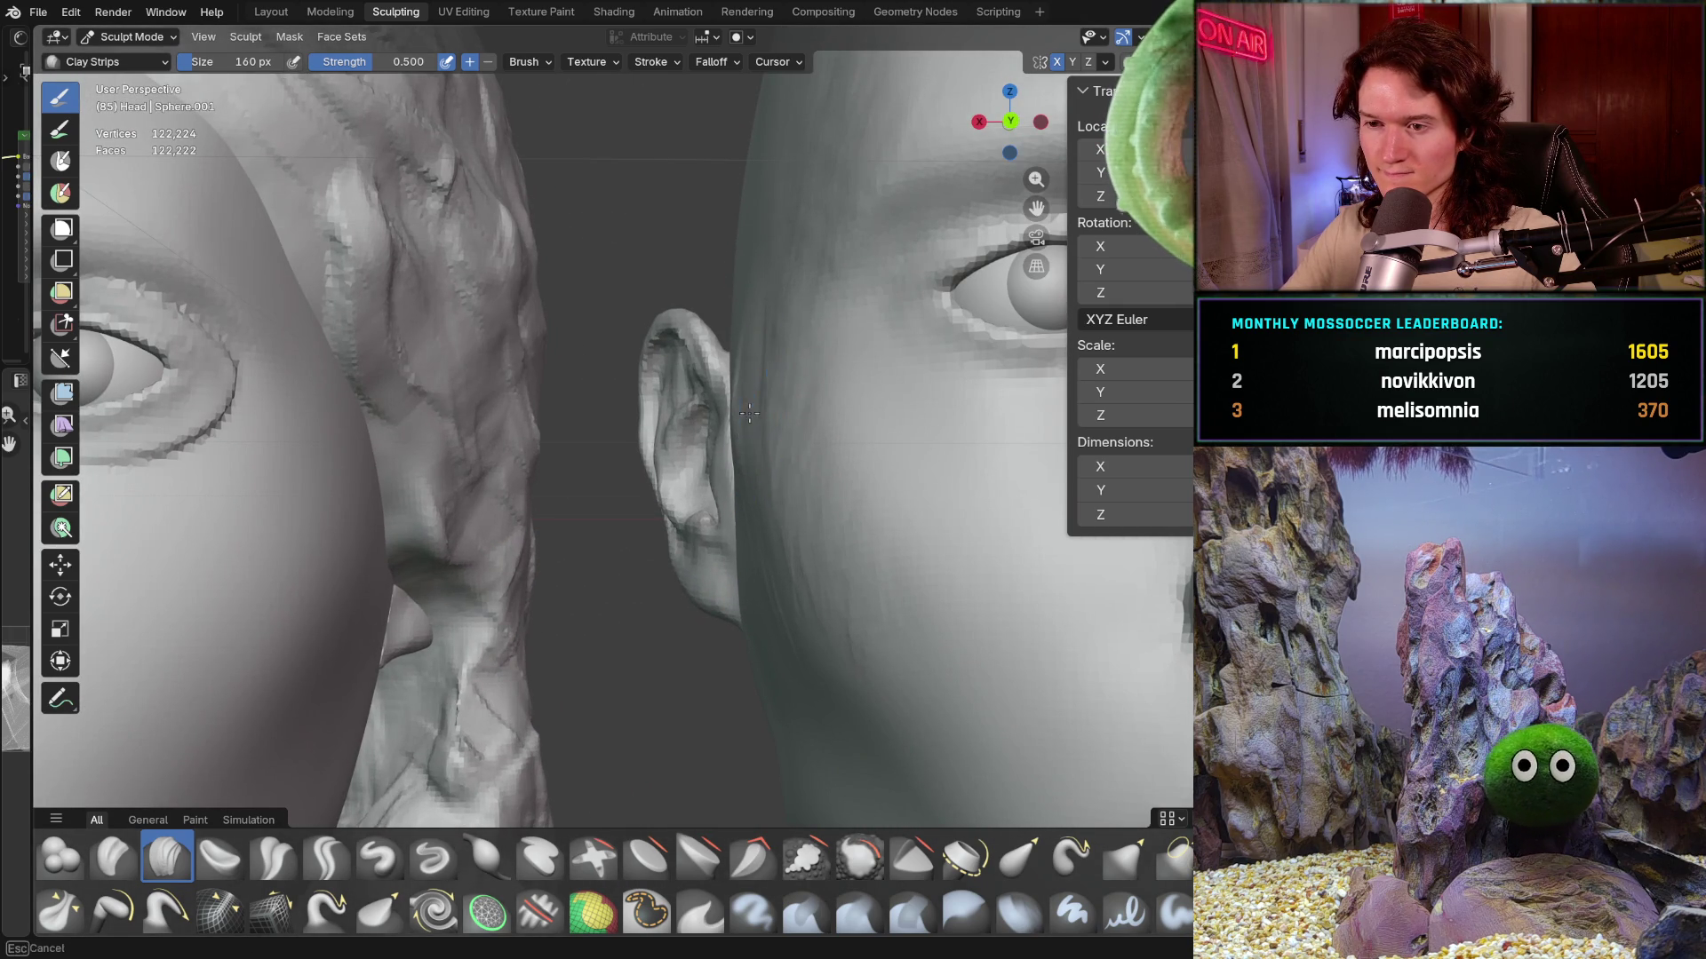
{"action": "left_click_drag", "start_coordinate": [743, 380], "coordinate": [729, 416]}
{"action": "middle_click_drag", "start_coordinate": [811, 583], "coordinate": [744, 552], "text": "shift"}
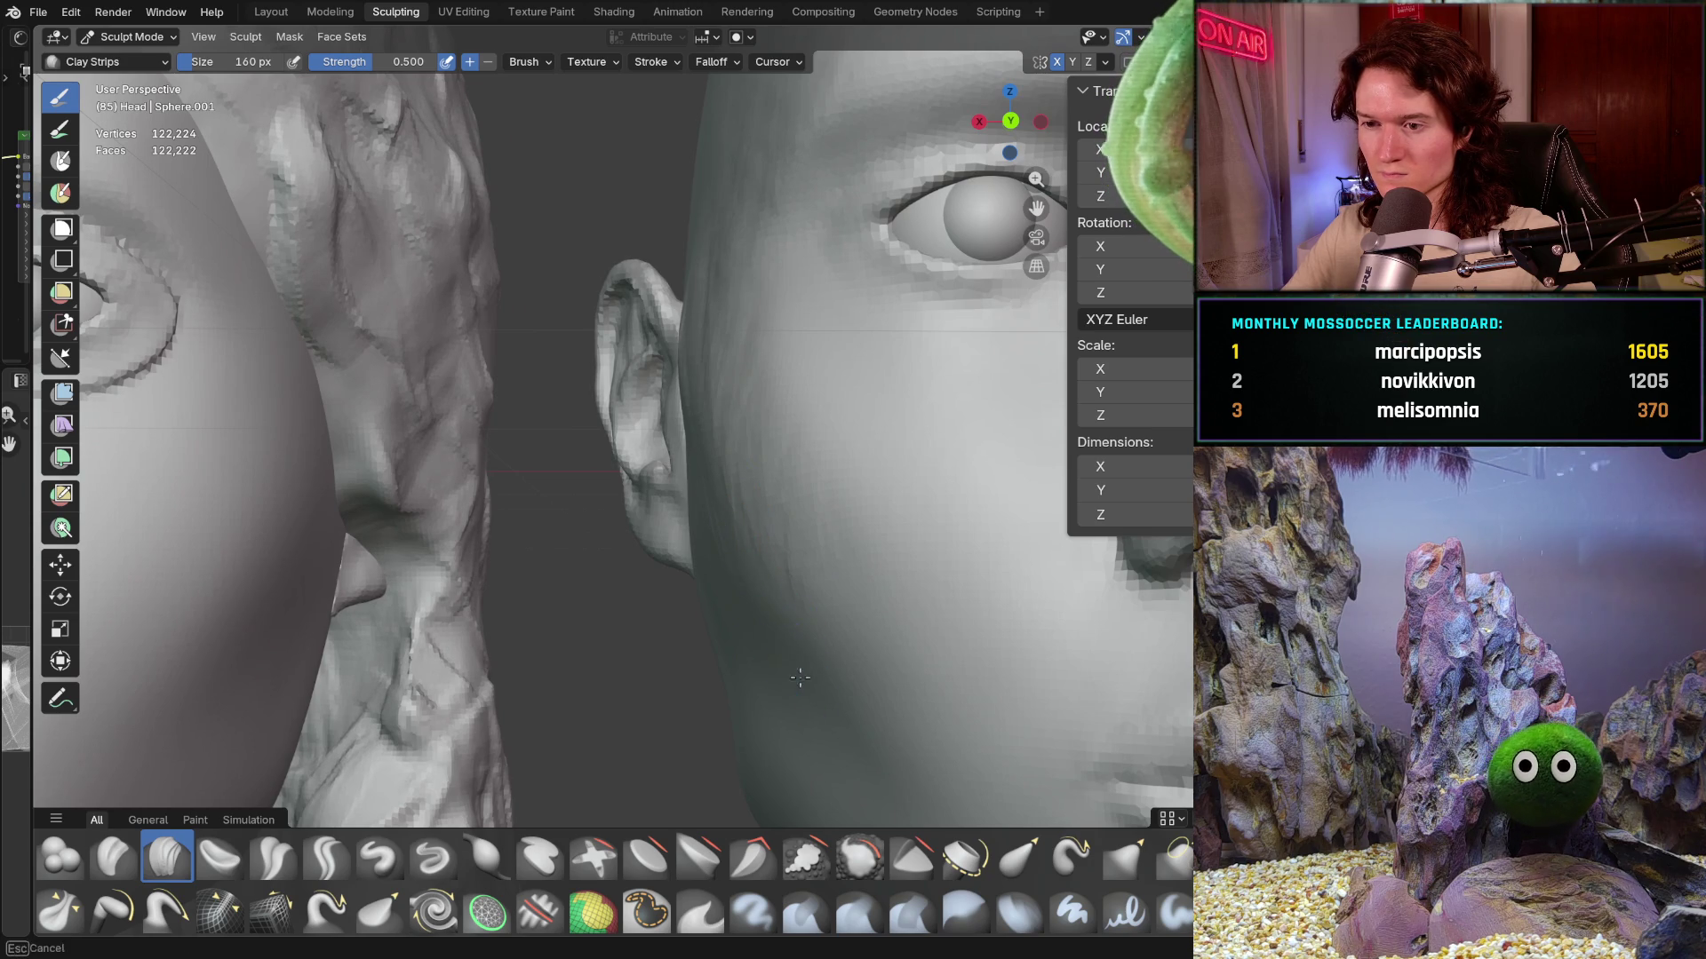
{"action": "scroll", "coordinate": [799, 667], "scroll_direction": "down", "scroll_amount": 5}
{"action": "mouse_move", "coordinate": [800, 666]}
{"action": "middle_mouse_down"}
{"action": "mouse_move", "coordinate": [656, 545]}
{"action": "mouse_move", "coordinate": [813, 456]}
{"action": "mouse_move", "coordinate": [768, 368]}
{"action": "middle_mouse_up"}
{"action": "middle_click_drag", "start_coordinate": [888, 396], "coordinate": [907, 414]}
{"action": "middle_click_drag", "start_coordinate": [741, 314], "coordinate": [658, 319]}
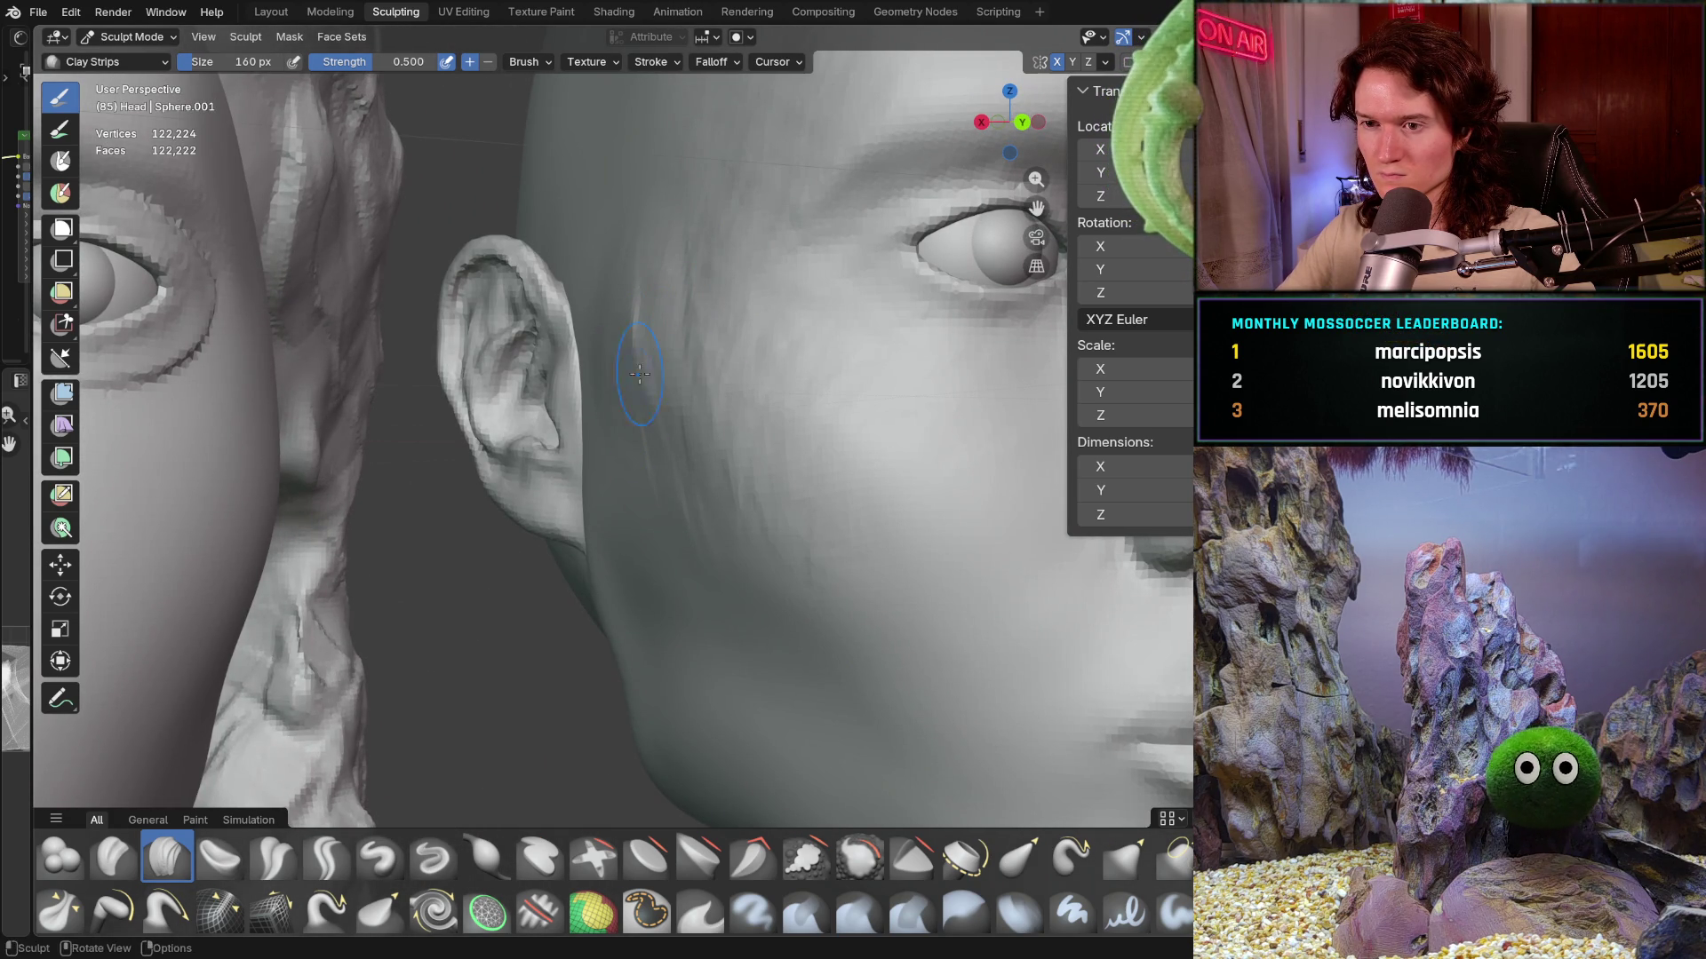
{"action": "middle_click_drag", "start_coordinate": [606, 295], "coordinate": [655, 309]}
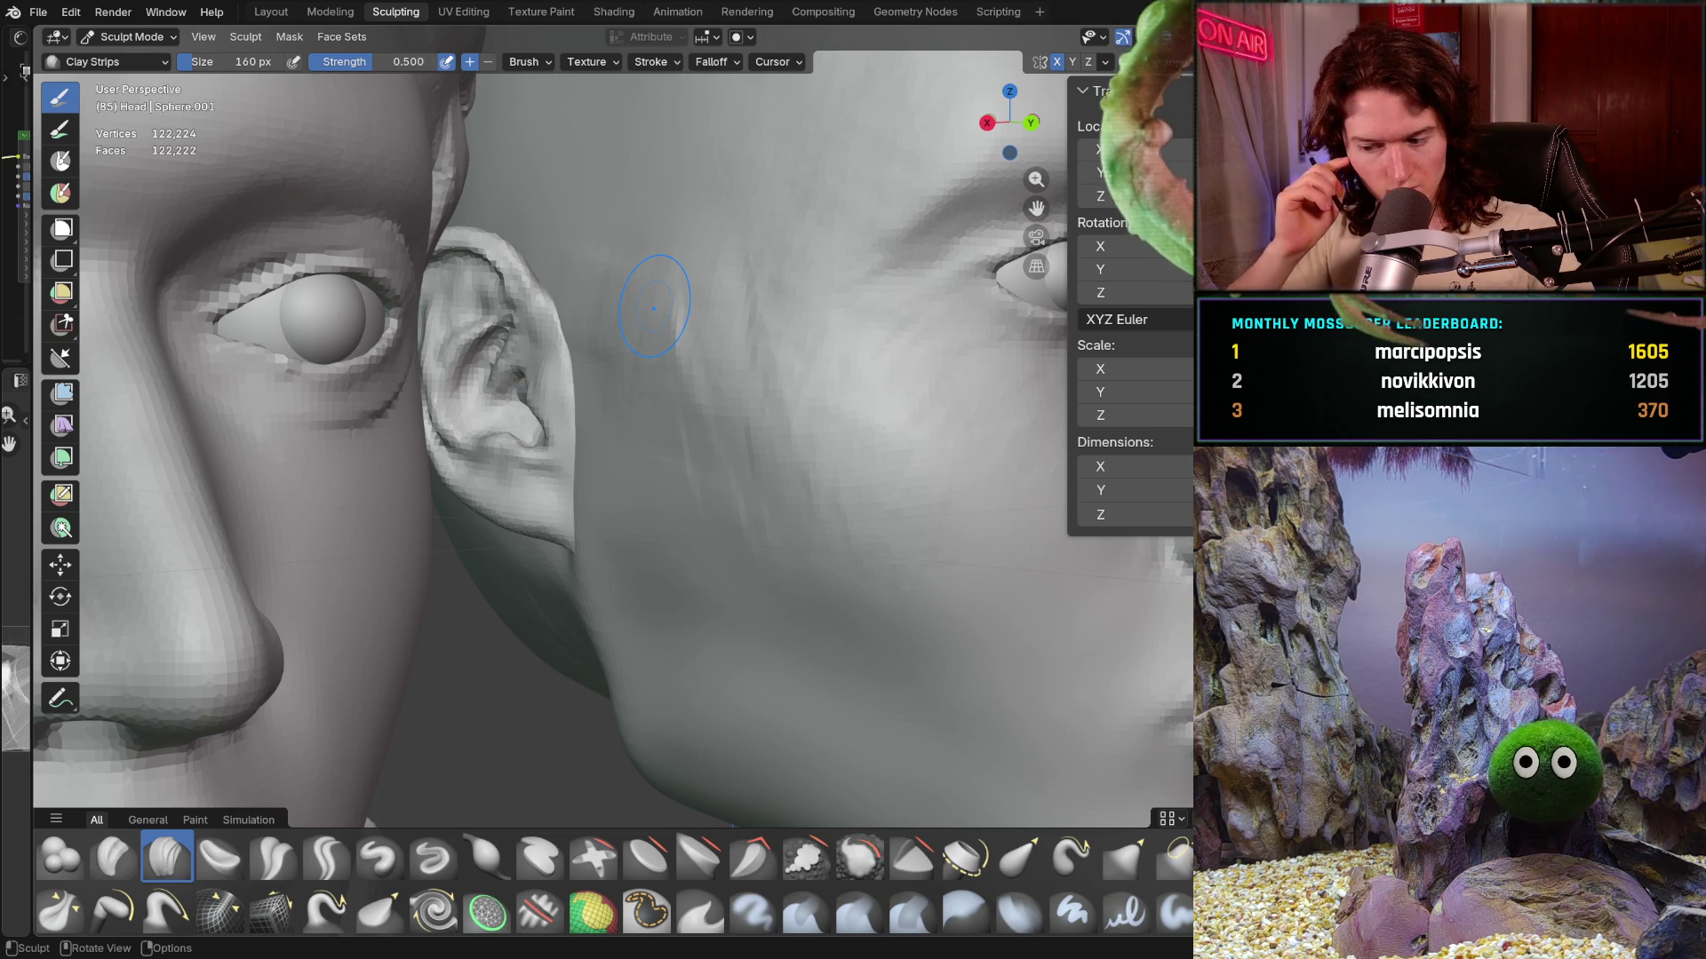
{"action": "left_click_drag", "start_coordinate": [596, 311], "coordinate": [595, 312], "text": "ctrl+shift"}
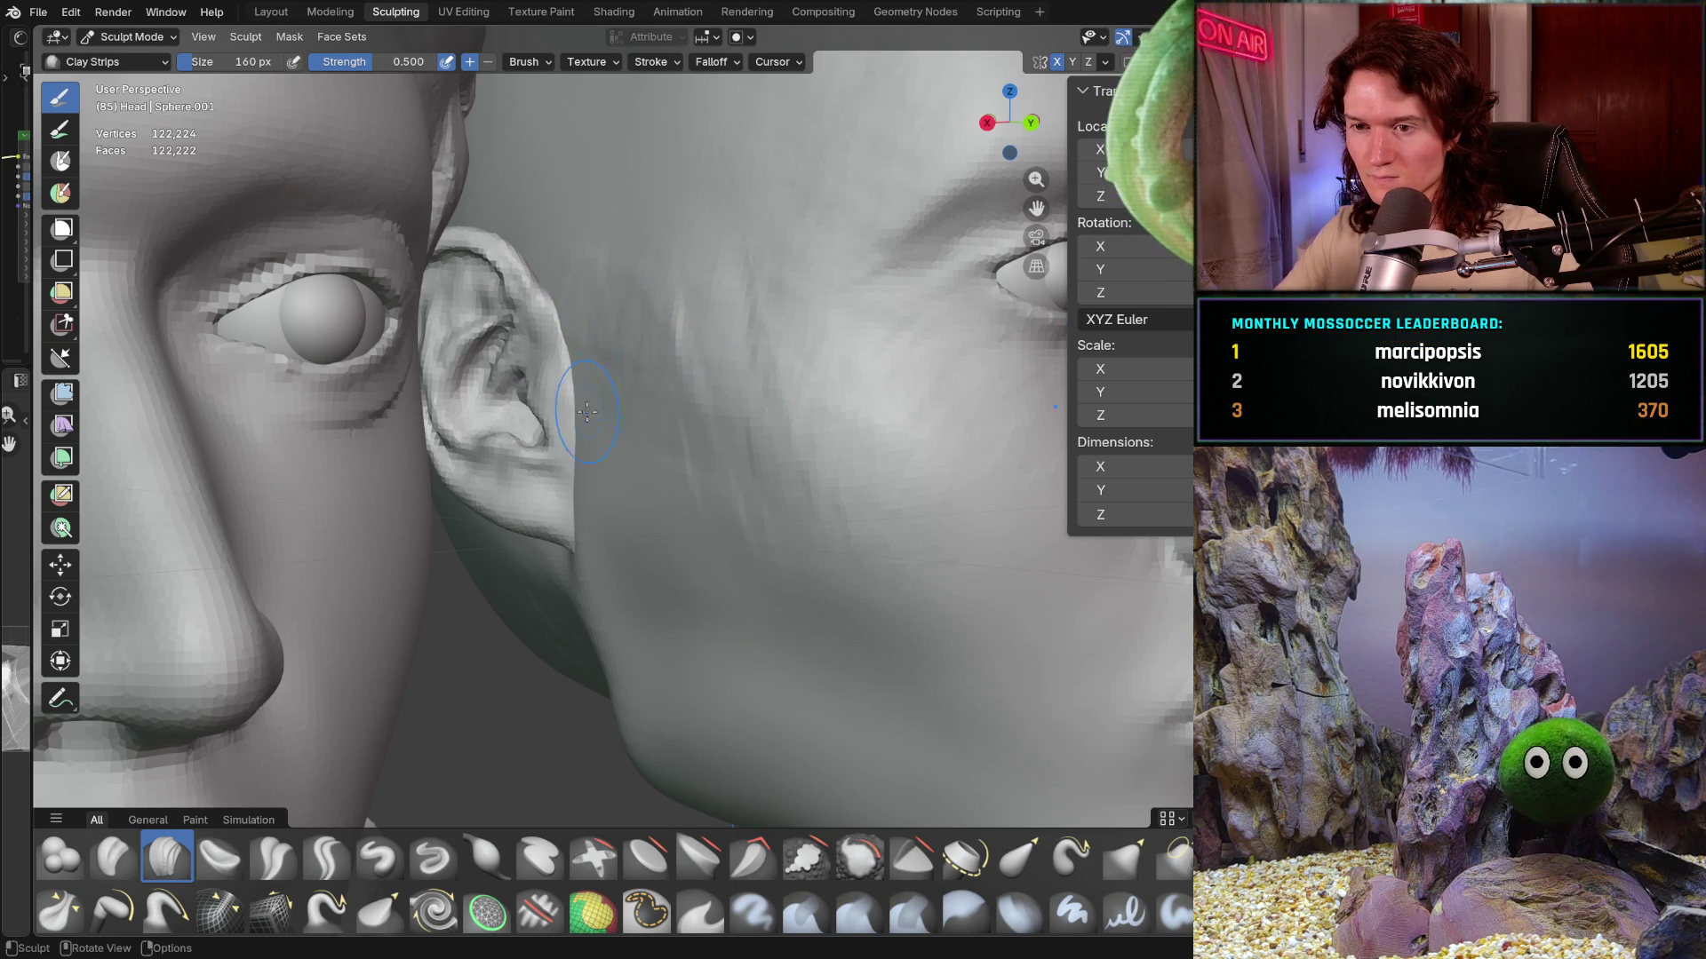
{"action": "middle_click_drag", "start_coordinate": [632, 469], "coordinate": [680, 430]}
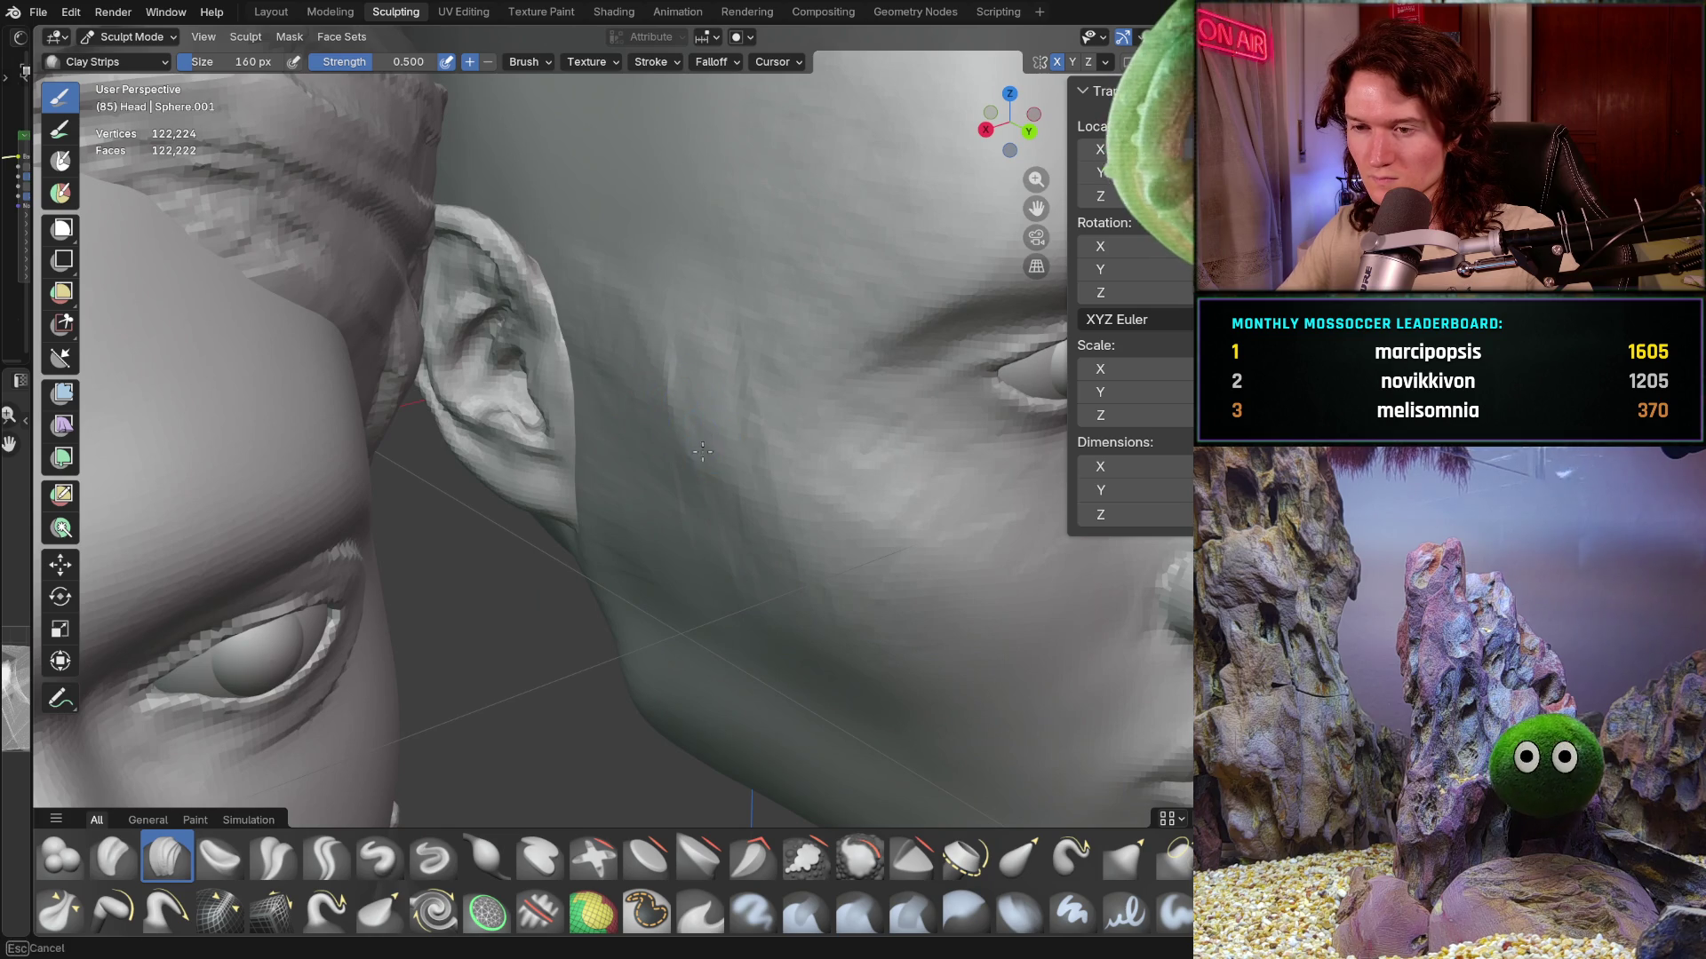
{"action": "middle_click_drag", "start_coordinate": [737, 544], "coordinate": [738, 544]}
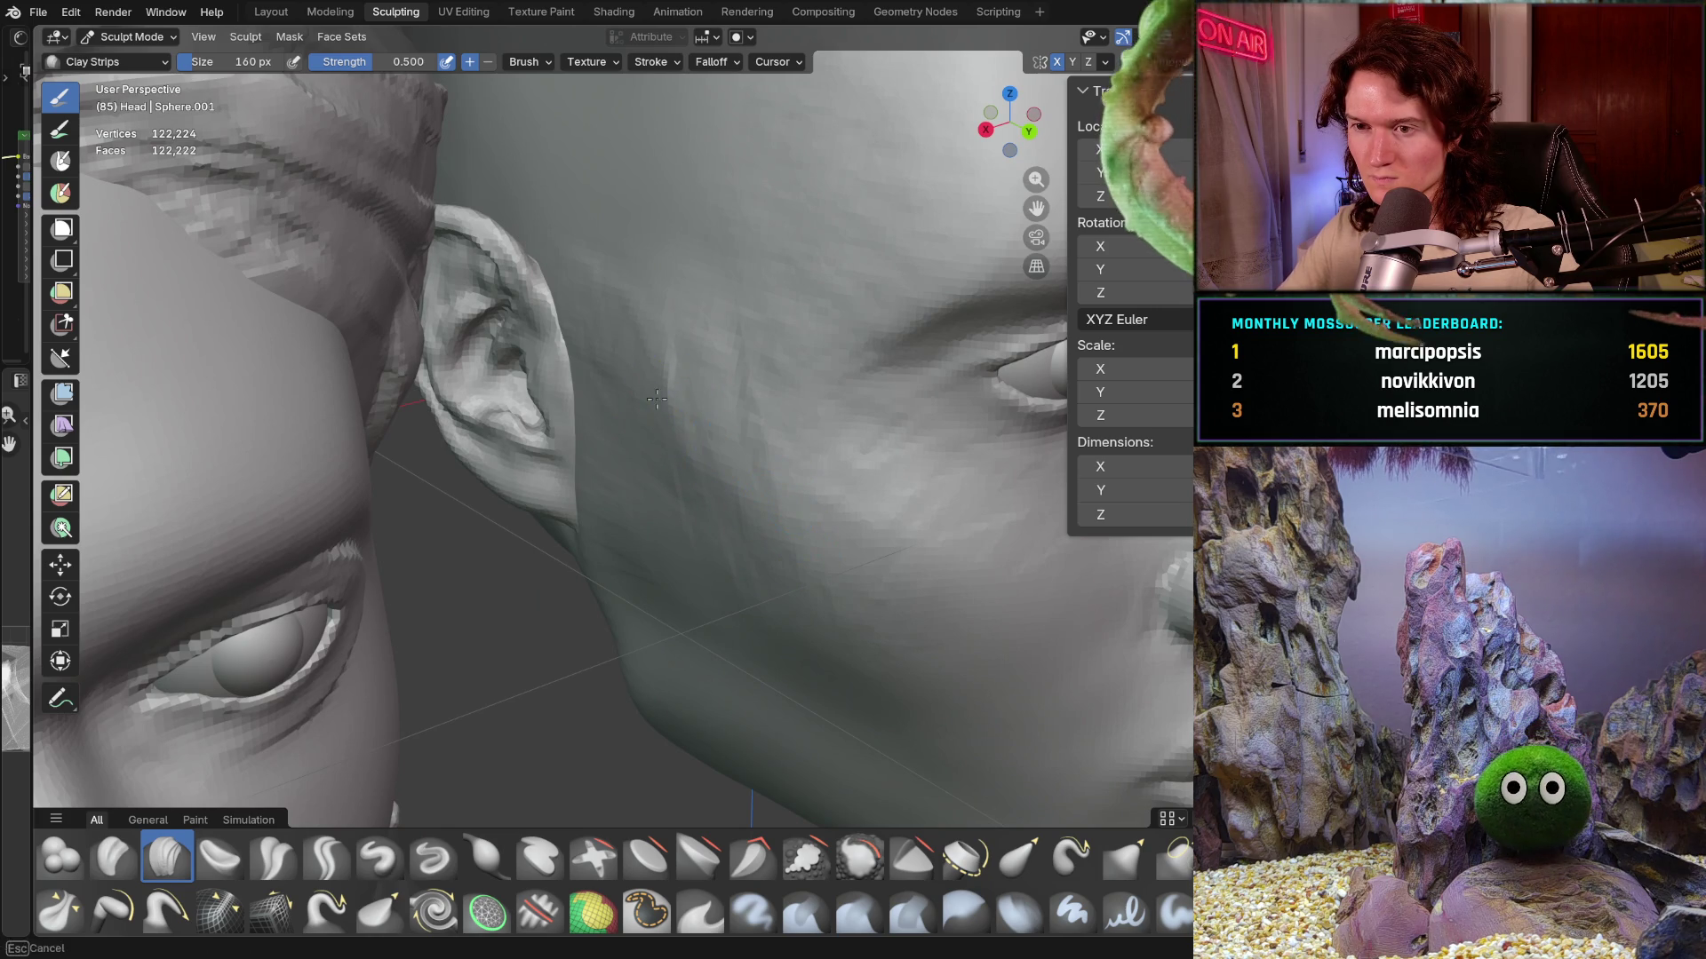
{"action": "mouse_move", "coordinate": [656, 378]}
{"action": "middle_mouse_down"}
{"action": "mouse_move", "coordinate": [724, 421]}
{"action": "mouse_move", "coordinate": [724, 444]}
{"action": "middle_mouse_up"}
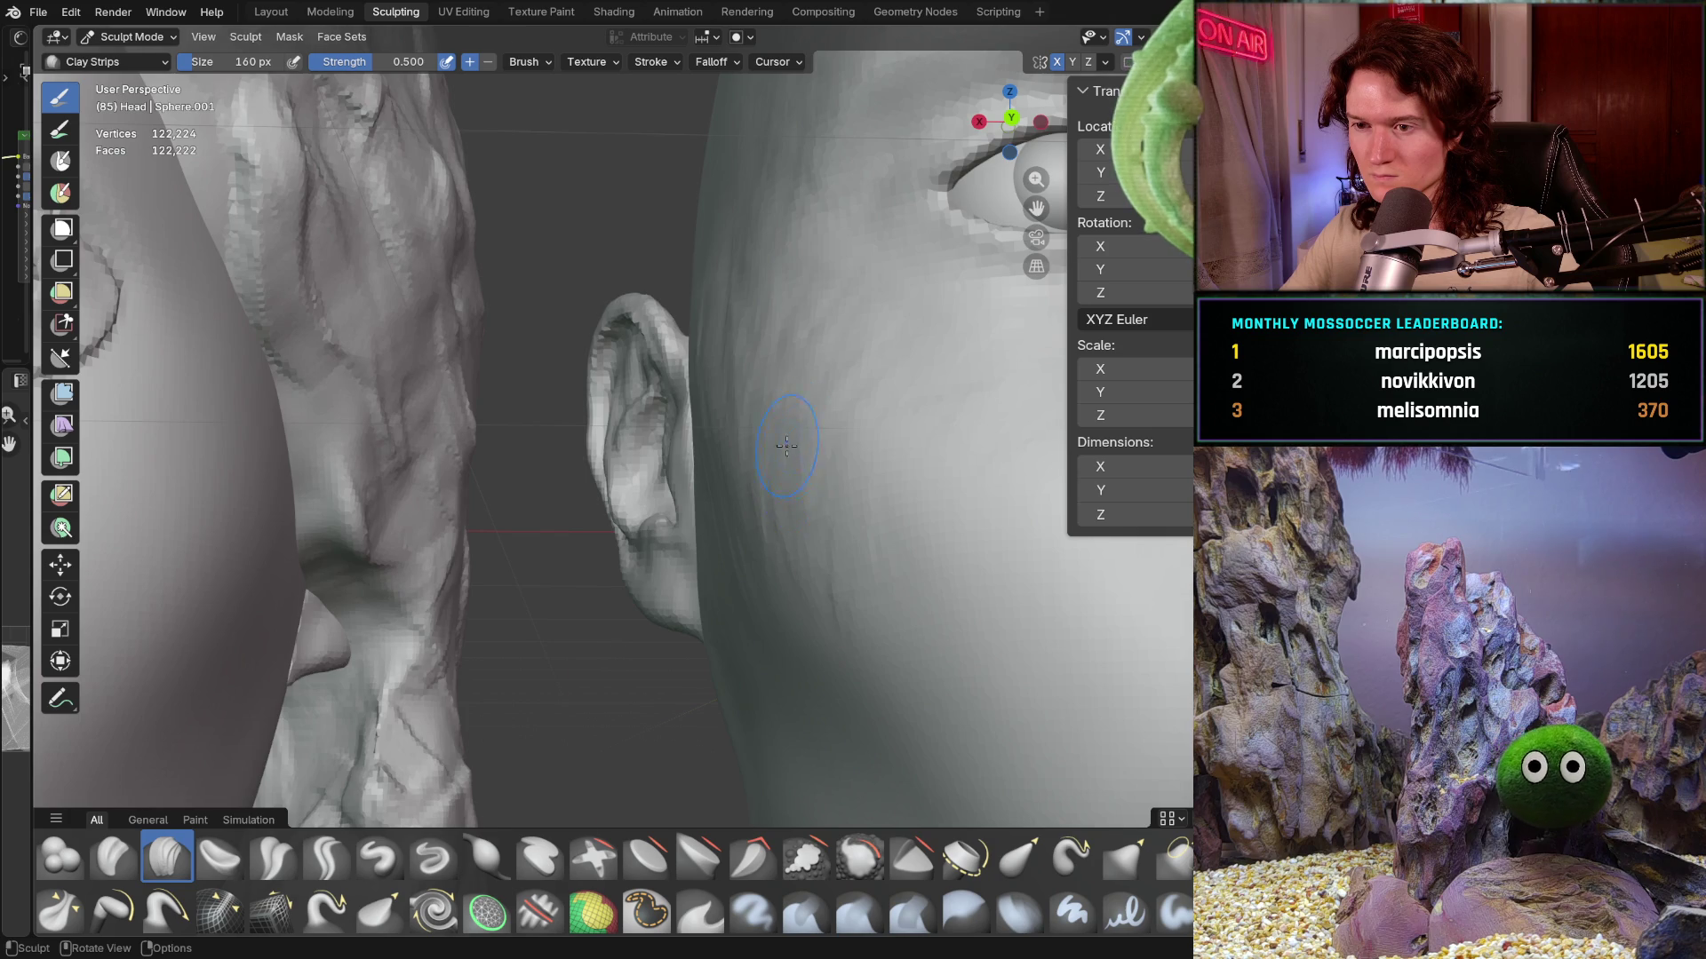
{"action": "mouse_move", "coordinate": [786, 445]}
{"action": "middle_mouse_down"}
{"action": "mouse_move", "coordinate": [750, 426]}
{"action": "mouse_move", "coordinate": [704, 485]}
{"action": "middle_mouse_up"}
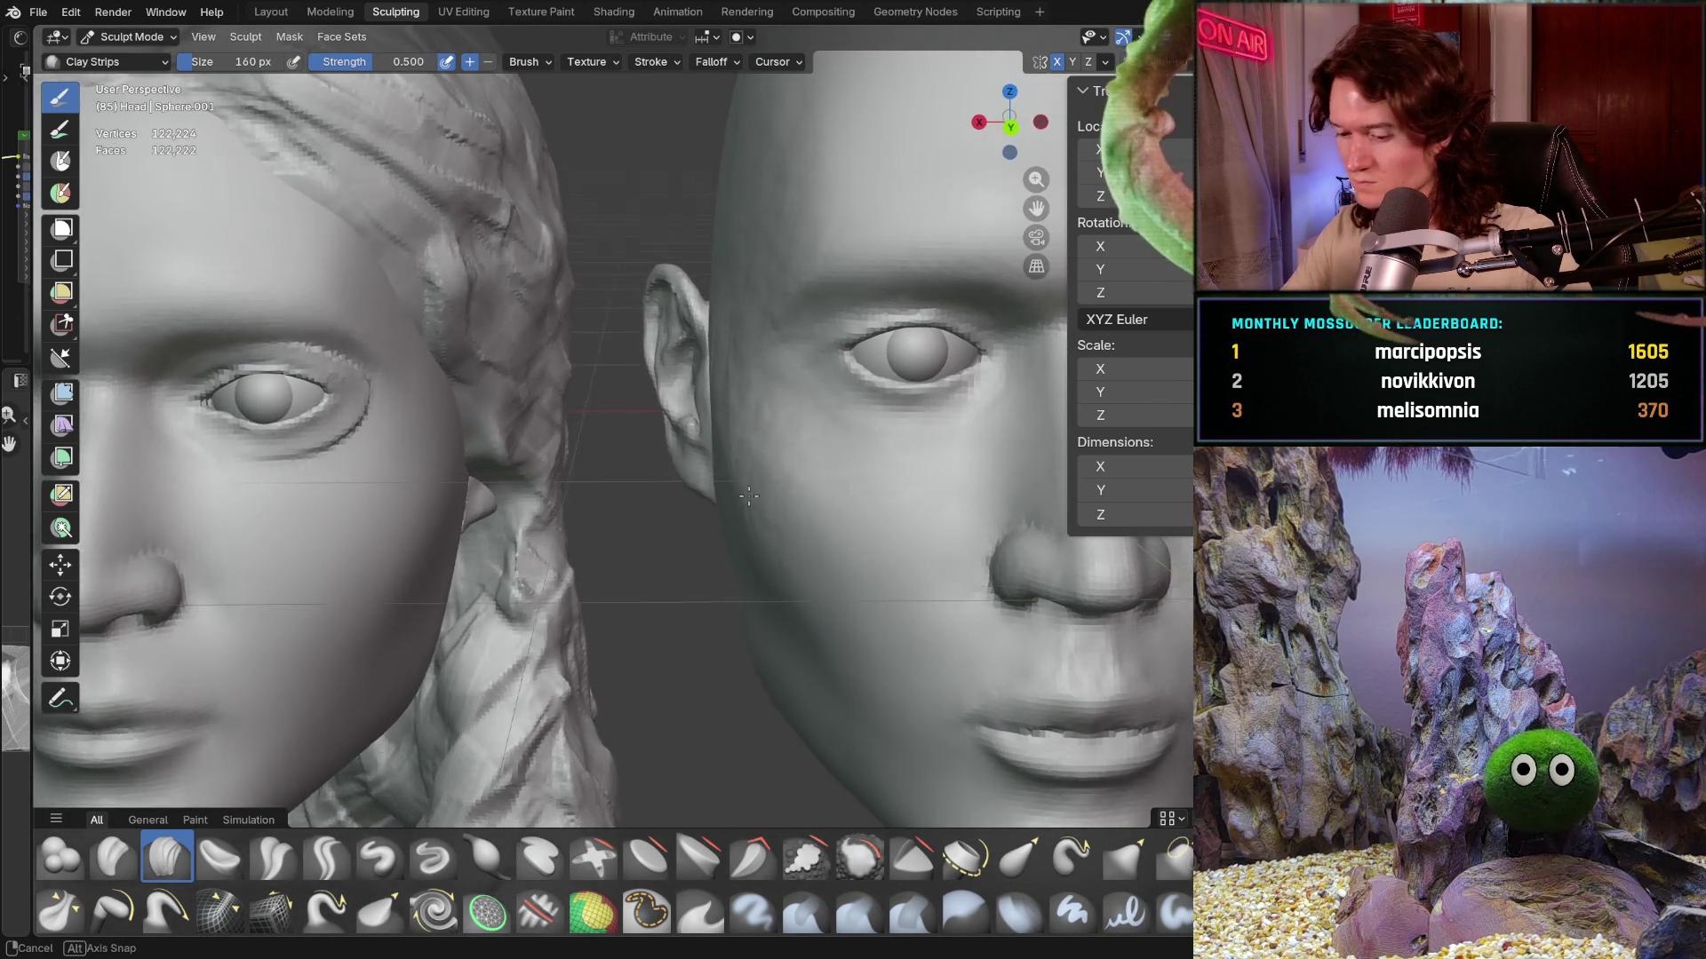
{"action": "mouse_move", "coordinate": [703, 485]}
{"action": "middle_mouse_down"}
{"action": "mouse_move", "coordinate": [760, 524]}
{"action": "mouse_move", "coordinate": [739, 532]}
{"action": "middle_mouse_up"}
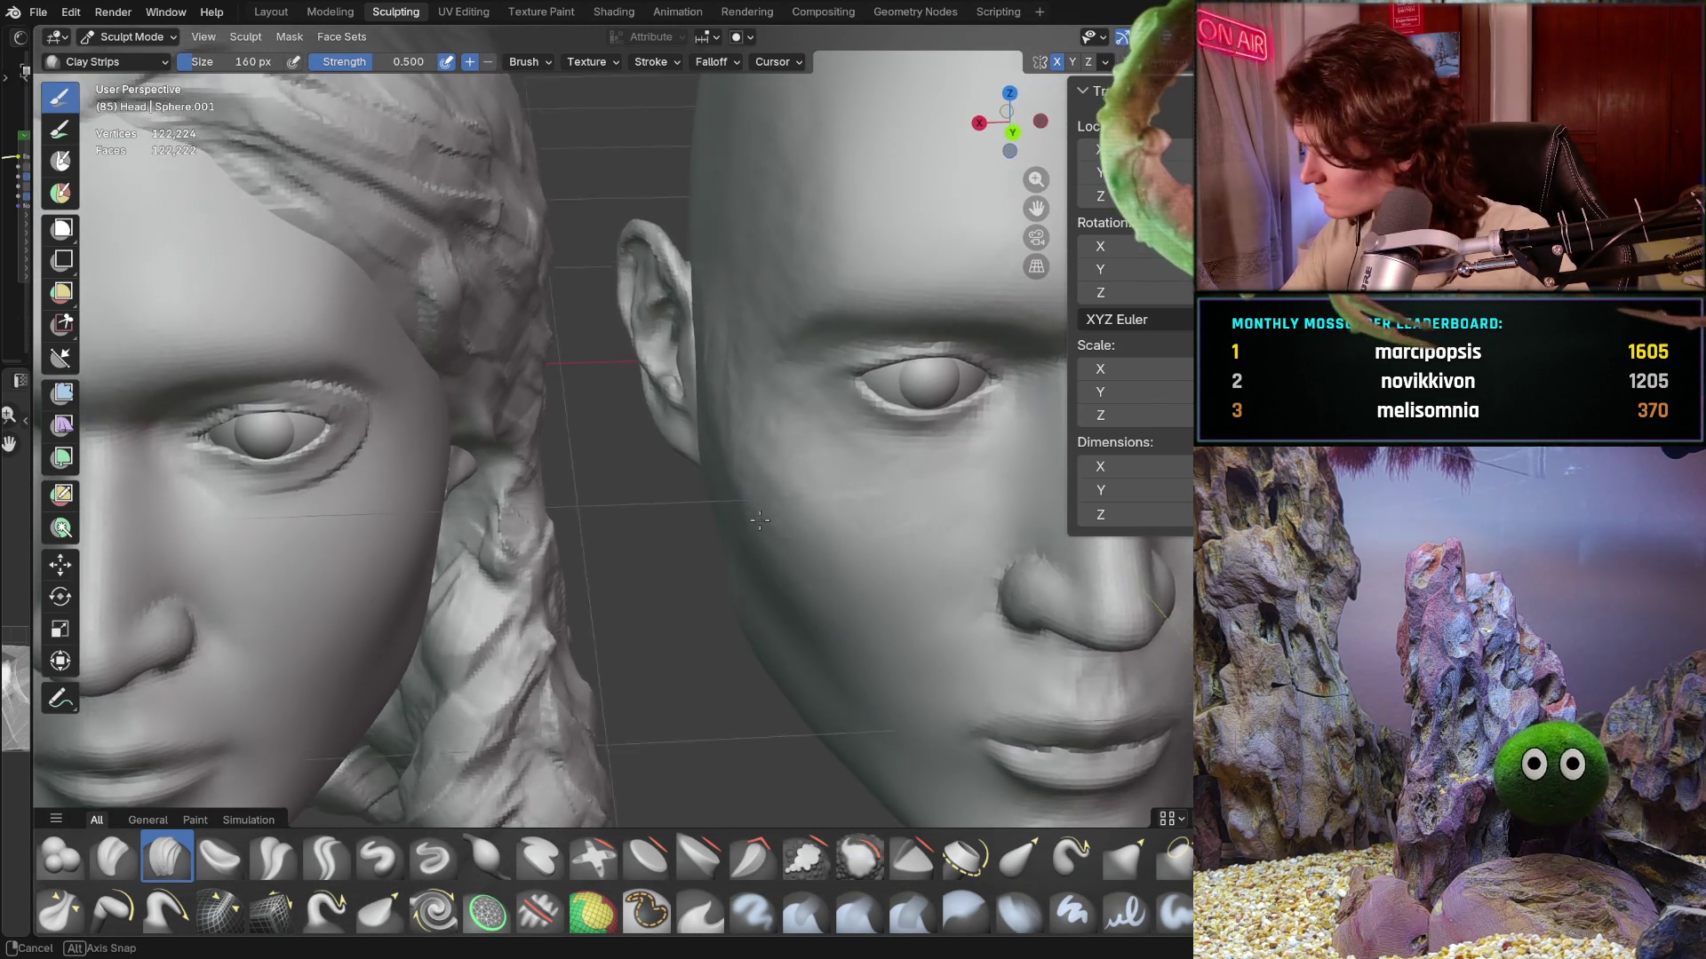
{"action": "mouse_move", "coordinate": [742, 532]}
{"action": "middle_mouse_down"}
{"action": "mouse_move", "coordinate": [717, 541]}
{"action": "mouse_move", "coordinate": [774, 427]}
{"action": "mouse_move", "coordinate": [730, 532]}
{"action": "middle_mouse_up"}
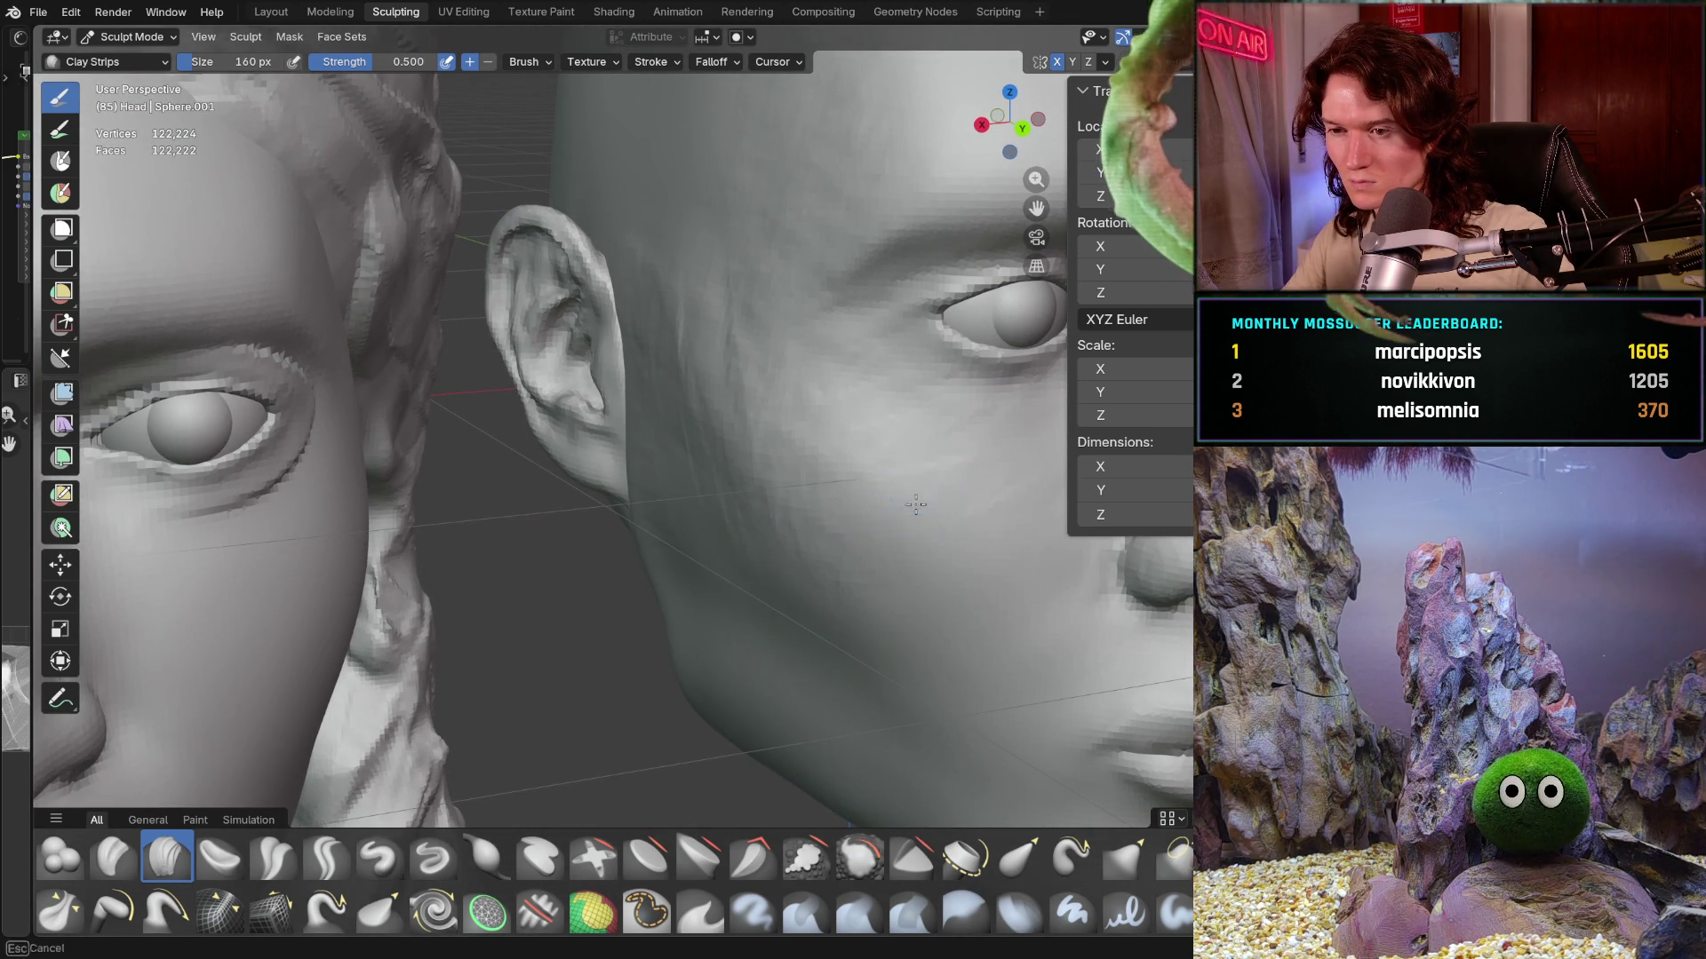
{"action": "middle_click_drag", "start_coordinate": [878, 499], "coordinate": [866, 467]}
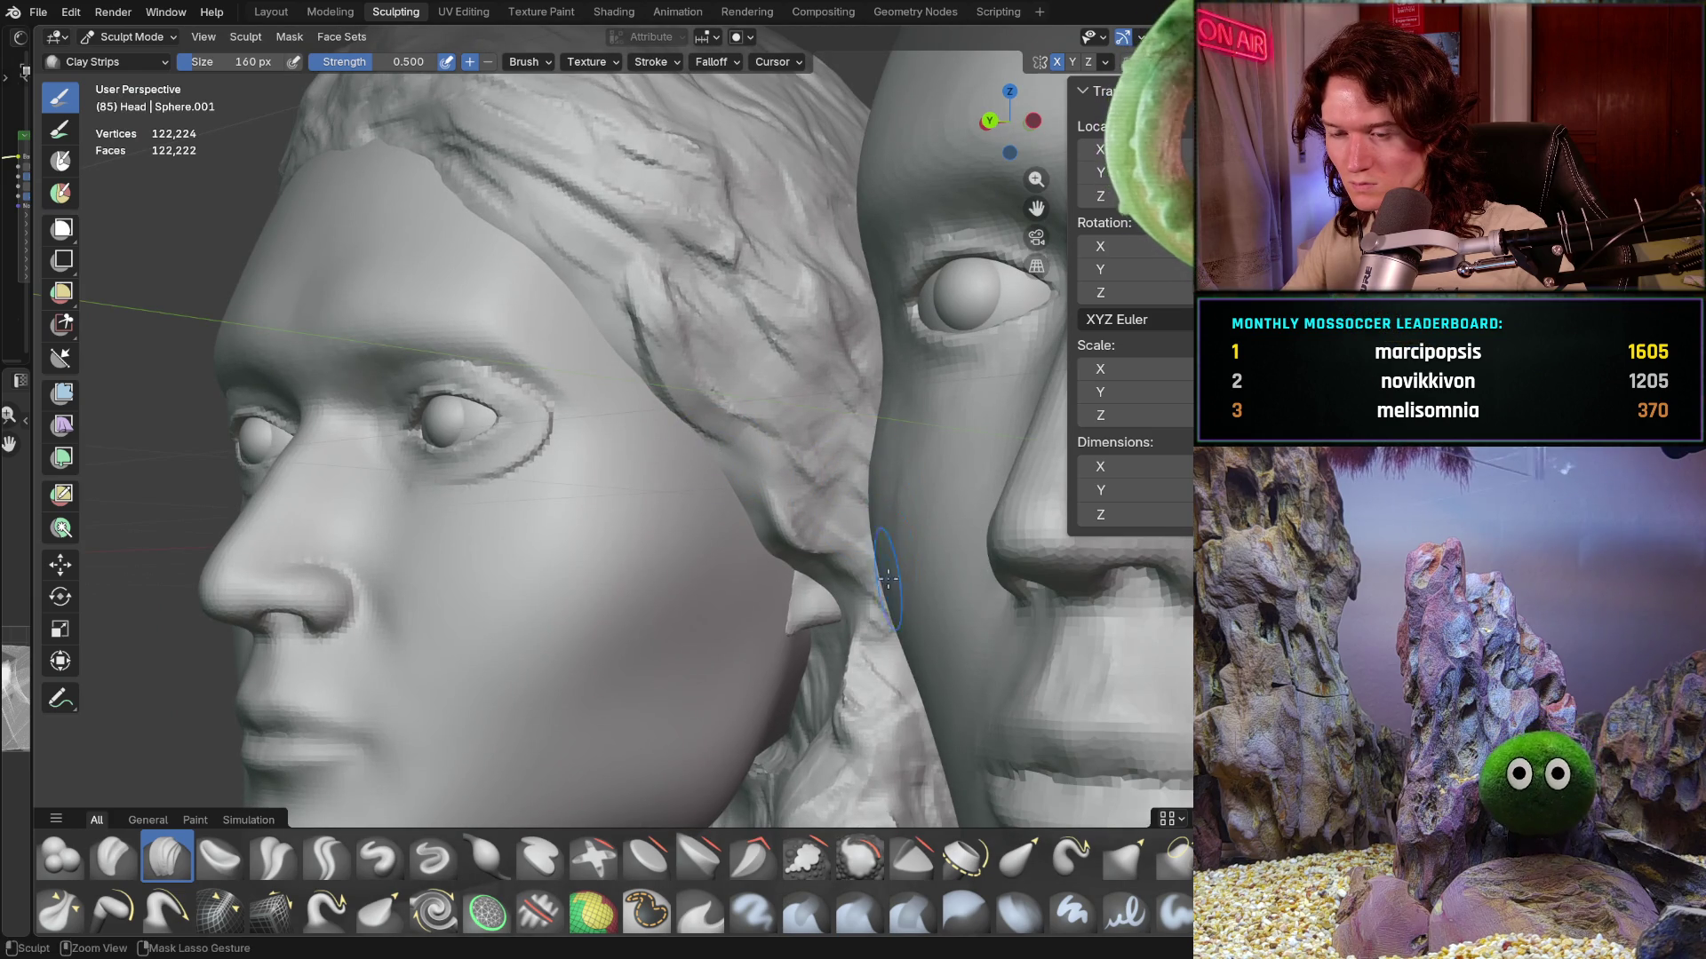
{"action": "mouse_move", "coordinate": [882, 580]}
{"action": "middle_mouse_down"}
{"action": "mouse_move", "coordinate": [911, 508]}
{"action": "mouse_move", "coordinate": [835, 434]}
{"action": "middle_mouse_up"}
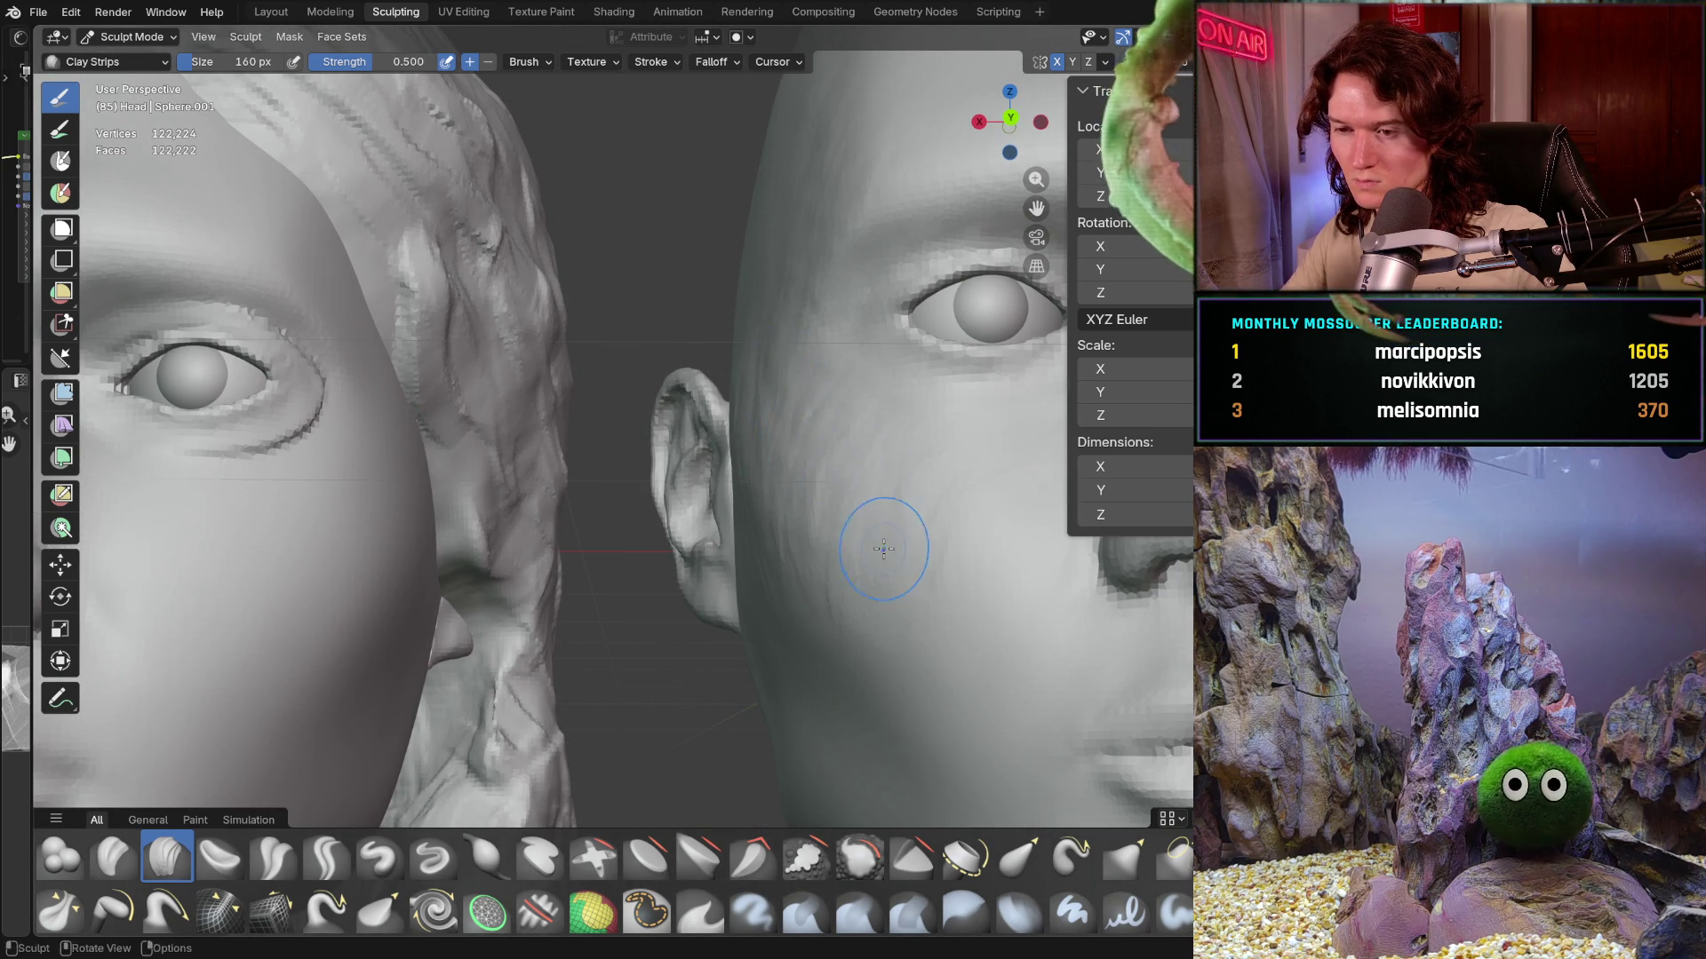
{"action": "mouse_move", "coordinate": [762, 609]}
{"action": "middle_mouse_down"}
{"action": "mouse_move", "coordinate": [803, 590]}
{"action": "mouse_move", "coordinate": [836, 627]}
{"action": "middle_mouse_up"}
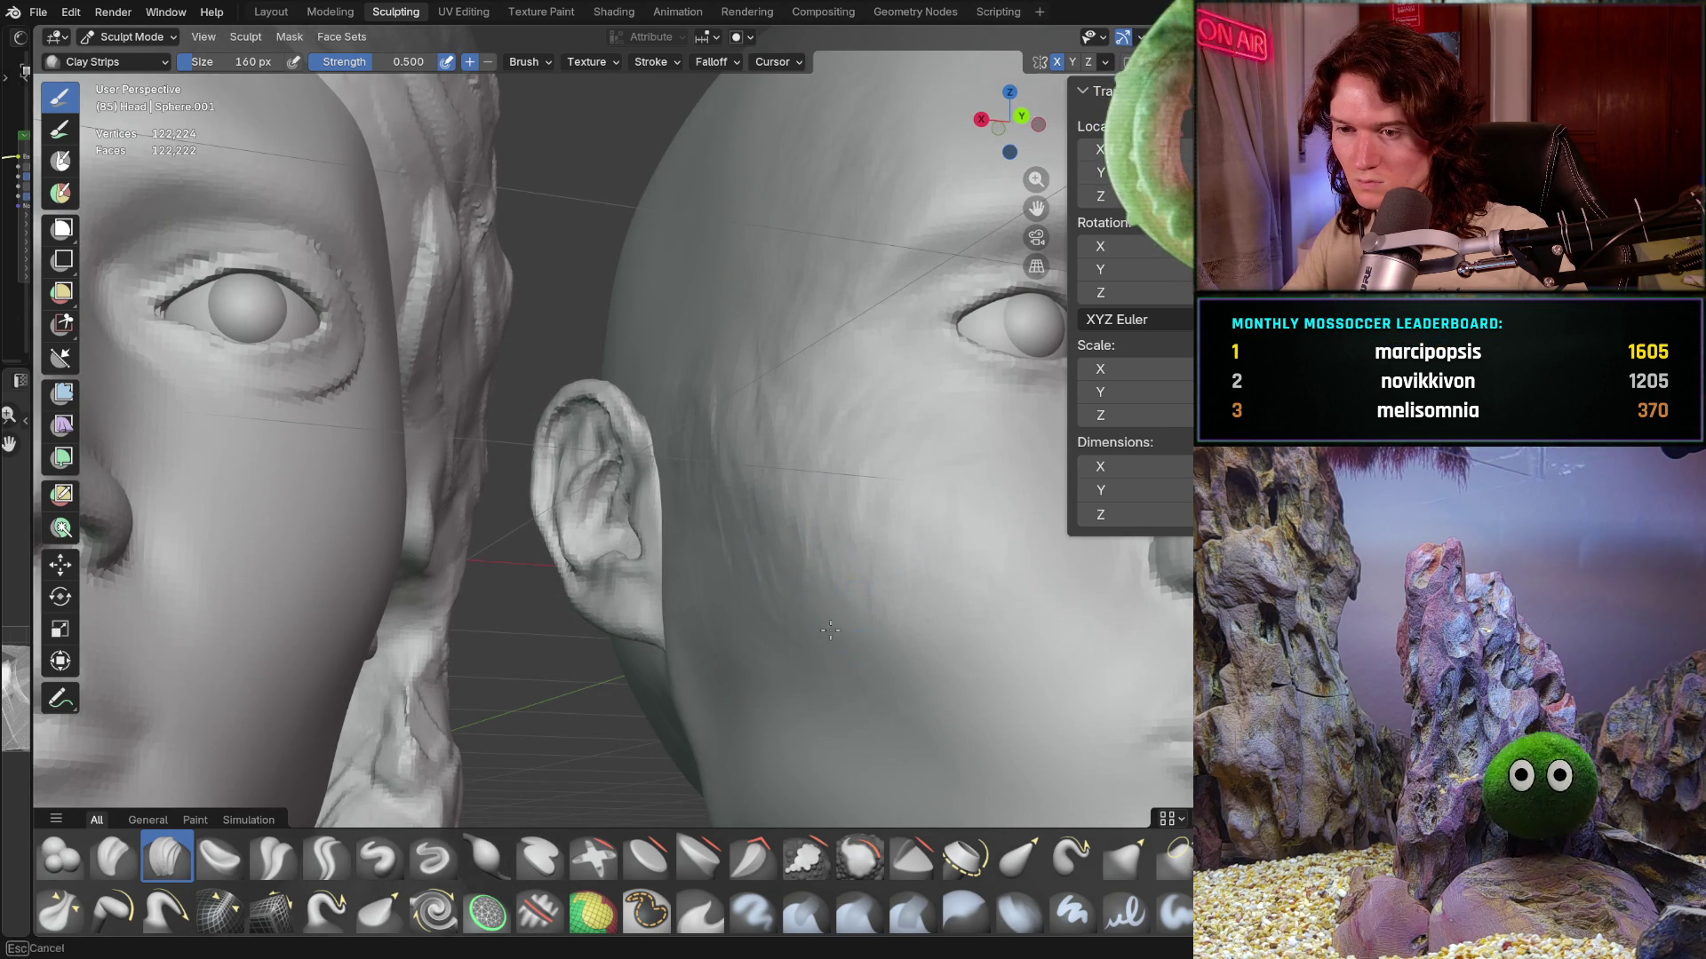
{"action": "middle_click_drag", "start_coordinate": [877, 495], "coordinate": [836, 358]}
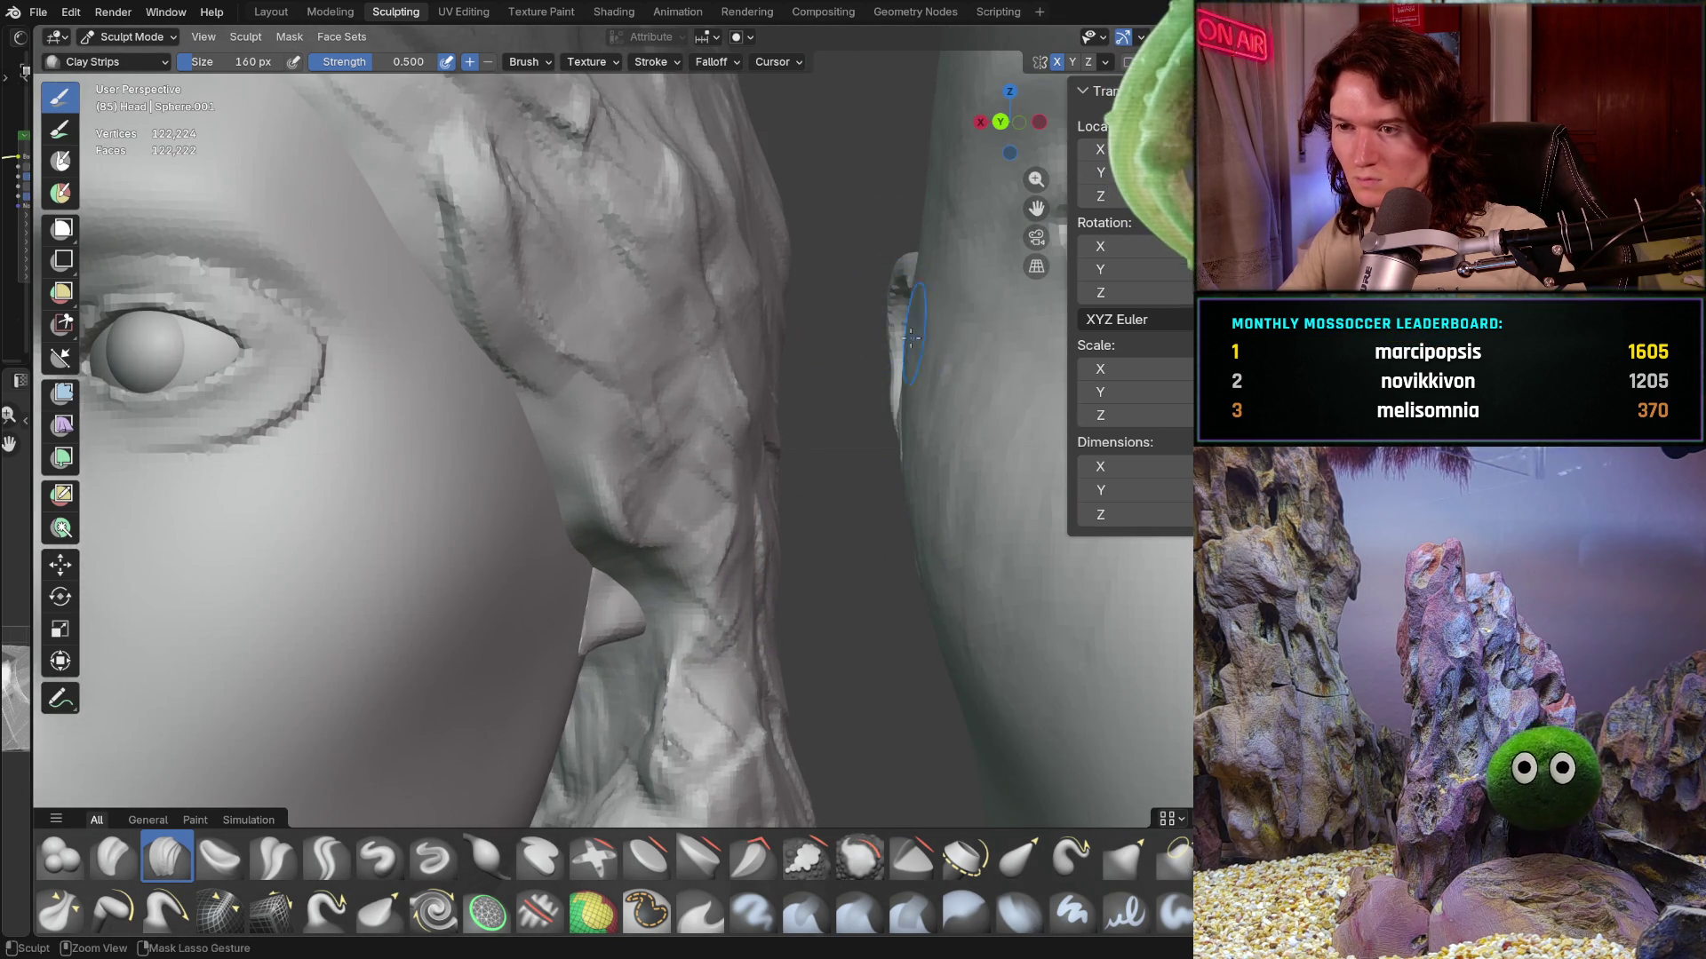
{"action": "middle_click_drag", "start_coordinate": [941, 367], "coordinate": [938, 383]}
{"action": "mouse_move", "coordinate": [842, 352]}
{"action": "middle_mouse_down"}
{"action": "mouse_move", "coordinate": [723, 340]}
{"action": "mouse_move", "coordinate": [787, 358]}
{"action": "mouse_move", "coordinate": [698, 441]}
{"action": "middle_mouse_up"}
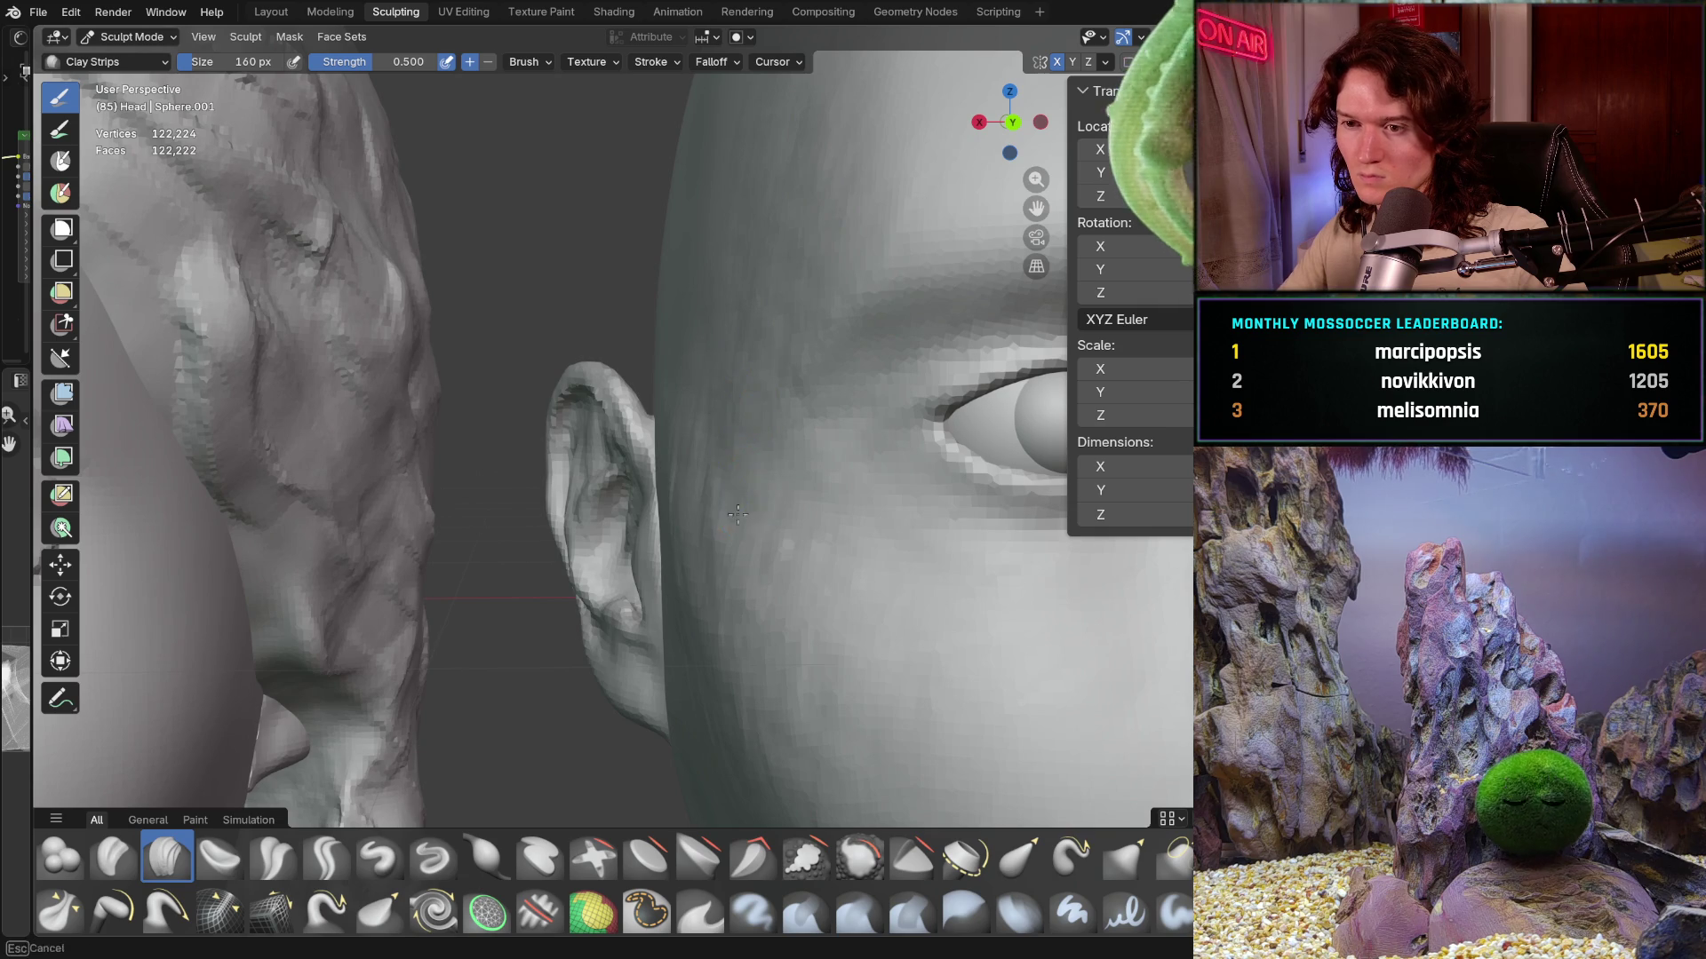
{"action": "mouse_move", "coordinate": [764, 574]}
{"action": "middle_mouse_down"}
{"action": "mouse_move", "coordinate": [727, 486]}
{"action": "mouse_move", "coordinate": [667, 440]}
{"action": "middle_mouse_up"}
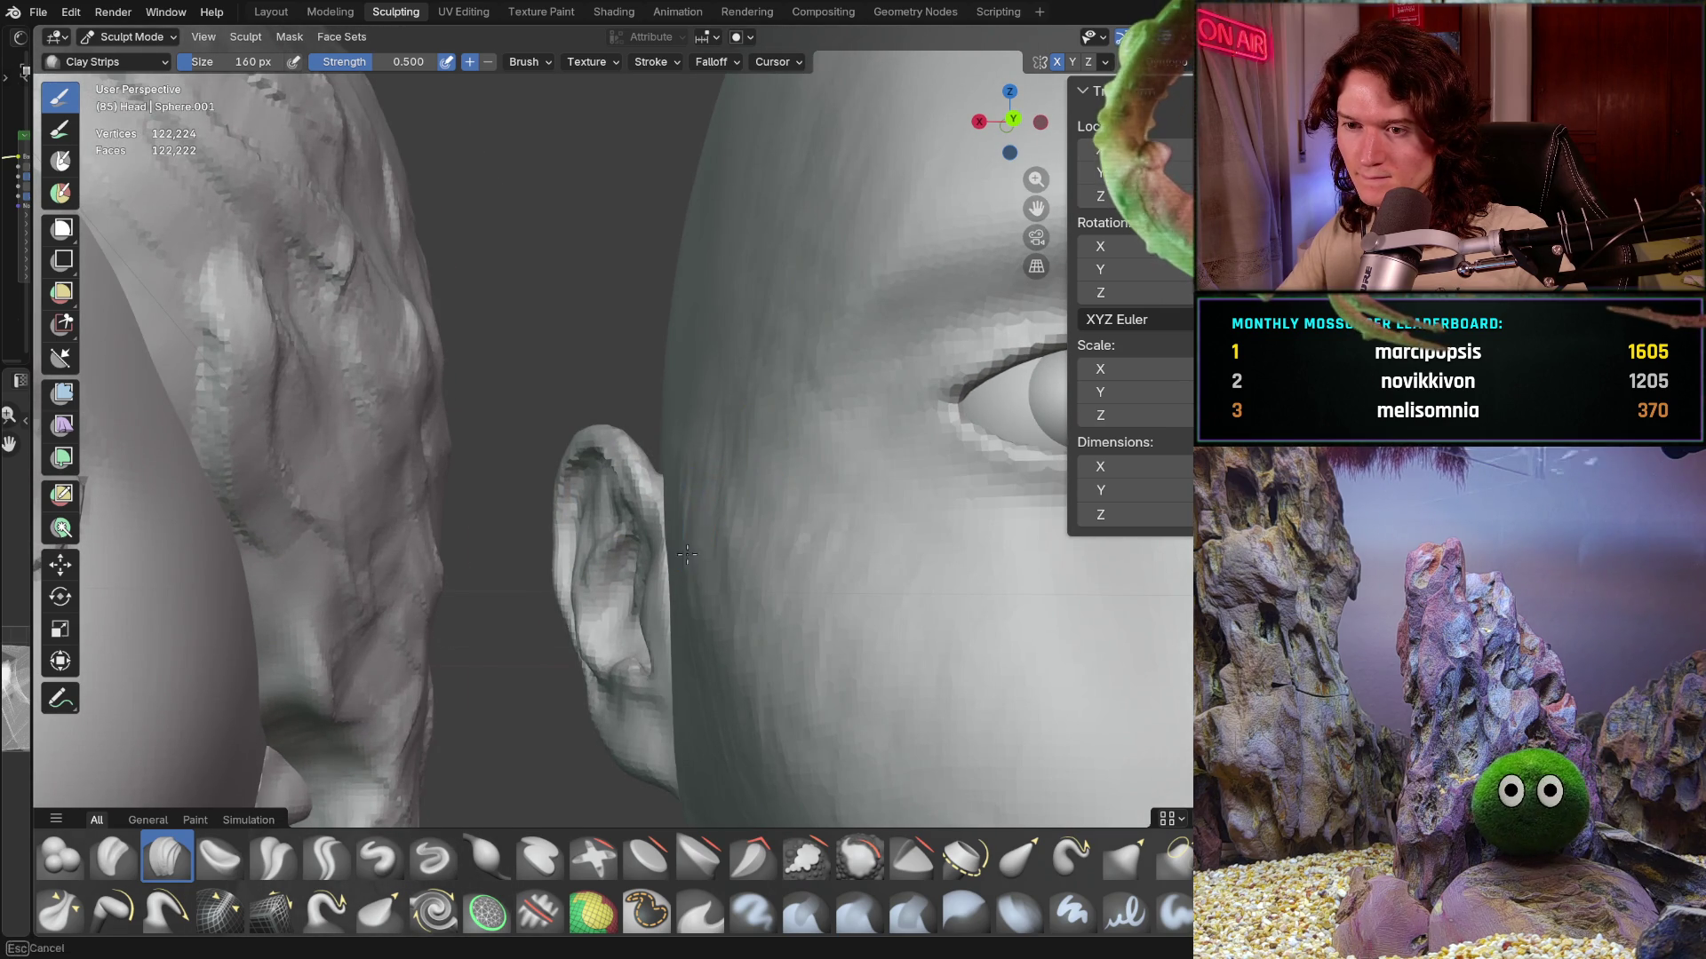
{"action": "middle_click_drag", "start_coordinate": [688, 540], "coordinate": [679, 540]}
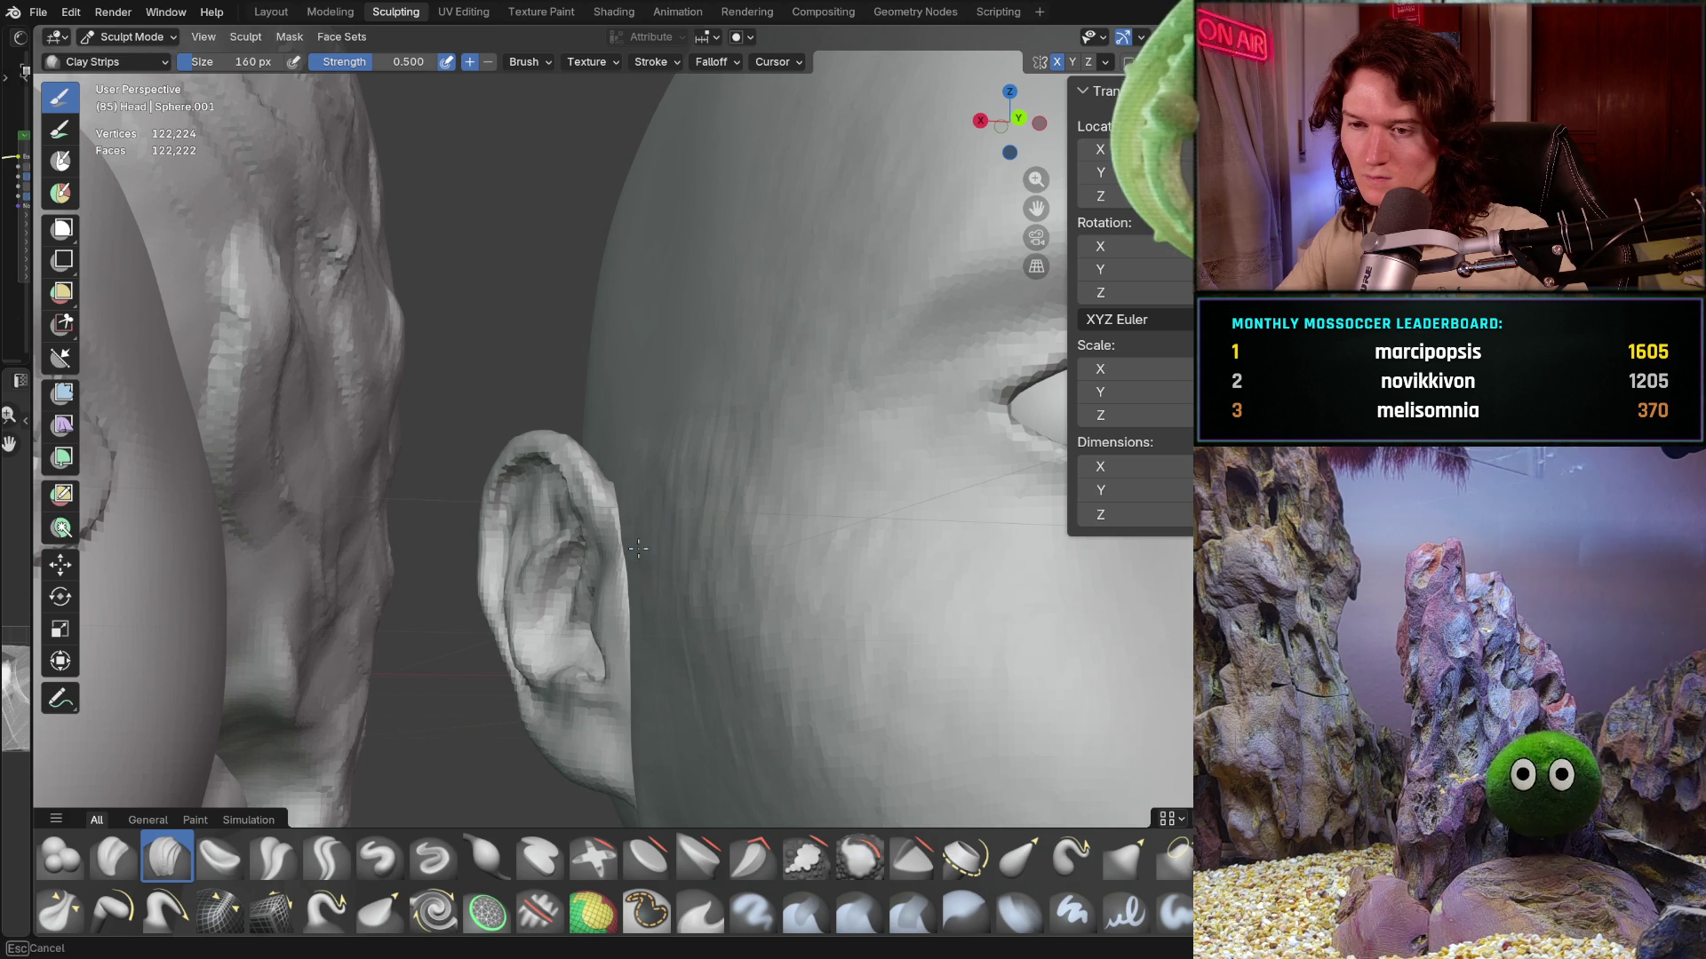
{"action": "scroll", "coordinate": [696, 357], "scroll_direction": "down", "scroll_amount": 8}
{"action": "mouse_move", "coordinate": [697, 357]}
{"action": "middle_mouse_down"}
{"action": "mouse_move", "coordinate": [603, 600]}
{"action": "mouse_move", "coordinate": [747, 553]}
{"action": "middle_mouse_up"}
{"action": "scroll", "coordinate": [800, 533], "scroll_direction": "up", "scroll_amount": 3}
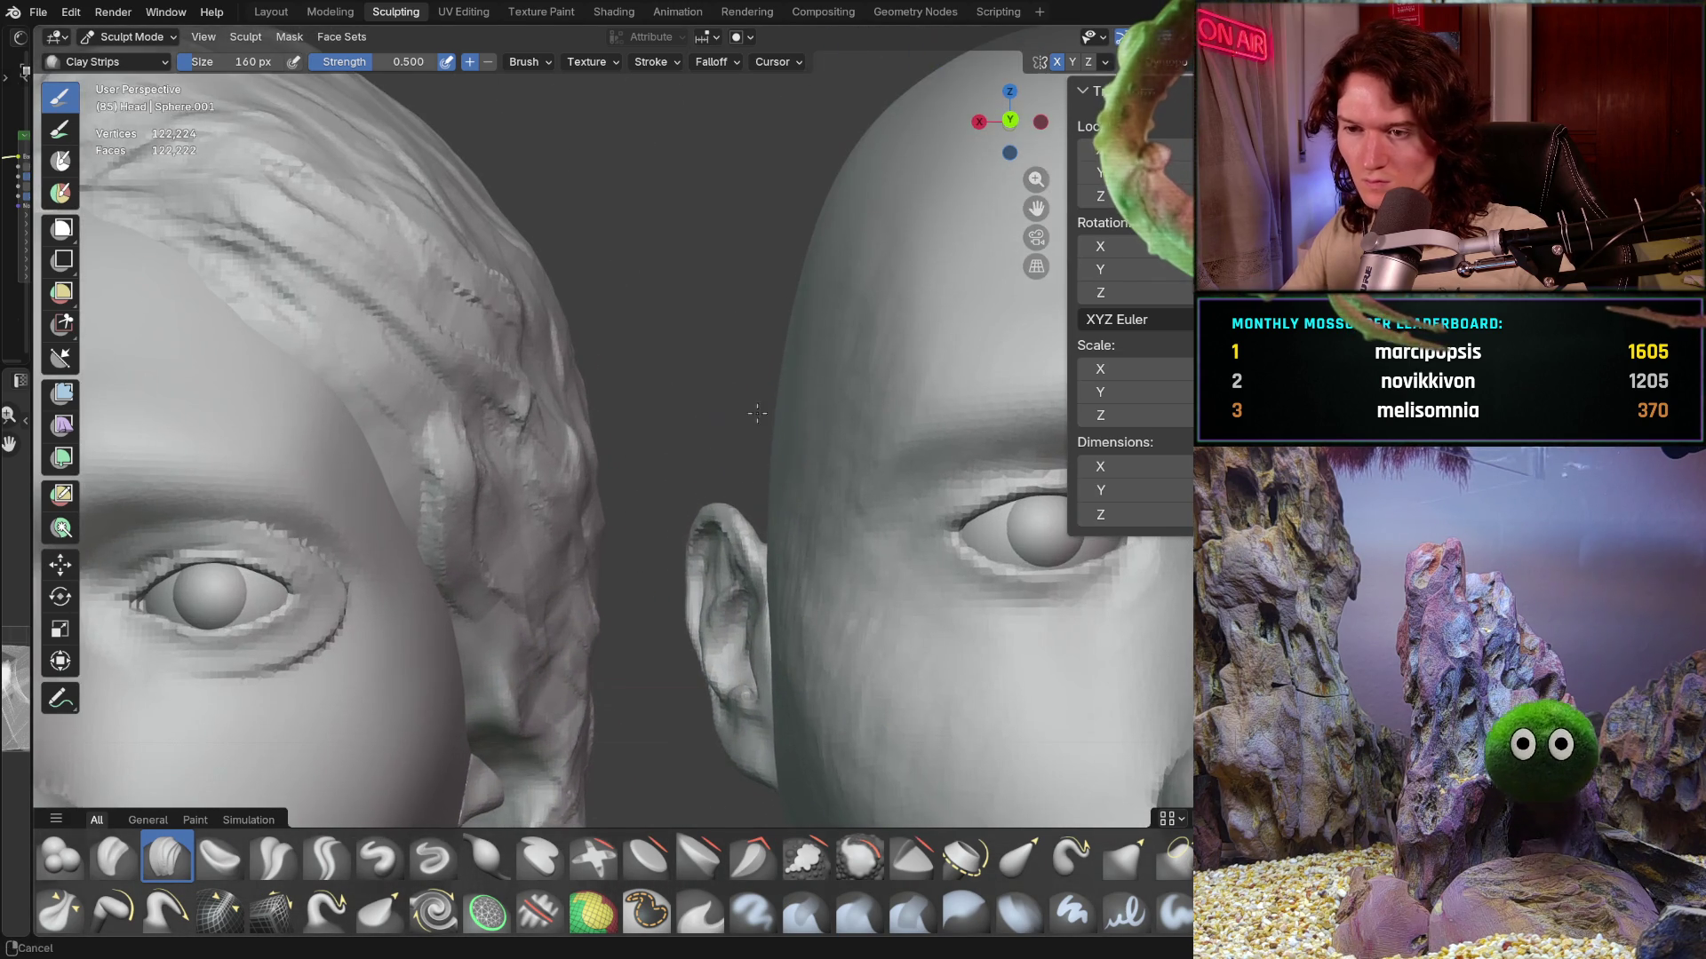
{"action": "middle_click_drag", "start_coordinate": [812, 508], "coordinate": [849, 567]}
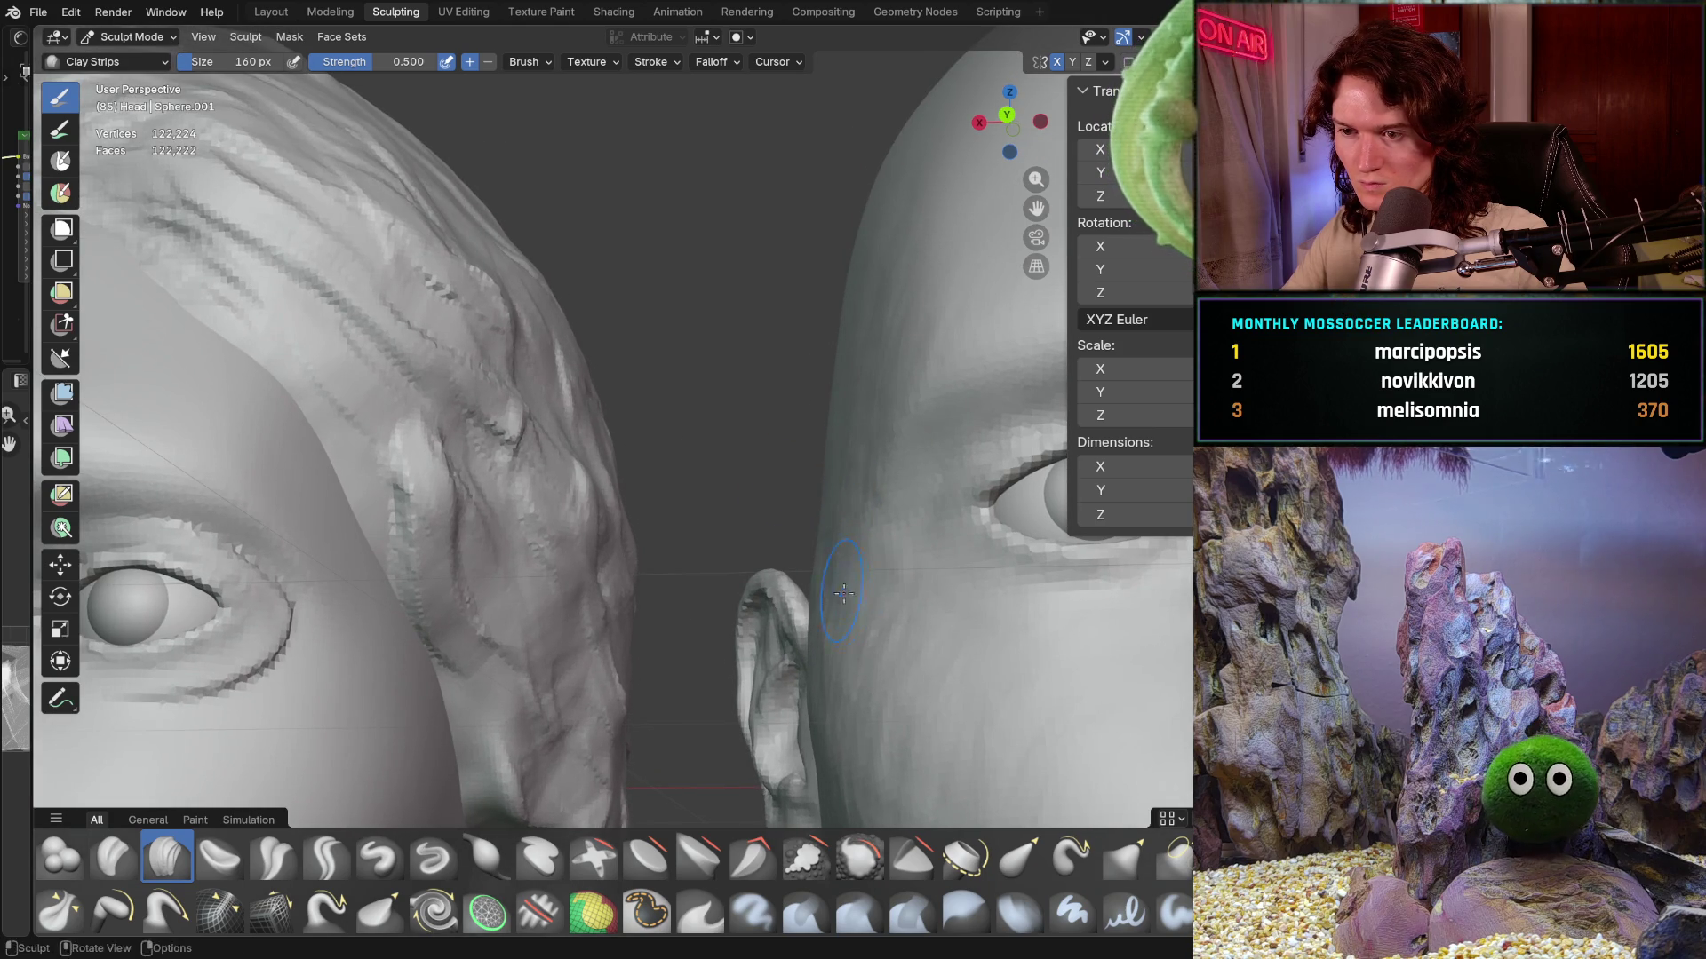
{"action": "middle_click_drag", "start_coordinate": [848, 482], "coordinate": [835, 444]}
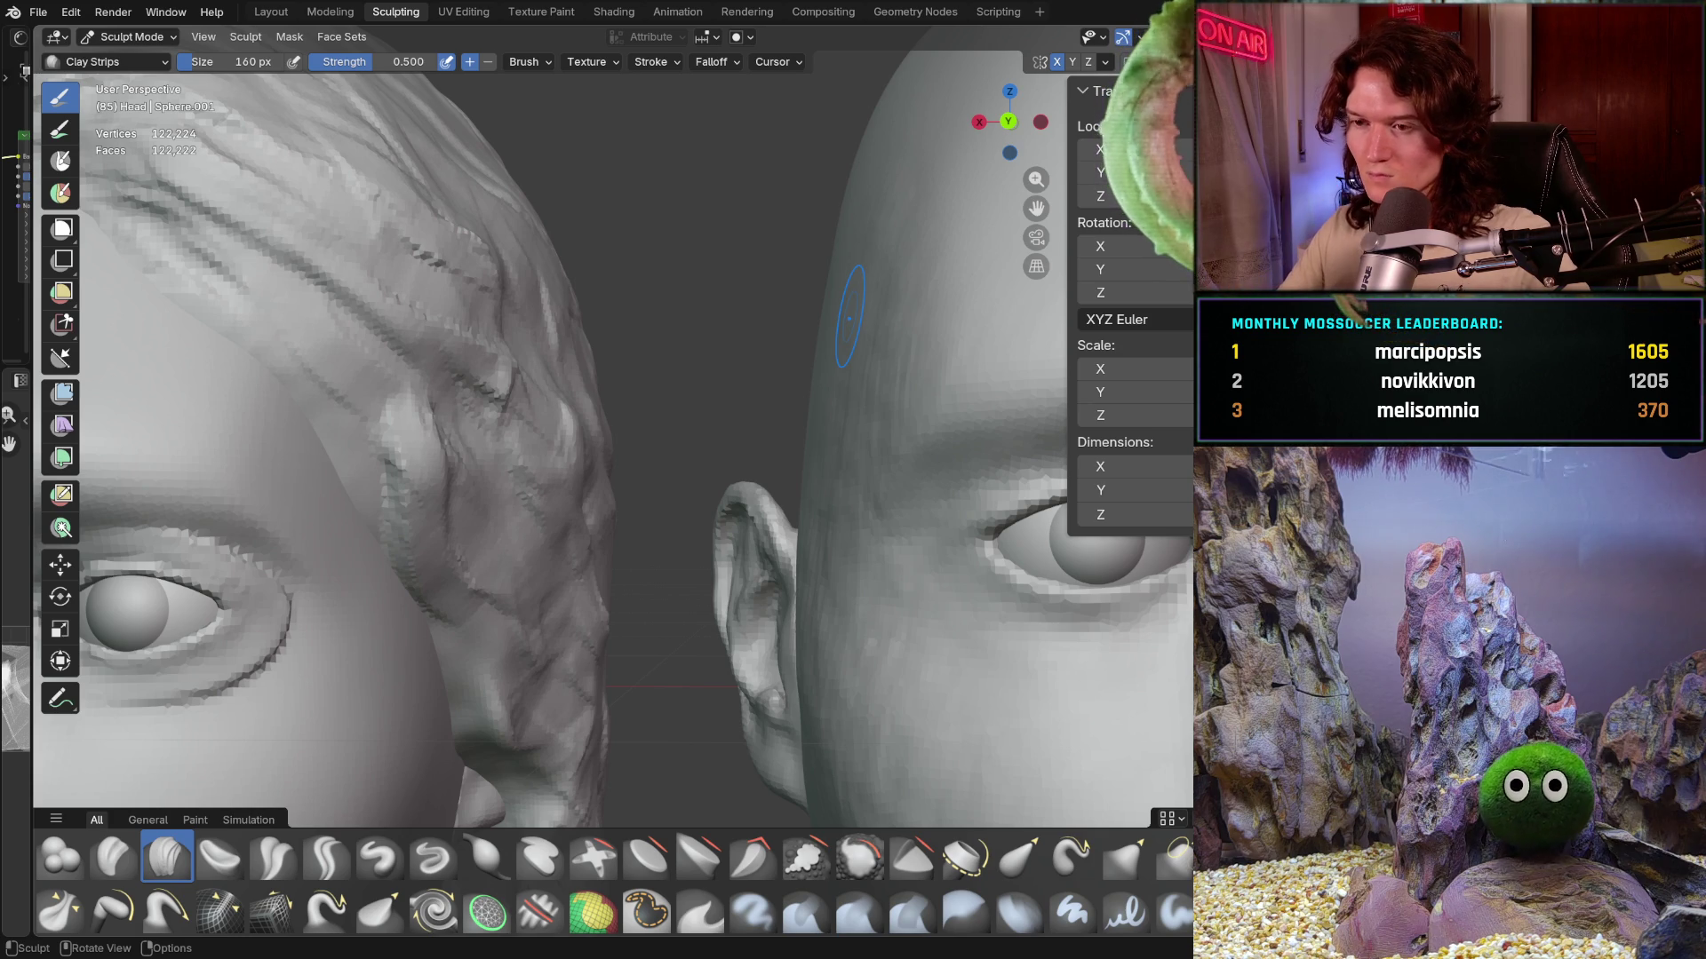
{"action": "mouse_move", "coordinate": [764, 358]}
{"action": "middle_mouse_down", "text": "ctrl"}
{"action": "mouse_move", "coordinate": [773, 440]}
{"action": "mouse_move", "coordinate": [989, 507]}
{"action": "mouse_move", "coordinate": [800, 494]}
{"action": "mouse_move", "coordinate": [826, 531]}
{"action": "mouse_move", "coordinate": [771, 515]}
{"action": "mouse_move", "coordinate": [781, 529]}
{"action": "mouse_move", "coordinate": [741, 545]}
{"action": "middle_mouse_up", "text": "ctrl"}
{"action": "scroll", "coordinate": [789, 477], "scroll_direction": "up", "scroll_amount": 5}
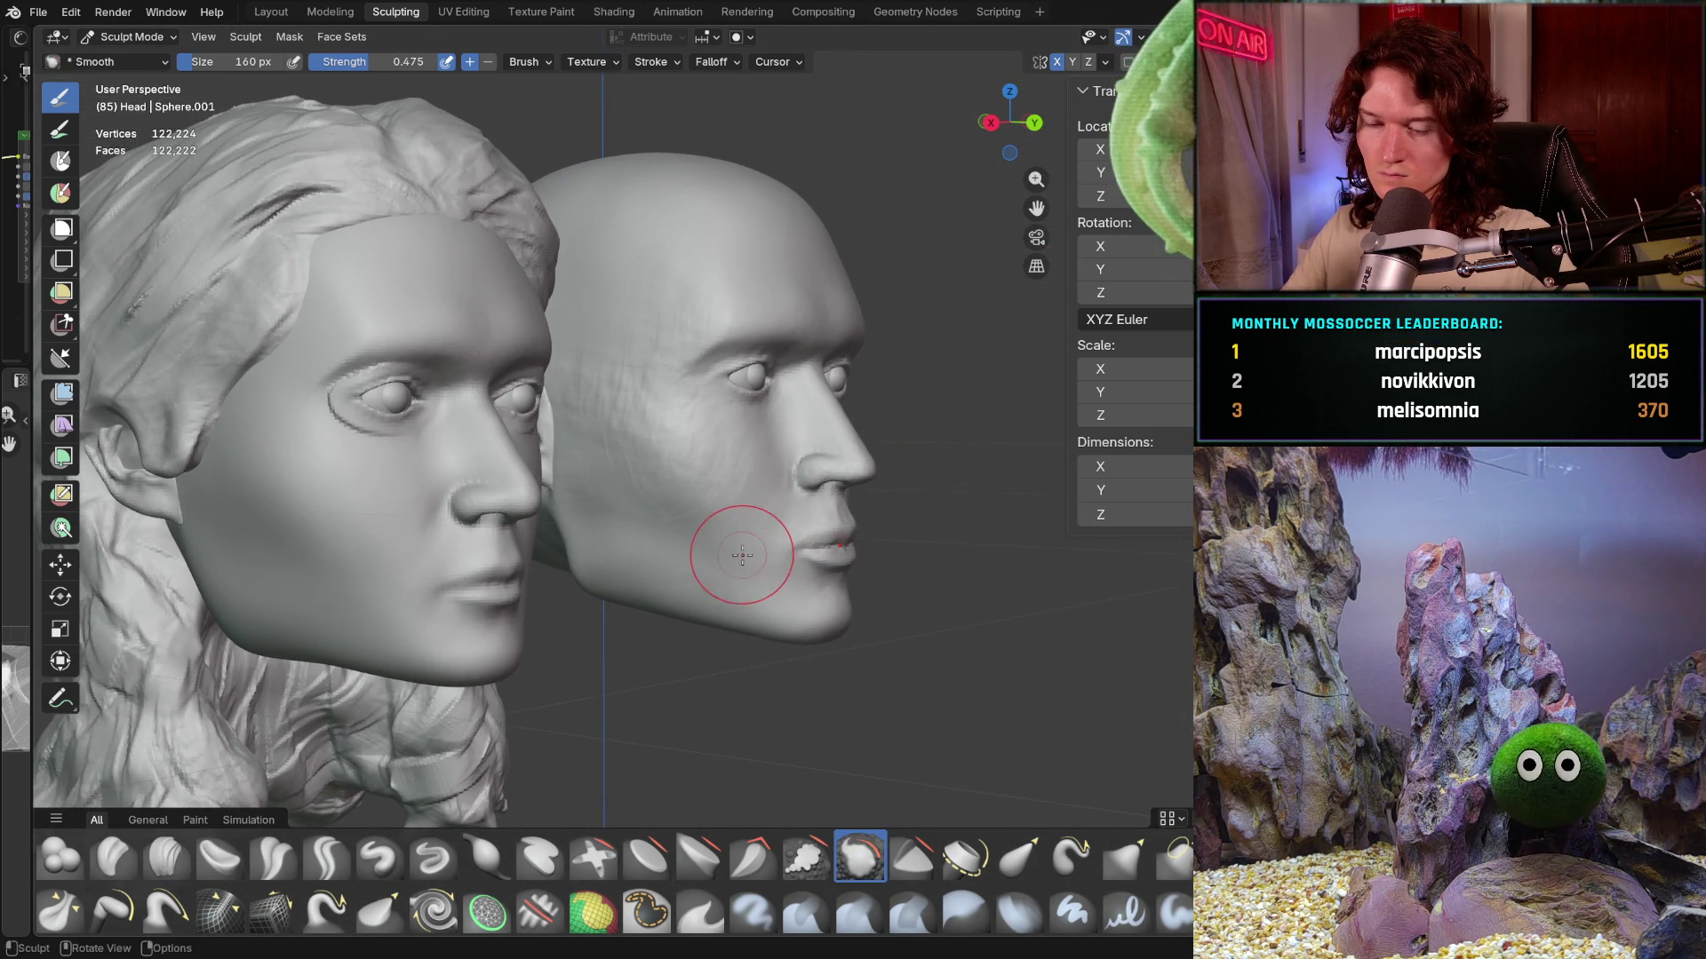
{"action": "scroll", "coordinate": [742, 546], "scroll_direction": "up", "scroll_amount": 3}
{"action": "scroll", "coordinate": [684, 476], "scroll_direction": "down", "scroll_amount": 1}
{"action": "scroll", "coordinate": [674, 574], "scroll_direction": "up", "scroll_amount": 1}
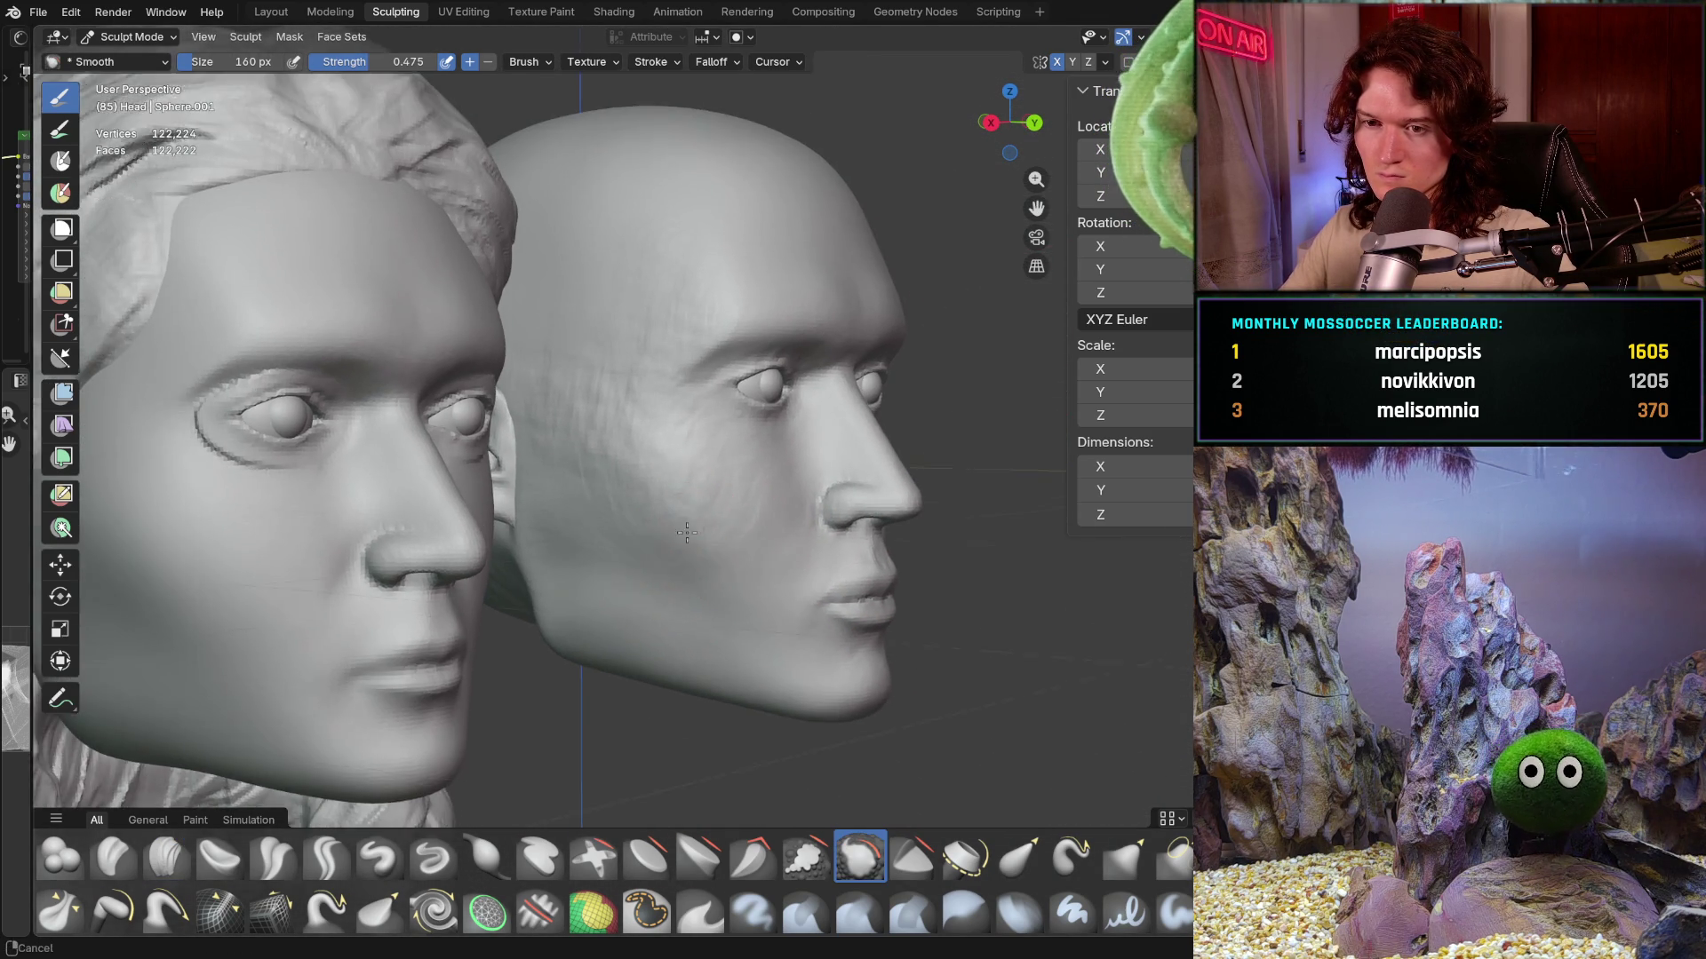
{"action": "scroll", "coordinate": [693, 559], "scroll_direction": "up", "scroll_amount": 1}
{"action": "scroll", "coordinate": [705, 545], "scroll_direction": "up", "scroll_amount": 1}
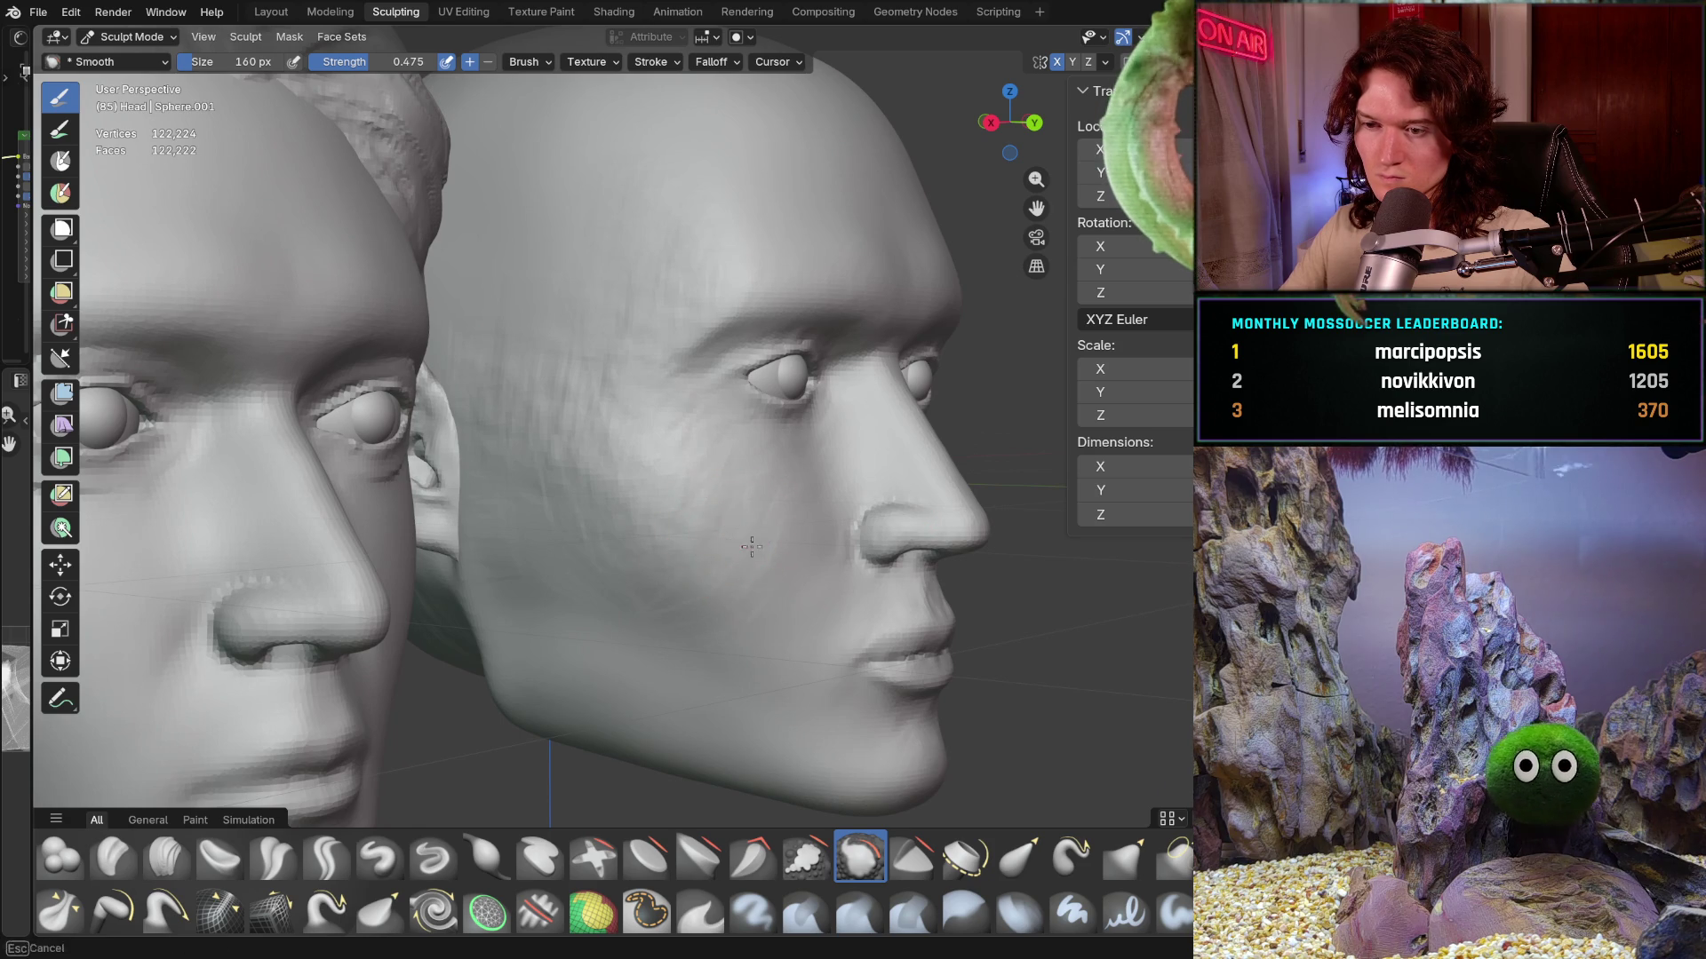
- With the Smooth brush active, orbit from a front view of both heads in toward the male head
{"action": "middle_click_drag", "start_coordinate": [653, 508], "coordinate": [688, 480], "text": "shift"}
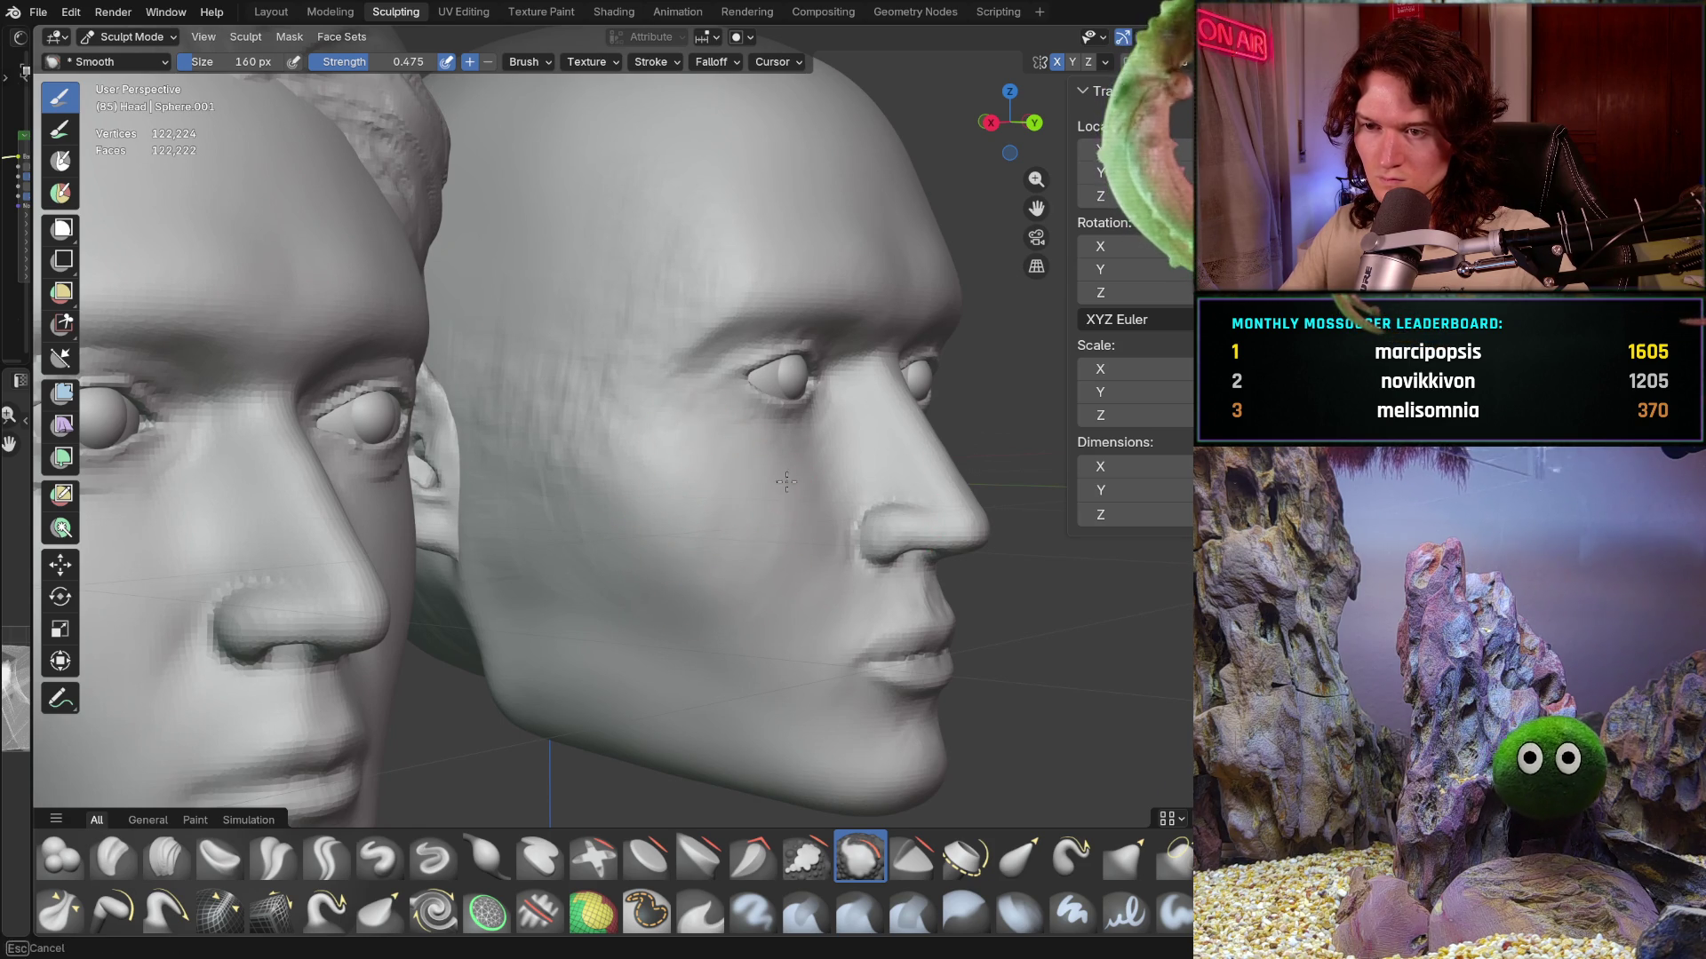
{"action": "mouse_move", "coordinate": [789, 512]}
{"action": "middle_mouse_down"}
{"action": "mouse_move", "coordinate": [560, 502]}
{"action": "mouse_move", "coordinate": [627, 506]}
{"action": "middle_mouse_up"}
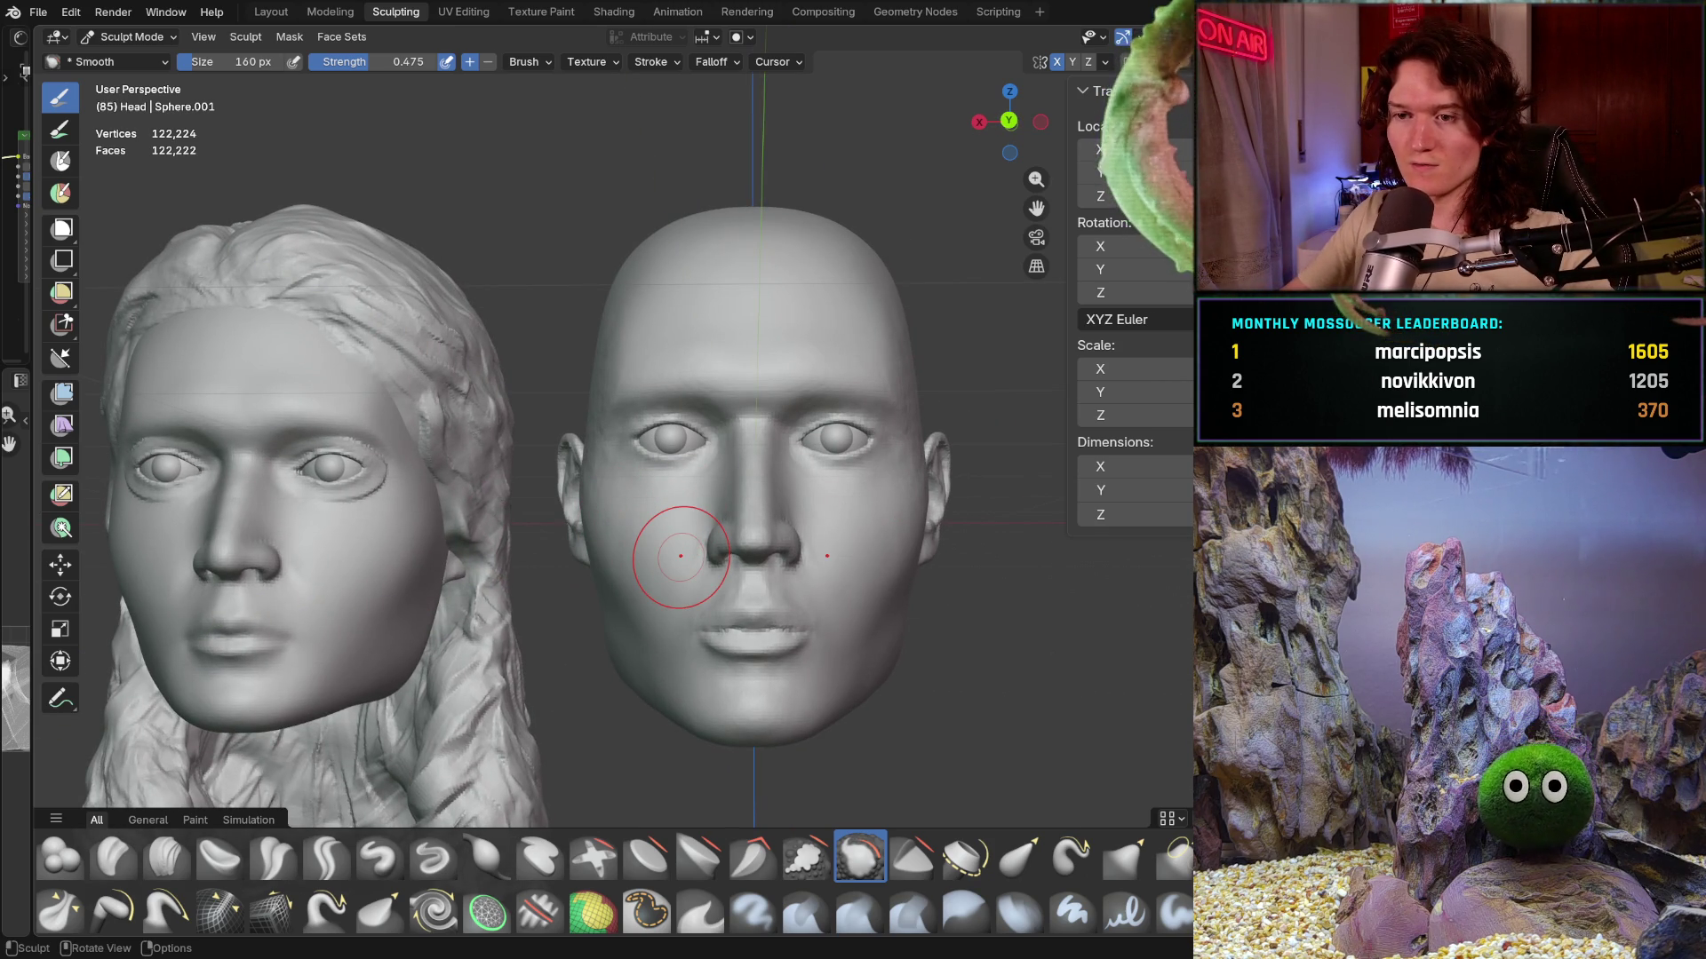
{"action": "mouse_move", "coordinate": [622, 488]}
{"action": "middle_mouse_down"}
{"action": "mouse_move", "coordinate": [567, 460]}
{"action": "mouse_move", "coordinate": [675, 503]}
{"action": "middle_mouse_up"}
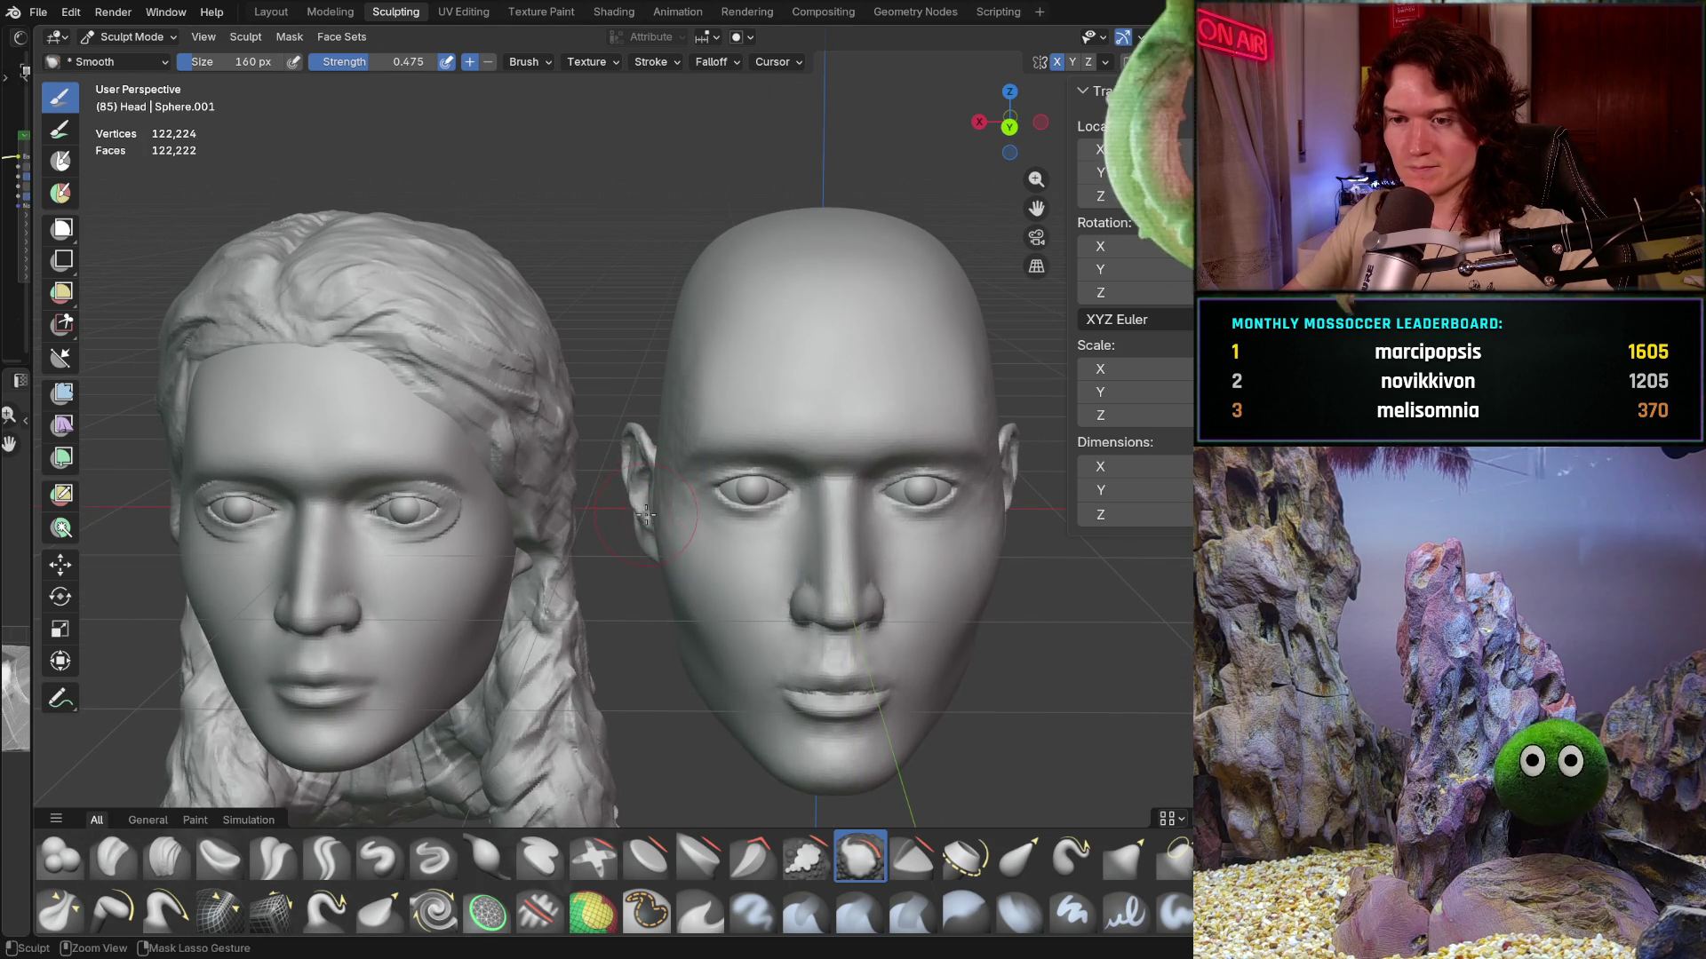
{"action": "scroll", "coordinate": [646, 510], "scroll_direction": "up", "scroll_amount": 2}
{"action": "mouse_move", "coordinate": [666, 386]}
{"action": "middle_mouse_down"}
{"action": "mouse_move", "coordinate": [698, 445]}
{"action": "mouse_move", "coordinate": [620, 357]}
{"action": "middle_mouse_up"}
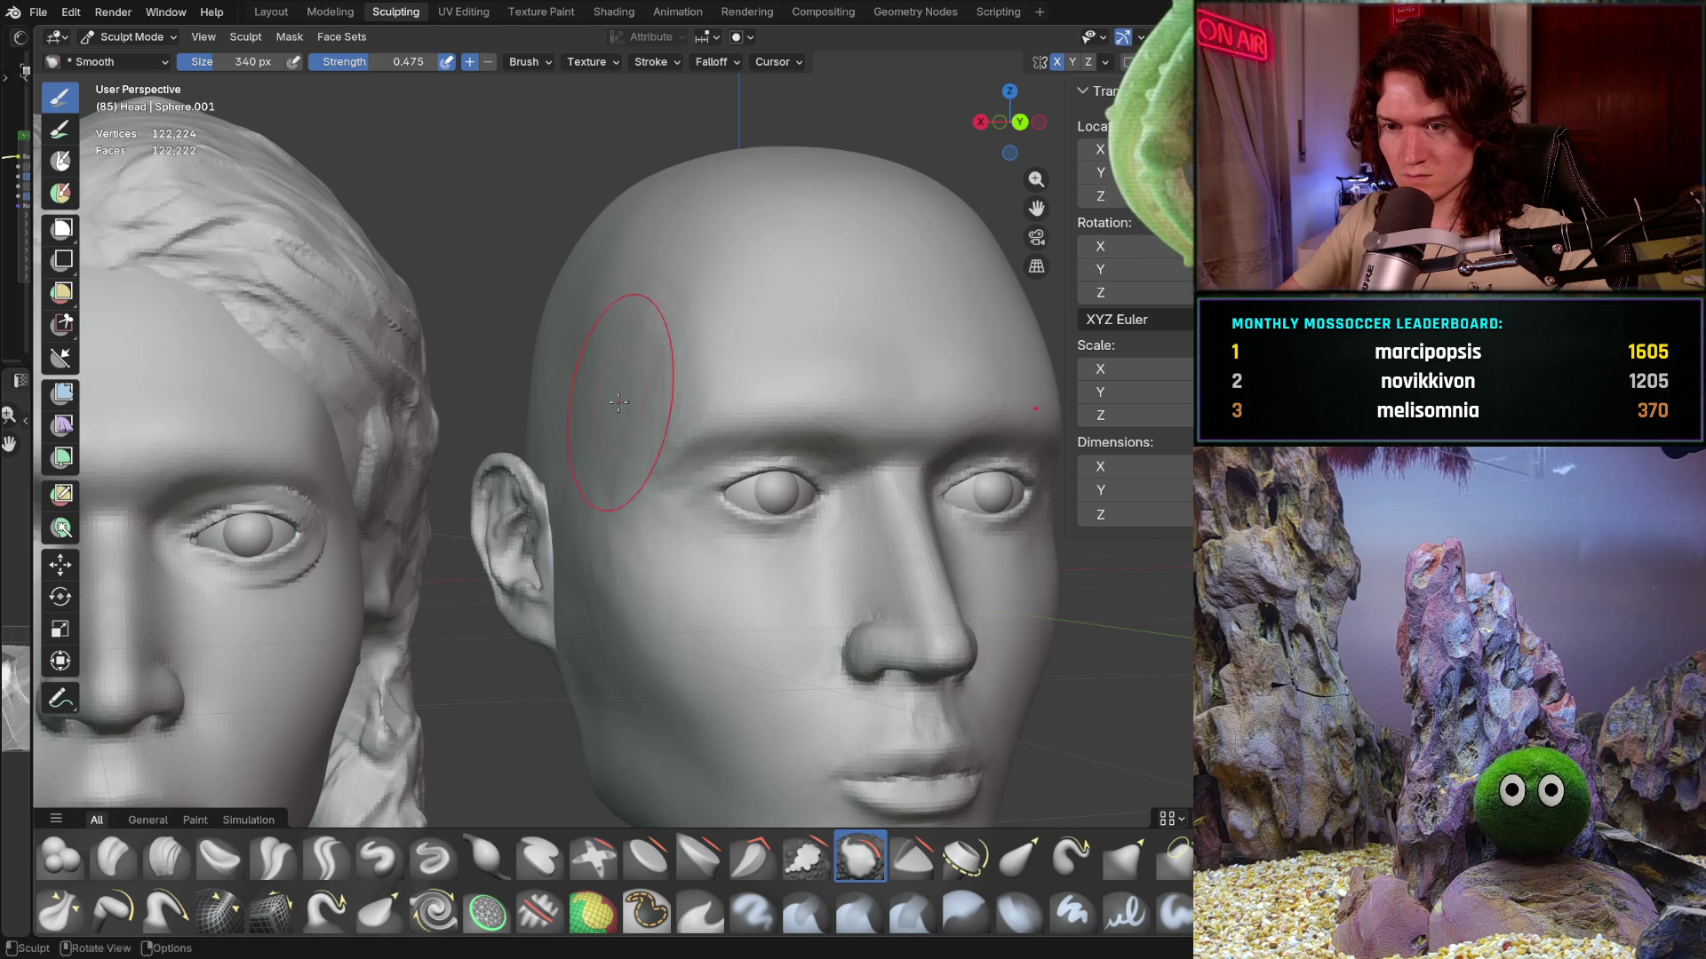
- Smooth the male head's temple while zooming and shifting around the eye area
{"action": "middle_click_drag", "start_coordinate": [599, 453], "coordinate": [610, 299], "text": "ctrl"}
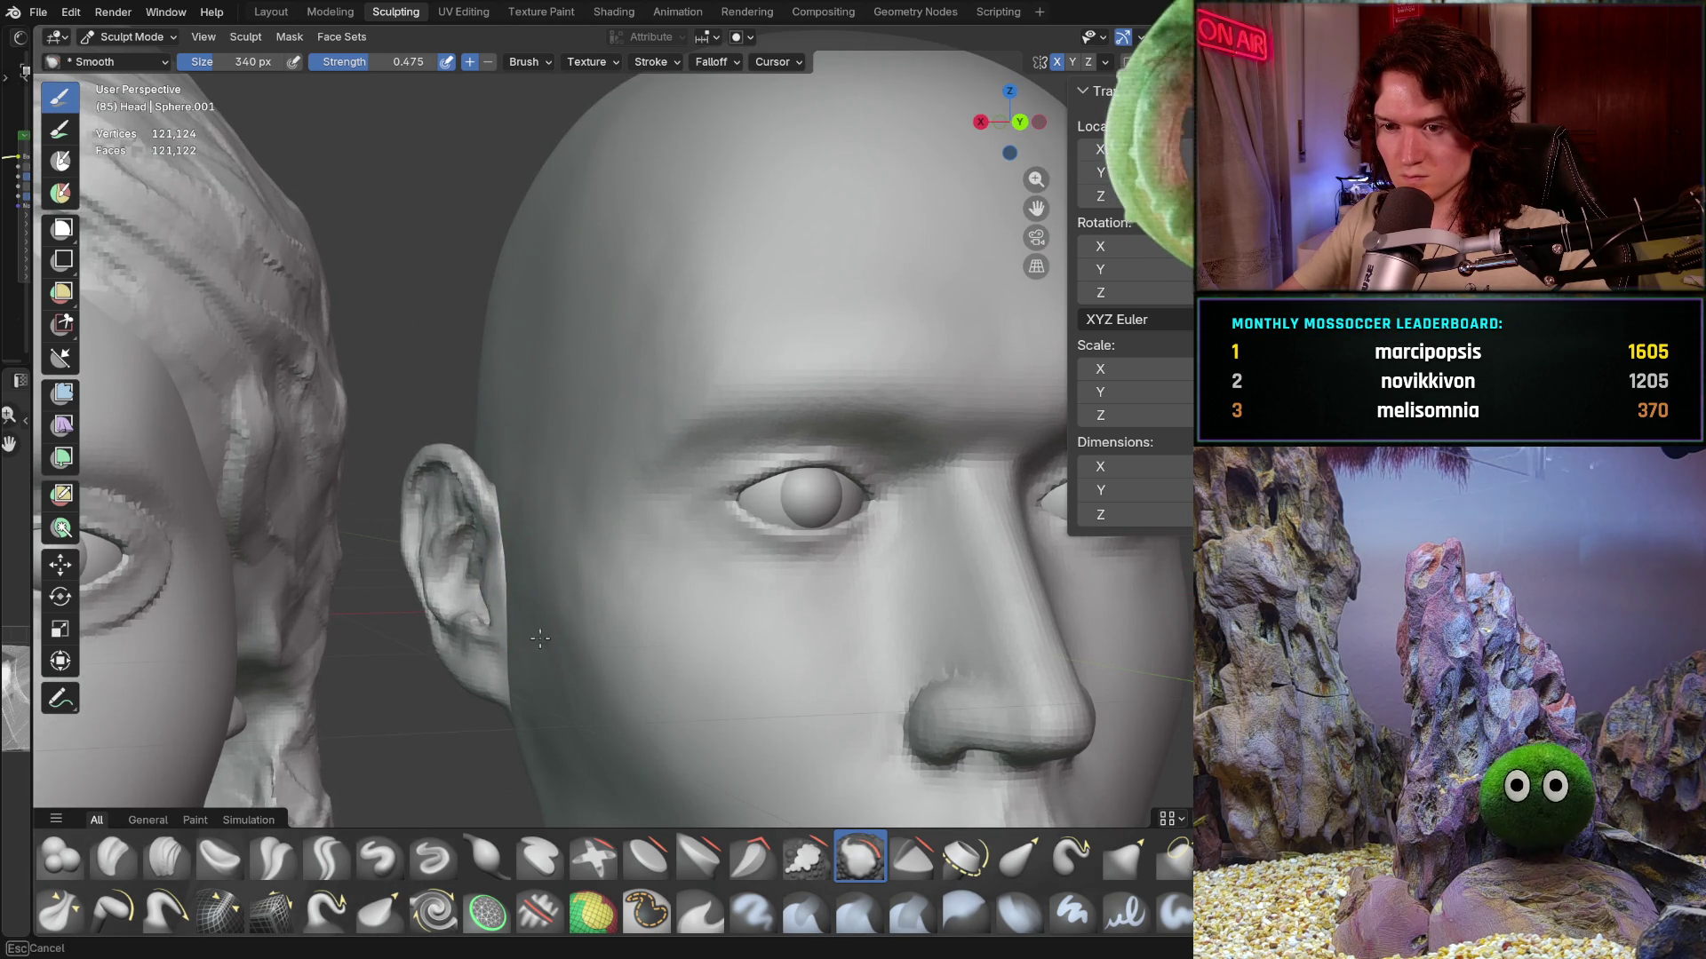
{"action": "middle_click_drag", "start_coordinate": [591, 583], "coordinate": [574, 600]}
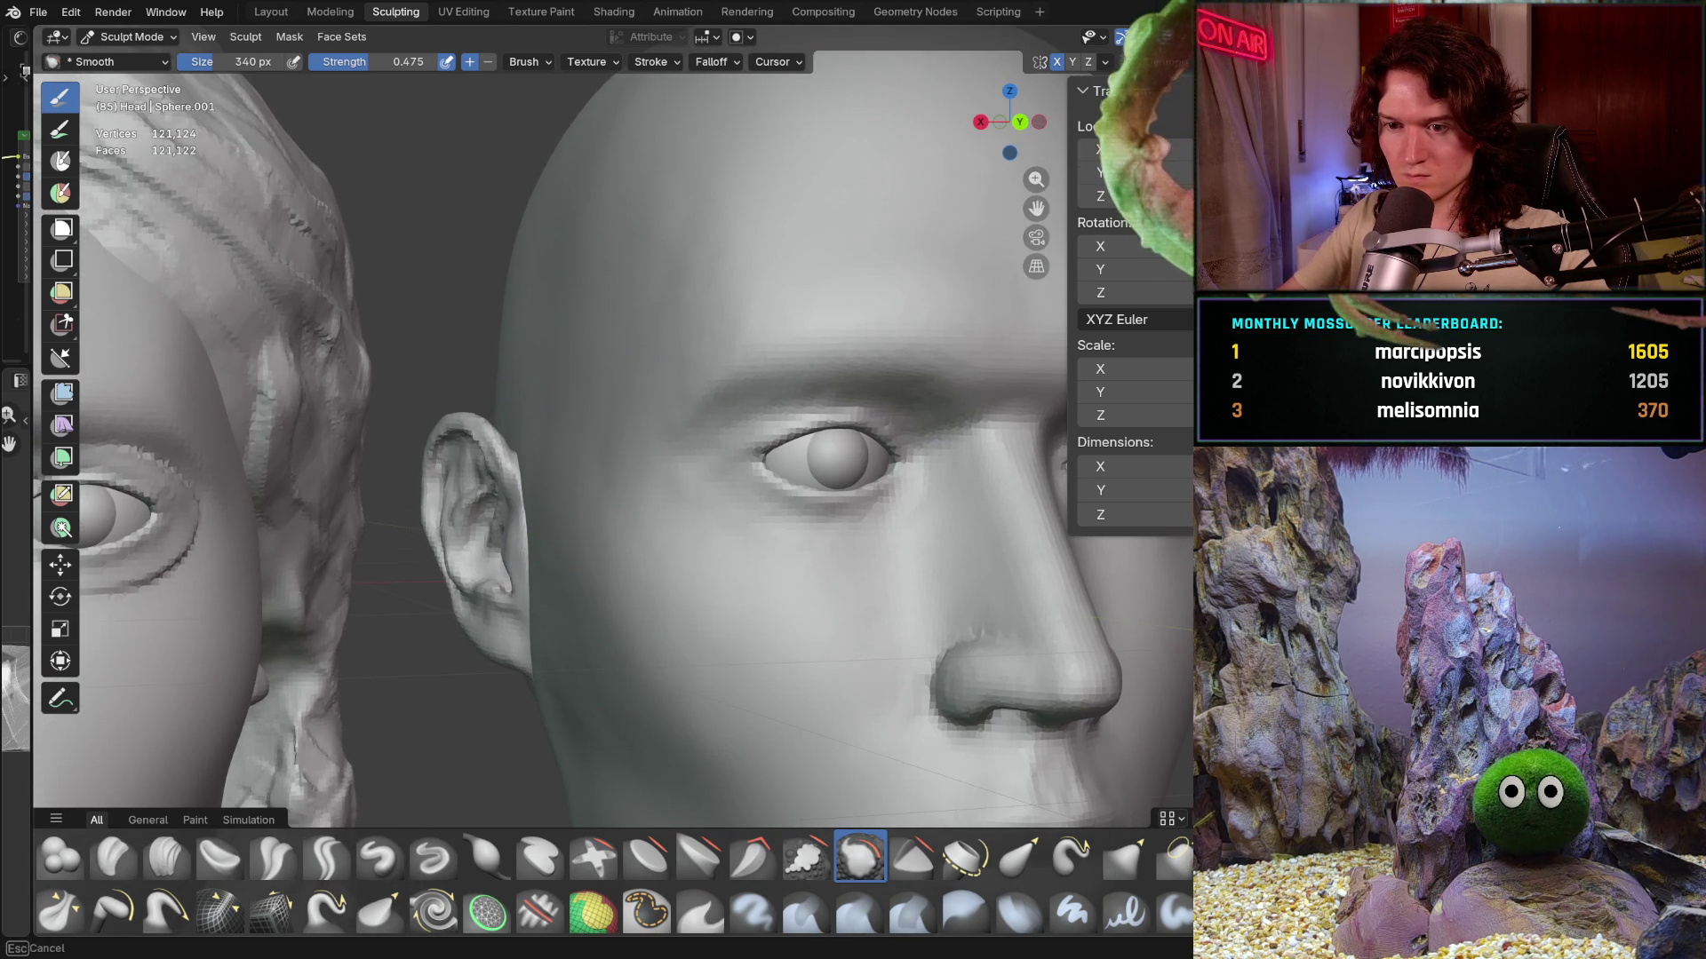
{"action": "middle_click_drag", "start_coordinate": [621, 758], "coordinate": [532, 469]}
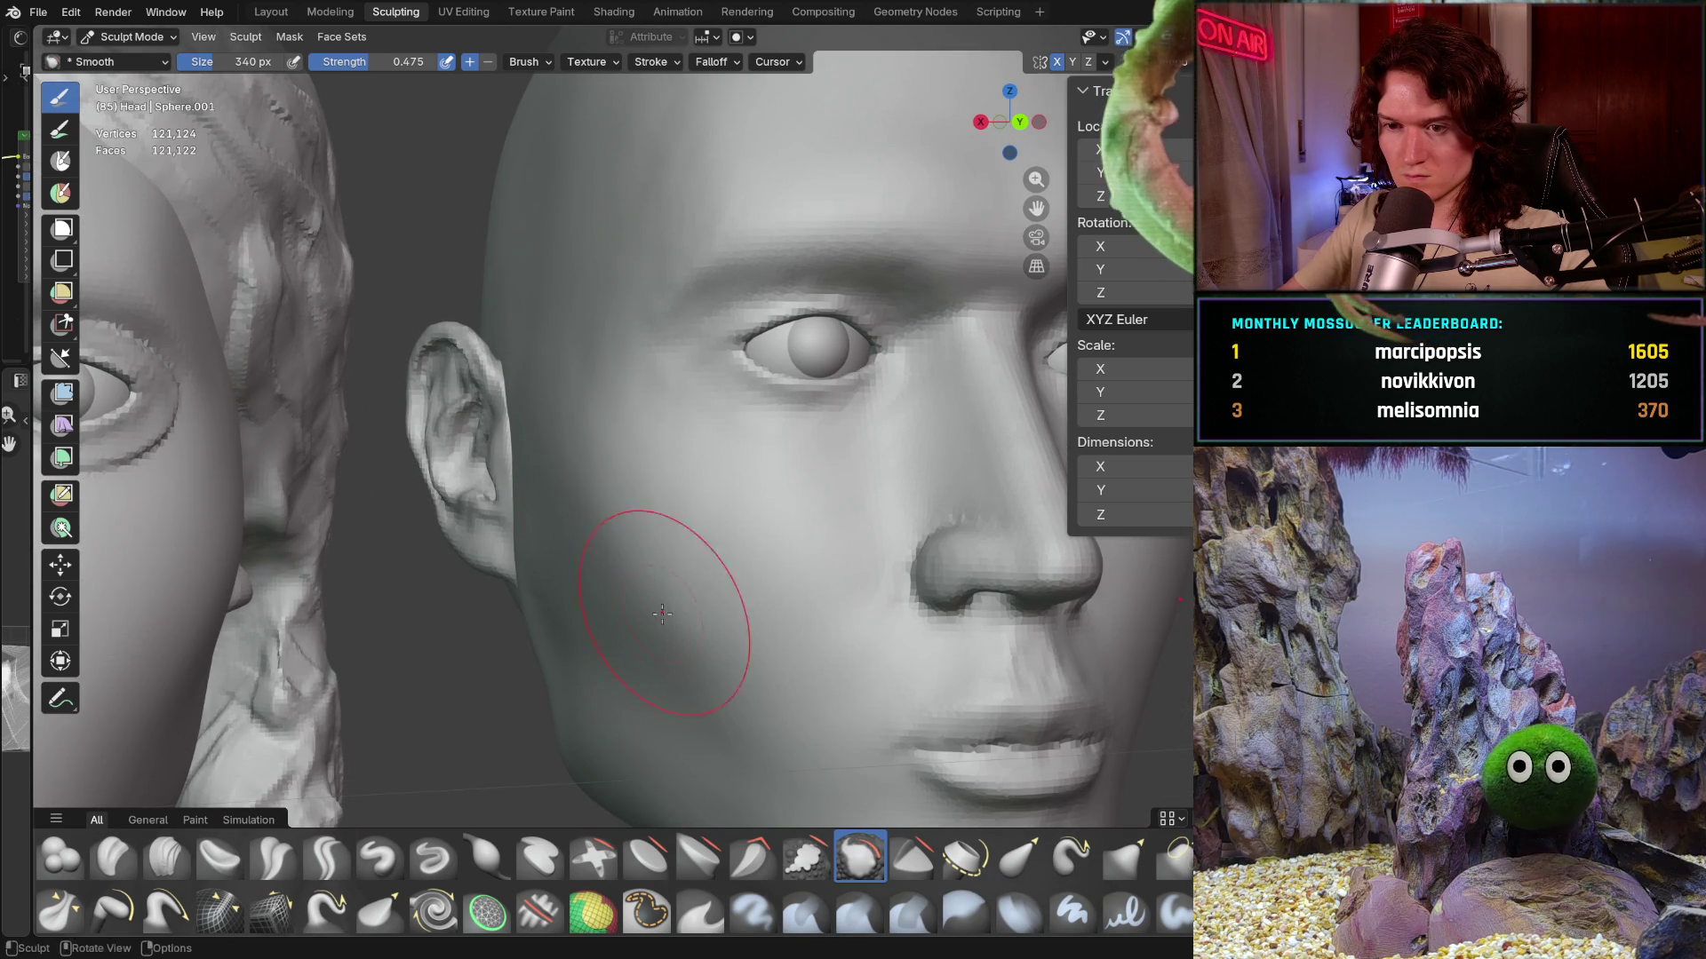
{"action": "middle_click_drag", "start_coordinate": [588, 304], "coordinate": [533, 434], "text": "shift"}
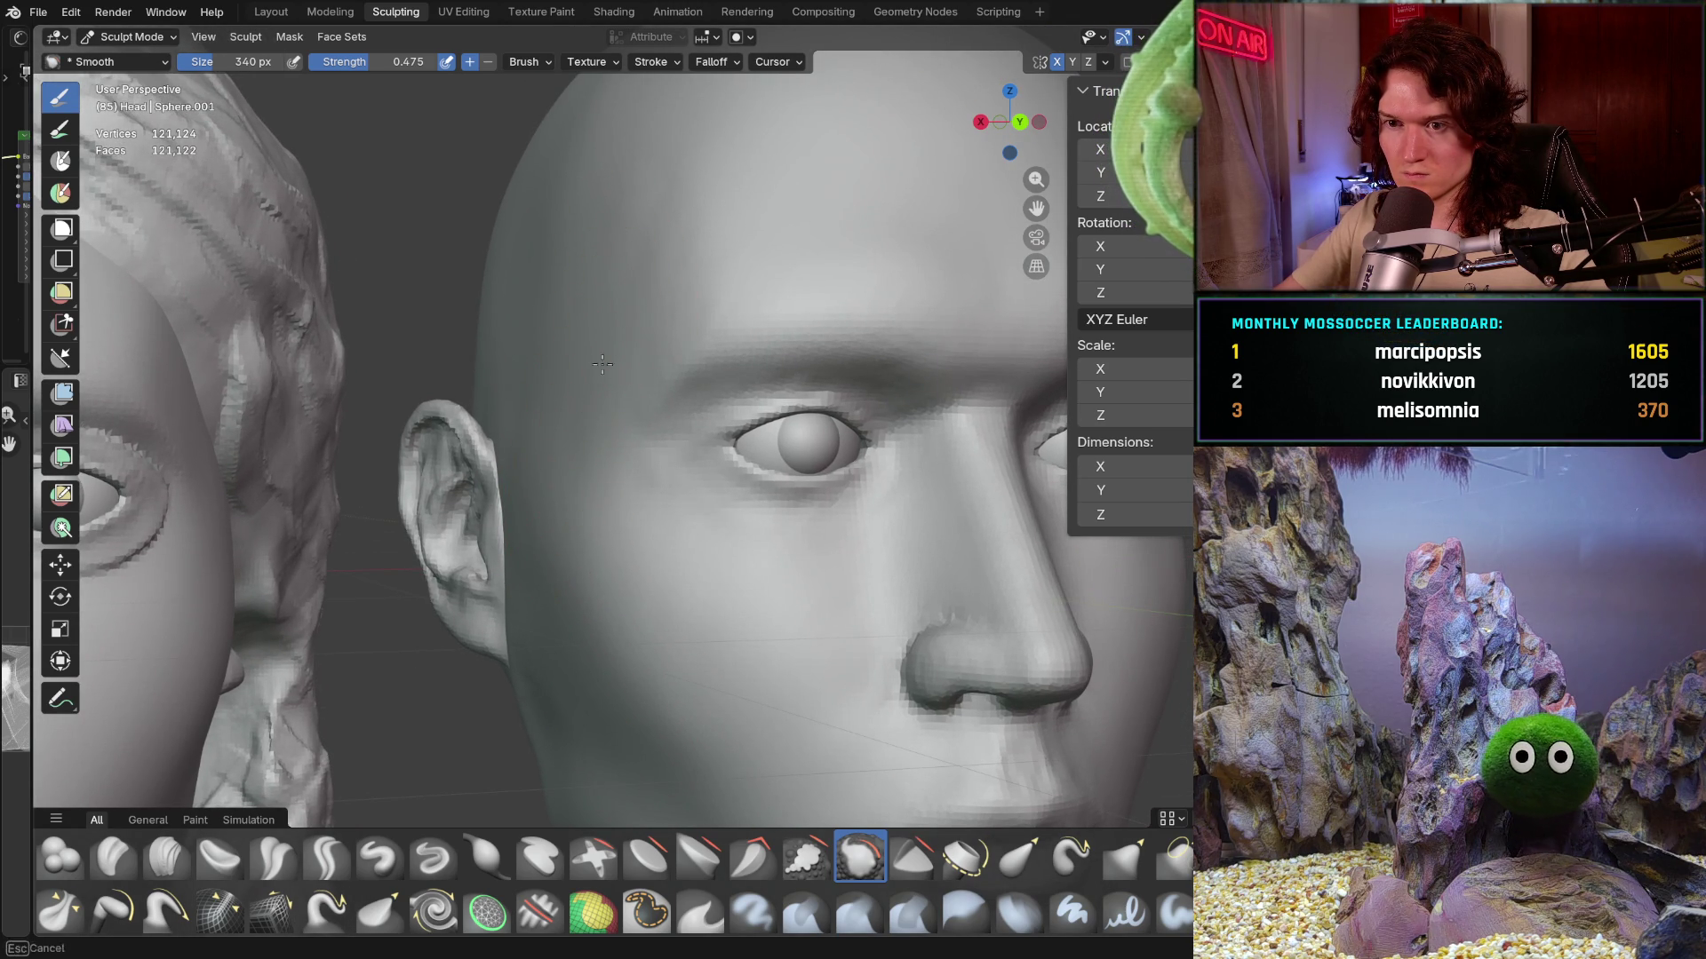
{"action": "middle_click_drag", "start_coordinate": [624, 337], "coordinate": [561, 458], "text": "ctrl"}
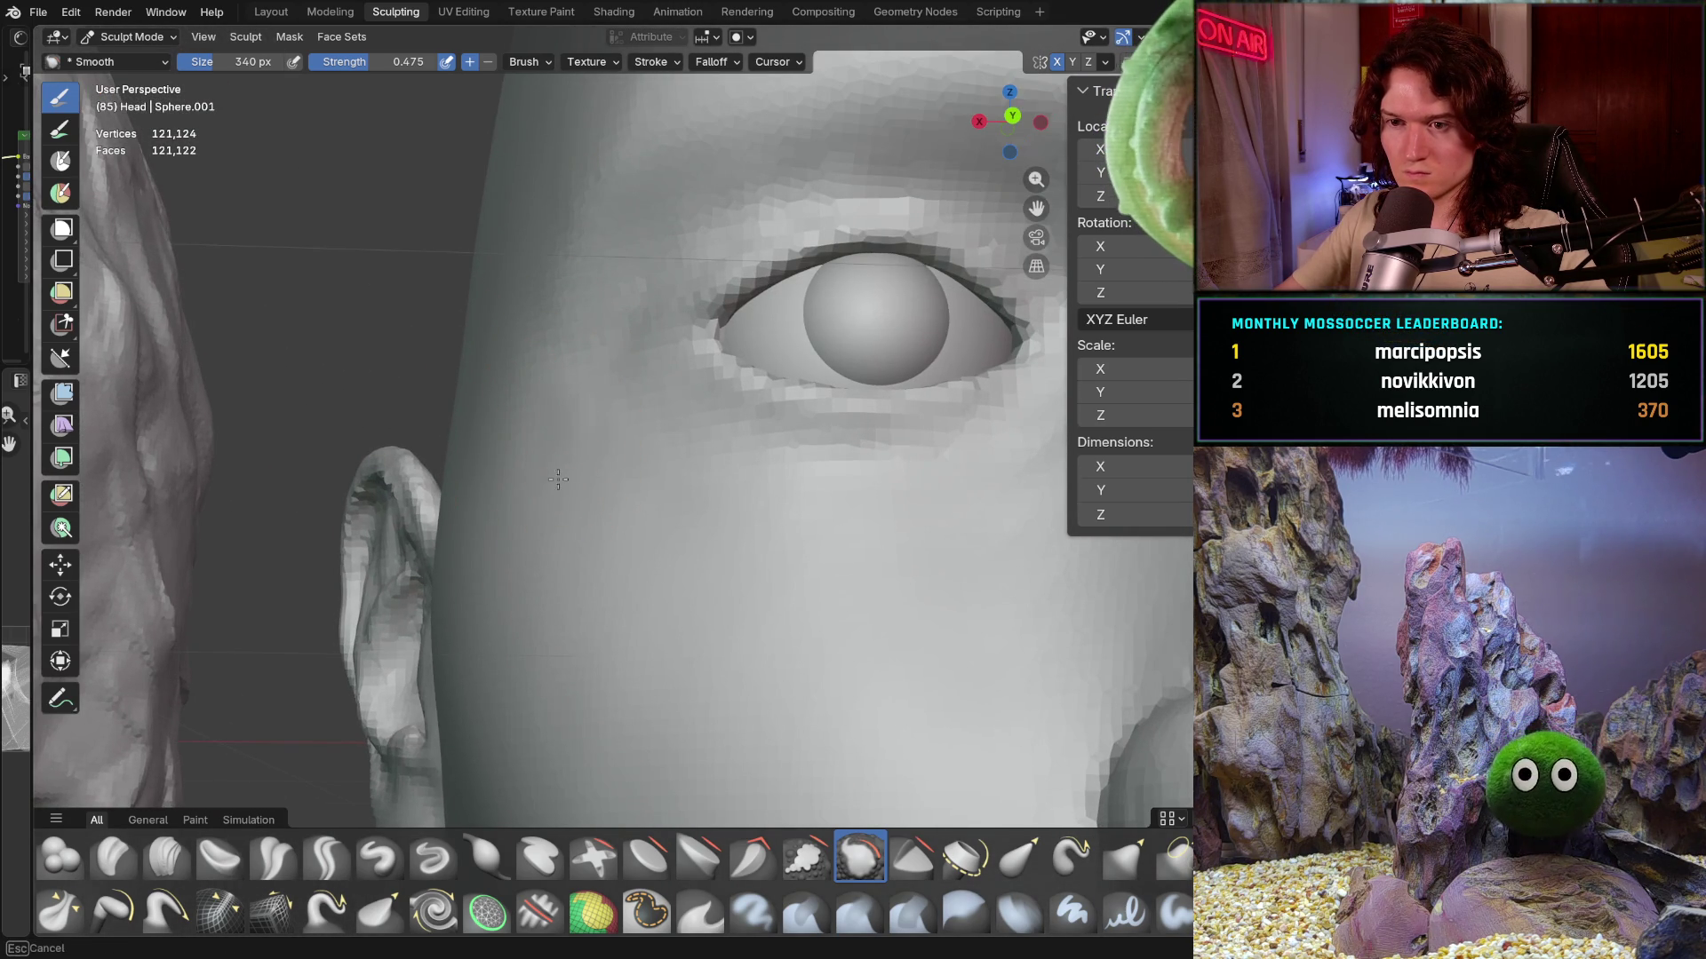
{"action": "mouse_move", "coordinate": [552, 515]}
{"action": "middle_mouse_down", "text": "shift"}
{"action": "mouse_move", "coordinate": [586, 560]}
{"action": "mouse_move", "coordinate": [513, 610]}
{"action": "mouse_move", "coordinate": [490, 606]}
{"action": "middle_mouse_up", "text": "shift"}
{"action": "scroll", "coordinate": [489, 607], "scroll_direction": "down", "scroll_amount": 3}
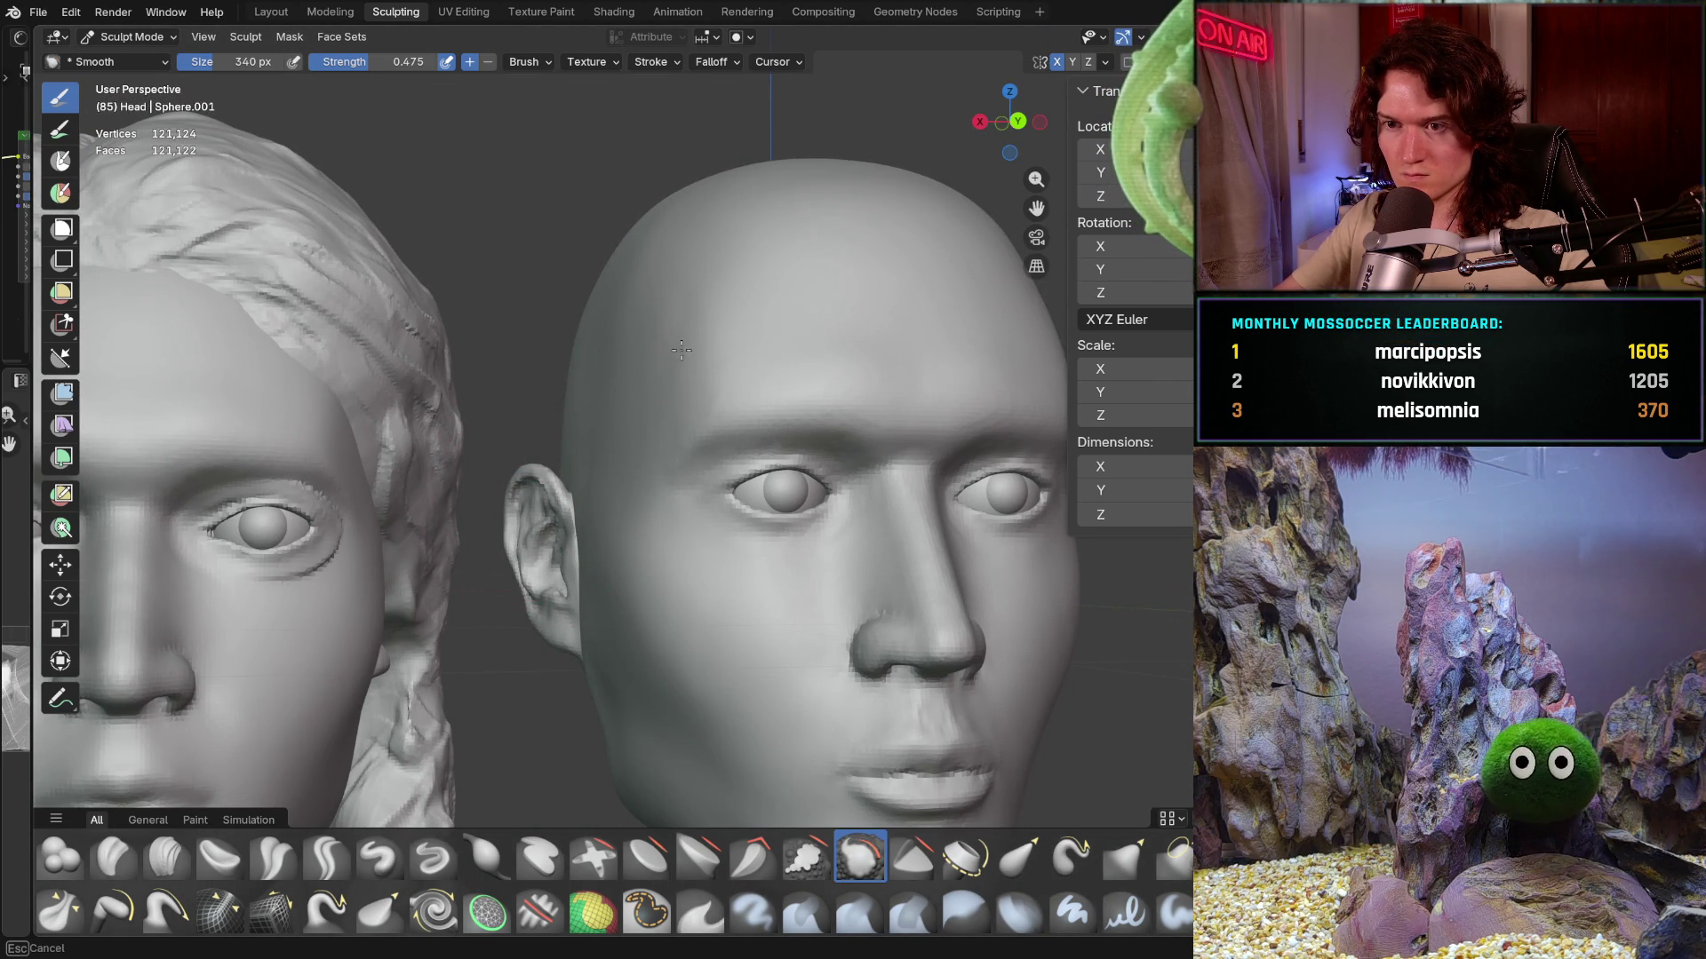
- Smooth up onto the forehead and top of the skull, then widen the brush radius
{"action": "middle_click_drag", "start_coordinate": [658, 262], "coordinate": [658, 200], "text": "ctrl"}
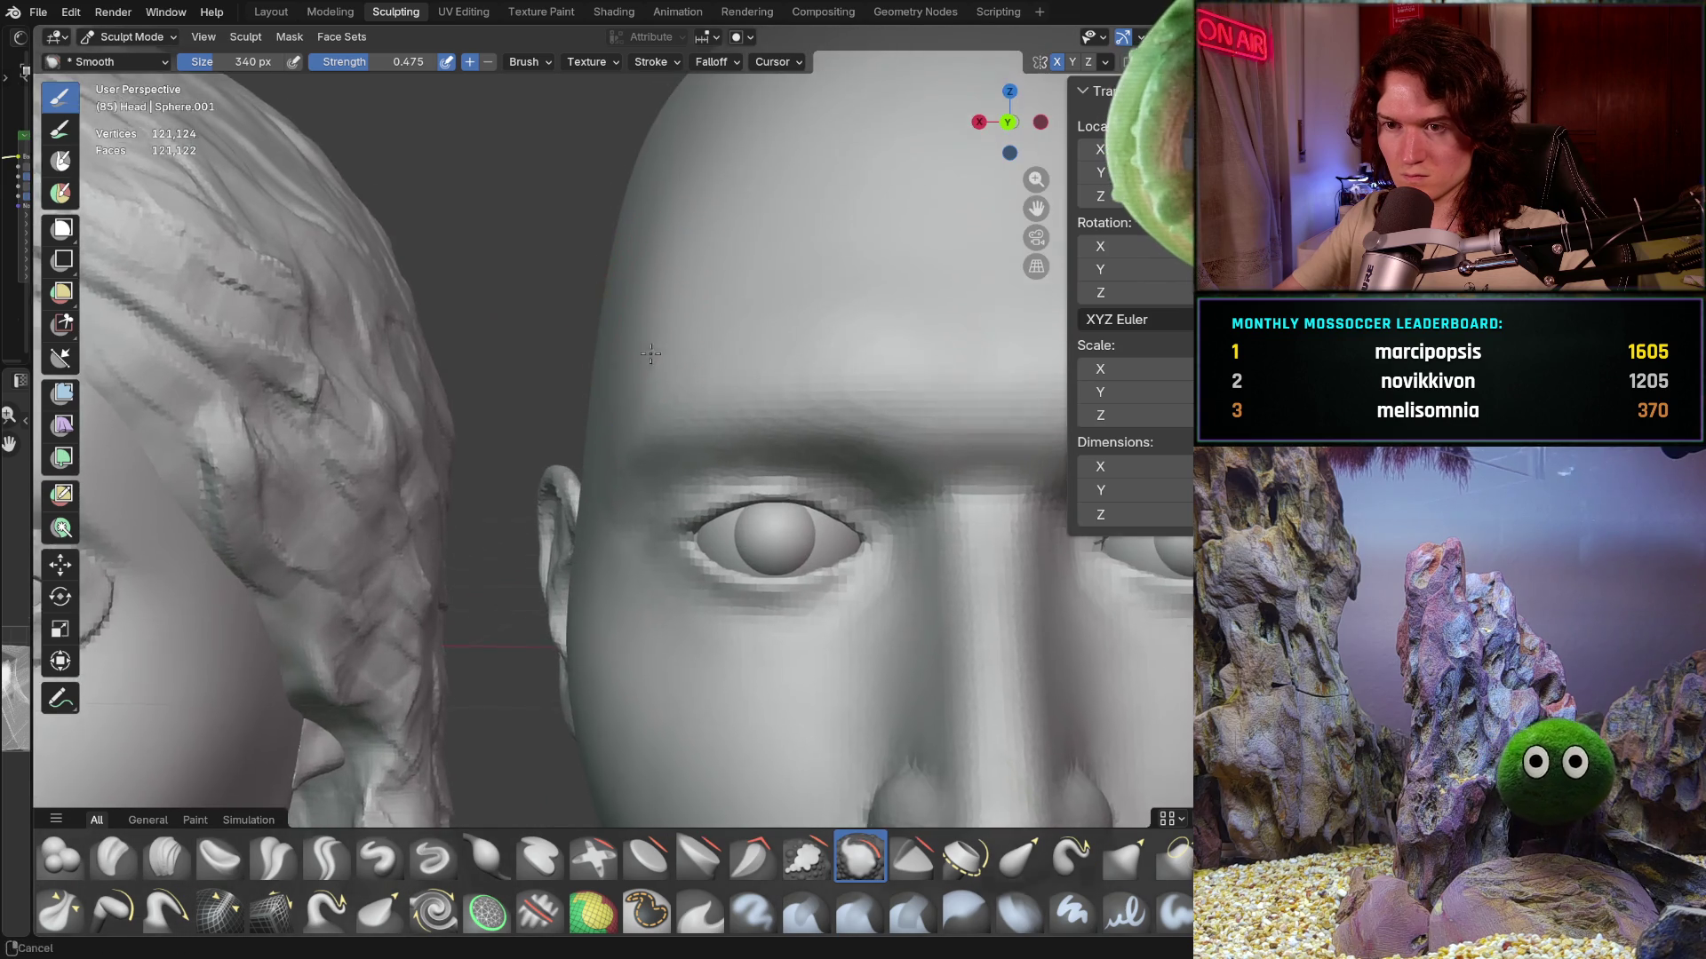
{"action": "mouse_move", "coordinate": [675, 284]}
{"action": "middle_mouse_down"}
{"action": "mouse_move", "coordinate": [649, 387]}
{"action": "mouse_move", "coordinate": [682, 377]}
{"action": "middle_mouse_up"}
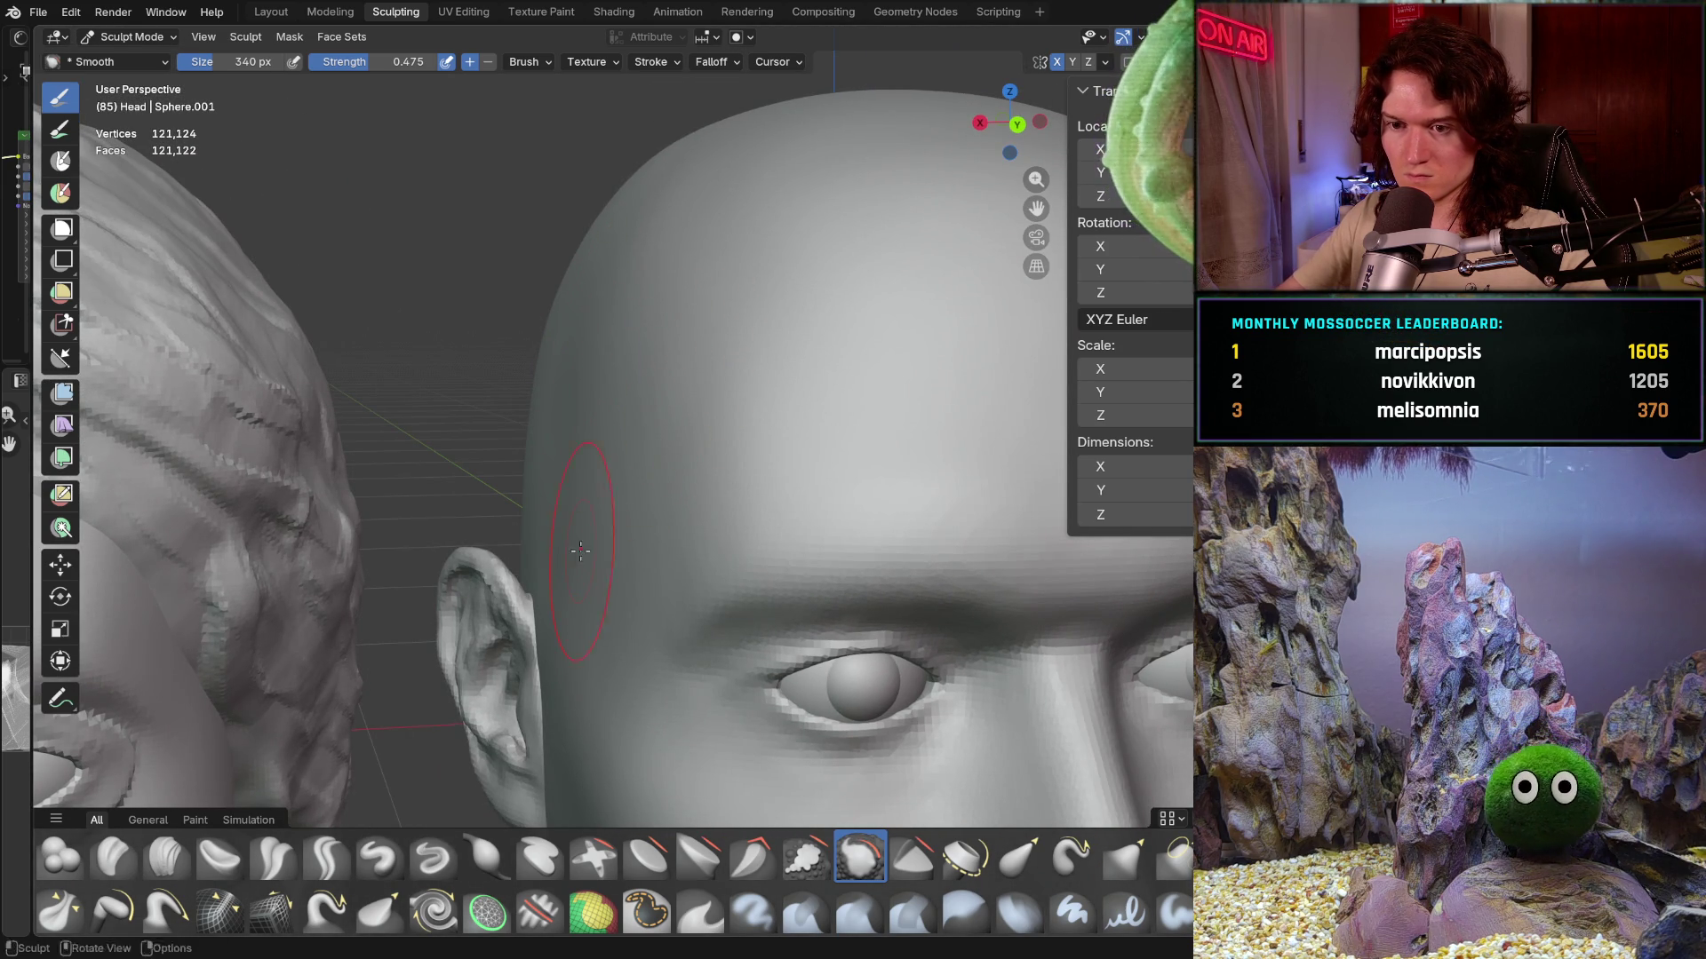
{"action": "mouse_move", "coordinate": [625, 445]}
{"action": "middle_mouse_down"}
{"action": "mouse_move", "coordinate": [532, 506]}
{"action": "mouse_move", "coordinate": [547, 559]}
{"action": "mouse_move", "coordinate": [936, 503]}
{"action": "mouse_move", "coordinate": [550, 500]}
{"action": "mouse_move", "coordinate": [540, 462]}
{"action": "mouse_move", "coordinate": [587, 299]}
{"action": "middle_mouse_up"}
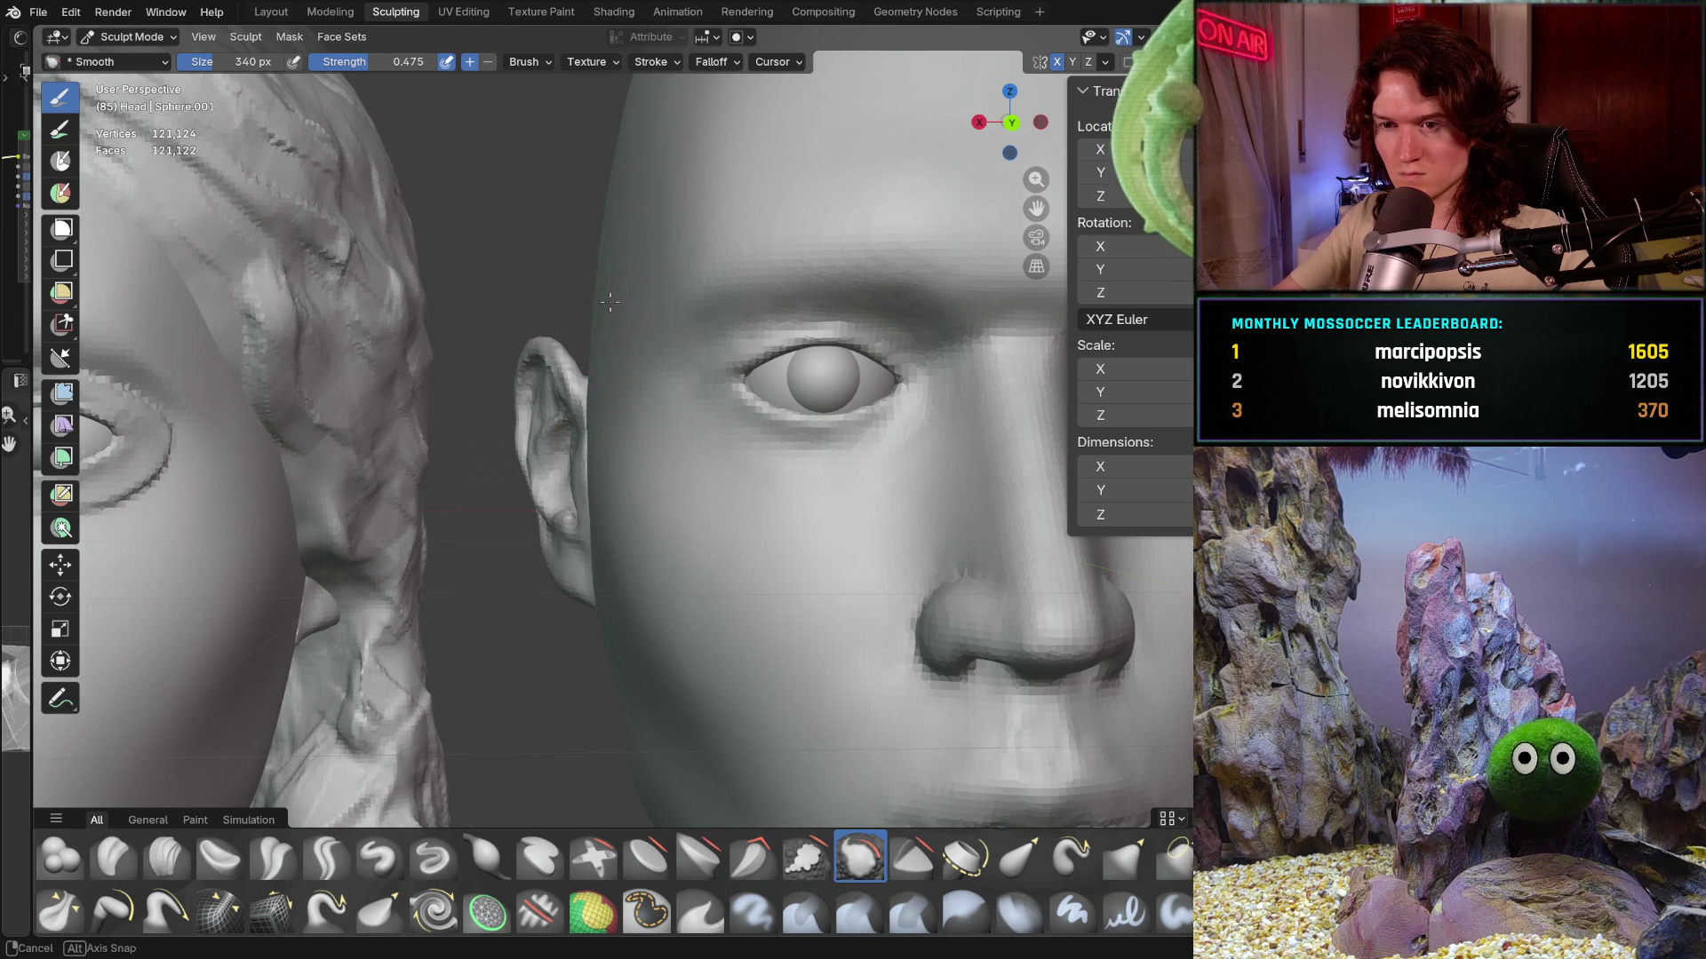
{"action": "key", "text": "KP_2"}
{"action": "key", "text": "KP_2"}
{"action": "key", "text": "KP_4"}
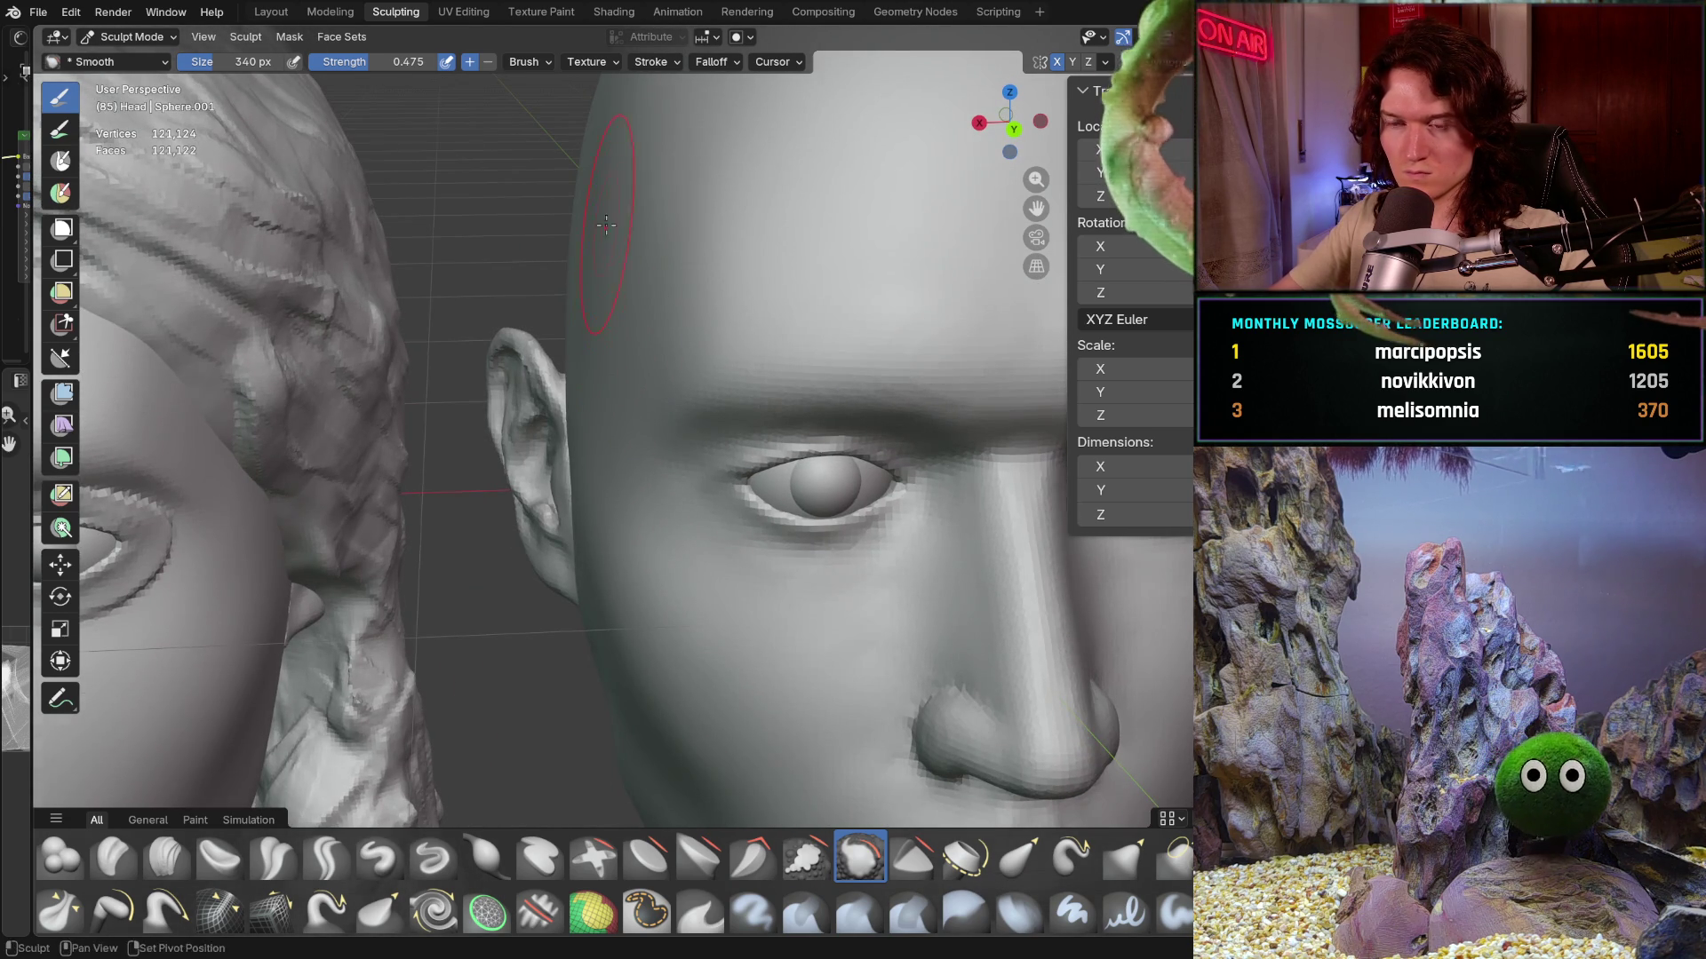
{"action": "middle_click_drag", "start_coordinate": [612, 210], "coordinate": [556, 415]}
{"action": "scroll", "coordinate": [555, 415], "scroll_direction": "down", "scroll_amount": 2}
{"action": "key", "text": "f"}
- Confirm the 558 px brush radius and smooth the male head's sides from above and in front
{"action": "left_click", "coordinate": [557, 415]}
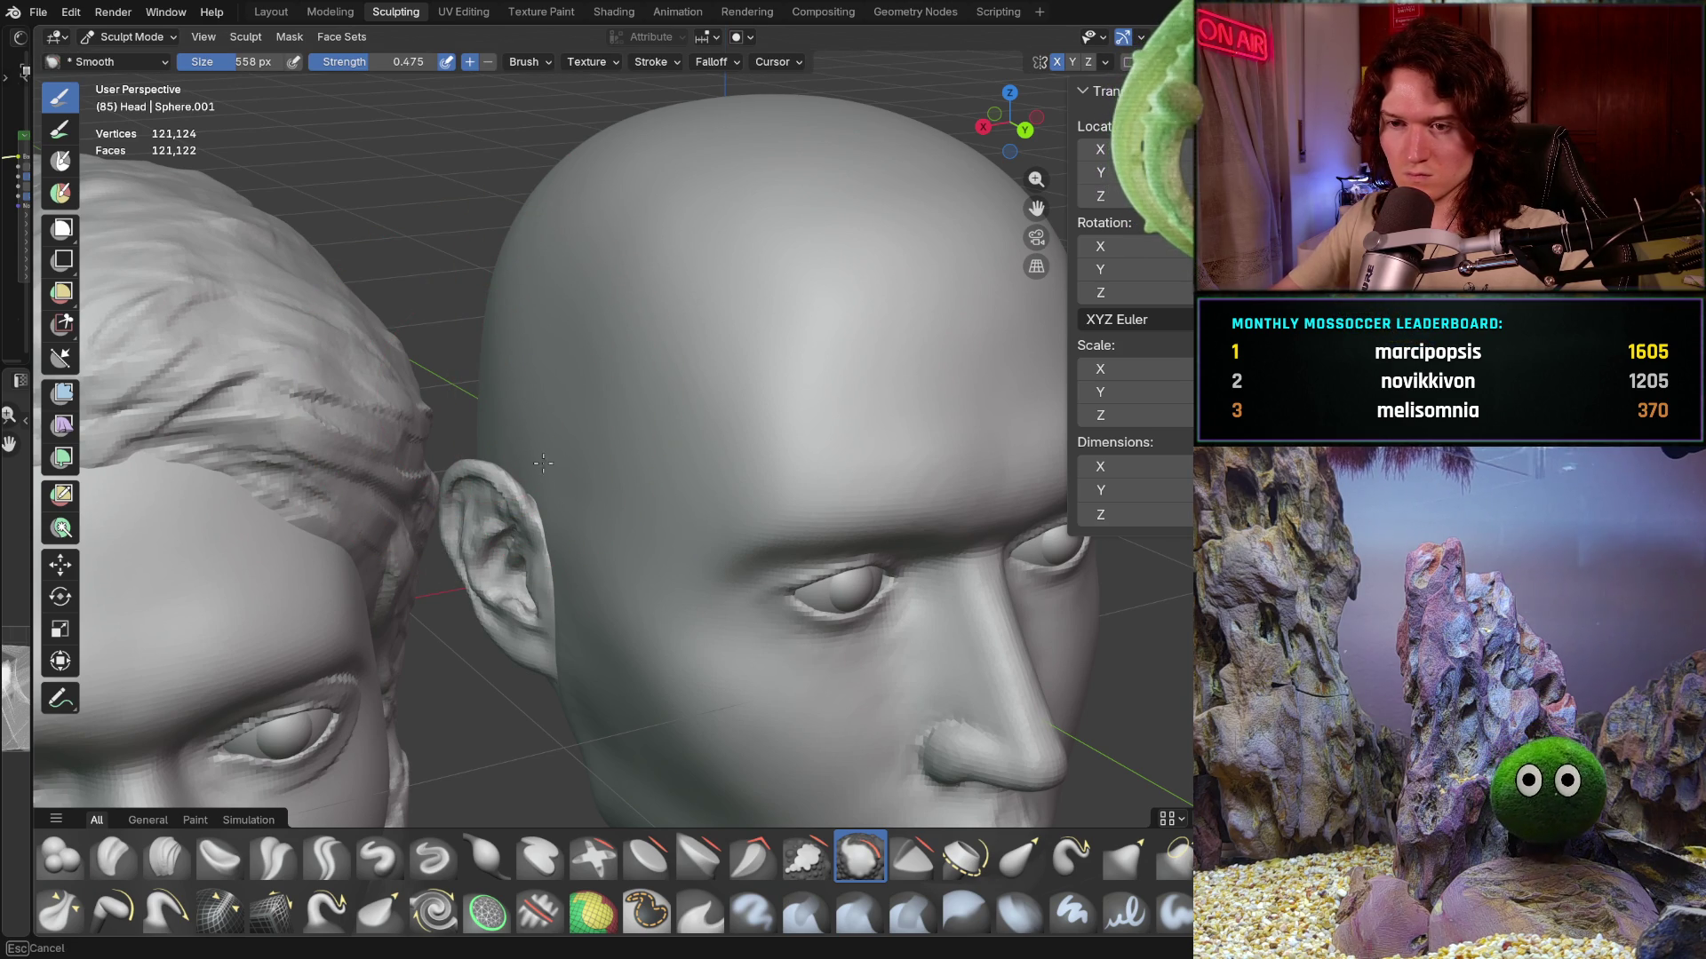
{"action": "middle_click_drag", "start_coordinate": [536, 470], "coordinate": [530, 444]}
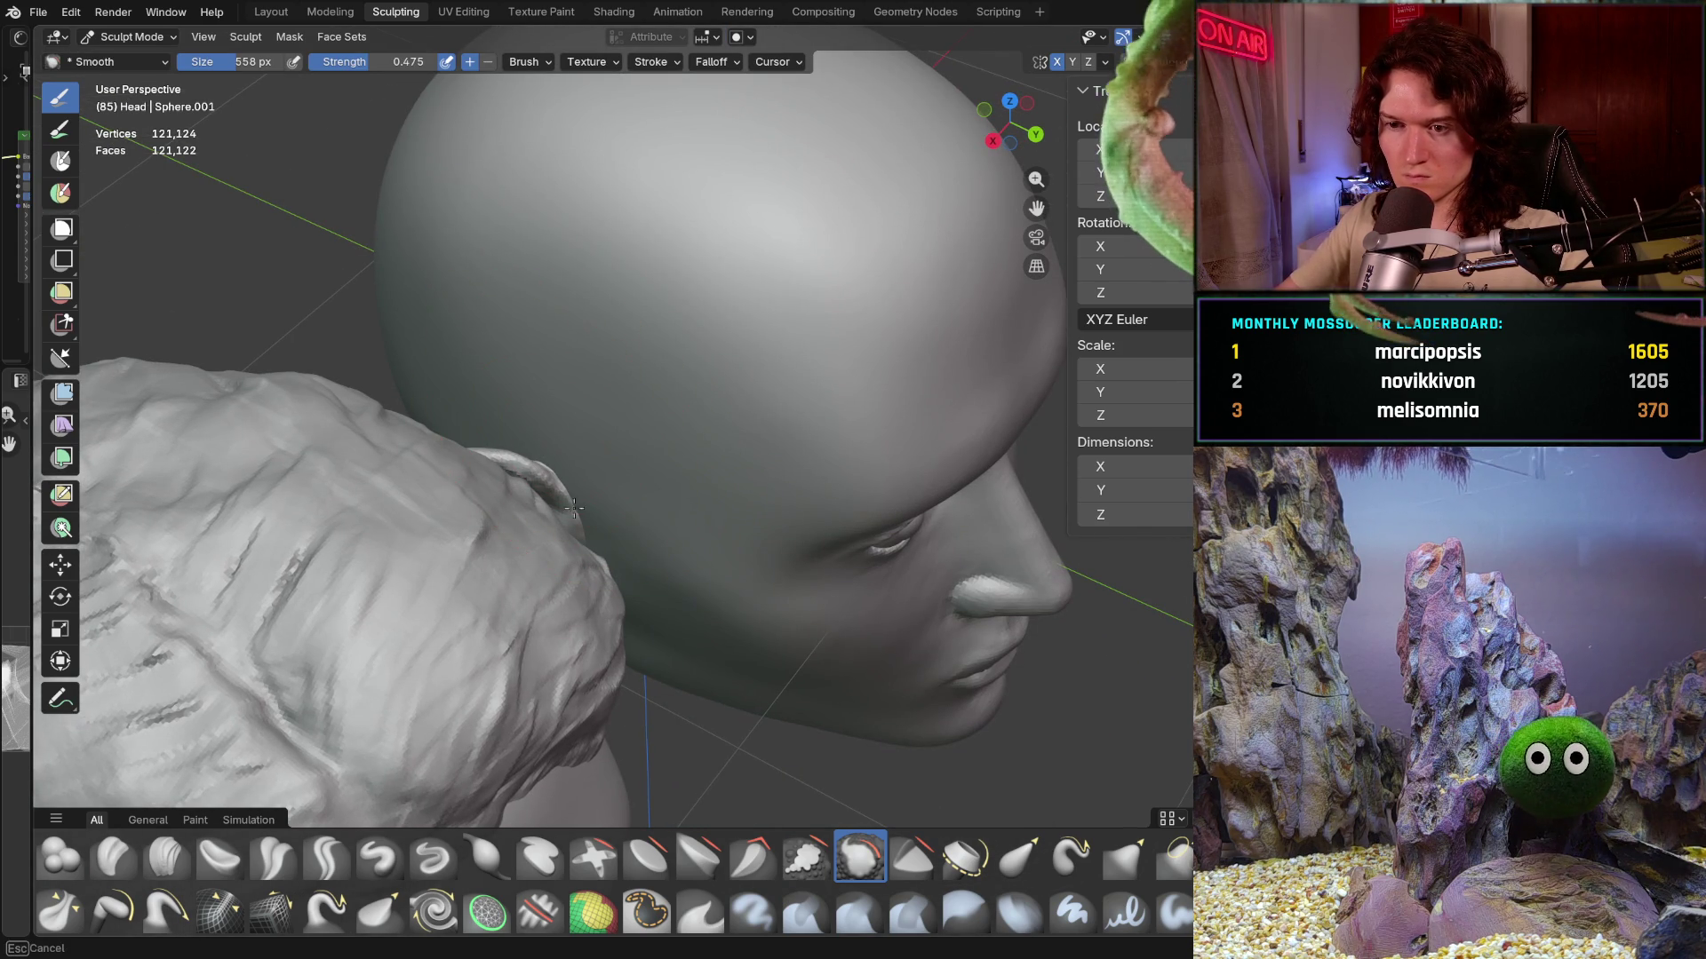
{"action": "mouse_move", "coordinate": [571, 422]}
{"action": "middle_mouse_down"}
{"action": "mouse_move", "coordinate": [615, 450]}
{"action": "mouse_move", "coordinate": [667, 307]}
{"action": "middle_mouse_up"}
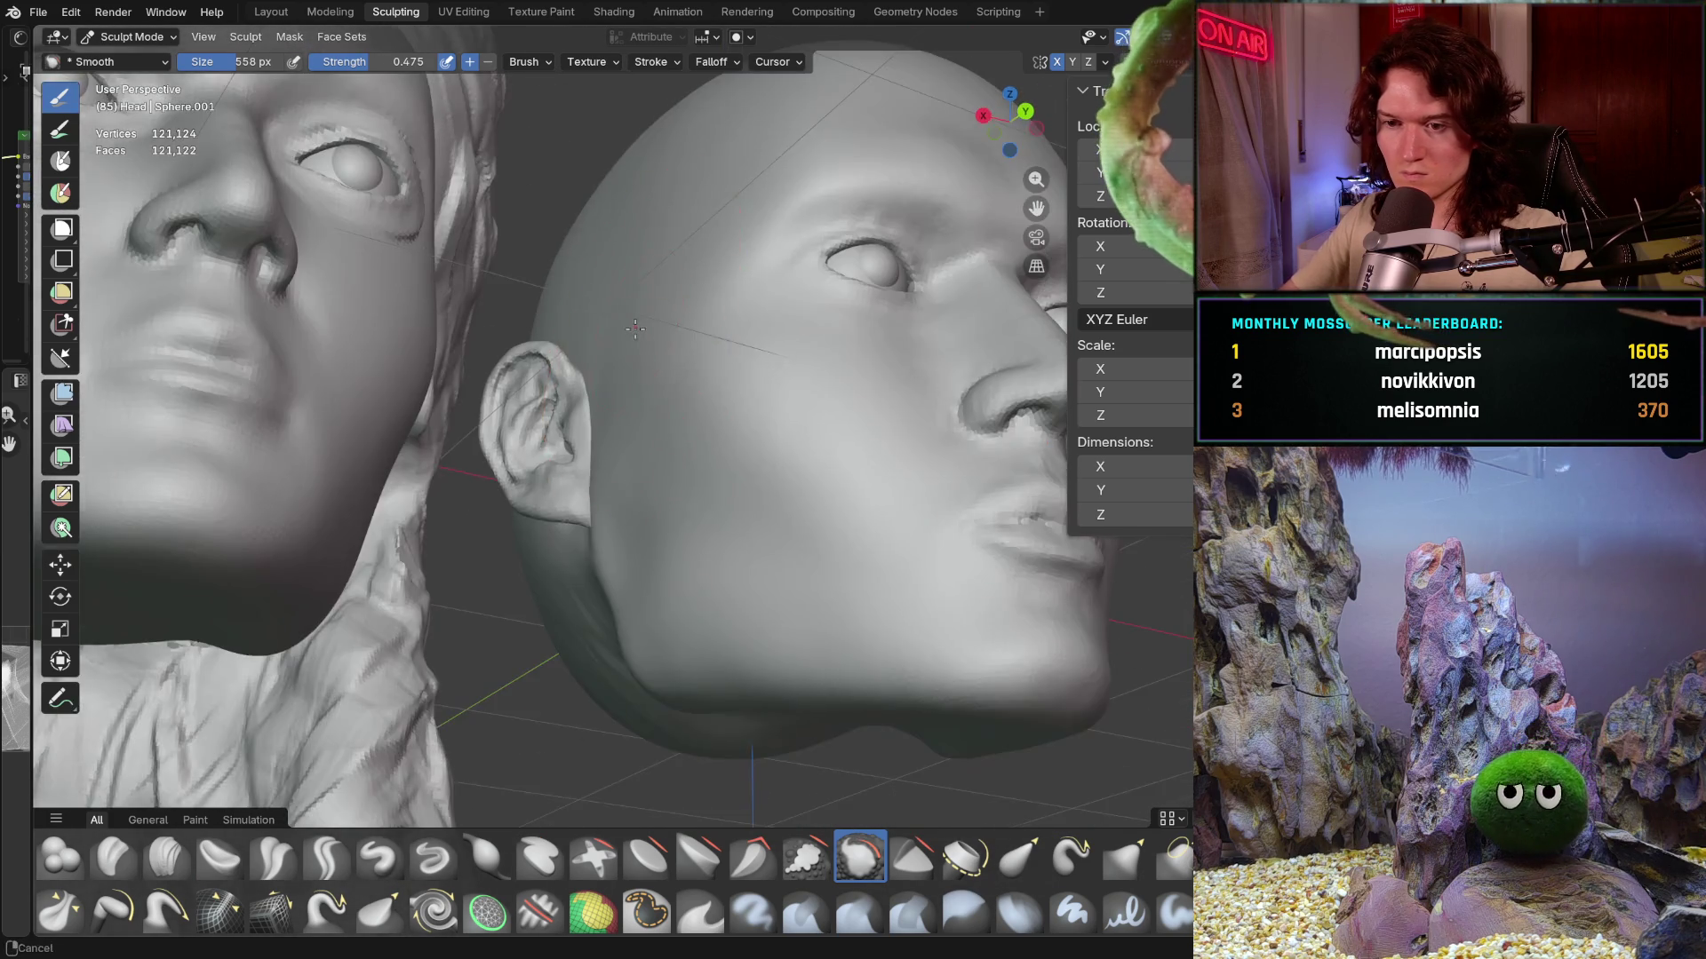
{"action": "scroll", "coordinate": [667, 306], "scroll_direction": "up", "scroll_amount": 3}
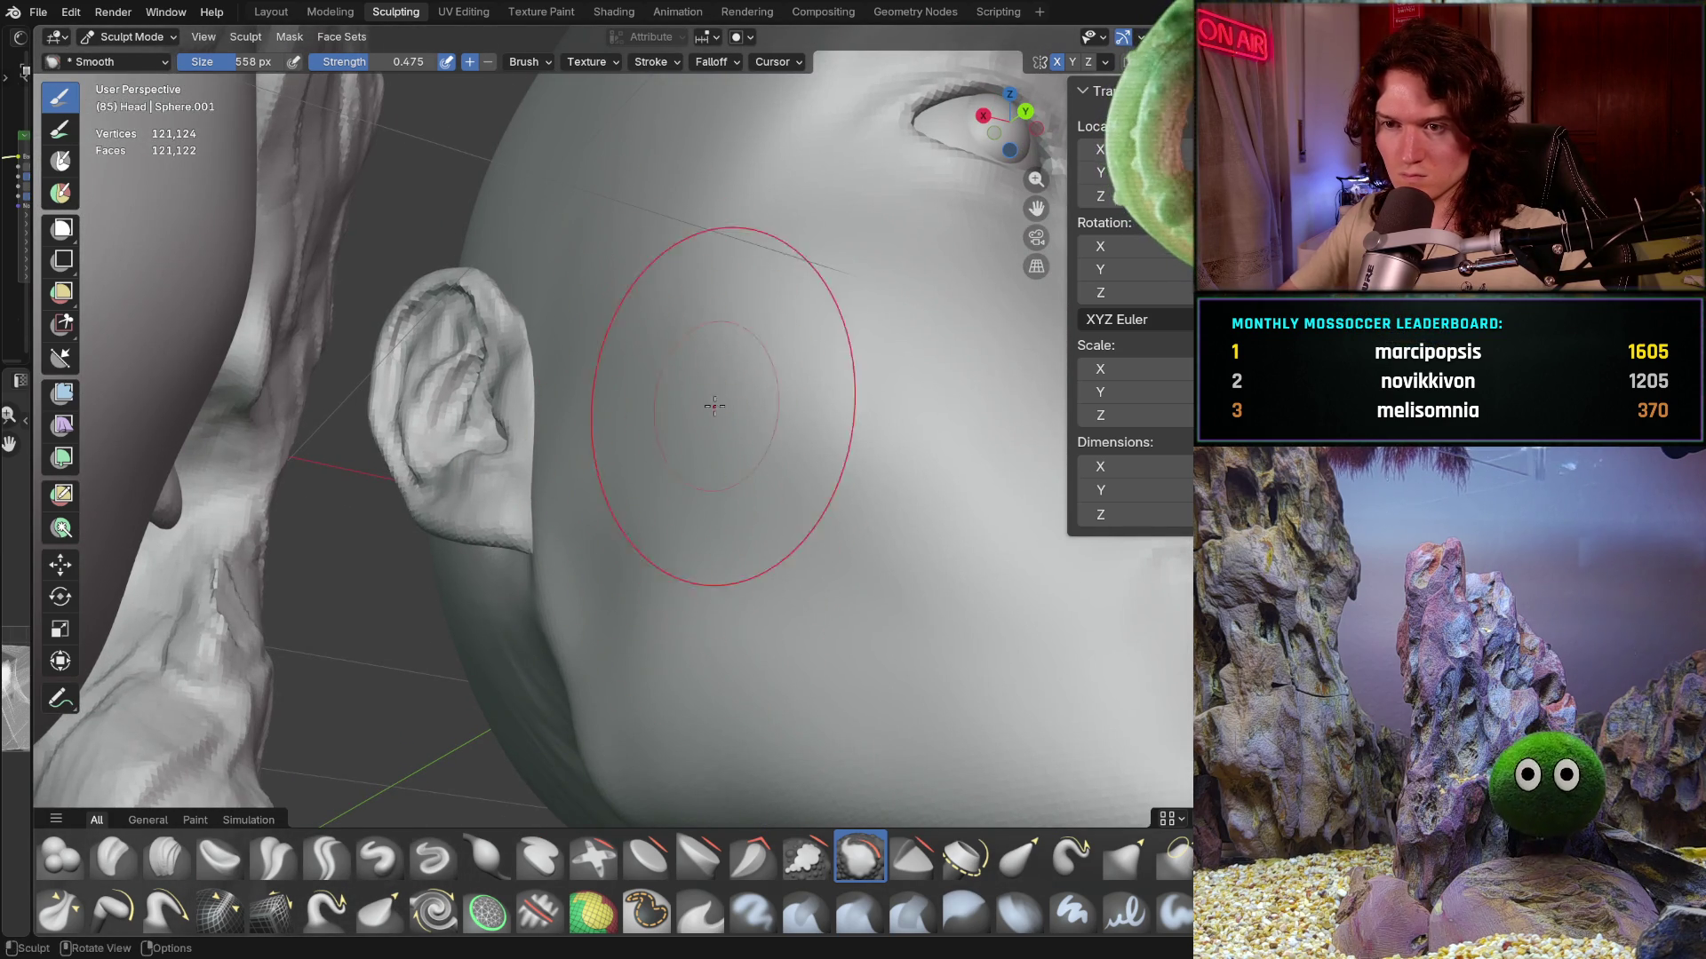
{"action": "scroll", "coordinate": [735, 408], "scroll_direction": "down", "scroll_amount": 5}
{"action": "mouse_move", "coordinate": [734, 408]}
{"action": "middle_mouse_down"}
{"action": "mouse_move", "coordinate": [686, 492]}
{"action": "mouse_move", "coordinate": [707, 479]}
{"action": "middle_mouse_up"}
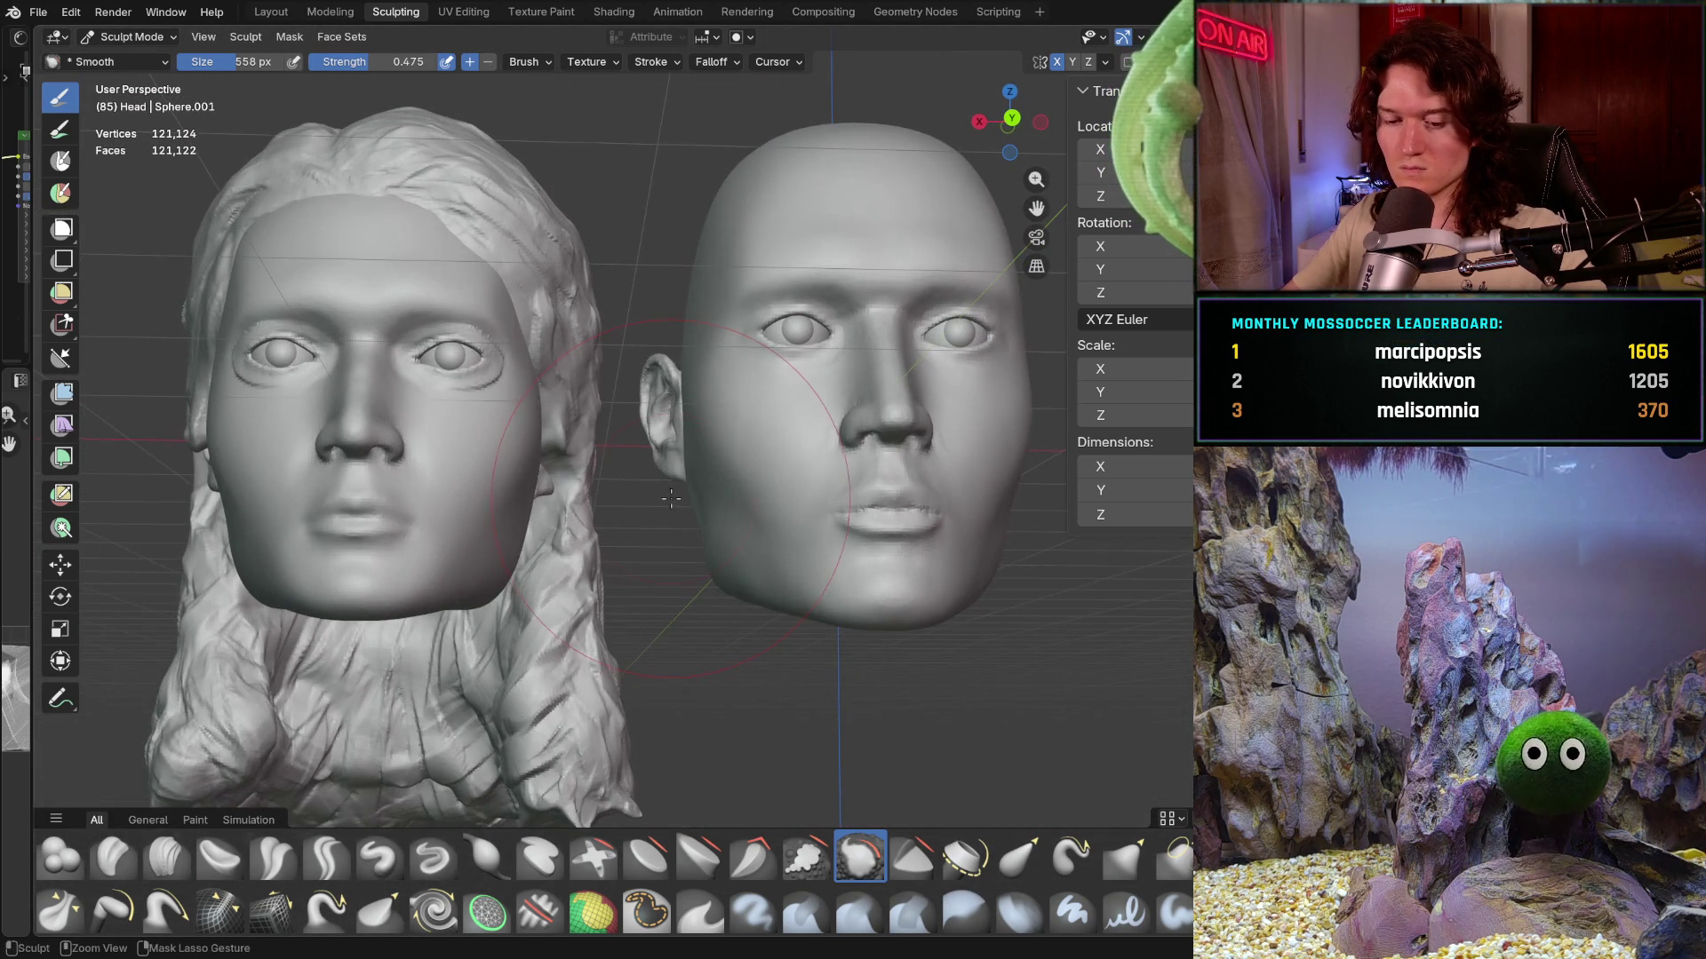
{"action": "scroll", "coordinate": [852, 380], "scroll_direction": "down", "scroll_amount": 2}
{"action": "middle_click_drag", "start_coordinate": [854, 380], "coordinate": [718, 487]}
{"action": "scroll", "coordinate": [719, 487], "scroll_direction": "up", "scroll_amount": 1}
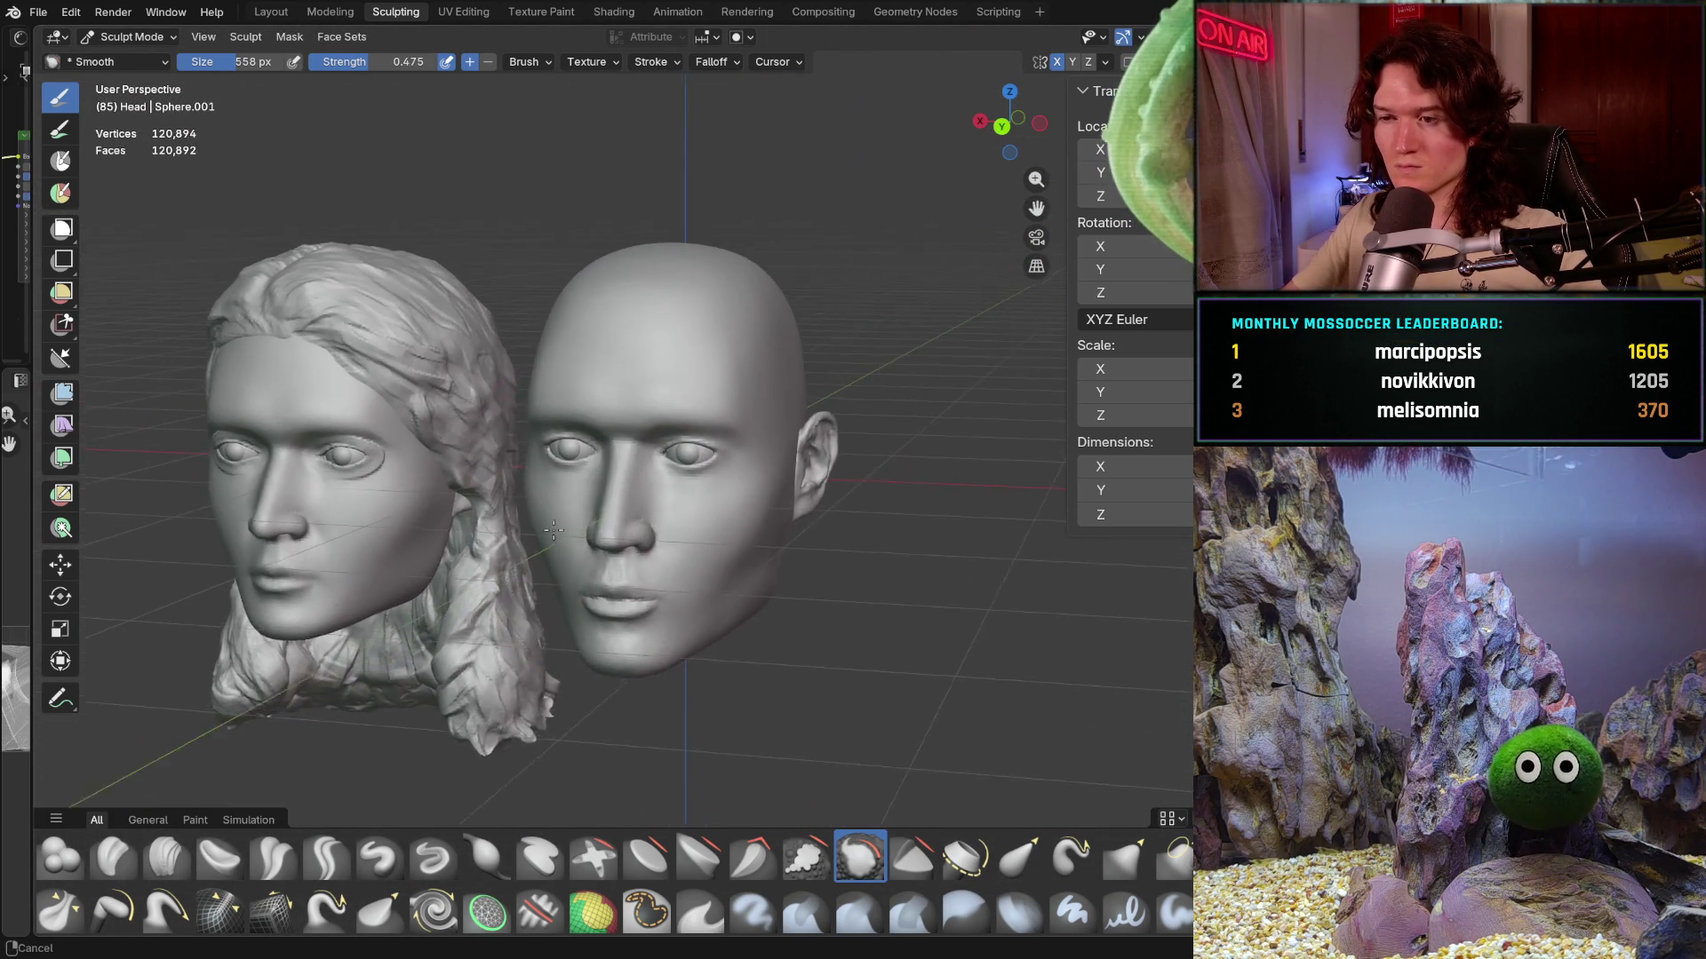
{"action": "scroll", "coordinate": [727, 493], "scroll_direction": "up", "scroll_amount": 1}
{"action": "scroll", "coordinate": [760, 513], "scroll_direction": "up", "scroll_amount": 2}
{"action": "scroll", "coordinate": [801, 542], "scroll_direction": "up", "scroll_amount": 1}
{"action": "scroll", "coordinate": [802, 541], "scroll_direction": "up", "scroll_amount": 1}
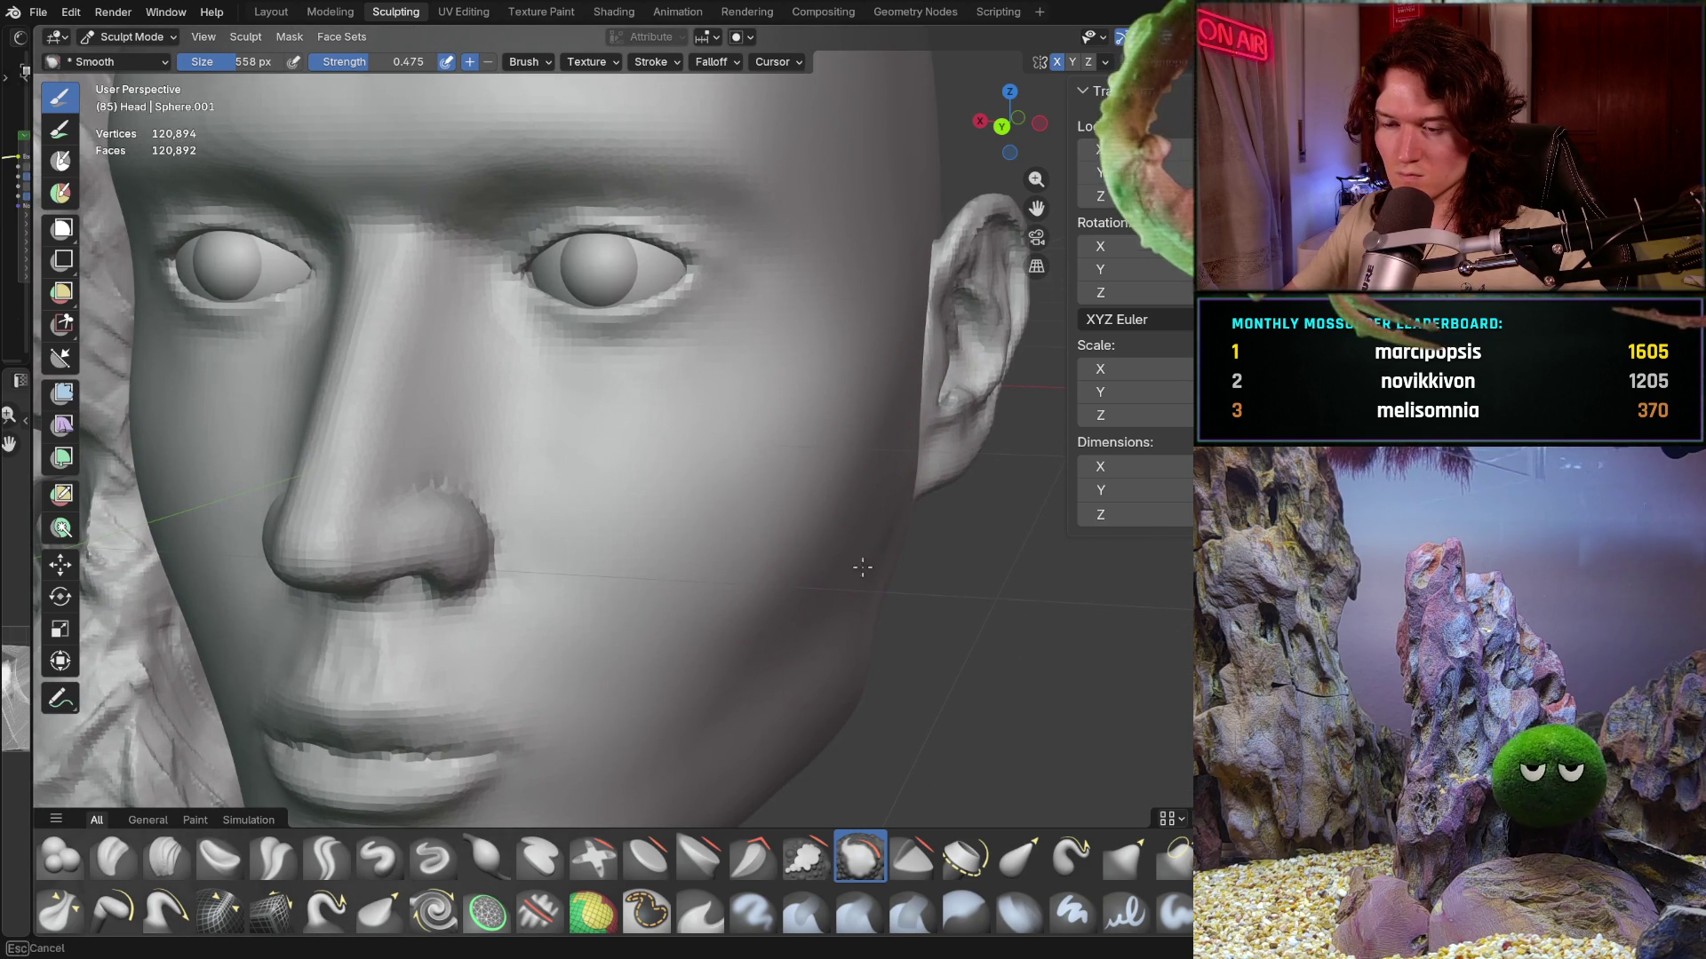
{"action": "scroll", "coordinate": [824, 568], "scroll_direction": "down", "scroll_amount": 2}
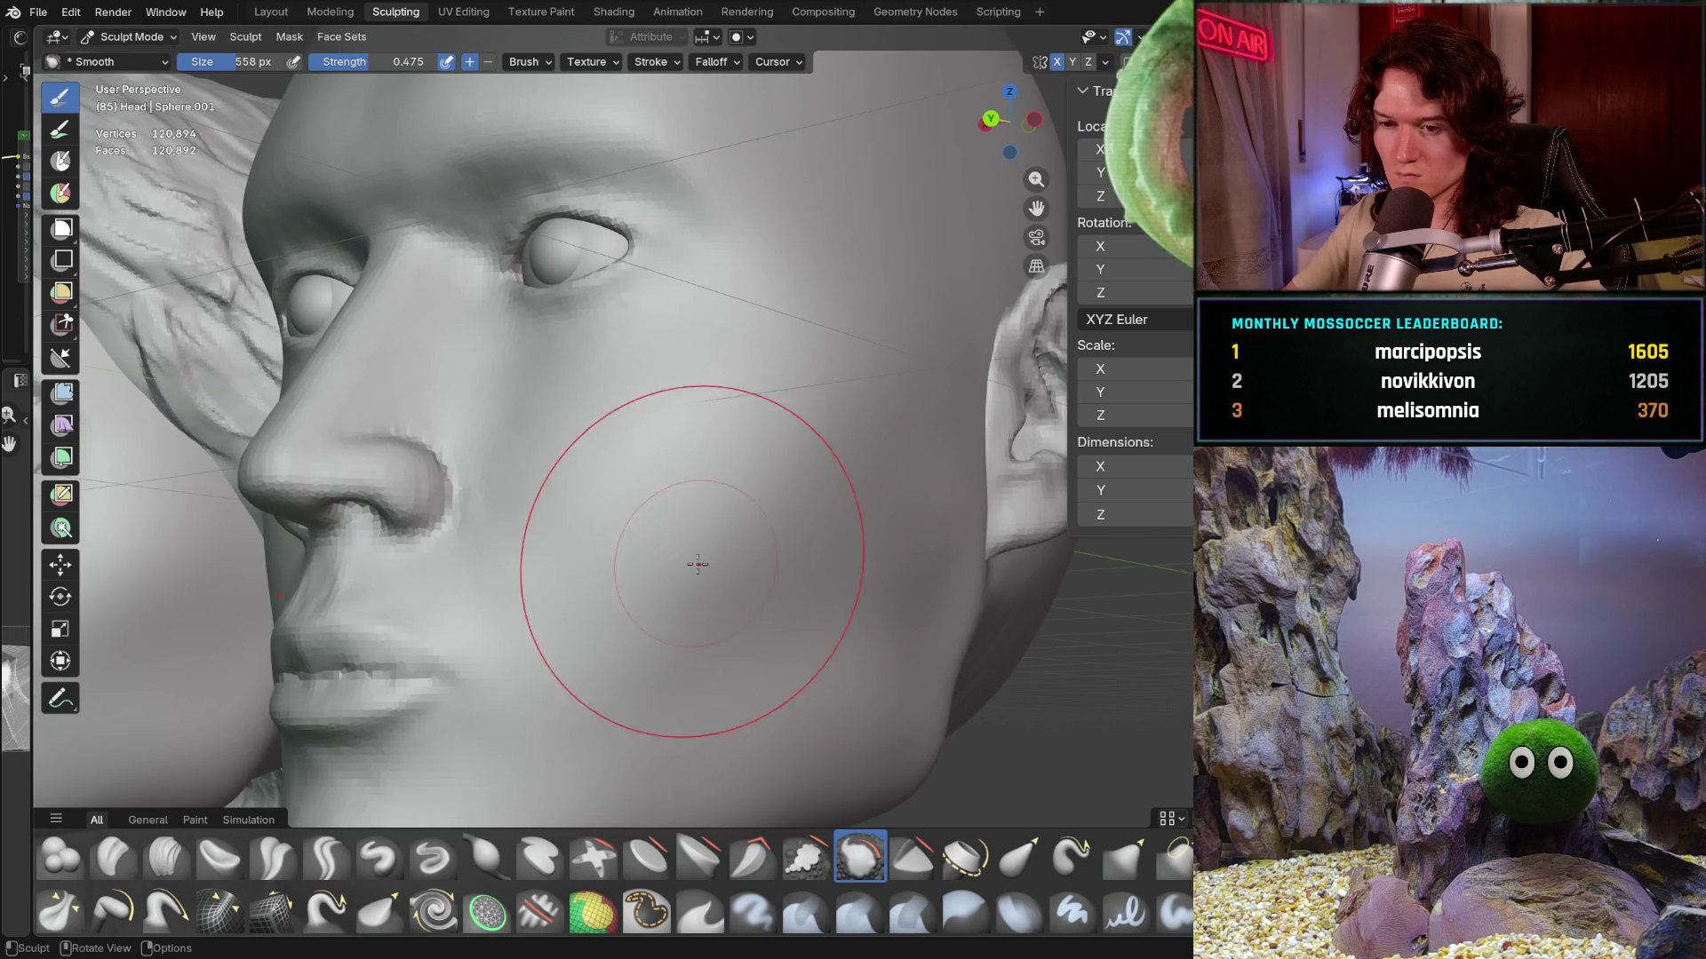
{"action": "scroll", "coordinate": [718, 536], "scroll_direction": "down", "scroll_amount": 1}
- Smooth the cheeks and skull while moving between profile, front and top views
{"action": "middle_click_drag", "start_coordinate": [718, 535], "coordinate": [655, 572]}
{"action": "scroll", "coordinate": [621, 542], "scroll_direction": "up", "scroll_amount": 2}
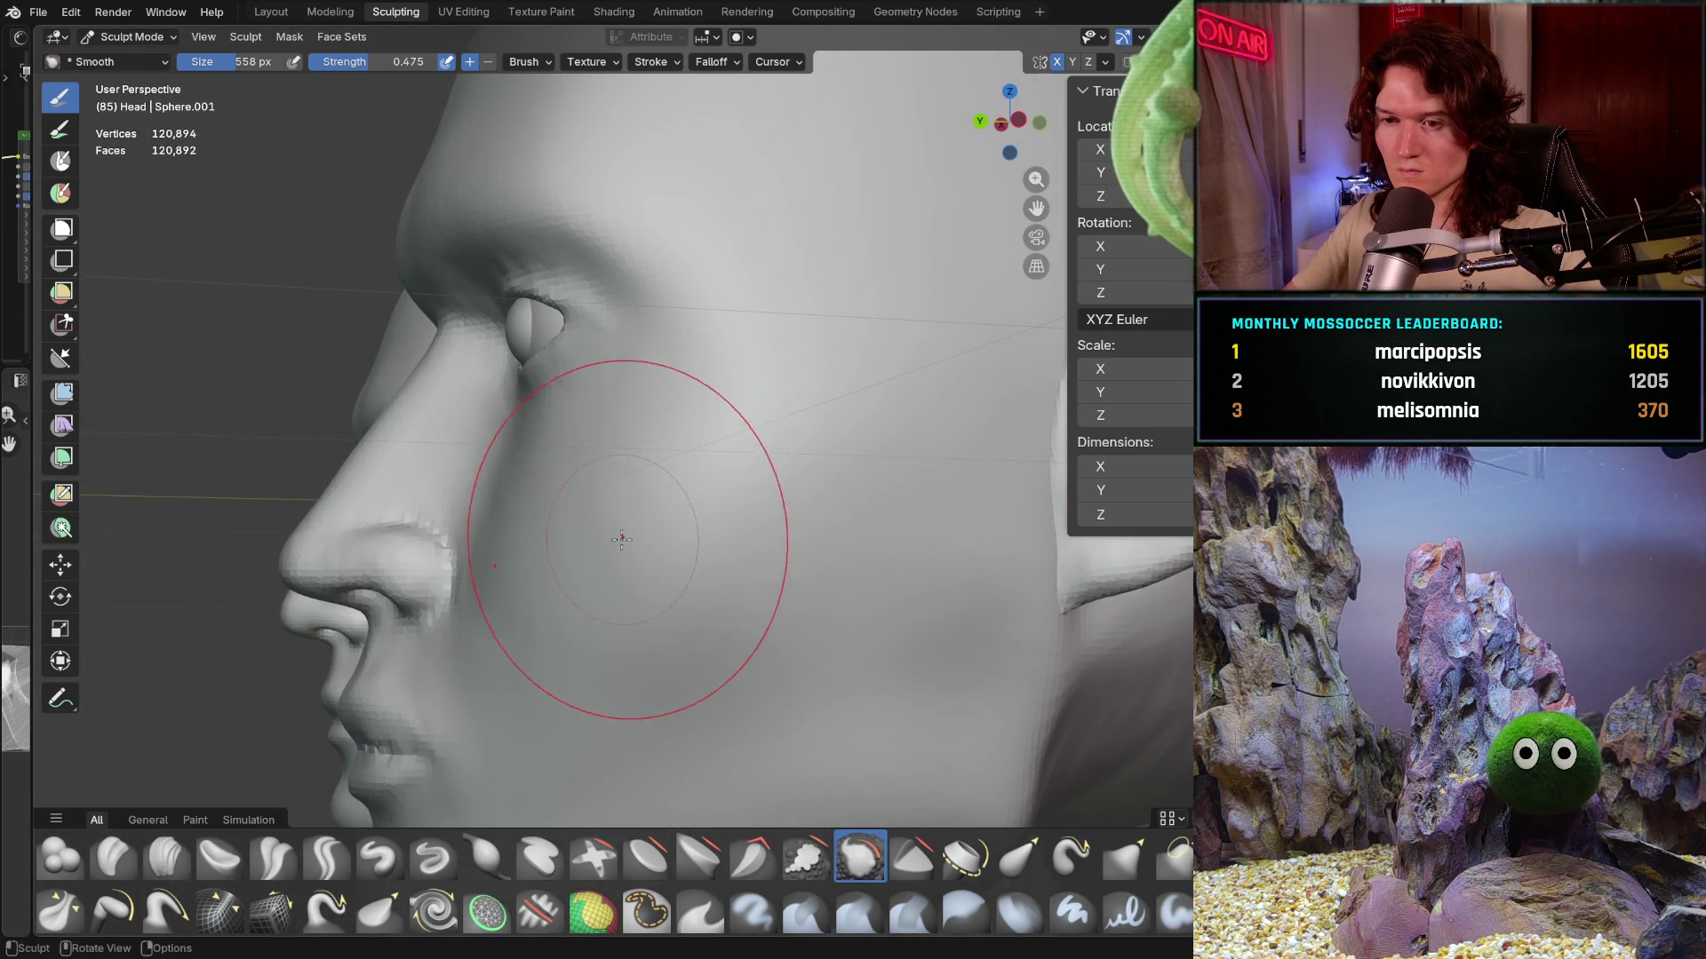
{"action": "middle_click_drag", "start_coordinate": [724, 477], "coordinate": [894, 465]}
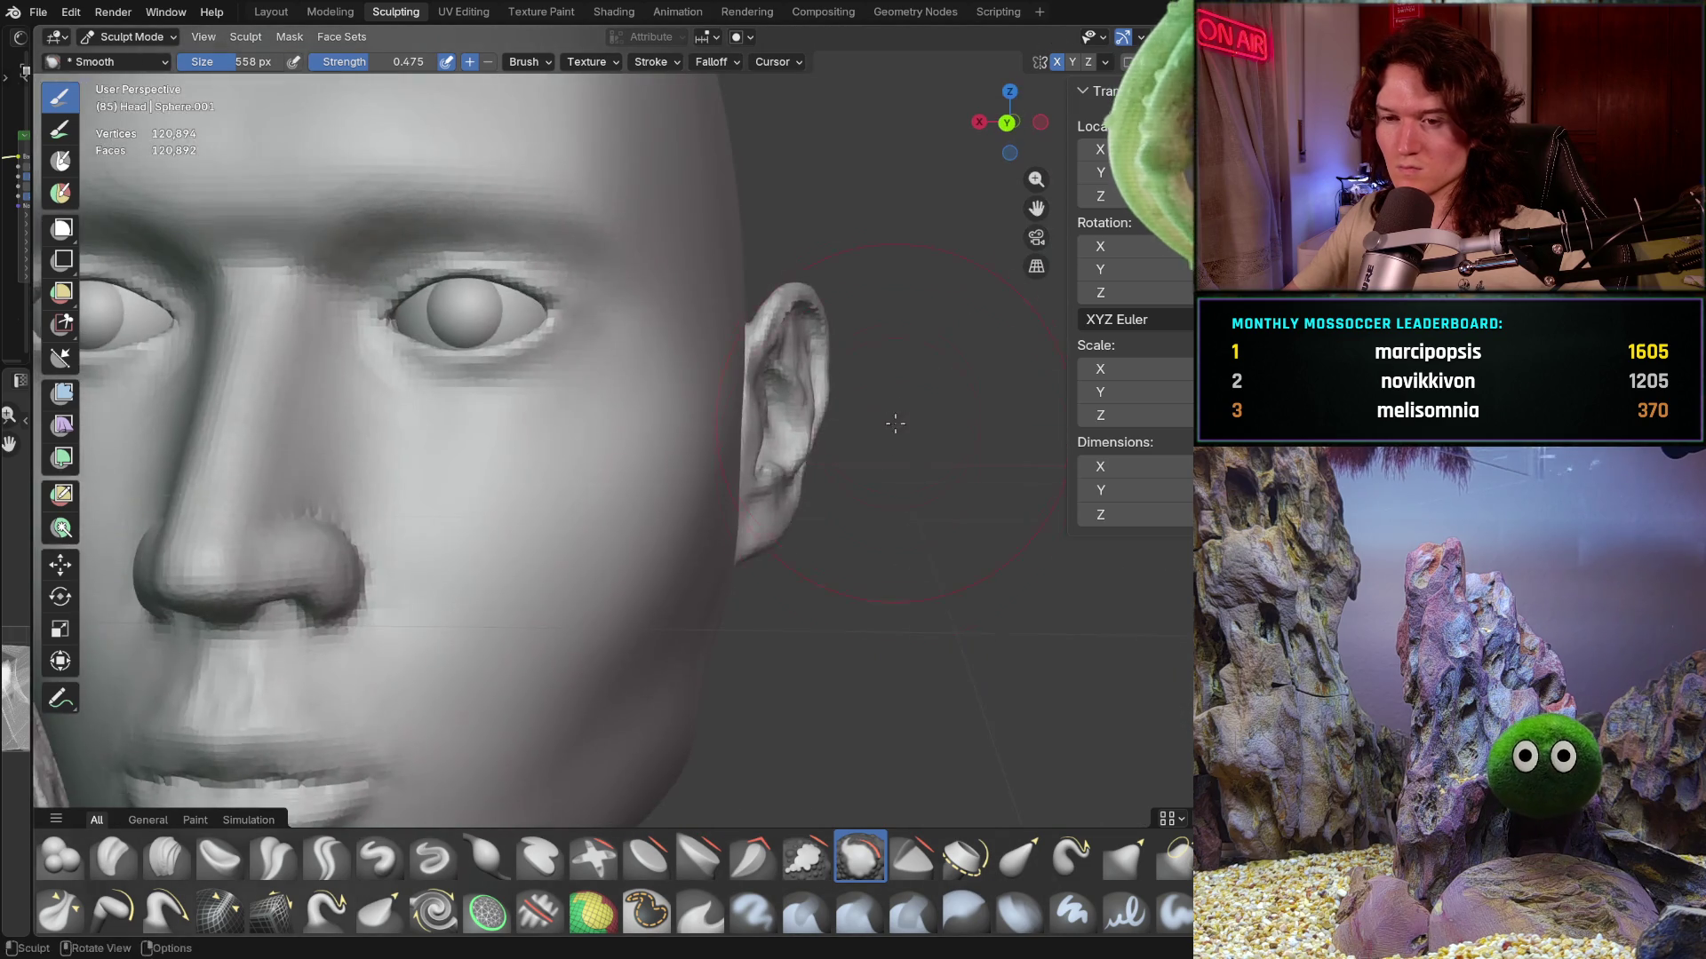
{"action": "scroll", "coordinate": [780, 473], "scroll_direction": "down", "scroll_amount": 1}
{"action": "scroll", "coordinate": [779, 472], "scroll_direction": "down", "scroll_amount": 2}
{"action": "middle_click_drag", "start_coordinate": [779, 472], "coordinate": [679, 407]}
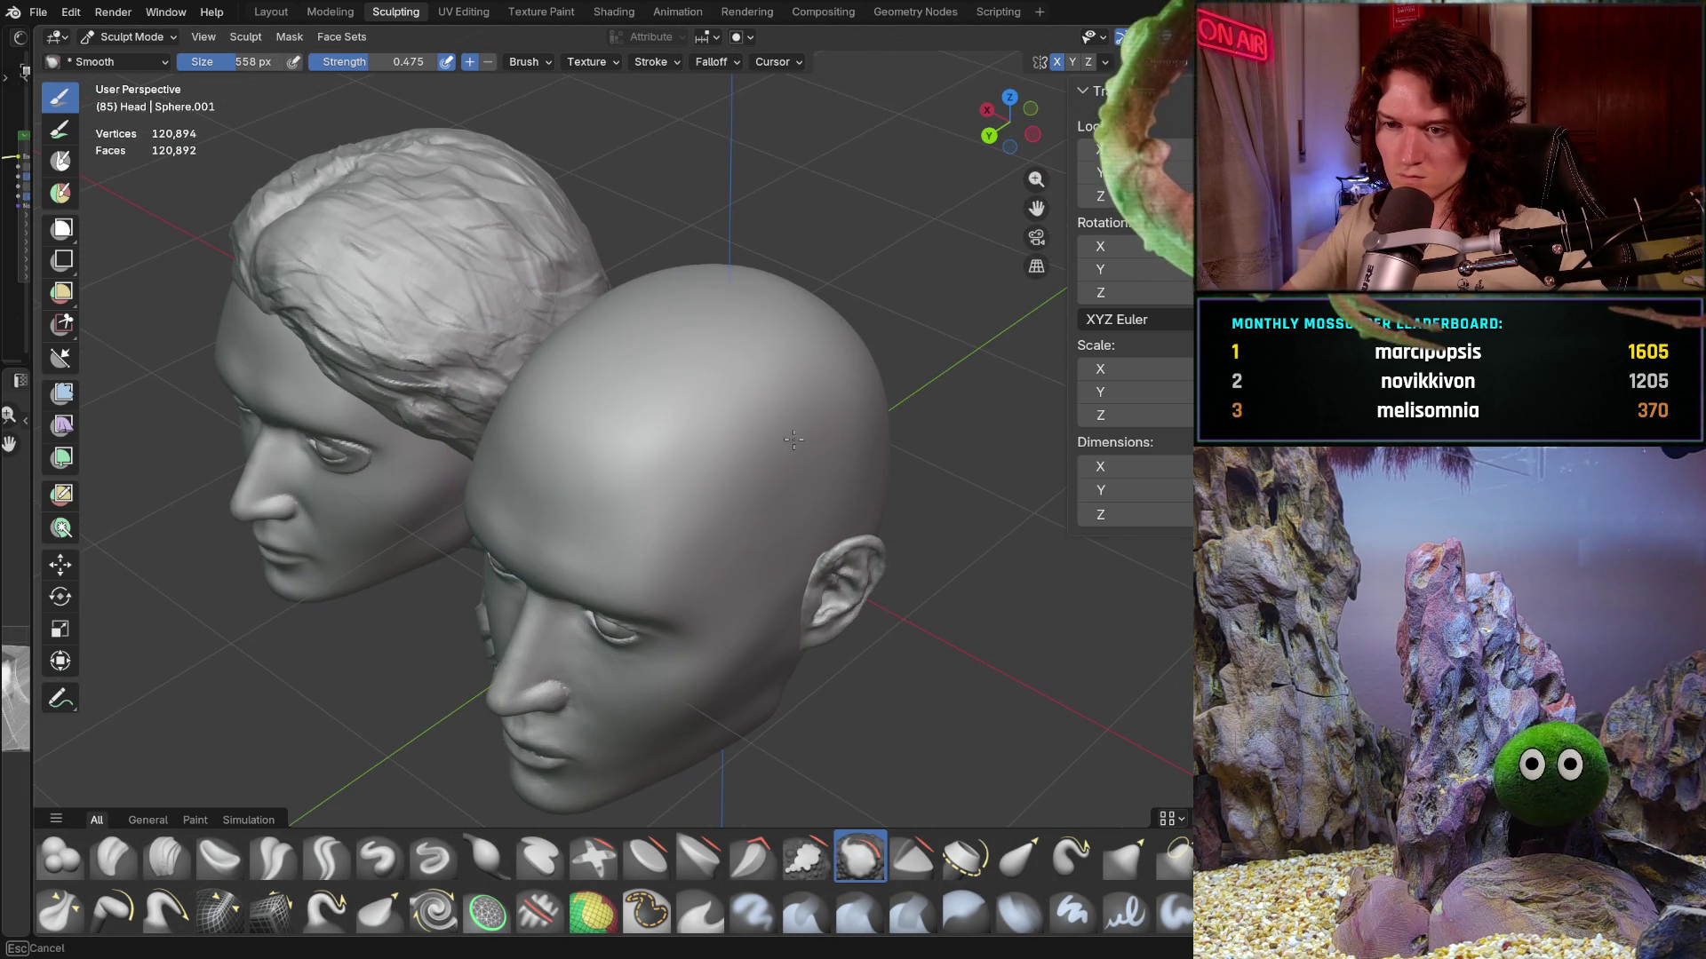
{"action": "mouse_move", "coordinate": [877, 395]}
{"action": "middle_mouse_down"}
{"action": "mouse_move", "coordinate": [906, 564]}
{"action": "mouse_move", "coordinate": [735, 469]}
{"action": "mouse_move", "coordinate": [622, 495]}
{"action": "middle_mouse_up"}
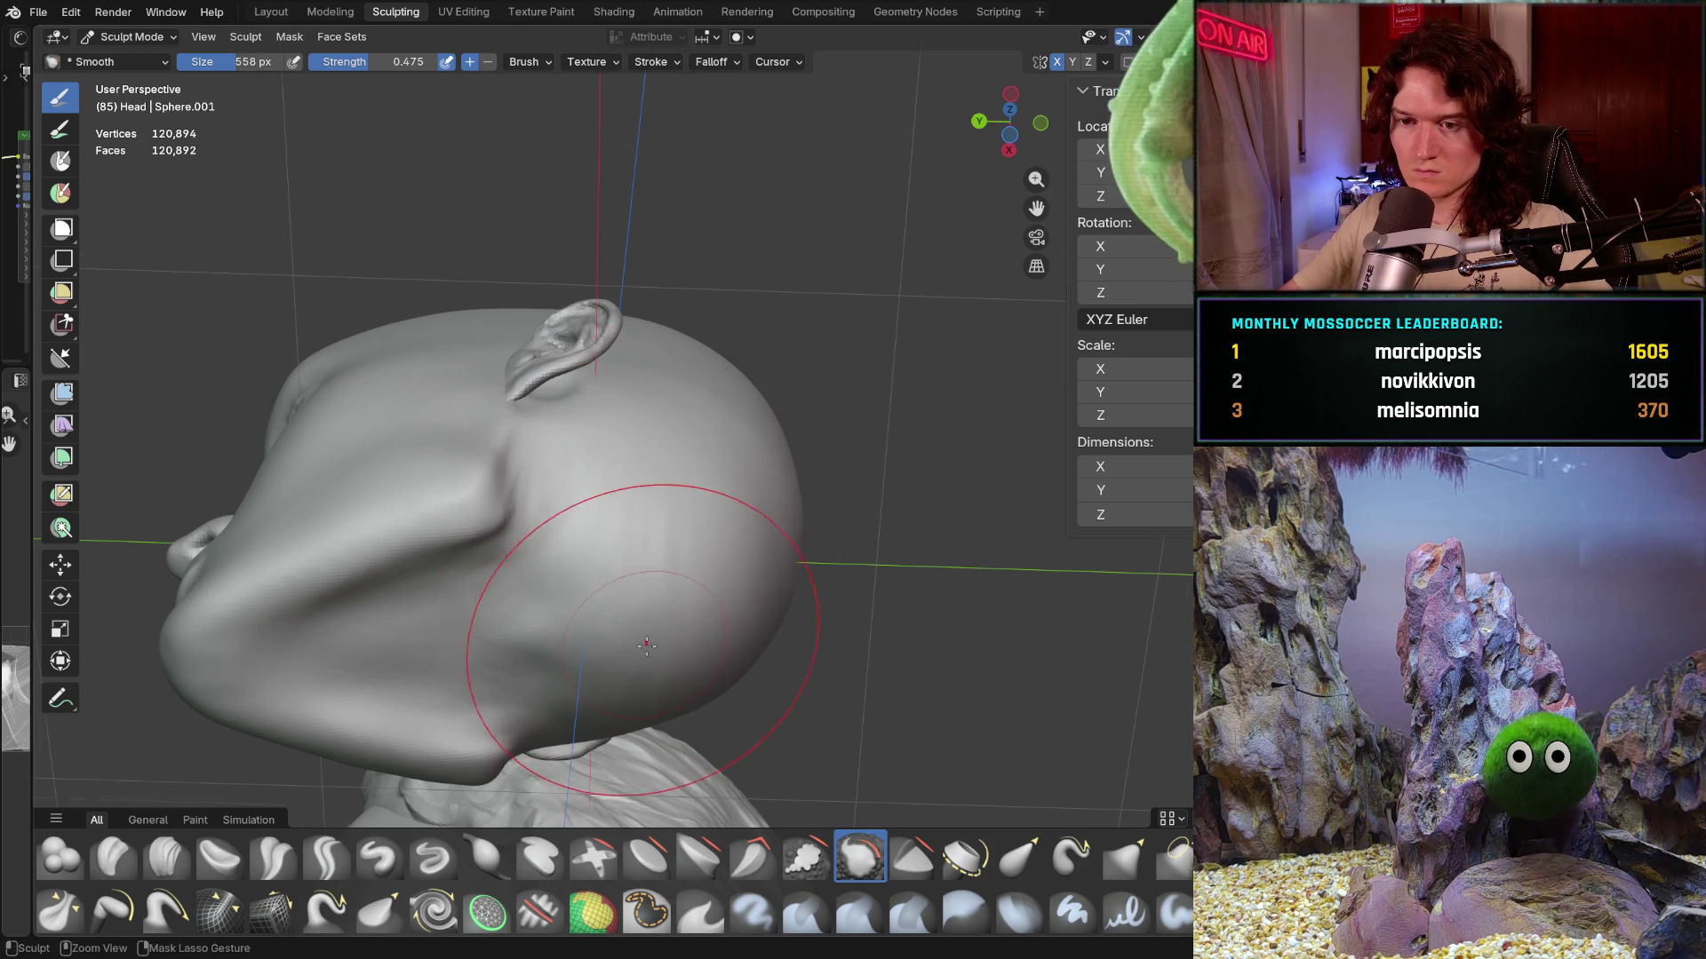
{"action": "scroll", "coordinate": [634, 582], "scroll_direction": "up", "scroll_amount": 2}
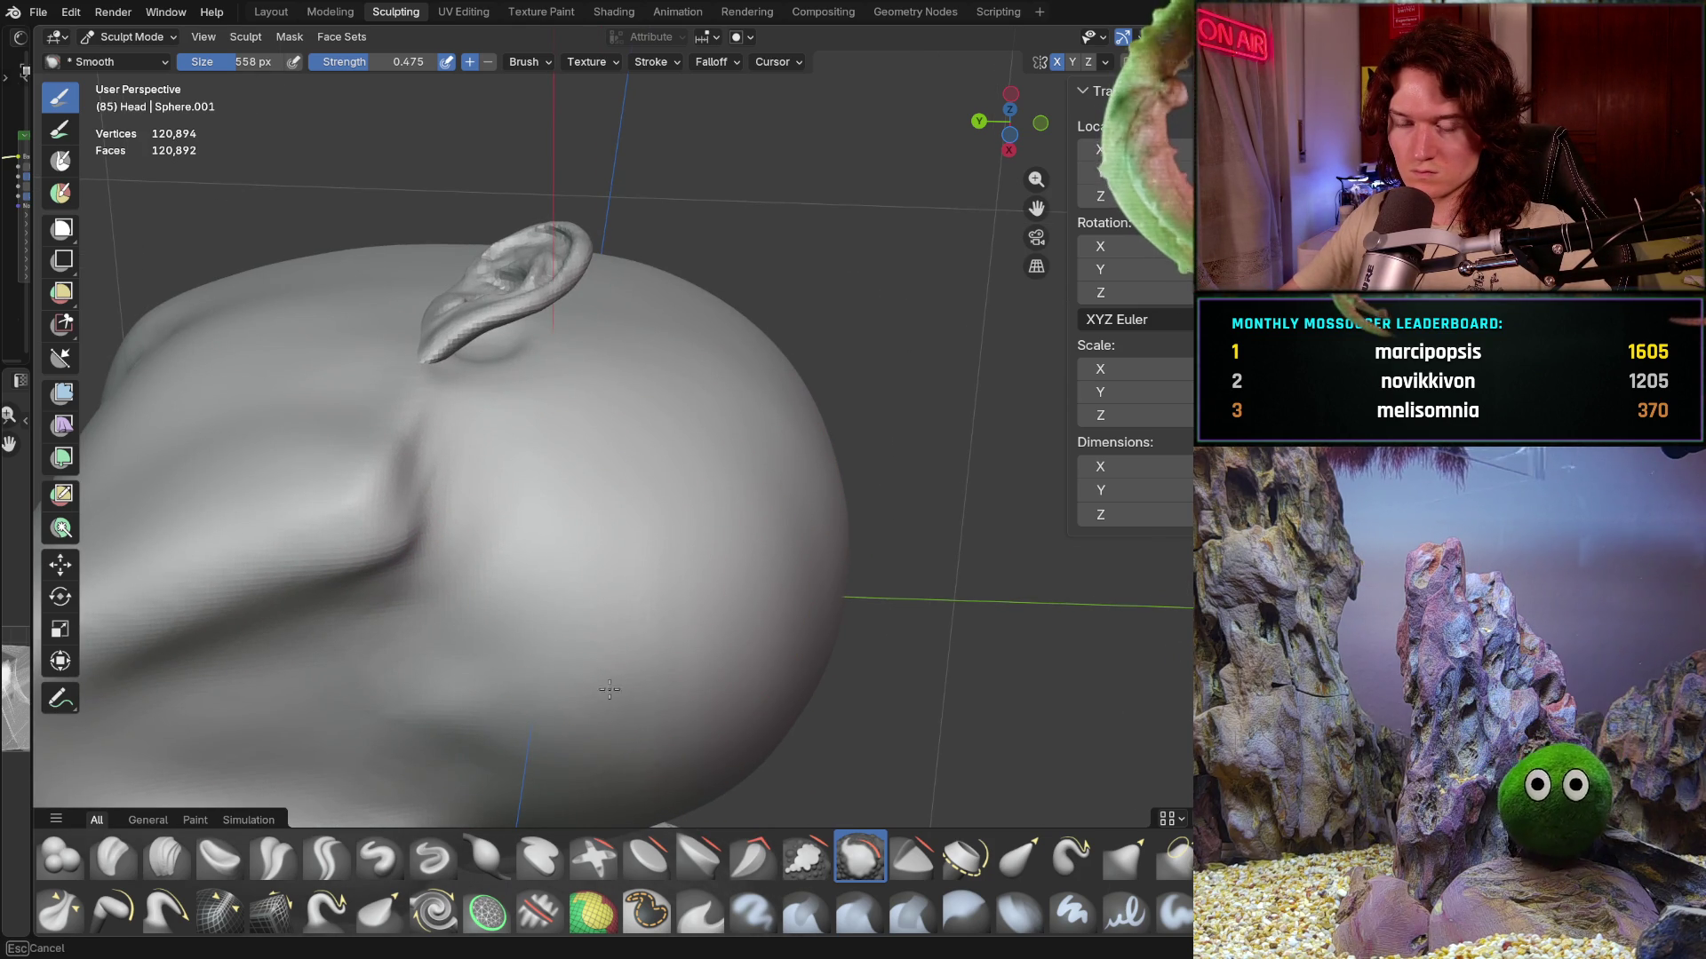
{"action": "middle_click_drag", "start_coordinate": [651, 634], "coordinate": [691, 510], "text": "shift"}
{"action": "middle_click_drag", "start_coordinate": [664, 532], "coordinate": [655, 515]}
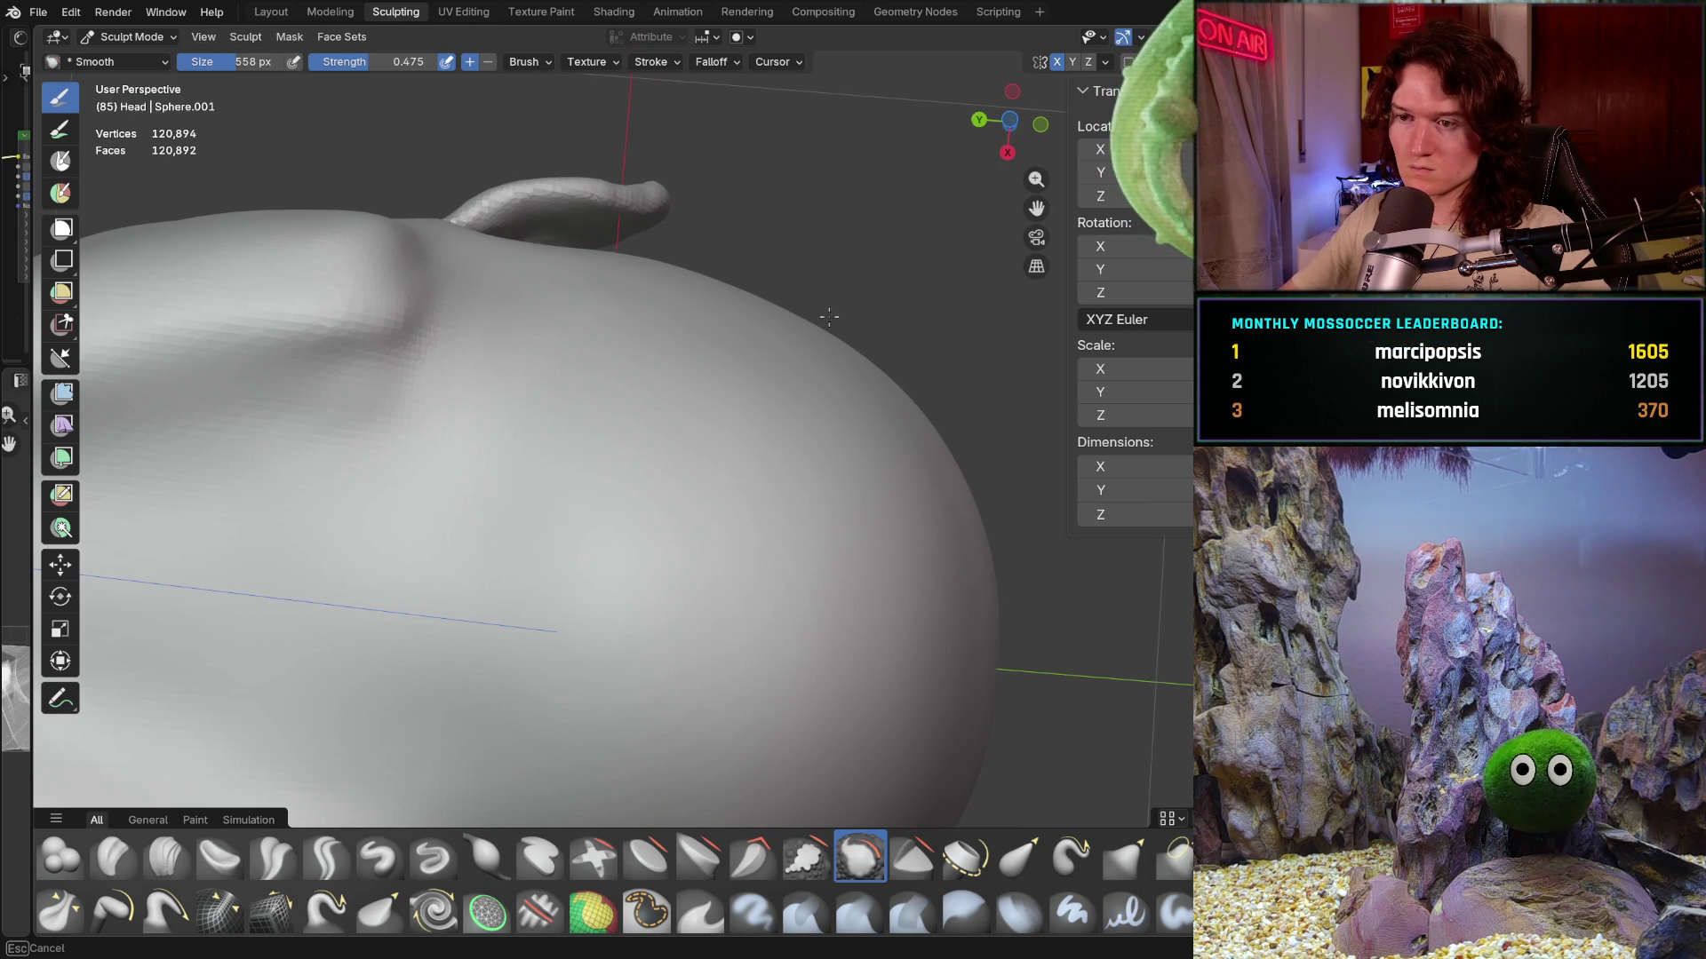
{"action": "middle_click_drag", "start_coordinate": [875, 724], "coordinate": [785, 676]}
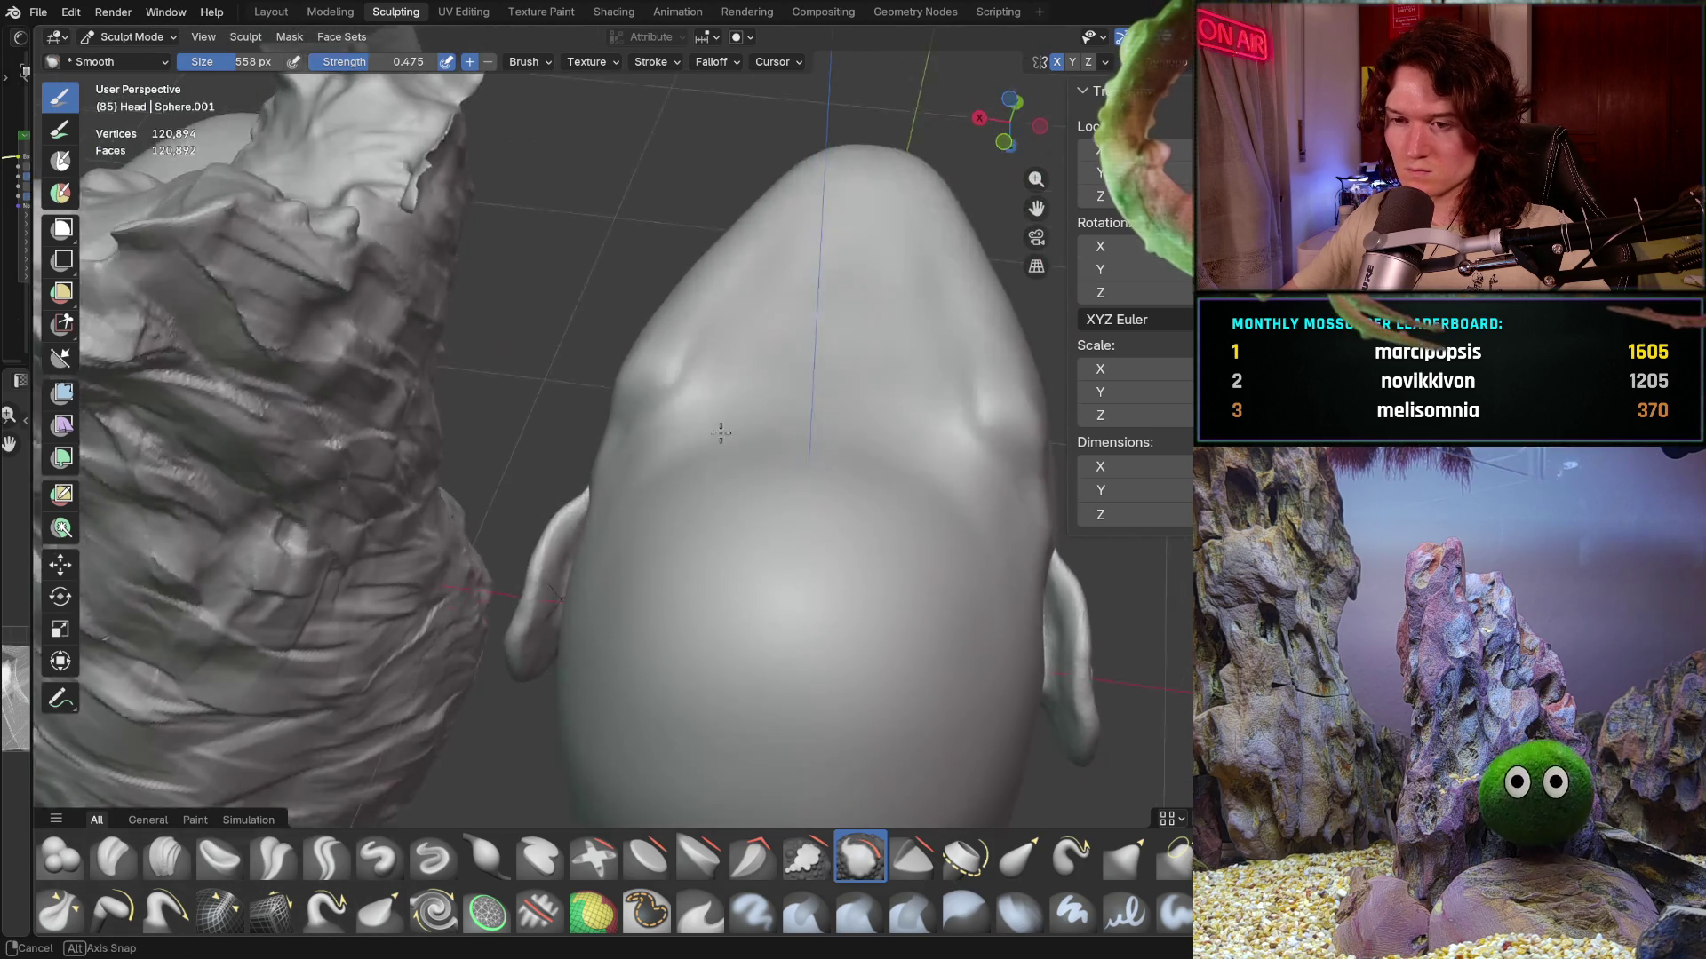
{"action": "middle_click_drag", "start_coordinate": [846, 640], "coordinate": [754, 606]}
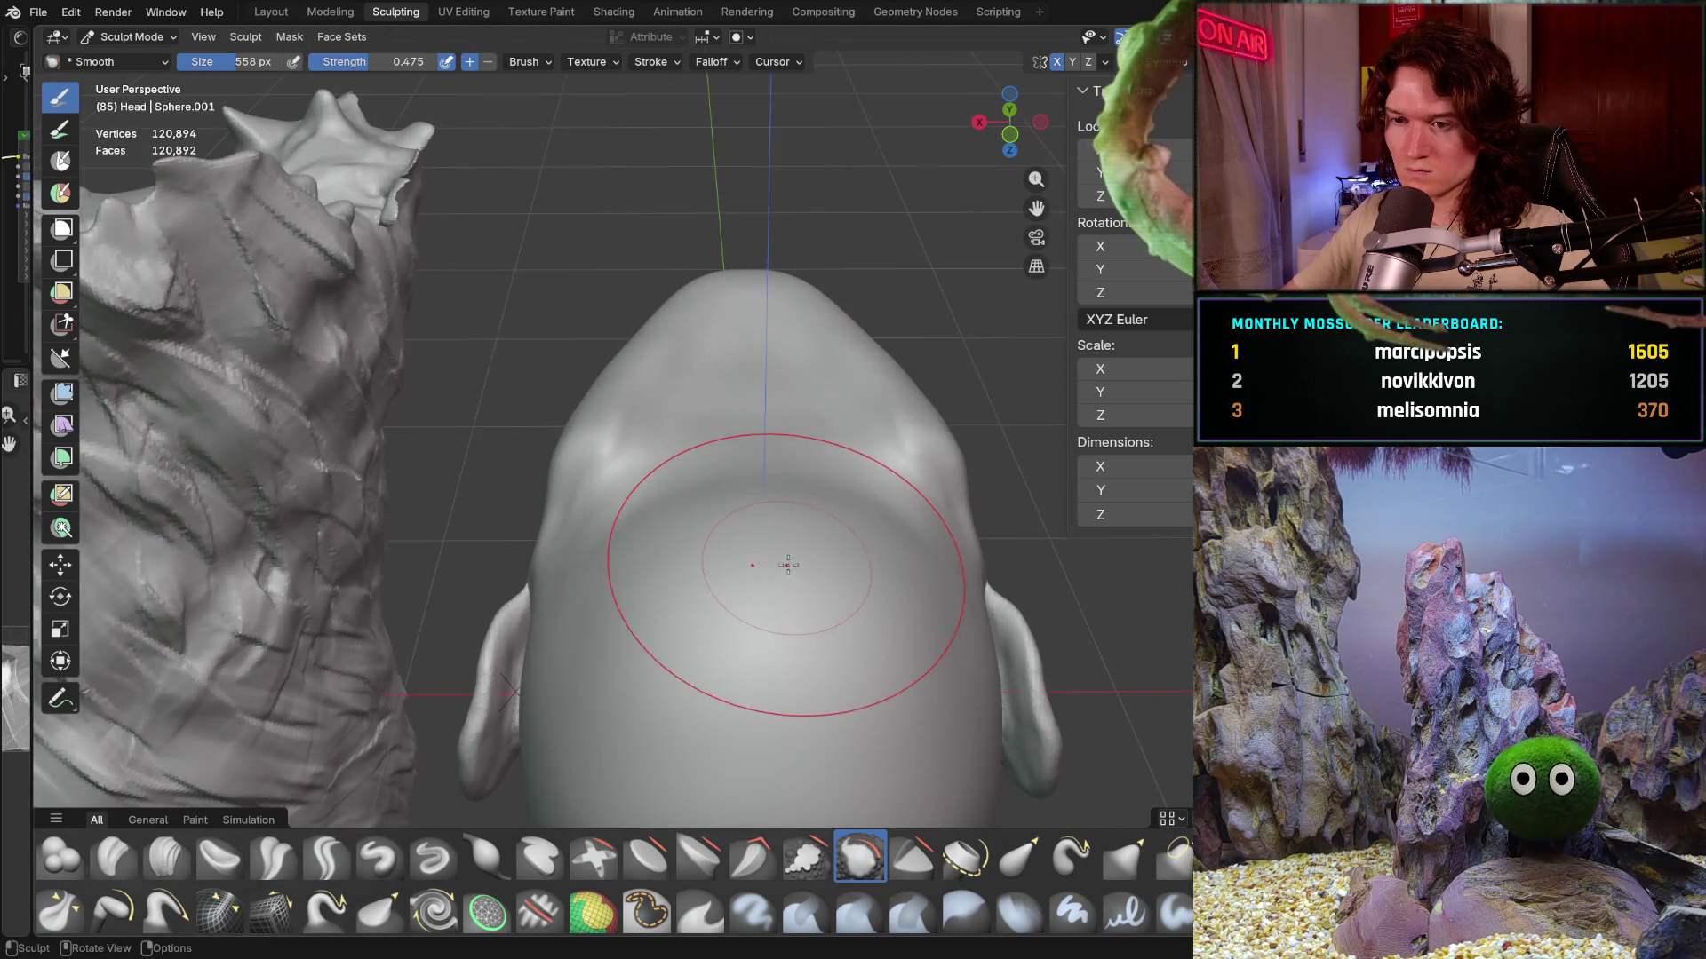
{"action": "scroll", "coordinate": [753, 607], "scroll_direction": "up", "scroll_amount": 3}
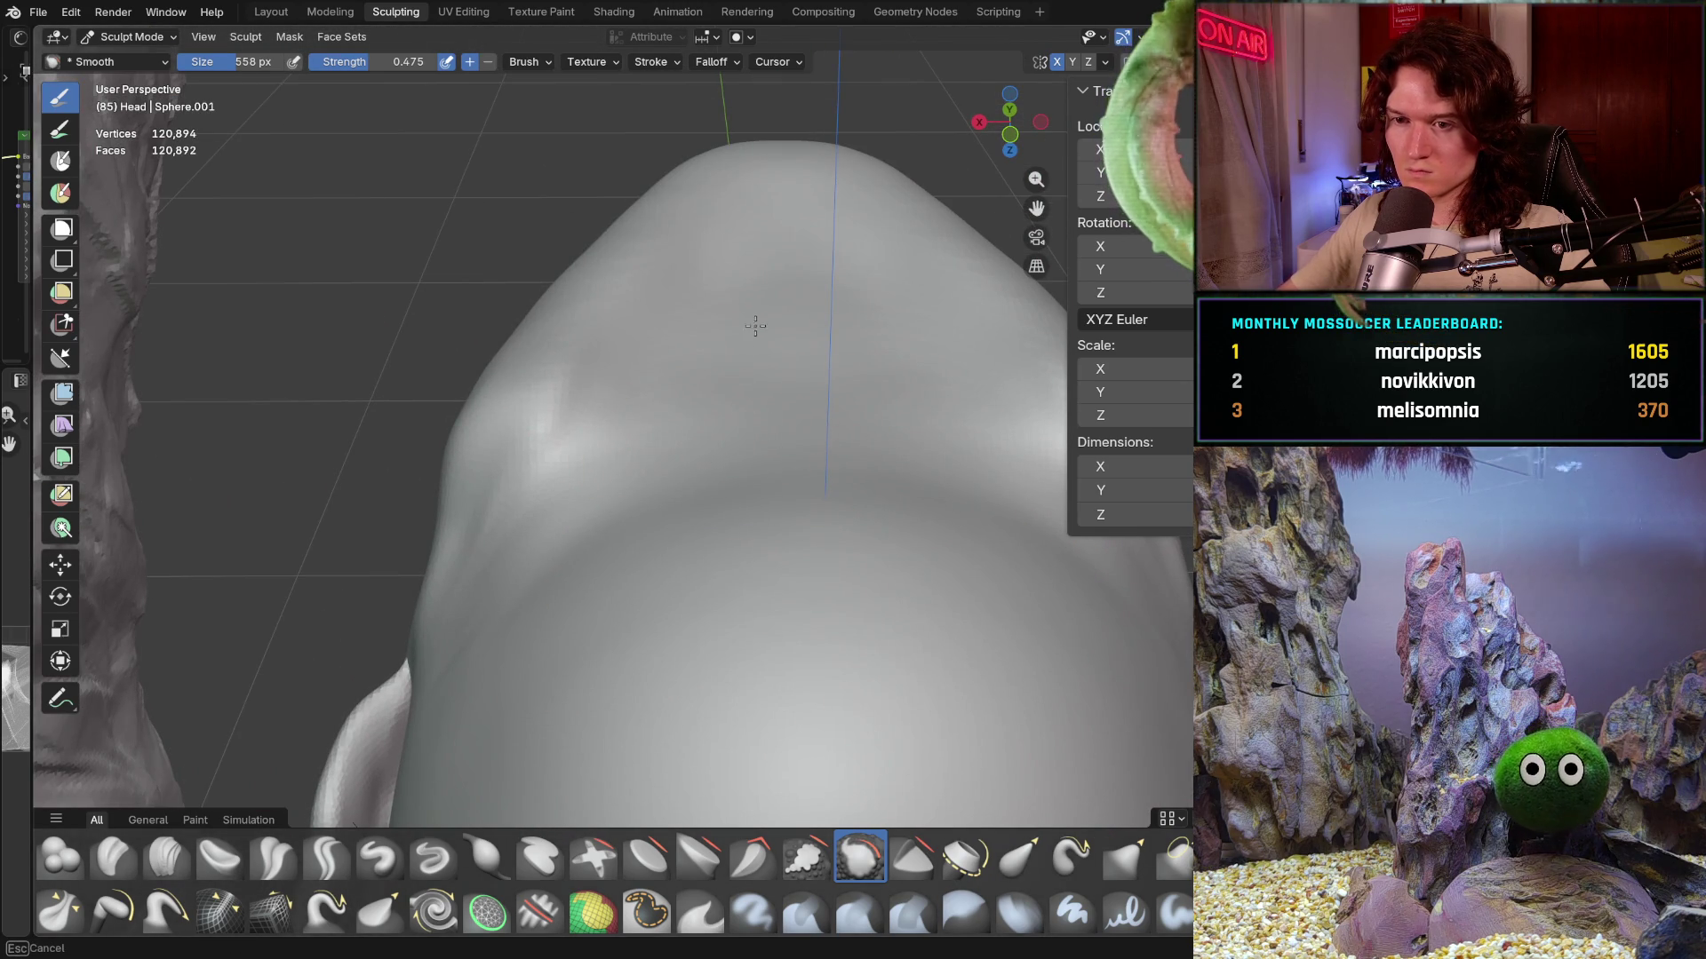
{"action": "scroll", "coordinate": [800, 335], "scroll_direction": "down", "scroll_amount": 5}
{"action": "scroll", "coordinate": [668, 495], "scroll_direction": "down", "scroll_amount": 3}
{"action": "mouse_move", "coordinate": [667, 495]}
{"action": "middle_mouse_down"}
{"action": "mouse_move", "coordinate": [611, 729]}
{"action": "mouse_move", "coordinate": [495, 577]}
{"action": "middle_mouse_up"}
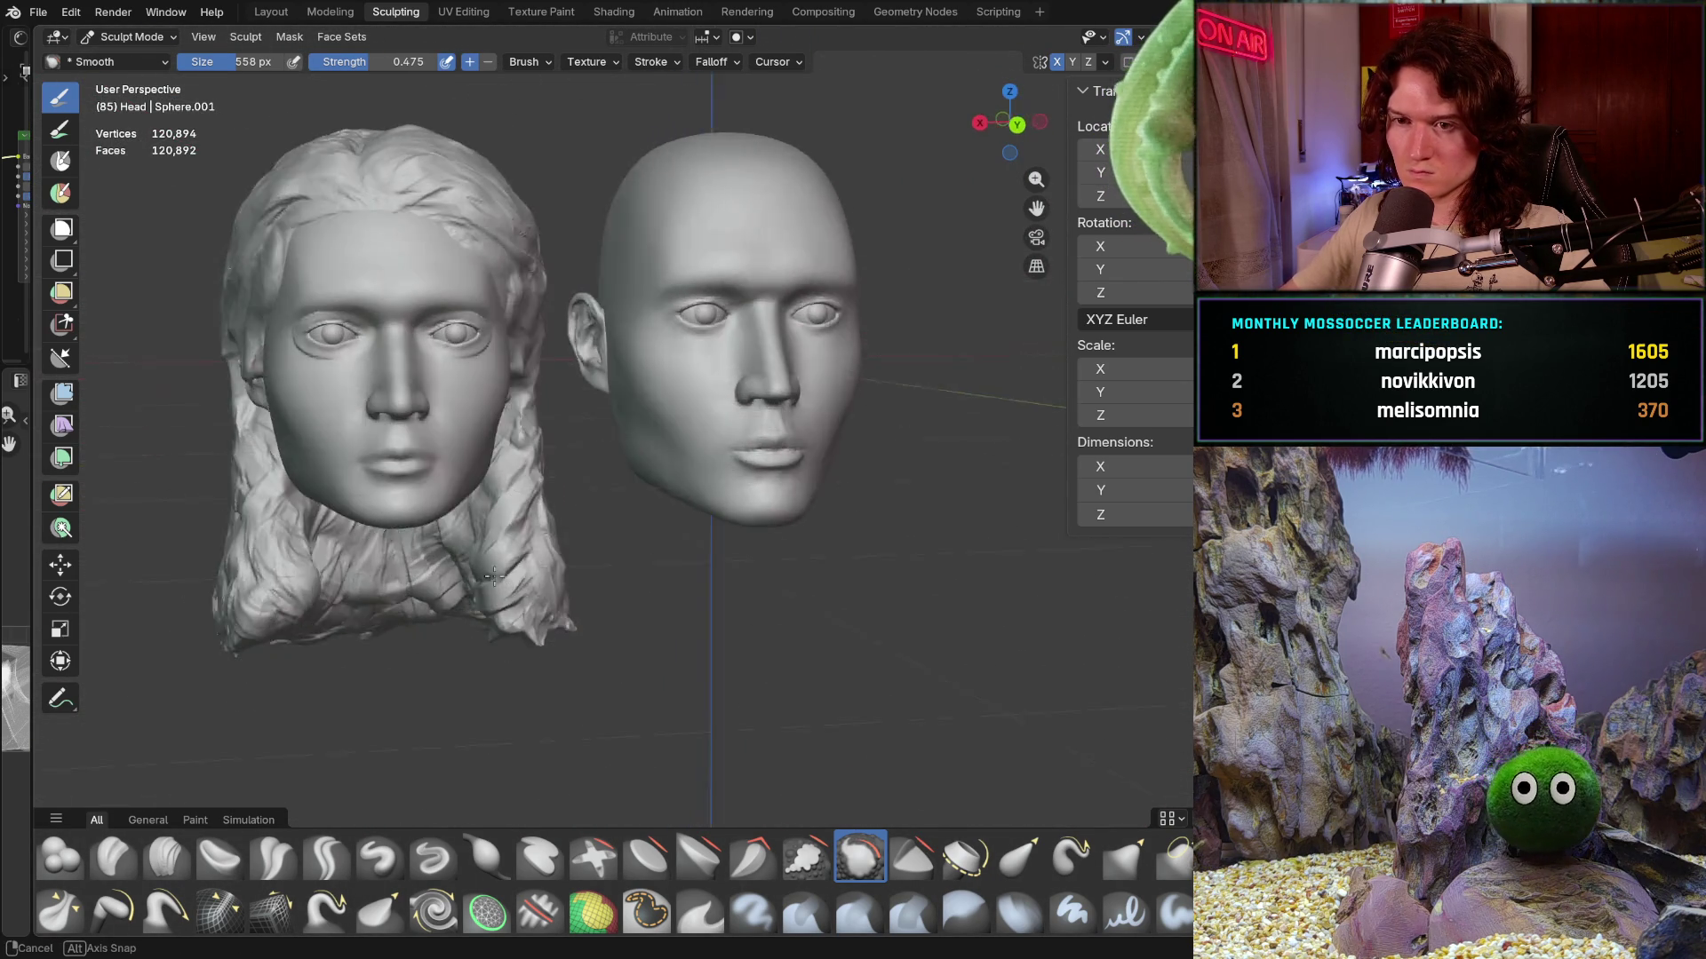
- Settle on a front view and smooth around the male head's eye and nose area
{"action": "mouse_move", "coordinate": [498, 576]}
{"action": "middle_mouse_down"}
{"action": "mouse_move", "coordinate": [584, 593]}
{"action": "mouse_move", "coordinate": [715, 511]}
{"action": "middle_mouse_up"}
{"action": "scroll", "coordinate": [586, 591], "scroll_direction": "up", "scroll_amount": 3}
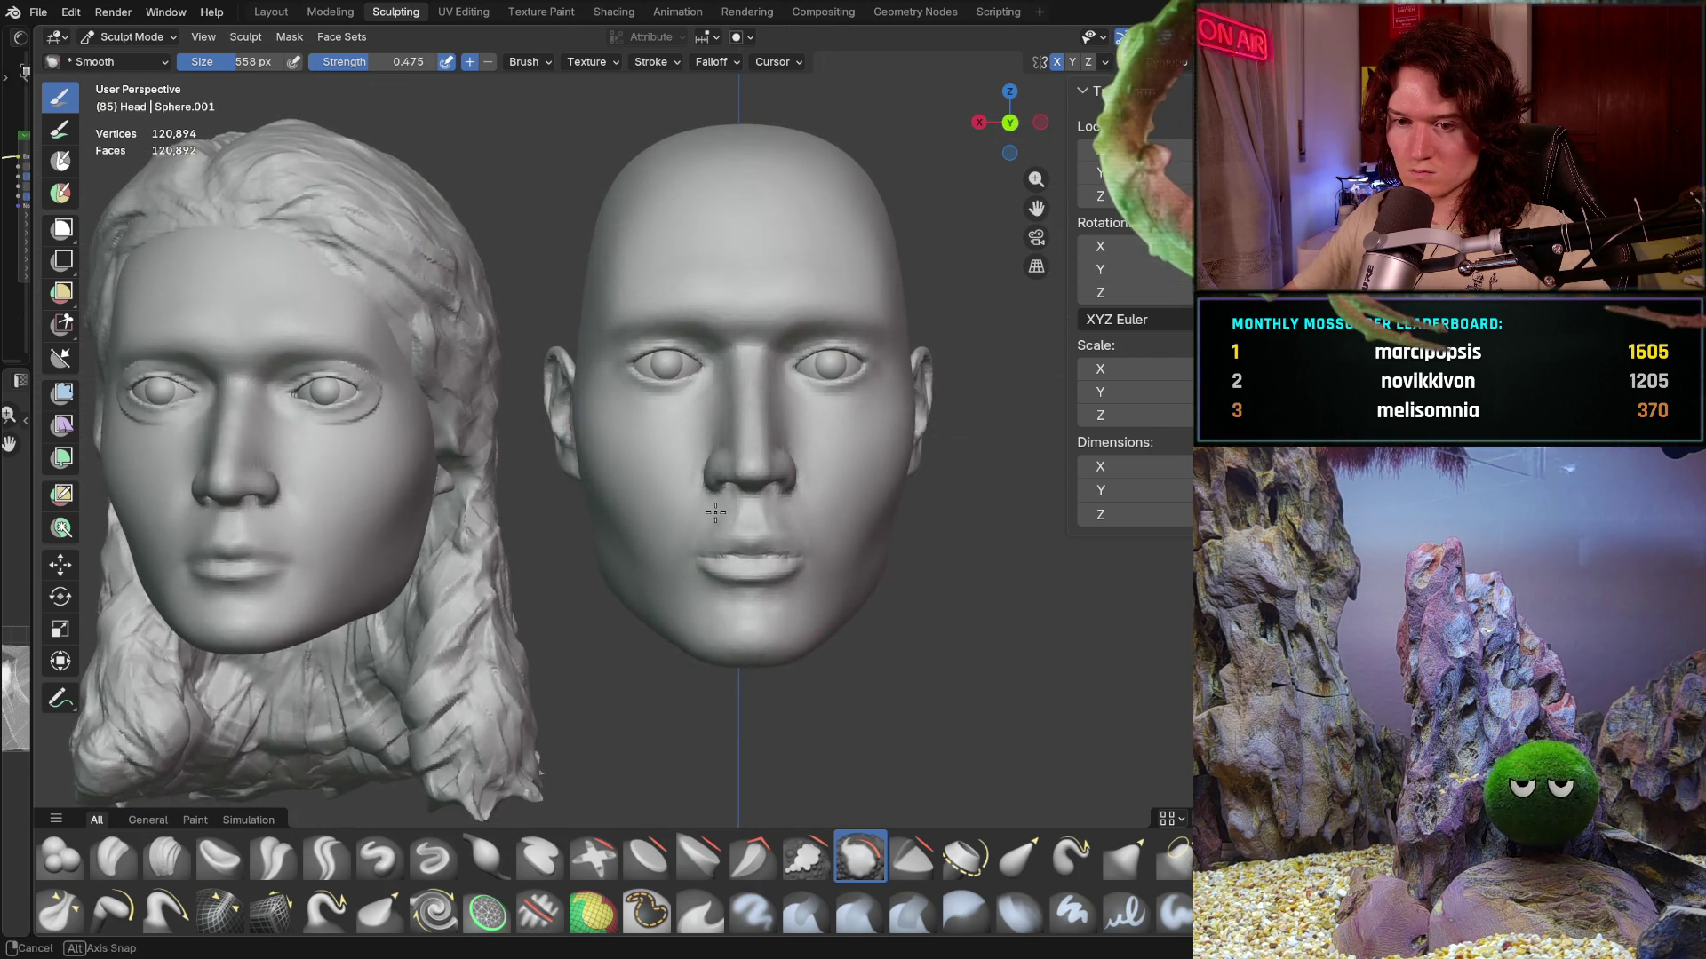
{"action": "middle_click_drag", "start_coordinate": [715, 513], "coordinate": [700, 560]}
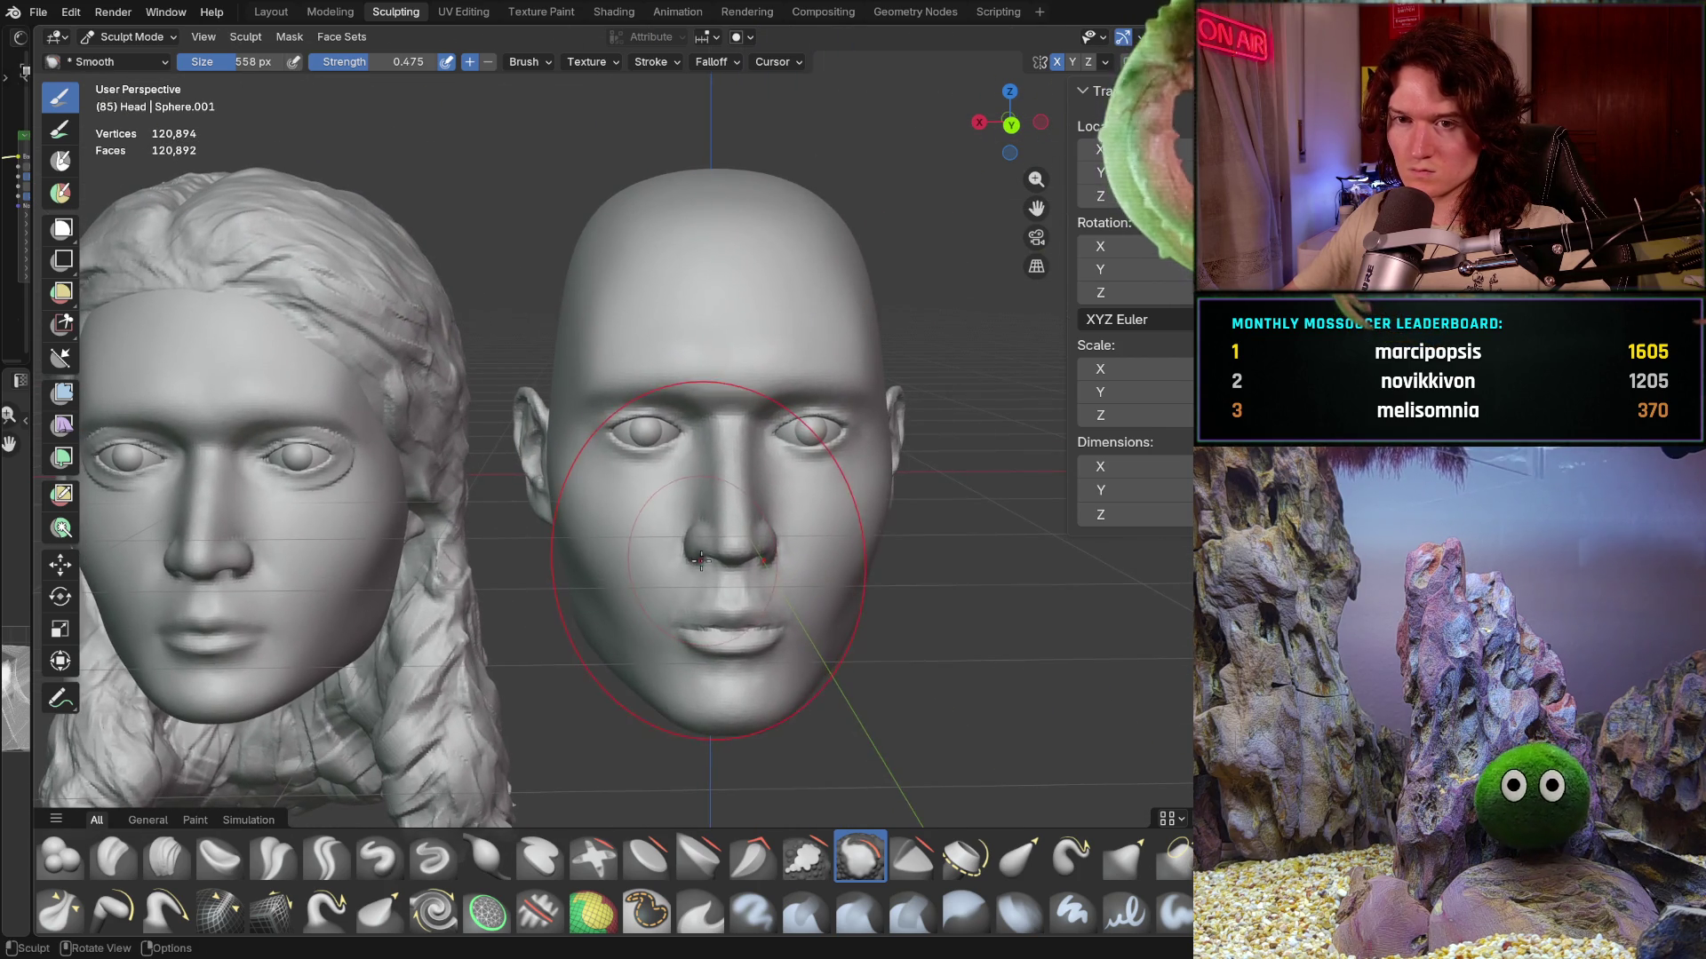
{"action": "scroll", "coordinate": [737, 463], "scroll_direction": "up", "scroll_amount": 3}
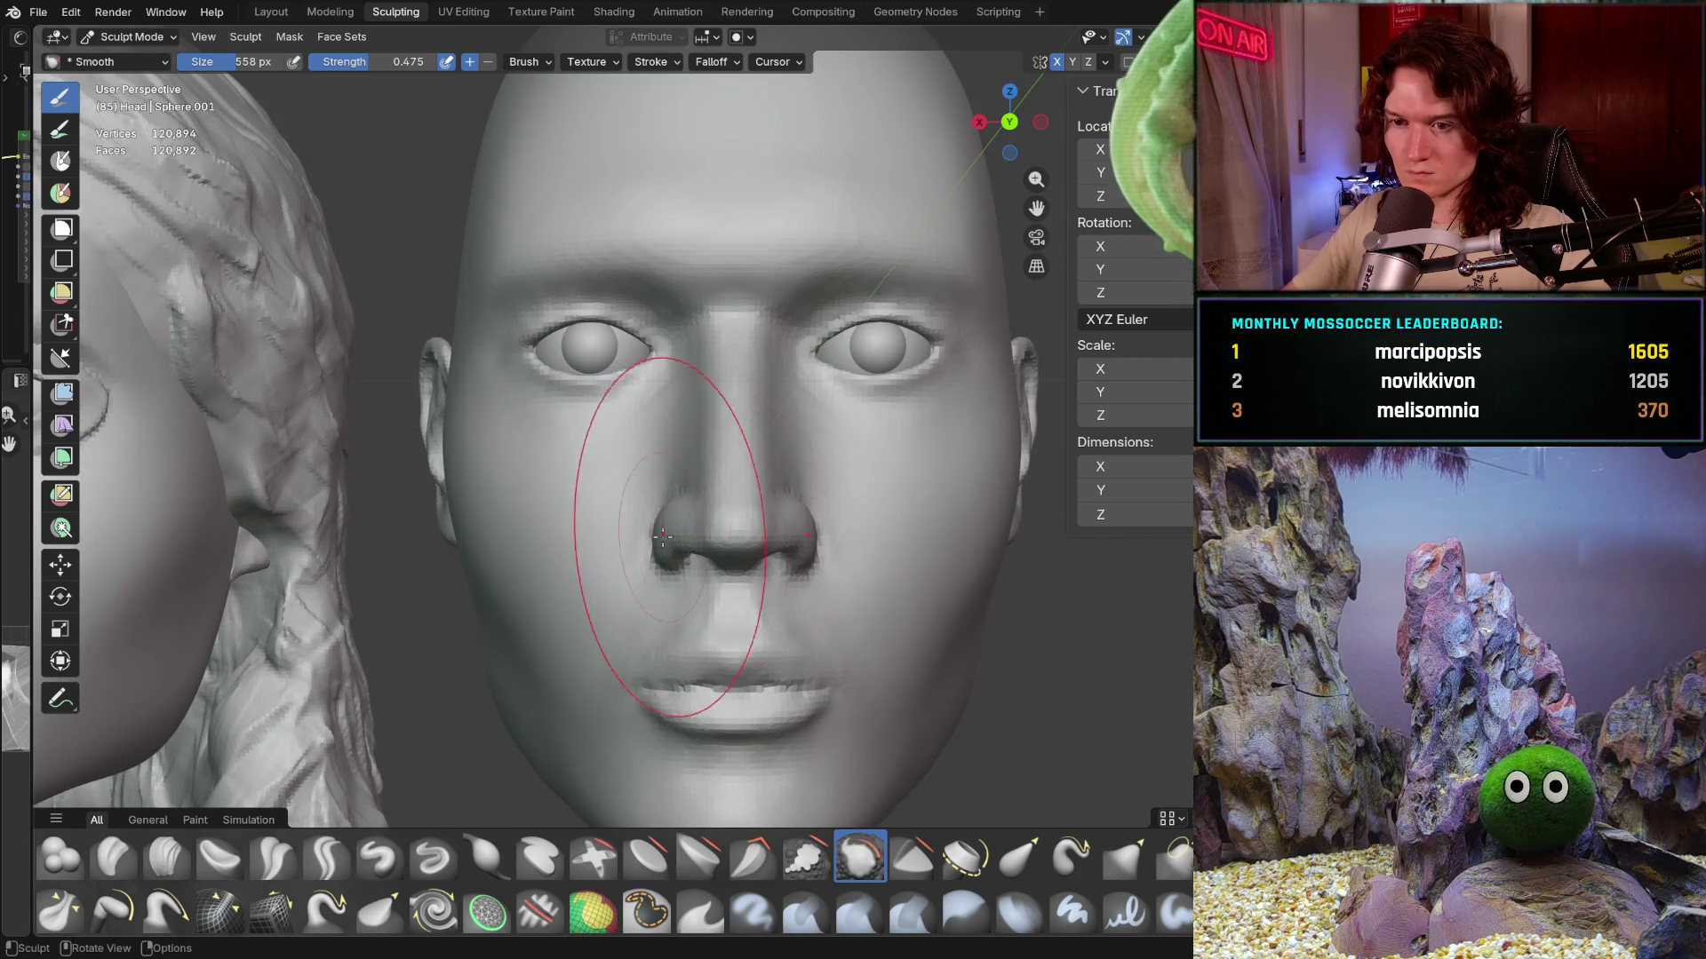
{"action": "scroll", "coordinate": [681, 530], "scroll_direction": "up", "scroll_amount": 1}
{"action": "scroll", "coordinate": [666, 523], "scroll_direction": "up", "scroll_amount": 2}
{"action": "scroll", "coordinate": [646, 515], "scroll_direction": "up", "scroll_amount": 2}
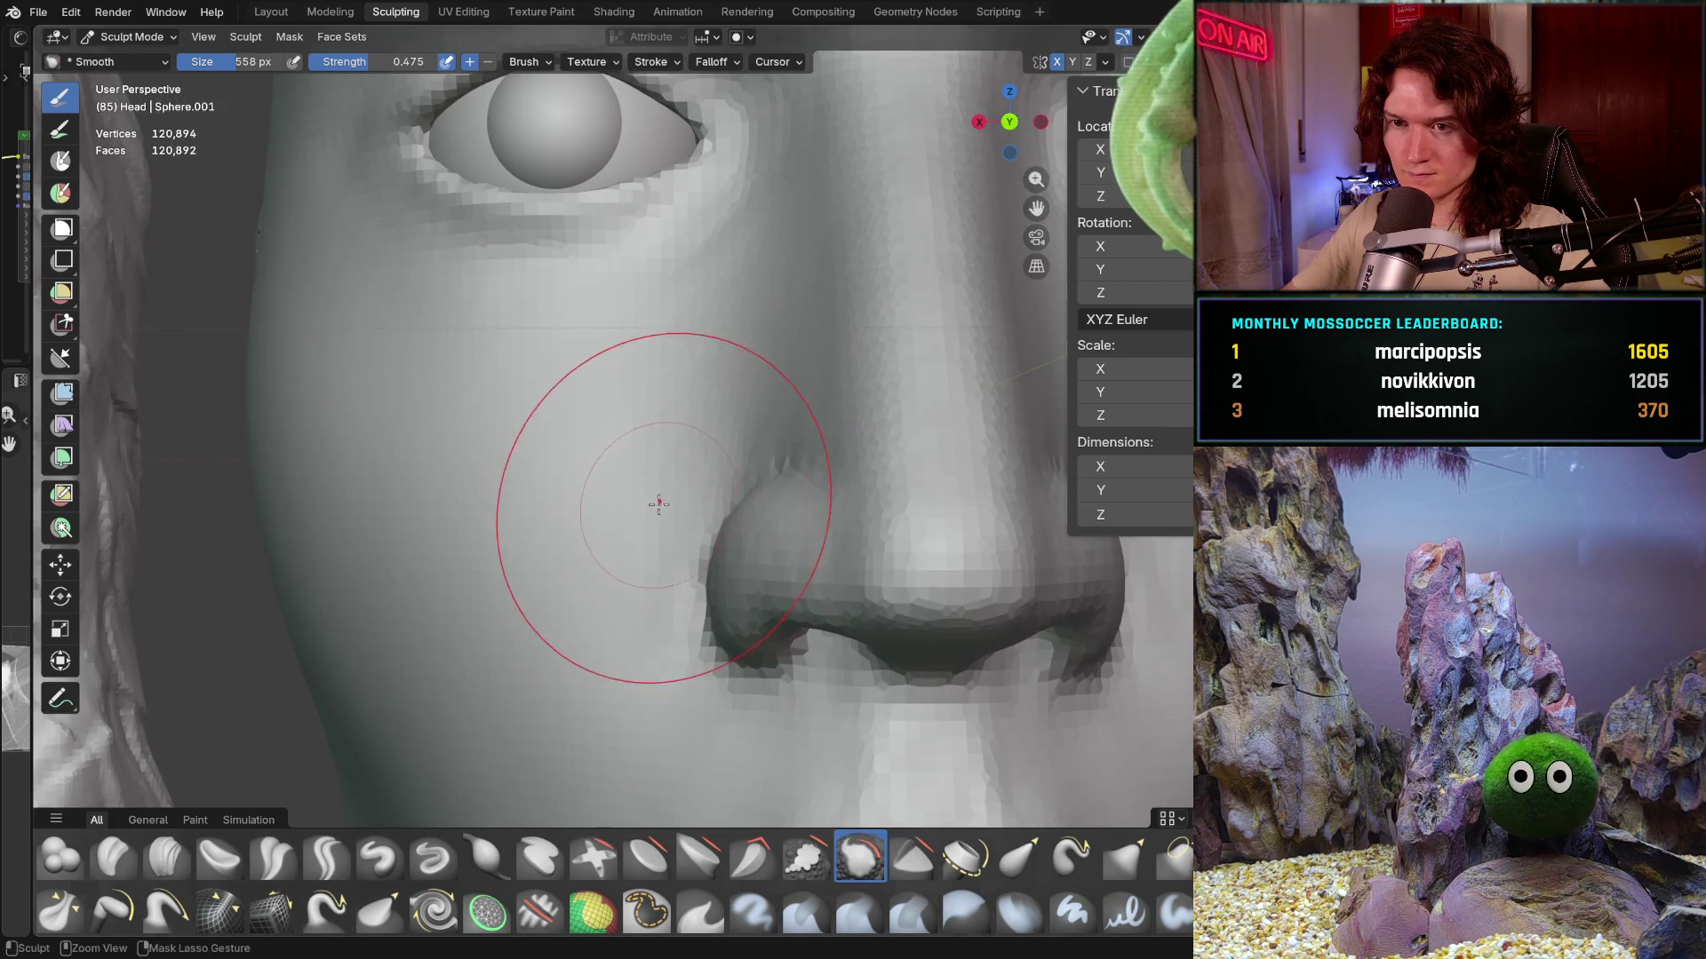
{"action": "scroll", "coordinate": [656, 502], "scroll_direction": "down", "scroll_amount": 3}
{"action": "scroll", "coordinate": [647, 522], "scroll_direction": "down", "scroll_amount": 3}
{"action": "scroll", "coordinate": [680, 573], "scroll_direction": "down", "scroll_amount": 2}
{"action": "mouse_move", "coordinate": [717, 640]}
{"action": "middle_mouse_down"}
{"action": "mouse_move", "coordinate": [707, 611]}
{"action": "mouse_move", "coordinate": [769, 525]}
{"action": "middle_mouse_up"}
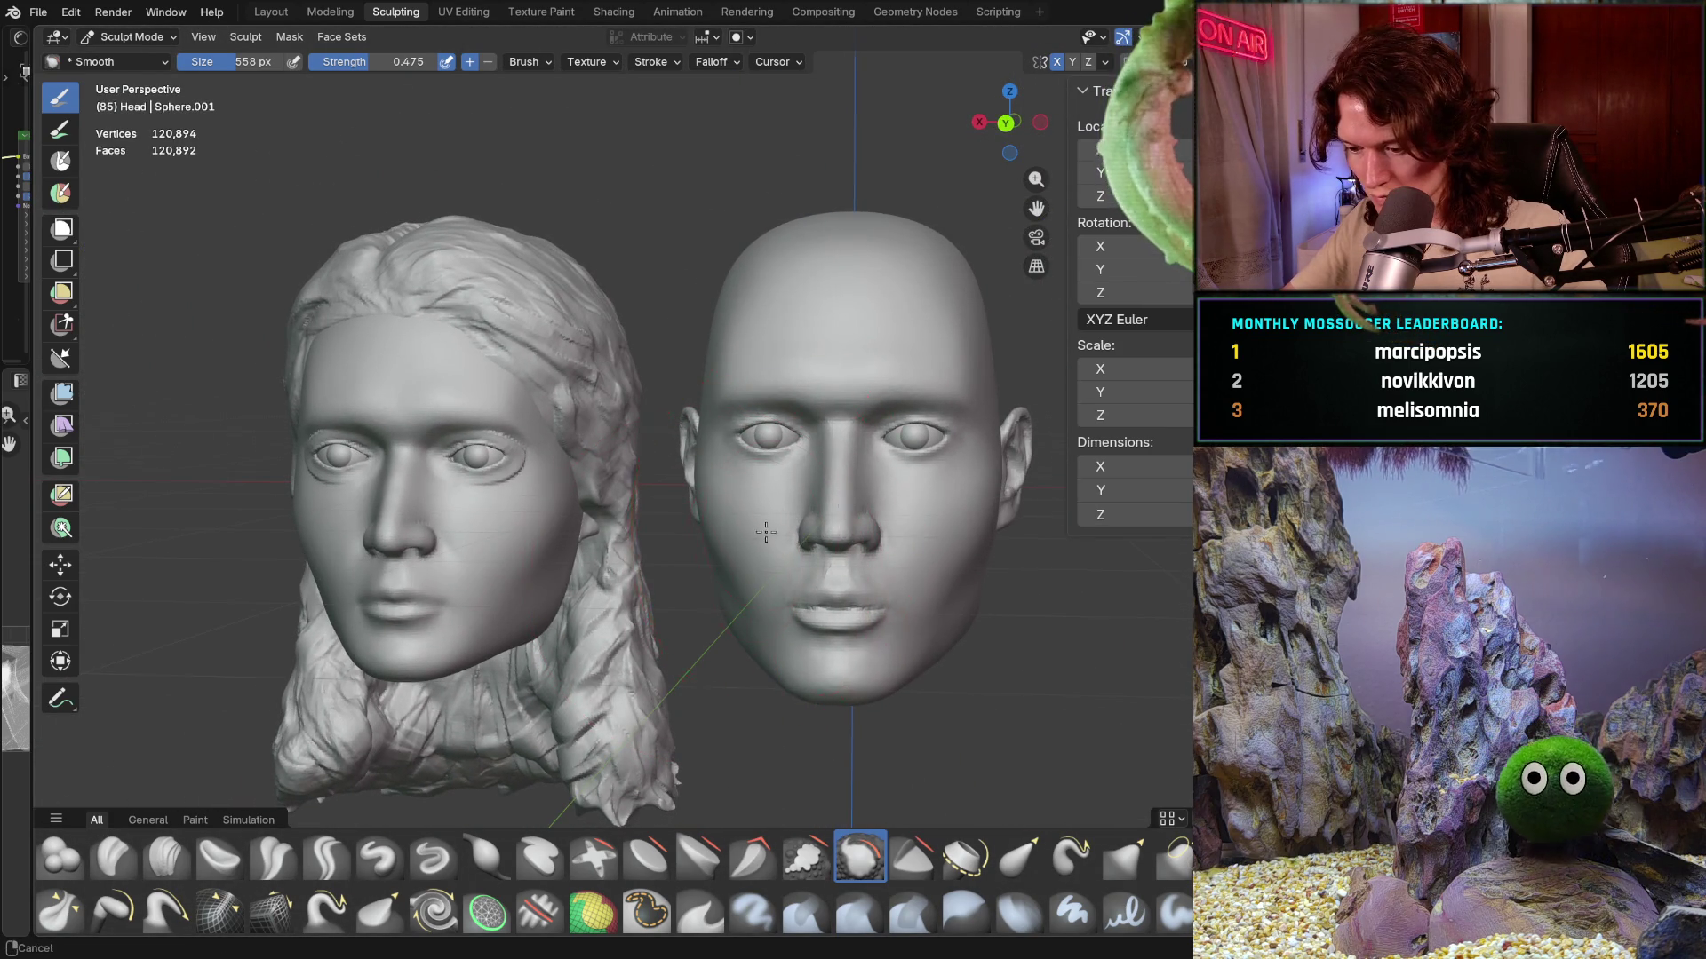
{"action": "scroll", "coordinate": [770, 525], "scroll_direction": "up", "scroll_amount": 3}
{"action": "scroll", "coordinate": [752, 525], "scroll_direction": "up", "scroll_amount": 3}
{"action": "scroll", "coordinate": [738, 524], "scroll_direction": "up", "scroll_amount": 2}
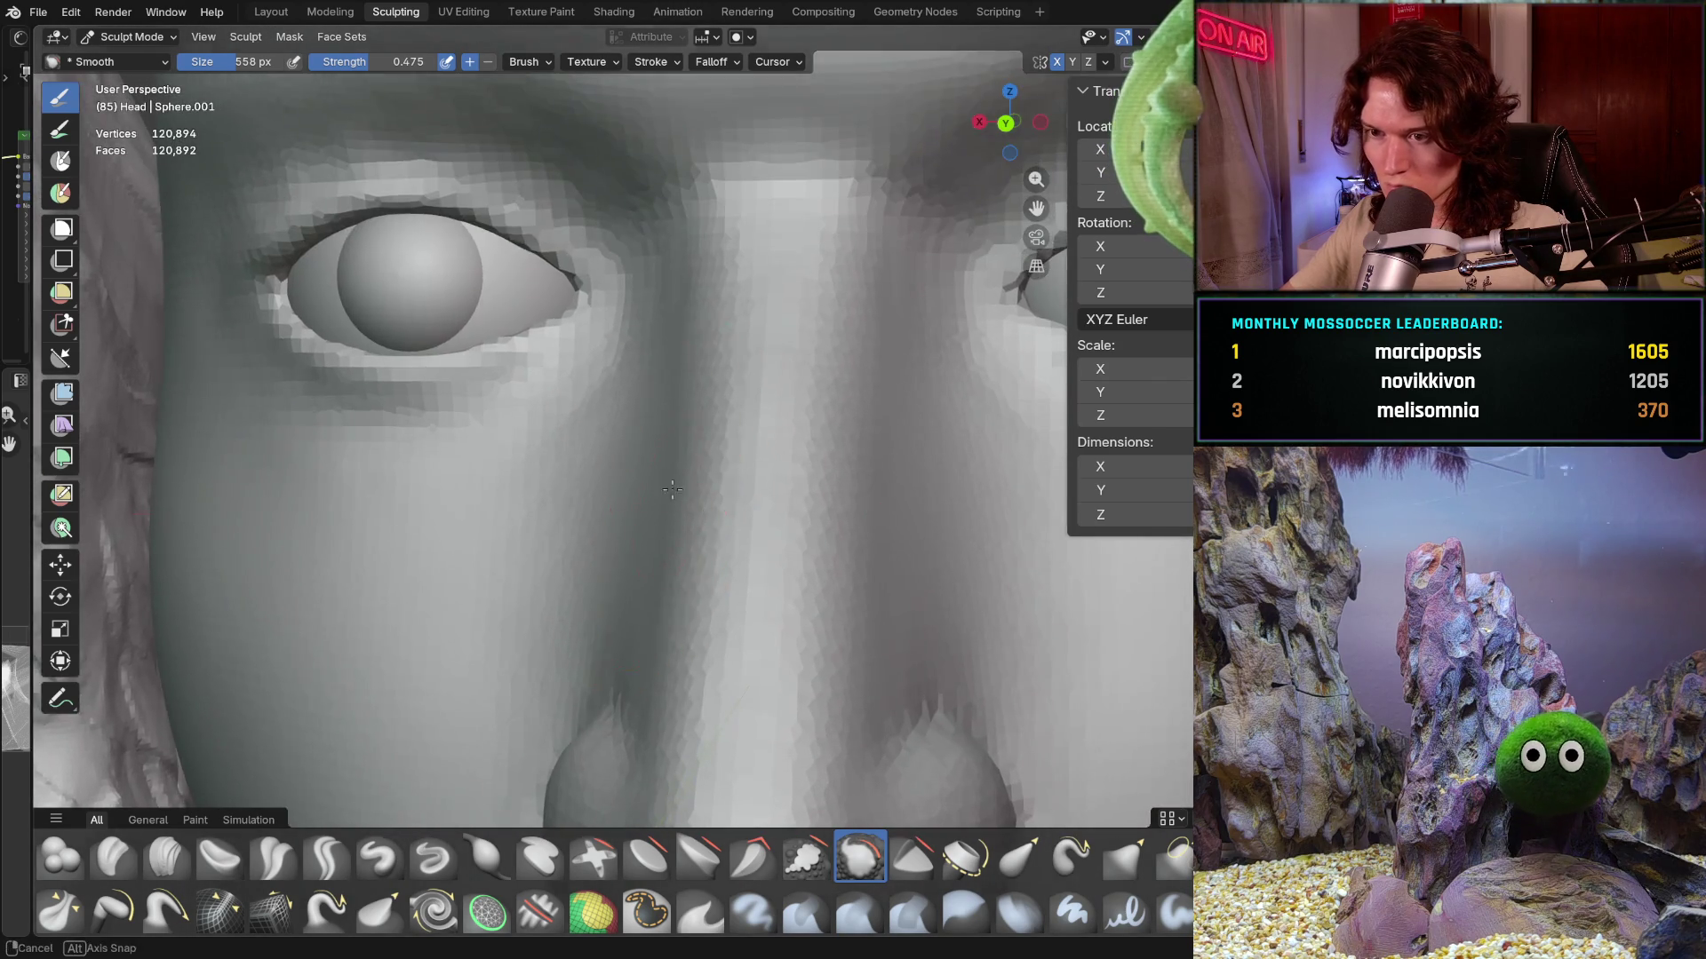
{"action": "mouse_move", "coordinate": [740, 525]}
{"action": "middle_mouse_down"}
{"action": "mouse_move", "coordinate": [705, 477]}
{"action": "mouse_move", "coordinate": [638, 476]}
{"action": "middle_mouse_up"}
{"action": "scroll", "coordinate": [639, 476], "scroll_direction": "down", "scroll_amount": 3}
{"action": "scroll", "coordinate": [628, 495], "scroll_direction": "down", "scroll_amount": 3}
{"action": "scroll", "coordinate": [591, 534], "scroll_direction": "down", "scroll_amount": 2}
- Inspect the male head's nose and lips from below, then switch to the Clay Strips brush
{"action": "mouse_move", "coordinate": [591, 533]}
{"action": "middle_mouse_down"}
{"action": "mouse_move", "coordinate": [558, 577]}
{"action": "mouse_move", "coordinate": [619, 574]}
{"action": "middle_mouse_up"}
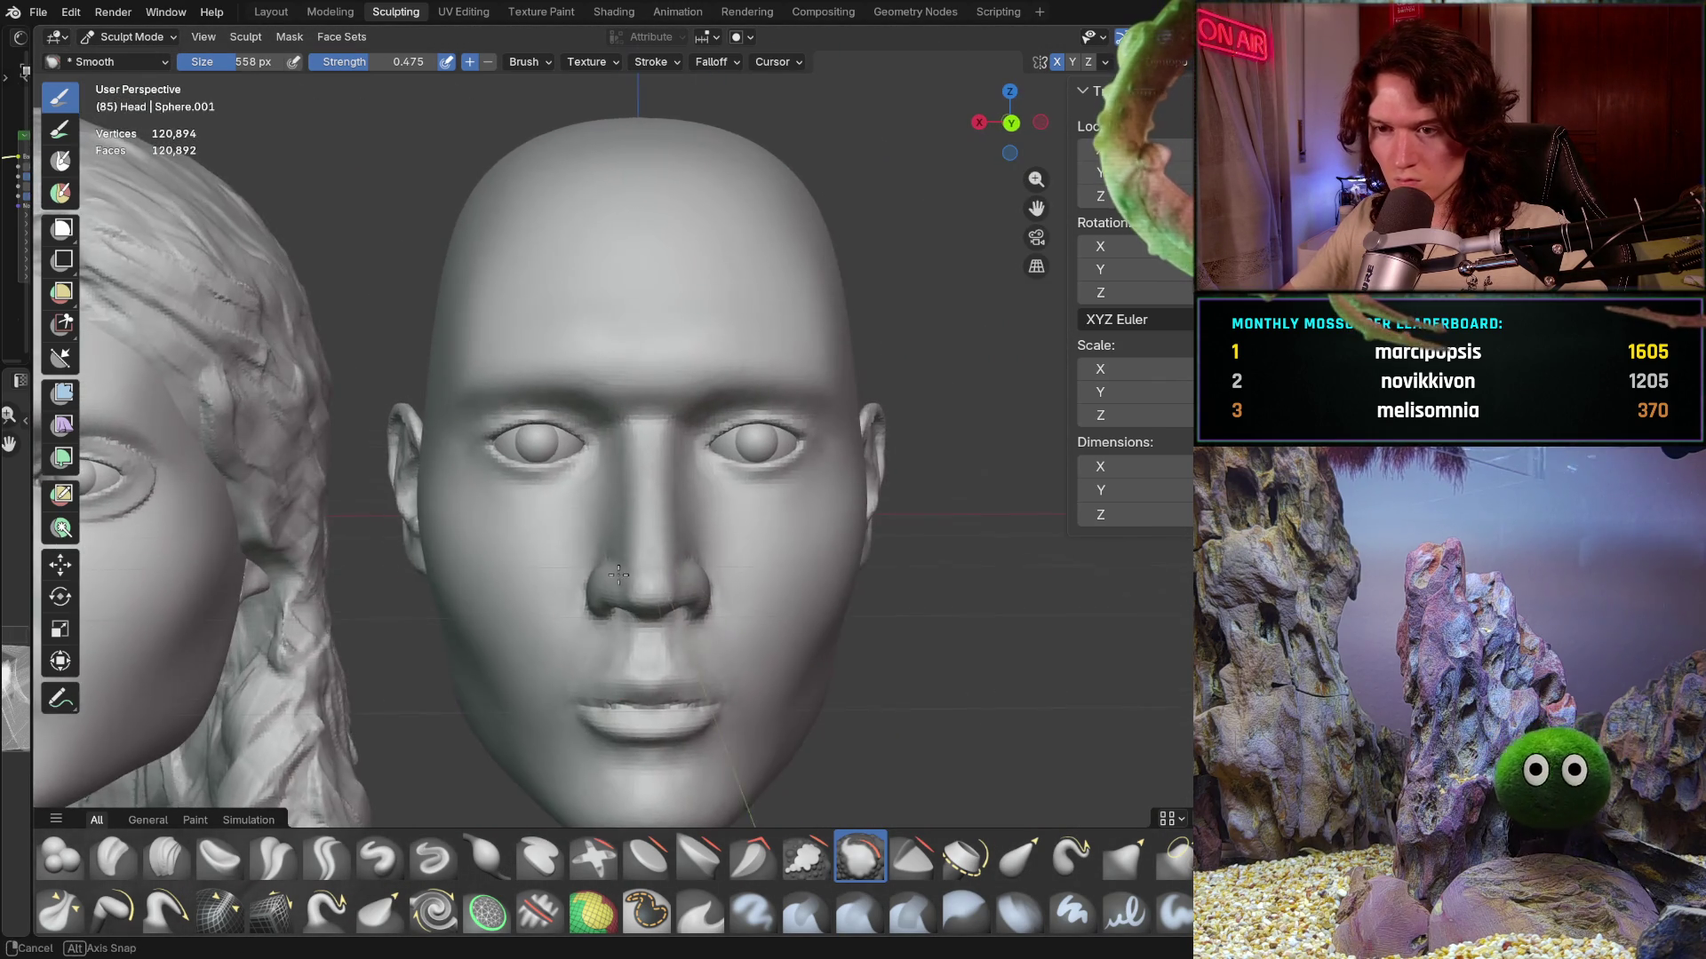
{"action": "scroll", "coordinate": [620, 574], "scroll_direction": "up", "scroll_amount": 3}
{"action": "scroll", "coordinate": [667, 521], "scroll_direction": "down", "scroll_amount": 1}
{"action": "scroll", "coordinate": [694, 497], "scroll_direction": "up", "scroll_amount": 2}
{"action": "middle_click_drag", "start_coordinate": [693, 497], "coordinate": [709, 398]}
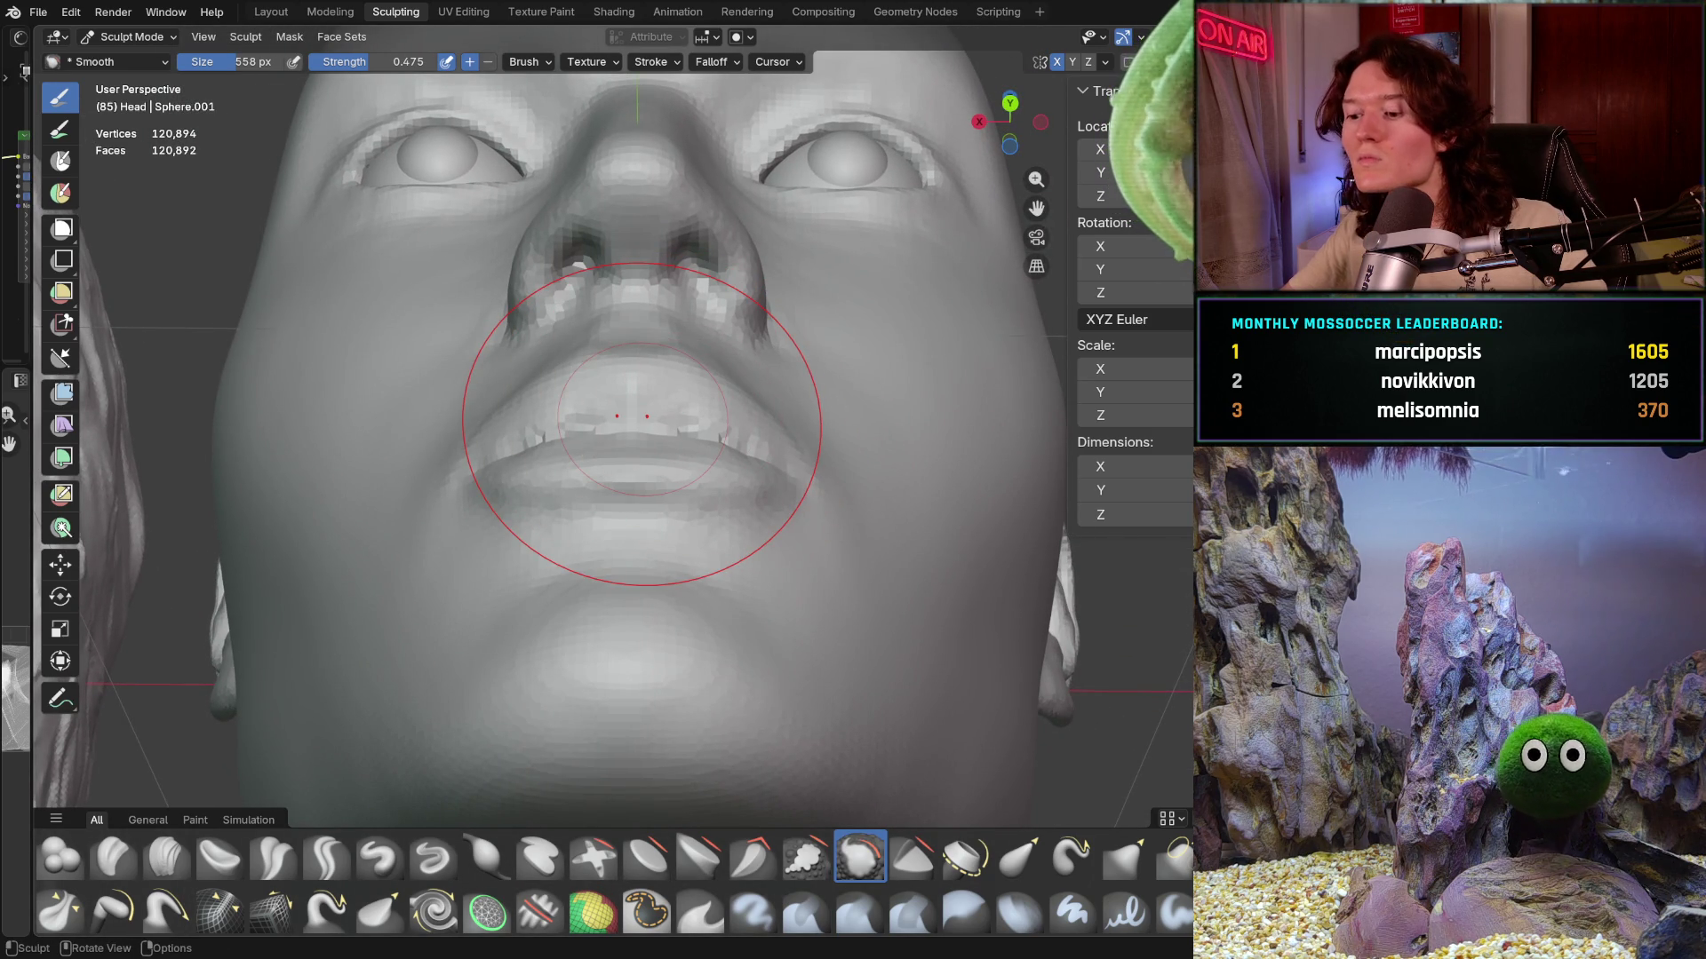
{"action": "middle_click_drag", "start_coordinate": [643, 418], "coordinate": [601, 526]}
{"action": "left_click", "coordinate": [167, 855]}
{"action": "key", "text": "f"}
{"action": "left_click", "coordinate": [504, 588]}
{"action": "middle_click_drag", "start_coordinate": [504, 588], "coordinate": [552, 508]}
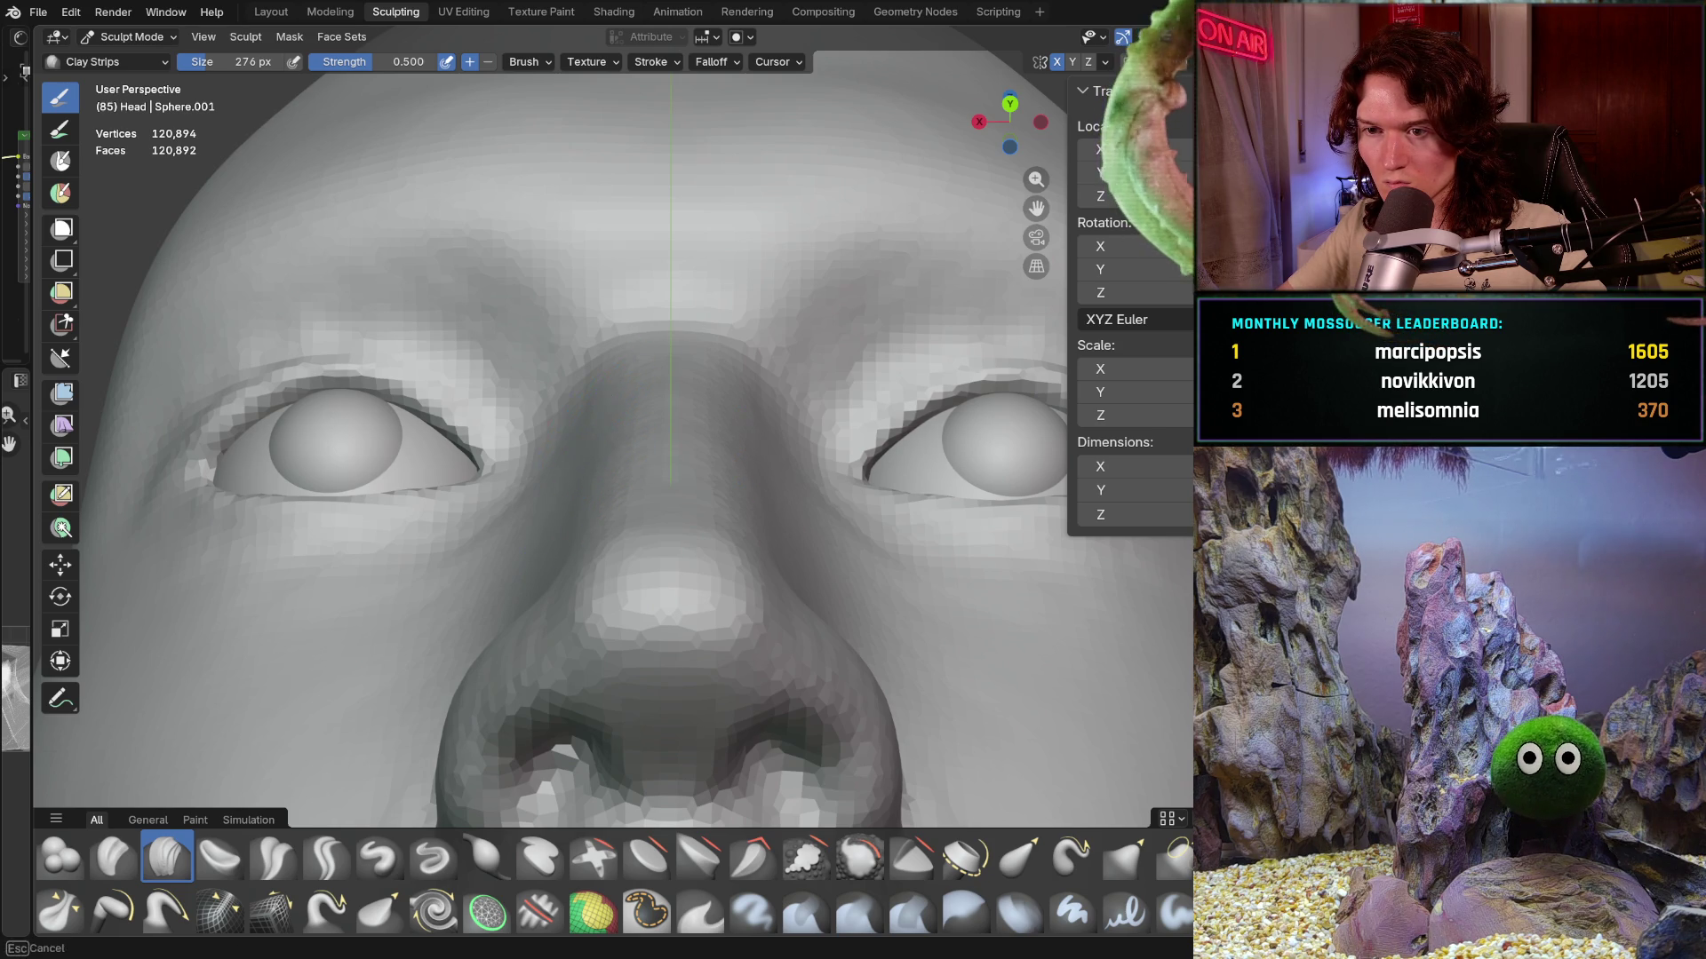
{"action": "middle_click_drag", "start_coordinate": [600, 386], "coordinate": [607, 456]}
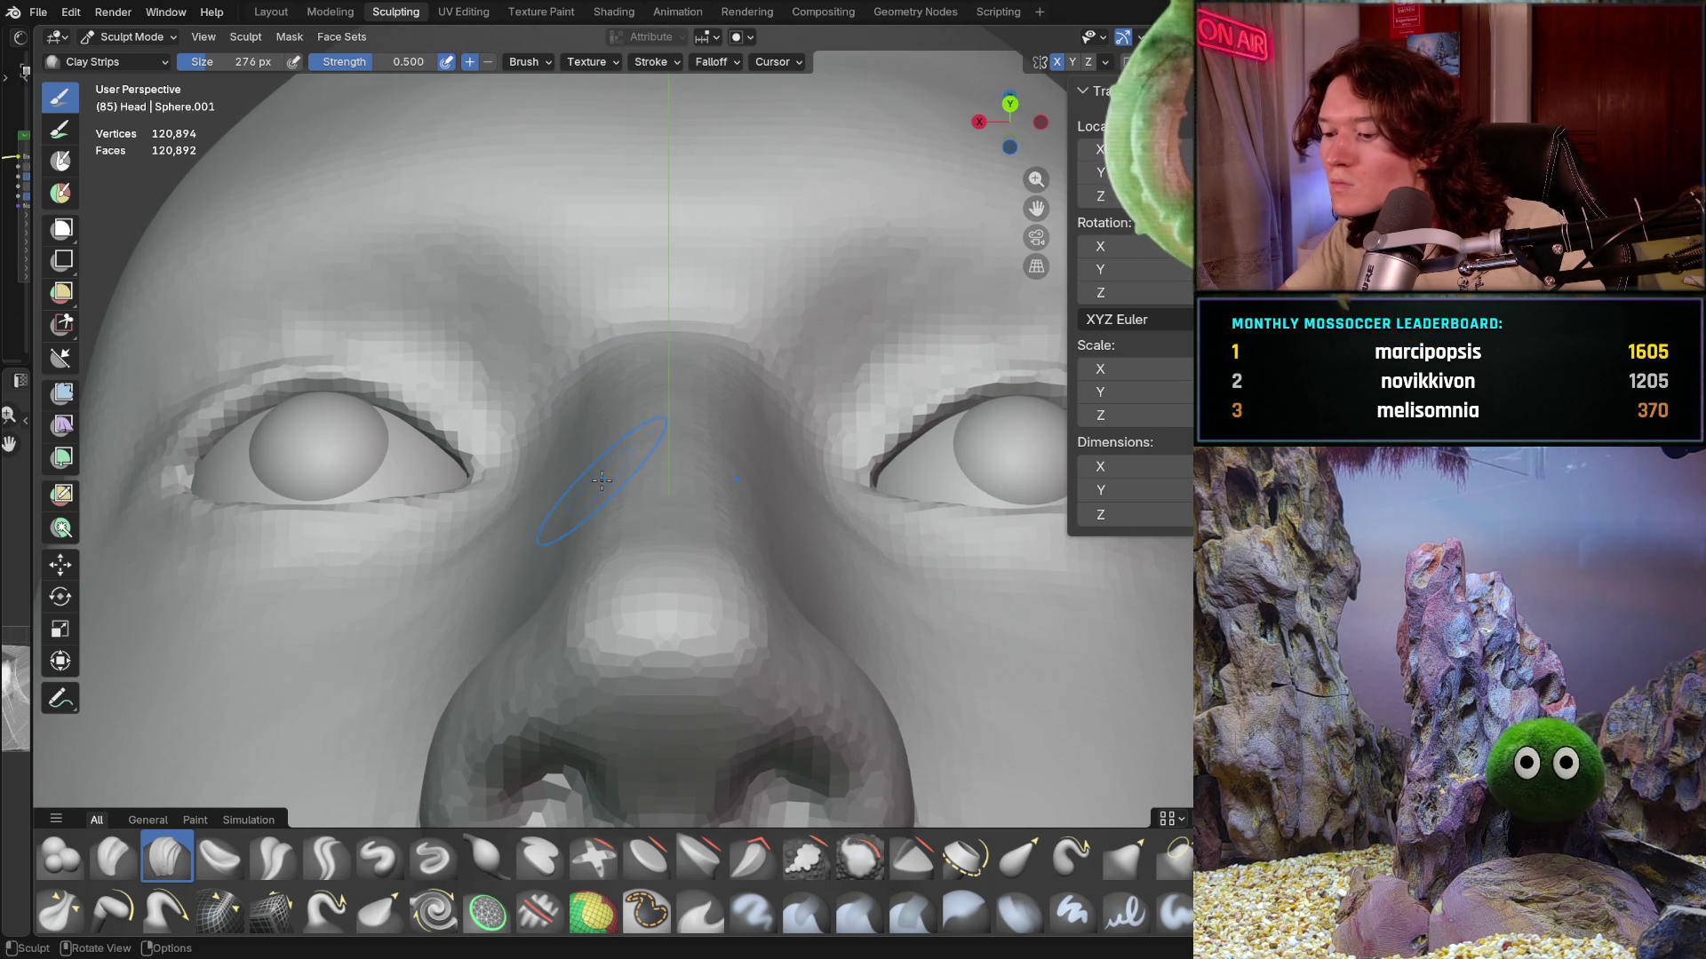
{"action": "middle_click_drag", "start_coordinate": [578, 515], "coordinate": [564, 463]}
{"action": "right_click_drag", "start_coordinate": [528, 483], "coordinate": [511, 534], "text": "ctrl"}
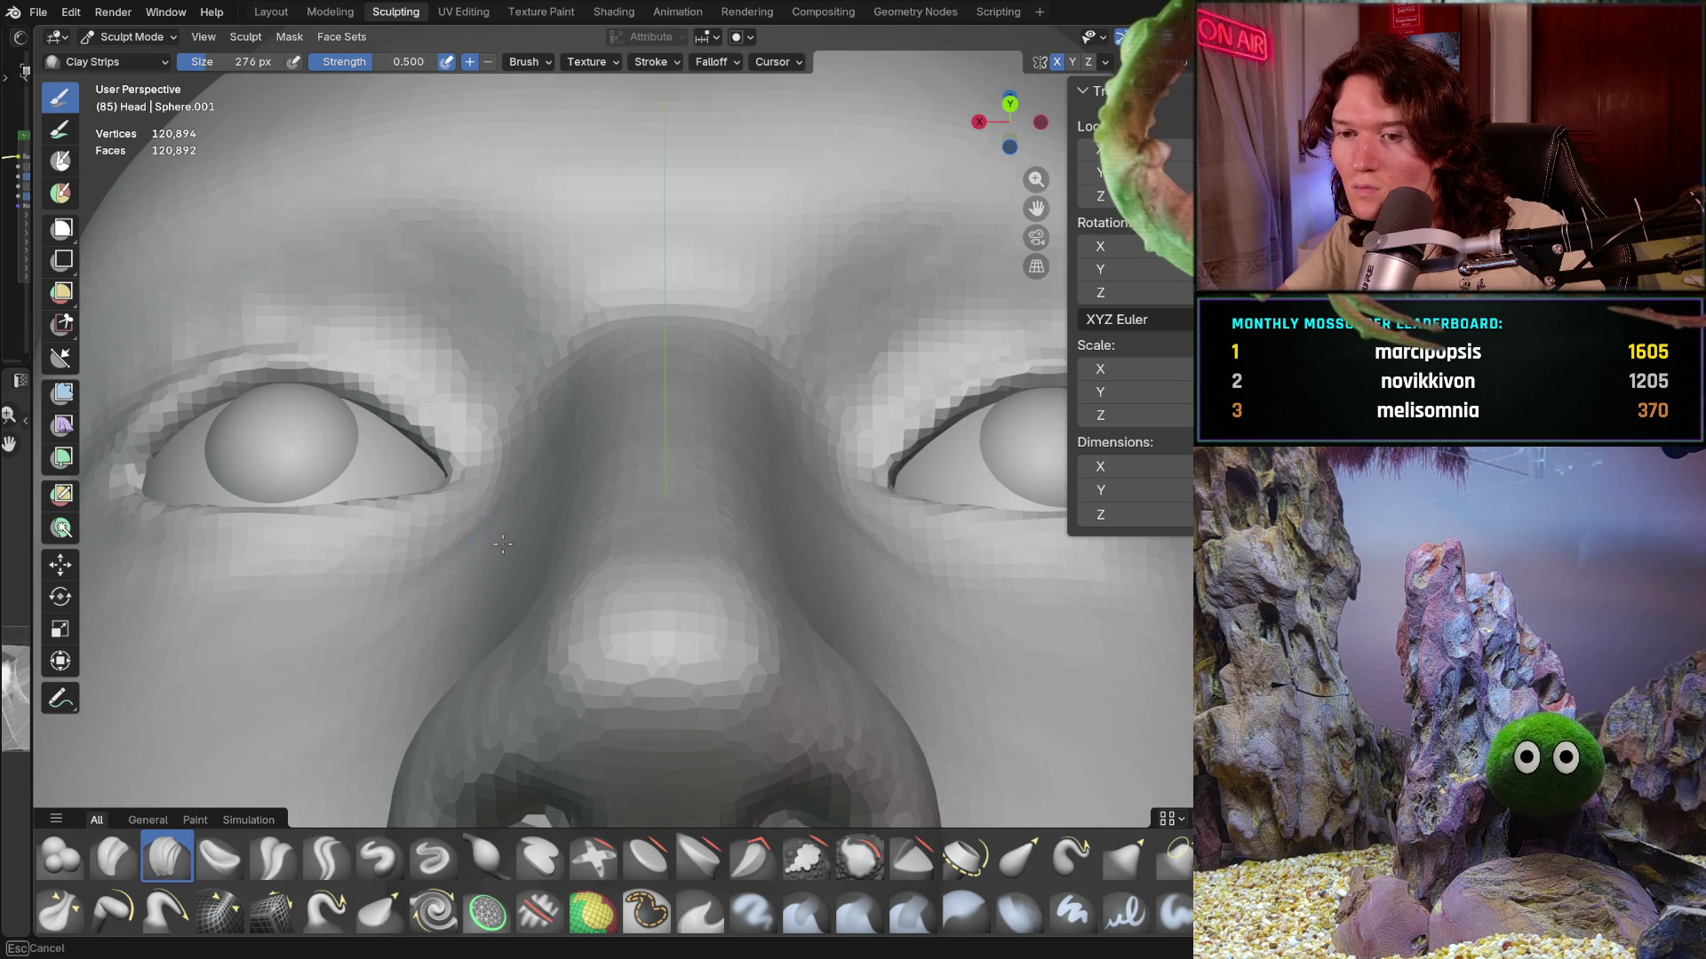
{"action": "middle_click_drag", "start_coordinate": [506, 559], "coordinate": [554, 493]}
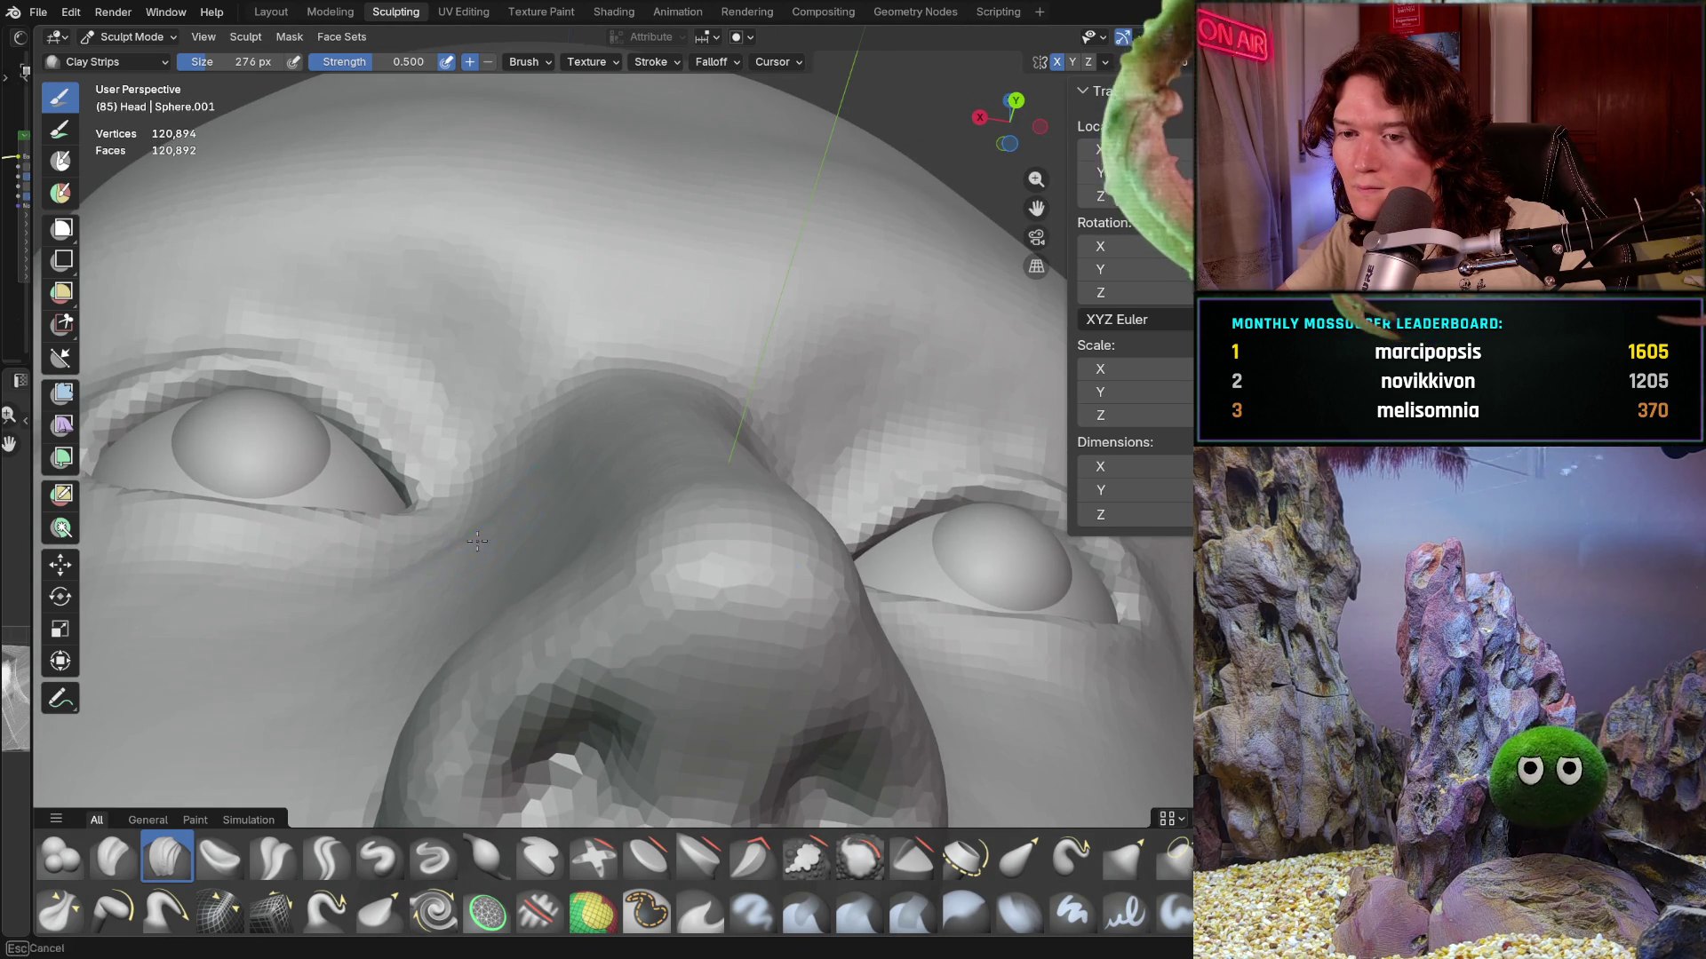
{"action": "middle_click_drag", "start_coordinate": [474, 586], "coordinate": [458, 548]}
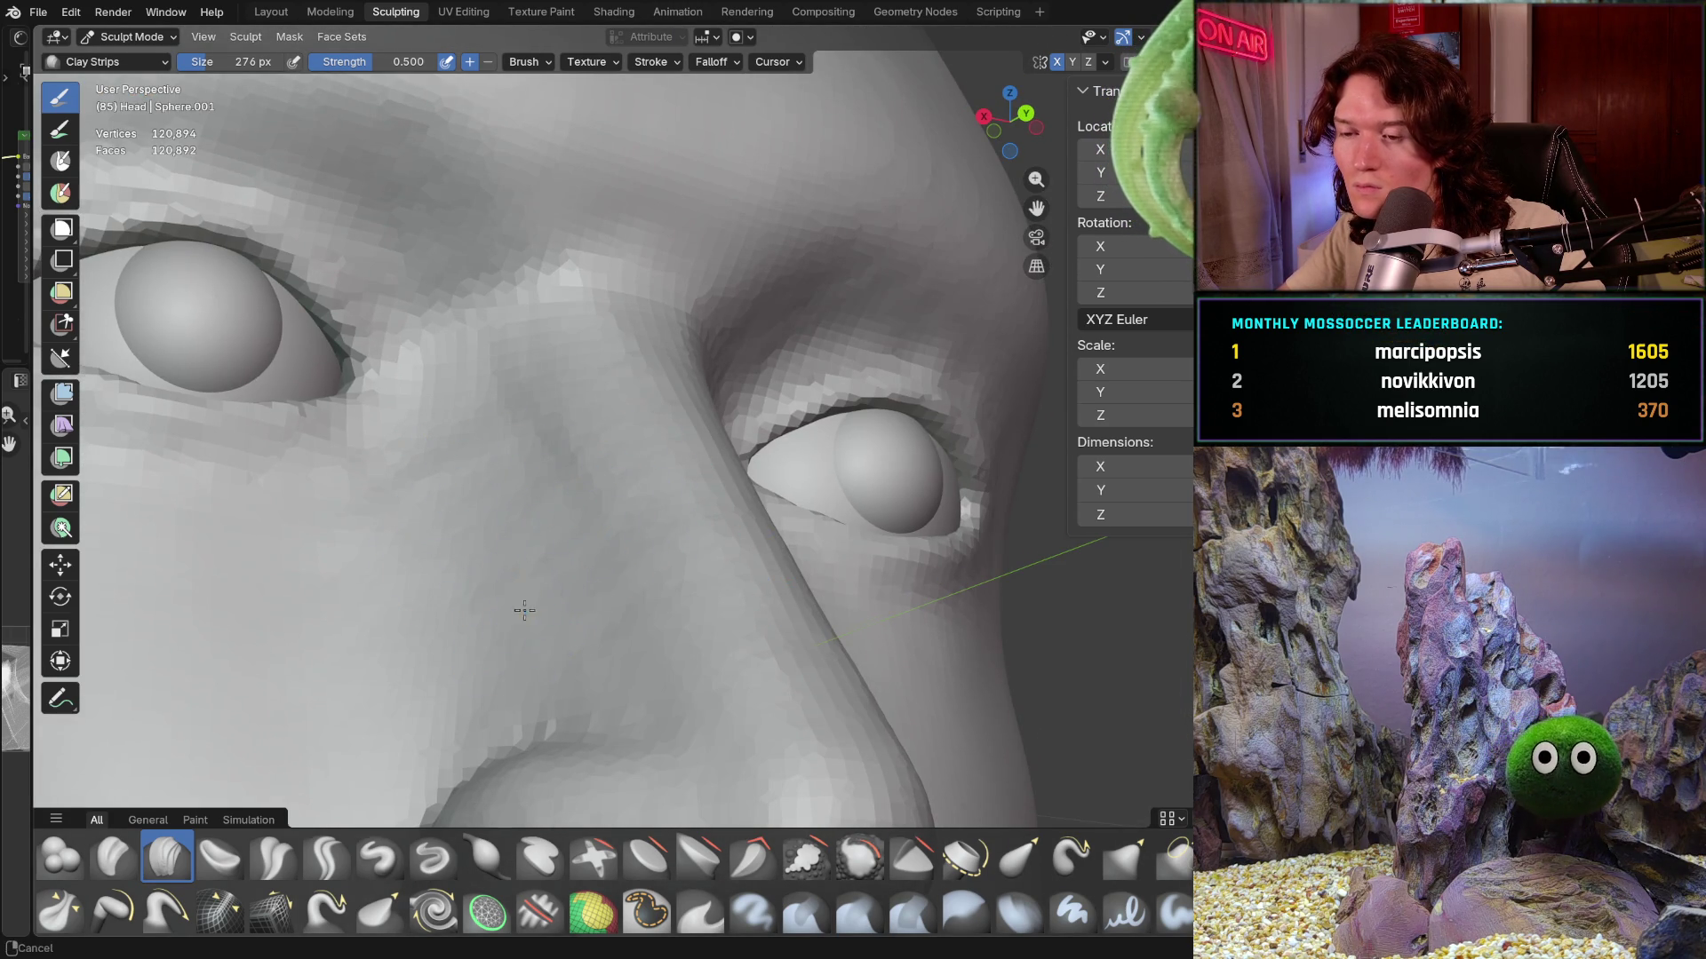
{"action": "middle_click_drag", "start_coordinate": [543, 595], "coordinate": [460, 591]}
{"action": "scroll", "coordinate": [461, 591], "scroll_direction": "up", "scroll_amount": 2}
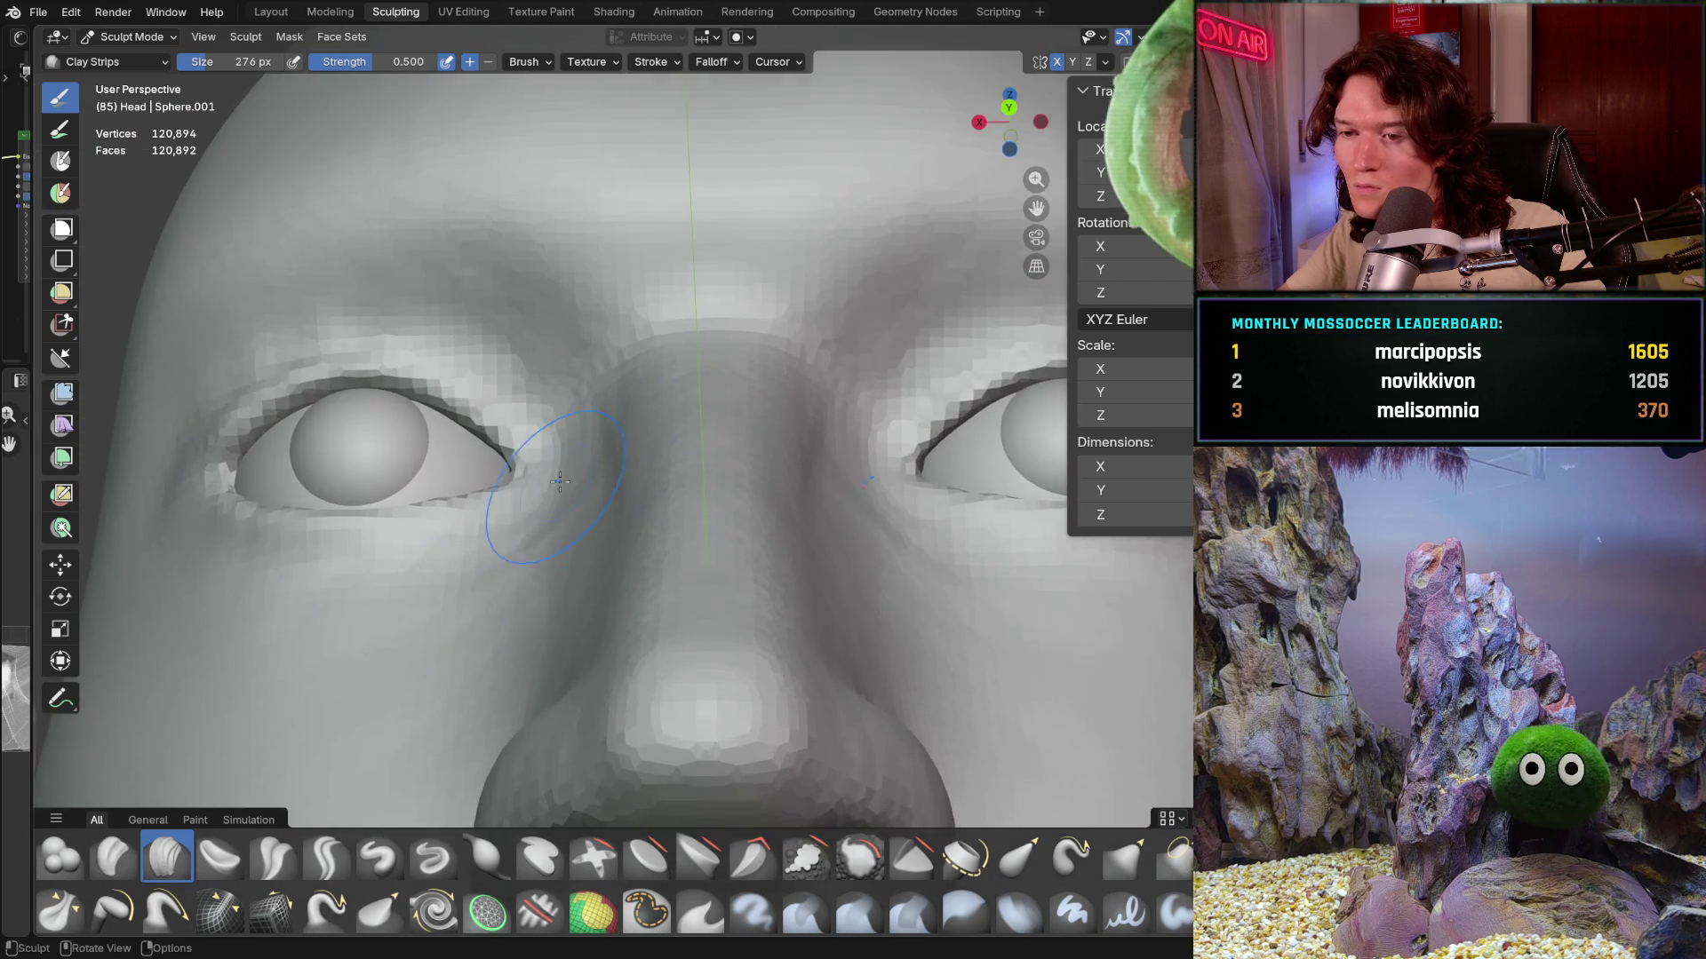
{"action": "scroll", "coordinate": [508, 546], "scroll_direction": "up", "scroll_amount": 2}
{"action": "scroll", "coordinate": [534, 520], "scroll_direction": "up", "scroll_amount": 2}
{"action": "scroll", "coordinate": [570, 488], "scroll_direction": "up", "scroll_amount": 2}
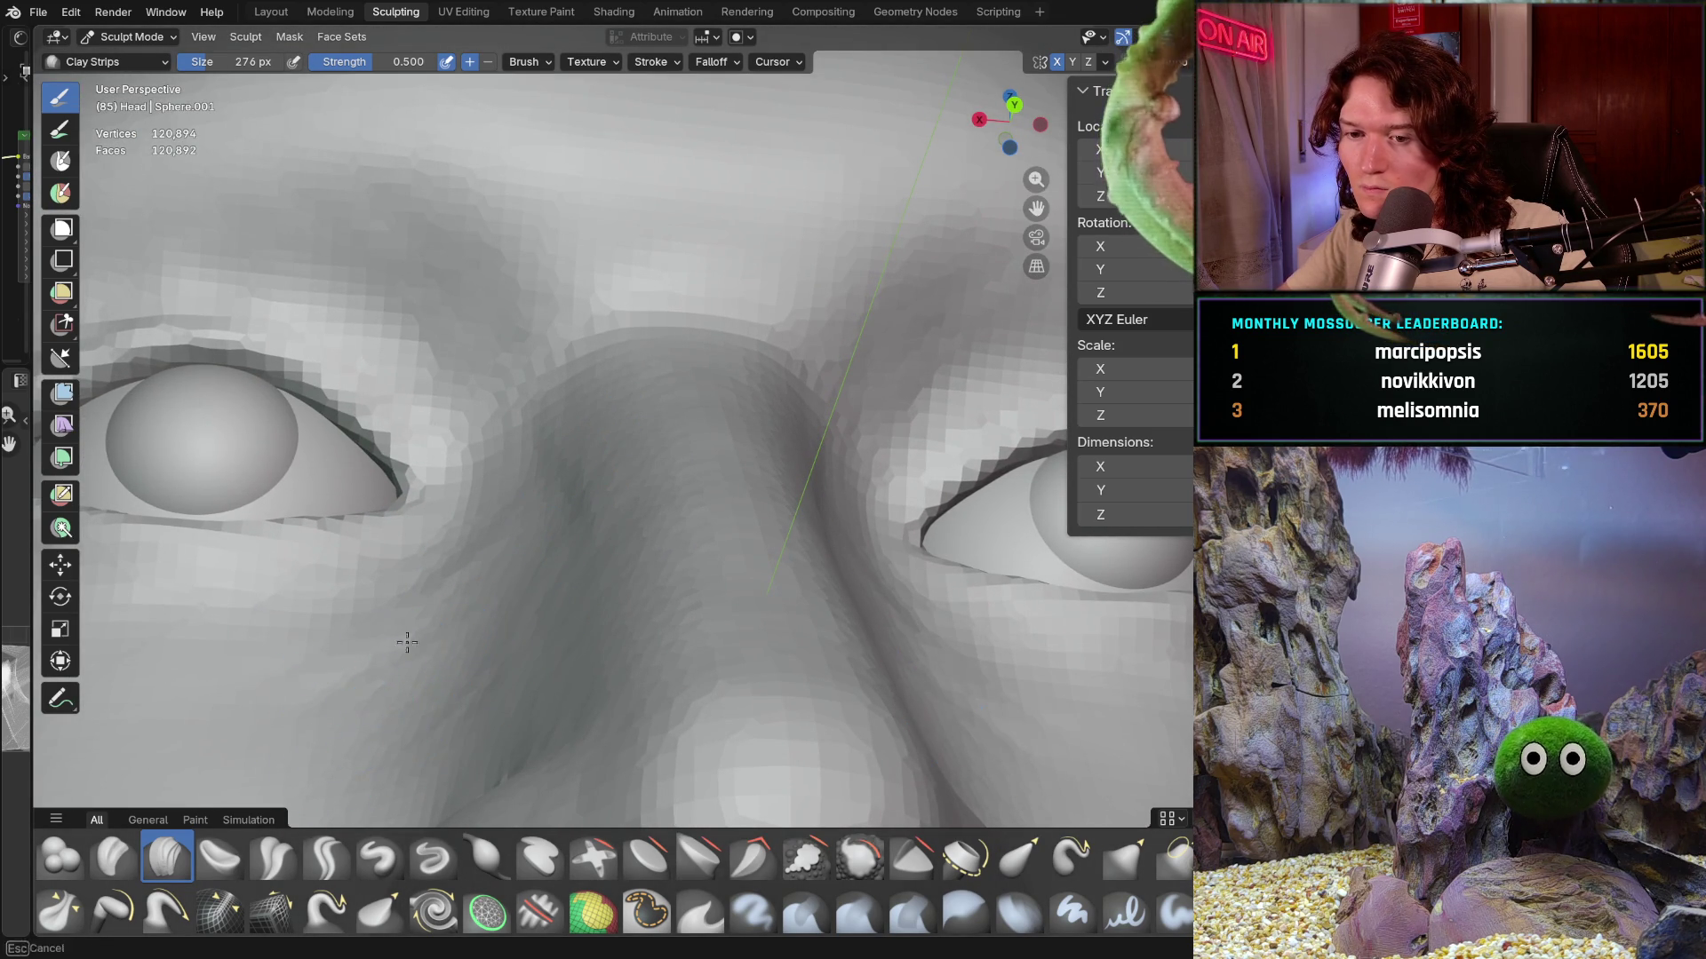
{"action": "mouse_move", "coordinate": [559, 545]}
{"action": "middle_mouse_down"}
{"action": "mouse_move", "coordinate": [689, 598]}
{"action": "mouse_move", "coordinate": [704, 572]}
{"action": "mouse_move", "coordinate": [616, 590]}
{"action": "mouse_move", "coordinate": [663, 509]}
{"action": "middle_mouse_up"}
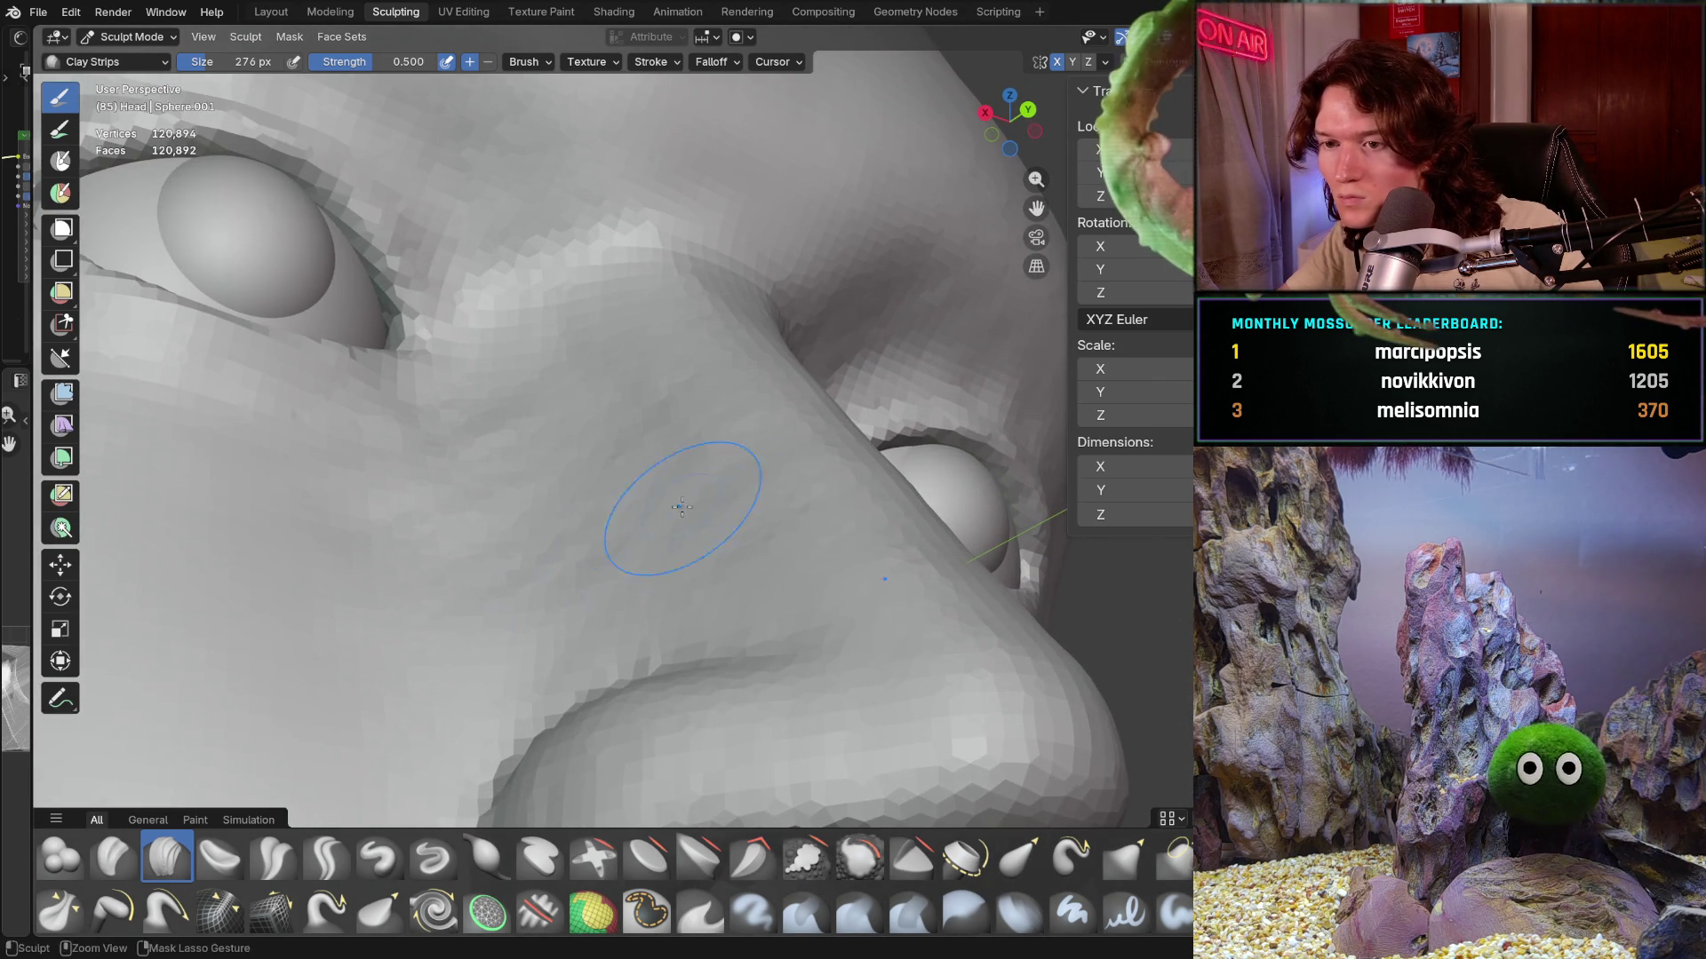
{"action": "middle_click_drag", "start_coordinate": [558, 450], "coordinate": [769, 414]}
{"action": "mouse_move", "coordinate": [762, 502]}
{"action": "middle_mouse_down"}
{"action": "mouse_move", "coordinate": [704, 544]}
{"action": "mouse_move", "coordinate": [768, 427]}
{"action": "middle_mouse_up"}
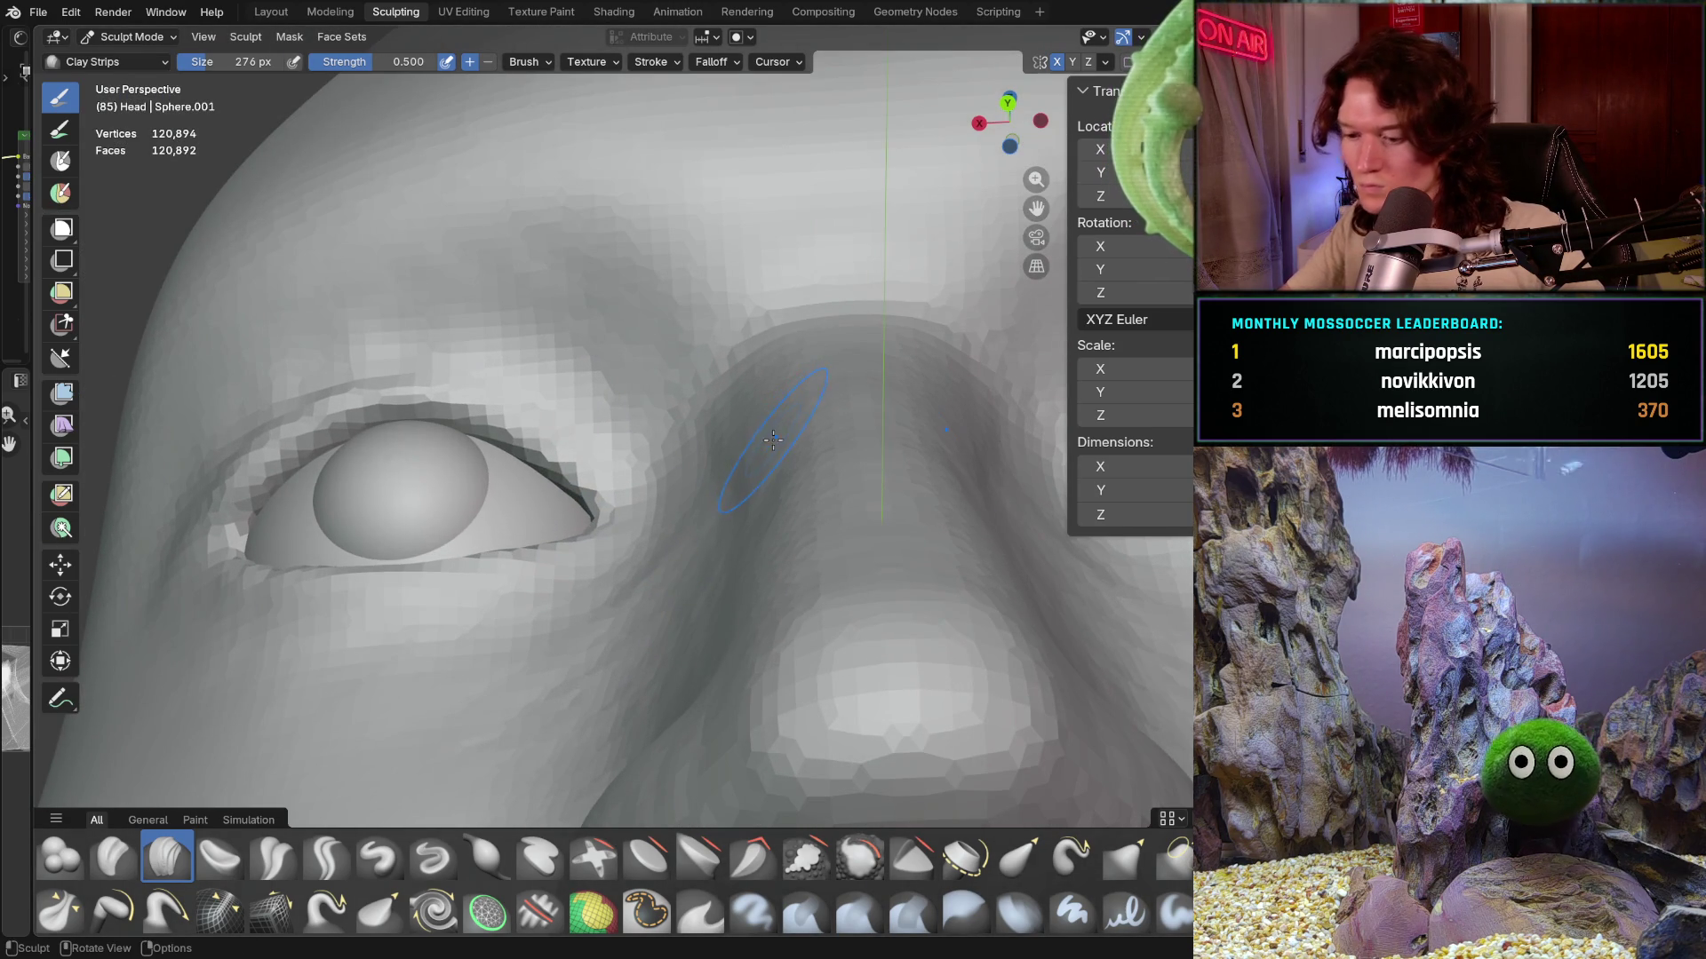
{"action": "scroll", "coordinate": [774, 440], "scroll_direction": "up", "scroll_amount": 1}
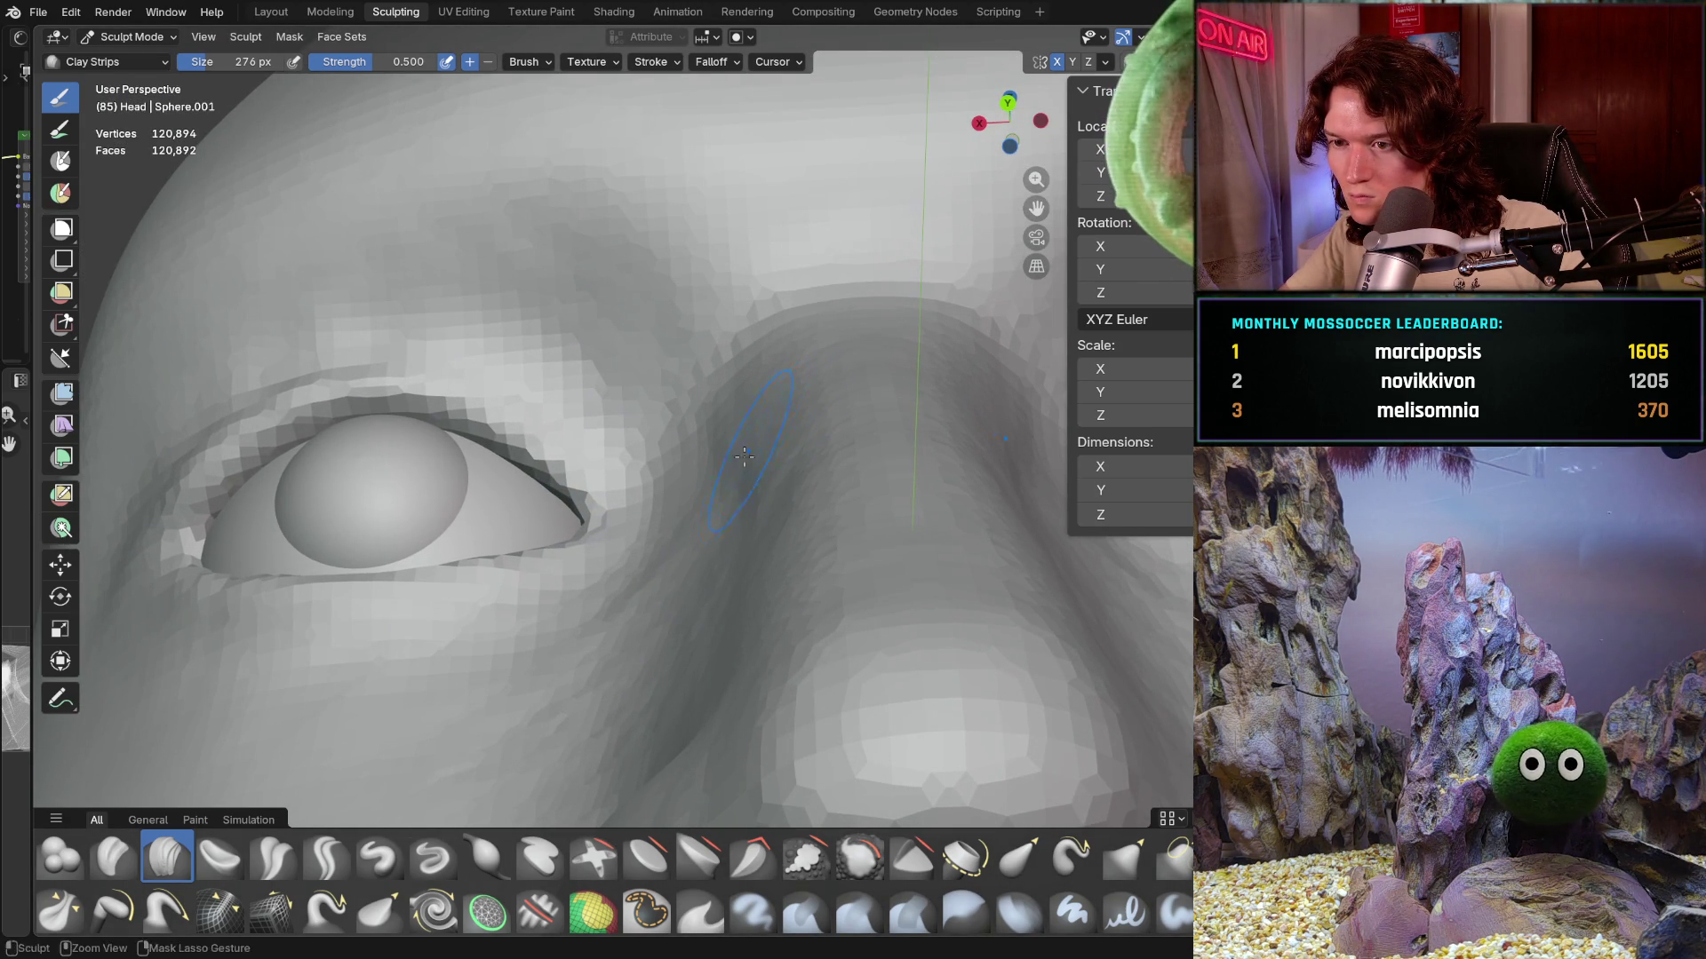
{"action": "middle_click_drag", "start_coordinate": [746, 582], "coordinate": [729, 553]}
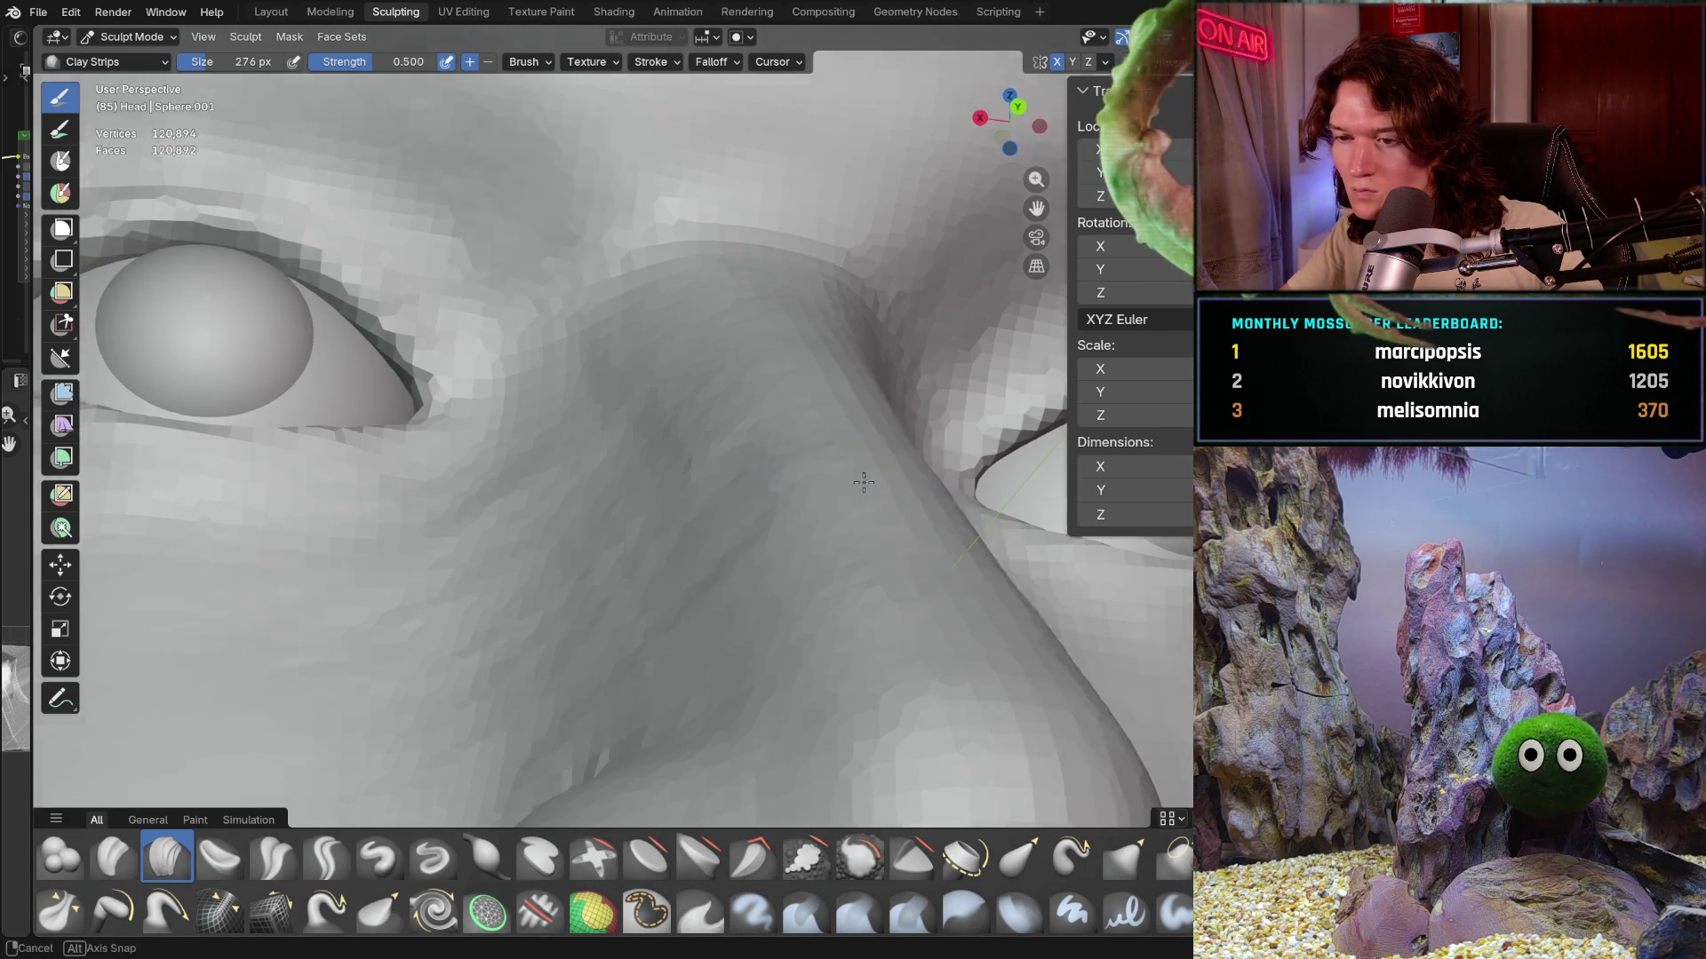
{"action": "middle_click_drag", "start_coordinate": [695, 443], "coordinate": [745, 530]}
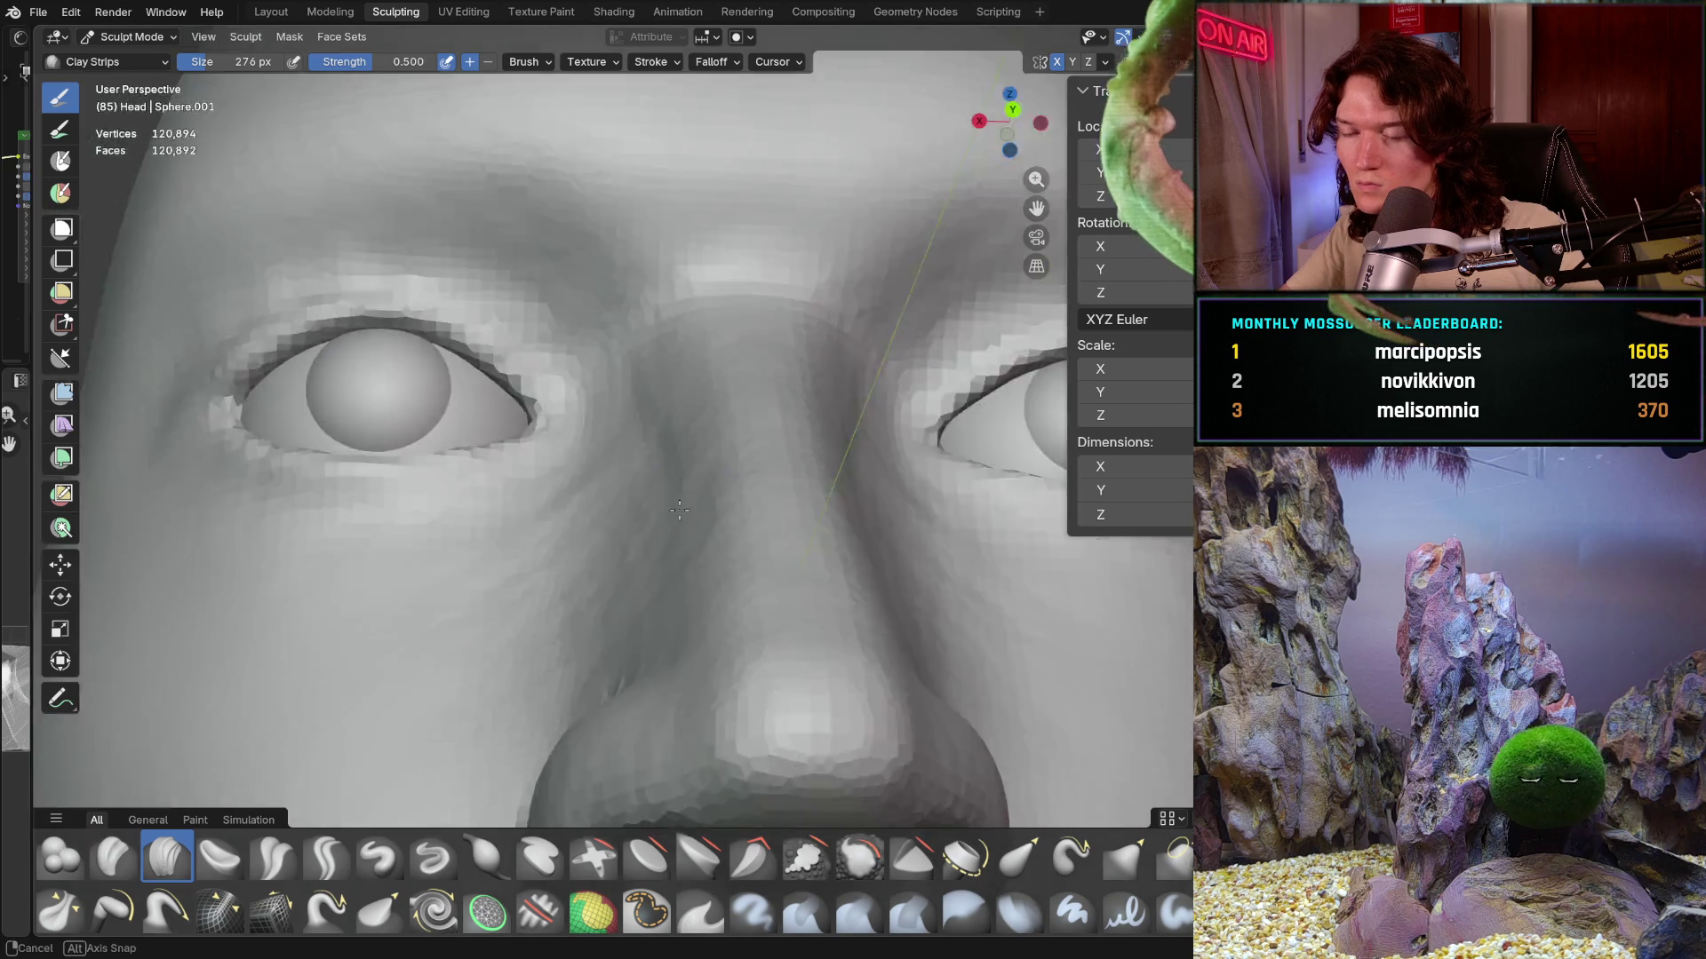
{"action": "scroll", "coordinate": [744, 530], "scroll_direction": "down", "scroll_amount": 1}
{"action": "scroll", "coordinate": [745, 531], "scroll_direction": "down", "scroll_amount": 2}
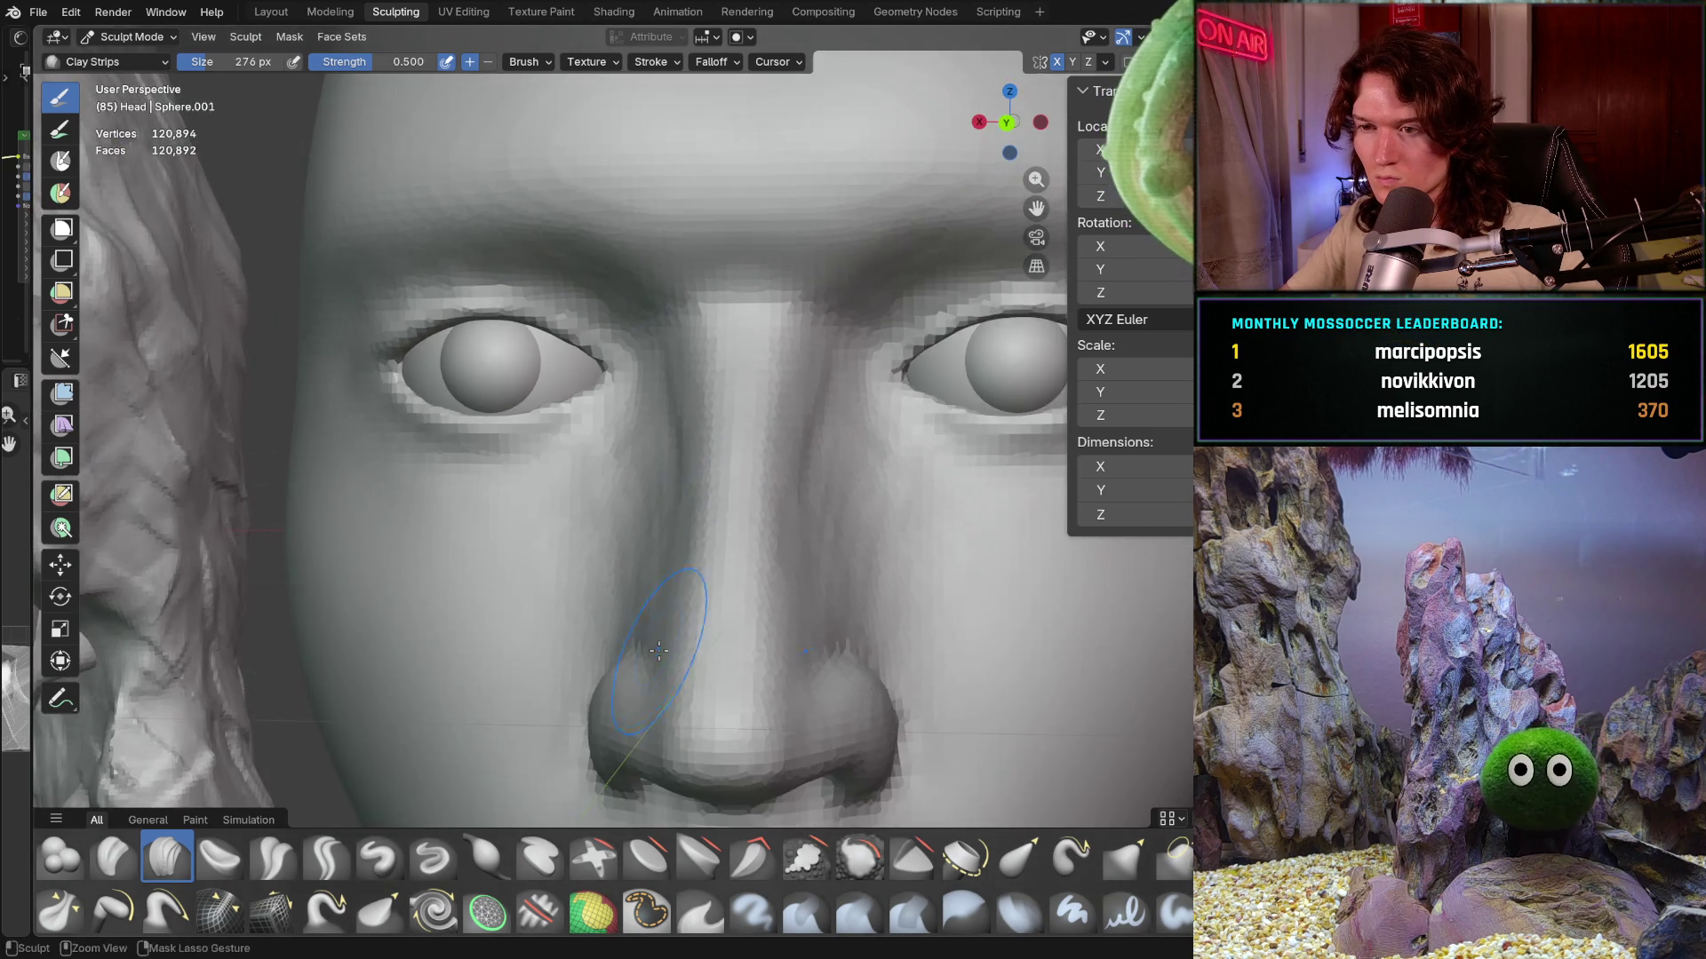
{"action": "scroll", "coordinate": [735, 485], "scroll_direction": "up", "scroll_amount": 2, "text": "ctrl"}
{"action": "scroll", "coordinate": [734, 486], "scroll_direction": "down", "scroll_amount": 3}
{"action": "scroll", "coordinate": [610, 609], "scroll_direction": "down", "scroll_amount": 2}
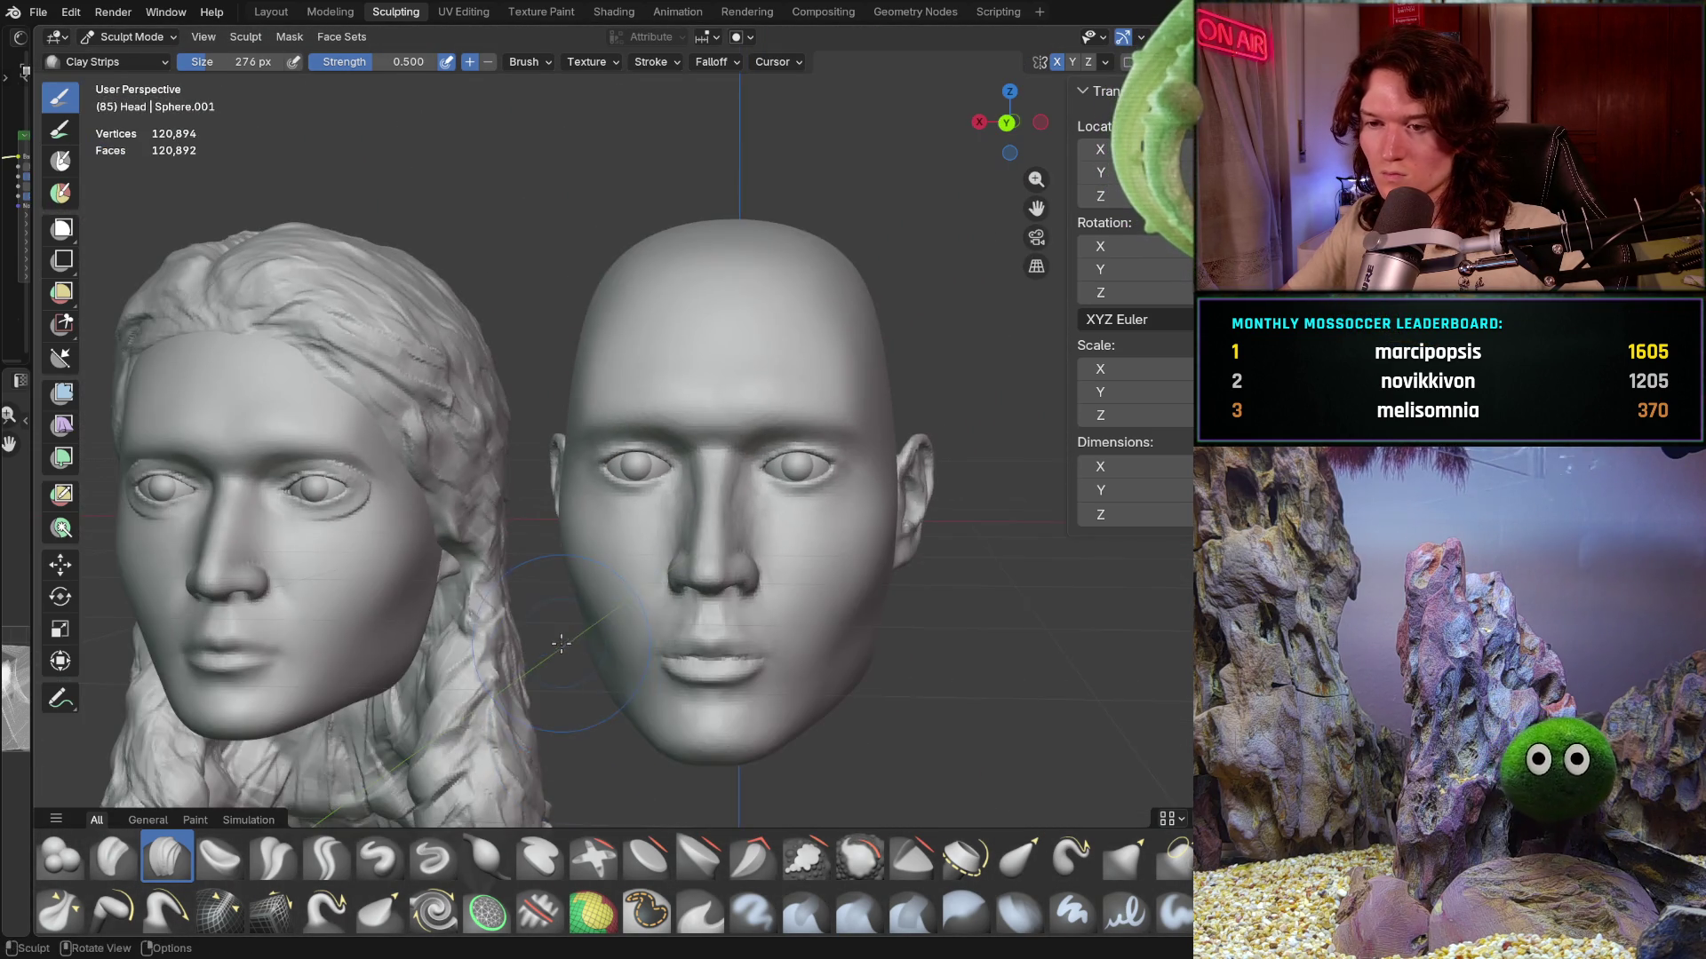
{"action": "middle_click_drag", "start_coordinate": [610, 609], "coordinate": [605, 635]}
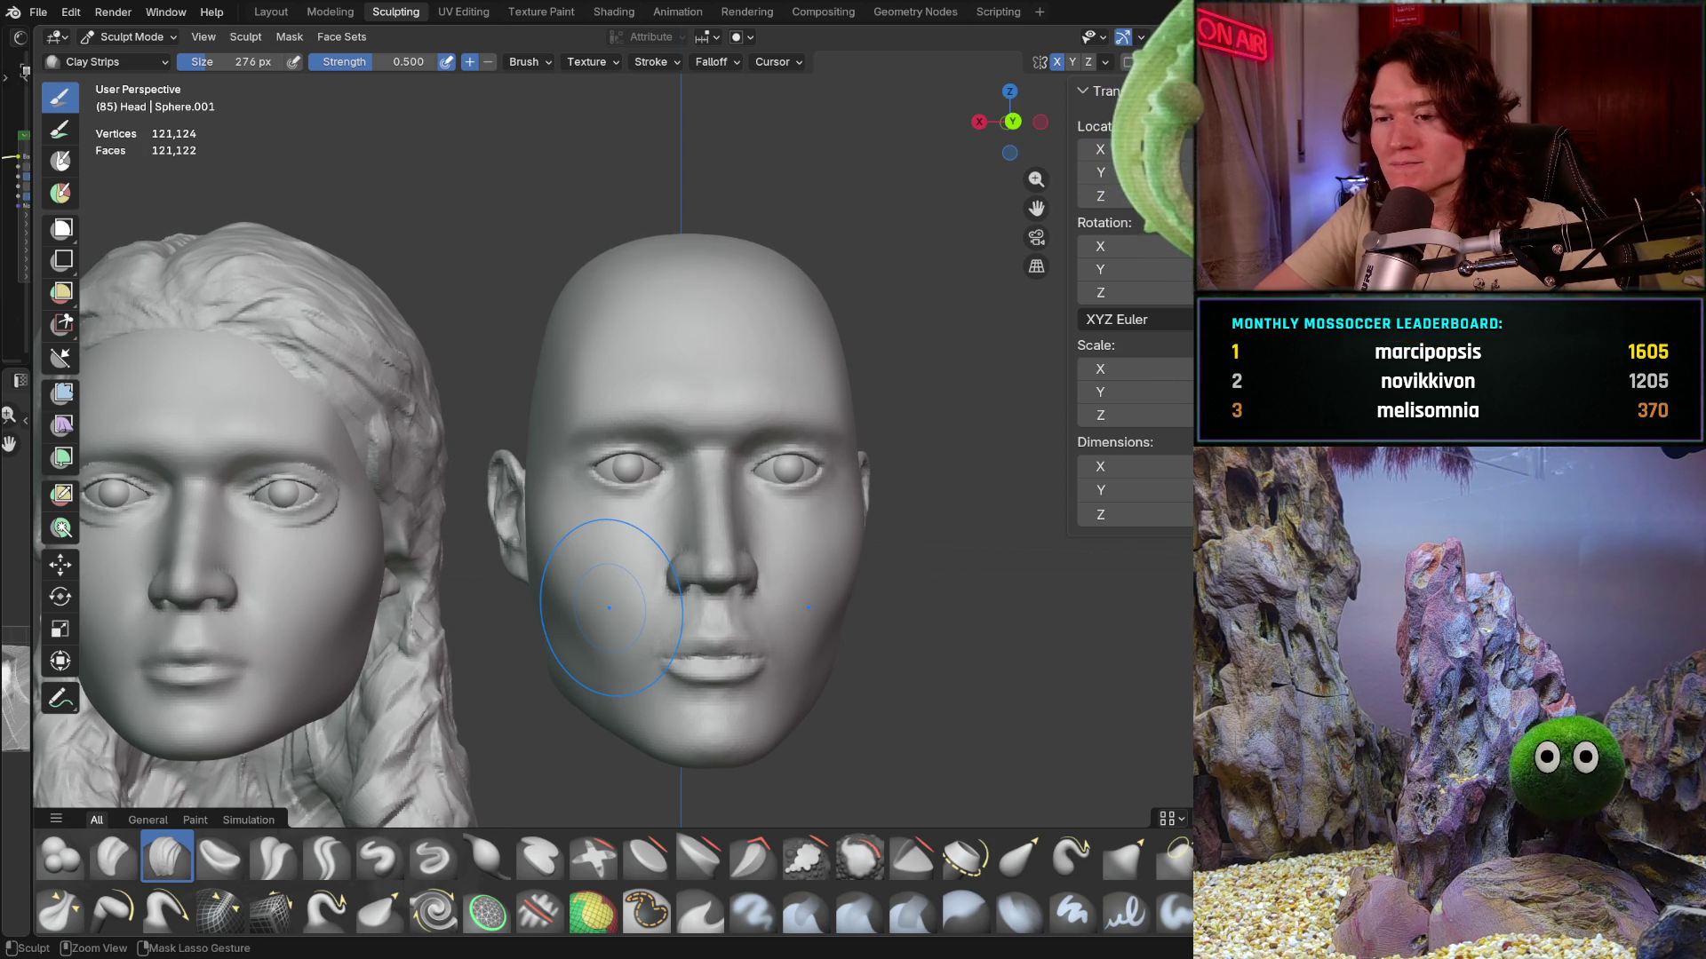
{"action": "key", "text": "shift"}
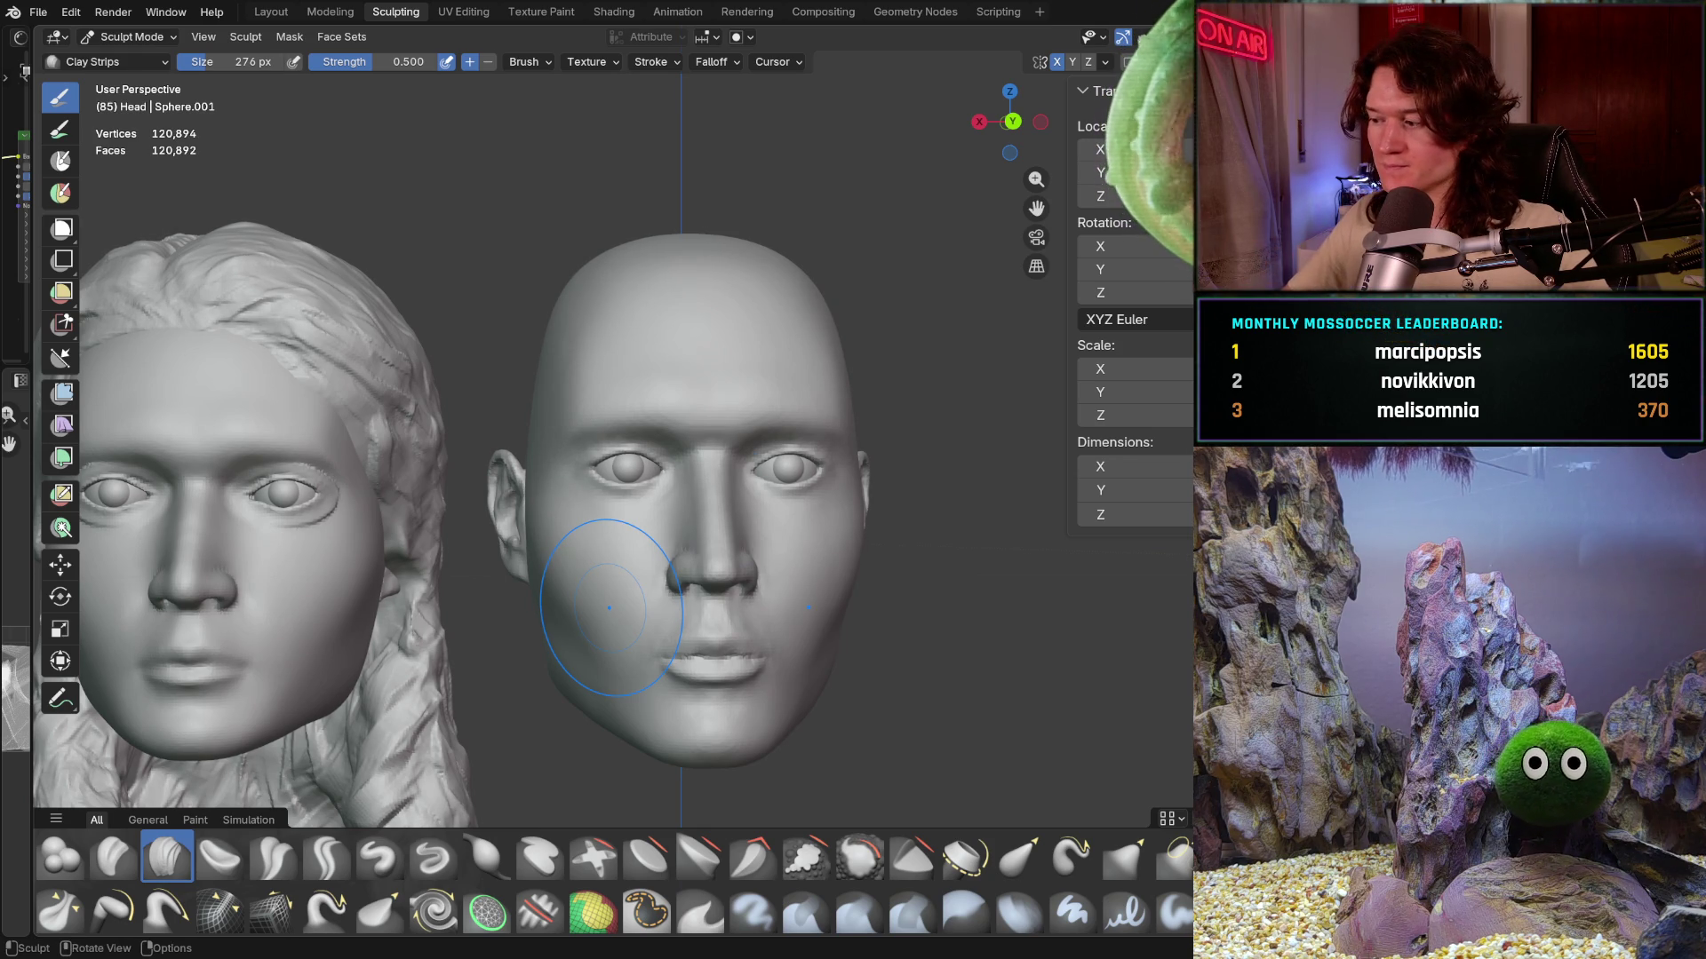
{"action": "scroll", "coordinate": [640, 554], "scroll_direction": "up", "scroll_amount": 1}
{"action": "scroll", "coordinate": [666, 547], "scroll_direction": "up", "scroll_amount": 4}
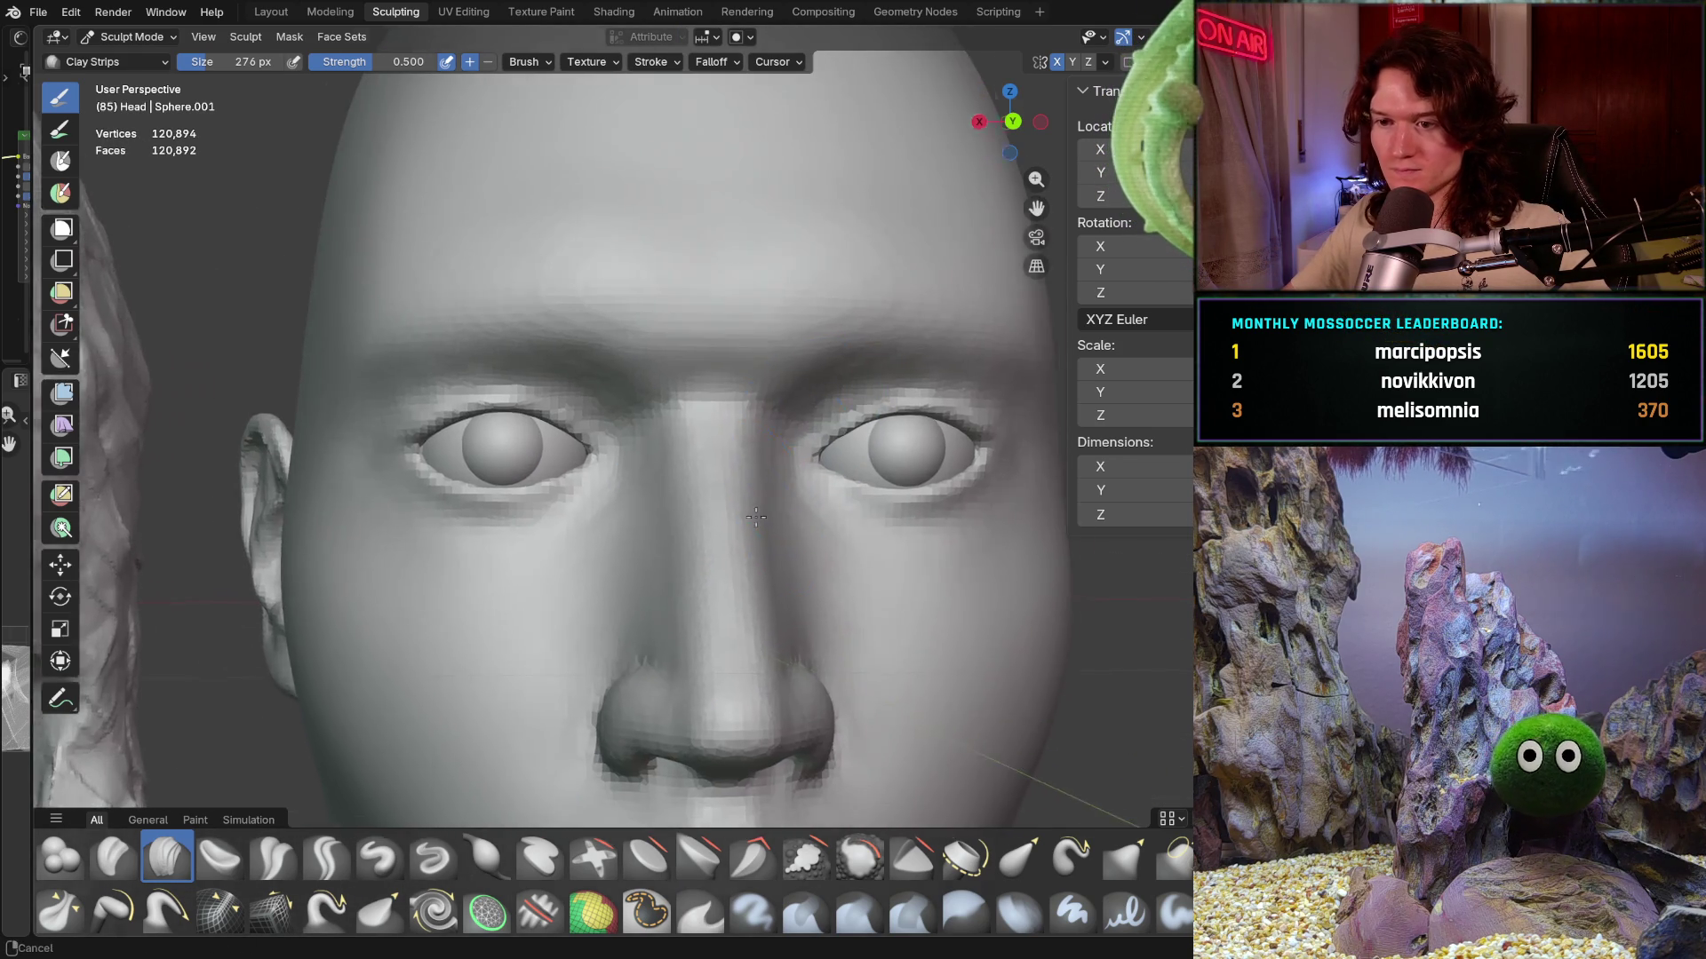
{"action": "scroll", "coordinate": [686, 542], "scroll_direction": "up", "scroll_amount": 1}
{"action": "scroll", "coordinate": [685, 542], "scroll_direction": "up", "scroll_amount": 3}
{"action": "scroll", "coordinate": [700, 513], "scroll_direction": "up", "scroll_amount": 1}
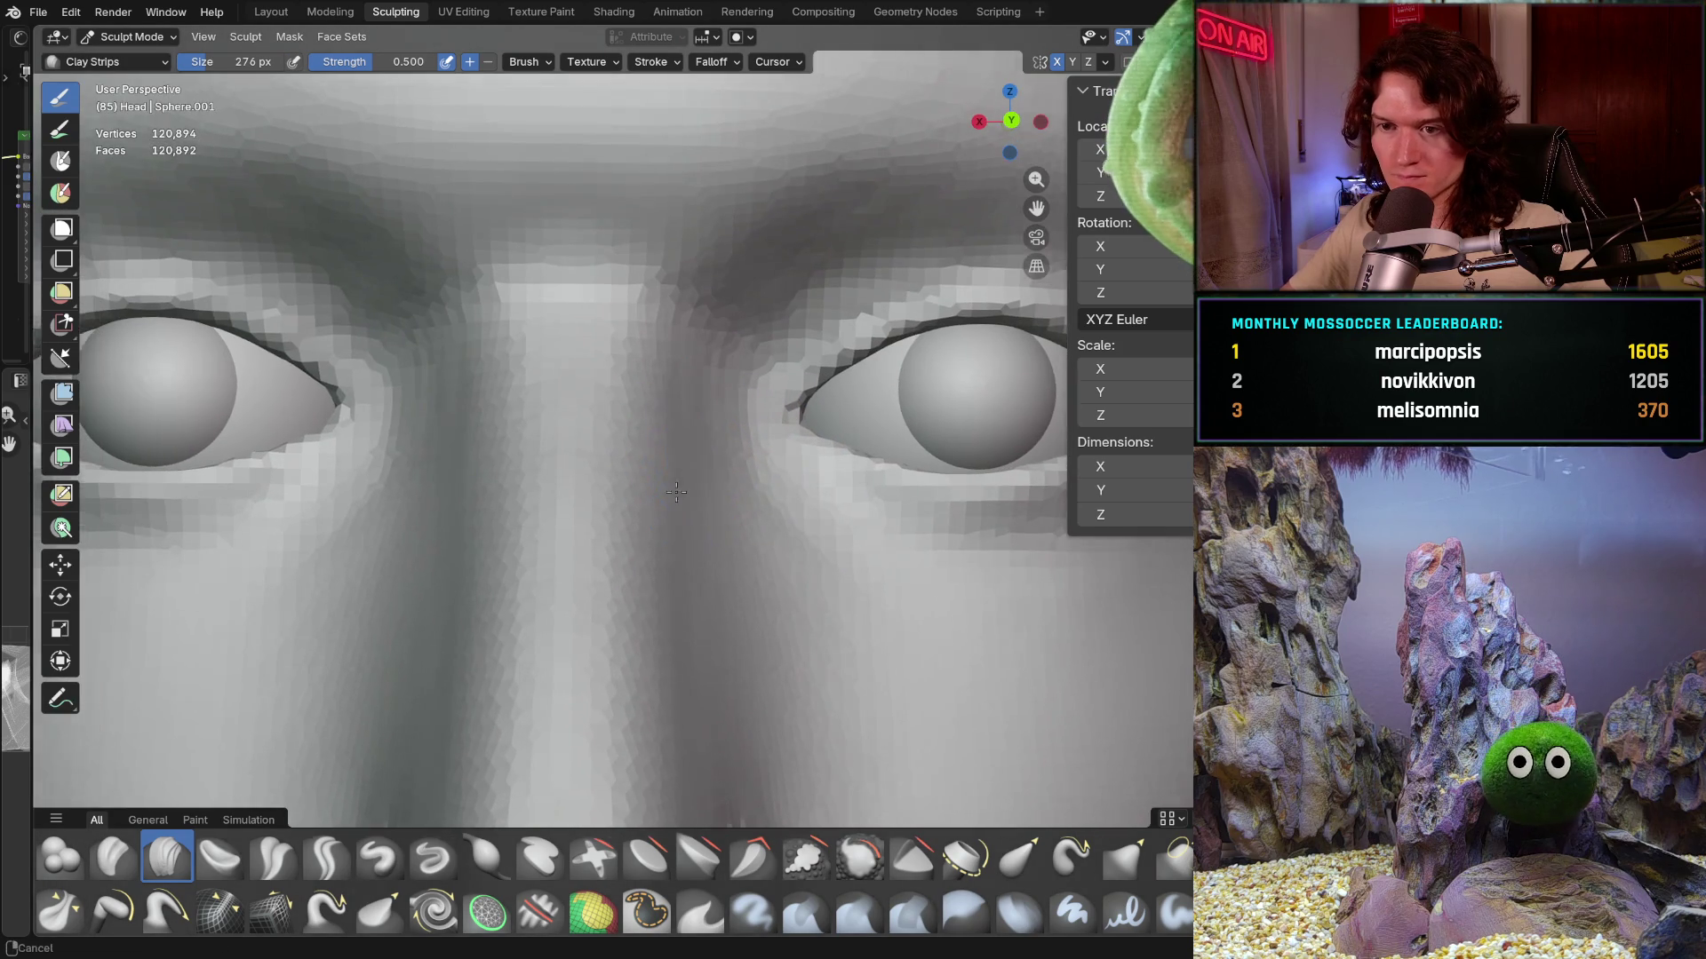
{"action": "scroll", "coordinate": [712, 480], "scroll_direction": "up", "scroll_amount": 2}
{"action": "key", "text": "f"}
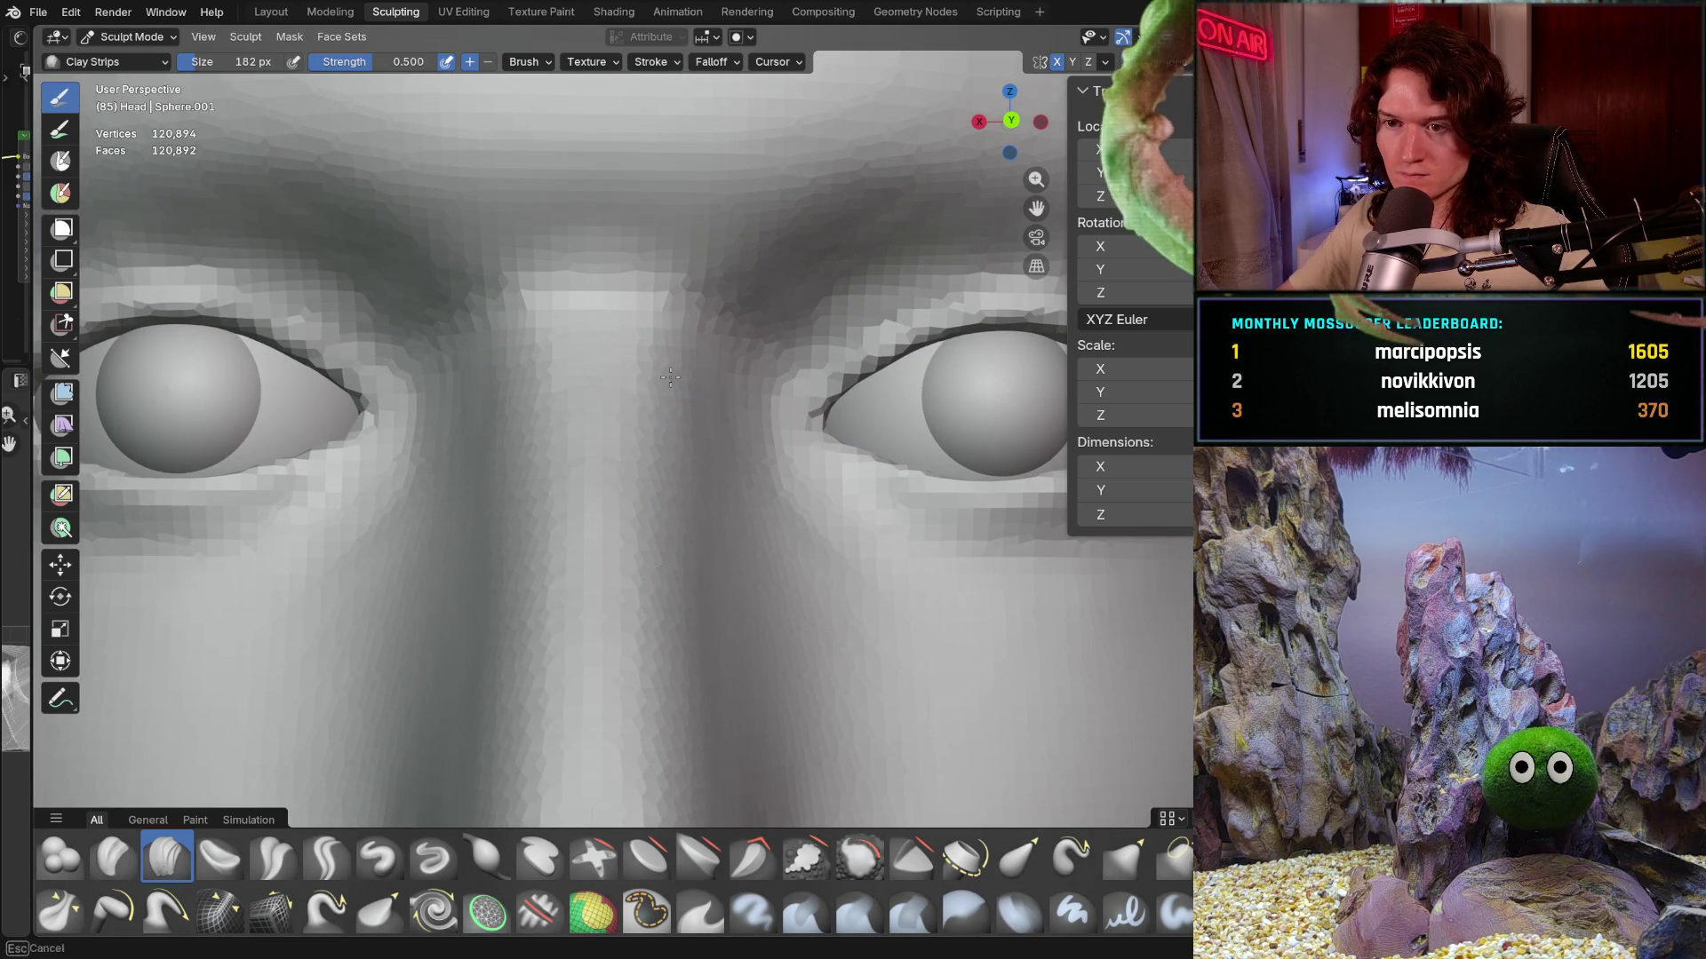
- Set the Clay Strips brush to 182 px radius and 0.370 strength
{"action": "left_click", "coordinate": [660, 431]}
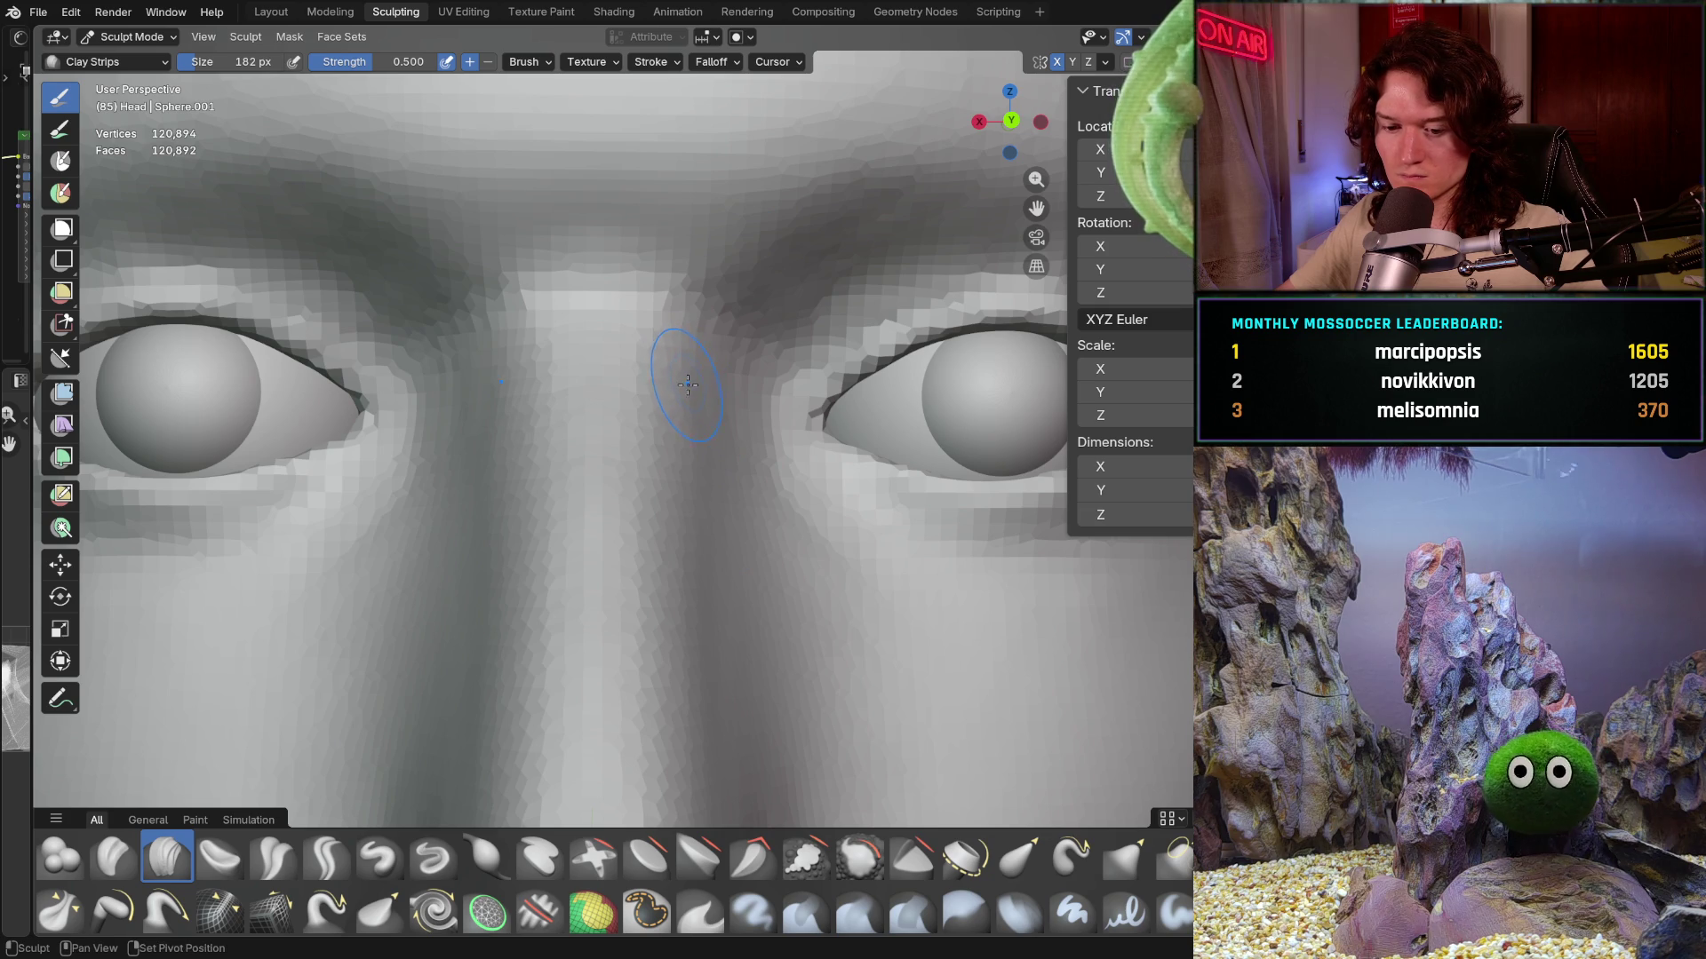
{"action": "key", "text": "shift+f"}
{"action": "left_click", "coordinate": [646, 380]}
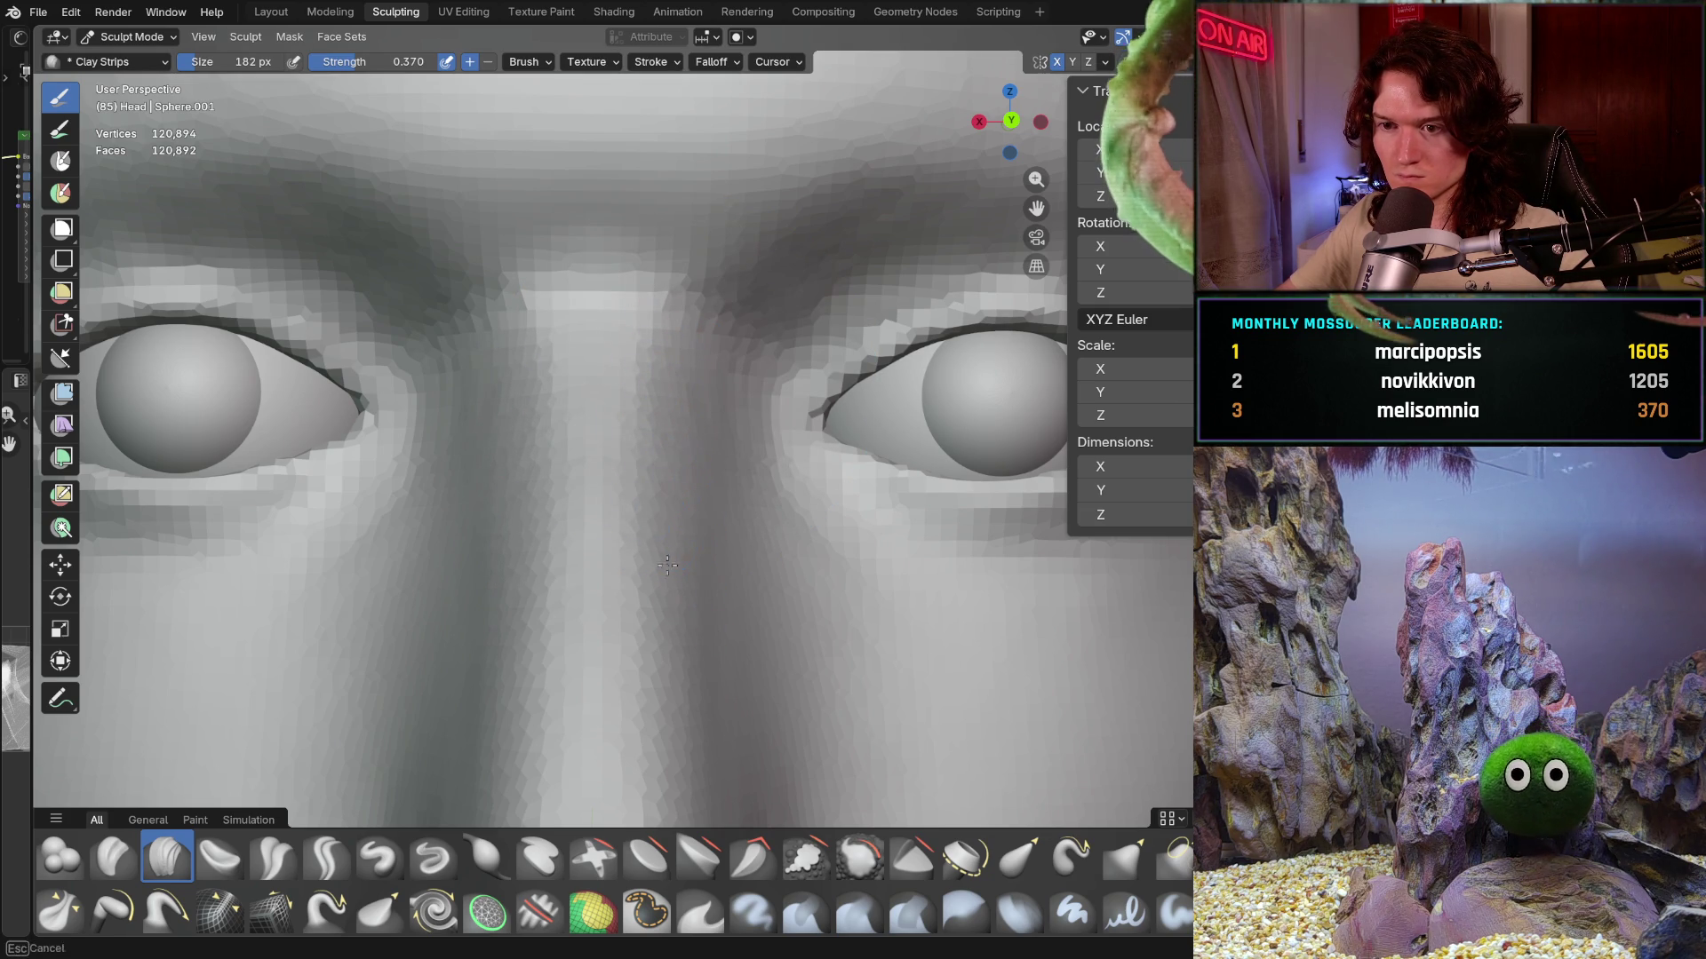
- Orbit around the male head's nose tip, profile and a low frontal angle to inspect it
{"action": "middle_click_drag", "start_coordinate": [673, 591], "coordinate": [682, 534], "text": "shift"}
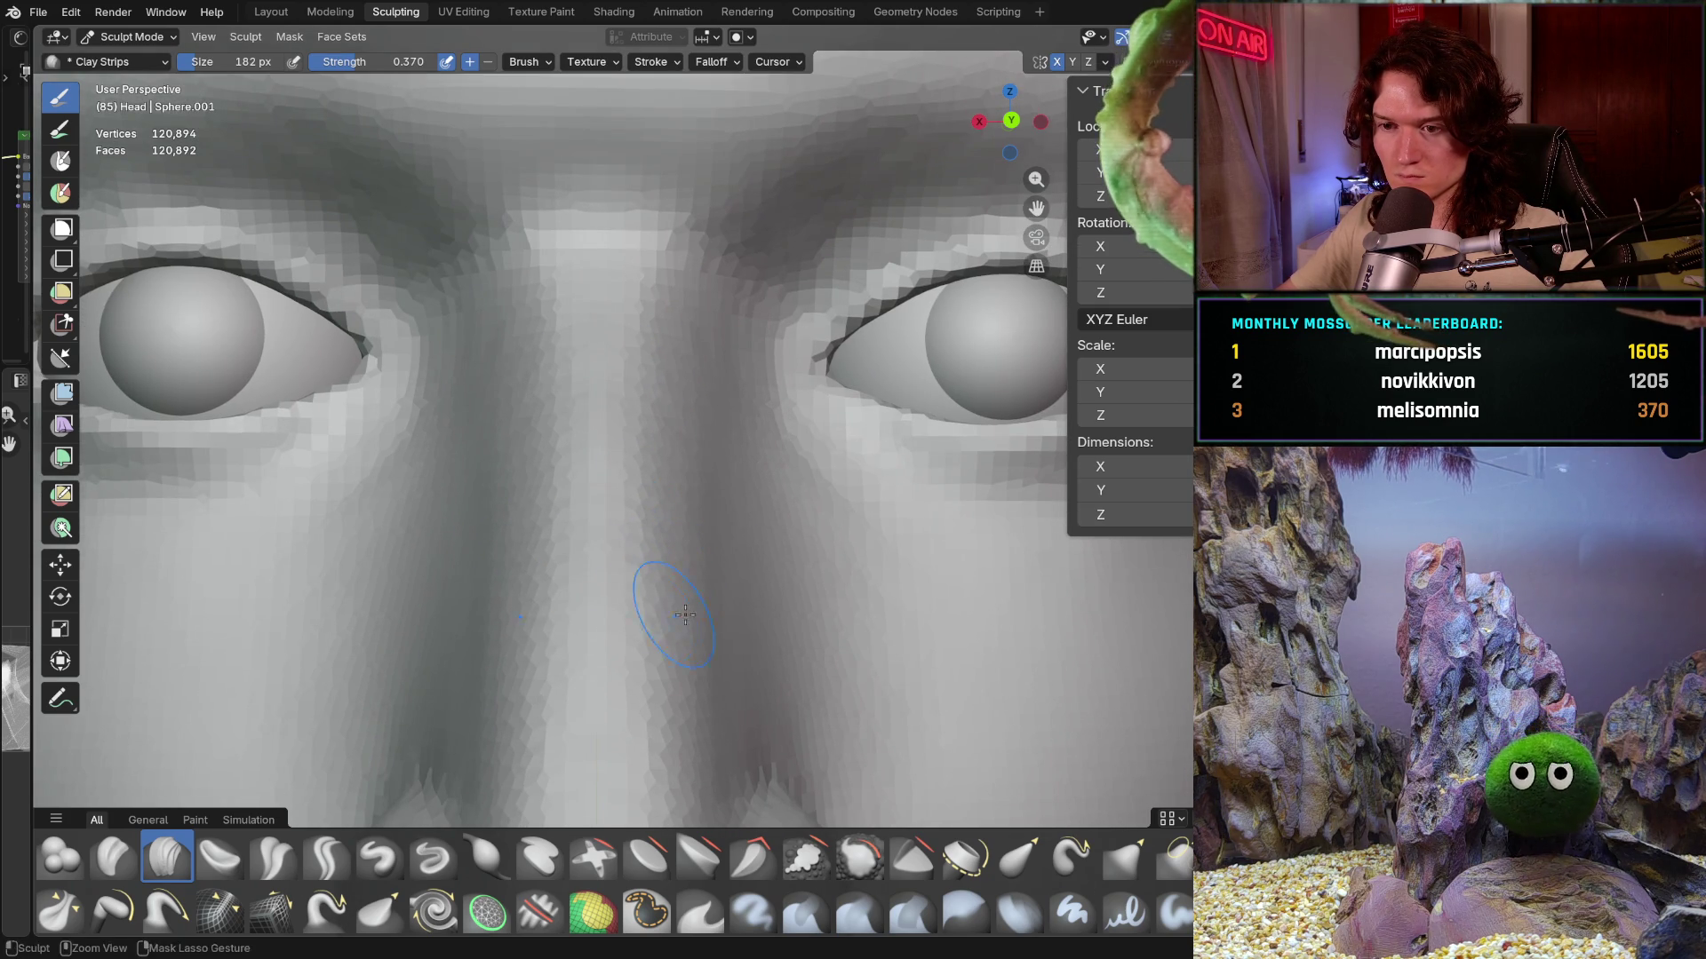
{"action": "middle_click_drag", "start_coordinate": [640, 675], "coordinate": [676, 620]}
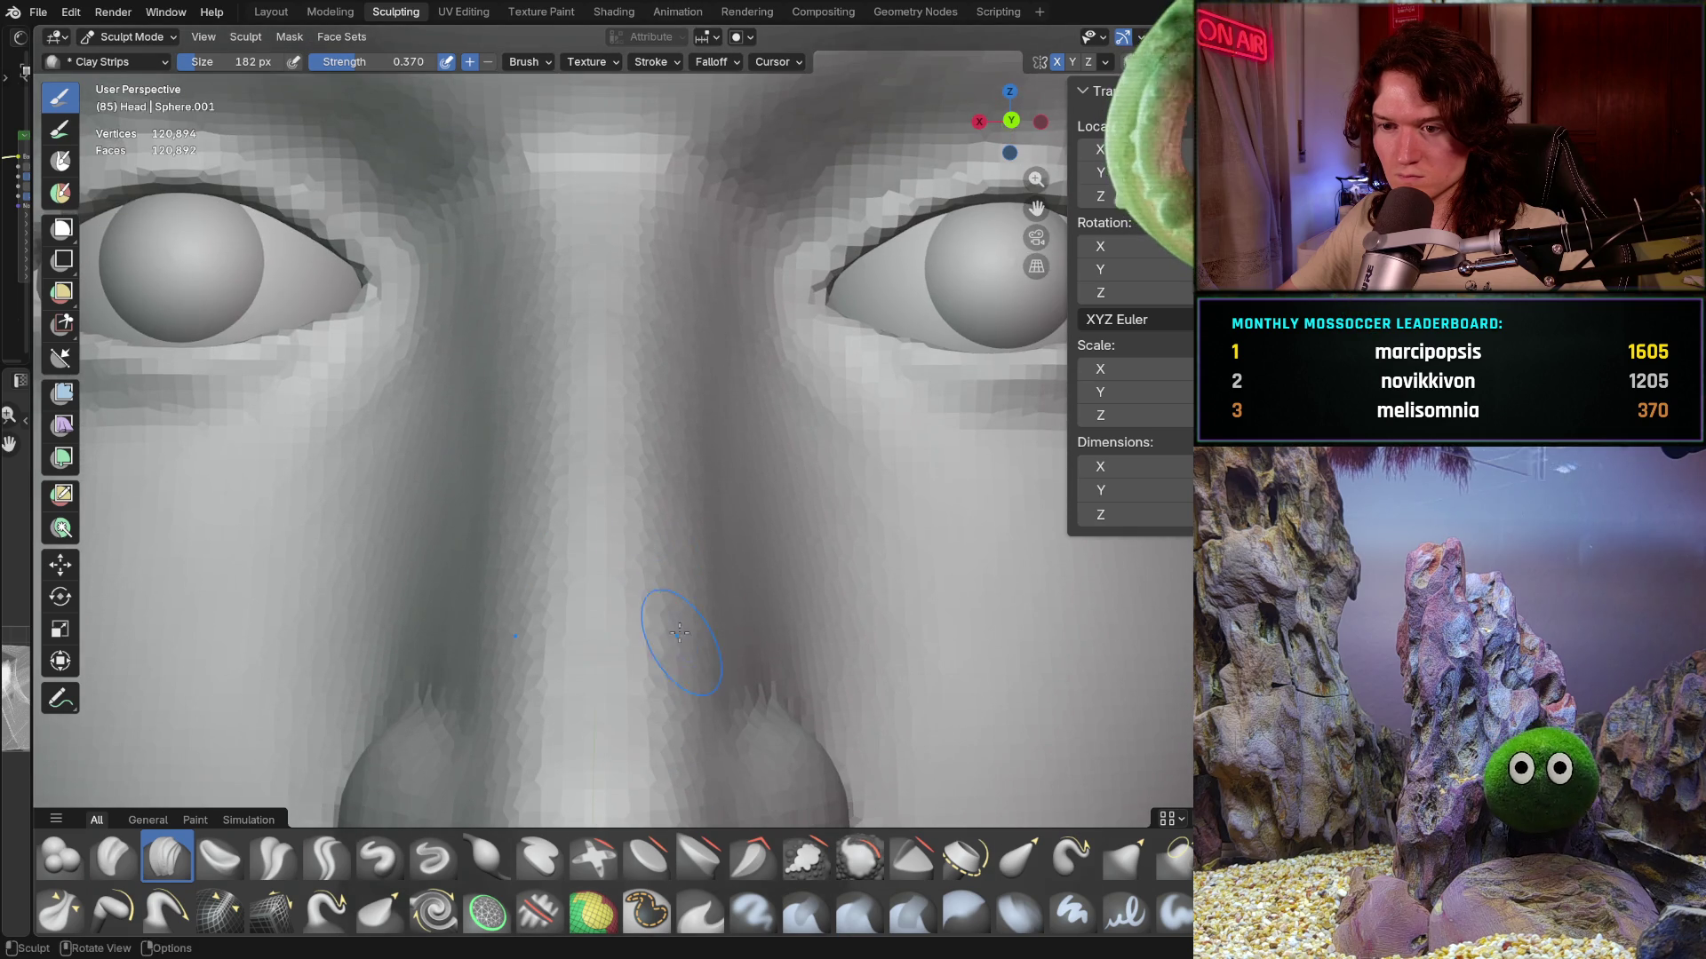
{"action": "middle_click_drag", "start_coordinate": [687, 707], "coordinate": [700, 641]}
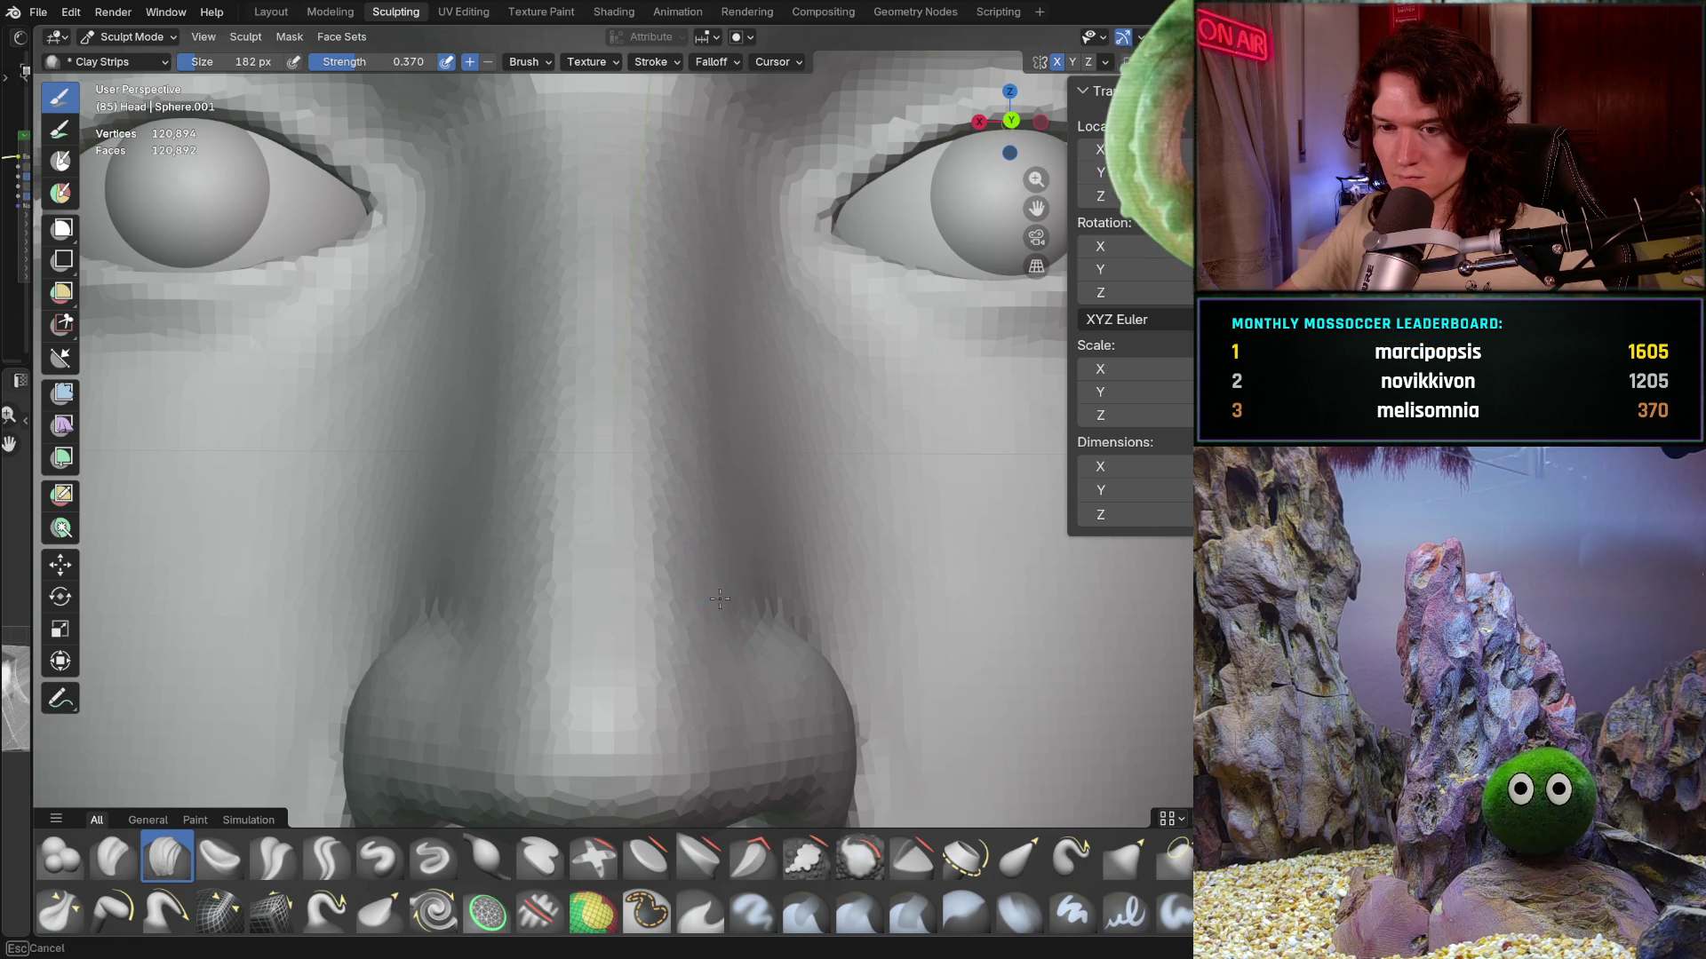
{"action": "mouse_move", "coordinate": [710, 466]}
{"action": "middle_mouse_down", "text": "ctrl"}
{"action": "mouse_move", "coordinate": [642, 638]}
{"action": "mouse_move", "coordinate": [667, 586]}
{"action": "middle_mouse_up", "text": "ctrl"}
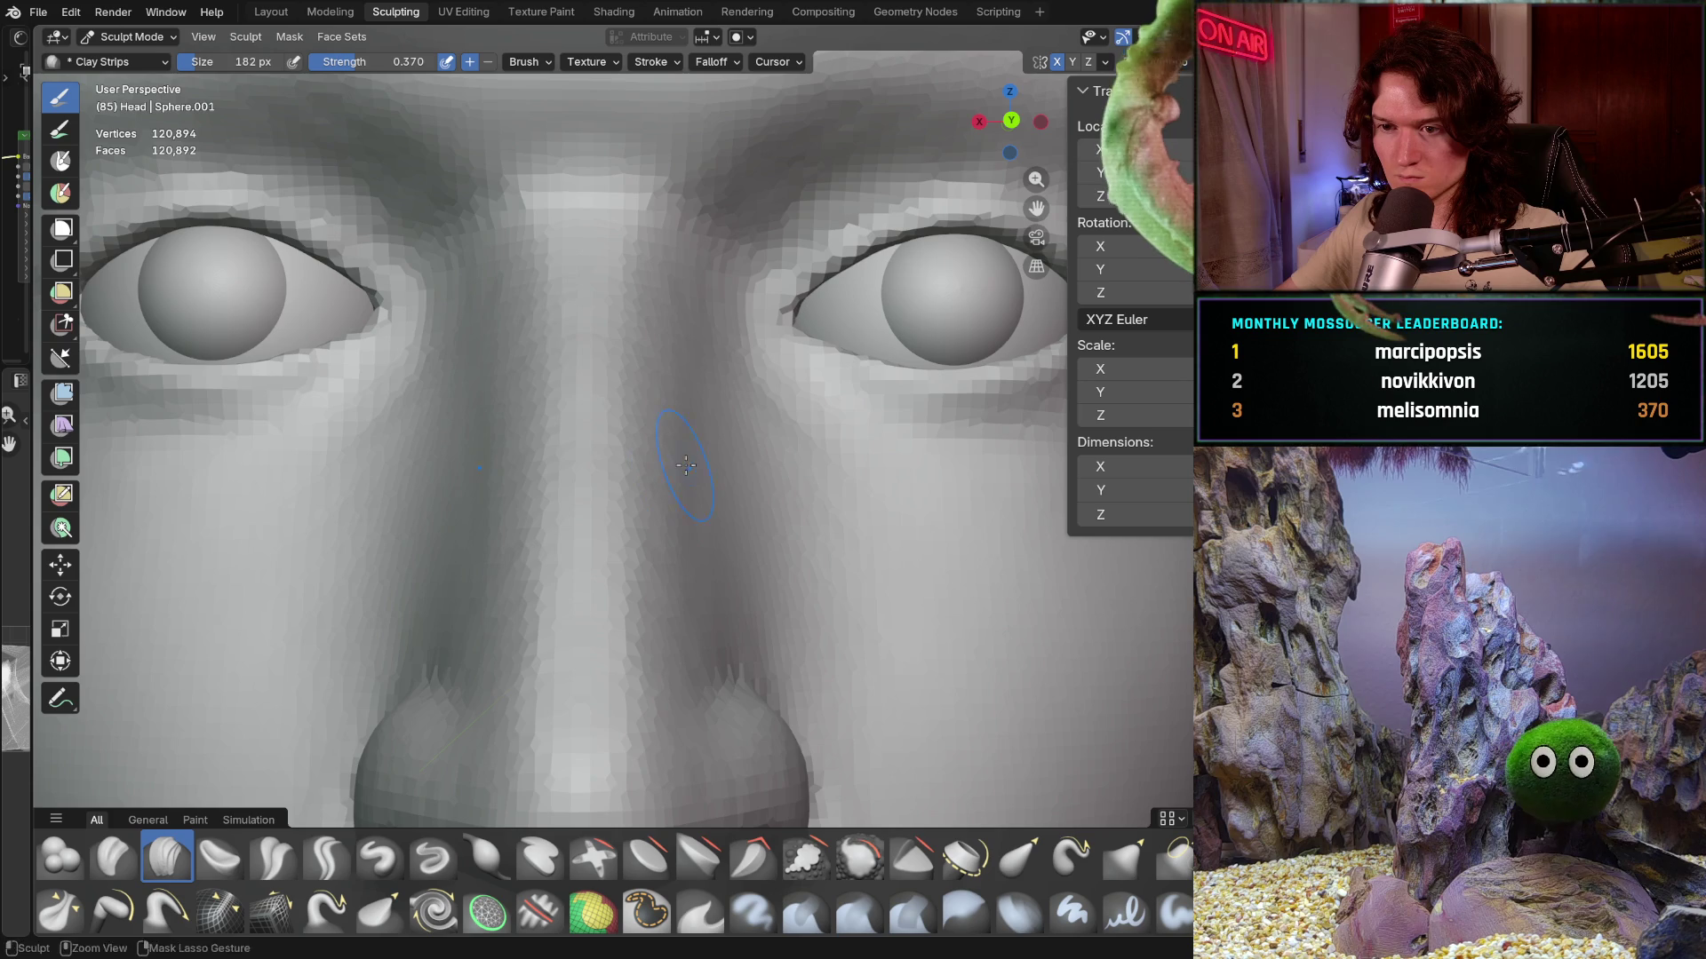
{"action": "middle_click_drag", "start_coordinate": [663, 516], "coordinate": [681, 385], "text": "shift"}
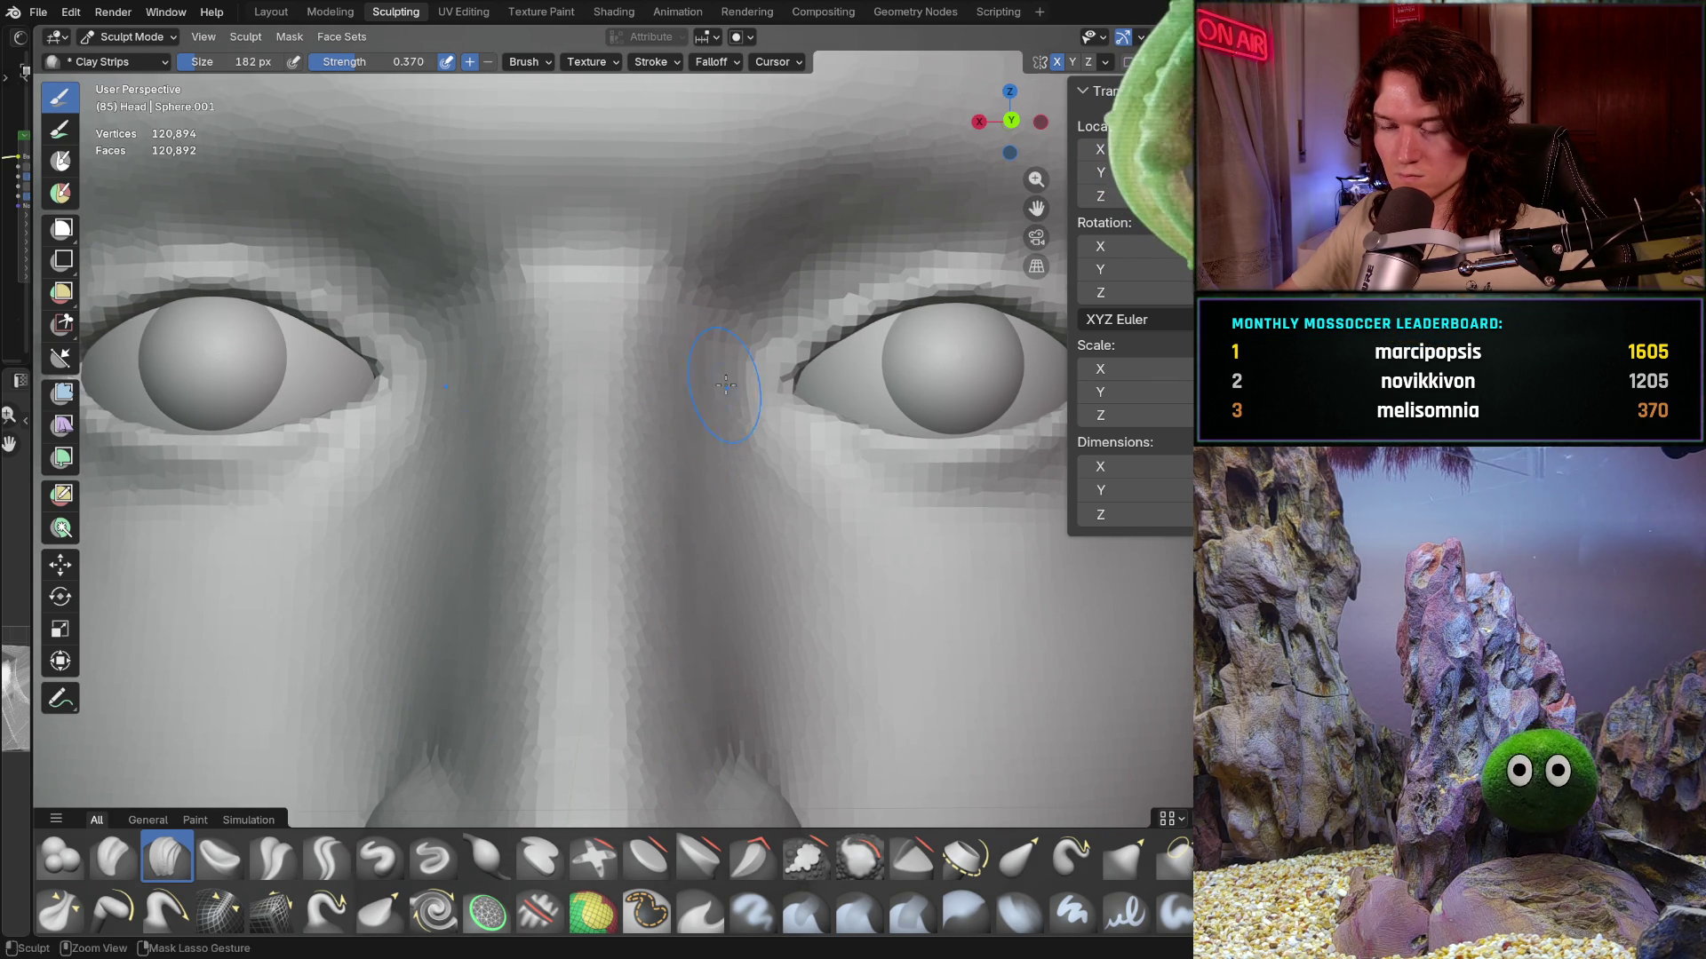
{"action": "scroll", "coordinate": [621, 602], "scroll_direction": "down", "scroll_amount": 5}
{"action": "mouse_move", "coordinate": [533, 724]}
{"action": "middle_mouse_down"}
{"action": "mouse_move", "coordinate": [797, 680]}
{"action": "mouse_move", "coordinate": [593, 494]}
{"action": "middle_mouse_up"}
{"action": "middle_click_drag", "start_coordinate": [606, 557], "coordinate": [632, 542]}
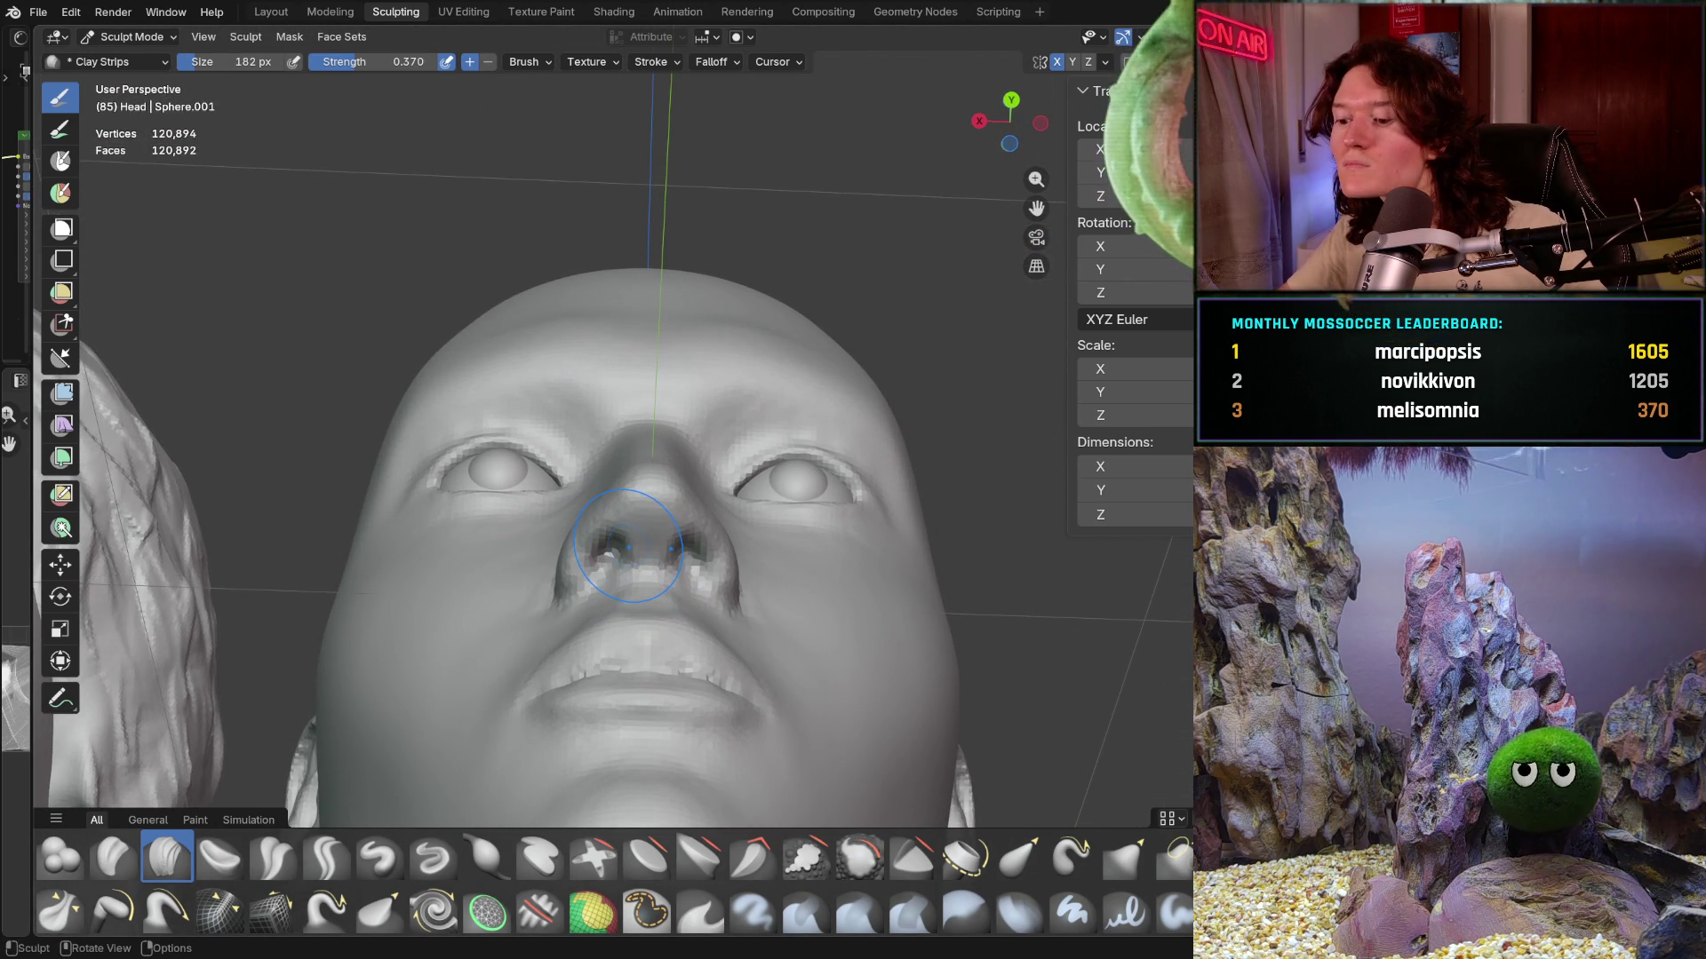
{"action": "scroll", "coordinate": [627, 575], "scroll_direction": "up", "scroll_amount": 2}
{"action": "scroll", "coordinate": [627, 575], "scroll_direction": "up", "scroll_amount": 3}
{"action": "mouse_move", "coordinate": [627, 576]}
{"action": "middle_mouse_down"}
{"action": "mouse_move", "coordinate": [631, 651]}
{"action": "mouse_move", "coordinate": [677, 685]}
{"action": "mouse_move", "coordinate": [594, 690]}
{"action": "mouse_move", "coordinate": [520, 399]}
{"action": "middle_mouse_up"}
{"action": "scroll", "coordinate": [628, 514], "scroll_direction": "down", "scroll_amount": 3}
{"action": "scroll", "coordinate": [510, 372], "scroll_direction": "up", "scroll_amount": 2}
{"action": "scroll", "coordinate": [509, 372], "scroll_direction": "up", "scroll_amount": 2}
{"action": "left_click_drag", "start_coordinate": [582, 310], "coordinate": [574, 389]}
{"action": "middle_click_drag", "start_coordinate": [578, 423], "coordinate": [558, 423]}
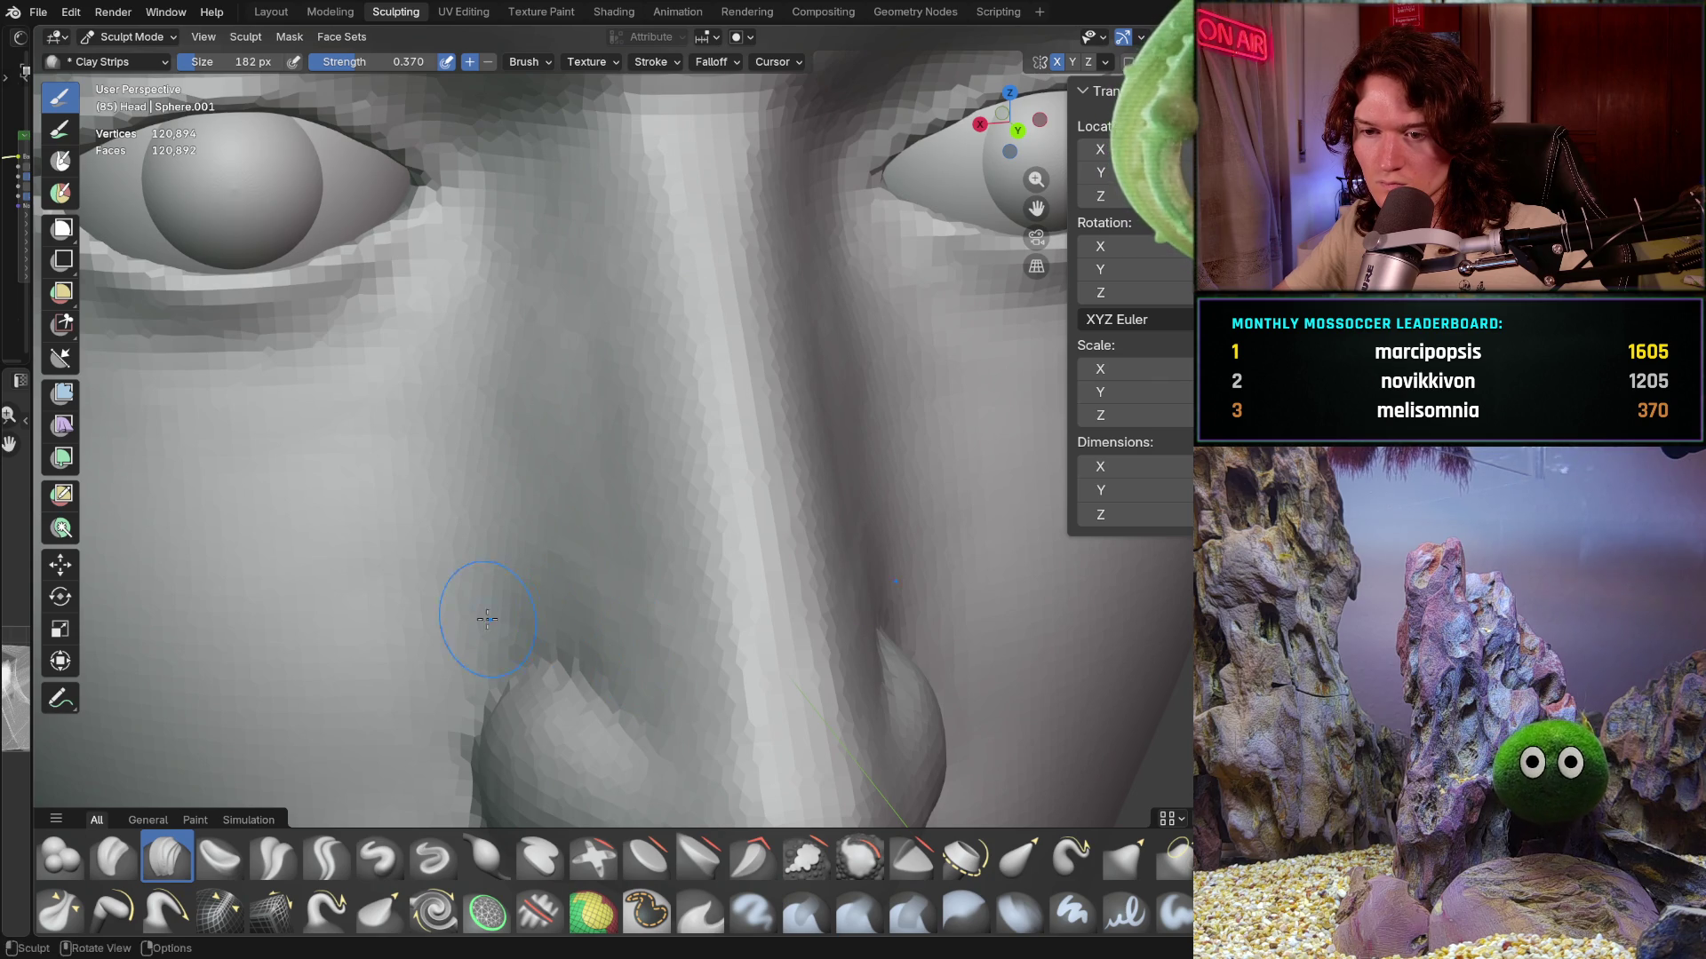
{"action": "mouse_move", "coordinate": [457, 607]}
{"action": "middle_mouse_down"}
{"action": "mouse_move", "coordinate": [442, 512]}
{"action": "mouse_move", "coordinate": [431, 617]}
{"action": "mouse_move", "coordinate": [478, 593]}
{"action": "middle_mouse_up"}
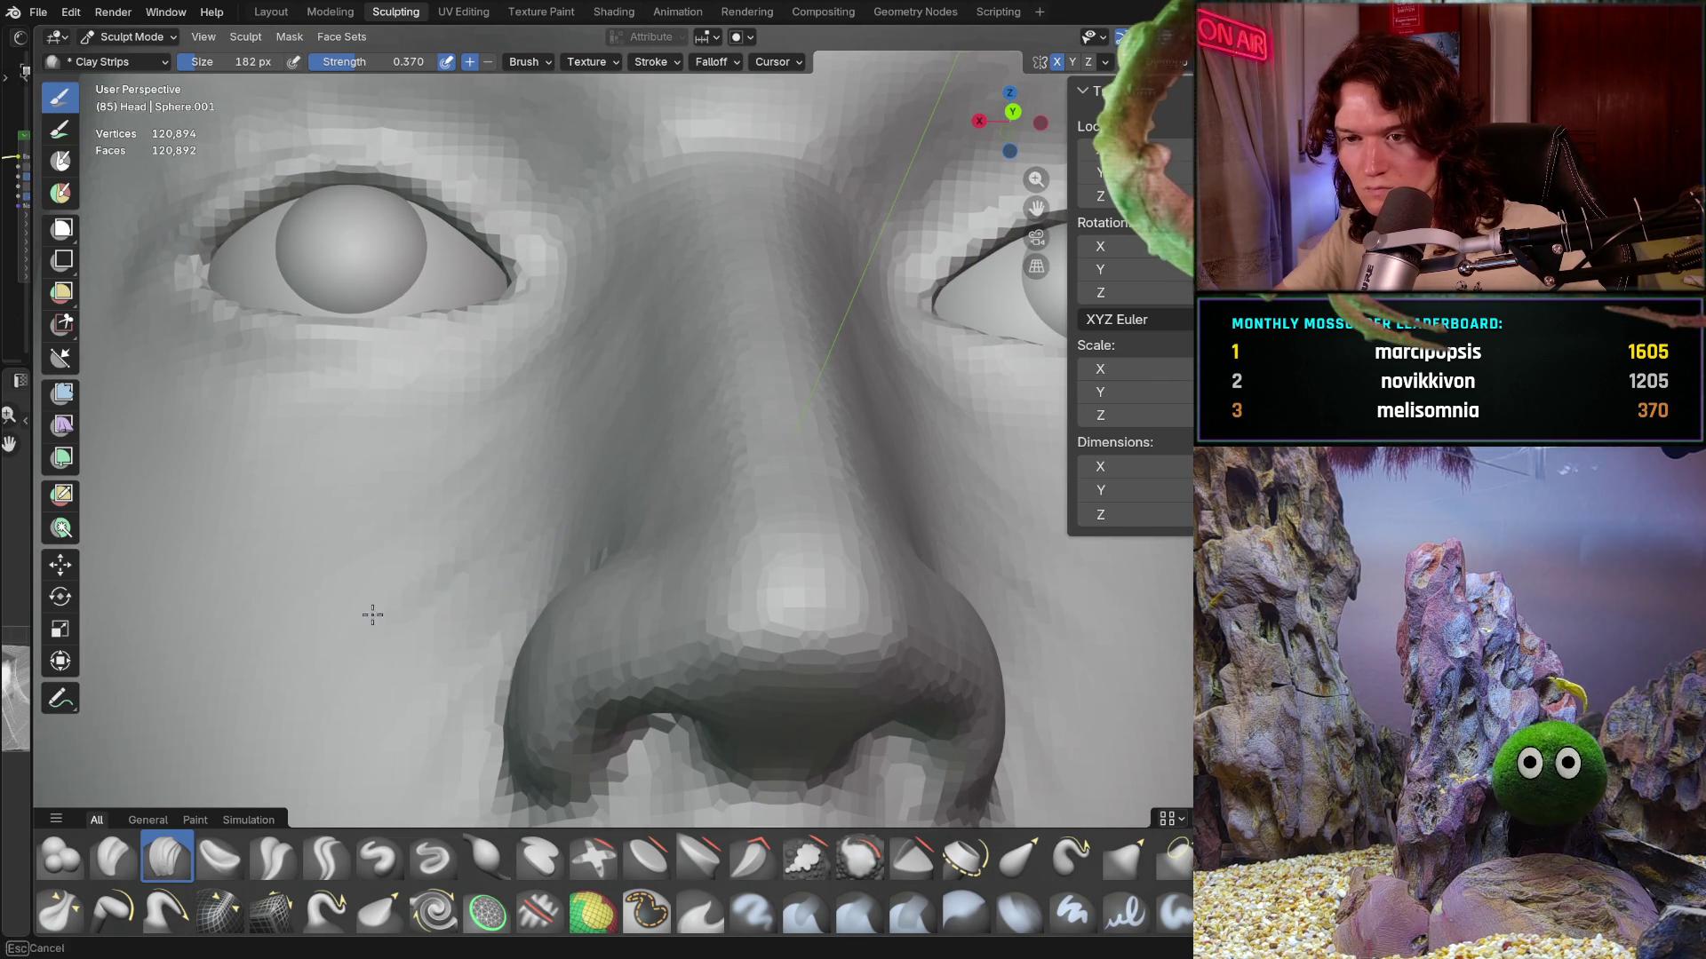
{"action": "middle_click_drag", "start_coordinate": [514, 419], "coordinate": [513, 419]}
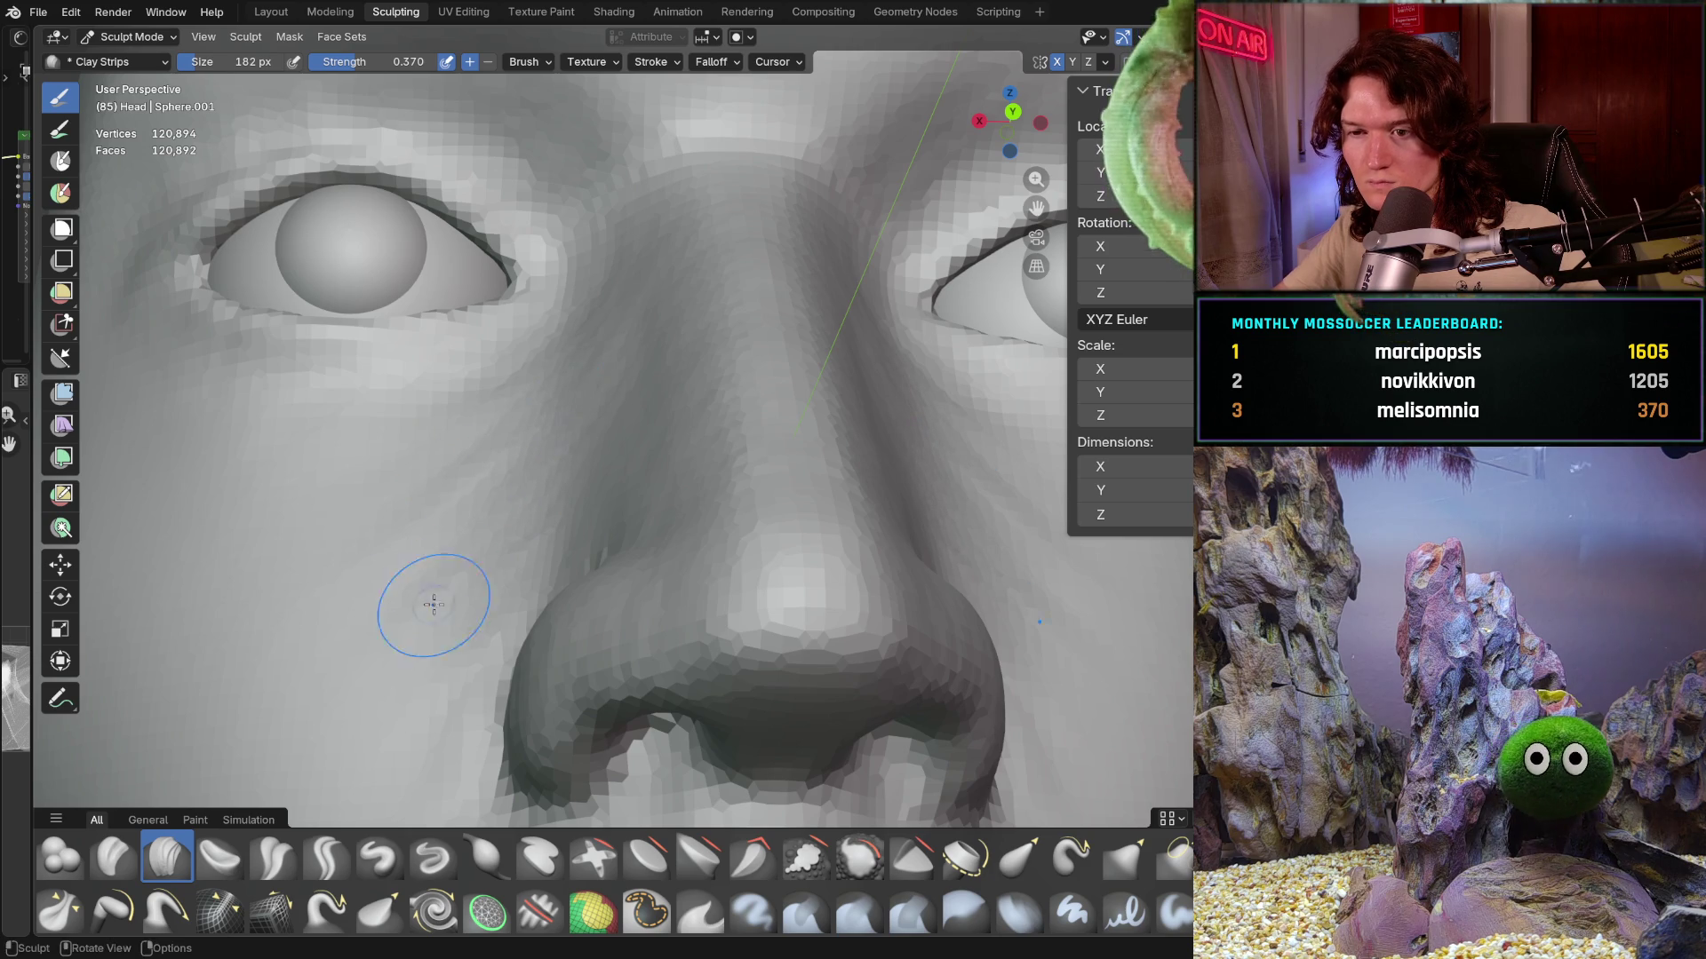
{"action": "mouse_move", "coordinate": [401, 735]}
{"action": "middle_mouse_down"}
{"action": "mouse_move", "coordinate": [525, 572]}
{"action": "mouse_move", "coordinate": [395, 758]}
{"action": "mouse_move", "coordinate": [533, 573]}
{"action": "middle_mouse_up"}
{"action": "scroll", "coordinate": [546, 560], "scroll_direction": "up", "scroll_amount": 2}
{"action": "scroll", "coordinate": [563, 539], "scroll_direction": "up", "scroll_amount": 2}
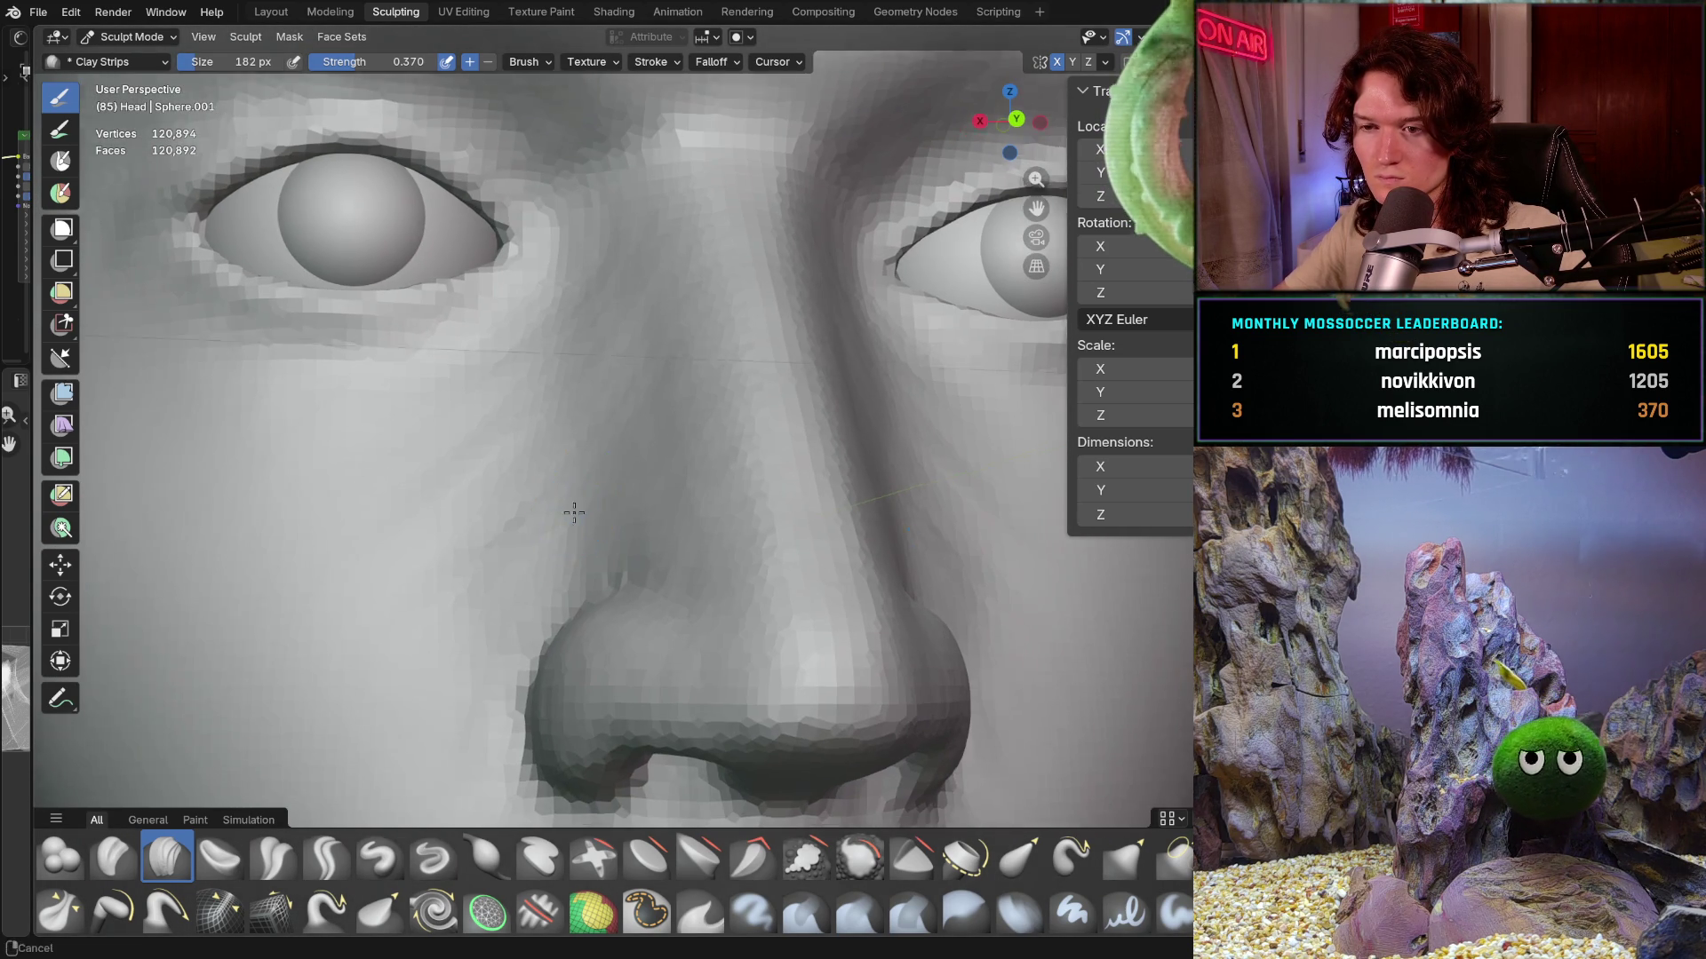
{"action": "middle_click_drag", "start_coordinate": [517, 568], "coordinate": [546, 473]}
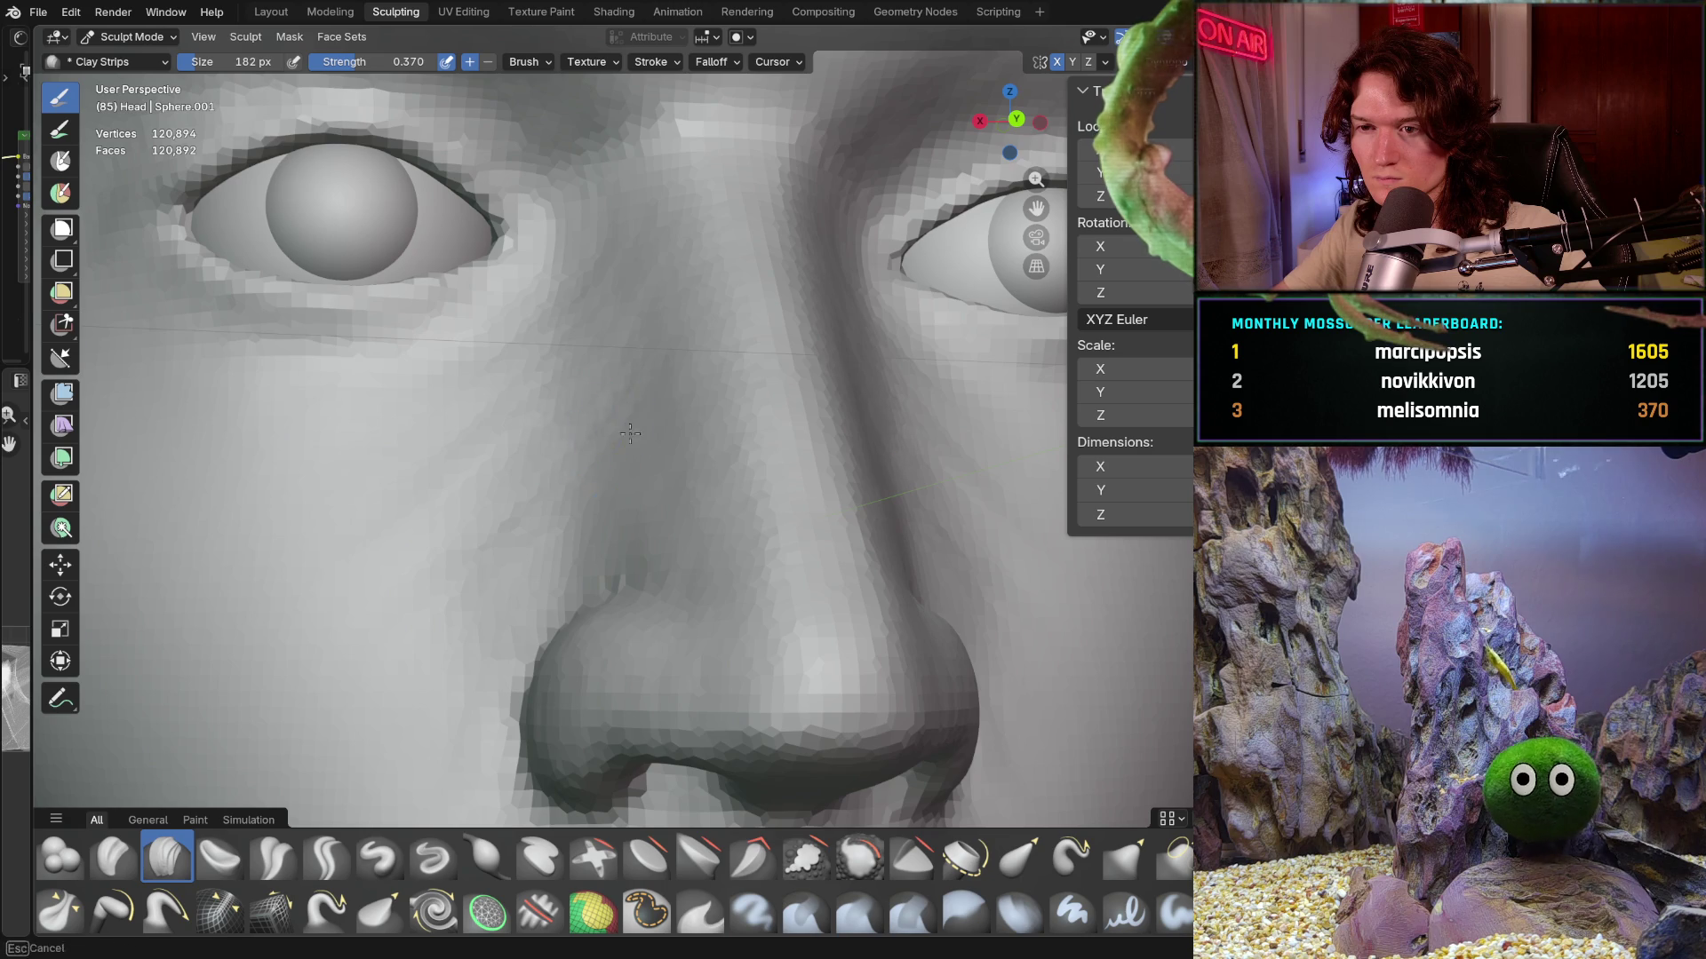
{"action": "middle_click_drag", "start_coordinate": [627, 428], "coordinate": [457, 515]}
{"action": "scroll", "coordinate": [458, 514], "scroll_direction": "up", "scroll_amount": 2}
{"action": "scroll", "coordinate": [573, 486], "scroll_direction": "up", "scroll_amount": 2}
{"action": "middle_click_drag", "start_coordinate": [573, 486], "coordinate": [609, 392]}
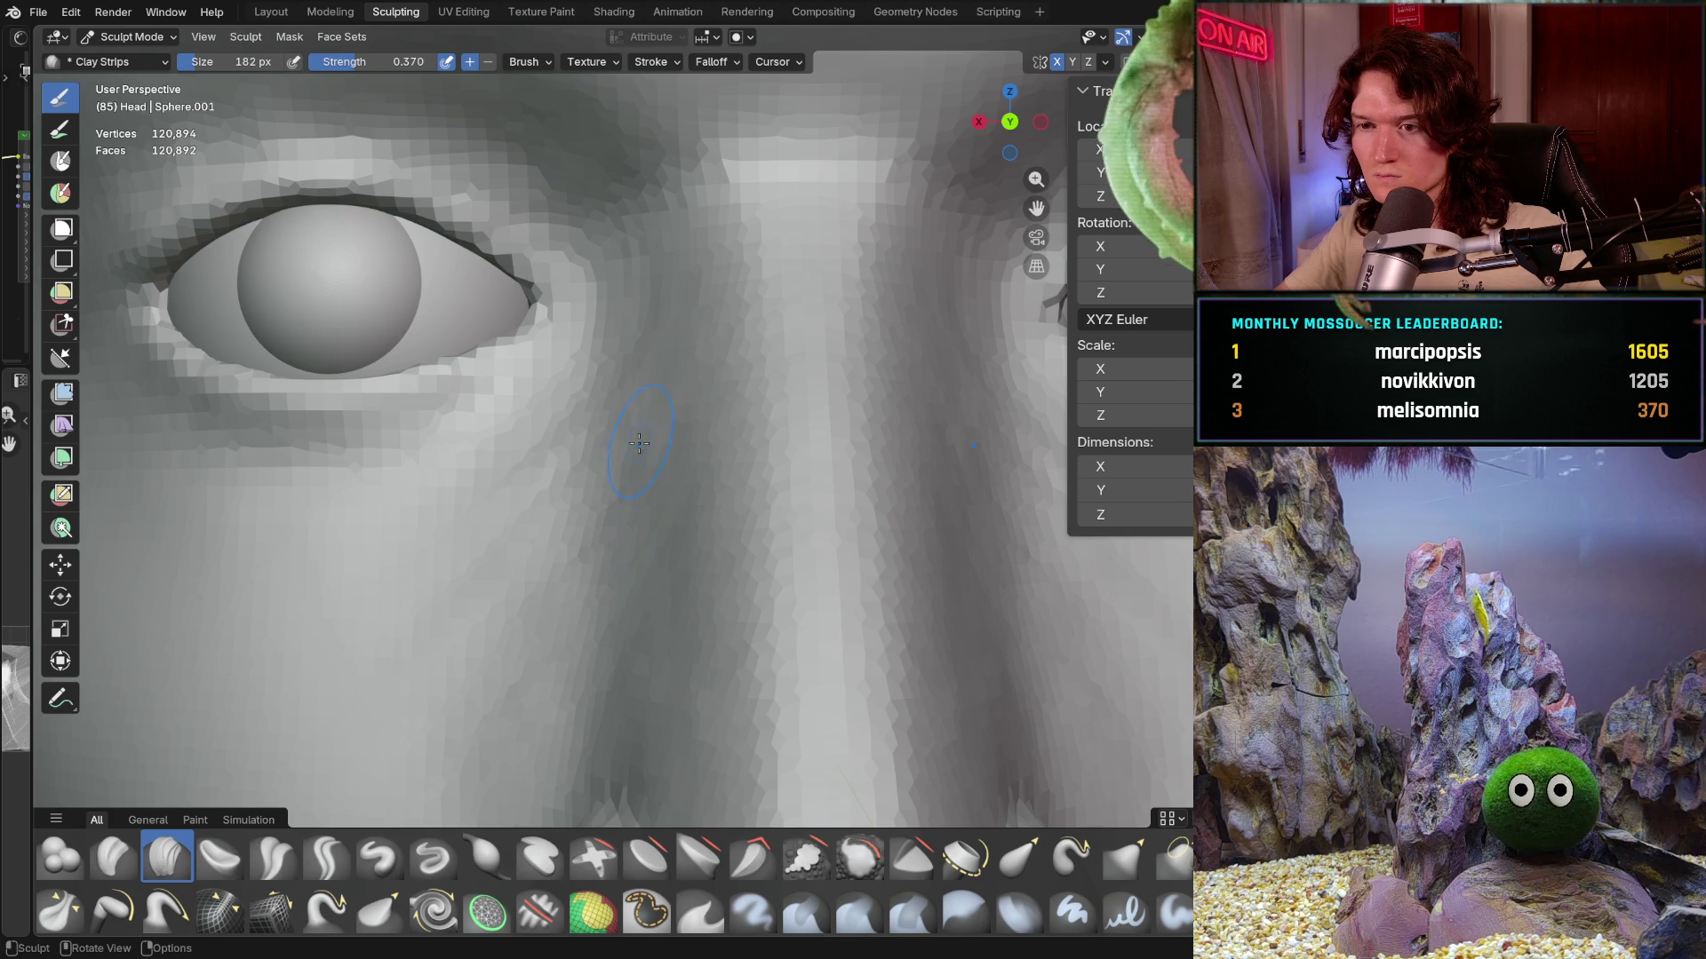
{"action": "scroll", "coordinate": [635, 443], "scroll_direction": "down", "scroll_amount": 2}
{"action": "scroll", "coordinate": [636, 453], "scroll_direction": "down", "scroll_amount": 3}
{"action": "scroll", "coordinate": [620, 560], "scroll_direction": "down", "scroll_amount": 2}
{"action": "scroll", "coordinate": [653, 577], "scroll_direction": "up", "scroll_amount": 6}
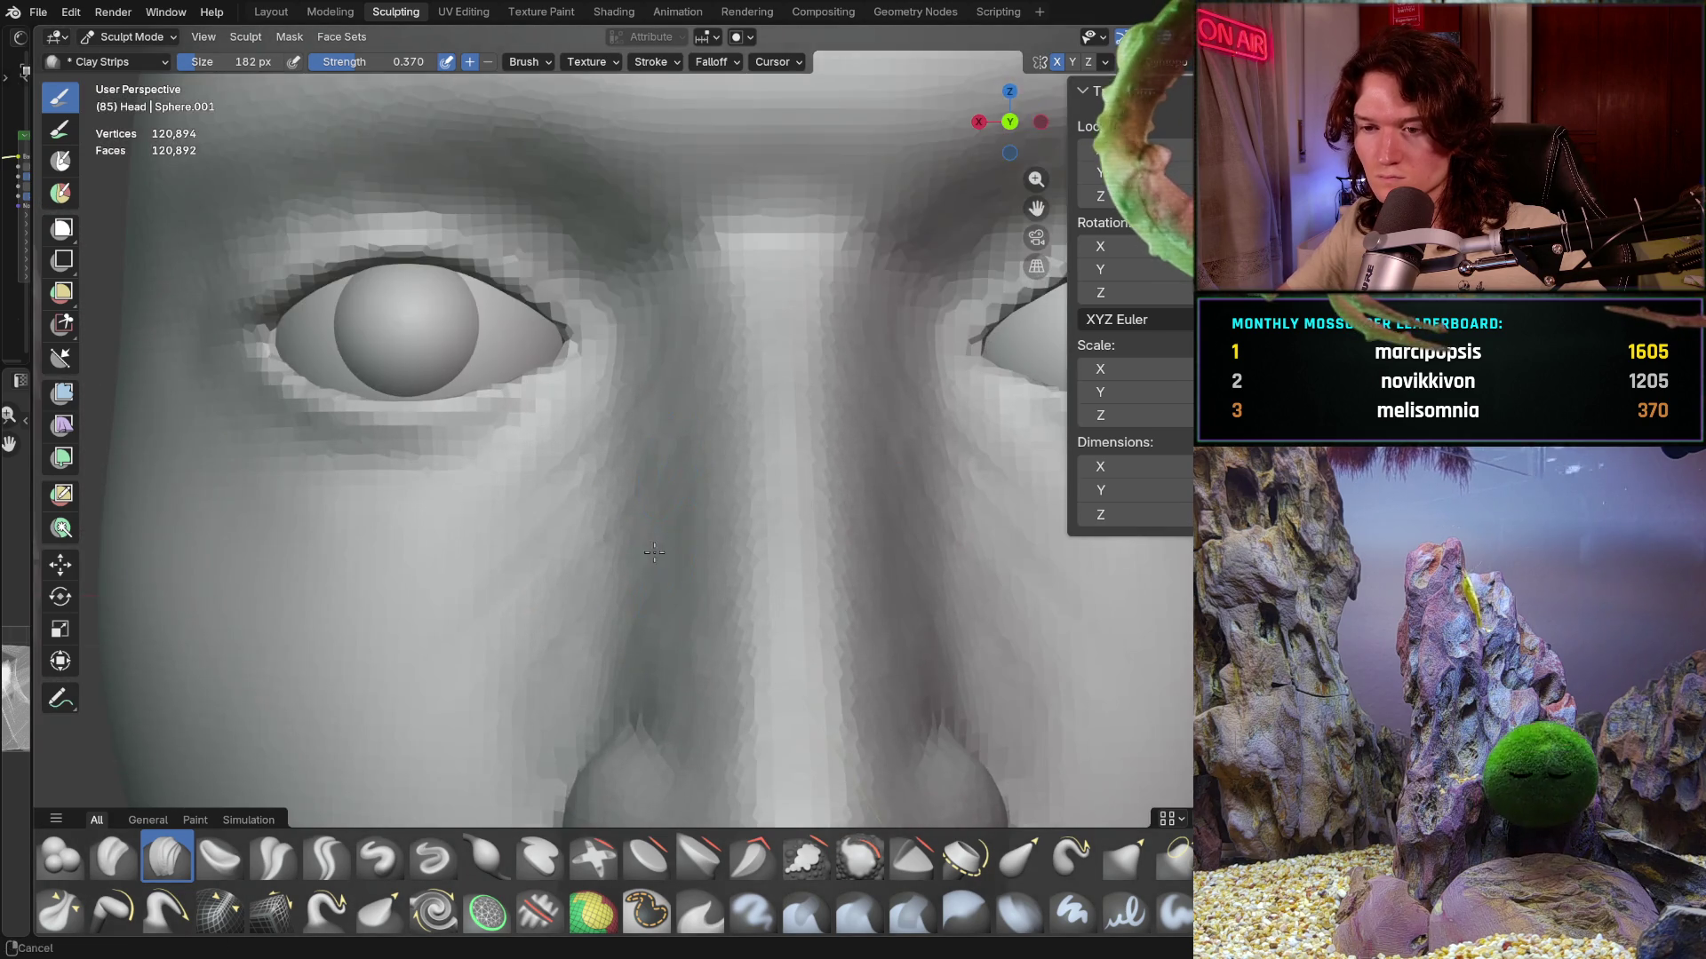
{"action": "scroll", "coordinate": [653, 576], "scroll_direction": "up", "scroll_amount": 2}
{"action": "middle_click_drag", "start_coordinate": [653, 577], "coordinate": [625, 576], "text": "shift"}
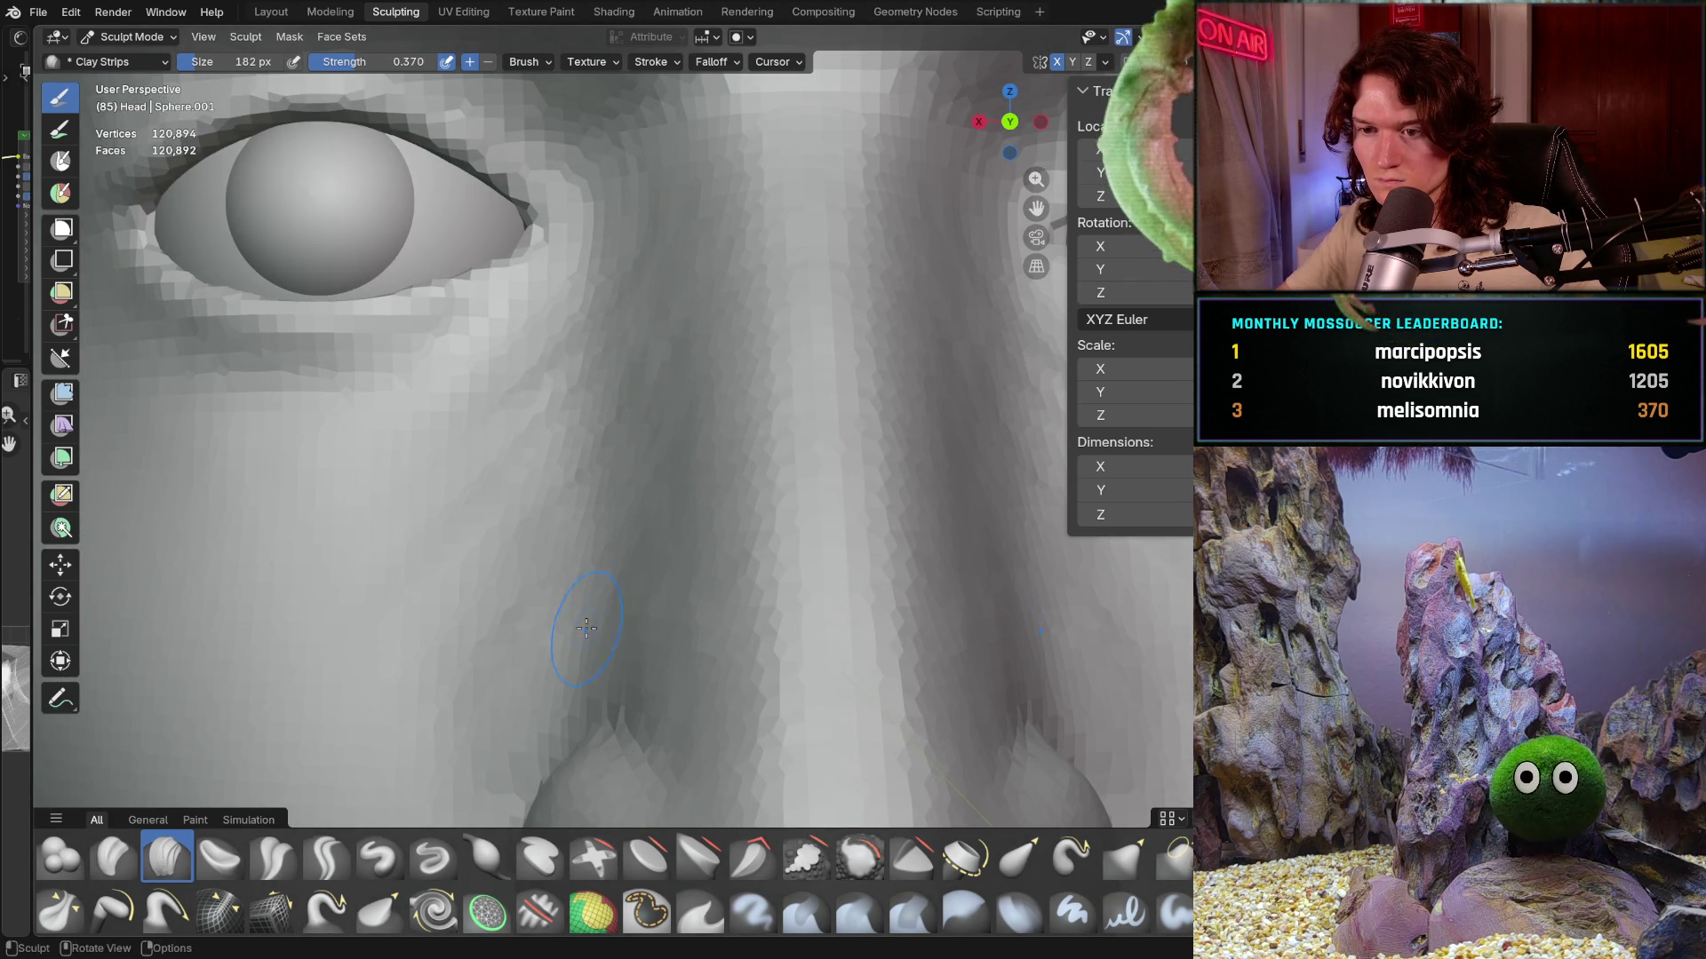
{"action": "scroll", "coordinate": [587, 627], "scroll_direction": "down", "scroll_amount": 3}
{"action": "scroll", "coordinate": [559, 666], "scroll_direction": "down", "scroll_amount": 2}
{"action": "scroll", "coordinate": [534, 680], "scroll_direction": "down", "scroll_amount": 2}
{"action": "scroll", "coordinate": [520, 682], "scroll_direction": "down", "scroll_amount": 1}
{"action": "mouse_move", "coordinate": [521, 683]}
{"action": "middle_mouse_down"}
{"action": "mouse_move", "coordinate": [450, 650]}
{"action": "mouse_move", "coordinate": [495, 679]}
{"action": "middle_mouse_up"}
{"action": "scroll", "coordinate": [526, 640], "scroll_direction": "up", "scroll_amount": 2}
{"action": "scroll", "coordinate": [558, 597], "scroll_direction": "up", "scroll_amount": 2}
{"action": "scroll", "coordinate": [559, 598], "scroll_direction": "up", "scroll_amount": 2}
{"action": "scroll", "coordinate": [601, 613], "scroll_direction": "up", "scroll_amount": 2}
{"action": "scroll", "coordinate": [640, 632], "scroll_direction": "up", "scroll_amount": 1}
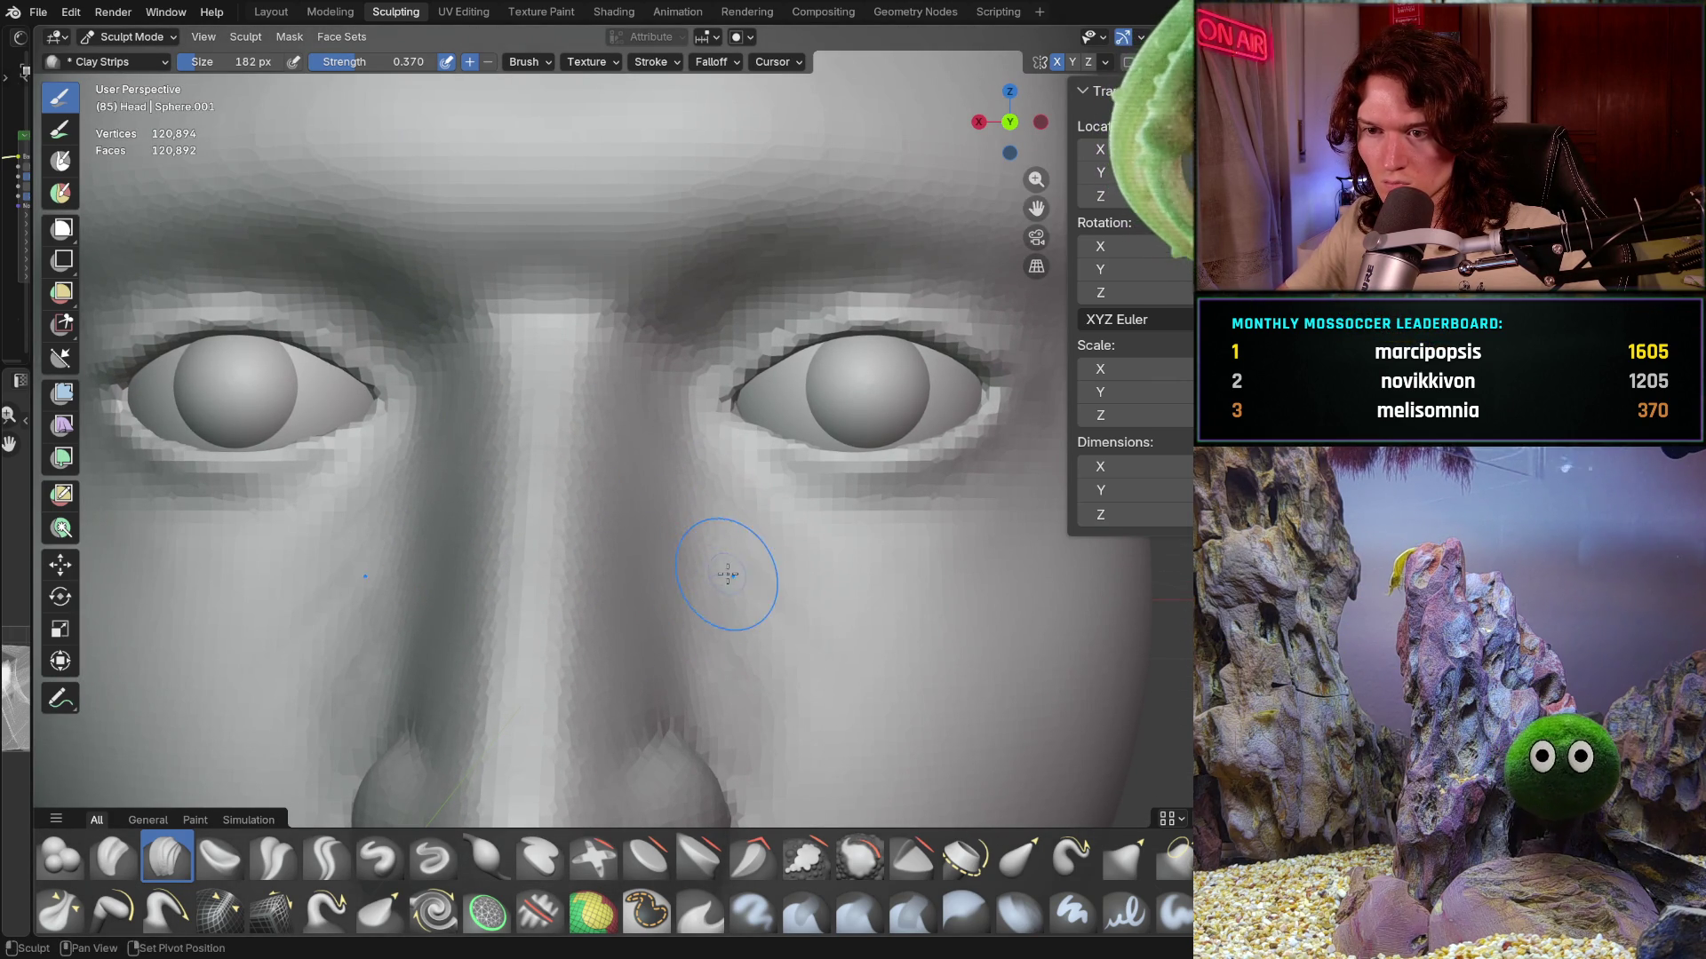
{"action": "mouse_move", "coordinate": [693, 539]}
{"action": "middle_mouse_down", "text": "ctrl"}
{"action": "mouse_move", "coordinate": [648, 400]}
{"action": "mouse_move", "coordinate": [623, 386]}
{"action": "mouse_move", "coordinate": [616, 406]}
{"action": "middle_mouse_up", "text": "ctrl"}
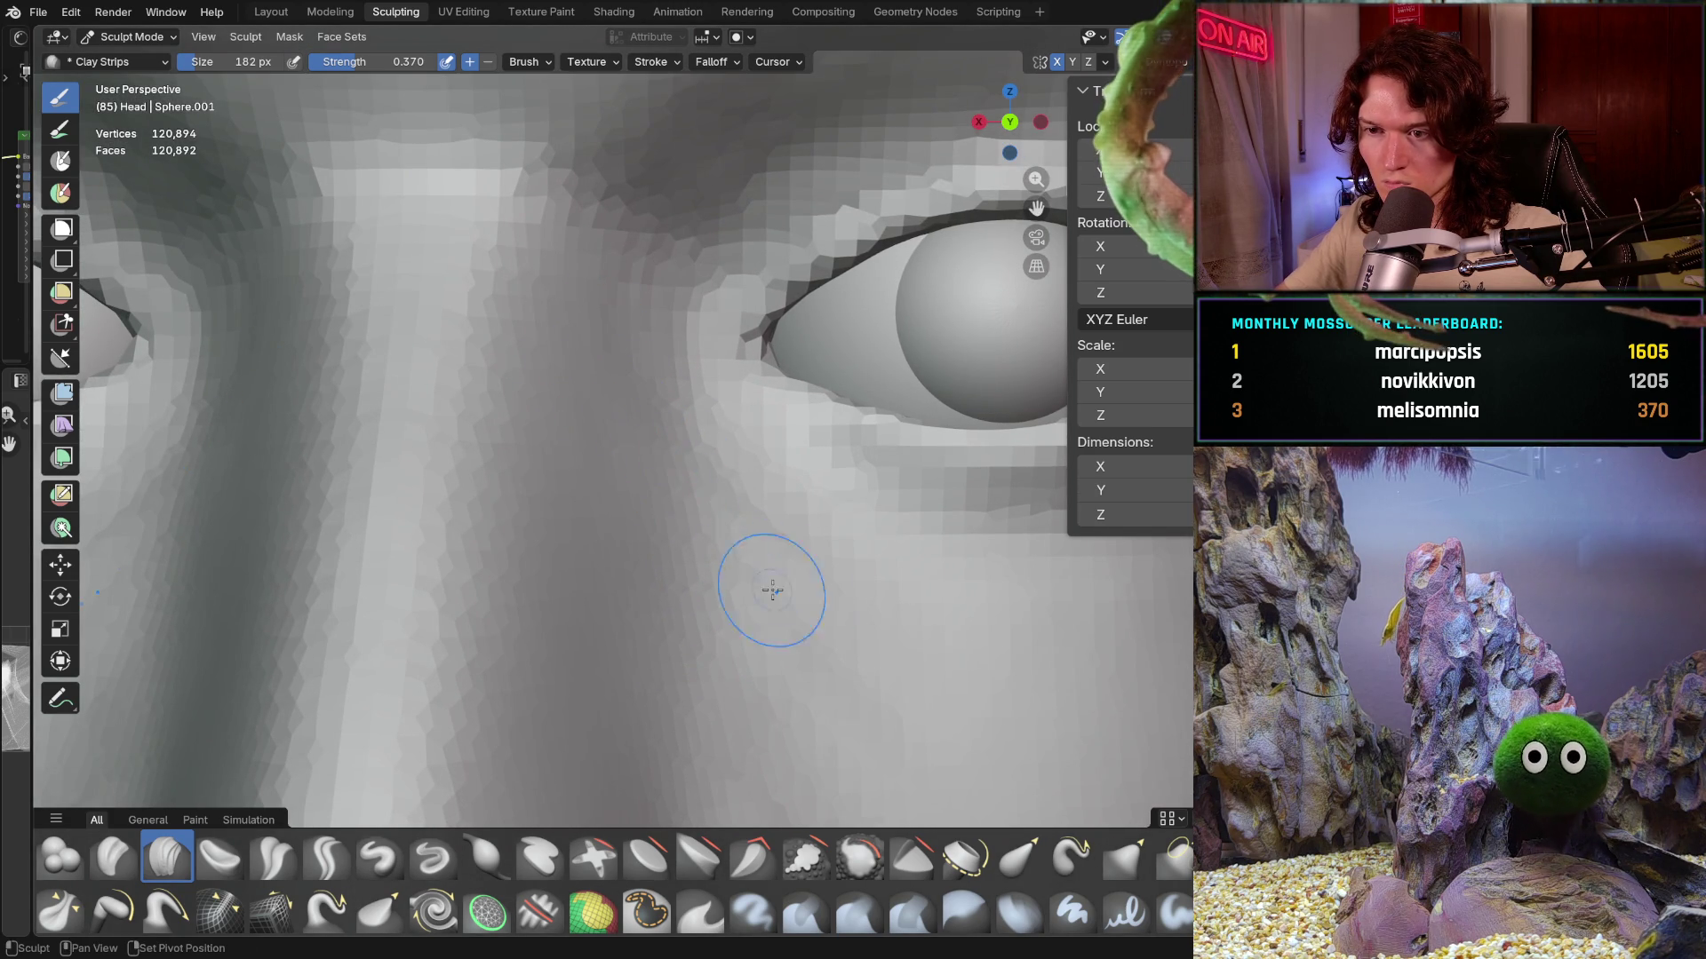
{"action": "middle_click_drag", "start_coordinate": [762, 589], "coordinate": [726, 541], "text": "shift"}
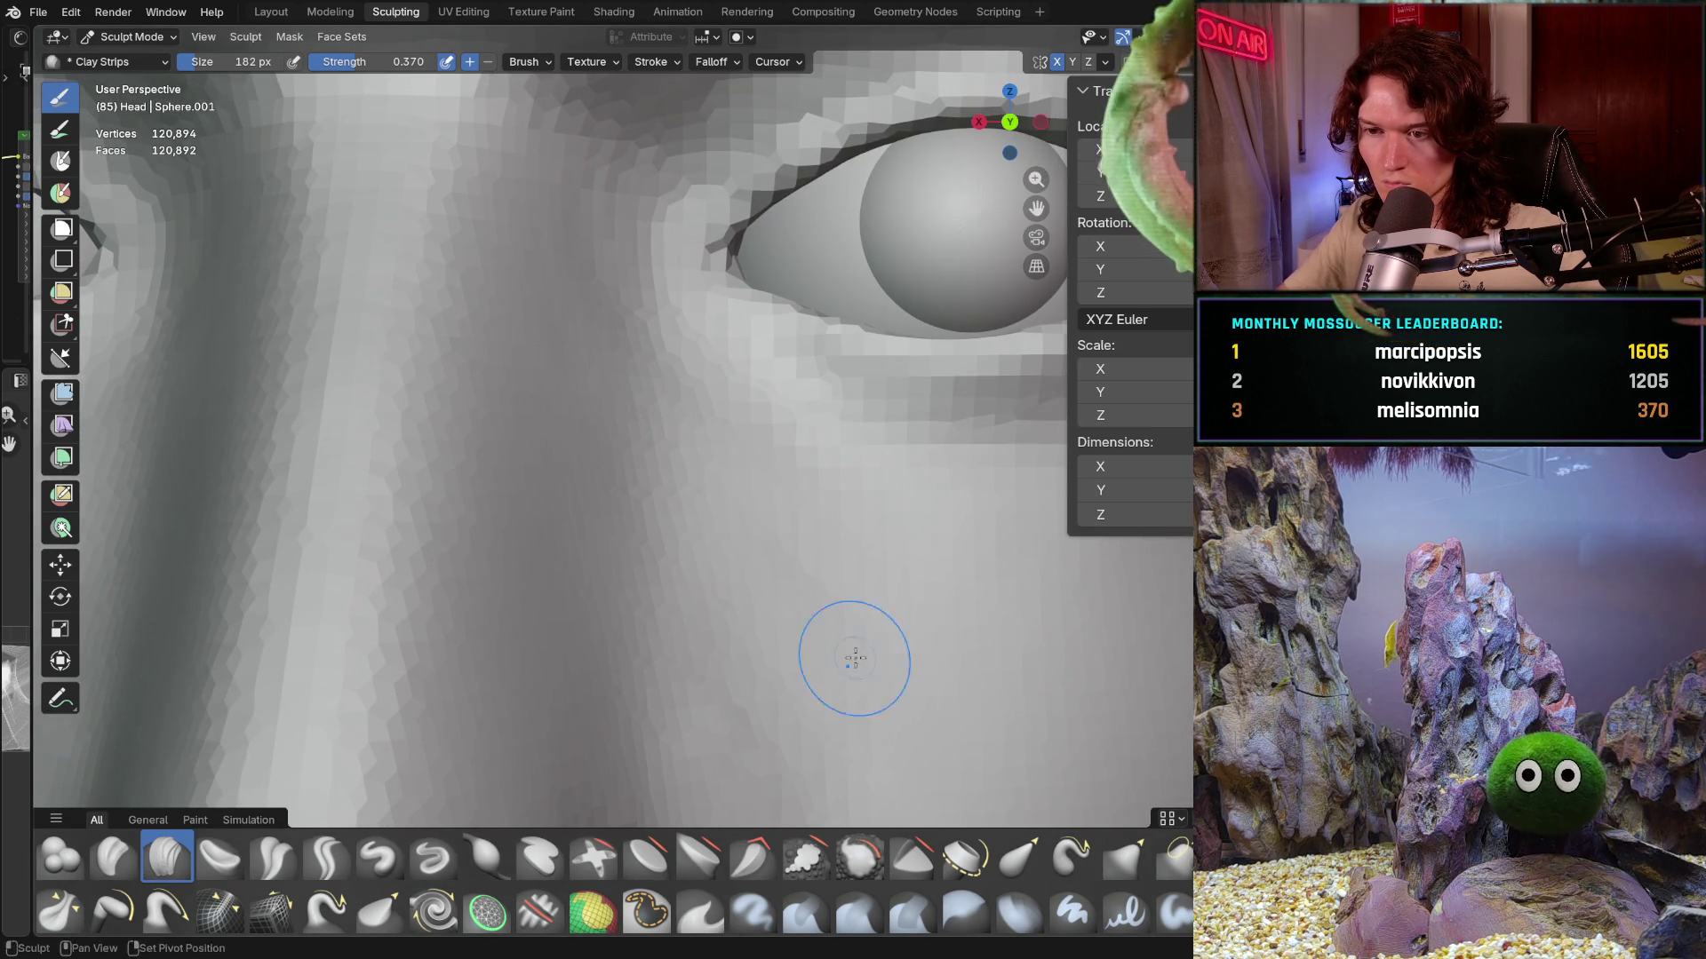
{"action": "scroll", "coordinate": [776, 516], "scroll_direction": "down", "scroll_amount": 2}
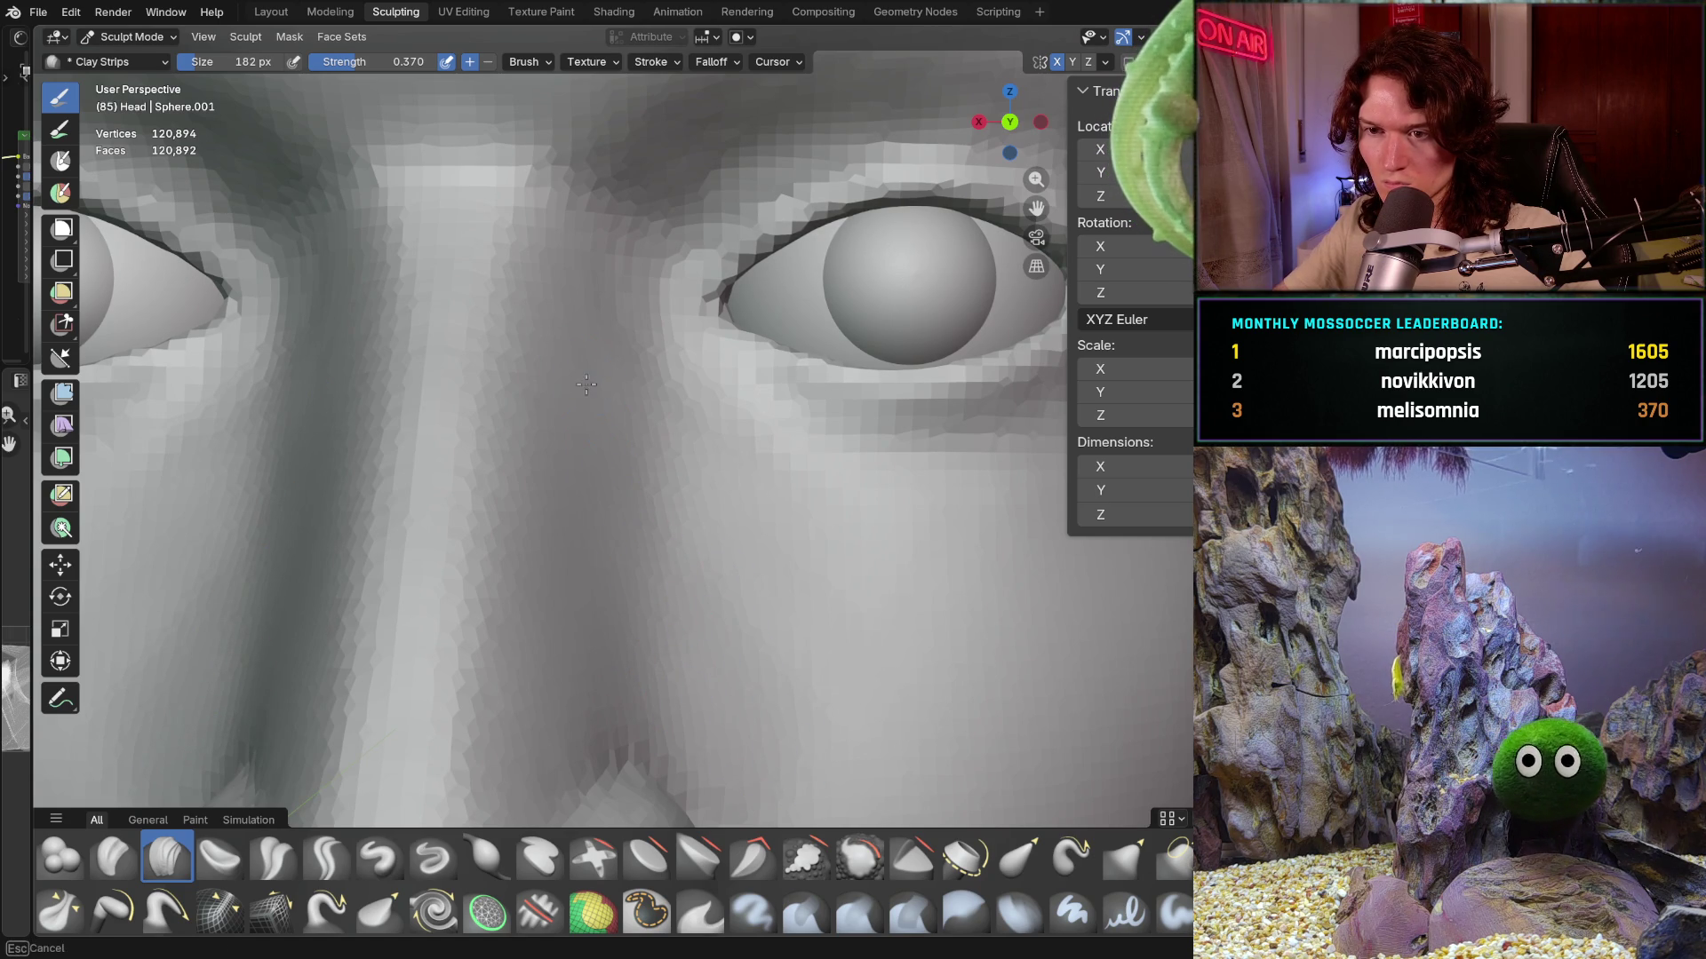
{"action": "scroll", "coordinate": [601, 417], "scroll_direction": "down", "scroll_amount": 4}
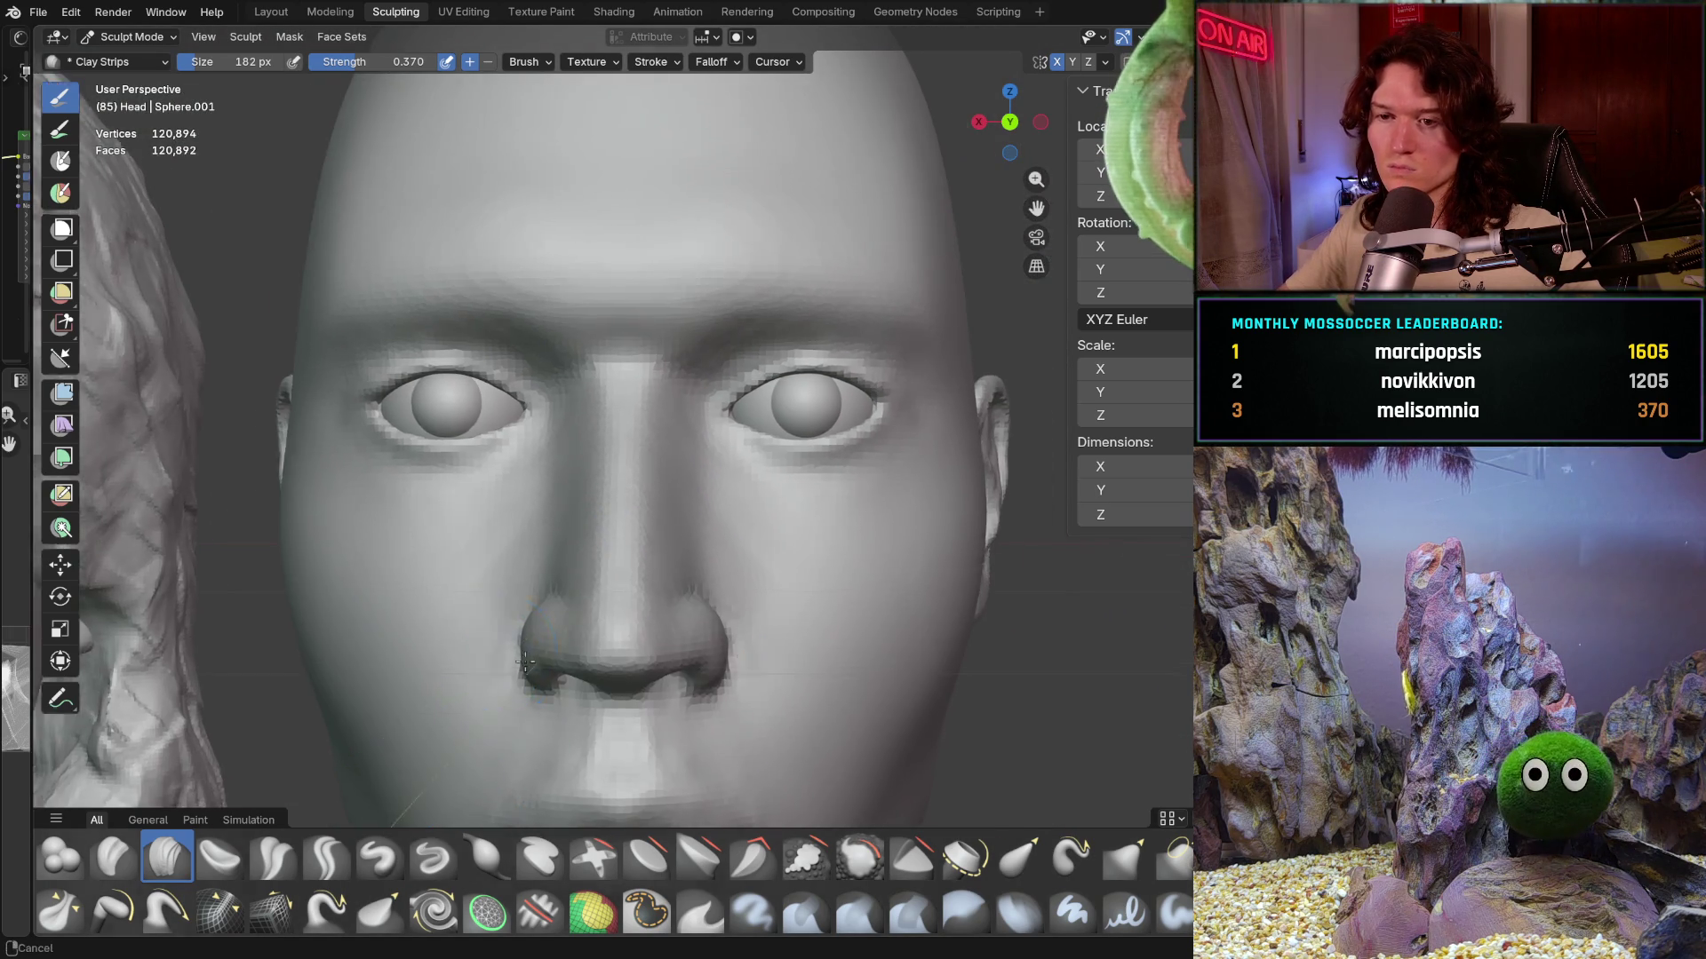
{"action": "scroll", "coordinate": [639, 637], "scroll_direction": "up", "scroll_amount": 2}
{"action": "scroll", "coordinate": [634, 560], "scroll_direction": "up", "scroll_amount": 2}
{"action": "scroll", "coordinate": [626, 467], "scroll_direction": "up", "scroll_amount": 2}
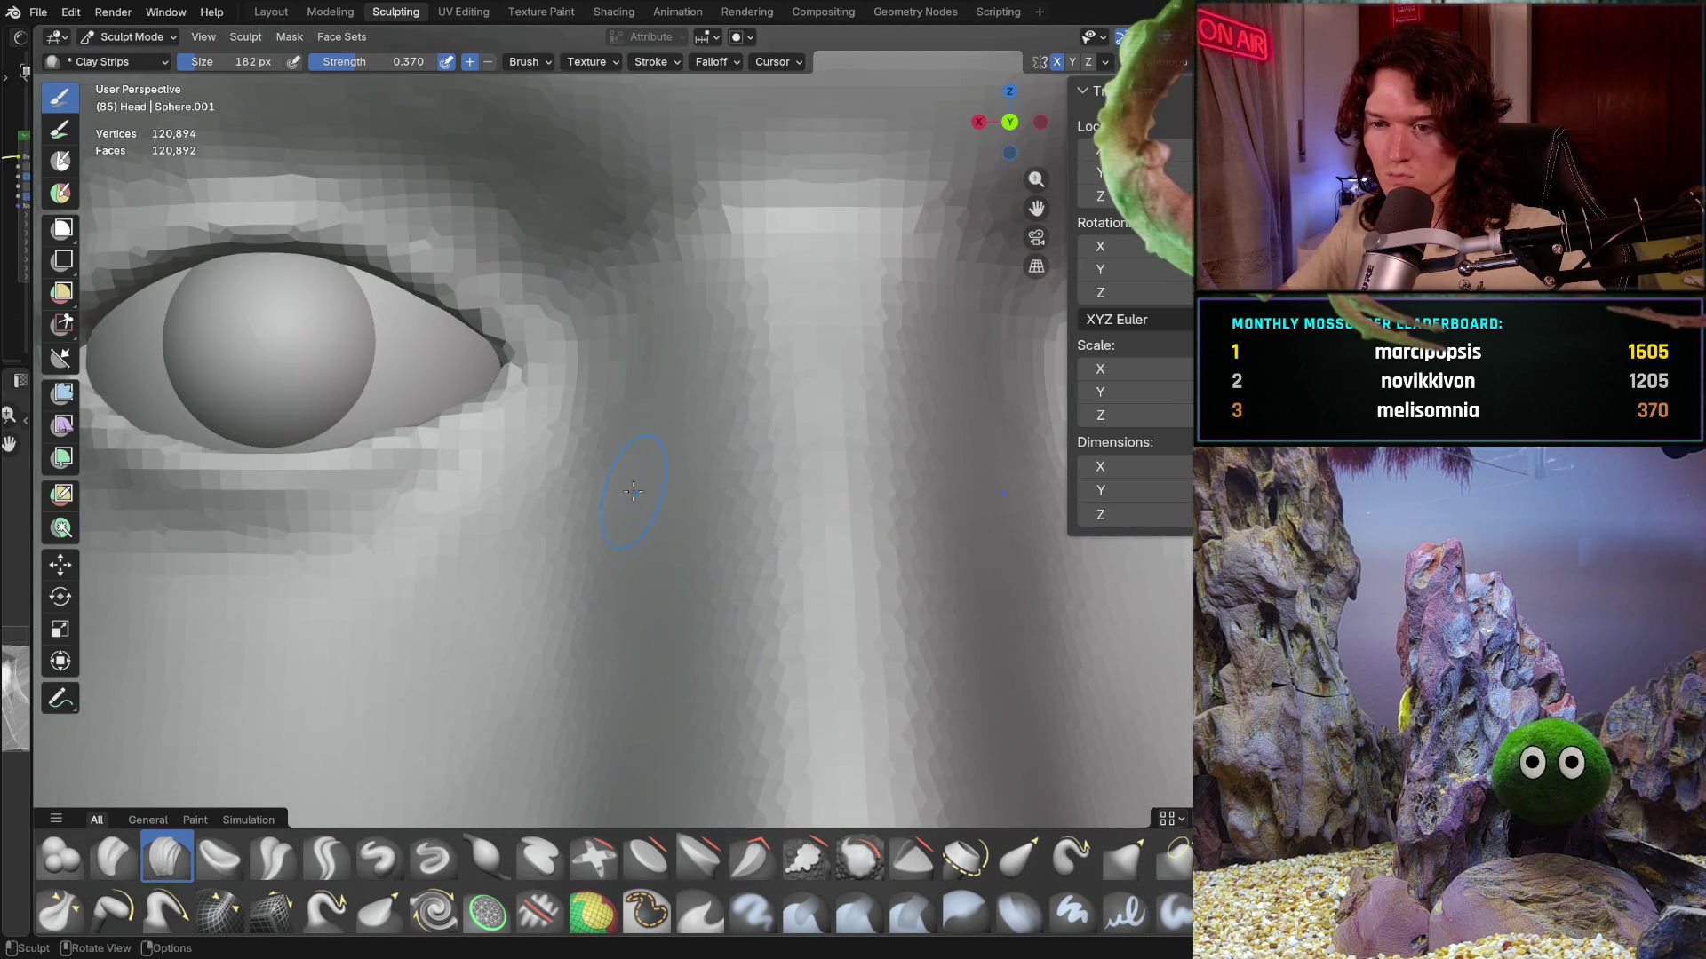
{"action": "scroll", "coordinate": [615, 377], "scroll_direction": "up", "scroll_amount": 2}
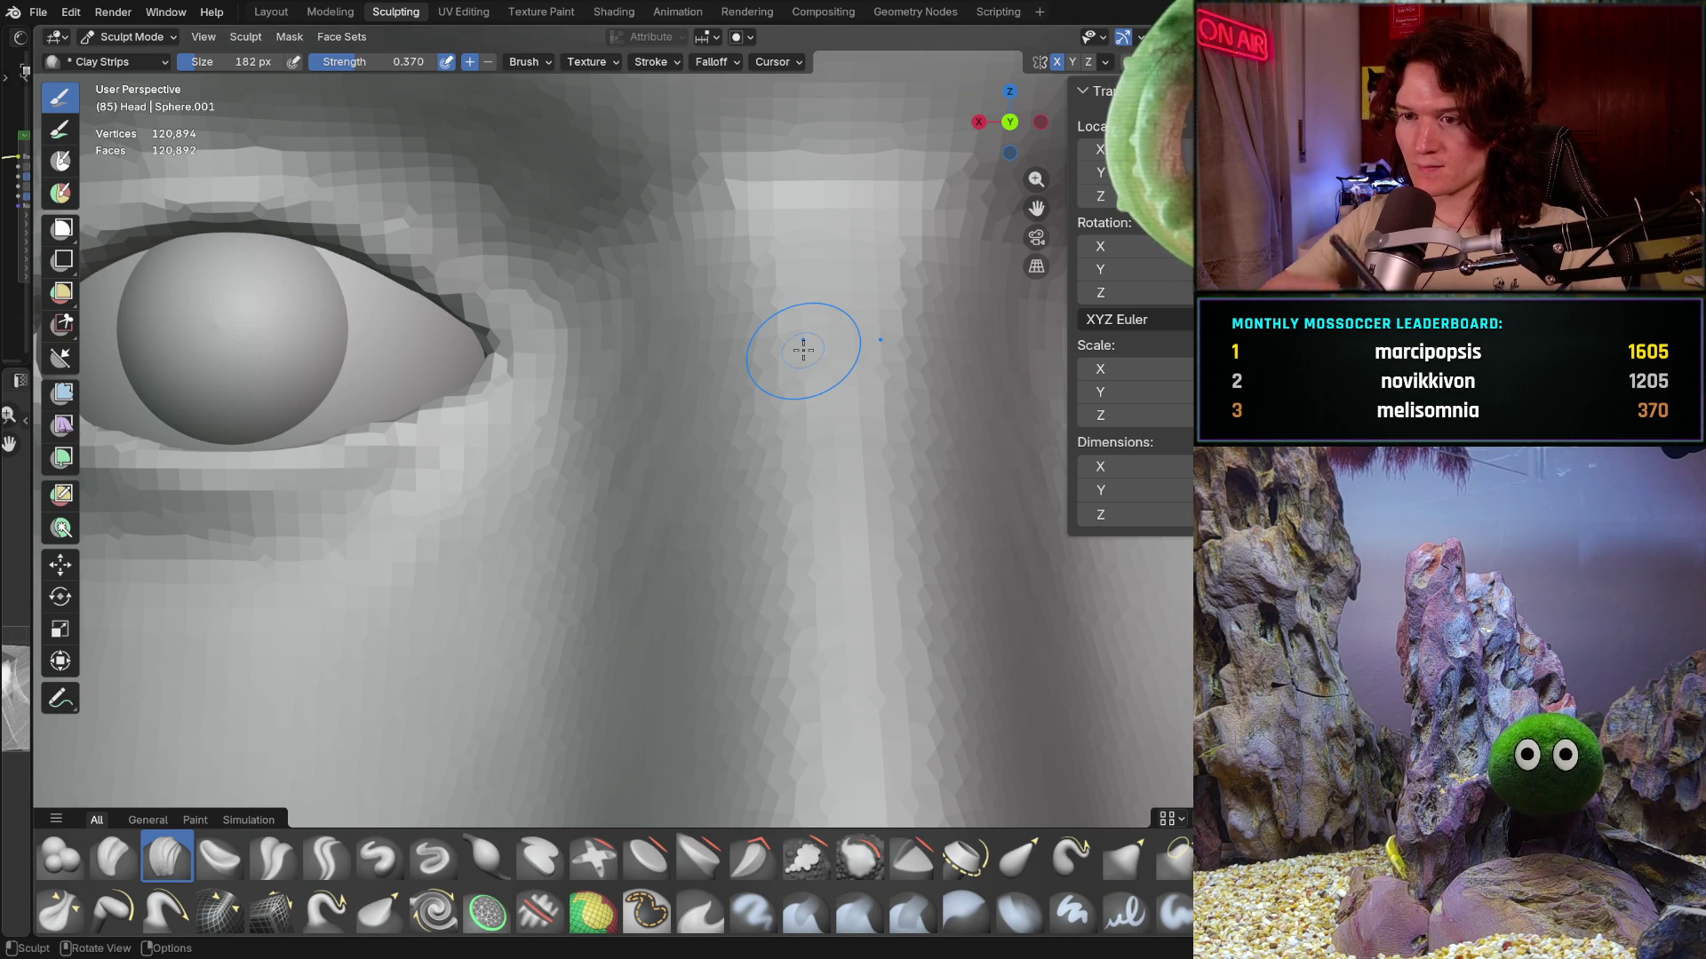
{"action": "key", "text": "b"}
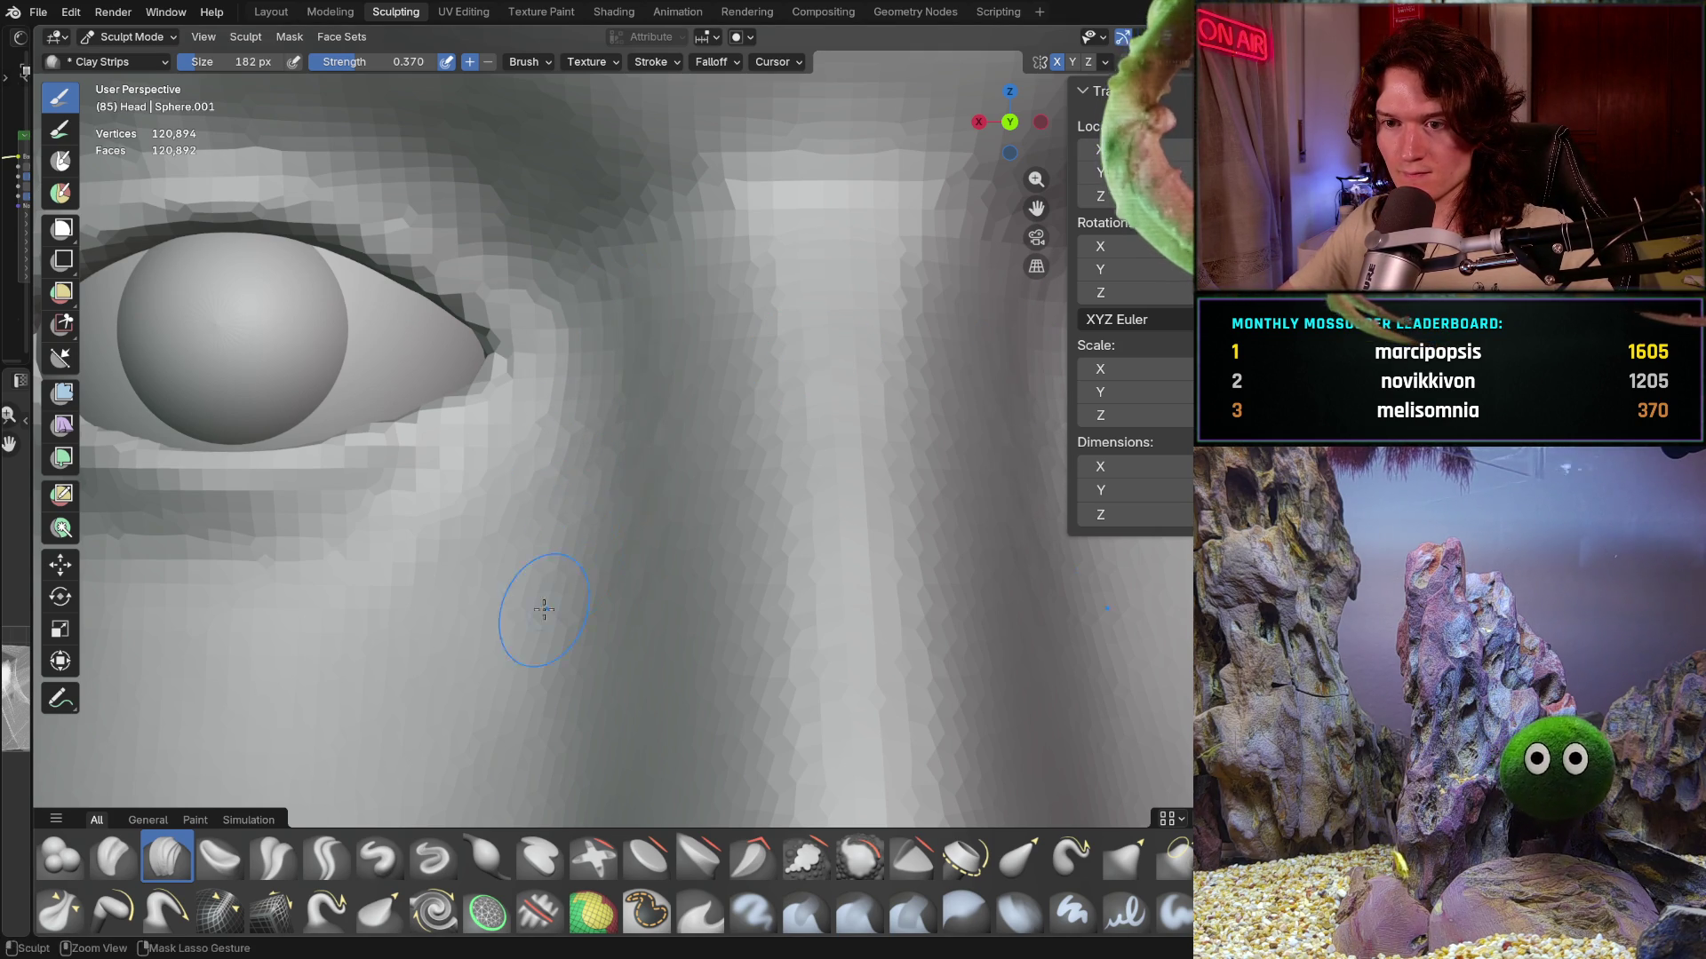
{"action": "middle_click_drag", "start_coordinate": [590, 552], "coordinate": [587, 507]}
{"action": "key", "text": "Escape"}
{"action": "scroll", "coordinate": [573, 573], "scroll_direction": "down", "scroll_amount": 3}
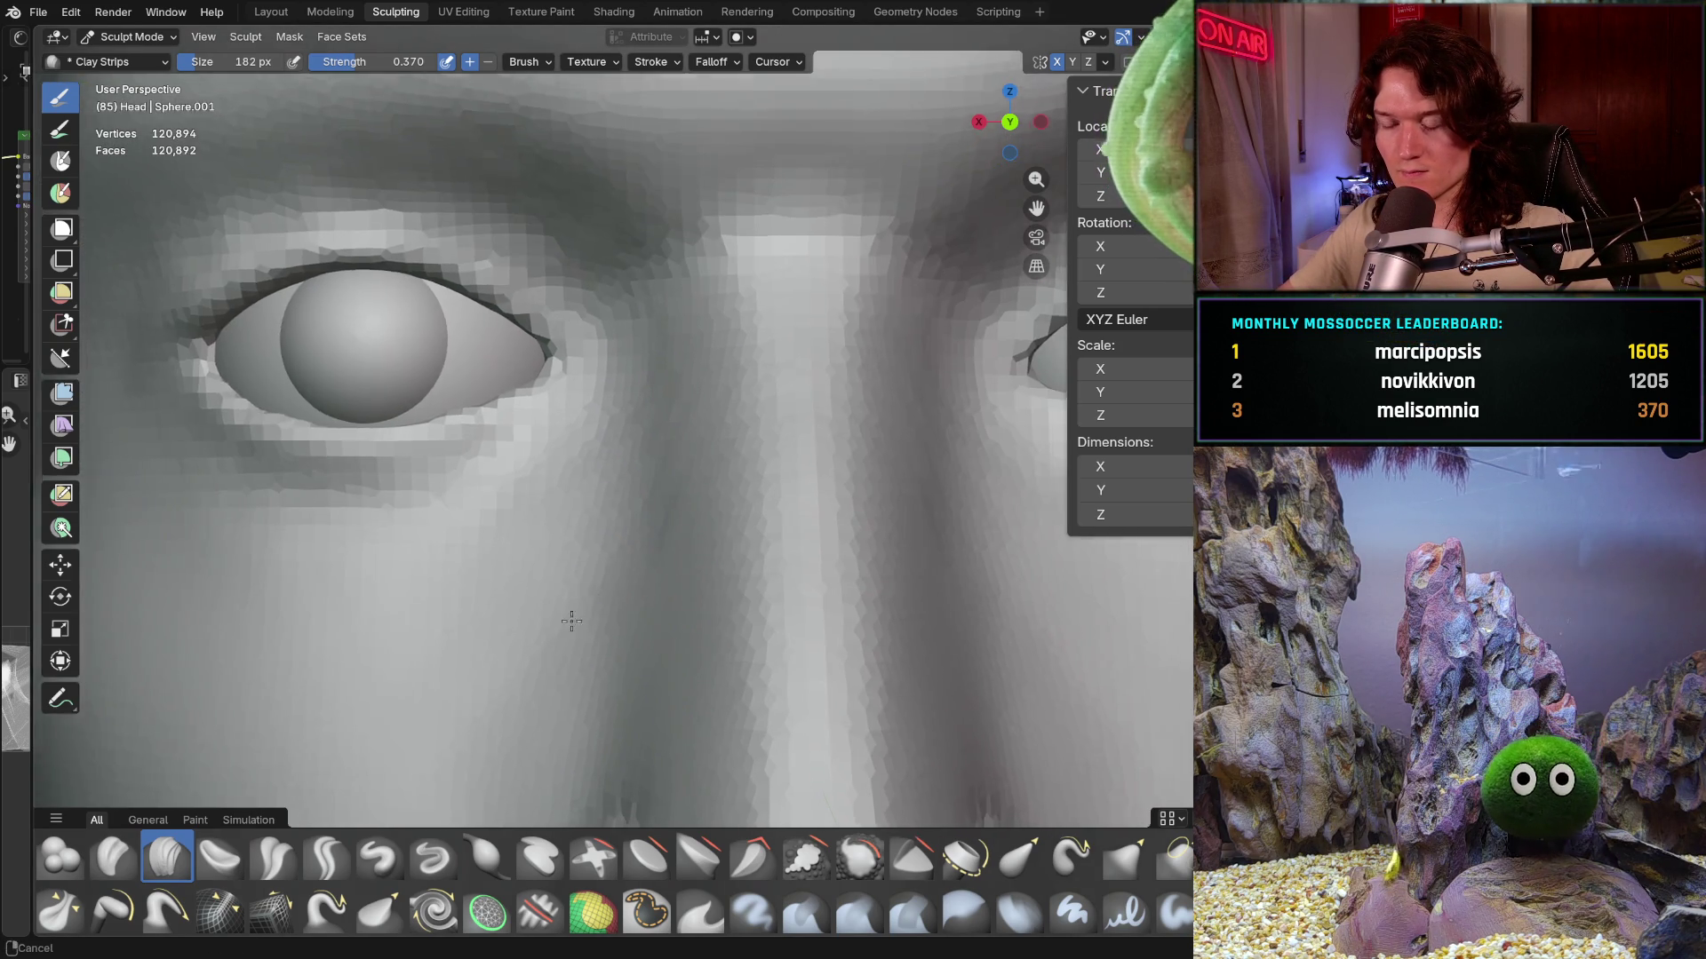
{"action": "middle_click_drag", "start_coordinate": [574, 573], "coordinate": [637, 422]}
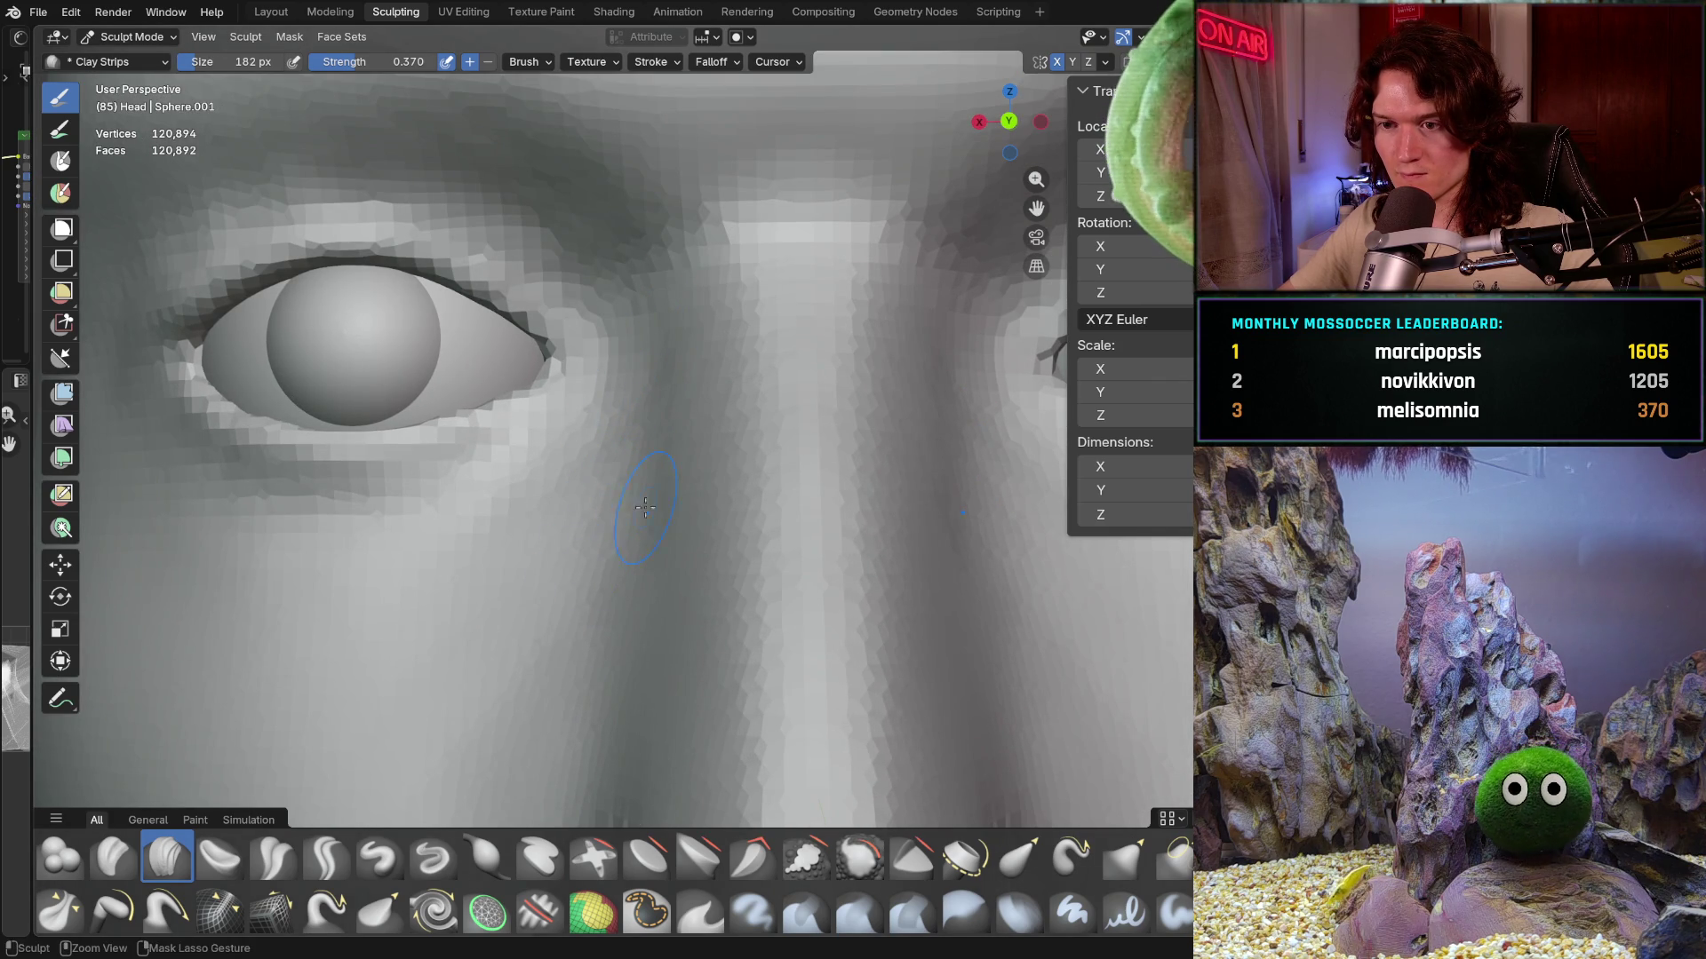
{"action": "middle_click_drag", "start_coordinate": [621, 540], "coordinate": [638, 484]}
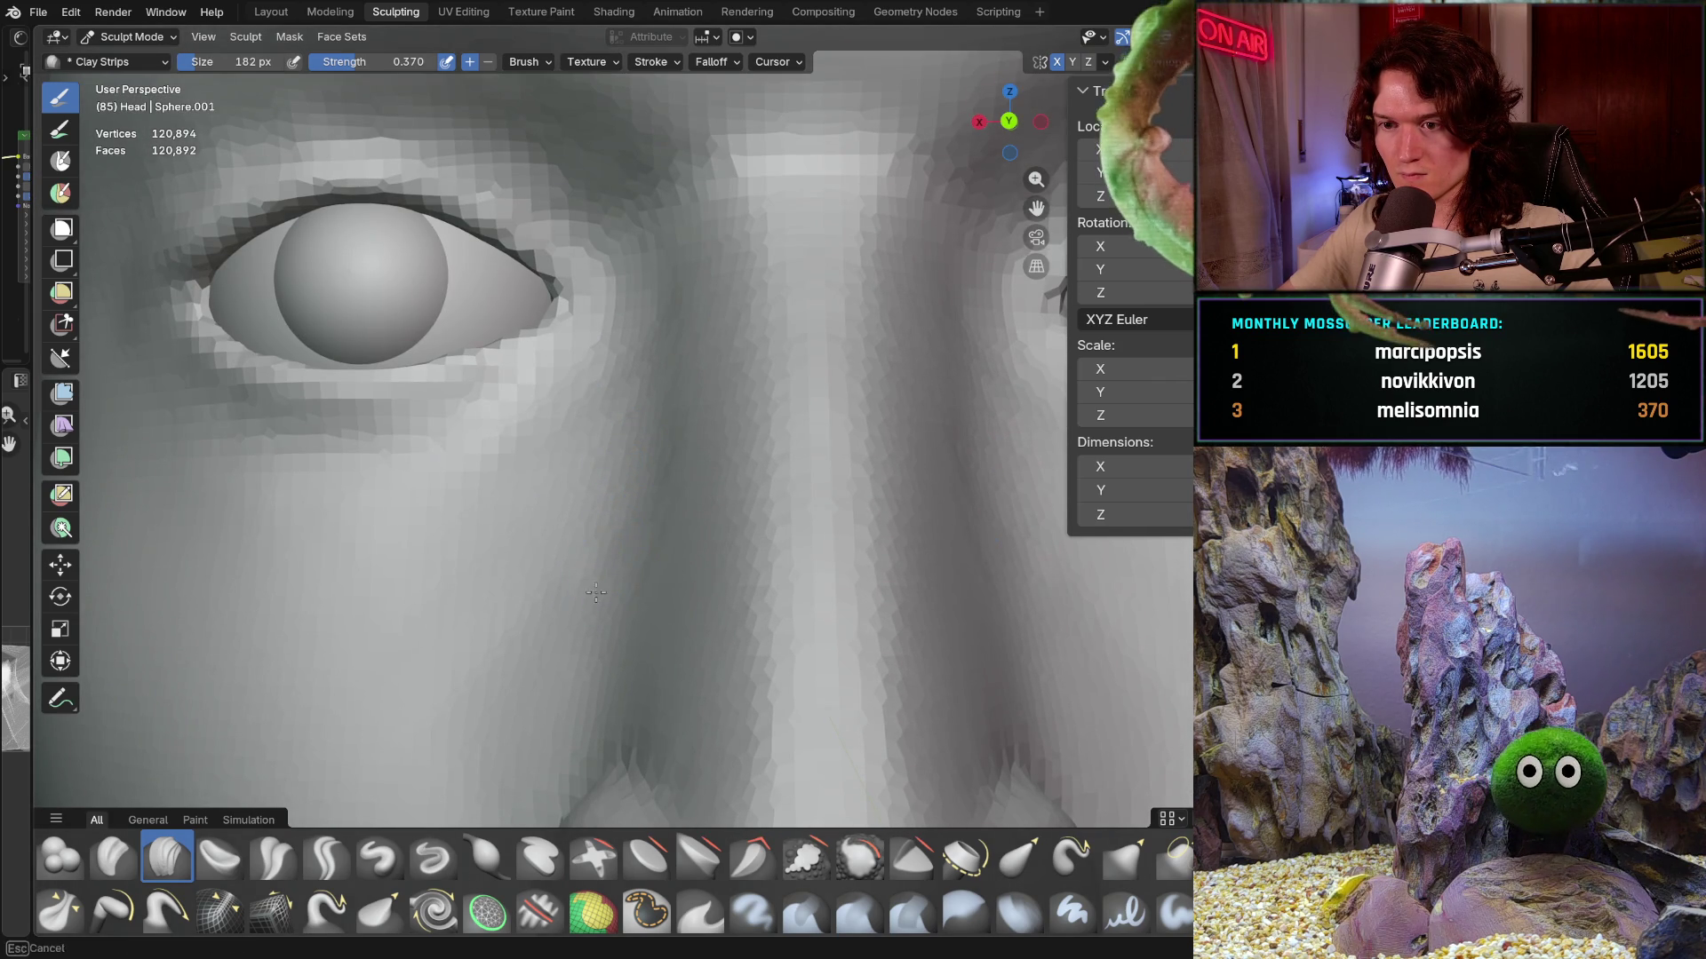
{"action": "scroll", "coordinate": [607, 580], "scroll_direction": "down", "scroll_amount": 3}
{"action": "scroll", "coordinate": [626, 578], "scroll_direction": "up", "scroll_amount": 3}
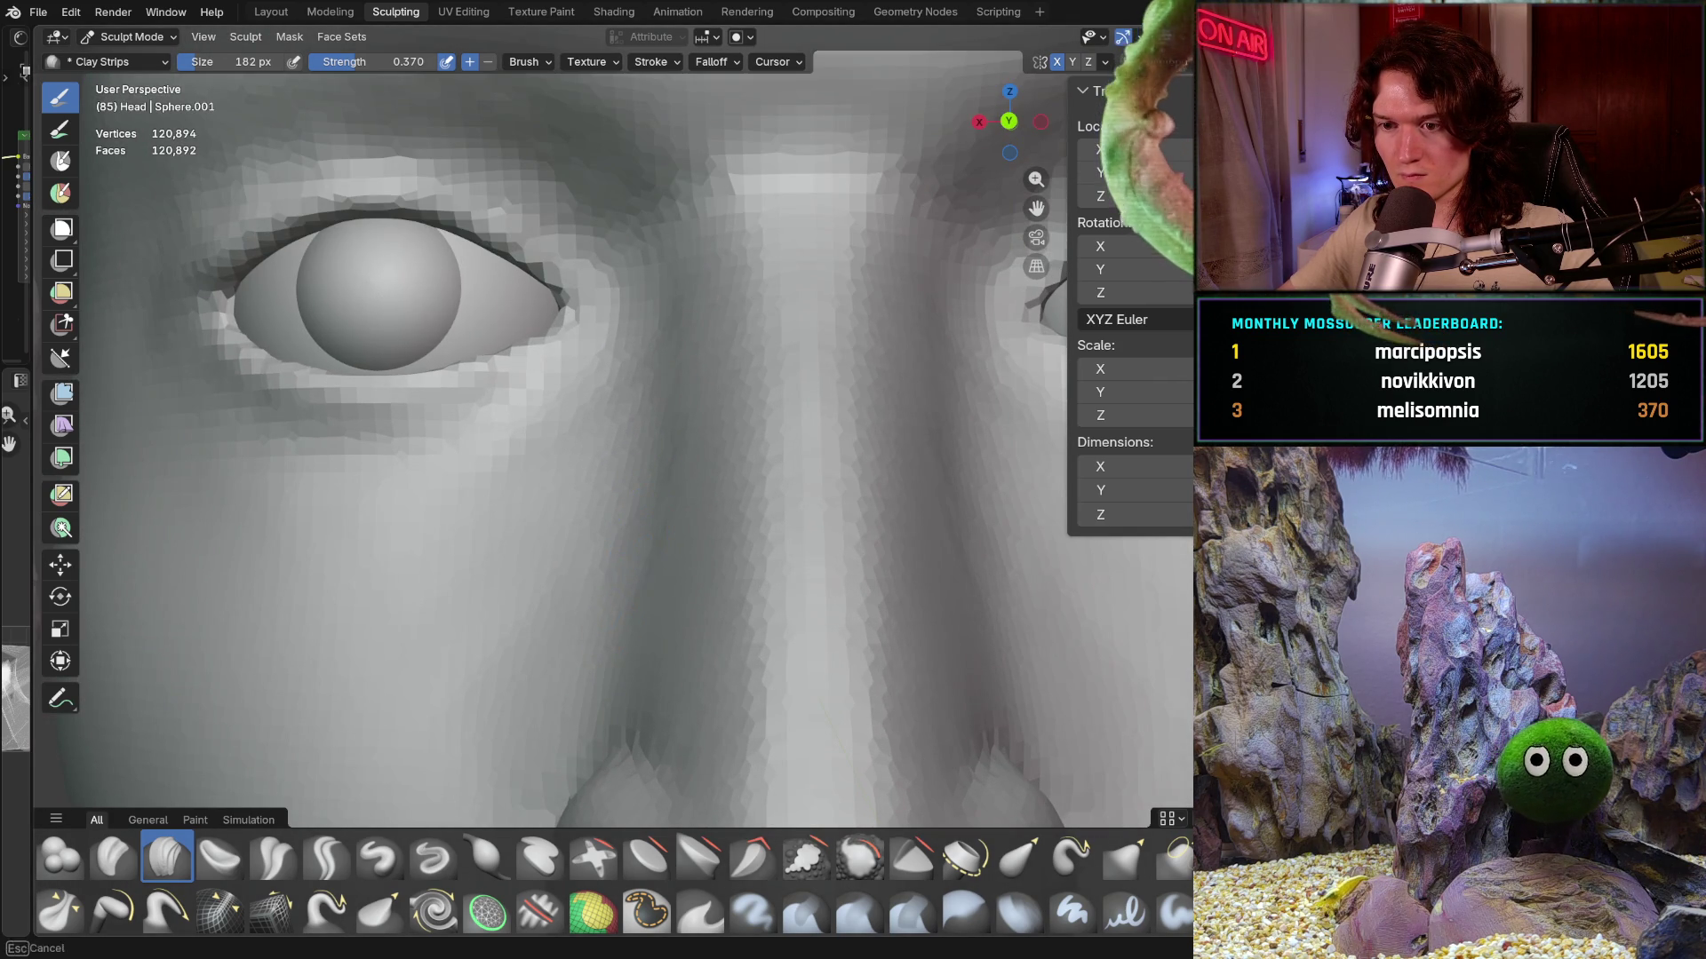
{"action": "middle_click_drag", "start_coordinate": [635, 578], "coordinate": [674, 357]}
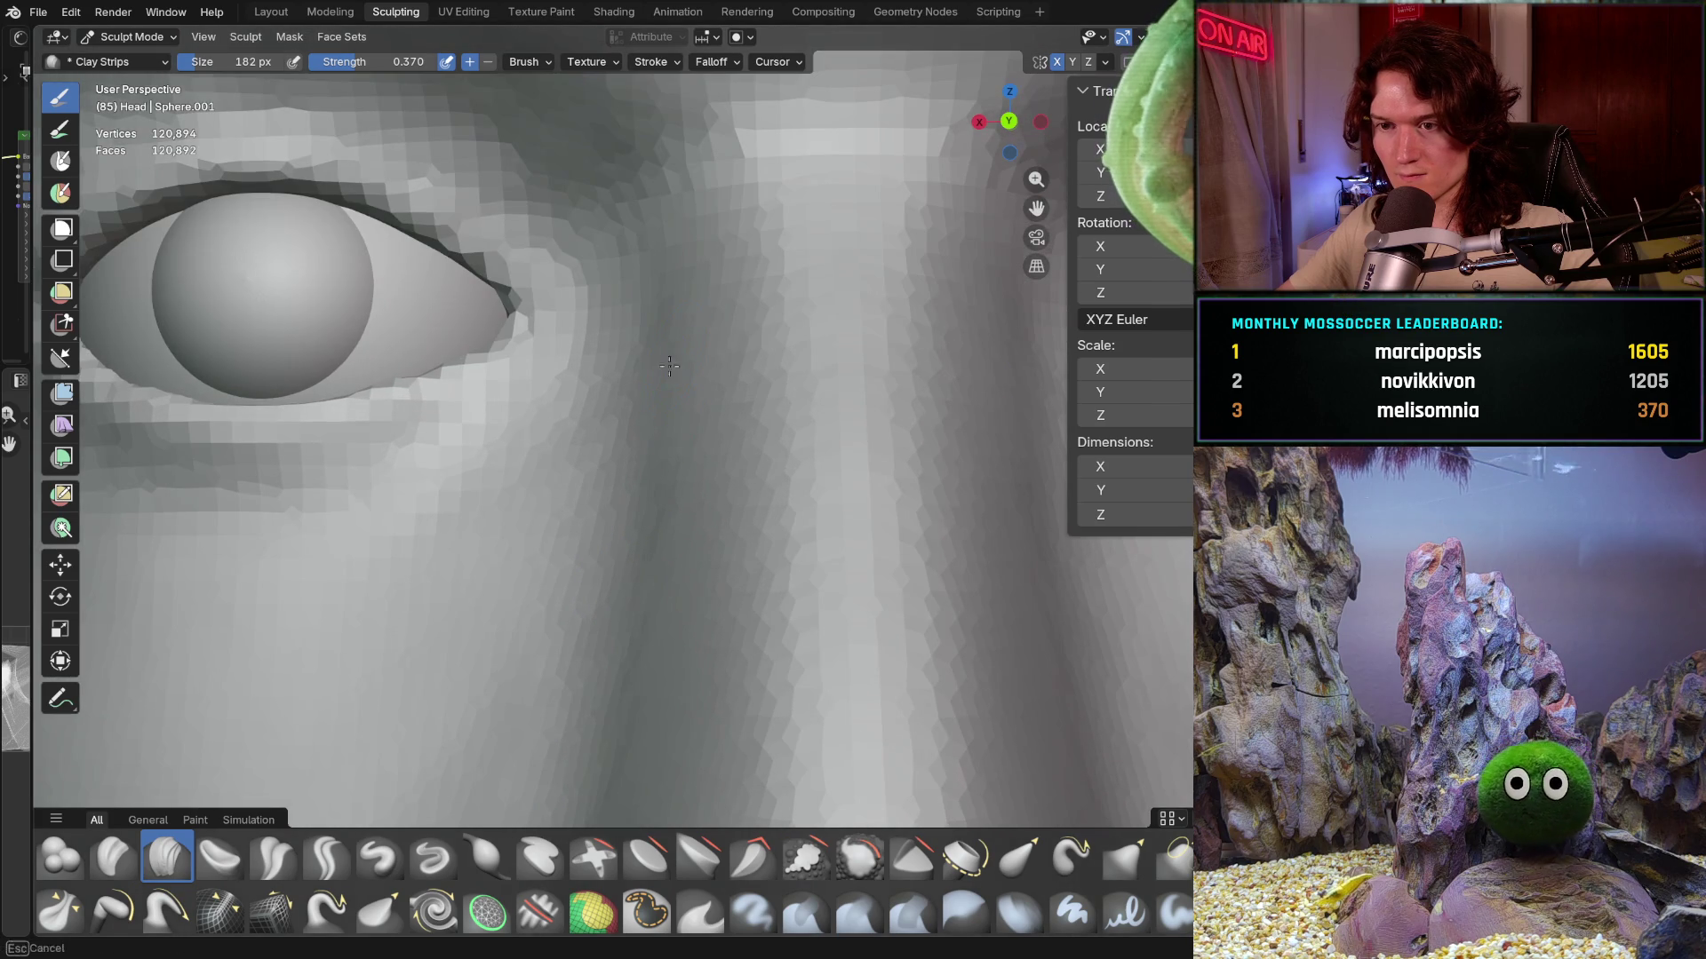
{"action": "scroll", "coordinate": [625, 479], "scroll_direction": "down", "scroll_amount": 3}
{"action": "scroll", "coordinate": [556, 656], "scroll_direction": "down", "scroll_amount": 2}
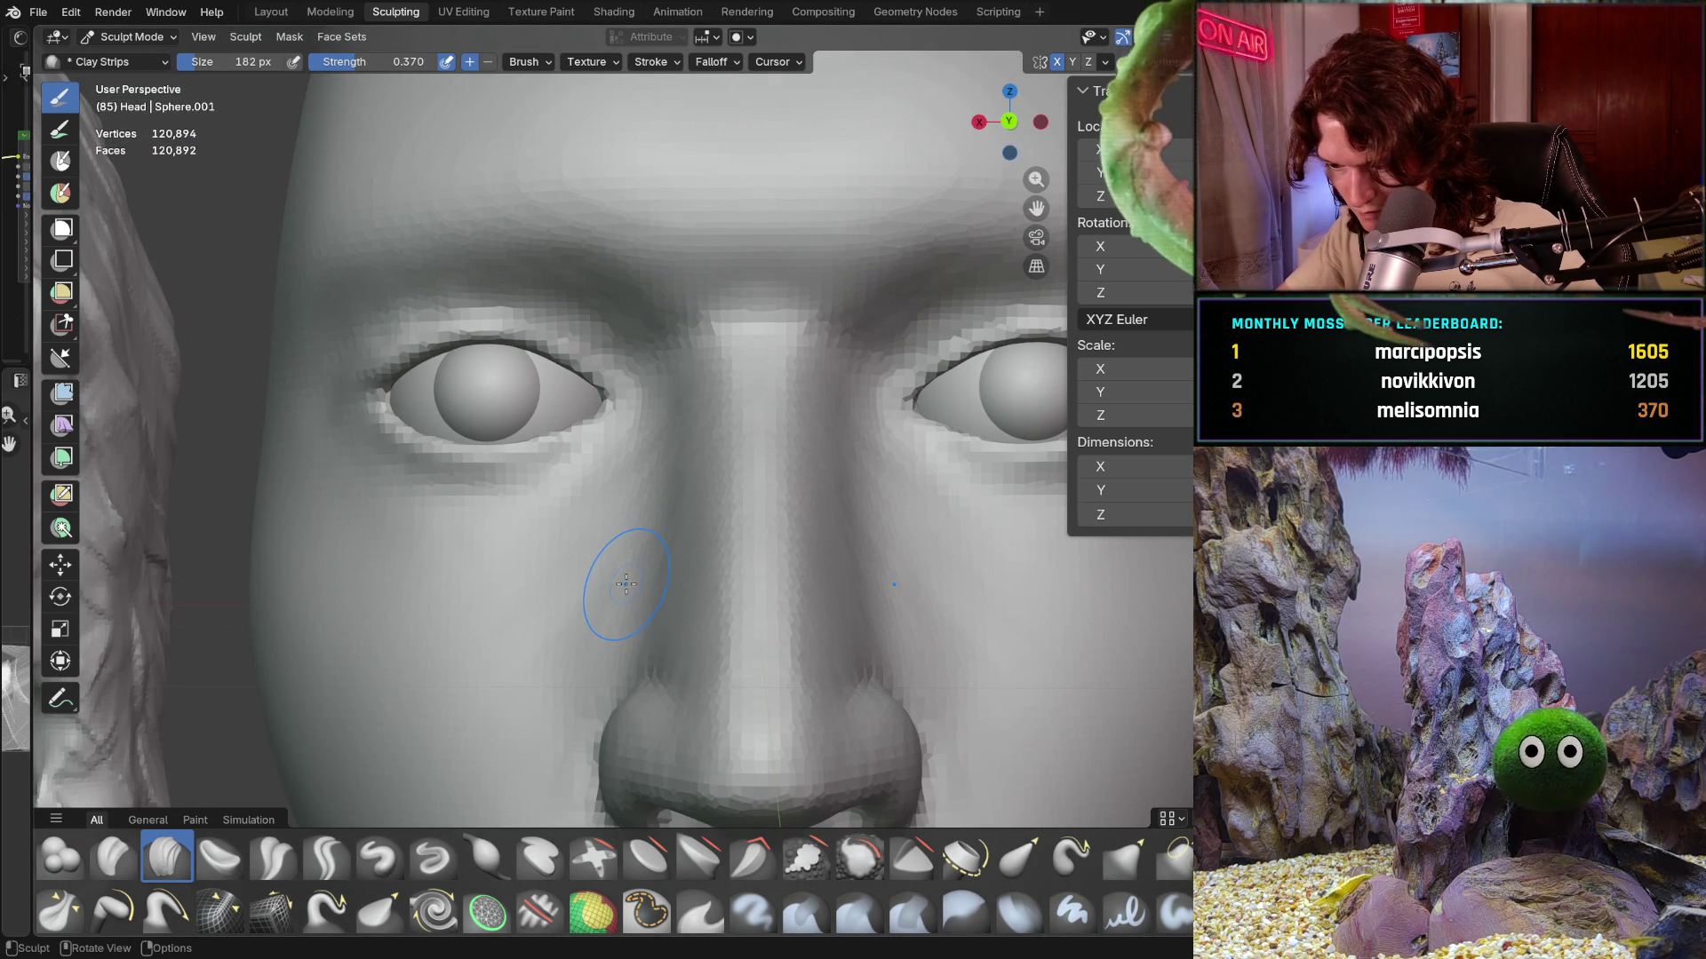
{"action": "scroll", "coordinate": [626, 590], "scroll_direction": "up", "scroll_amount": 1}
{"action": "scroll", "coordinate": [639, 533], "scroll_direction": "up", "scroll_amount": 2}
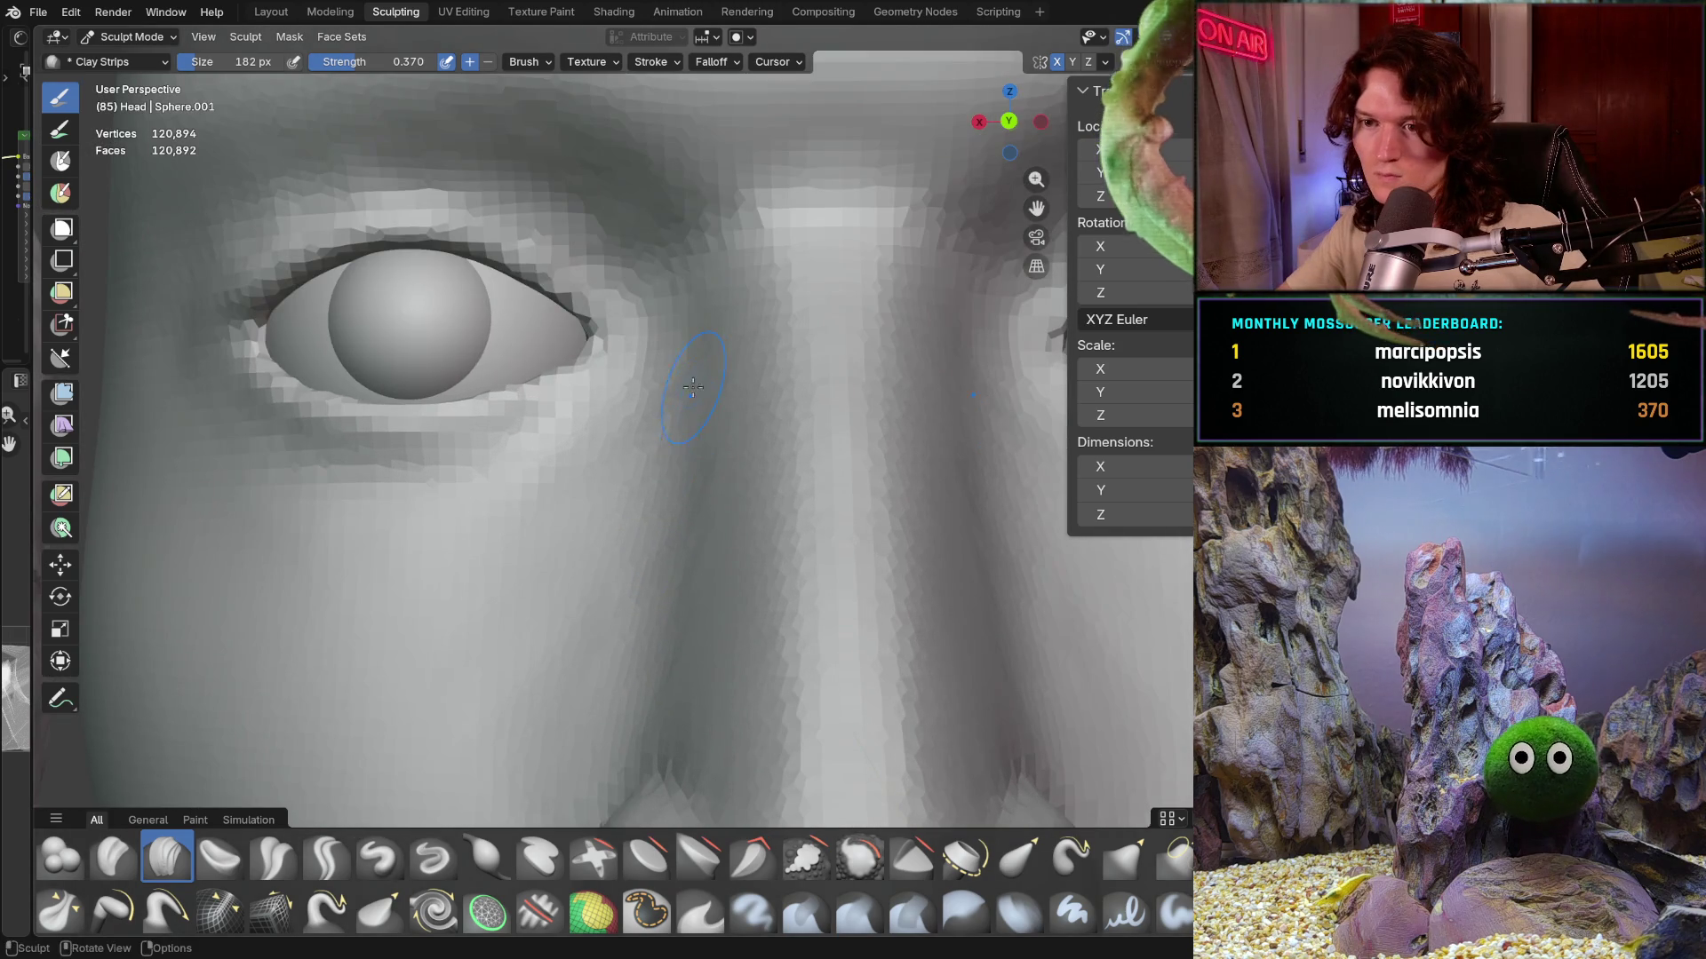
{"action": "mouse_move", "coordinate": [676, 499]}
{"action": "middle_mouse_down"}
{"action": "mouse_move", "coordinate": [687, 481]}
{"action": "mouse_move", "coordinate": [653, 506]}
{"action": "middle_mouse_up"}
{"action": "middle_click_drag", "start_coordinate": [659, 582], "coordinate": [762, 584]}
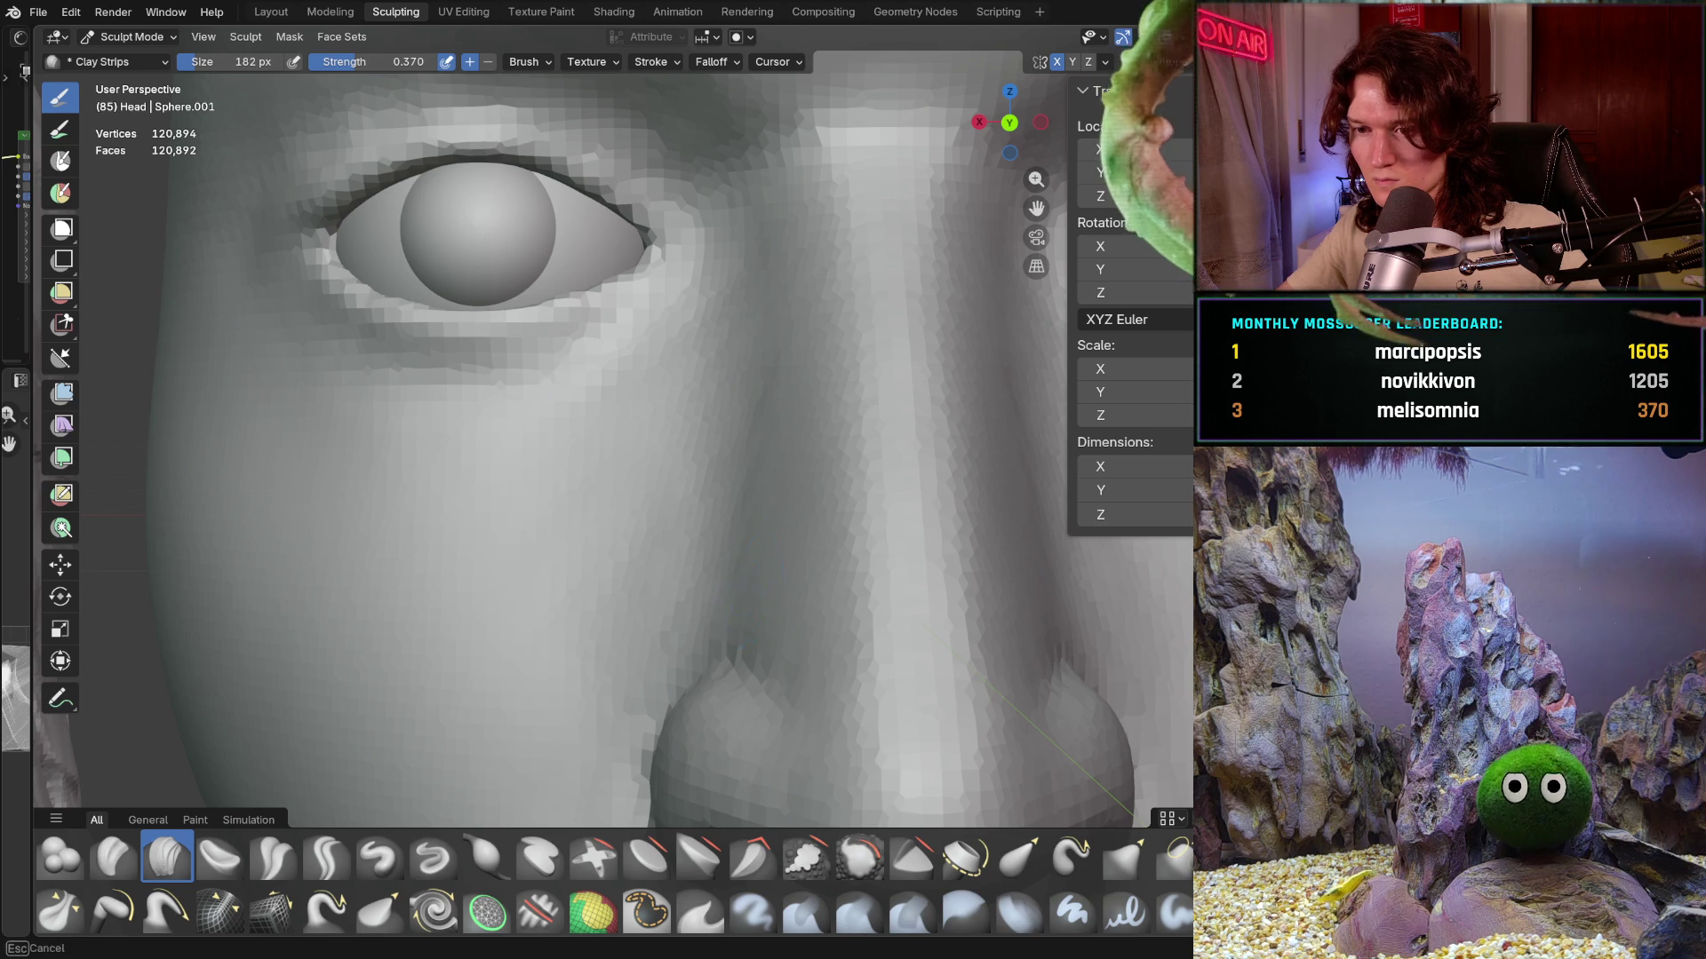
{"action": "middle_click_drag", "start_coordinate": [779, 558], "coordinate": [778, 508], "text": "ctrl"}
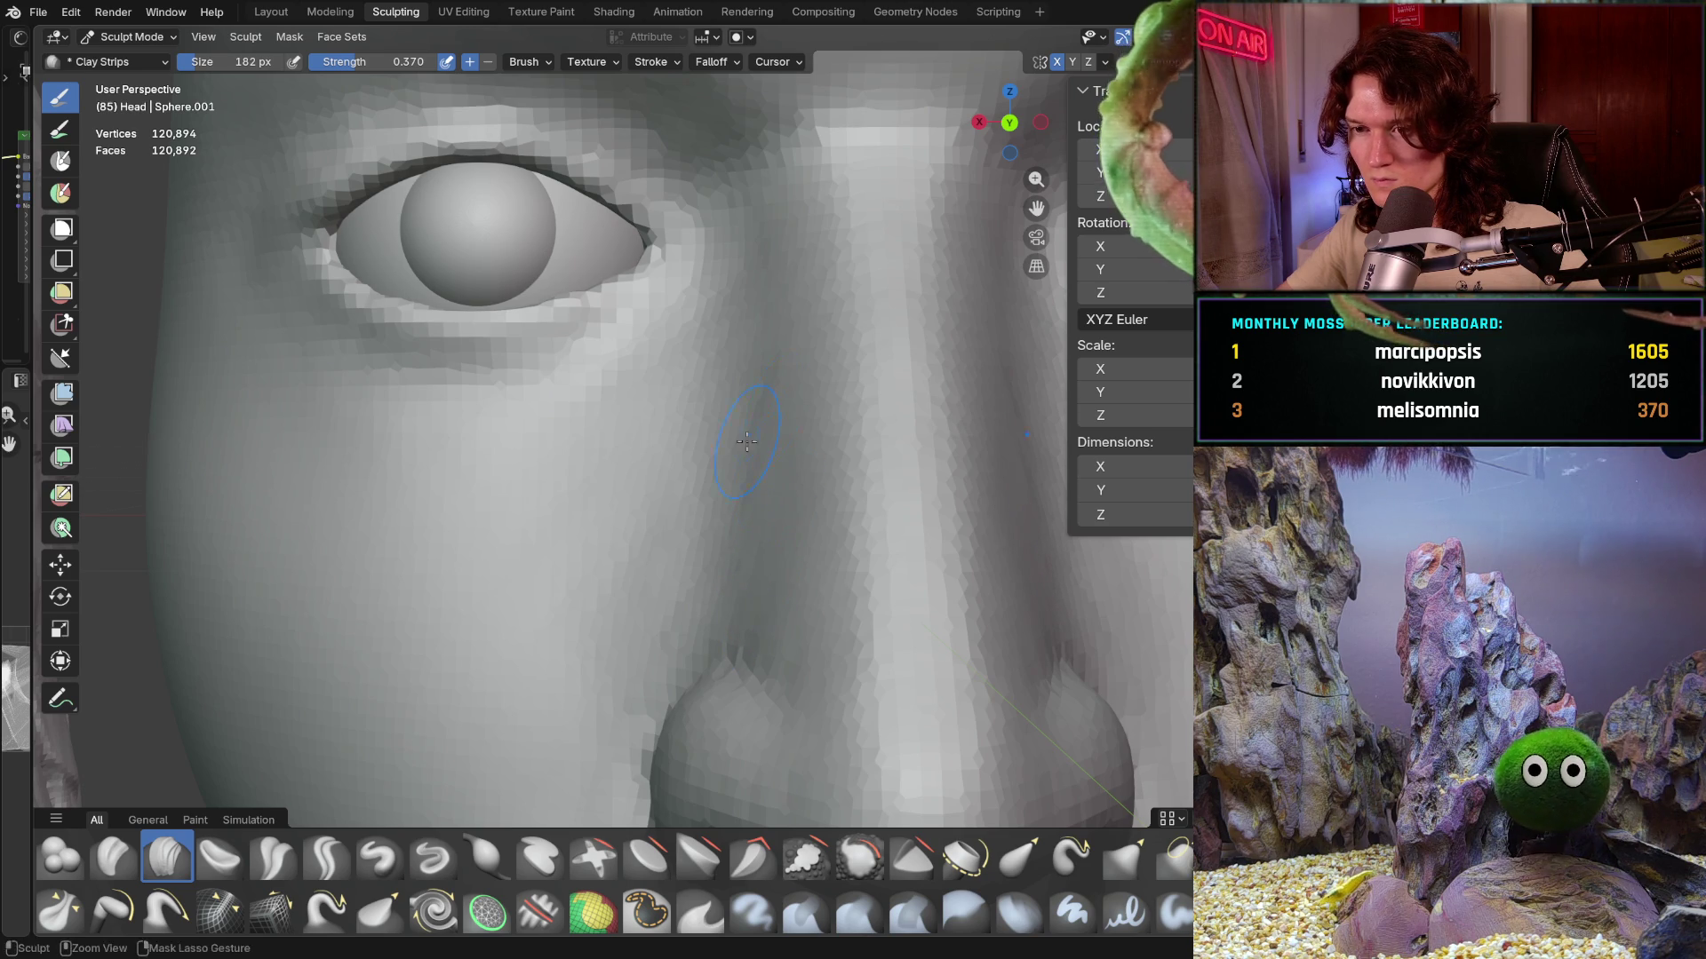
{"action": "mouse_move", "coordinate": [745, 451]}
{"action": "middle_mouse_down"}
{"action": "mouse_move", "coordinate": [669, 394]}
{"action": "mouse_move", "coordinate": [690, 491]}
{"action": "mouse_move", "coordinate": [663, 599]}
{"action": "middle_mouse_up"}
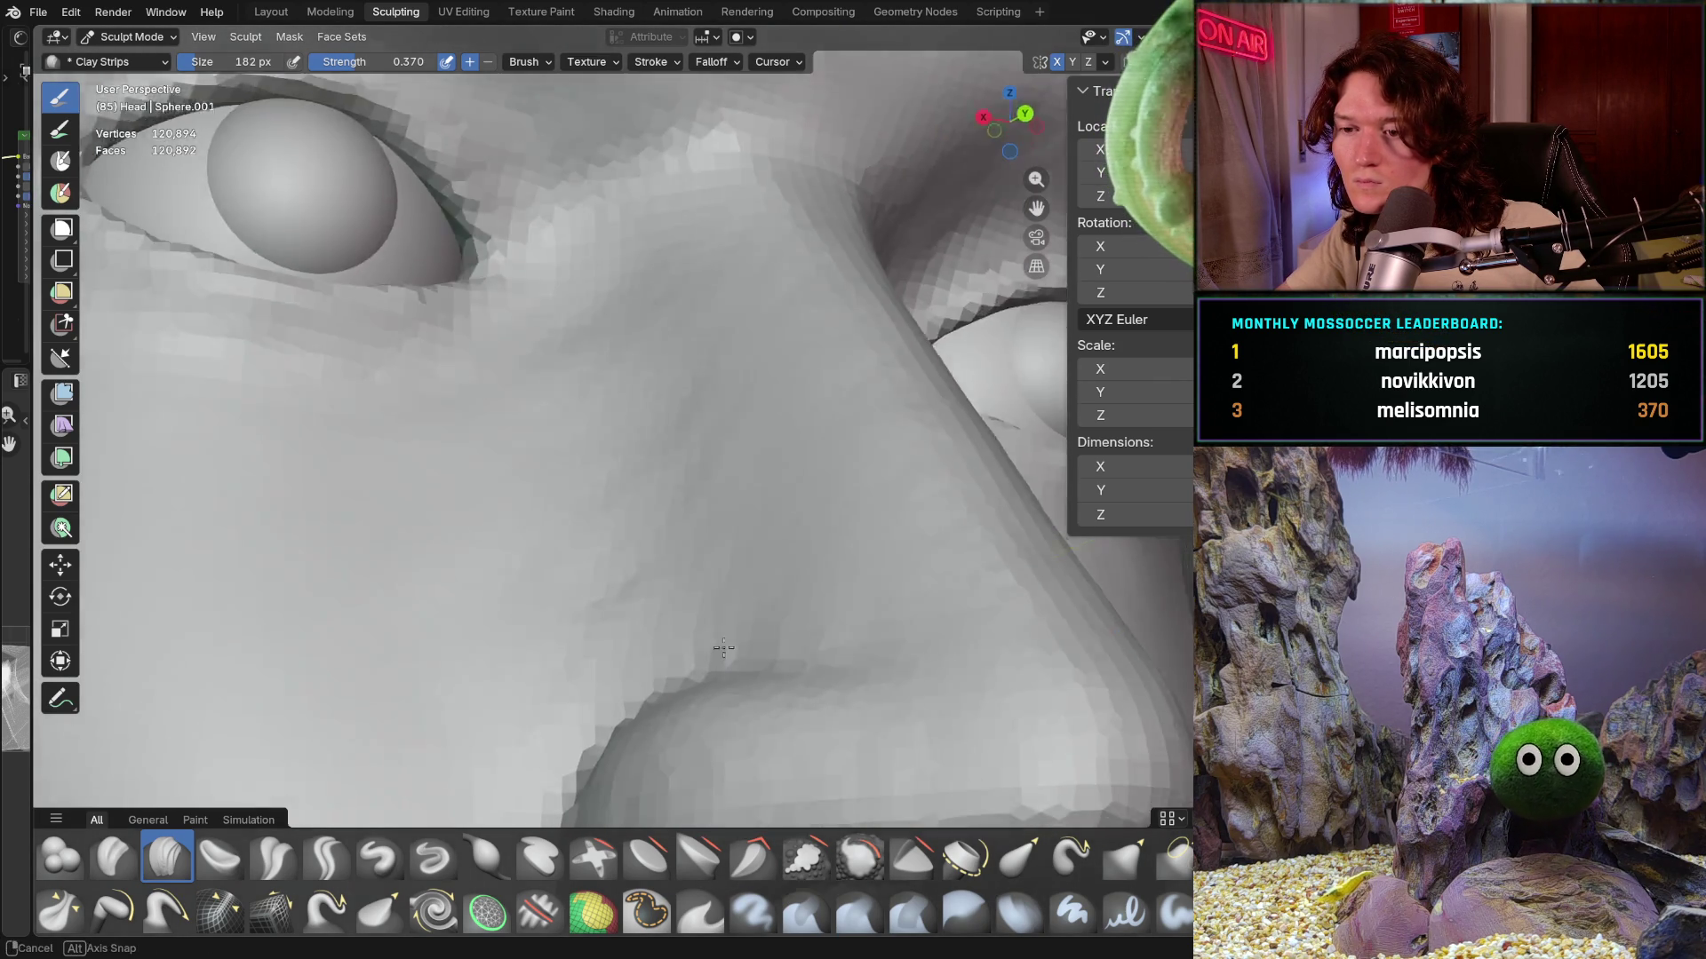
{"action": "middle_click_drag", "start_coordinate": [693, 603], "coordinate": [618, 636]}
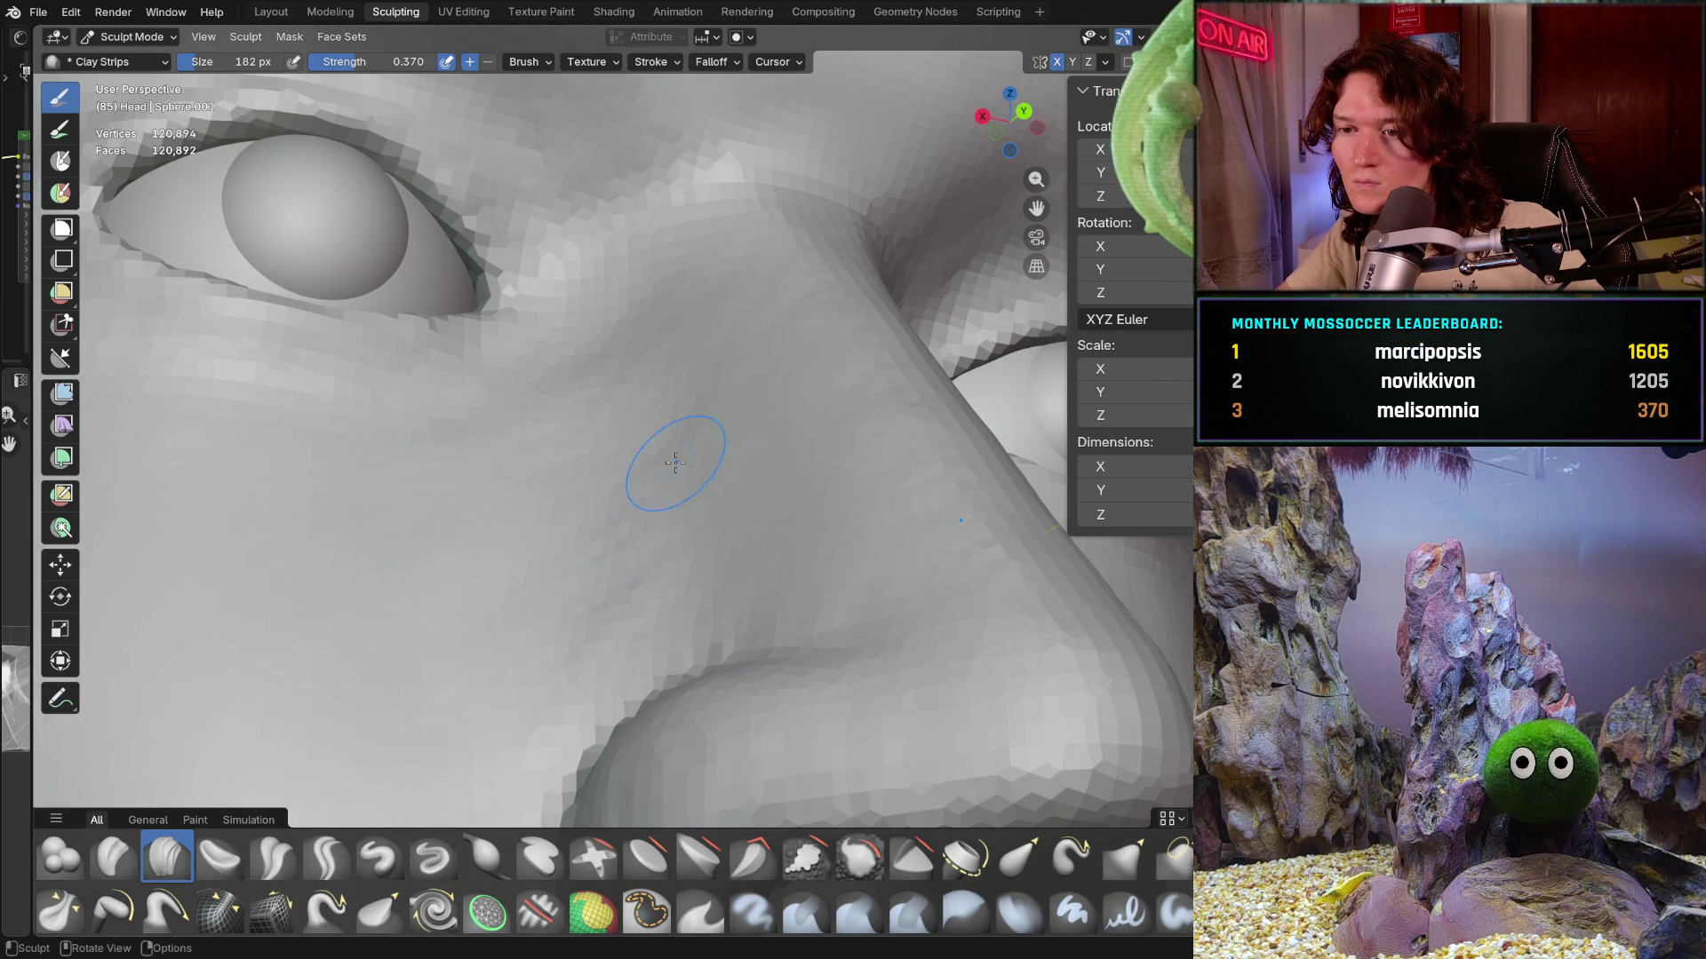
{"action": "middle_click_drag", "start_coordinate": [603, 491], "coordinate": [637, 353]}
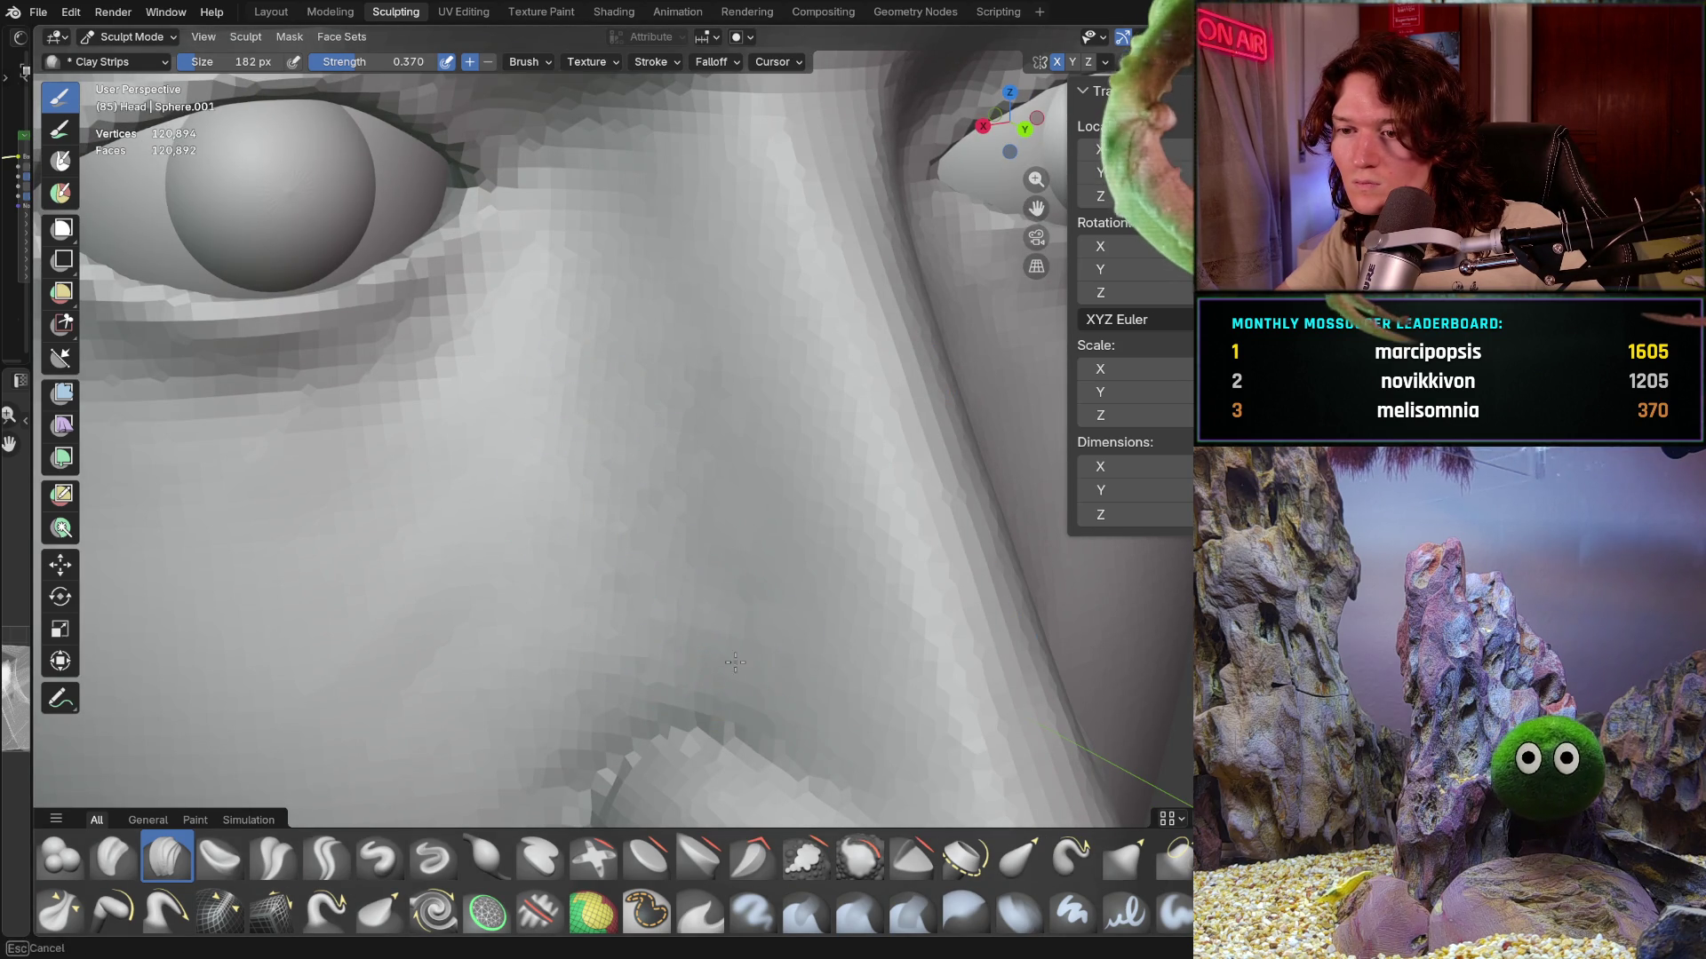
{"action": "mouse_move", "coordinate": [720, 286]}
{"action": "middle_mouse_down"}
{"action": "mouse_move", "coordinate": [671, 495]}
{"action": "mouse_move", "coordinate": [686, 444]}
{"action": "middle_mouse_up"}
{"action": "middle_click_drag", "start_coordinate": [694, 347], "coordinate": [700, 337]}
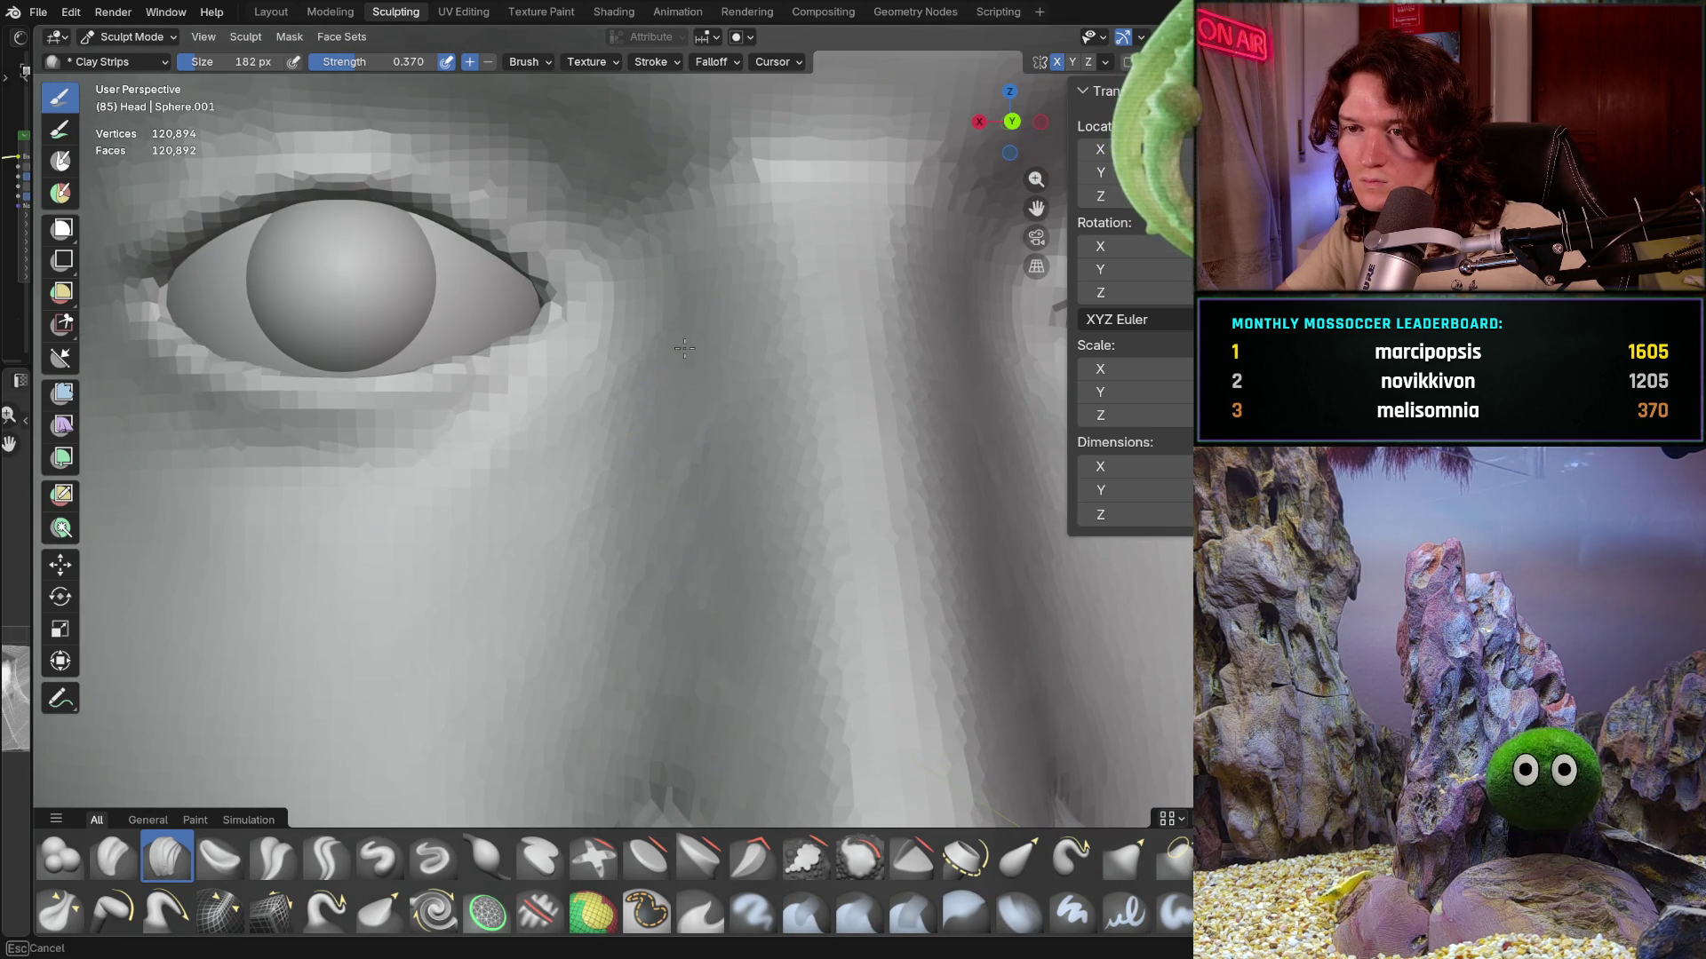
{"action": "middle_click_drag", "start_coordinate": [720, 492], "coordinate": [727, 485]}
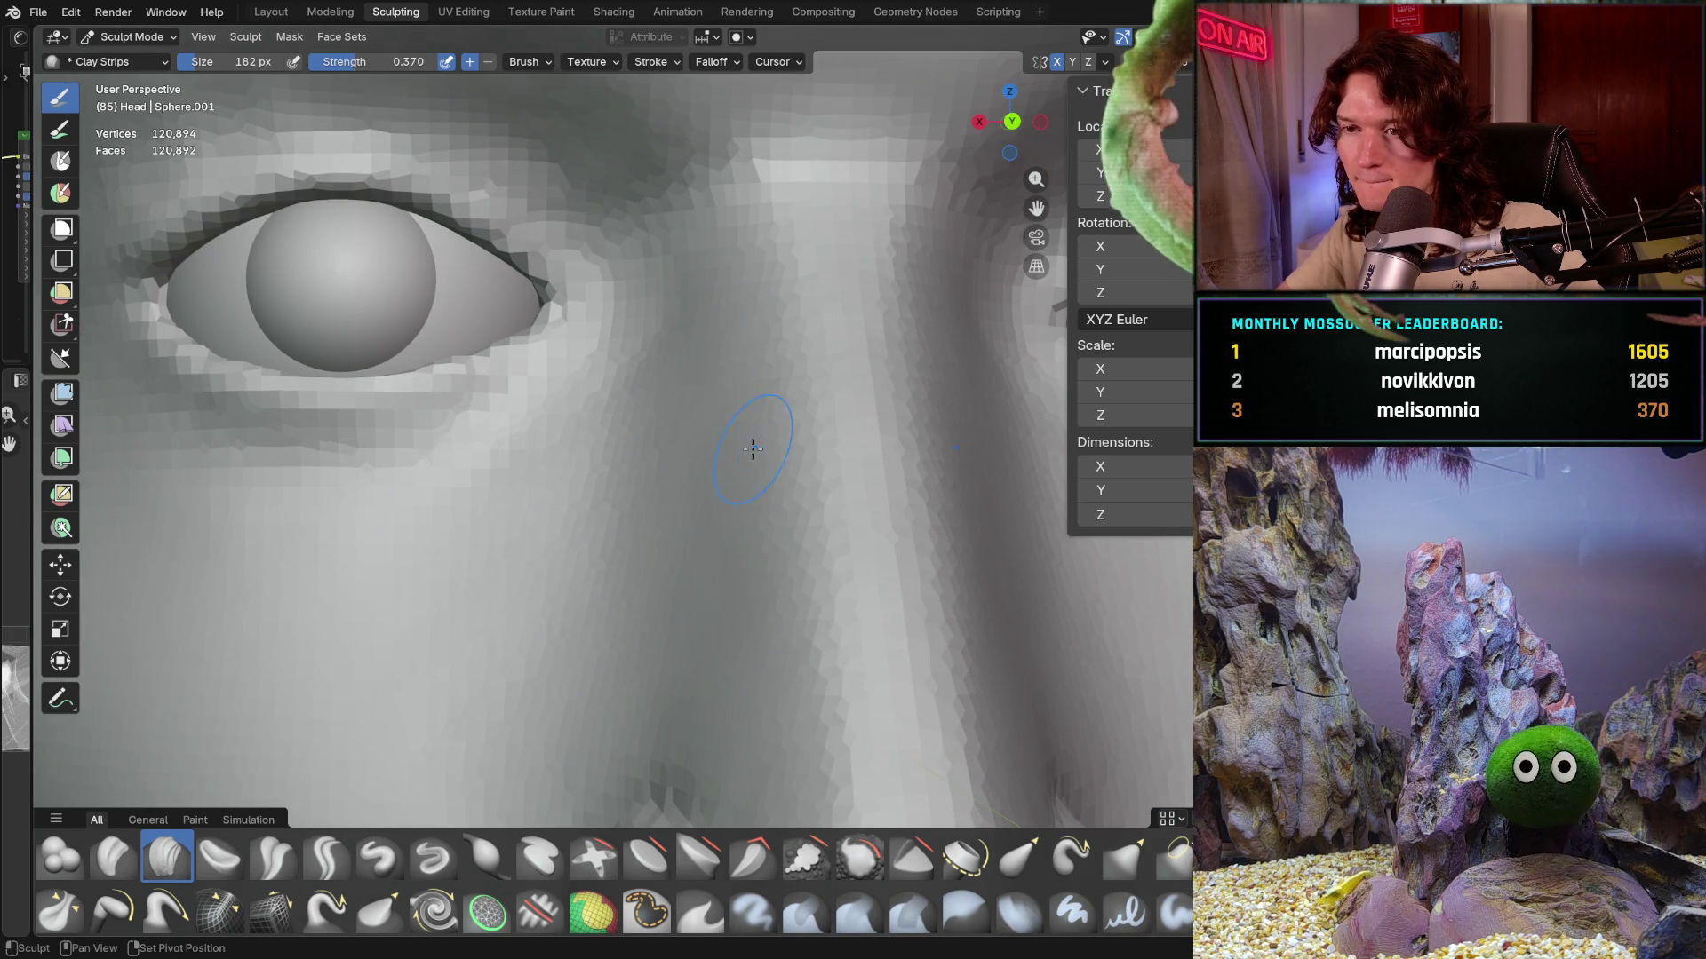
{"action": "scroll", "coordinate": [717, 376], "scroll_direction": "down", "scroll_amount": 2}
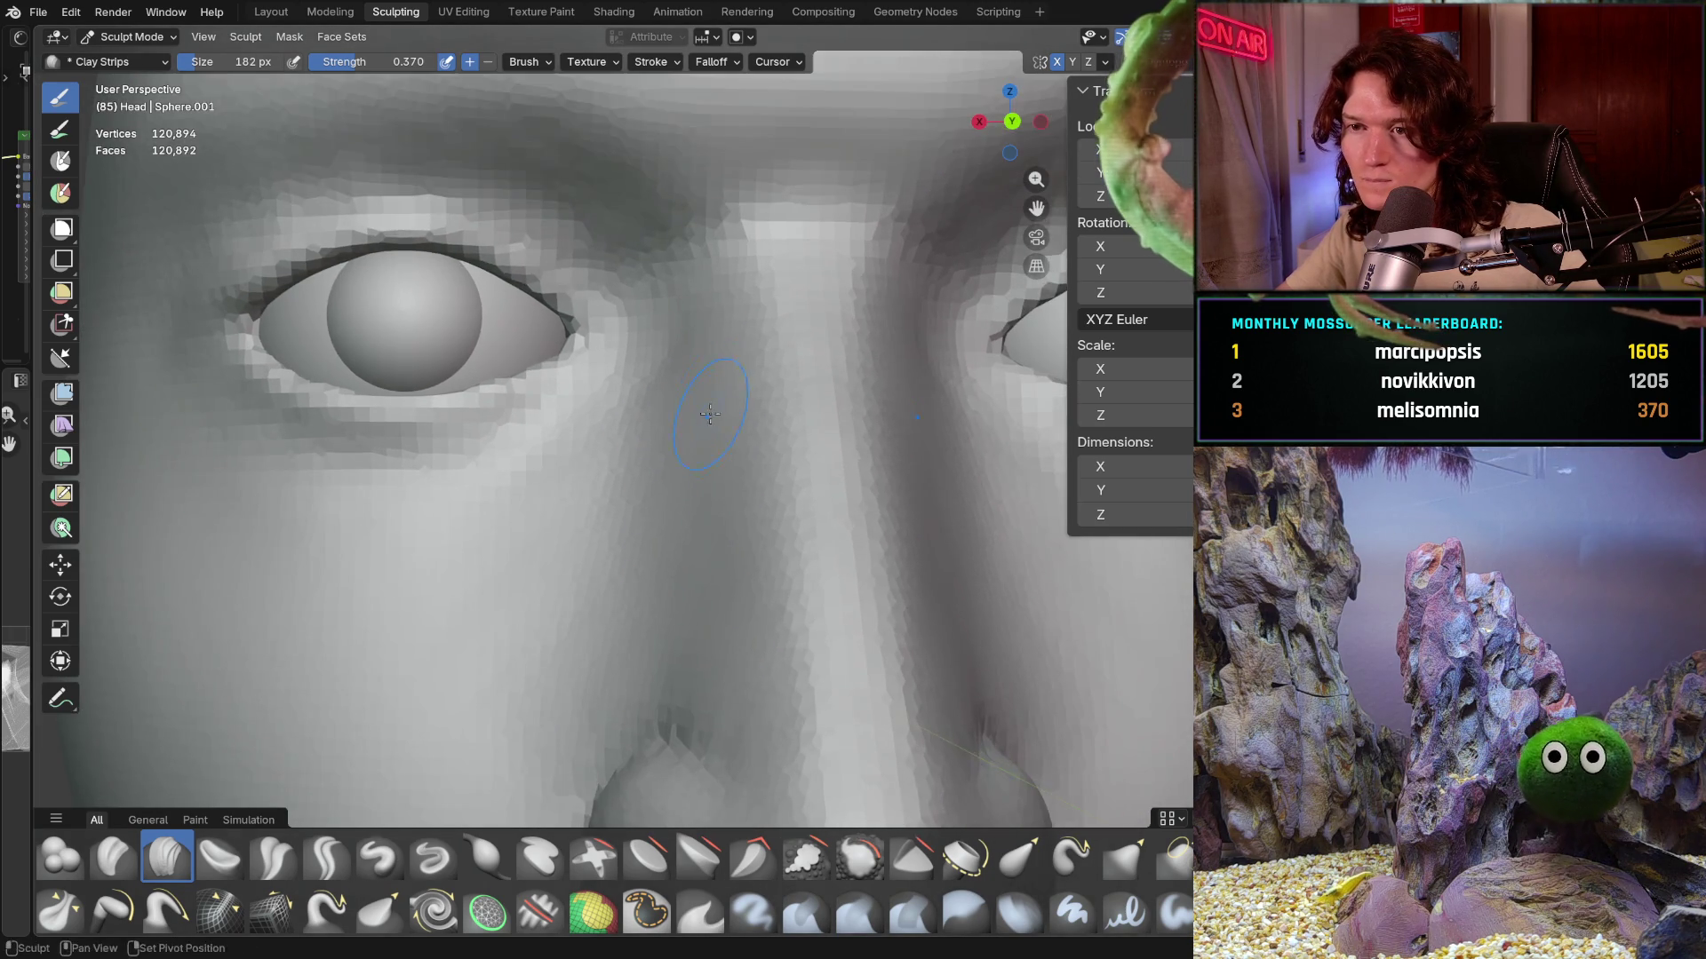
{"action": "mouse_move", "coordinate": [717, 376]}
{"action": "middle_mouse_down"}
{"action": "mouse_move", "coordinate": [634, 523]}
{"action": "mouse_move", "coordinate": [570, 404]}
{"action": "middle_mouse_up"}
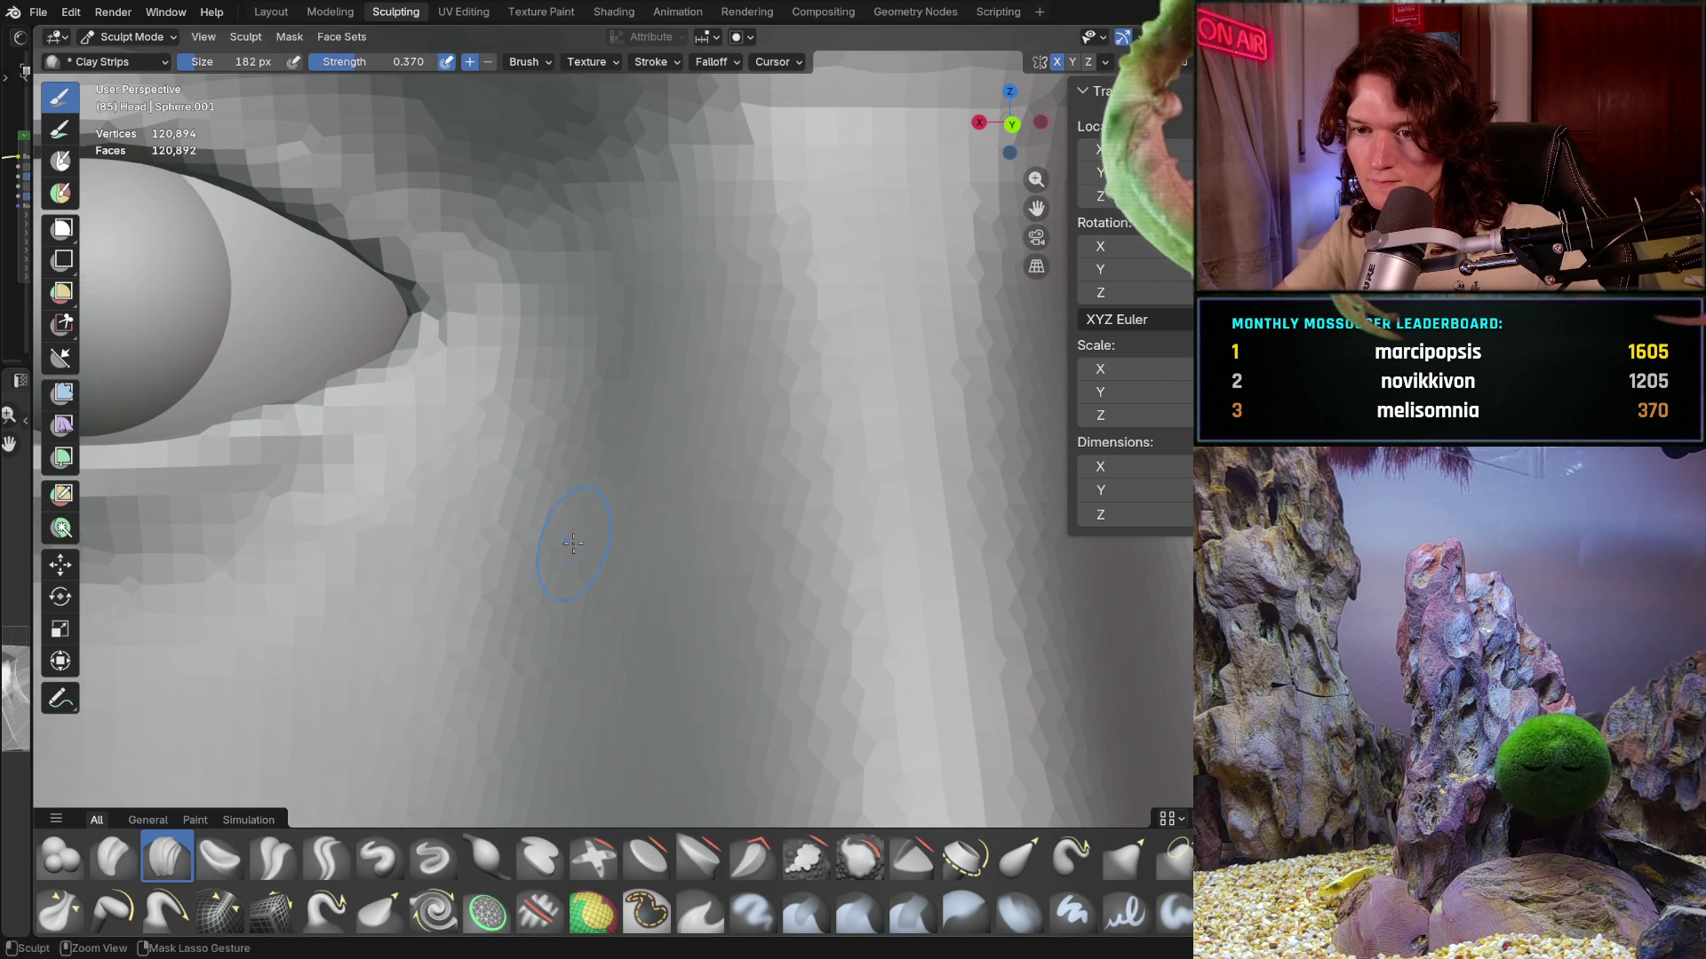
{"action": "scroll", "coordinate": [604, 411], "scroll_direction": "down", "scroll_amount": 3}
{"action": "scroll", "coordinate": [630, 434], "scroll_direction": "up", "scroll_amount": 2}
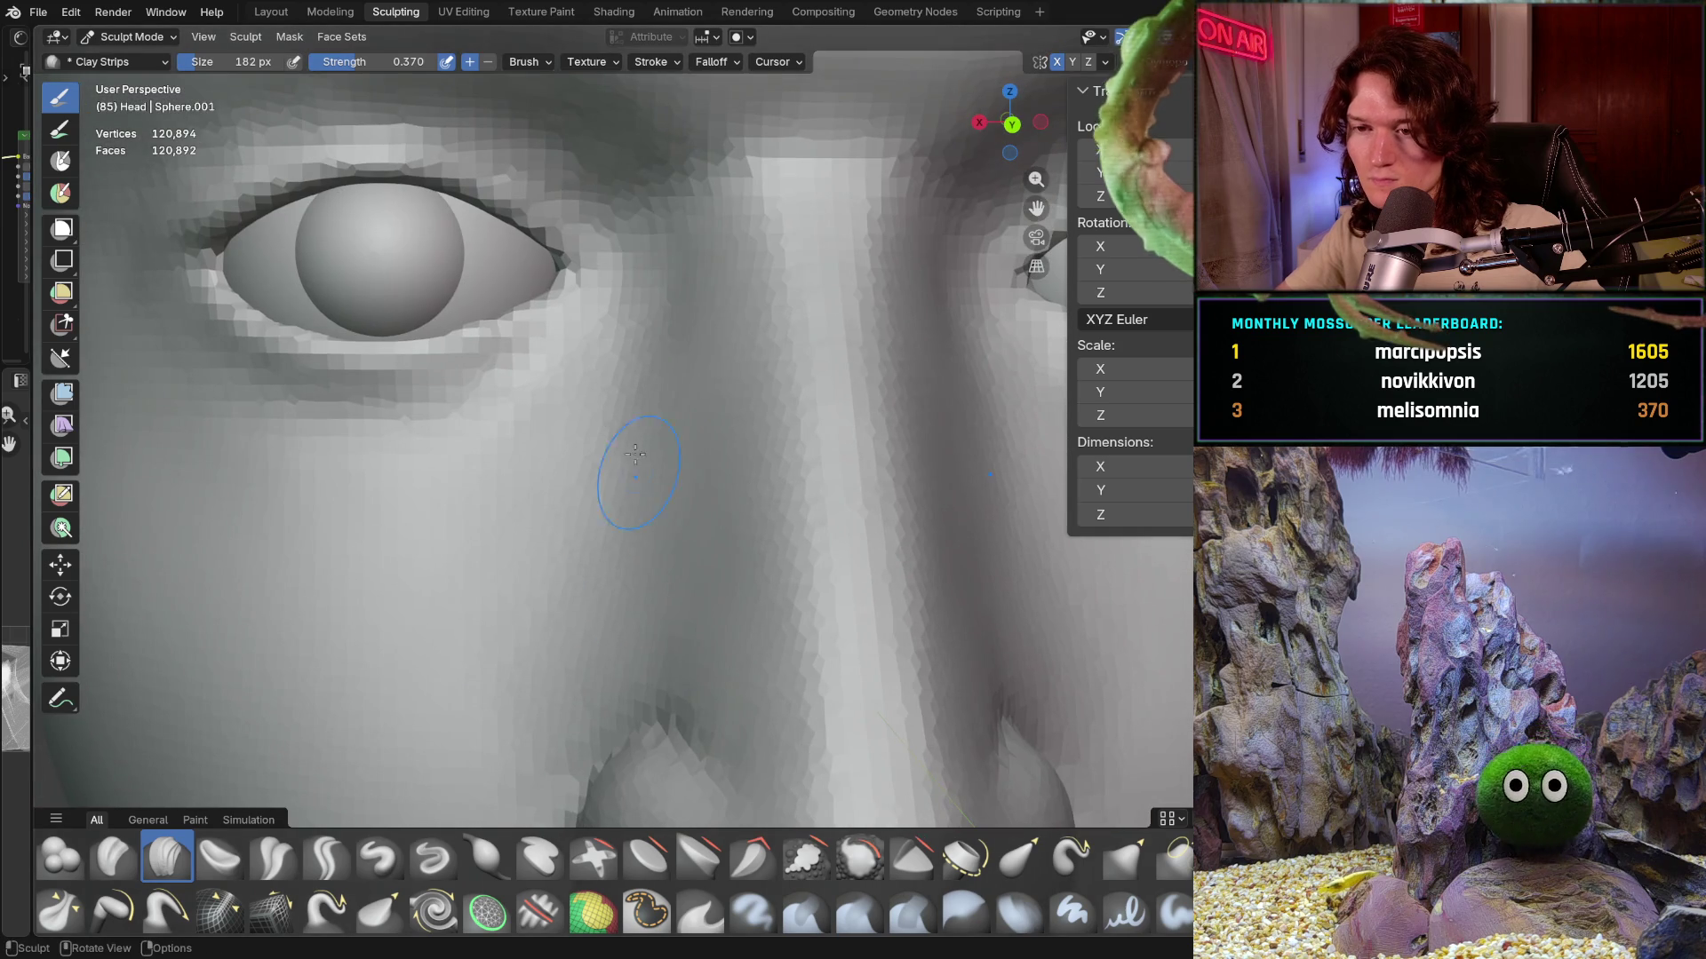
{"action": "middle_click_drag", "start_coordinate": [623, 524], "coordinate": [524, 657]}
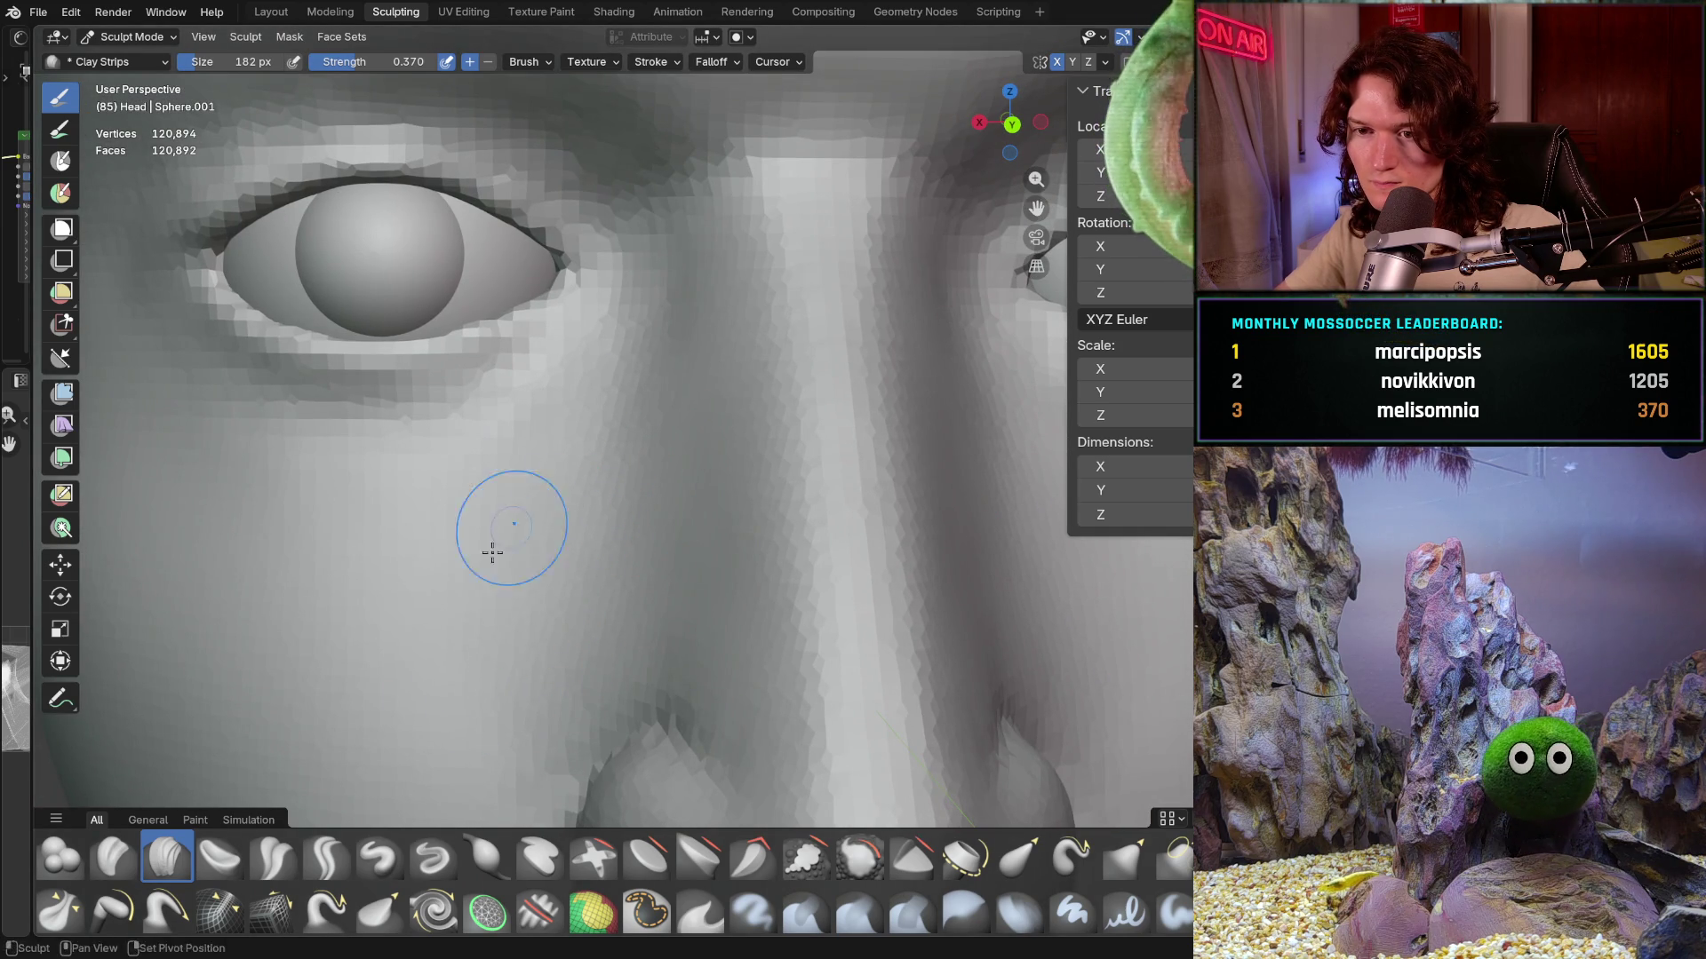
{"action": "mouse_move", "coordinate": [569, 566]}
{"action": "middle_mouse_down", "text": "ctrl"}
{"action": "mouse_move", "coordinate": [486, 747]}
{"action": "mouse_move", "coordinate": [502, 653]}
{"action": "mouse_move", "coordinate": [645, 597]}
{"action": "mouse_move", "coordinate": [567, 545]}
{"action": "mouse_move", "coordinate": [672, 563]}
{"action": "middle_mouse_up", "text": "ctrl"}
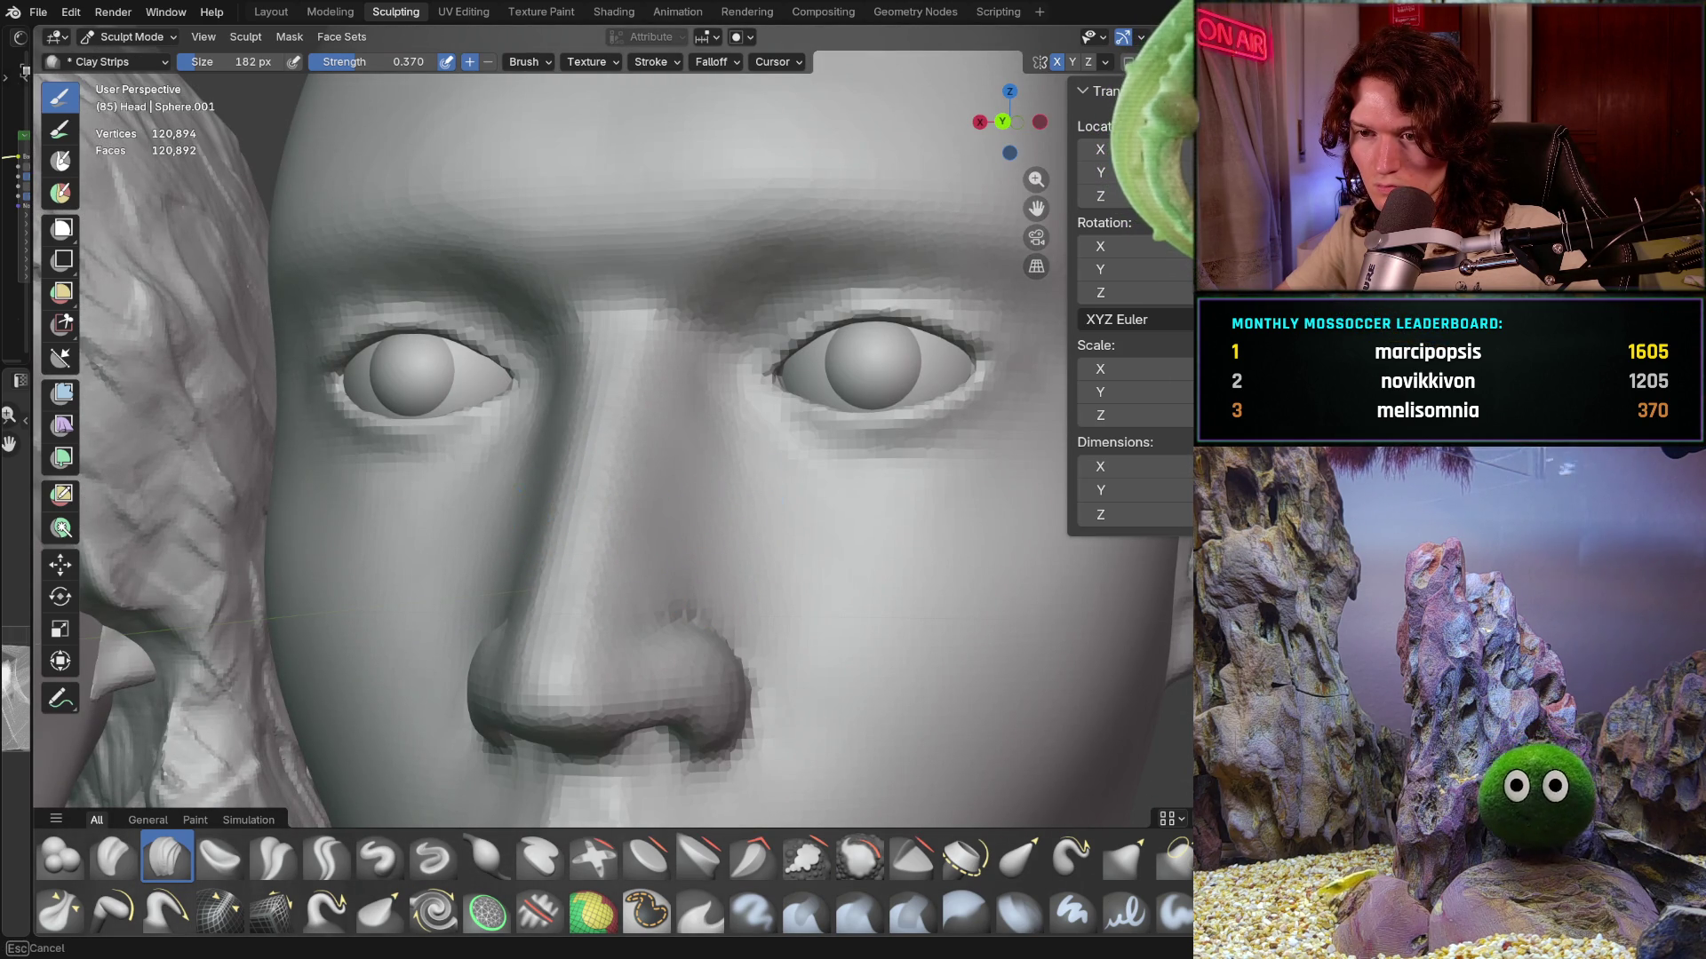
{"action": "mouse_move", "coordinate": [707, 494]}
{"action": "middle_mouse_down", "text": "ctrl"}
{"action": "mouse_move", "coordinate": [649, 463]}
{"action": "mouse_move", "coordinate": [693, 413]}
{"action": "middle_mouse_up", "text": "ctrl"}
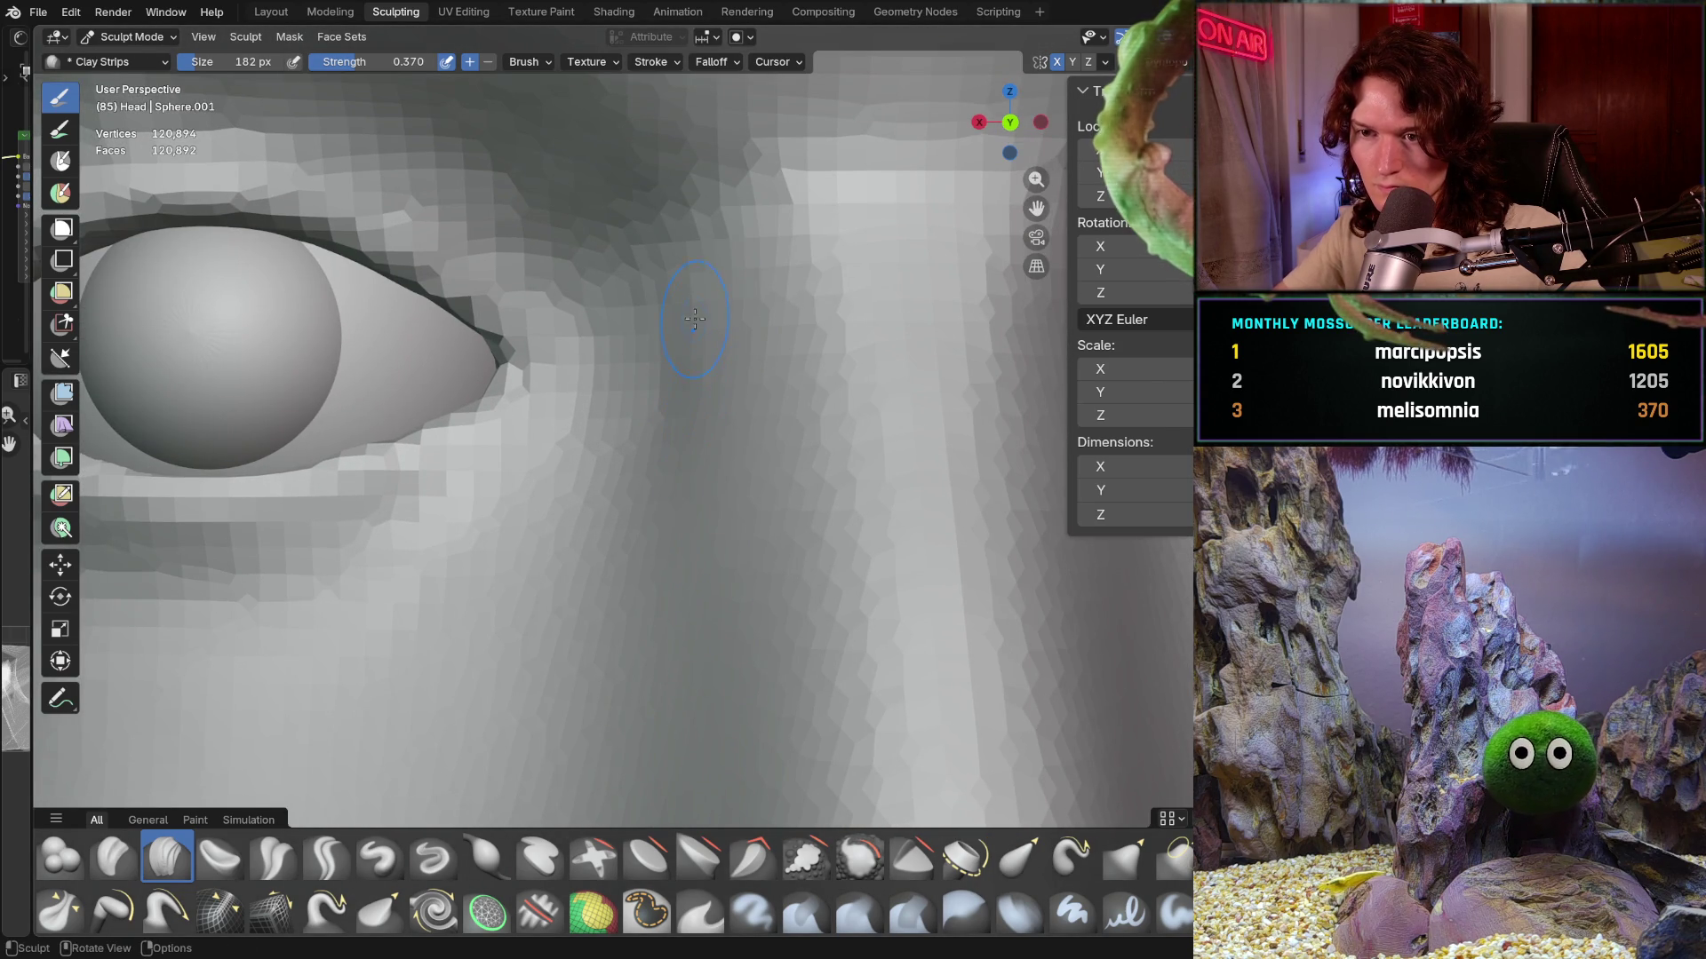
{"action": "mouse_move", "coordinate": [763, 309]}
{"action": "middle_mouse_down", "text": "ctrl"}
{"action": "mouse_move", "coordinate": [704, 488]}
{"action": "mouse_move", "coordinate": [696, 407]}
{"action": "mouse_move", "coordinate": [642, 392]}
{"action": "mouse_move", "coordinate": [643, 307]}
{"action": "middle_mouse_up", "text": "ctrl"}
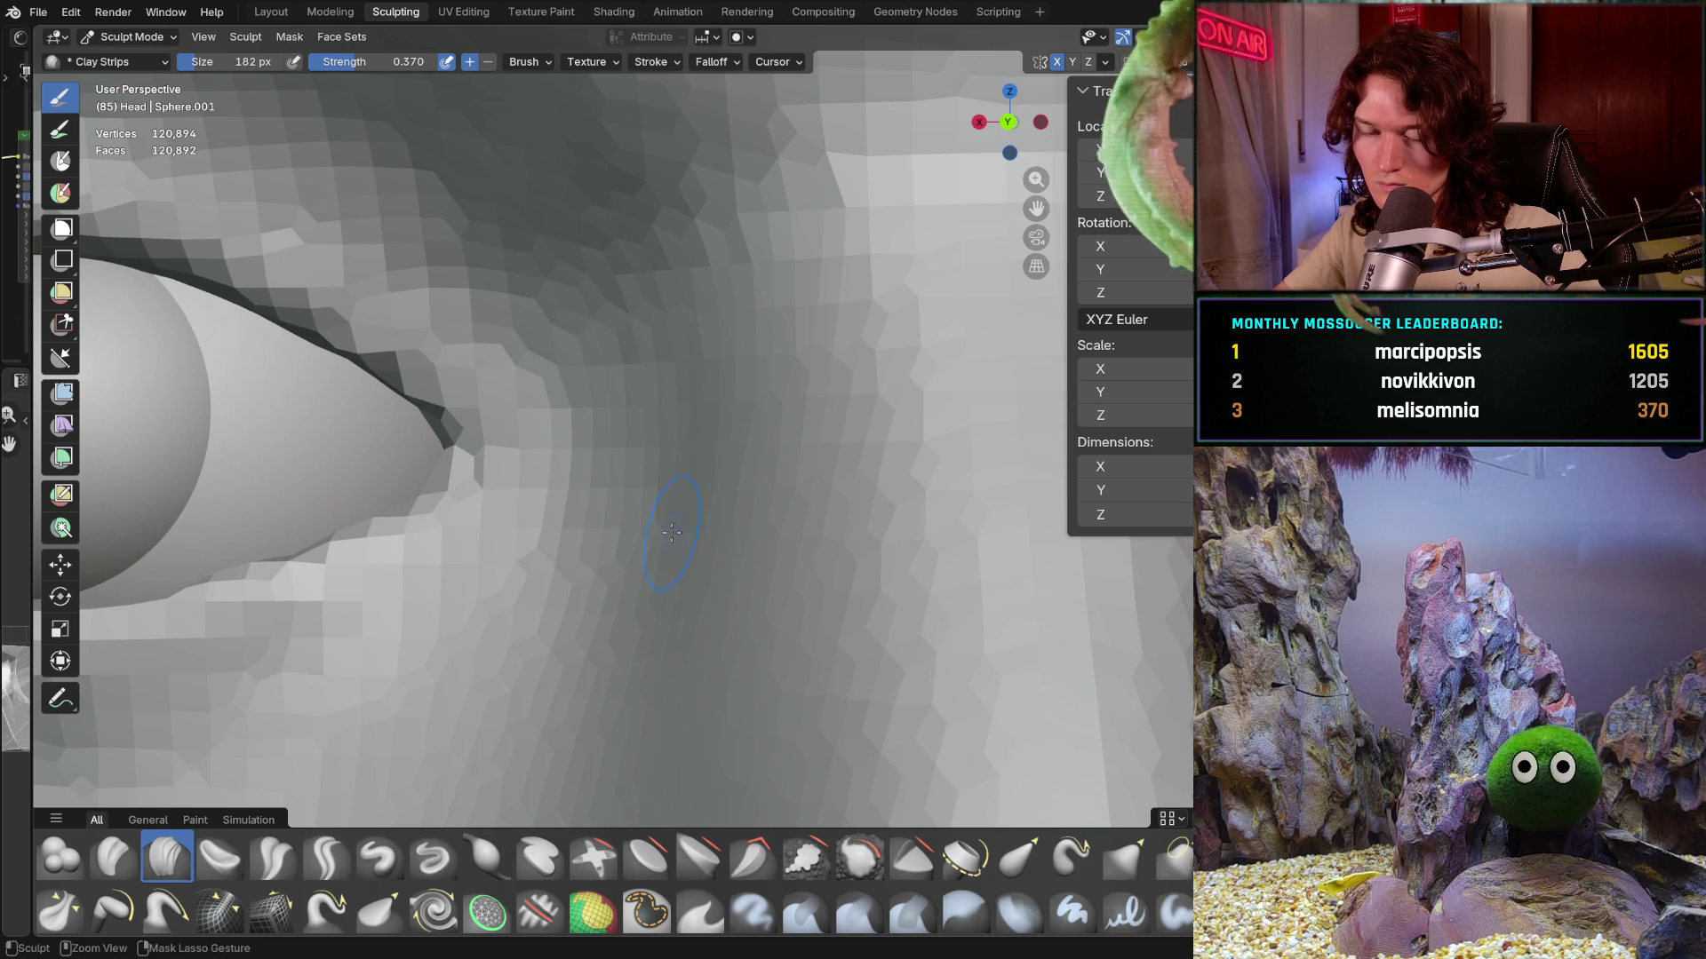
{"action": "middle_click_drag", "start_coordinate": [647, 486], "coordinate": [712, 368], "text": "ctrl"}
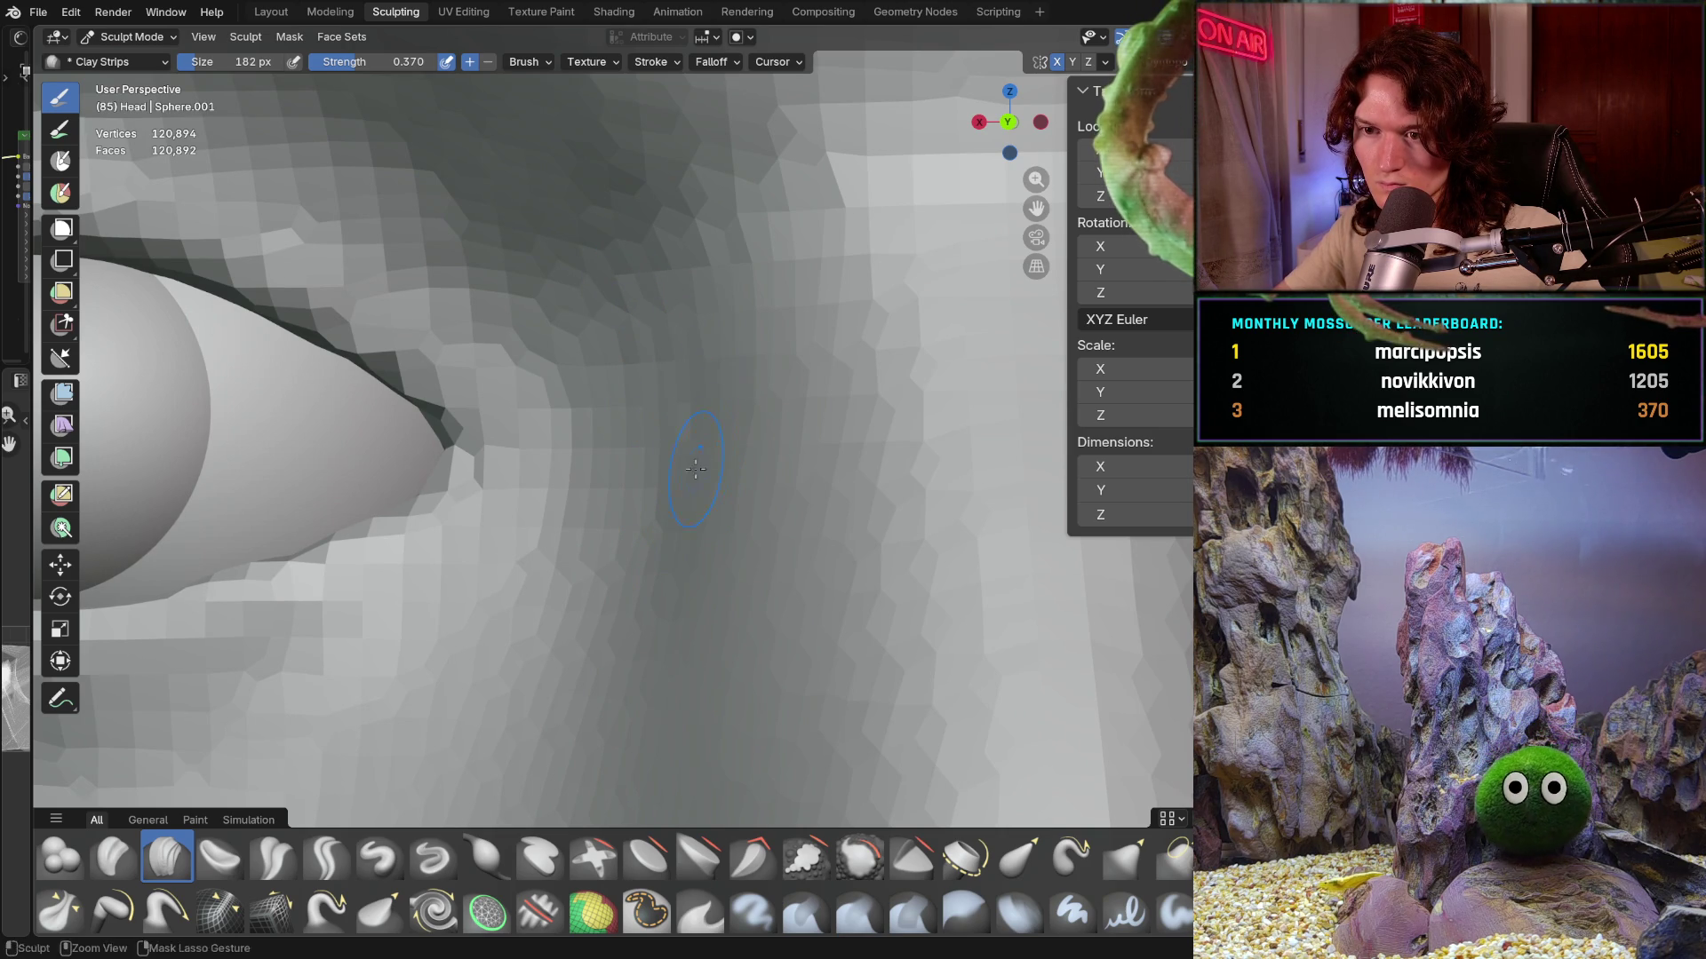
{"action": "middle_click_drag", "start_coordinate": [696, 549], "coordinate": [547, 727], "text": "ctrl"}
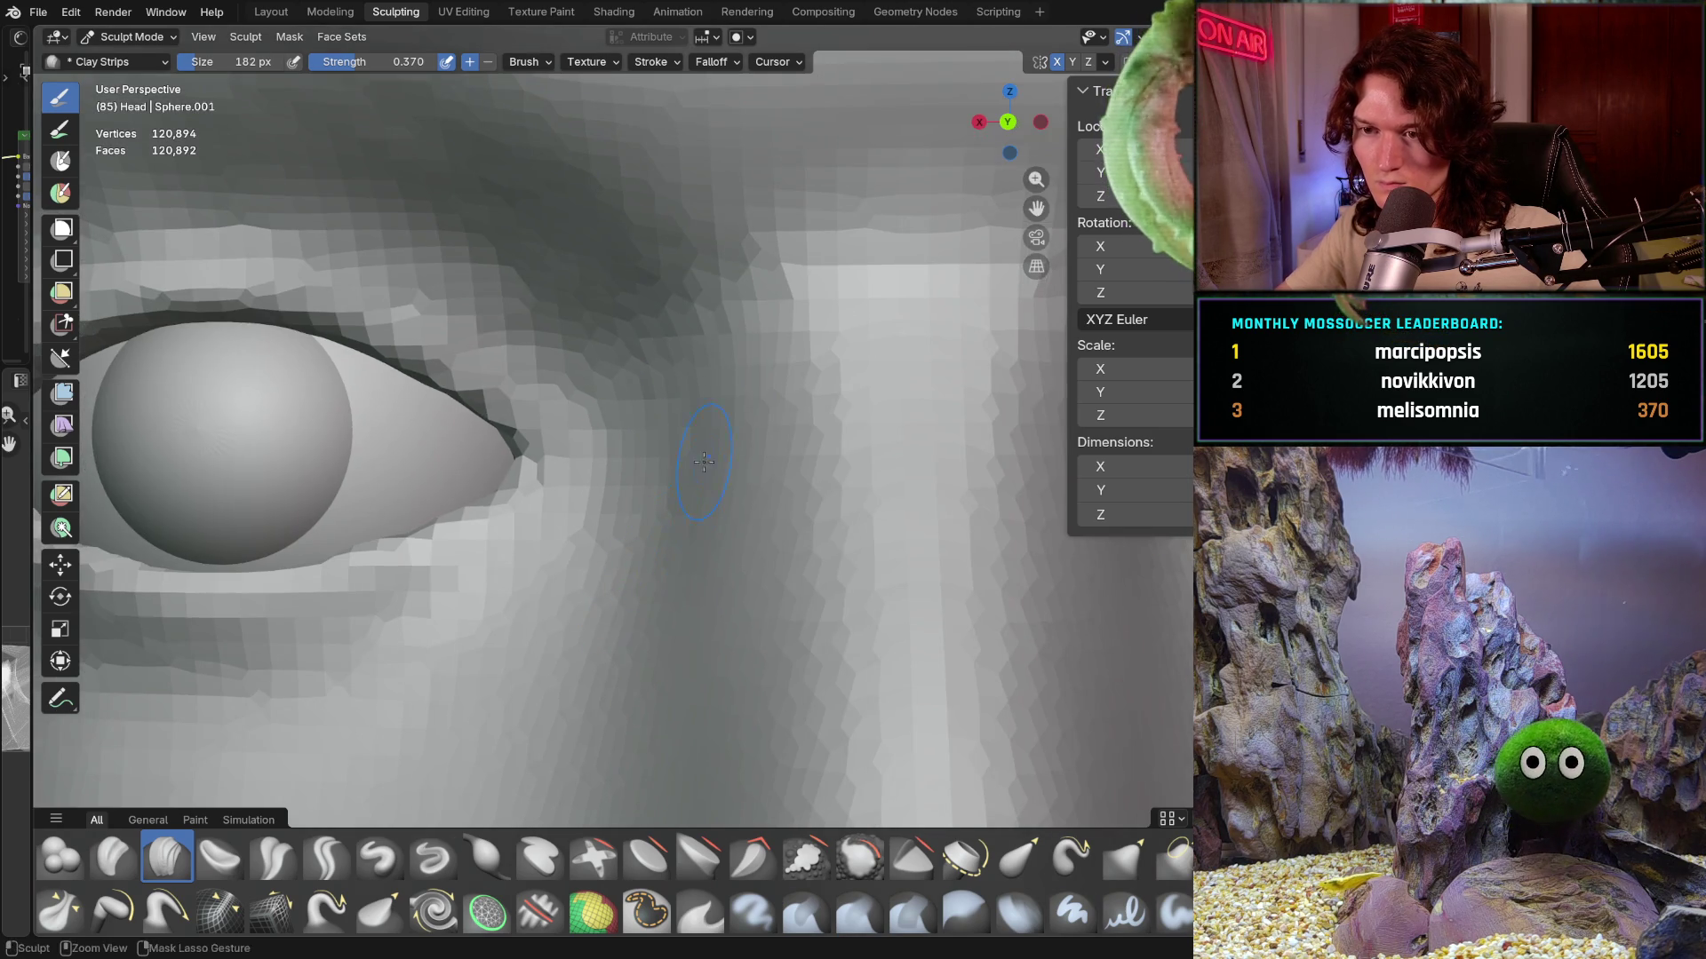
{"action": "scroll", "coordinate": [547, 727], "scroll_direction": "down", "scroll_amount": 4}
{"action": "scroll", "coordinate": [614, 601], "scroll_direction": "up", "scroll_amount": 2}
{"action": "scroll", "coordinate": [675, 482], "scroll_direction": "up", "scroll_amount": 3}
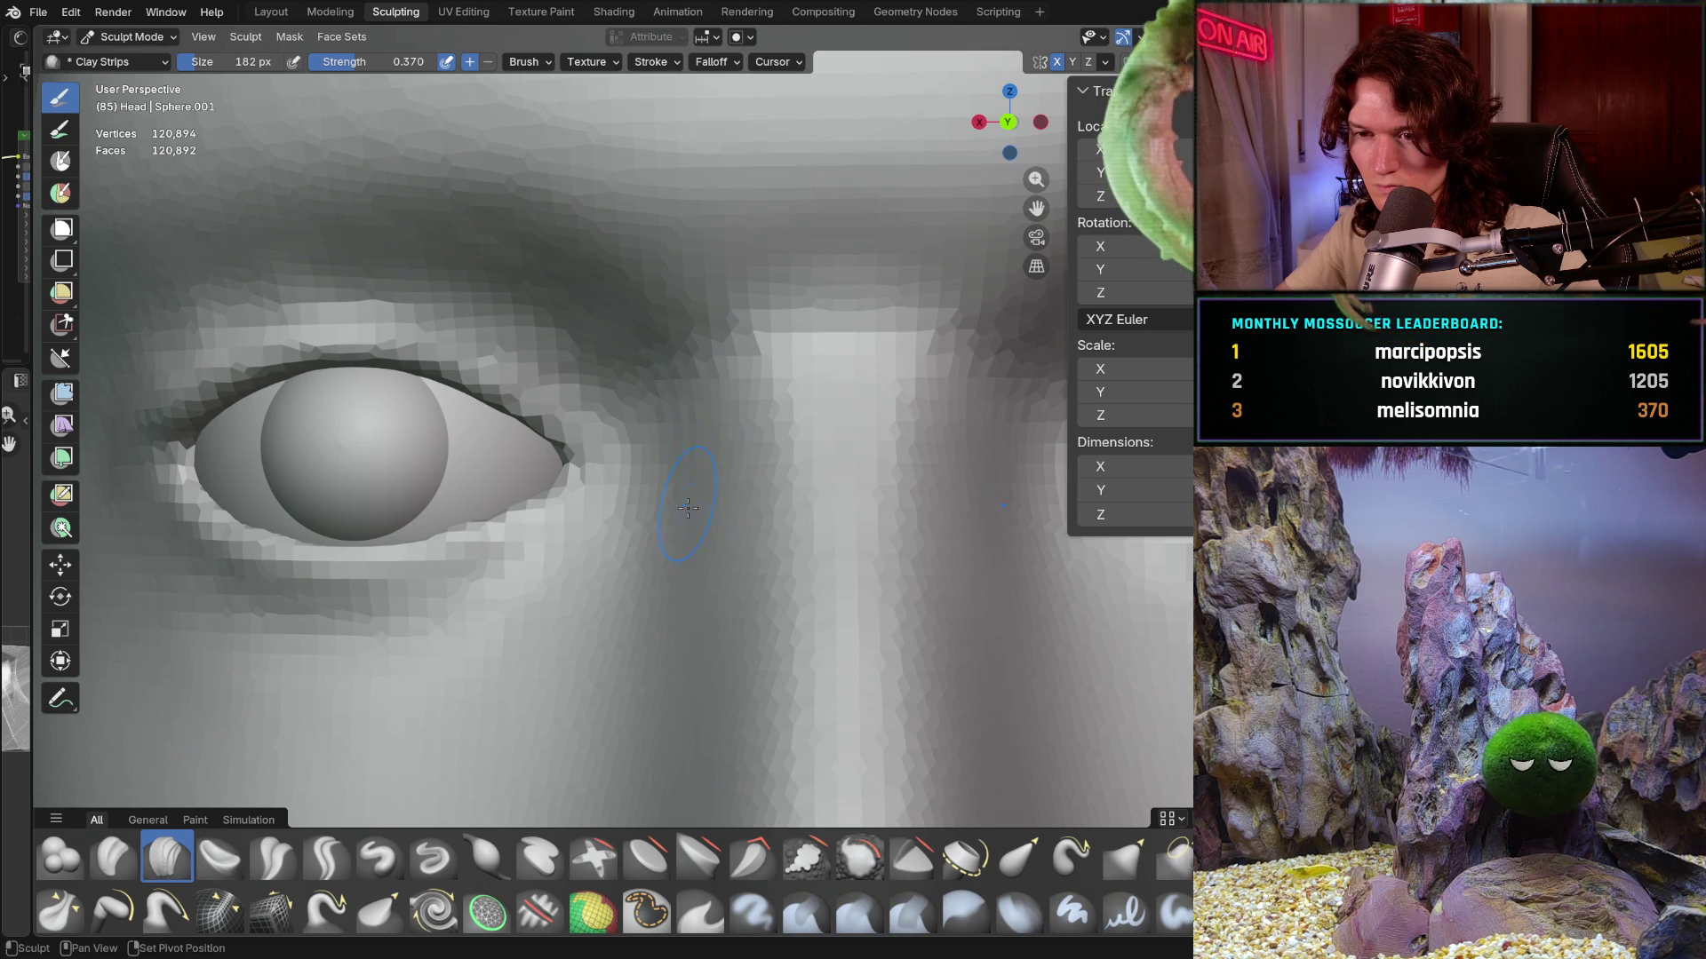
{"action": "scroll", "coordinate": [804, 400], "scroll_direction": "down", "scroll_amount": 3}
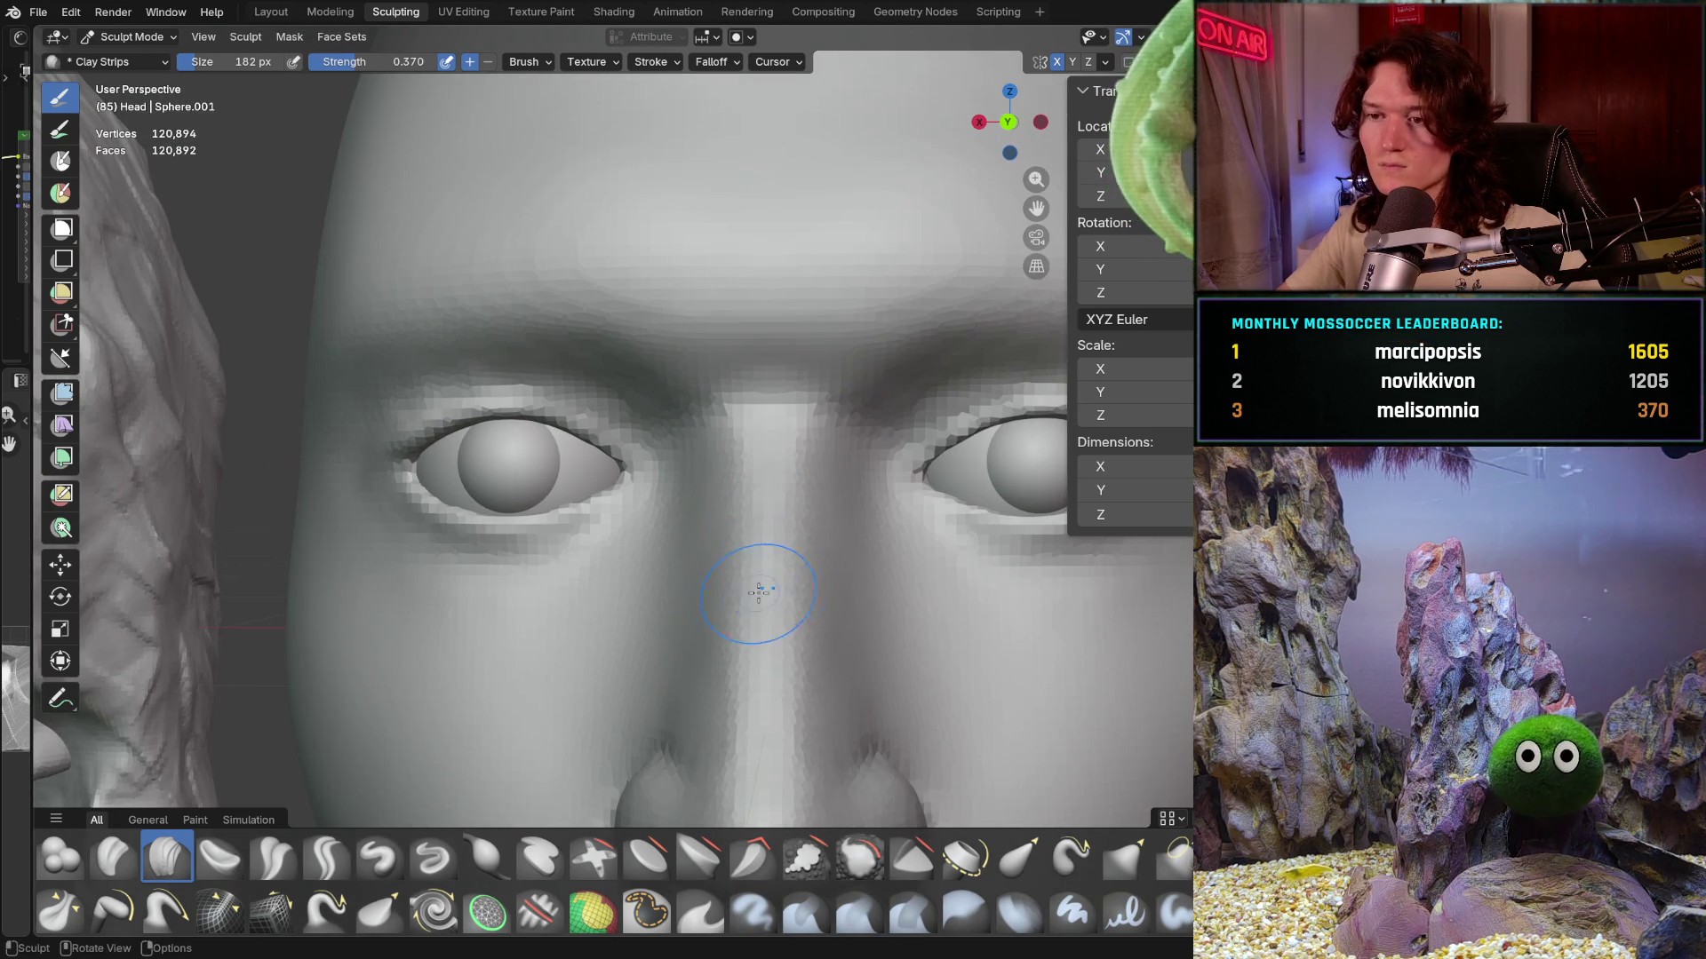
{"action": "scroll", "coordinate": [699, 573], "scroll_direction": "up", "scroll_amount": 2}
{"action": "scroll", "coordinate": [702, 520], "scroll_direction": "up", "scroll_amount": 1}
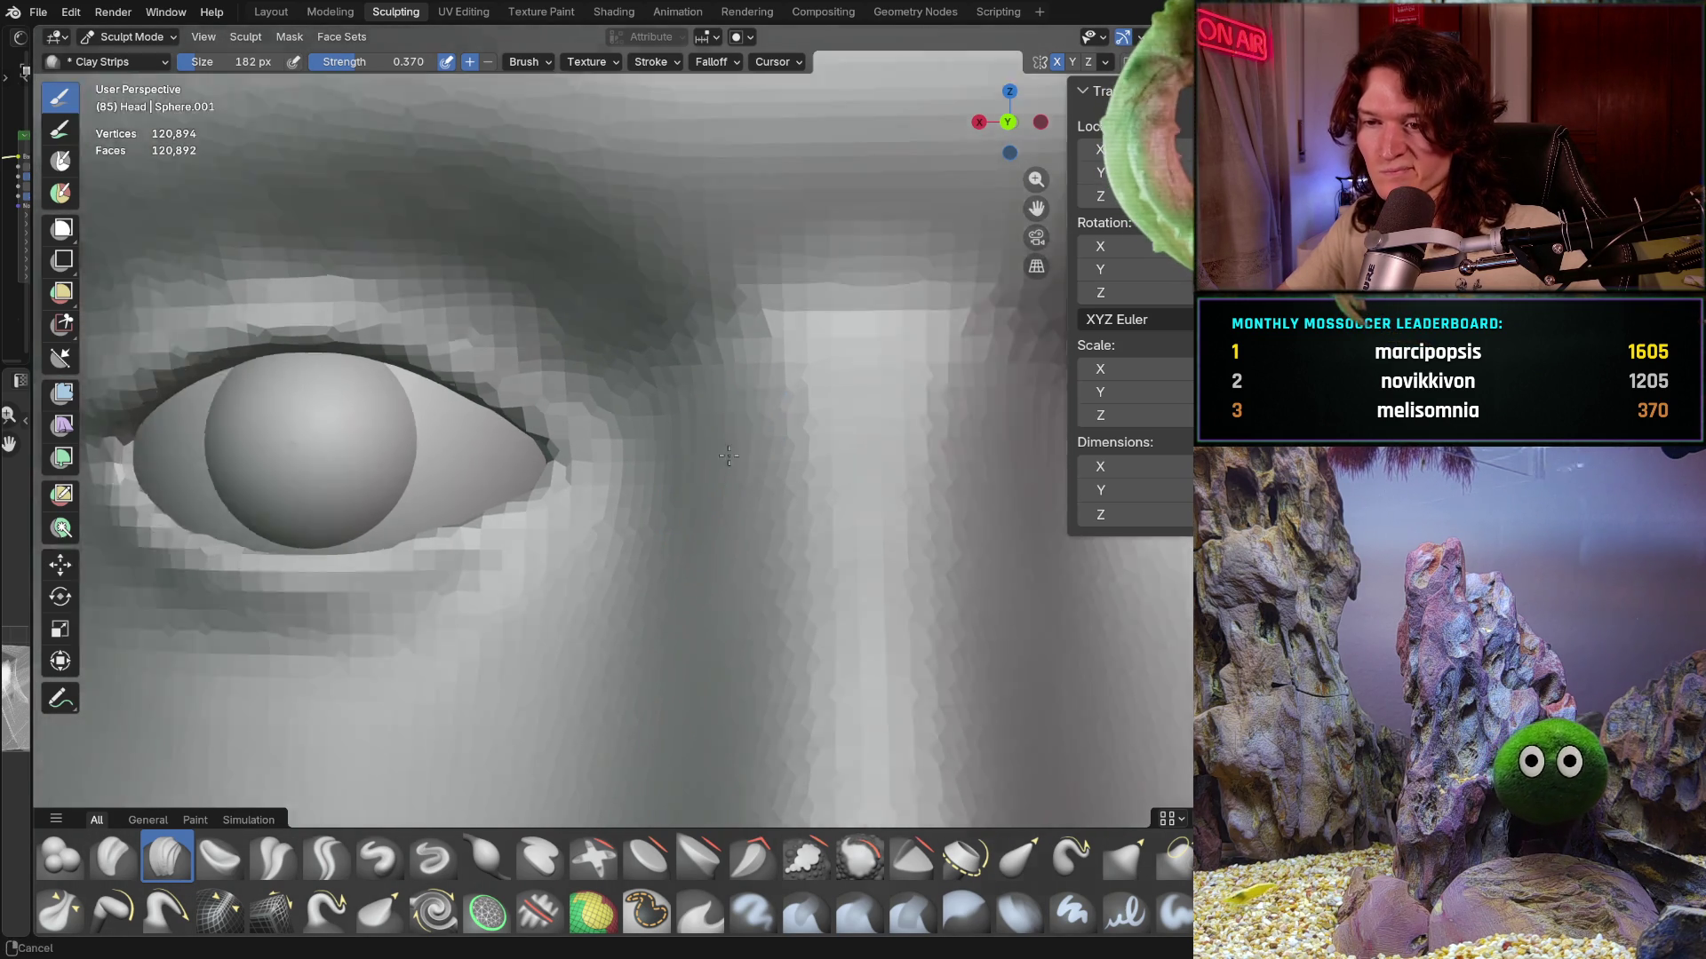
{"action": "scroll", "coordinate": [722, 487], "scroll_direction": "down", "scroll_amount": 5}
{"action": "mouse_move", "coordinate": [680, 540]}
{"action": "middle_mouse_down"}
{"action": "mouse_move", "coordinate": [658, 567]}
{"action": "mouse_move", "coordinate": [680, 534]}
{"action": "middle_mouse_up"}
{"action": "scroll", "coordinate": [686, 506], "scroll_direction": "up", "scroll_amount": 1}
{"action": "scroll", "coordinate": [704, 466], "scroll_direction": "up", "scroll_amount": 4}
{"action": "middle_click_drag", "start_coordinate": [705, 467], "coordinate": [676, 279]}
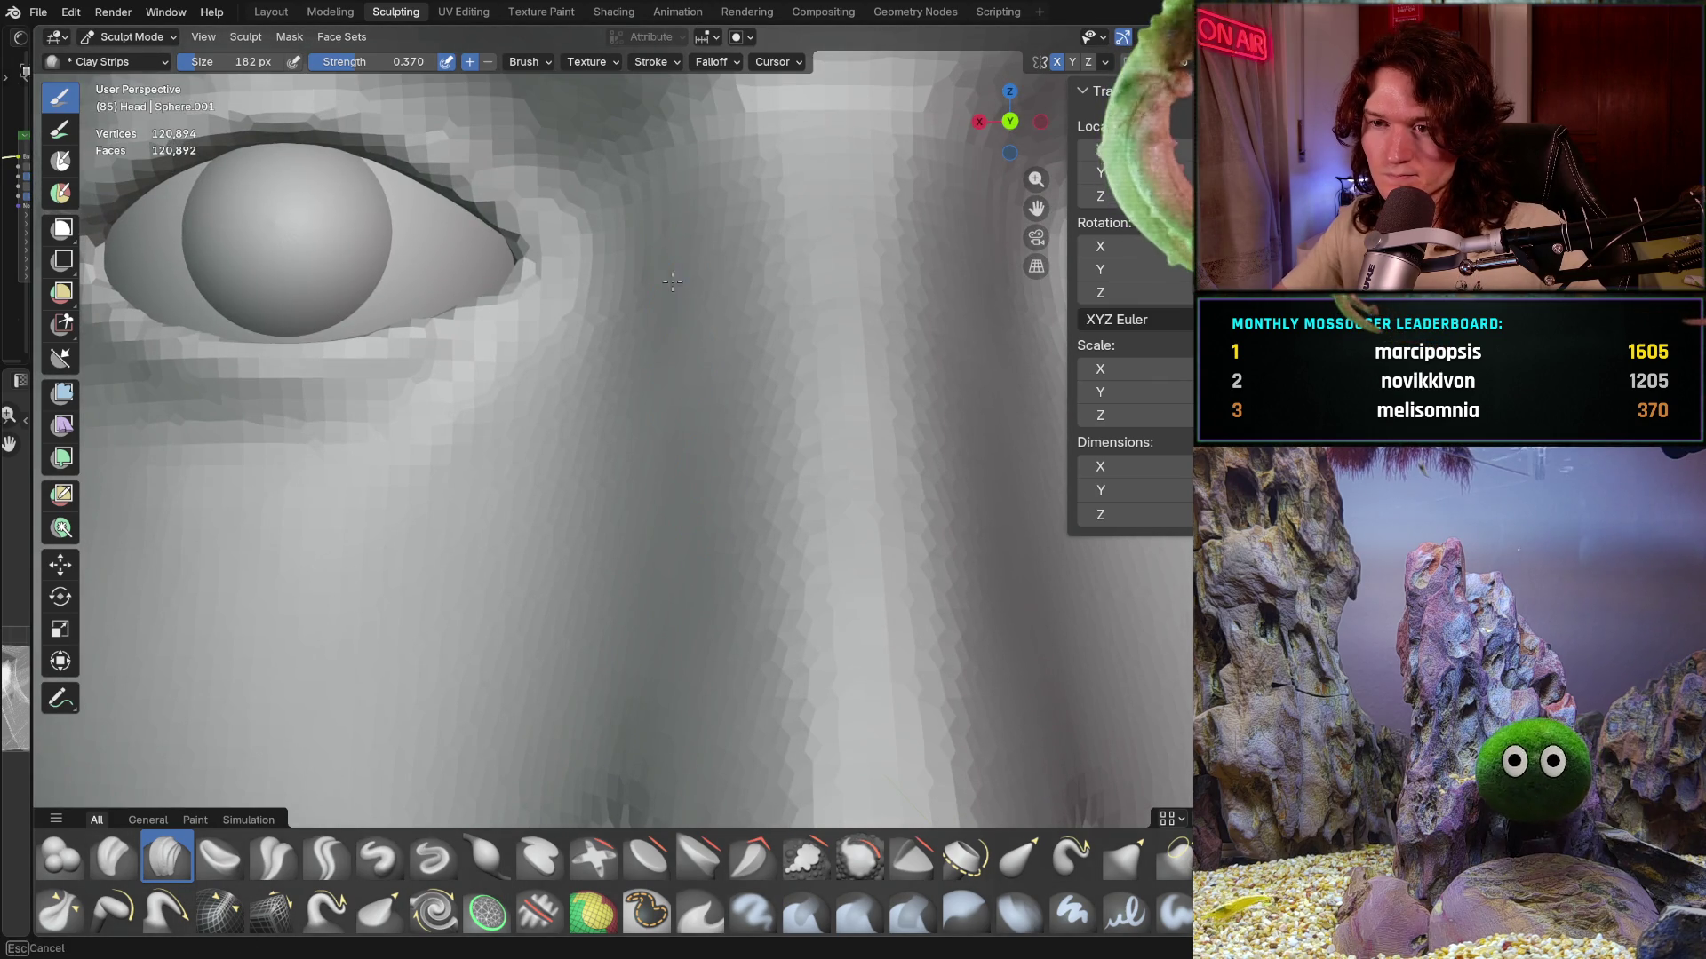
{"action": "mouse_move", "coordinate": [652, 403]}
{"action": "middle_mouse_down"}
{"action": "mouse_move", "coordinate": [699, 651]}
{"action": "mouse_move", "coordinate": [811, 599]}
{"action": "middle_mouse_up"}
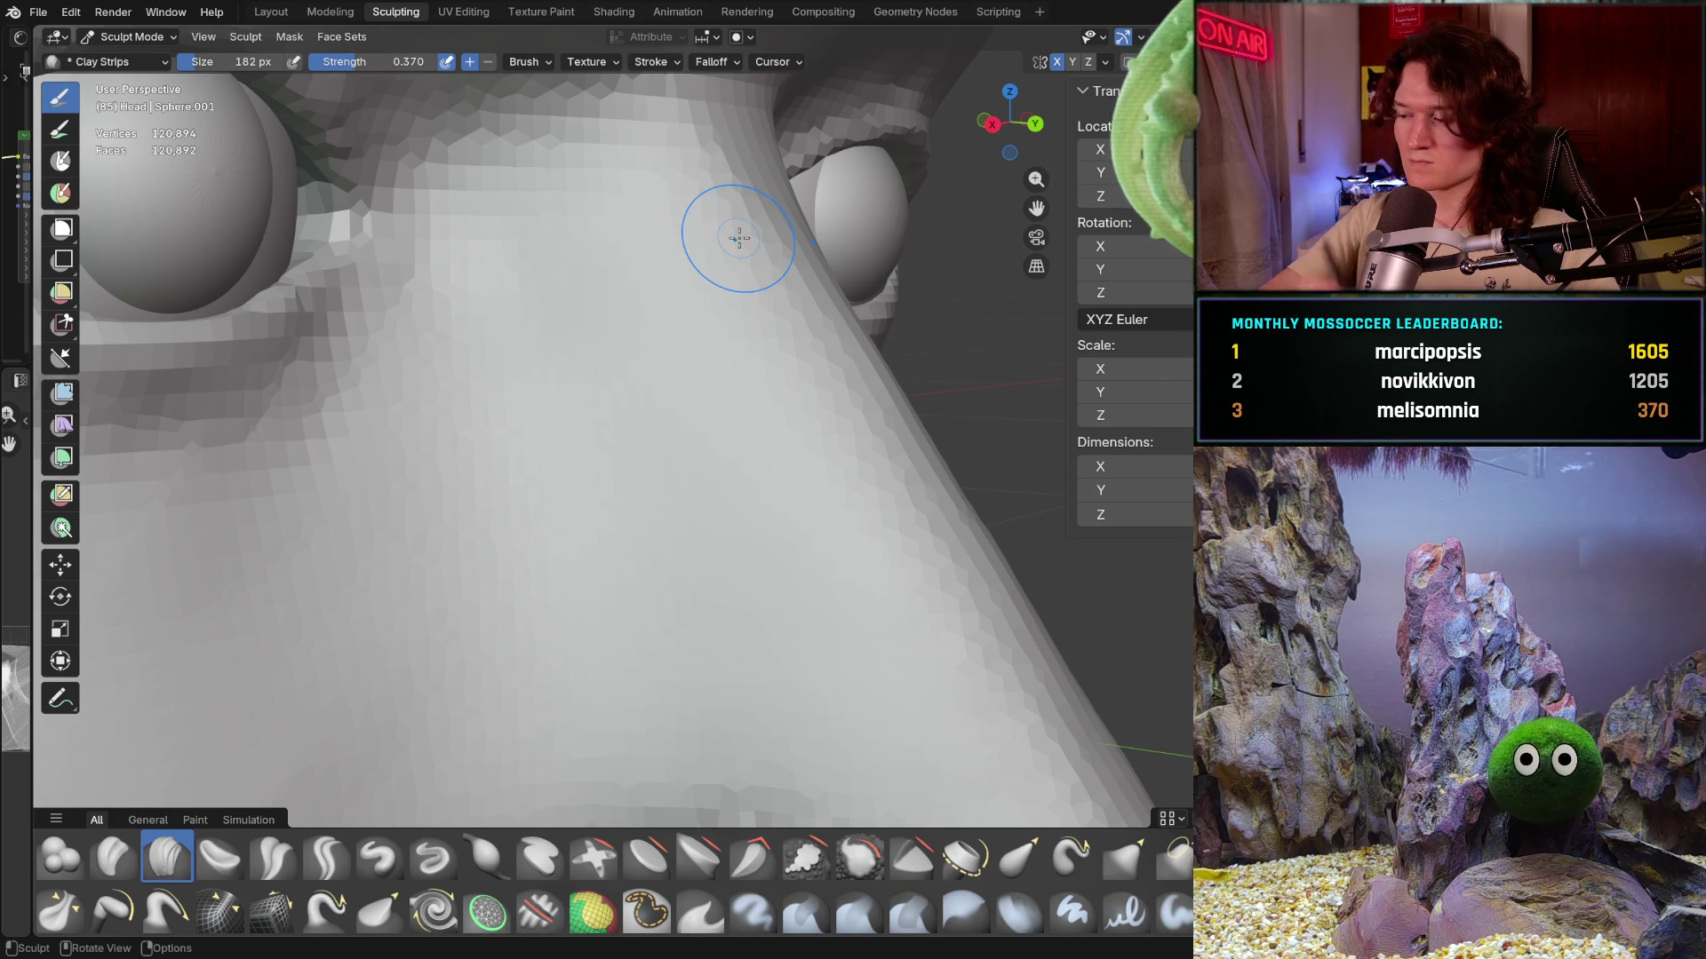
{"action": "middle_click_drag", "start_coordinate": [662, 473], "coordinate": [561, 532]}
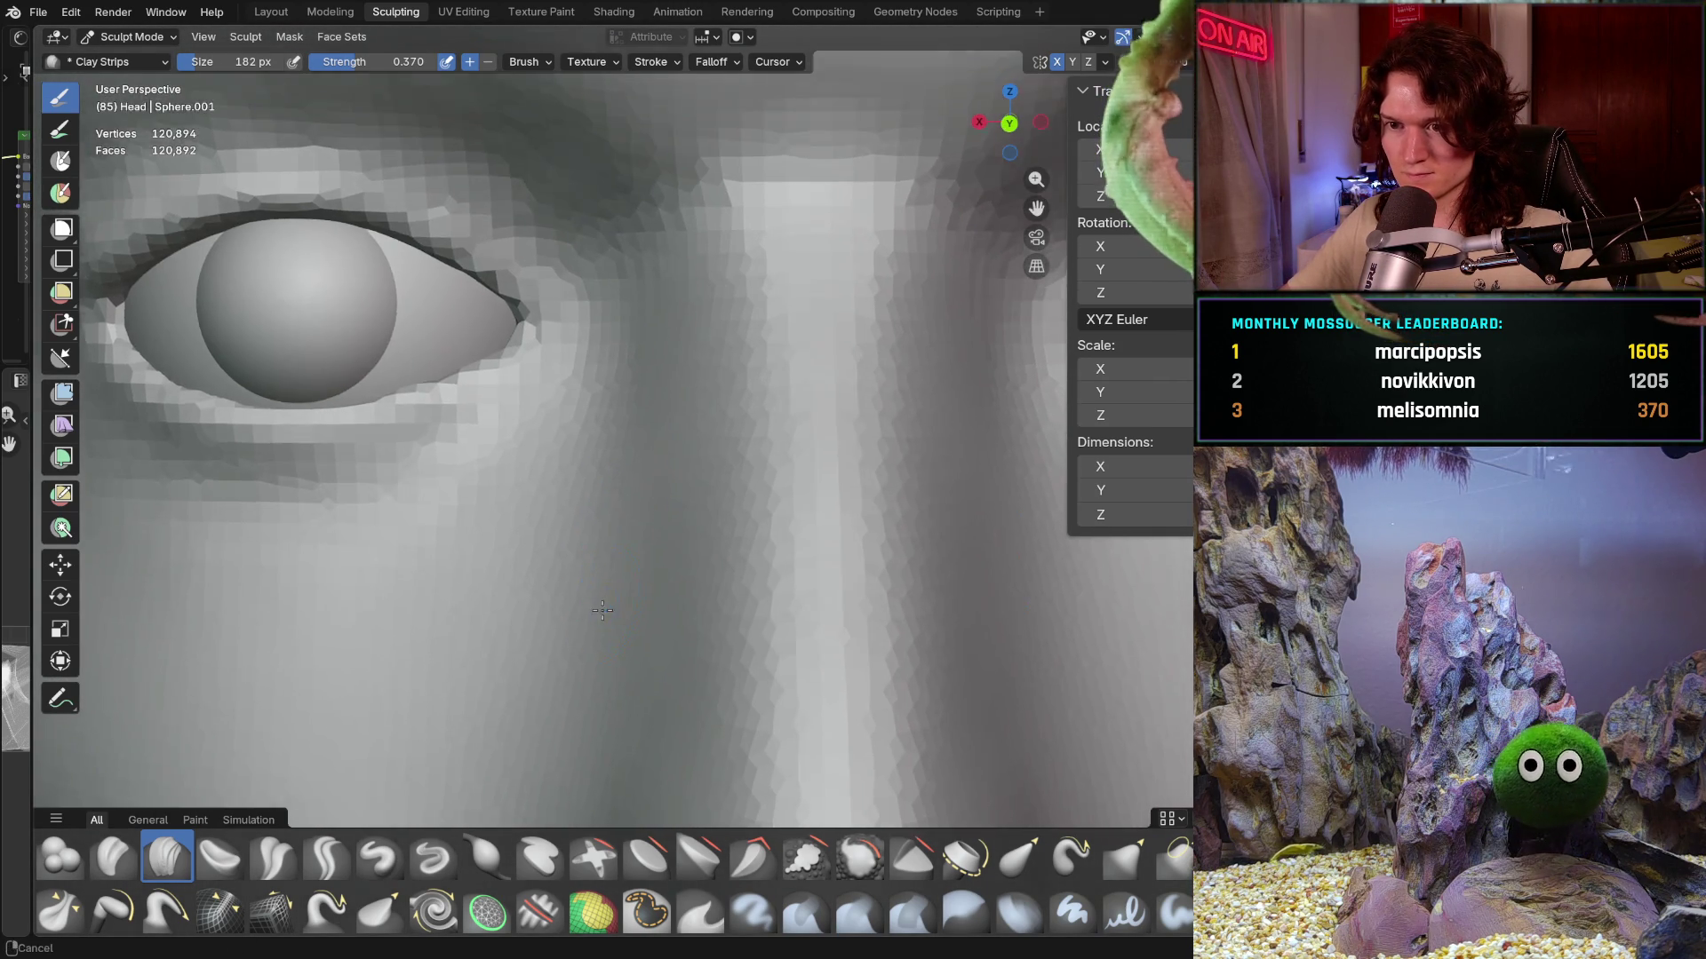
{"action": "middle_click_drag", "start_coordinate": [561, 532], "coordinate": [633, 455], "text": "ctrl"}
{"action": "middle_click_drag", "start_coordinate": [660, 342], "coordinate": [650, 402], "text": "ctrl"}
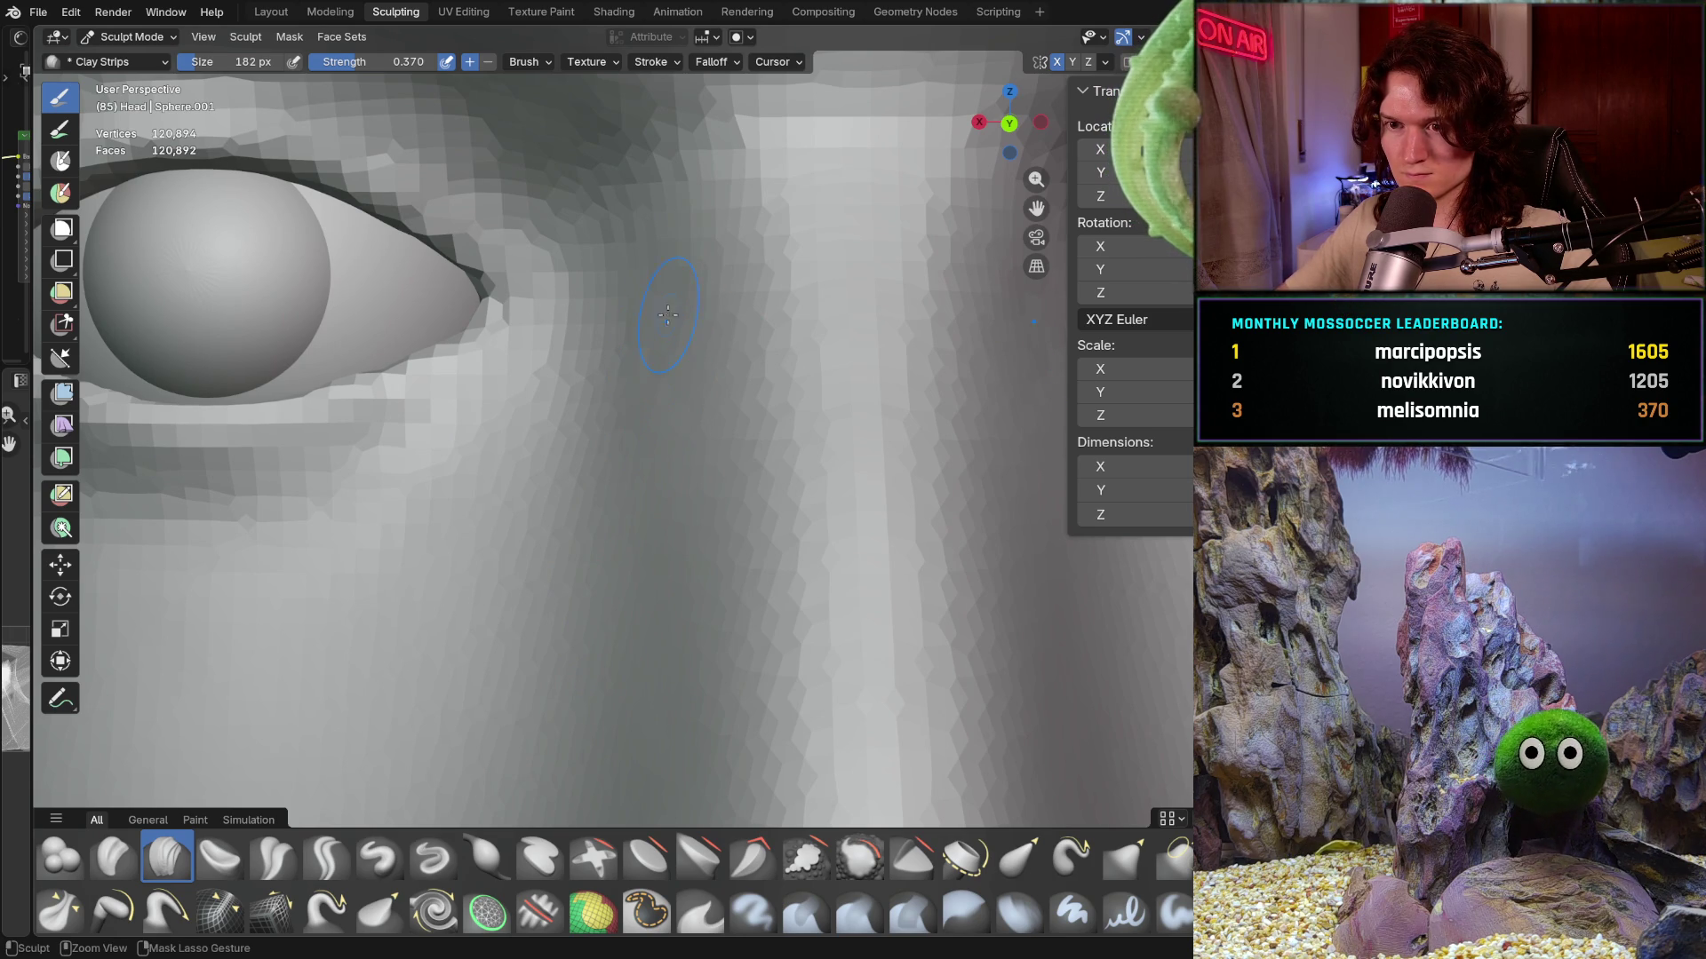
{"action": "mouse_move", "coordinate": [675, 377]}
{"action": "middle_mouse_down", "text": "ctrl"}
{"action": "mouse_move", "coordinate": [527, 556]}
{"action": "mouse_move", "coordinate": [609, 571]}
{"action": "mouse_move", "coordinate": [665, 475]}
{"action": "mouse_move", "coordinate": [590, 582]}
{"action": "mouse_move", "coordinate": [560, 571]}
{"action": "middle_mouse_up", "text": "ctrl"}
{"action": "scroll", "coordinate": [603, 465], "scroll_direction": "down", "scroll_amount": 5}
- Face the male head frontally and lay a light Clay Strips stroke beside the left nostril
{"action": "mouse_move", "coordinate": [603, 465]}
{"action": "middle_mouse_down"}
{"action": "mouse_move", "coordinate": [674, 554]}
{"action": "mouse_move", "coordinate": [641, 555]}
{"action": "middle_mouse_up"}
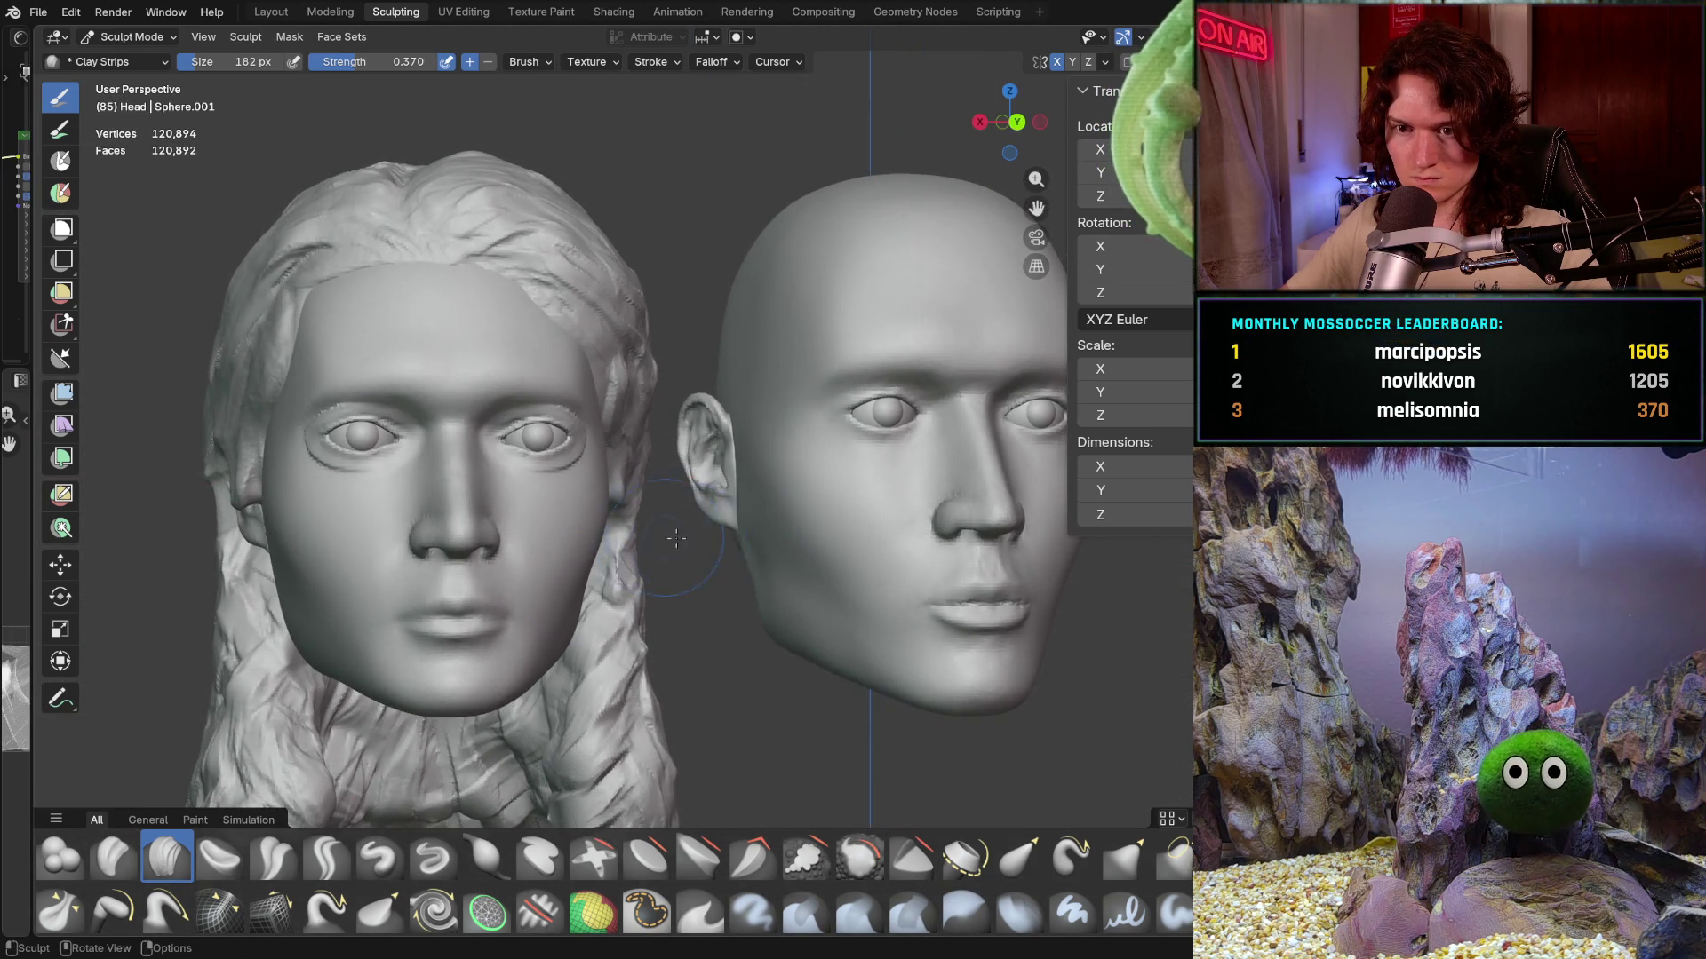
{"action": "scroll", "coordinate": [626, 554], "scroll_direction": "up", "scroll_amount": 2}
{"action": "scroll", "coordinate": [616, 554], "scroll_direction": "up", "scroll_amount": 2}
{"action": "scroll", "coordinate": [611, 555], "scroll_direction": "up", "scroll_amount": 2}
{"action": "scroll", "coordinate": [614, 554], "scroll_direction": "up", "scroll_amount": 2}
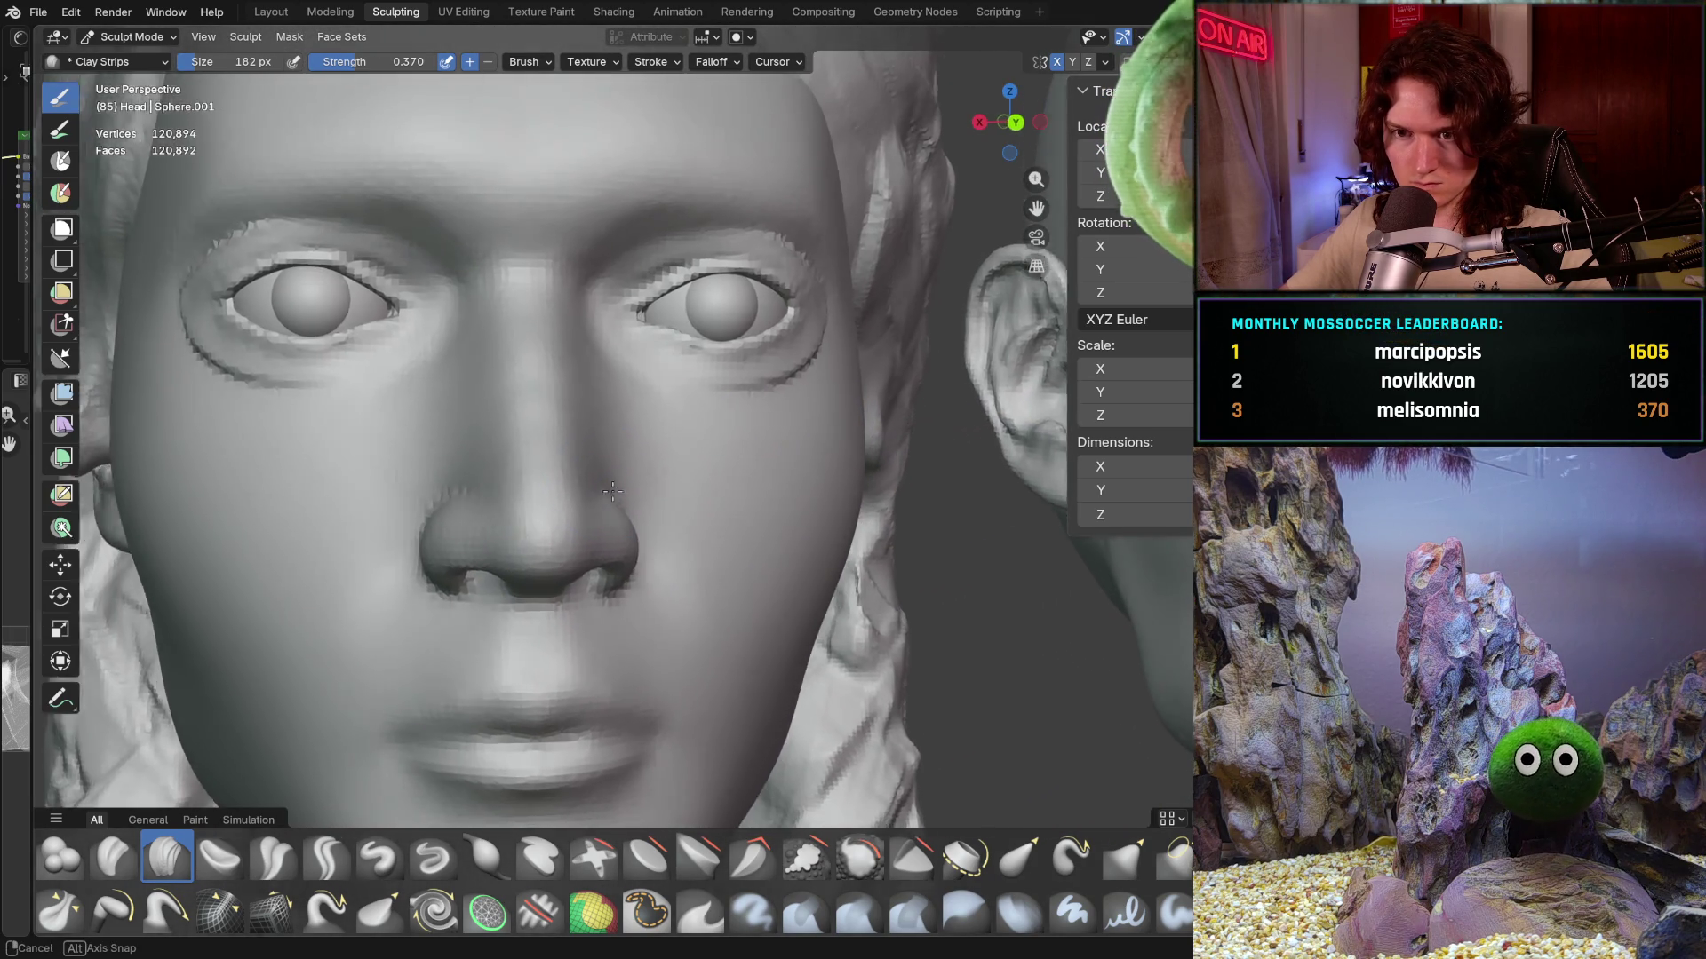
{"action": "mouse_move", "coordinate": [613, 555]}
{"action": "middle_mouse_down"}
{"action": "mouse_move", "coordinate": [804, 393]}
{"action": "mouse_move", "coordinate": [262, 557]}
{"action": "mouse_move", "coordinate": [495, 439]}
{"action": "mouse_move", "coordinate": [801, 420]}
{"action": "middle_mouse_up"}
{"action": "scroll", "coordinate": [804, 392], "scroll_direction": "down", "scroll_amount": 4}
{"action": "scroll", "coordinate": [263, 557], "scroll_direction": "up", "scroll_amount": 2}
{"action": "scroll", "coordinate": [495, 439], "scroll_direction": "up", "scroll_amount": 3}
{"action": "scroll", "coordinate": [494, 439], "scroll_direction": "up", "scroll_amount": 2}
{"action": "scroll", "coordinate": [802, 420], "scroll_direction": "up", "scroll_amount": 1}
{"action": "scroll", "coordinate": [512, 452], "scroll_direction": "up", "scroll_amount": 2}
{"action": "scroll", "coordinate": [512, 450], "scroll_direction": "up", "scroll_amount": 1}
{"action": "left_click_drag", "start_coordinate": [471, 494], "coordinate": [409, 570]}
{"action": "left_click_drag", "start_coordinate": [503, 483], "coordinate": [521, 449]}
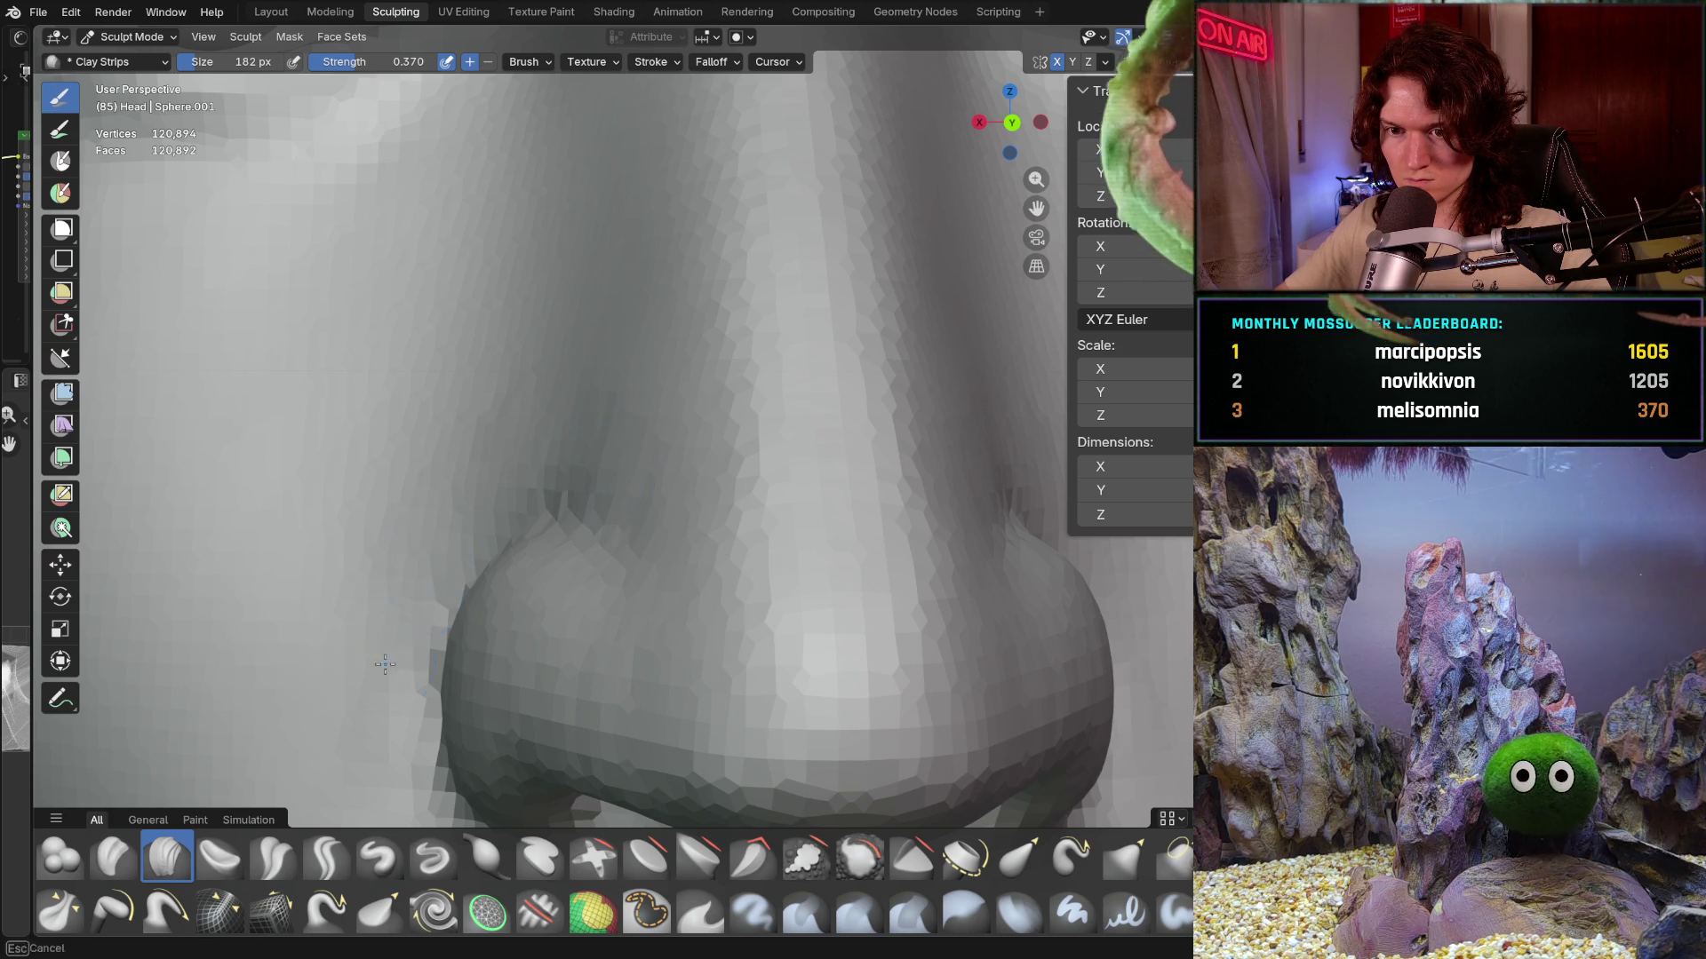
- Orbit around the male nose side to find the angle for building up the bridge area
{"action": "left_click_drag", "start_coordinate": [471, 369], "coordinate": [472, 368]}
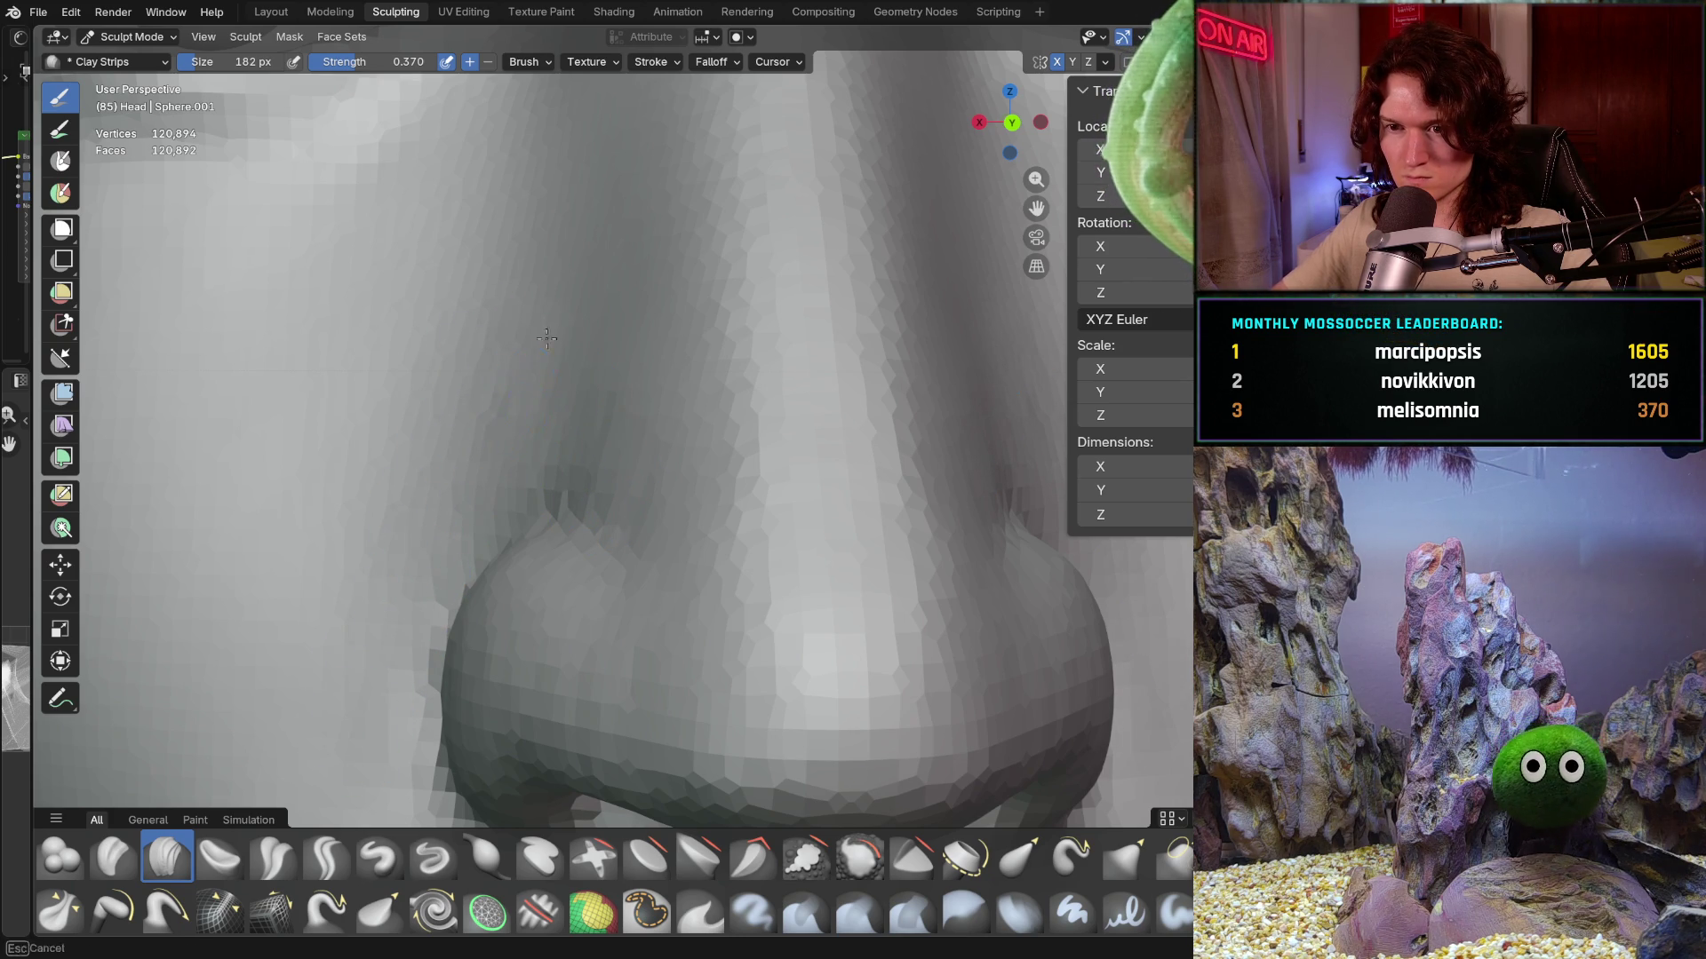
{"action": "middle_click_drag", "start_coordinate": [591, 388], "coordinate": [578, 424]}
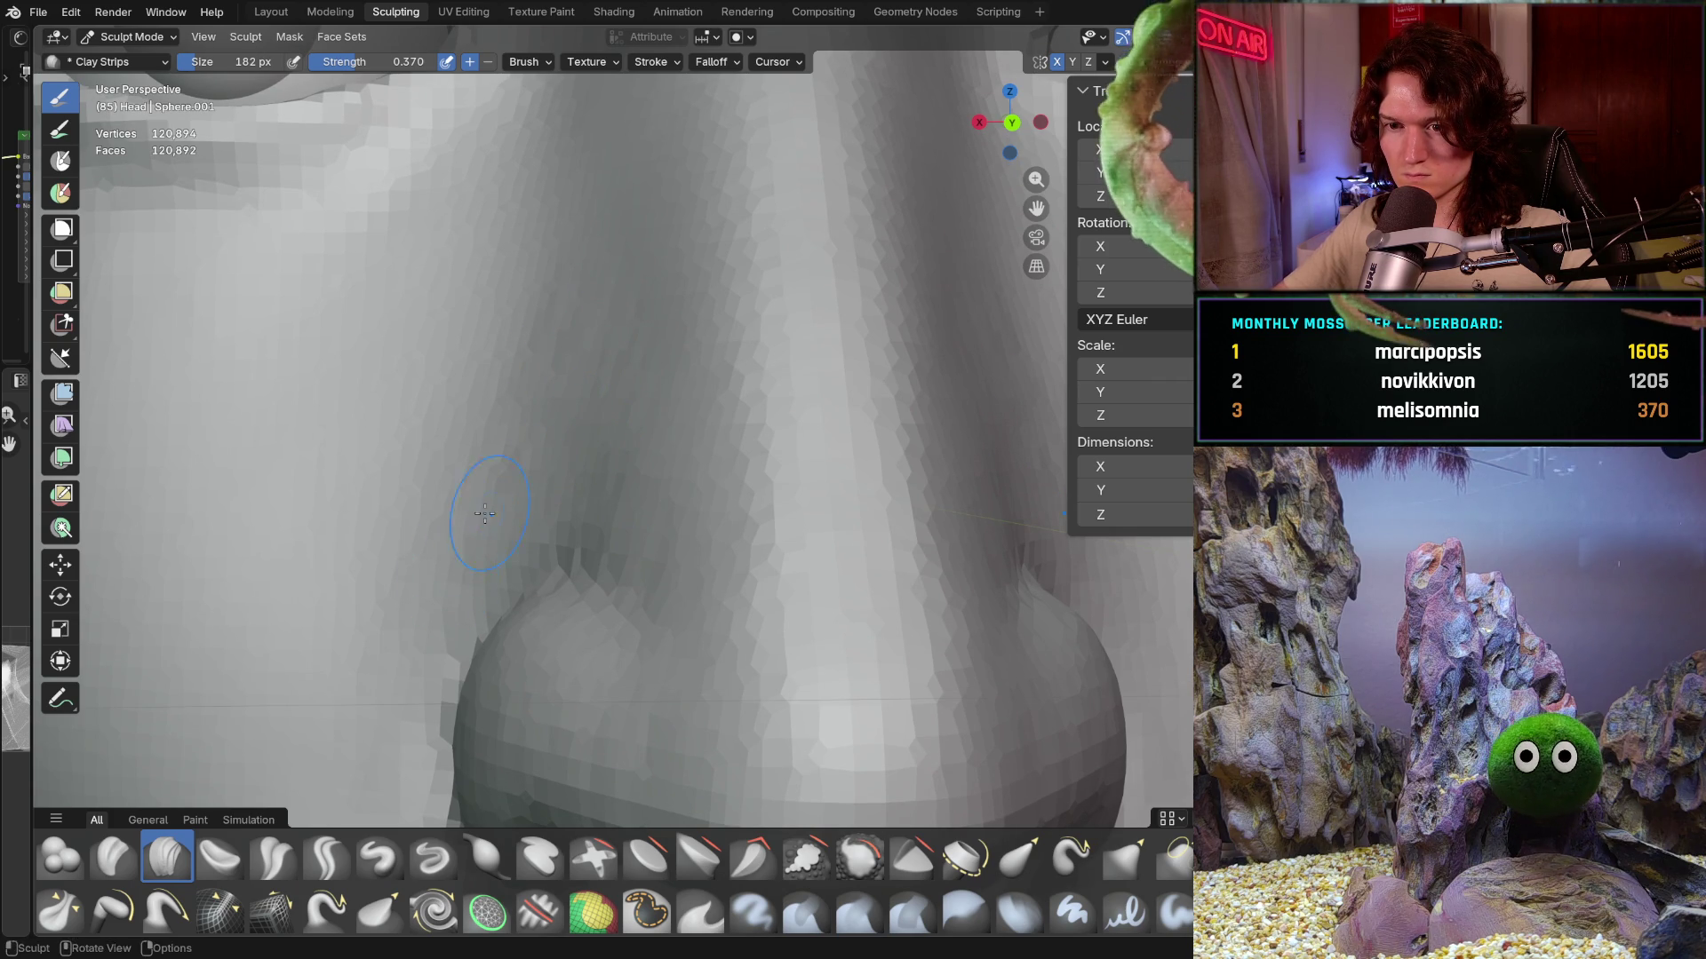
{"action": "mouse_move", "coordinate": [601, 481]}
{"action": "middle_mouse_down", "text": "ctrl"}
{"action": "mouse_move", "coordinate": [513, 541]}
{"action": "mouse_move", "coordinate": [782, 552]}
{"action": "mouse_move", "coordinate": [775, 493]}
{"action": "mouse_move", "coordinate": [607, 453]}
{"action": "mouse_move", "coordinate": [612, 560]}
{"action": "middle_mouse_up", "text": "ctrl"}
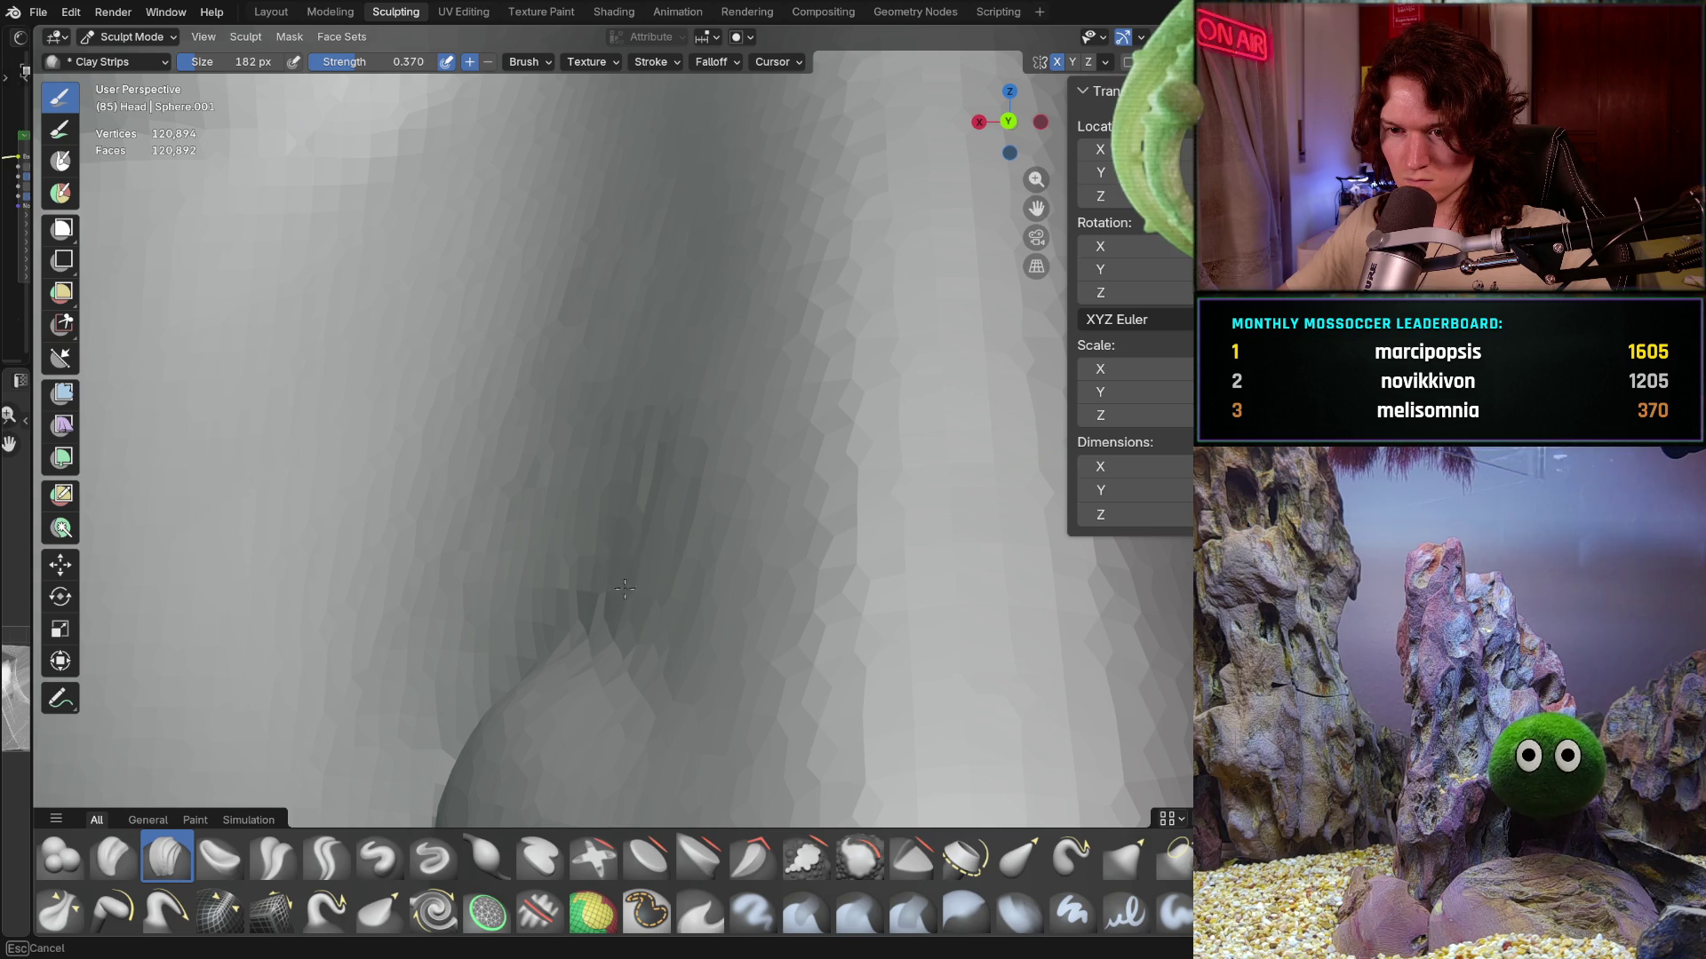
{"action": "mouse_move", "coordinate": [620, 582]}
{"action": "middle_mouse_down"}
{"action": "mouse_move", "coordinate": [541, 621]}
{"action": "mouse_move", "coordinate": [548, 584]}
{"action": "middle_mouse_up"}
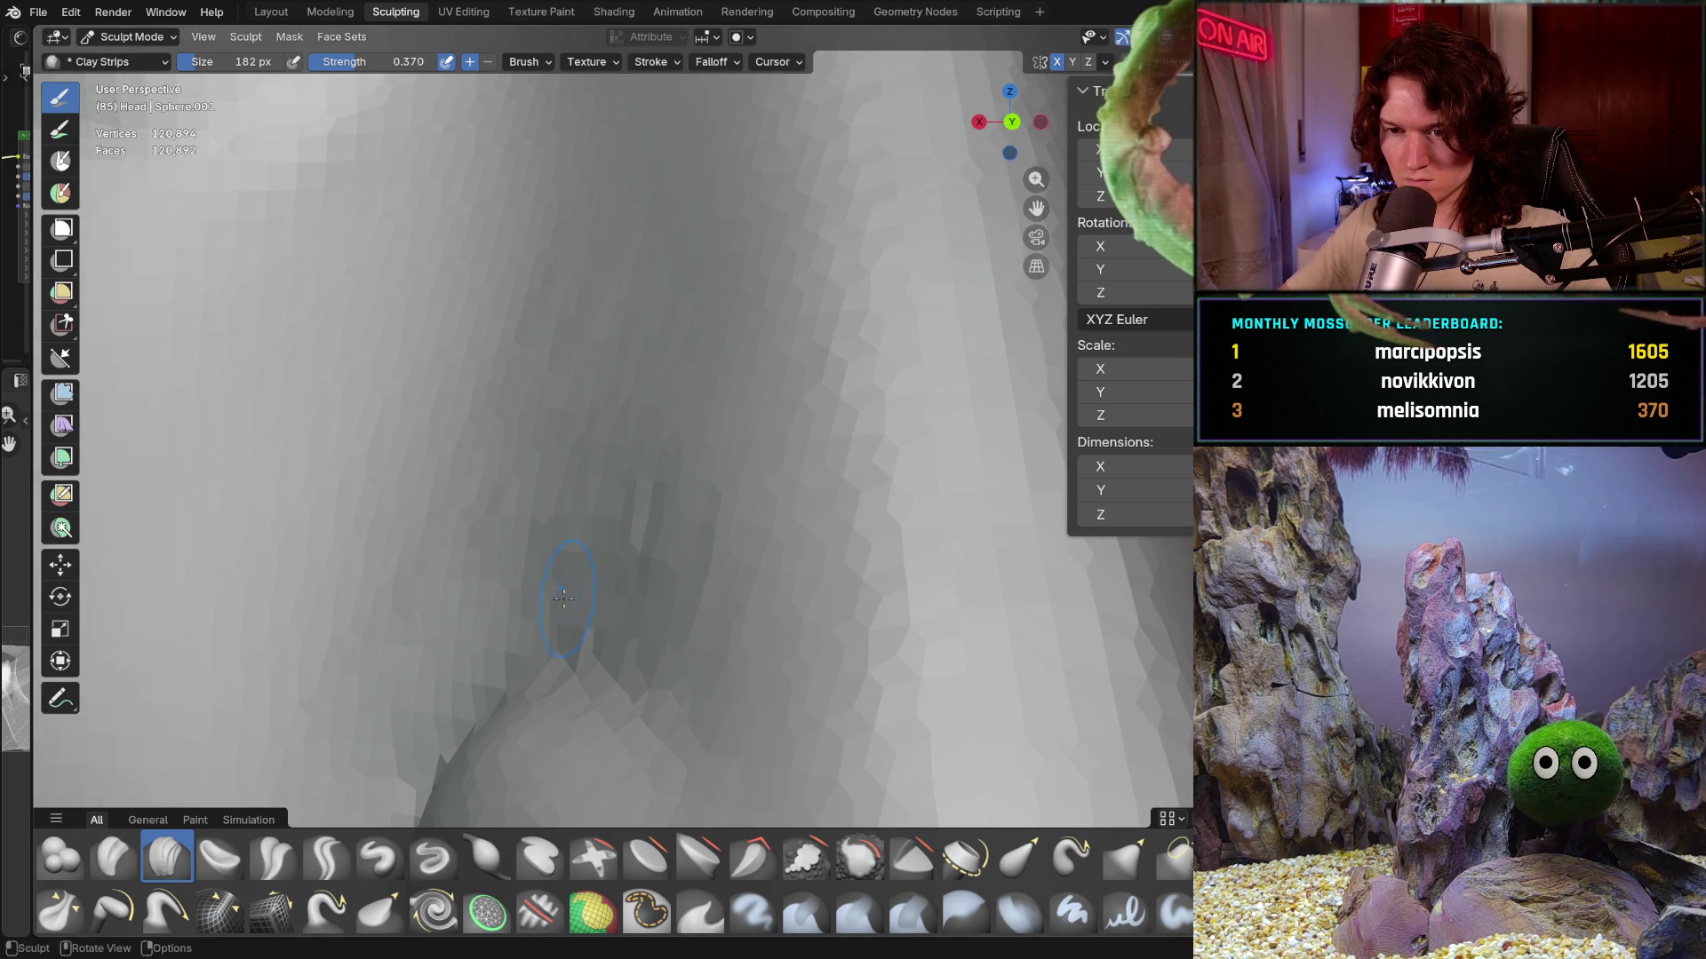
{"action": "middle_click_drag", "start_coordinate": [574, 574], "coordinate": [617, 576]}
{"action": "right_click_drag", "start_coordinate": [321, 701], "coordinate": [306, 757], "text": "ctrl"}
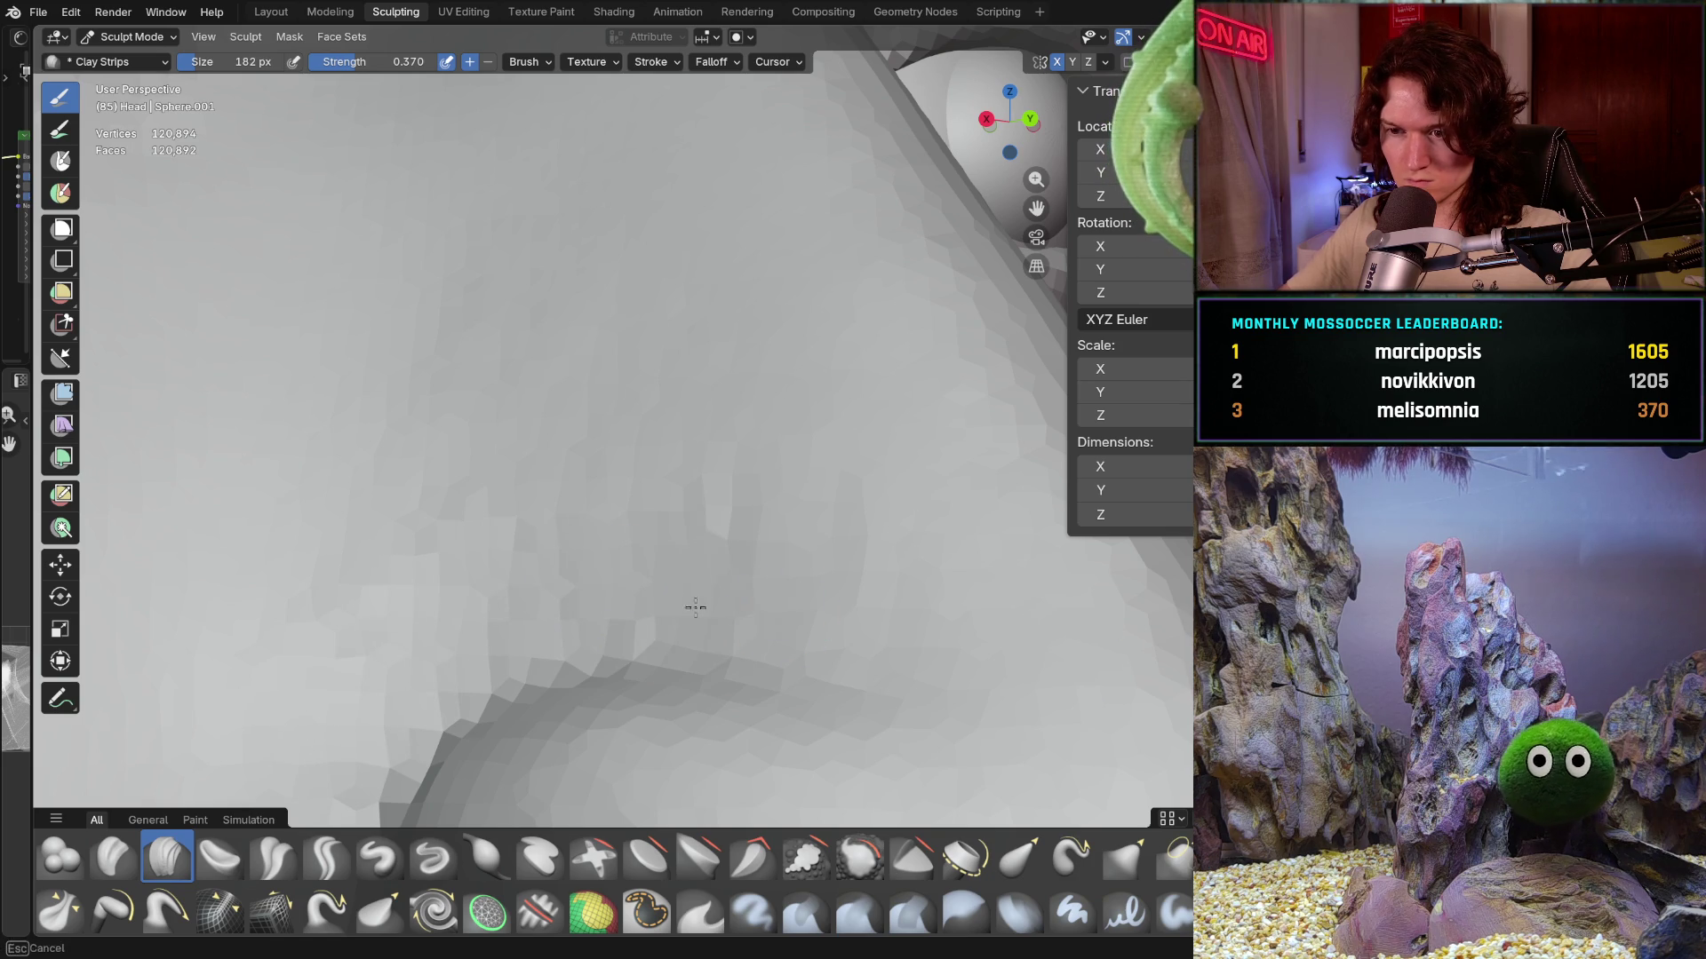
{"action": "mouse_move", "coordinate": [760, 573]}
{"action": "middle_mouse_down"}
{"action": "mouse_move", "coordinate": [656, 587]}
{"action": "mouse_move", "coordinate": [681, 548]}
{"action": "middle_mouse_up"}
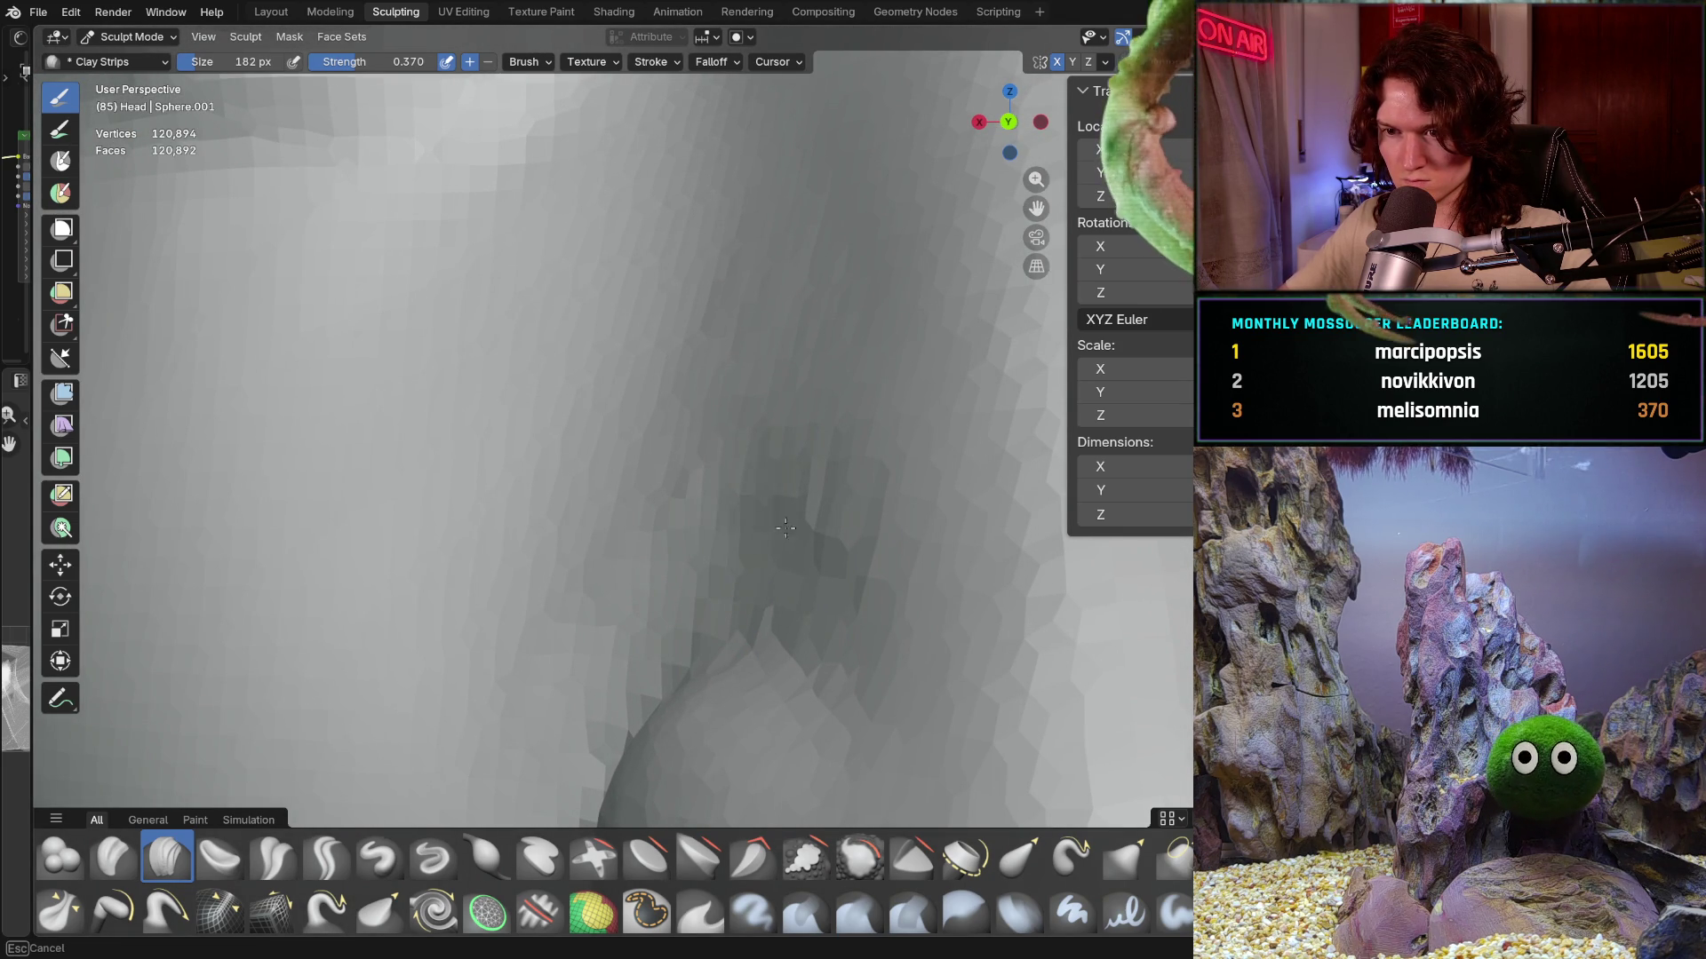
{"action": "right_click_drag", "start_coordinate": [799, 494], "coordinate": [796, 540], "text": "ctrl"}
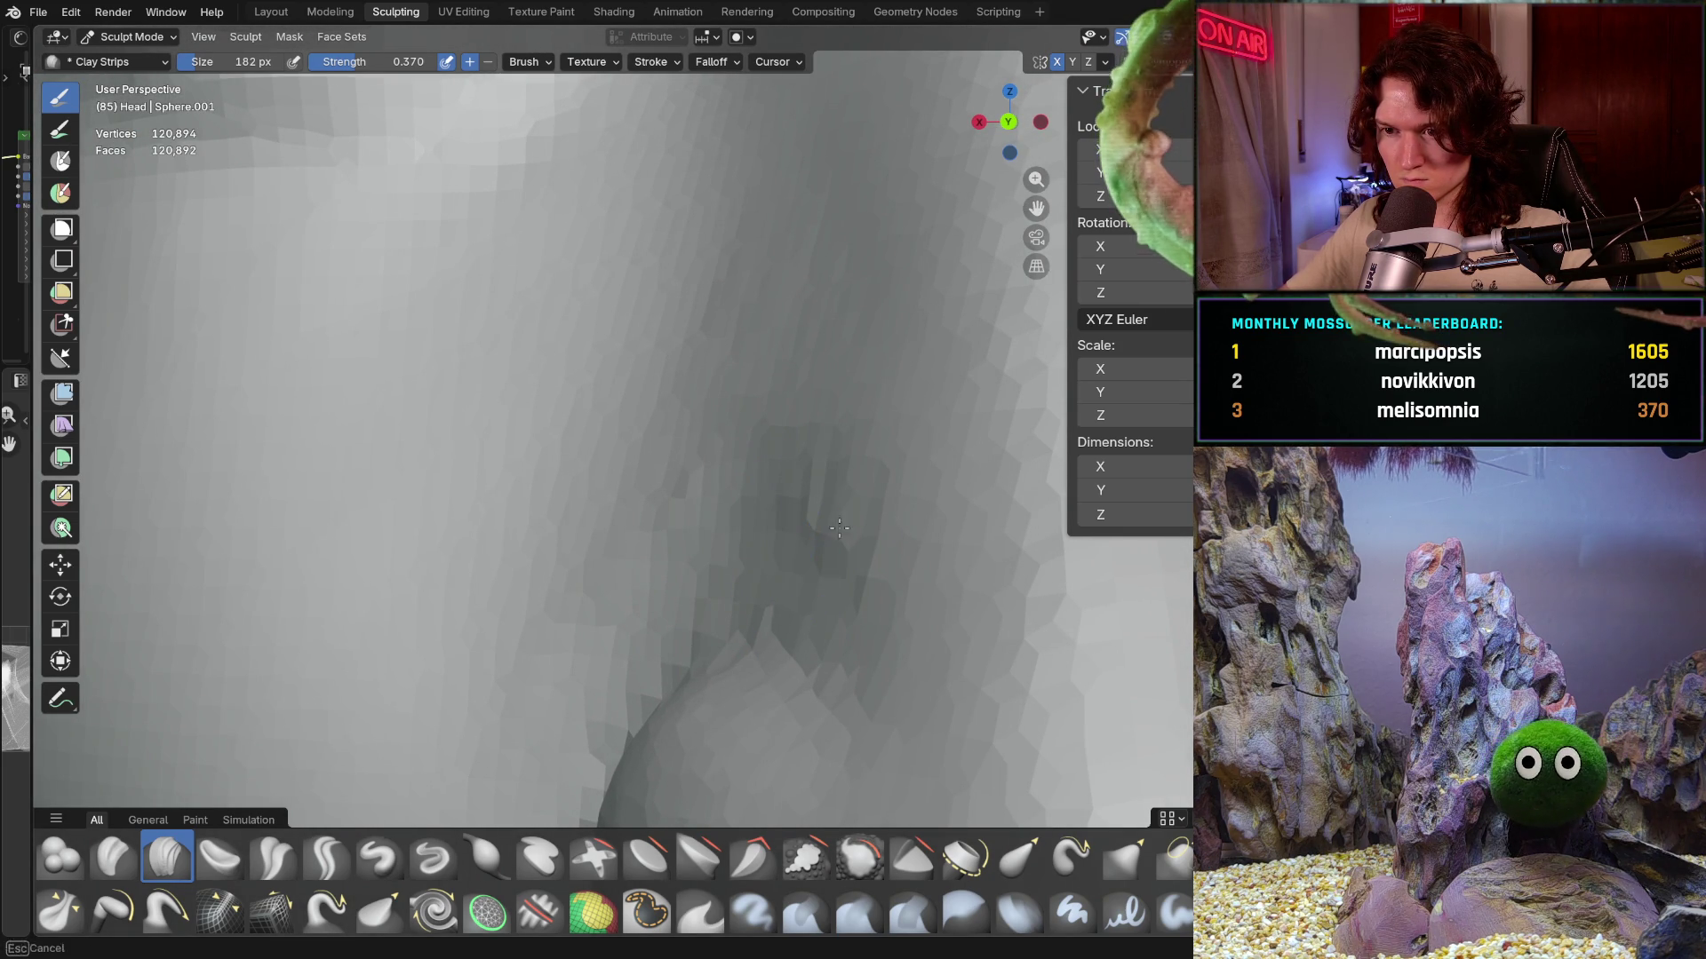
{"action": "right_click_drag", "start_coordinate": [799, 453], "coordinate": [798, 418], "text": "ctrl"}
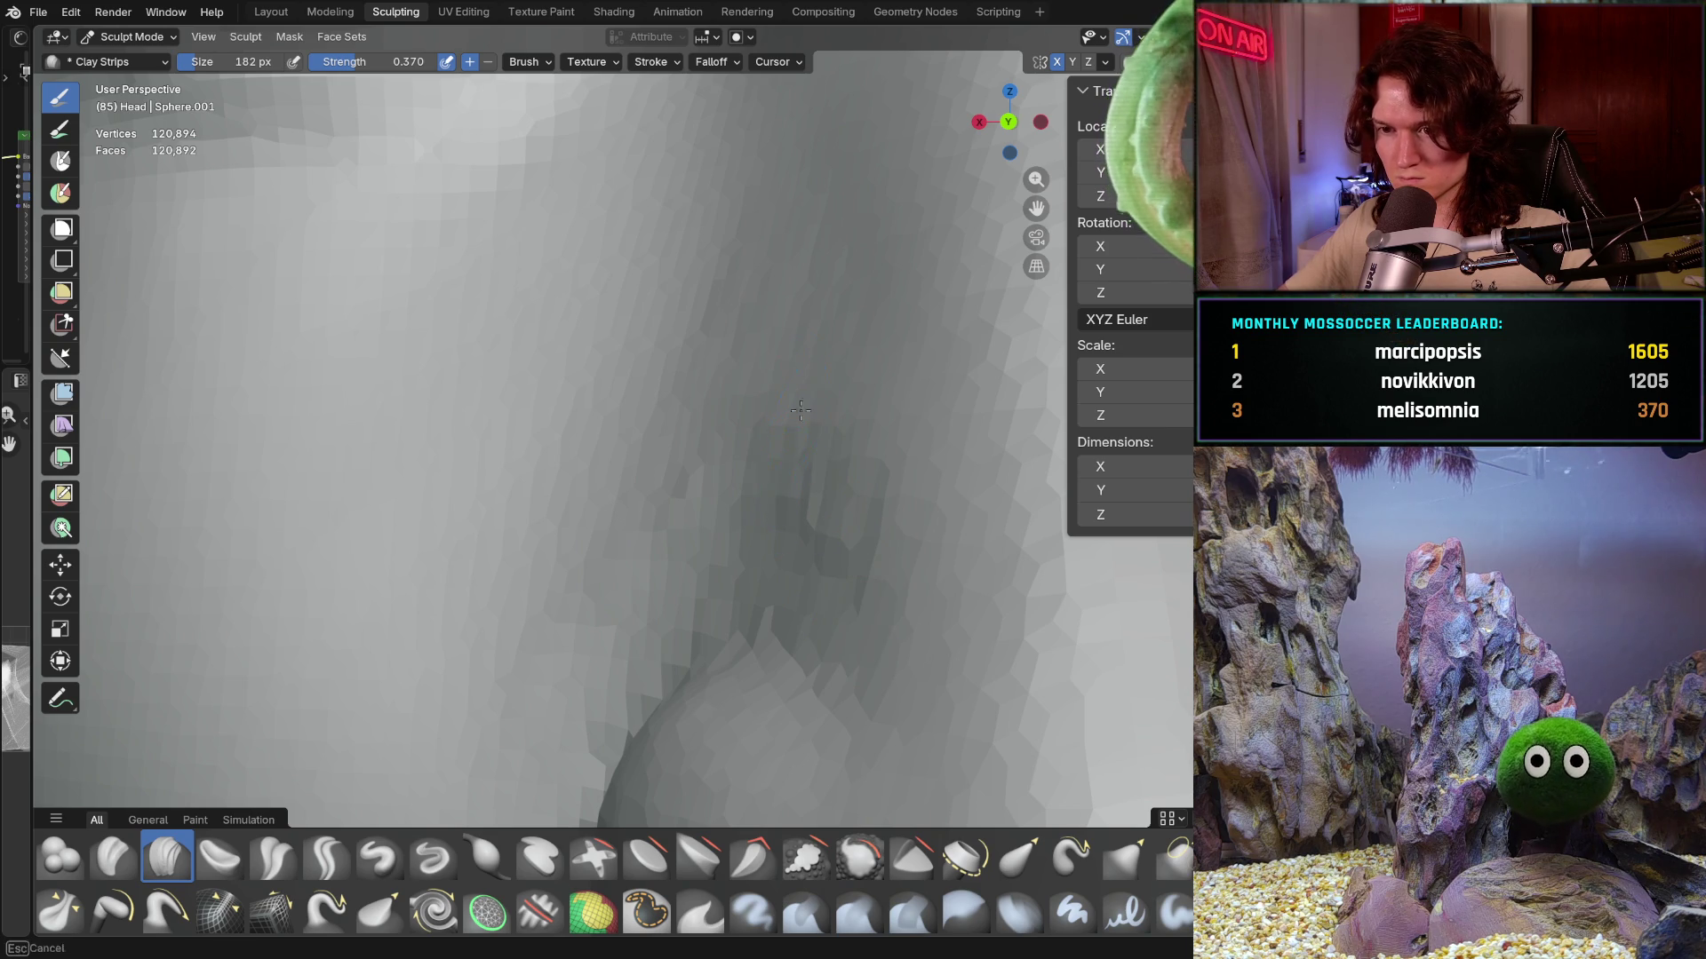
- Lay Clay Strips strokes on the side of the nose near the bridge, checking from eye level and close up
{"action": "left_click_drag", "start_coordinate": [799, 539], "coordinate": [844, 604]}
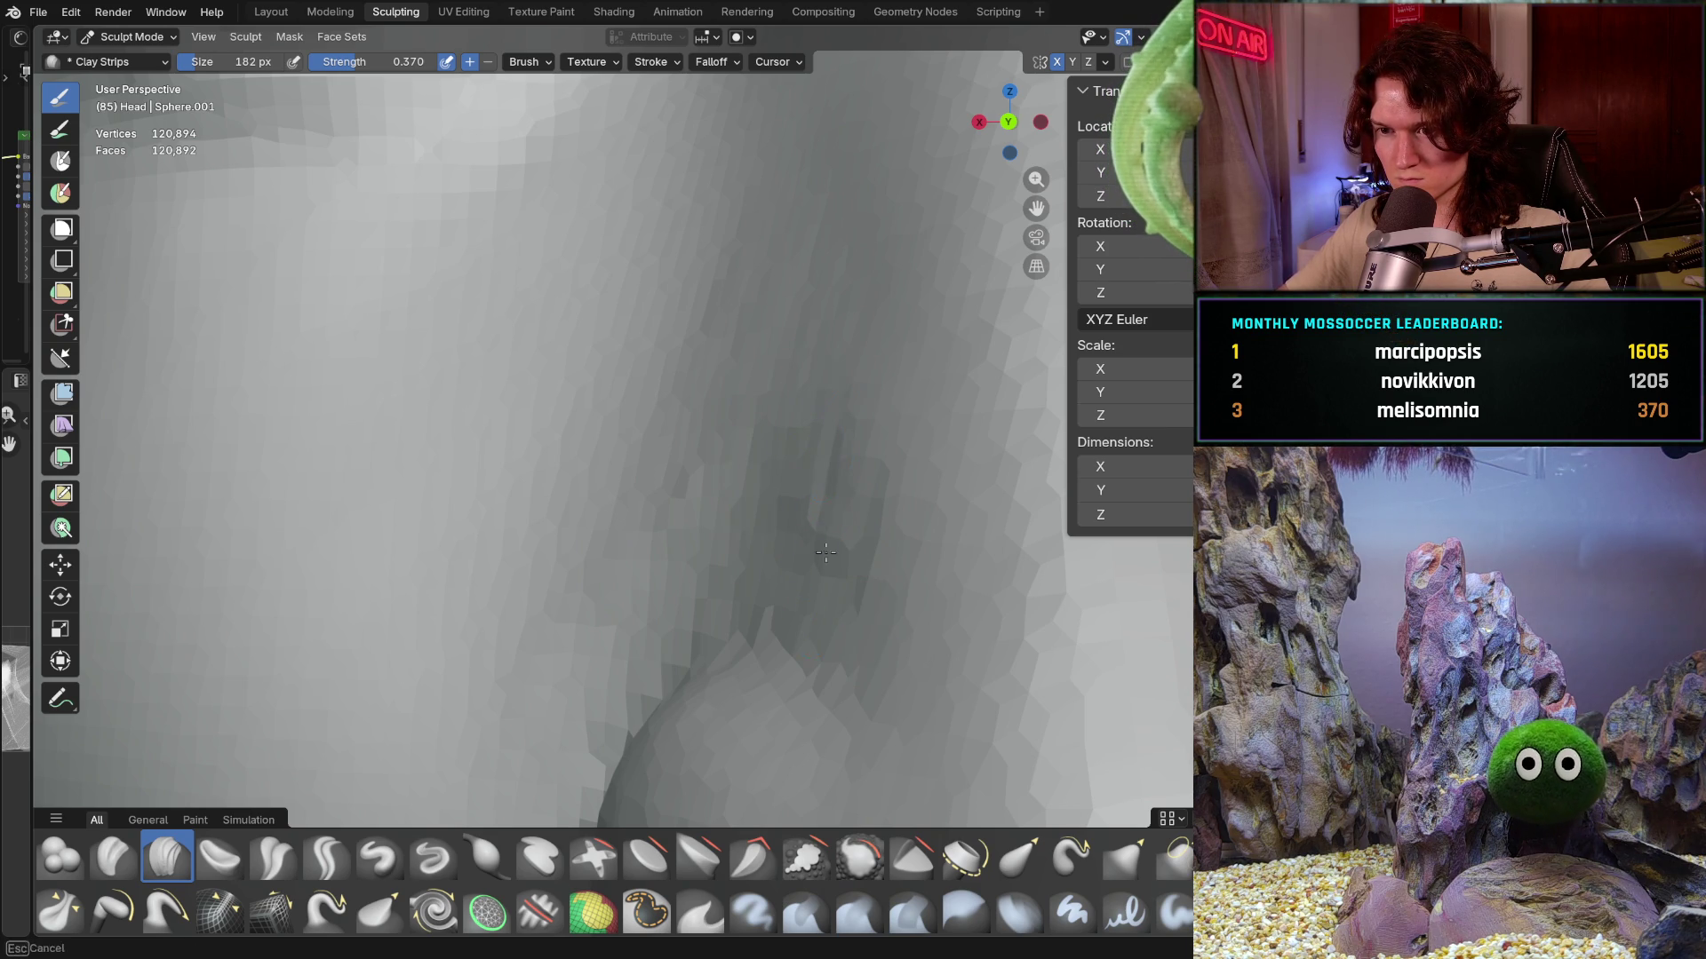
{"action": "right_click_drag", "start_coordinate": [823, 628], "coordinate": [823, 599], "text": "ctrl"}
{"action": "middle_click_drag", "start_coordinate": [736, 661], "coordinate": [773, 457], "text": "ctrl"}
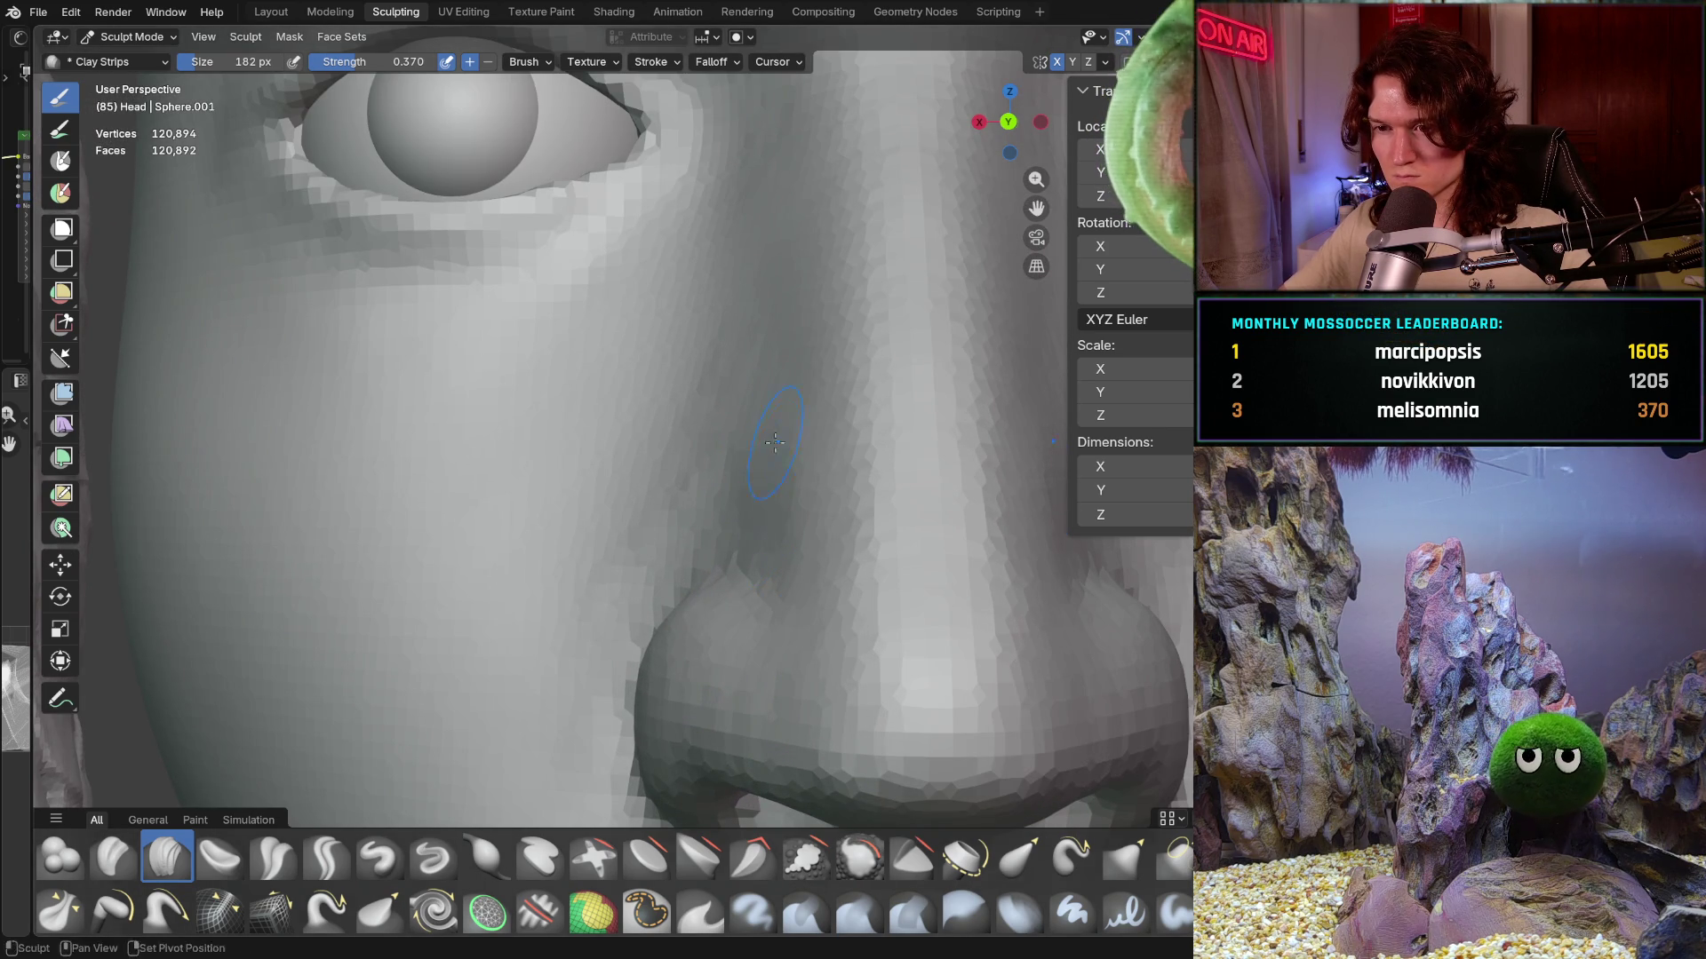
{"action": "mouse_move", "coordinate": [796, 561]}
{"action": "middle_mouse_down", "text": "shift"}
{"action": "mouse_move", "coordinate": [760, 464]}
{"action": "mouse_move", "coordinate": [664, 485]}
{"action": "mouse_move", "coordinate": [711, 368]}
{"action": "middle_mouse_up", "text": "shift"}
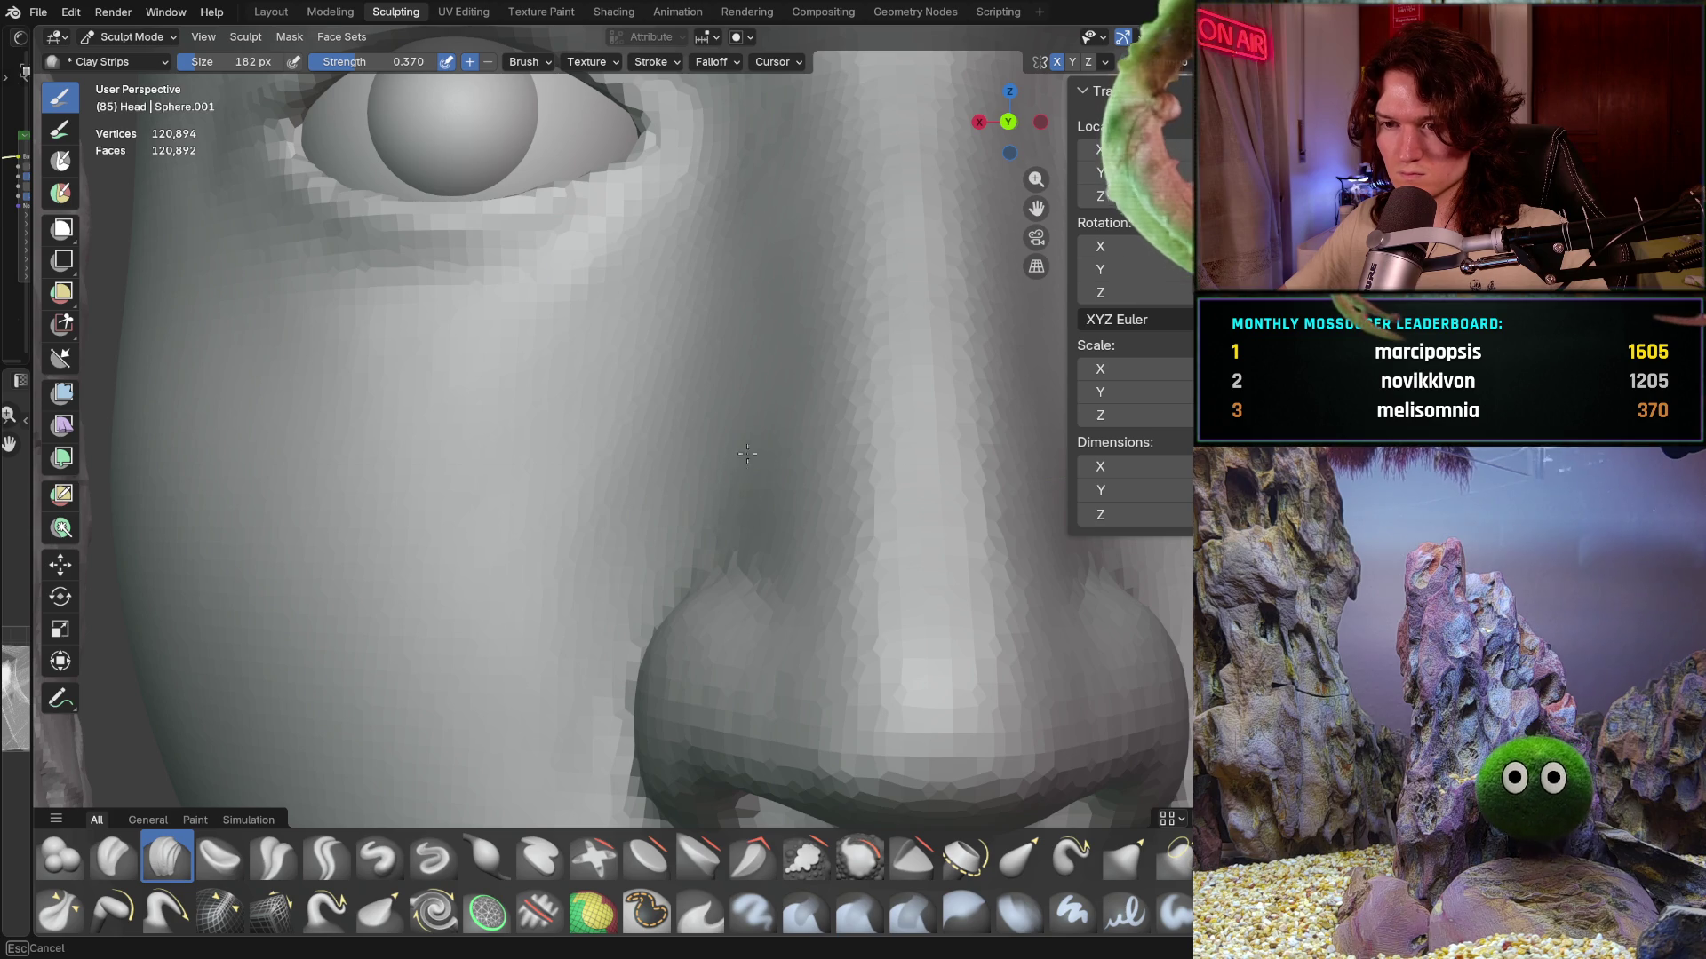
{"action": "mouse_move", "coordinate": [722, 476]}
{"action": "middle_mouse_down", "text": "ctrl"}
{"action": "mouse_move", "coordinate": [807, 457]}
{"action": "mouse_move", "coordinate": [803, 533]}
{"action": "middle_mouse_up", "text": "ctrl"}
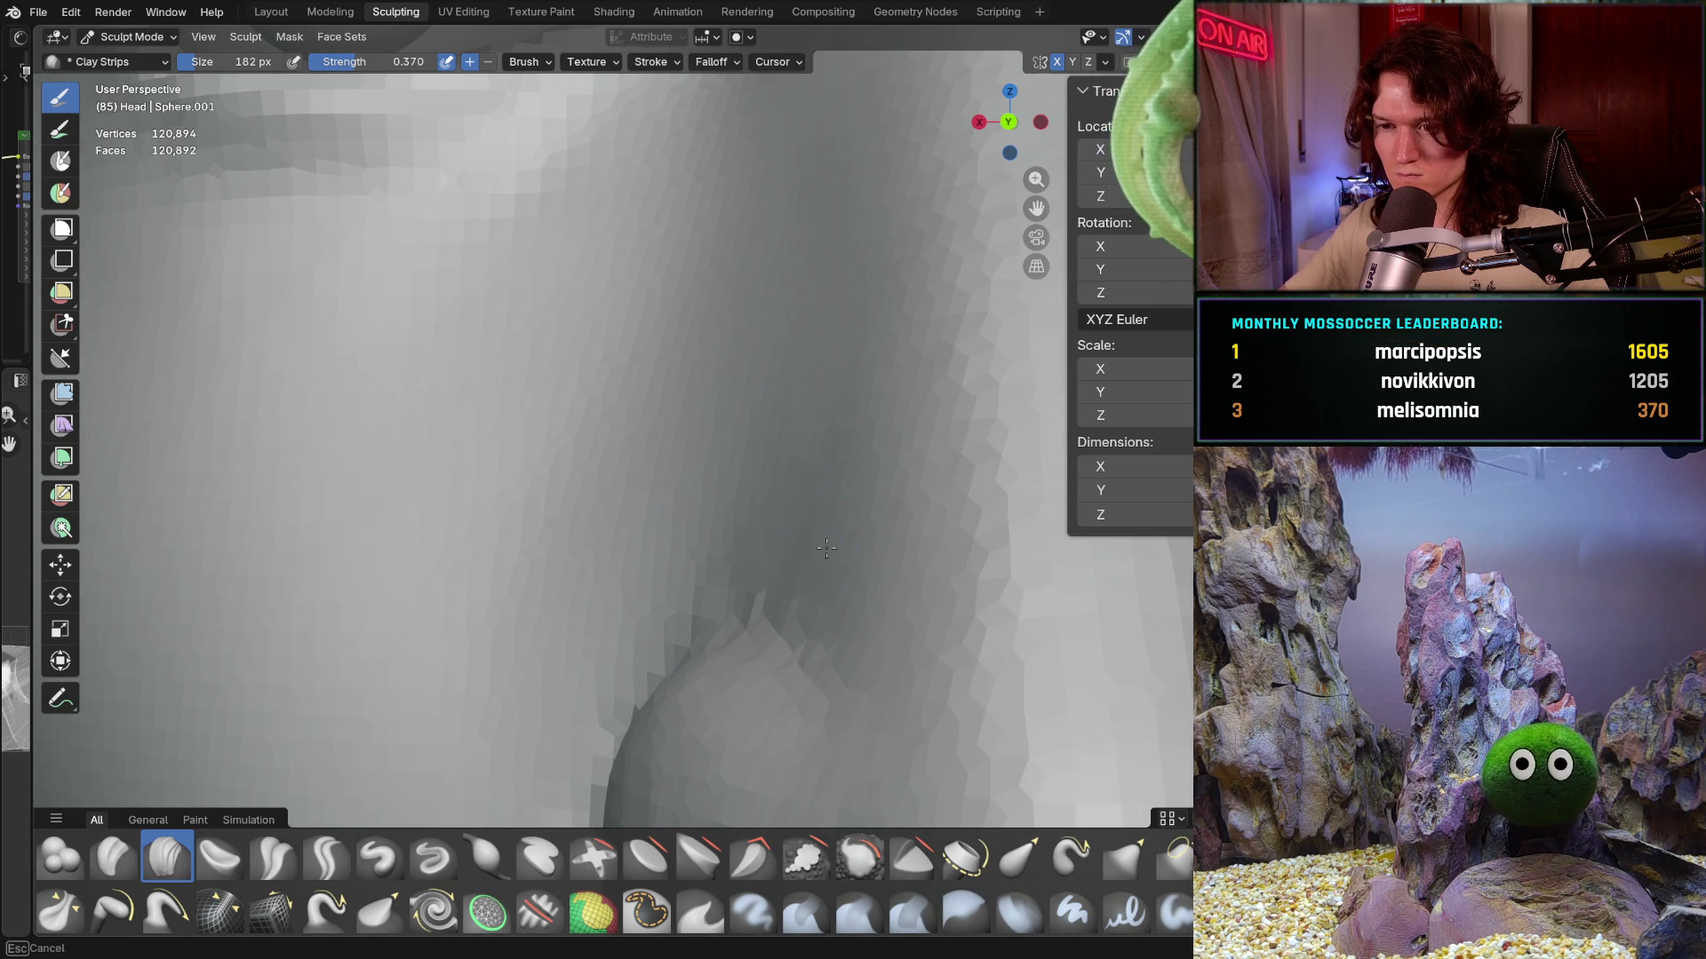
{"action": "middle_click_drag", "start_coordinate": [755, 551], "coordinate": [762, 576], "text": "ctrl"}
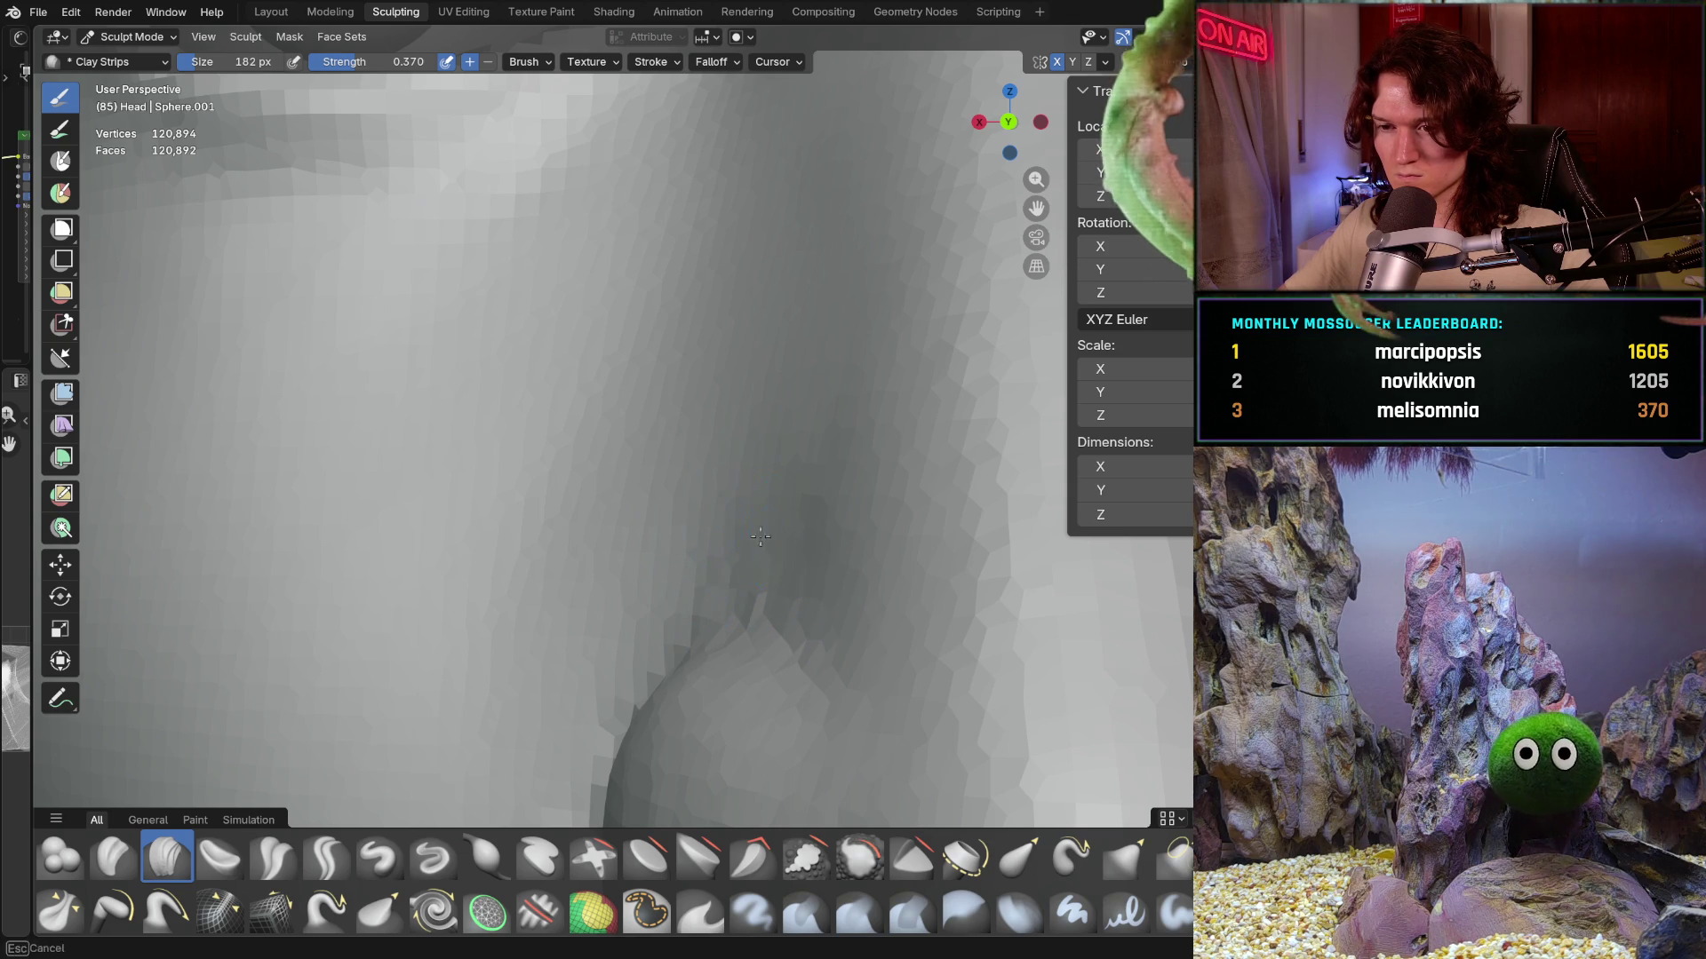
{"action": "middle_click_drag", "start_coordinate": [740, 537], "coordinate": [805, 470], "text": "ctrl"}
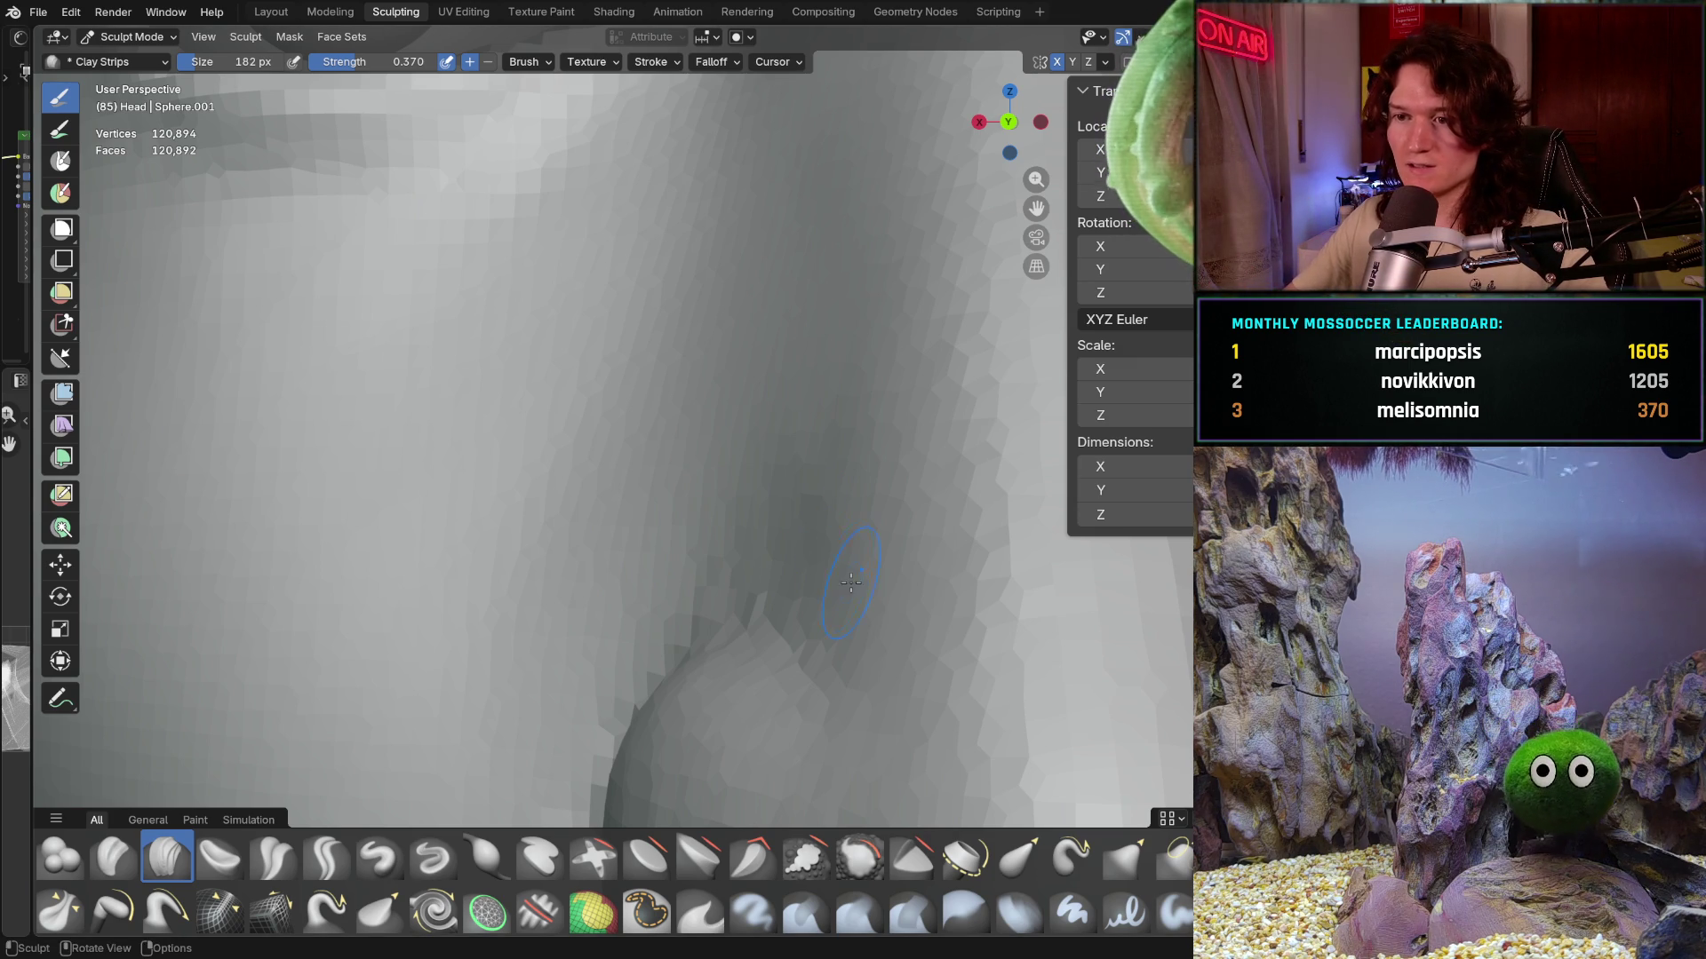
{"action": "middle_click_drag", "start_coordinate": [837, 508], "coordinate": [754, 566]}
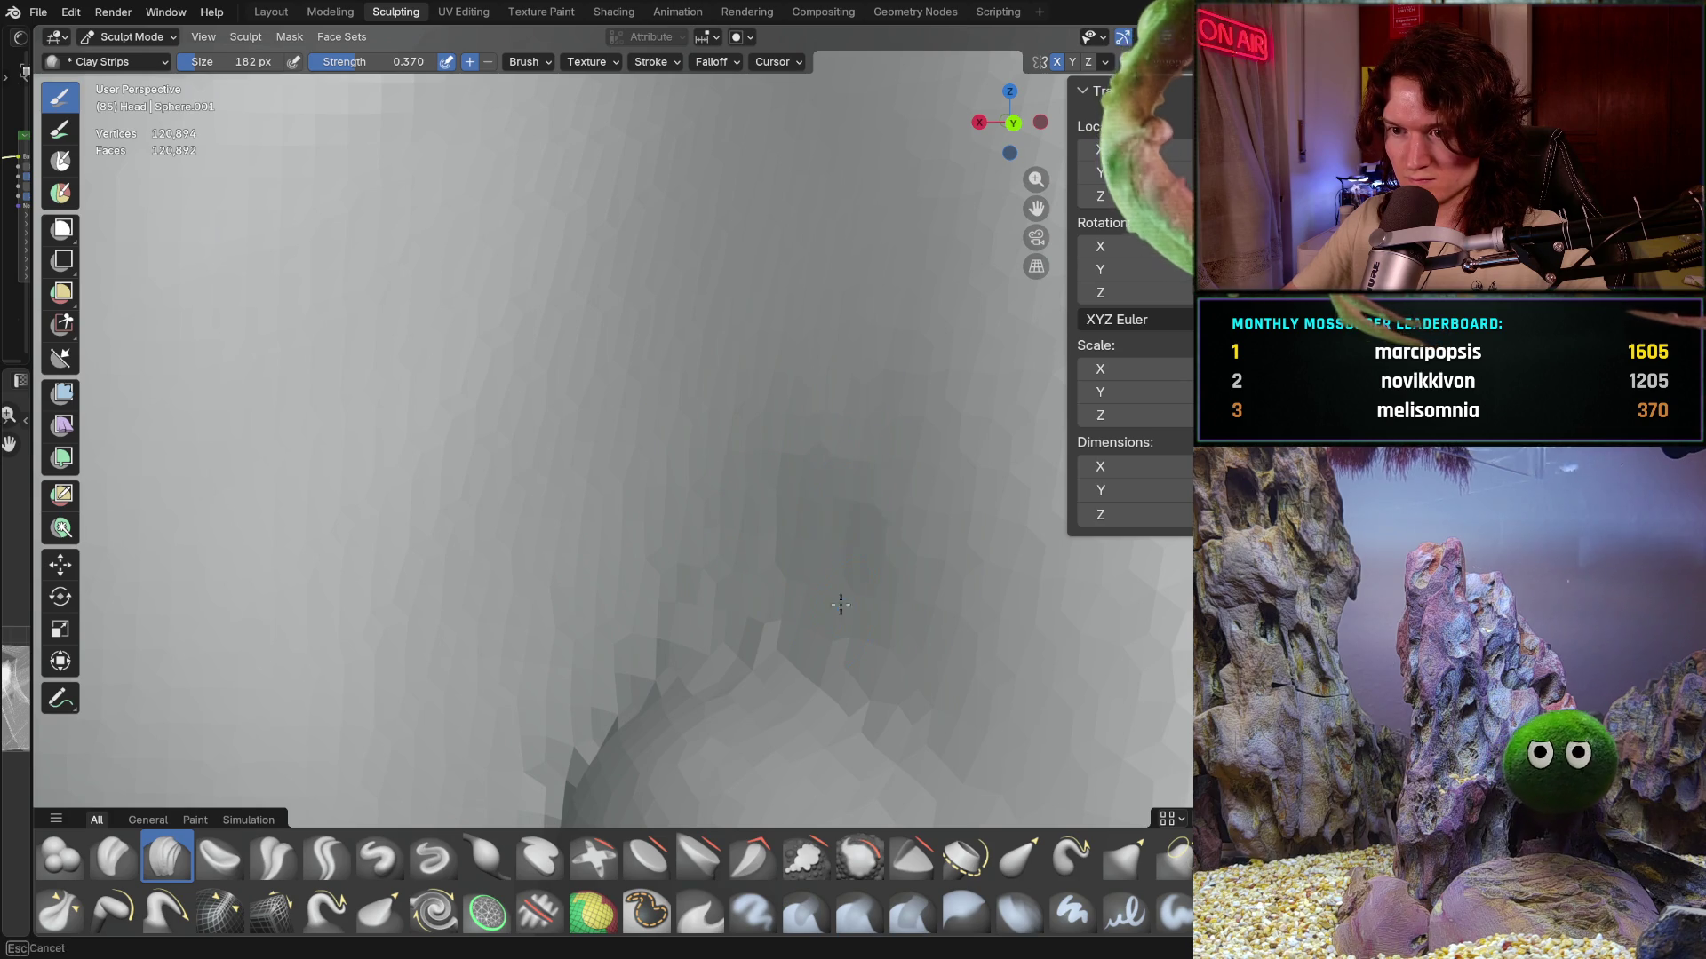
{"action": "mouse_move", "coordinate": [853, 497]}
{"action": "middle_mouse_down"}
{"action": "mouse_move", "coordinate": [886, 427]}
{"action": "mouse_move", "coordinate": [911, 509]}
{"action": "mouse_move", "coordinate": [799, 478]}
{"action": "mouse_move", "coordinate": [871, 502]}
{"action": "middle_mouse_up"}
{"action": "scroll", "coordinate": [886, 426], "scroll_direction": "down", "scroll_amount": 5}
{"action": "scroll", "coordinate": [885, 426], "scroll_direction": "down", "scroll_amount": 3}
{"action": "scroll", "coordinate": [800, 477], "scroll_direction": "up", "scroll_amount": 2}
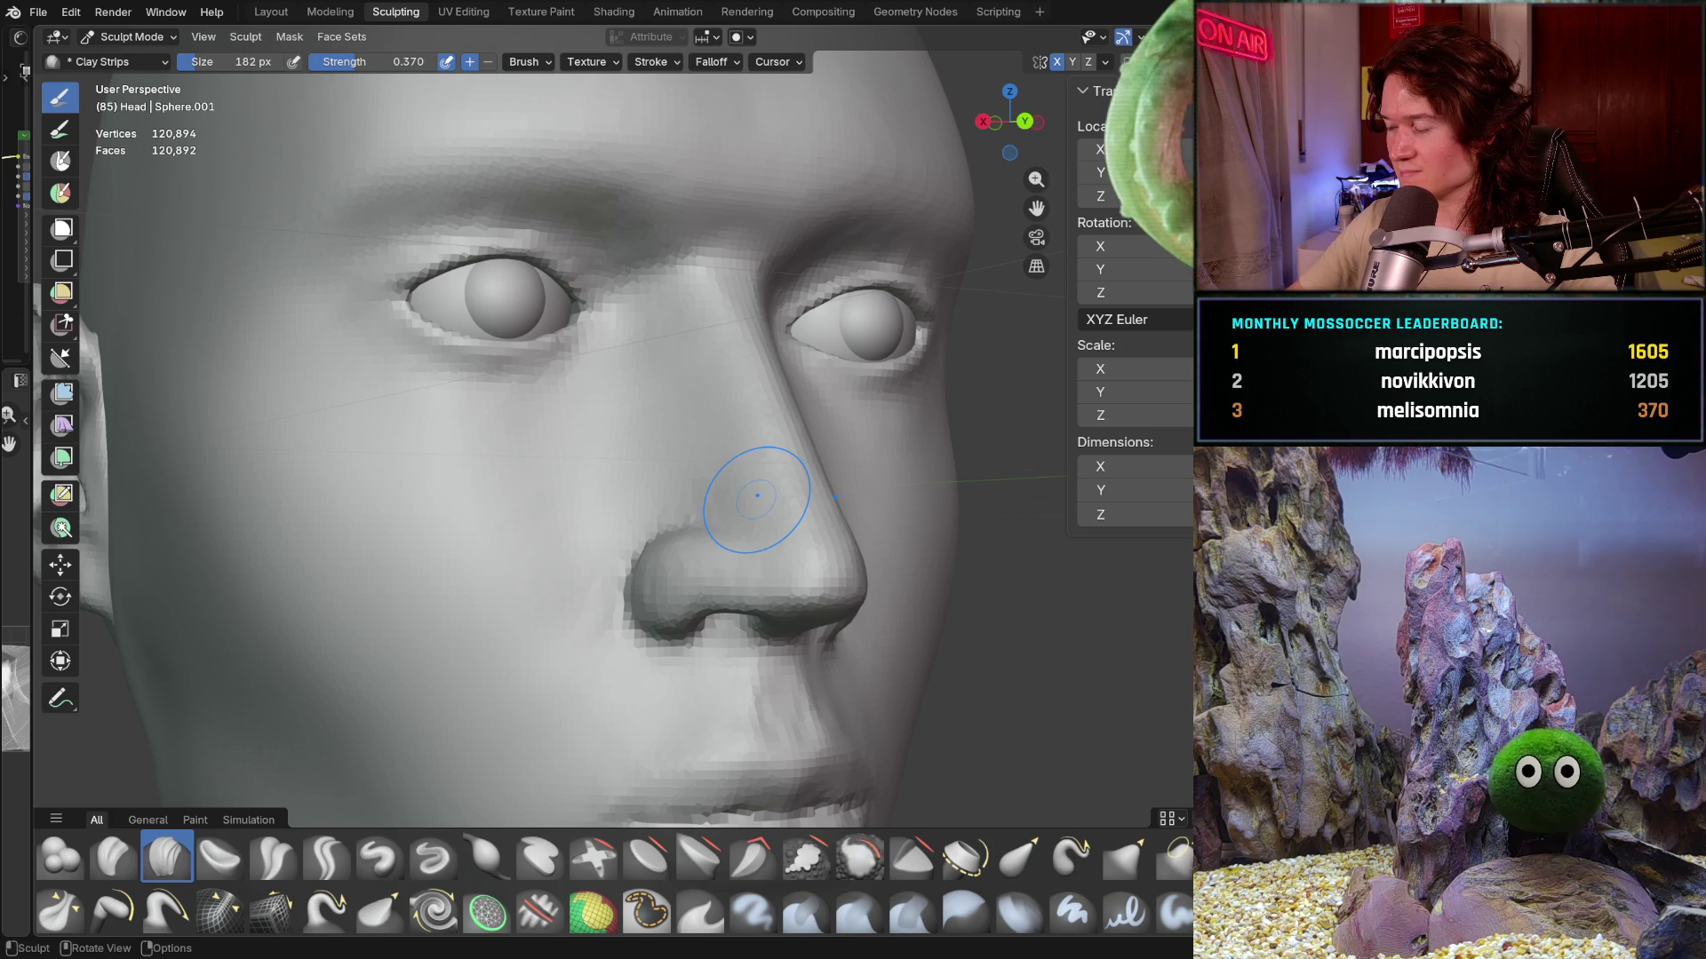
{"action": "mouse_move", "coordinate": [664, 472]}
{"action": "middle_mouse_down"}
{"action": "mouse_move", "coordinate": [720, 533]}
{"action": "mouse_move", "coordinate": [813, 486]}
{"action": "mouse_move", "coordinate": [778, 477]}
{"action": "middle_mouse_up"}
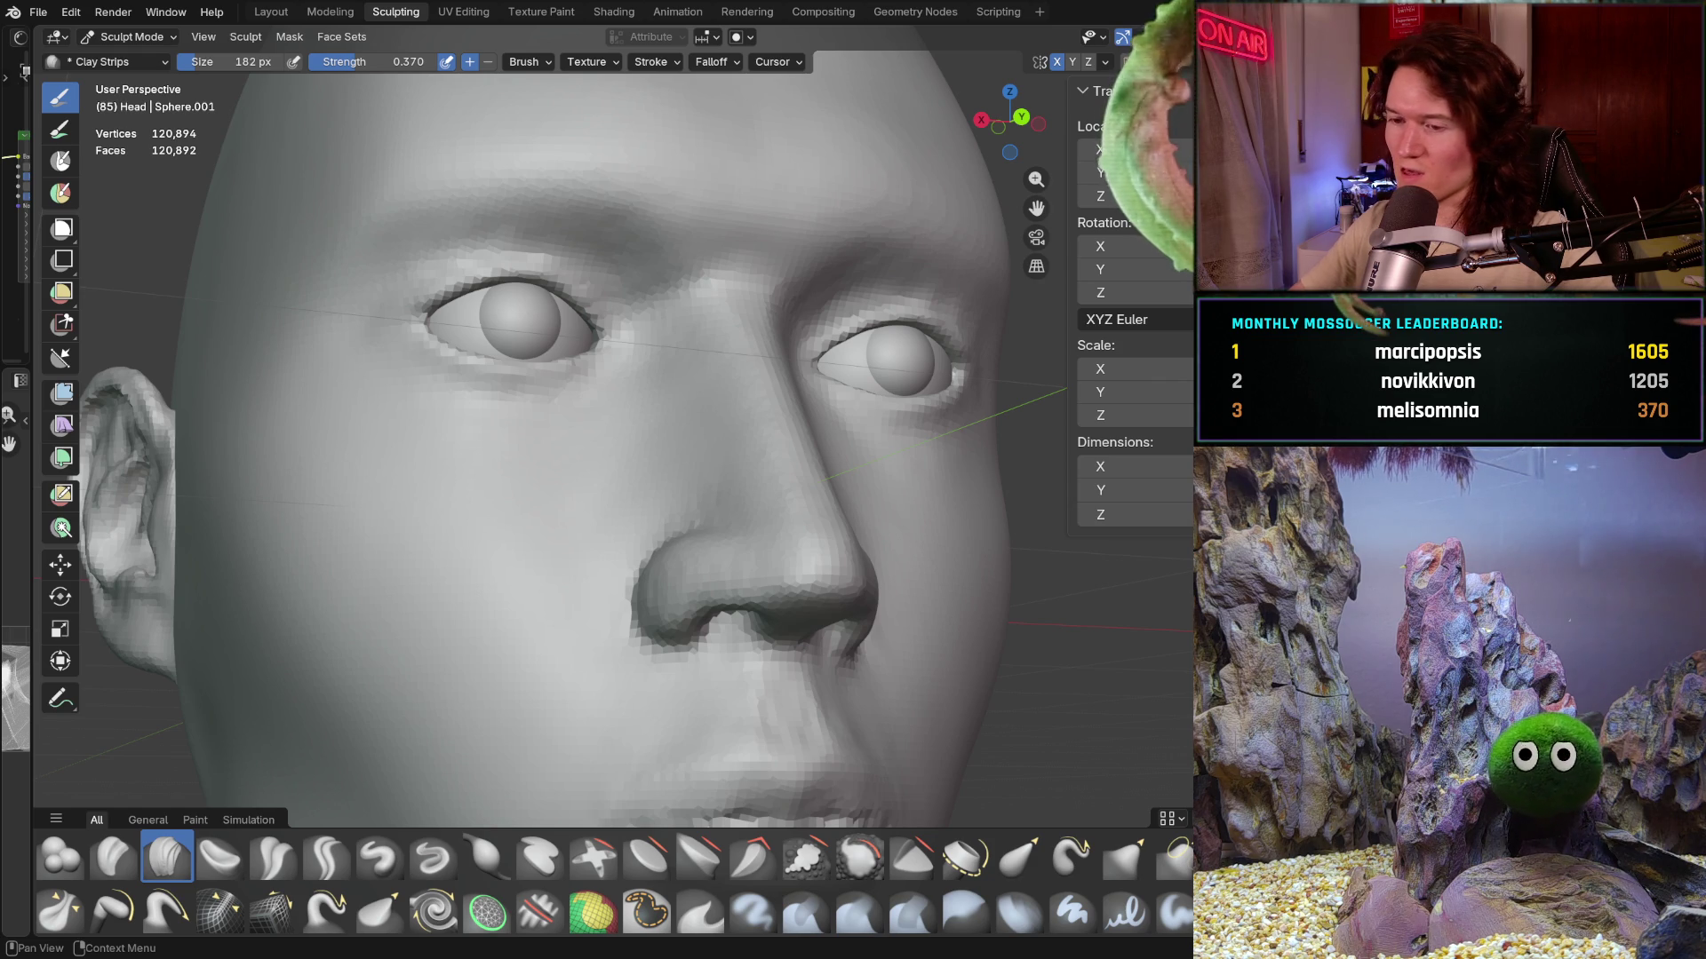
{"action": "mouse_move", "coordinate": [697, 484]}
{"action": "middle_mouse_down"}
{"action": "mouse_move", "coordinate": [756, 509]}
{"action": "mouse_move", "coordinate": [729, 602]}
{"action": "middle_mouse_up"}
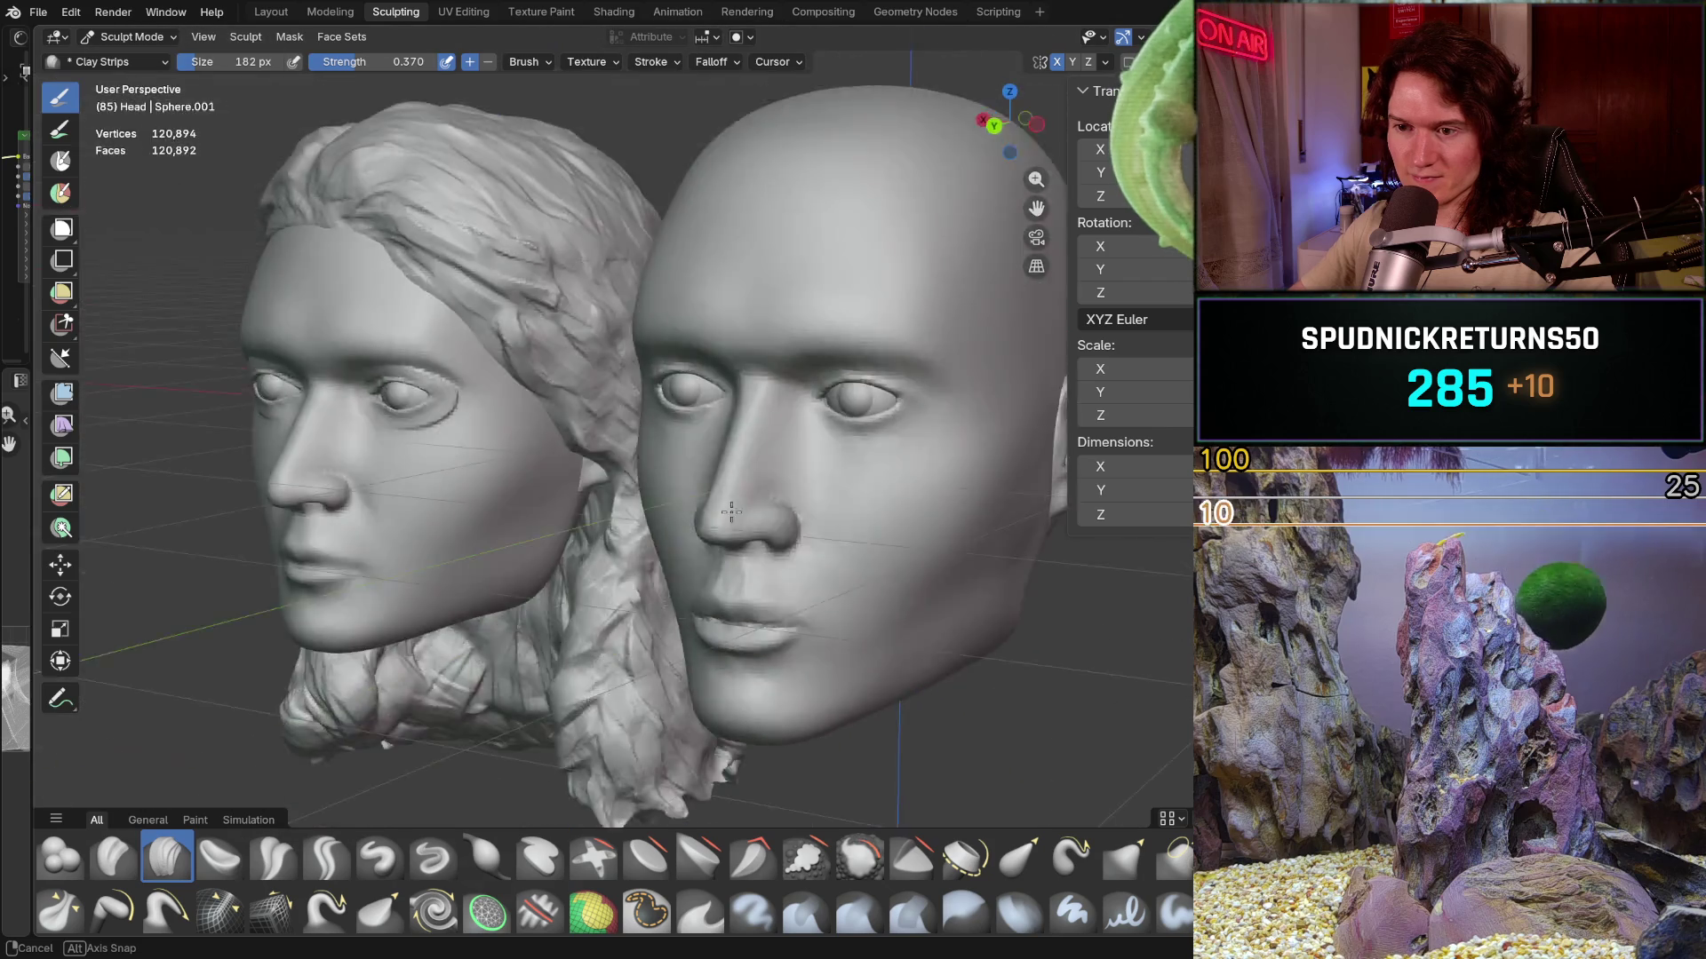
{"action": "mouse_move", "coordinate": [729, 601]}
{"action": "middle_mouse_down"}
{"action": "mouse_move", "coordinate": [795, 504]}
{"action": "mouse_move", "coordinate": [804, 518]}
{"action": "middle_mouse_up"}
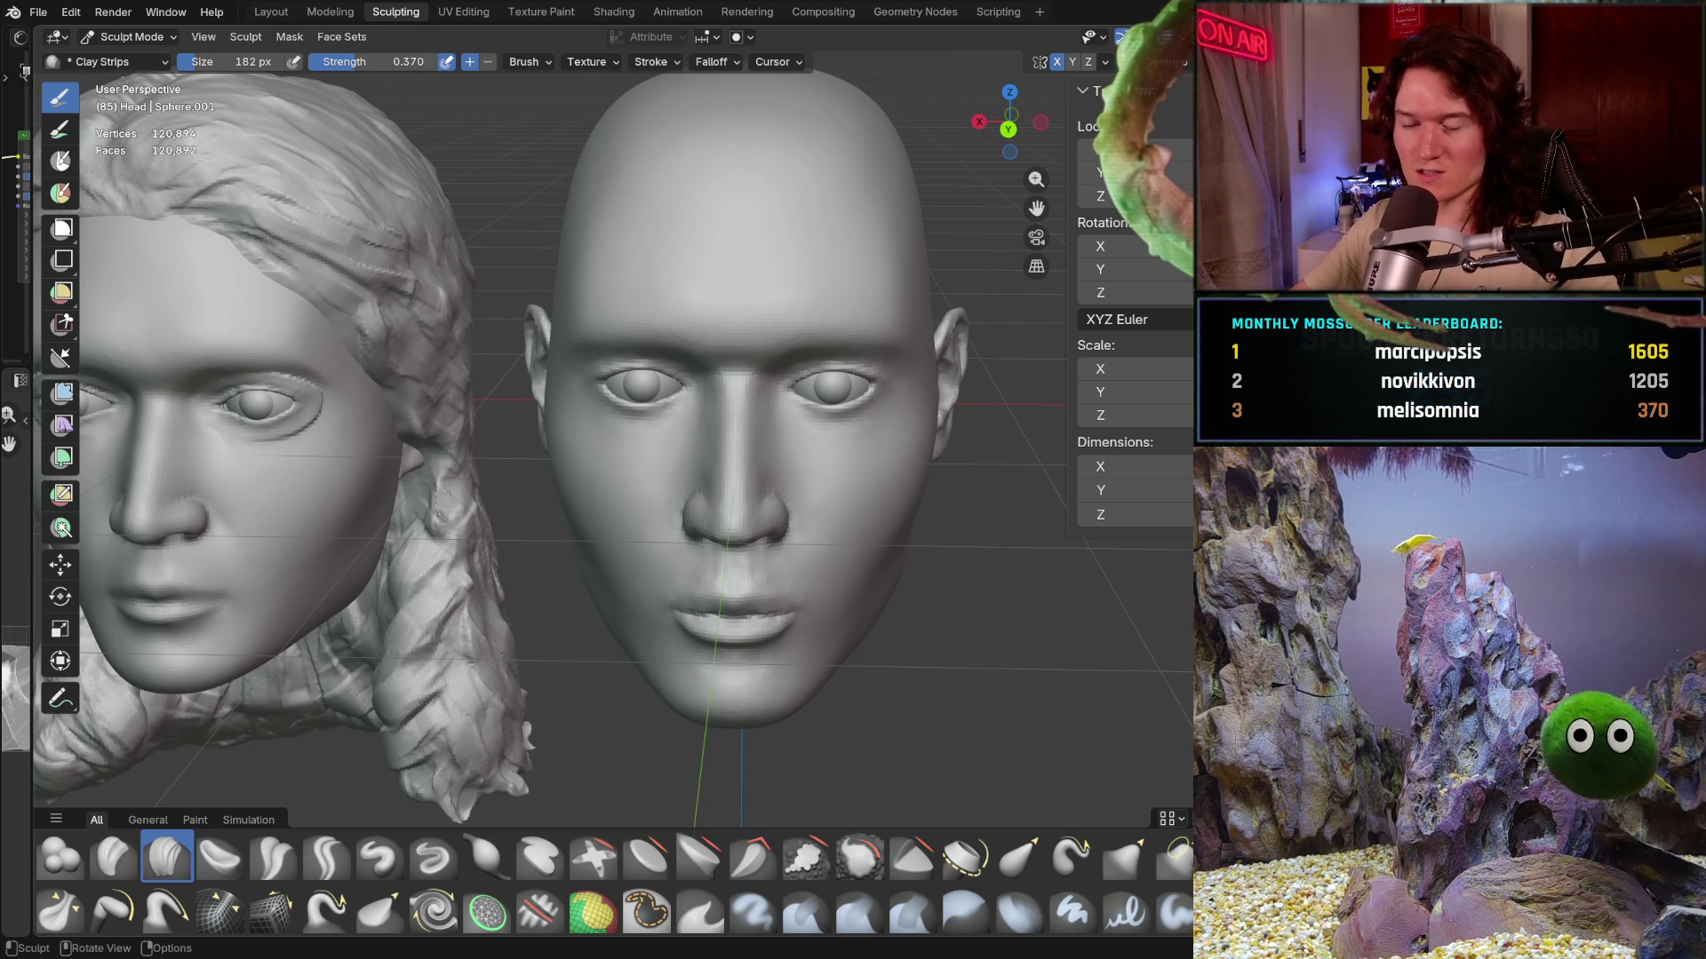
{"action": "mouse_move", "coordinate": [738, 490]}
{"action": "middle_mouse_down"}
{"action": "mouse_move", "coordinate": [759, 631]}
{"action": "mouse_move", "coordinate": [887, 604]}
{"action": "mouse_move", "coordinate": [562, 625]}
{"action": "middle_mouse_up"}
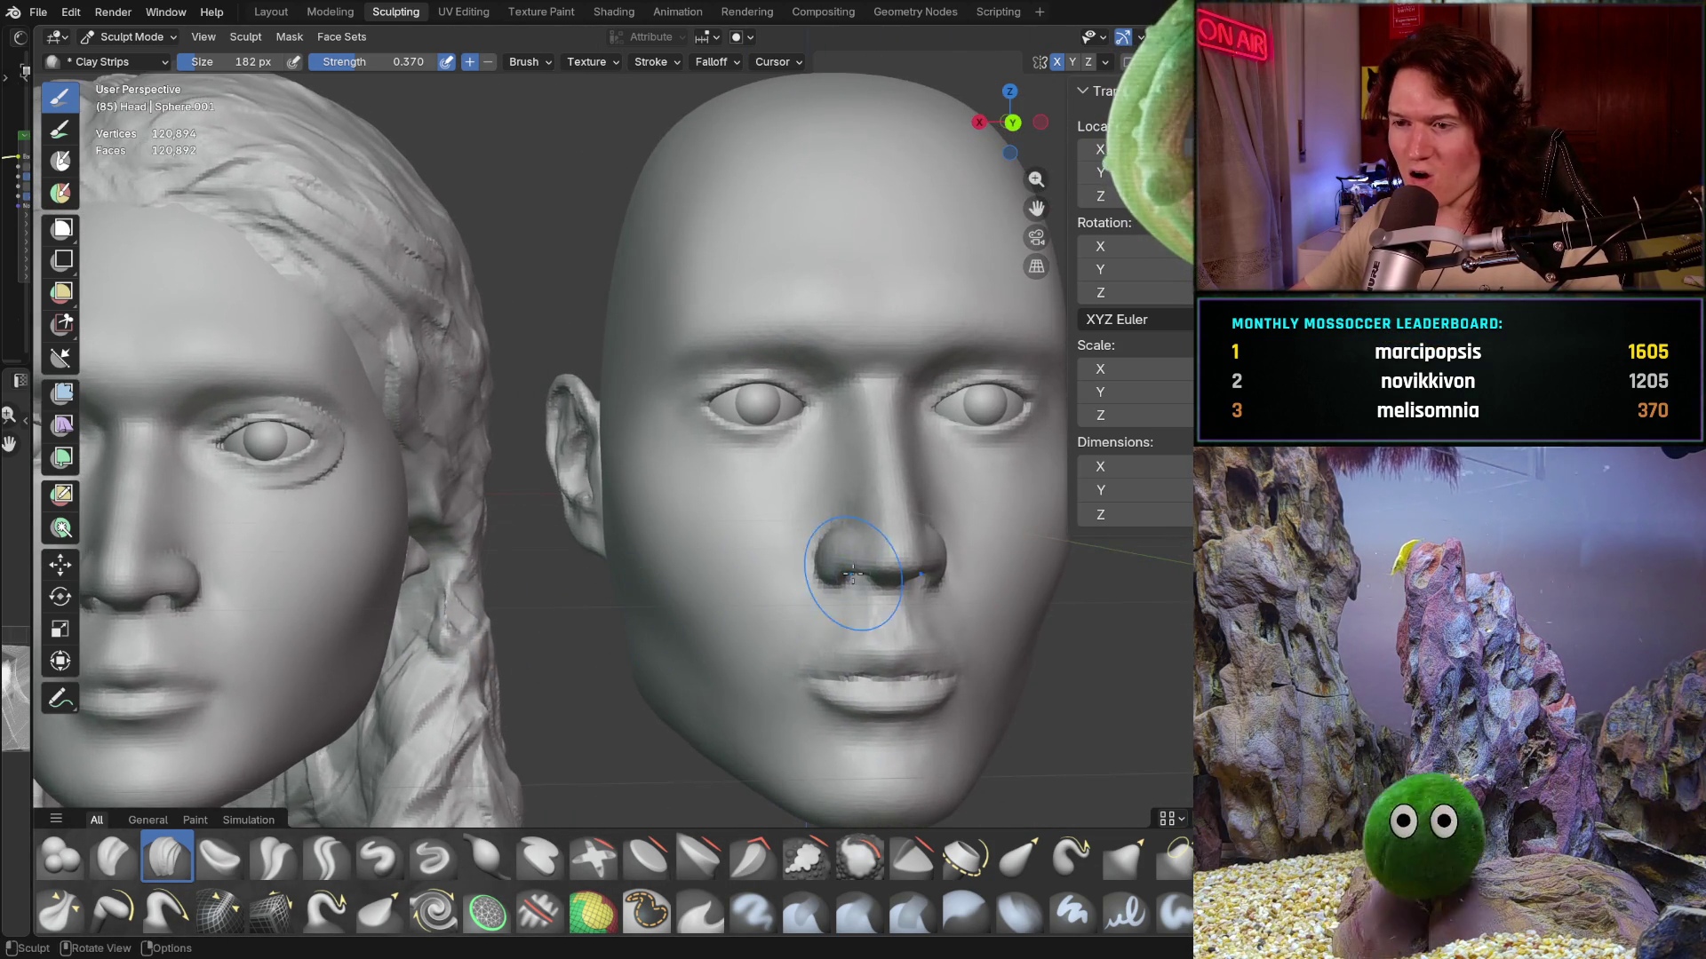
{"action": "scroll", "coordinate": [574, 626], "scroll_direction": "up", "scroll_amount": 3}
{"action": "mouse_move", "coordinate": [608, 704]}
{"action": "middle_mouse_down"}
{"action": "mouse_move", "coordinate": [929, 558]}
{"action": "mouse_move", "coordinate": [571, 596]}
{"action": "middle_mouse_up"}
{"action": "key", "text": "KP_Decimal"}
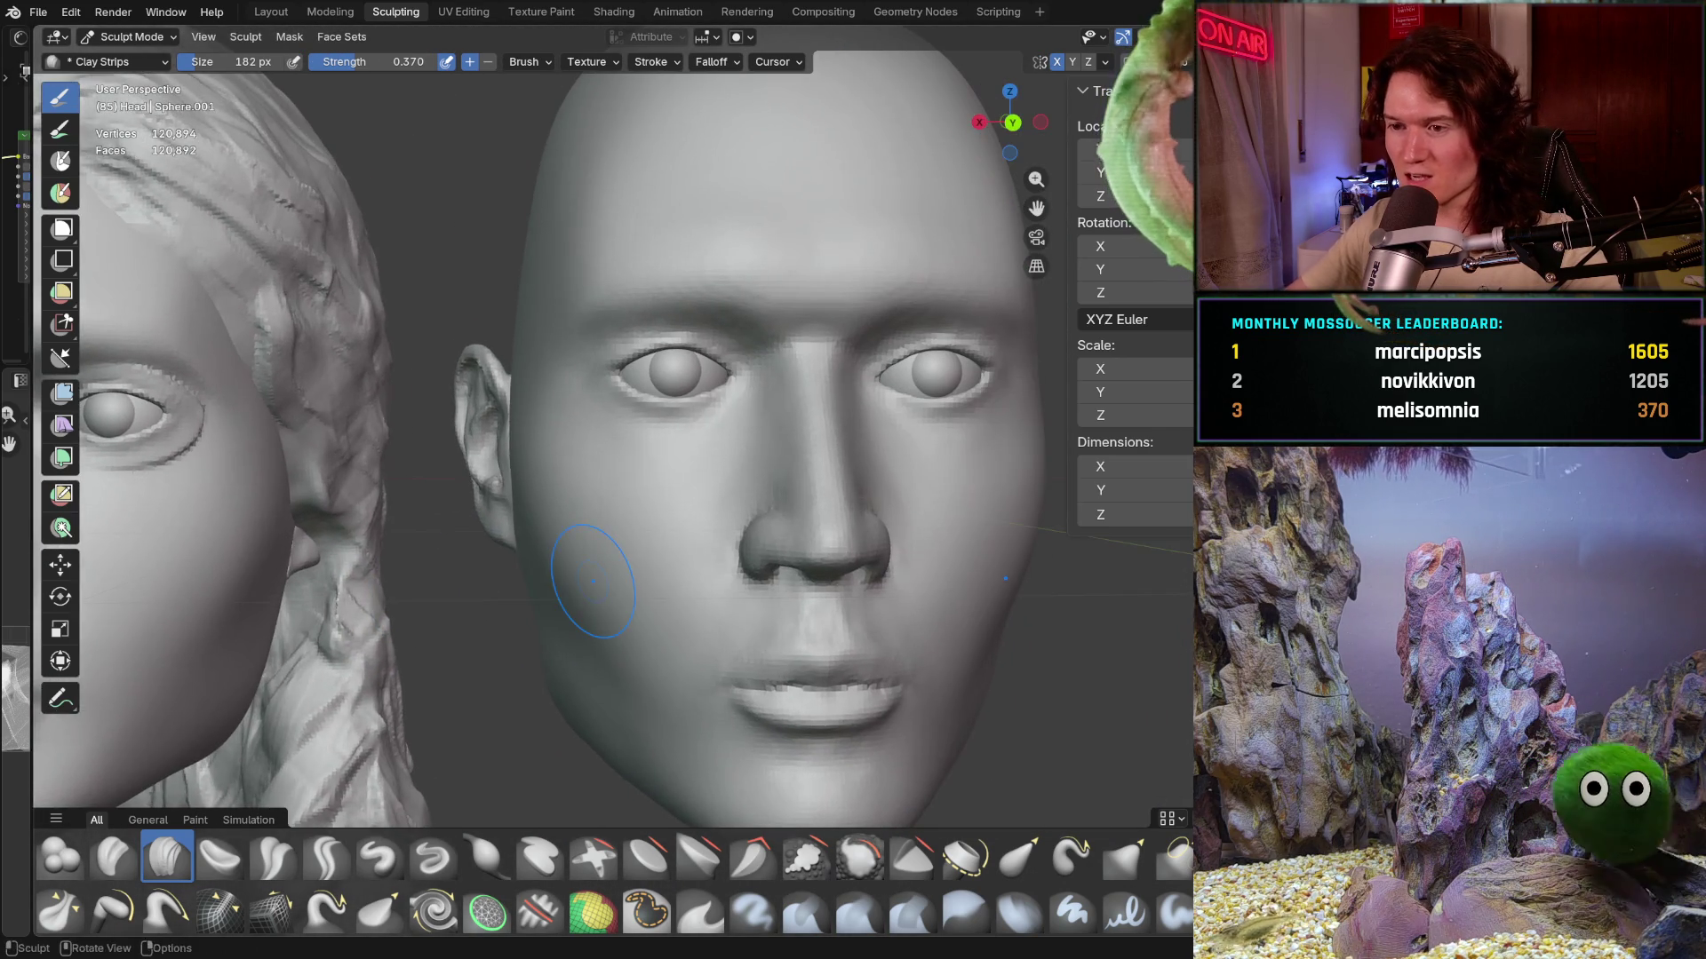
{"action": "scroll", "coordinate": [571, 595], "scroll_direction": "up", "scroll_amount": 2}
{"action": "scroll", "coordinate": [580, 547], "scroll_direction": "up", "scroll_amount": 2}
{"action": "scroll", "coordinate": [598, 431], "scroll_direction": "up", "scroll_amount": 2}
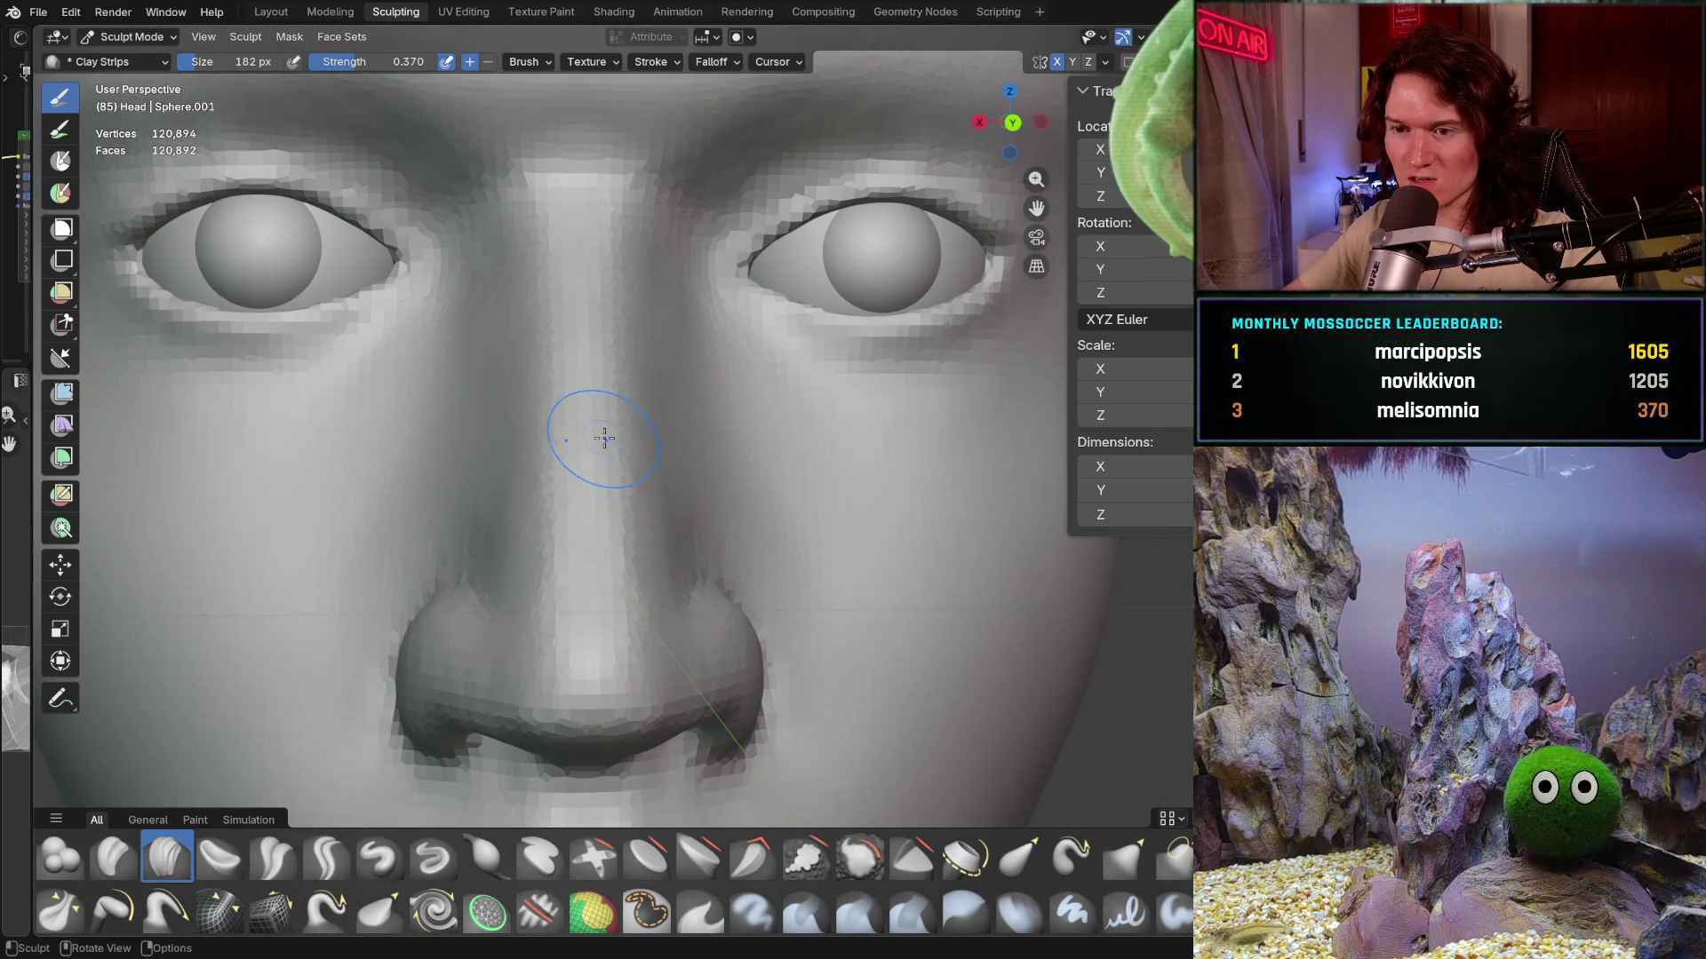
{"action": "scroll", "coordinate": [619, 476], "scroll_direction": "up", "scroll_amount": 2}
{"action": "mouse_move", "coordinate": [620, 475]}
{"action": "middle_mouse_down"}
{"action": "mouse_move", "coordinate": [564, 392]}
{"action": "mouse_move", "coordinate": [564, 484]}
{"action": "mouse_move", "coordinate": [544, 444]}
{"action": "middle_mouse_up"}
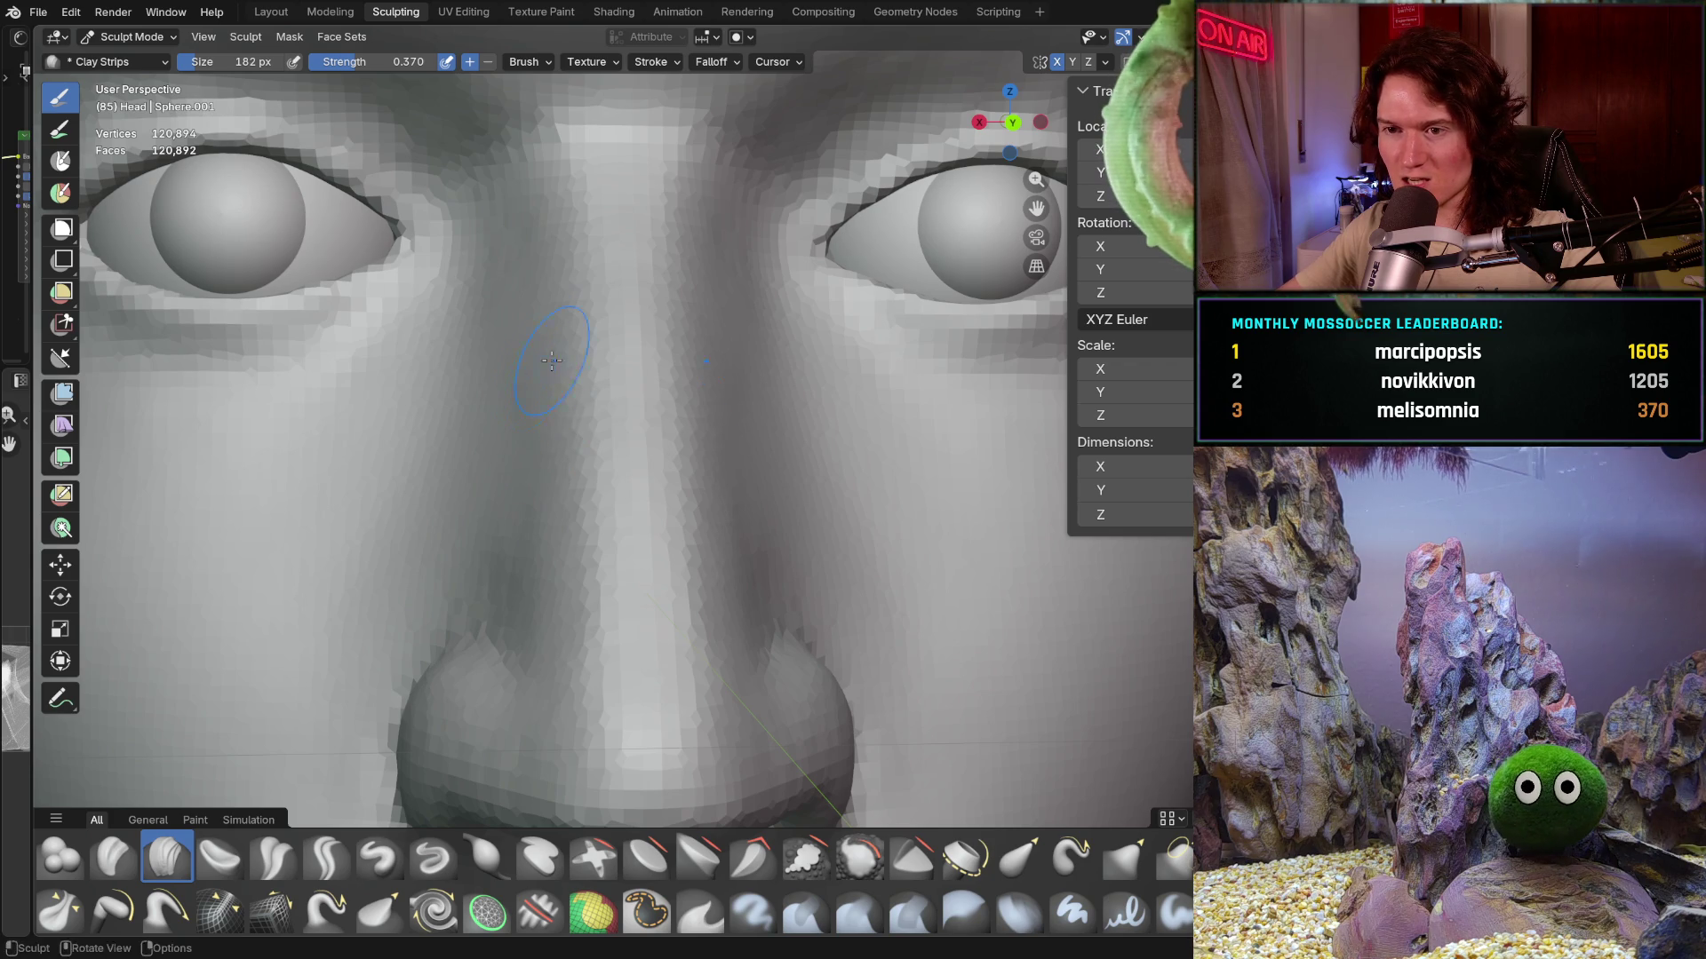
{"action": "middle_click_drag", "start_coordinate": [549, 280], "coordinate": [550, 283]}
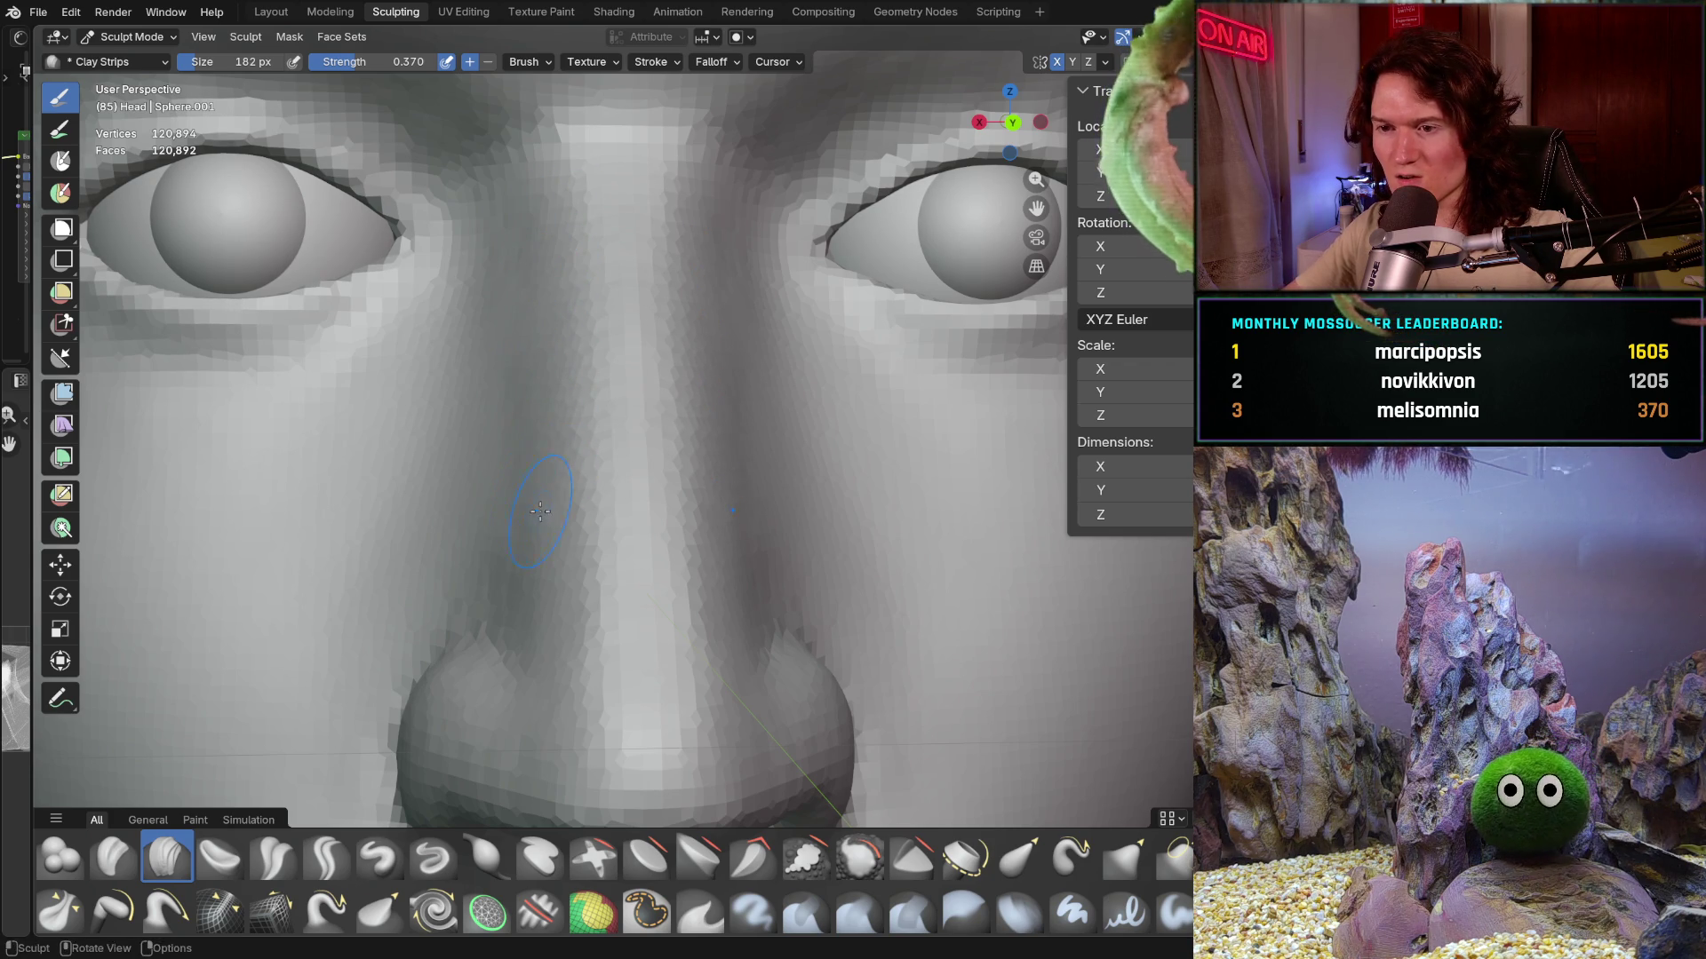
{"action": "scroll", "coordinate": [544, 514], "scroll_direction": "down", "scroll_amount": 3}
{"action": "scroll", "coordinate": [527, 523], "scroll_direction": "down", "scroll_amount": 3}
{"action": "scroll", "coordinate": [511, 533], "scroll_direction": "down", "scroll_amount": 3}
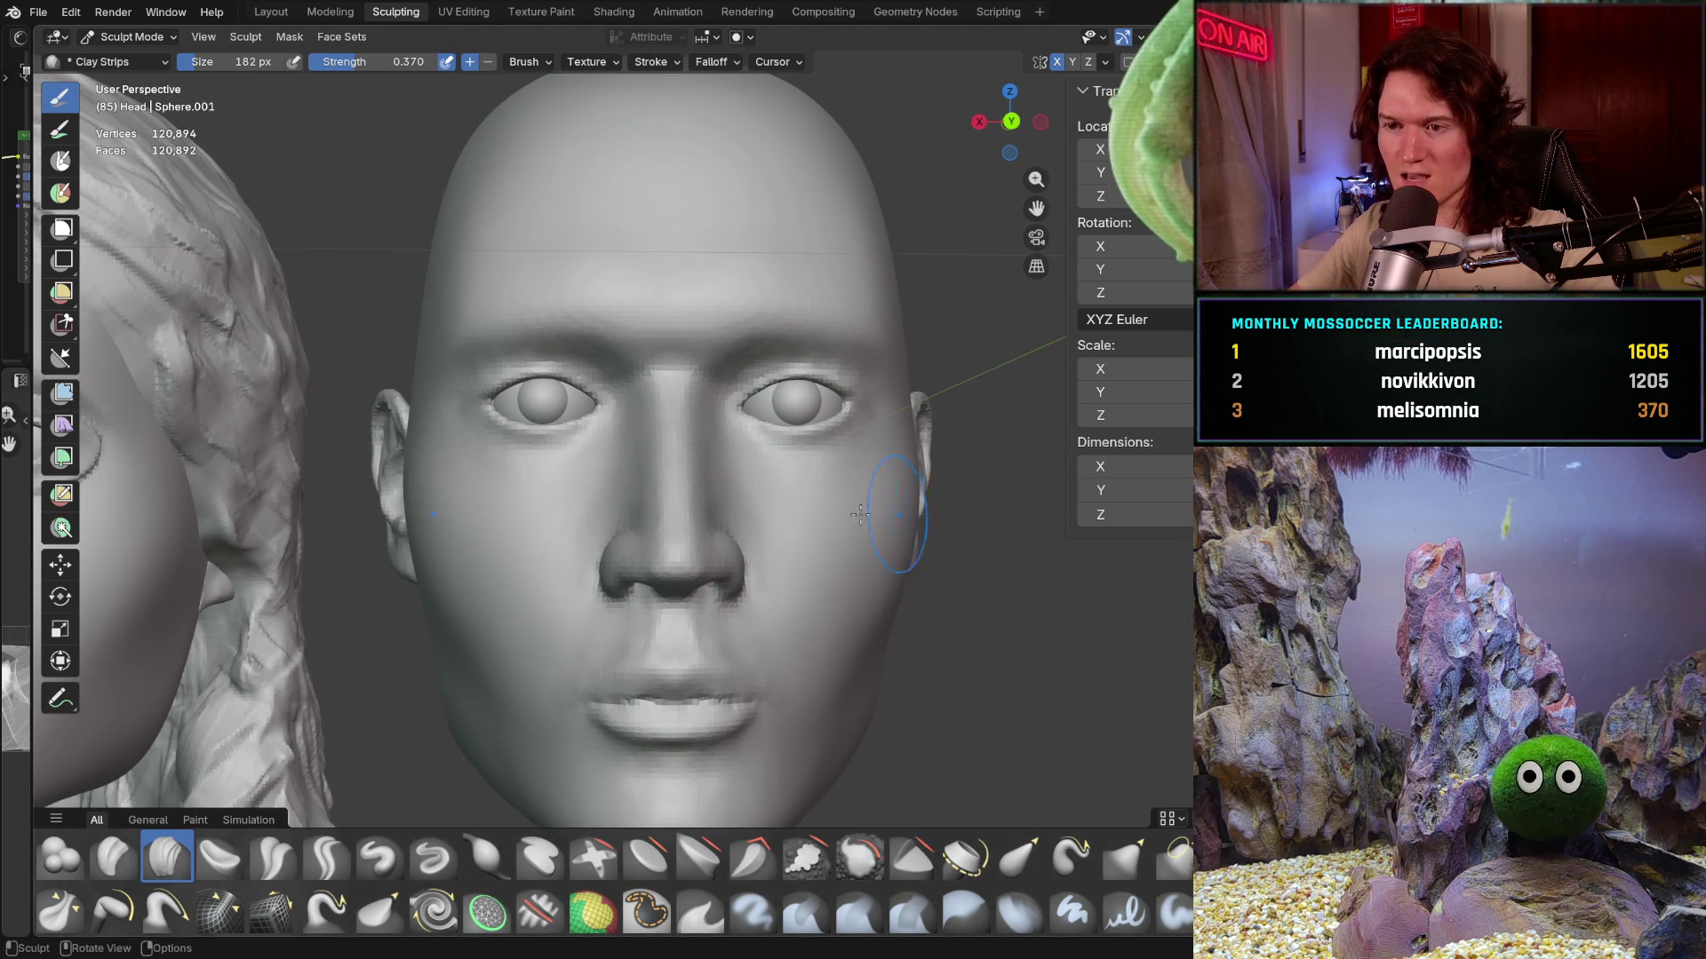
{"action": "scroll", "coordinate": [910, 511], "scroll_direction": "down", "scroll_amount": 2}
{"action": "mouse_move", "coordinate": [800, 533]}
{"action": "middle_mouse_down", "text": "shift"}
{"action": "mouse_move", "coordinate": [680, 590]}
{"action": "mouse_move", "coordinate": [354, 582]}
{"action": "middle_mouse_up", "text": "shift"}
{"action": "scroll", "coordinate": [680, 590], "scroll_direction": "up", "scroll_amount": 3}
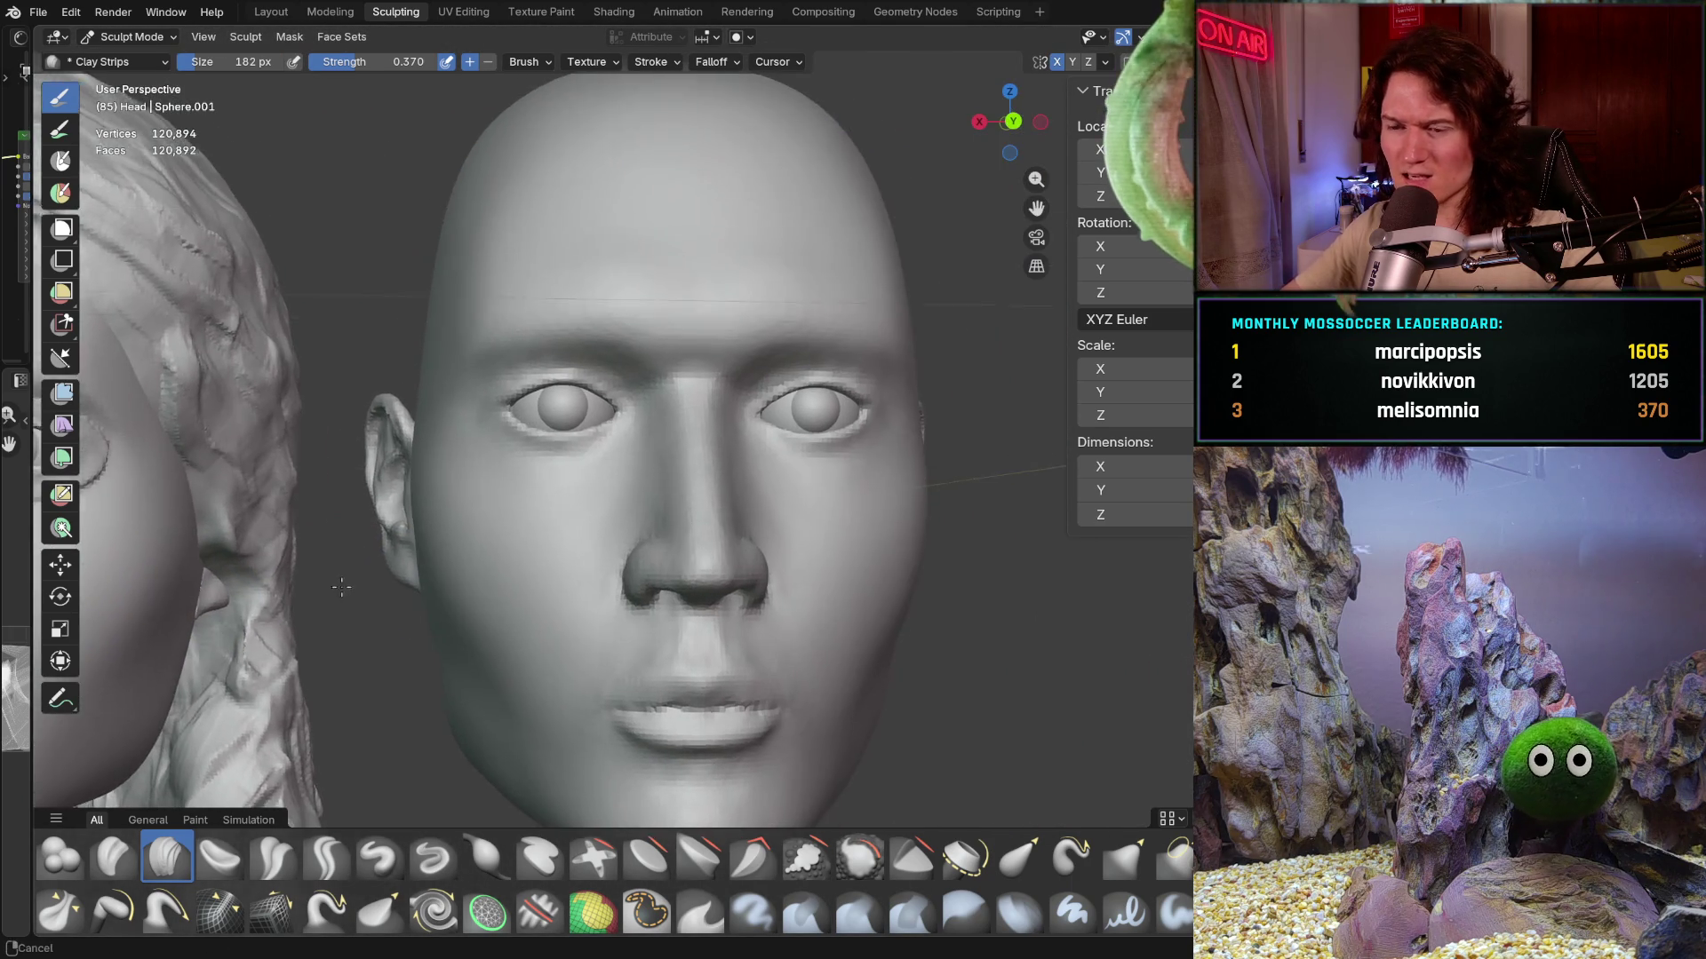
{"action": "scroll", "coordinate": [667, 495], "scroll_direction": "up", "scroll_amount": 2}
{"action": "scroll", "coordinate": [697, 506], "scroll_direction": "up", "scroll_amount": 2}
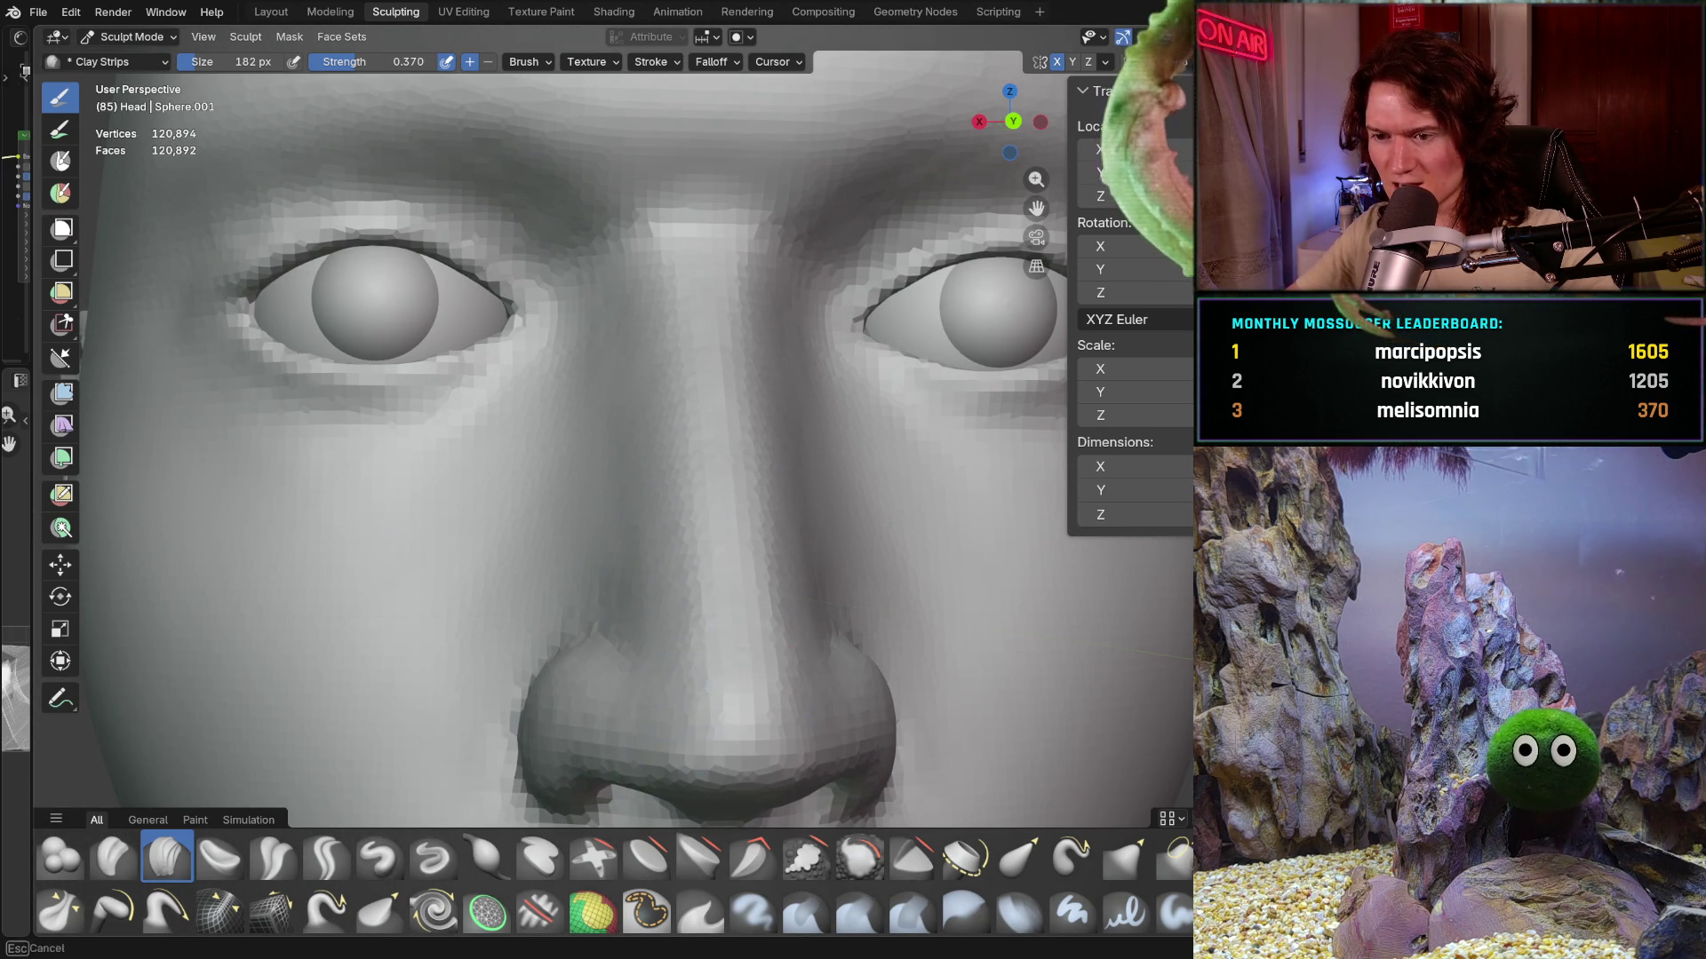
{"action": "middle_click_drag", "start_coordinate": [696, 591], "coordinate": [695, 591], "text": "shift"}
{"action": "mouse_move", "coordinate": [679, 528]}
{"action": "left_mouse_down"}
{"action": "mouse_move", "coordinate": [685, 457]}
{"action": "mouse_move", "coordinate": [665, 396]}
{"action": "left_mouse_up"}
{"action": "left_click_drag", "start_coordinate": [616, 318], "coordinate": [620, 300]}
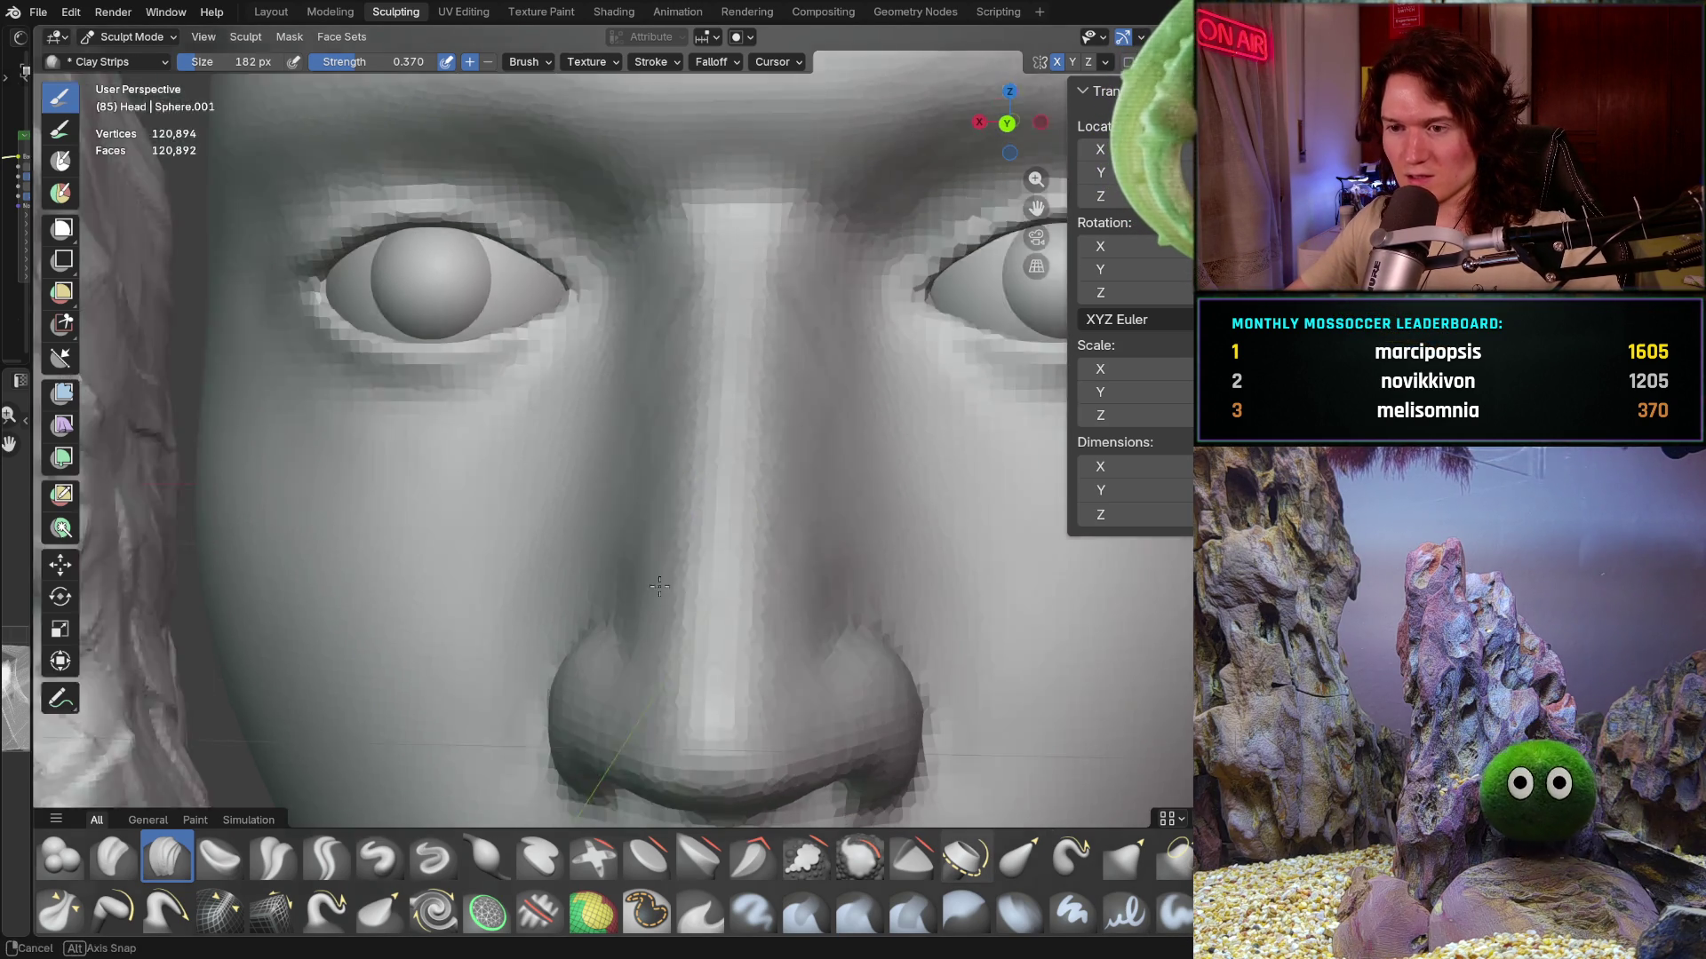
{"action": "middle_click_drag", "start_coordinate": [700, 447], "coordinate": [832, 562]}
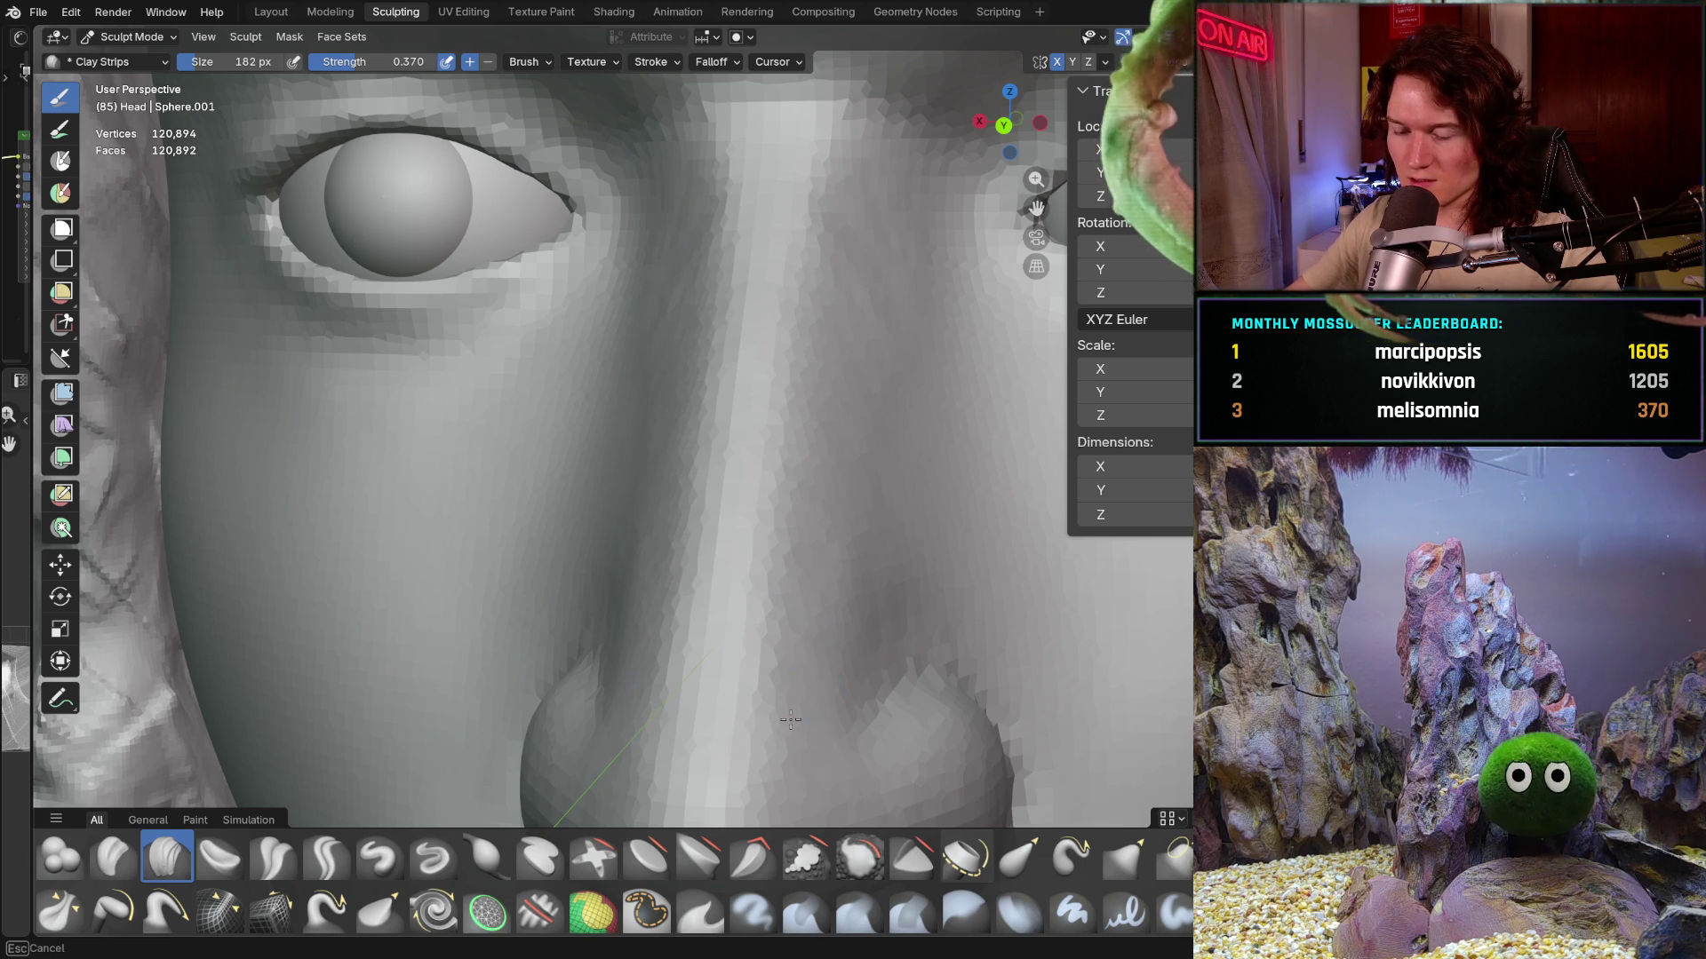
{"action": "scroll", "coordinate": [800, 567], "scroll_direction": "down", "scroll_amount": 5}
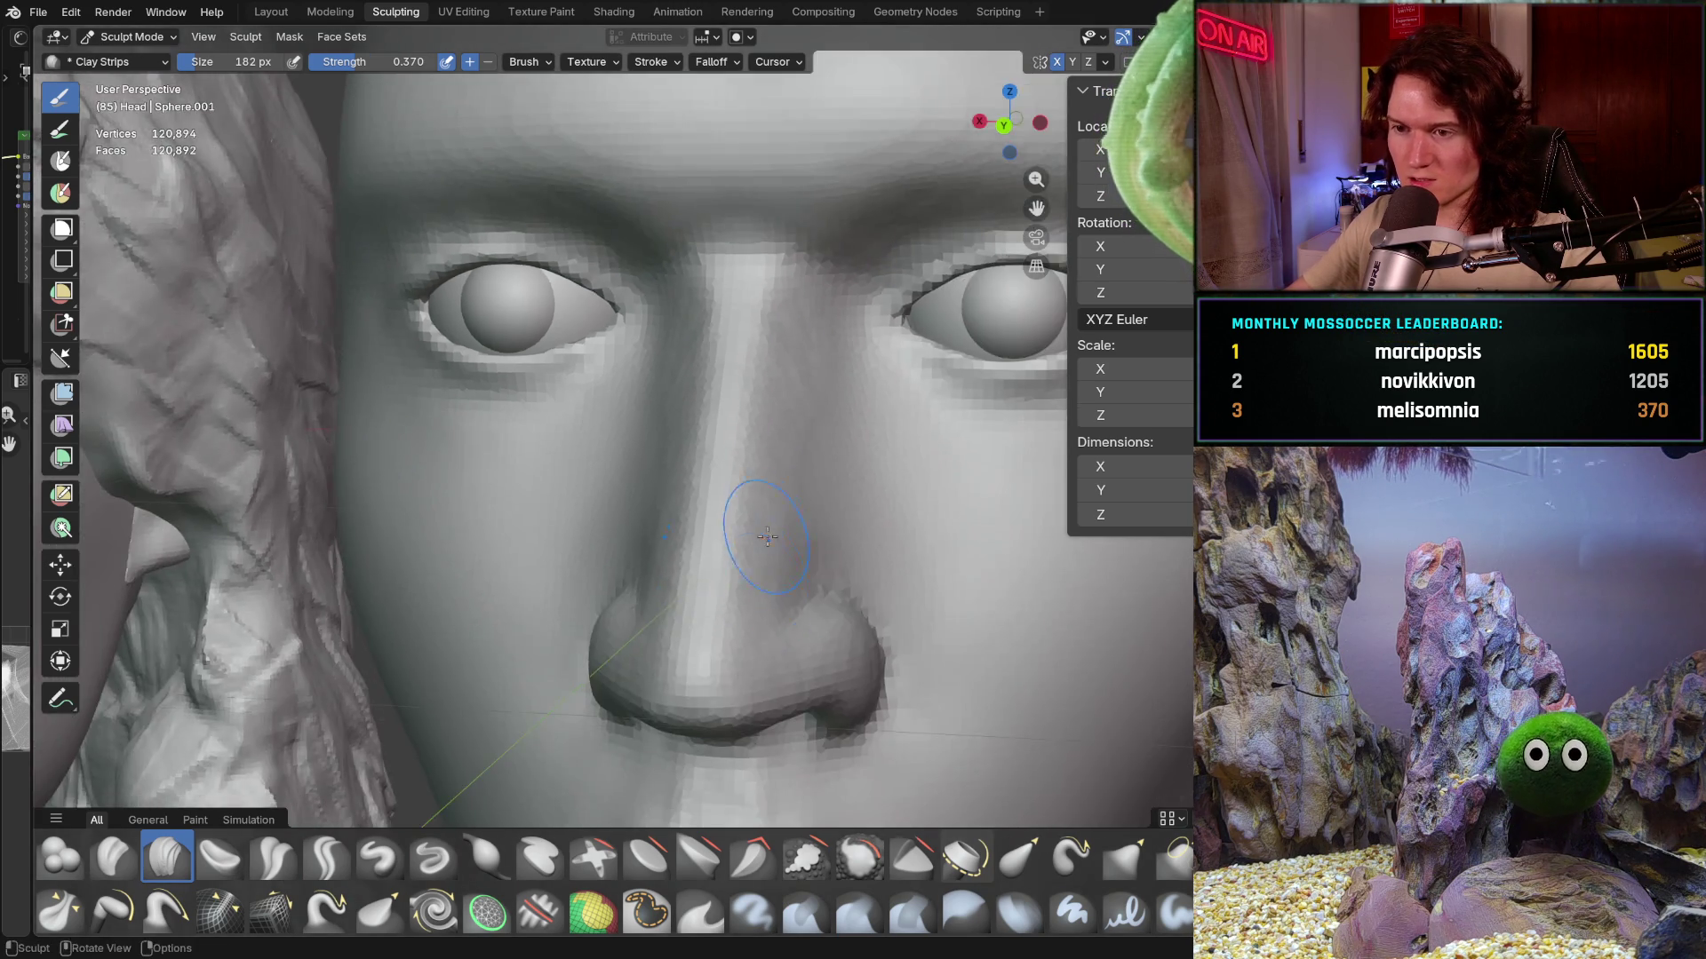
{"action": "mouse_move", "coordinate": [751, 564]}
{"action": "middle_mouse_down"}
{"action": "mouse_move", "coordinate": [795, 402]}
{"action": "mouse_move", "coordinate": [888, 594]}
{"action": "mouse_move", "coordinate": [623, 607]}
{"action": "mouse_move", "coordinate": [715, 540]}
{"action": "mouse_move", "coordinate": [597, 657]}
{"action": "mouse_move", "coordinate": [769, 503]}
{"action": "mouse_move", "coordinate": [632, 592]}
{"action": "middle_mouse_up"}
{"action": "scroll", "coordinate": [794, 404], "scroll_direction": "down", "scroll_amount": 5}
{"action": "mouse_move", "coordinate": [1020, 546]}
{"action": "middle_mouse_down"}
{"action": "mouse_move", "coordinate": [464, 612]}
{"action": "mouse_move", "coordinate": [781, 598]}
{"action": "mouse_move", "coordinate": [545, 608]}
{"action": "middle_mouse_up"}
{"action": "scroll", "coordinate": [822, 459], "scroll_direction": "up", "scroll_amount": 3}
{"action": "middle_click_drag", "start_coordinate": [765, 410], "coordinate": [770, 428]}
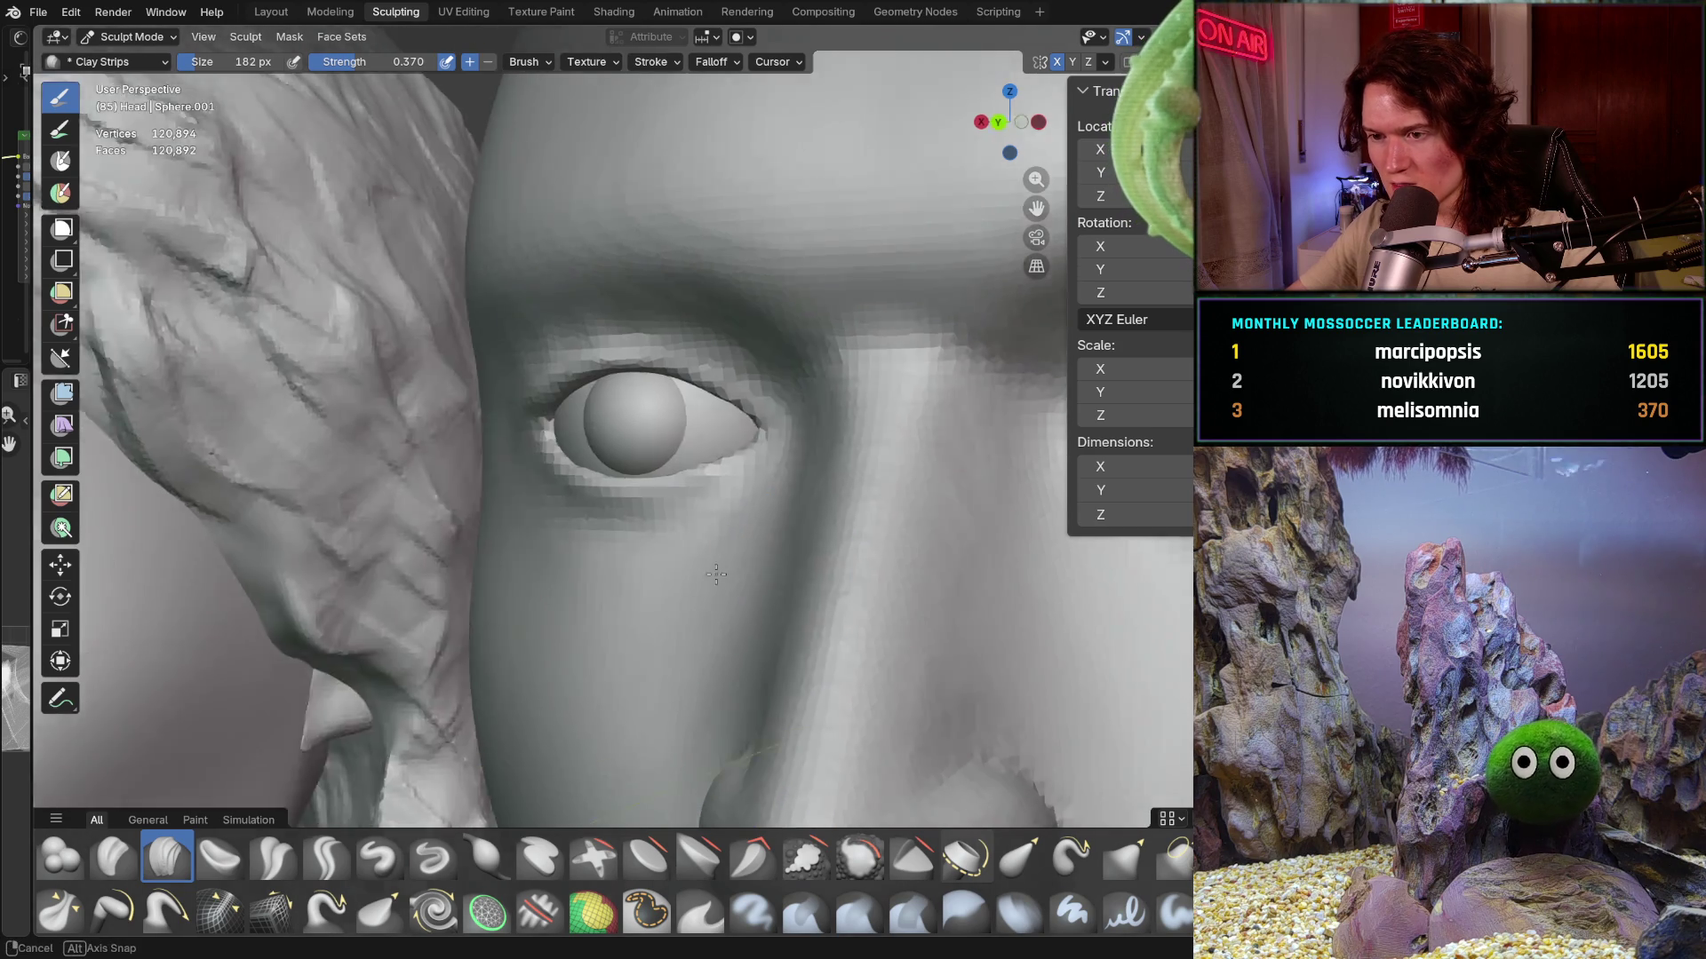
{"action": "middle_click_drag", "start_coordinate": [799, 740], "coordinate": [903, 460]}
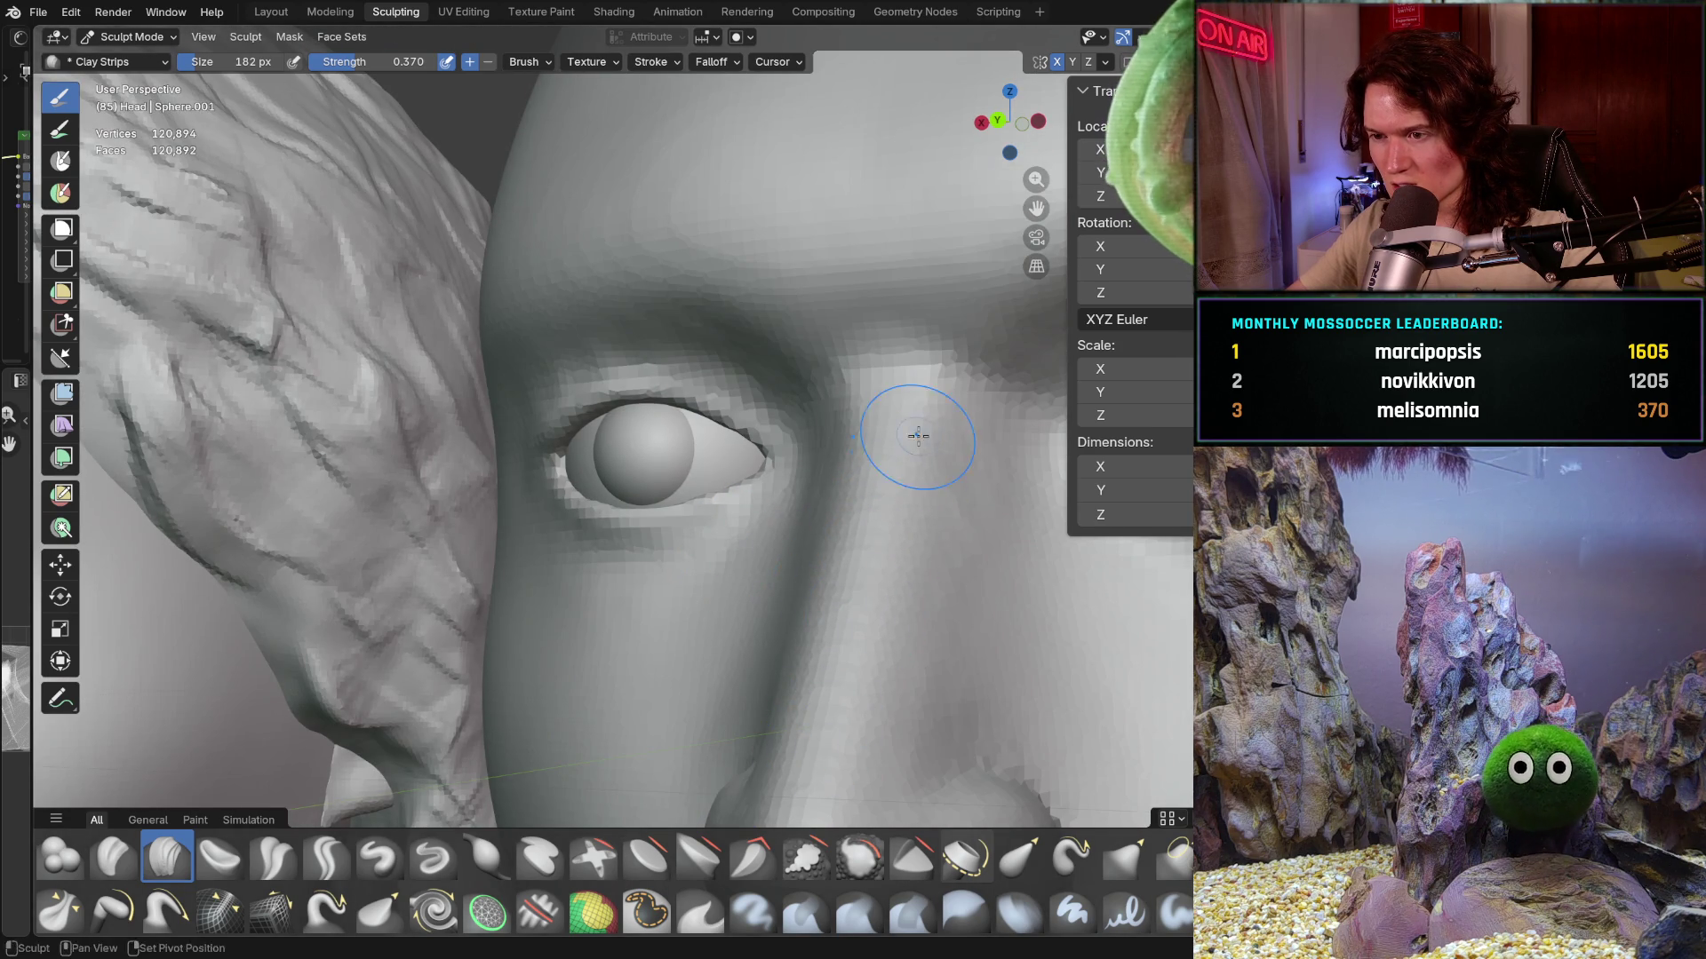
{"action": "mouse_move", "coordinate": [995, 479]}
{"action": "middle_mouse_down"}
{"action": "mouse_move", "coordinate": [914, 685]}
{"action": "mouse_move", "coordinate": [929, 542]}
{"action": "middle_mouse_up"}
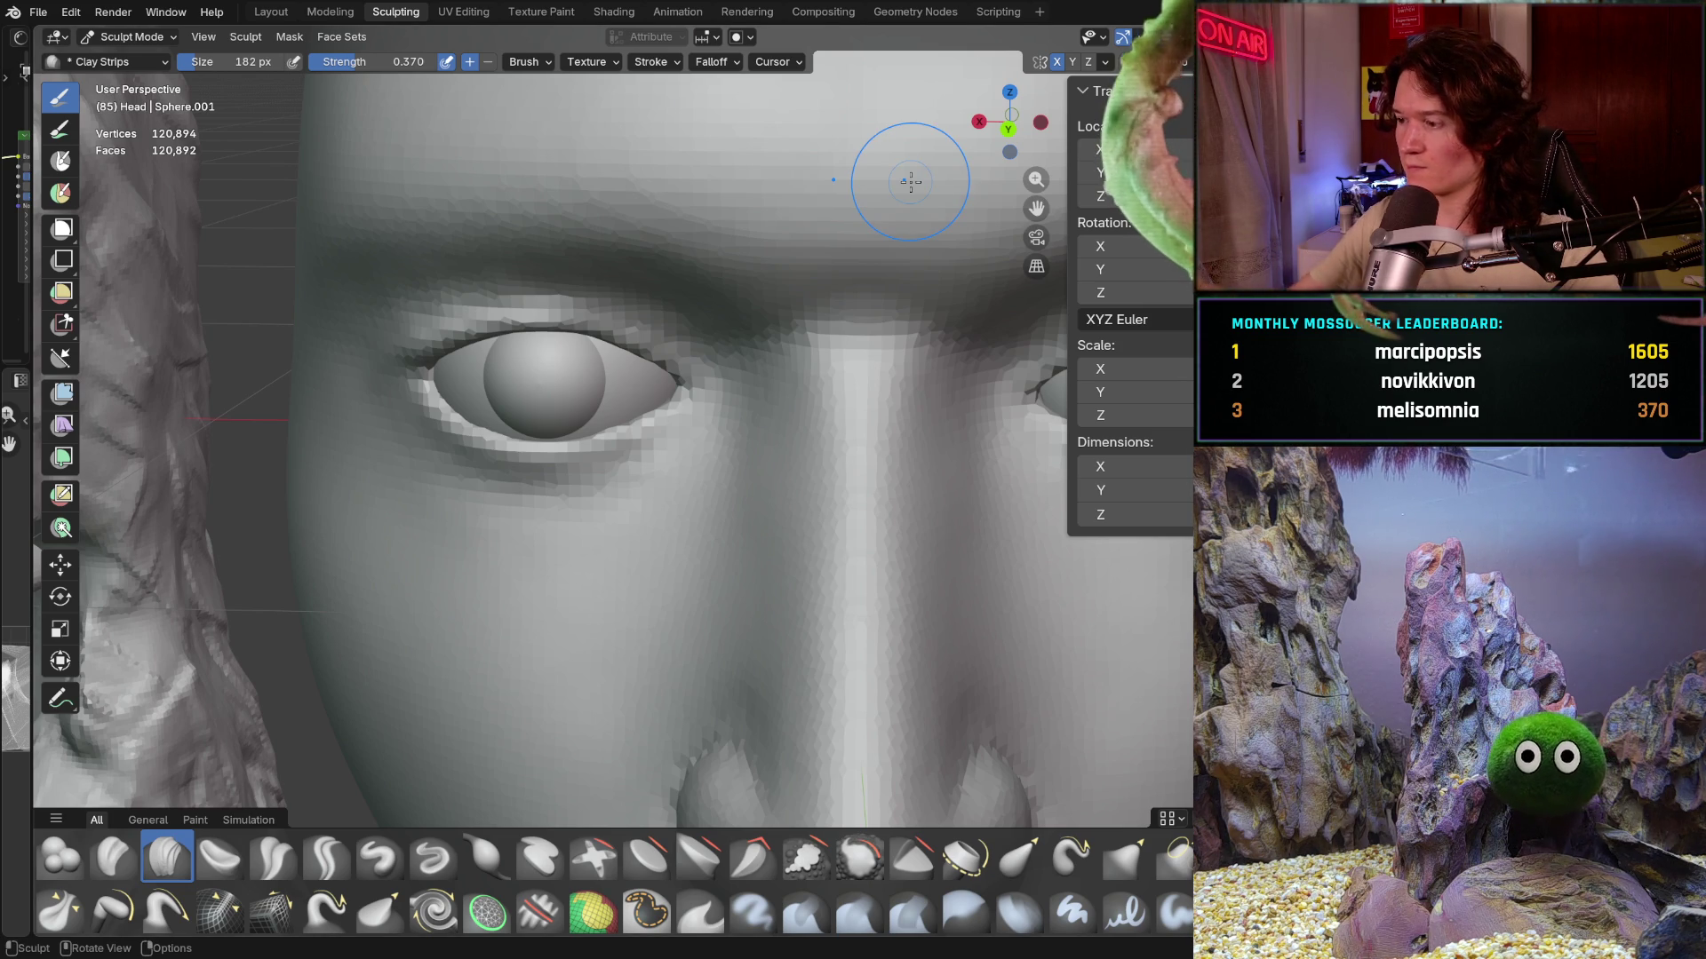
{"action": "scroll", "coordinate": [815, 586], "scroll_direction": "up", "scroll_amount": 2}
{"action": "scroll", "coordinate": [827, 581], "scroll_direction": "up", "scroll_amount": 2}
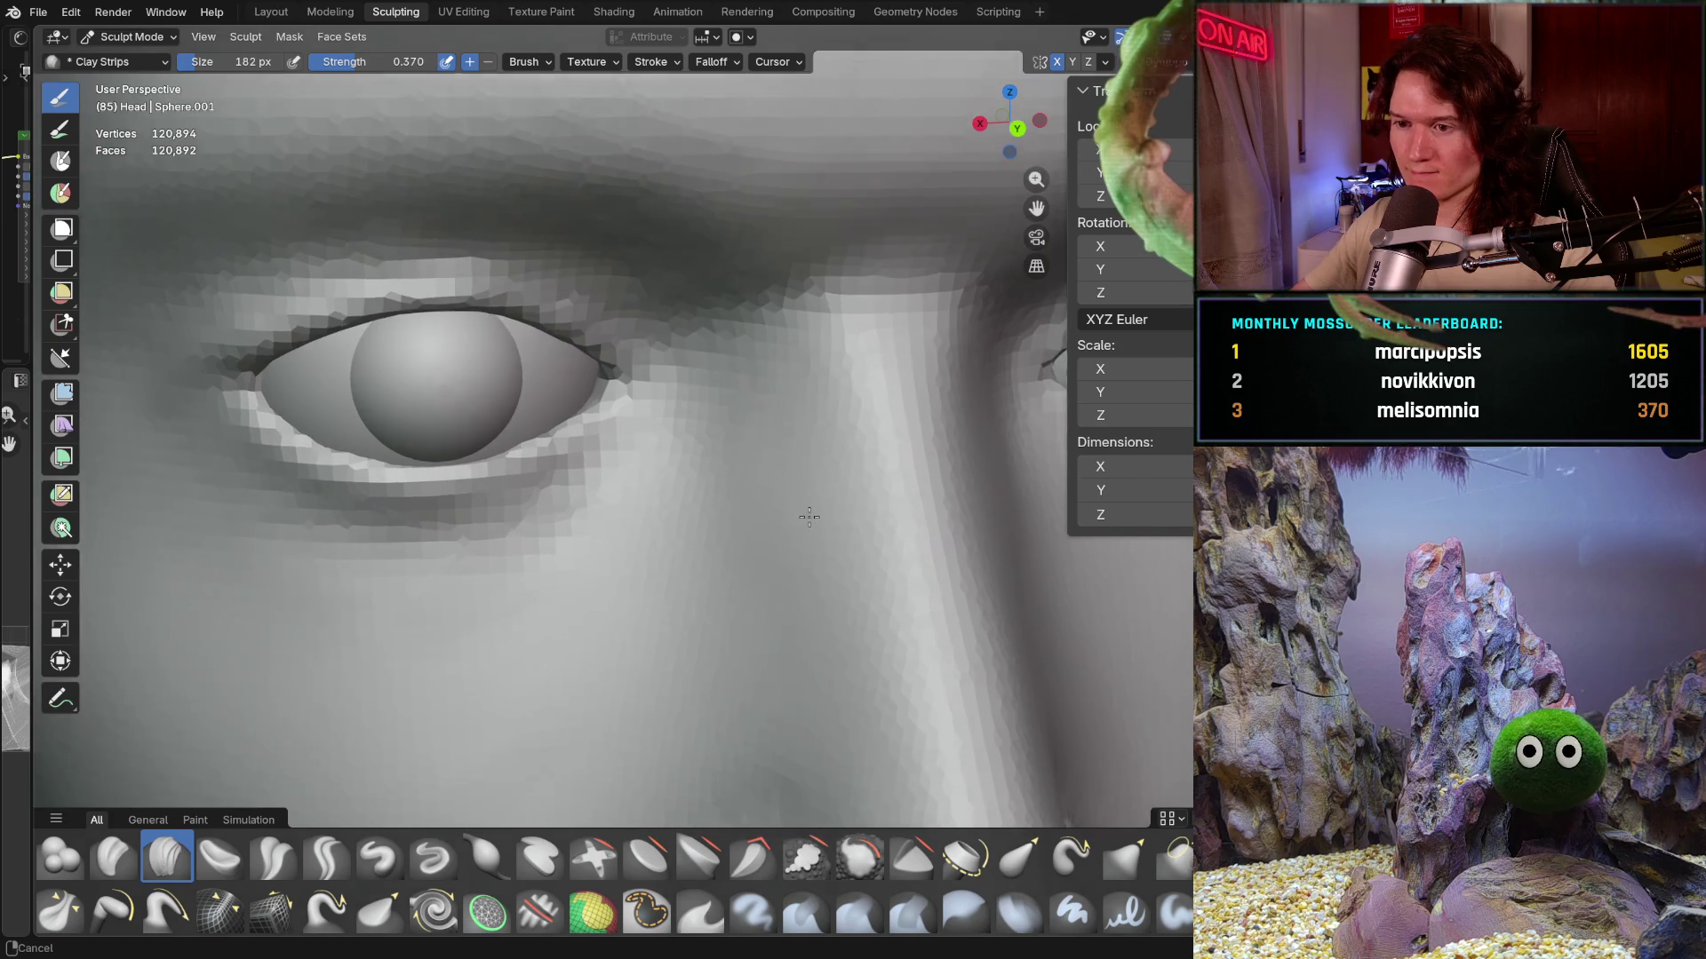
{"action": "mouse_move", "coordinate": [799, 407]}
{"action": "middle_mouse_down"}
{"action": "mouse_move", "coordinate": [864, 284]}
{"action": "mouse_move", "coordinate": [842, 354]}
{"action": "middle_mouse_up"}
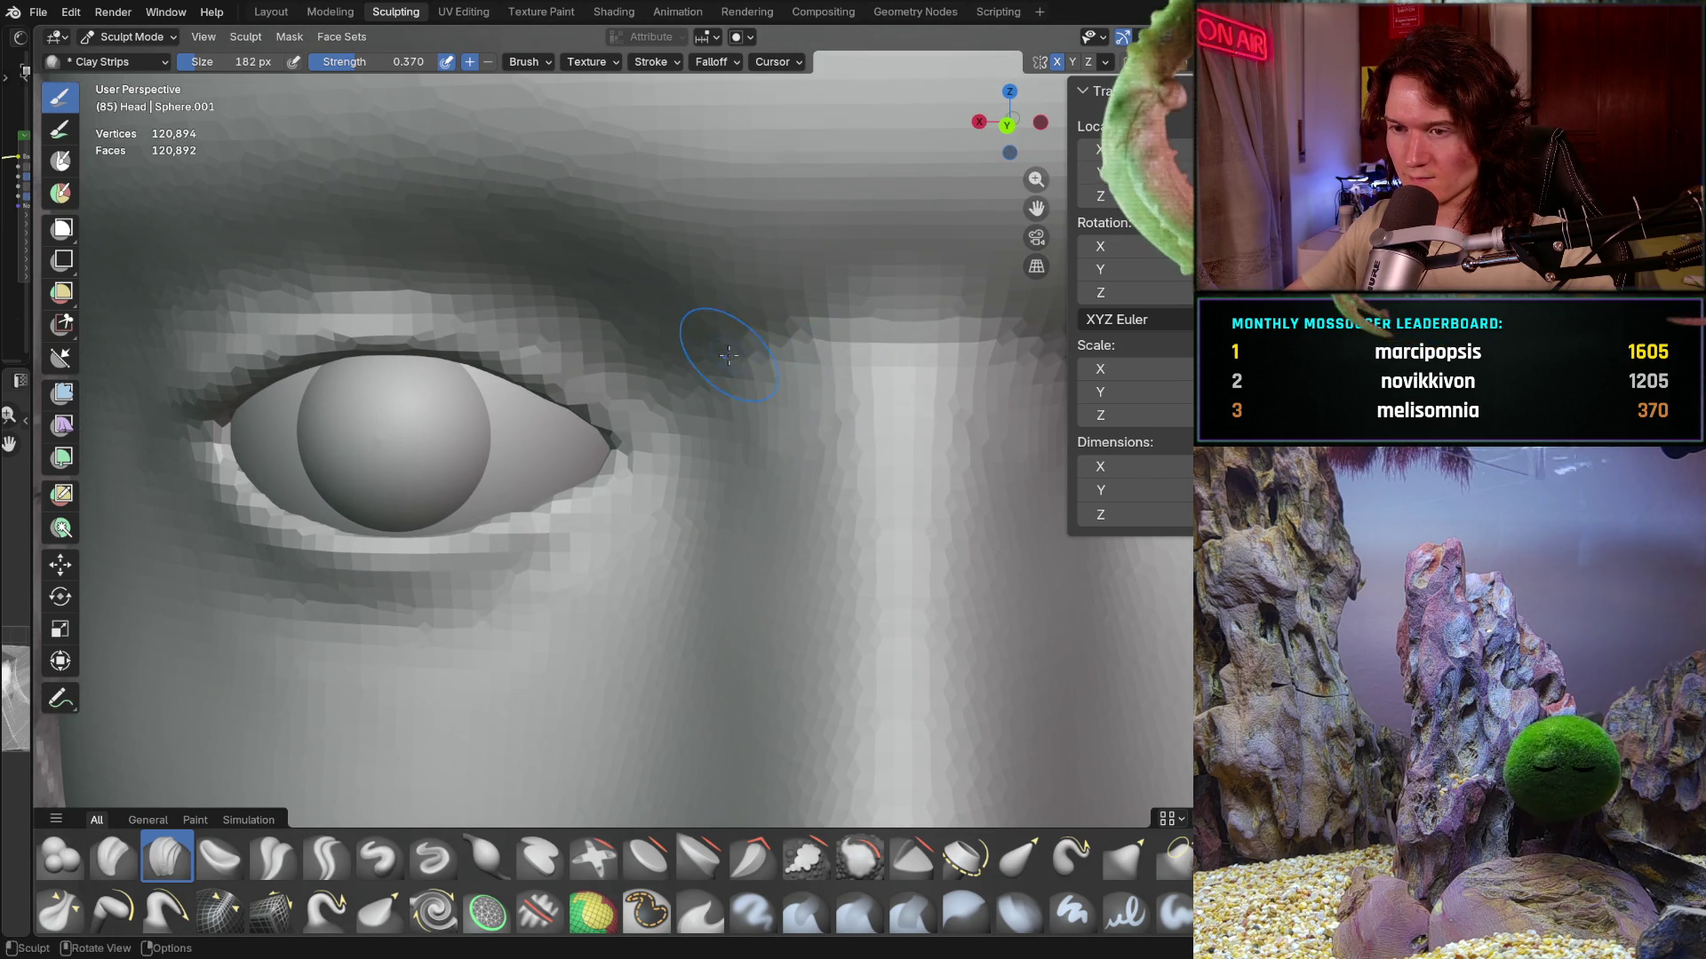
{"action": "middle_click_drag", "start_coordinate": [705, 324], "coordinate": [733, 277]}
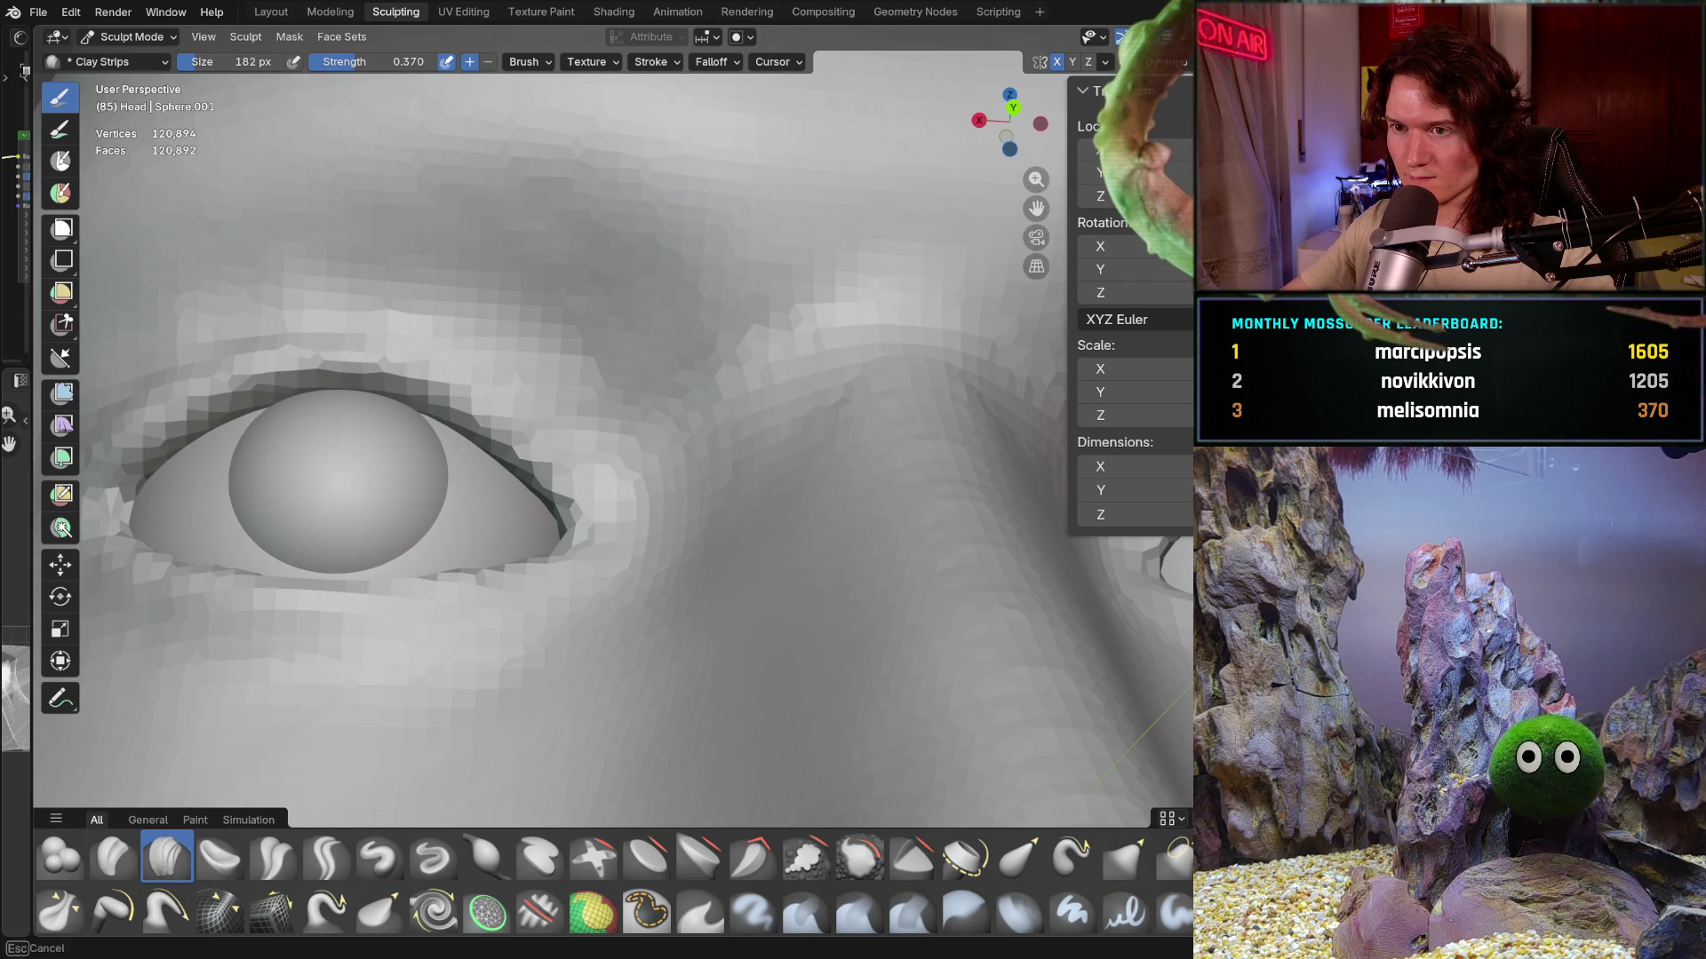
{"action": "mouse_move", "coordinate": [725, 466]}
{"action": "middle_mouse_down"}
{"action": "mouse_move", "coordinate": [758, 486]}
{"action": "mouse_move", "coordinate": [791, 464]}
{"action": "middle_mouse_up"}
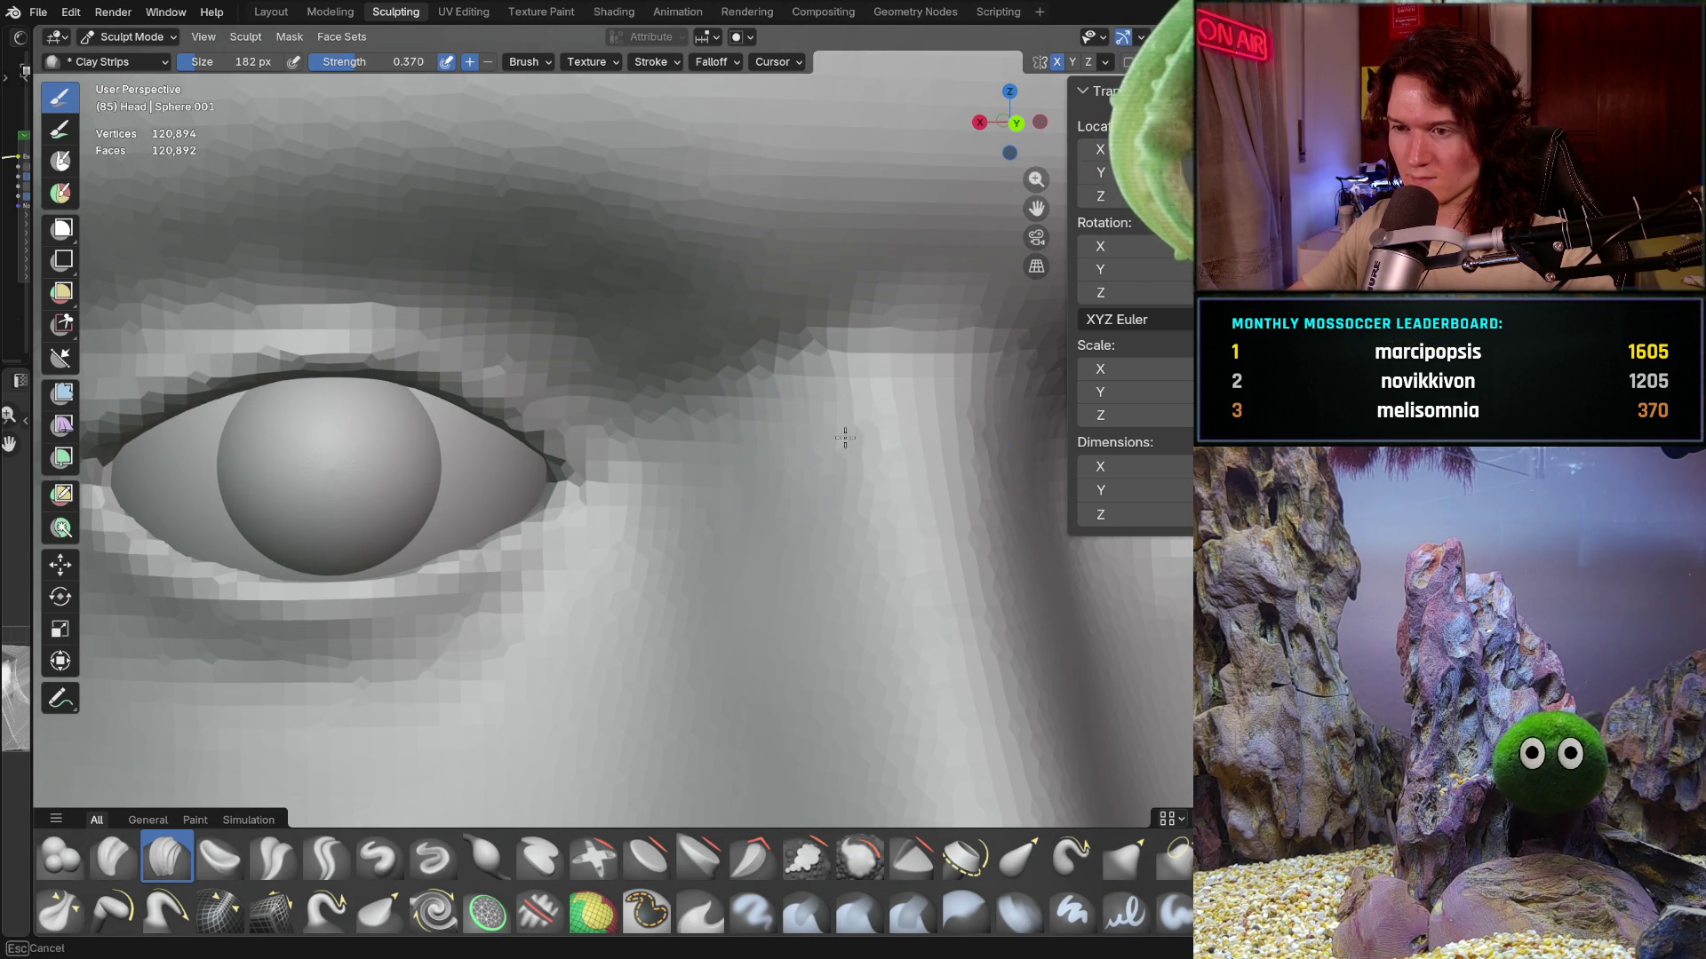
{"action": "scroll", "coordinate": [854, 455], "scroll_direction": "down", "scroll_amount": 3}
{"action": "scroll", "coordinate": [853, 454], "scroll_direction": "down", "scroll_amount": 3}
{"action": "mouse_move", "coordinate": [853, 454]}
{"action": "middle_mouse_down"}
{"action": "mouse_move", "coordinate": [699, 611]}
{"action": "mouse_move", "coordinate": [748, 613]}
{"action": "mouse_move", "coordinate": [489, 638]}
{"action": "middle_mouse_up"}
{"action": "scroll", "coordinate": [698, 610], "scroll_direction": "down", "scroll_amount": 3}
{"action": "scroll", "coordinate": [747, 613], "scroll_direction": "up", "scroll_amount": 2}
{"action": "mouse_move", "coordinate": [716, 621]}
{"action": "middle_mouse_down"}
{"action": "mouse_move", "coordinate": [669, 634]}
{"action": "mouse_move", "coordinate": [633, 581]}
{"action": "mouse_move", "coordinate": [817, 563]}
{"action": "mouse_move", "coordinate": [882, 583]}
{"action": "mouse_move", "coordinate": [713, 574]}
{"action": "mouse_move", "coordinate": [780, 653]}
{"action": "mouse_move", "coordinate": [799, 552]}
{"action": "mouse_move", "coordinate": [750, 476]}
{"action": "middle_mouse_up"}
{"action": "scroll", "coordinate": [882, 582], "scroll_direction": "down", "scroll_amount": 3}
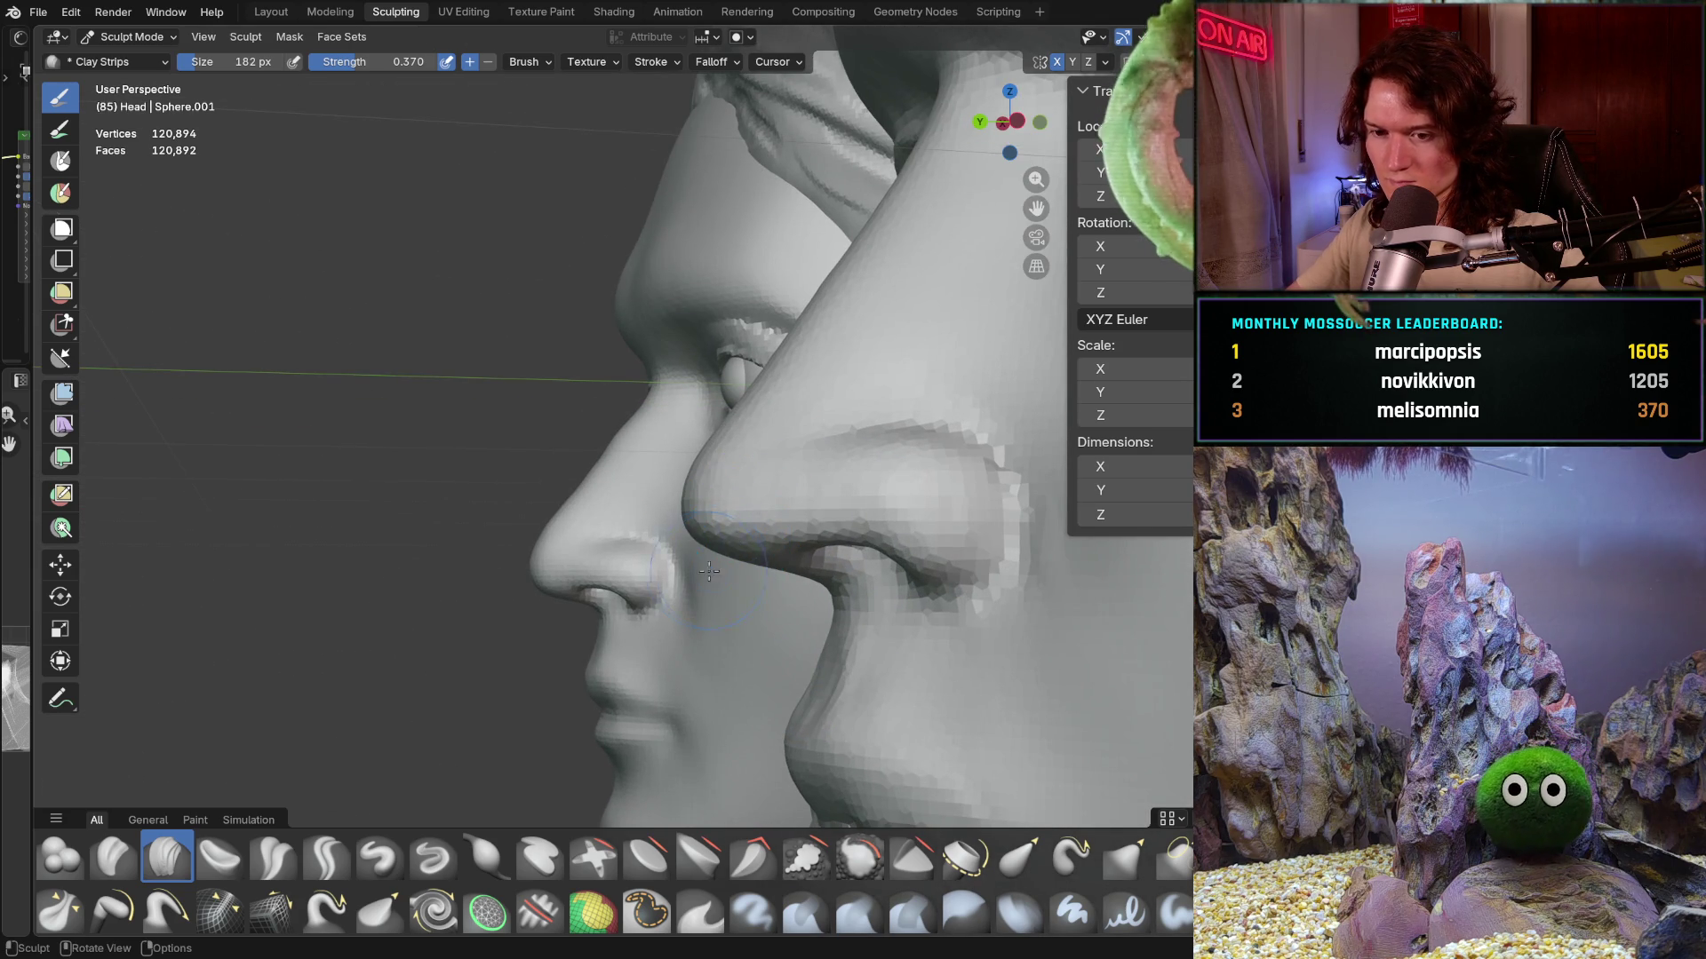
{"action": "key", "text": "g"}
- Grab the male nose tip and underside upward into a smoother profile, then view it from the side
{"action": "middle_click_drag", "start_coordinate": [743, 563], "coordinate": [726, 599]}
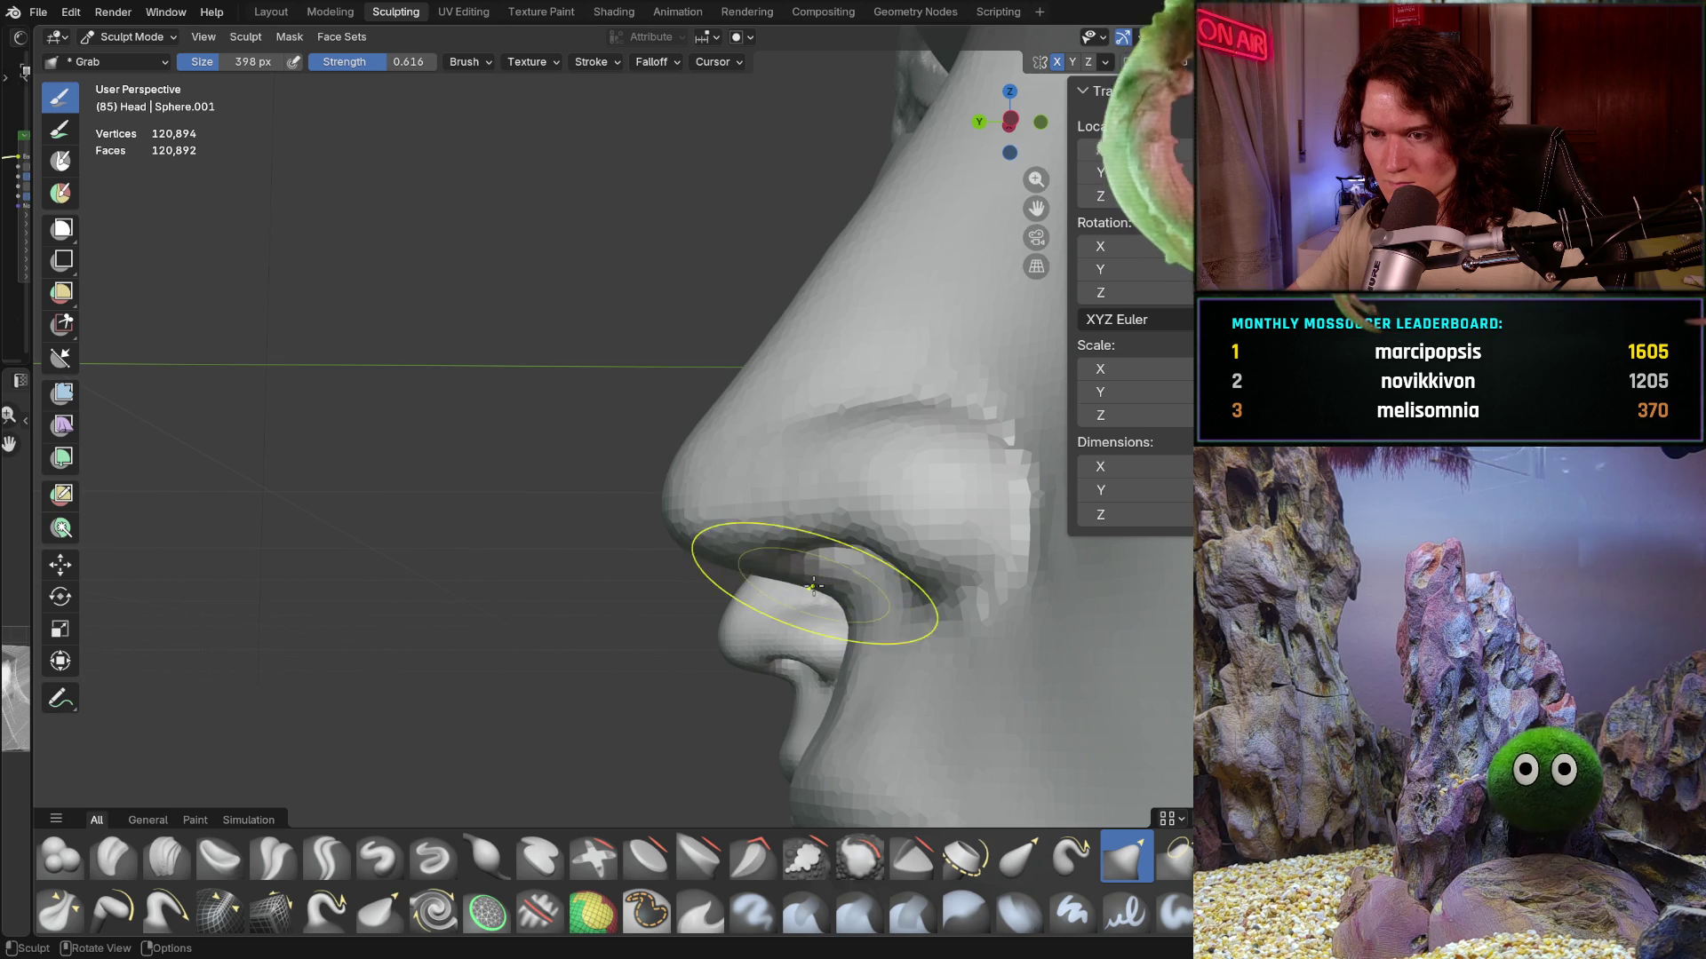
{"action": "left_click_drag", "start_coordinate": [723, 557], "coordinate": [685, 530]}
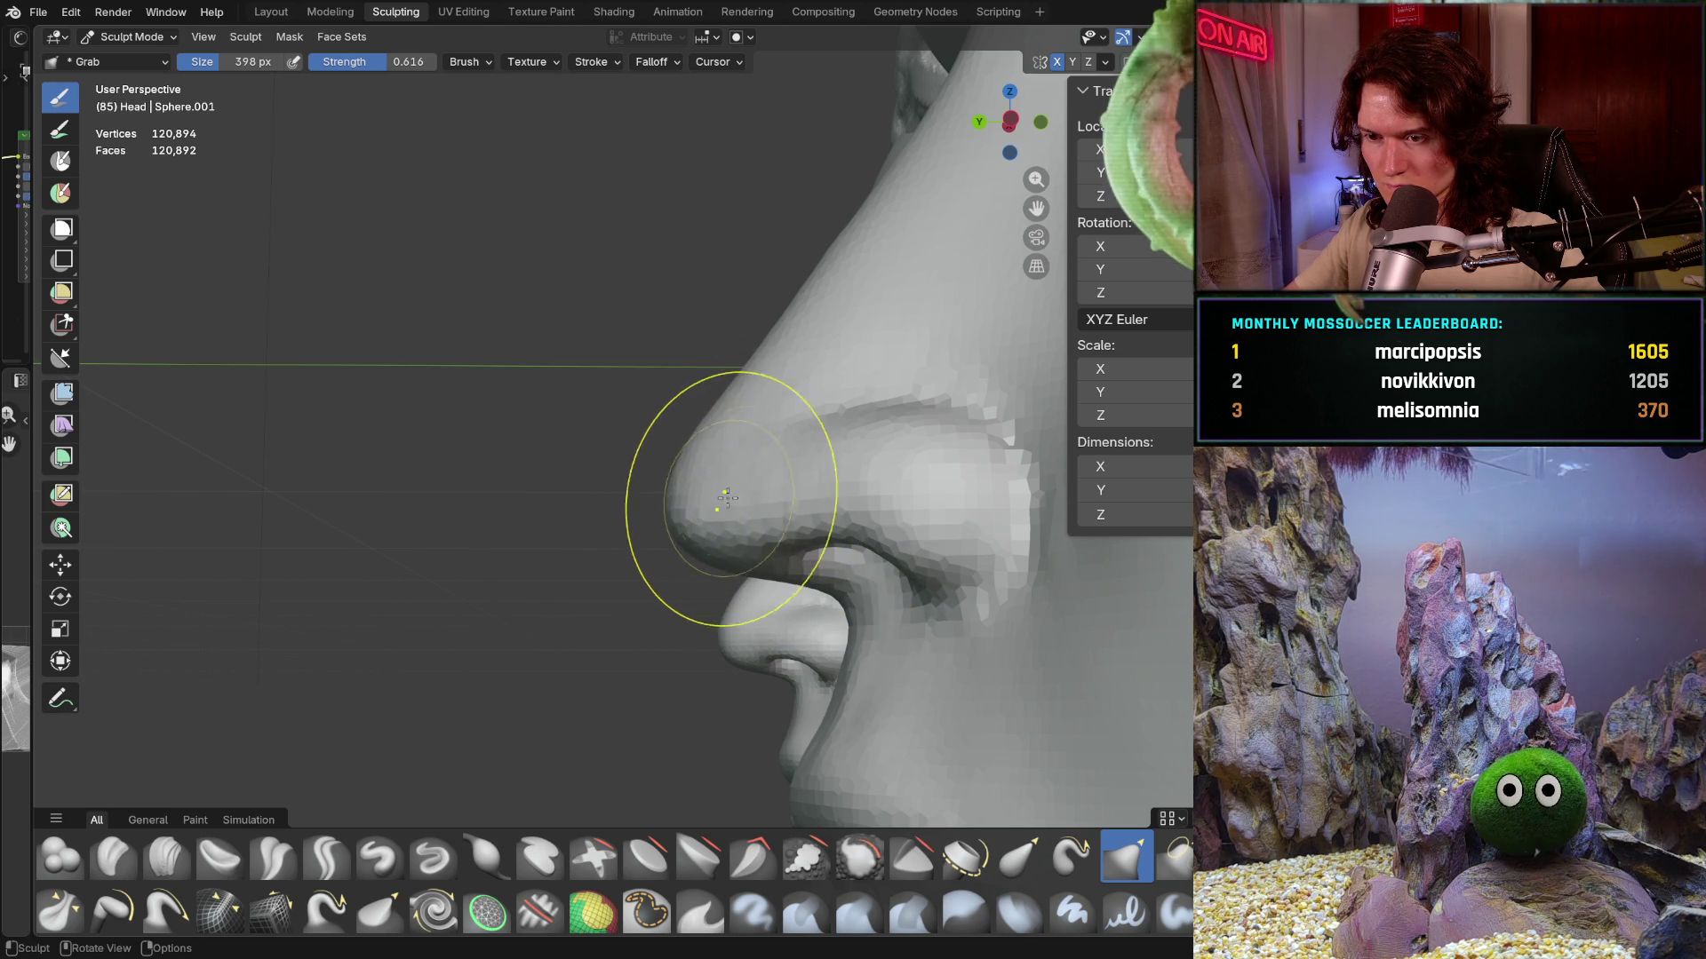
{"action": "left_click_drag", "start_coordinate": [722, 503], "coordinate": [741, 426]}
{"action": "mouse_move", "coordinate": [743, 427]}
{"action": "middle_mouse_down"}
{"action": "mouse_move", "coordinate": [705, 545]}
{"action": "mouse_move", "coordinate": [822, 610]}
{"action": "mouse_move", "coordinate": [818, 628]}
{"action": "middle_mouse_up"}
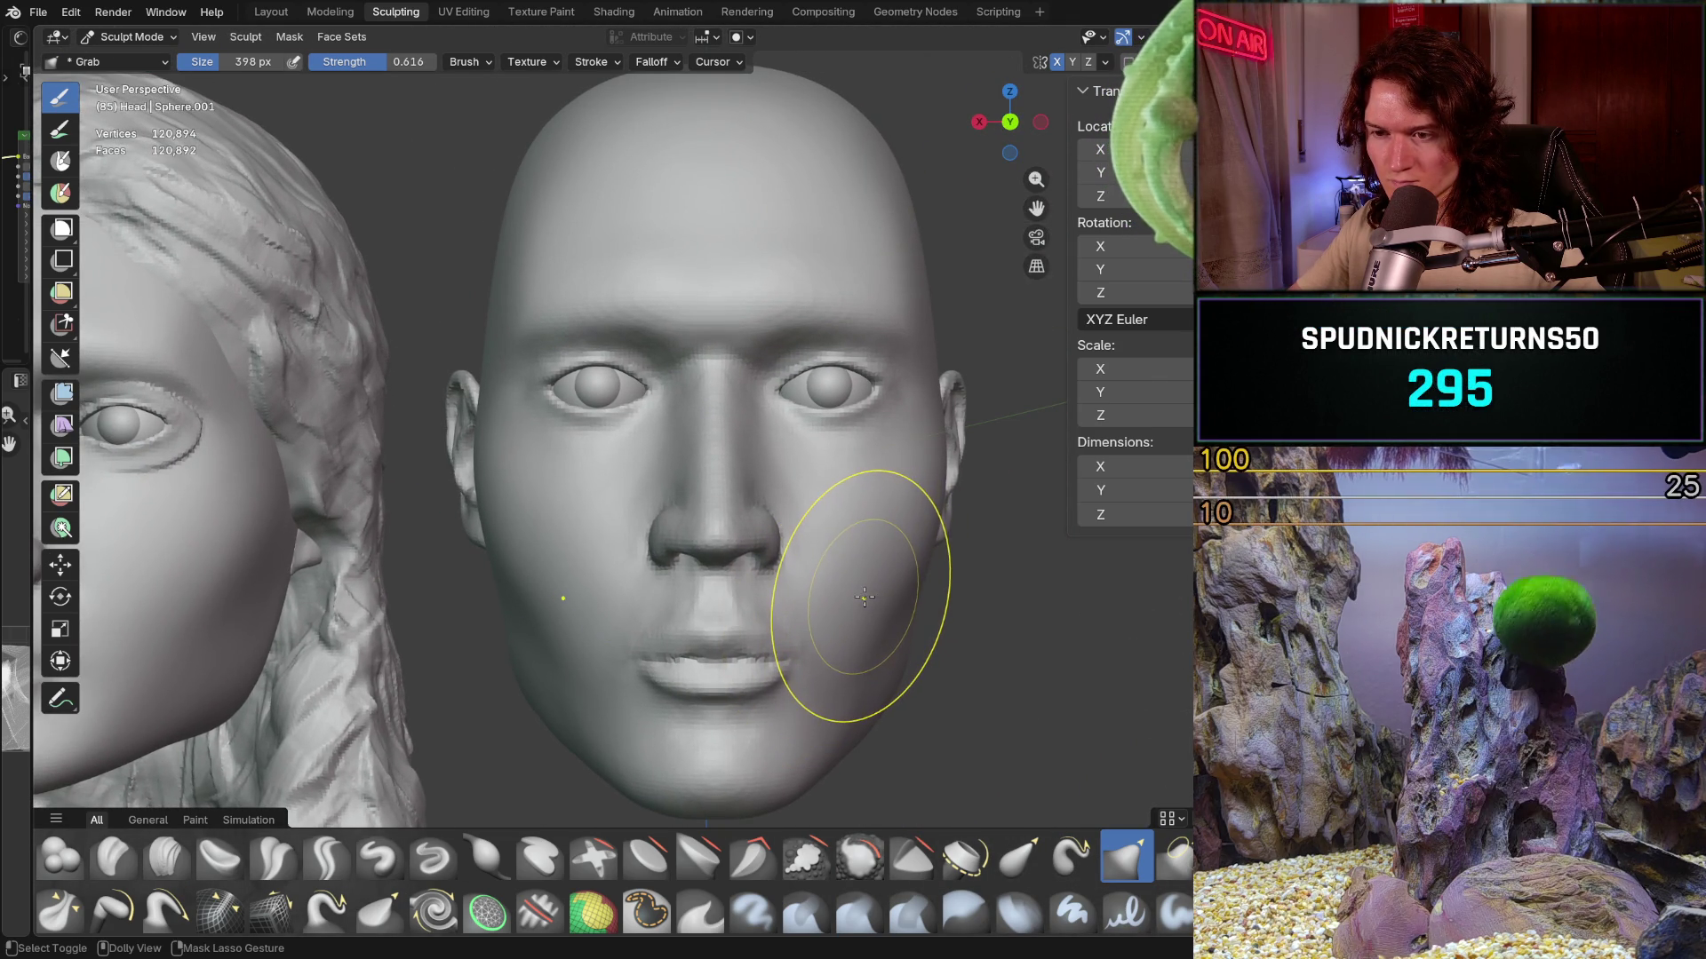
{"action": "middle_click_drag", "start_coordinate": [860, 595], "coordinate": [701, 557]}
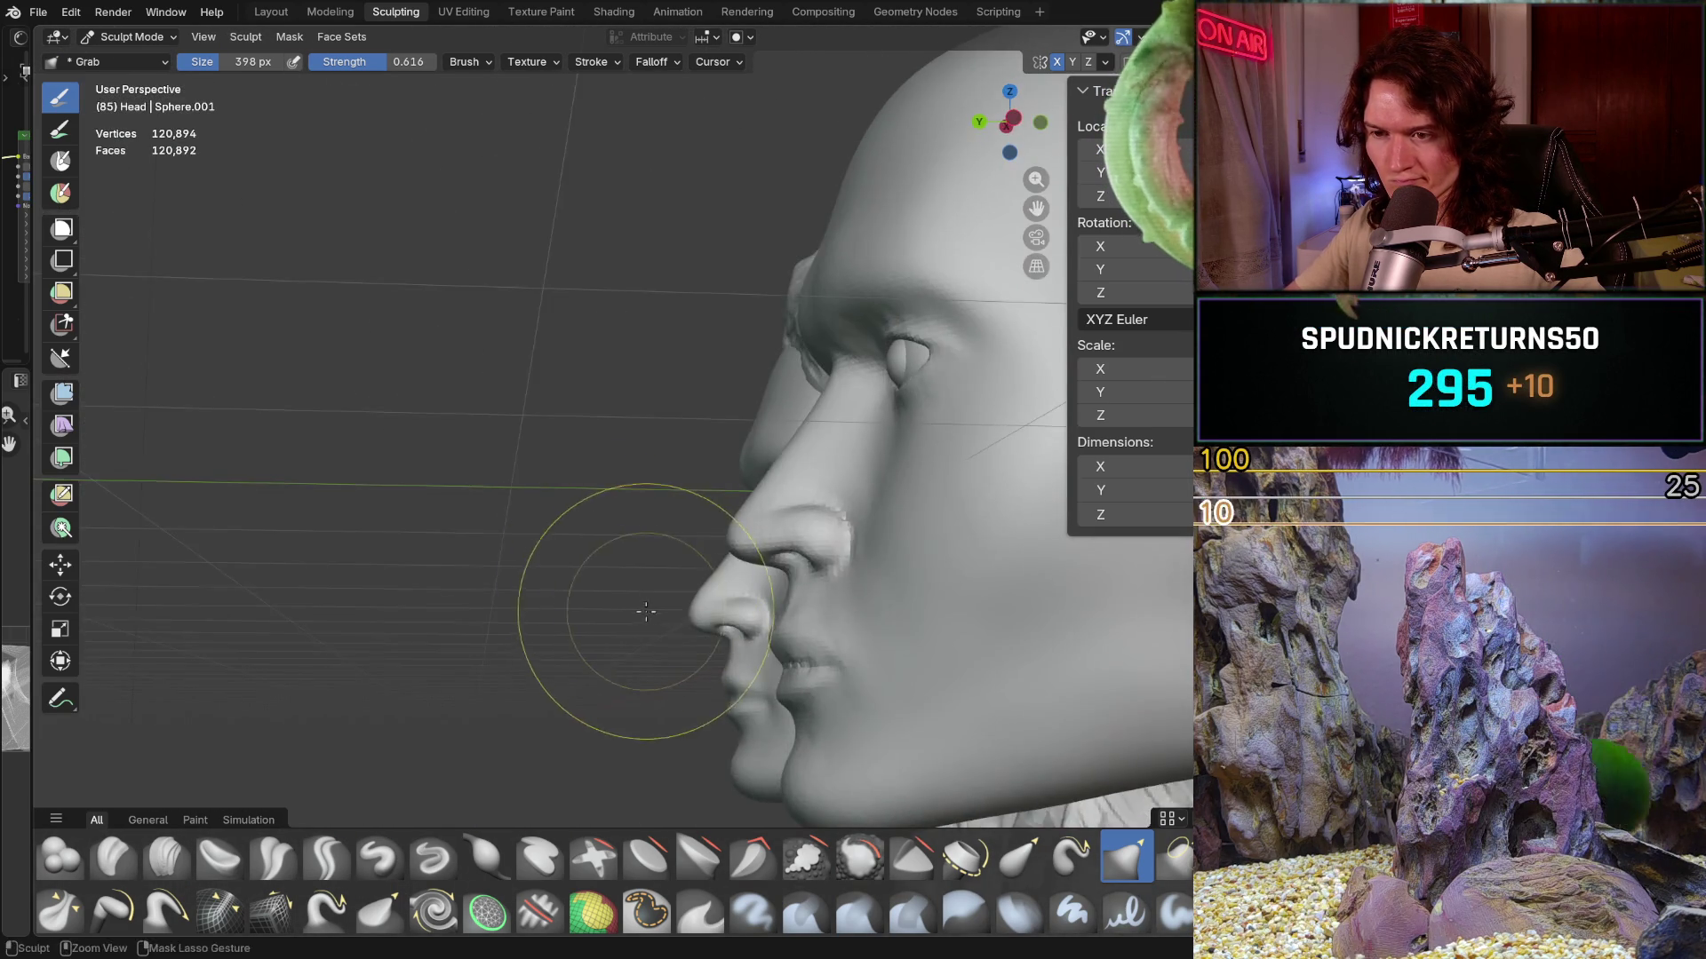
{"action": "scroll", "coordinate": [700, 557], "scroll_direction": "up", "scroll_amount": 1}
{"action": "scroll", "coordinate": [648, 552], "scroll_direction": "up", "scroll_amount": 1}
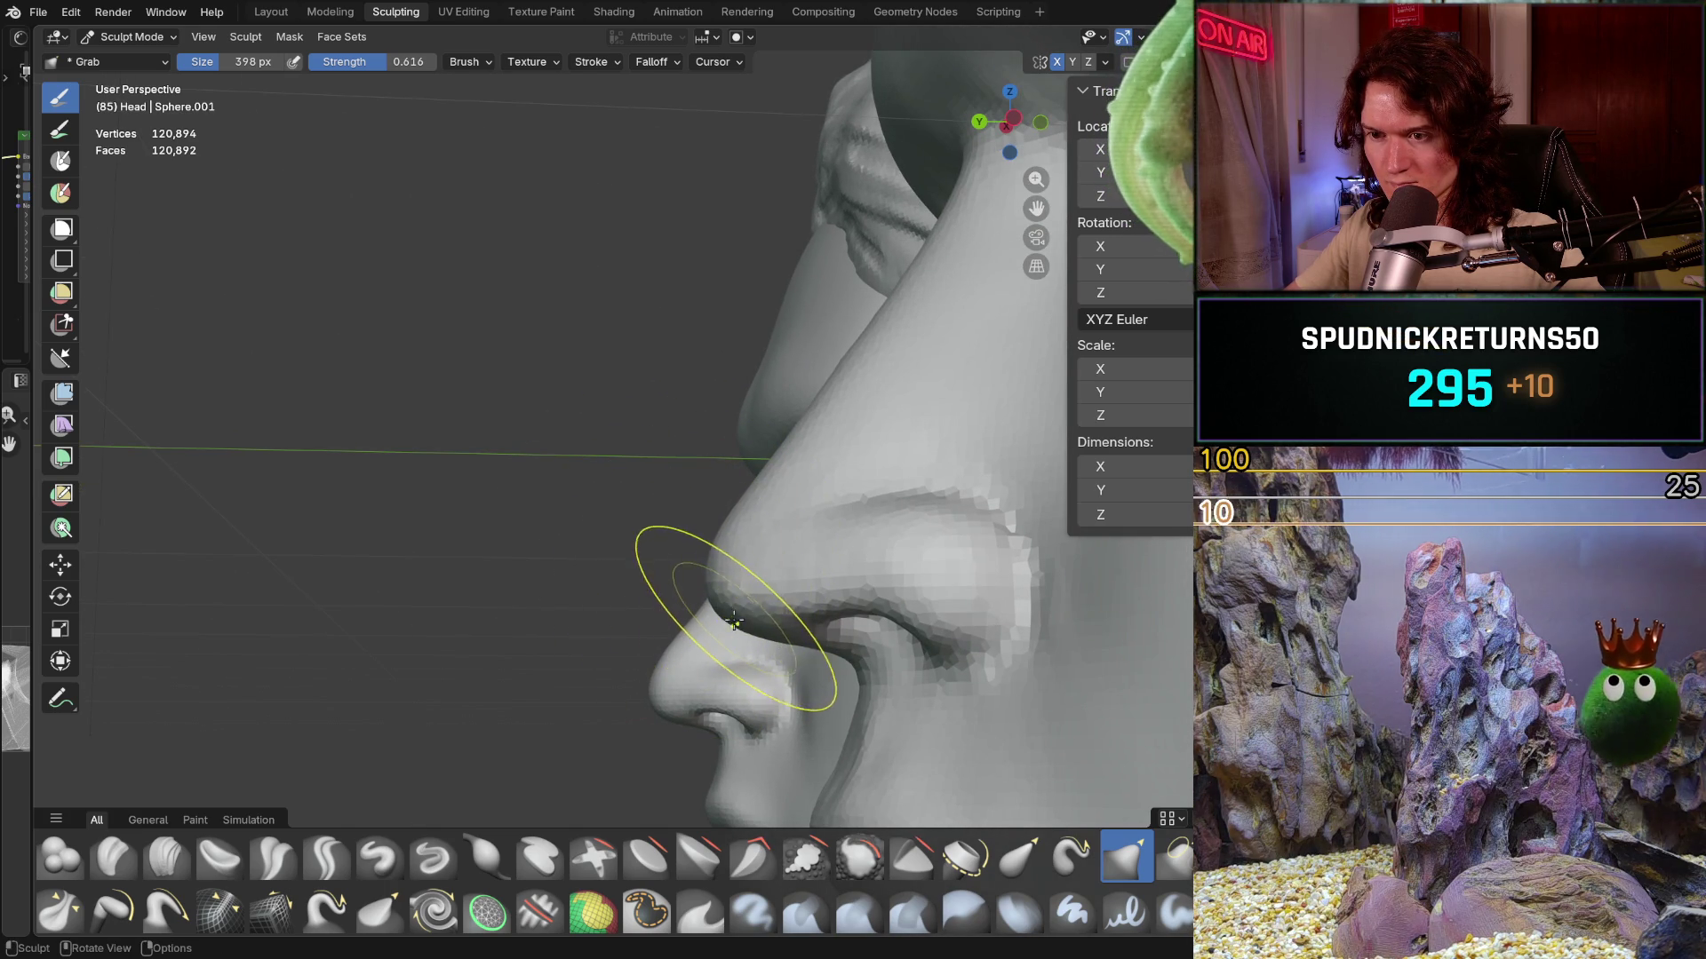
- Try a further contour pull, undo it with Ctrl+Z, and shrink the Grab brush radius
{"action": "left_click_drag", "start_coordinate": [724, 591], "coordinate": [721, 574]}
{"action": "key", "text": "ctrl+z"}
{"action": "key", "text": "ctrl+z"}
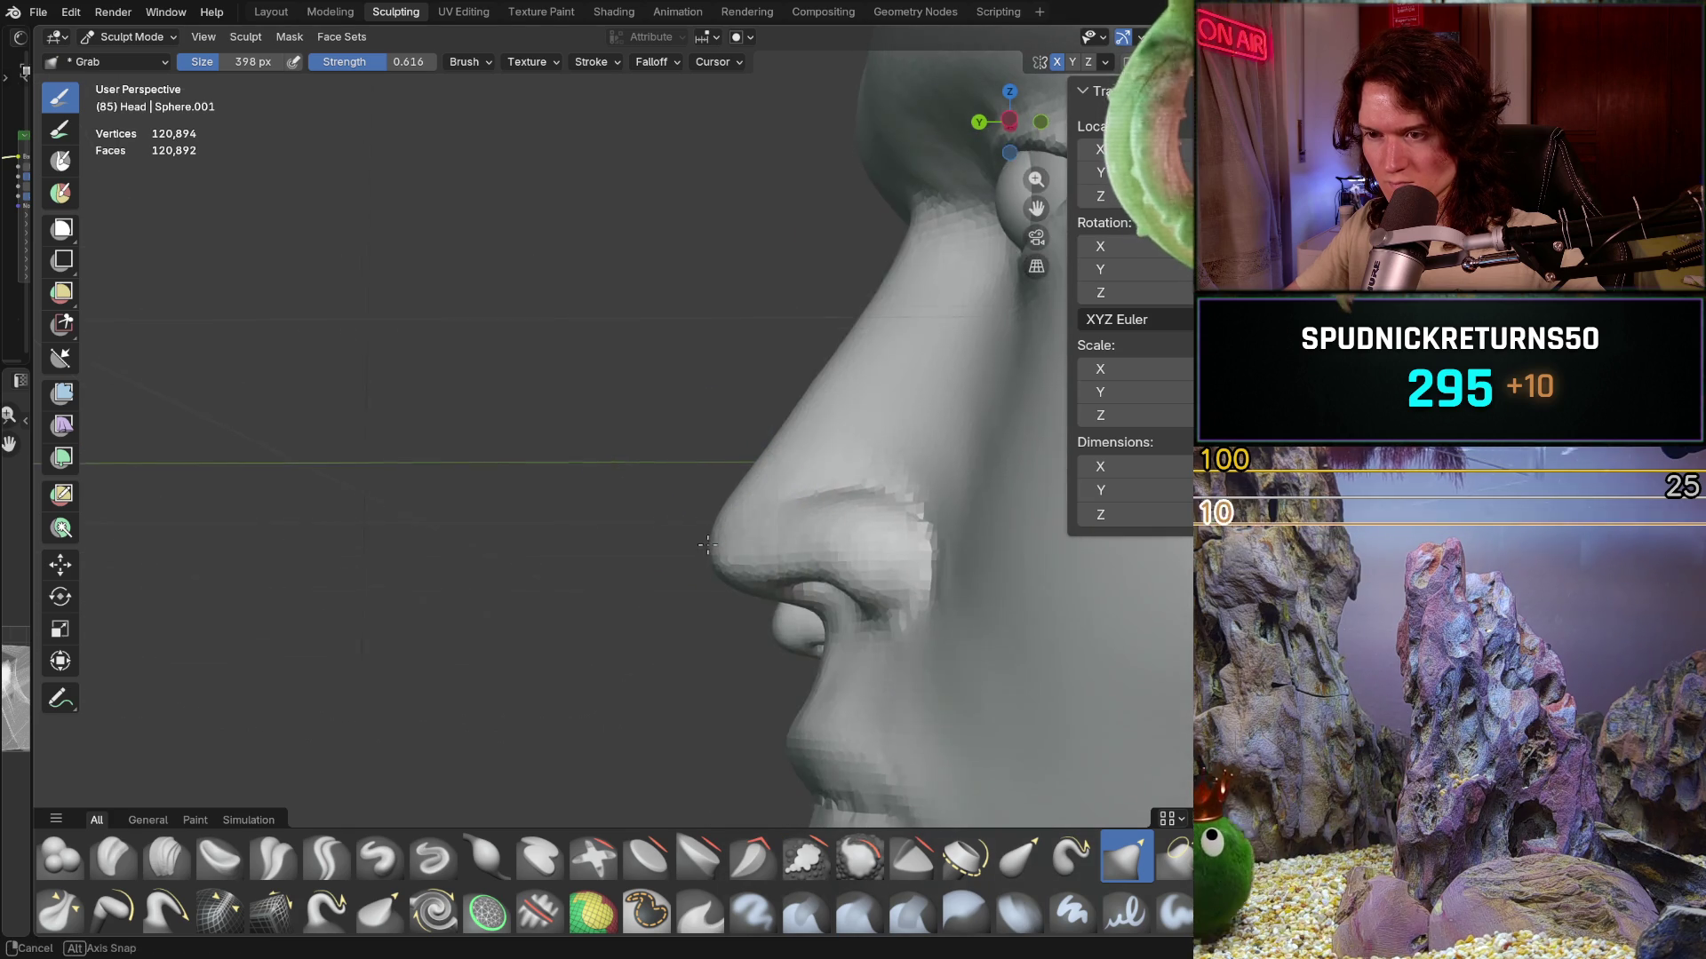
{"action": "middle_click_drag", "start_coordinate": [716, 550], "coordinate": [828, 635]}
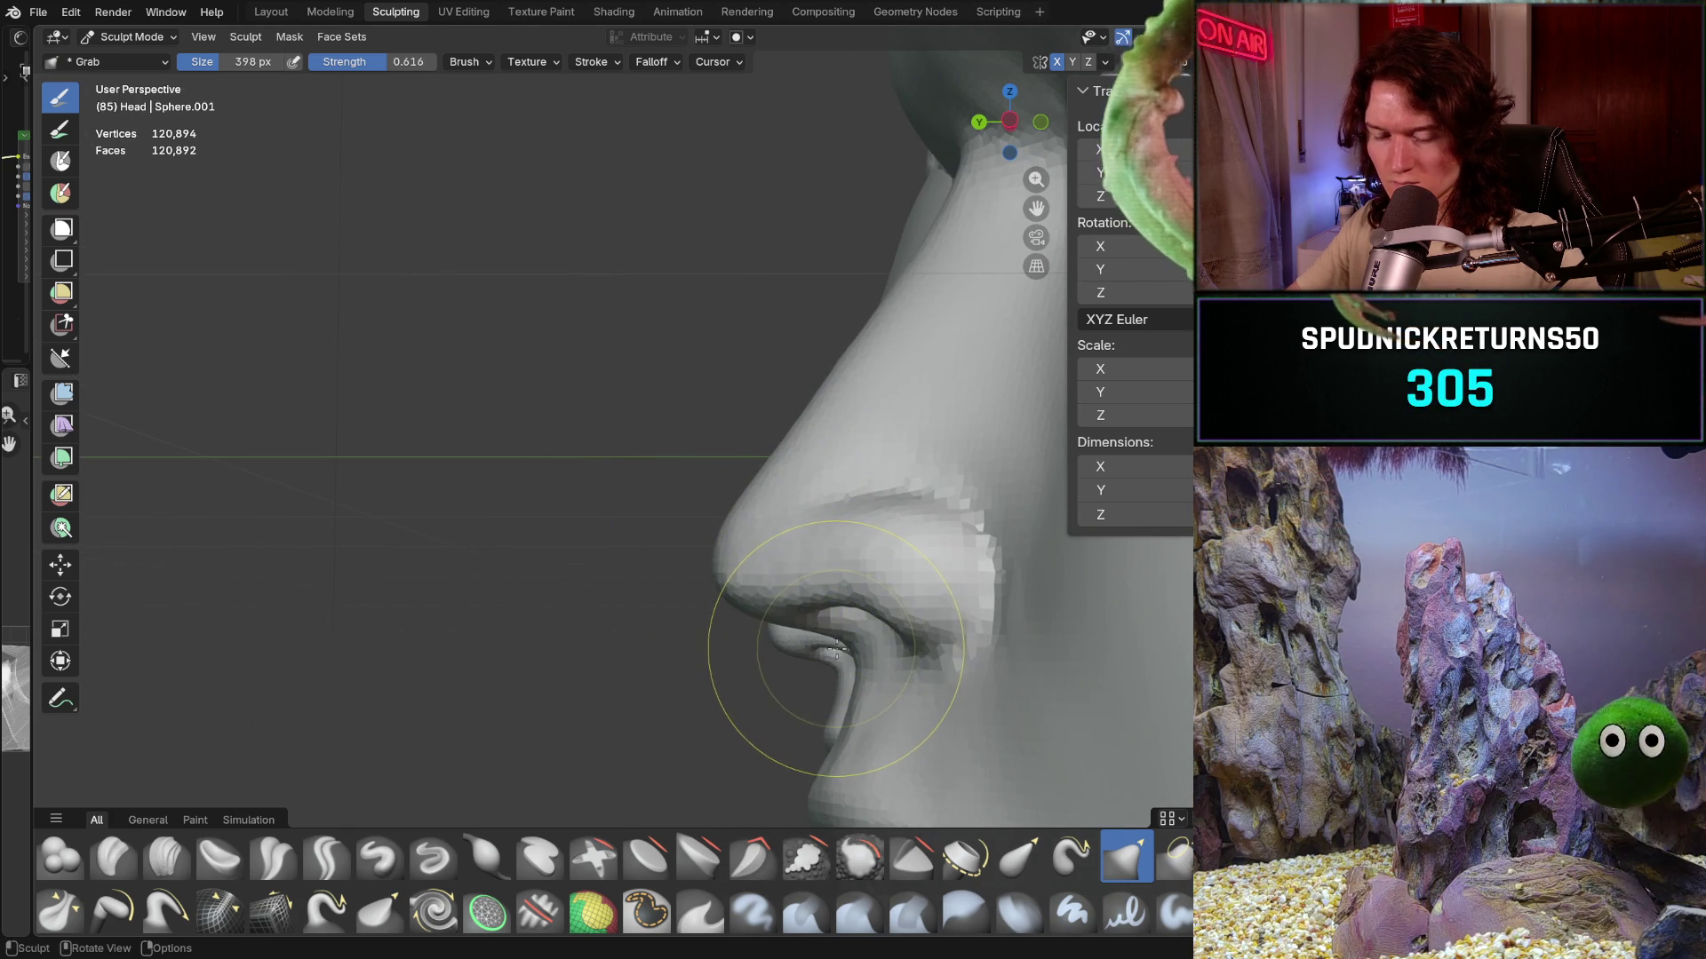
{"action": "key", "text": "f"}
{"action": "left_click", "coordinate": [813, 651]}
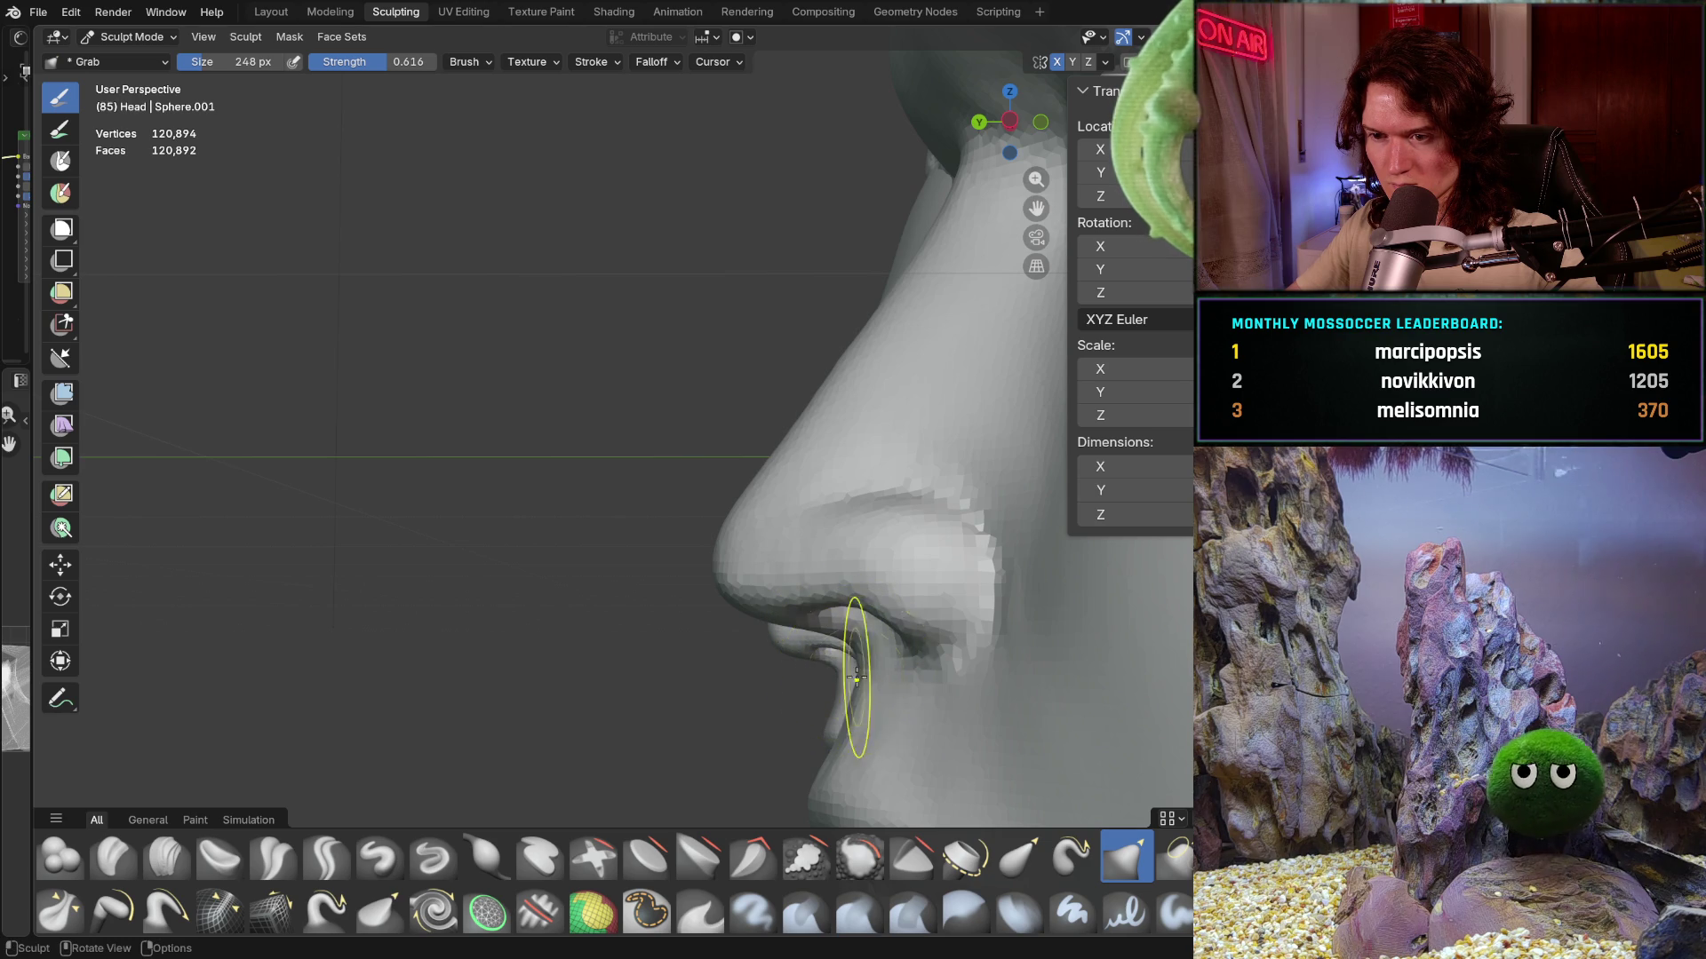
- Orbit back to a front view with both heads side by side
{"action": "mouse_move", "coordinate": [791, 626]}
{"action": "middle_mouse_down"}
{"action": "mouse_move", "coordinate": [845, 603]}
{"action": "mouse_move", "coordinate": [777, 727]}
{"action": "middle_mouse_up"}
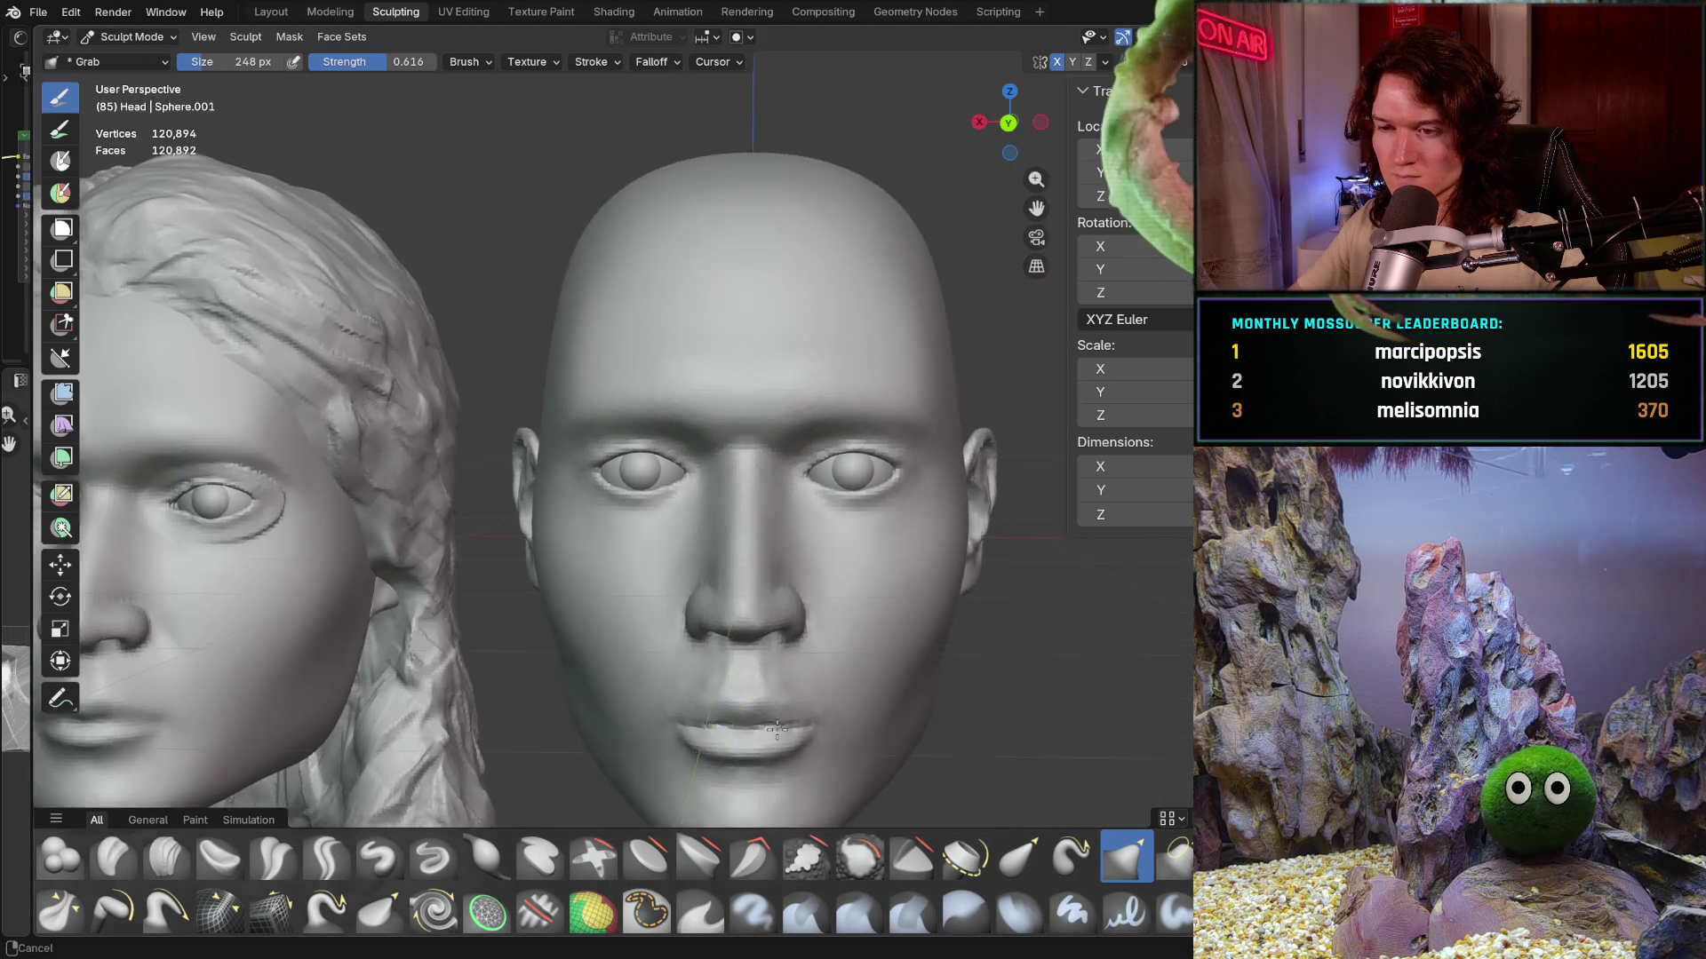
{"action": "scroll", "coordinate": [746, 667], "scroll_direction": "down", "scroll_amount": 3}
{"action": "mouse_move", "coordinate": [746, 666]}
{"action": "middle_mouse_down", "text": "shift"}
{"action": "mouse_move", "coordinate": [762, 723]}
{"action": "mouse_move", "coordinate": [780, 676]}
{"action": "mouse_move", "coordinate": [752, 671]}
{"action": "mouse_move", "coordinate": [816, 620]}
{"action": "mouse_move", "coordinate": [659, 656]}
{"action": "middle_mouse_up", "text": "shift"}
{"action": "scroll", "coordinate": [680, 690], "scroll_direction": "up", "scroll_amount": 2}
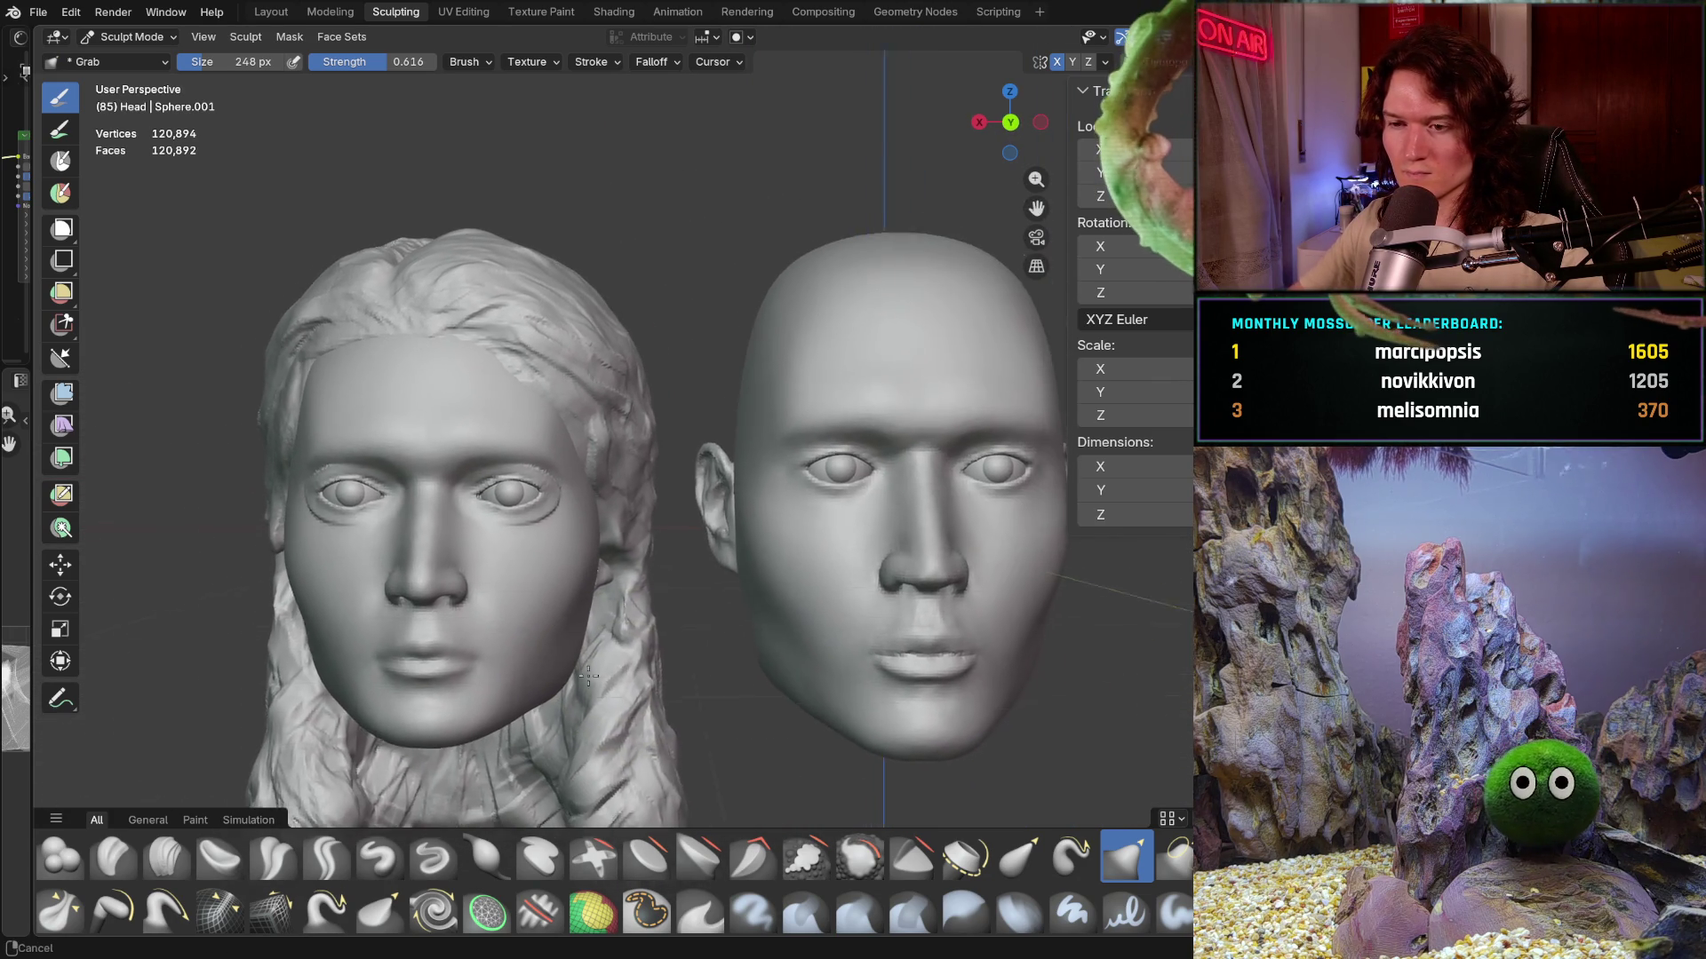
{"action": "scroll", "coordinate": [659, 656], "scroll_direction": "up", "scroll_amount": 1}
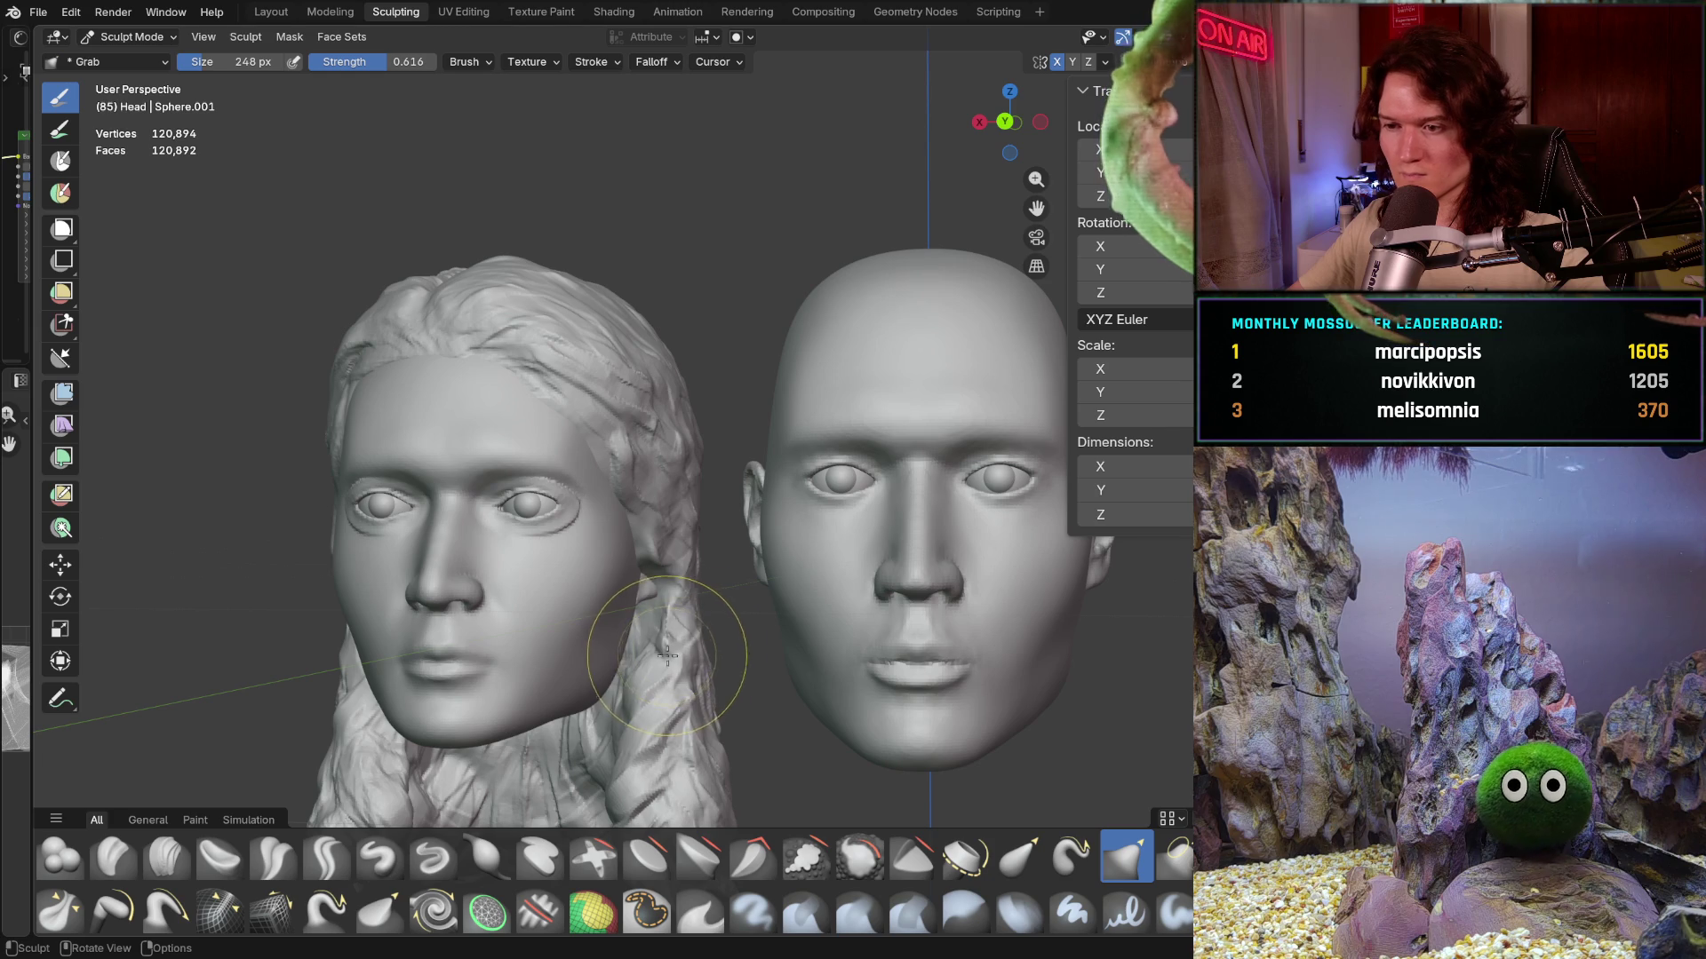
- Reframe toward the long-haired head and switch sculpting to Head.001 with Alt+Q
{"action": "middle_click_drag", "start_coordinate": [663, 653], "coordinate": [883, 582], "text": "shift"}
{"action": "scroll", "coordinate": [884, 582], "scroll_direction": "up", "scroll_amount": 1}
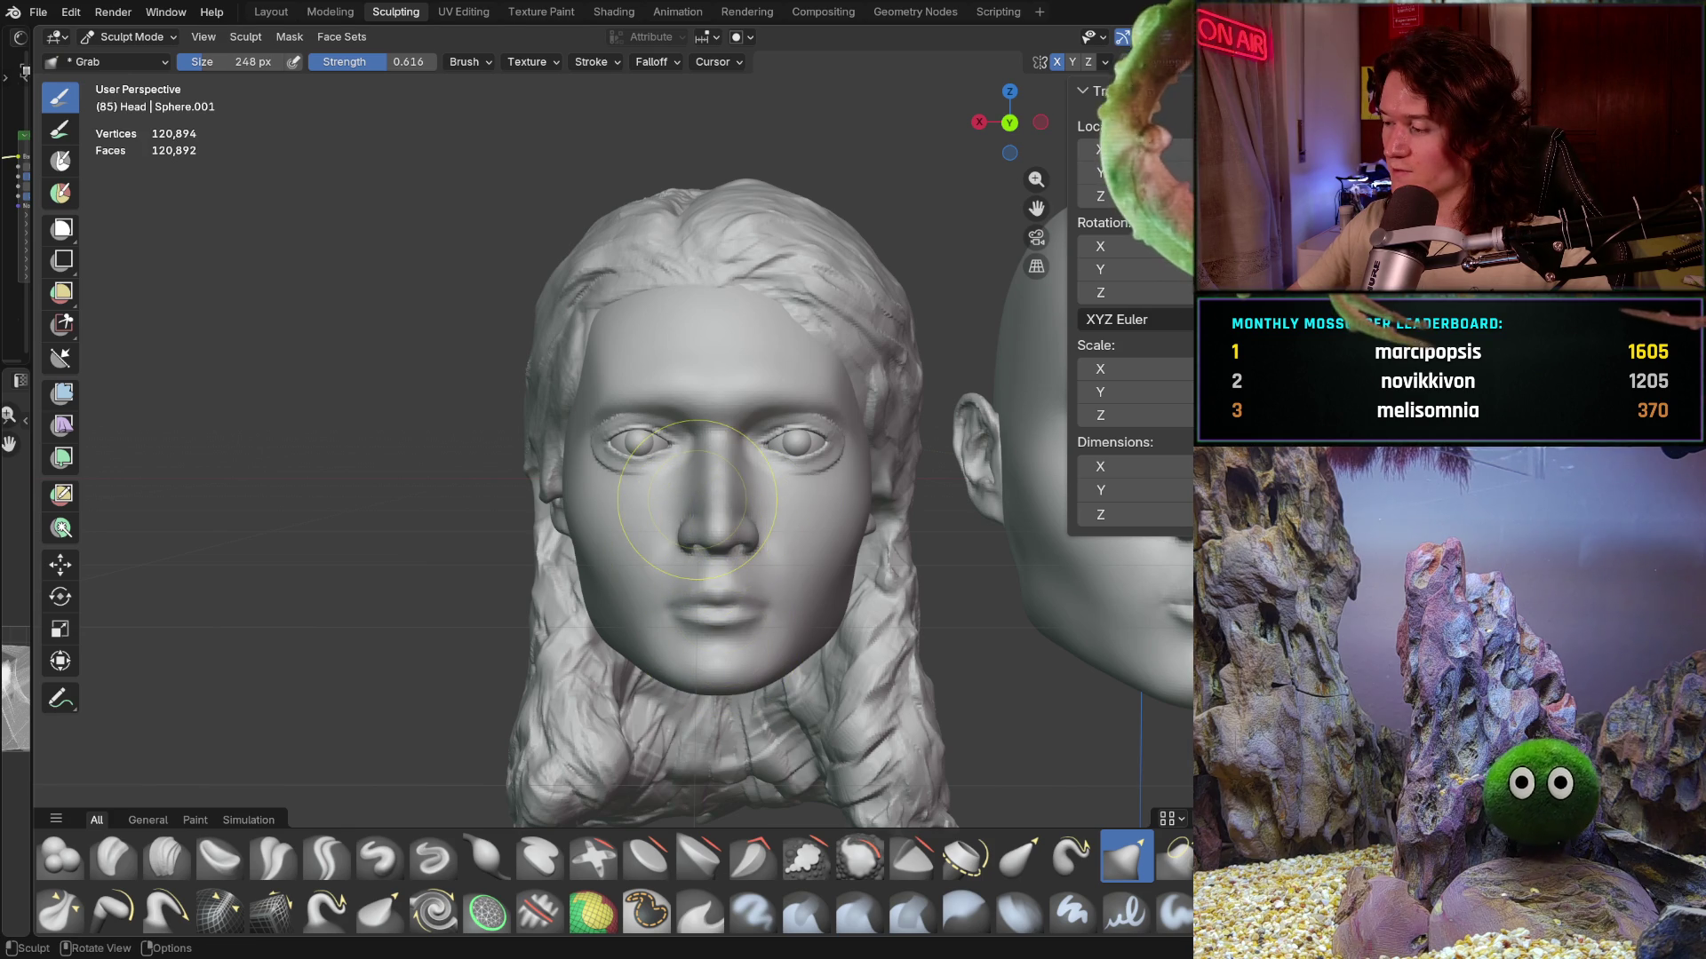
{"action": "scroll", "coordinate": [695, 537], "scroll_direction": "up", "scroll_amount": 2}
{"action": "scroll", "coordinate": [706, 520], "scroll_direction": "up", "scroll_amount": 3}
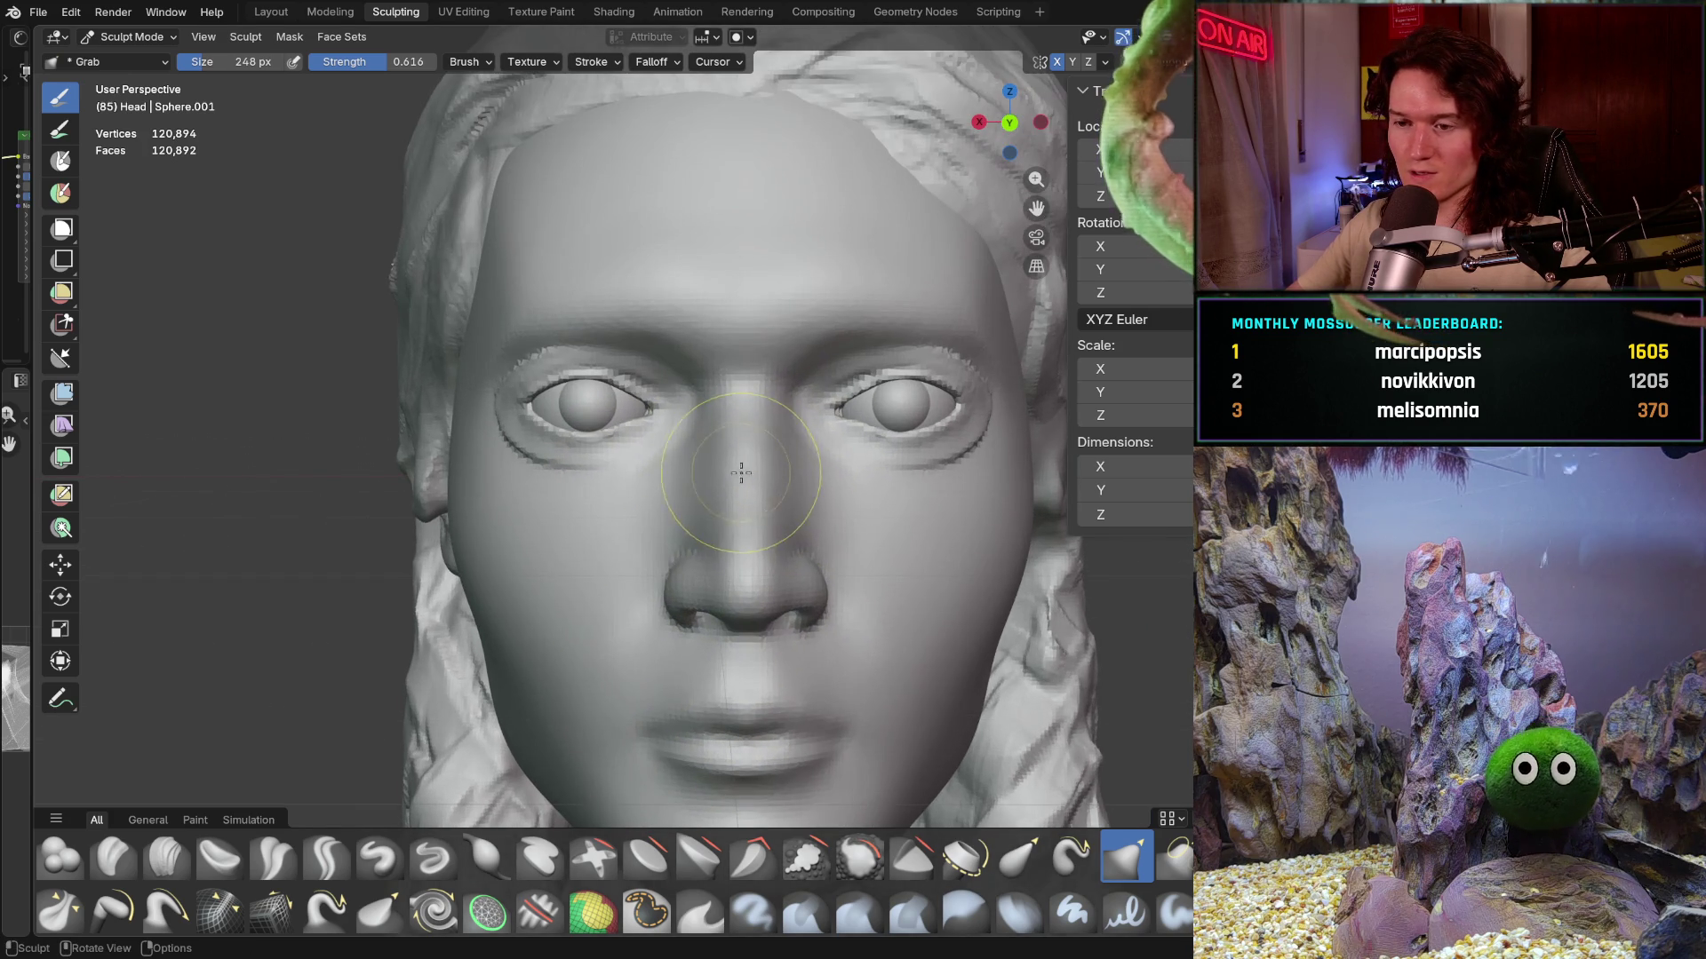
{"action": "key", "text": "alt+q"}
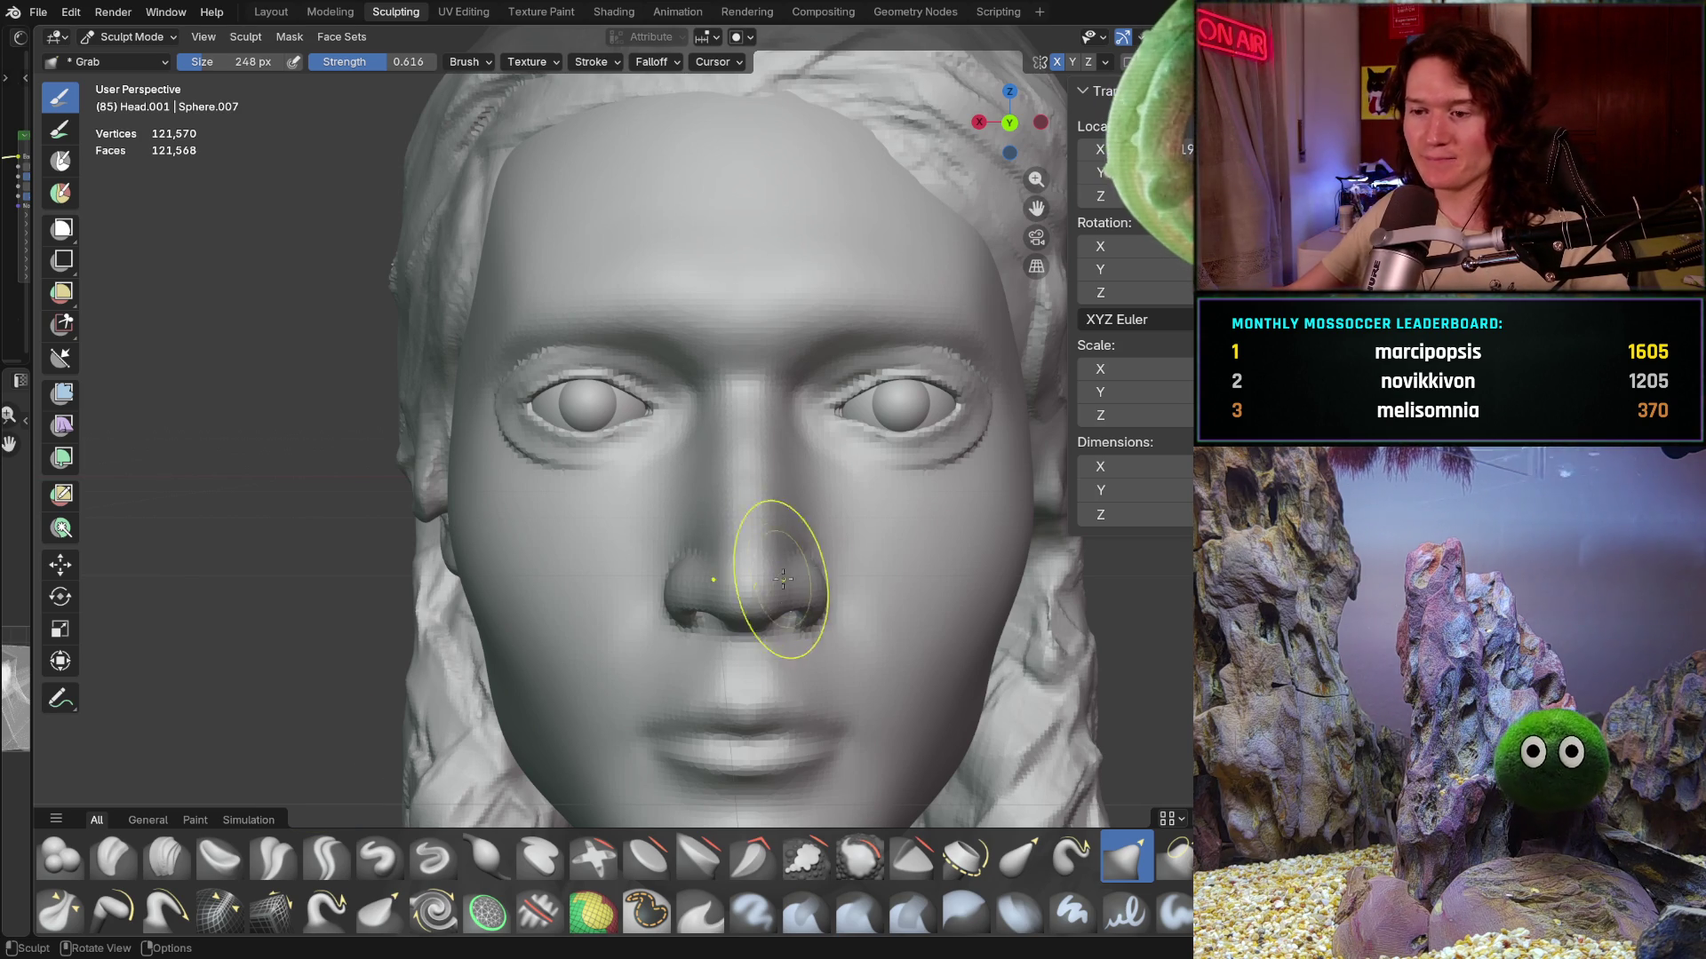
- Move in on the female nose and make Mask the active sculpt brush
{"action": "mouse_move", "coordinate": [743, 495]}
{"action": "middle_mouse_down"}
{"action": "mouse_move", "coordinate": [641, 538]}
{"action": "mouse_move", "coordinate": [648, 628]}
{"action": "middle_mouse_up"}
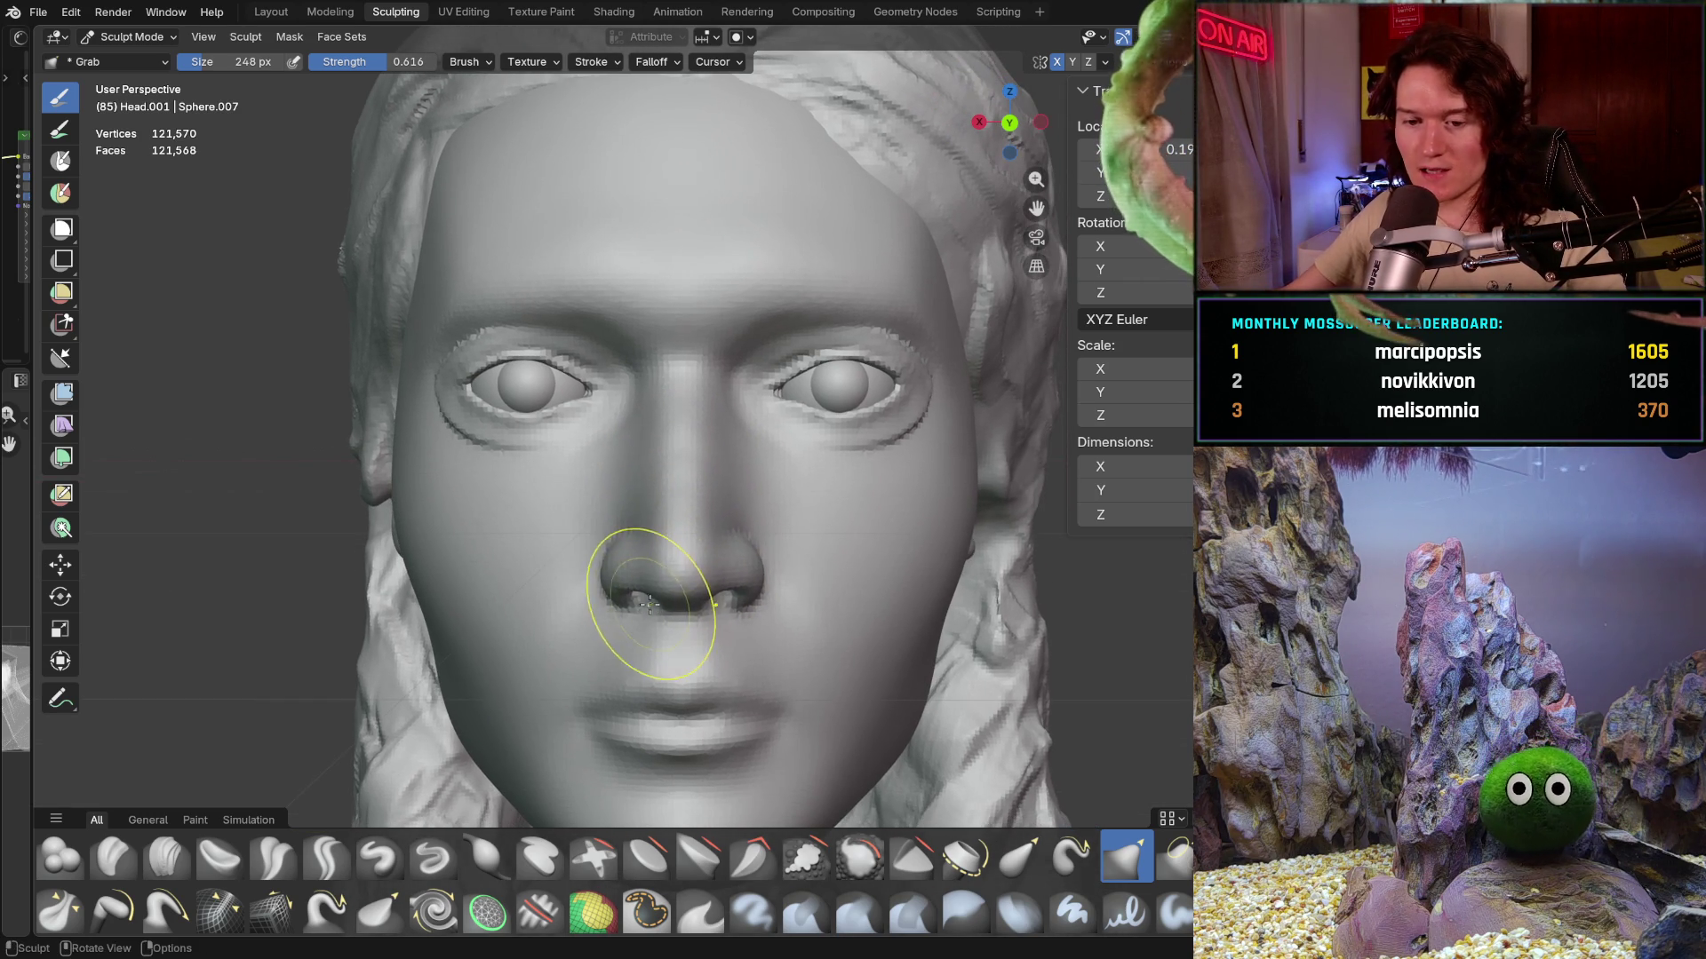
{"action": "scroll", "coordinate": [521, 680], "scroll_direction": "up", "scroll_amount": 1}
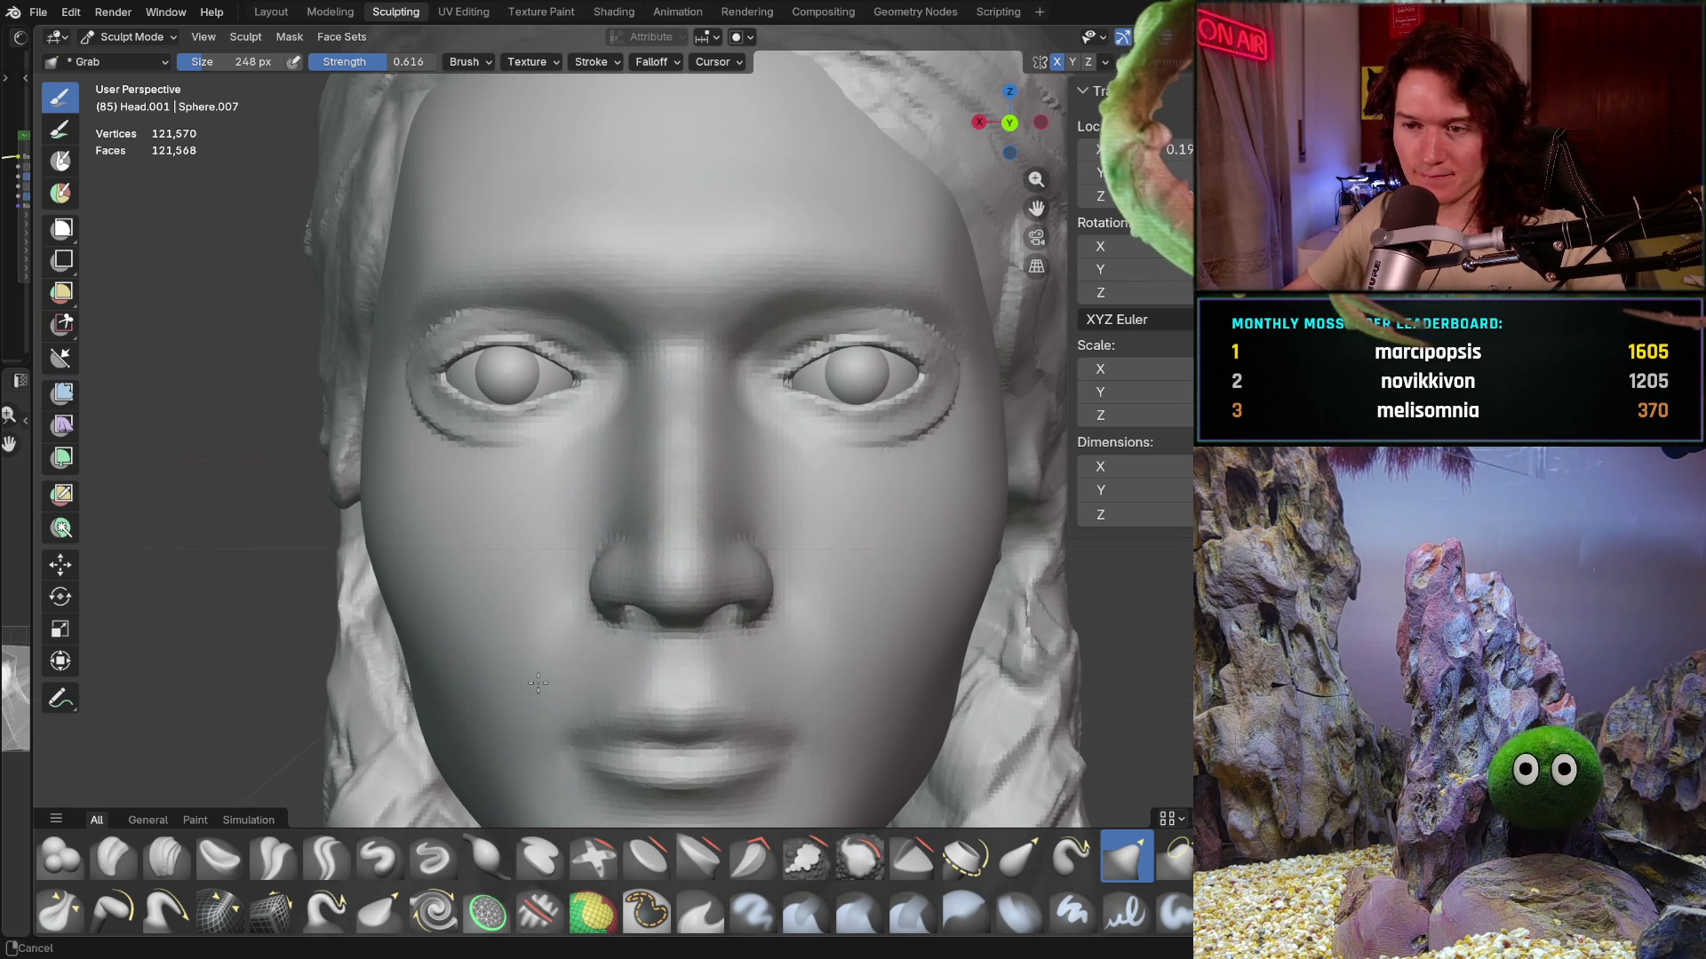
{"action": "left_click", "coordinate": [646, 910]}
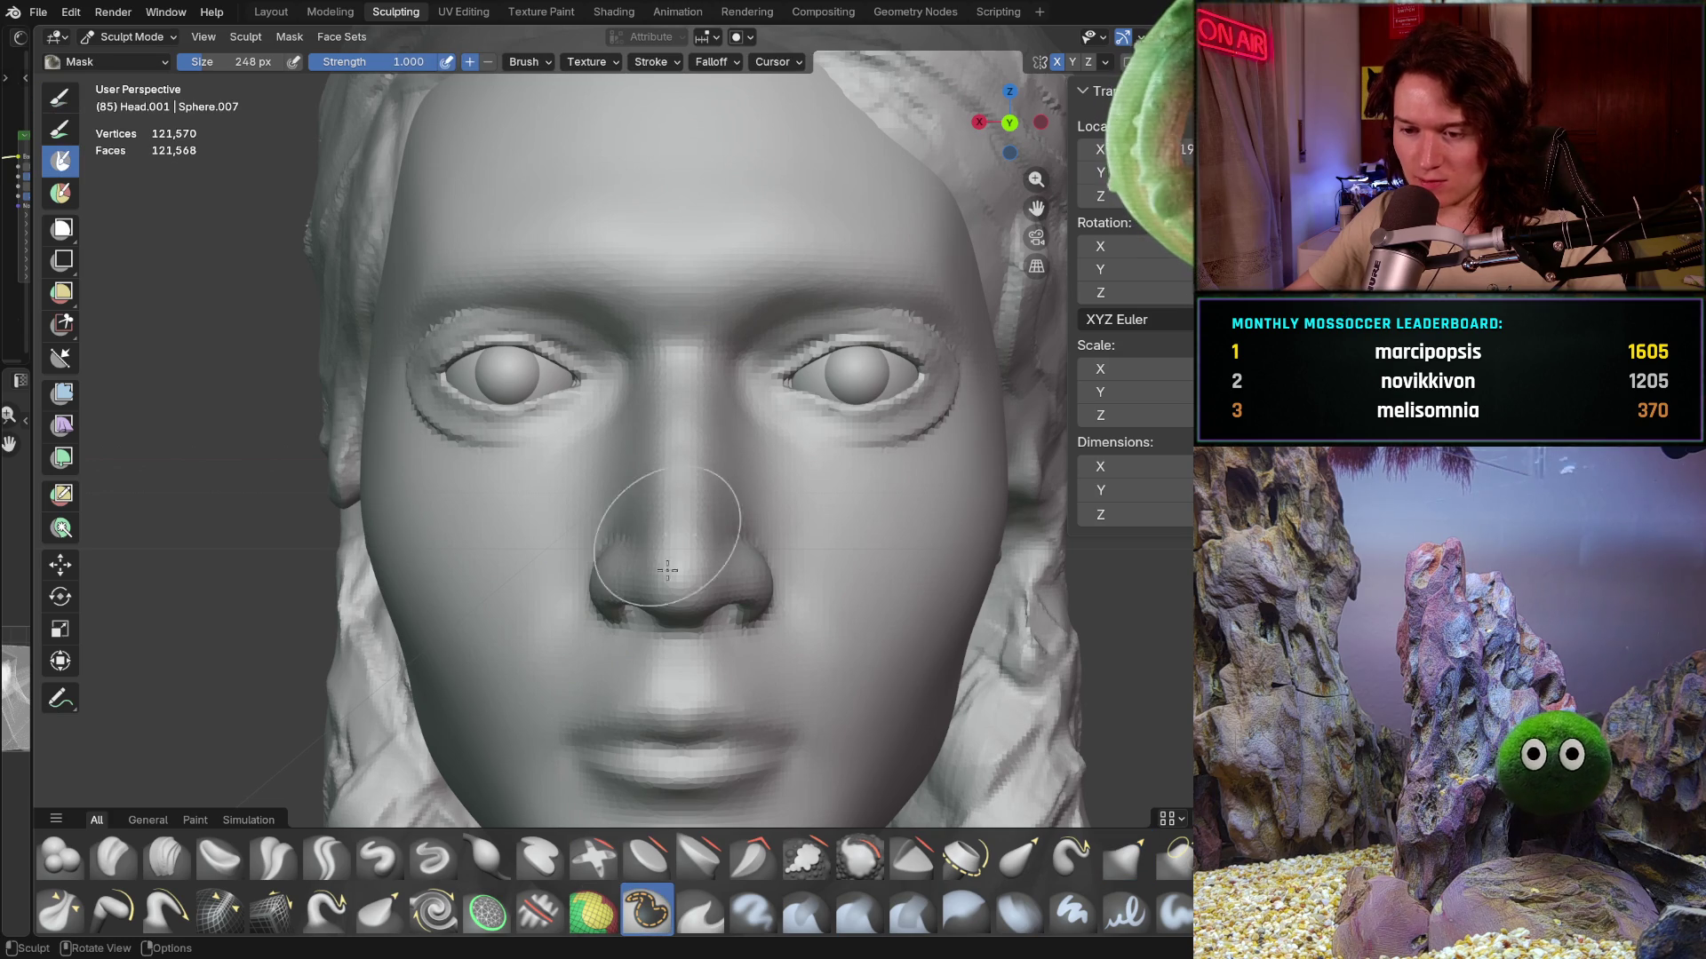
- Paint a mask over the female nose and nostril wings
{"action": "key", "text": "f"}
{"action": "scroll", "coordinate": [612, 517], "scroll_direction": "up", "scroll_amount": 3}
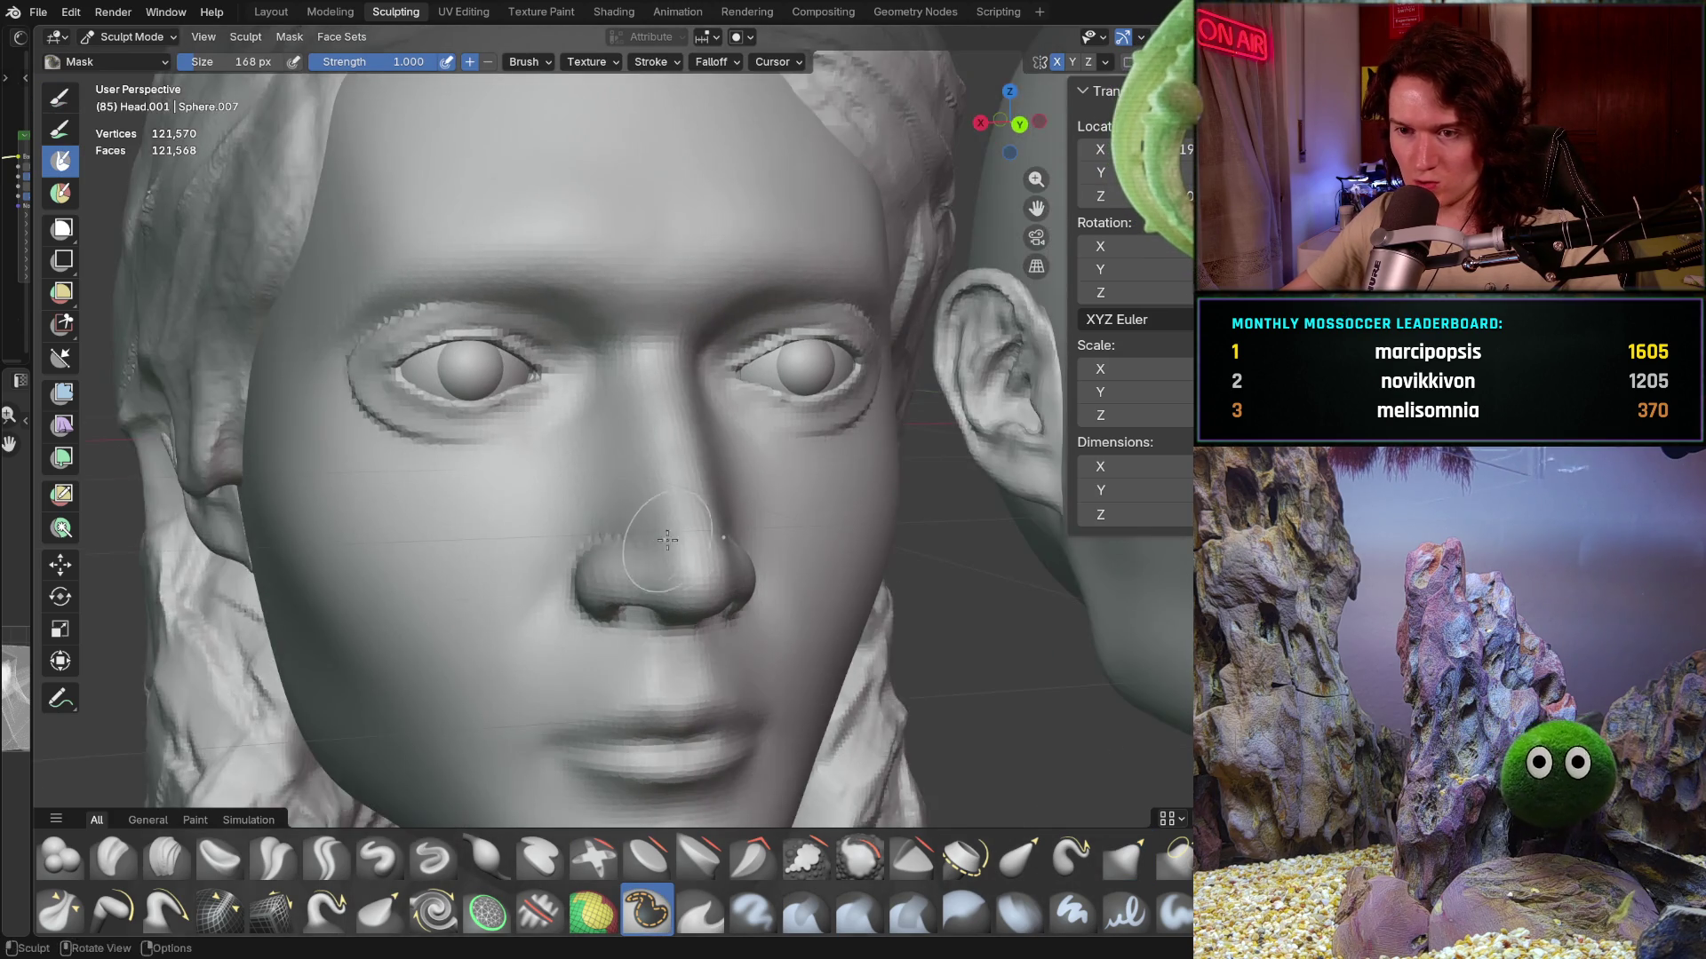
{"action": "middle_click_drag", "start_coordinate": [611, 517], "coordinate": [598, 376]}
{"action": "mouse_move", "coordinate": [597, 373]}
{"action": "left_mouse_down"}
{"action": "mouse_move", "coordinate": [581, 349]}
{"action": "mouse_move", "coordinate": [540, 632]}
{"action": "mouse_move", "coordinate": [559, 700]}
{"action": "mouse_move", "coordinate": [523, 651]}
{"action": "mouse_move", "coordinate": [677, 719]}
{"action": "mouse_move", "coordinate": [680, 646]}
{"action": "mouse_move", "coordinate": [637, 569]}
{"action": "mouse_move", "coordinate": [673, 441]}
{"action": "mouse_move", "coordinate": [632, 319]}
{"action": "mouse_move", "coordinate": [640, 281]}
{"action": "mouse_move", "coordinate": [603, 303]}
{"action": "mouse_move", "coordinate": [549, 453]}
{"action": "mouse_move", "coordinate": [538, 571]}
{"action": "left_mouse_up"}
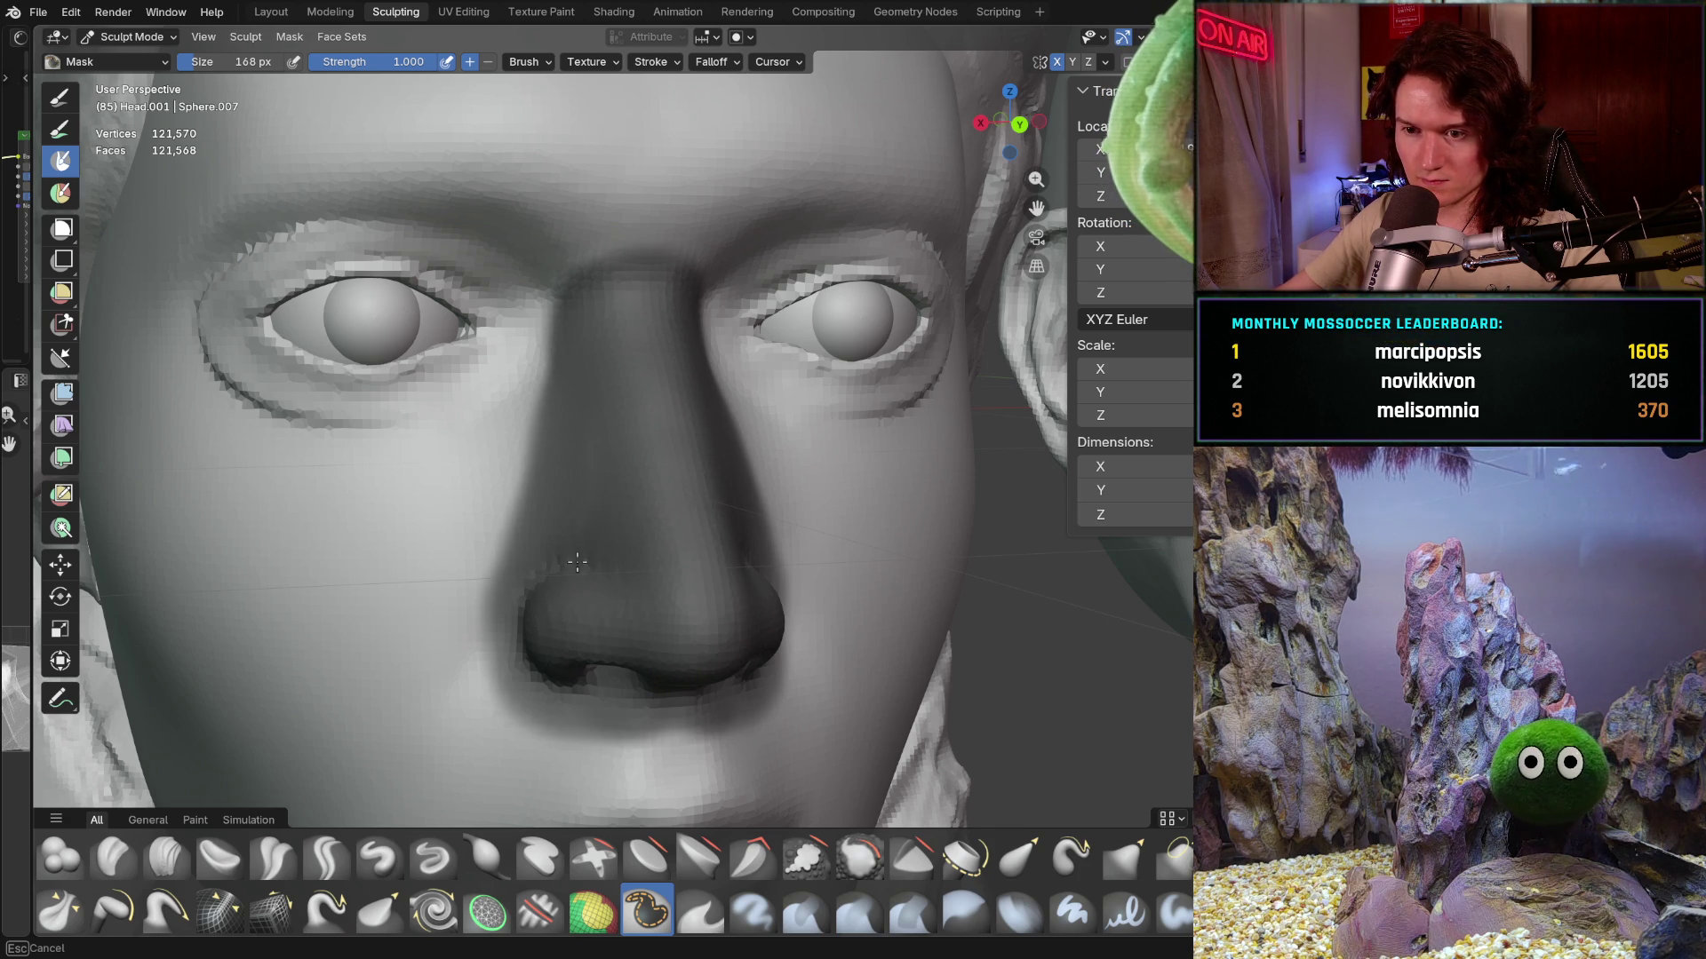
{"action": "middle_click_drag", "start_coordinate": [655, 583], "coordinate": [654, 560]}
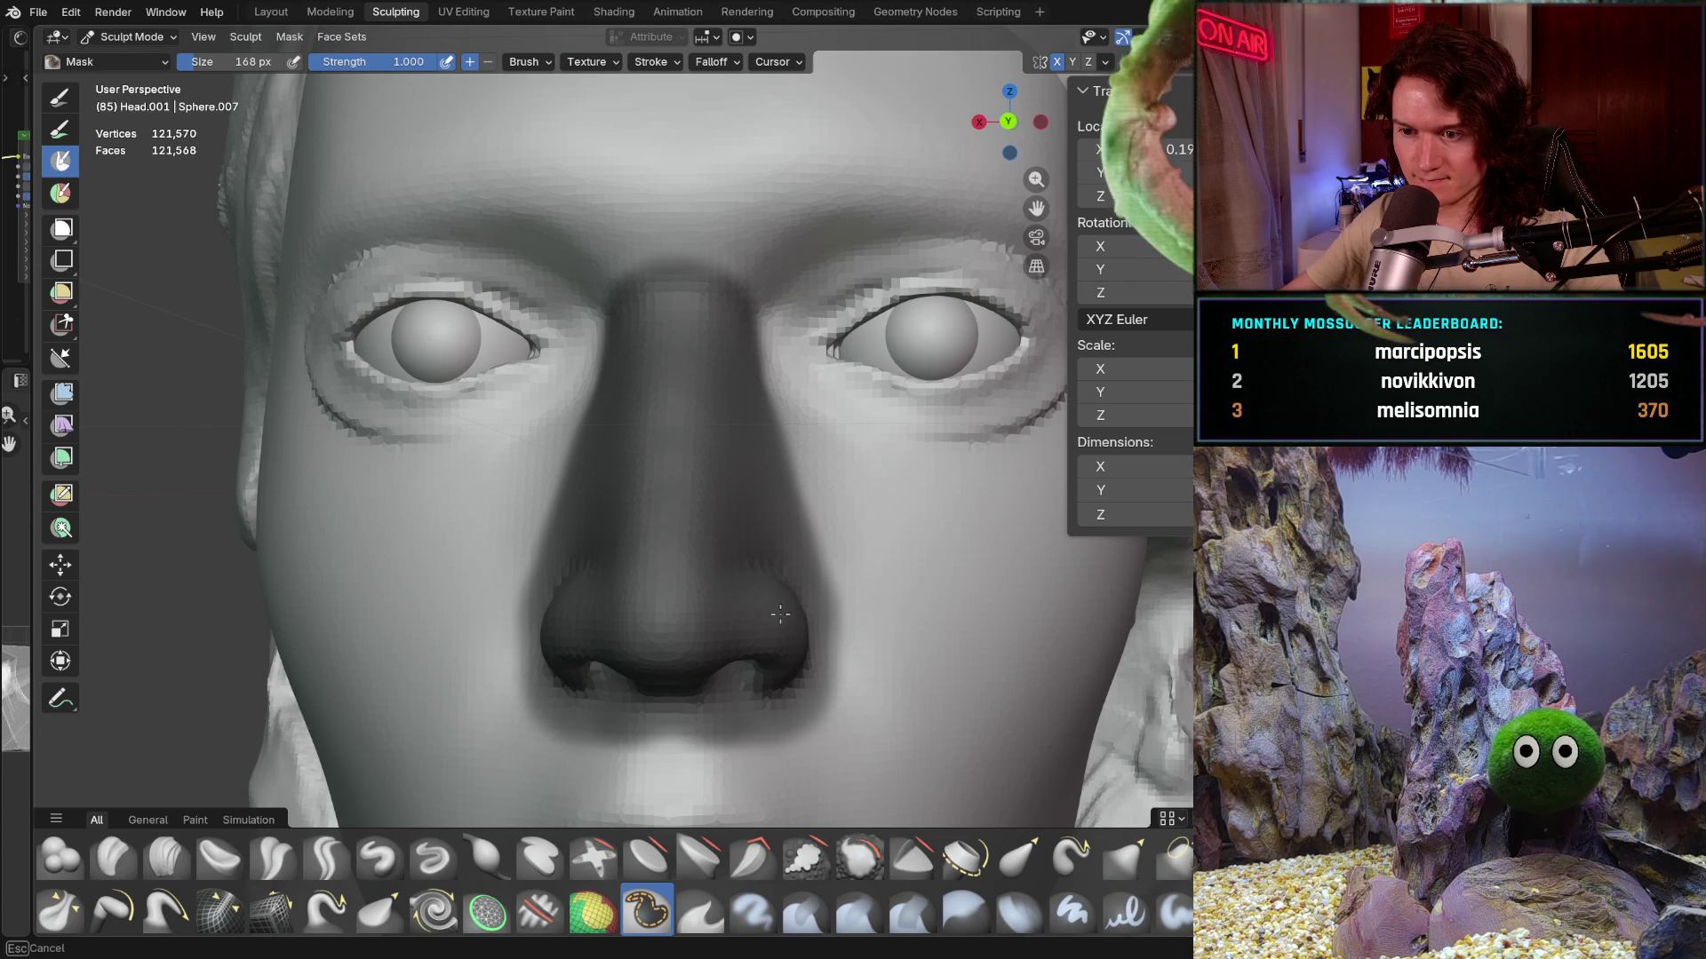
{"action": "left_click_drag", "start_coordinate": [795, 659], "coordinate": [813, 663]}
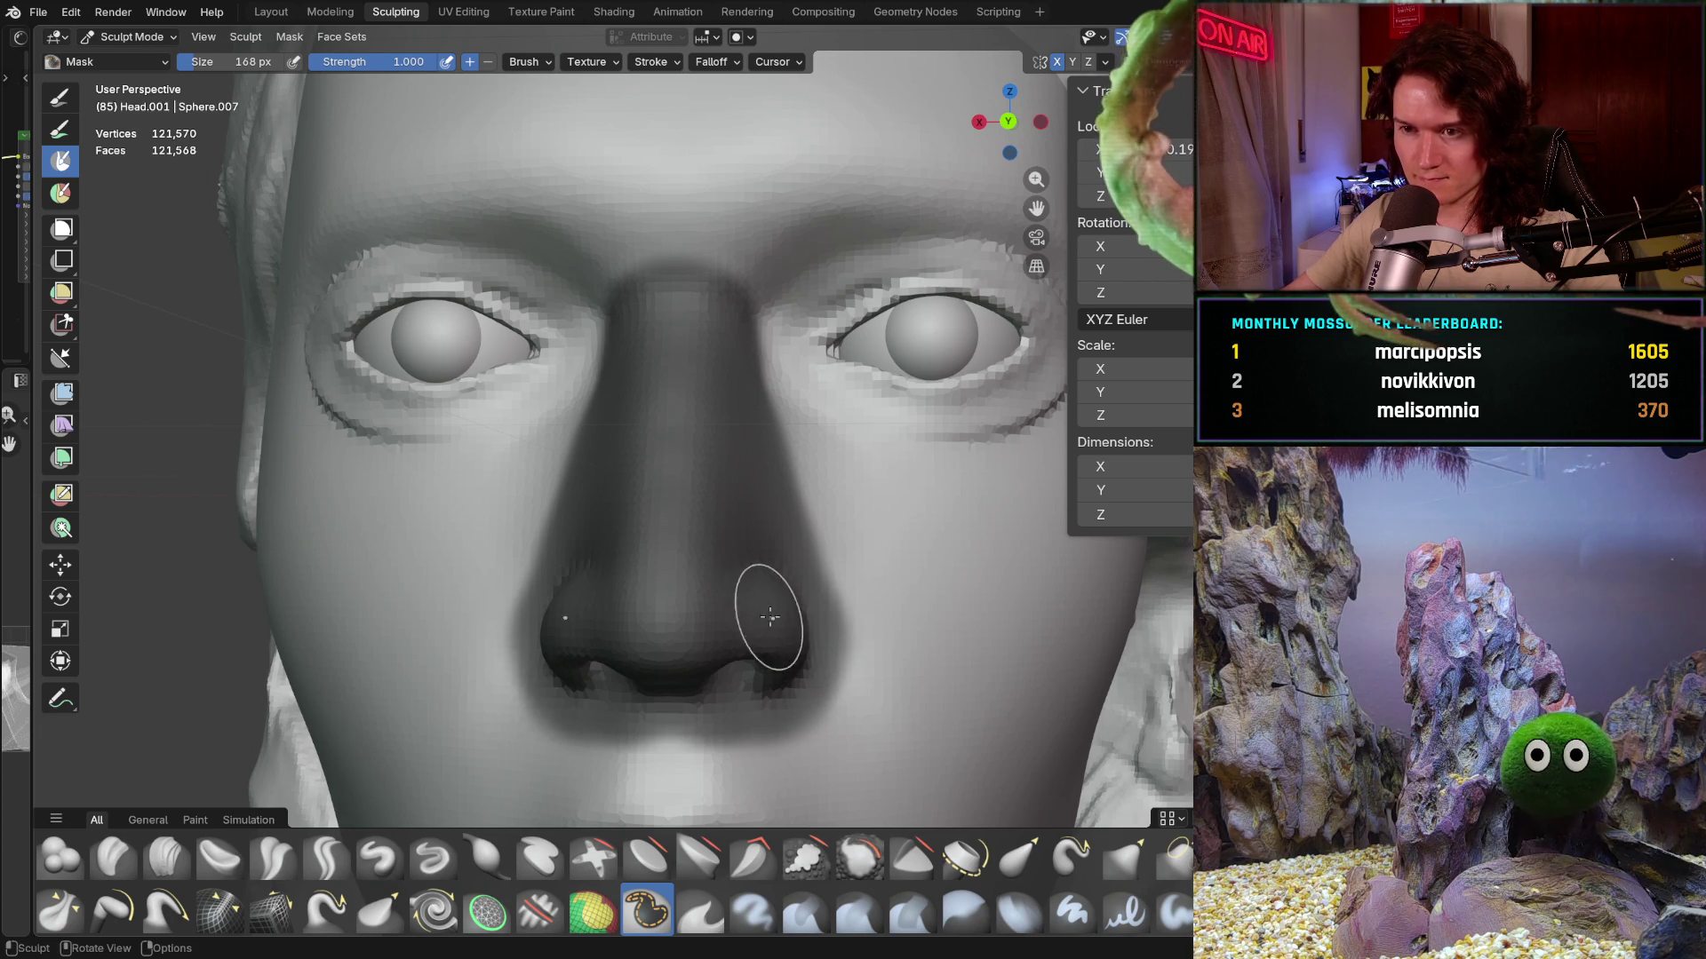
{"action": "scroll", "coordinate": [705, 457], "scroll_direction": "down", "scroll_amount": 2}
{"action": "mouse_move", "coordinate": [705, 507]}
{"action": "middle_mouse_down"}
{"action": "mouse_move", "coordinate": [704, 561]}
{"action": "mouse_move", "coordinate": [675, 531]}
{"action": "middle_mouse_up"}
- Invert the mask with Ctrl+I so only the nose is free, then enter the Modeling workspace
{"action": "key", "text": "ctrl+i"}
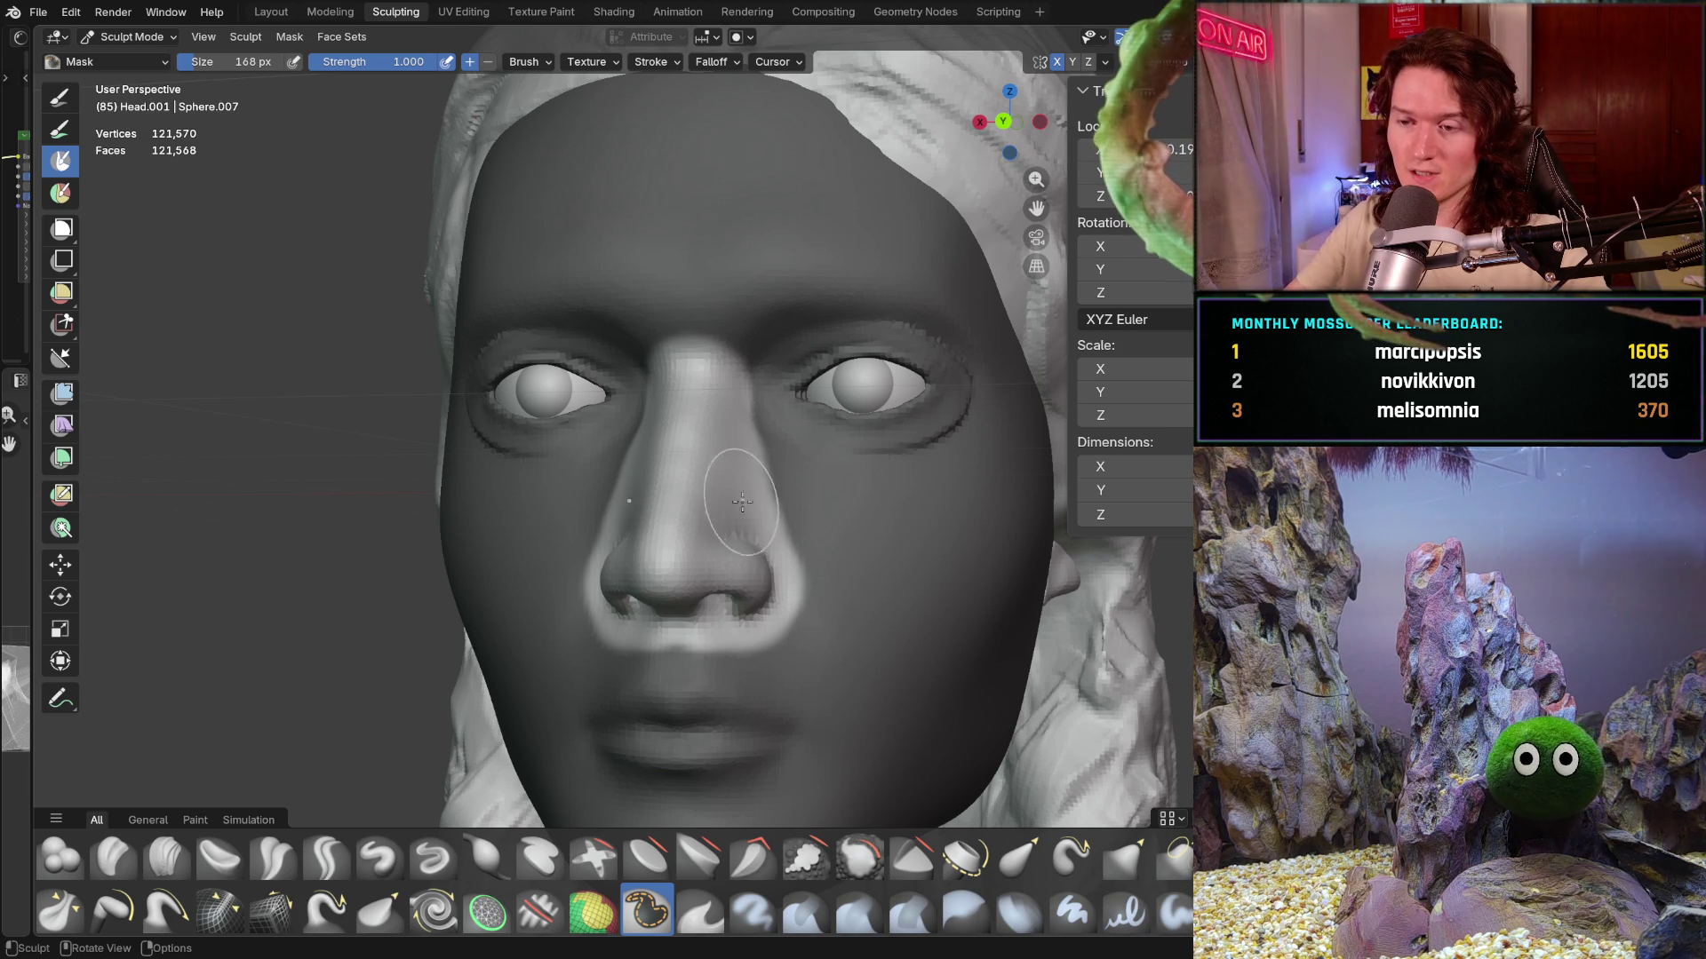
{"action": "mouse_move", "coordinate": [625, 521]}
{"action": "middle_mouse_down"}
{"action": "mouse_move", "coordinate": [698, 604]}
{"action": "mouse_move", "coordinate": [775, 550]}
{"action": "middle_mouse_up"}
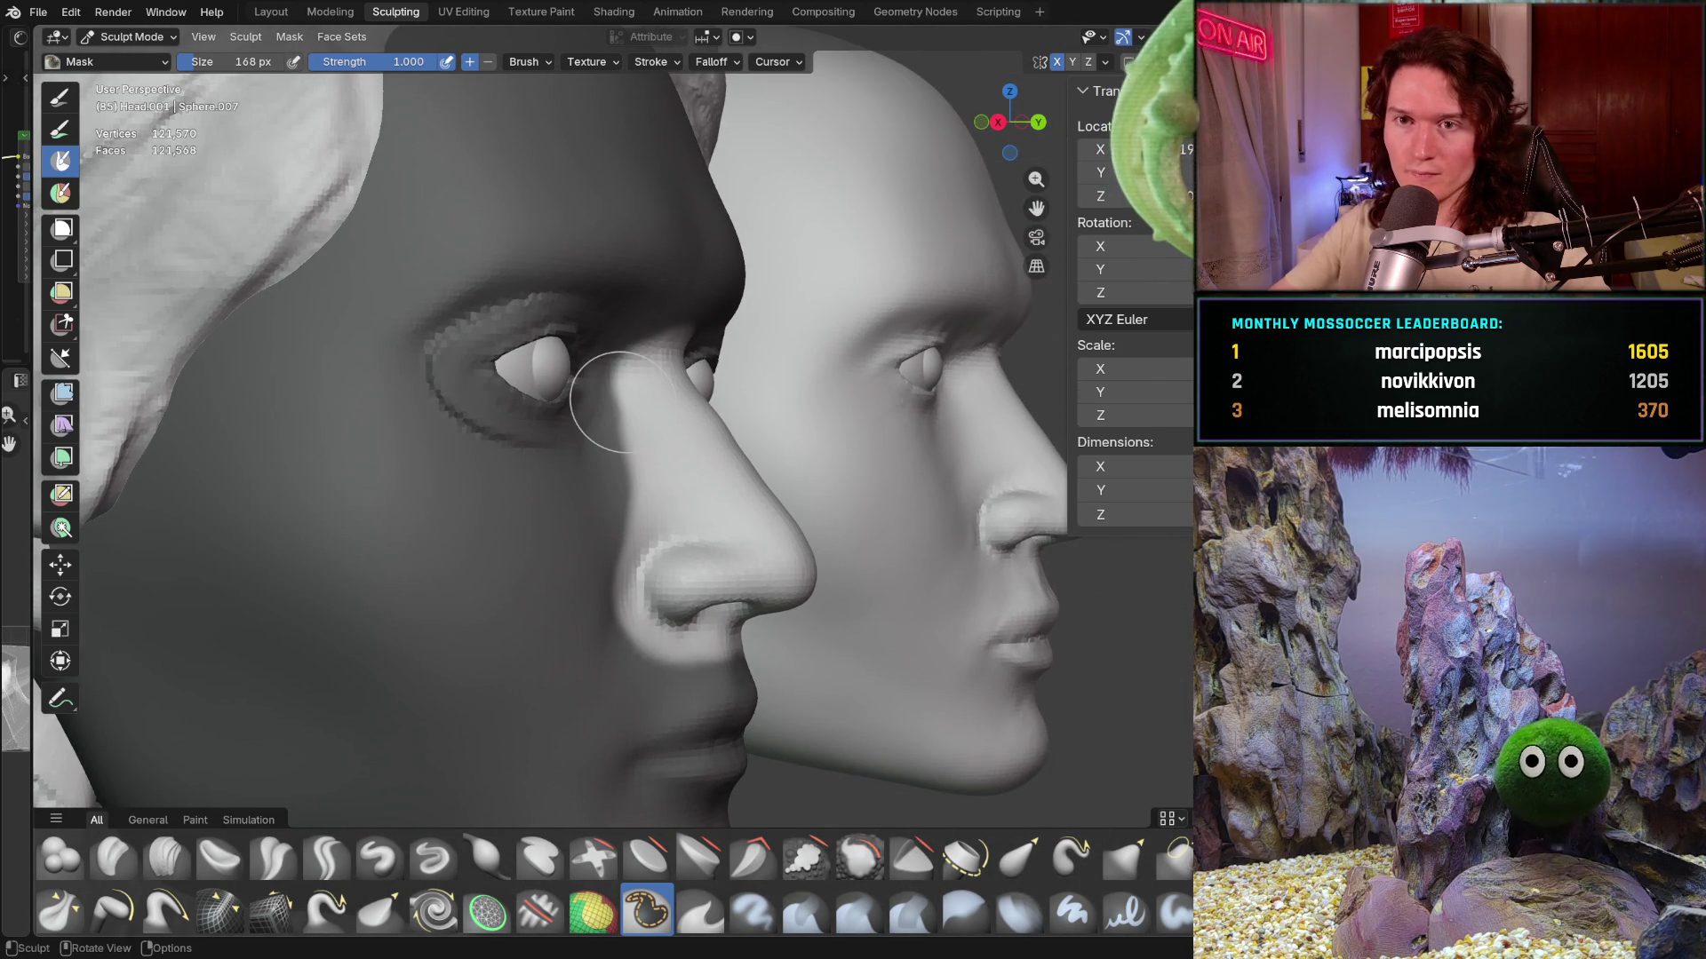
{"action": "left_click", "coordinate": [330, 10]}
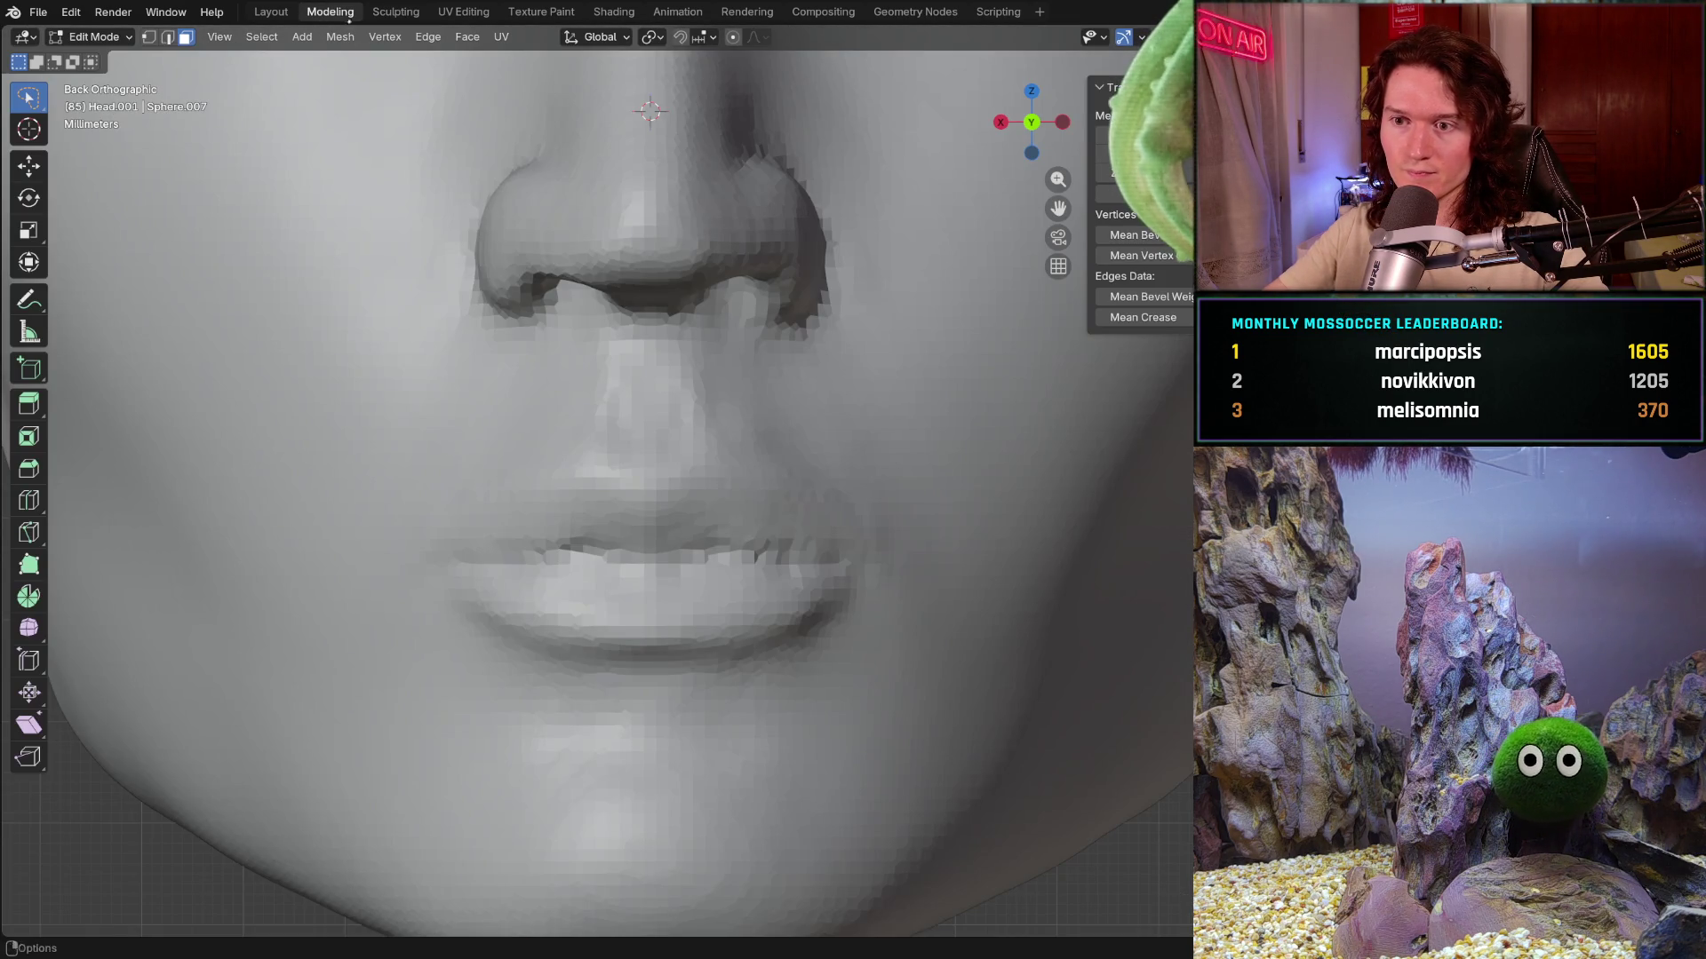
{"action": "scroll", "coordinate": [606, 307], "scroll_direction": "down", "scroll_amount": 5}
{"action": "scroll", "coordinate": [468, 434], "scroll_direction": "down", "scroll_amount": 2}
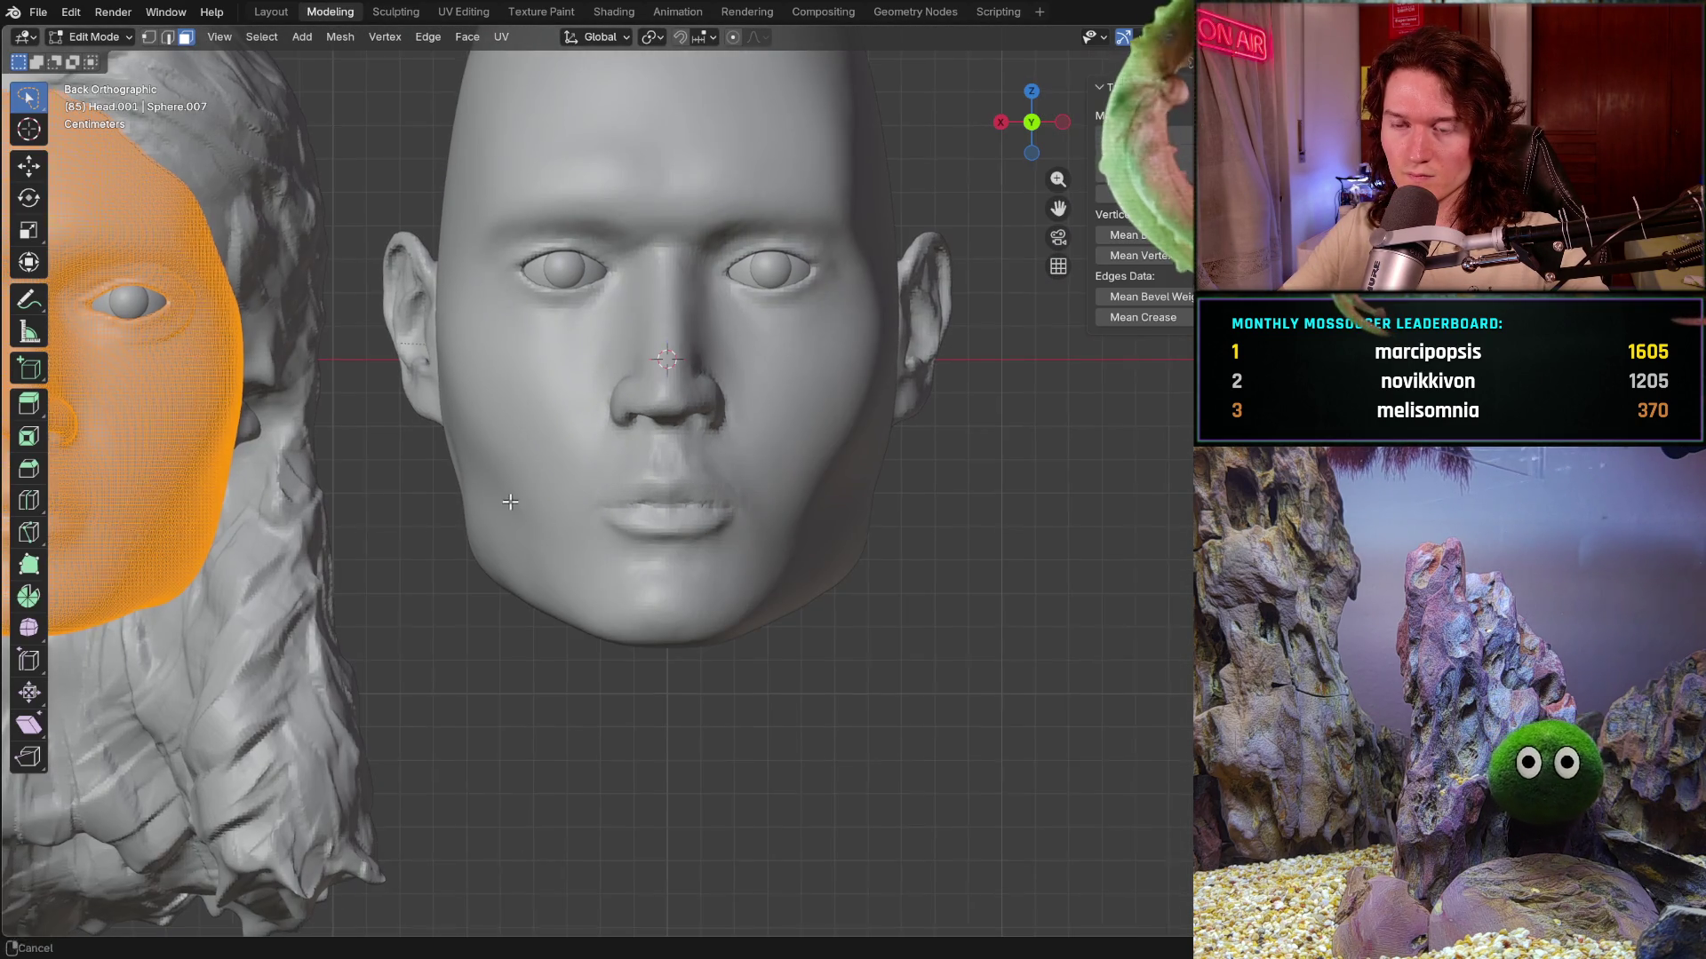
- Centre the face mesh and set a straight-on Back Orthographic view with Ctrl+Numpad 1
{"action": "middle_click_drag", "start_coordinate": [468, 434], "coordinate": [728, 476], "text": "shift"}
{"action": "scroll", "coordinate": [728, 475], "scroll_direction": "up", "scroll_amount": 1}
{"action": "scroll", "coordinate": [724, 487], "scroll_direction": "up", "scroll_amount": 1}
{"action": "scroll", "coordinate": [719, 496], "scroll_direction": "up", "scroll_amount": 1}
{"action": "scroll", "coordinate": [719, 495], "scroll_direction": "up", "scroll_amount": 2}
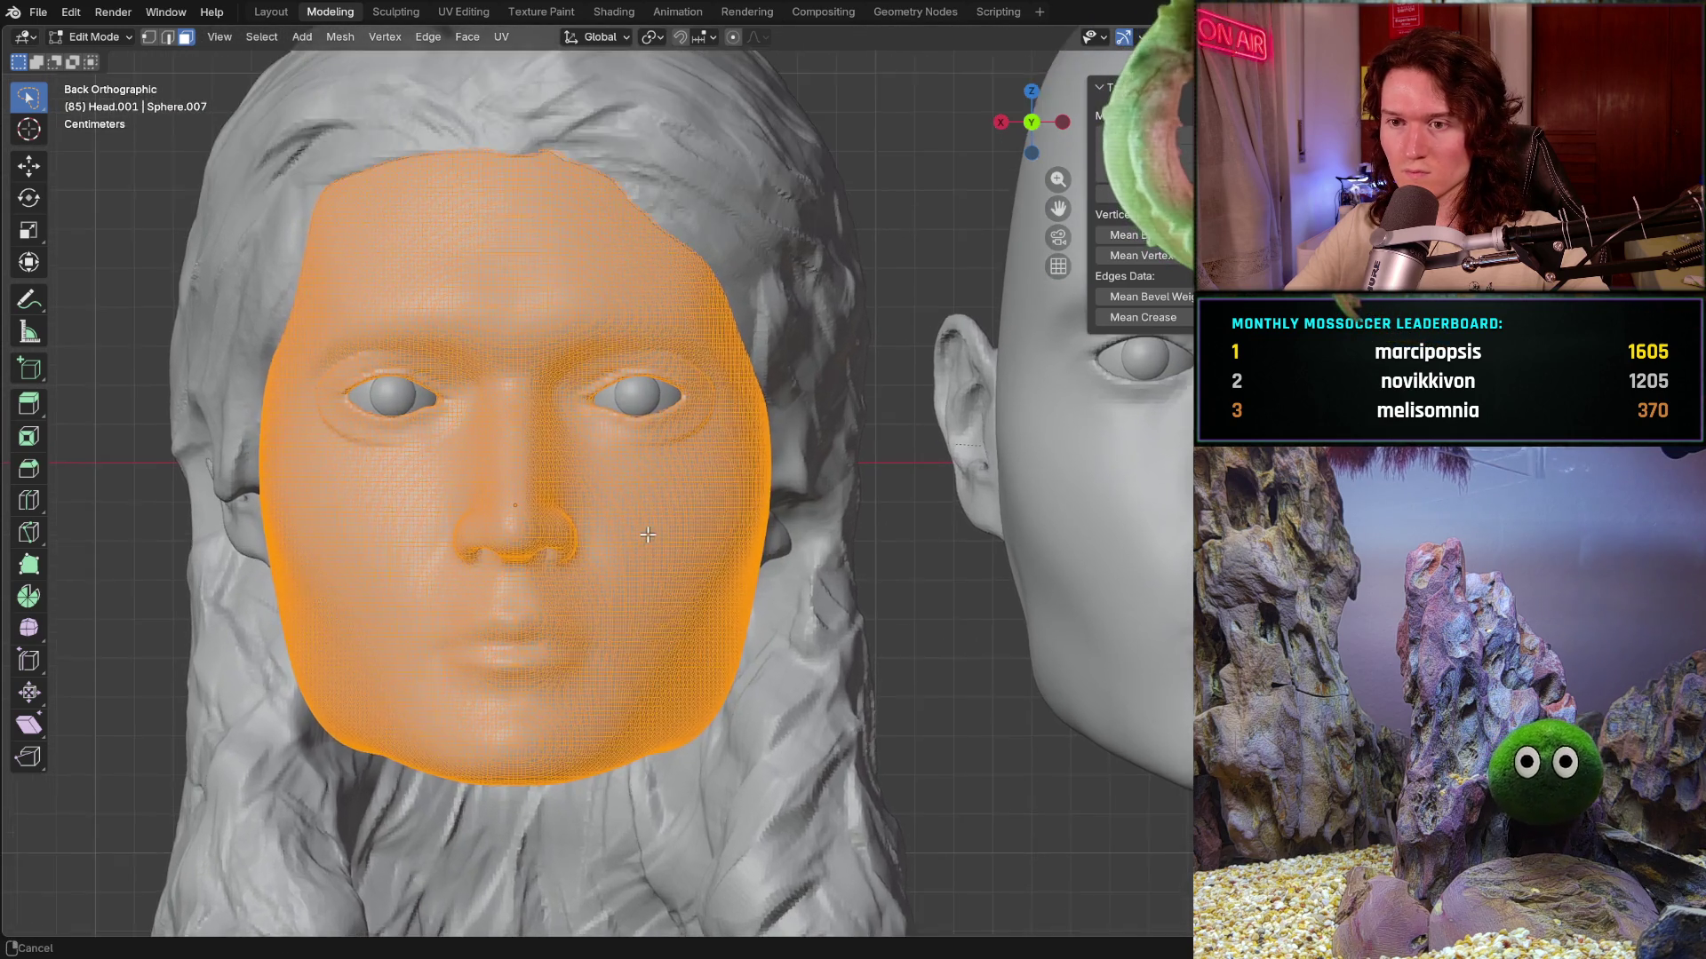
{"action": "middle_click_drag", "start_coordinate": [840, 515], "coordinate": [614, 595], "text": "shift"}
{"action": "scroll", "coordinate": [624, 578], "scroll_direction": "up", "scroll_amount": 2}
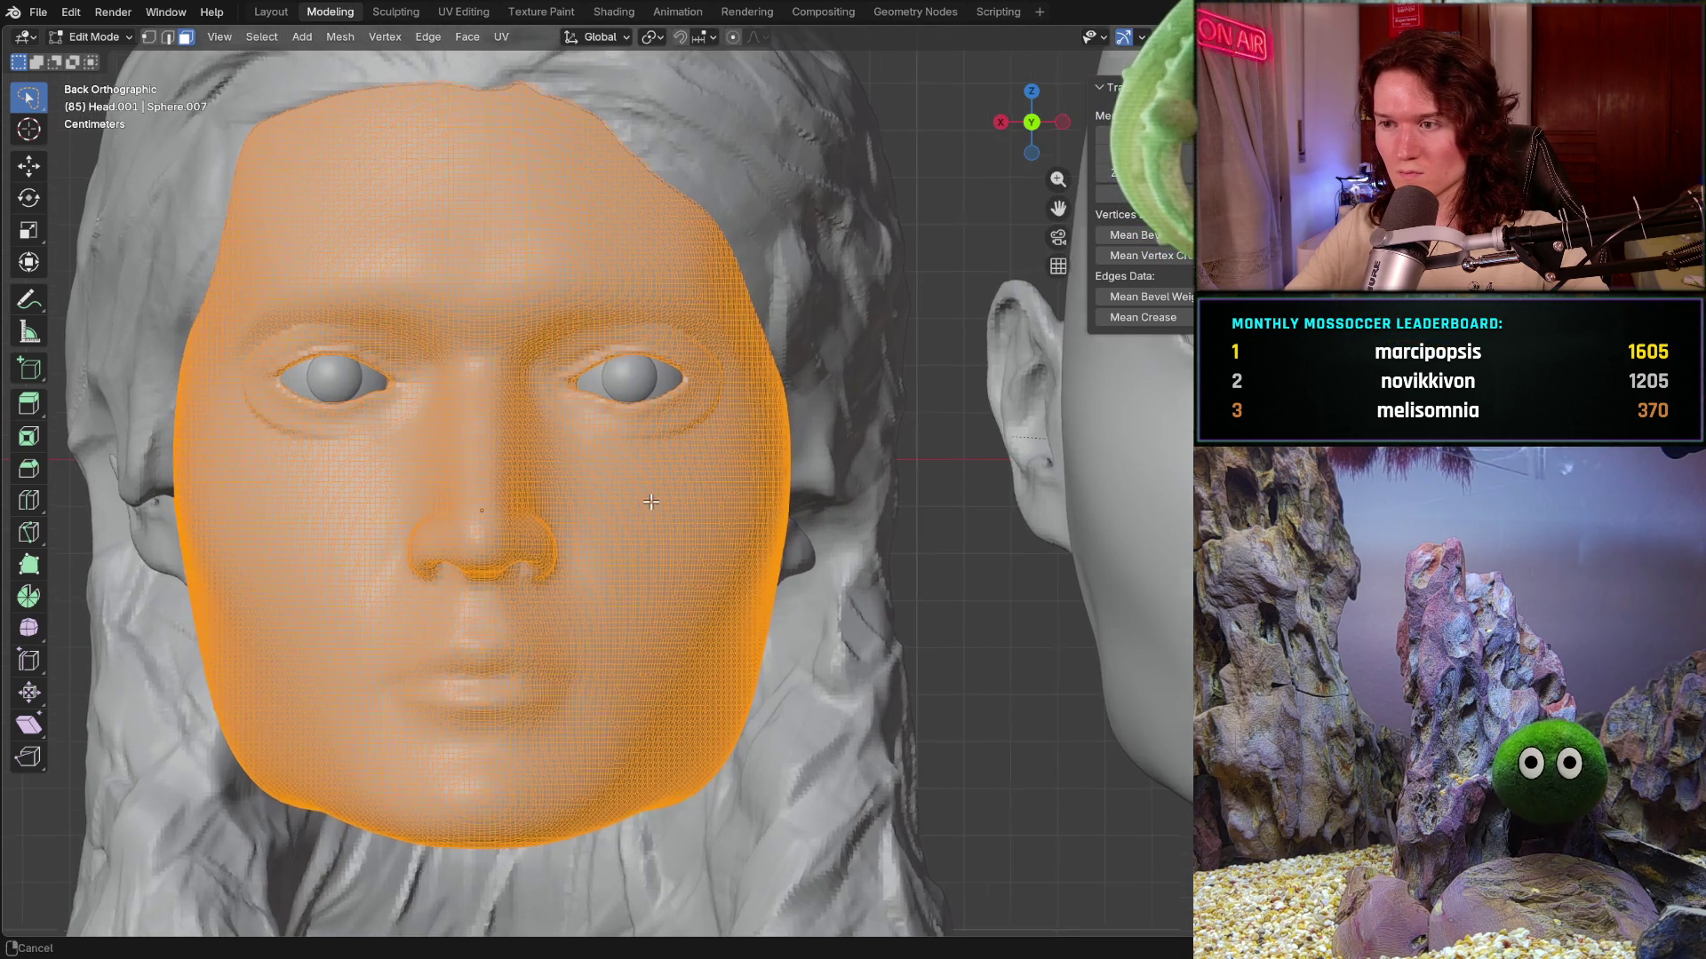
{"action": "middle_click_drag", "start_coordinate": [622, 538], "coordinate": [793, 516]}
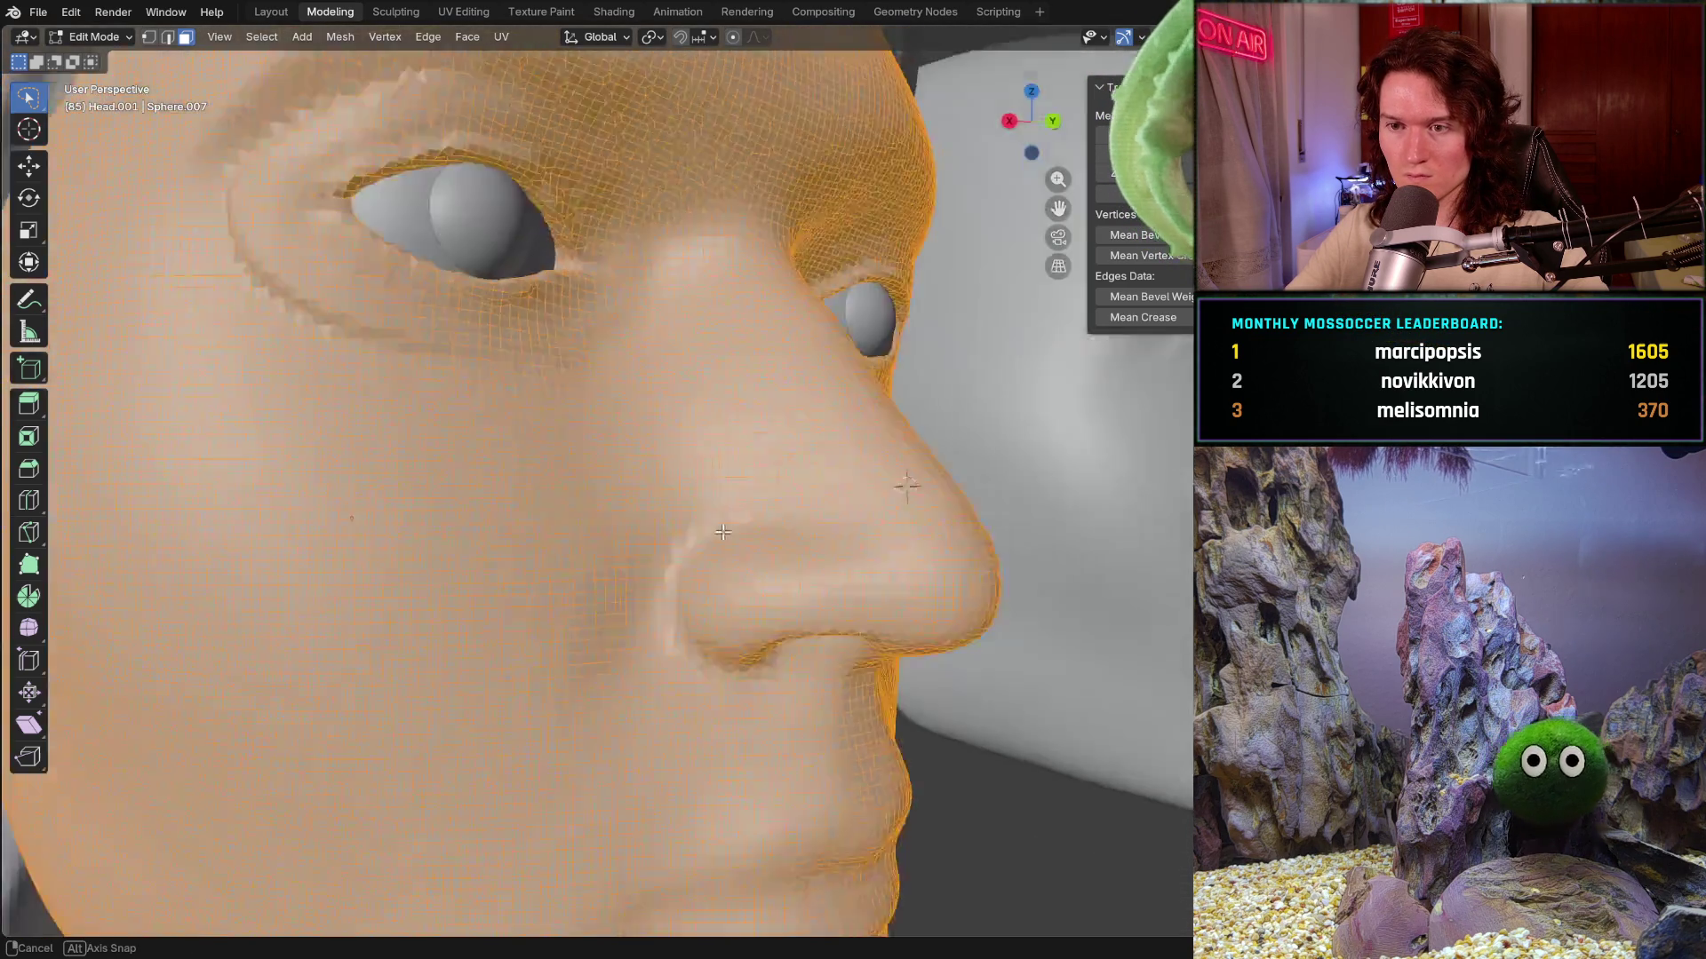
{"action": "scroll", "coordinate": [770, 348], "scroll_direction": "up", "scroll_amount": 3}
{"action": "mouse_move", "coordinate": [793, 516]}
{"action": "middle_mouse_down"}
{"action": "mouse_move", "coordinate": [773, 400]}
{"action": "mouse_move", "coordinate": [789, 344]}
{"action": "mouse_move", "coordinate": [582, 583]}
{"action": "mouse_move", "coordinate": [613, 521]}
{"action": "middle_mouse_up"}
{"action": "scroll", "coordinate": [694, 359], "scroll_direction": "down", "scroll_amount": 3}
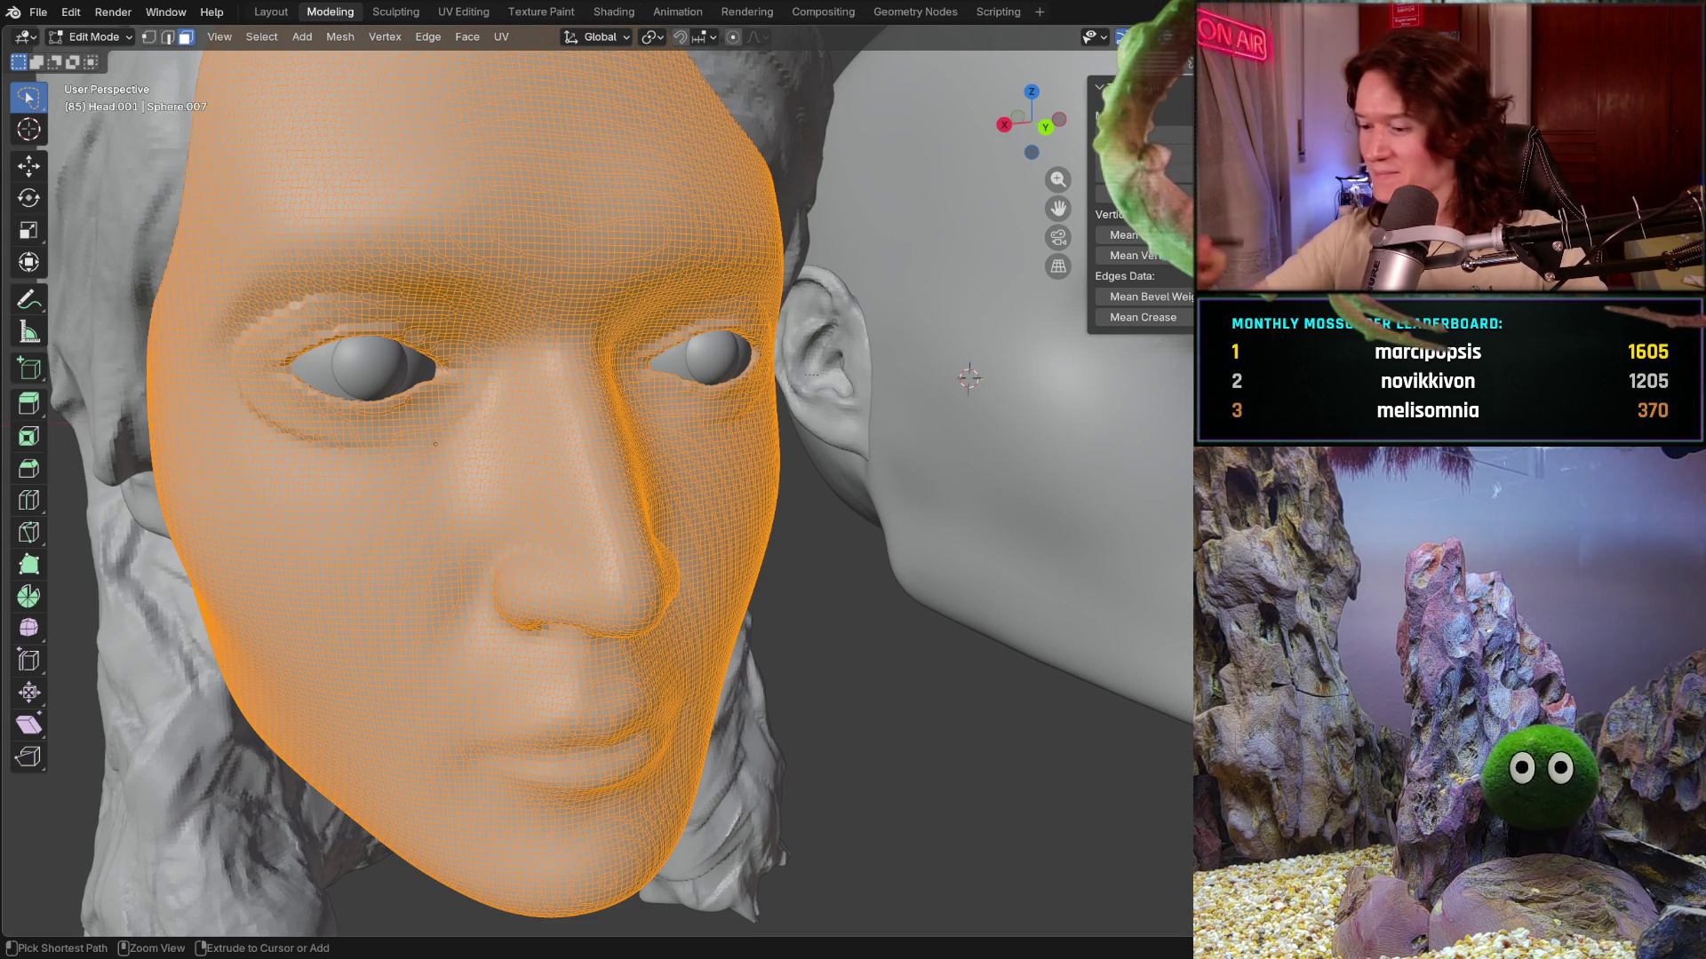
{"action": "key", "text": "ctrl+KP_1"}
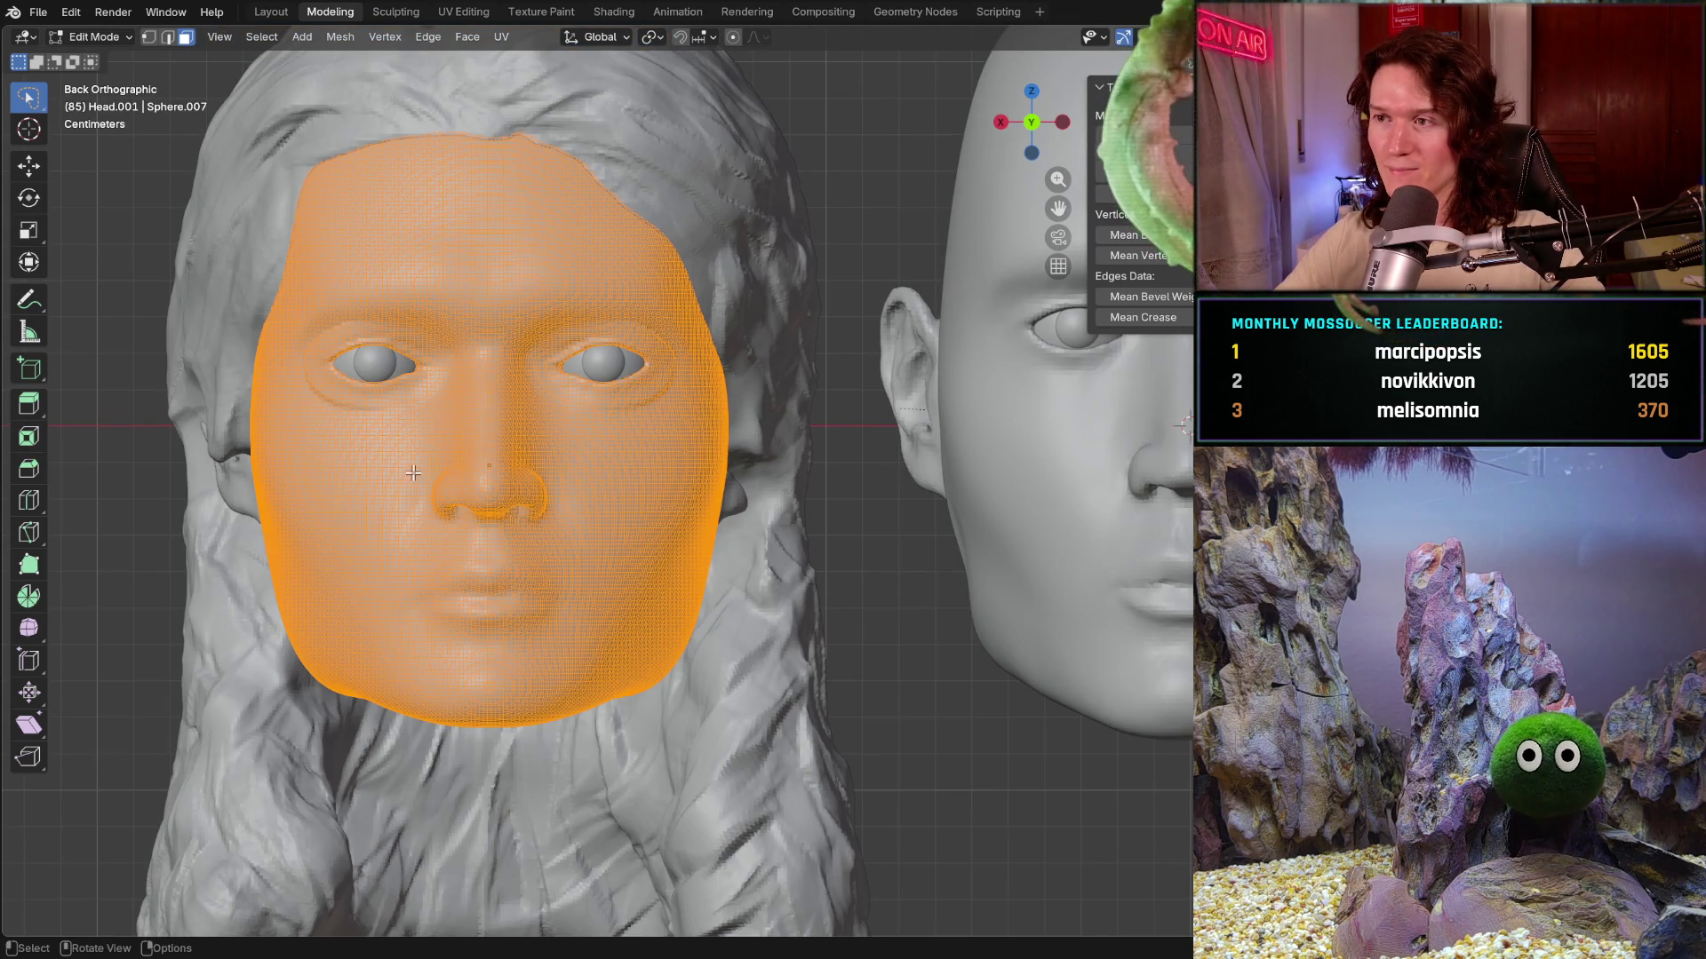
{"action": "scroll", "coordinate": [450, 488], "scroll_direction": "up", "scroll_amount": 2}
{"action": "scroll", "coordinate": [480, 506], "scroll_direction": "up", "scroll_amount": 3}
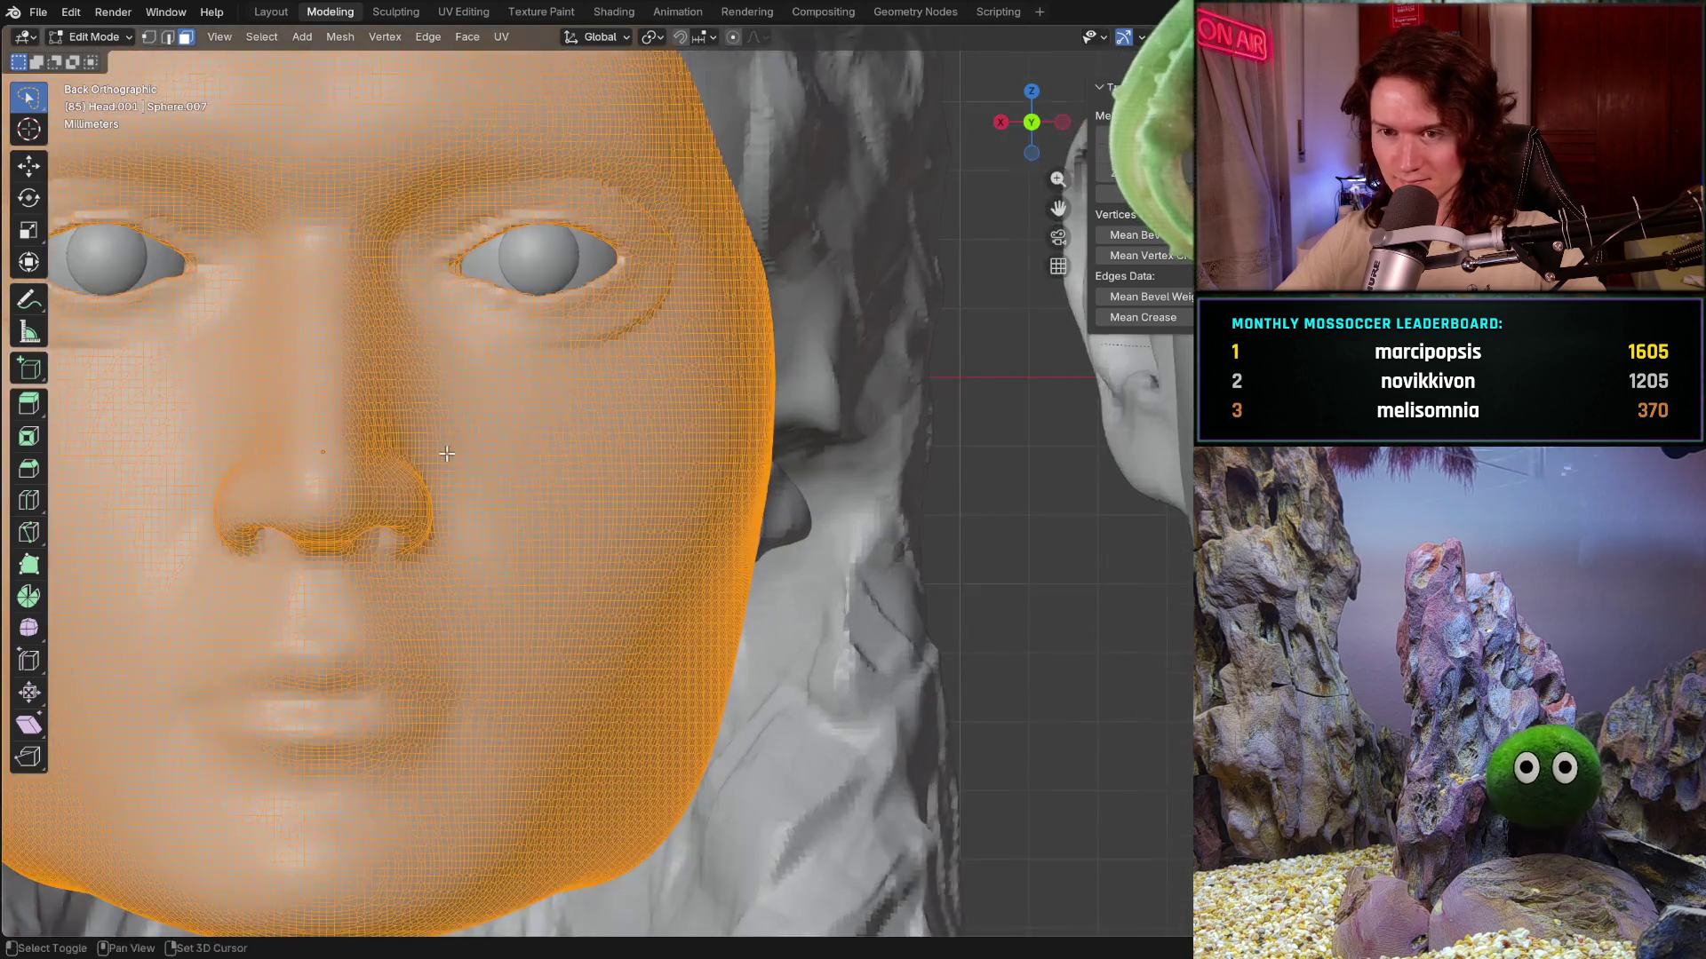
{"action": "scroll", "coordinate": [582, 544], "scroll_direction": "up", "scroll_amount": 3}
- Lasso-select the whole nose region of the female face mesh with repeated Ctrl-drag outlines
{"action": "left_click_drag", "start_coordinate": [515, 310], "coordinate": [451, 323]}
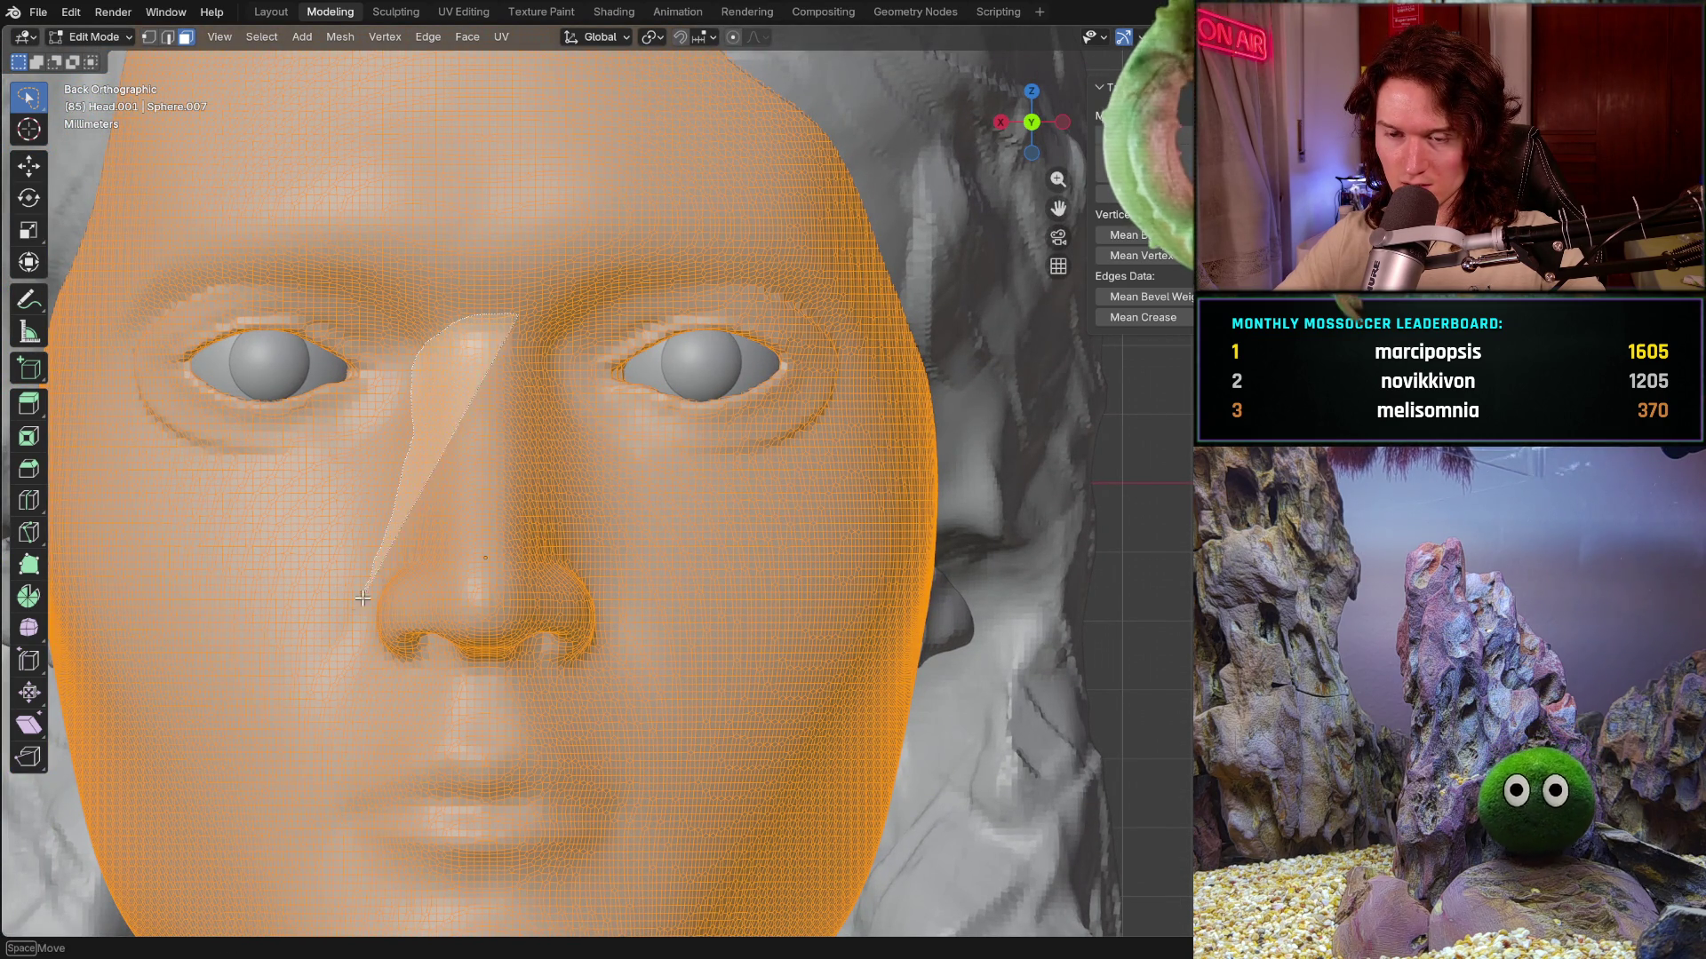
{"action": "left_click_drag", "start_coordinate": [363, 591], "coordinate": [571, 459]}
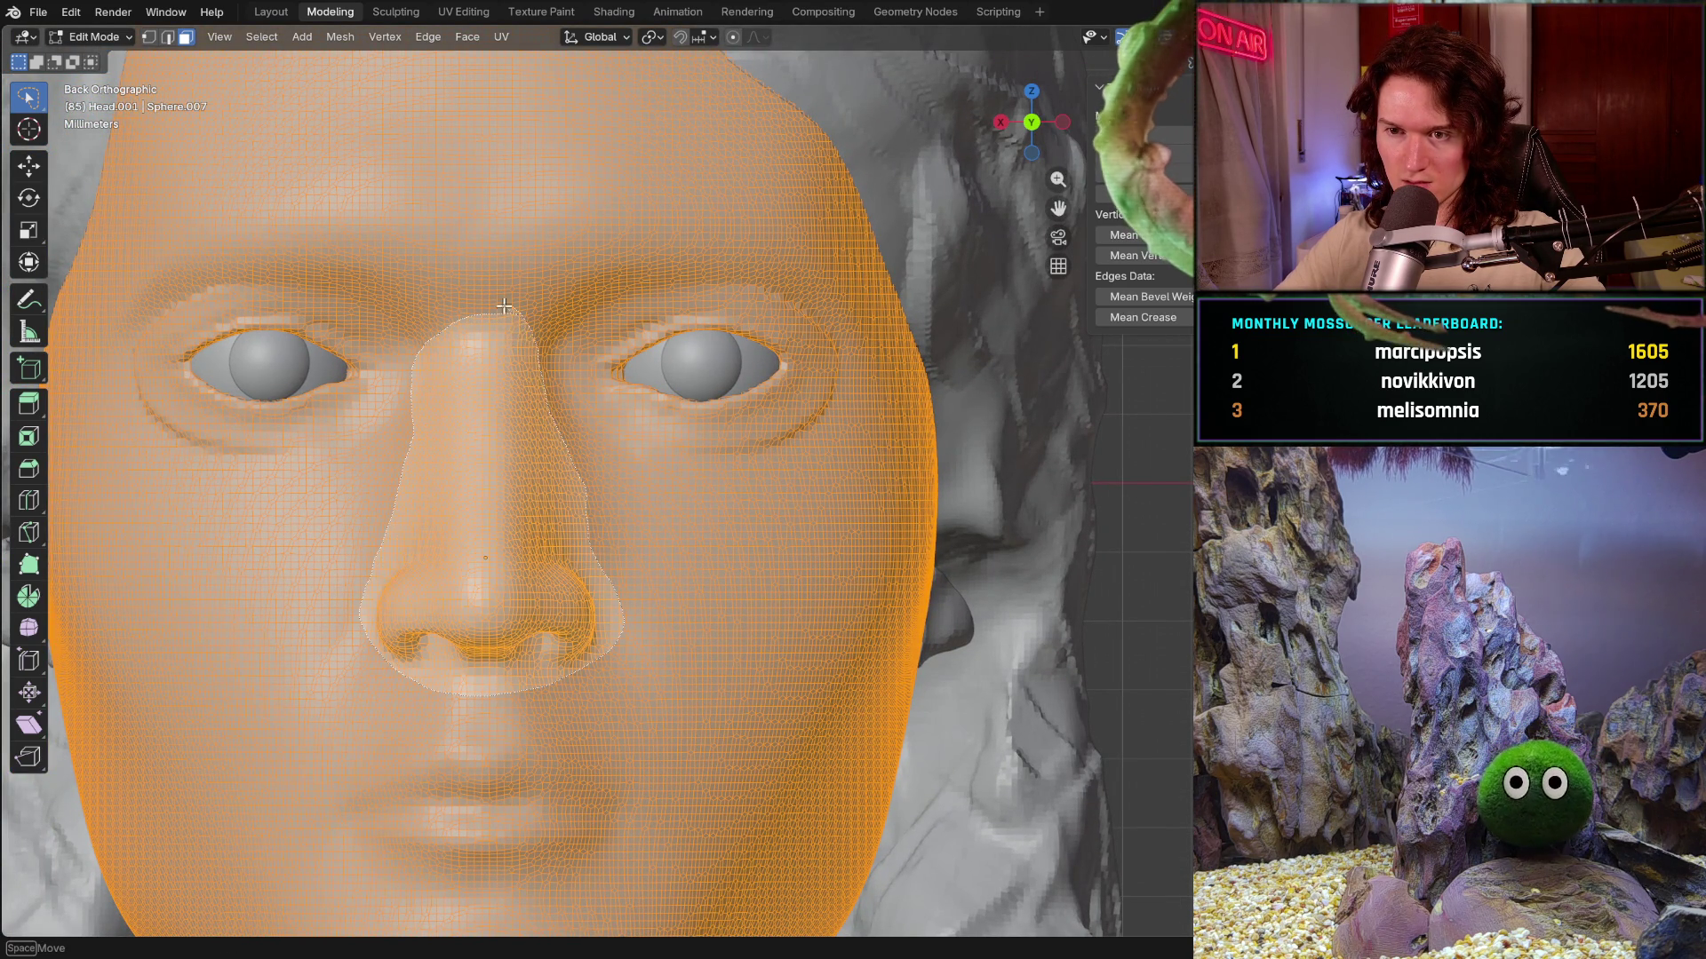
{"action": "left_click_drag", "start_coordinate": [508, 307], "coordinate": [504, 311]}
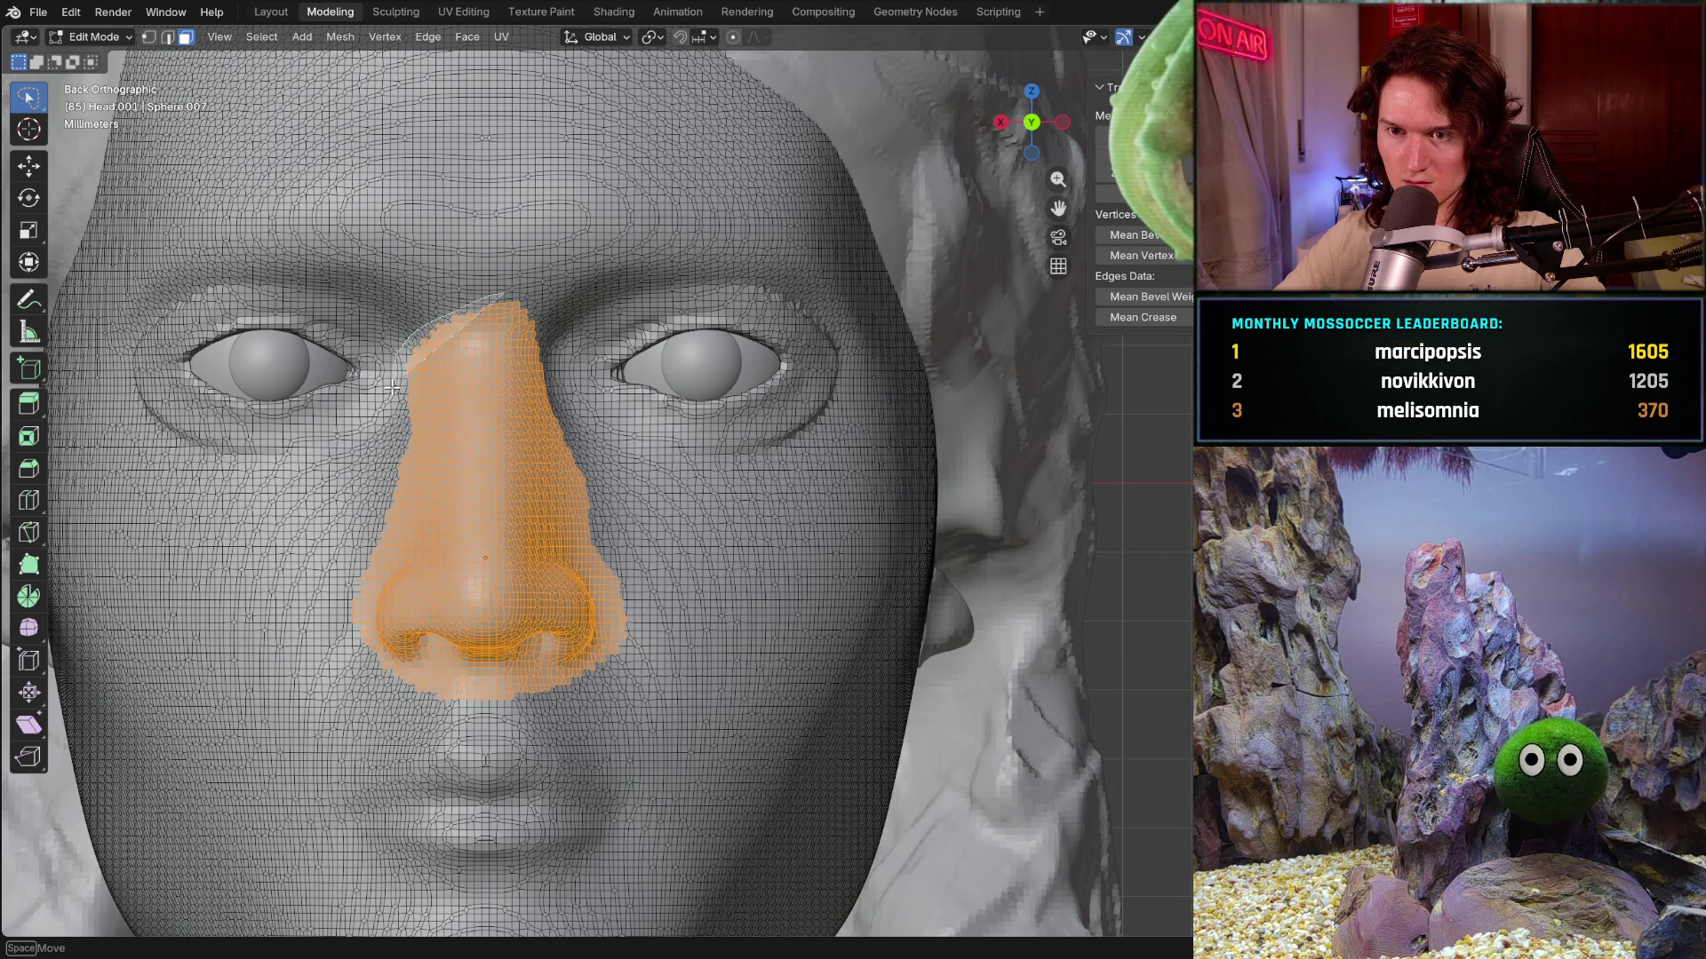
{"action": "left_click_drag", "start_coordinate": [324, 604], "coordinate": [636, 675]}
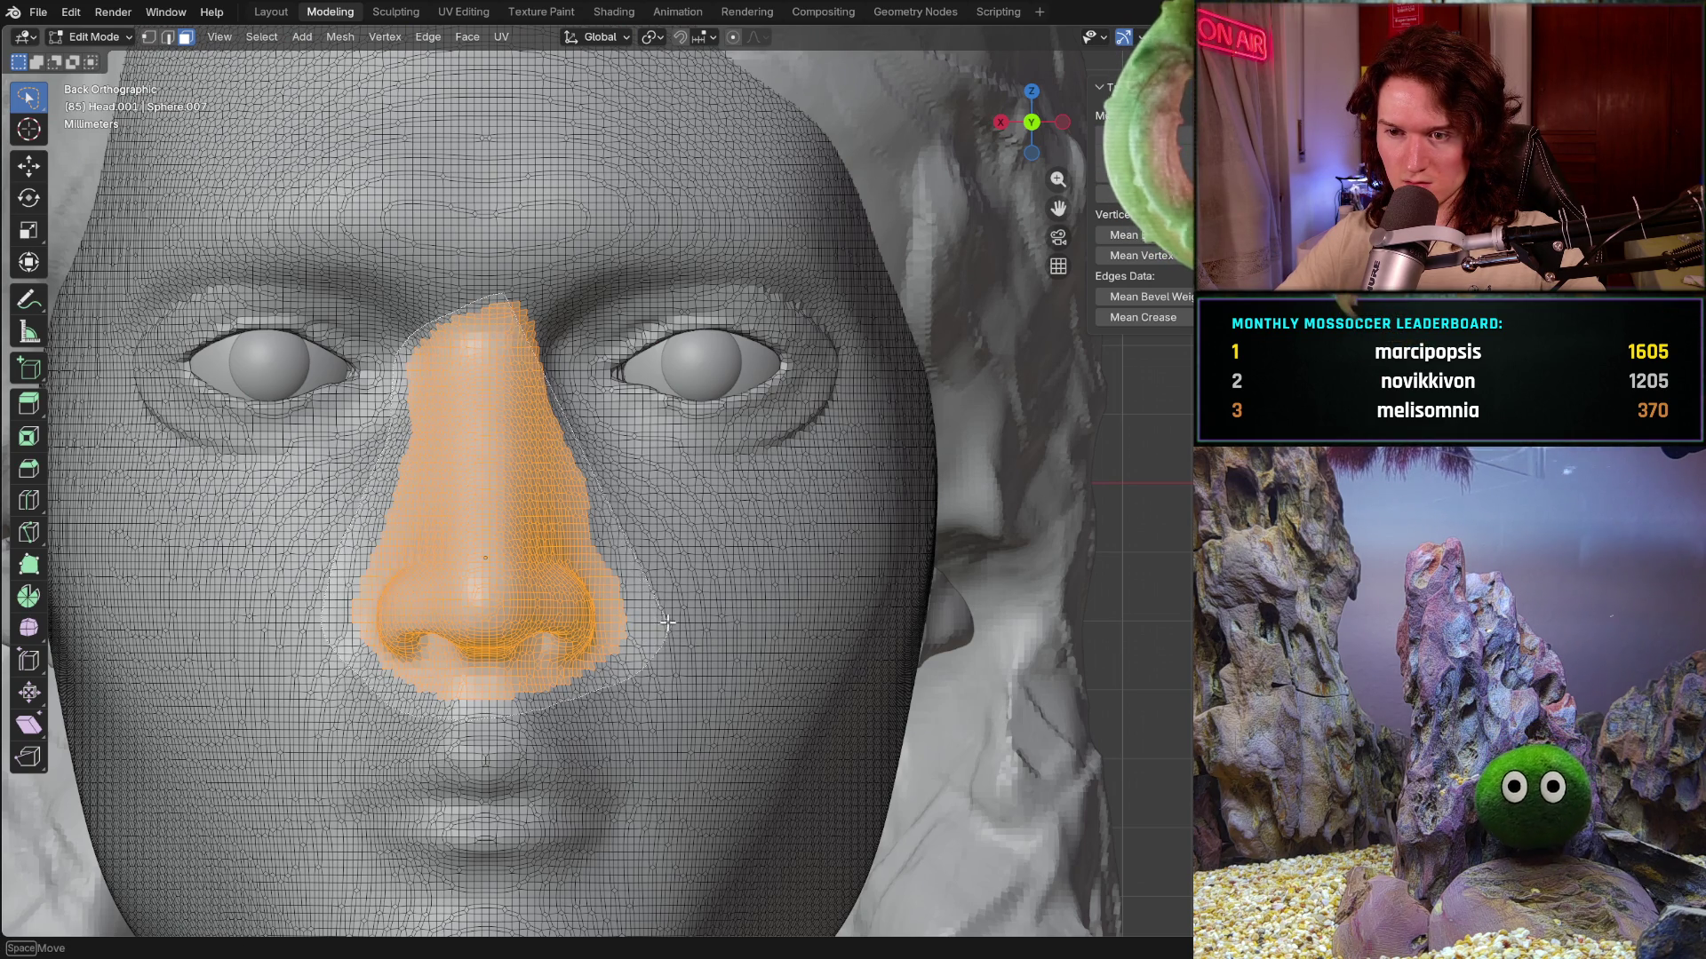
{"action": "left_click_drag", "start_coordinate": [634, 676], "coordinate": [616, 491]}
{"action": "mouse_move", "coordinate": [572, 402]}
{"action": "left_mouse_down"}
{"action": "mouse_move", "coordinate": [553, 349]}
{"action": "mouse_move", "coordinate": [467, 279]}
{"action": "mouse_move", "coordinate": [404, 329]}
{"action": "left_mouse_up"}
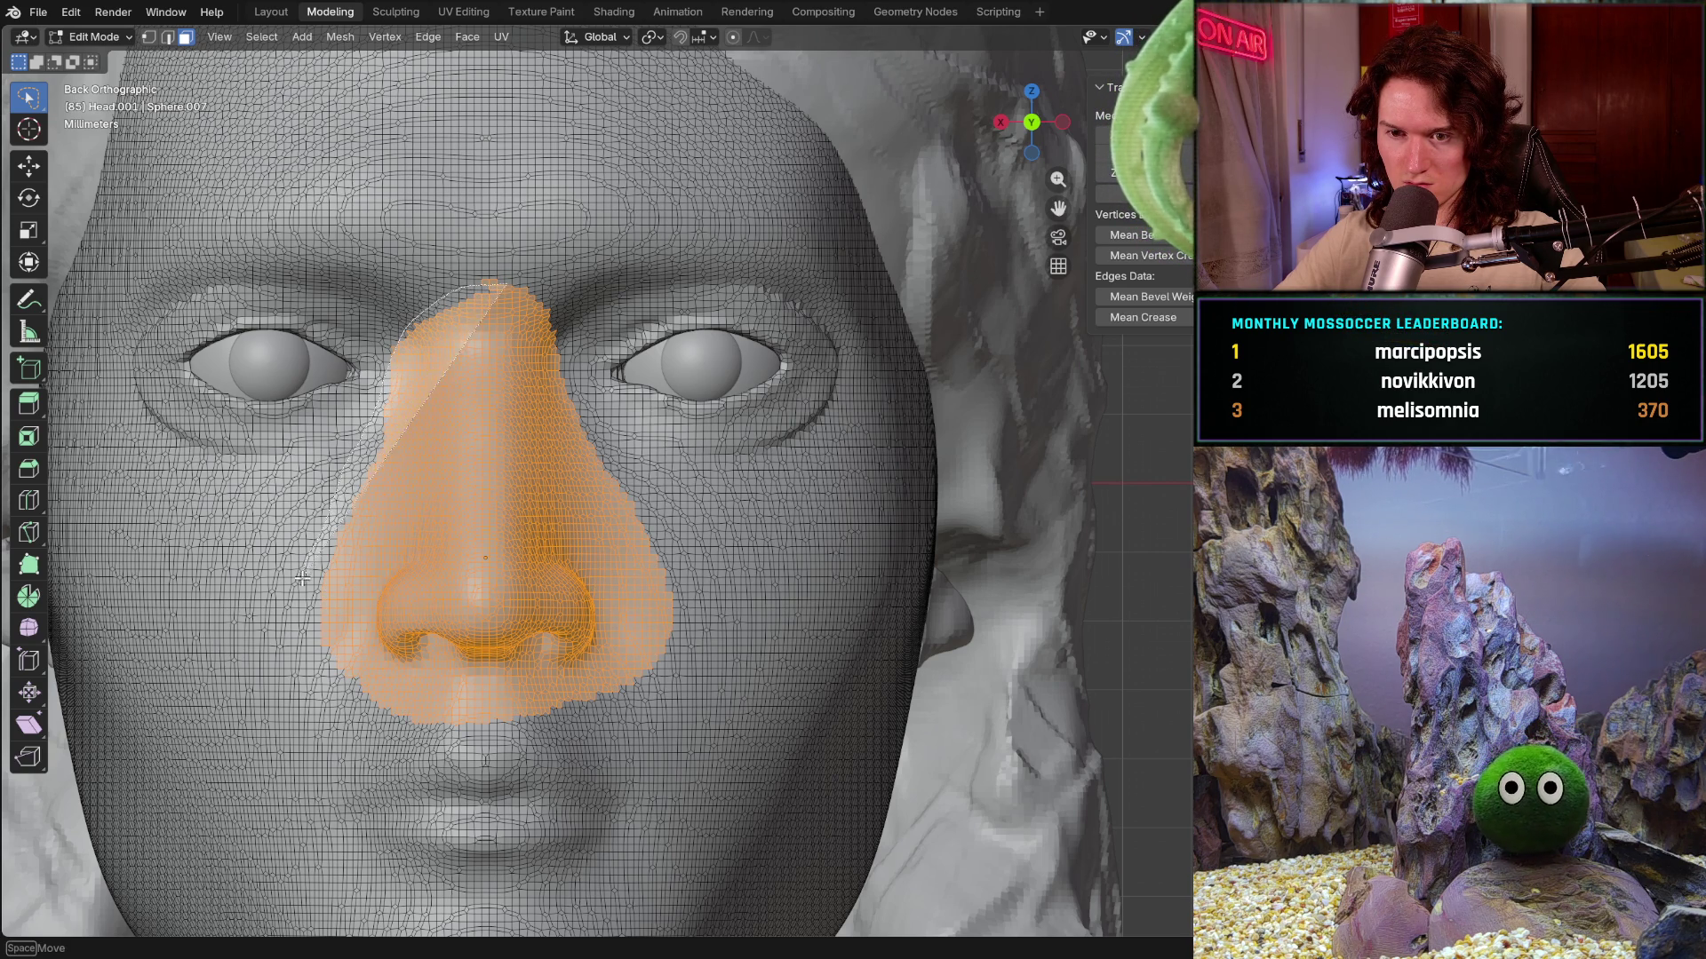
{"action": "mouse_move", "coordinate": [304, 576]}
{"action": "left_mouse_down"}
{"action": "mouse_move", "coordinate": [509, 714]}
{"action": "mouse_move", "coordinate": [661, 548]}
{"action": "left_mouse_up"}
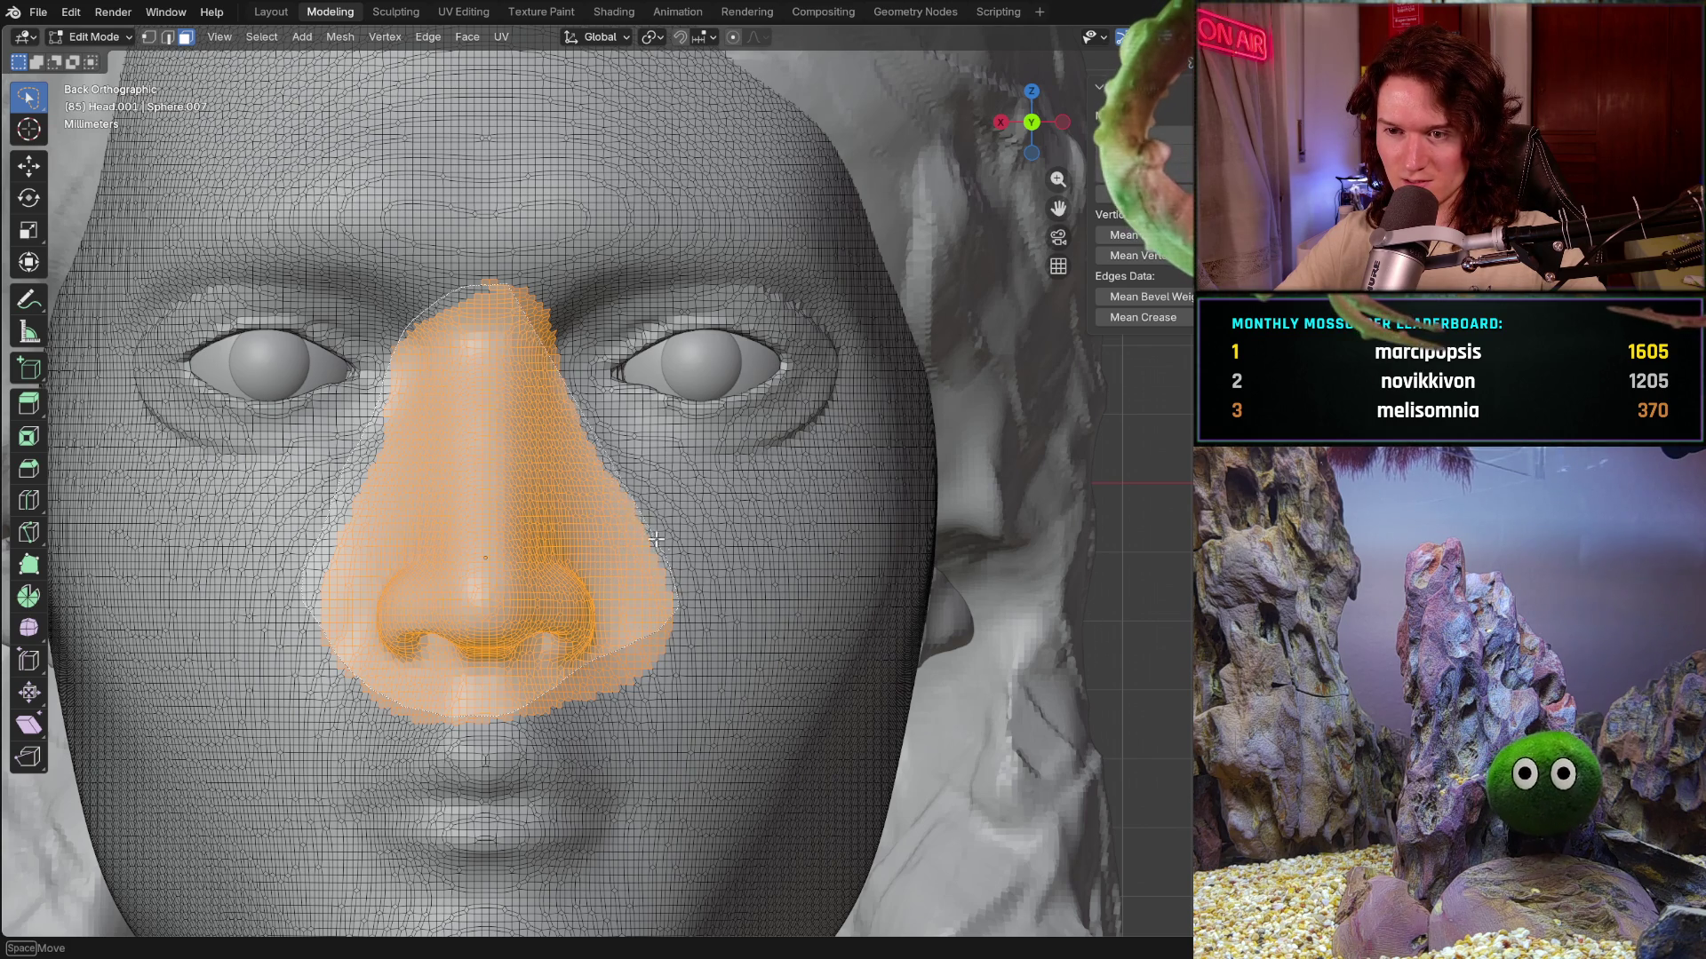
{"action": "left_click_drag", "start_coordinate": [592, 423], "coordinate": [559, 357]}
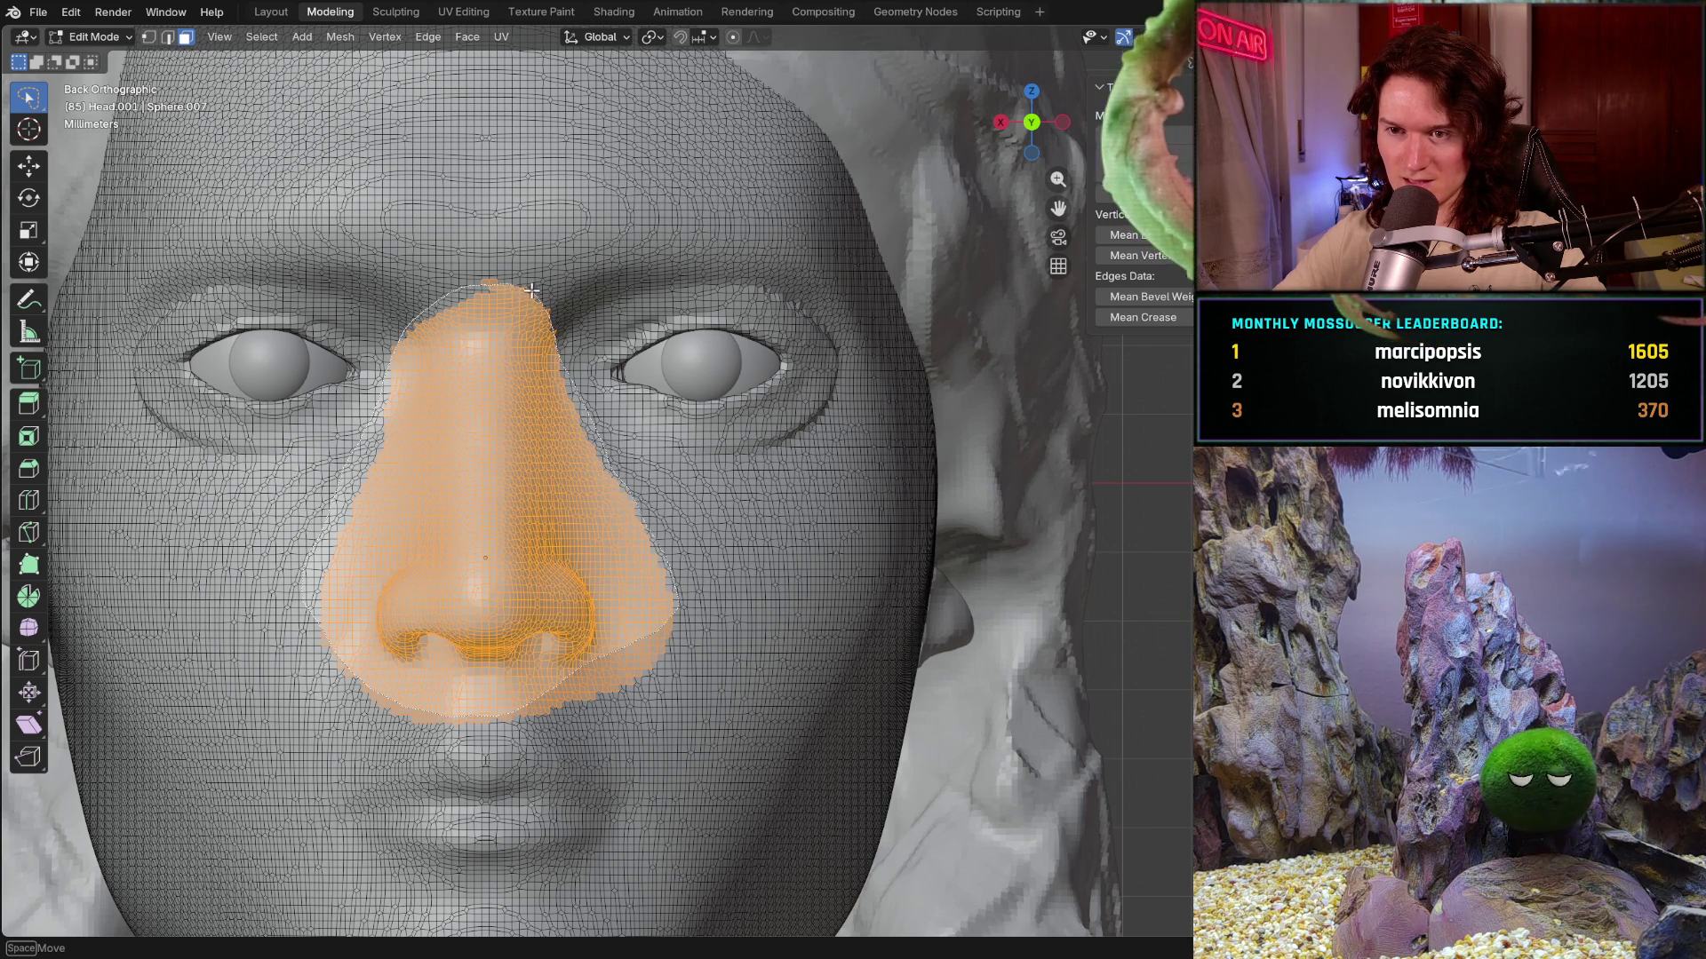
{"action": "left_click_drag", "start_coordinate": [535, 294], "coordinate": [535, 293]}
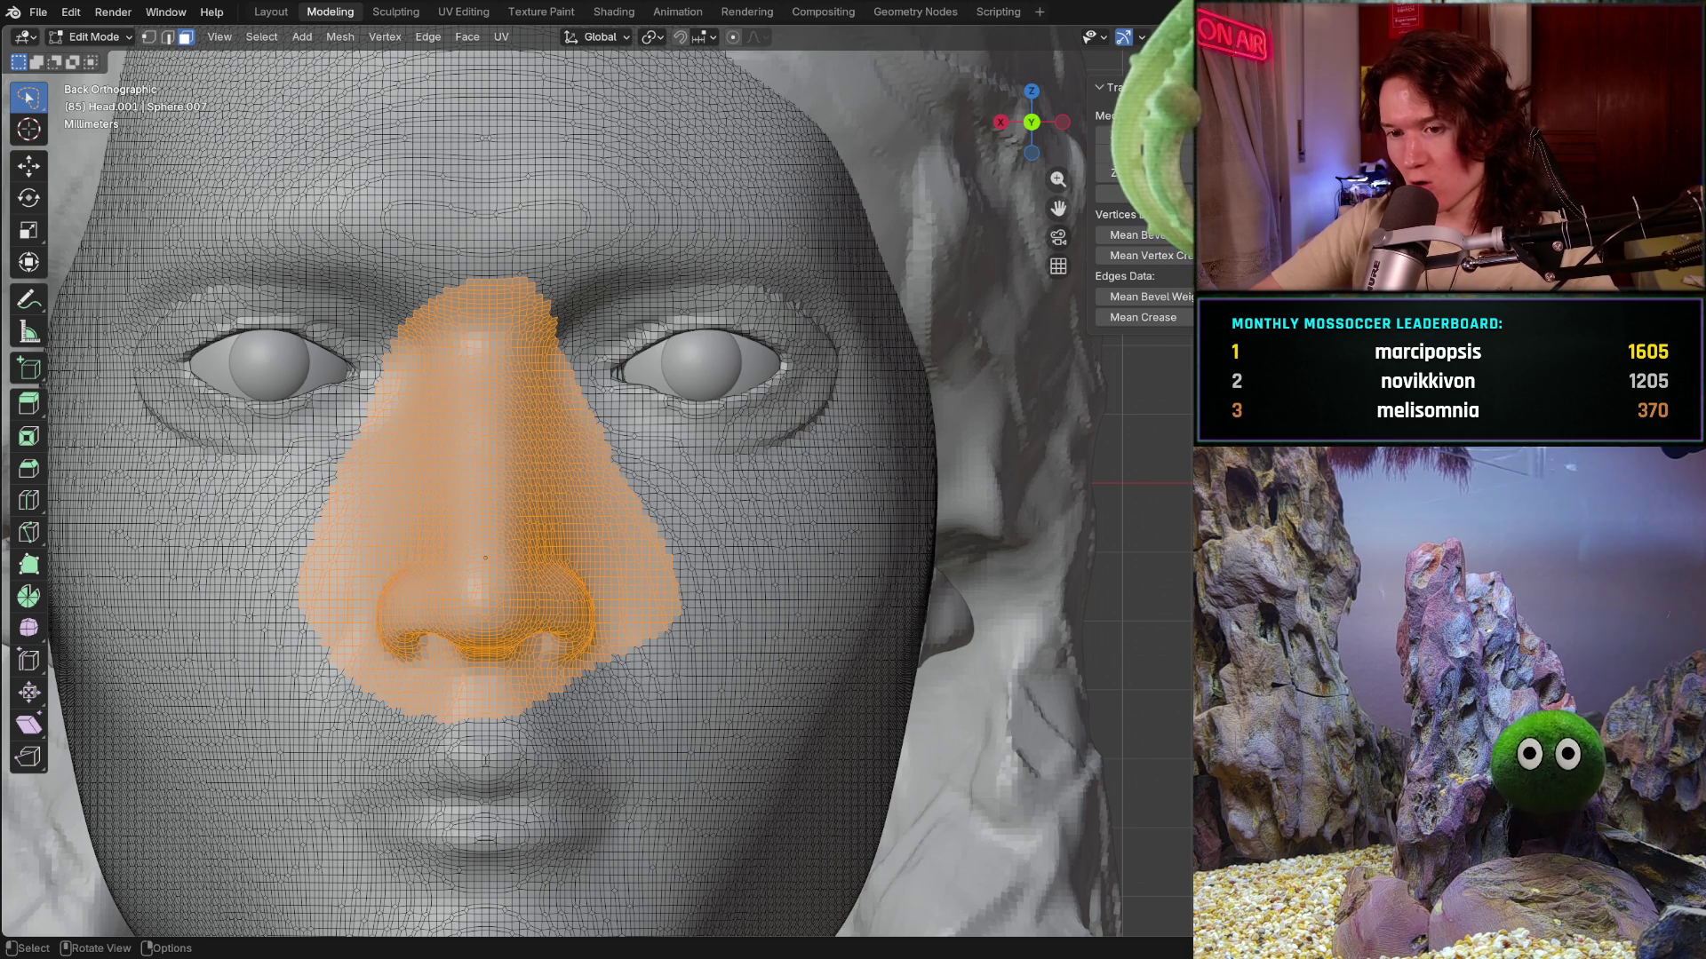
- Undo an accidental deselect, copy the nose geometry with Ctrl+C and bring up the Vertex menu
{"action": "key", "text": "alt+a"}
{"action": "key", "text": "ctrl+z"}
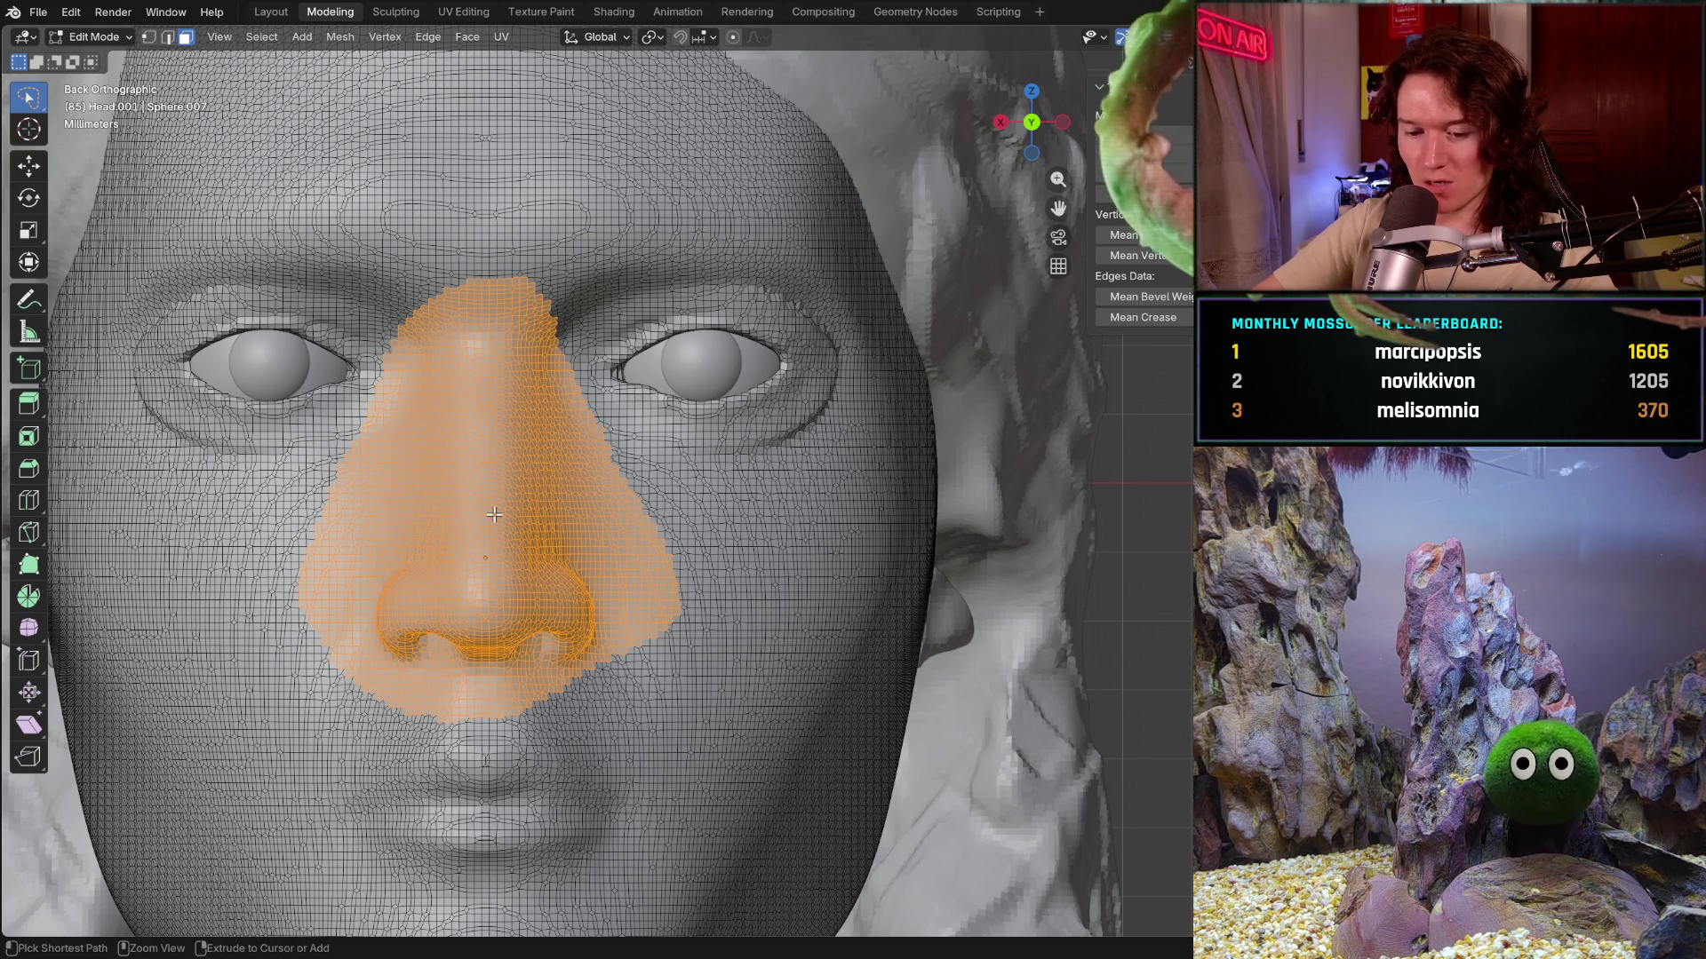
{"action": "key", "text": "ctrl+c"}
{"action": "key", "text": "ctrl+v"}
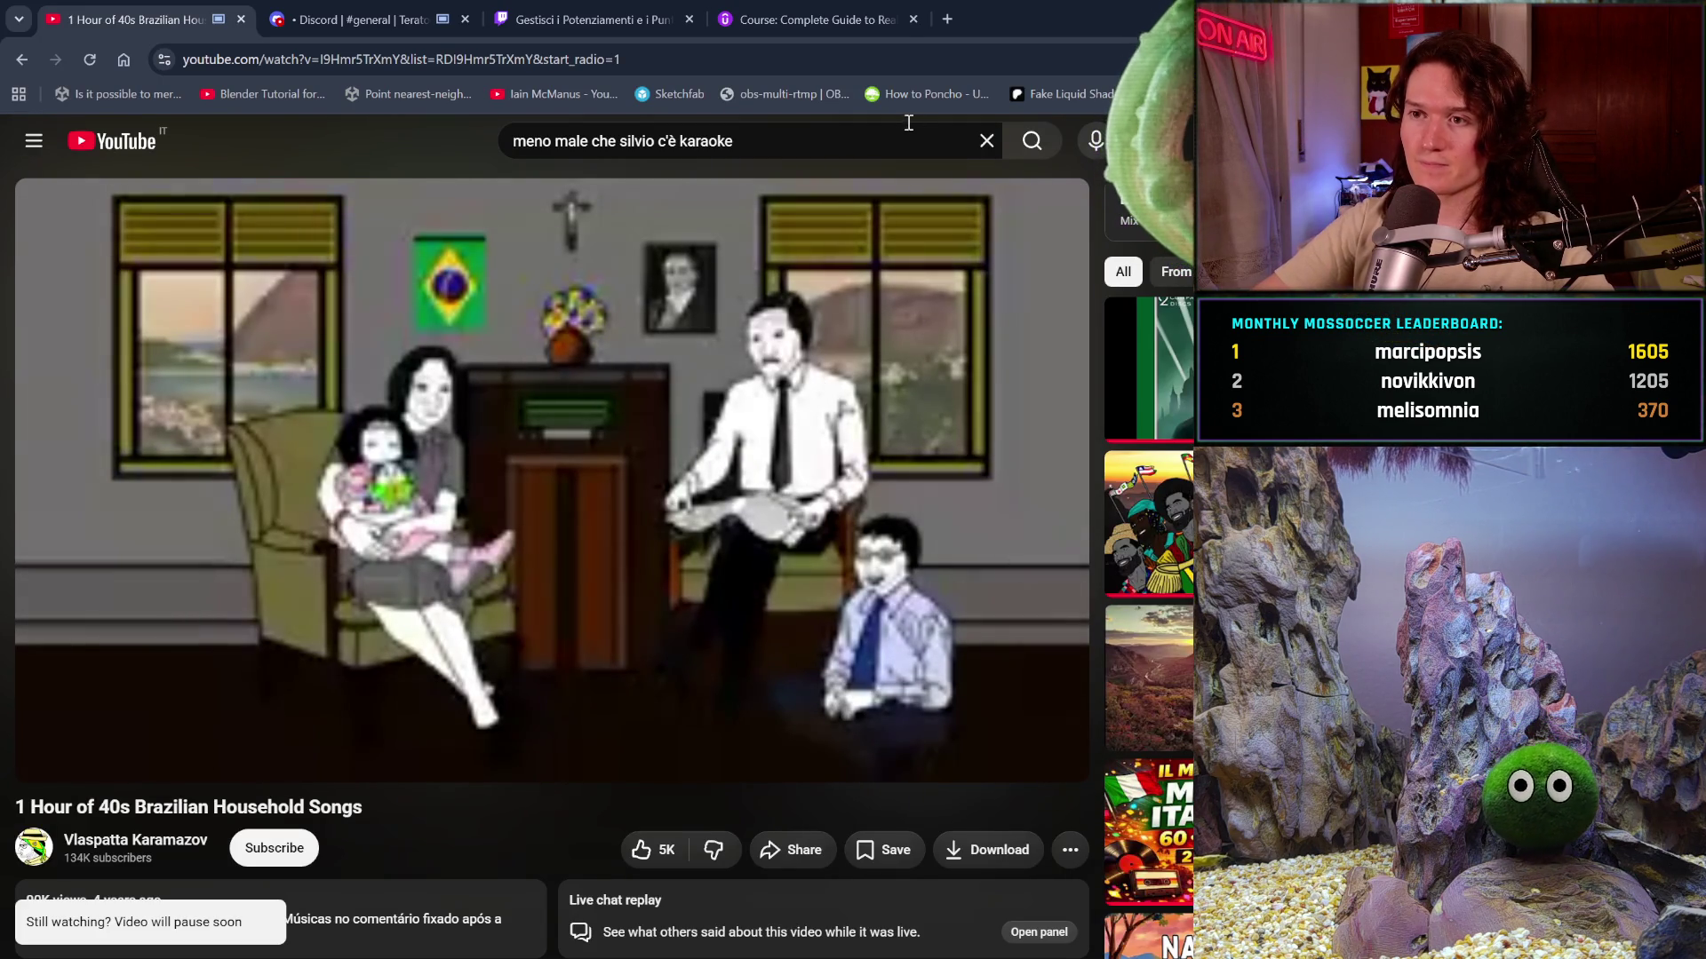
- Open a new browser tab beside the YouTube video
{"action": "left_click", "coordinate": [946, 19]}
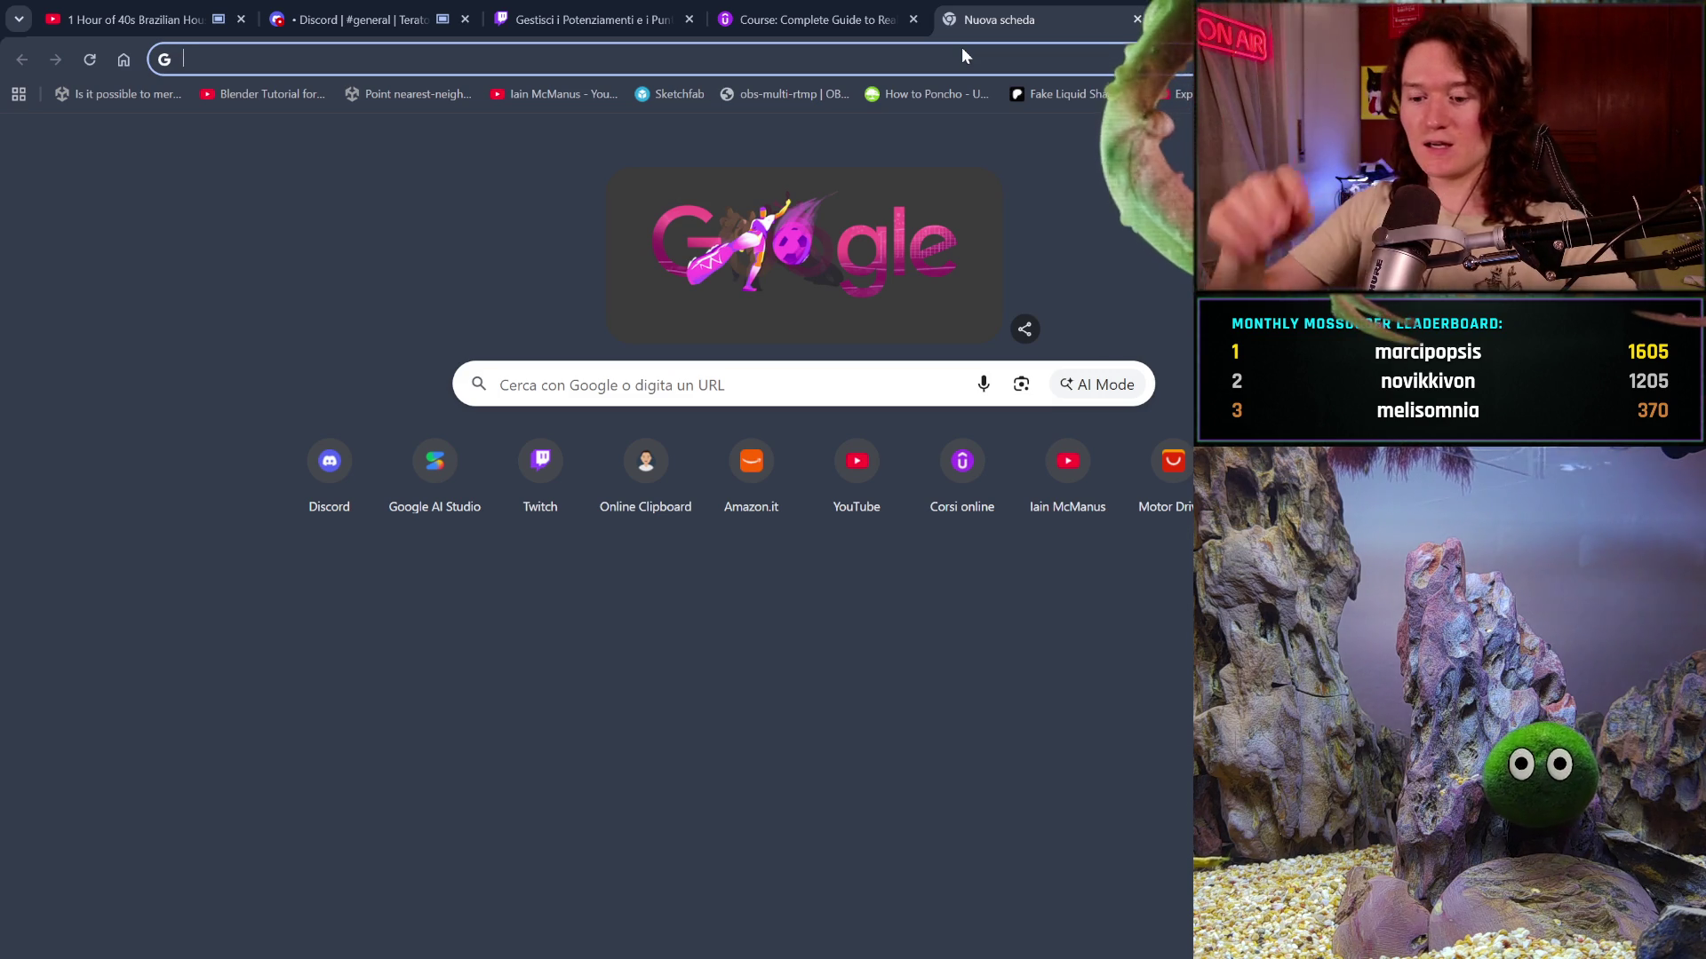
{"action": "type", "text": "how to "}
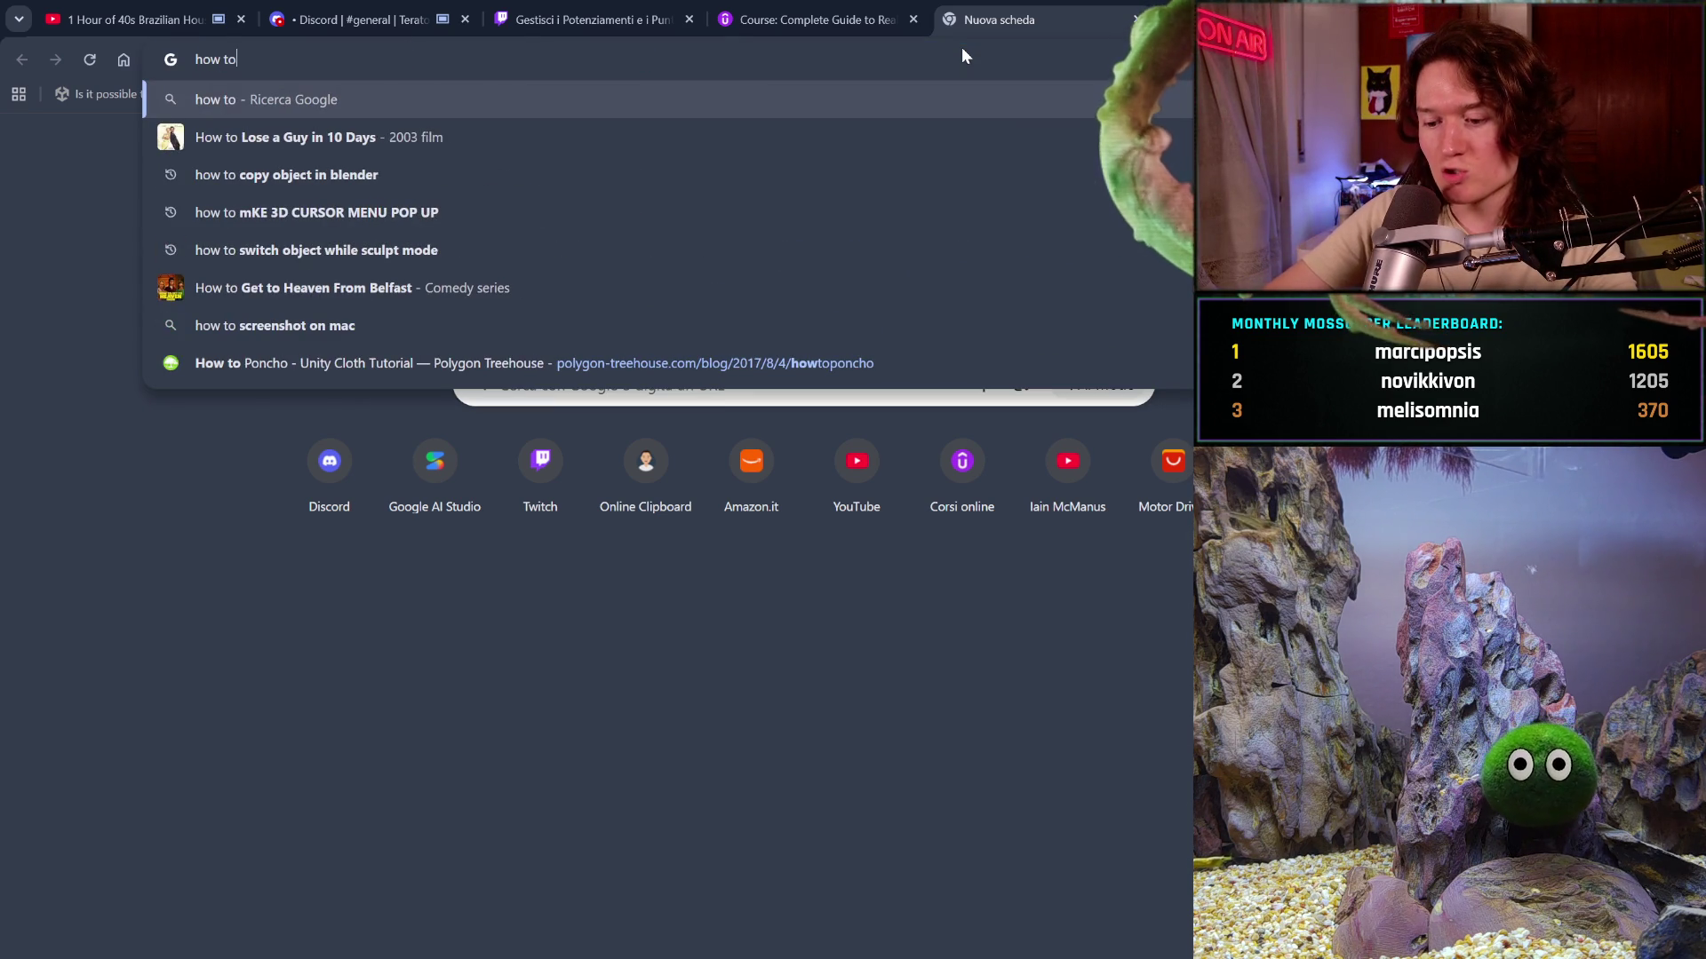
{"action": "type", "text": "move "}
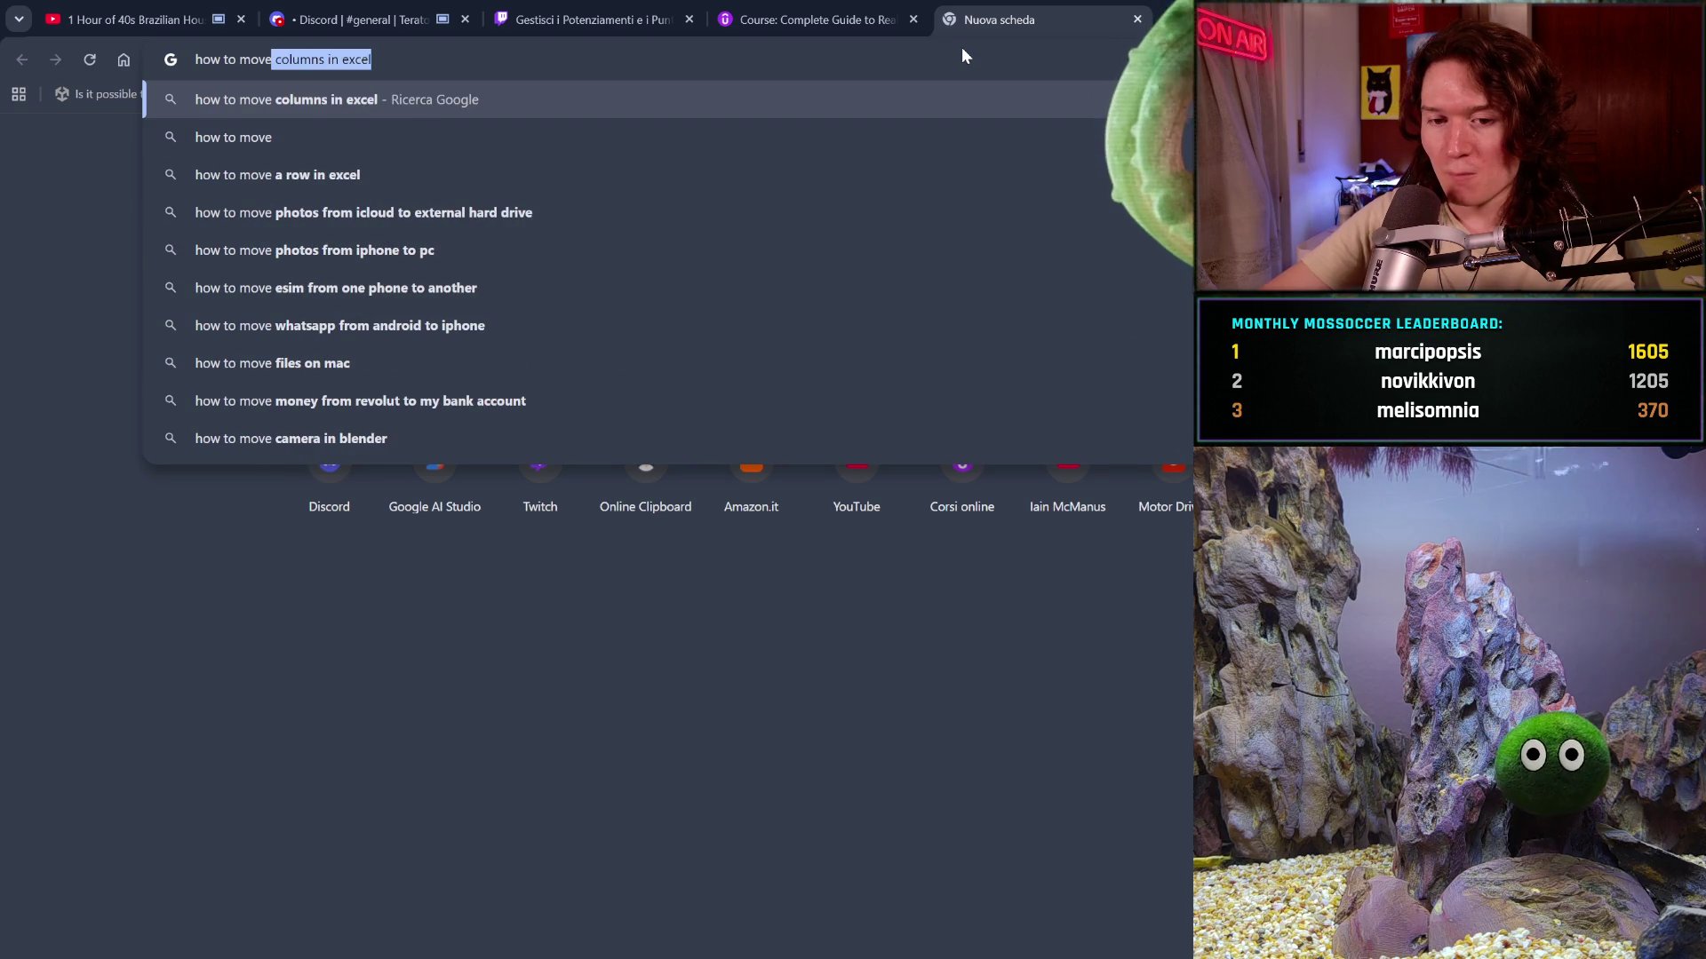
{"action": "type", "text": "some geometry from on"}
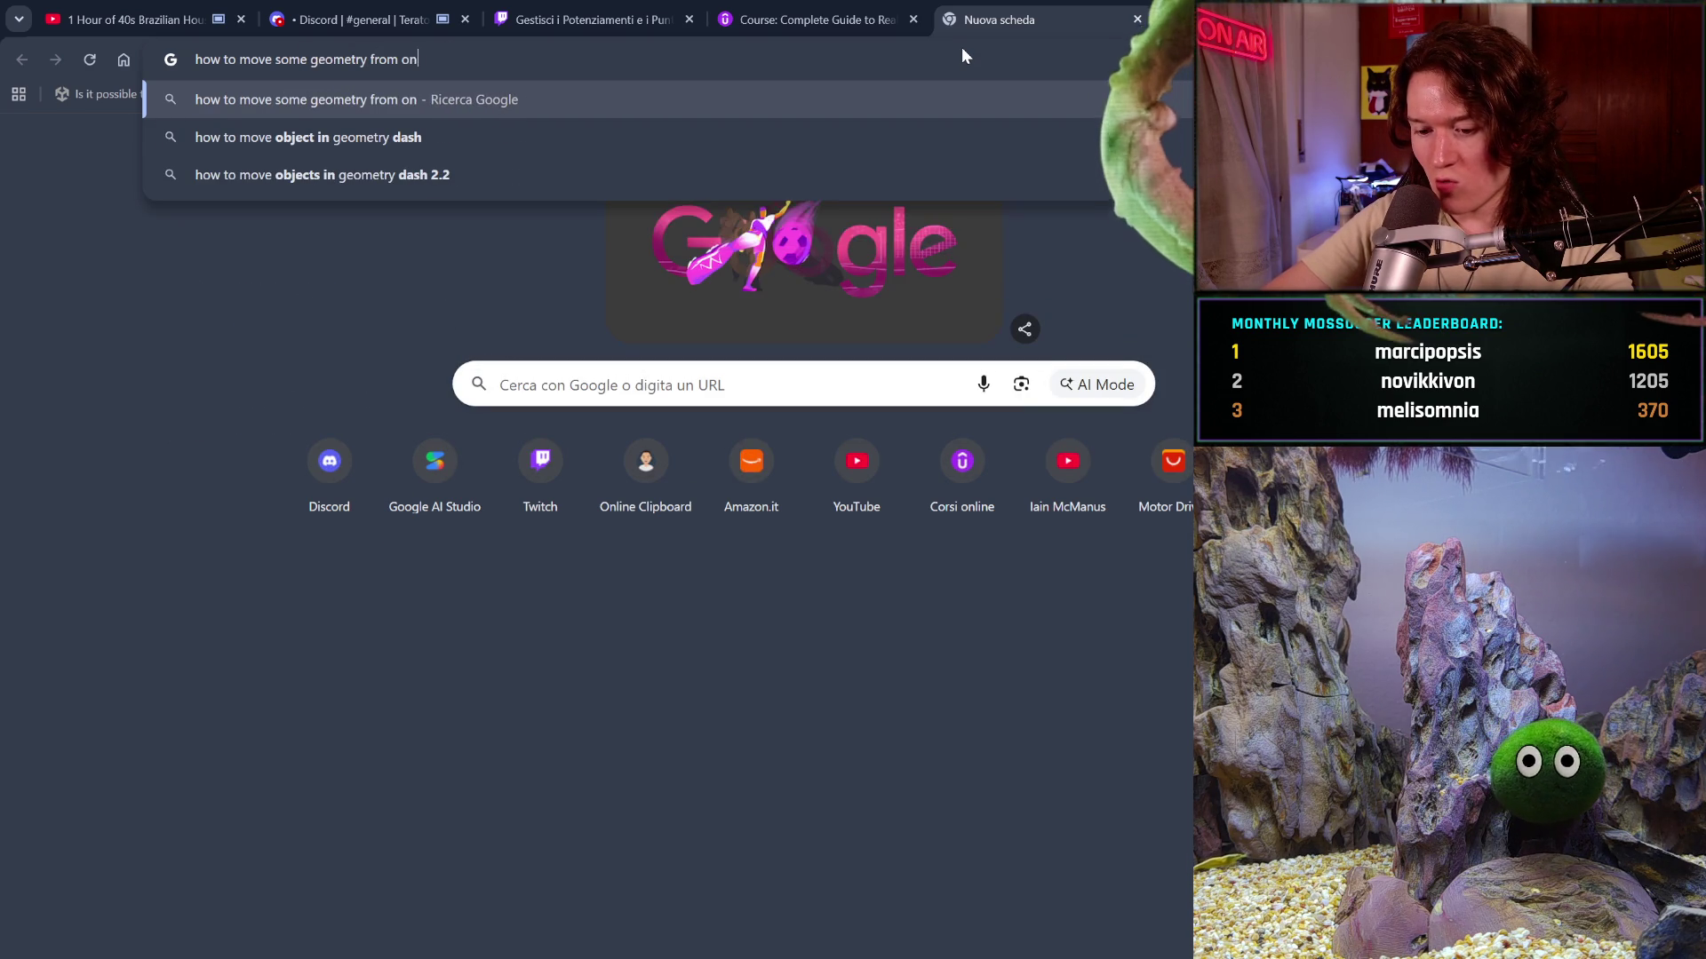
{"action": "type", "text": "e sculpted ob"}
{"action": "type", "text": "je"}
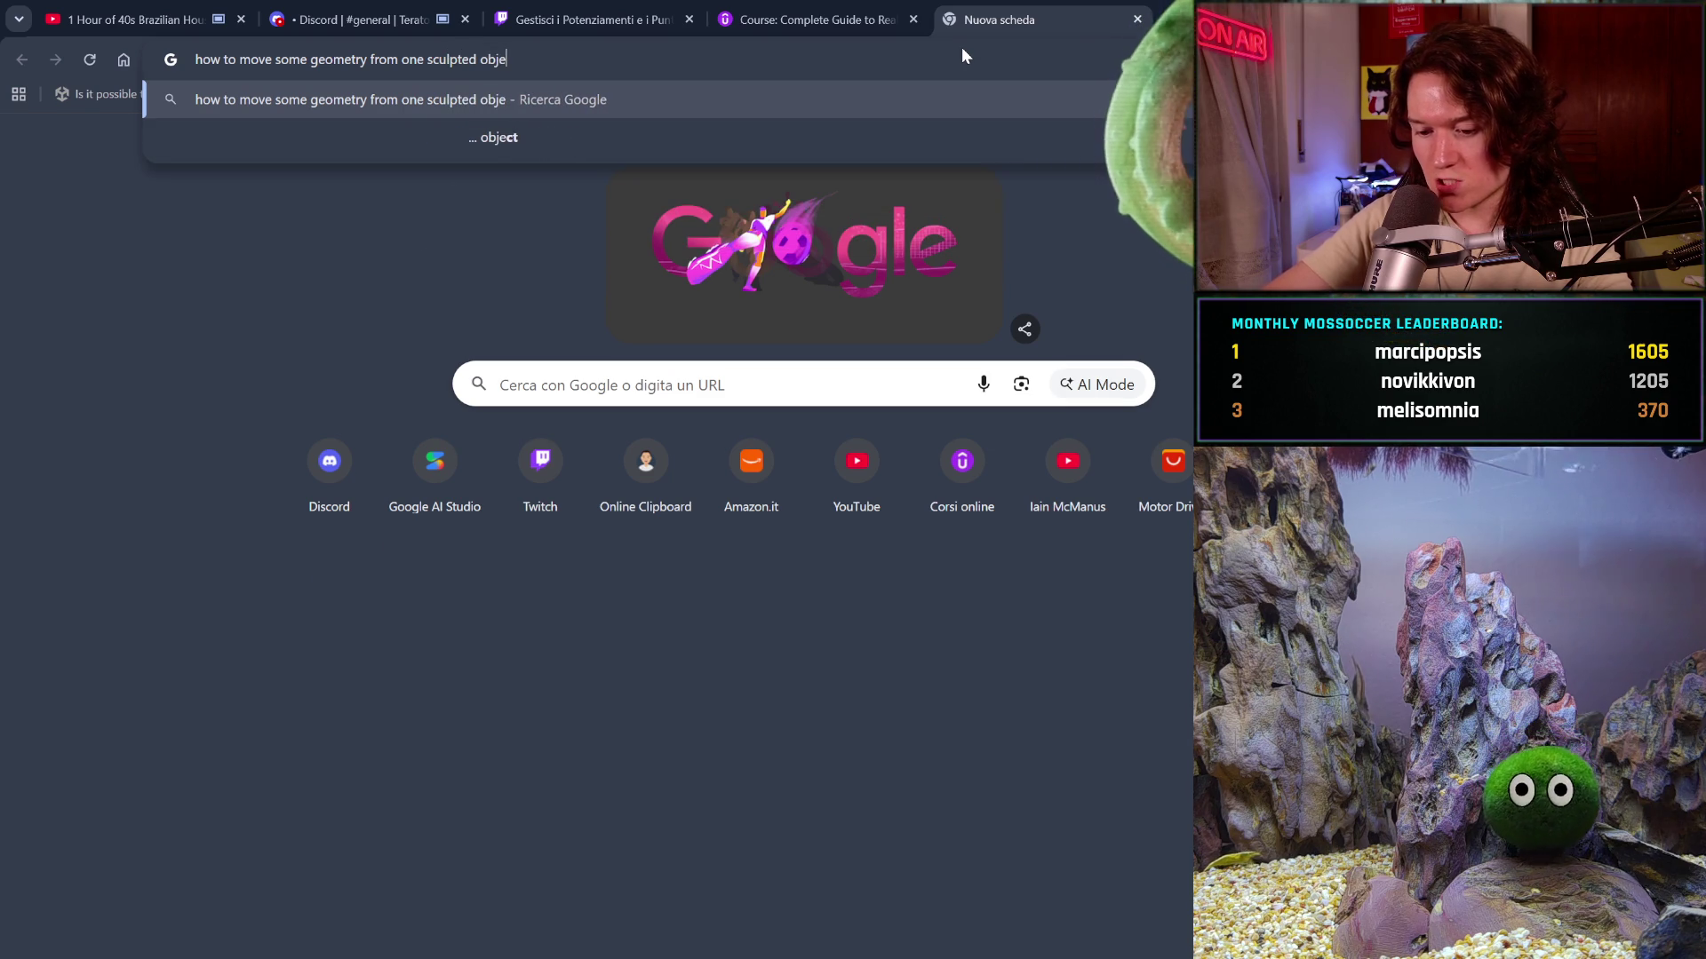
{"action": "type", "text": "ct to anoth"}
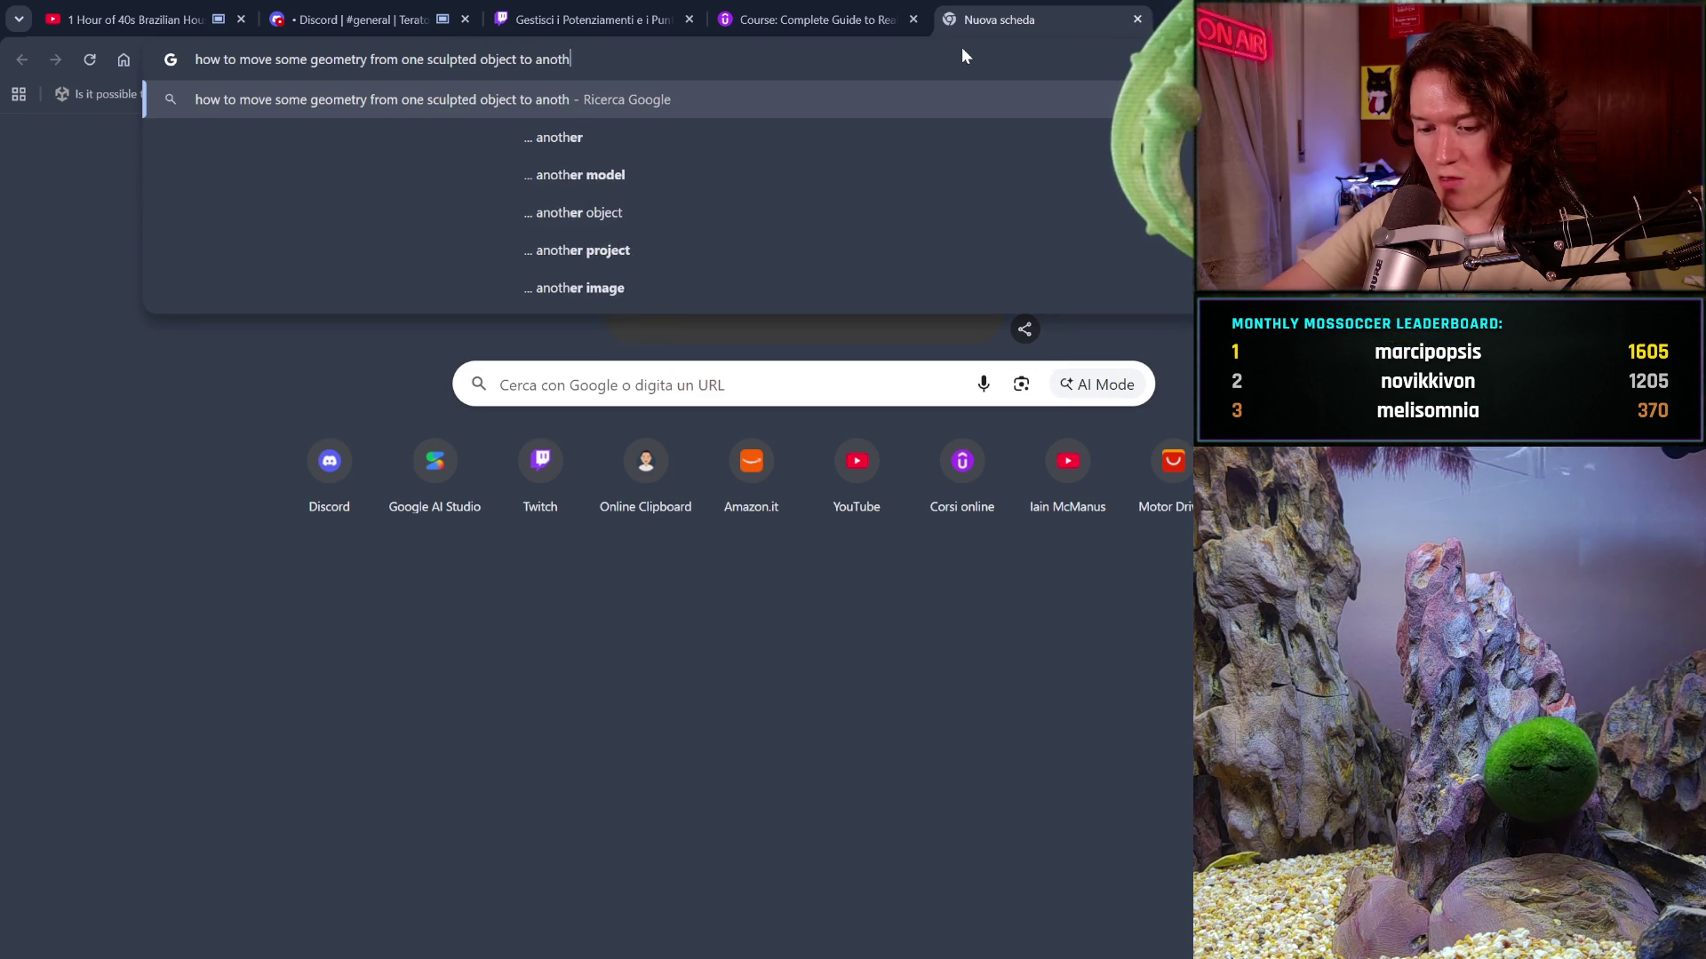
{"action": "type", "text": "er in blender"}
- Search Google for how to move geometry from one sculpted object to another in Blender
{"action": "key", "text": "Return"}
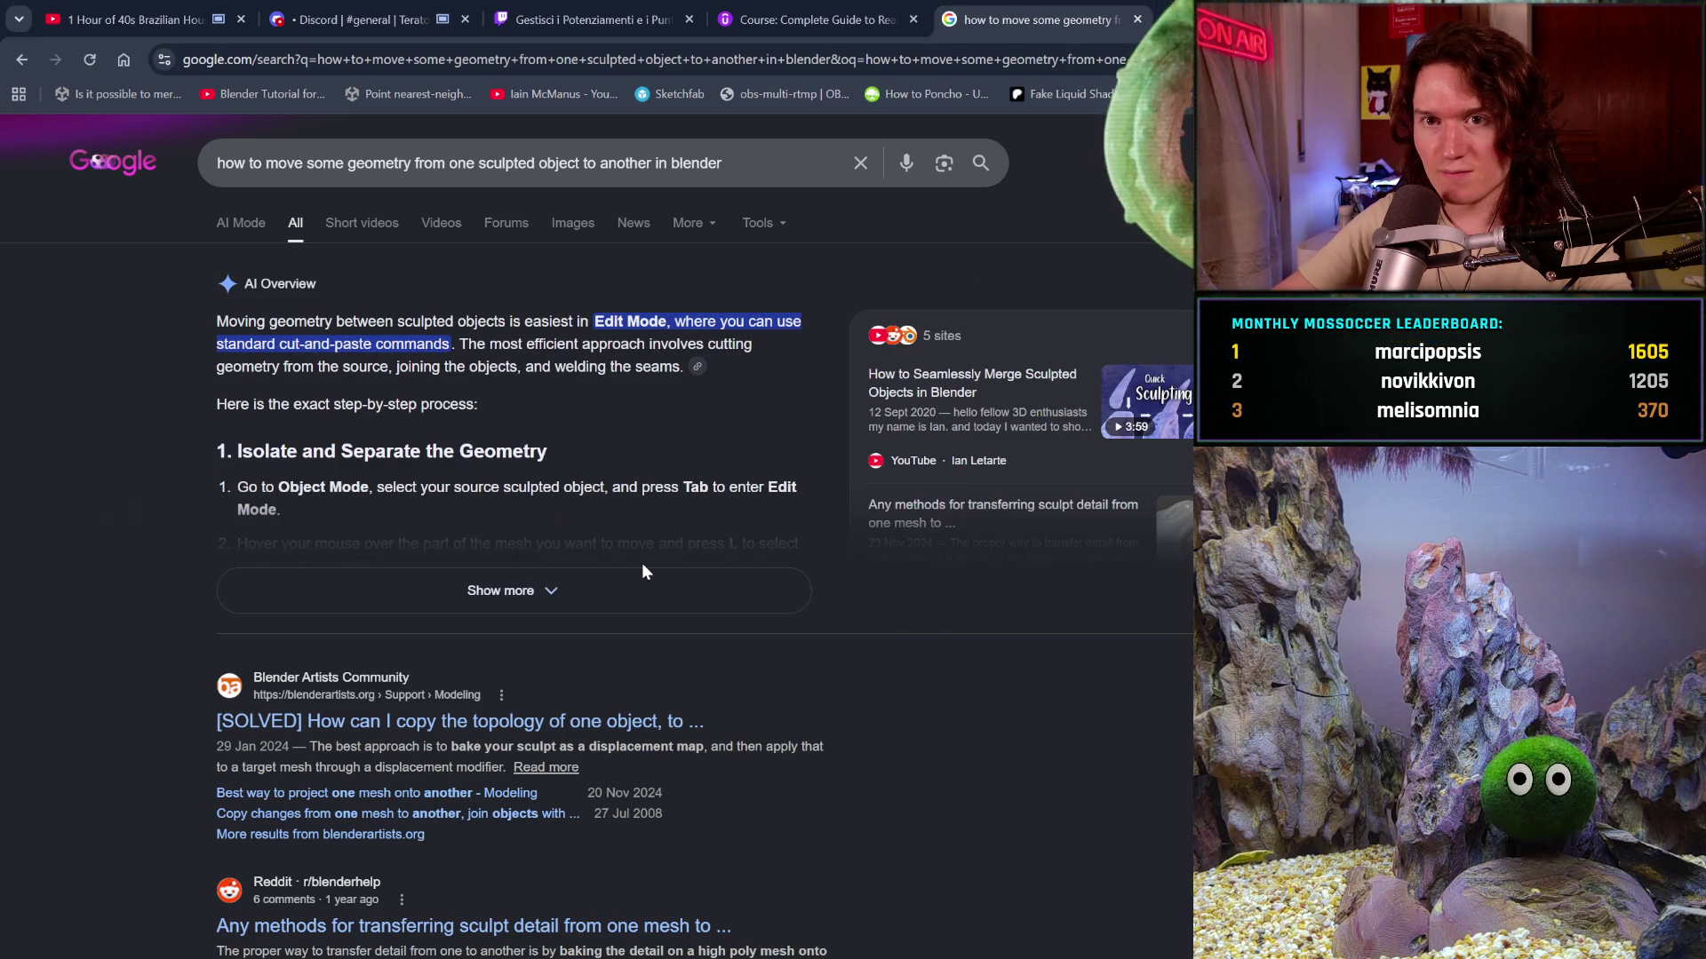
- Switch back to the YouTube video tab
{"action": "left_click", "coordinate": [240, 9]}
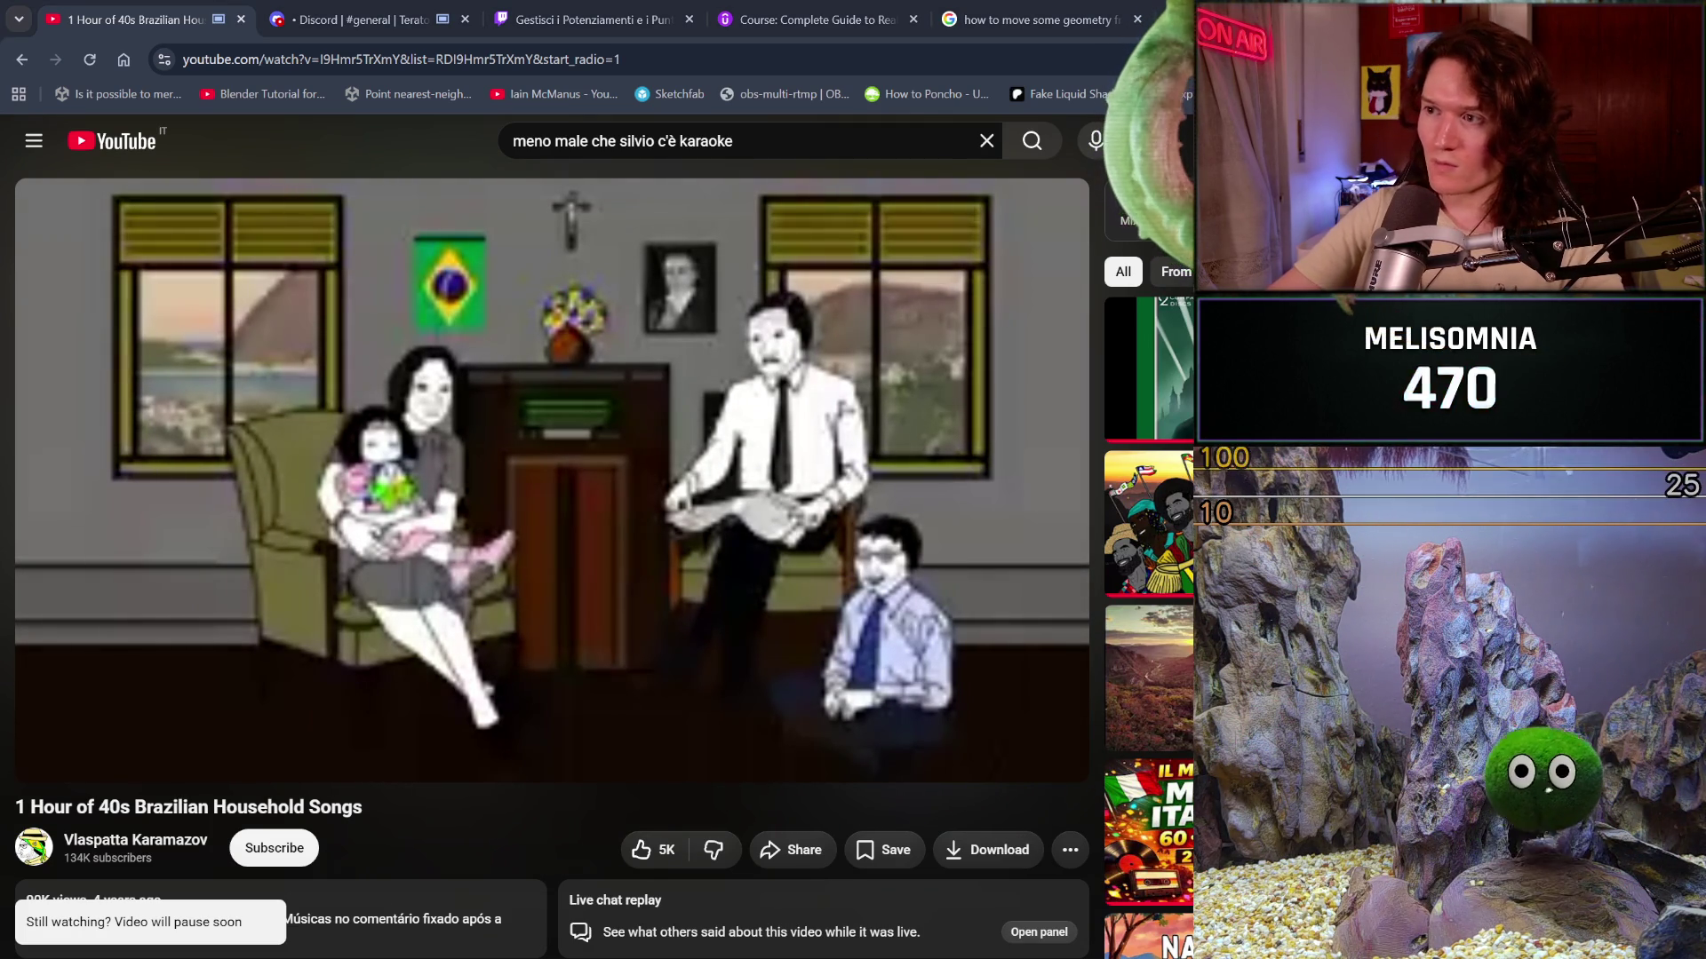
- Return to the Google results on moving sculpted geometry between Blender objects
{"action": "left_click", "coordinate": [1080, 24]}
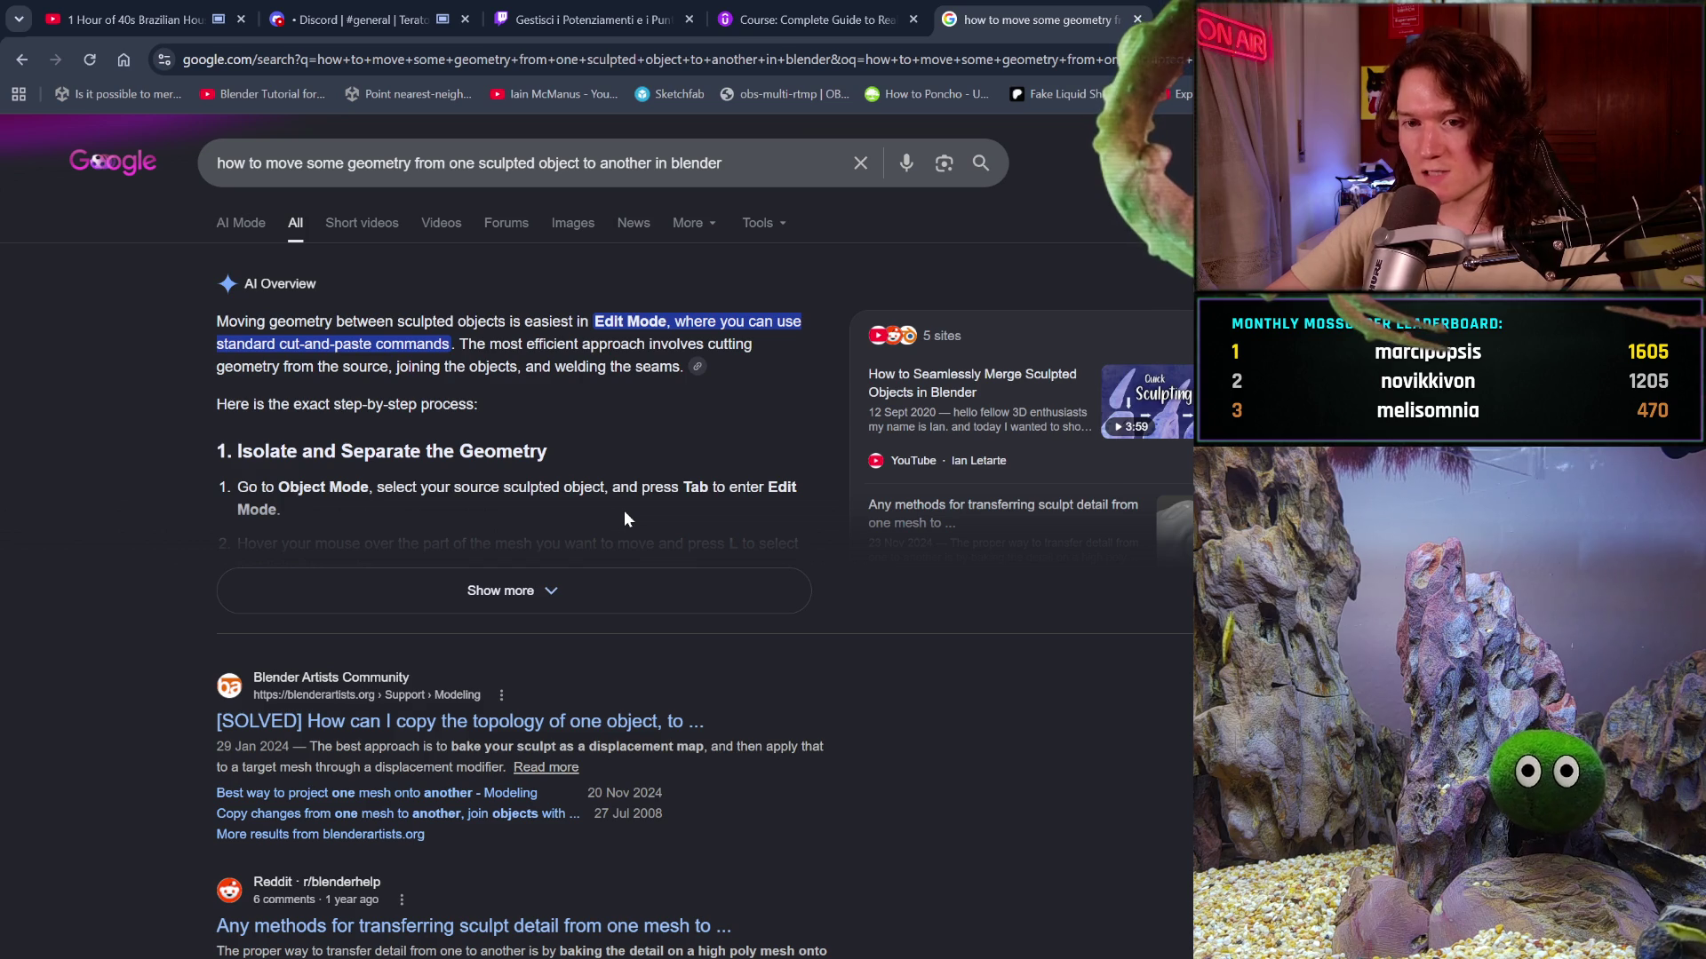
- Expand the AI Overview to show the steps for separating, joining and fusing geometry
{"action": "left_click", "coordinate": [717, 591]}
{"action": "scroll", "coordinate": [717, 602], "scroll_direction": "down", "scroll_amount": 1}
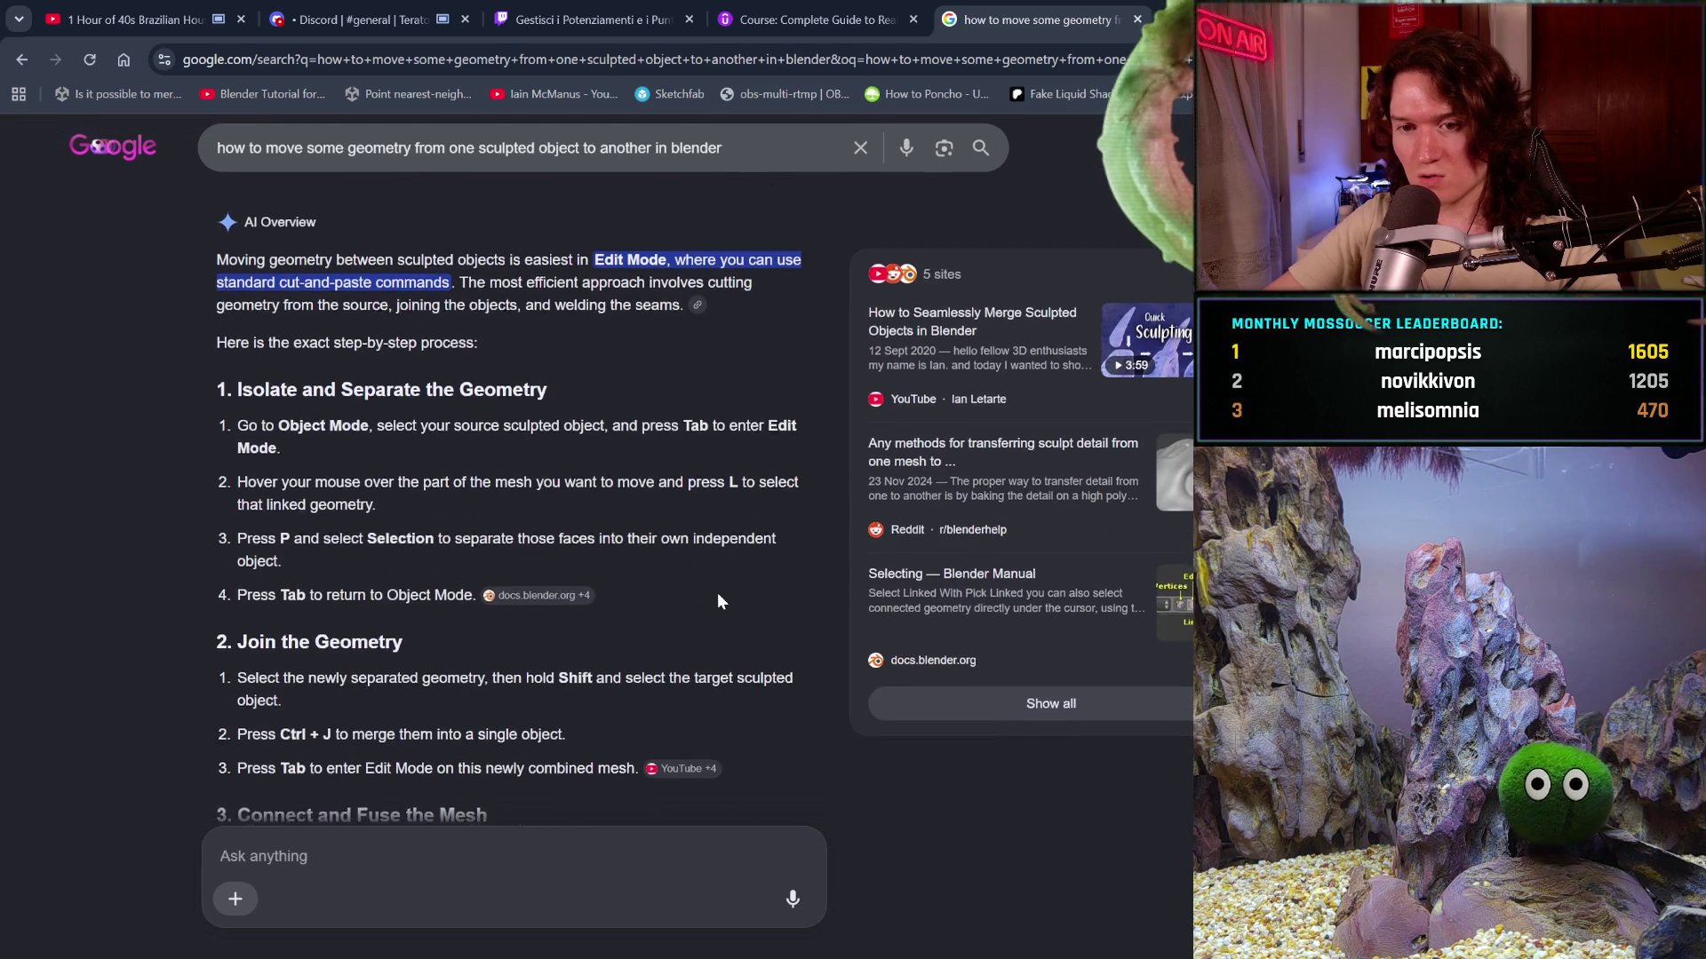
{"action": "scroll", "coordinate": [717, 602], "scroll_direction": "down", "scroll_amount": 1}
{"action": "scroll", "coordinate": [718, 601], "scroll_direction": "down", "scroll_amount": 2}
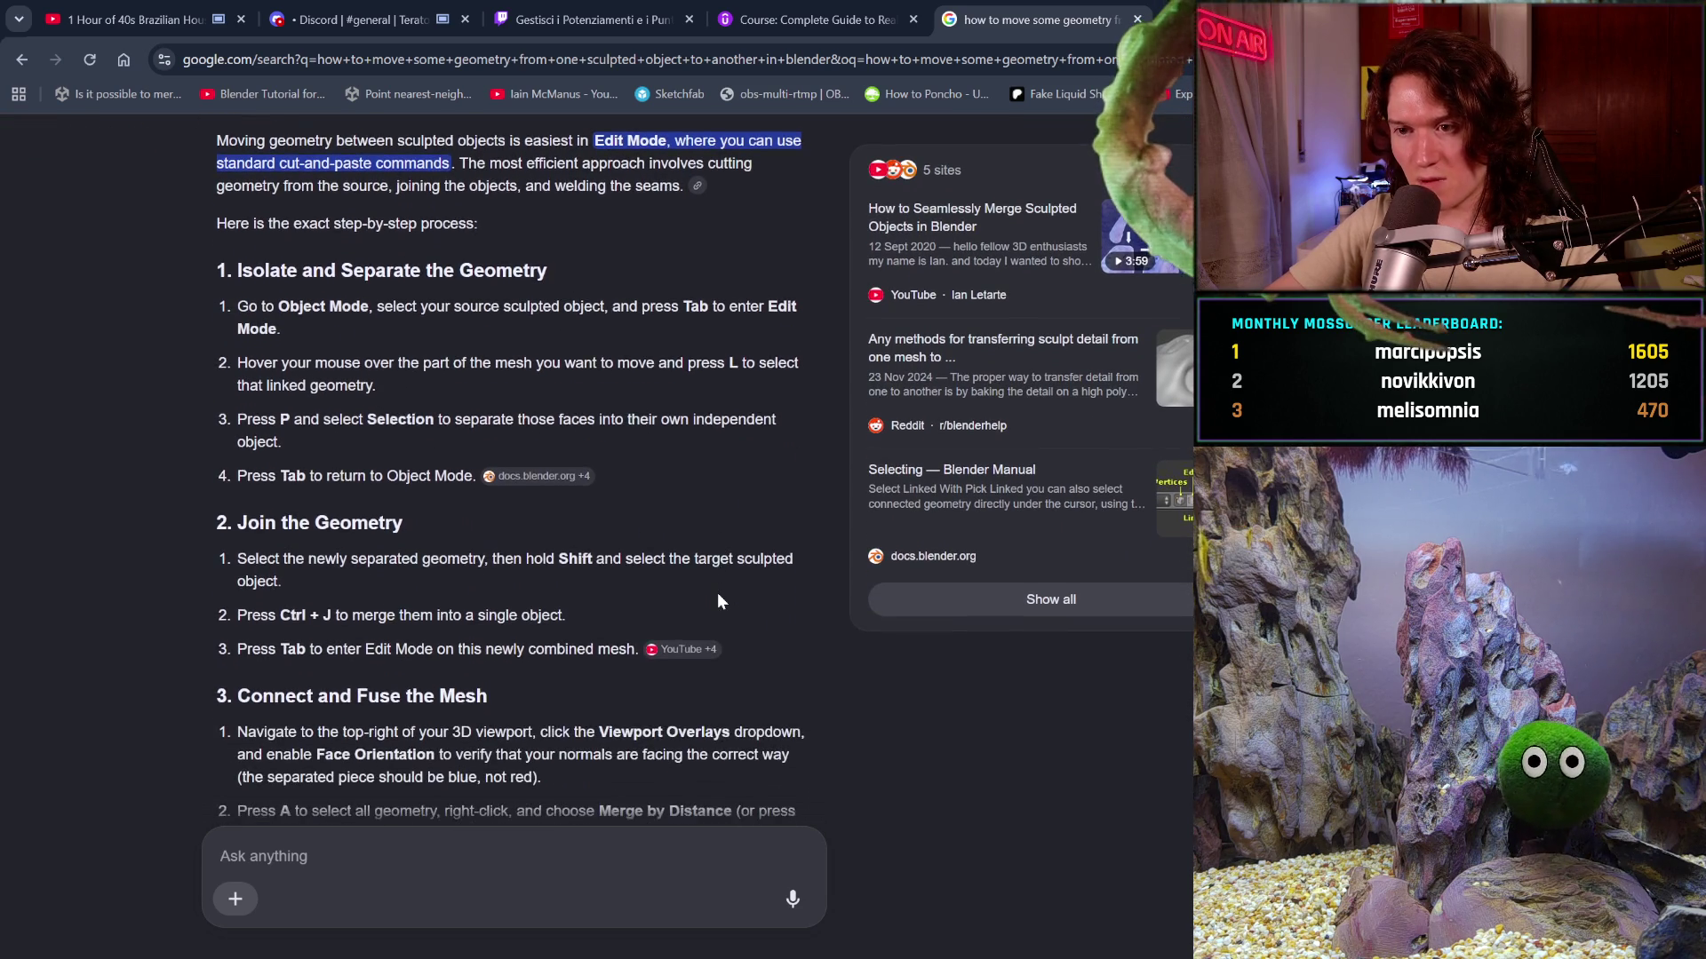
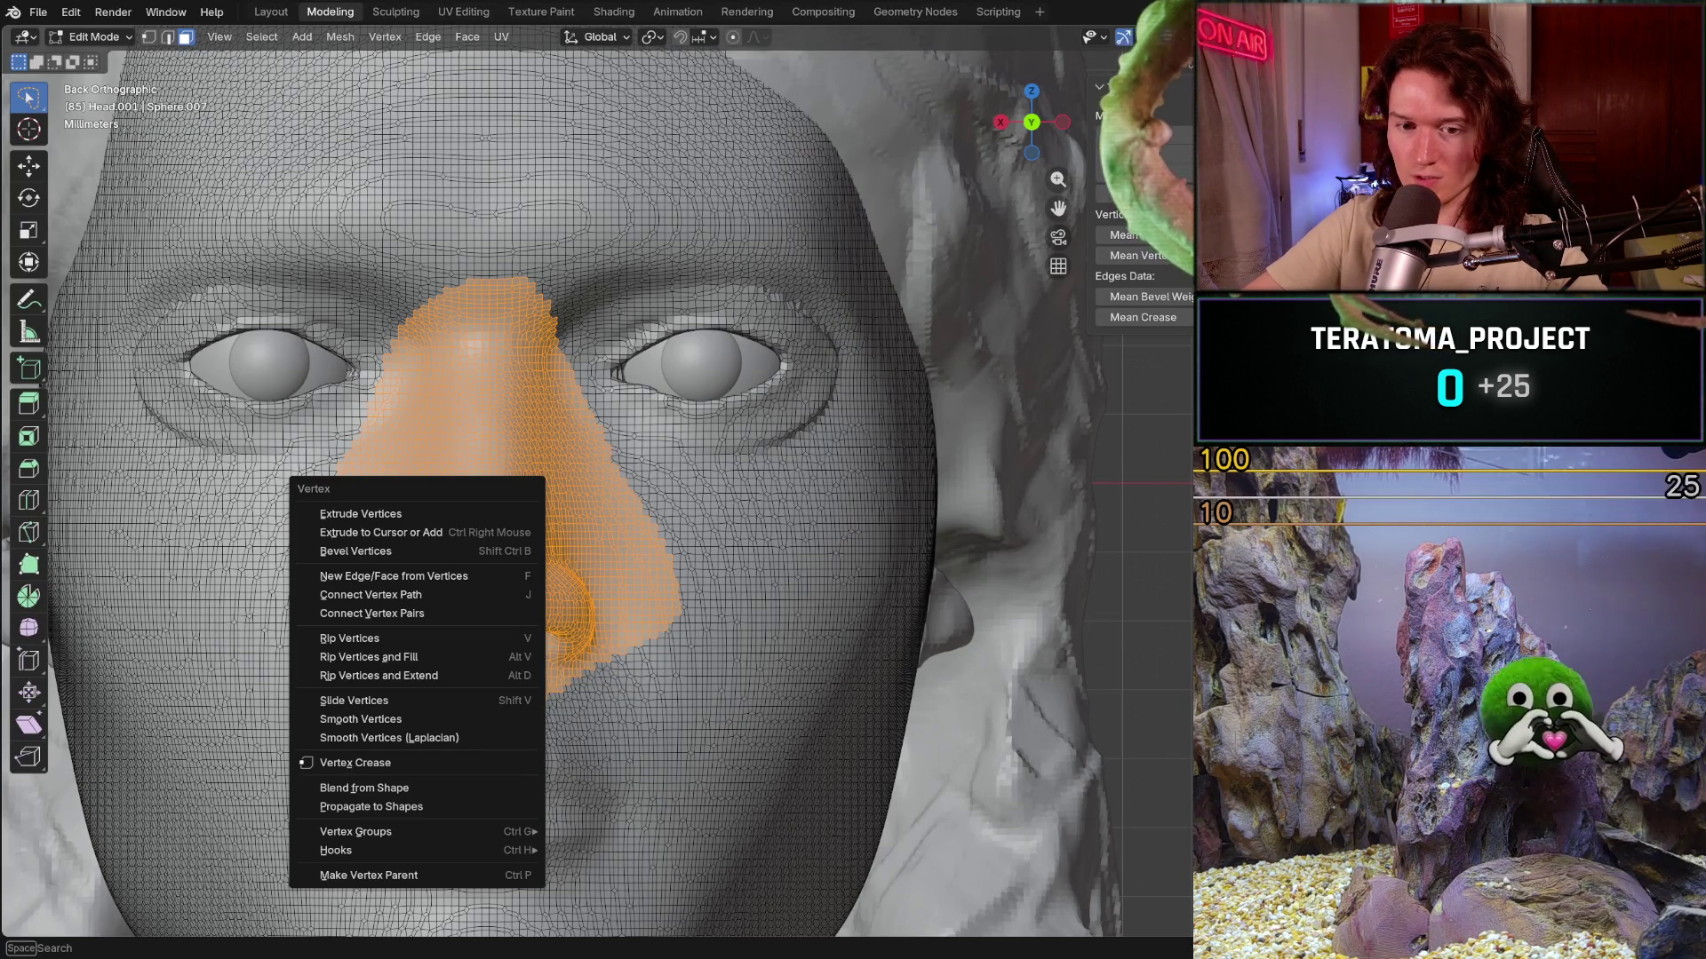
- Separate the selected orange nose patch into its own mesh via P > Selection
{"action": "key", "text": "Escape"}
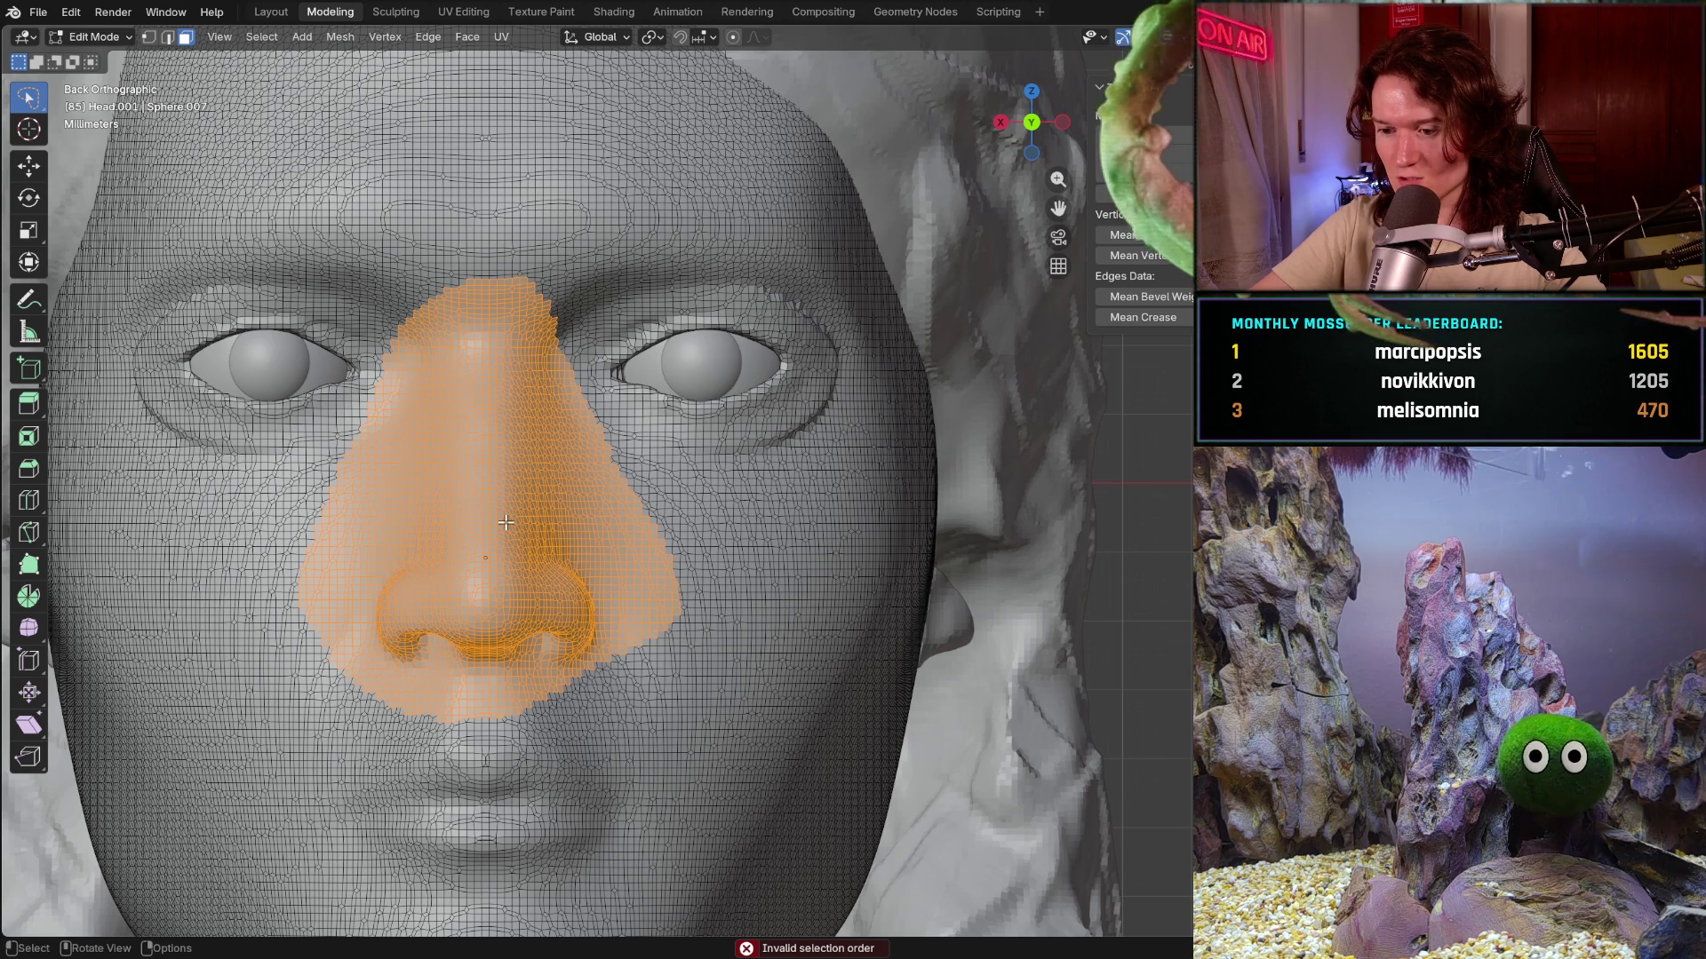
{"action": "key", "text": "p"}
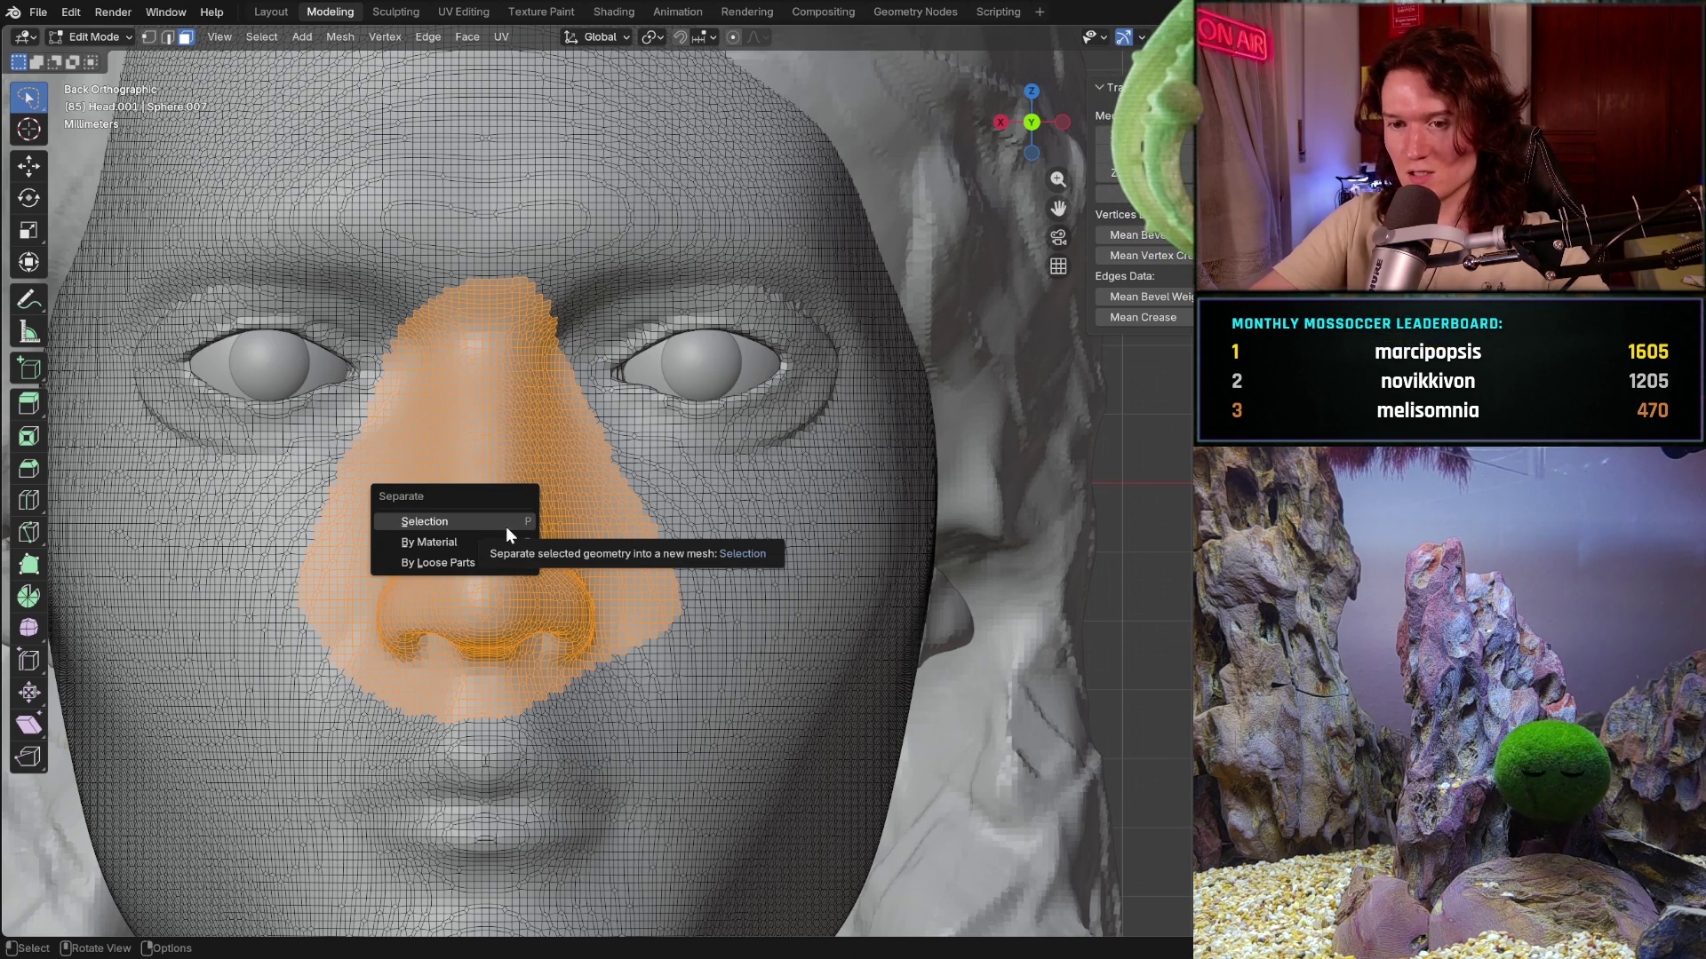
{"action": "left_click", "coordinate": [443, 523]}
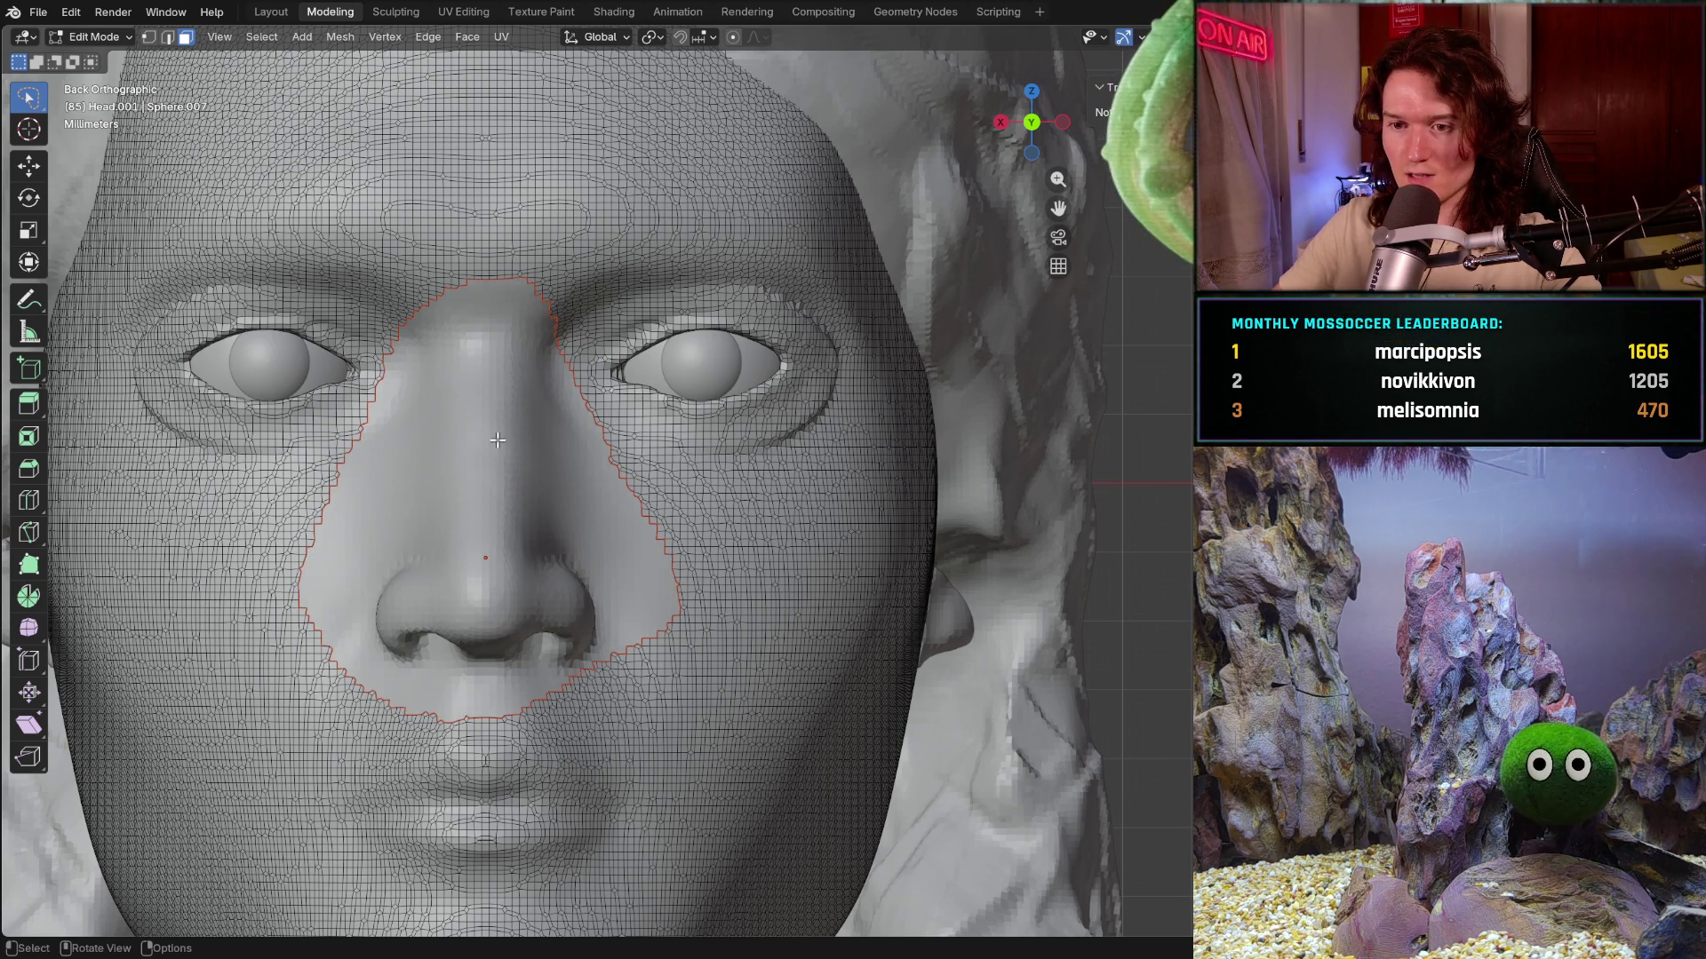
{"action": "middle_click_drag", "start_coordinate": [533, 626], "coordinate": [564, 641]}
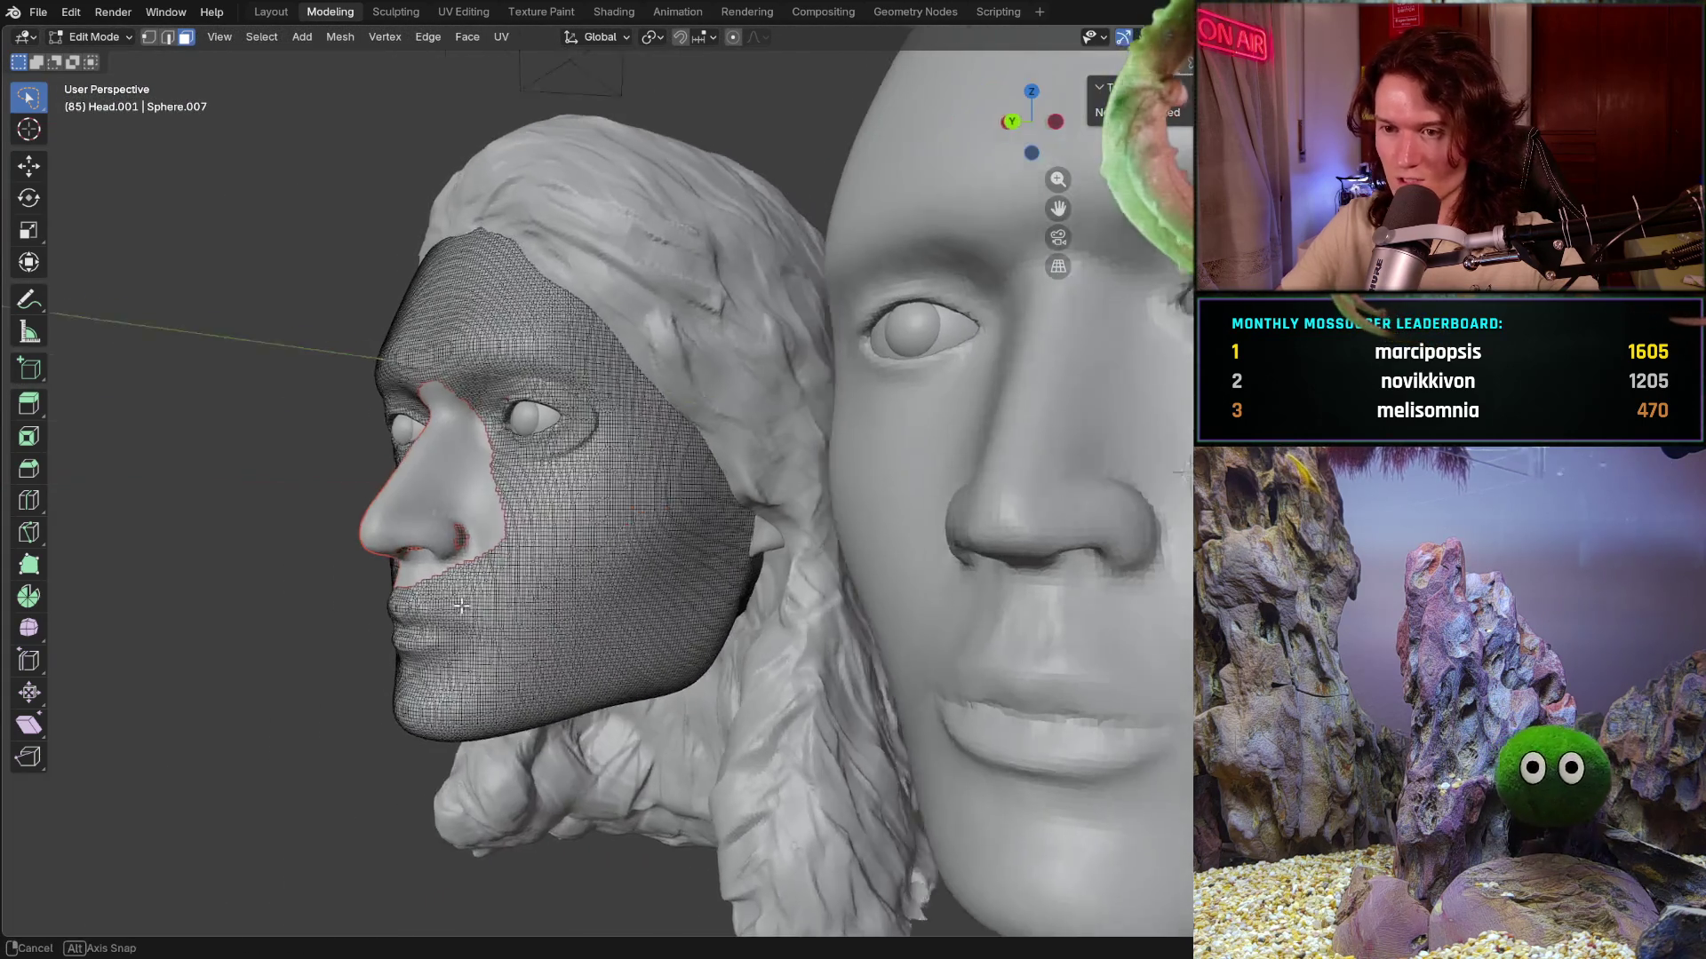
- Select the whole nose region inside the outline with Select Linked and view it from below
{"action": "middle_click_drag", "start_coordinate": [563, 641], "coordinate": [469, 610]}
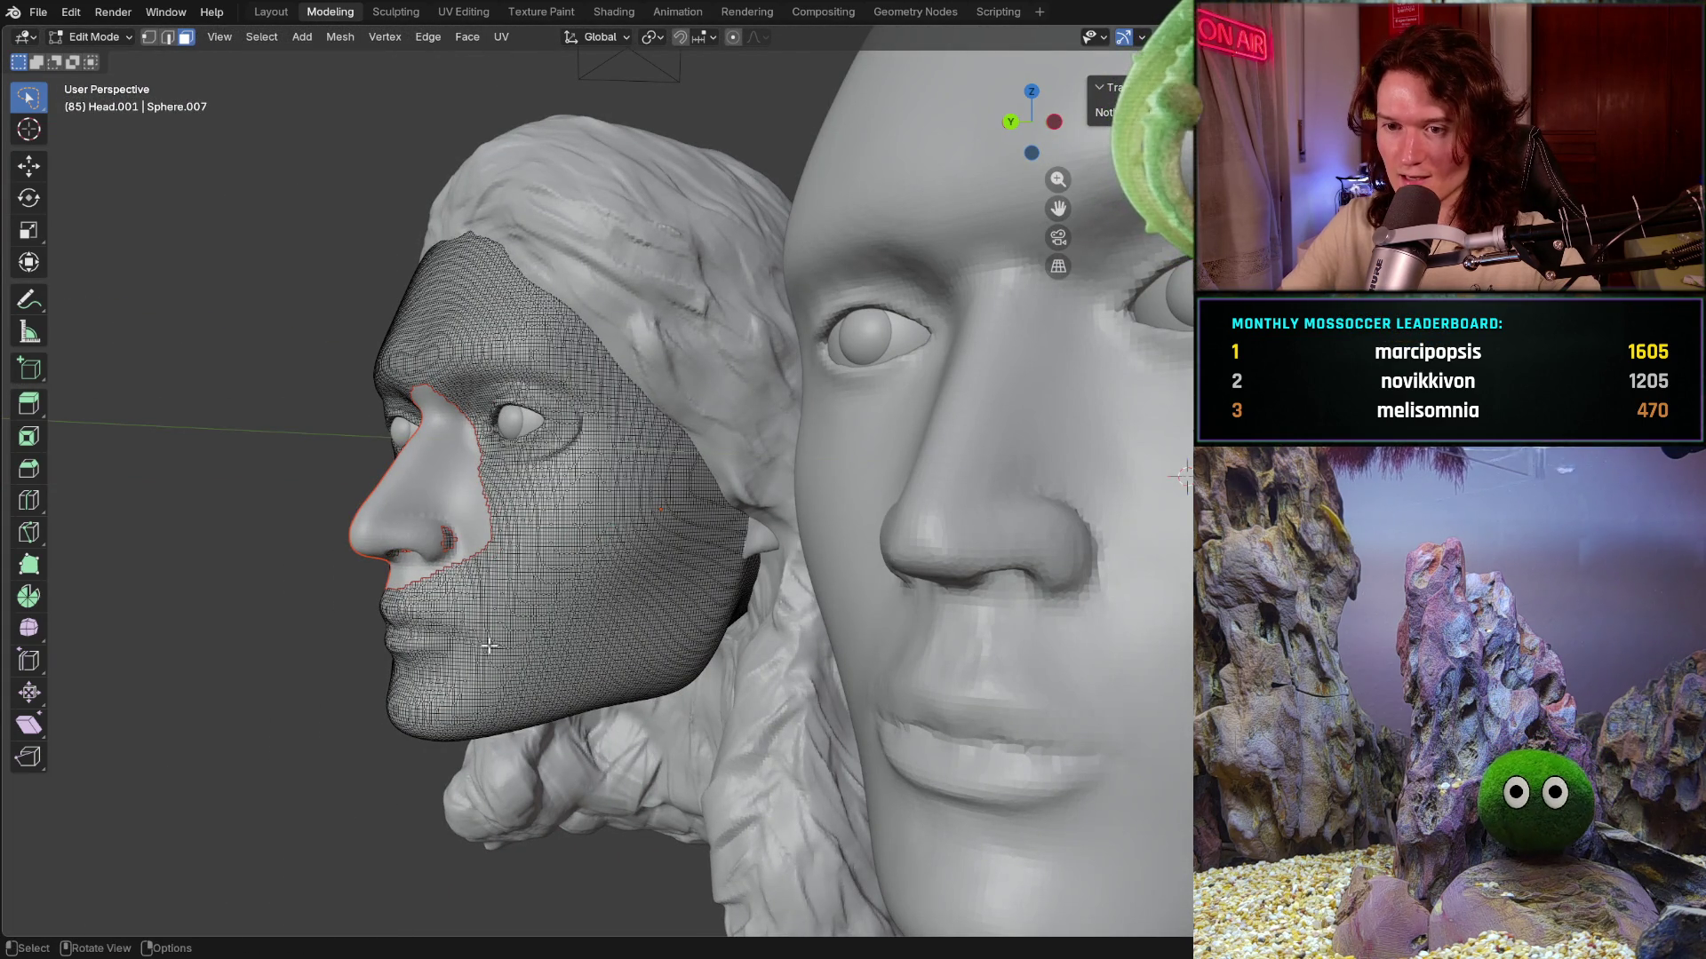
{"action": "middle_click_drag", "start_coordinate": [482, 647], "coordinate": [598, 589]}
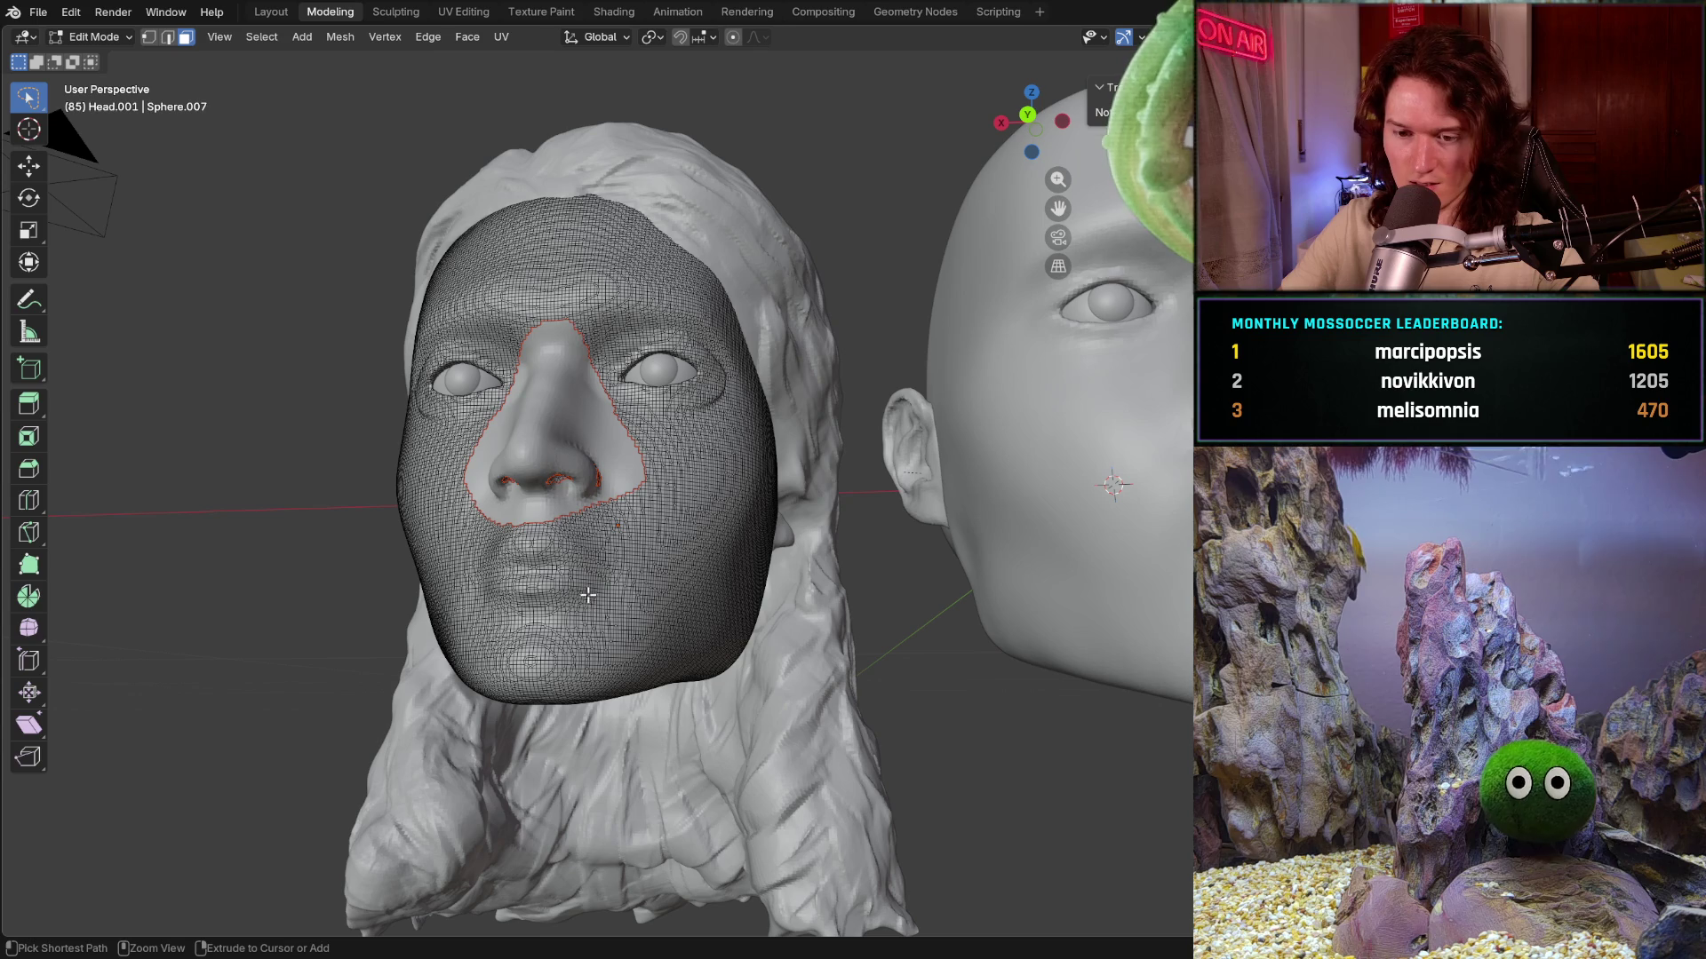
{"action": "key", "text": "ctrl+l"}
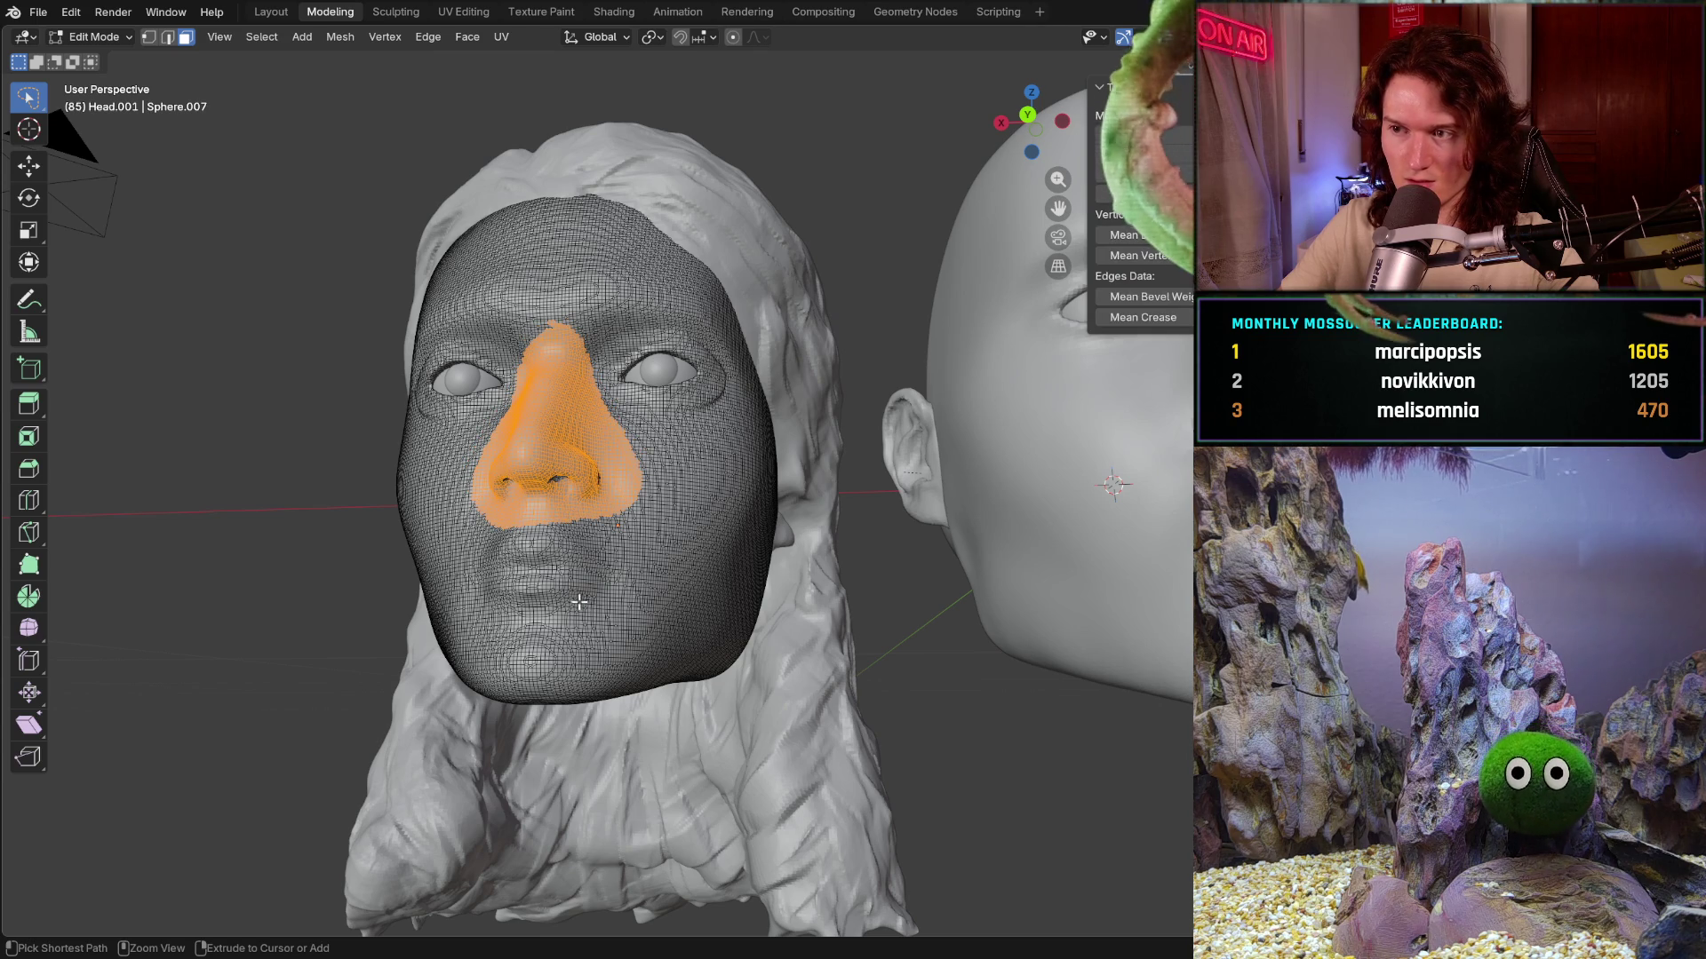
{"action": "middle_click_drag", "start_coordinate": [543, 580], "coordinate": [542, 463]}
{"action": "scroll", "coordinate": [542, 533], "scroll_direction": "up", "scroll_amount": 3}
{"action": "middle_click_drag", "start_coordinate": [1174, 570], "coordinate": [606, 488], "text": "shift"}
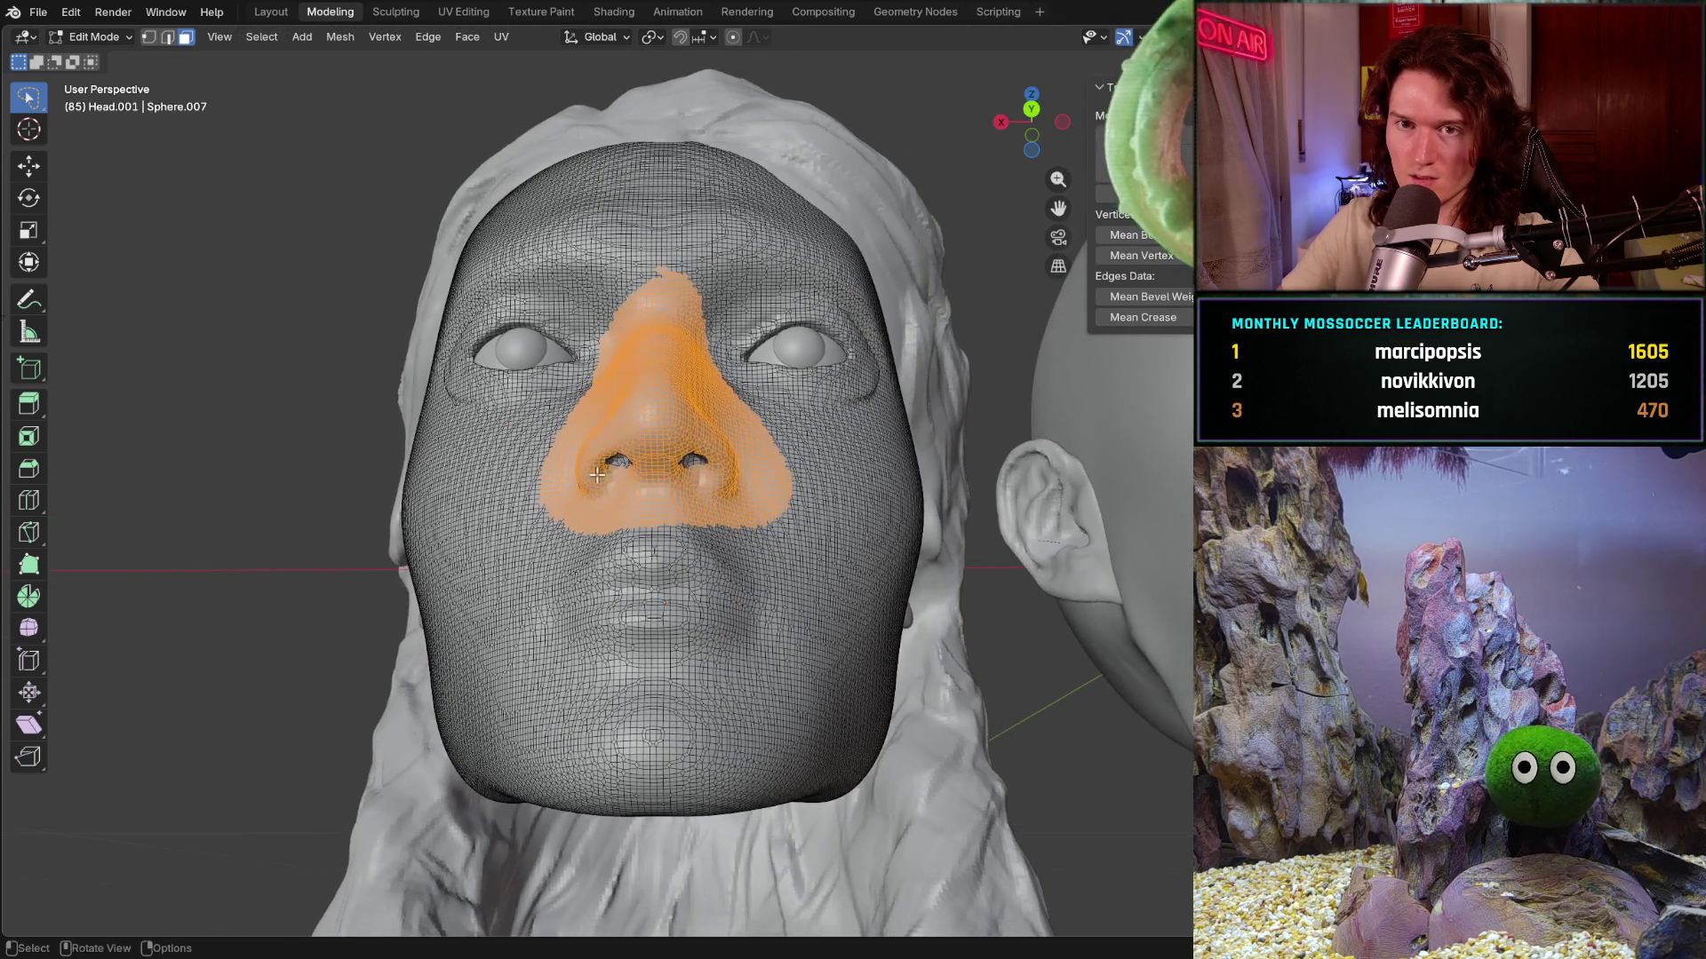
{"action": "middle_click_drag", "start_coordinate": [621, 362], "coordinate": [663, 396], "text": "ctrl"}
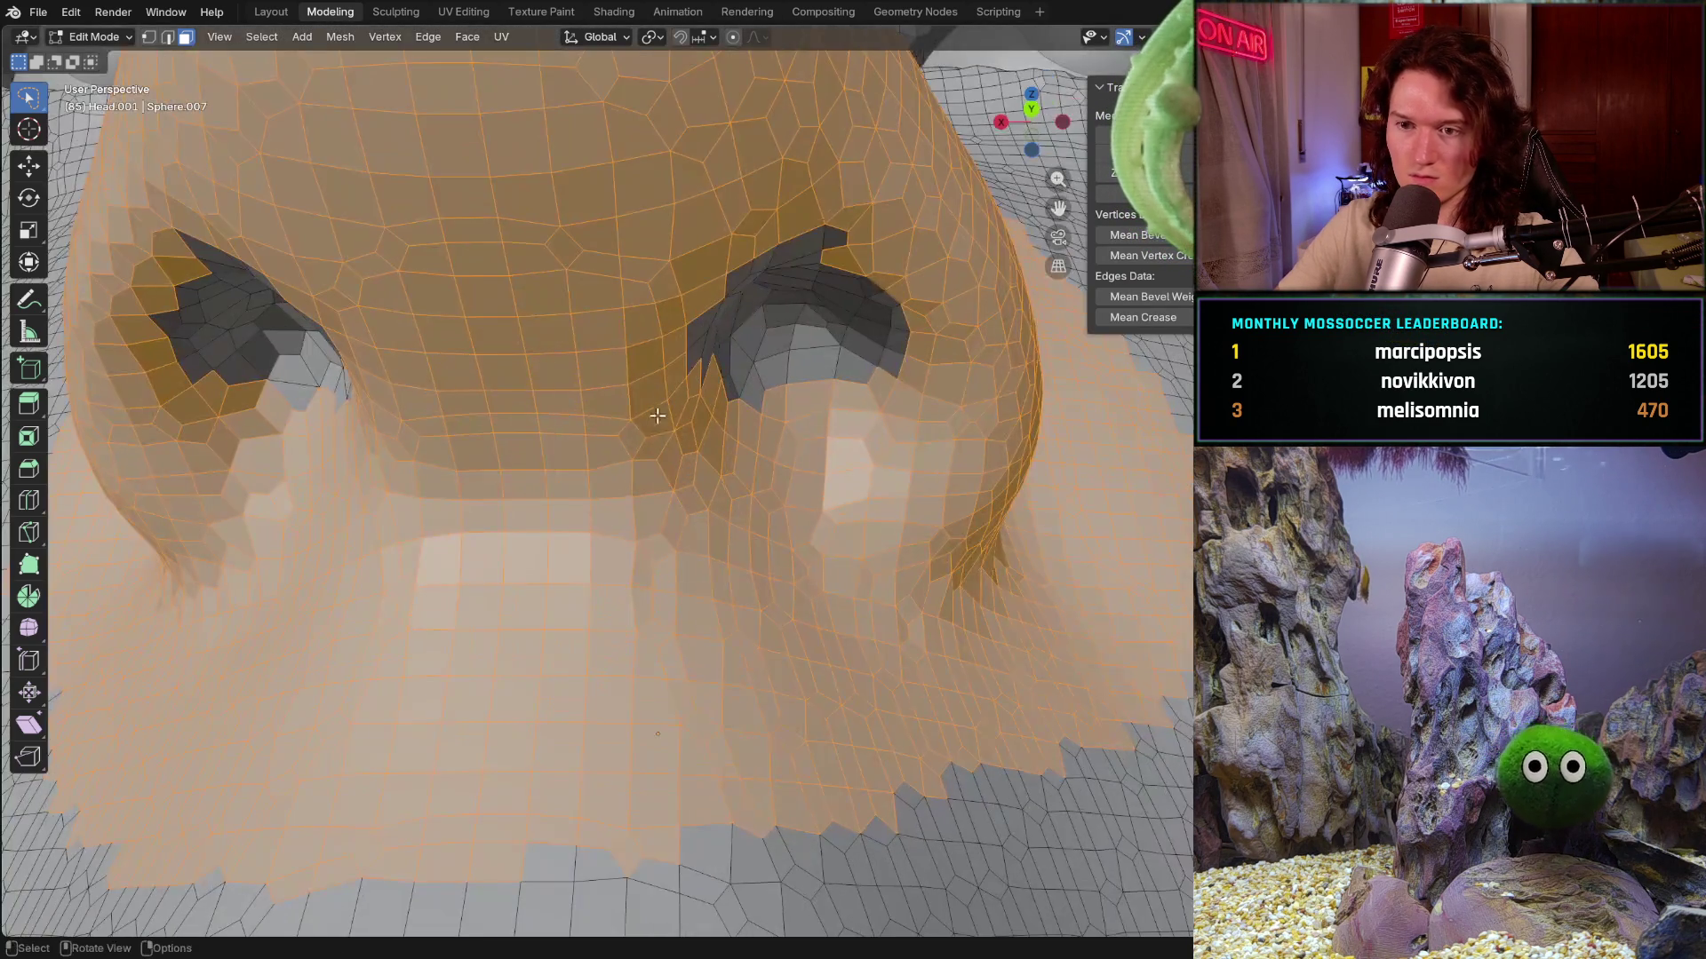
{"action": "mouse_move", "coordinate": [658, 733]}
{"action": "middle_mouse_down", "text": "ctrl"}
{"action": "mouse_move", "coordinate": [626, 693]}
{"action": "mouse_move", "coordinate": [576, 350]}
{"action": "middle_mouse_up", "text": "ctrl"}
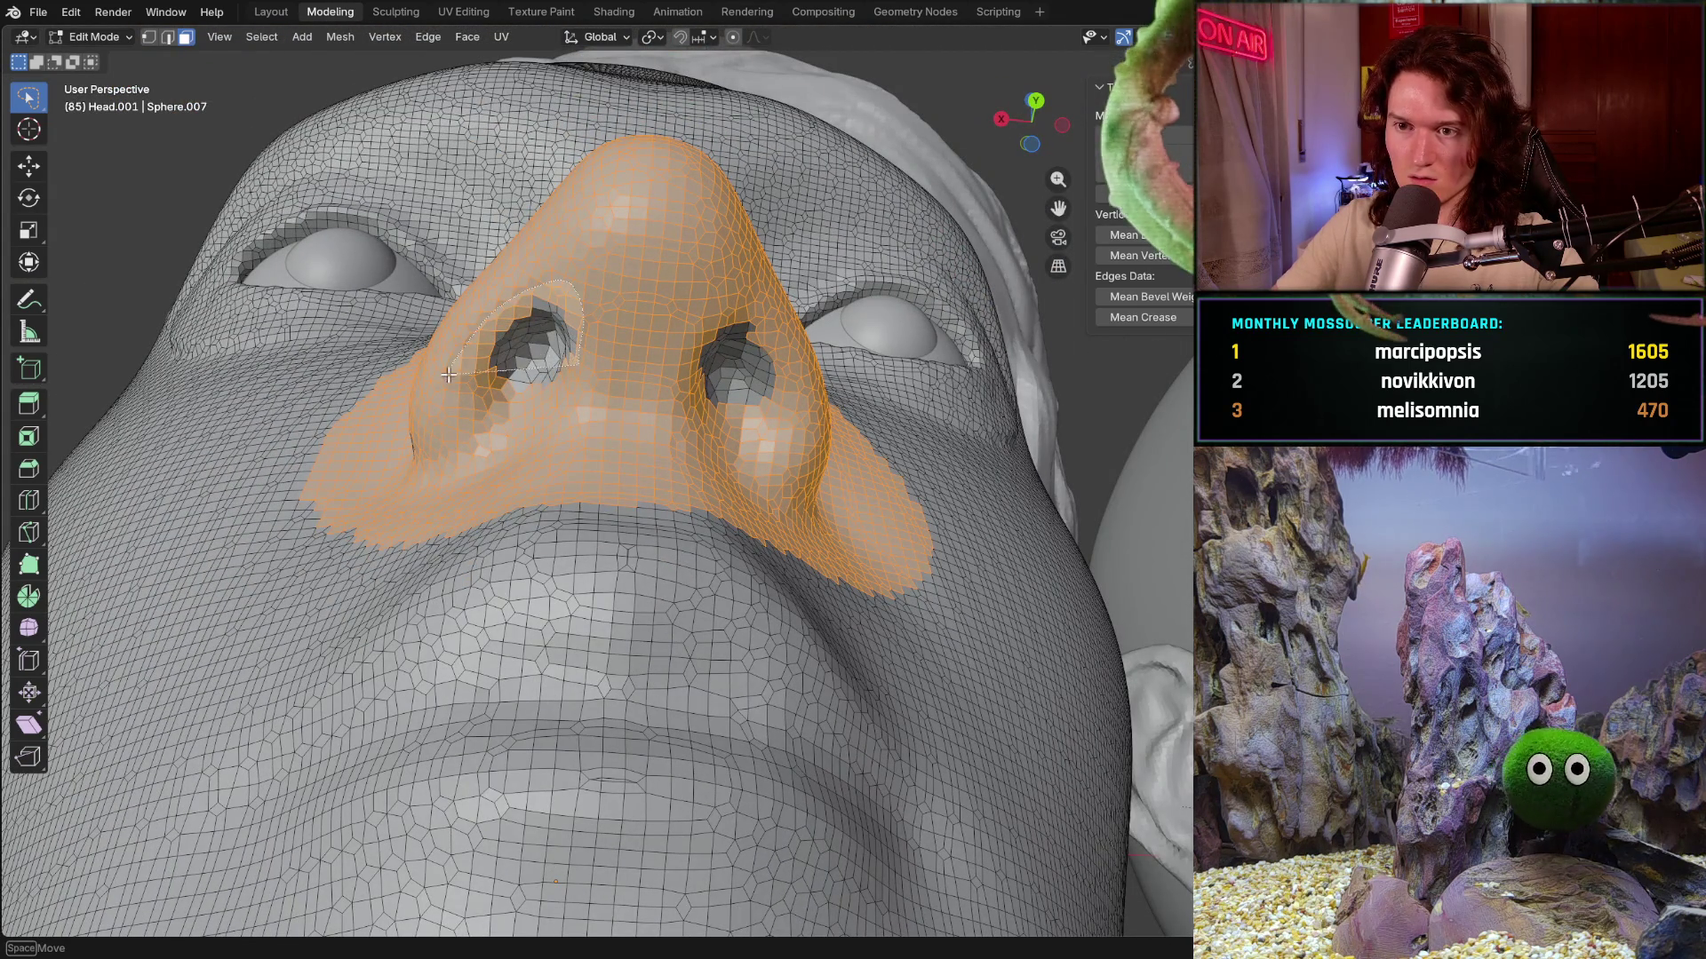
- Add both nostrils' inner faces to the nose selection and check it in profile
{"action": "left_click_drag", "start_coordinate": [456, 357], "coordinate": [603, 339]}
{"action": "key", "text": "ctrl+z"}
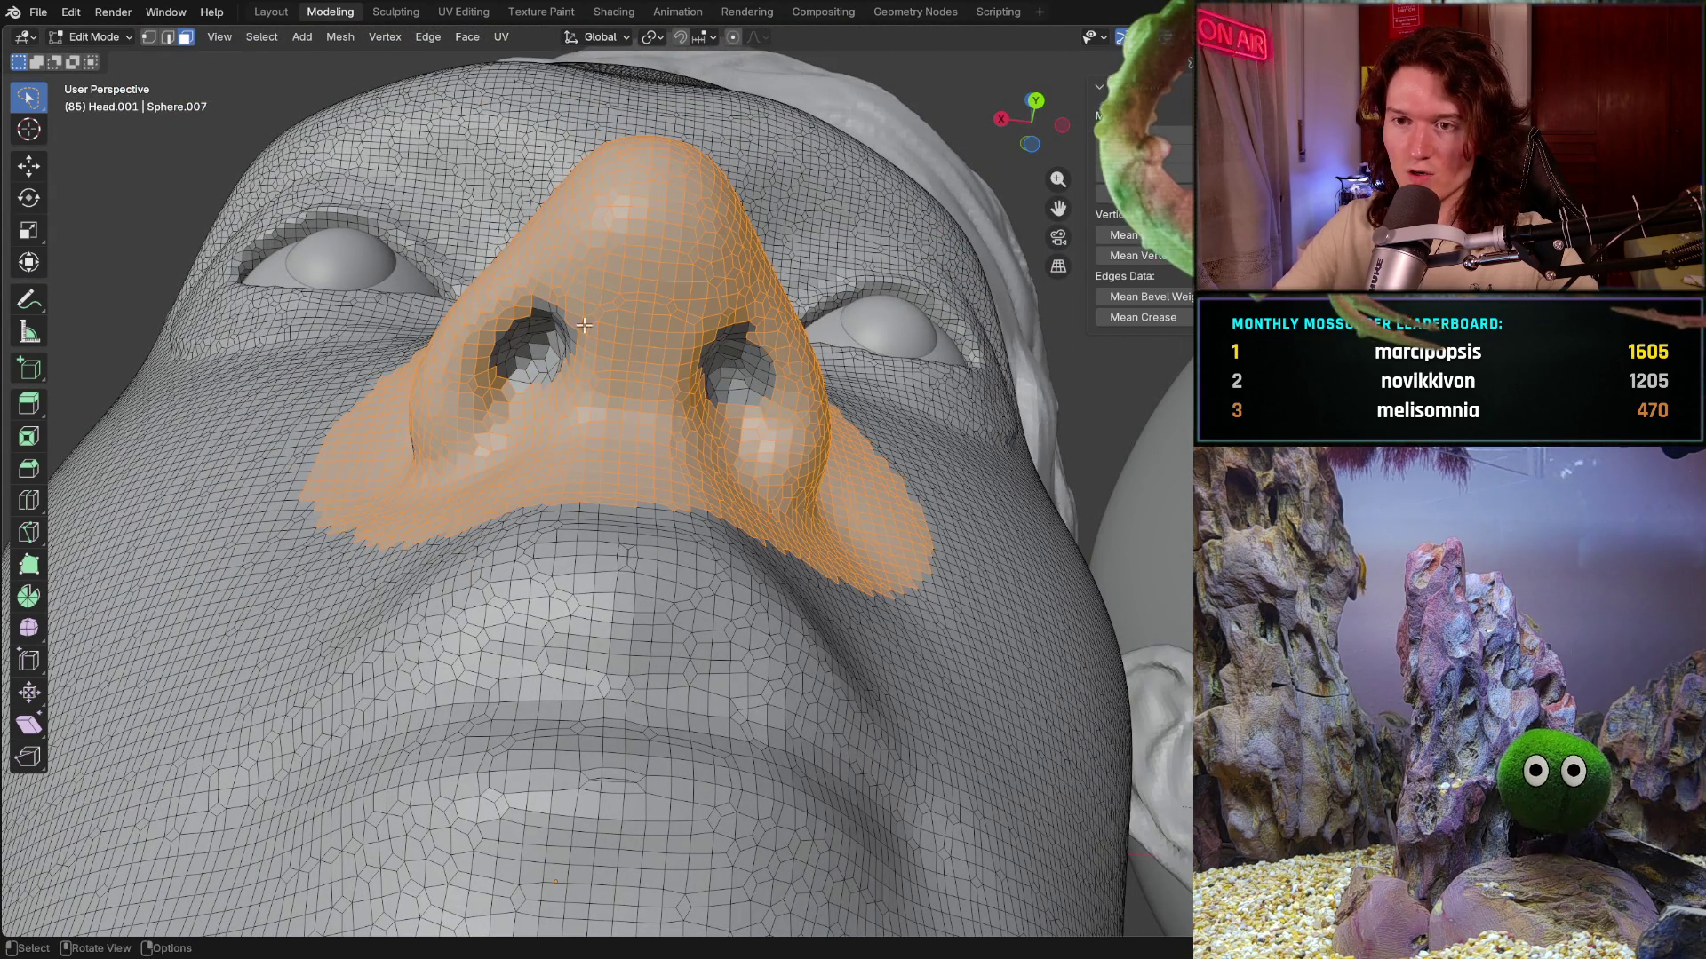
{"action": "left_click_drag", "start_coordinate": [546, 274], "coordinate": [587, 333], "text": "shift"}
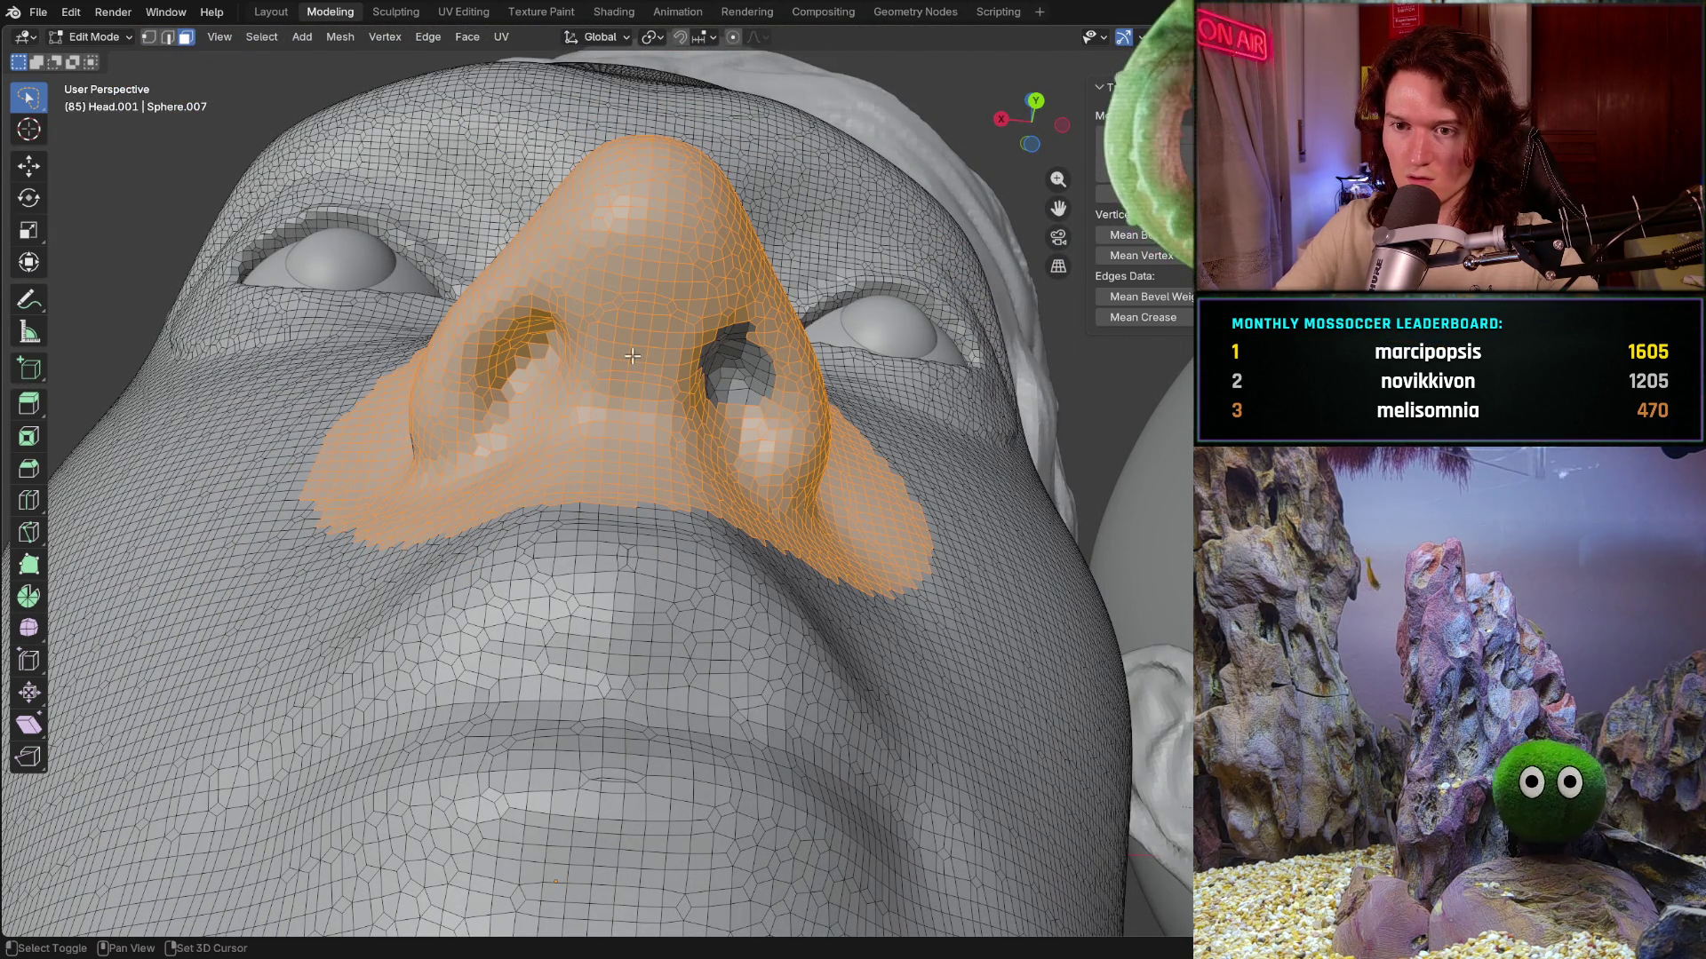
{"action": "left_click_drag", "start_coordinate": [707, 305], "coordinate": [698, 354], "text": "shift"}
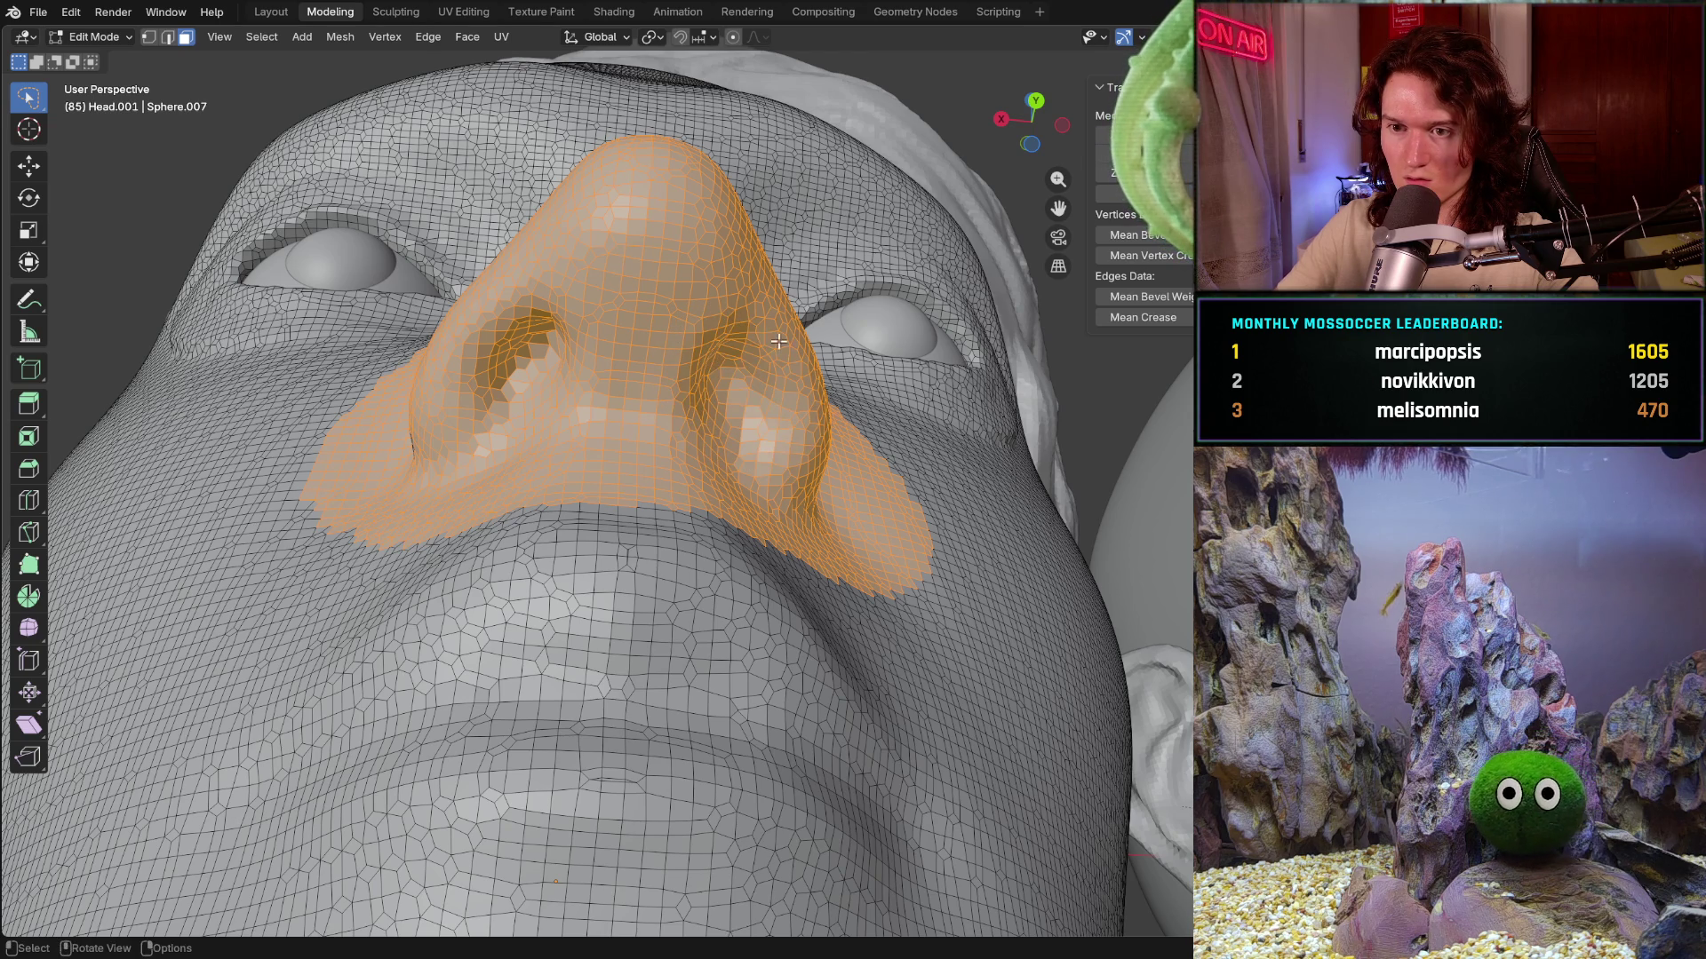
{"action": "middle_click_drag", "start_coordinate": [780, 343], "coordinate": [869, 376]}
{"action": "middle_click_drag", "start_coordinate": [532, 349], "coordinate": [564, 441]}
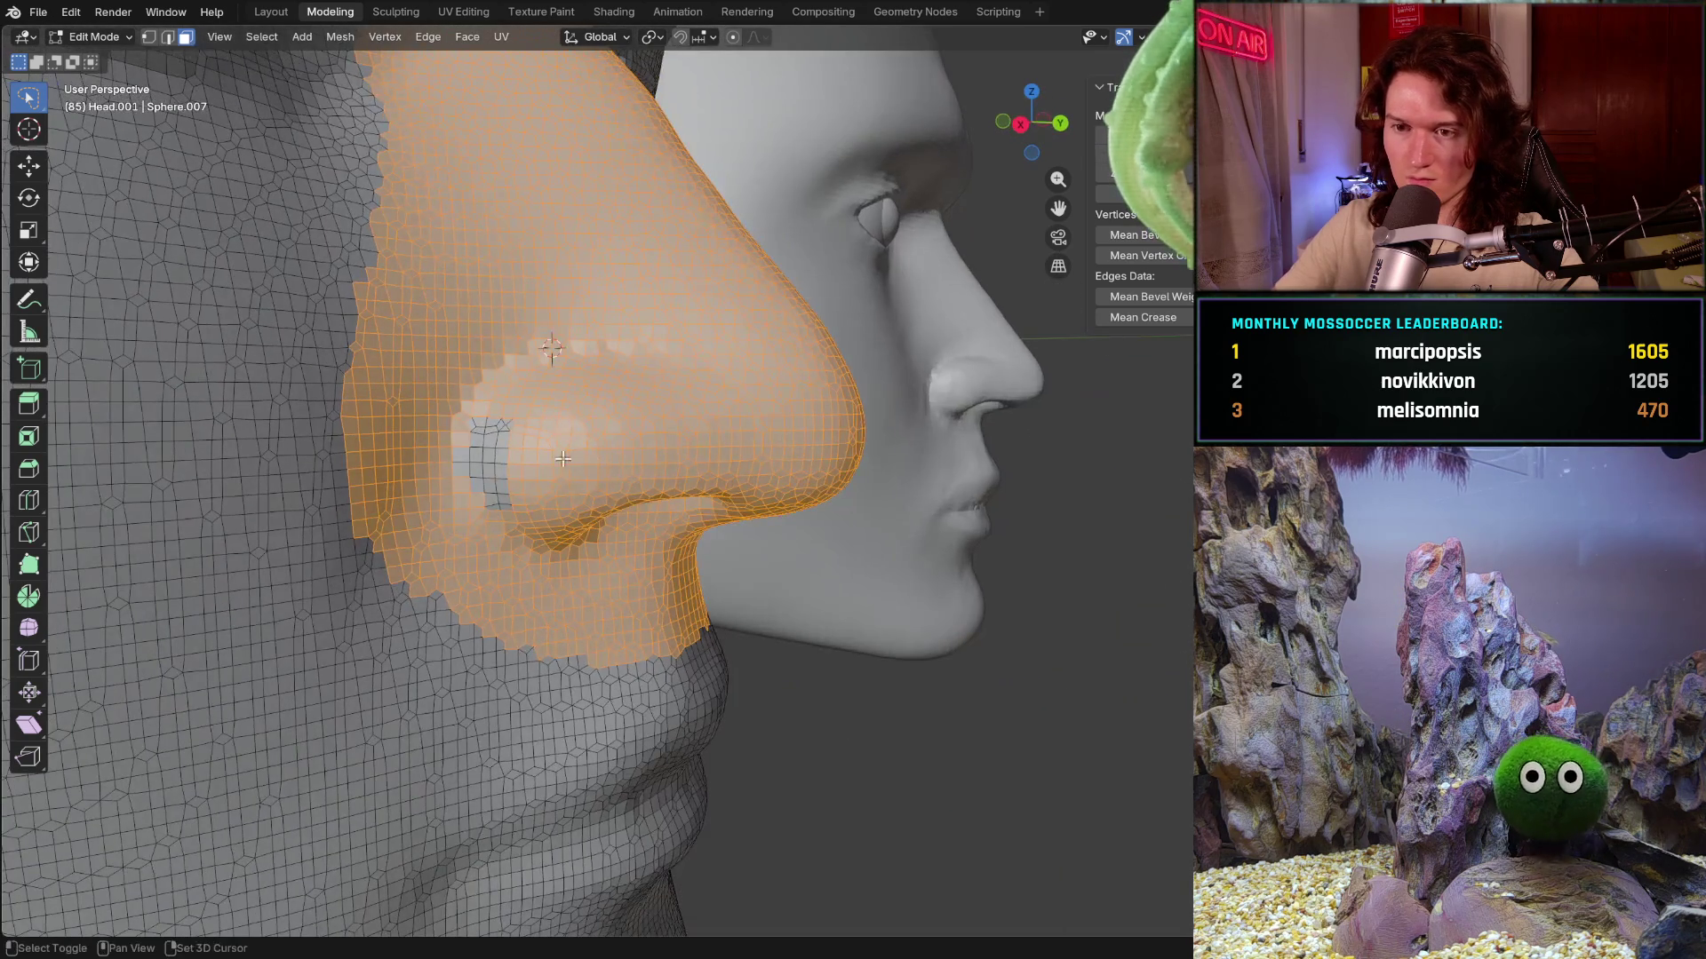
{"action": "mouse_move", "coordinate": [479, 403]}
{"action": "middle_mouse_down"}
{"action": "mouse_move", "coordinate": [493, 447]}
{"action": "mouse_move", "coordinate": [324, 446]}
{"action": "middle_mouse_up"}
{"action": "scroll", "coordinate": [324, 446], "scroll_direction": "up", "scroll_amount": 3}
{"action": "scroll", "coordinate": [323, 445], "scroll_direction": "up", "scroll_amount": 3}
{"action": "right_click_drag", "start_coordinate": [773, 335], "coordinate": [899, 495], "text": "ctrl"}
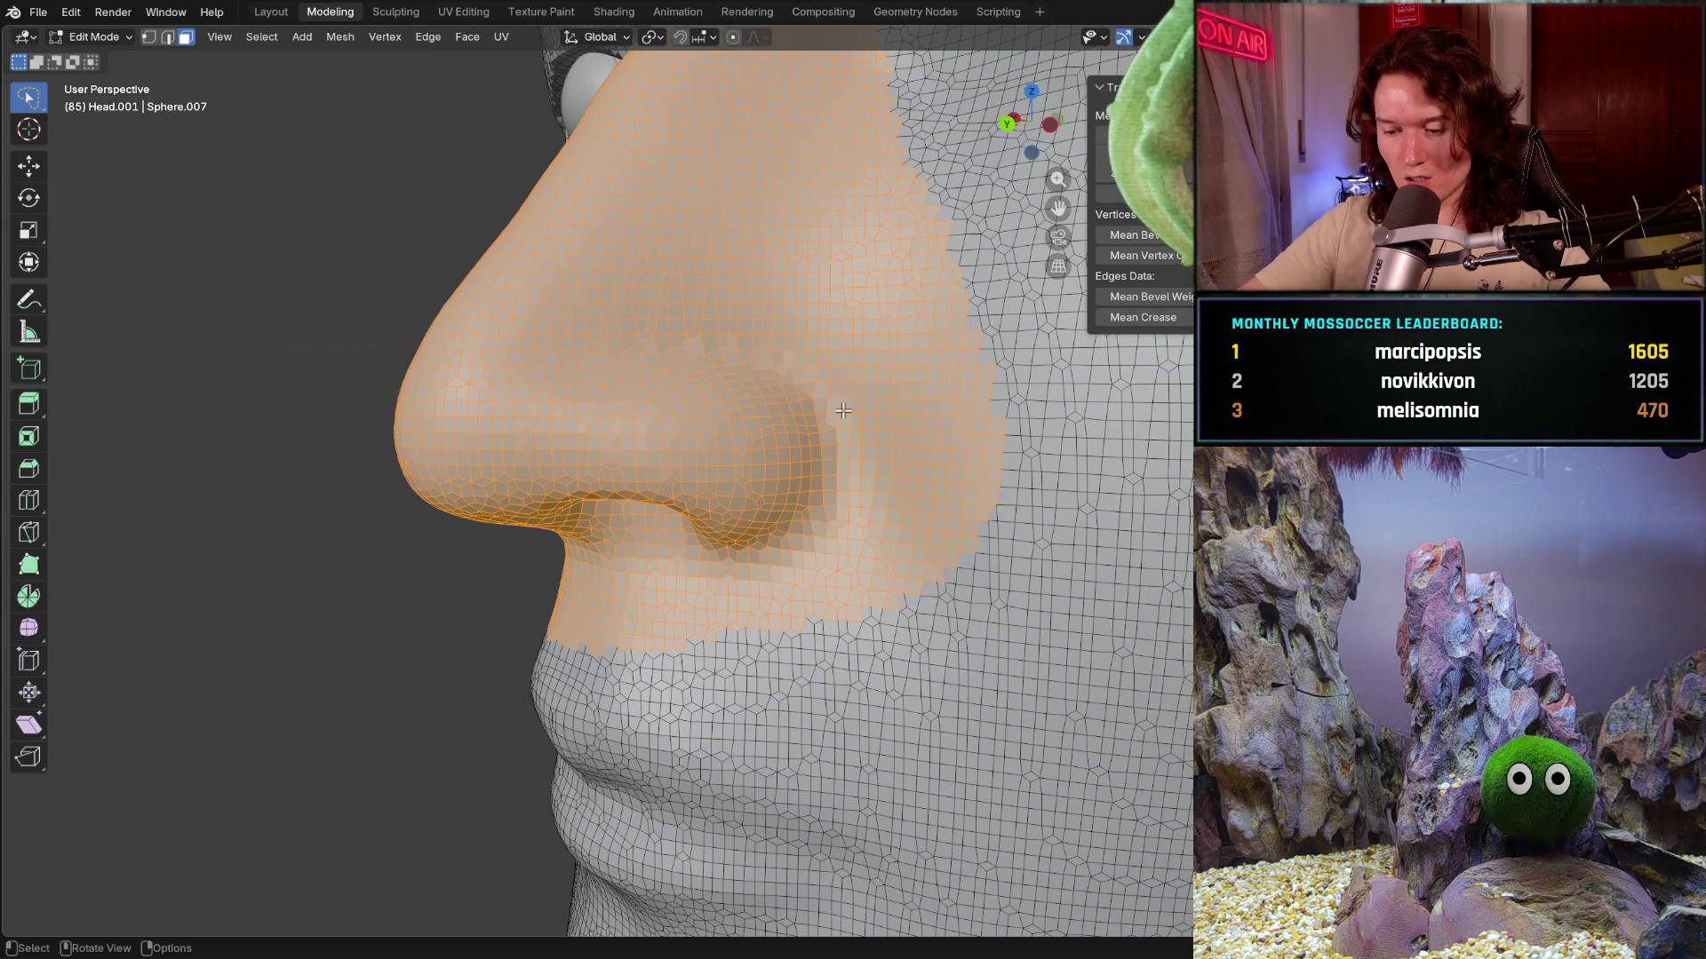
- Separate the enlarged nose selection into its own mesh after a rejected Ctrl+P attempt
{"action": "key", "text": "ctrl+p"}
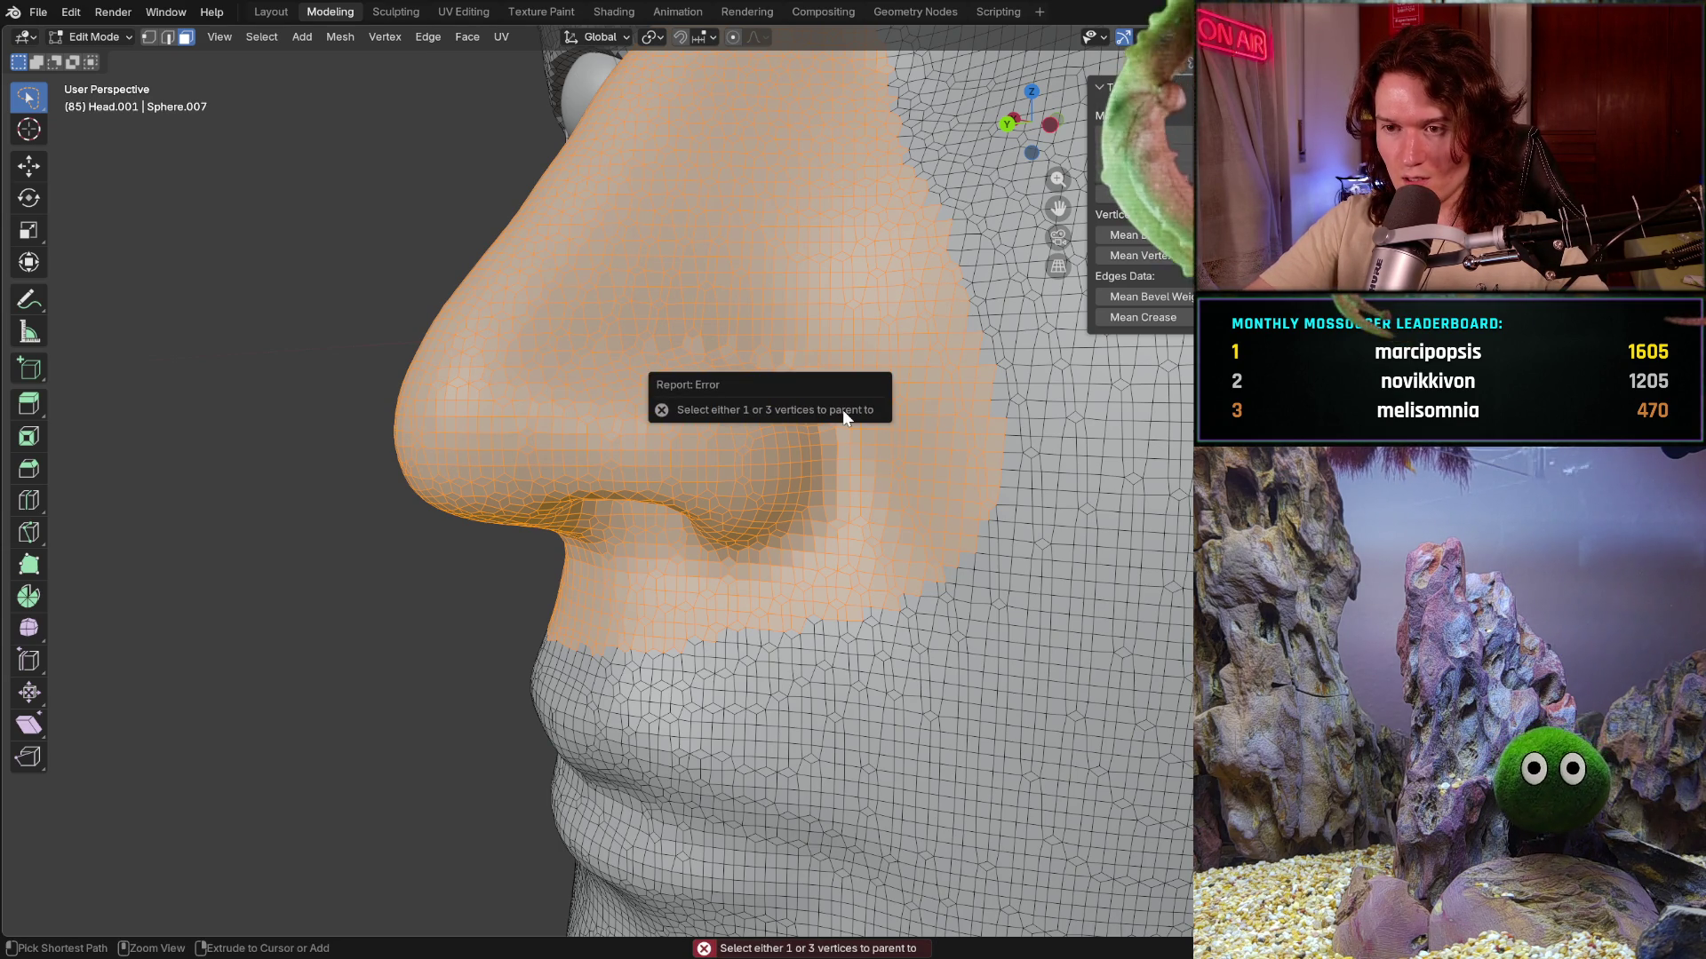
{"action": "key", "text": "p"}
{"action": "left_click", "coordinate": [855, 535]}
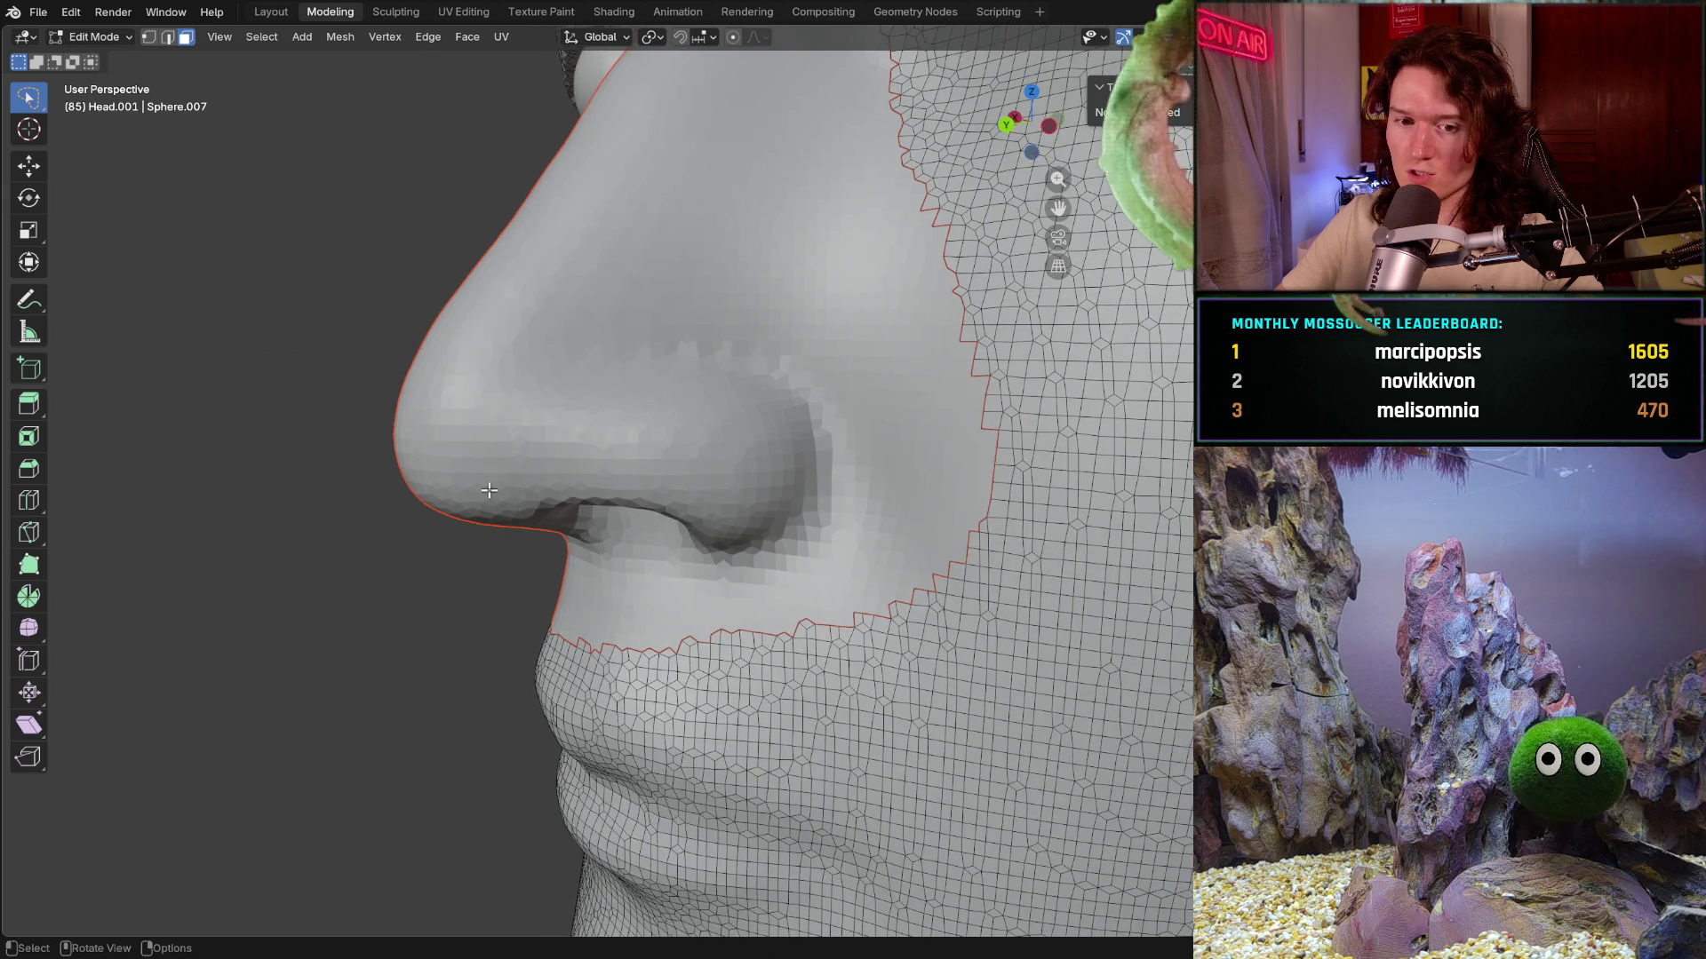
- Copy the selected data-blocks and paste them into the scene
{"action": "middle_click_drag", "start_coordinate": [533, 468], "coordinate": [675, 467]}
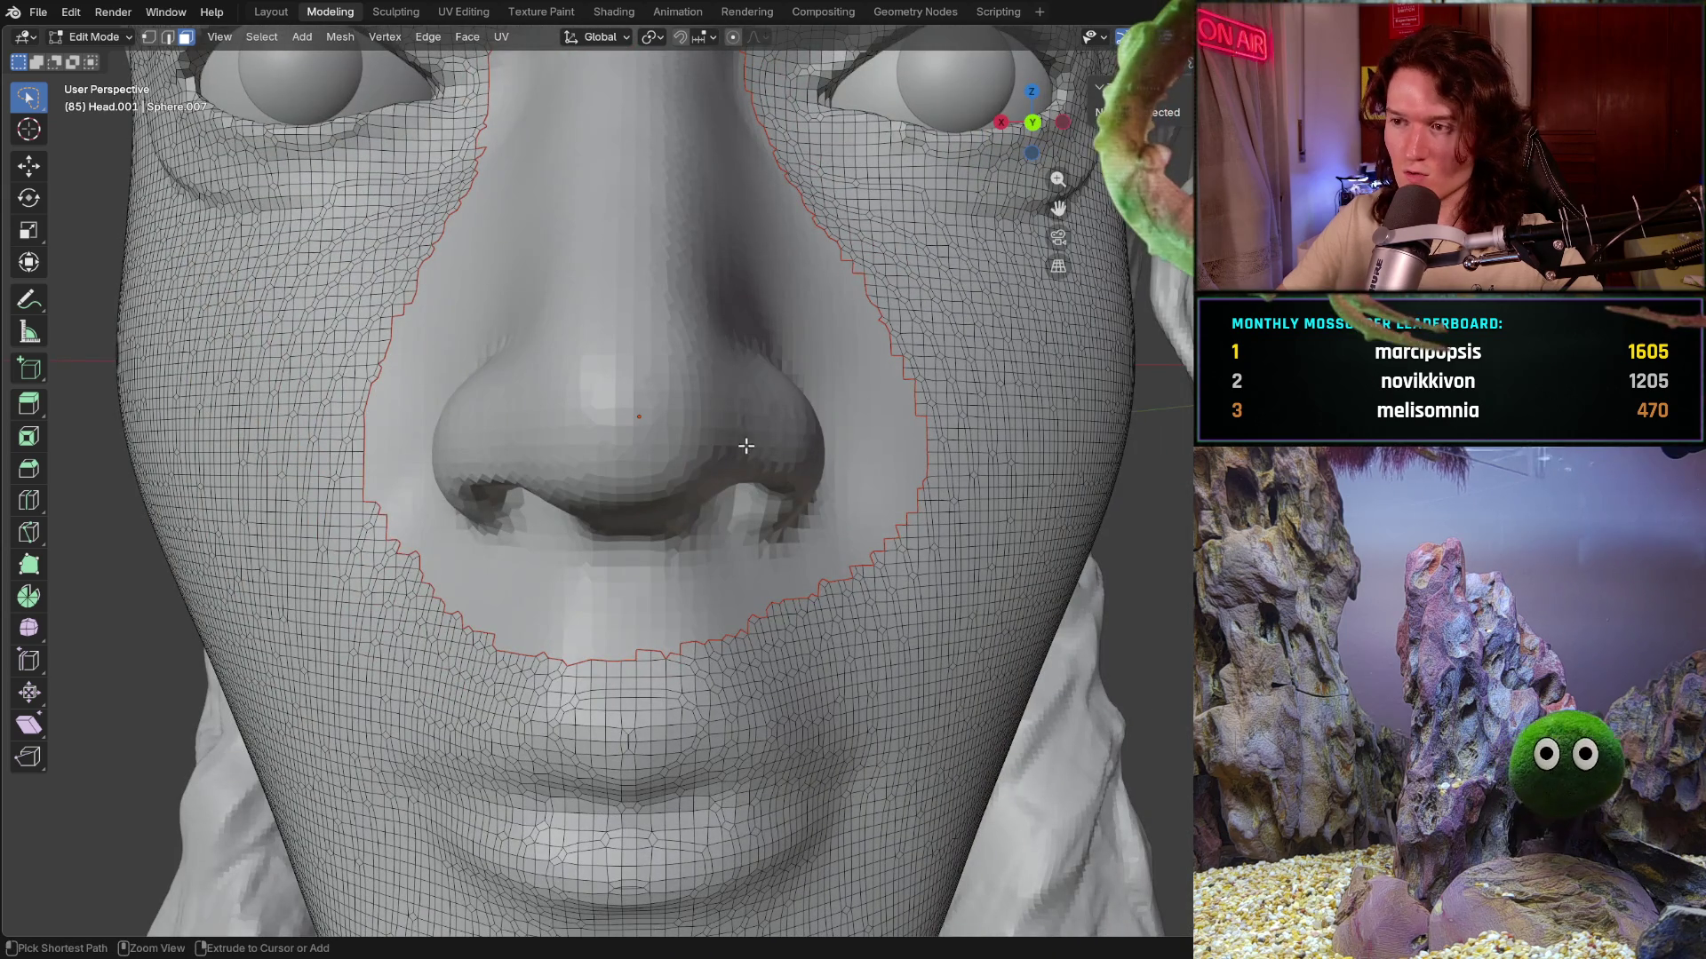
{"action": "key", "text": "ctrl+c"}
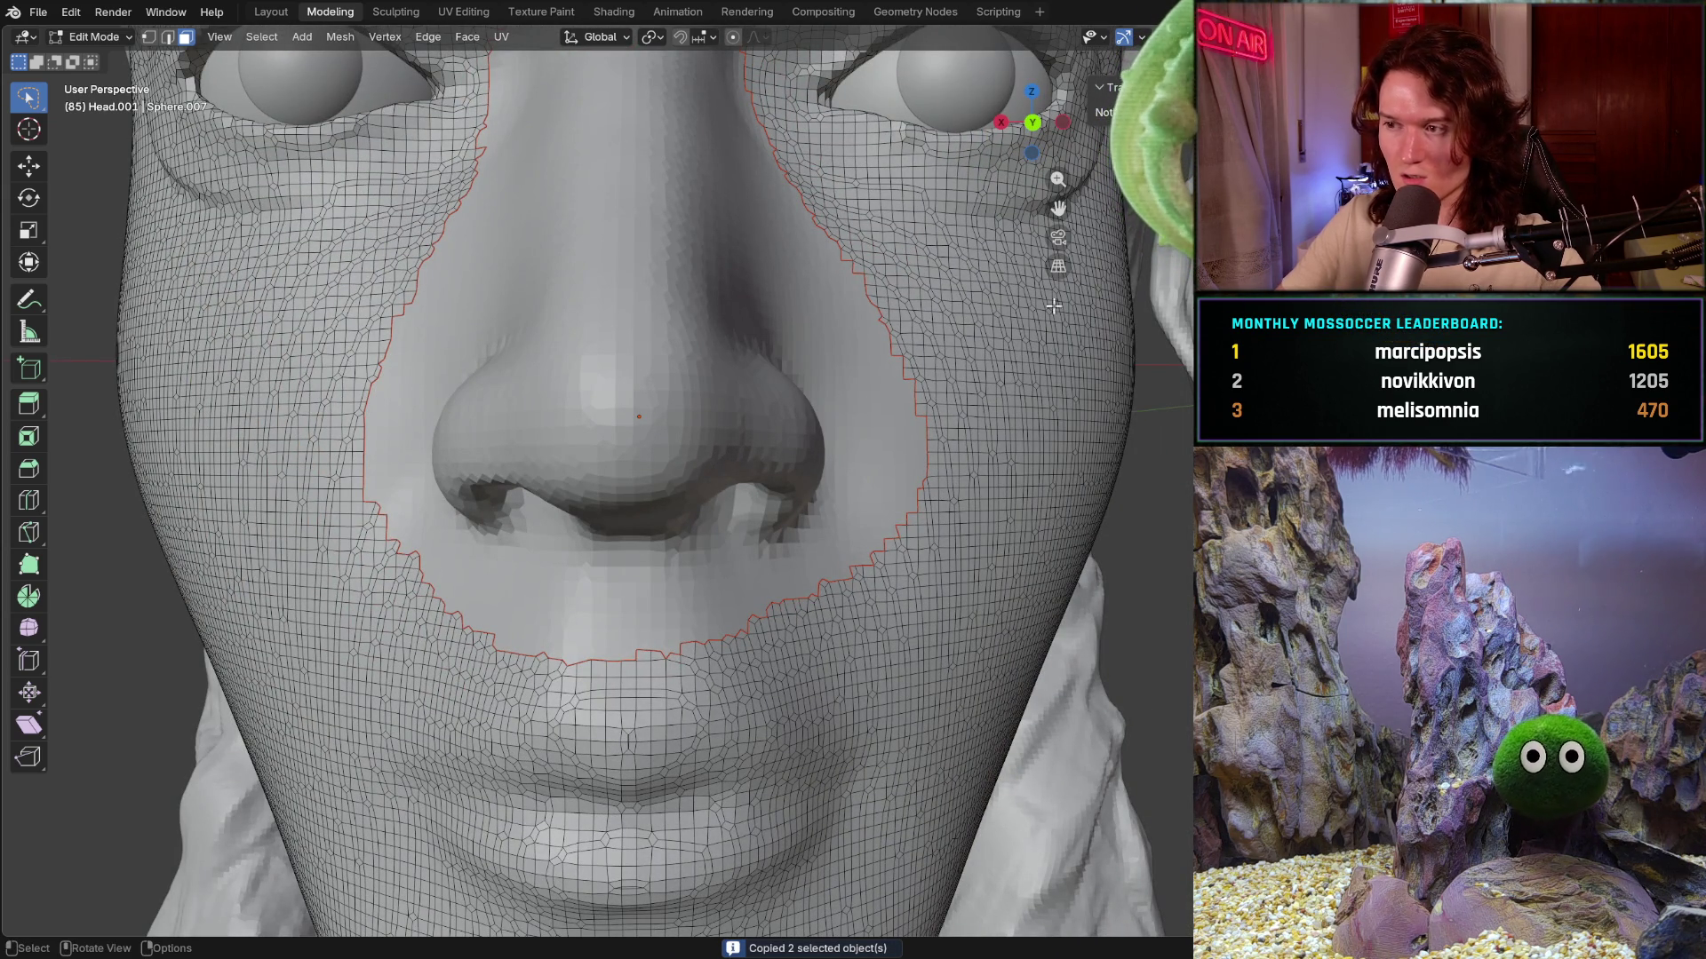
{"action": "key", "text": "shift"}
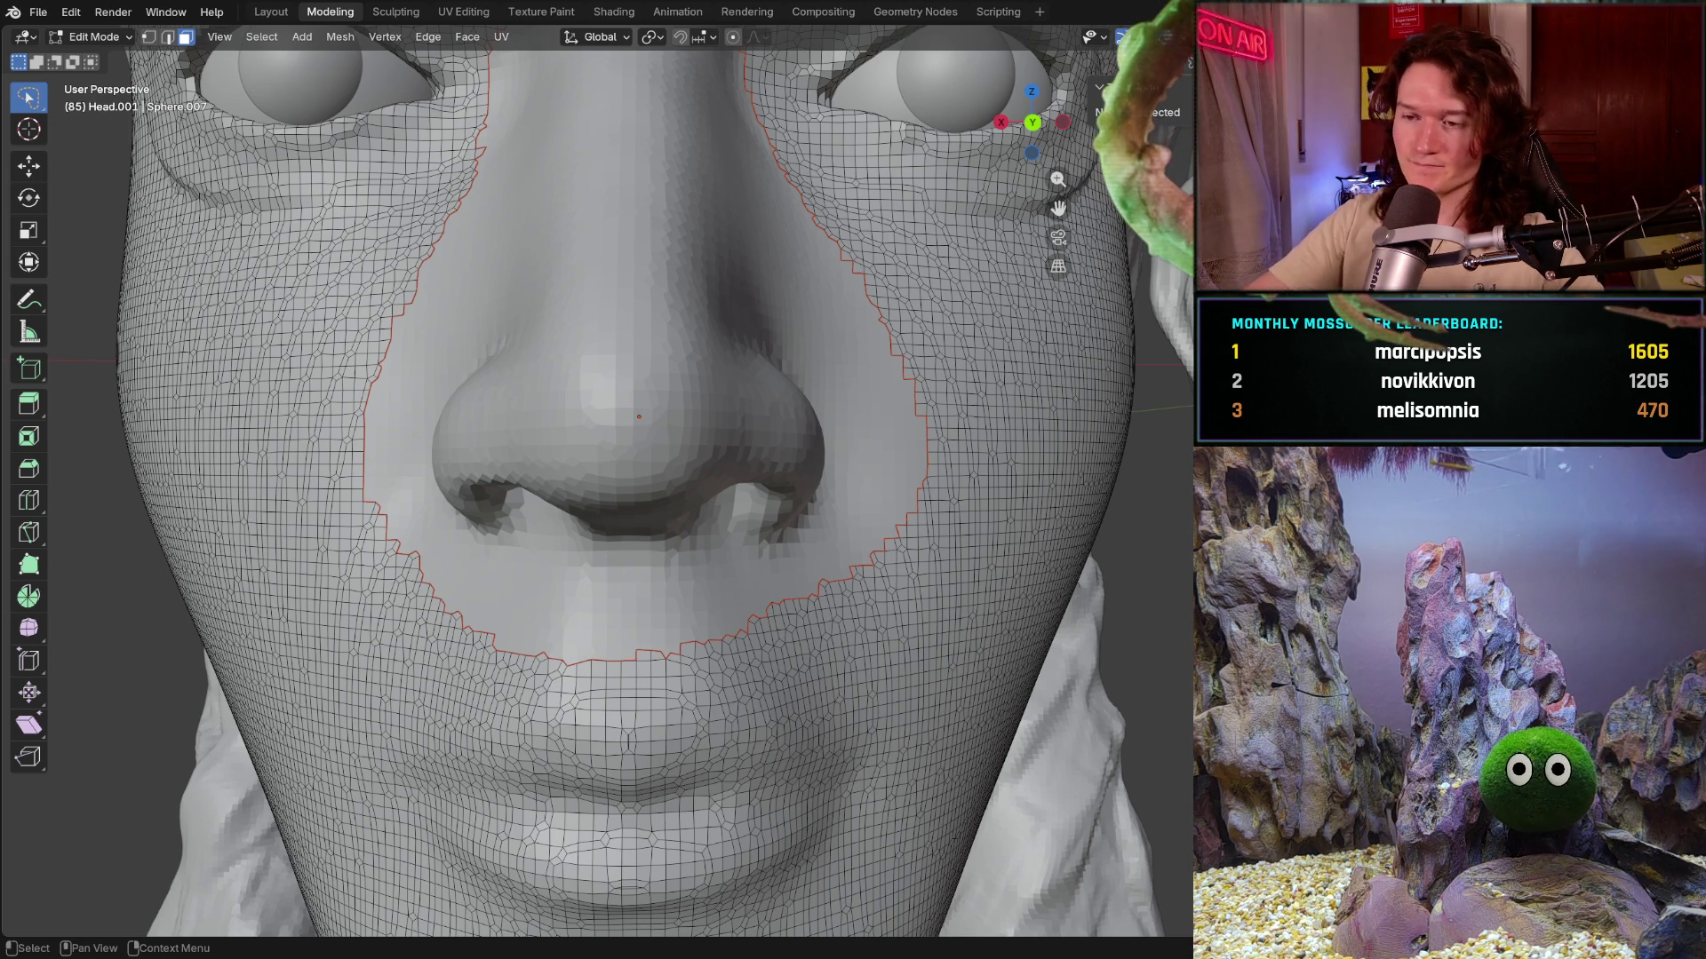
{"action": "right_click", "coordinate": [825, 414]}
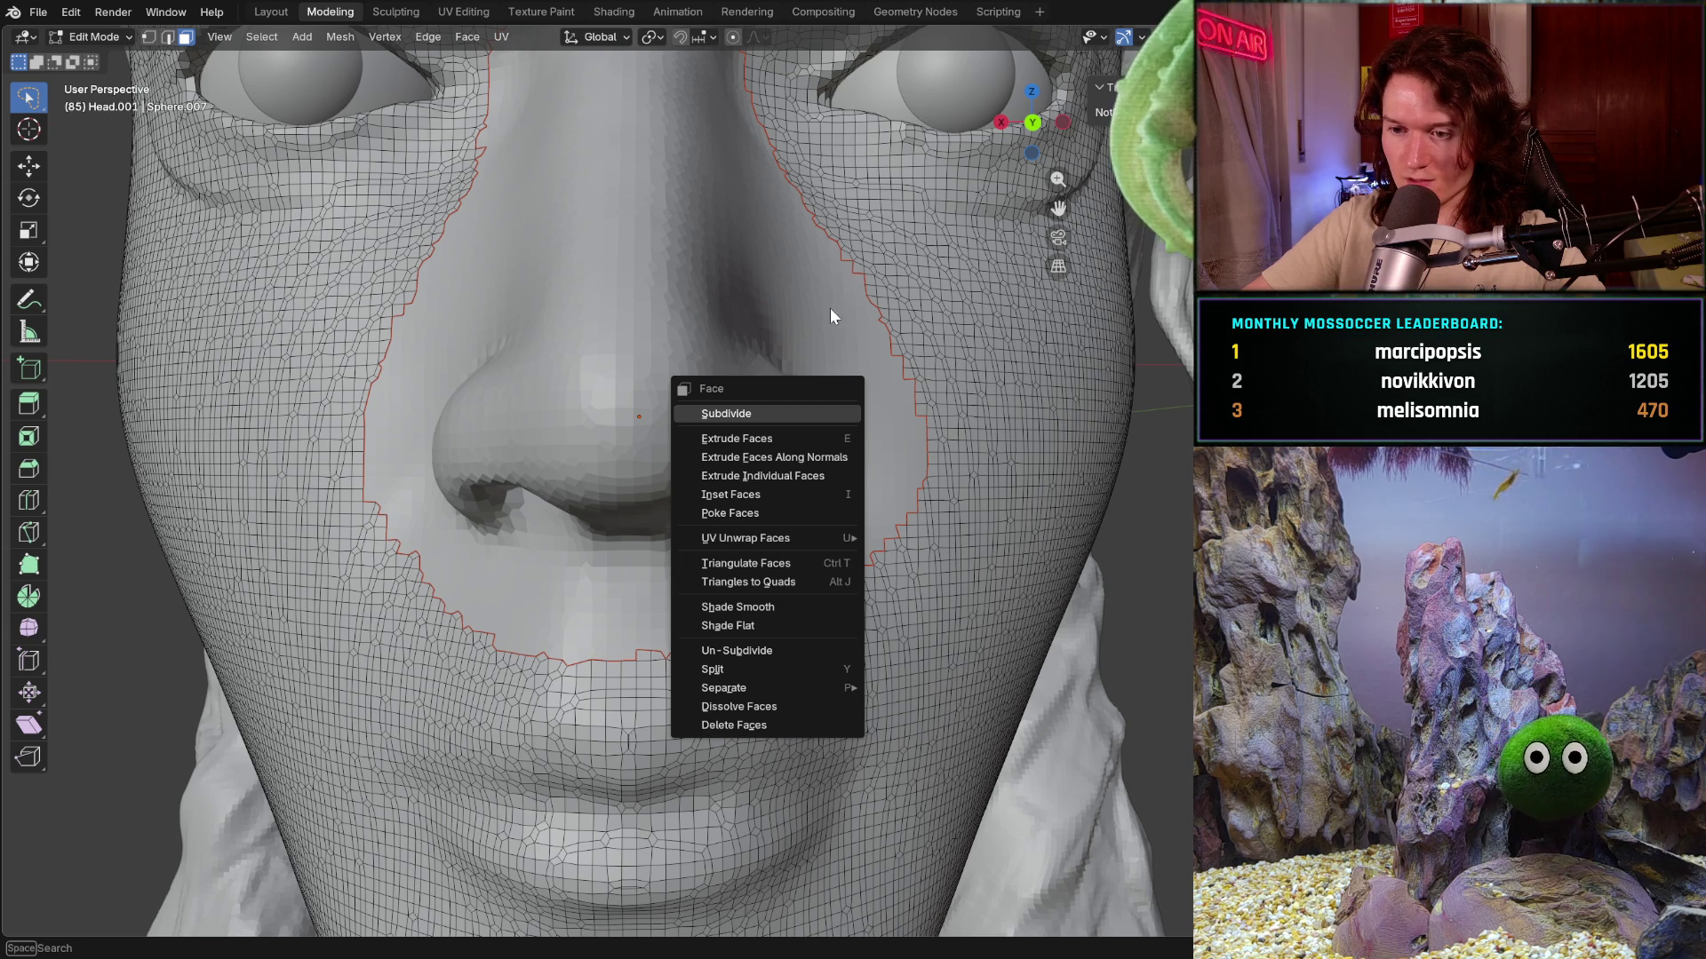
{"action": "key", "text": "Escape"}
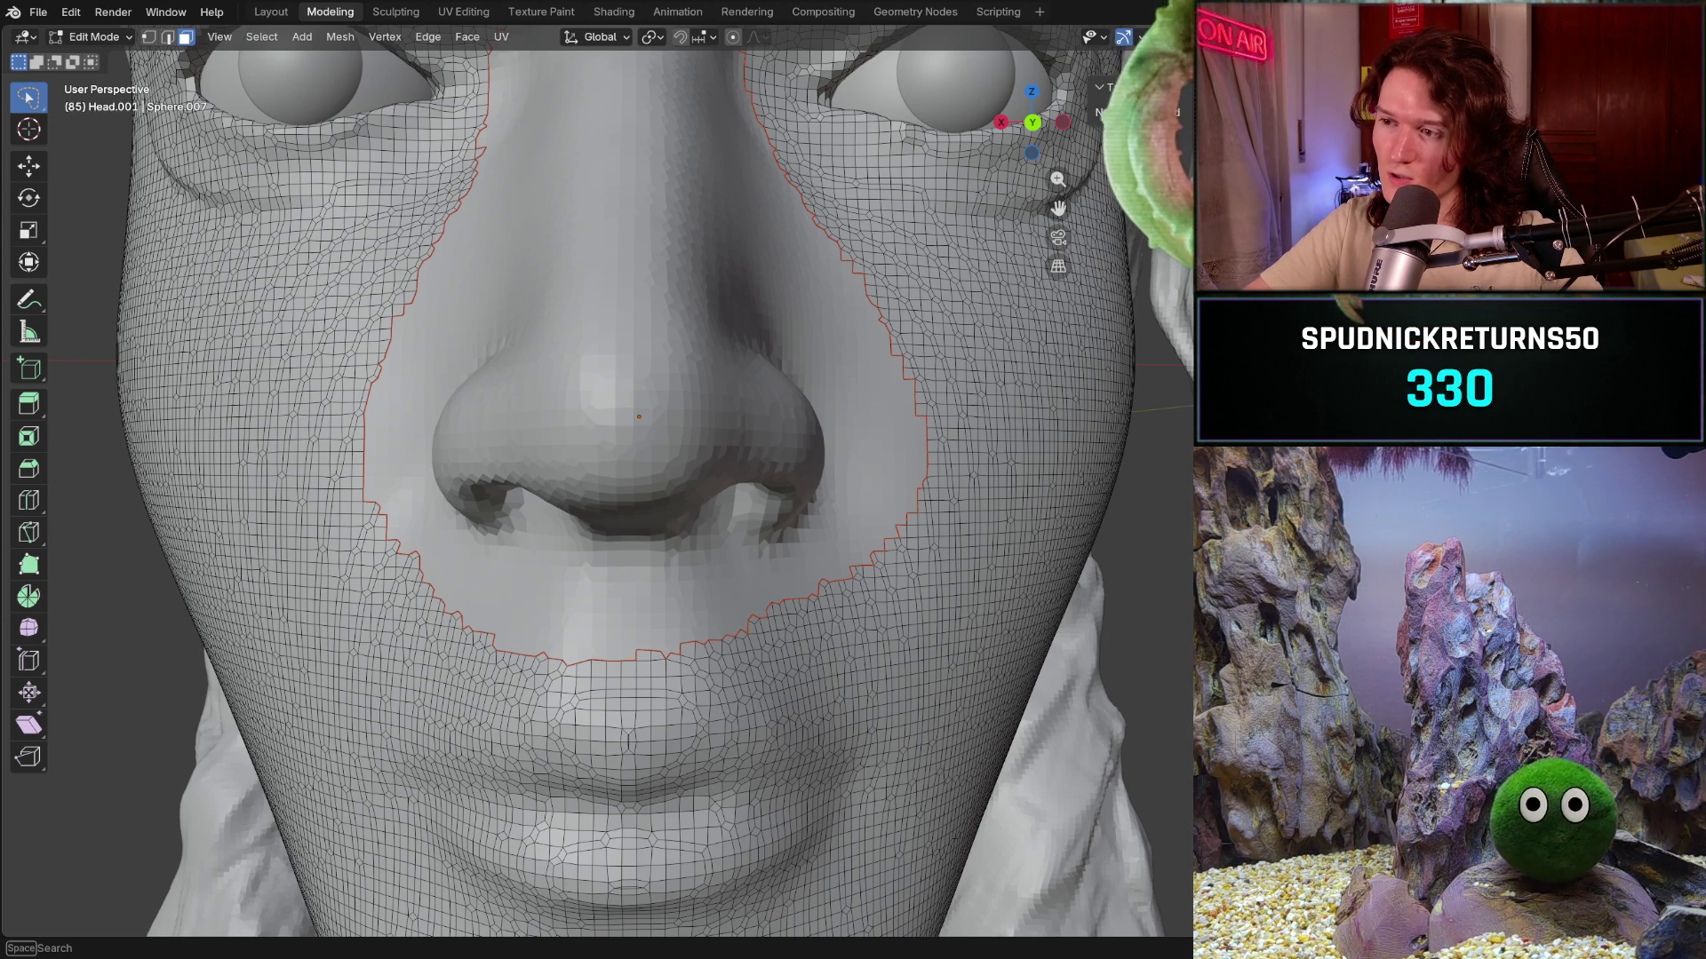
{"action": "key", "text": "ctrl+c"}
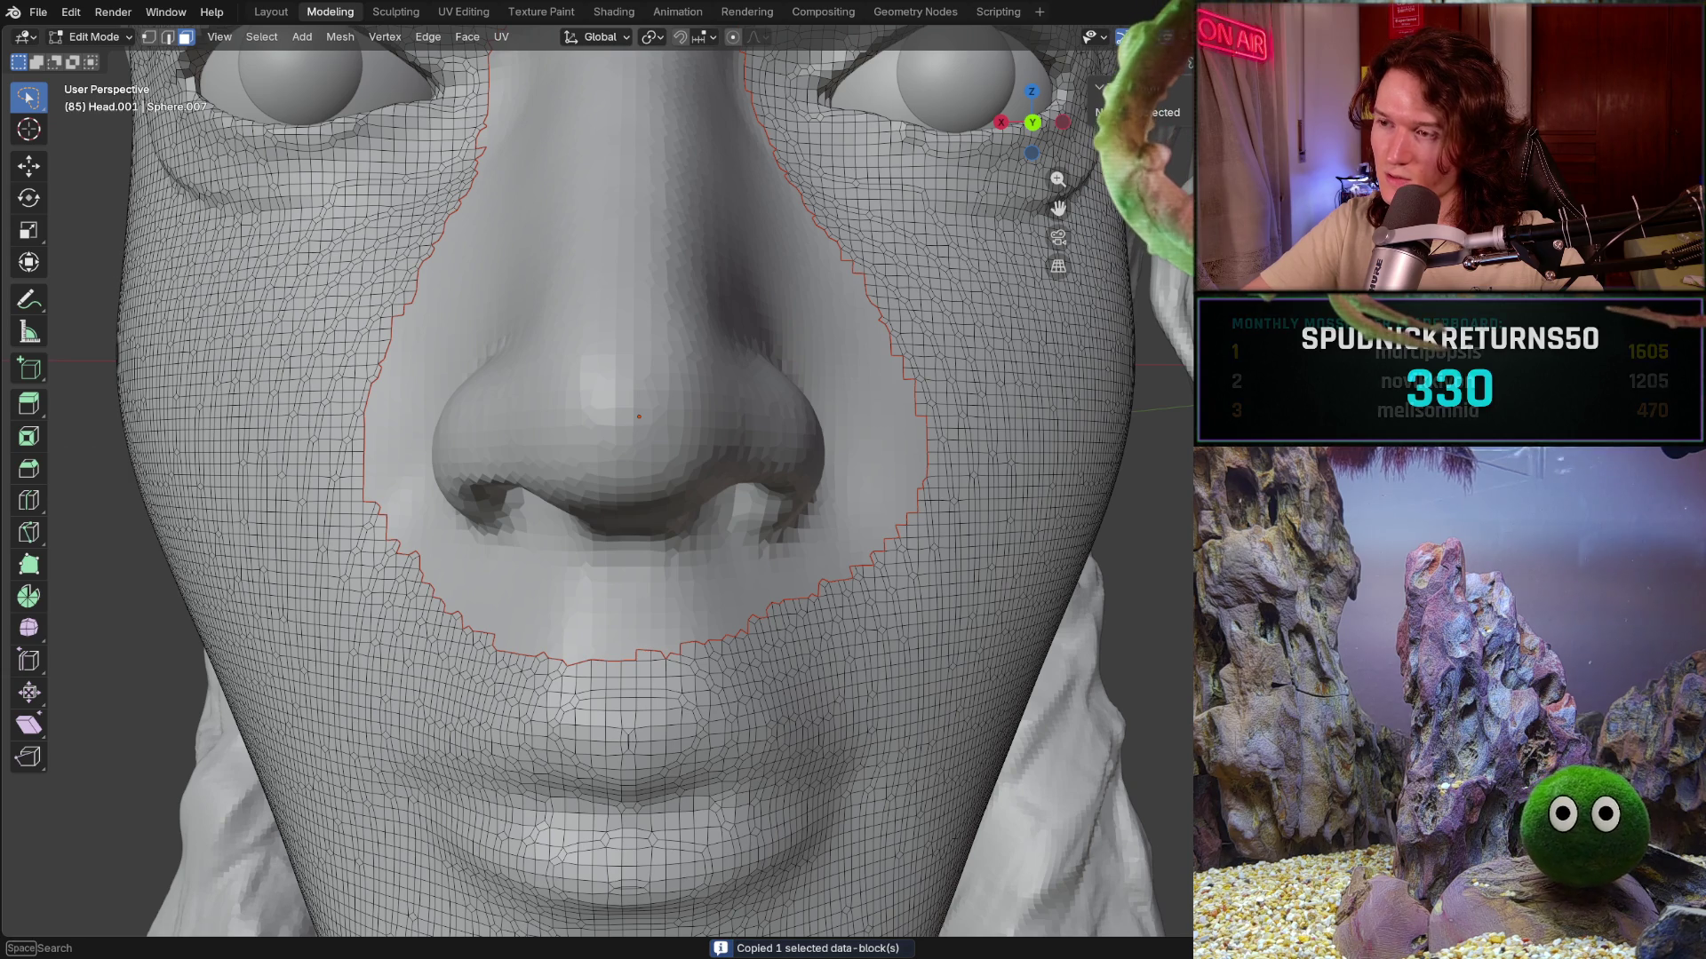
{"action": "key", "text": "ctrl+v"}
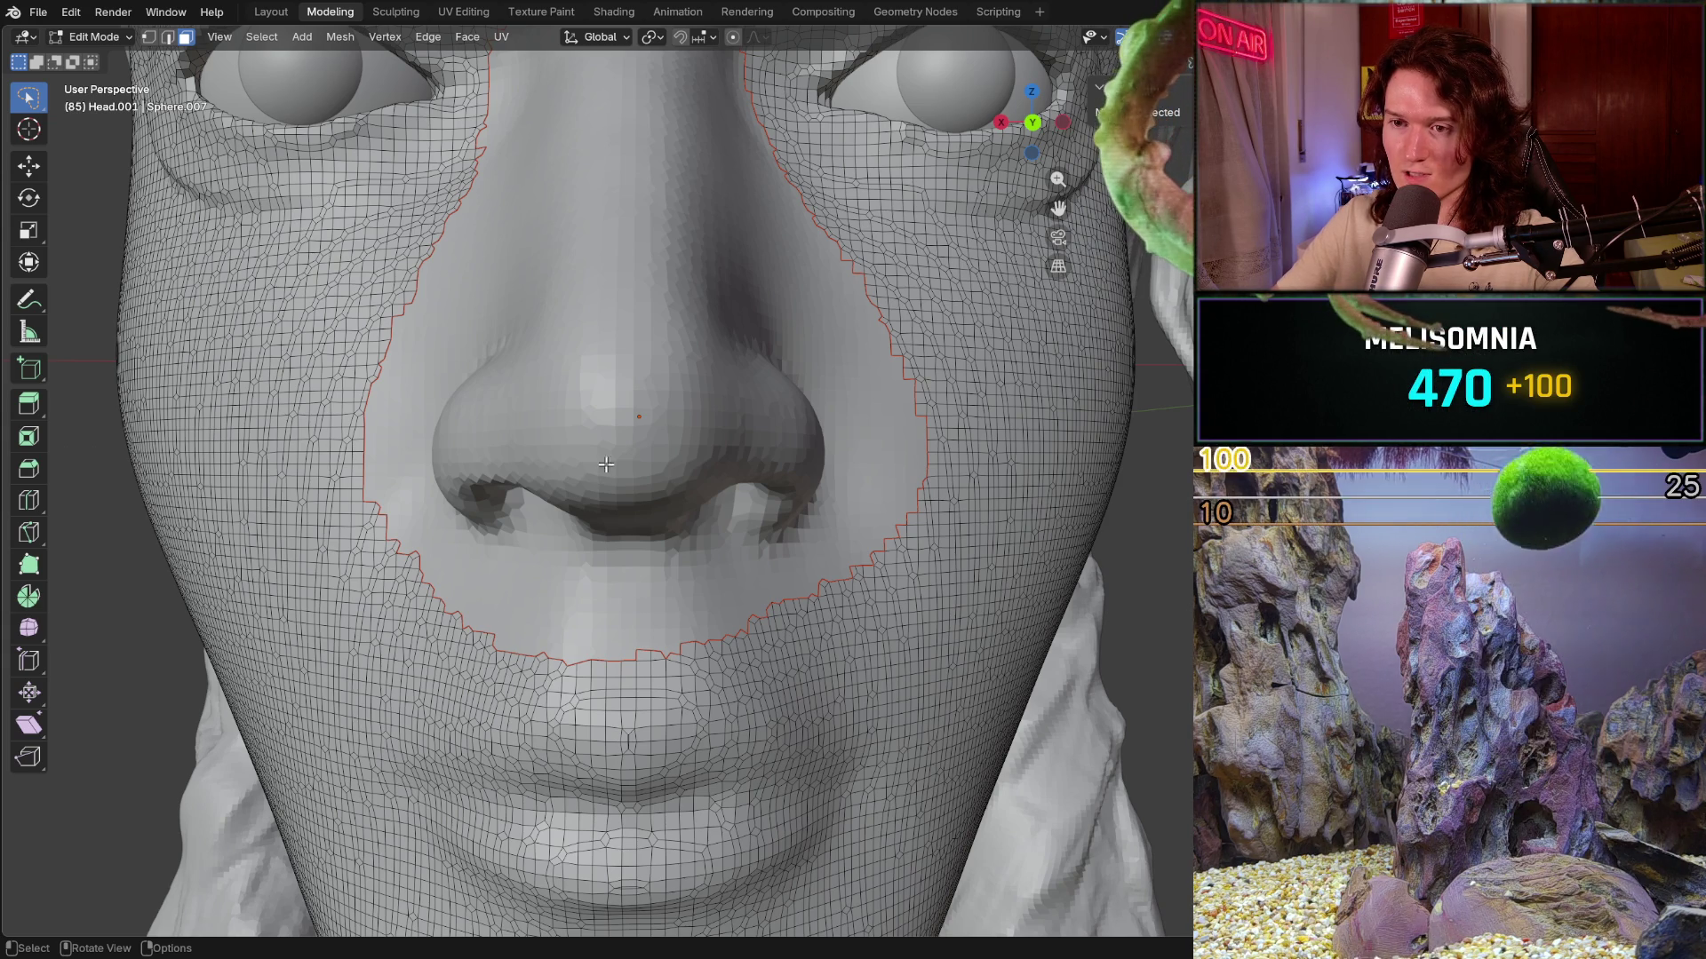
- Shift the pasted geometry about 0.2 m along the X axis with the Move tool
{"action": "left_click", "coordinate": [28, 163]}
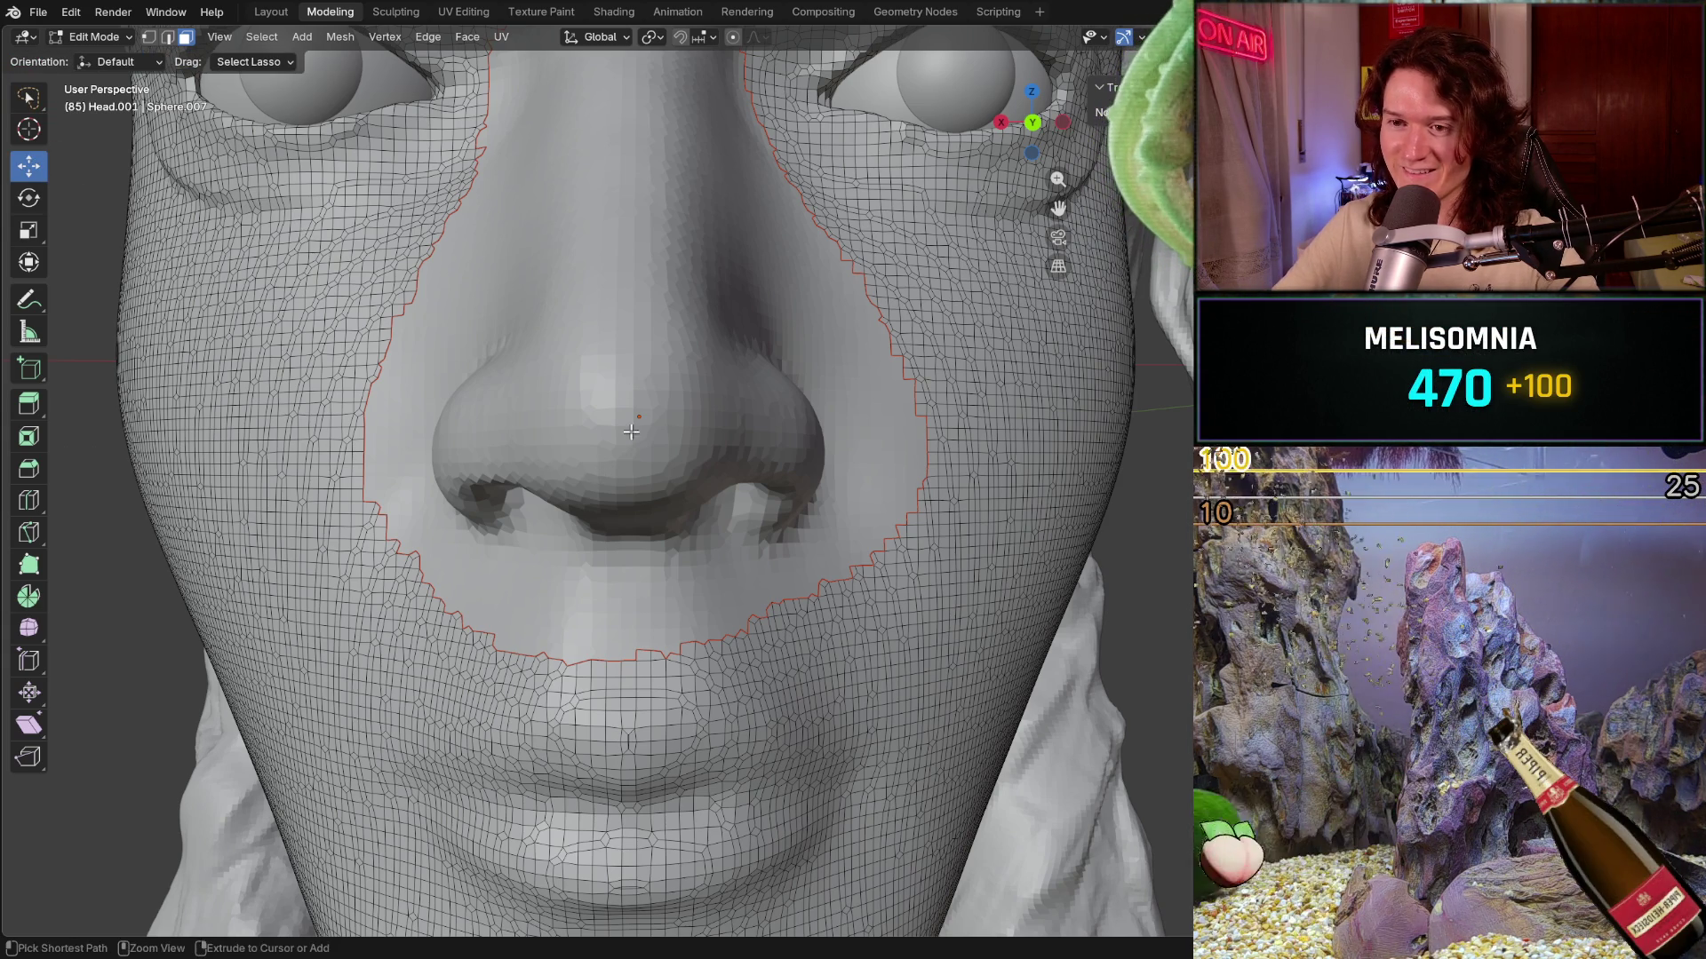
{"action": "key", "text": "ctrl"}
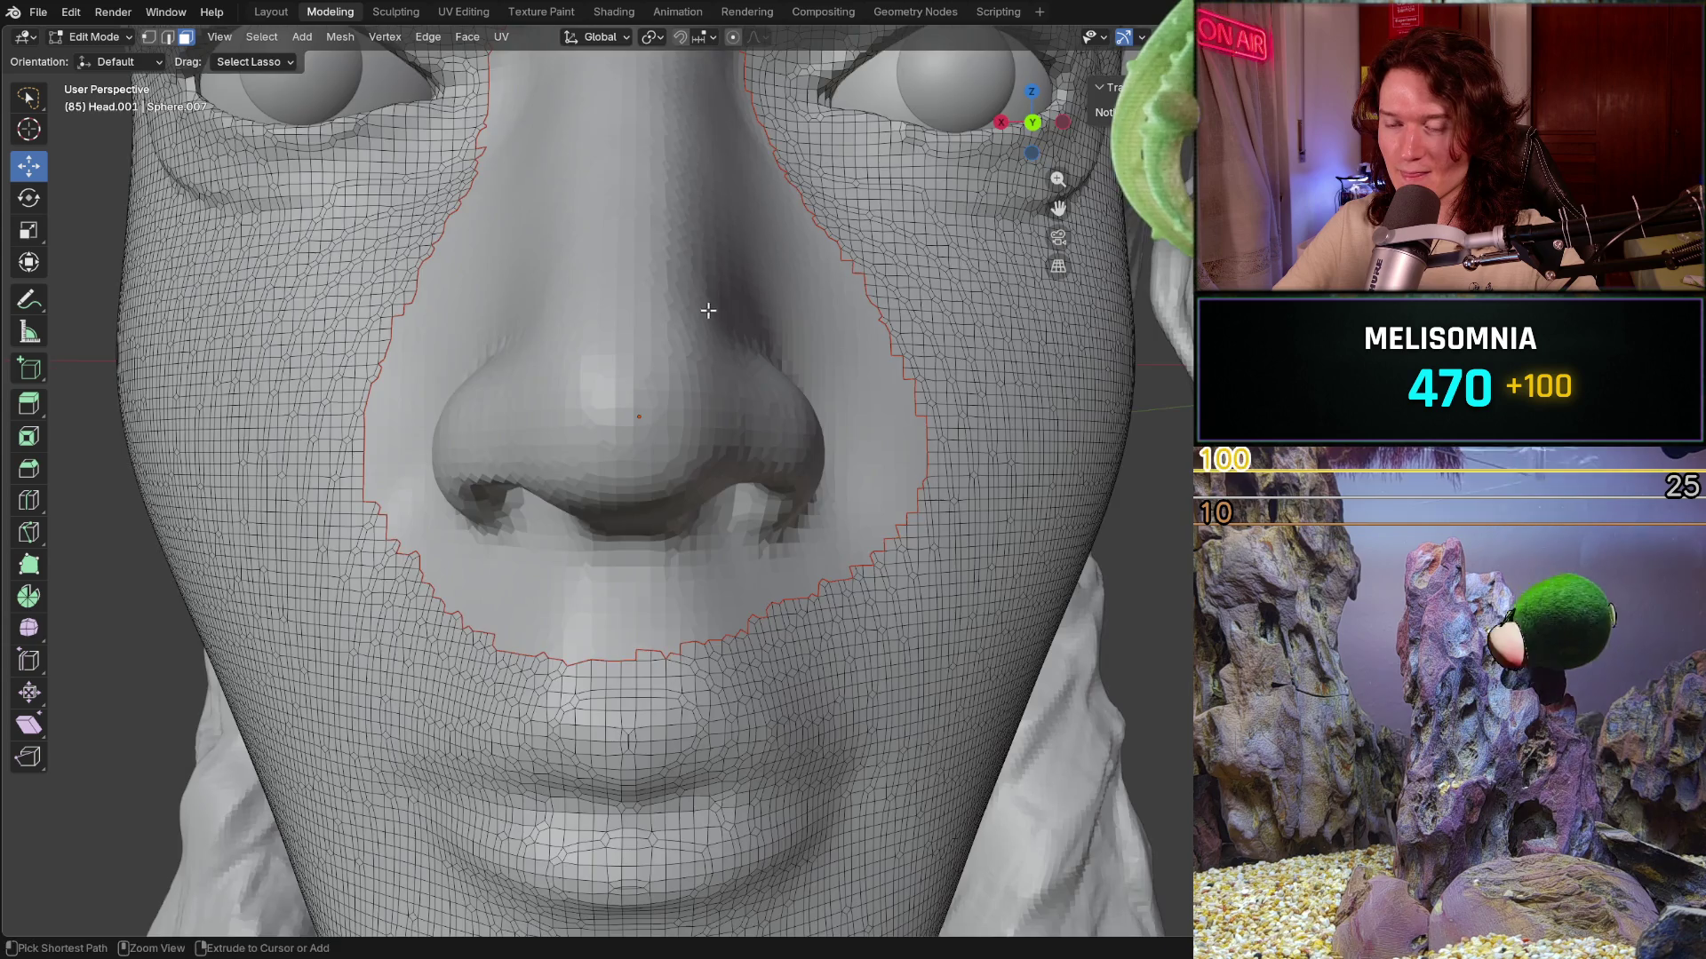
{"action": "scroll", "coordinate": [708, 309], "scroll_direction": "down", "scroll_amount": 5}
{"action": "left_click_drag", "start_coordinate": [591, 397], "coordinate": [1062, 397]}
{"action": "mouse_move", "coordinate": [1062, 398]}
{"action": "middle_mouse_down"}
{"action": "mouse_move", "coordinate": [633, 405]}
{"action": "mouse_move", "coordinate": [884, 400]}
{"action": "mouse_move", "coordinate": [823, 433]}
{"action": "middle_mouse_up"}
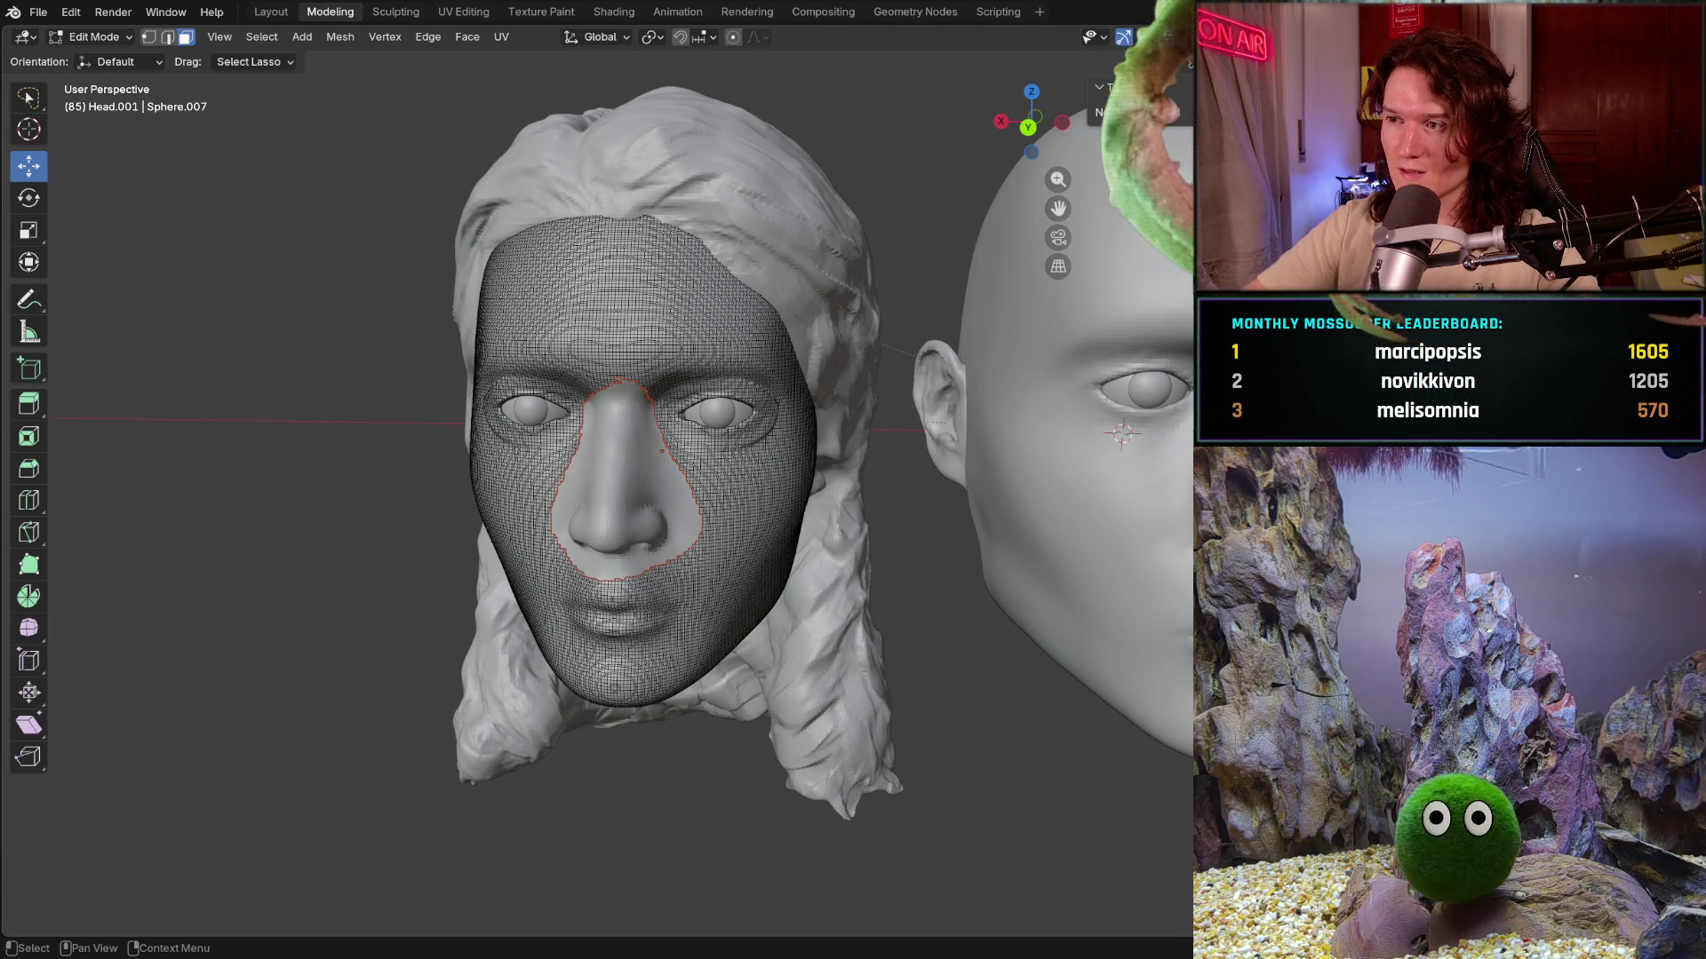
{"action": "left_click", "coordinate": [554, 490]}
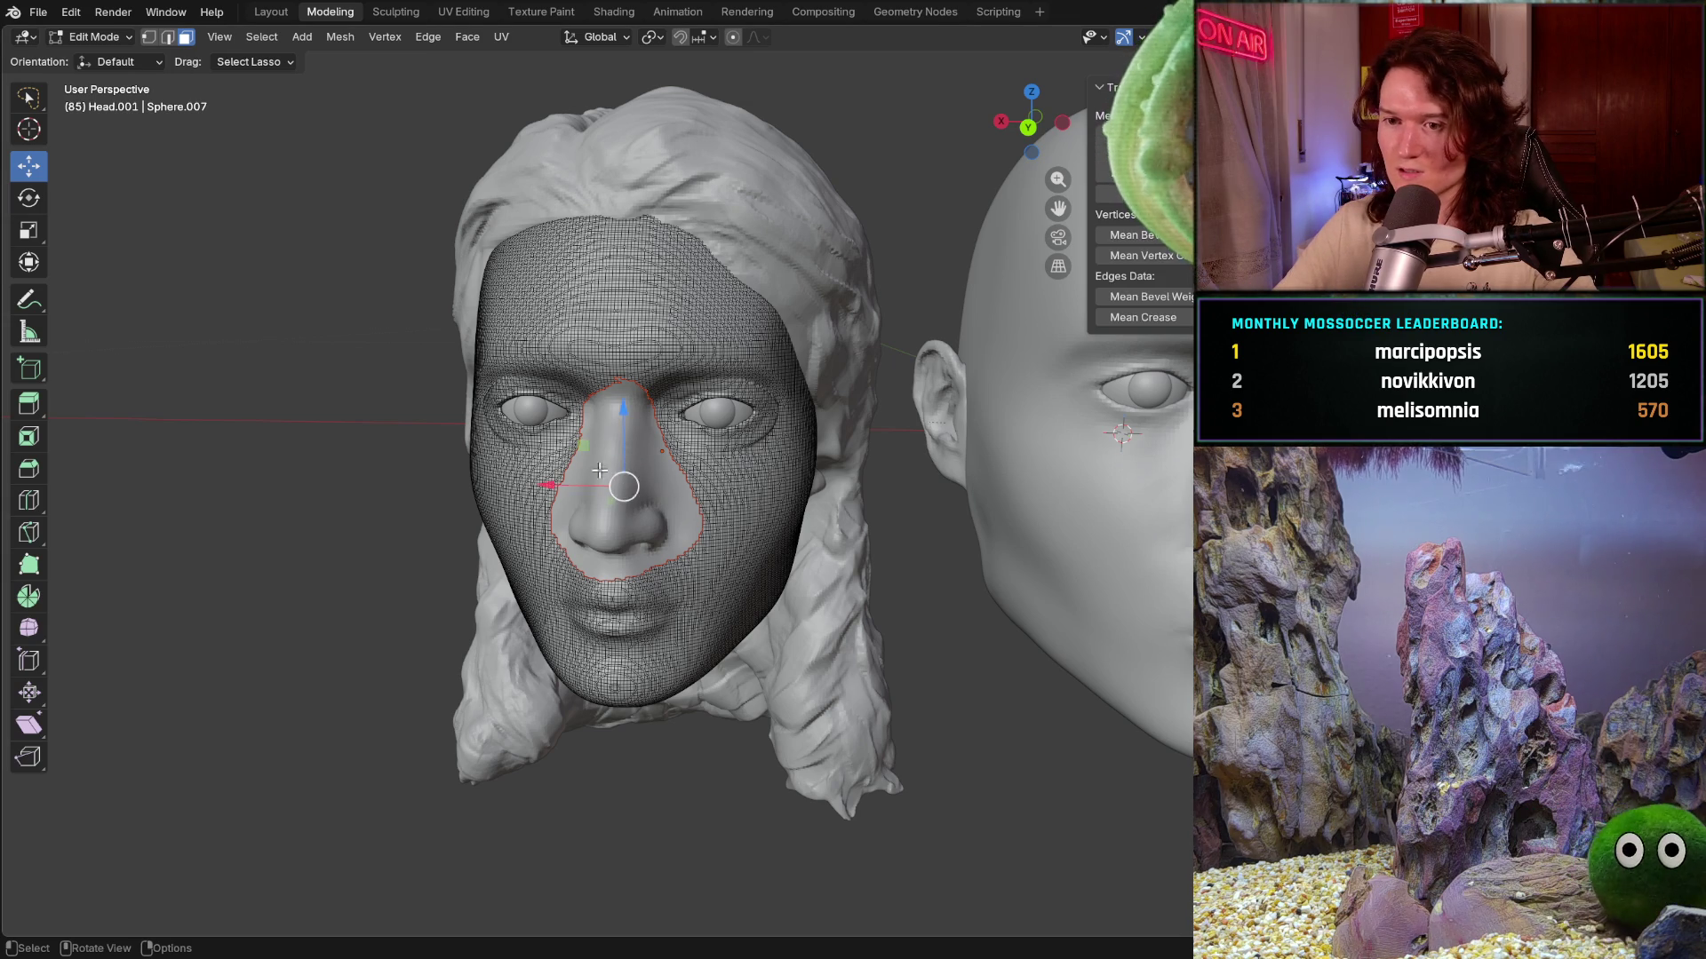
{"action": "key", "text": "g"}
{"action": "key", "text": "x"}
{"action": "left_click", "coordinate": [896, 492]}
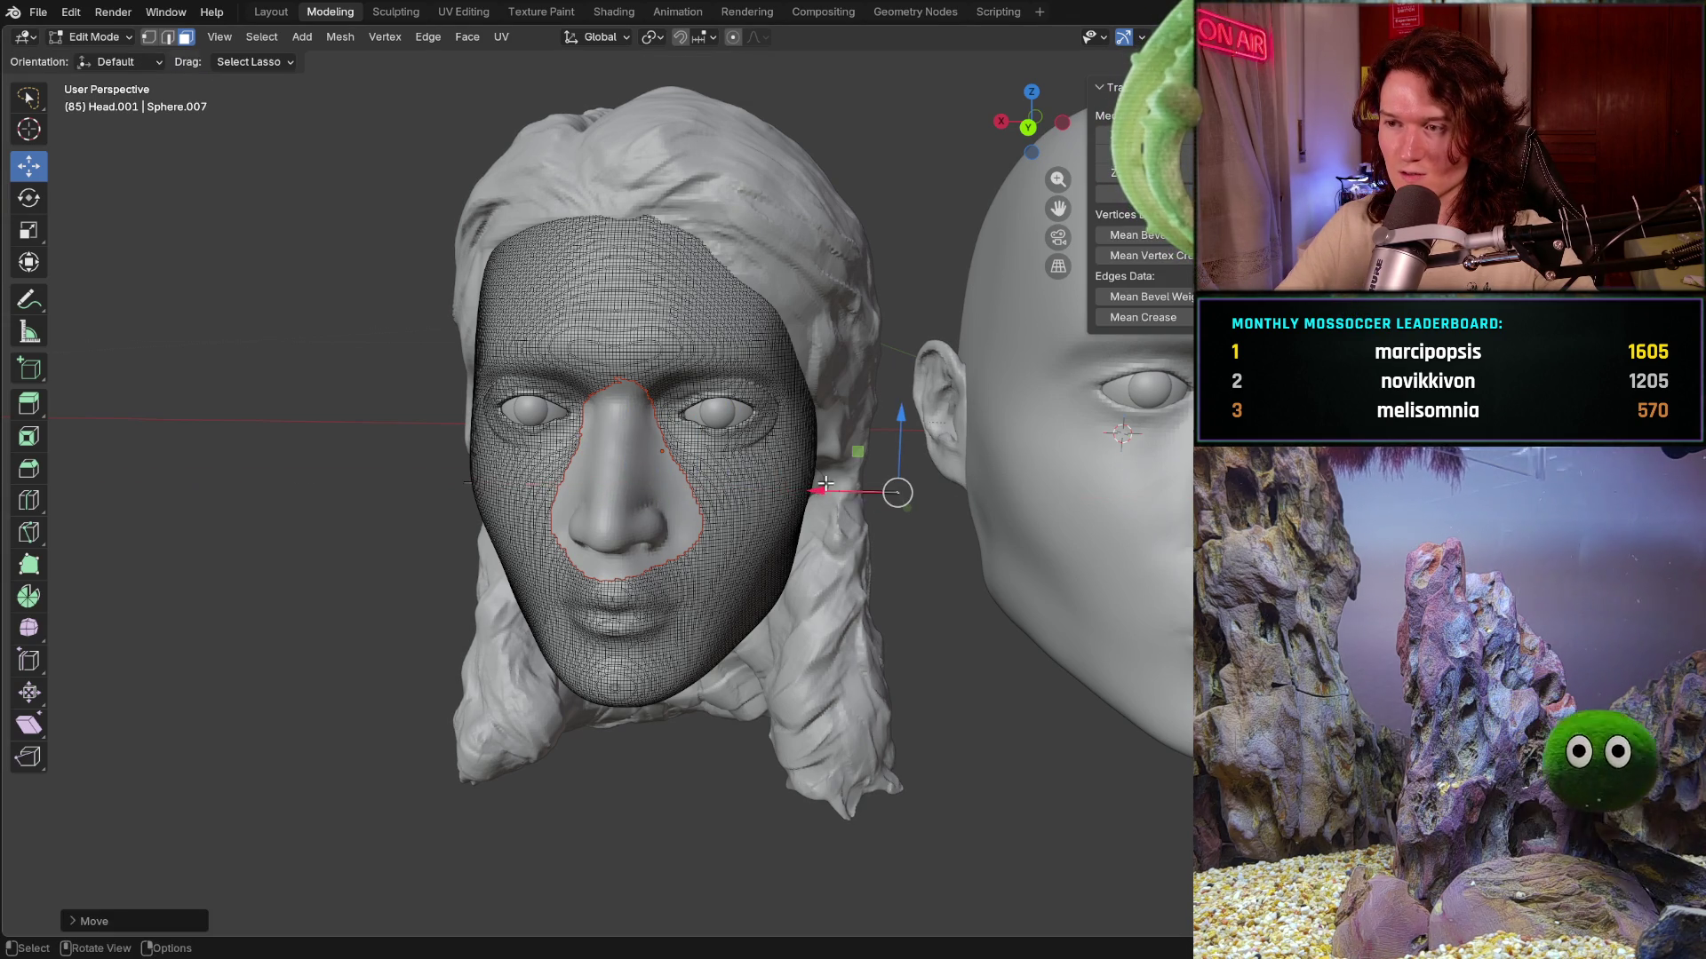
{"action": "key", "text": "ctrl+z"}
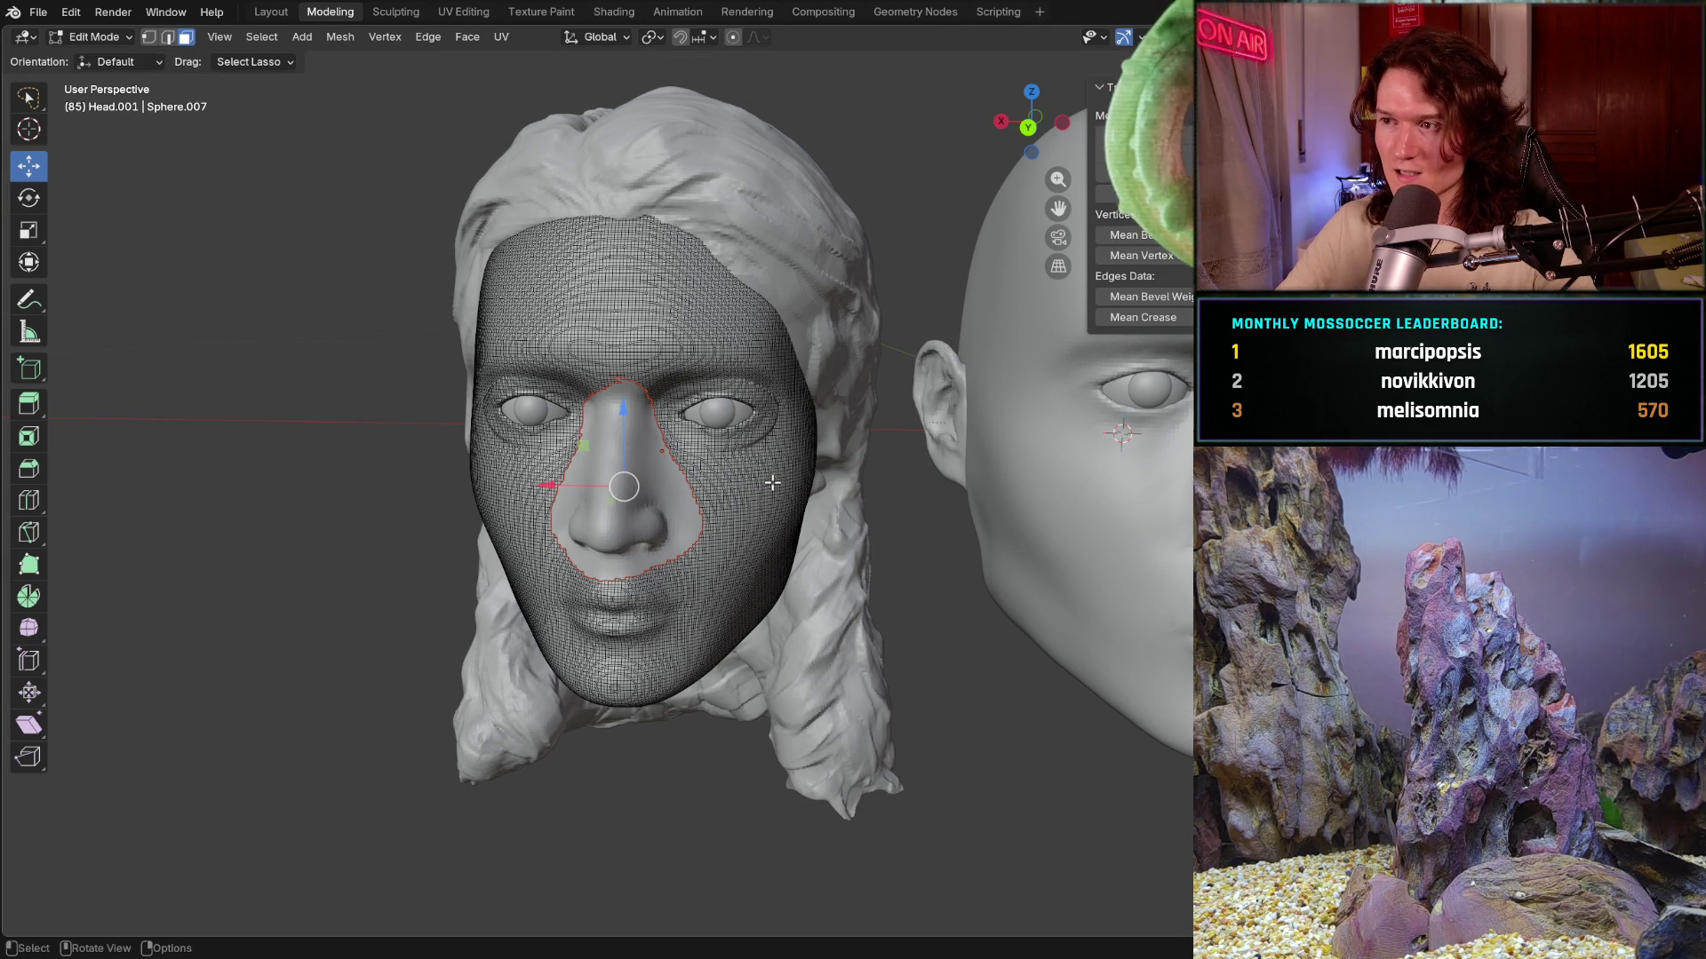
{"action": "key", "text": "ctrl+z"}
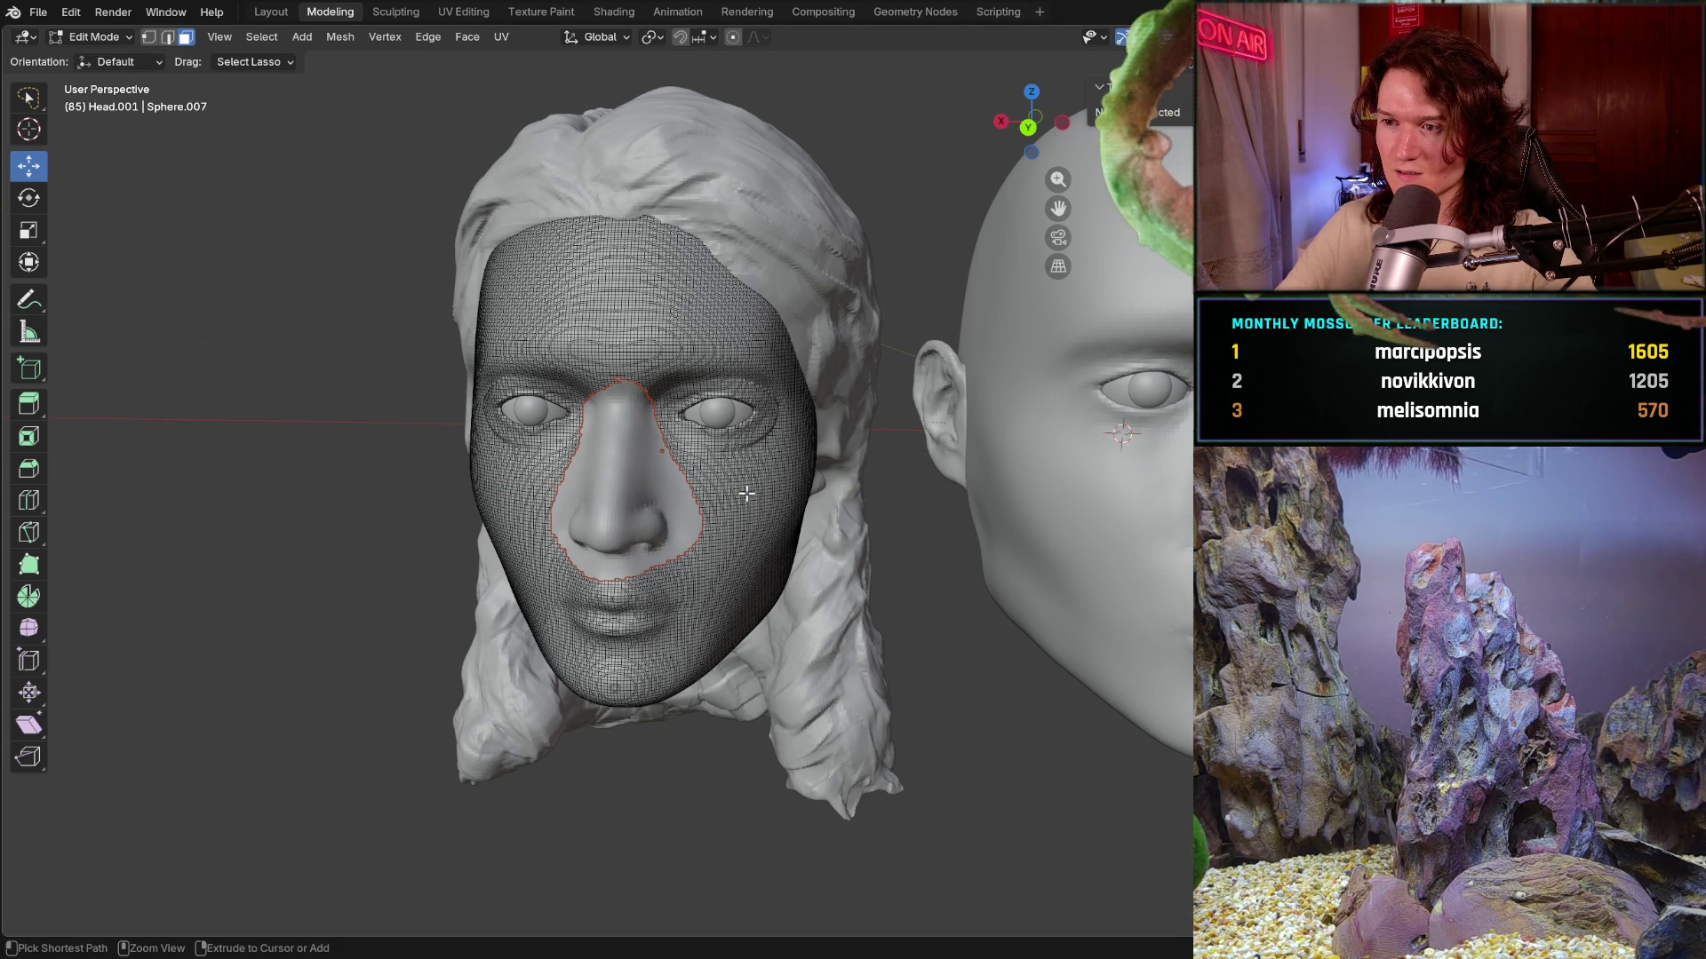
{"action": "key", "text": "ctrl+shift+z"}
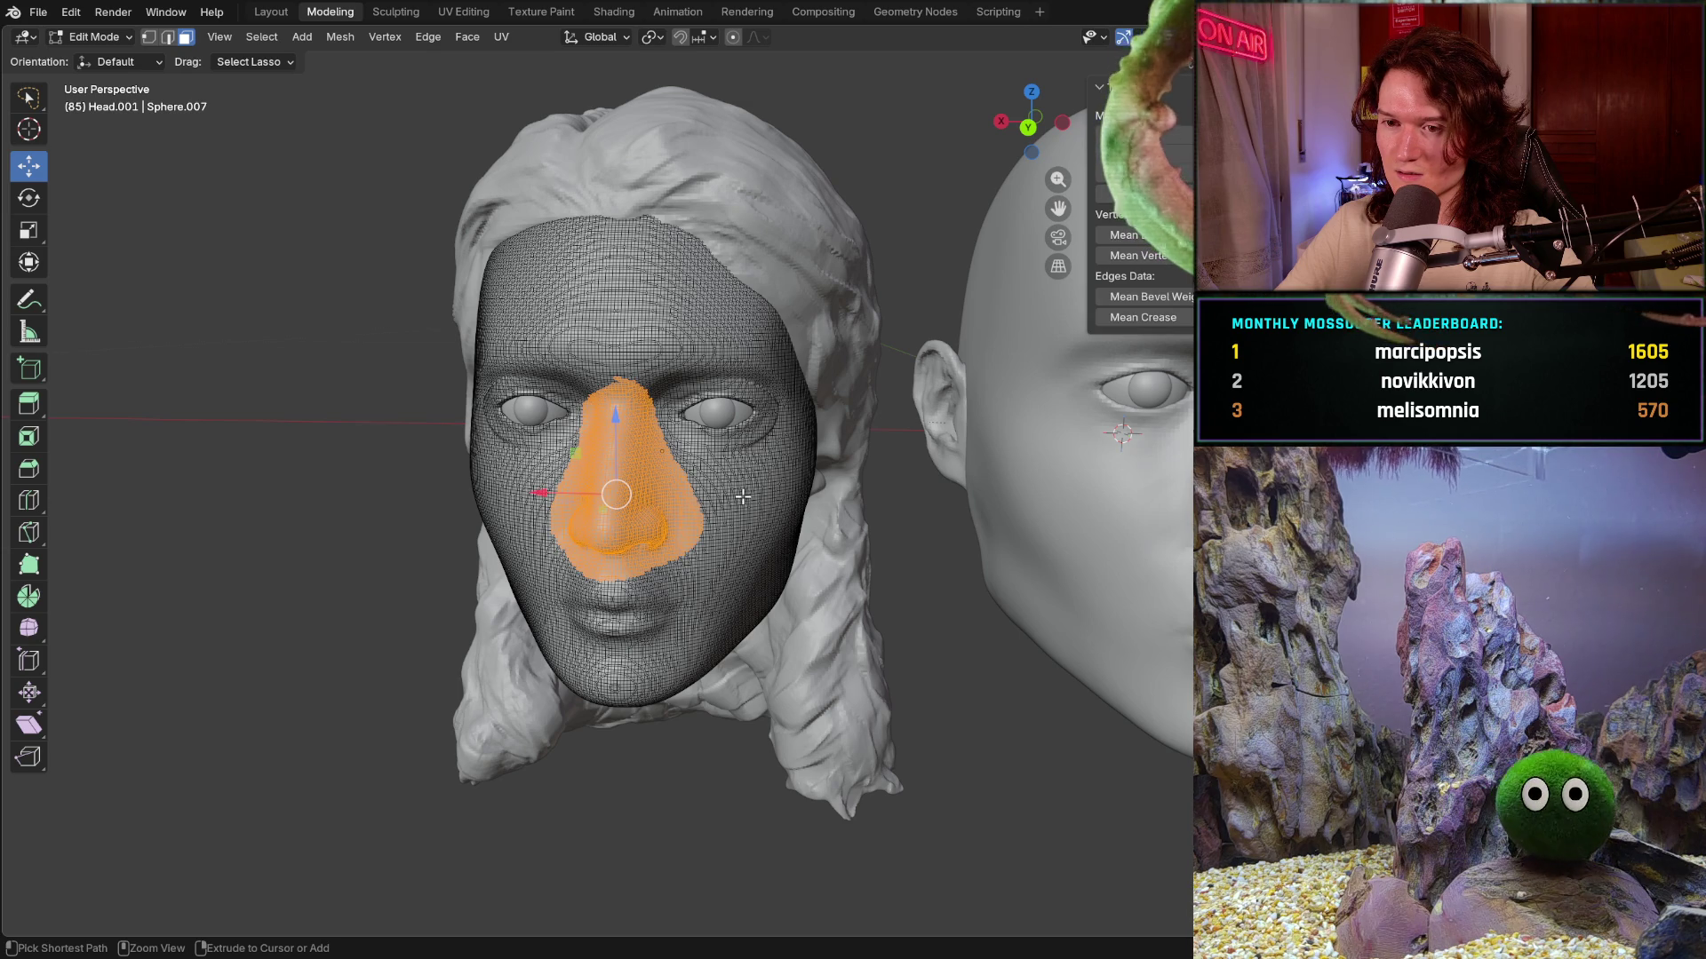
{"action": "key", "text": "ctrl+z"}
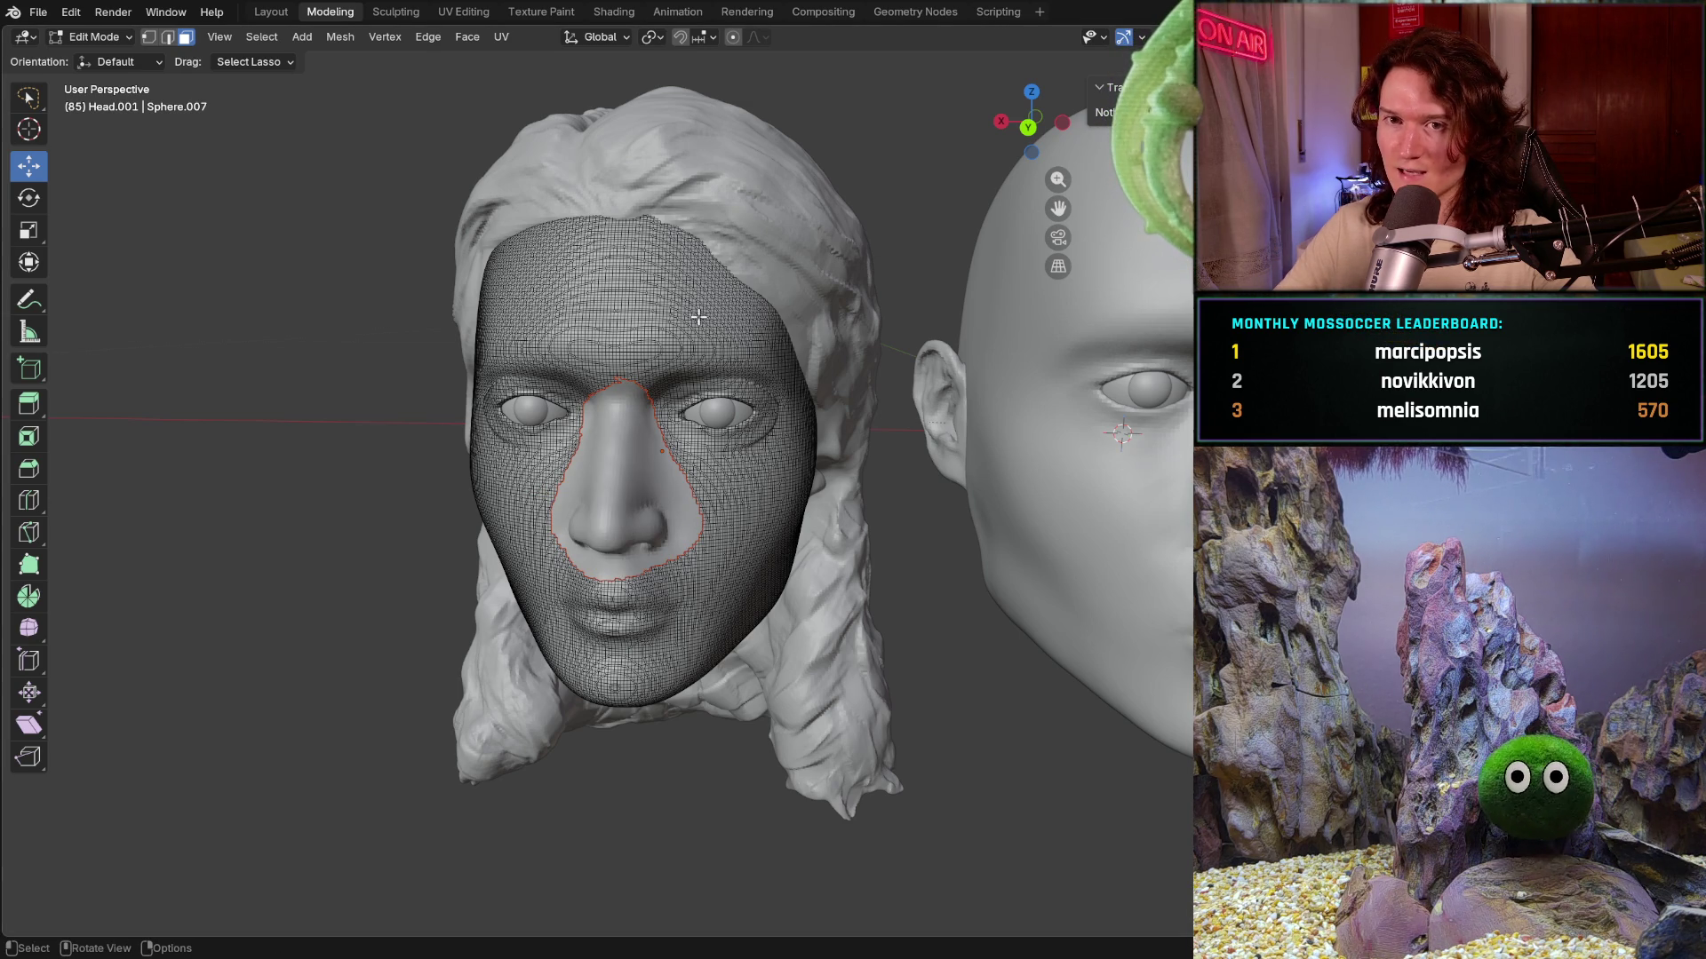
{"action": "key", "text": "ctrl+shift+z"}
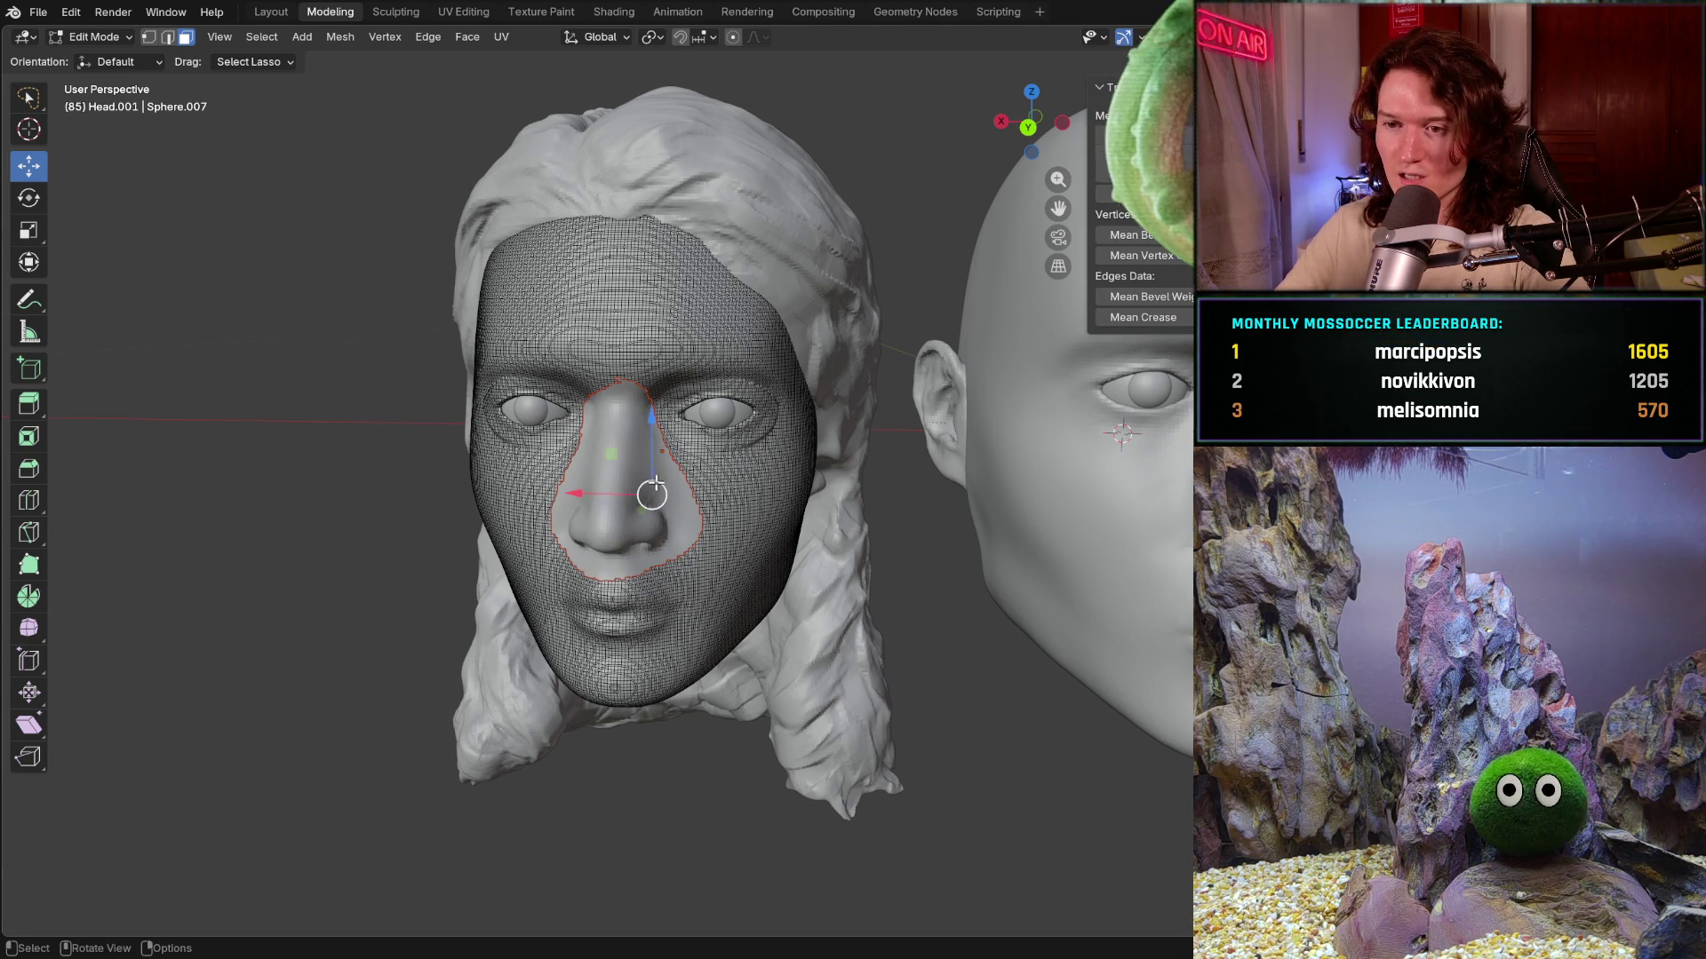
{"action": "left_click_drag", "start_coordinate": [587, 495], "coordinate": [628, 495]}
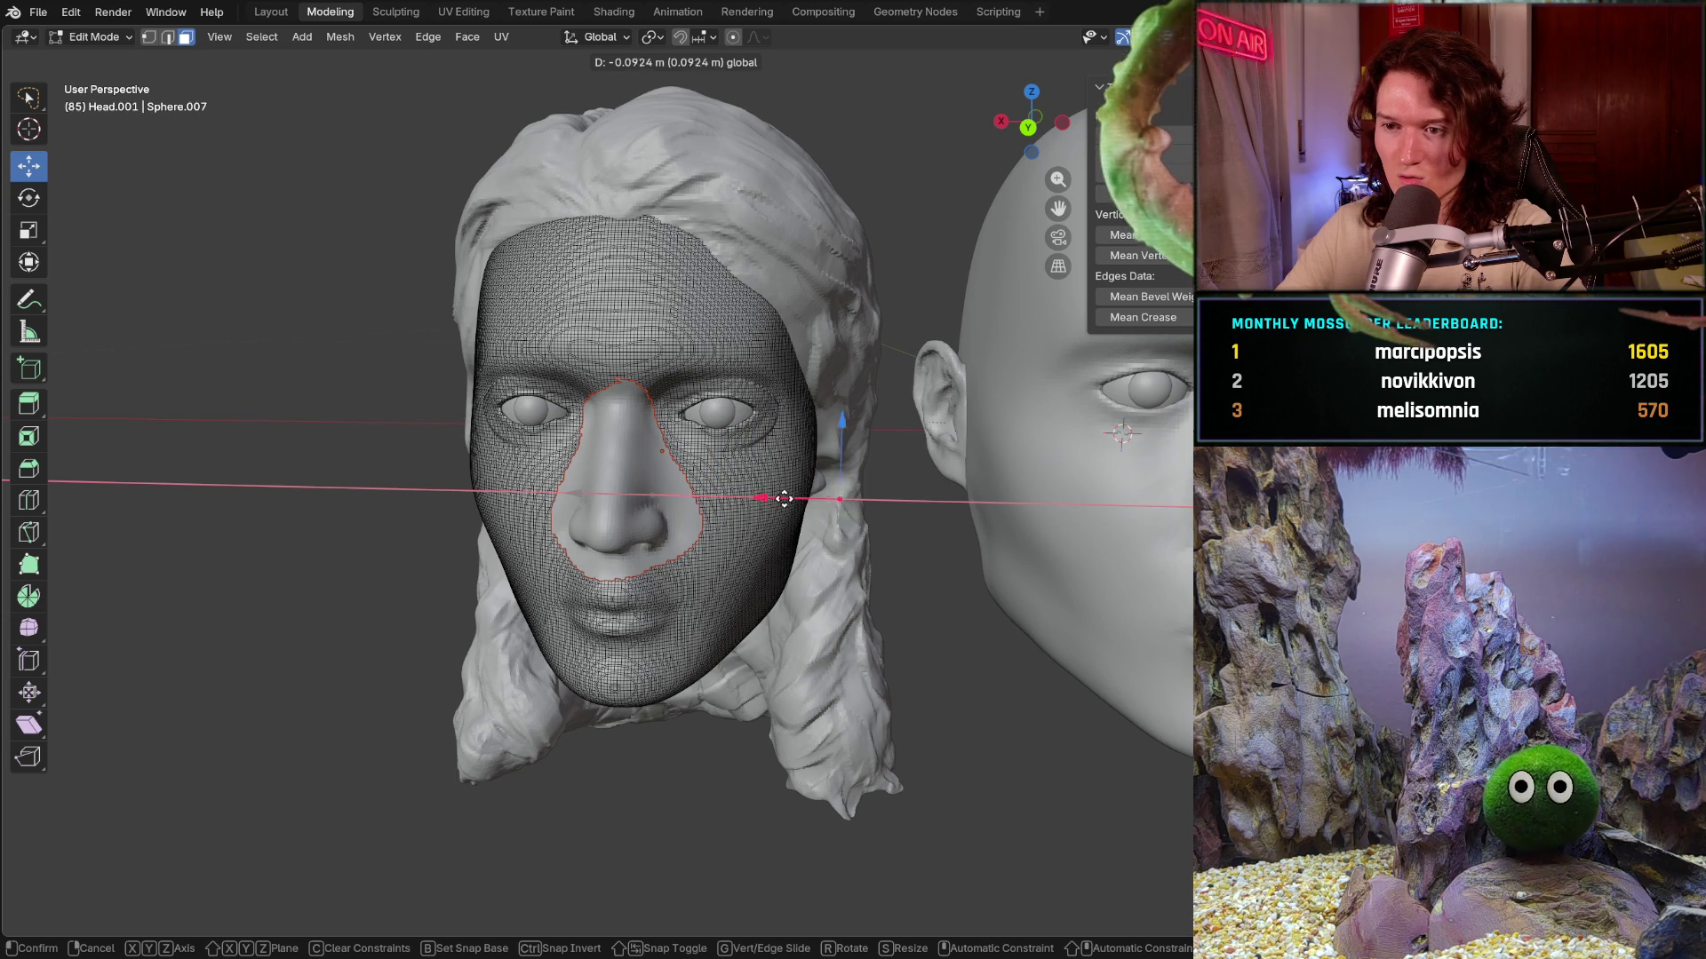
{"action": "left_click_drag", "start_coordinate": [935, 478], "coordinate": [859, 485]}
{"action": "mouse_move", "coordinate": [824, 525]}
{"action": "middle_mouse_down"}
{"action": "mouse_move", "coordinate": [752, 467]}
{"action": "mouse_move", "coordinate": [975, 535]}
{"action": "middle_mouse_up"}
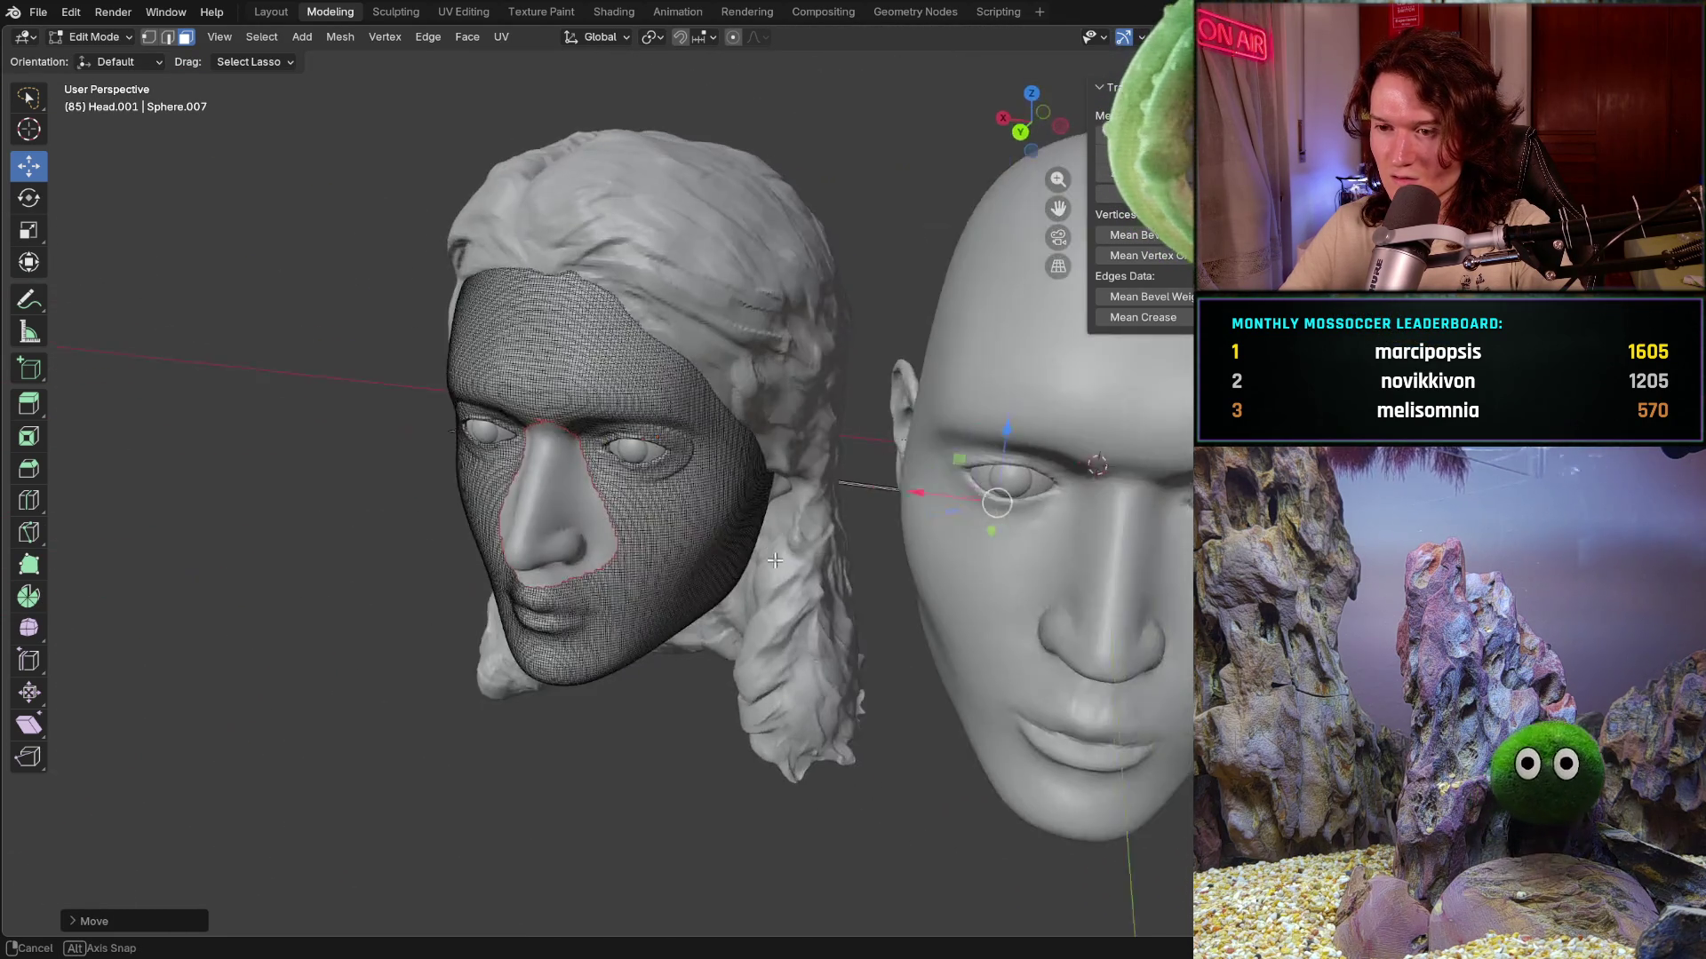
{"action": "middle_click_drag", "start_coordinate": [976, 535], "coordinate": [902, 532]}
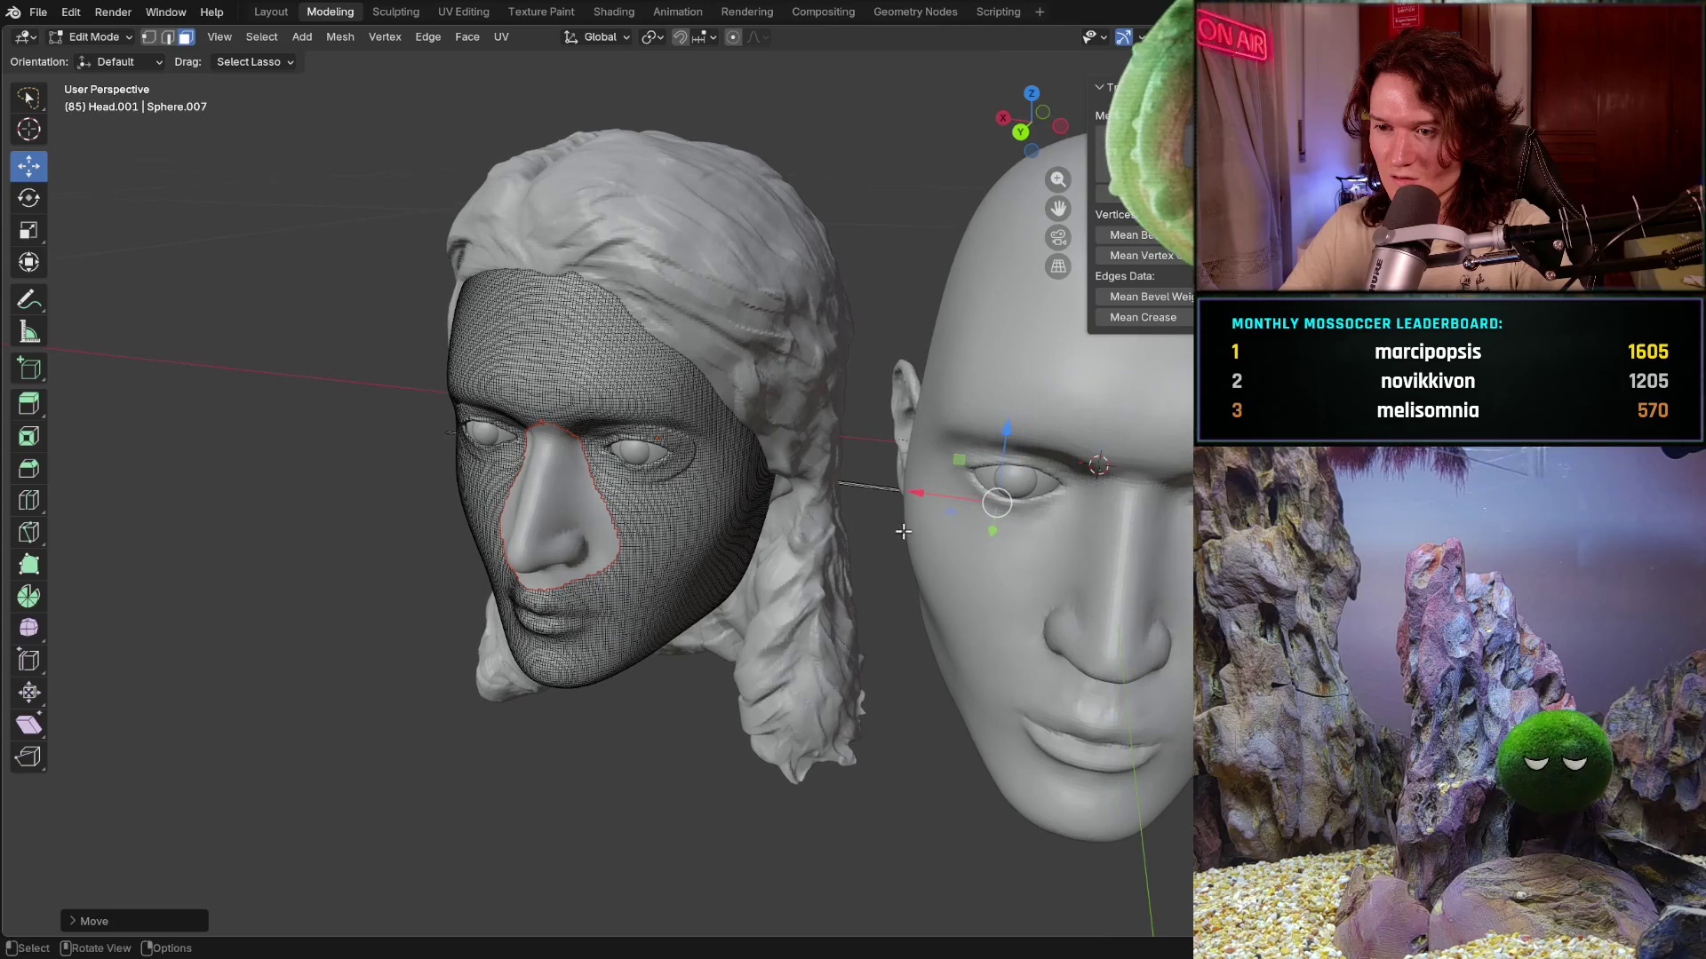
{"action": "left_click_drag", "start_coordinate": [918, 496], "coordinate": [964, 509]}
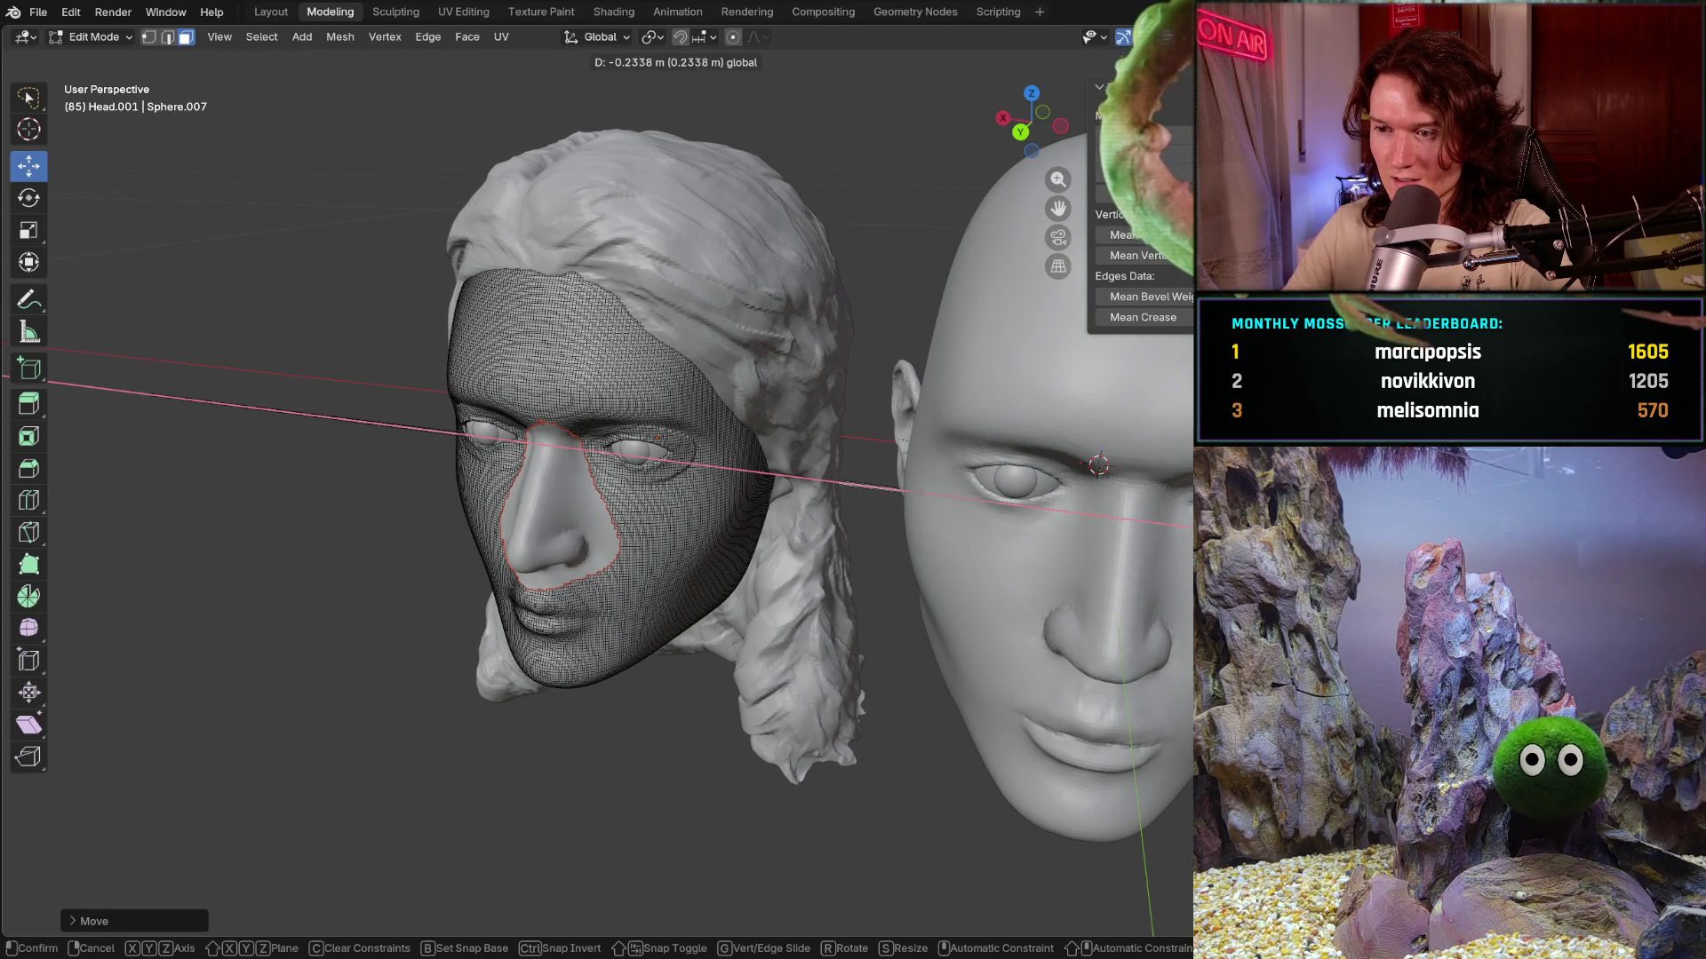
{"action": "left_click", "coordinate": [1097, 464]}
{"action": "middle_click_drag", "start_coordinate": [1096, 466], "coordinate": [966, 564]}
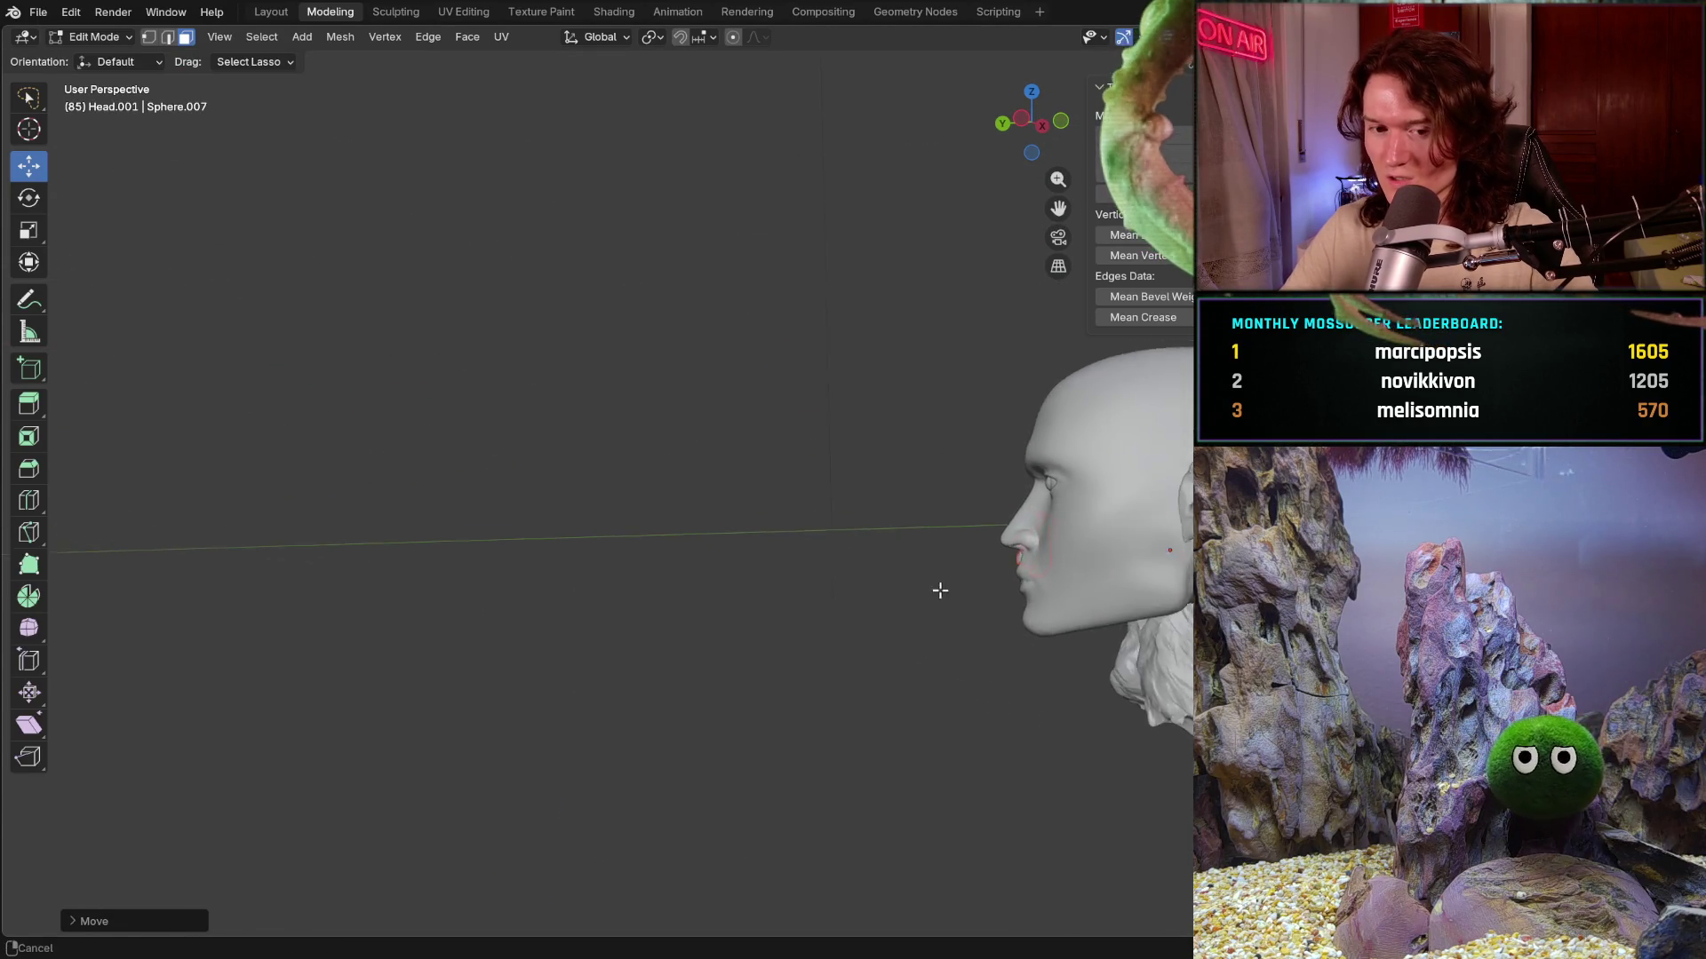
{"action": "middle_click_drag", "start_coordinate": [966, 564], "coordinate": [668, 626]}
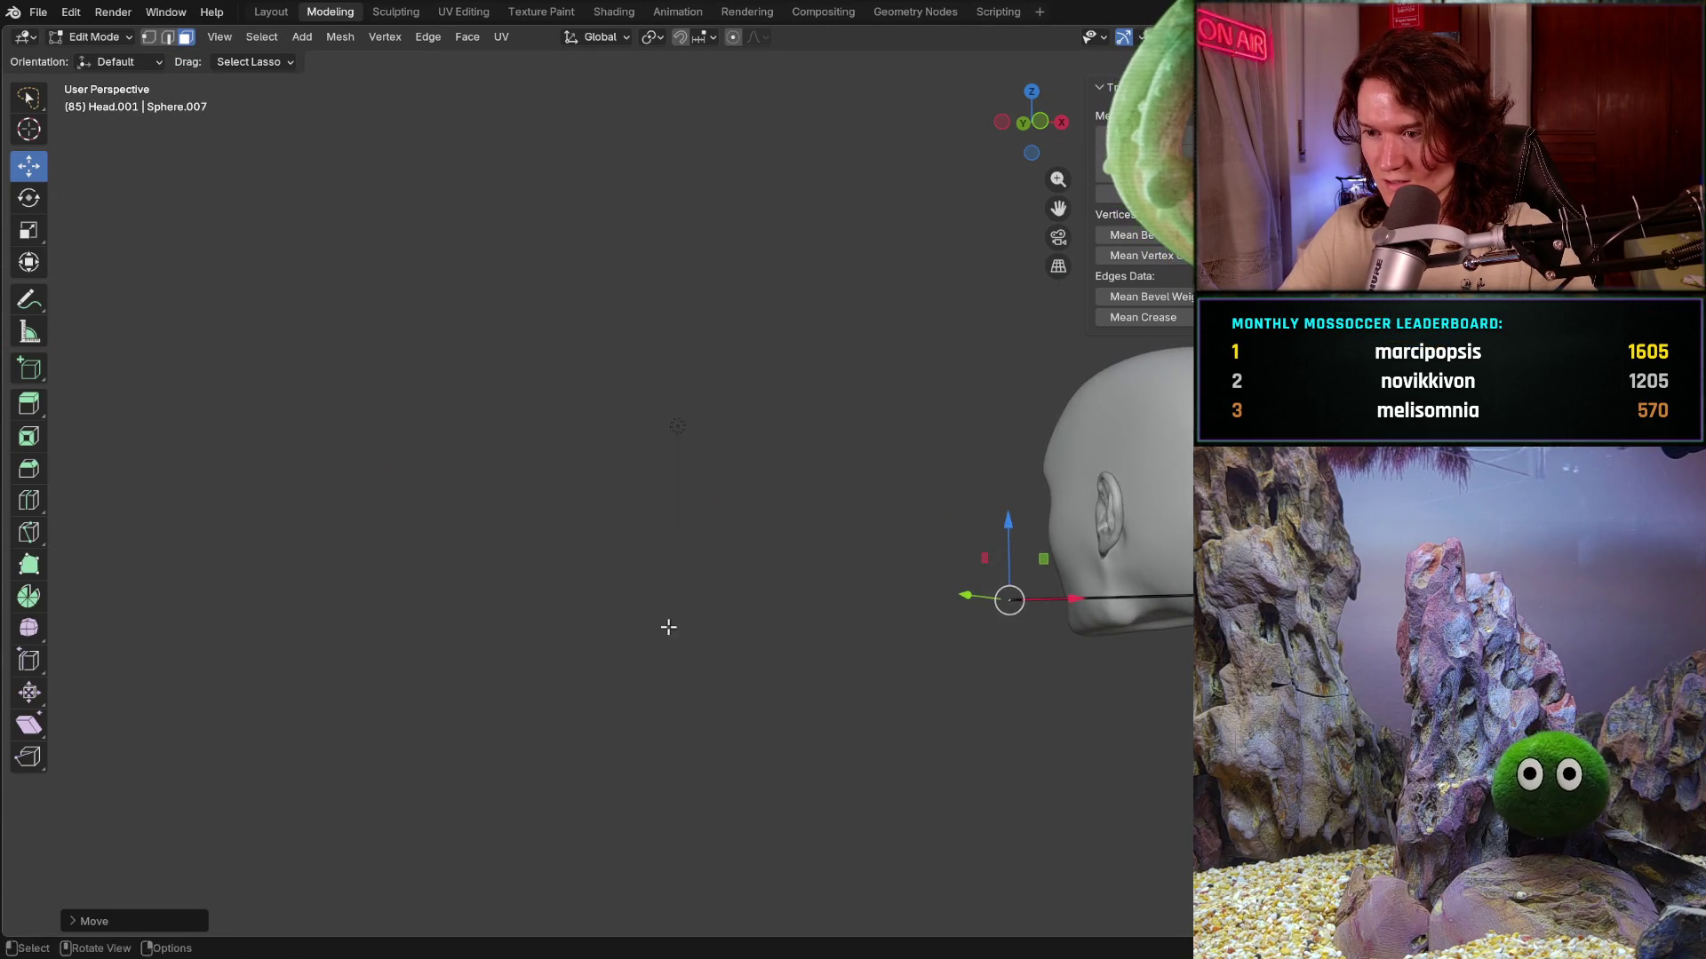
{"action": "key", "text": "KP_Decimal"}
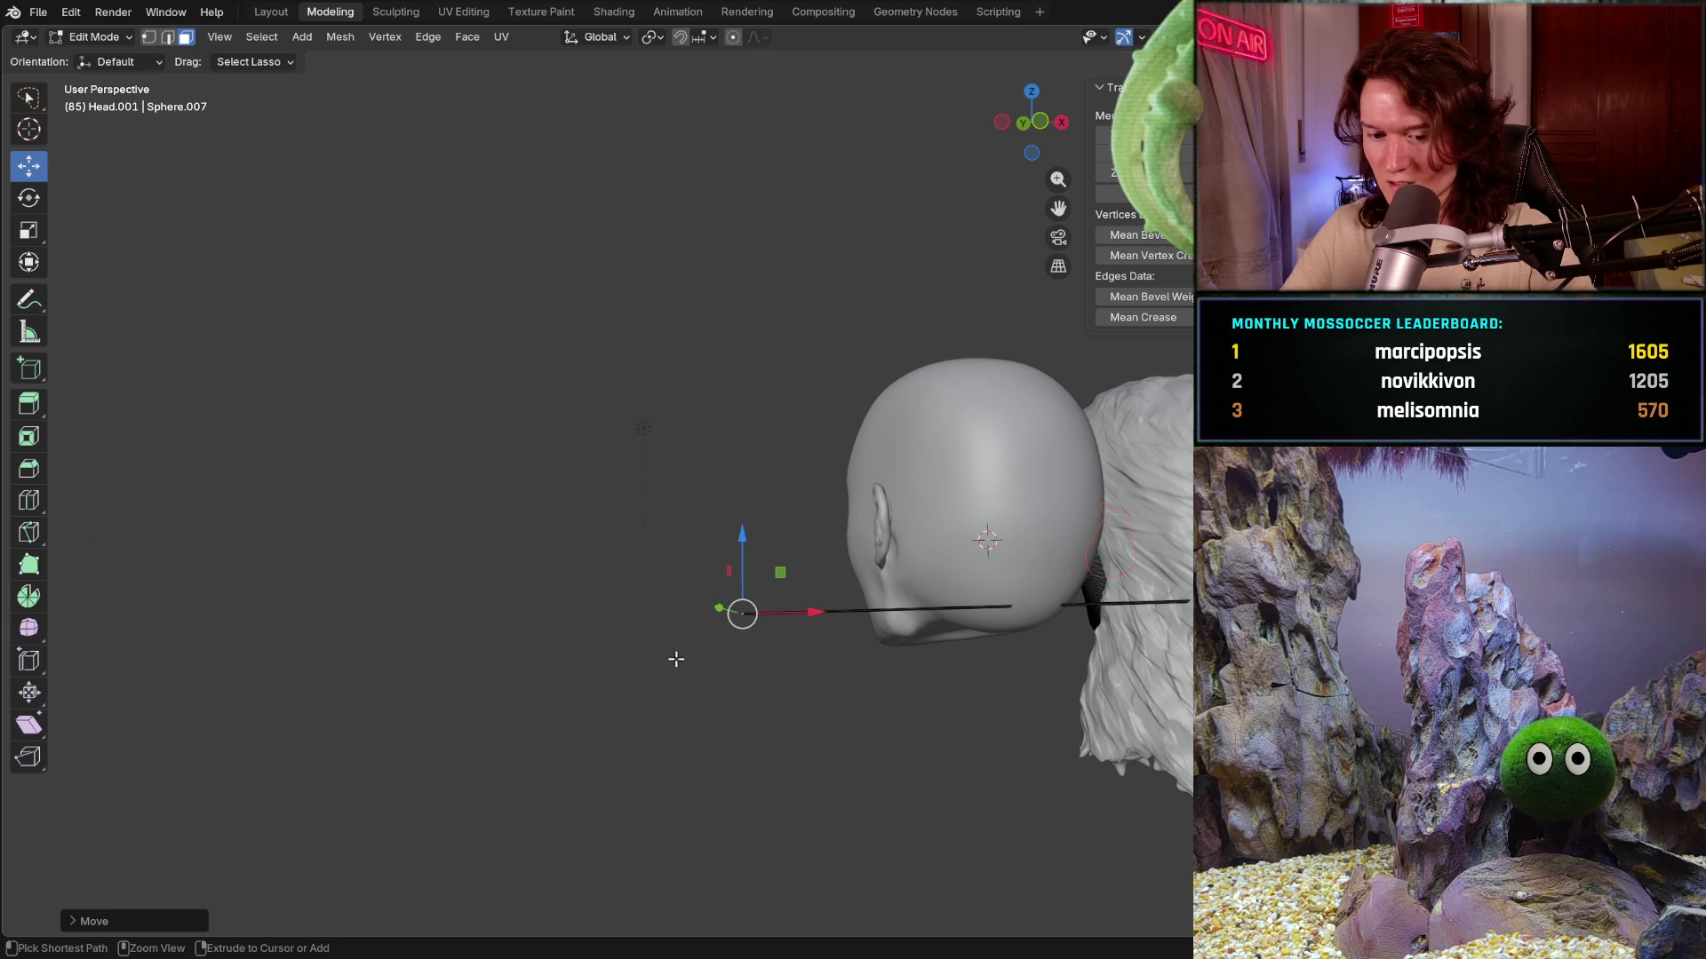
{"action": "key", "text": "ctrl+z"}
{"action": "middle_click_drag", "start_coordinate": [673, 658], "coordinate": [690, 584]}
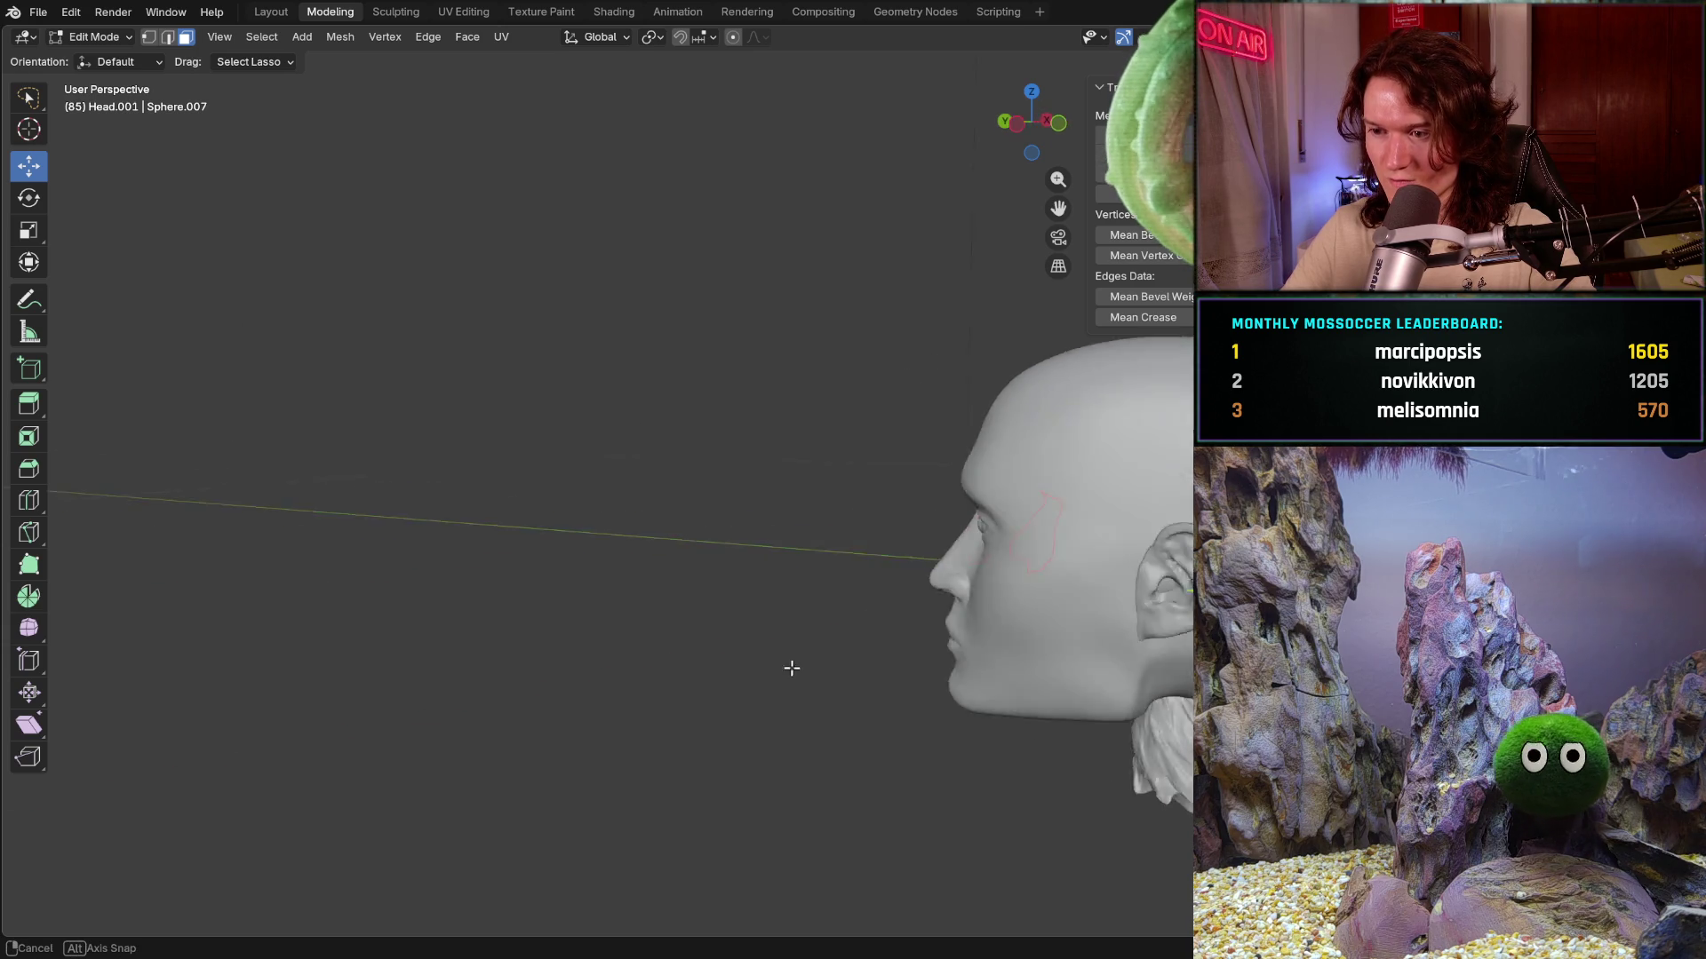
{"action": "key", "text": "alt+a"}
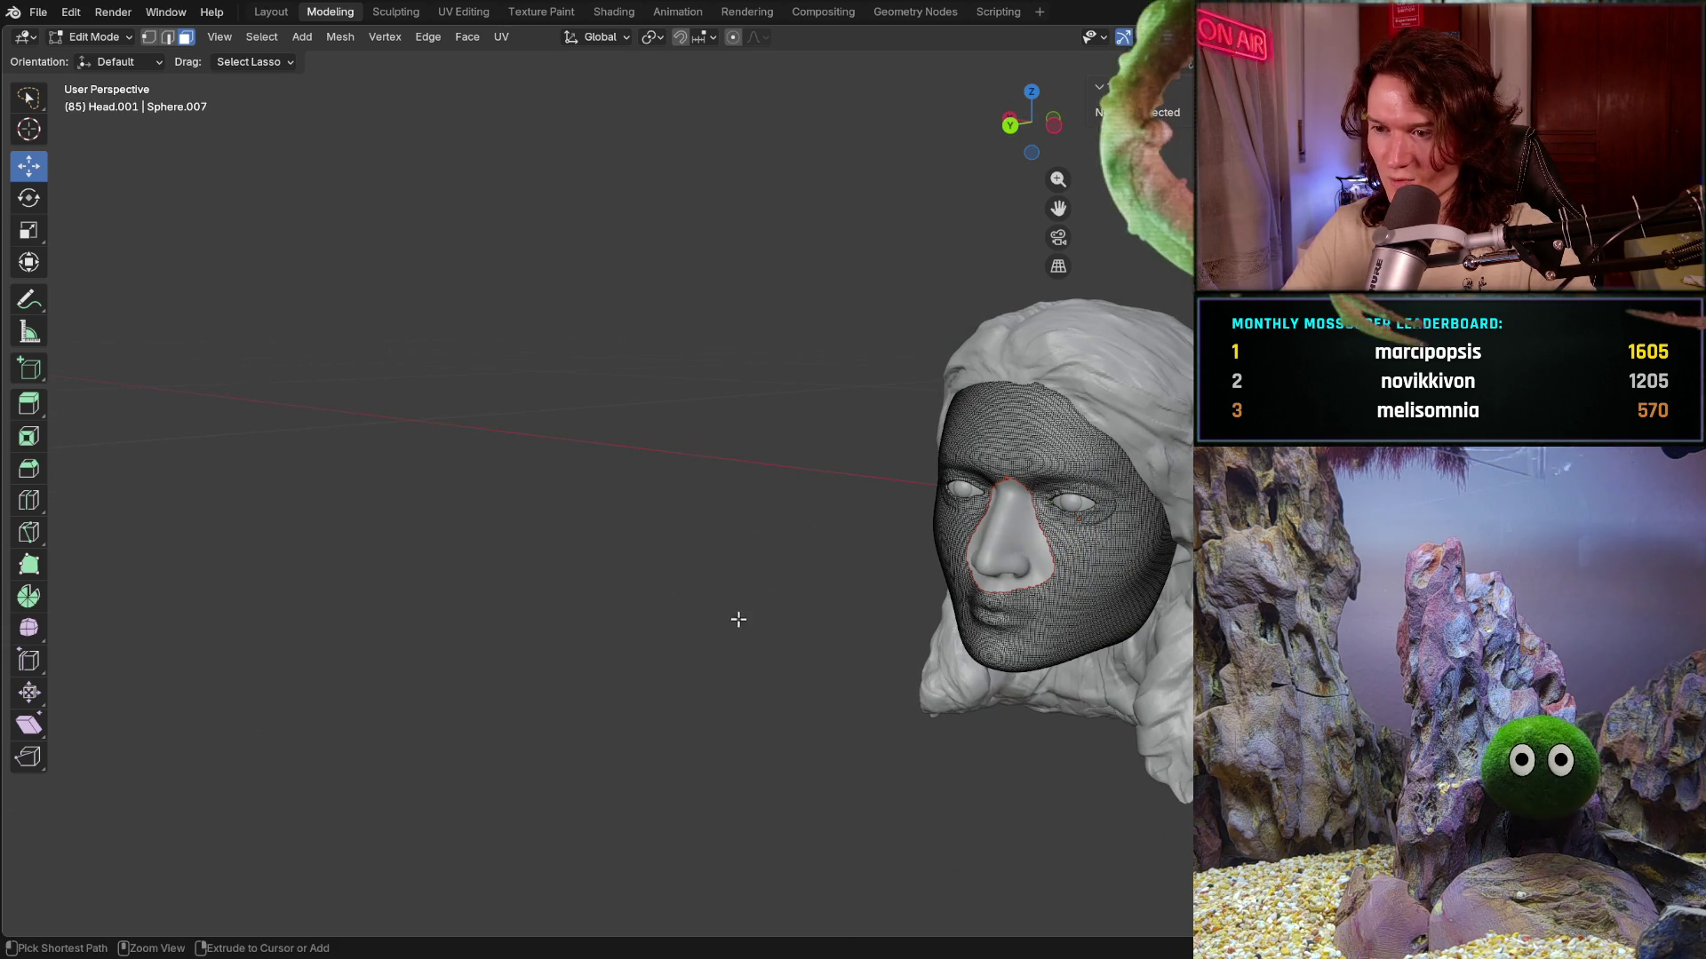
{"action": "key", "text": "ctrl+z"}
{"action": "mouse_move", "coordinate": [755, 636]}
{"action": "middle_mouse_down"}
{"action": "mouse_move", "coordinate": [853, 618]}
{"action": "mouse_move", "coordinate": [933, 628]}
{"action": "mouse_move", "coordinate": [835, 628]}
{"action": "mouse_move", "coordinate": [824, 587]}
{"action": "middle_mouse_up"}
{"action": "scroll", "coordinate": [835, 627], "scroll_direction": "up", "scroll_amount": 1}
{"action": "scroll", "coordinate": [847, 632], "scroll_direction": "up", "scroll_amount": 2}
{"action": "scroll", "coordinate": [859, 638], "scroll_direction": "up", "scroll_amount": 1}
{"action": "scroll", "coordinate": [873, 642], "scroll_direction": "up", "scroll_amount": 1}
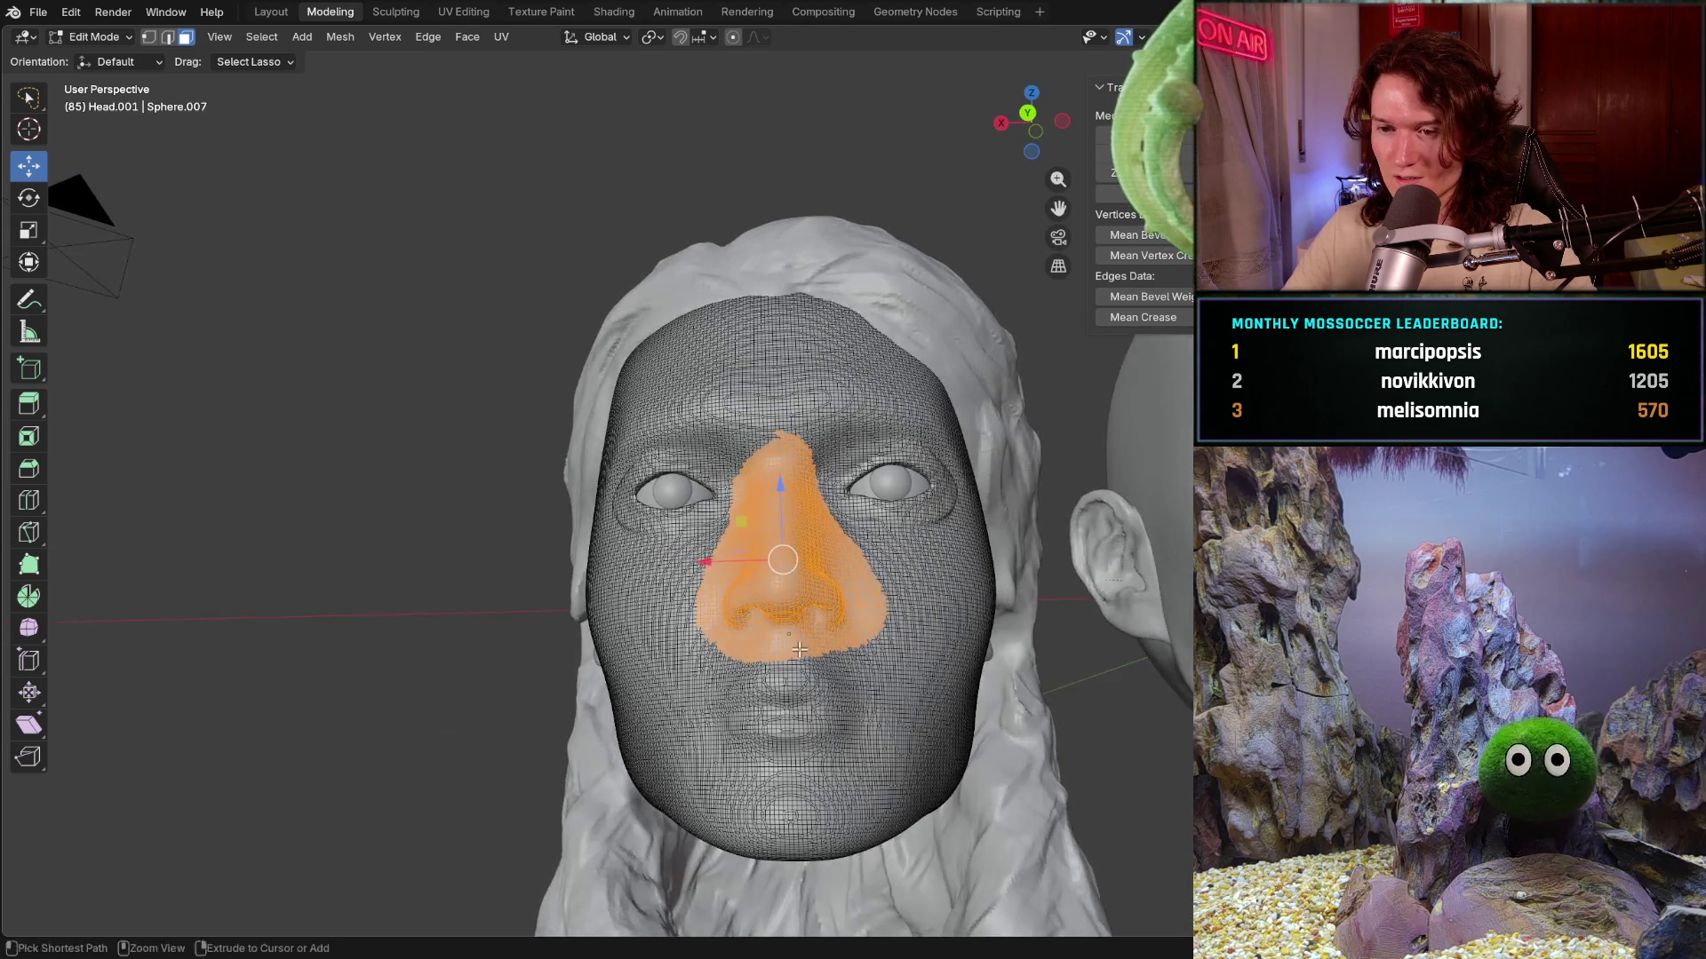
{"action": "scroll", "coordinate": [825, 587], "scroll_direction": "up", "scroll_amount": 1}
{"action": "scroll", "coordinate": [824, 587], "scroll_direction": "up", "scroll_amount": 1}
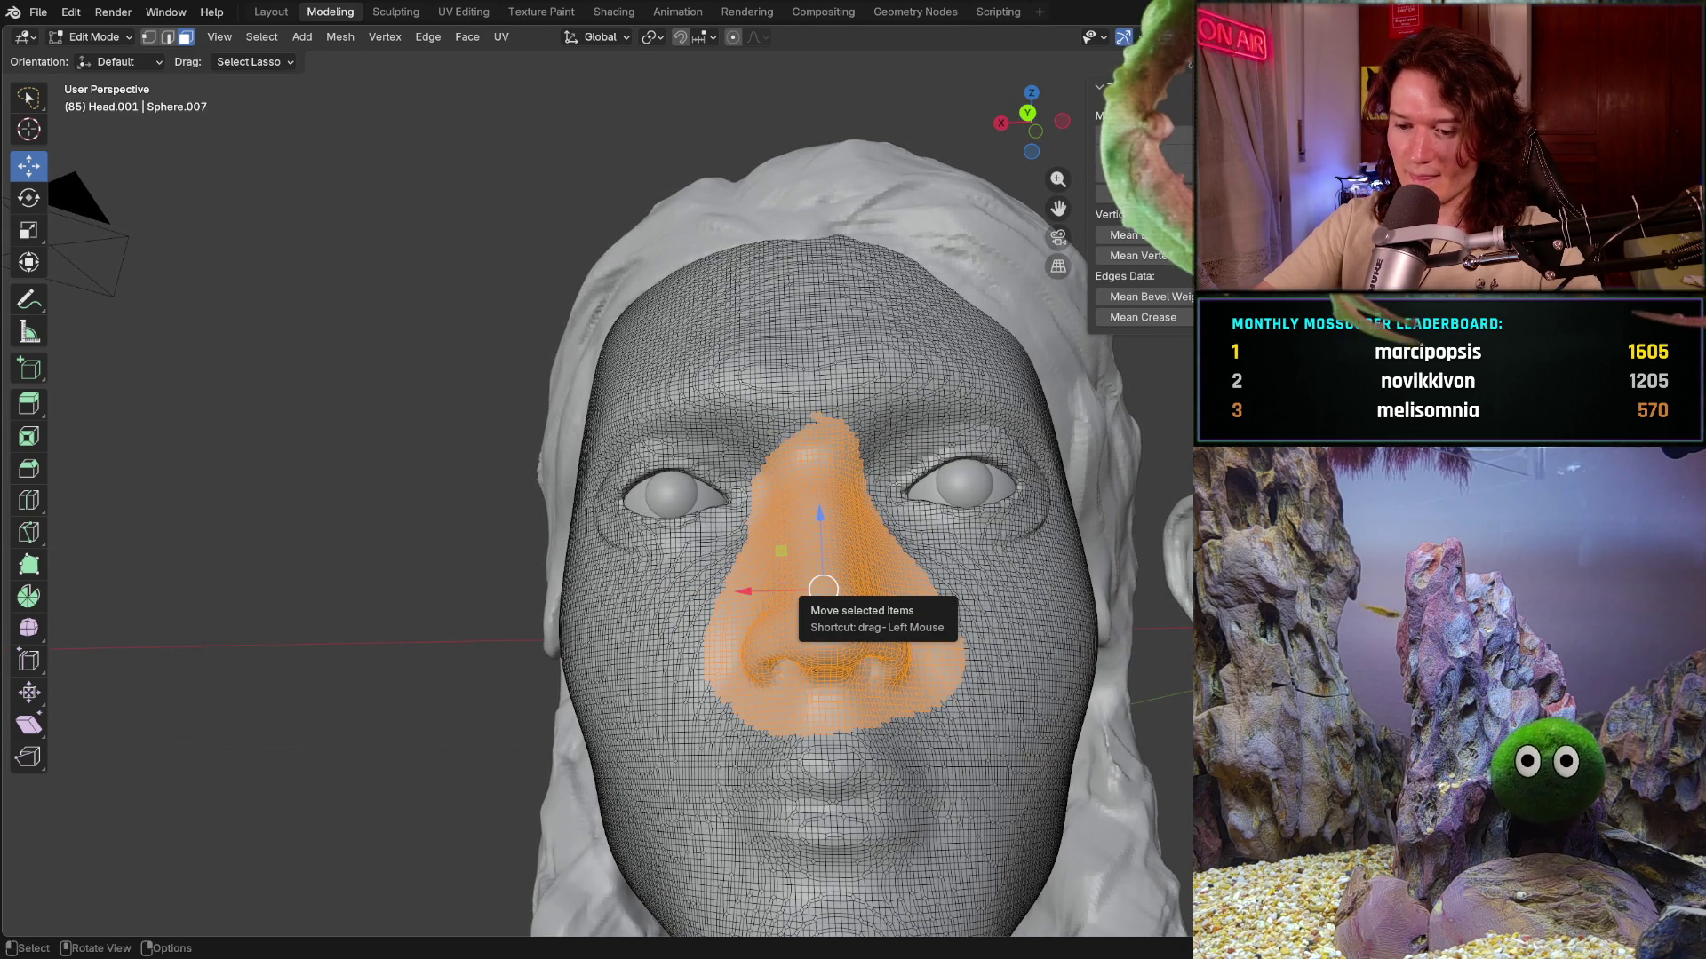
- Attempt parenting the nose selection twice, then bring up the Separate options instead
{"action": "key", "text": "ctrl+p"}
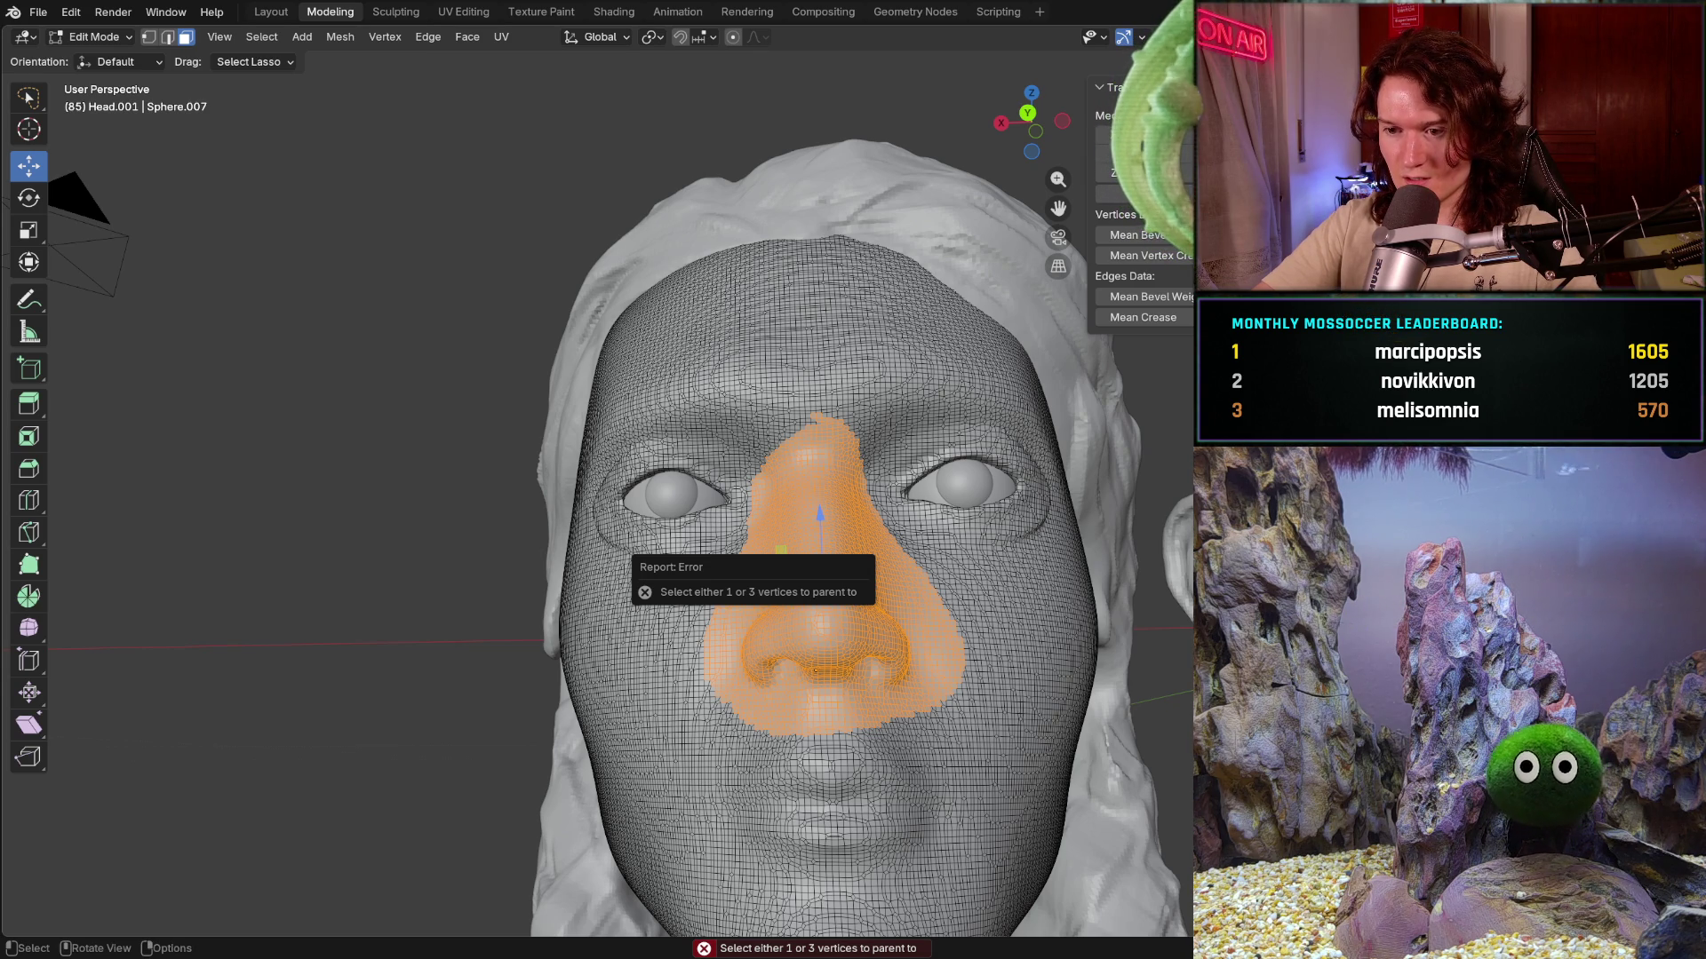
{"action": "middle_click_drag", "start_coordinate": [828, 660], "coordinate": [919, 669]}
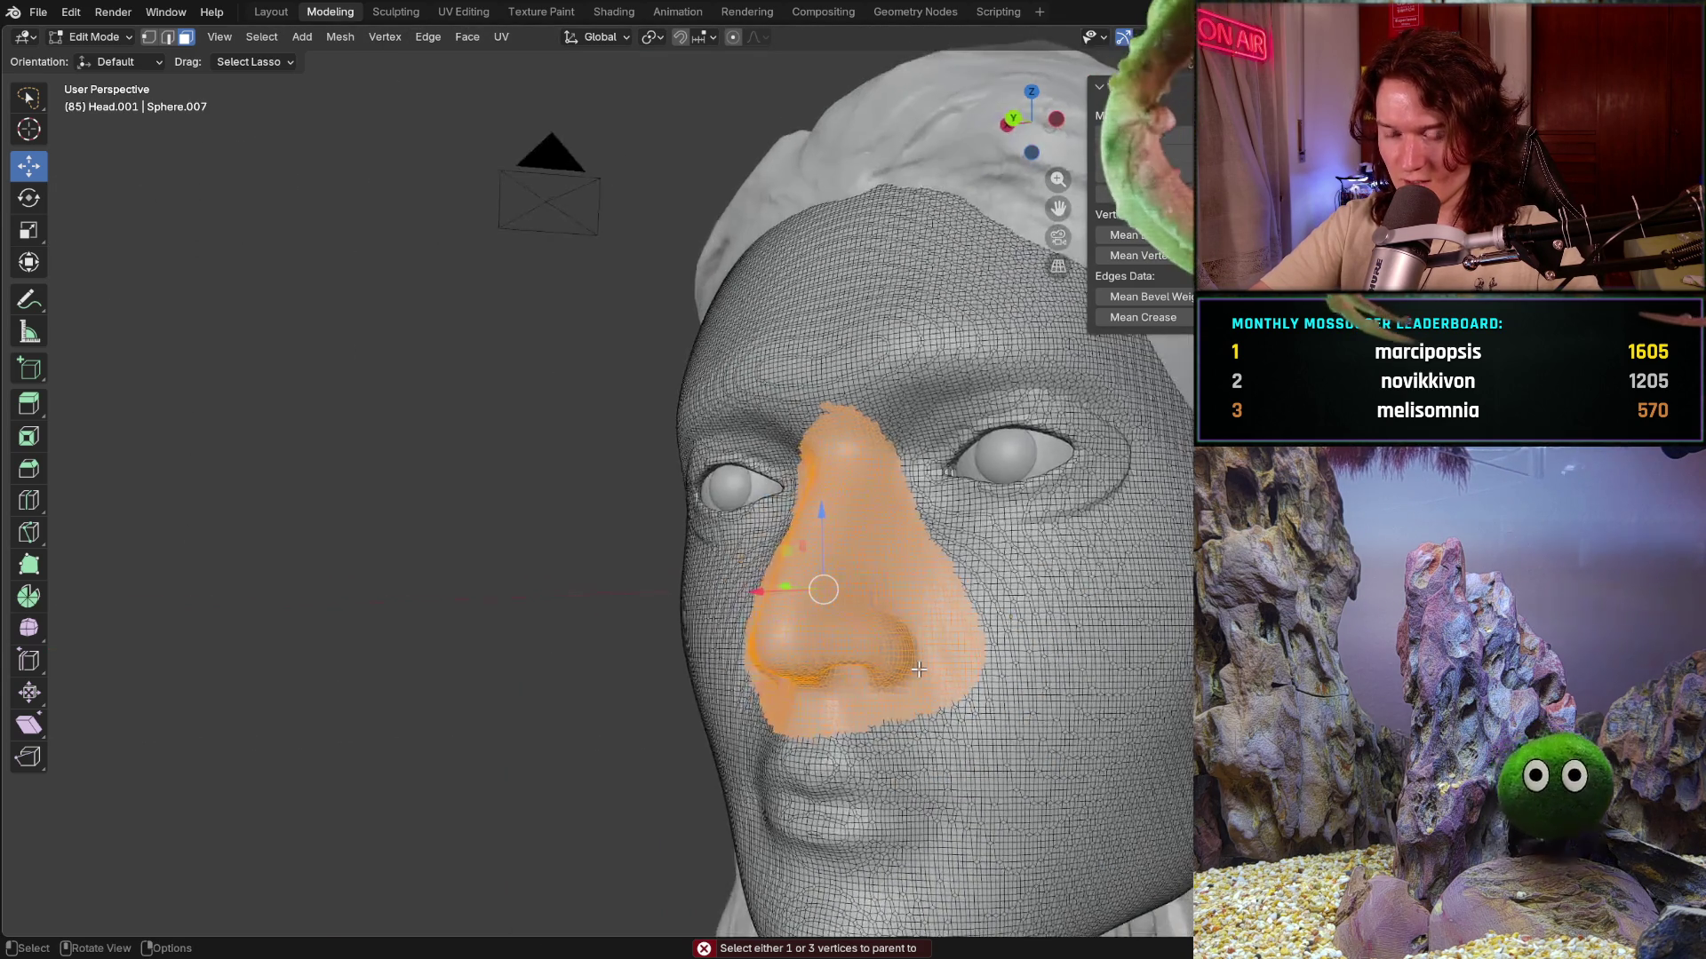
{"action": "key", "text": "ctrl"}
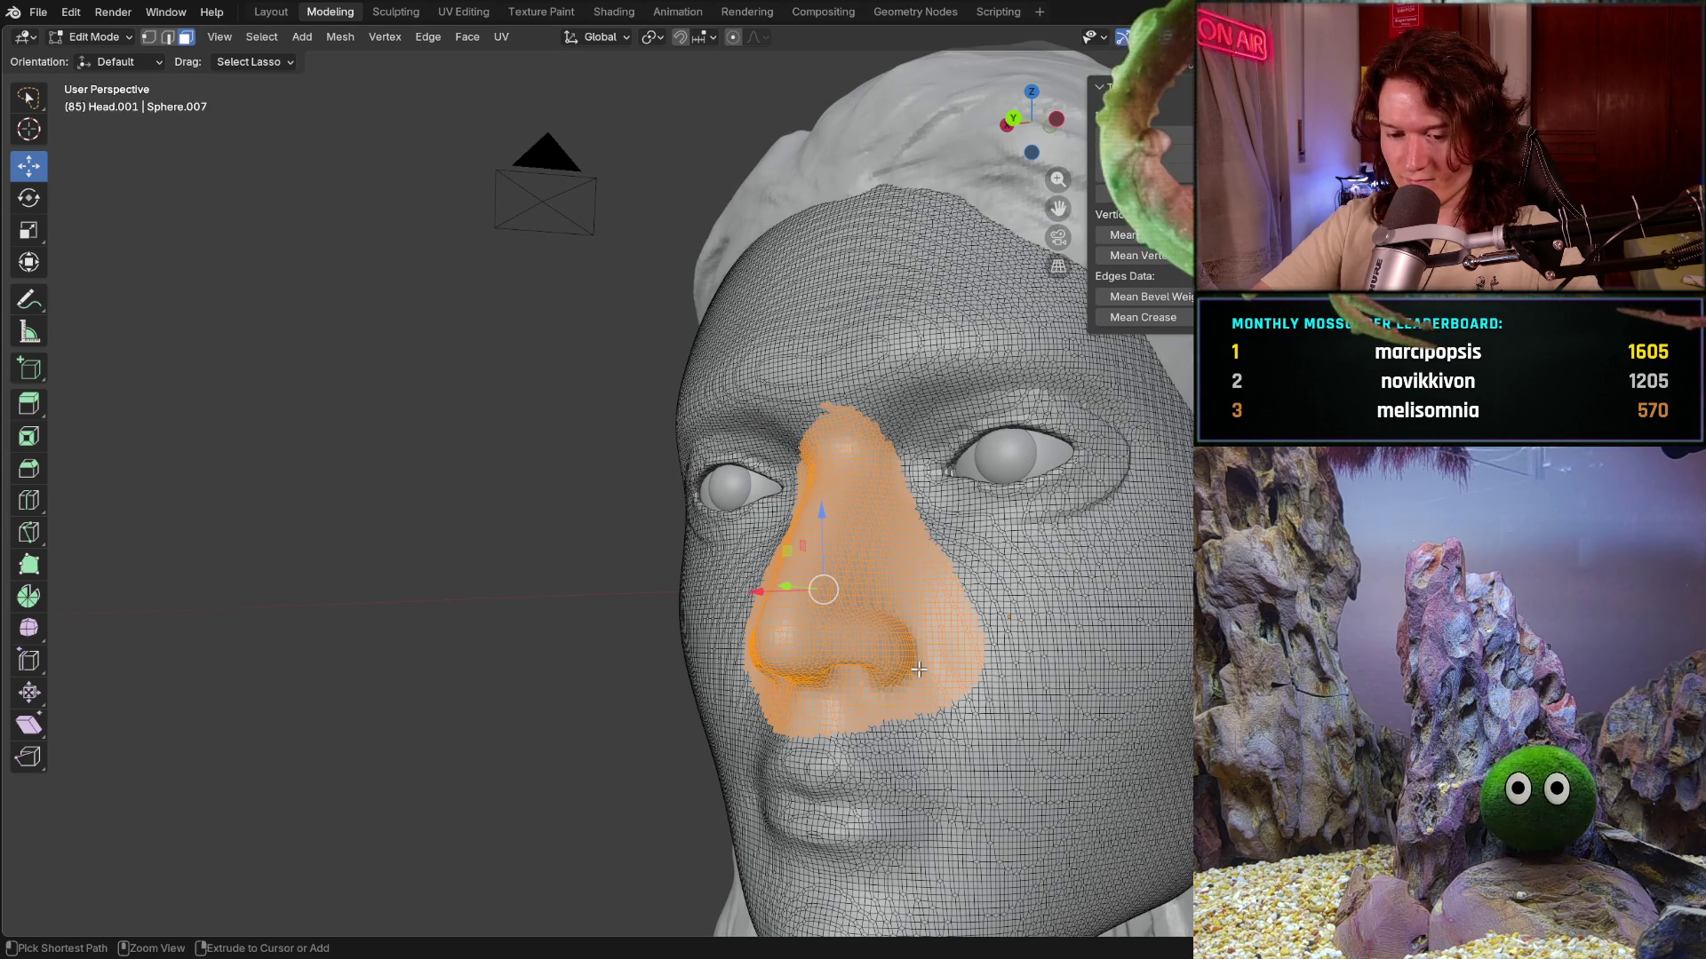
{"action": "key", "text": "ctrl+p"}
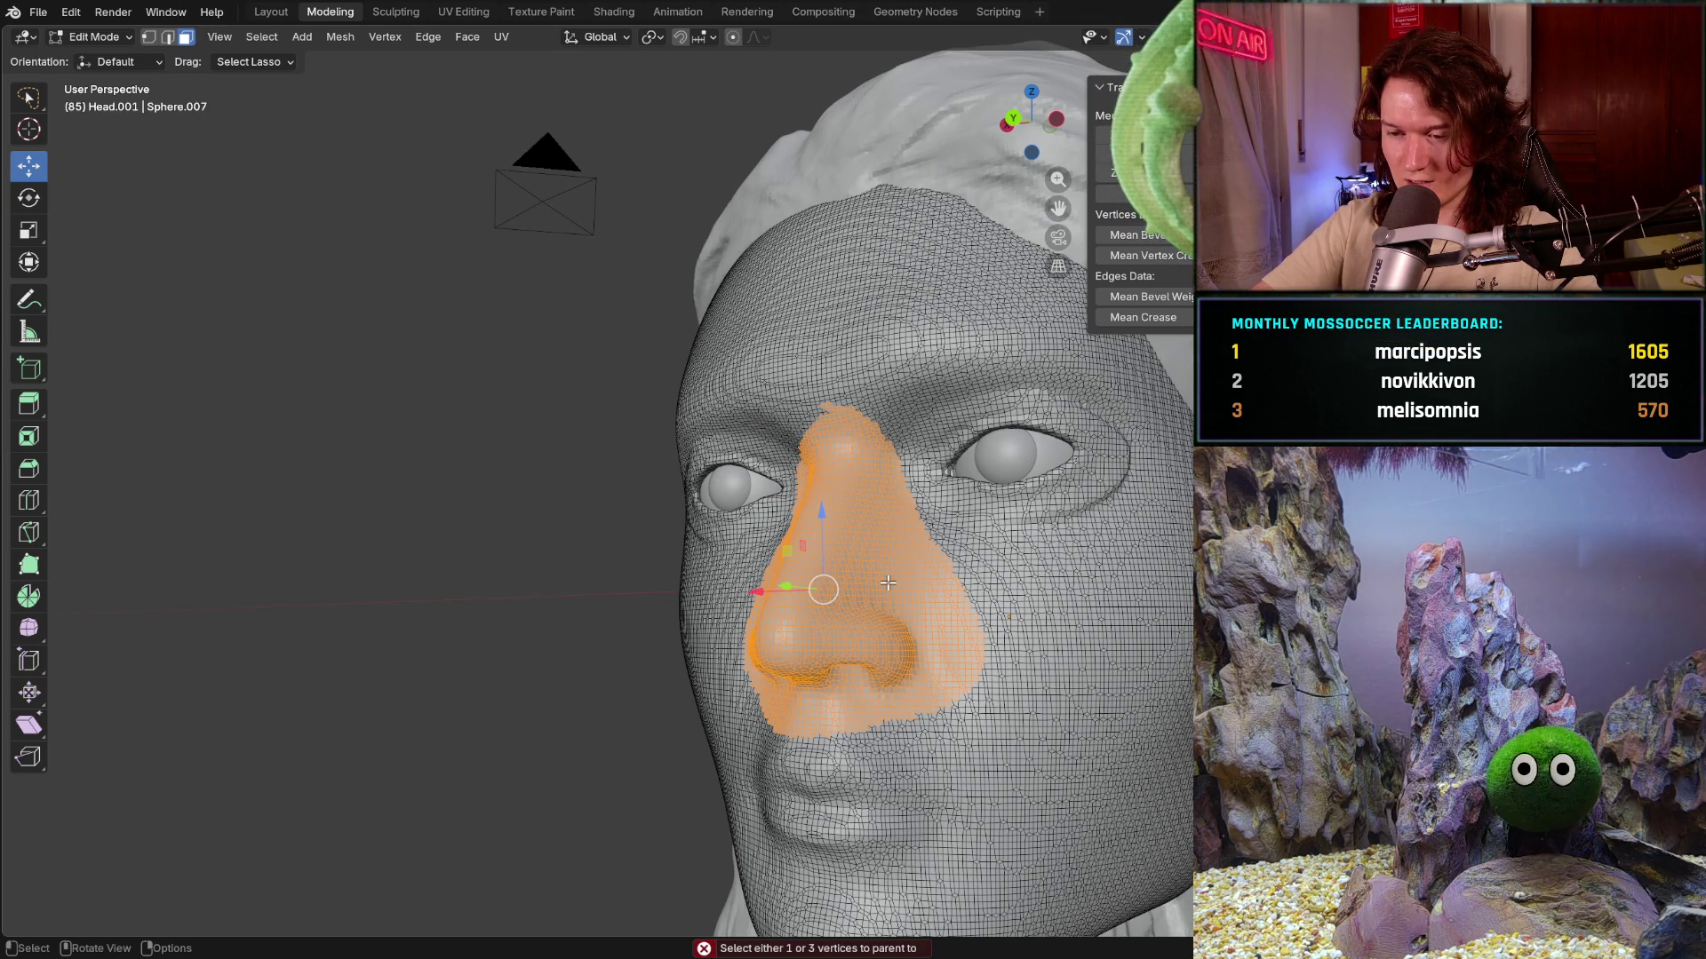
{"action": "key", "text": "p"}
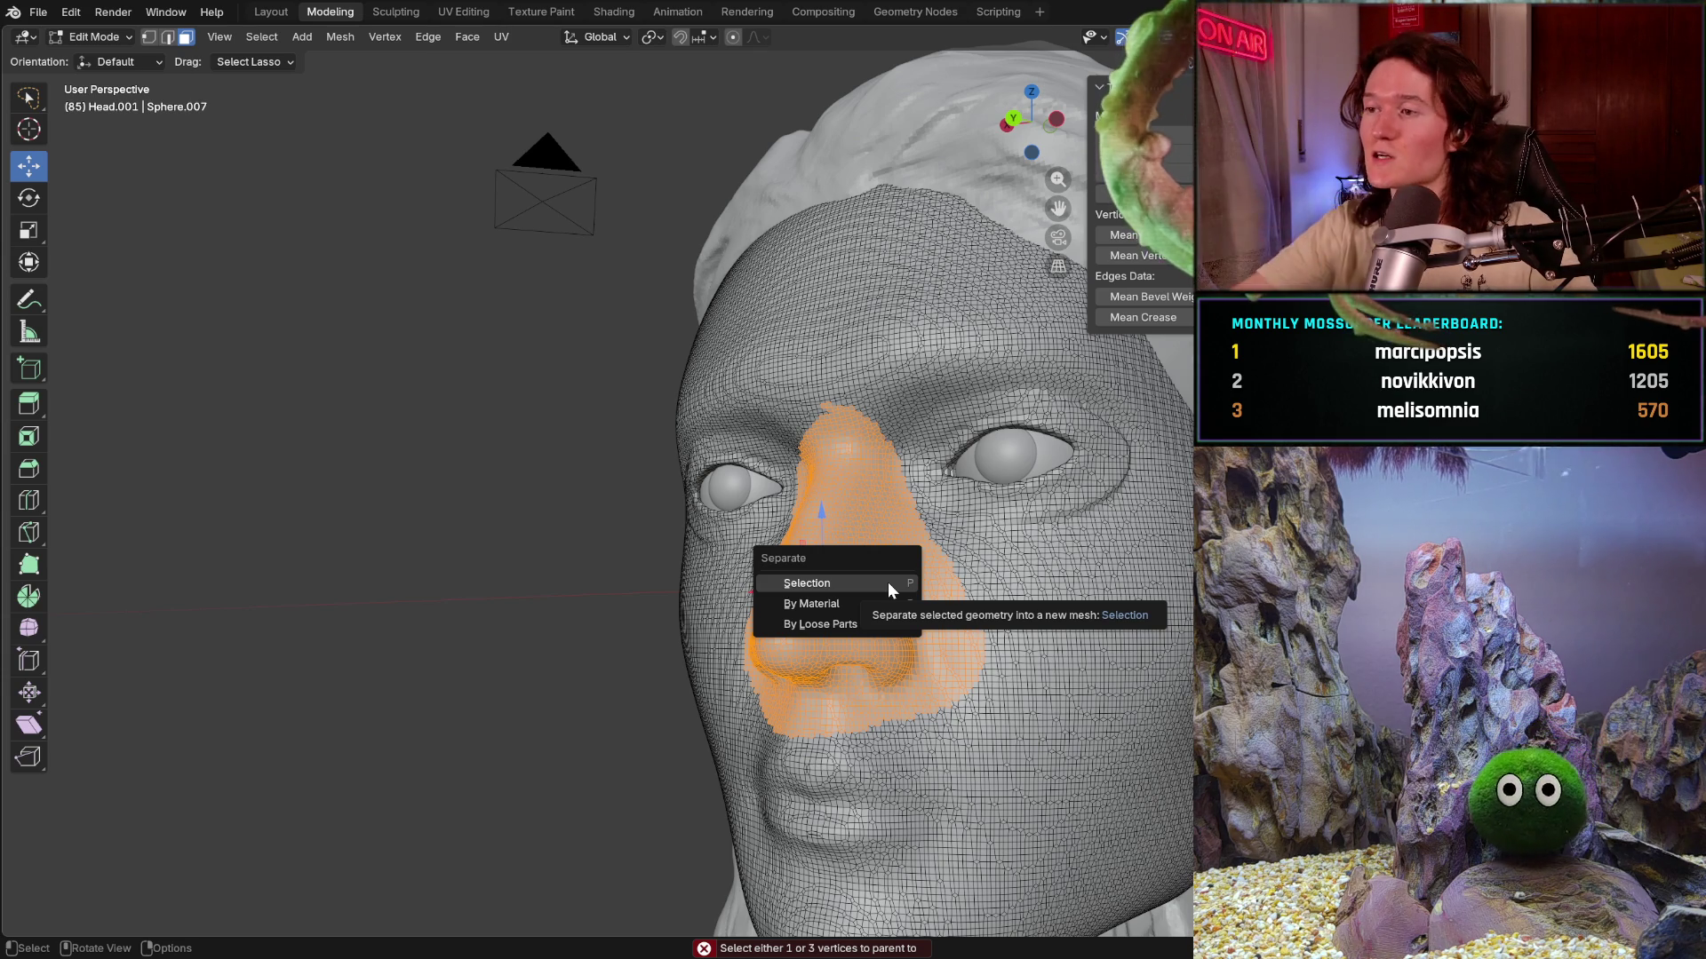
- Separate the nose region by selection and switch to Object Mode
{"action": "left_click", "coordinate": [888, 582]}
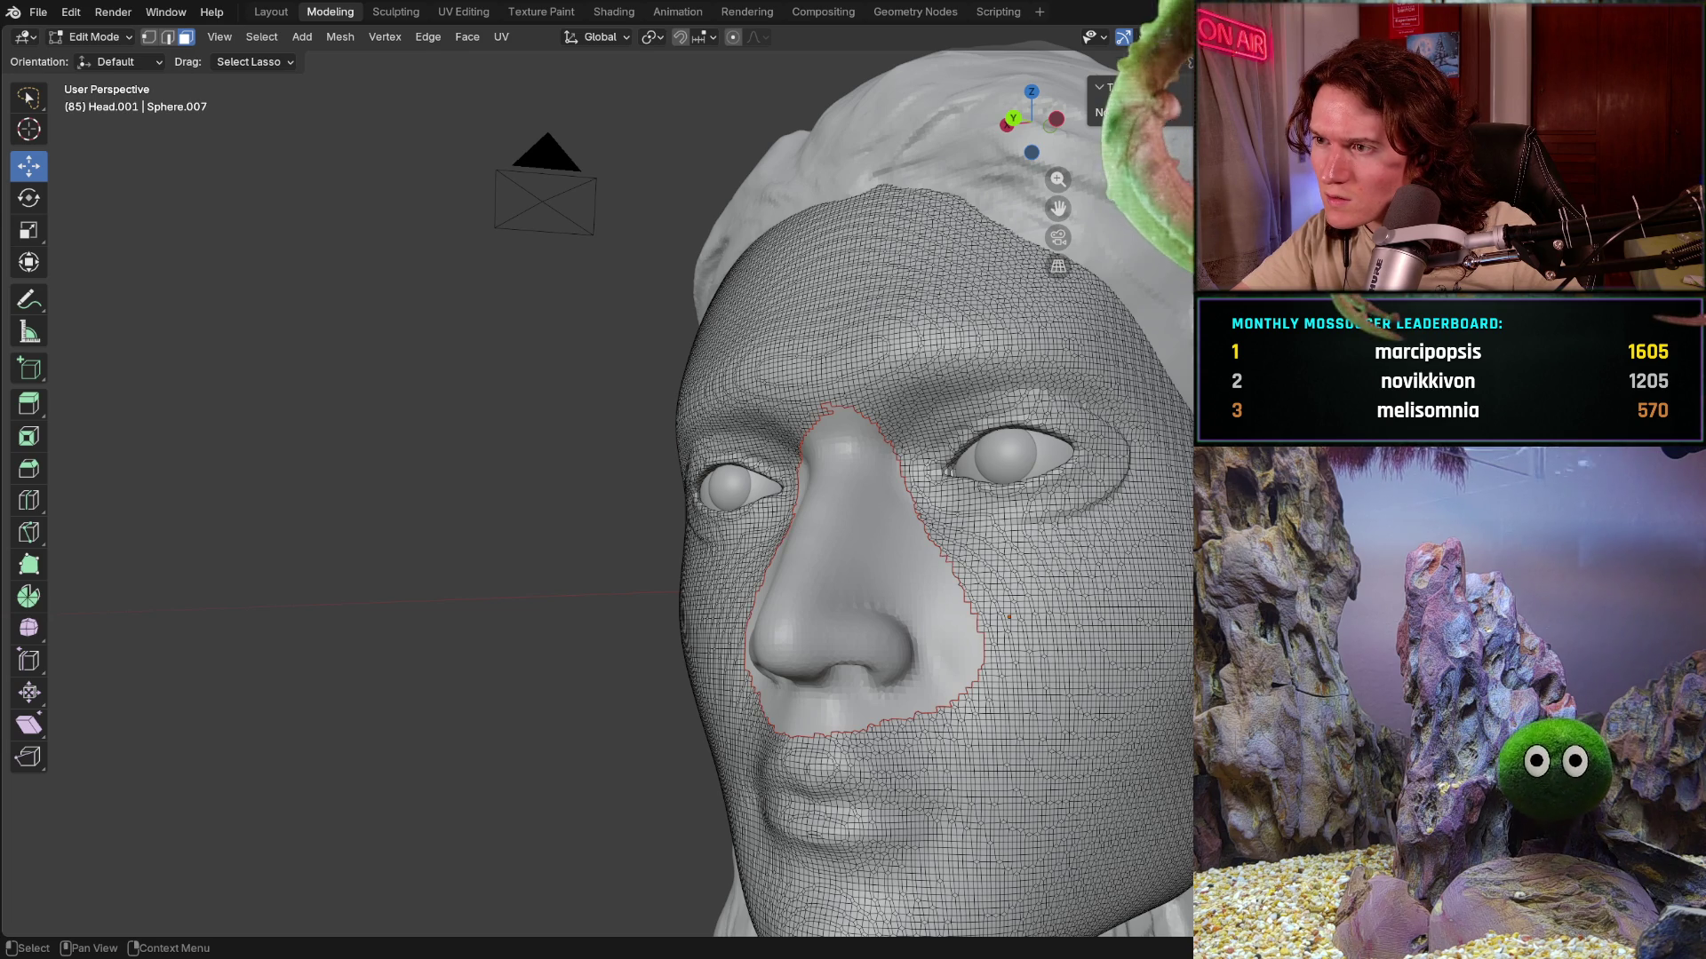
{"action": "left_click", "coordinate": [96, 37]}
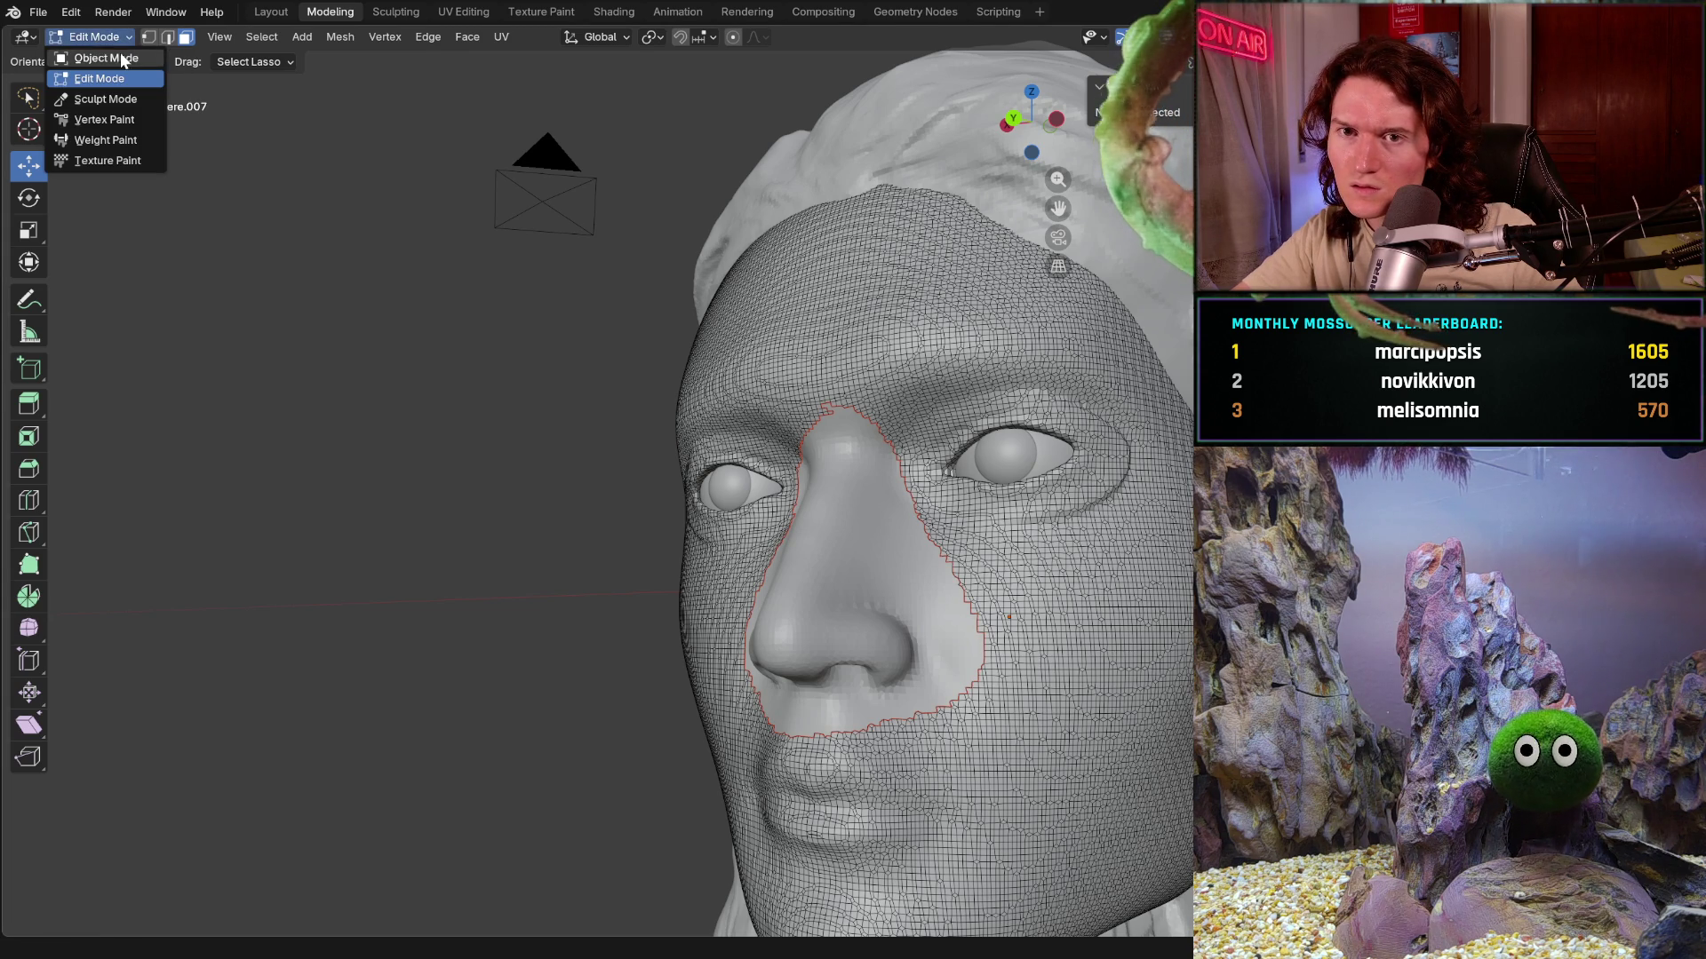
{"action": "left_click", "coordinate": [126, 63]}
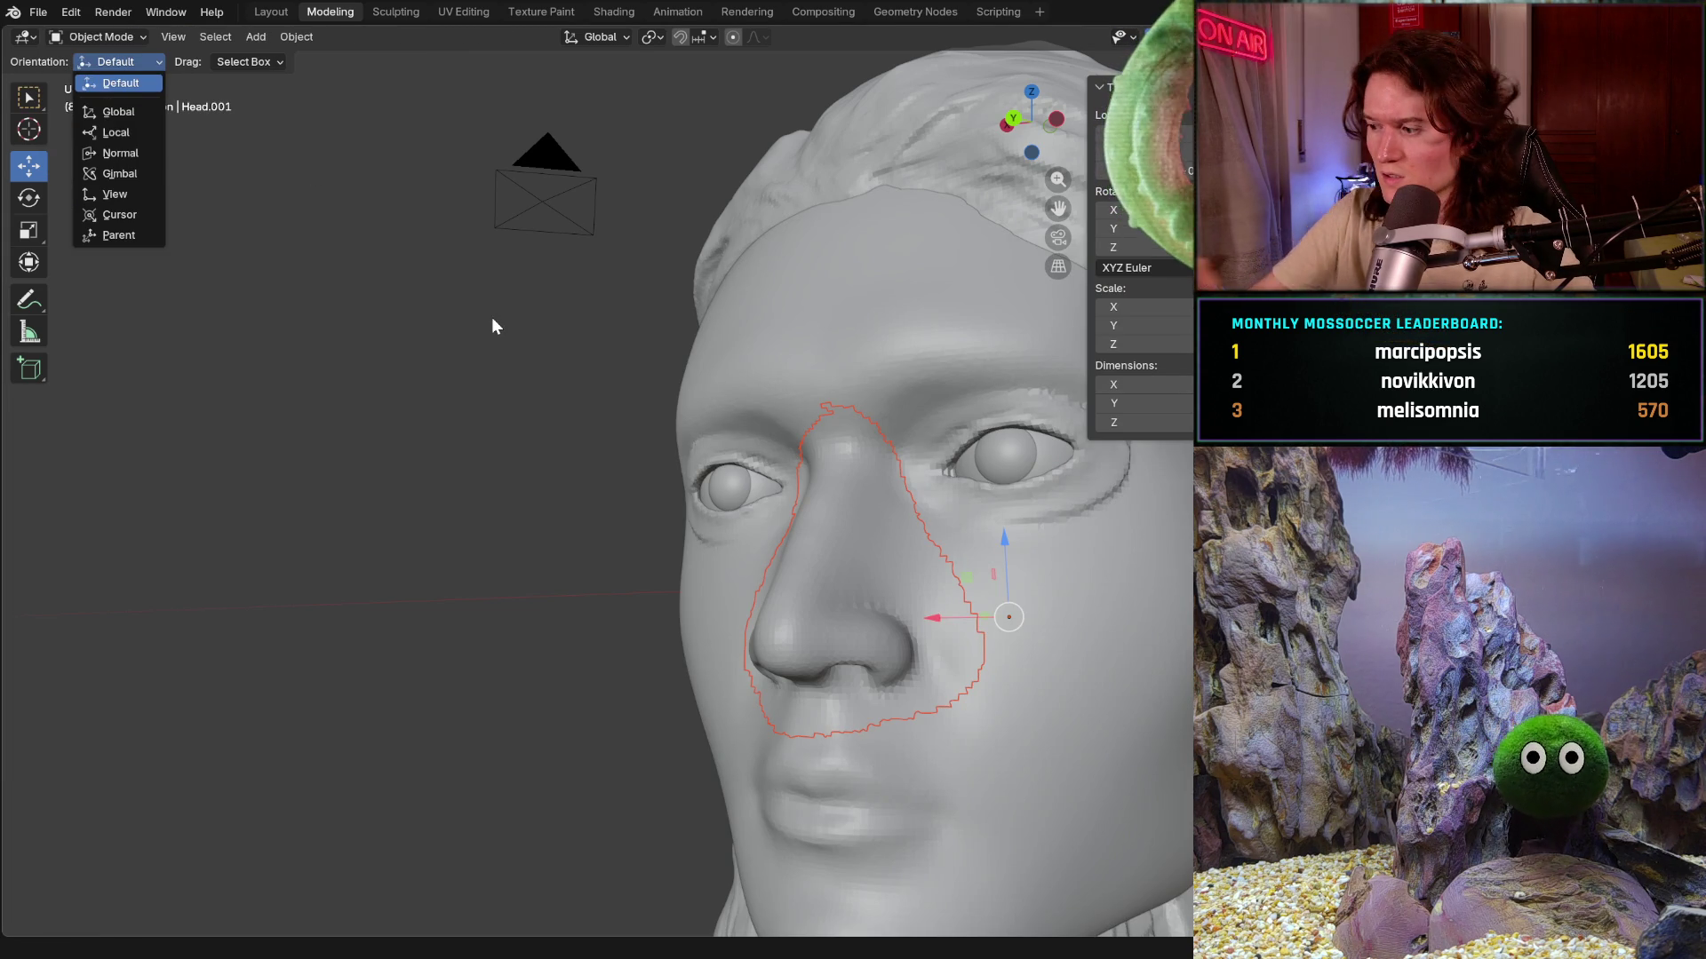
- Test-move the nose piece to the right, then undo to return it to the face
{"action": "left_click_drag", "start_coordinate": [951, 615], "coordinate": [1100, 608]}
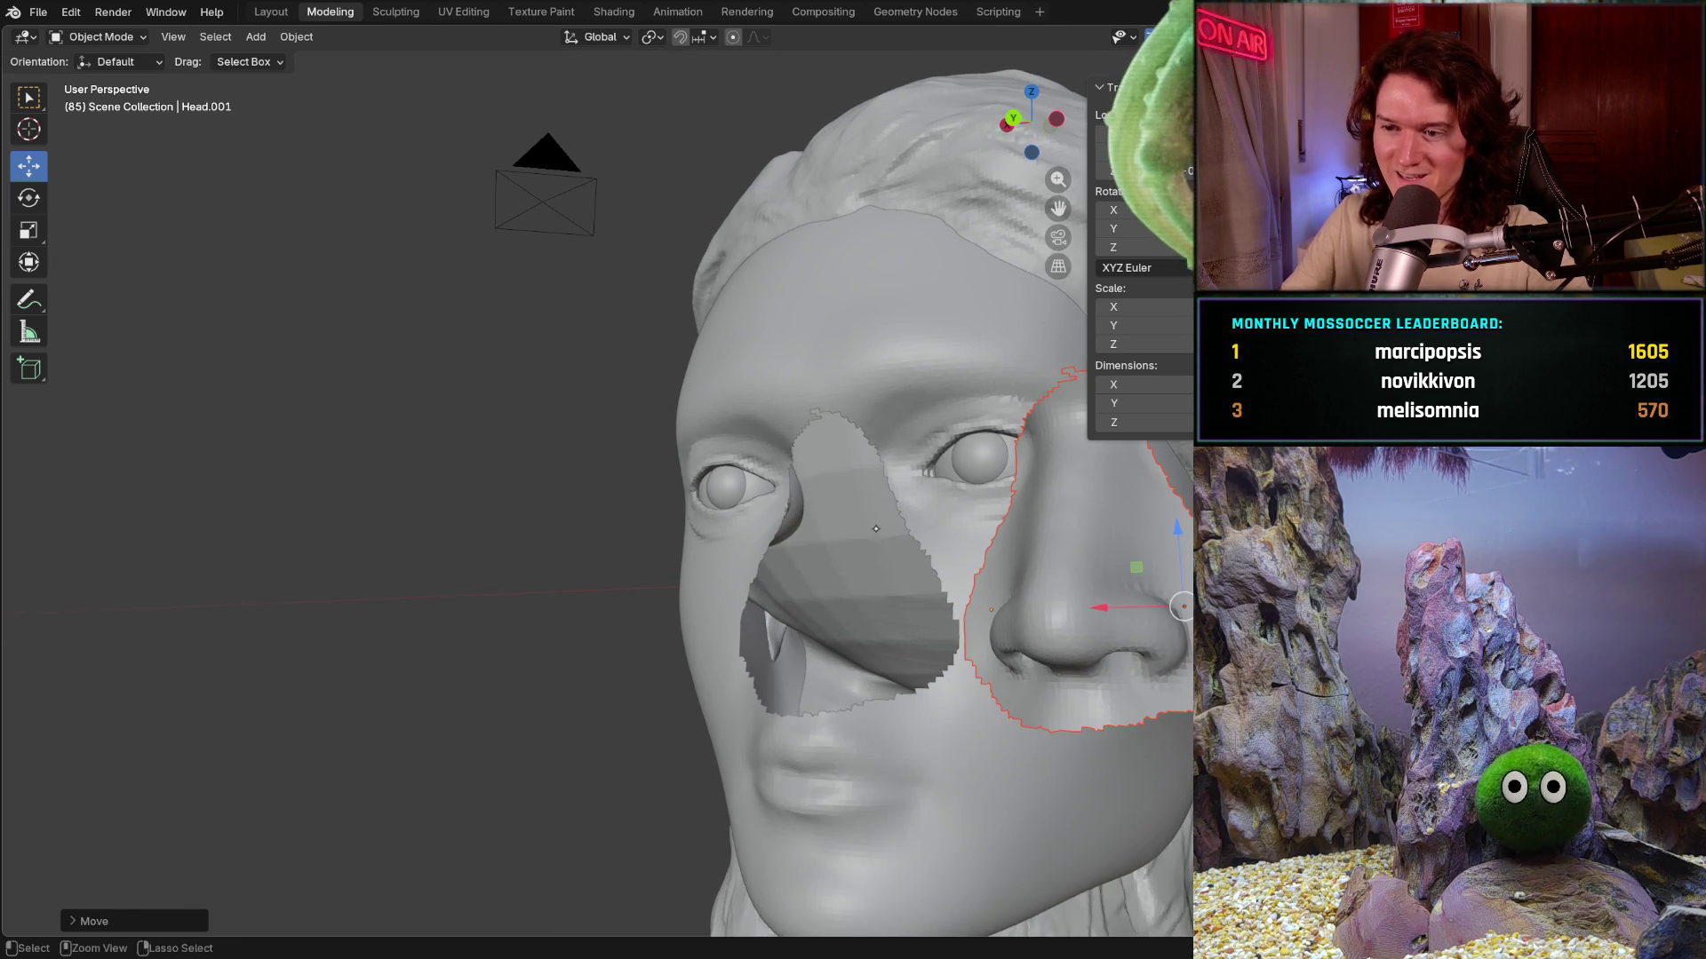
{"action": "middle_click_drag", "start_coordinate": [873, 529], "coordinate": [836, 653], "text": "ctrl"}
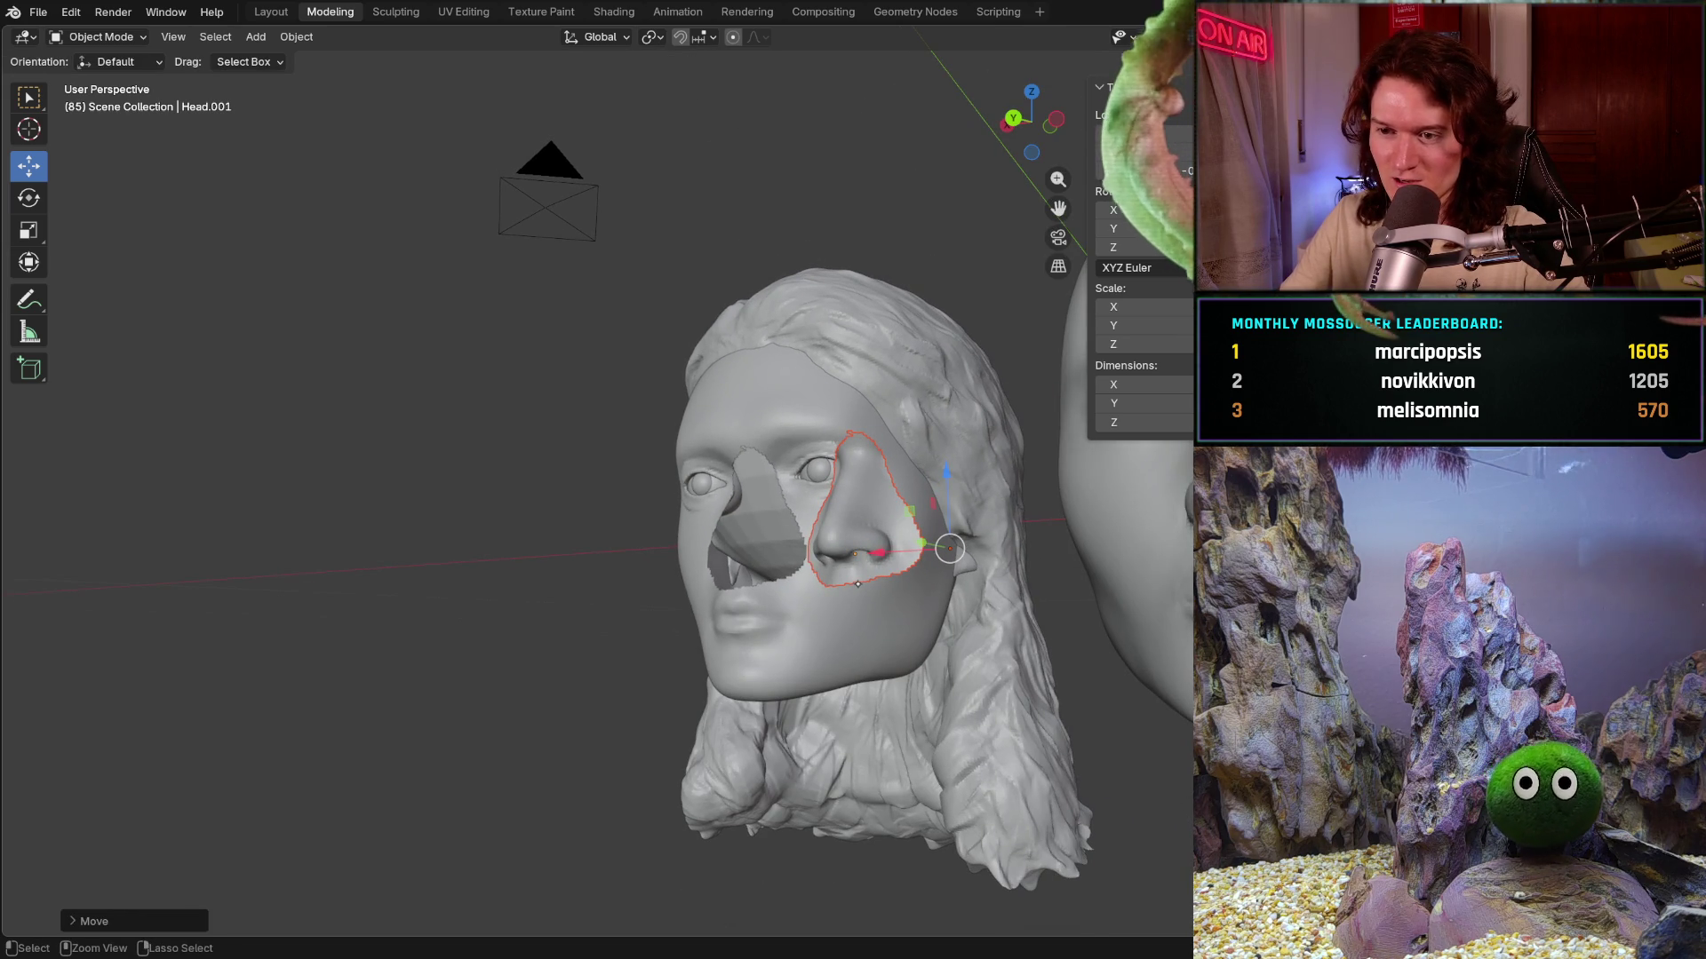
{"action": "middle_click_drag", "start_coordinate": [852, 534], "coordinate": [932, 534]}
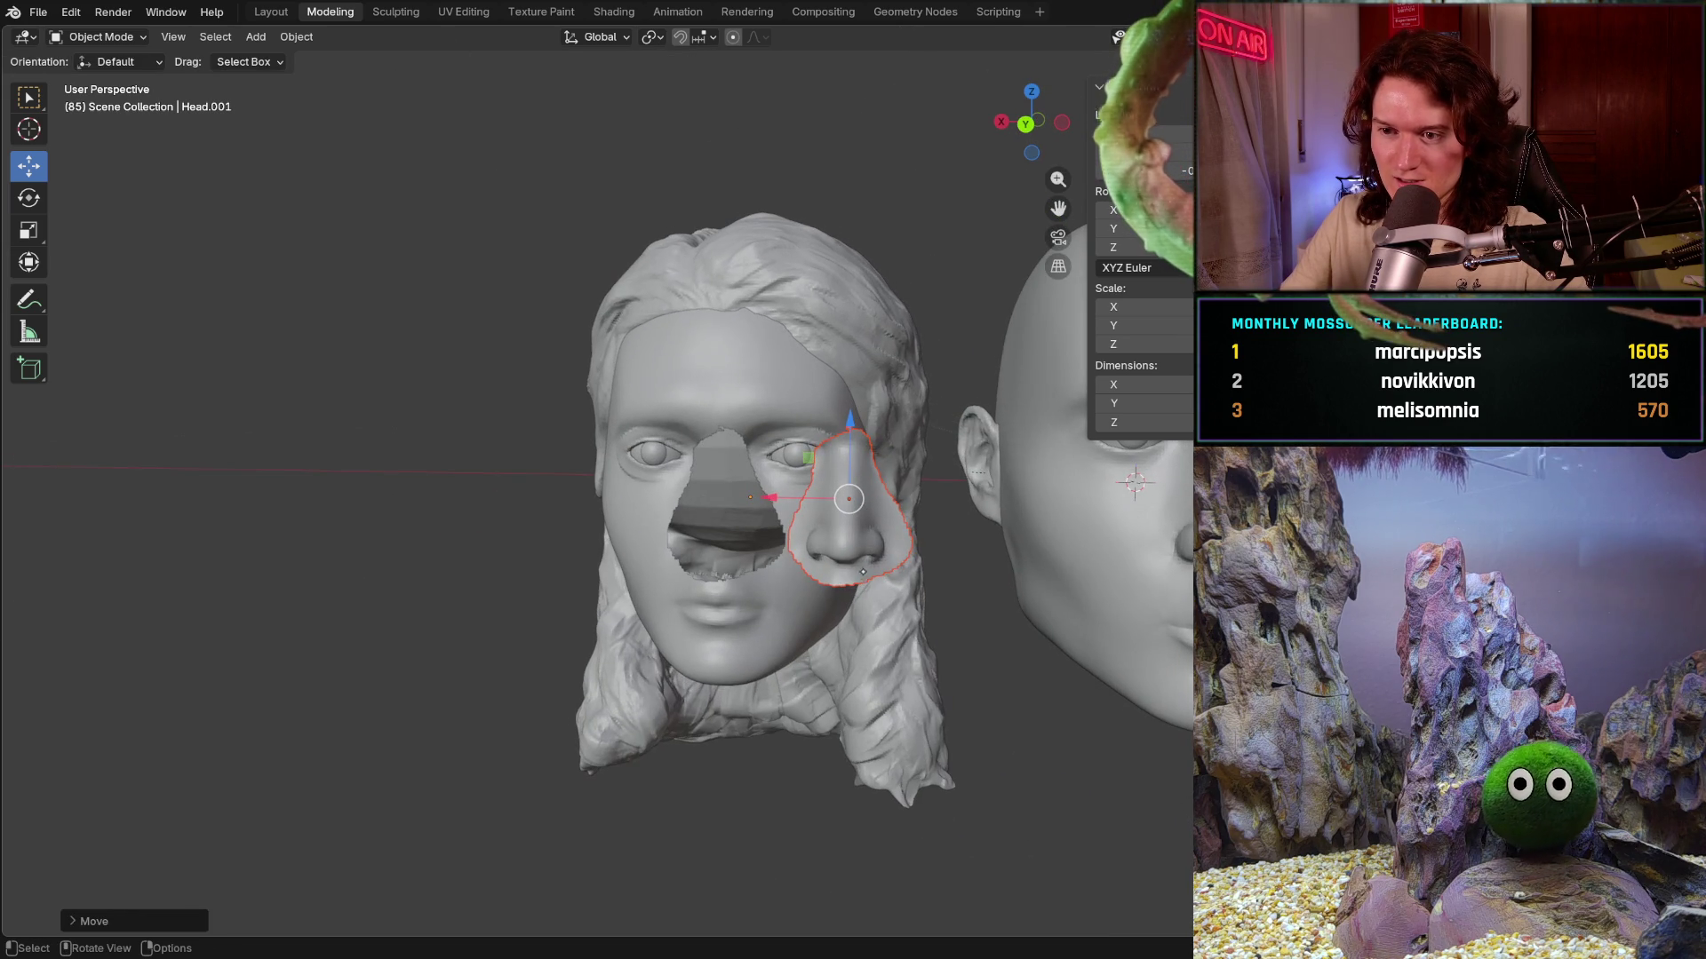
{"action": "key", "text": "ctrl+z"}
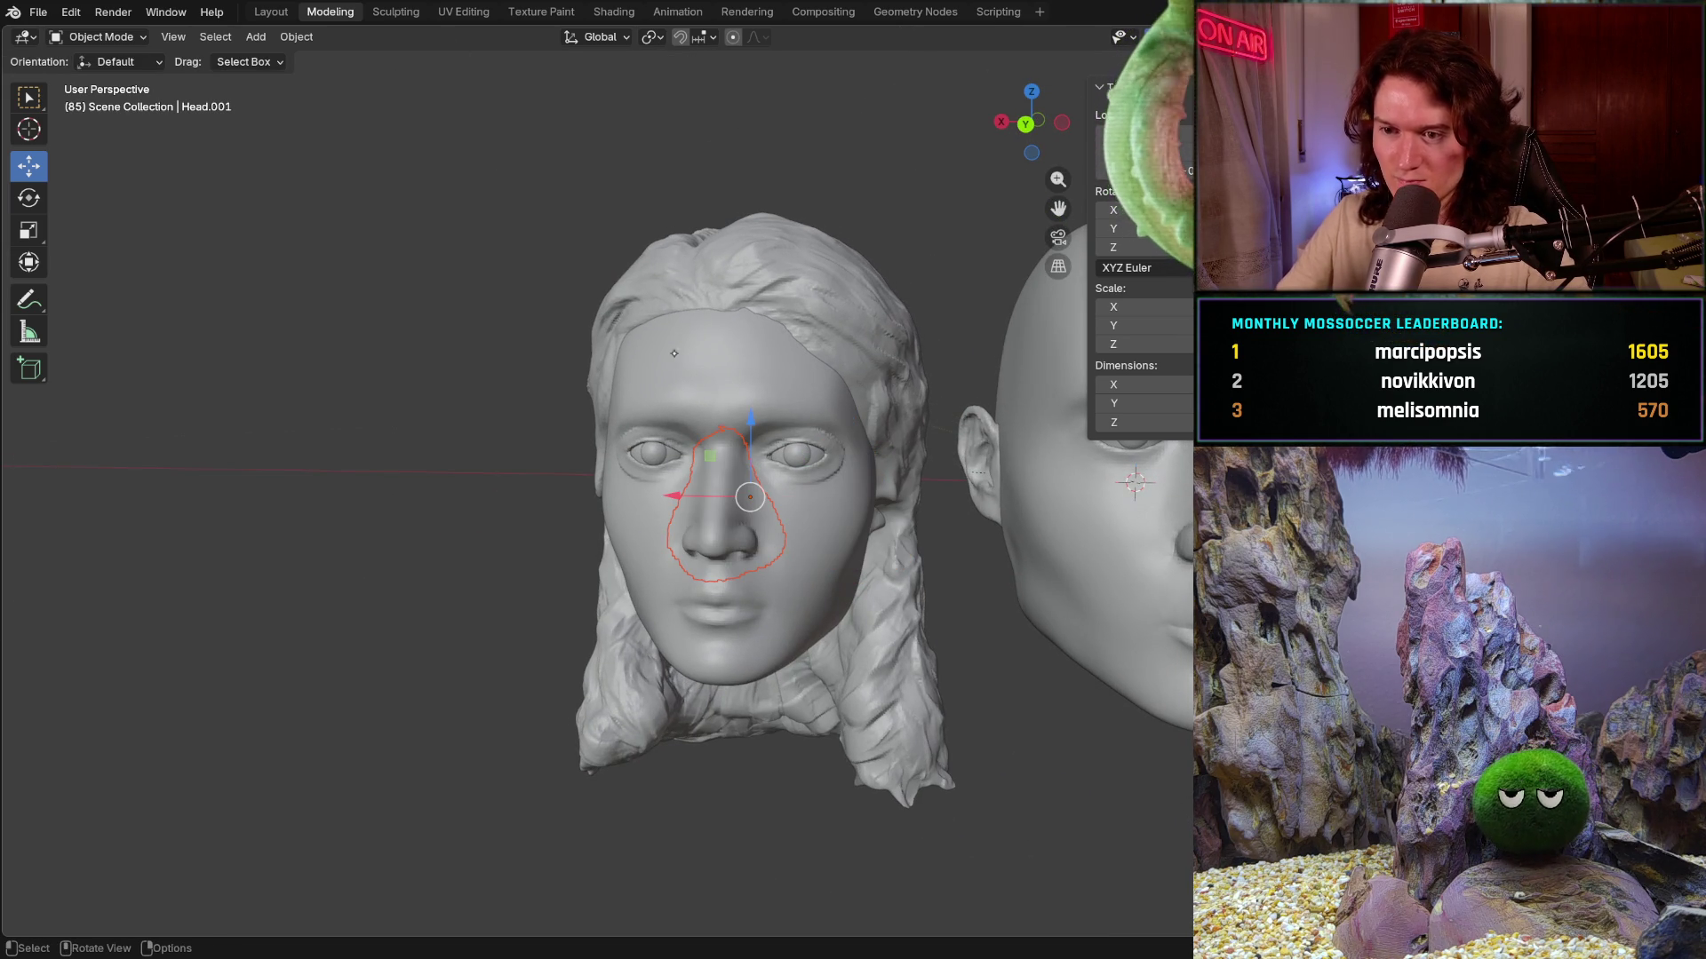
{"action": "middle_click_drag", "start_coordinate": [736, 557], "coordinate": [758, 461], "text": "ctrl"}
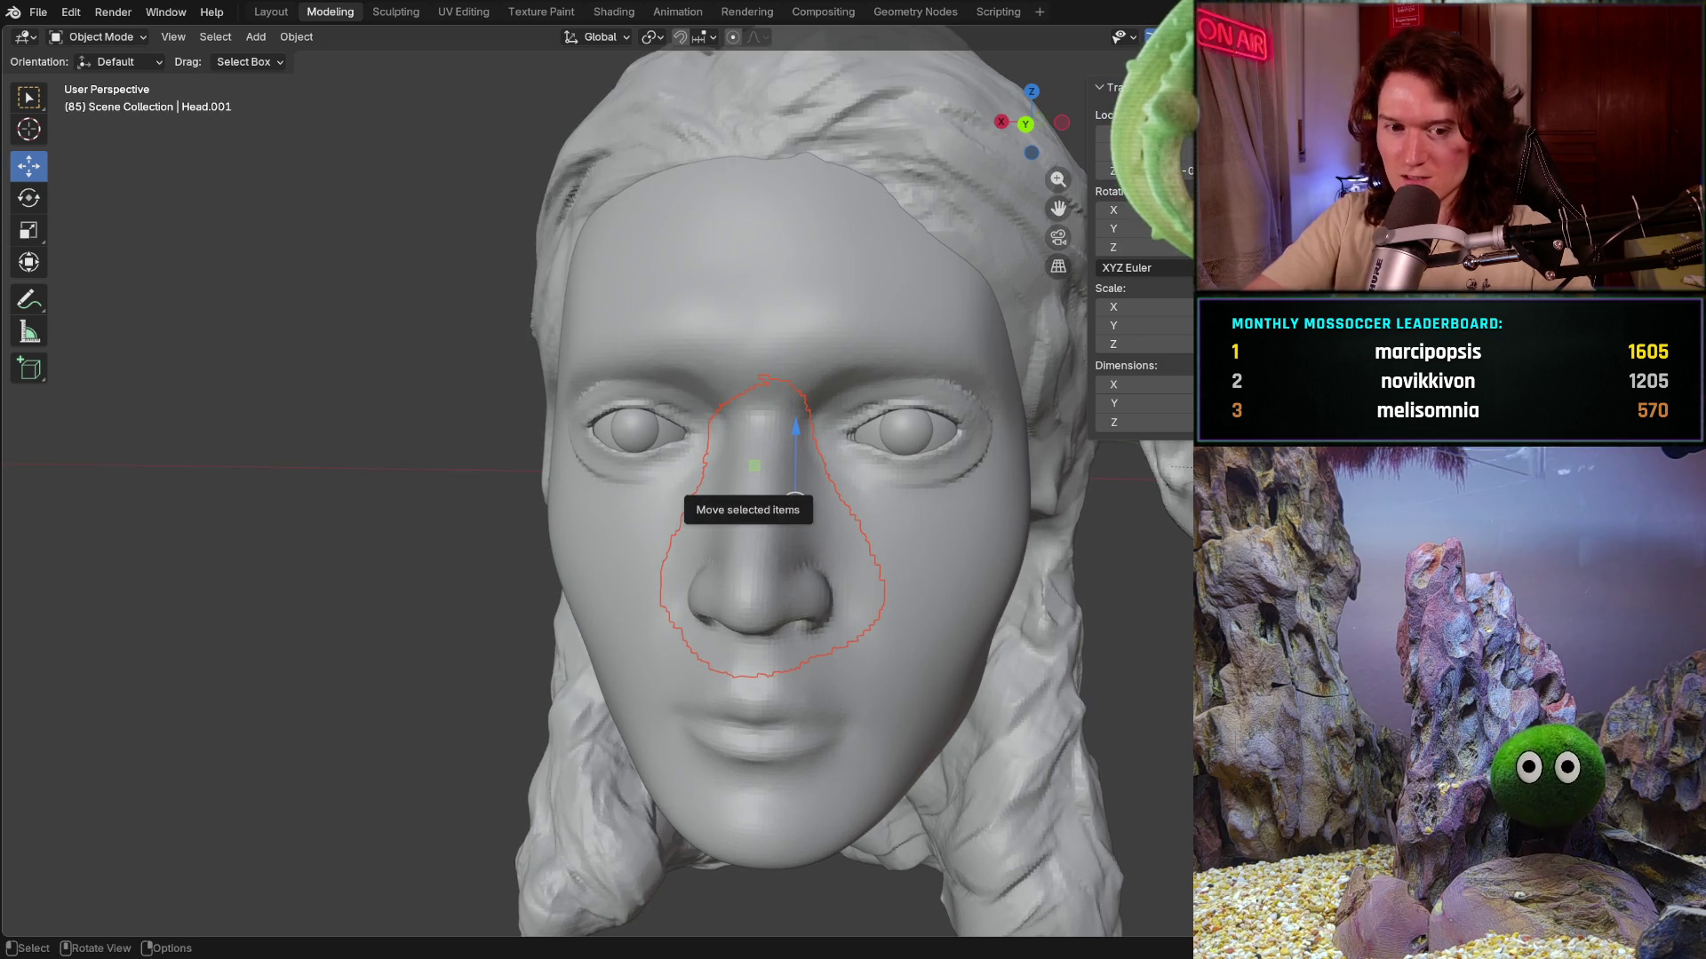
{"action": "right_click", "coordinate": [745, 556]}
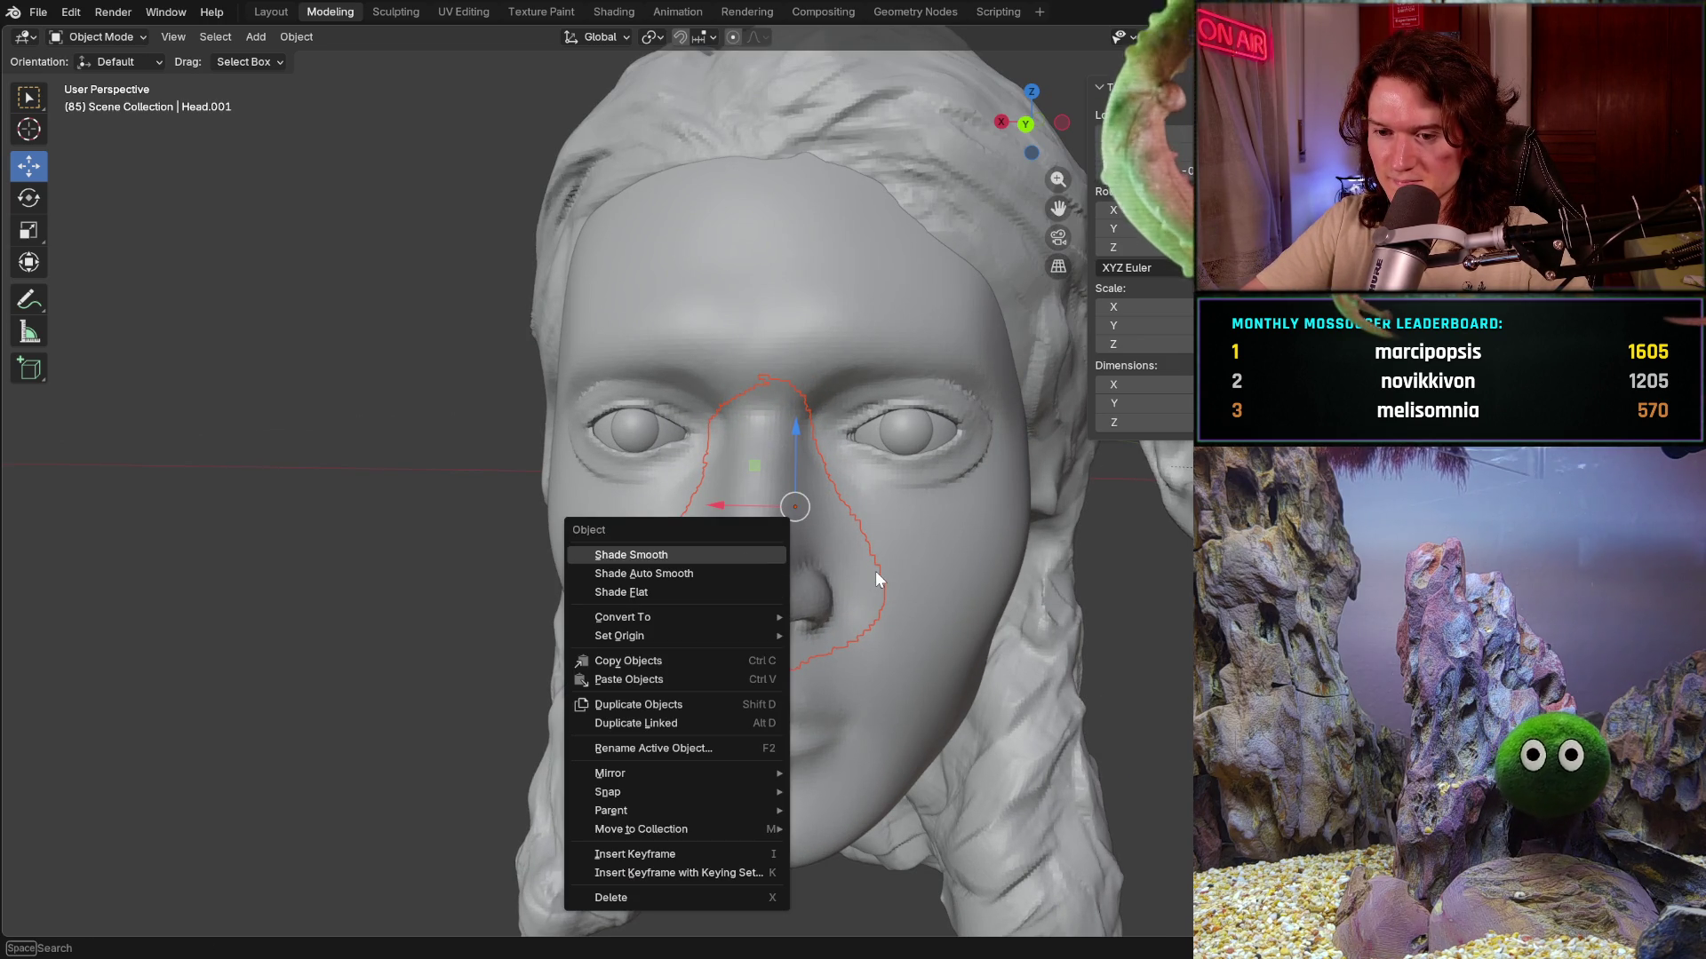
- Duplicate the nose piece as Head.003 with Shift+D and place it
{"action": "key", "text": "Escape"}
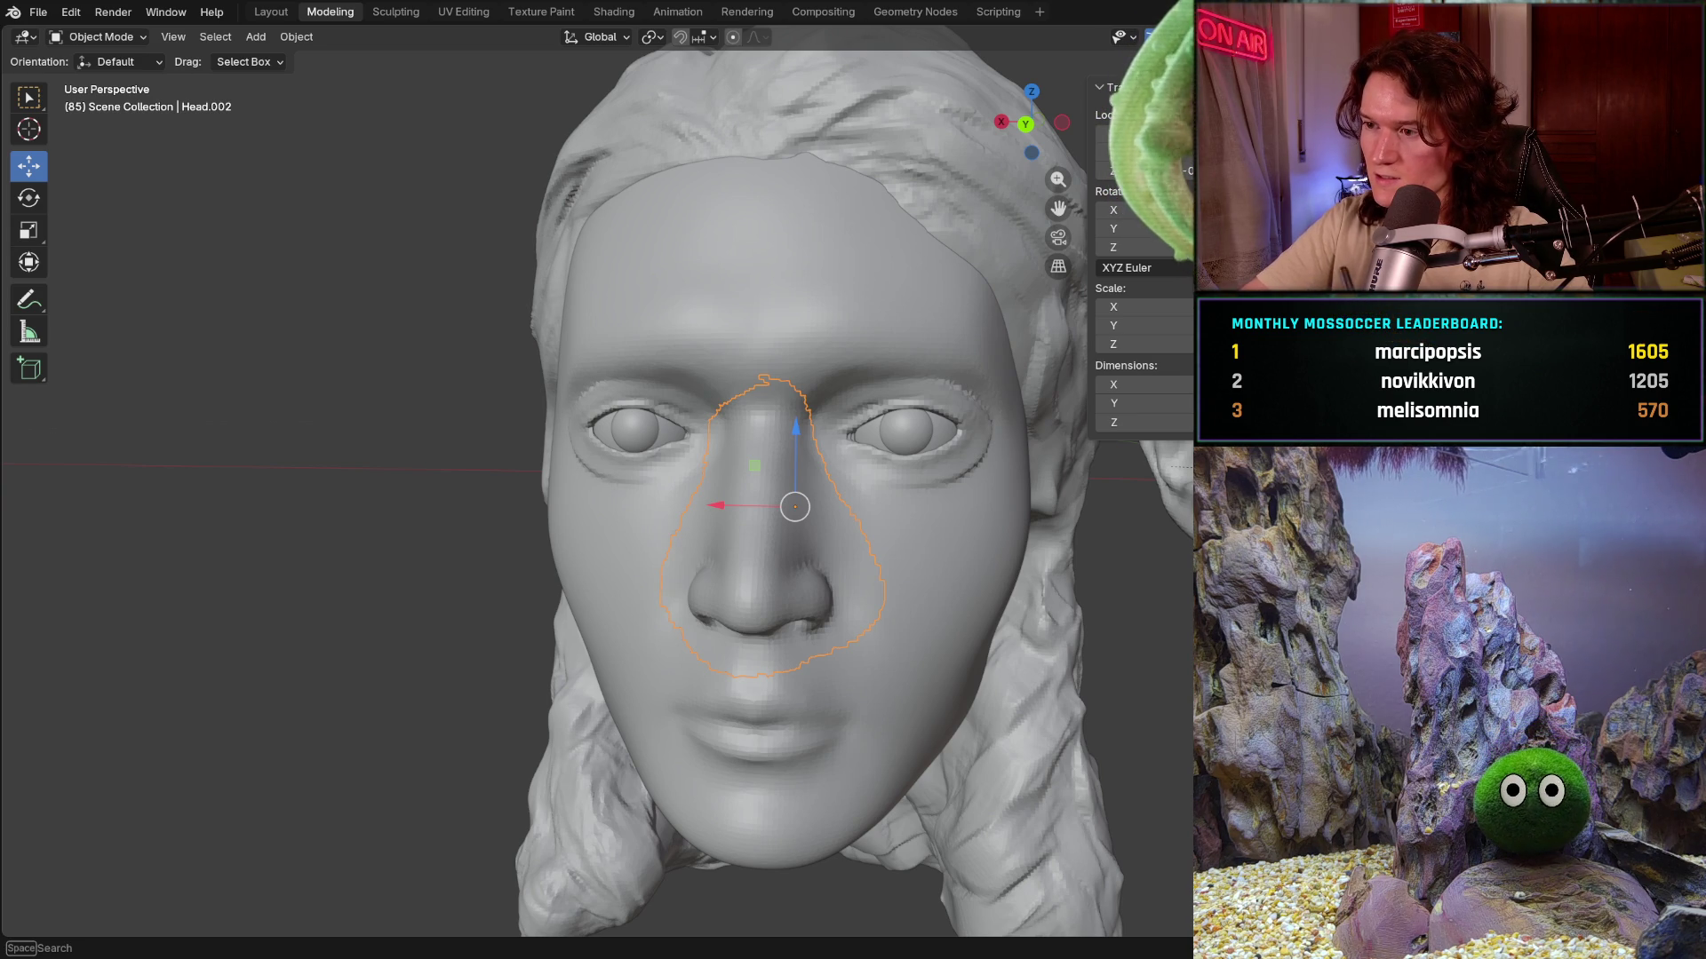
{"action": "key", "text": "ctrl+c"}
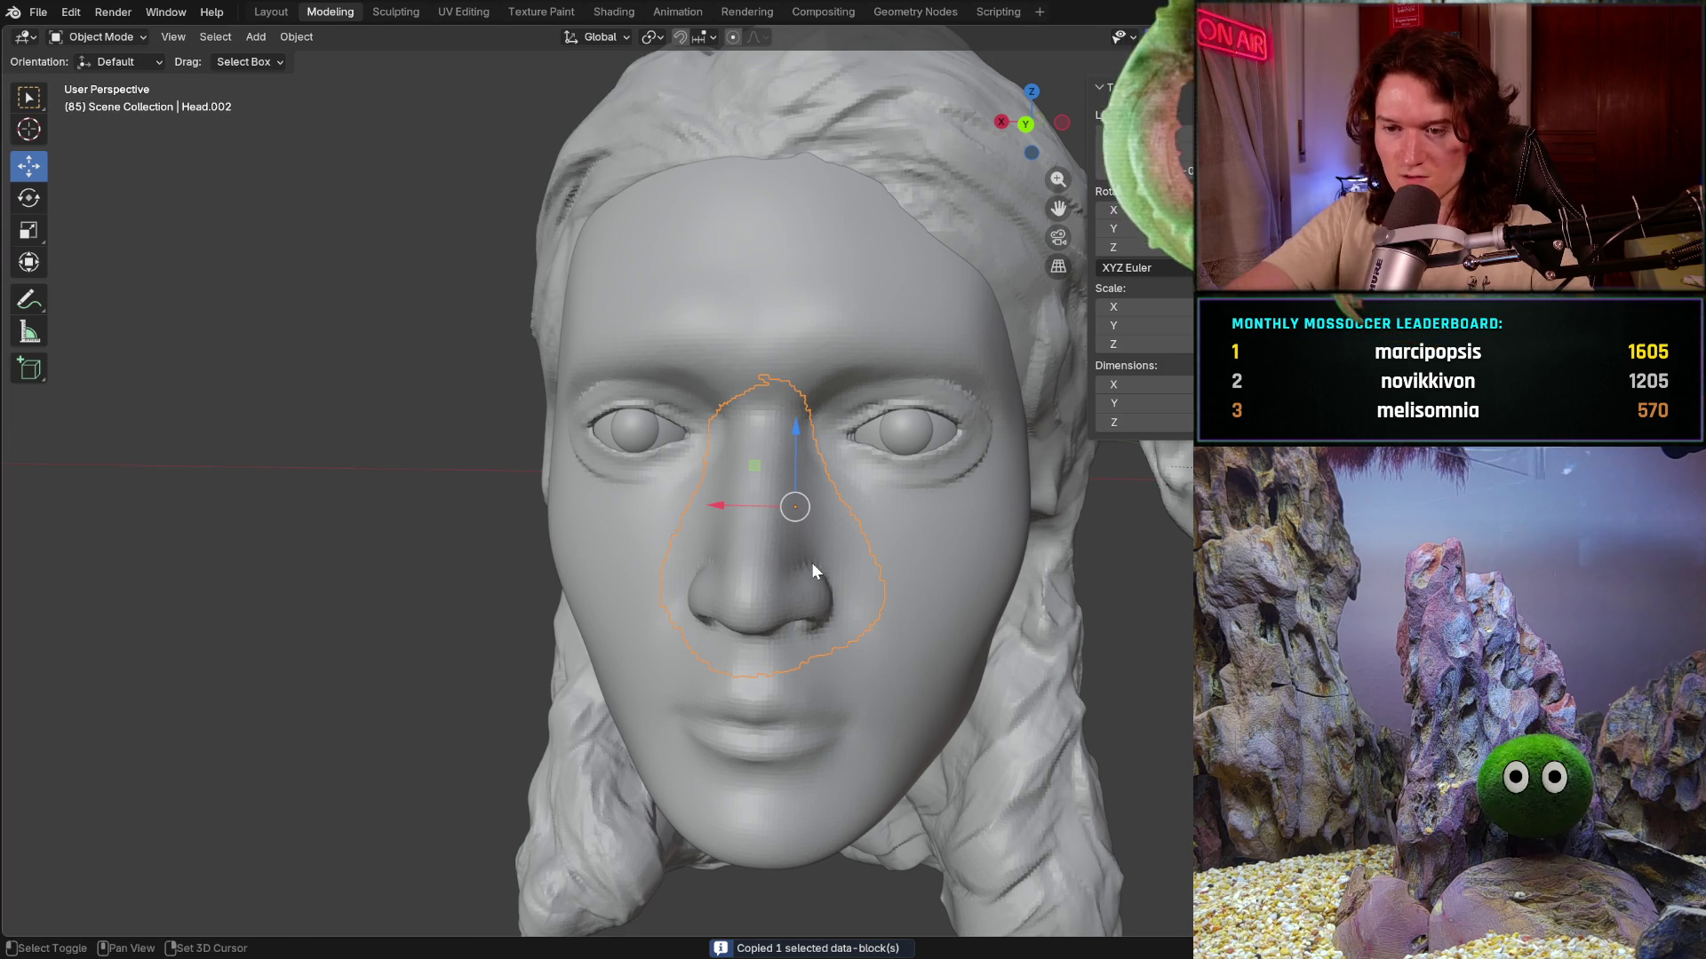
{"action": "key", "text": "shift+d"}
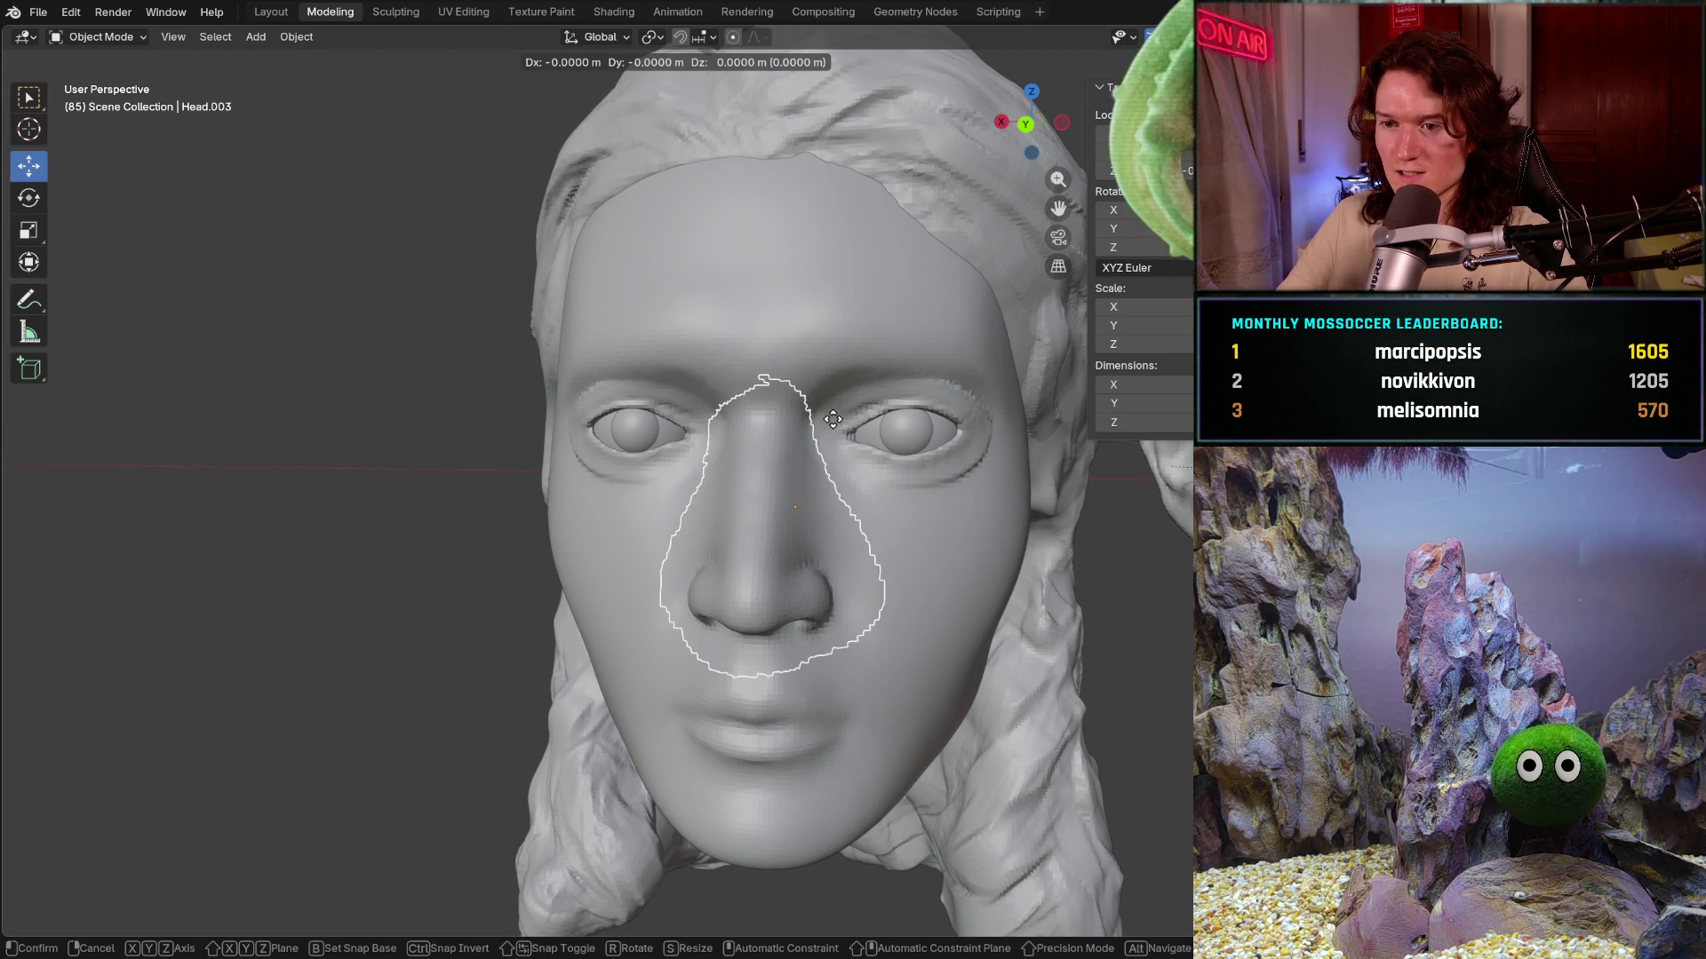
{"action": "left_click", "coordinate": [1133, 521]}
- Move the duplicate nose along Y into the smooth head
{"action": "mouse_move", "coordinate": [1133, 520]}
{"action": "middle_mouse_down"}
{"action": "mouse_move", "coordinate": [843, 629]}
{"action": "mouse_move", "coordinate": [901, 533]}
{"action": "middle_mouse_up"}
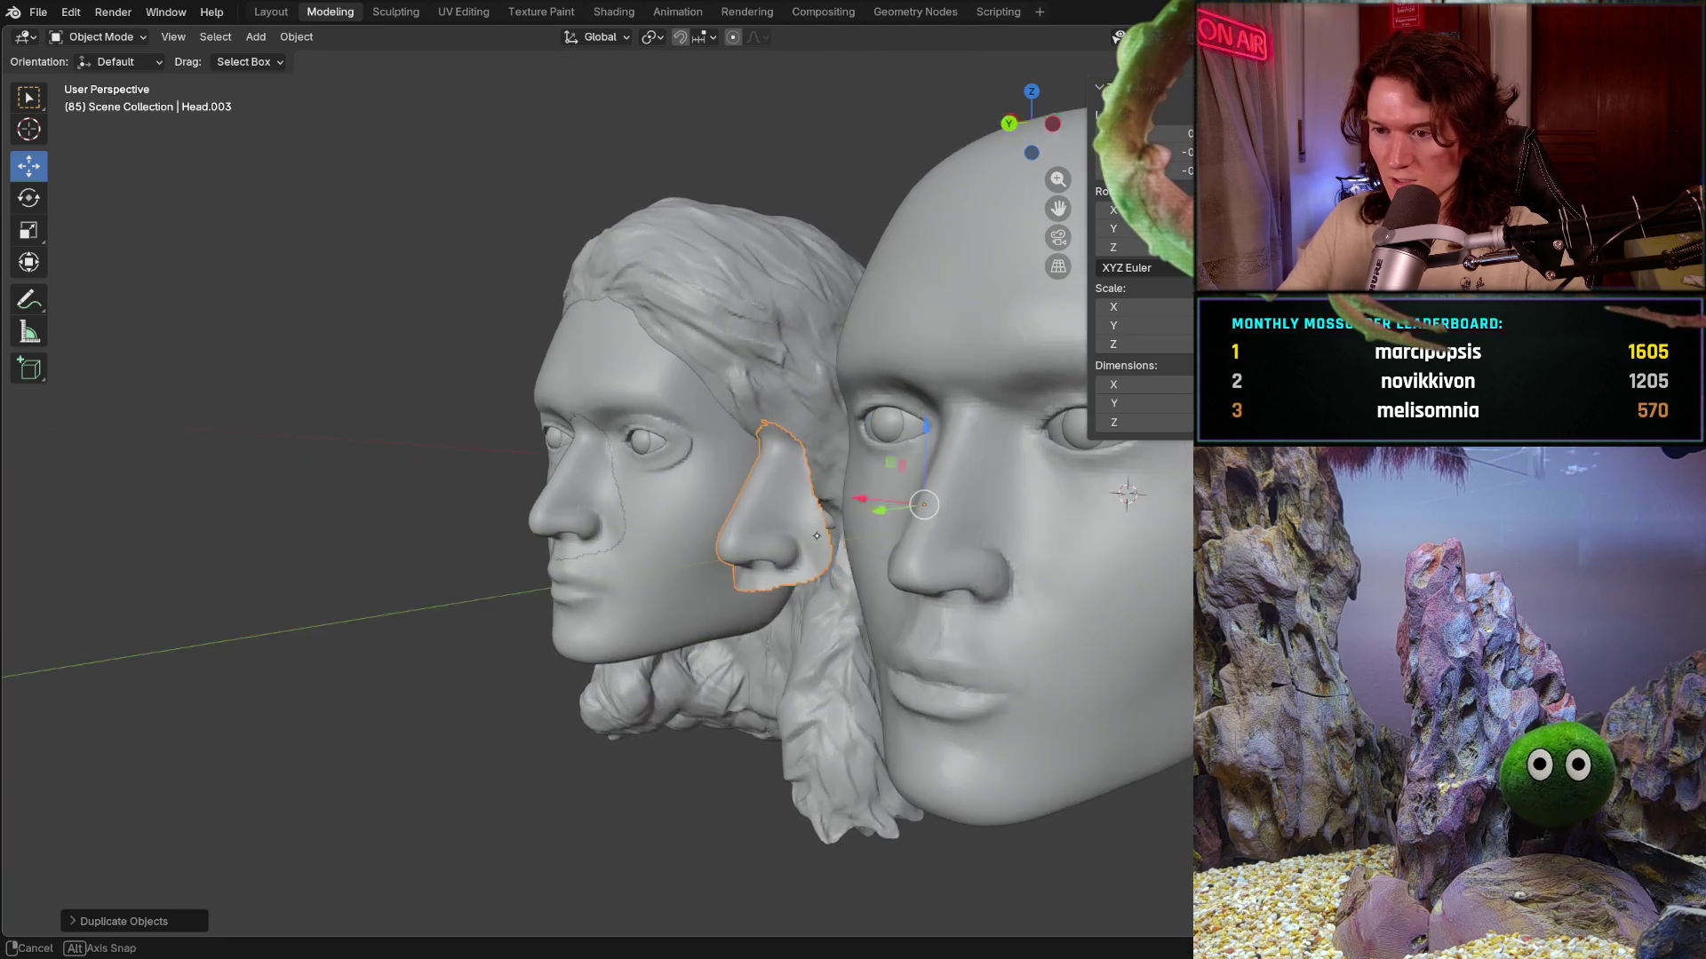
{"action": "key", "text": "g"}
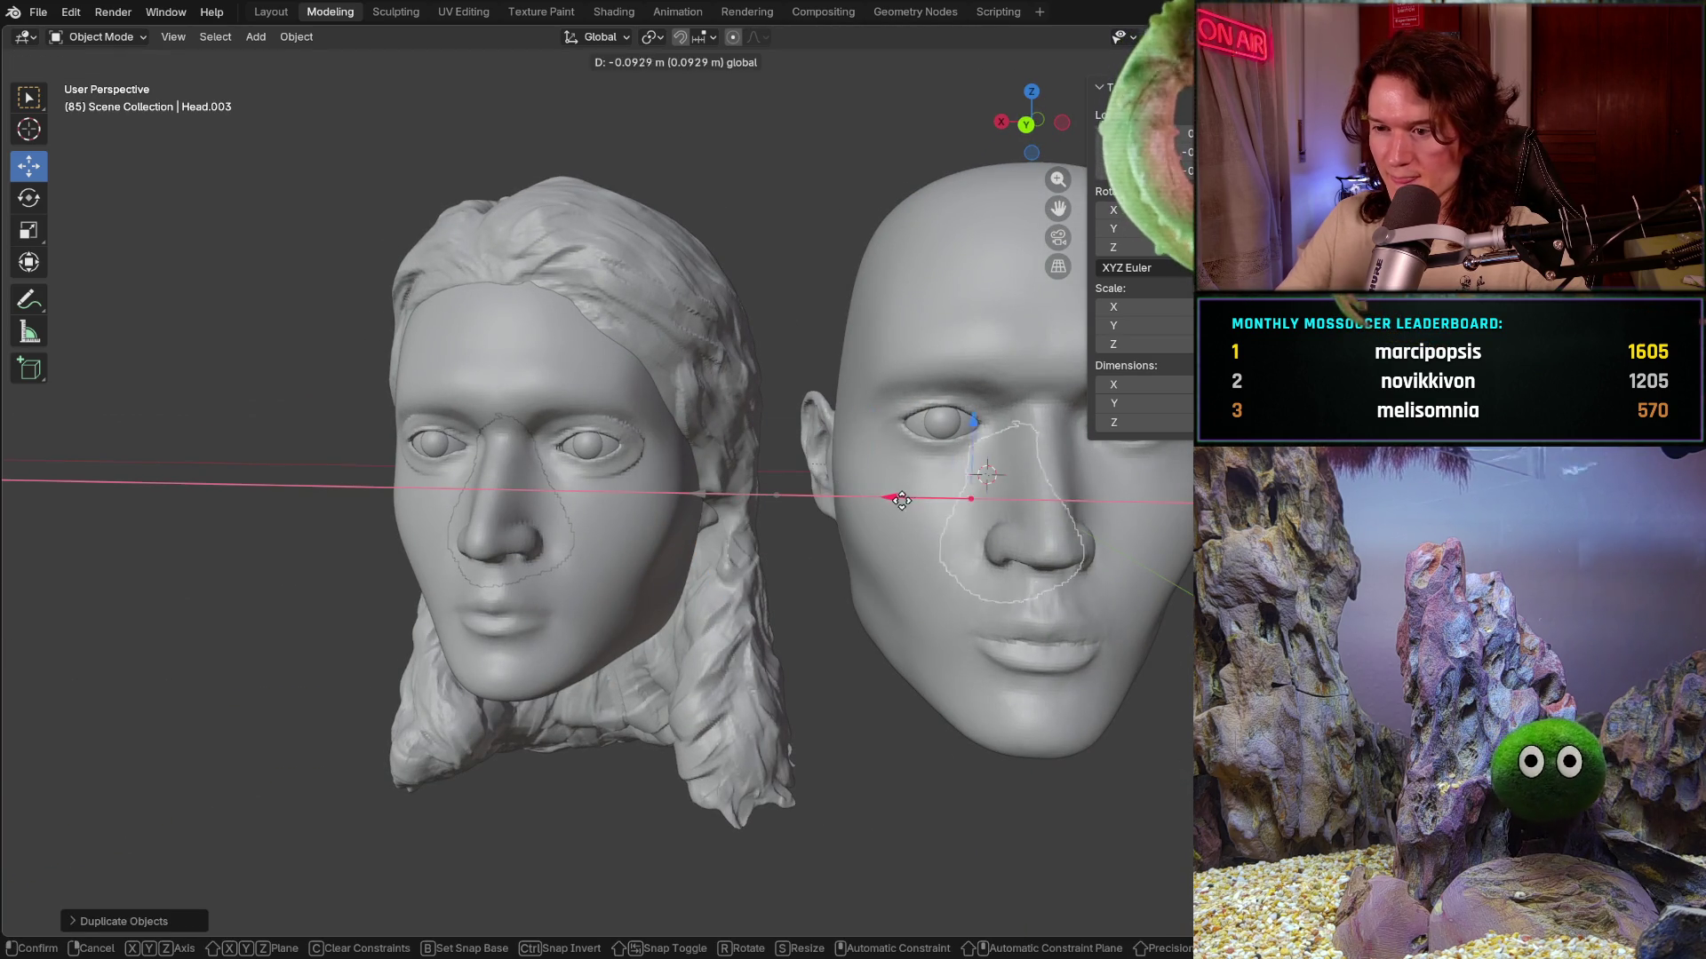
{"action": "left_click", "coordinate": [994, 500]}
{"action": "mouse_move", "coordinate": [993, 499]}
{"action": "middle_mouse_down"}
{"action": "mouse_move", "coordinate": [953, 499]}
{"action": "mouse_move", "coordinate": [1001, 481]}
{"action": "middle_mouse_up"}
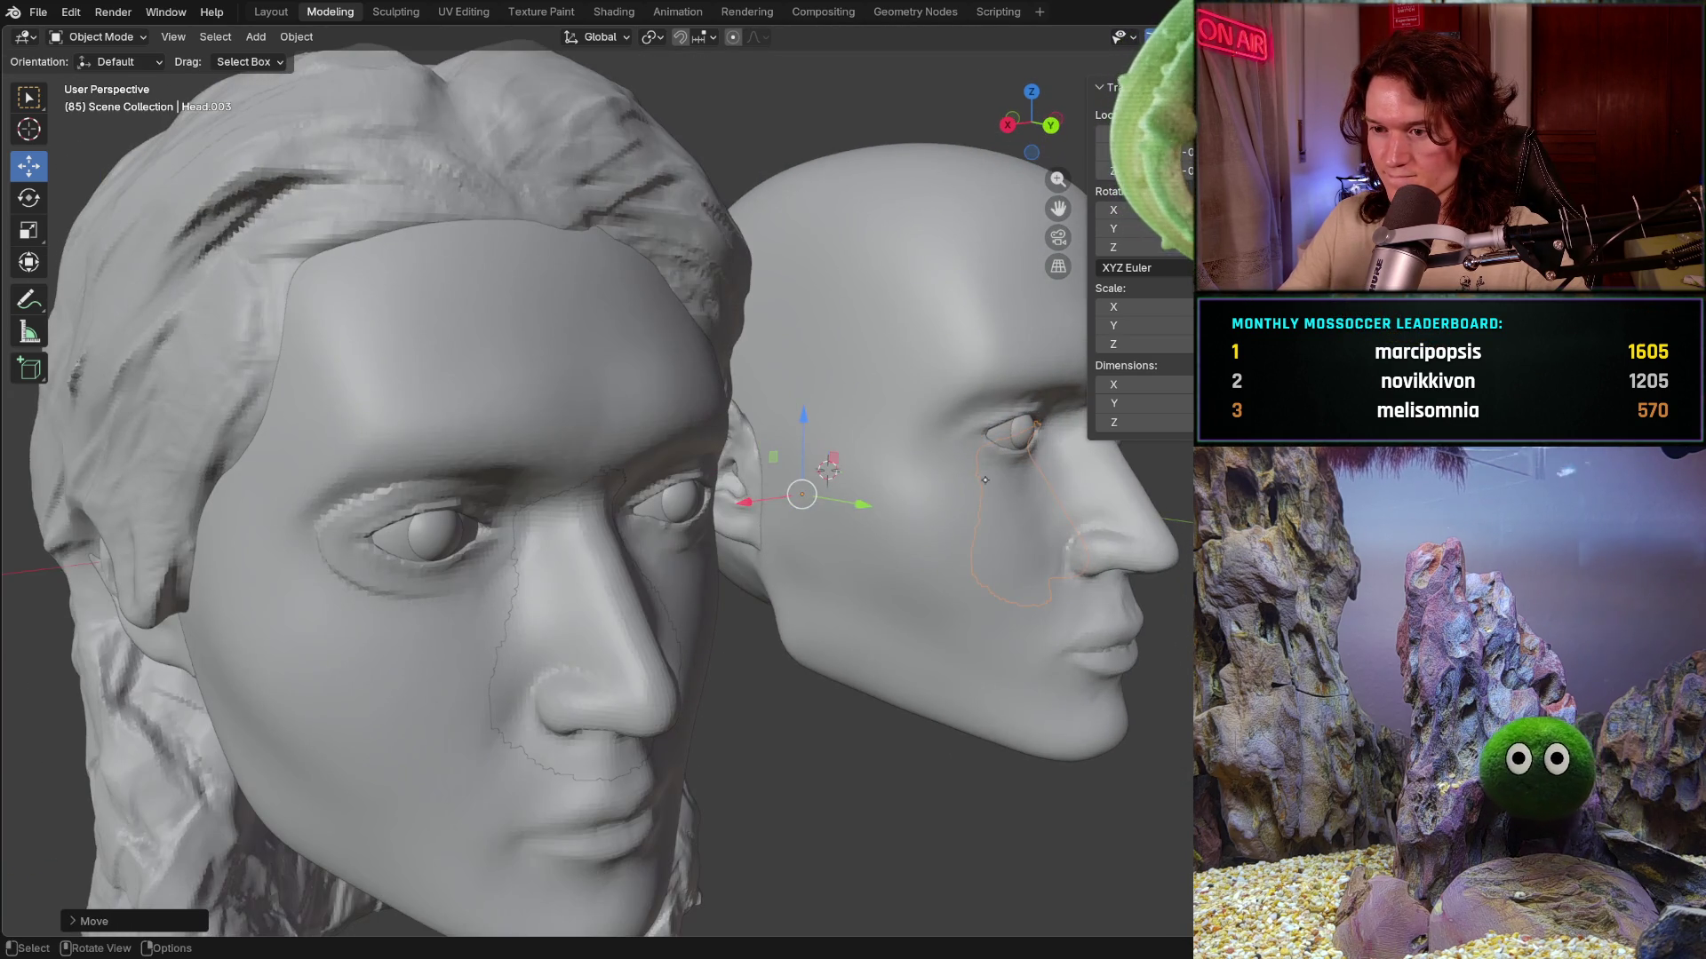
{"action": "key", "text": "g"}
{"action": "key", "text": "y"}
{"action": "left_click", "coordinate": [914, 484]}
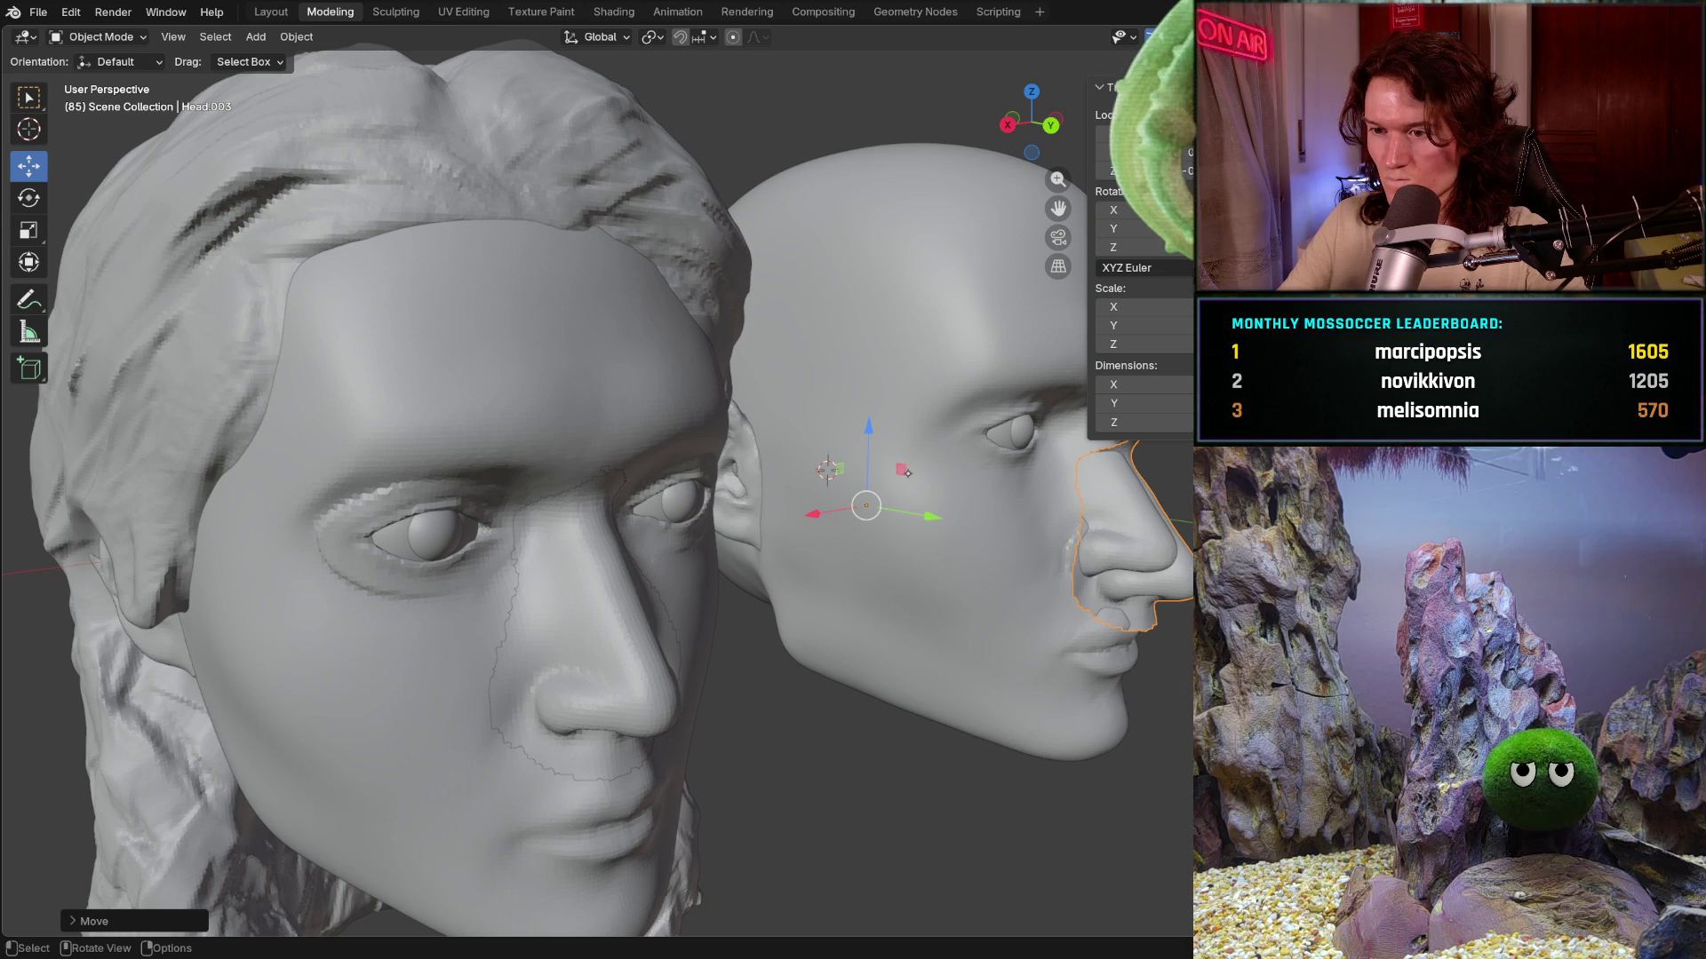
{"action": "scroll", "coordinate": [609, 441], "scroll_direction": "down", "scroll_amount": 4}
{"action": "mouse_move", "coordinate": [666, 441]}
{"action": "middle_mouse_down"}
{"action": "mouse_move", "coordinate": [609, 442]}
{"action": "mouse_move", "coordinate": [761, 484]}
{"action": "middle_mouse_up"}
{"action": "scroll", "coordinate": [761, 484], "scroll_direction": "up", "scroll_amount": 4}
{"action": "scroll", "coordinate": [1050, 570], "scroll_direction": "up", "scroll_amount": 2}
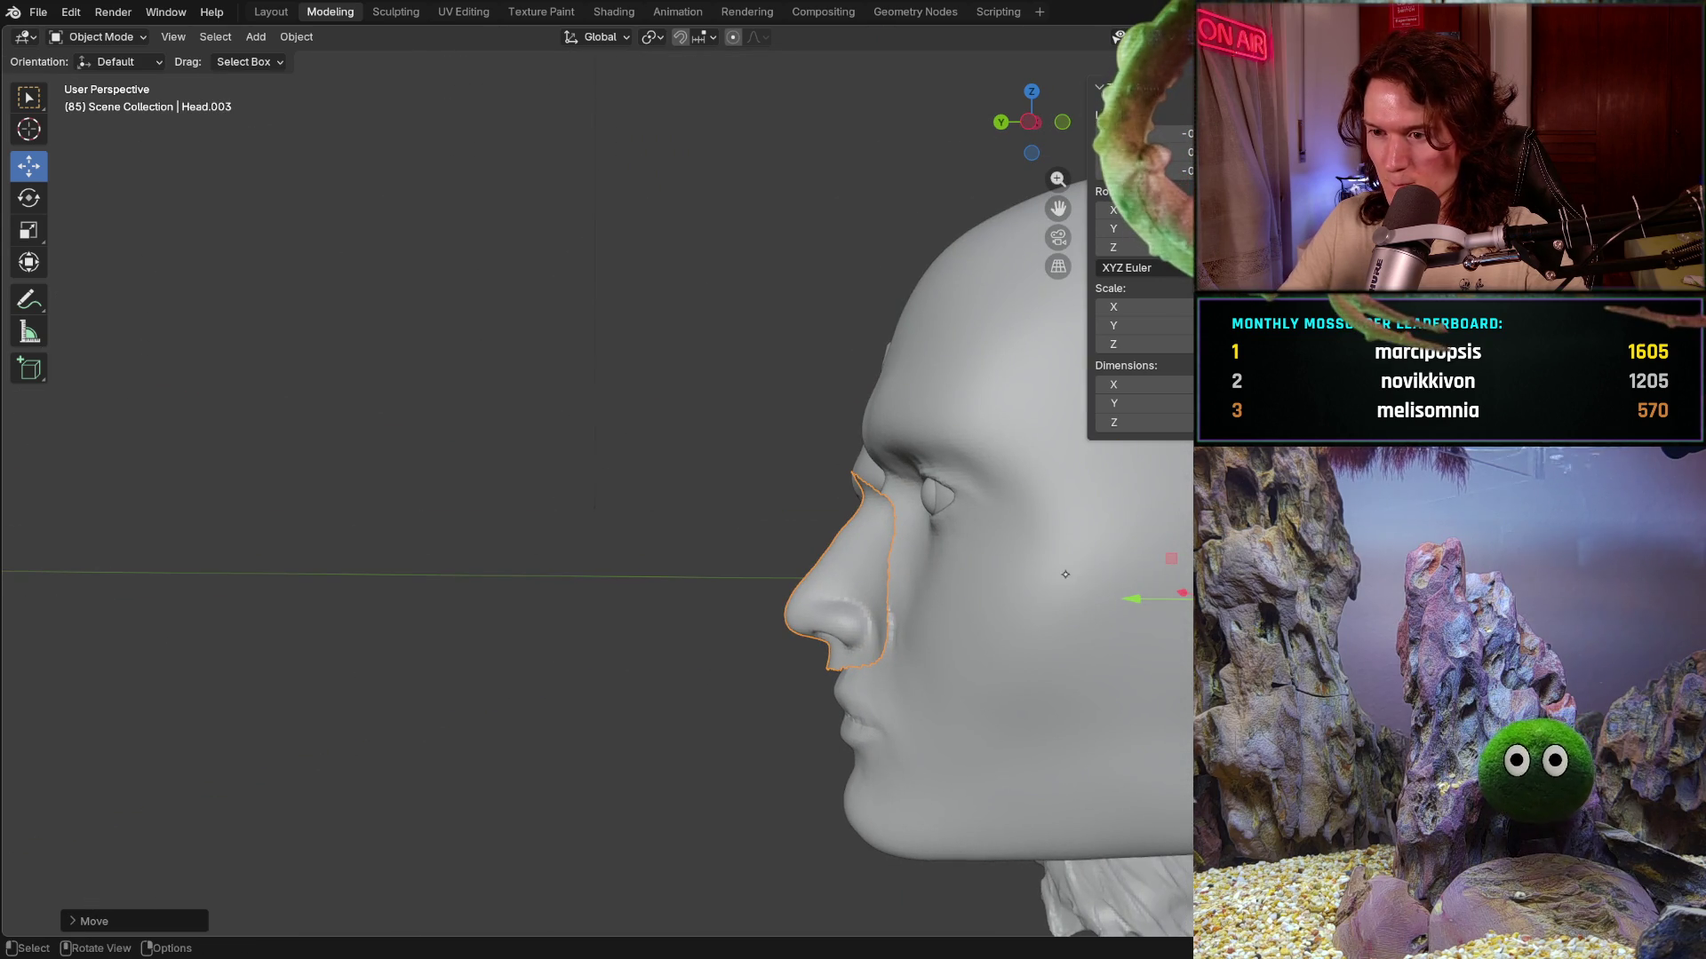
- Refine the nose's depth along Y and sideways position along X over the smooth head's nose
{"action": "key", "text": "g"}
{"action": "key", "text": "y"}
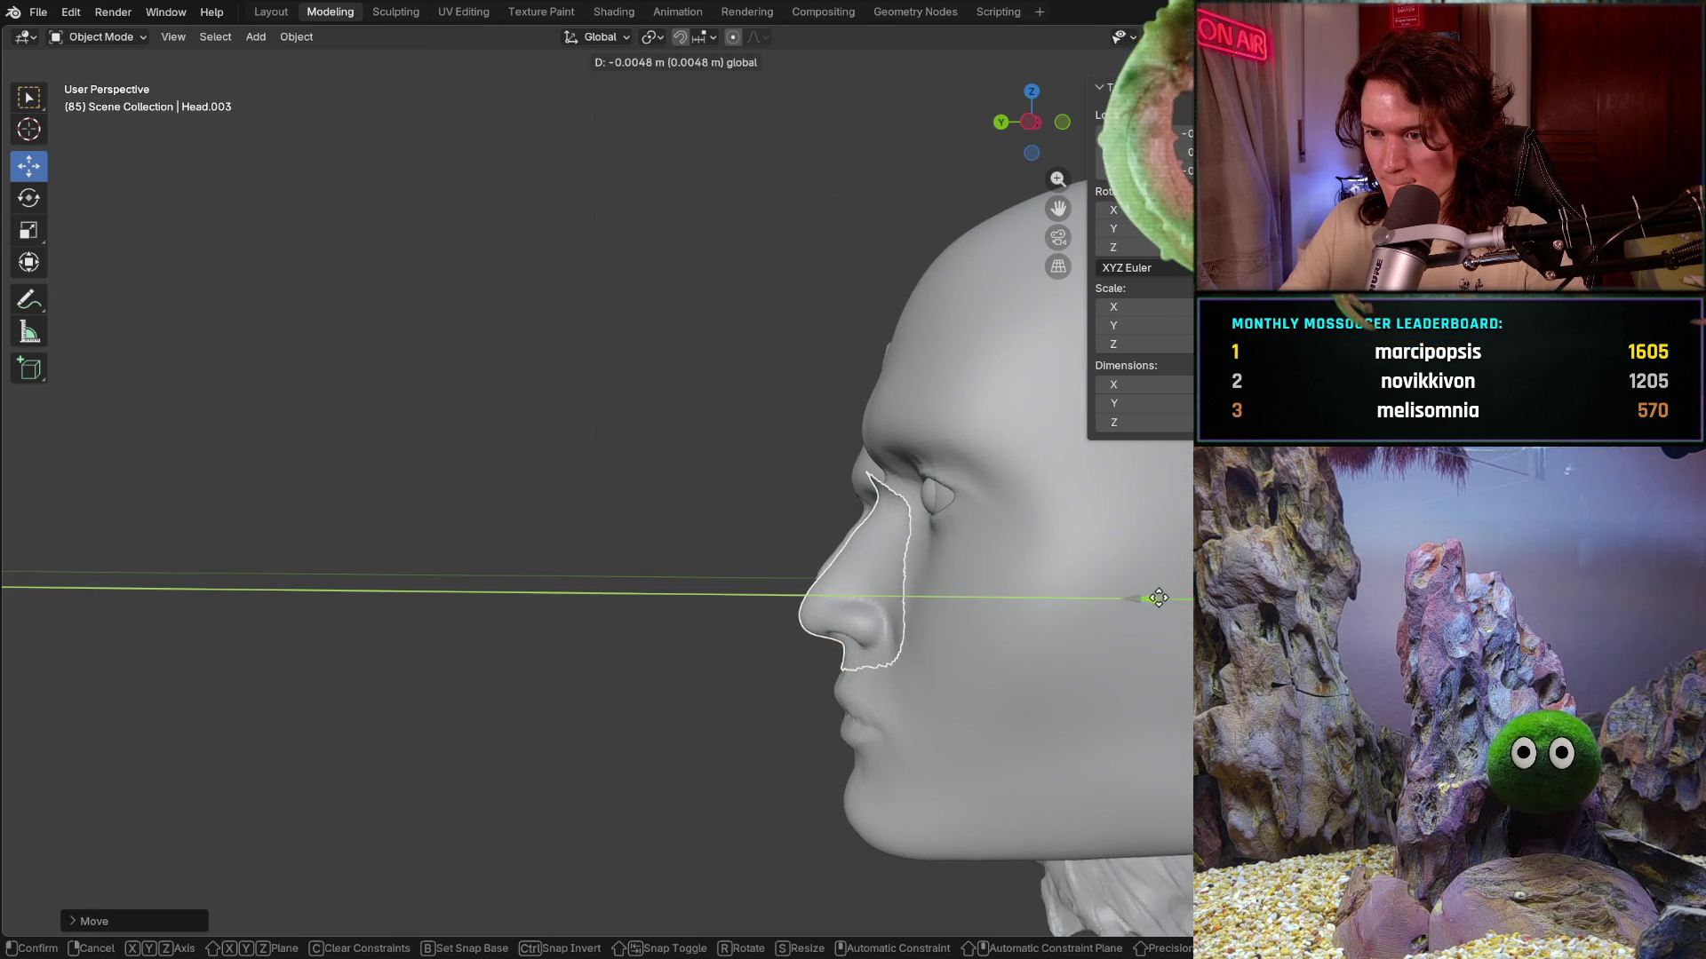
{"action": "left_click", "coordinate": [1148, 577]}
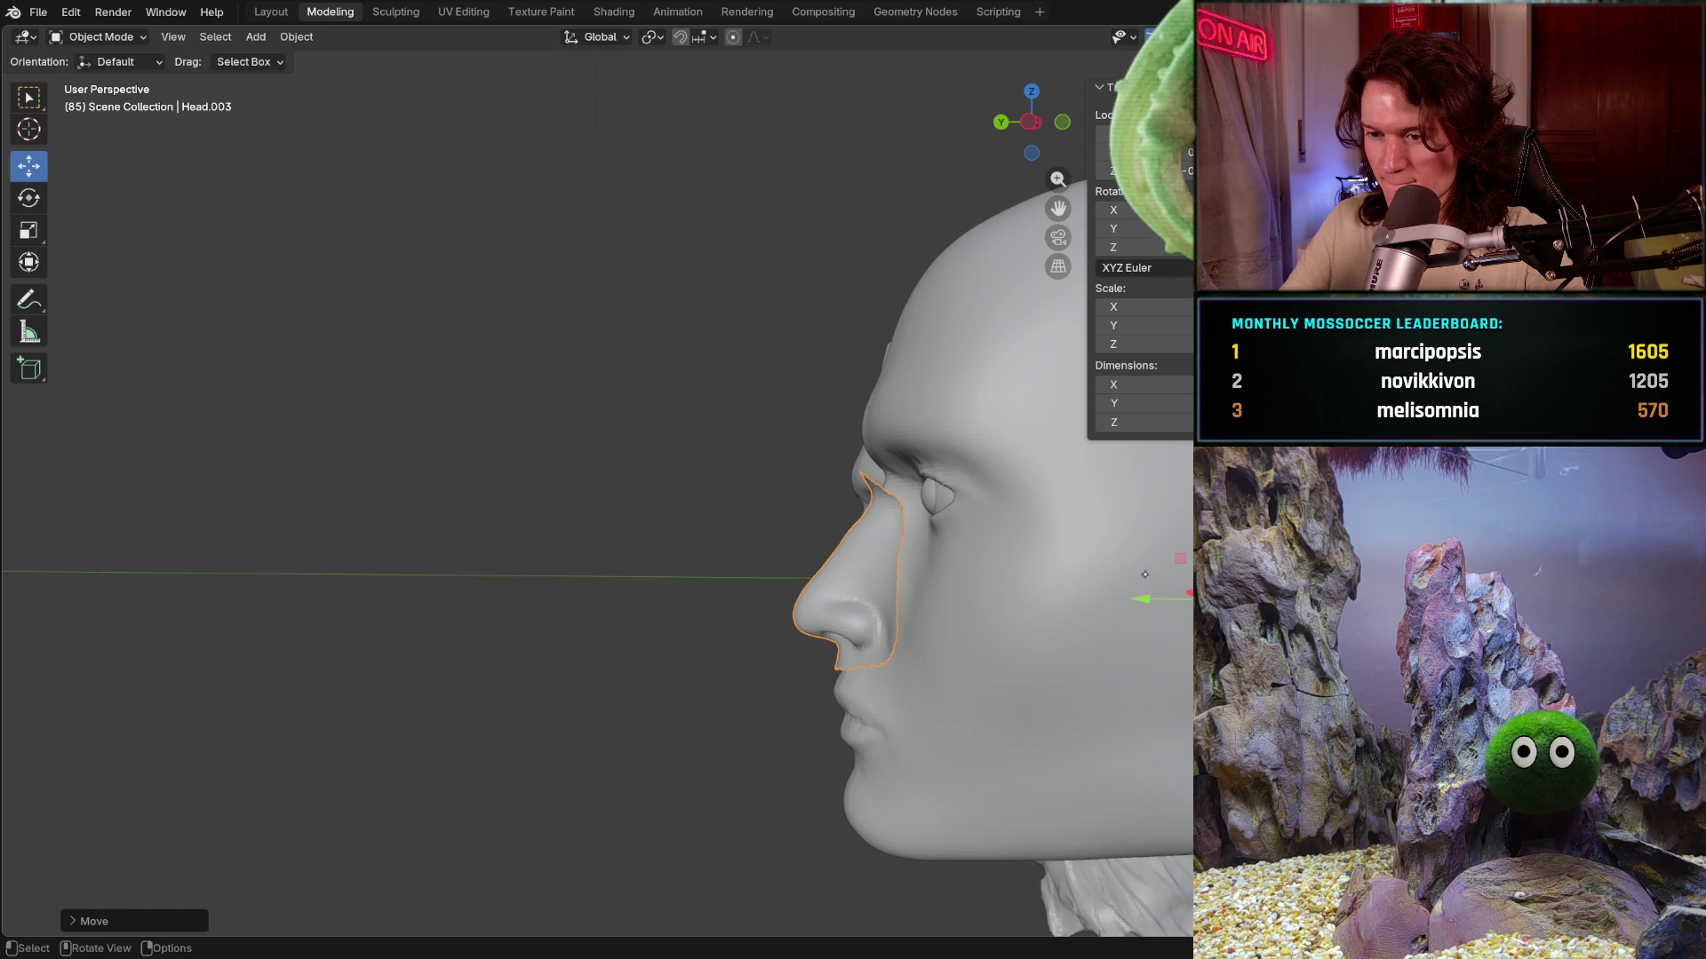
{"action": "scroll", "coordinate": [880, 477], "scroll_direction": "down", "scroll_amount": 3}
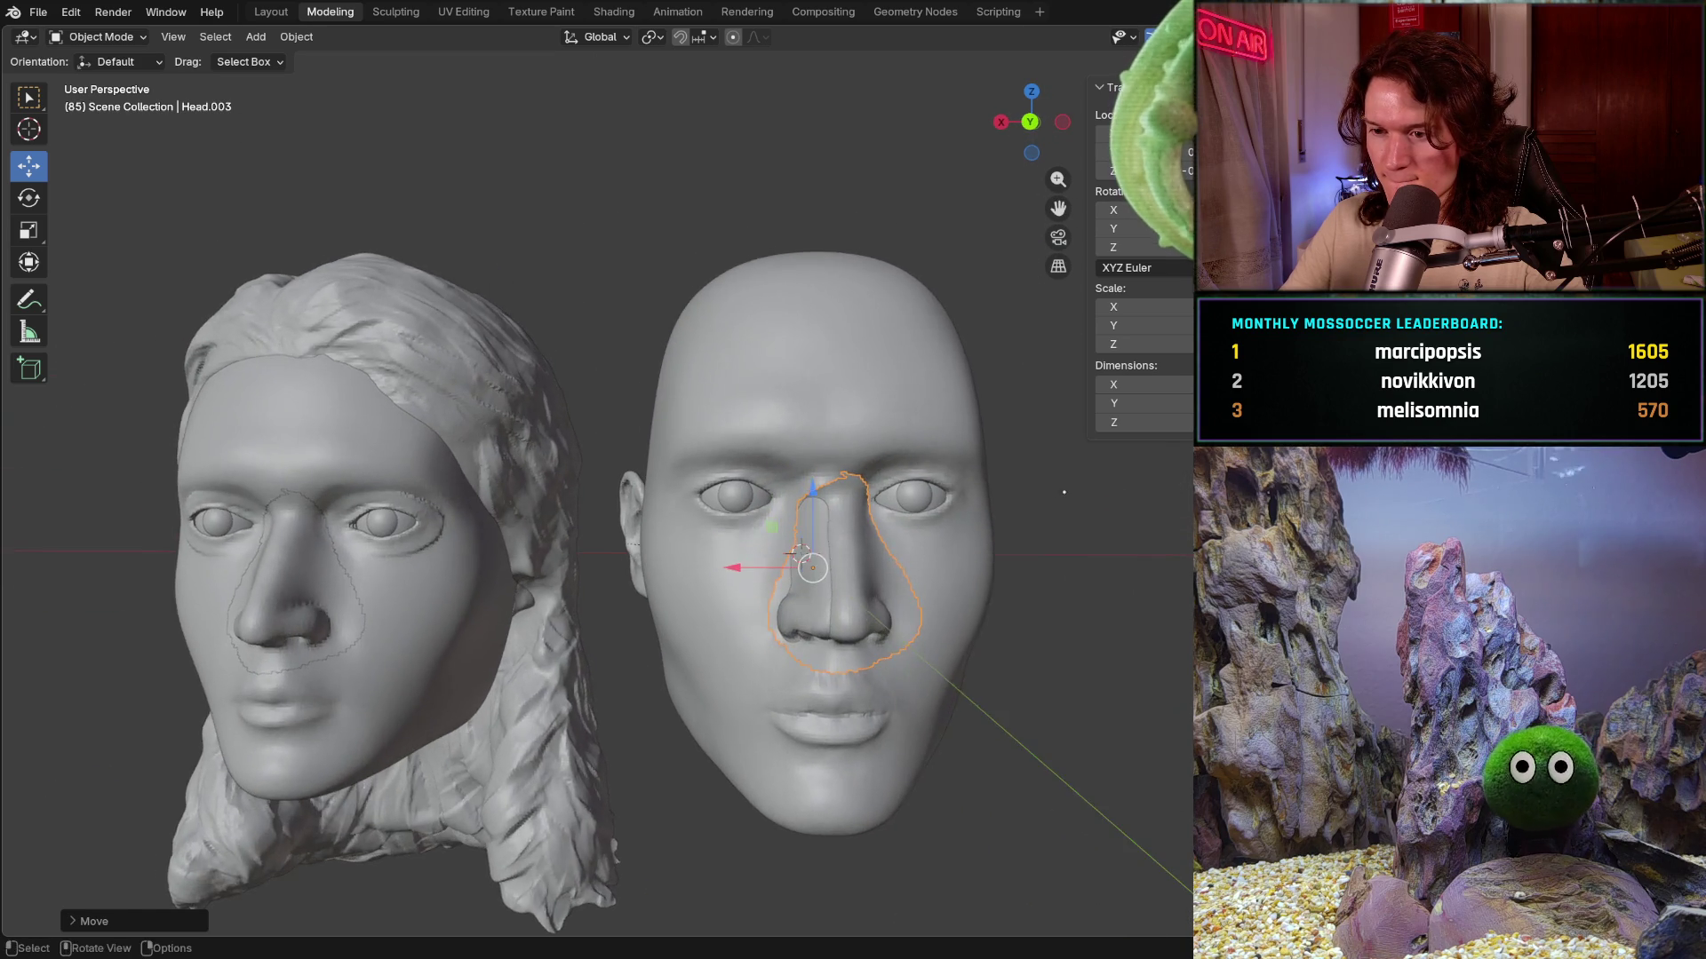
{"action": "middle_click_drag", "start_coordinate": [879, 477], "coordinate": [1069, 402]}
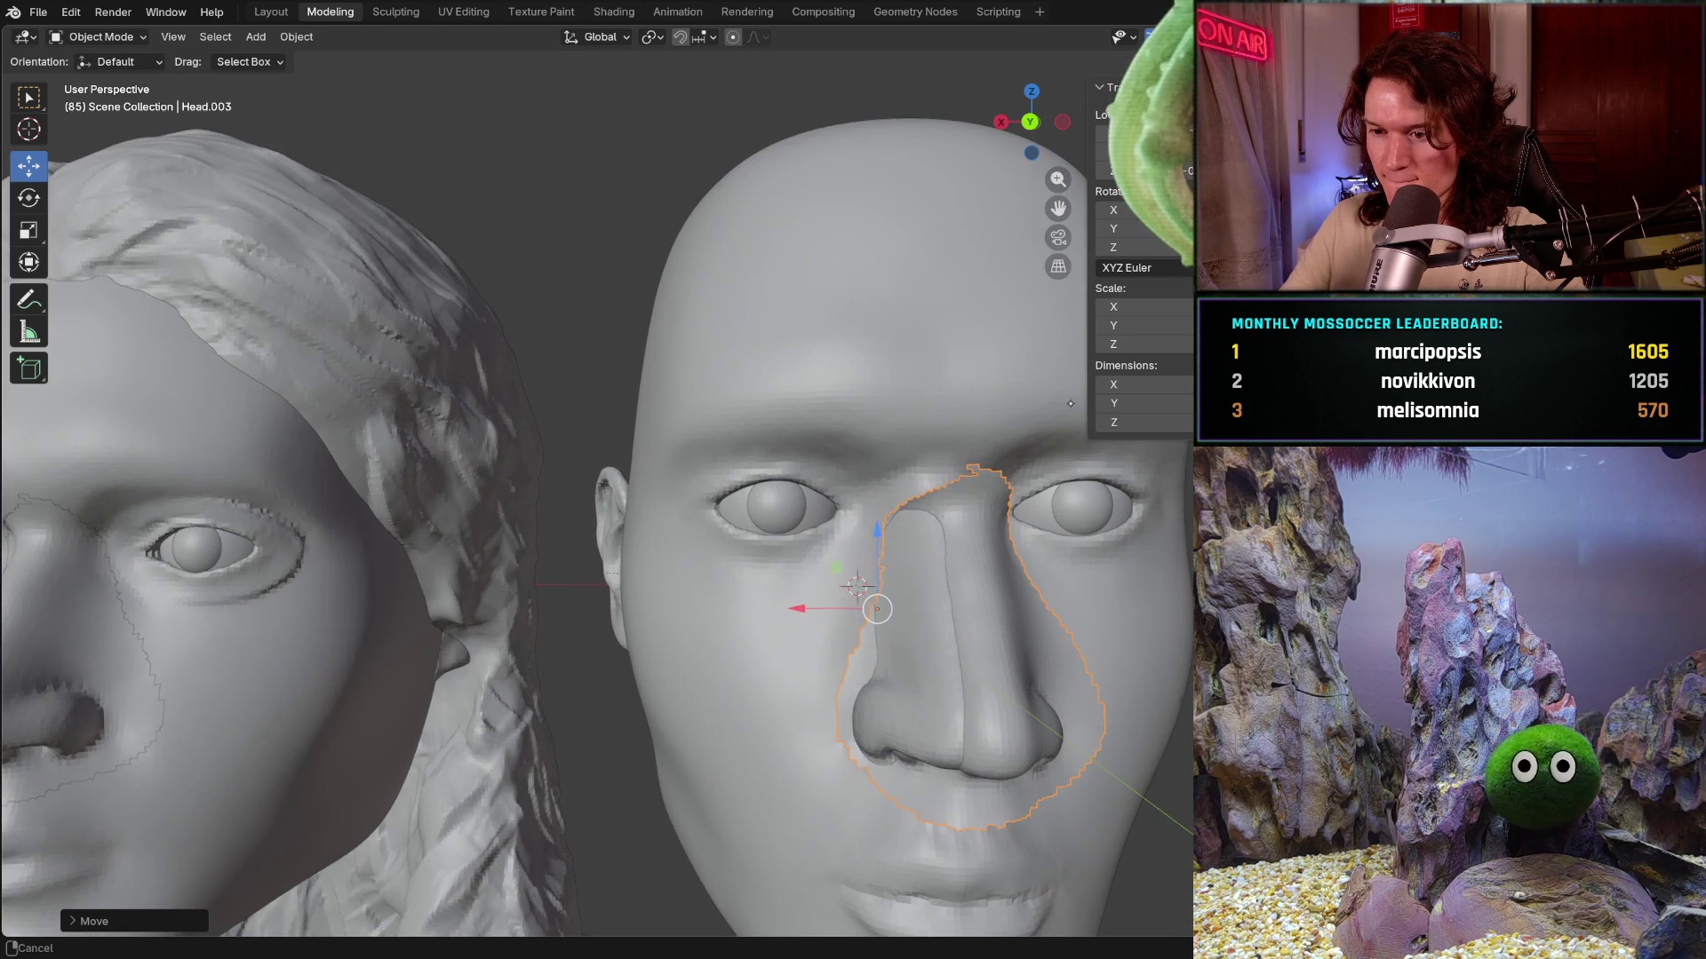
{"action": "key", "text": "g"}
{"action": "key", "text": "x"}
{"action": "left_click", "coordinate": [767, 600]}
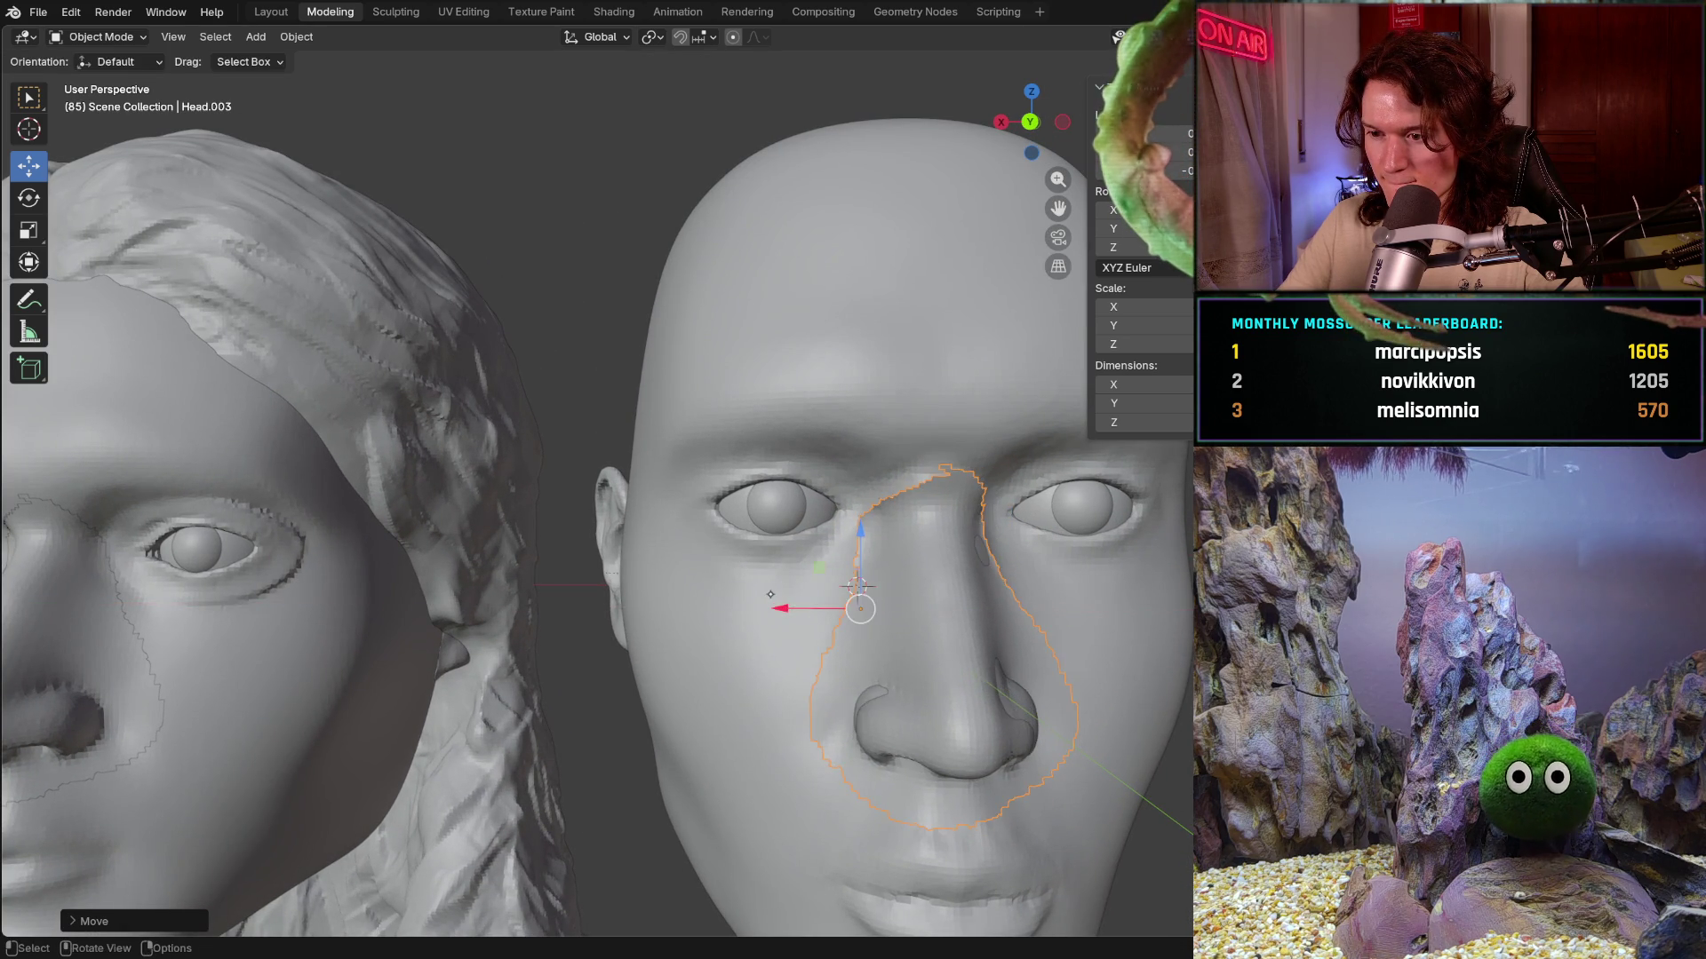
{"action": "mouse_move", "coordinate": [860, 587]}
{"action": "middle_mouse_down"}
{"action": "mouse_move", "coordinate": [682, 565]}
{"action": "mouse_move", "coordinate": [730, 558]}
{"action": "middle_mouse_up"}
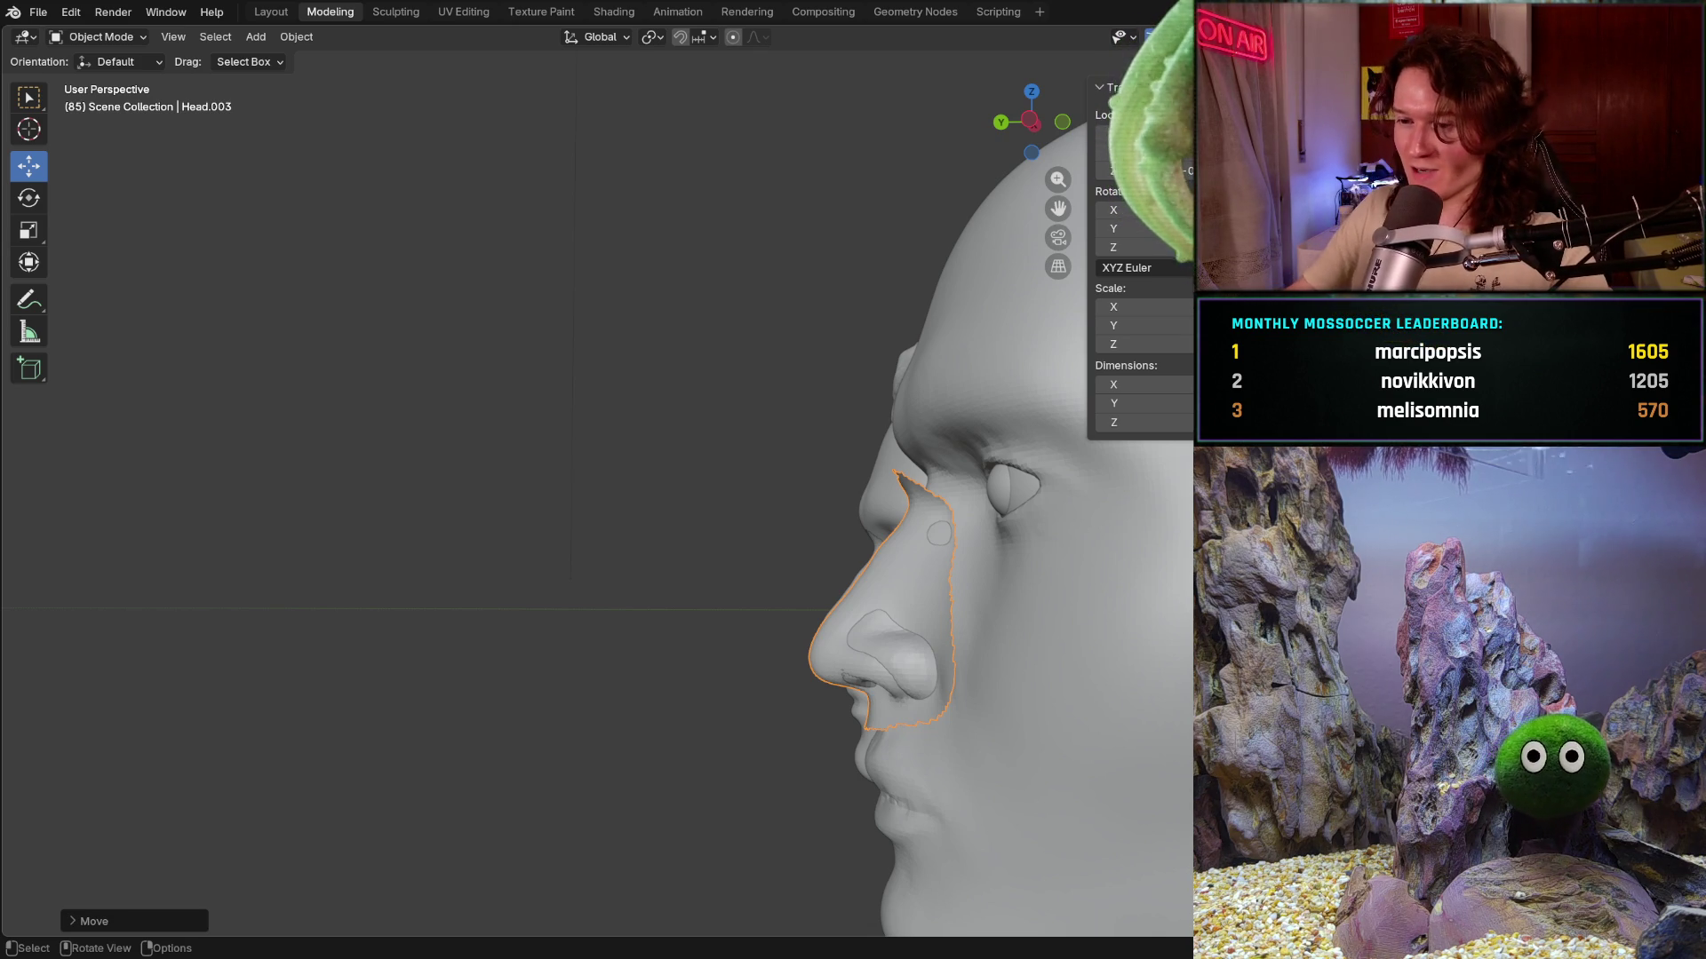
{"action": "middle_click_drag", "start_coordinate": [599, 533], "coordinate": [799, 558]}
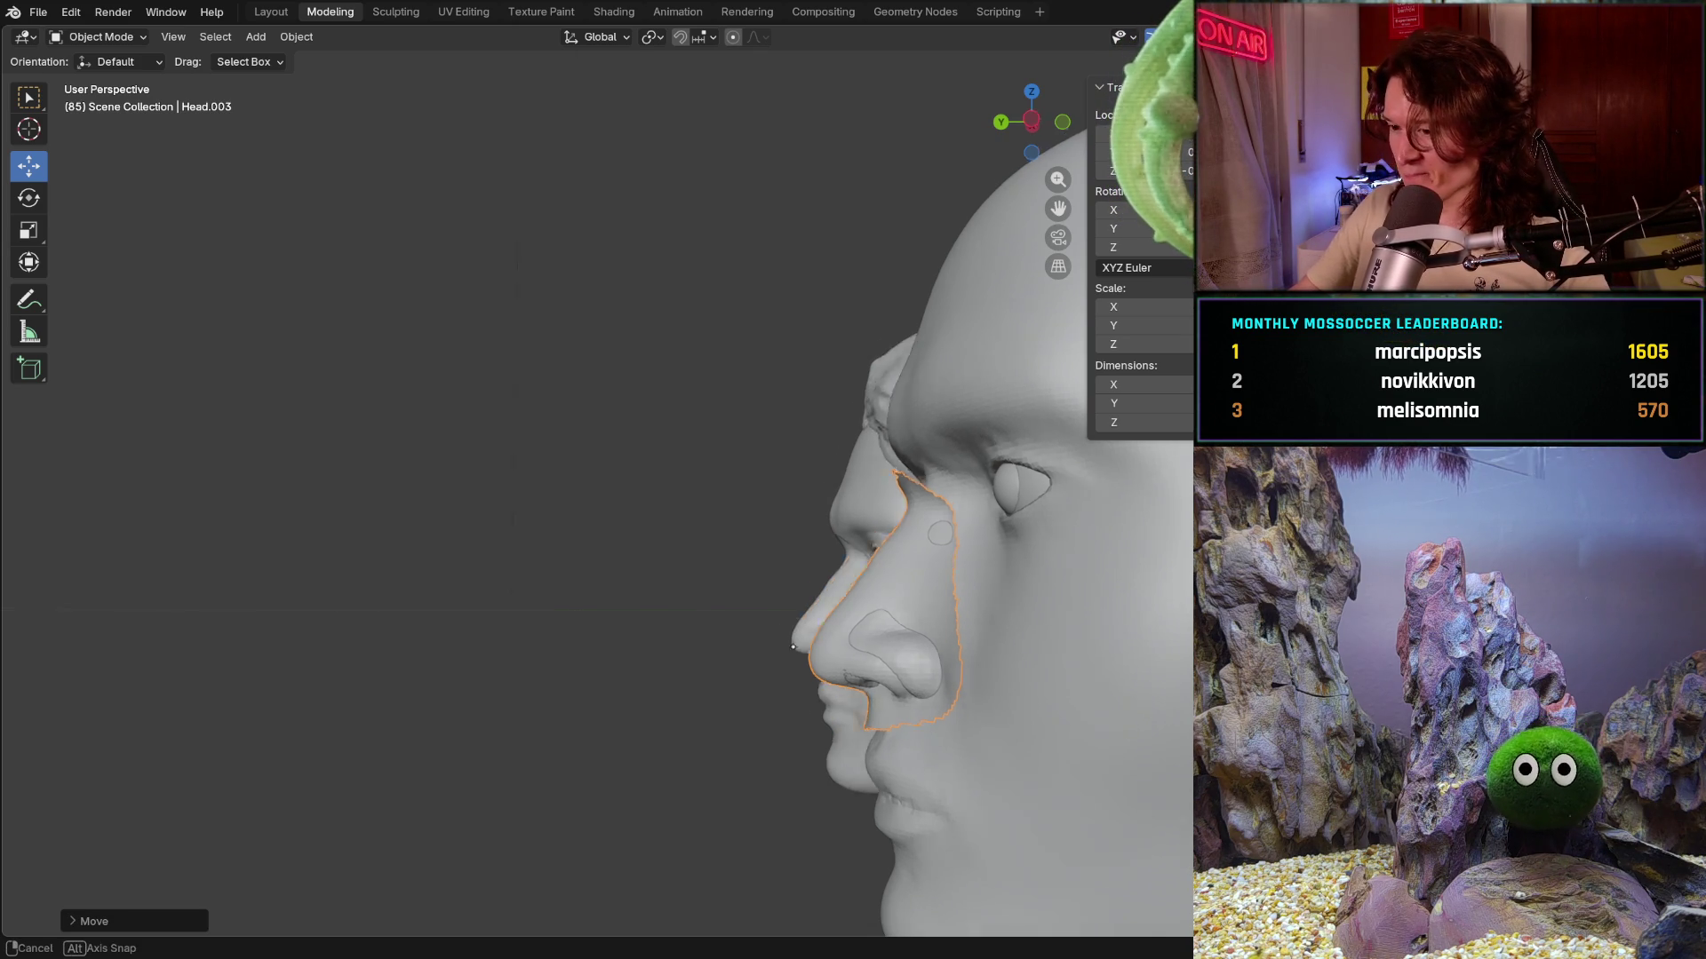
- Reselect the nose piece and slide it along X onto the middle smooth face
{"action": "key", "text": "g"}
{"action": "middle_click_drag", "start_coordinate": [934, 665], "coordinate": [869, 649]}
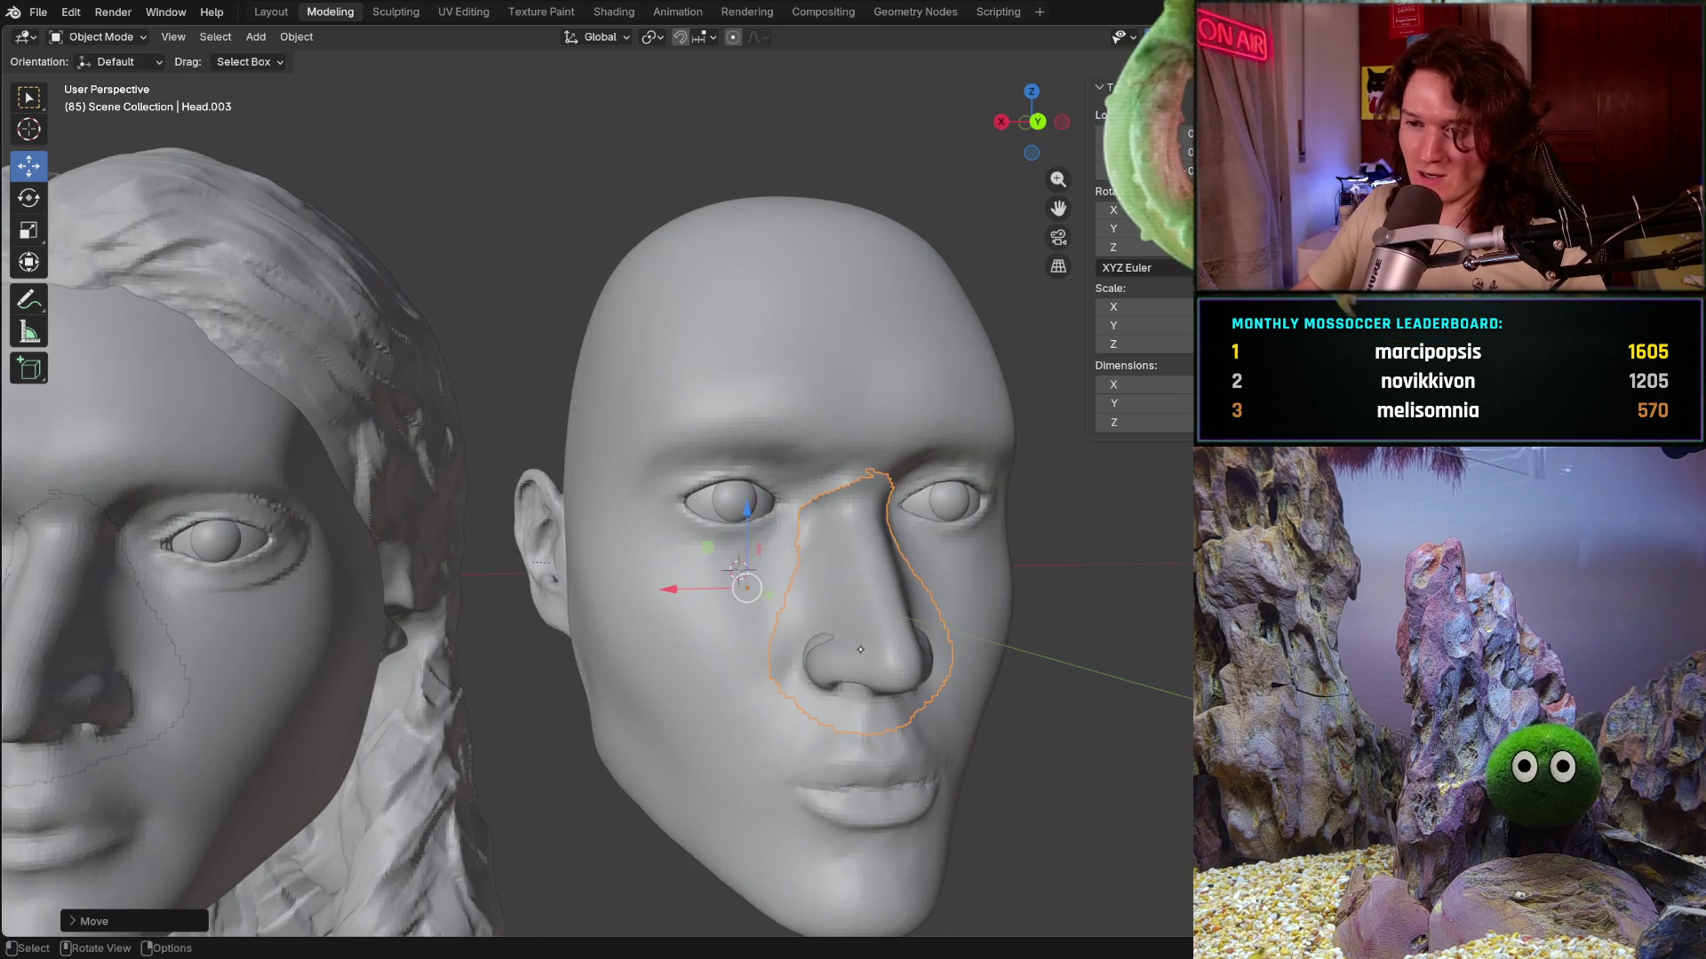
{"action": "left_click", "coordinate": [747, 668]}
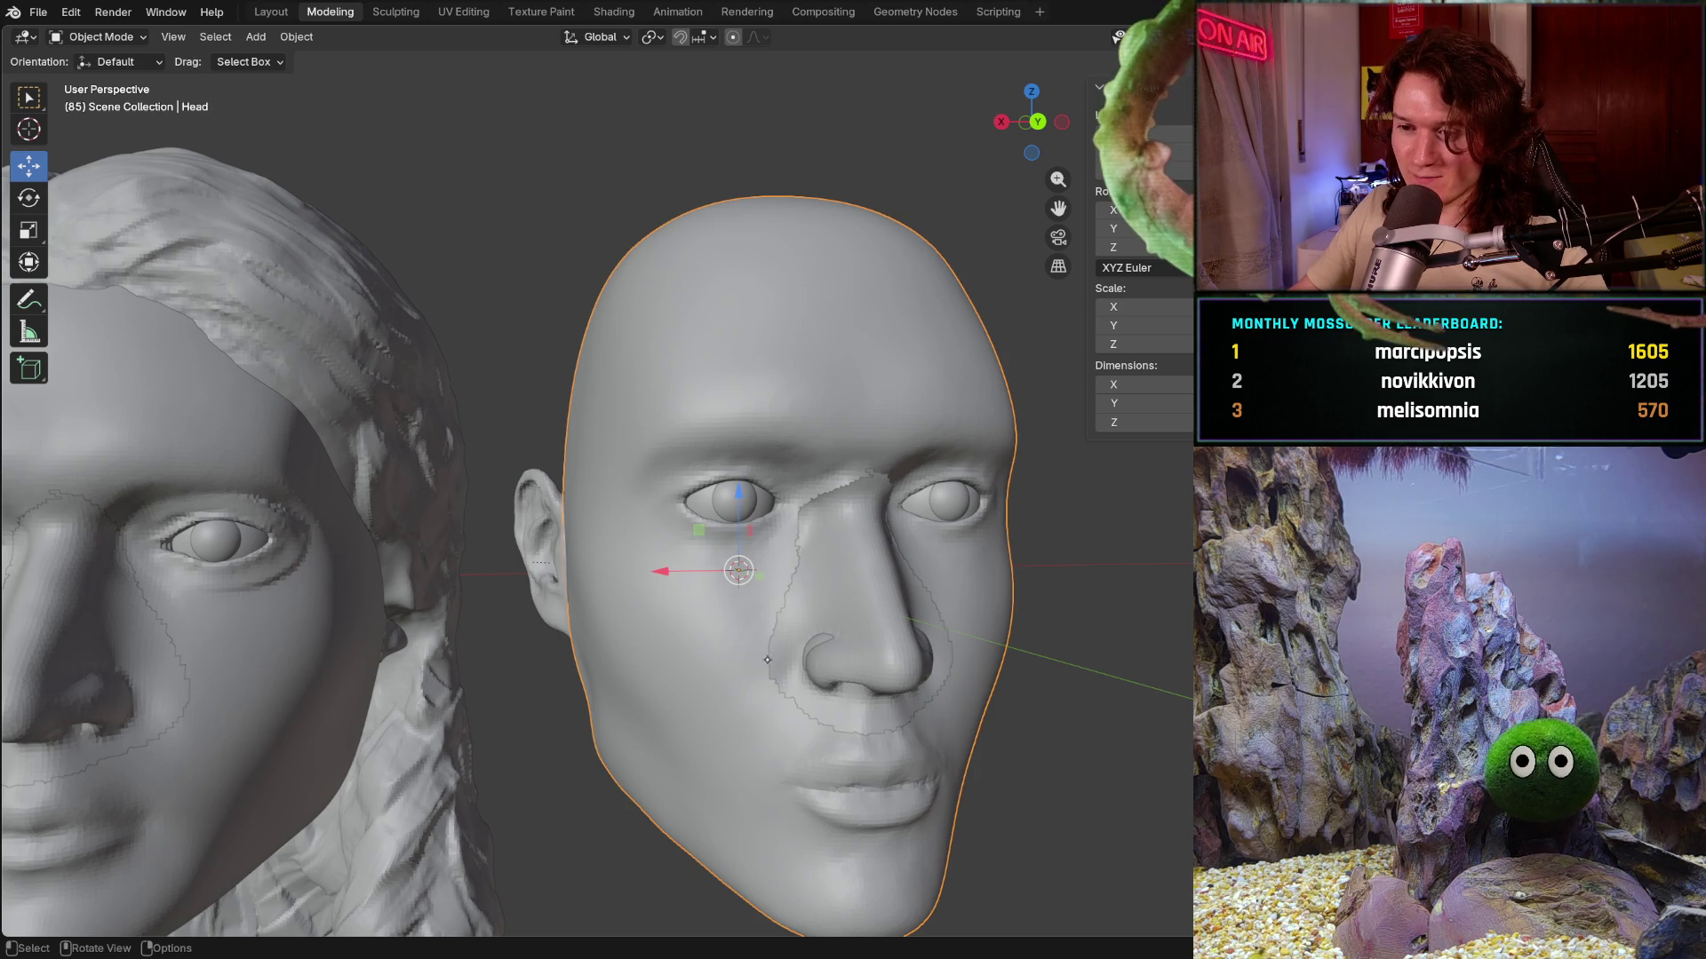
{"action": "mouse_move", "coordinate": [826, 628]}
{"action": "middle_mouse_down"}
{"action": "mouse_move", "coordinate": [859, 624]}
{"action": "mouse_move", "coordinate": [786, 615]}
{"action": "middle_mouse_up"}
{"action": "left_click", "coordinate": [781, 614]}
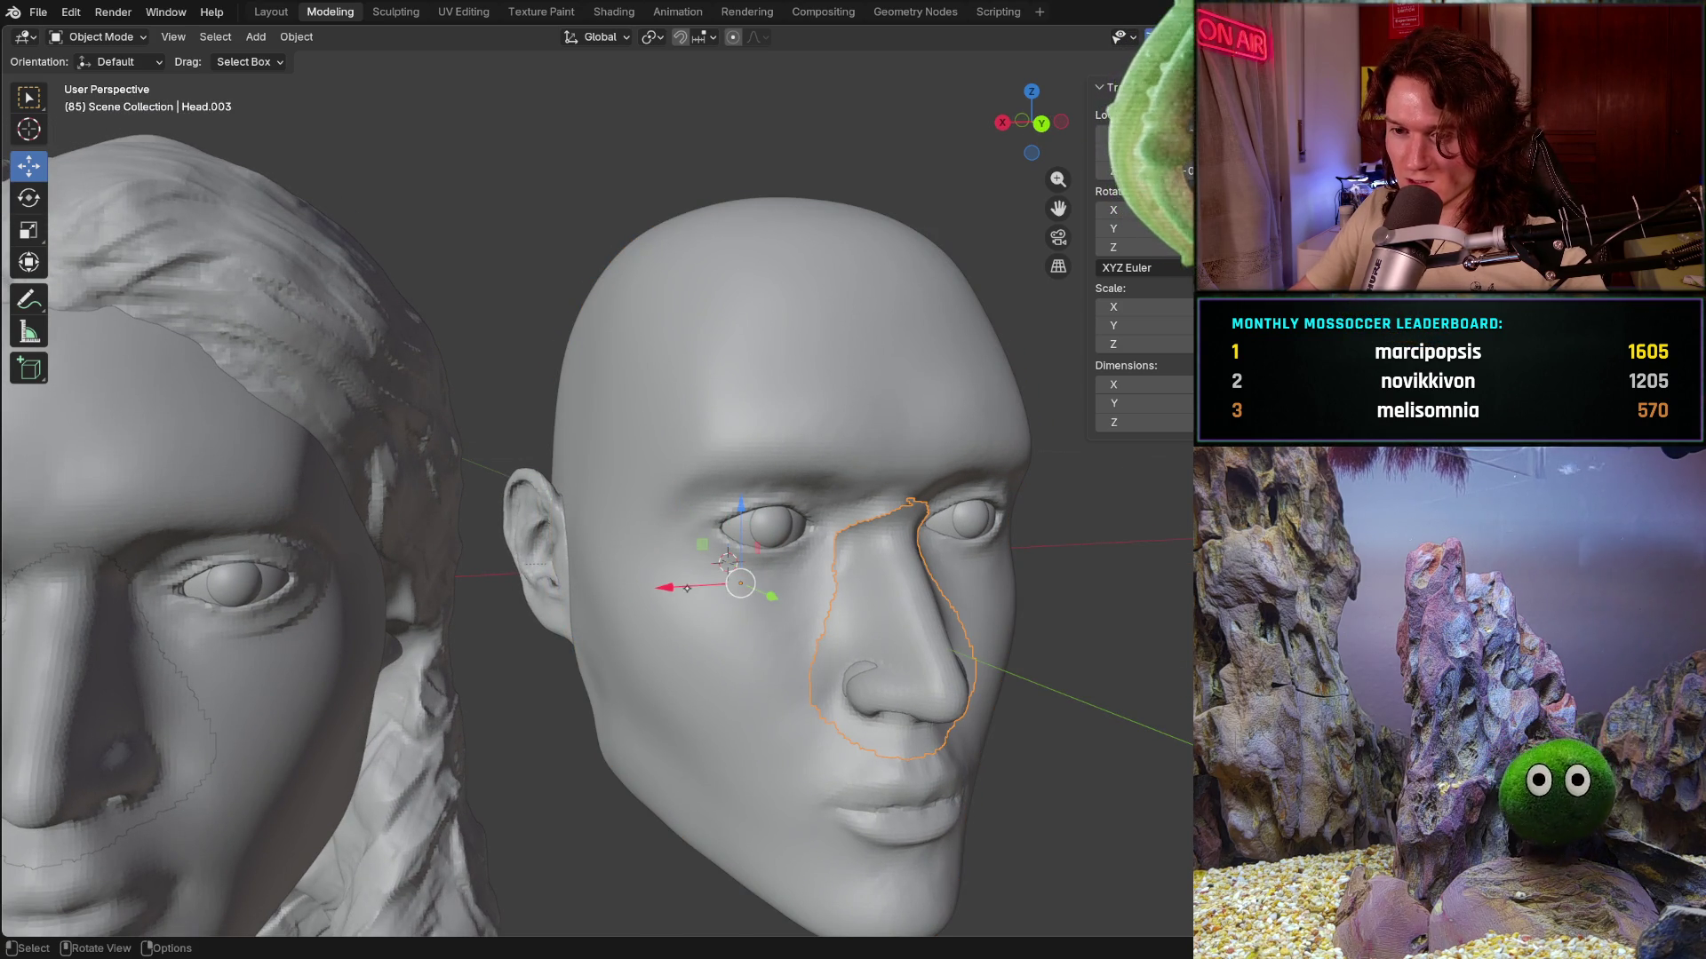
{"action": "left_click_drag", "start_coordinate": [682, 587], "coordinate": [906, 575]}
{"action": "middle_click_drag", "start_coordinate": [906, 576], "coordinate": [759, 628]}
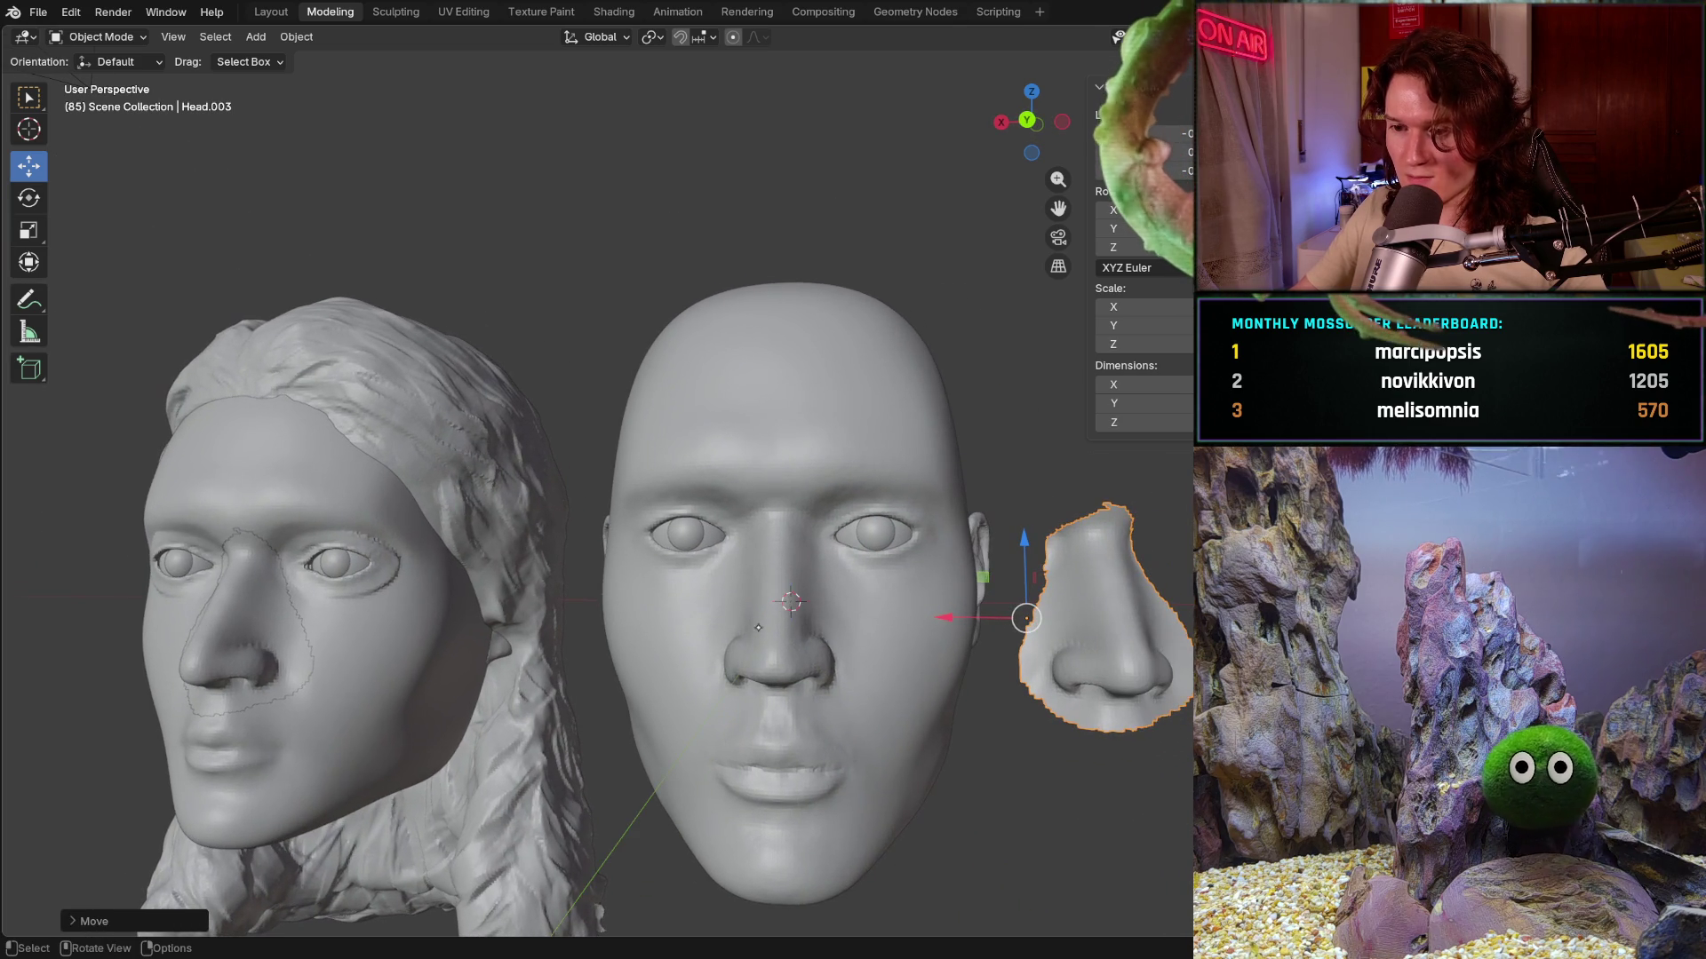
{"action": "mouse_move", "coordinate": [942, 620]}
{"action": "left_mouse_down"}
{"action": "mouse_move", "coordinate": [707, 637]}
{"action": "mouse_move", "coordinate": [721, 611]}
{"action": "left_mouse_up"}
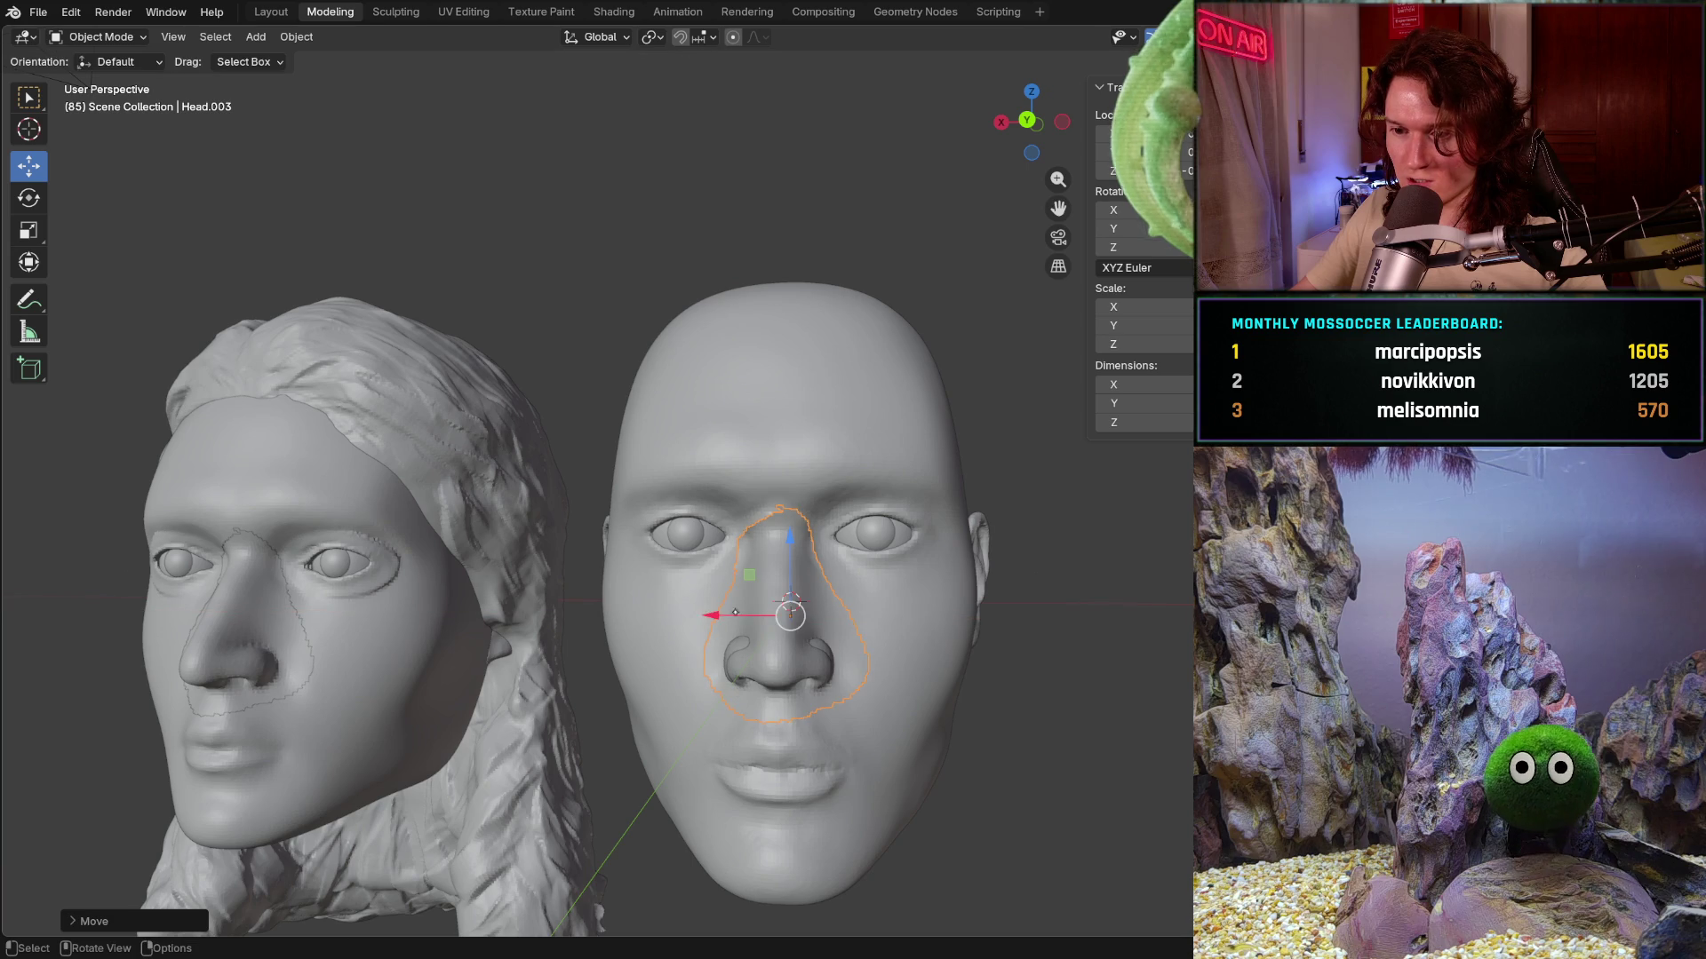
- Adjust the nose piece's depth along Y from a side profile and confirm its fit
{"action": "middle_click_drag", "start_coordinate": [728, 652], "coordinate": [830, 669]}
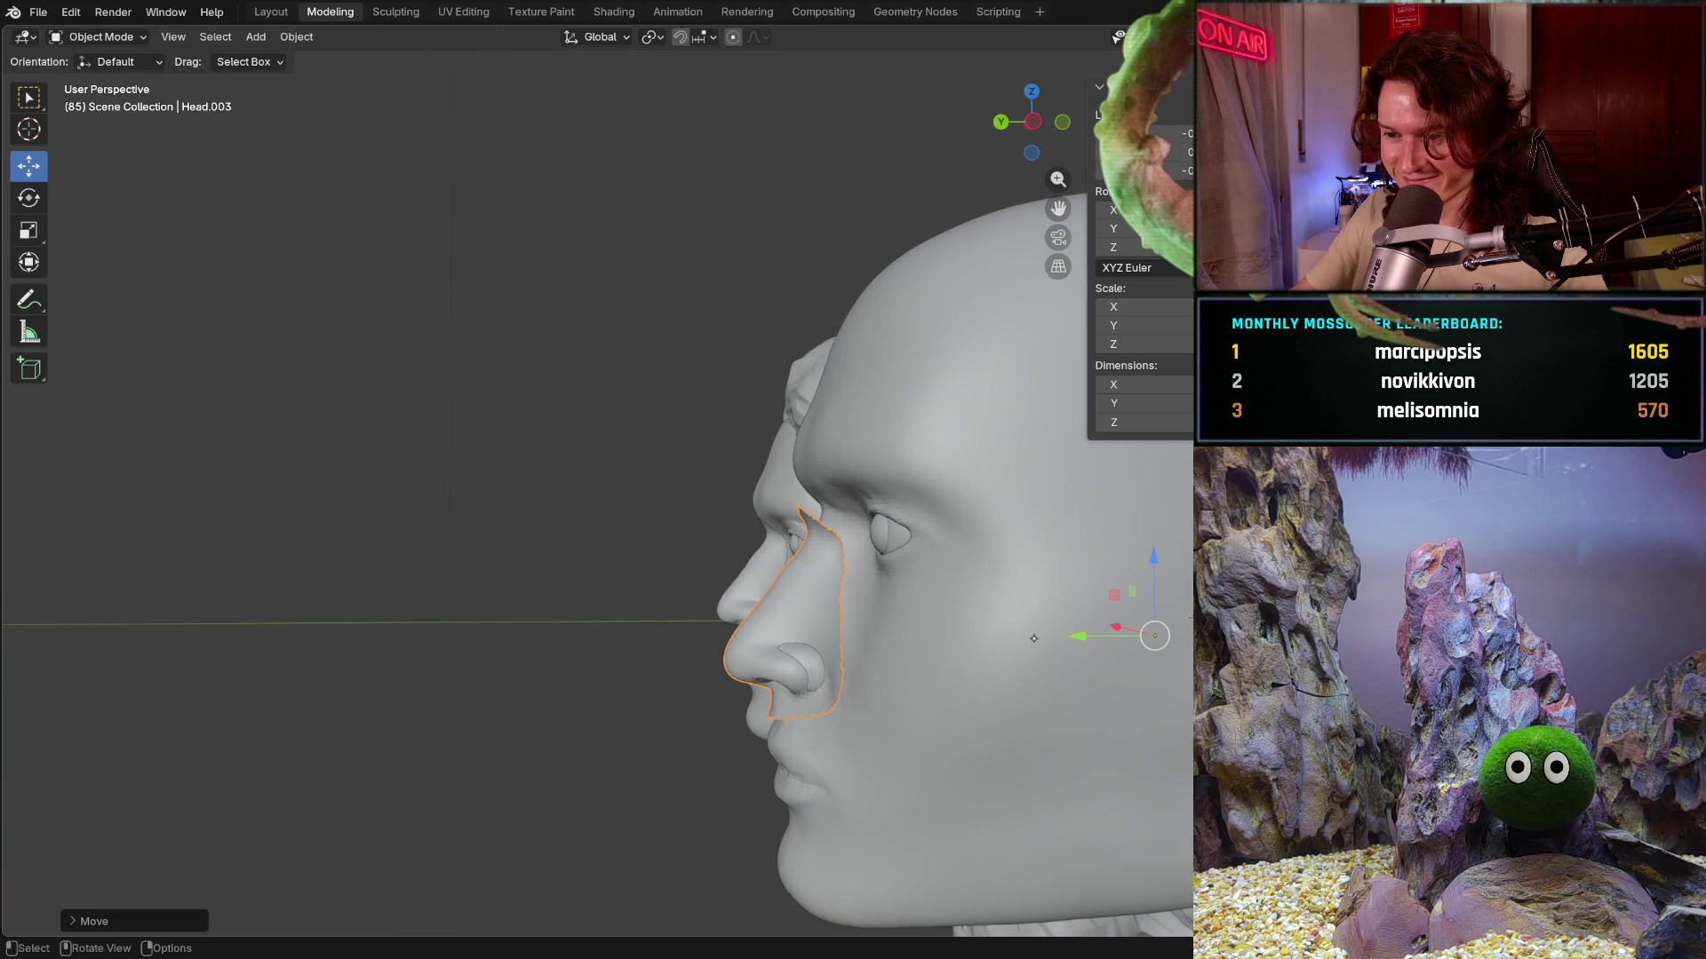
{"action": "left_click_drag", "start_coordinate": [1090, 638], "coordinate": [1107, 626]}
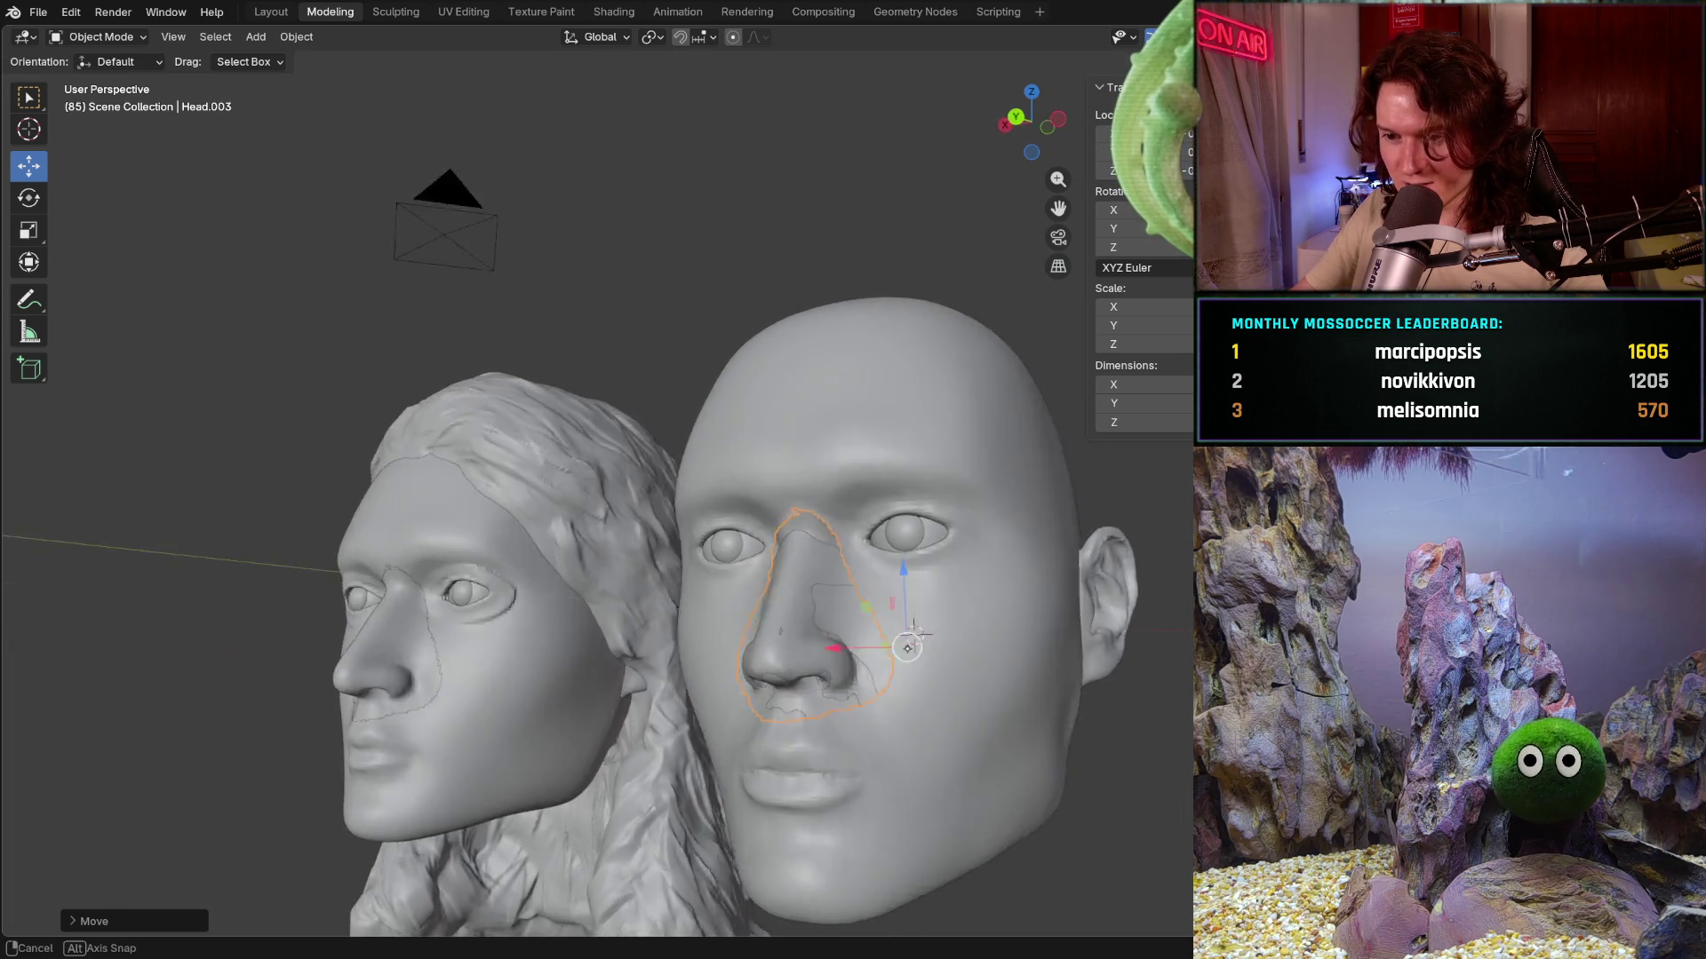
{"action": "middle_click_drag", "start_coordinate": [770, 176], "coordinate": [80, 107]}
{"action": "scroll", "coordinate": [74, 104], "scroll_direction": "up", "scroll_amount": 2}
{"action": "mouse_move", "coordinate": [987, 547]}
{"action": "middle_mouse_down"}
{"action": "mouse_move", "coordinate": [962, 636]}
{"action": "mouse_move", "coordinate": [870, 620]}
{"action": "middle_mouse_up"}
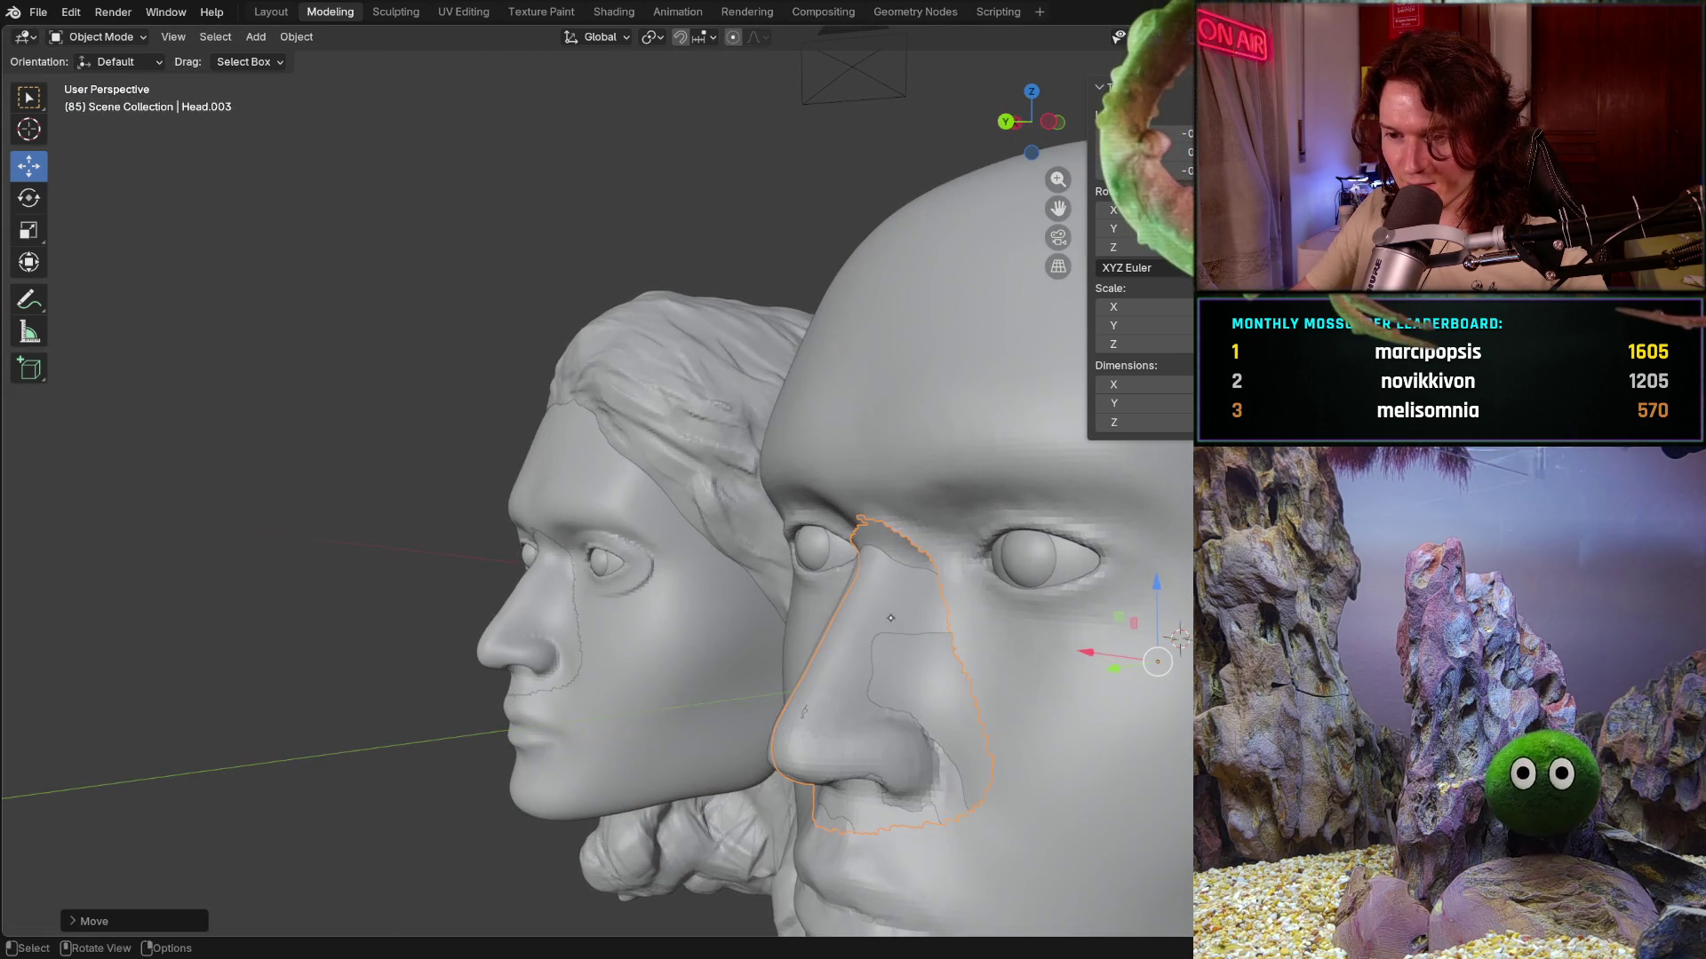
{"action": "key", "text": "g"}
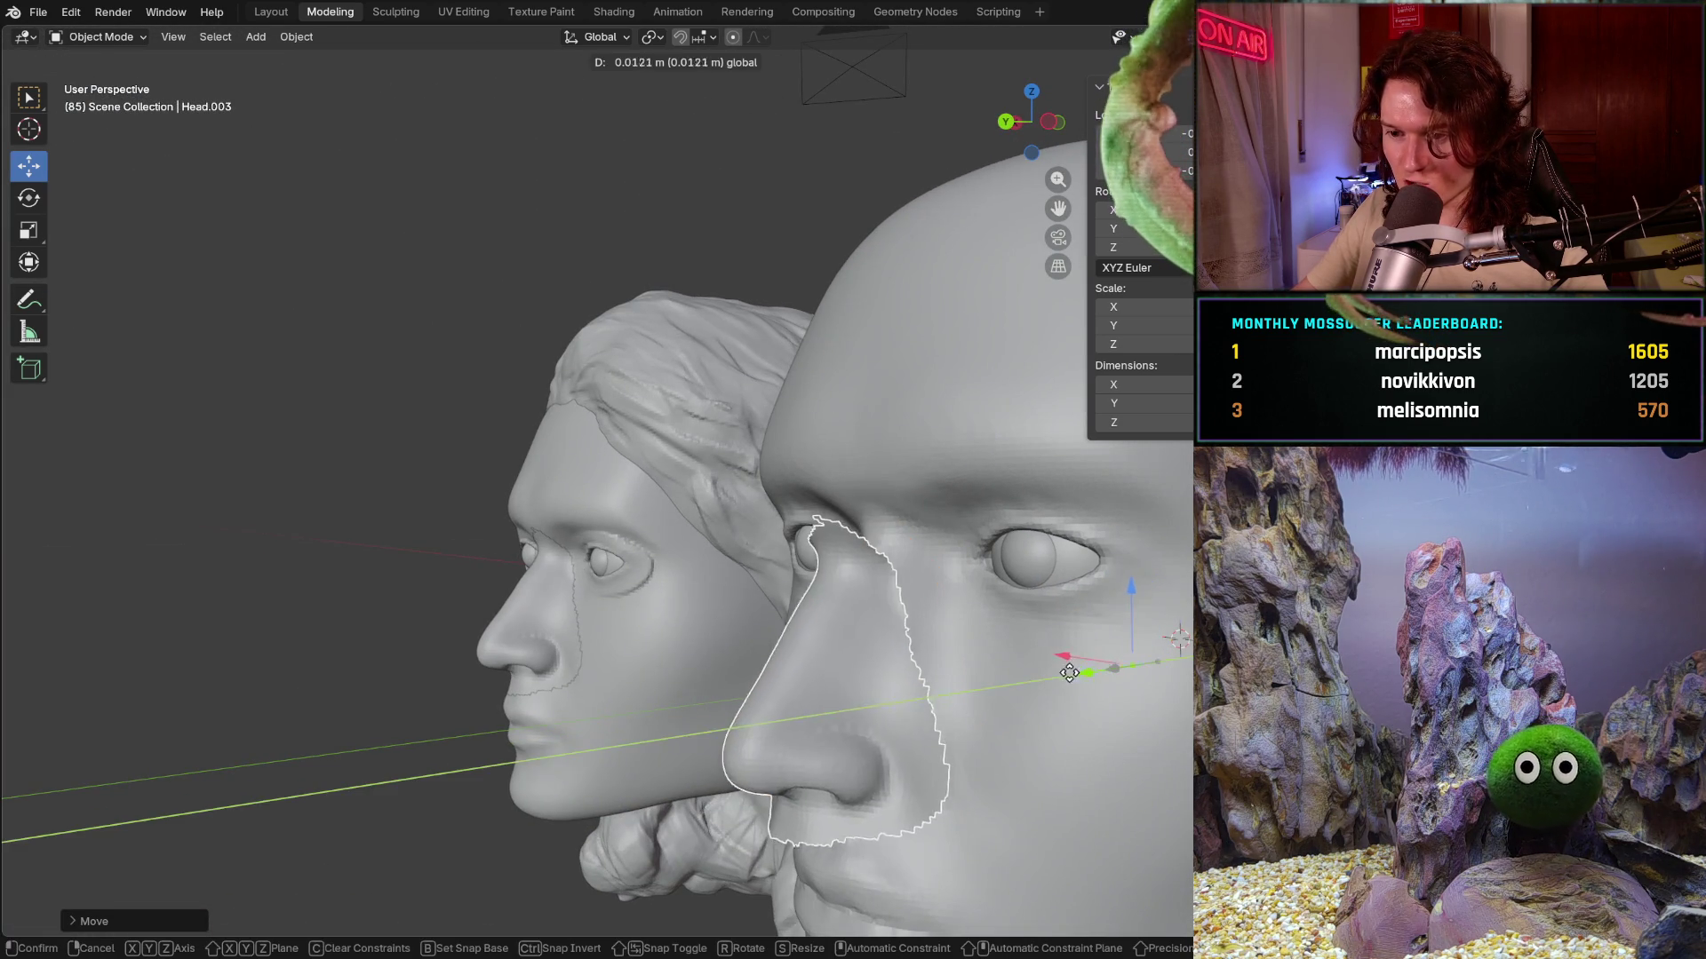
{"action": "left_click", "coordinate": [753, 632]}
- Inspect the detached nose piece from several angles, then select the large smooth head
{"action": "mouse_move", "coordinate": [753, 633]}
{"action": "middle_mouse_down"}
{"action": "mouse_move", "coordinate": [900, 683]}
{"action": "mouse_move", "coordinate": [750, 659]}
{"action": "middle_mouse_up"}
{"action": "middle_click_drag", "start_coordinate": [694, 599], "coordinate": [817, 596], "text": "shift"}
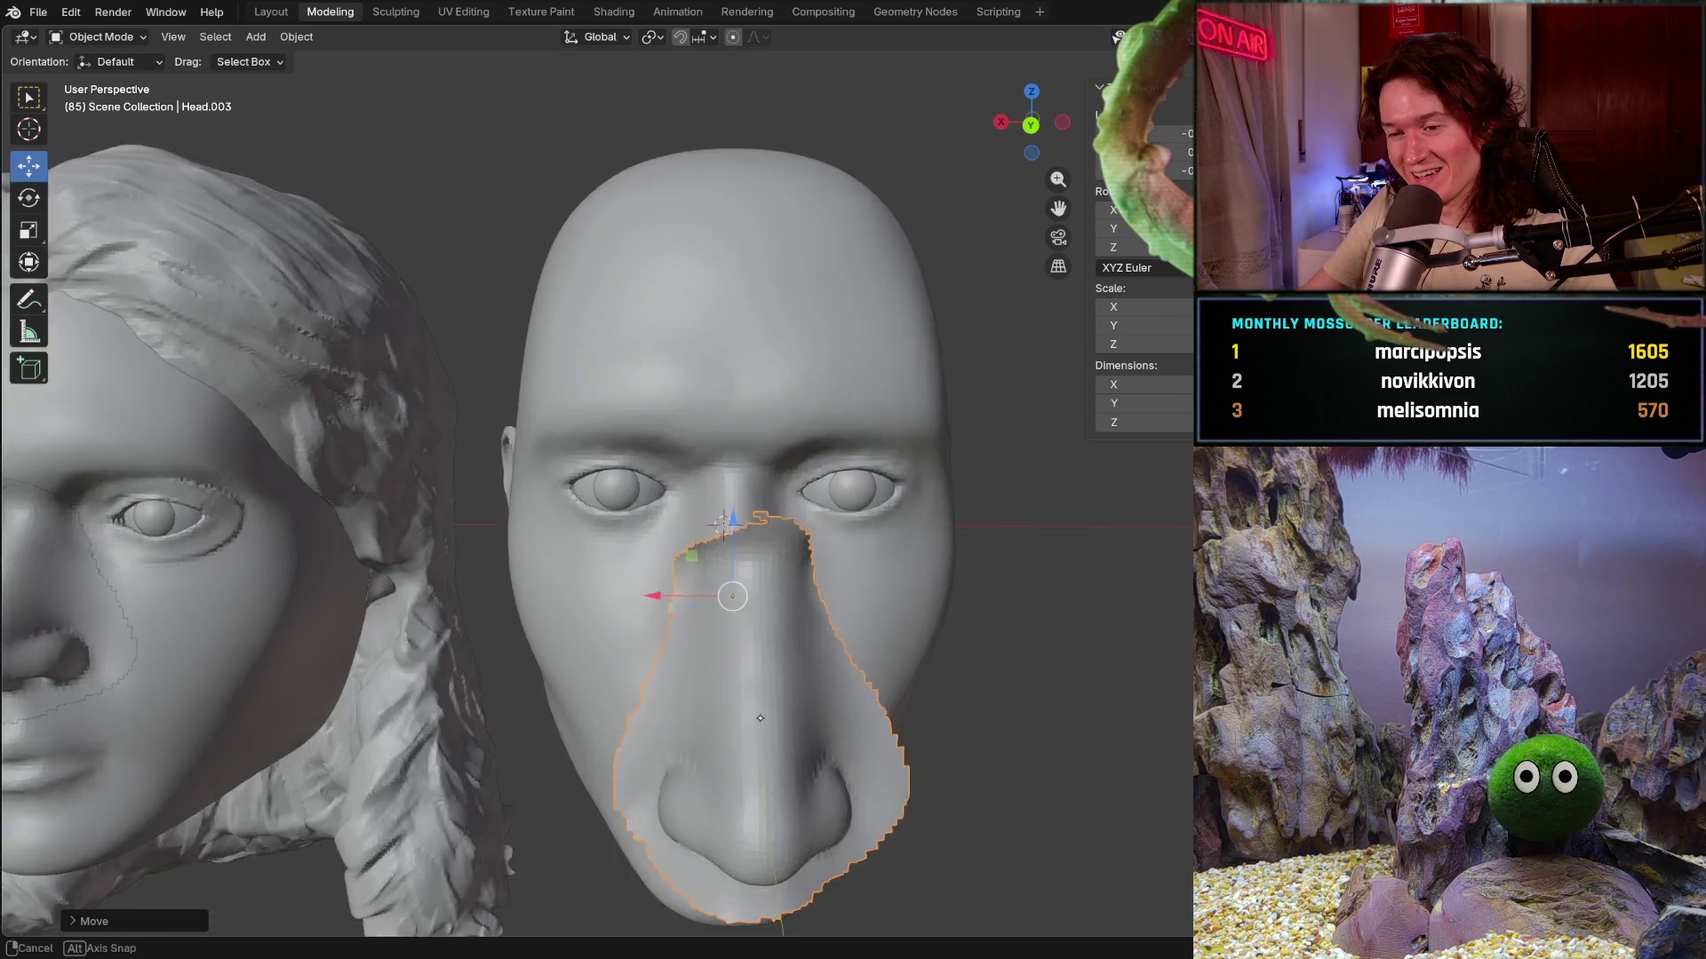
{"action": "mouse_move", "coordinate": [817, 595]}
{"action": "middle_mouse_down"}
{"action": "mouse_move", "coordinate": [183, 652]}
{"action": "mouse_move", "coordinate": [683, 692]}
{"action": "middle_mouse_up"}
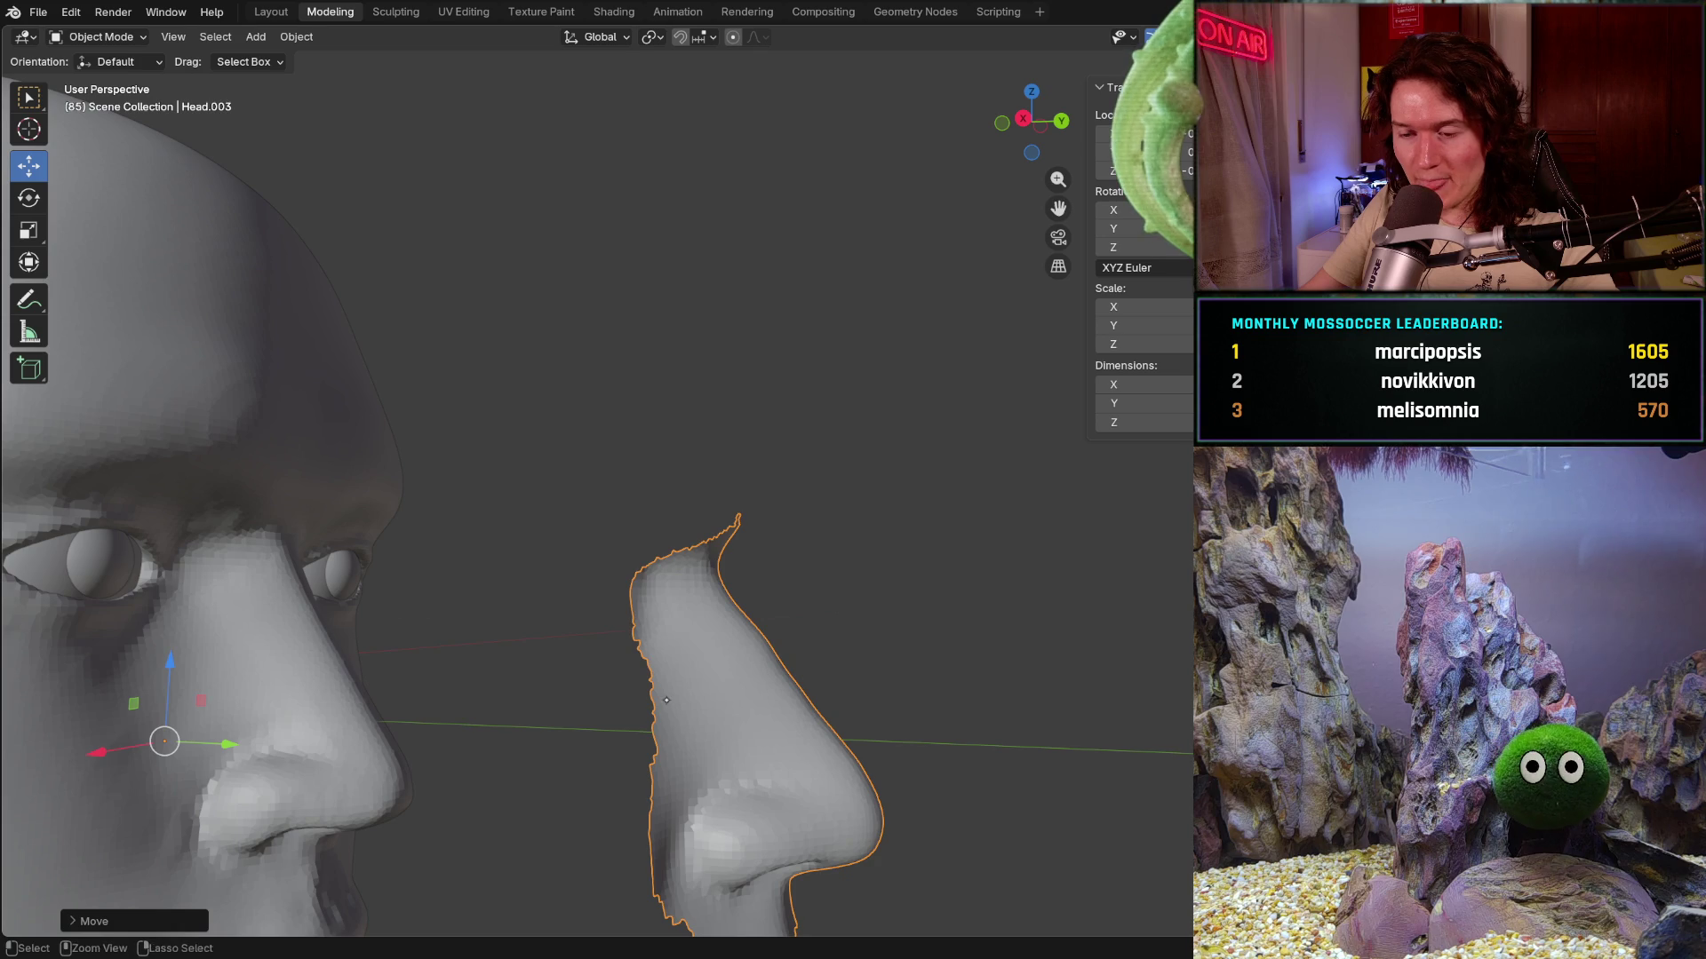
{"action": "scroll", "coordinate": [618, 787], "scroll_direction": "down", "scroll_amount": 2}
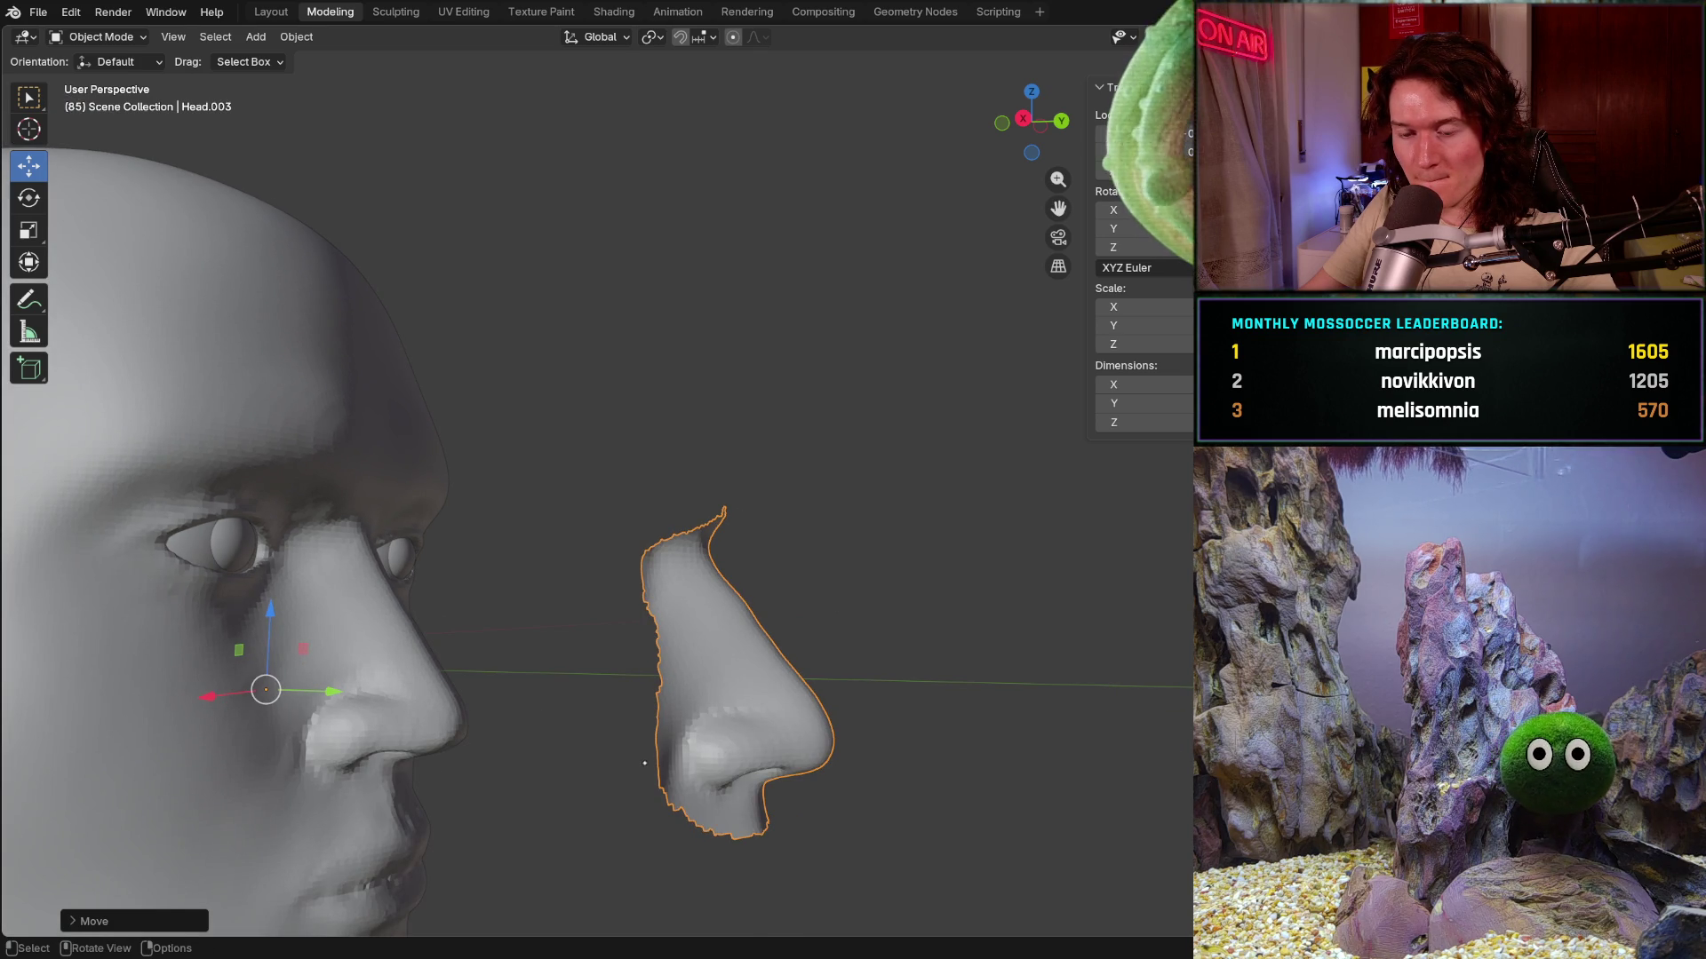
{"action": "mouse_move", "coordinate": [631, 800]}
{"action": "middle_mouse_down"}
{"action": "mouse_move", "coordinate": [354, 791]}
{"action": "mouse_move", "coordinate": [482, 778]}
{"action": "mouse_move", "coordinate": [478, 762]}
{"action": "middle_mouse_up"}
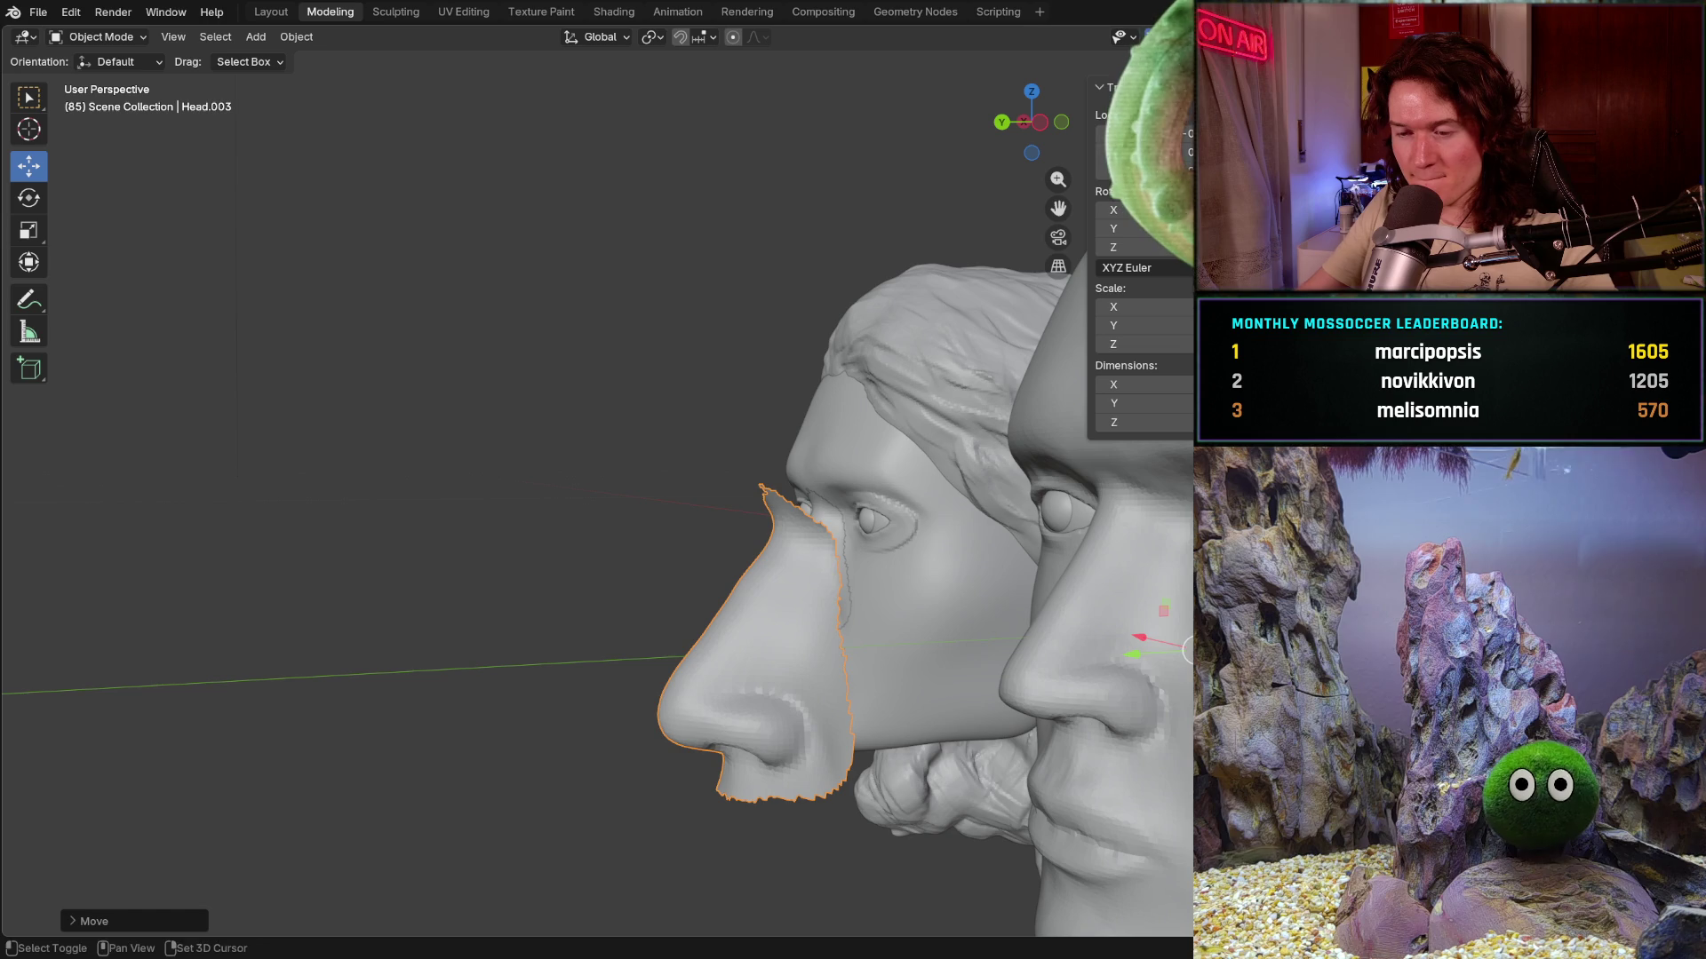
{"action": "middle_click_drag", "start_coordinate": [676, 659], "coordinate": [517, 592], "text": "shift"}
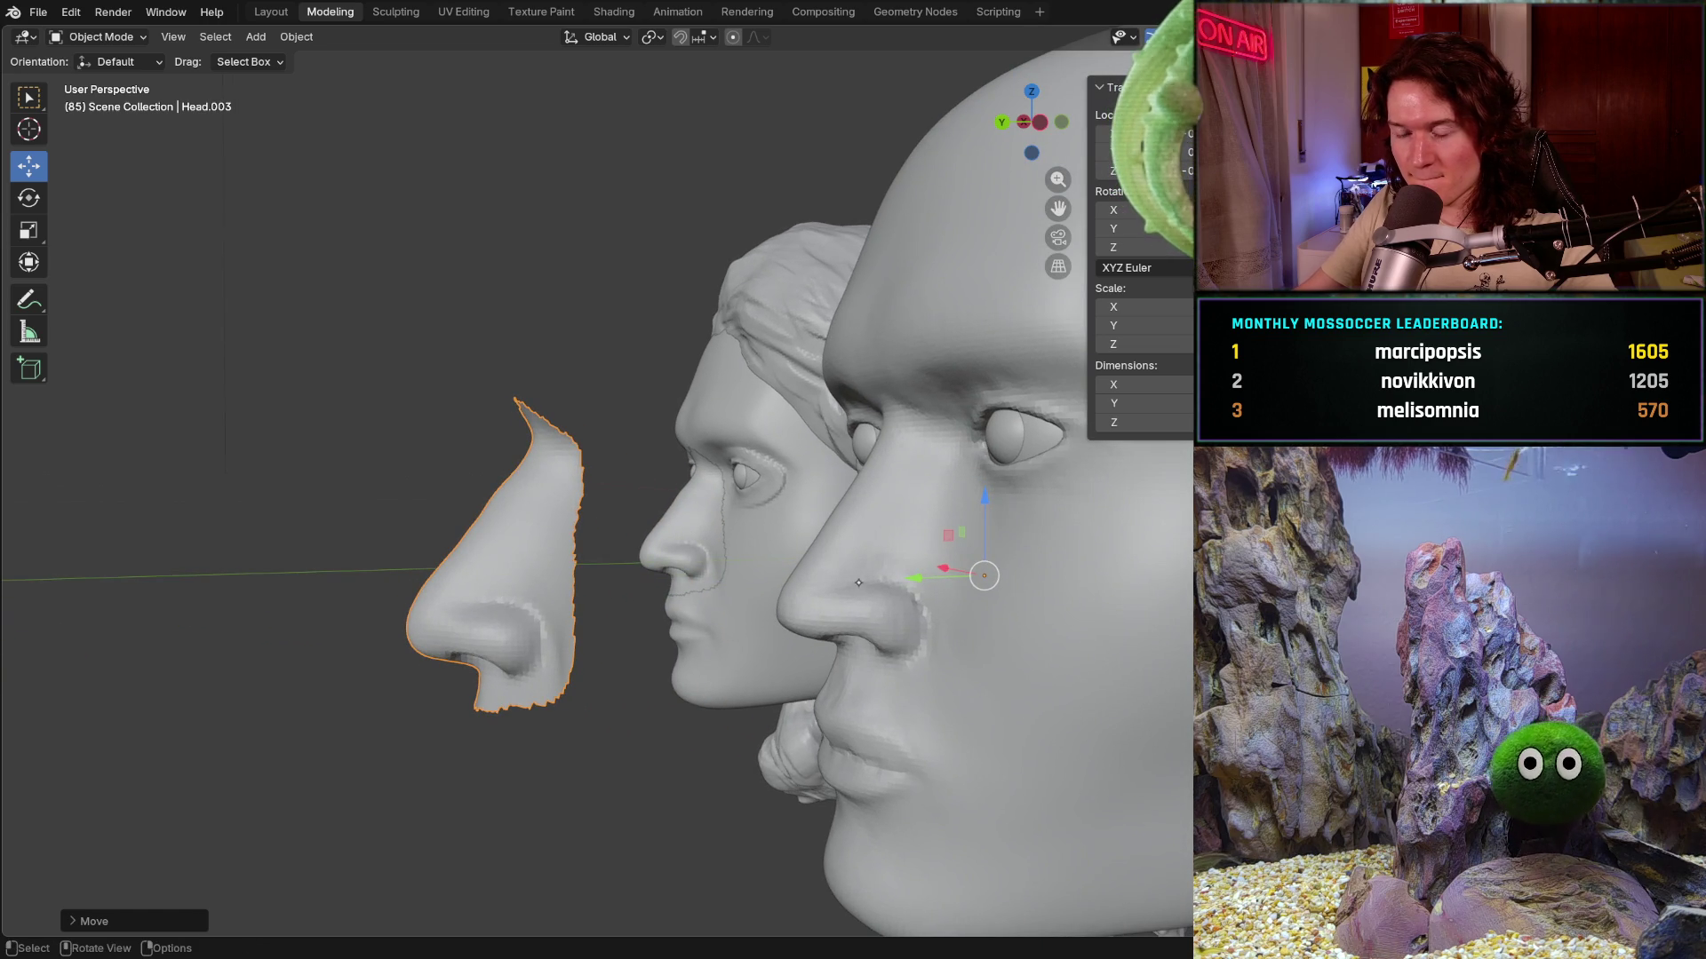
{"action": "middle_click_drag", "start_coordinate": [734, 609], "coordinate": [708, 602]}
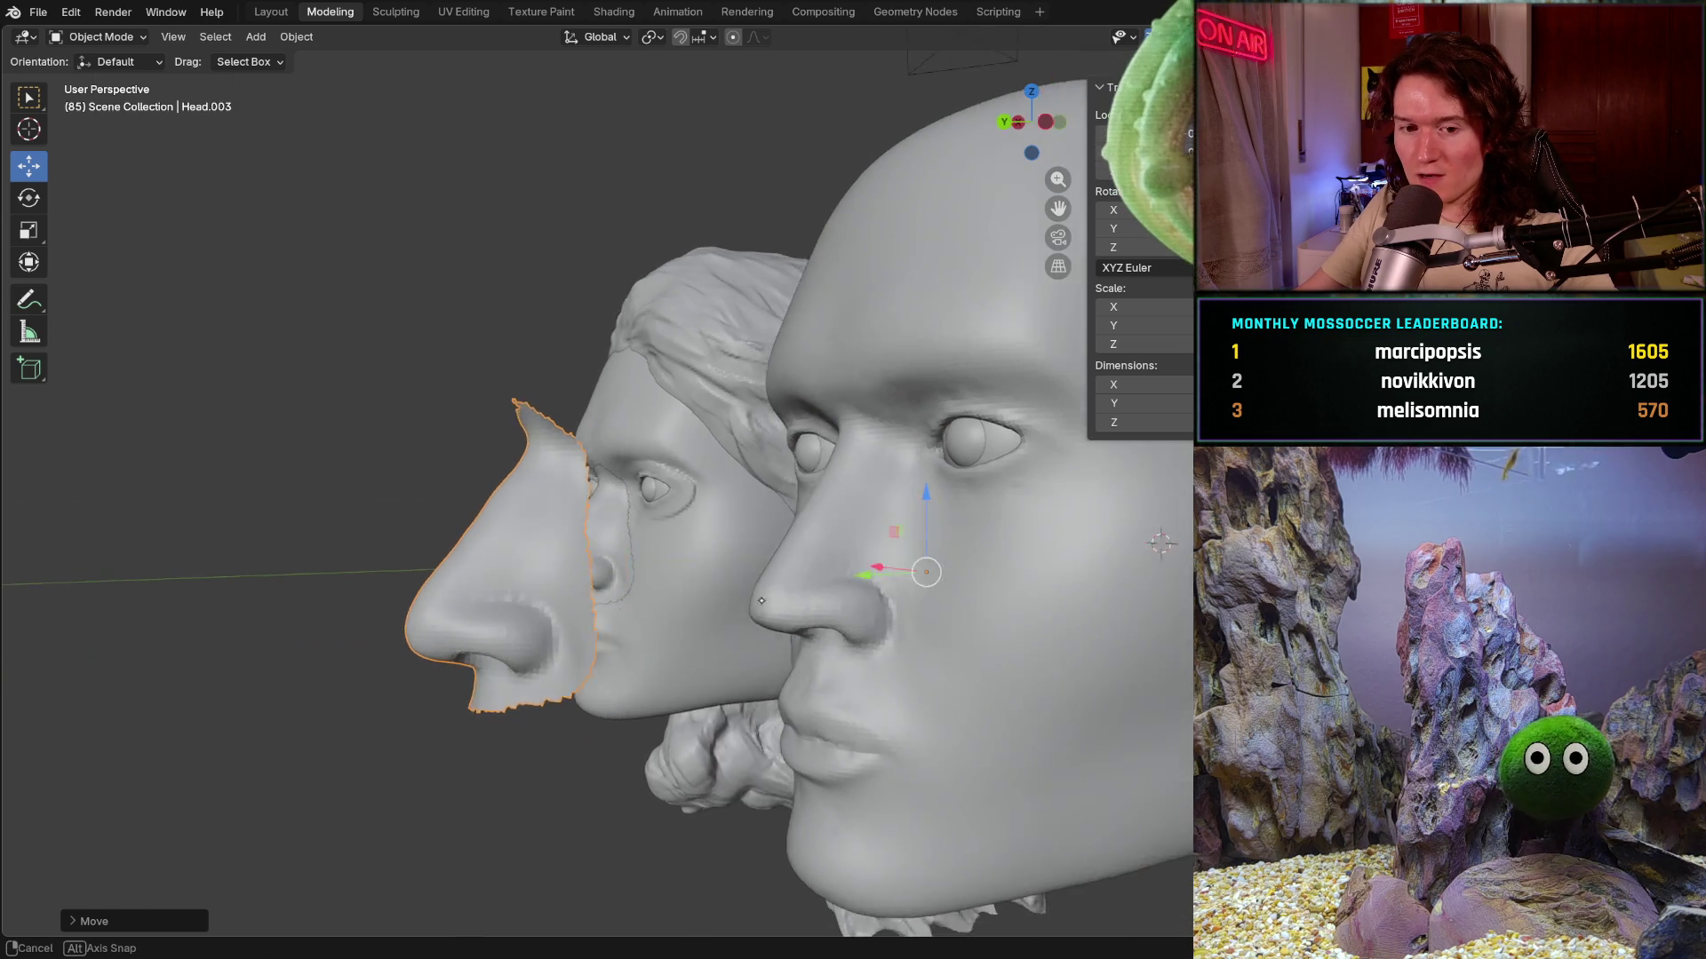
{"action": "left_click", "coordinate": [718, 594]}
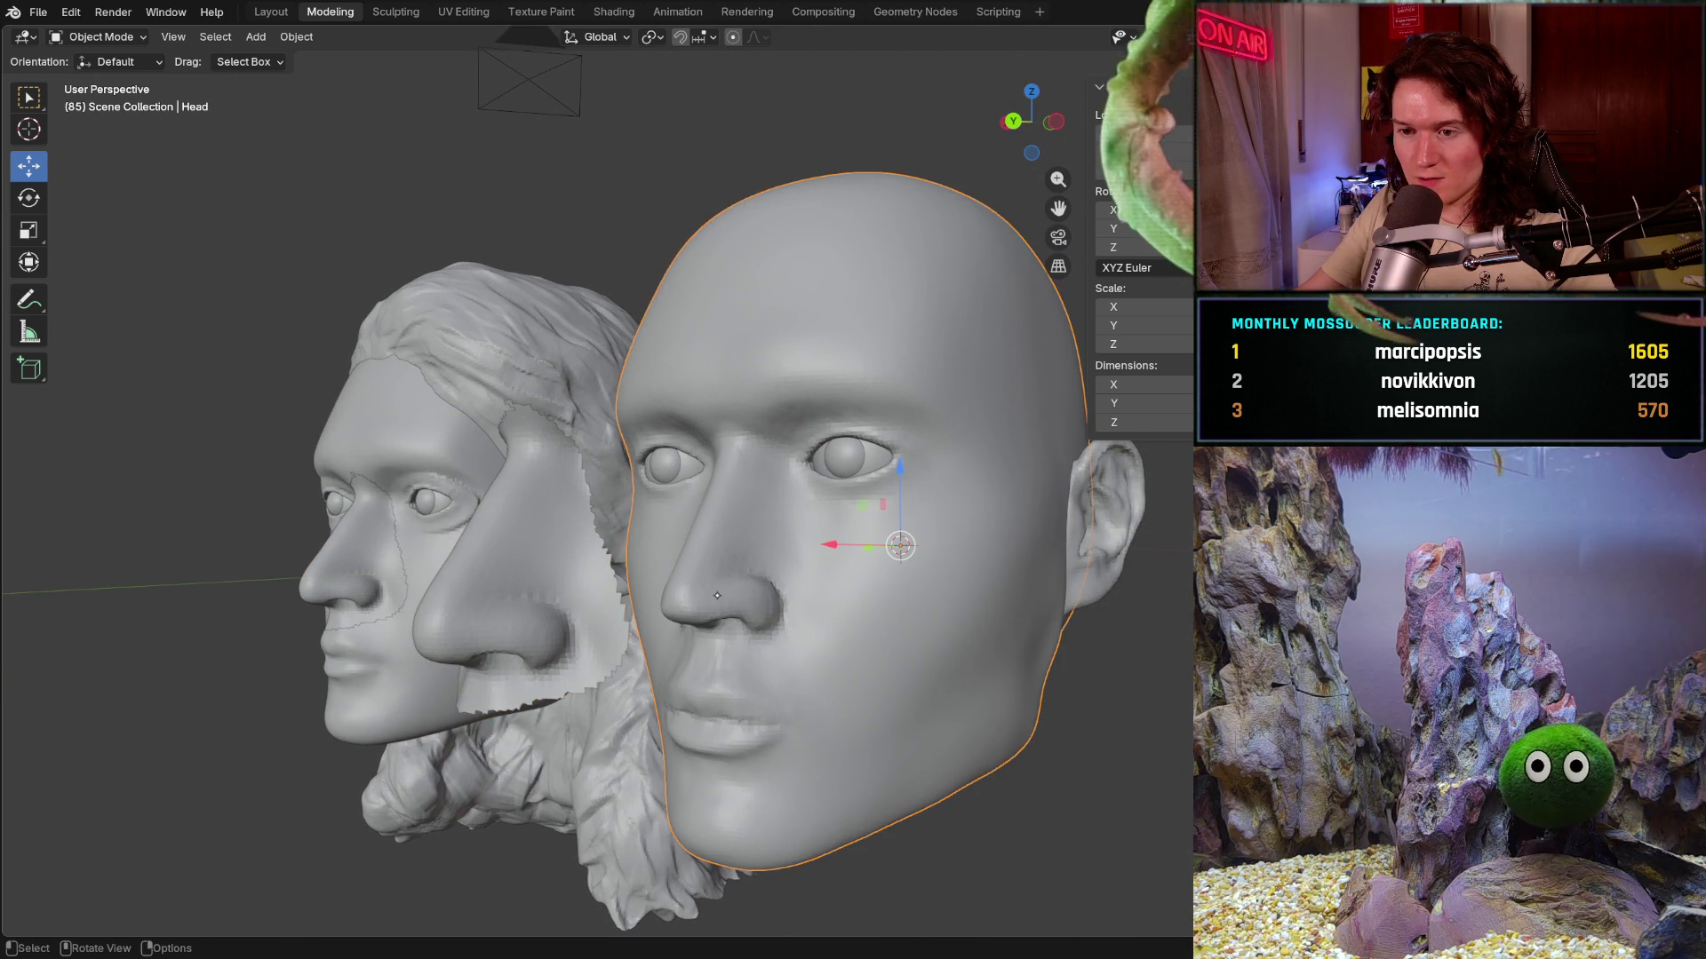
- Remove the detached nose copy Head.003 from the scene
{"action": "mouse_move", "coordinate": [722, 604]}
{"action": "middle_mouse_down"}
{"action": "mouse_move", "coordinate": [667, 622]}
{"action": "mouse_move", "coordinate": [690, 644]}
{"action": "mouse_move", "coordinate": [799, 630]}
{"action": "middle_mouse_up"}
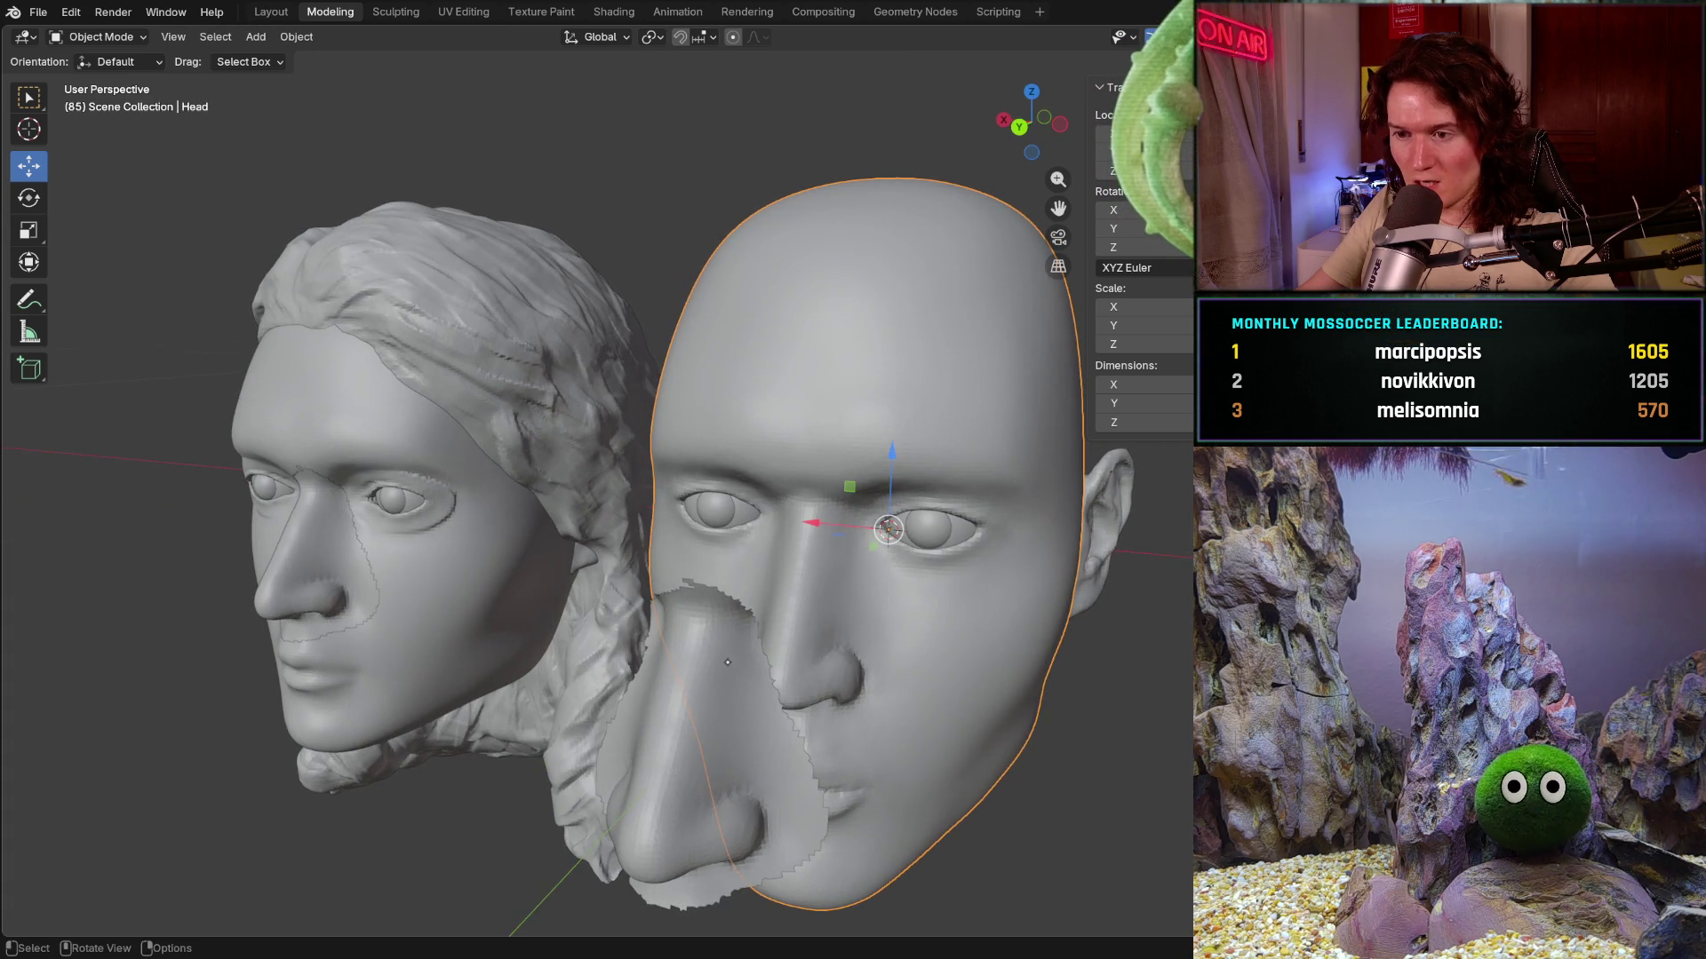
{"action": "left_click", "coordinate": [780, 650]}
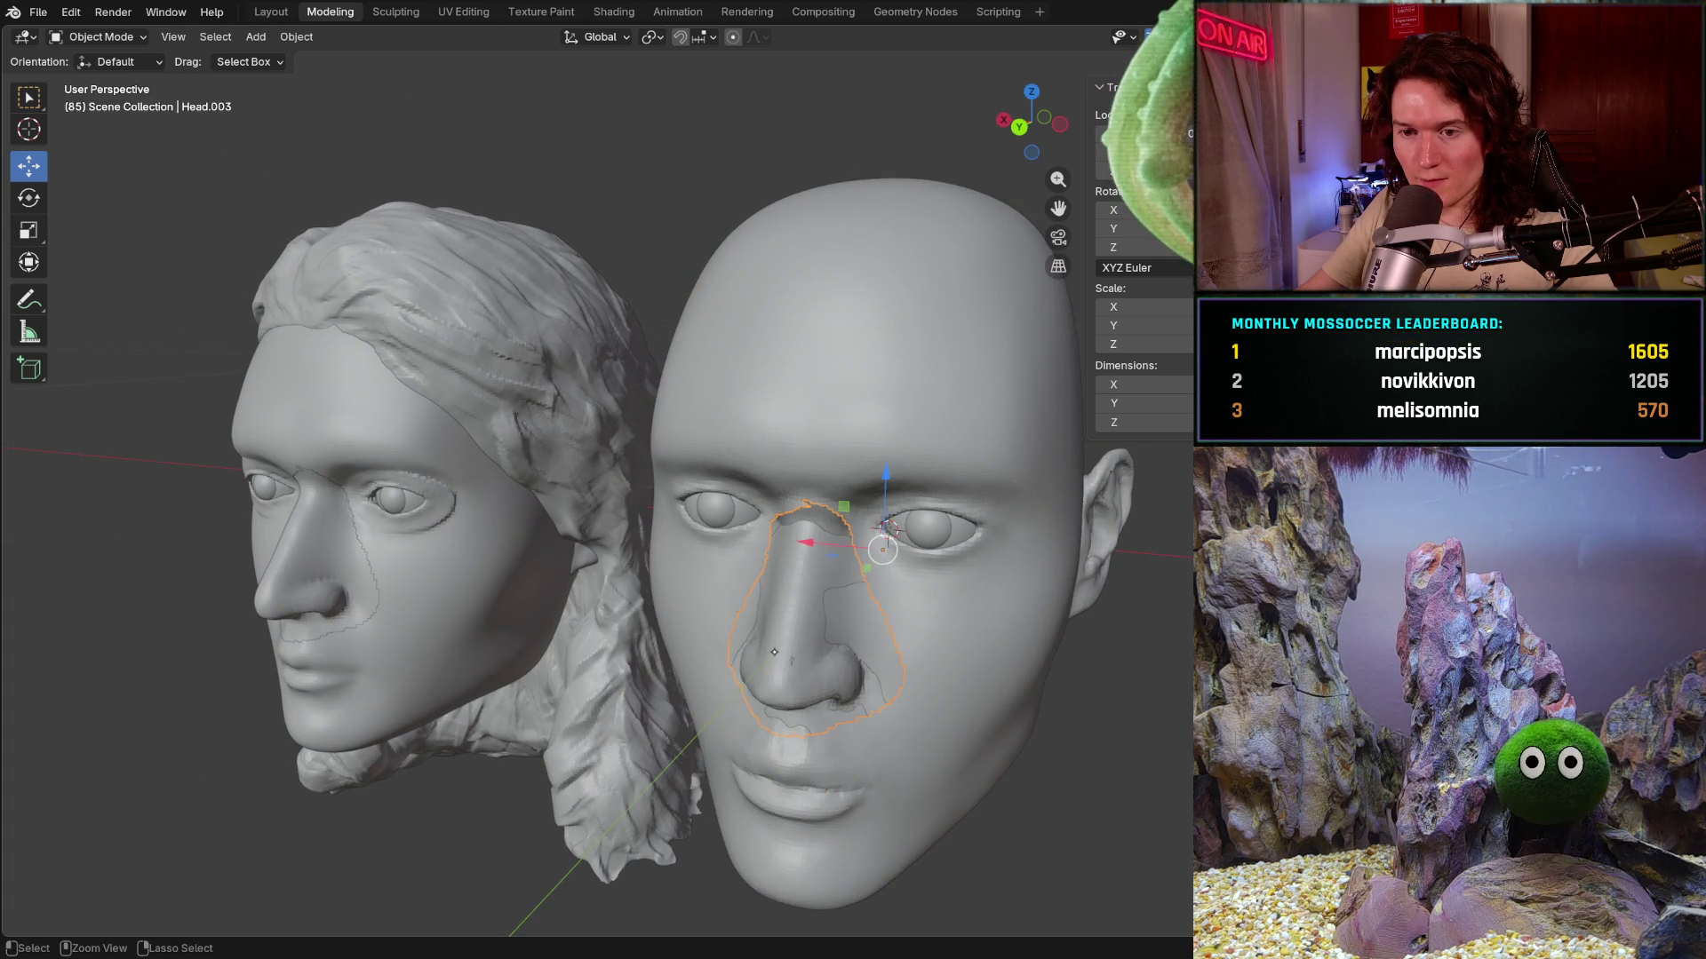
{"action": "key", "text": "ctrl+z"}
{"action": "key", "text": "ctrl+shift+z"}
{"action": "key", "text": "ctrl+z"}
{"action": "key", "text": "ctrl+z"}
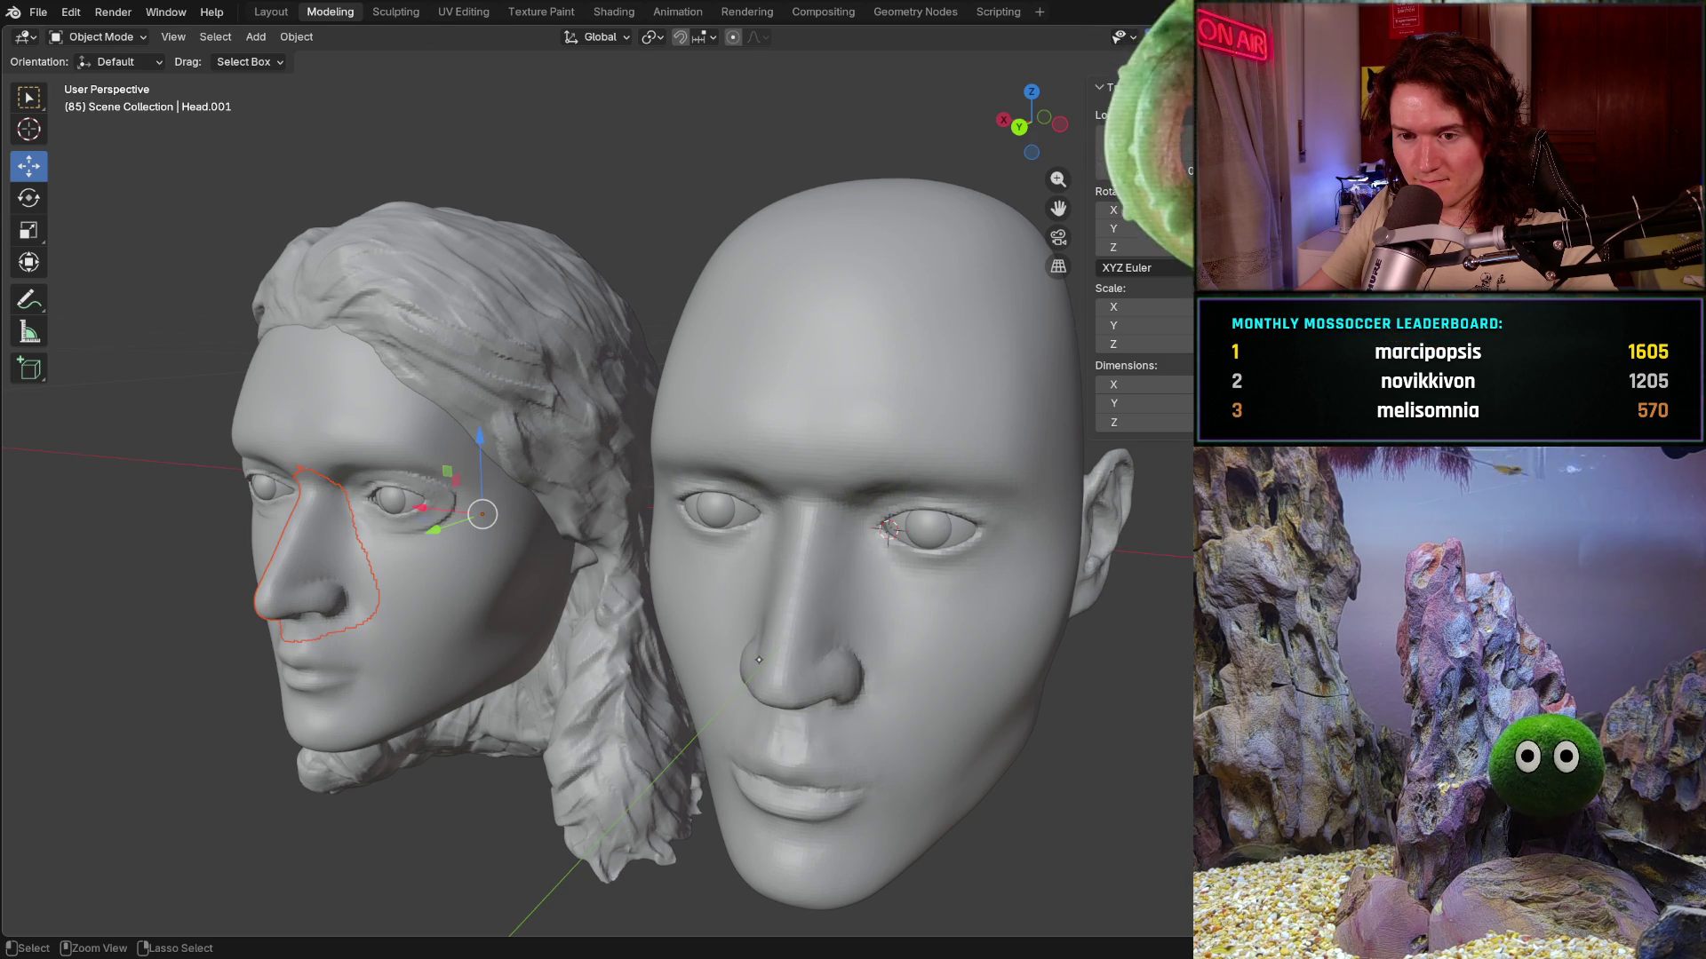
- Enter Edit Mode on the scanned head and select its nose region with Select Linked
{"action": "key", "text": "Tab"}
{"action": "key", "text": "ctrl+l"}
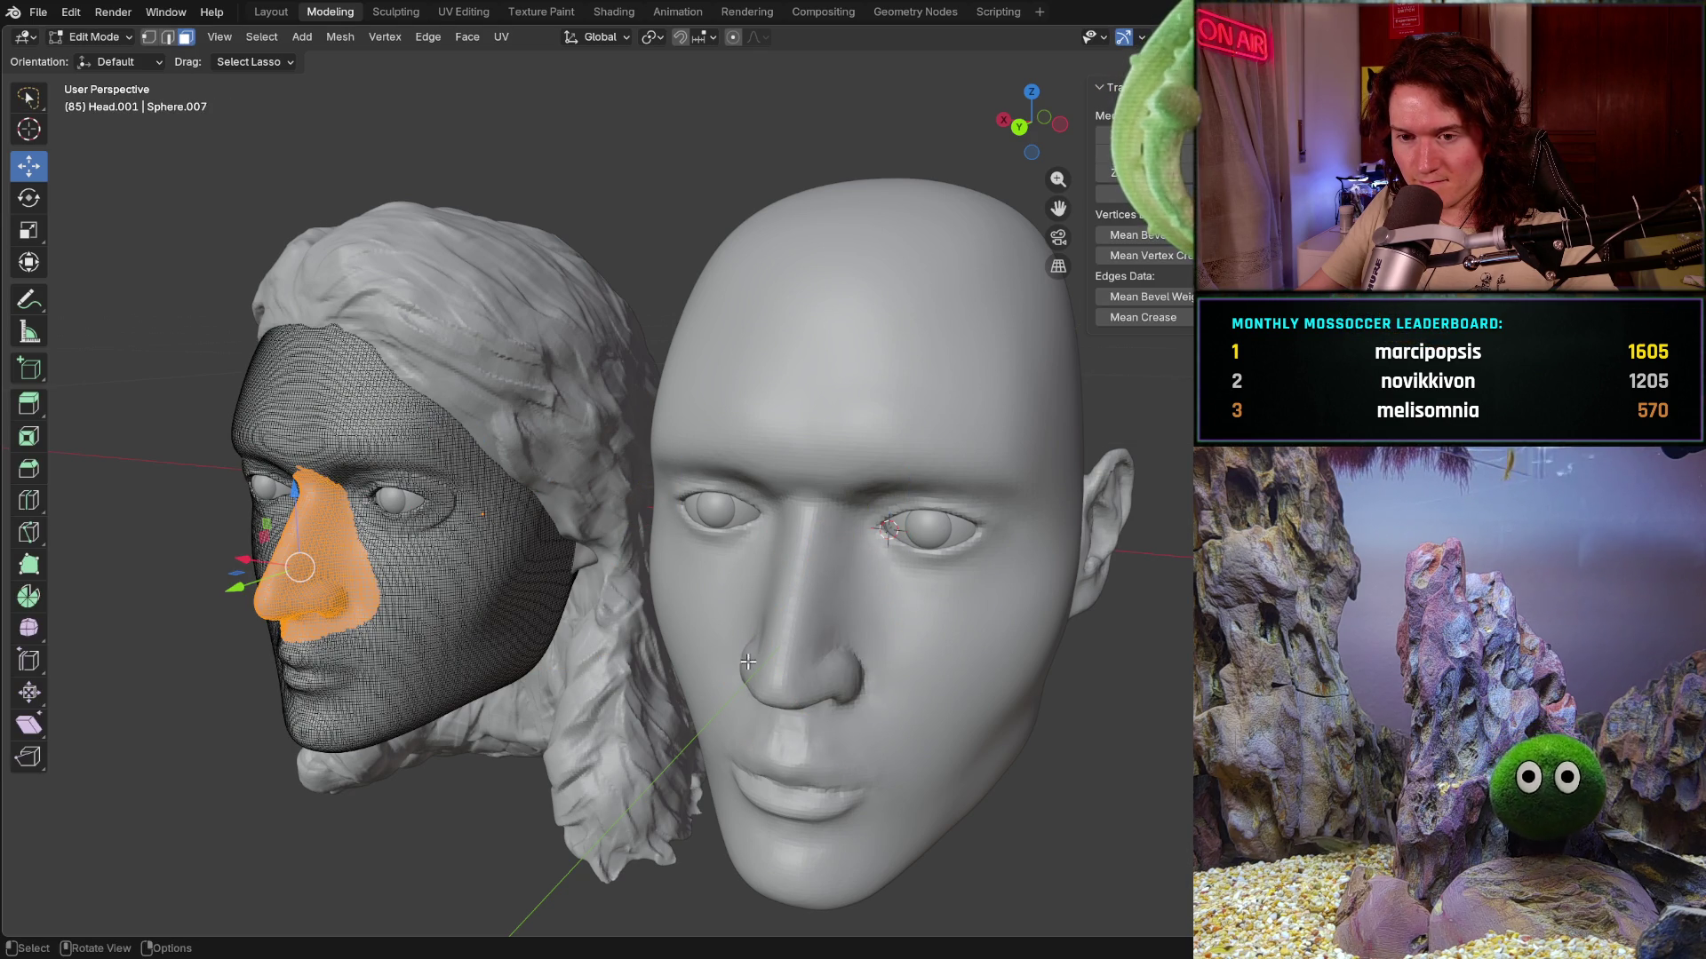
{"action": "middle_click_drag", "start_coordinate": [757, 660], "coordinate": [727, 660]}
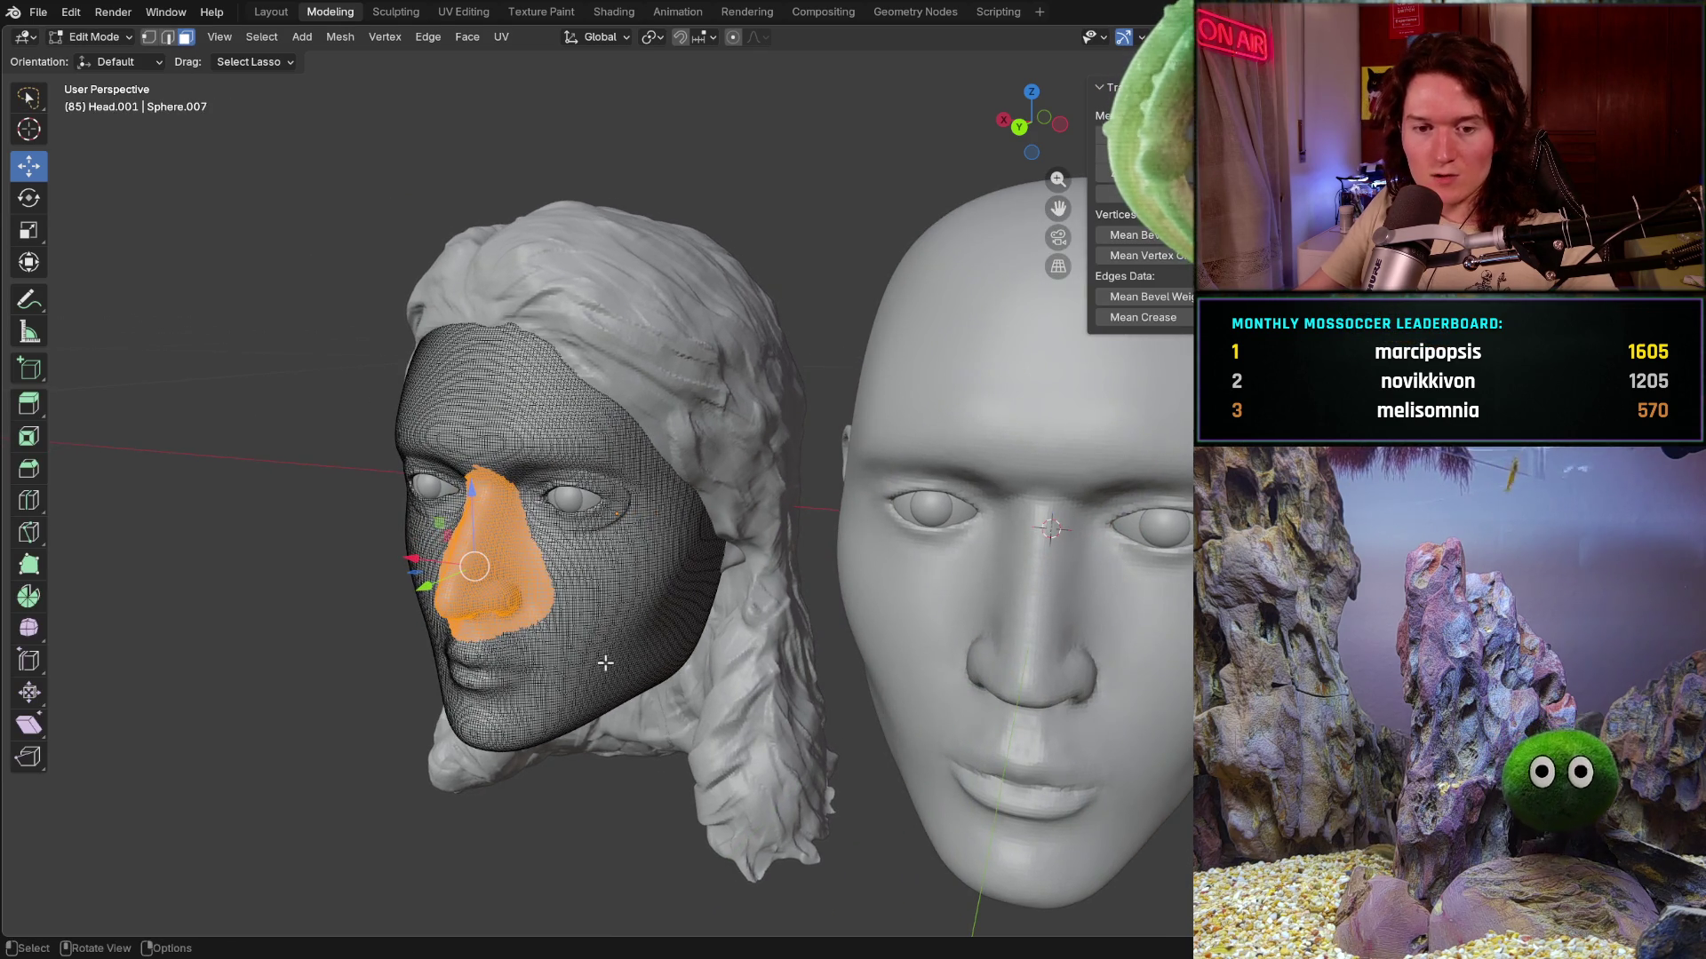
{"action": "mouse_move", "coordinate": [605, 661]}
{"action": "middle_mouse_down"}
{"action": "mouse_move", "coordinate": [677, 594]}
{"action": "mouse_move", "coordinate": [400, 669]}
{"action": "middle_mouse_up"}
{"action": "scroll", "coordinate": [401, 669], "scroll_direction": "up", "scroll_amount": 3}
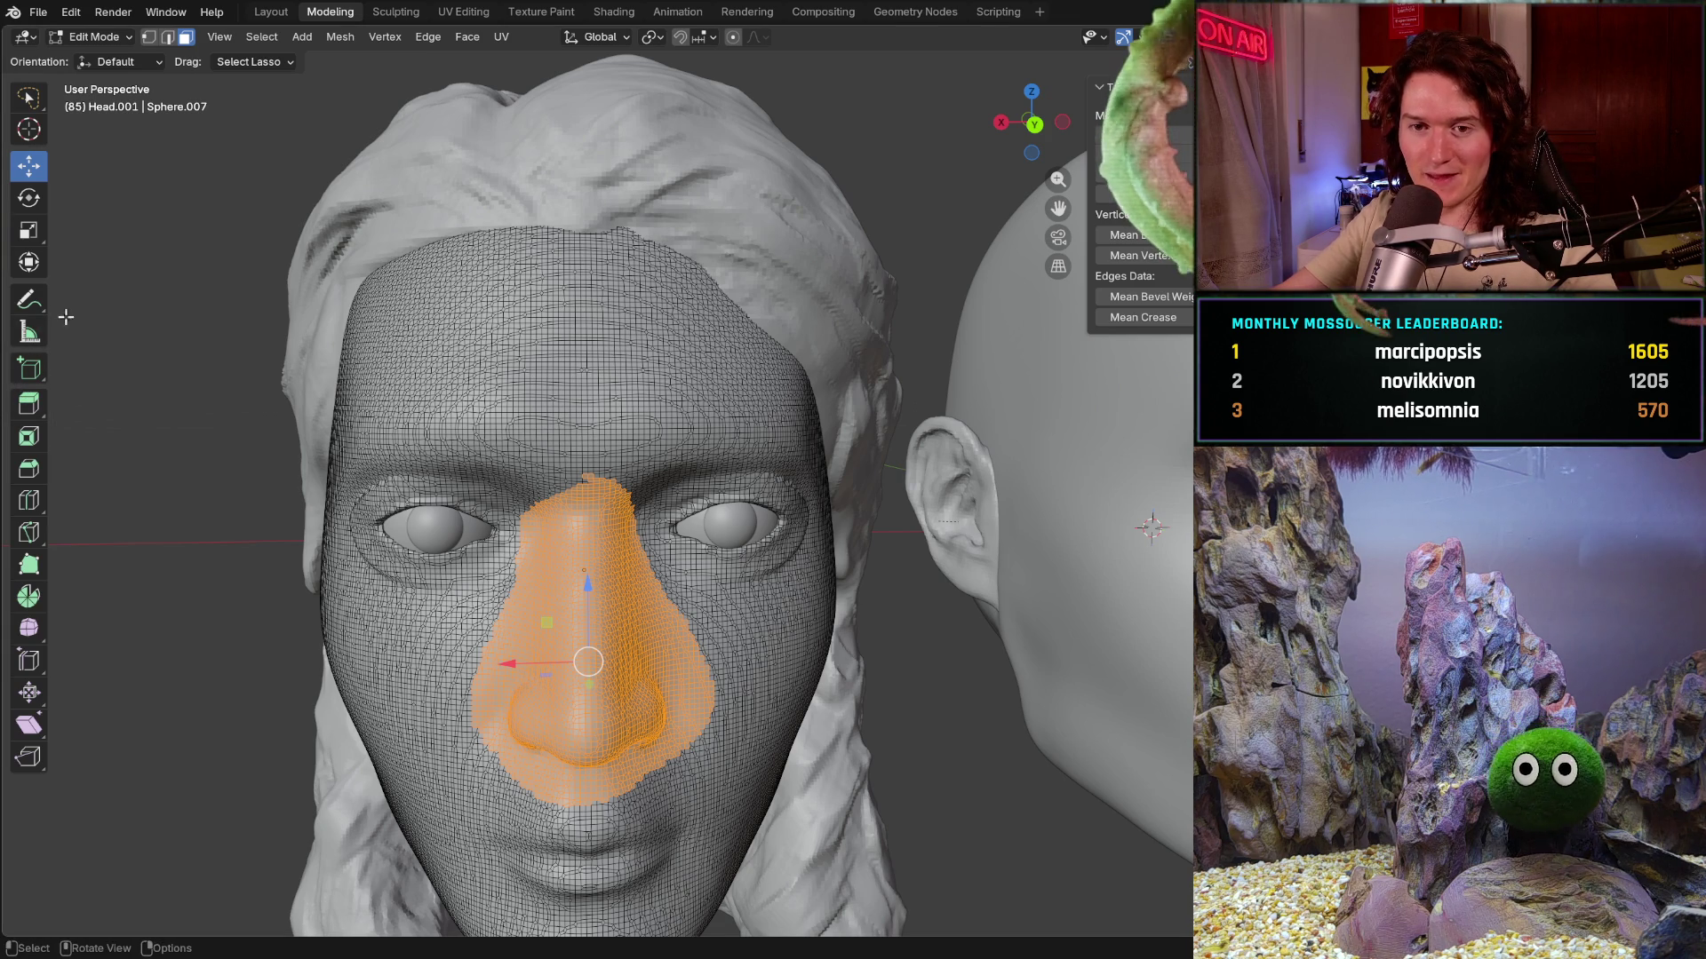
- Frame the view on the nose selection and make Select Box the active selection tool
{"action": "mouse_move", "coordinate": [439, 600]}
{"action": "middle_mouse_down"}
{"action": "mouse_move", "coordinate": [452, 642]}
{"action": "mouse_move", "coordinate": [467, 626]}
{"action": "middle_mouse_up"}
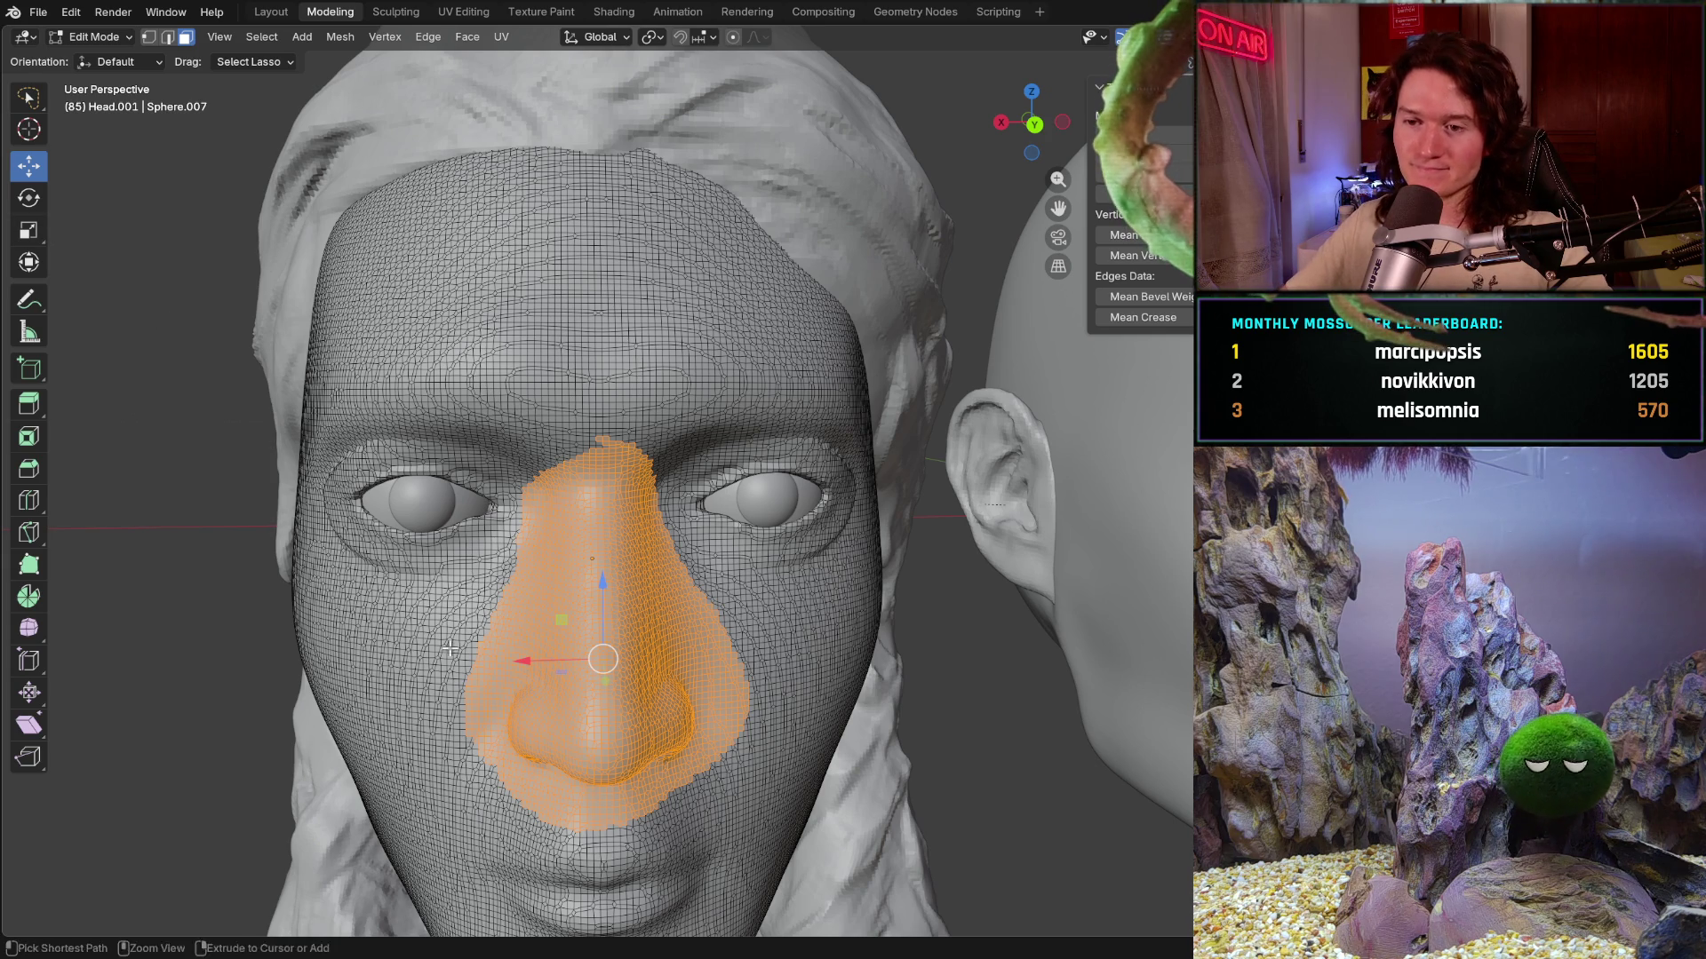
{"action": "scroll", "coordinate": [673, 492], "scroll_direction": "up", "scroll_amount": 2}
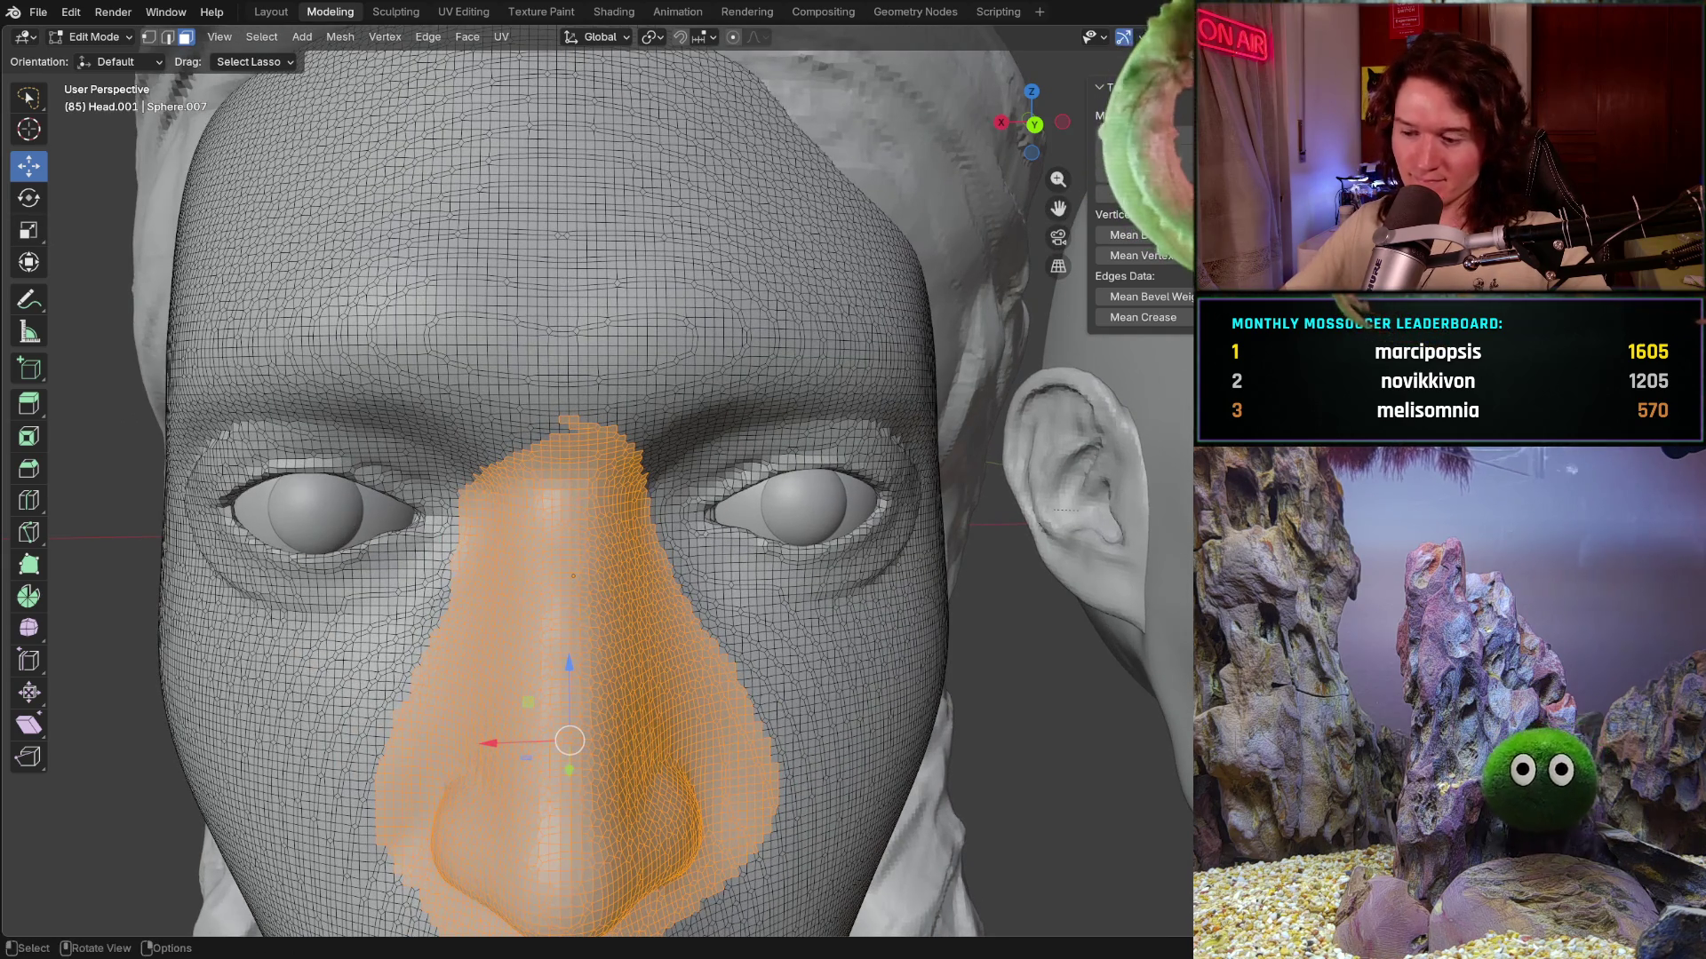
{"action": "key", "text": "KP_Decimal"}
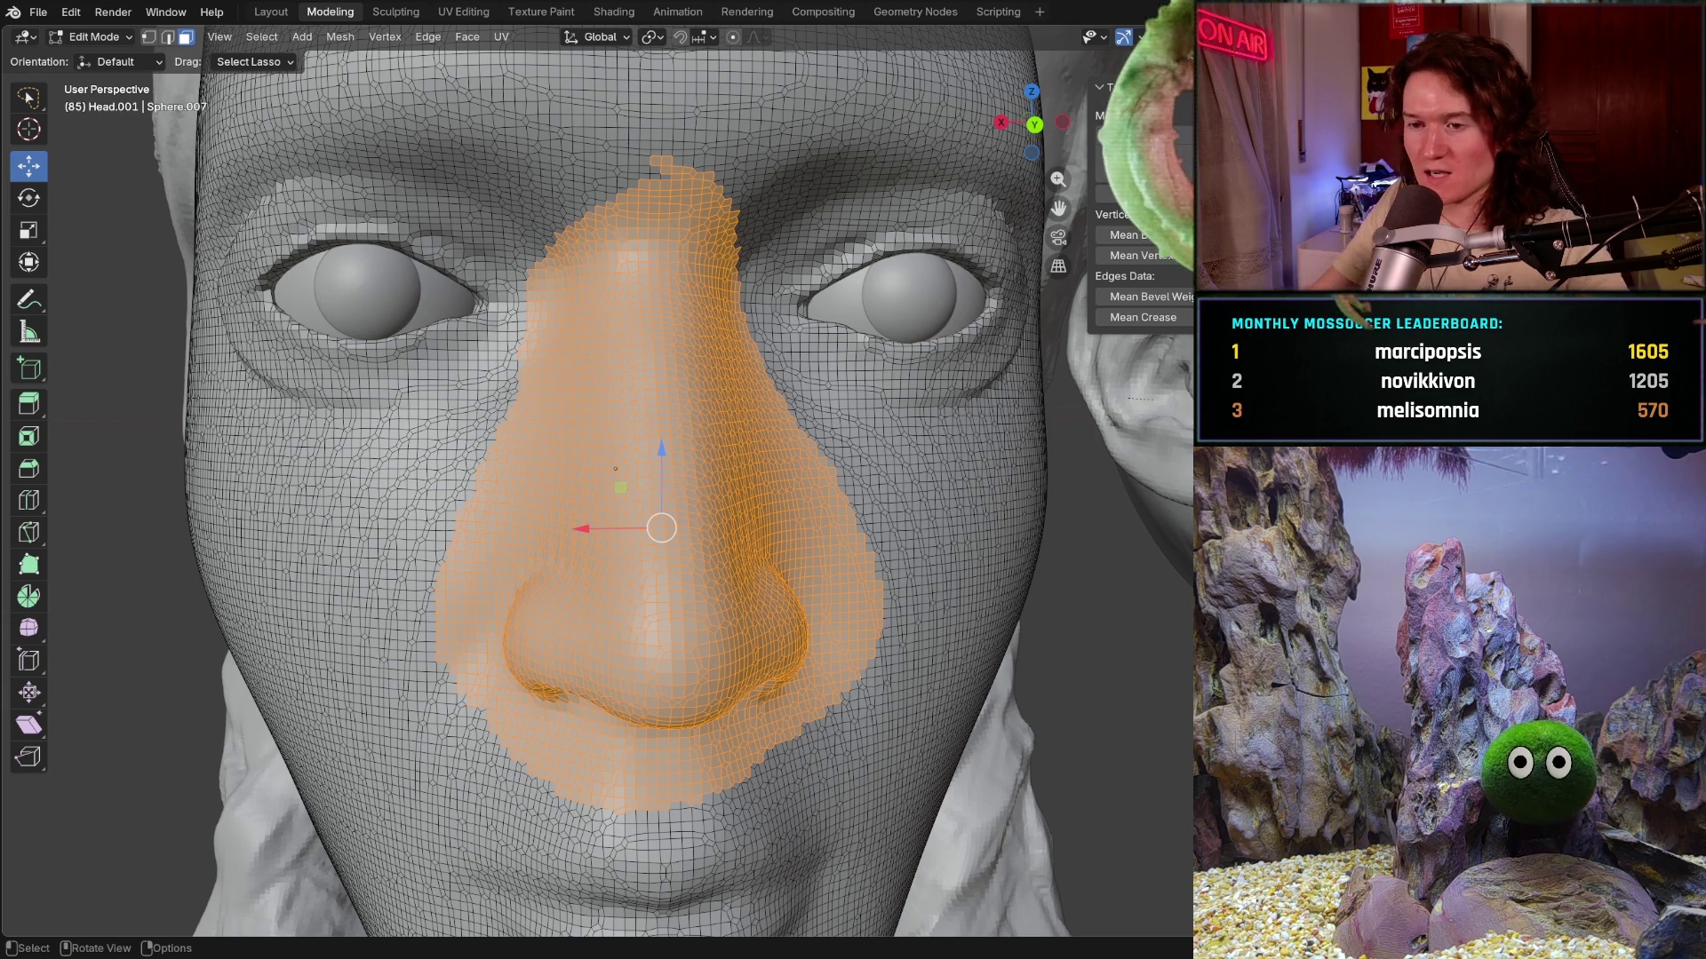
{"action": "middle_click_drag", "start_coordinate": [743, 524], "coordinate": [637, 610], "text": "ctrl"}
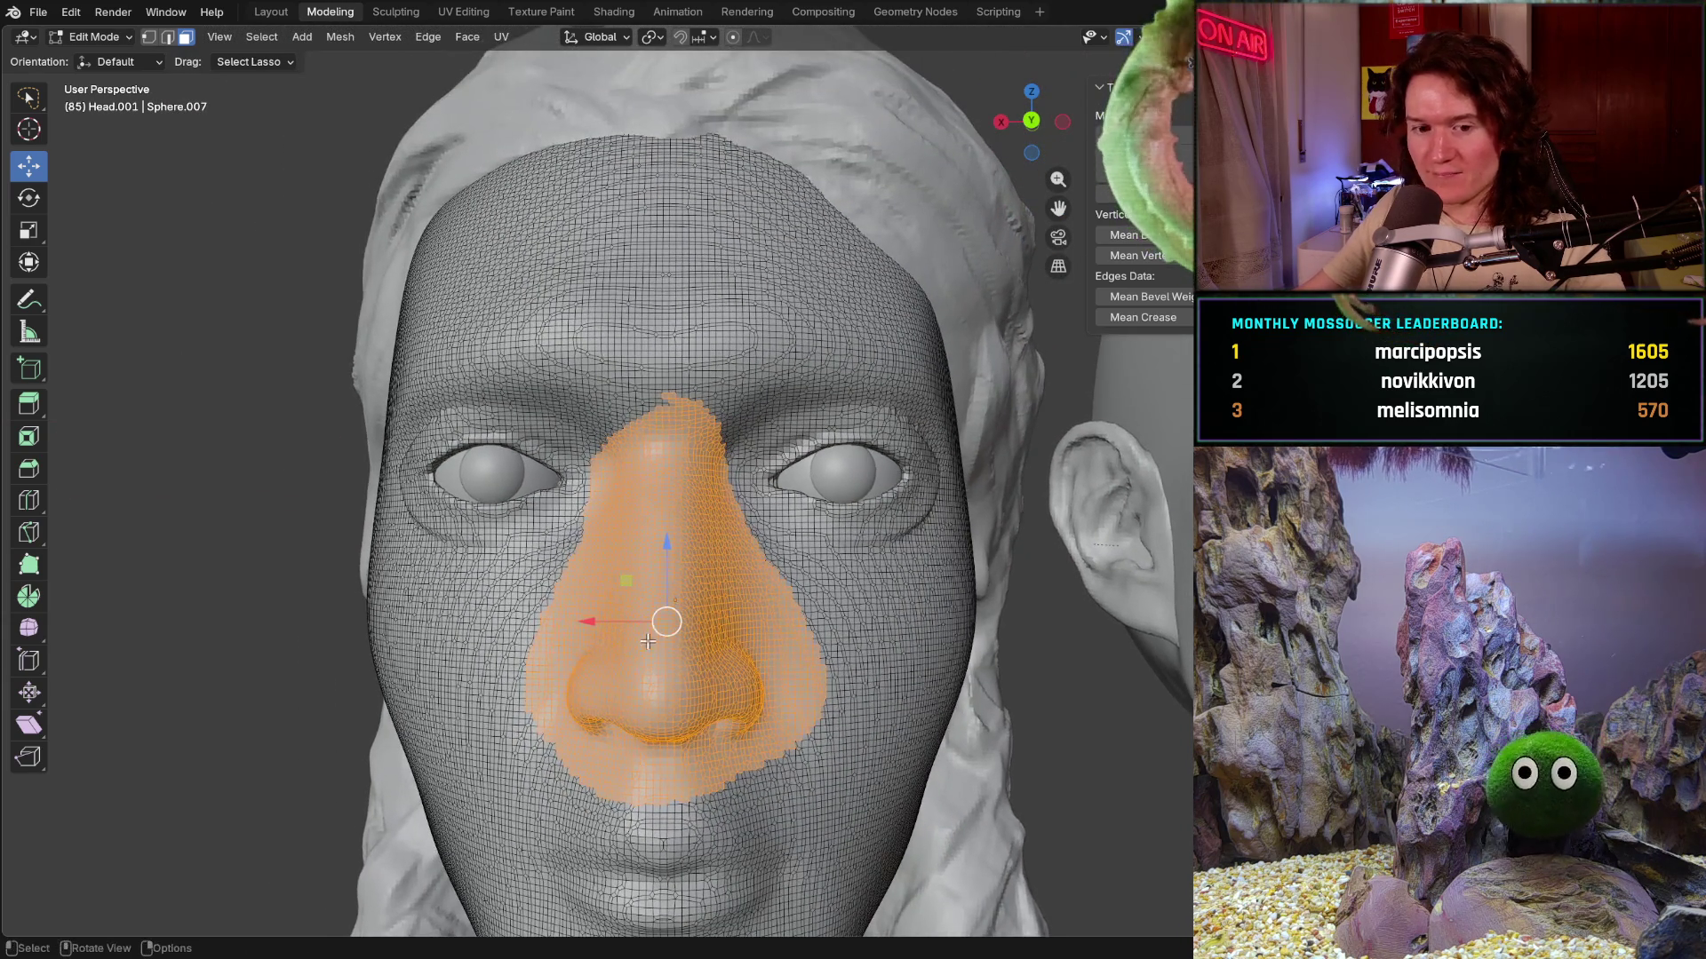
{"action": "middle_click_drag", "start_coordinate": [637, 610], "coordinate": [635, 568], "text": "ctrl"}
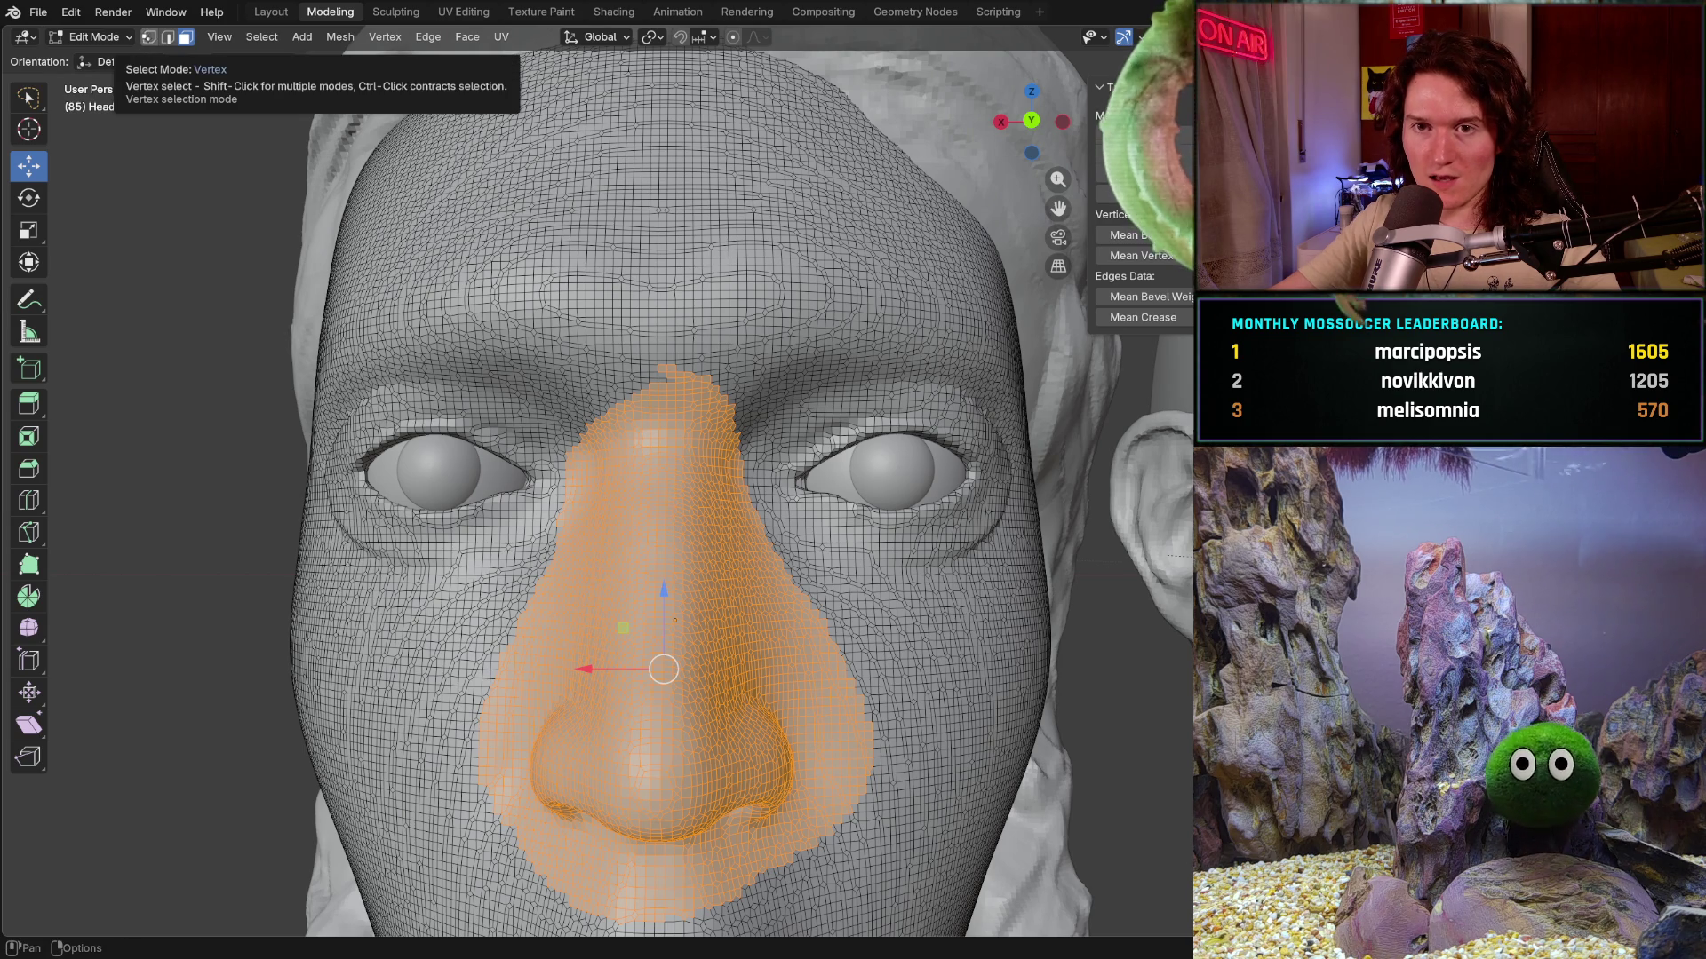
{"action": "left_click", "coordinate": [28, 98]}
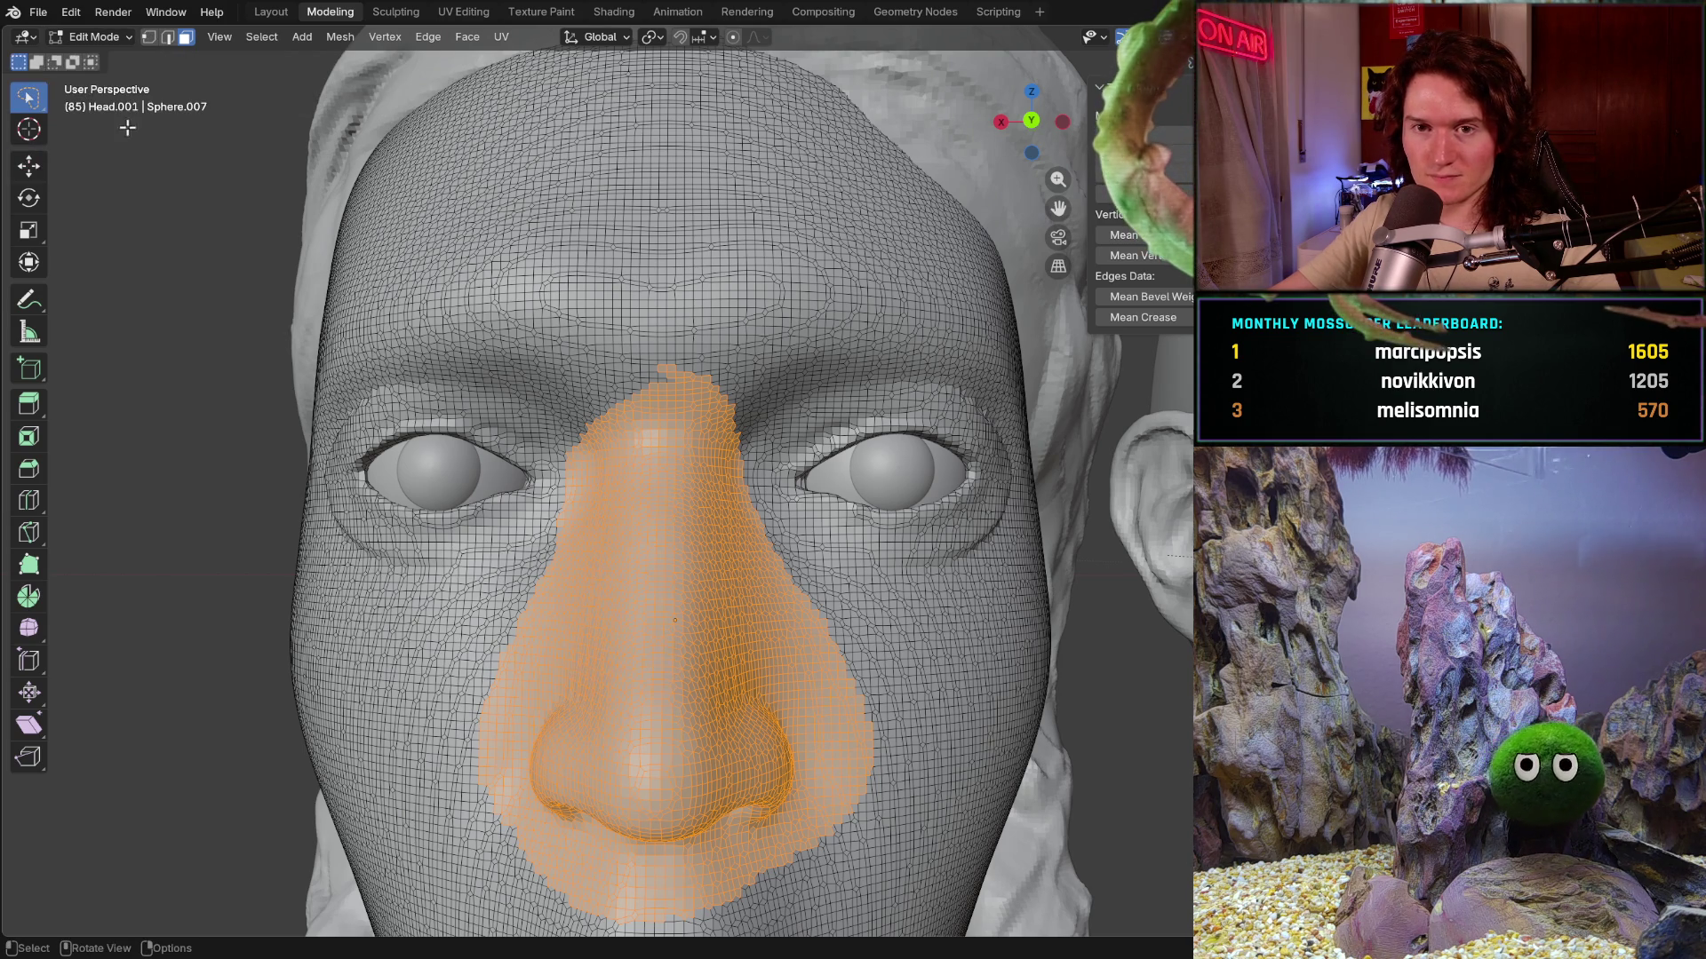
- Lasso over the nose bridge and left eye side to add the bridge area to the selection
{"action": "mouse_move", "coordinate": [587, 445]}
{"action": "left_mouse_down"}
{"action": "mouse_move", "coordinate": [560, 440]}
{"action": "mouse_move", "coordinate": [782, 368]}
{"action": "left_mouse_up"}
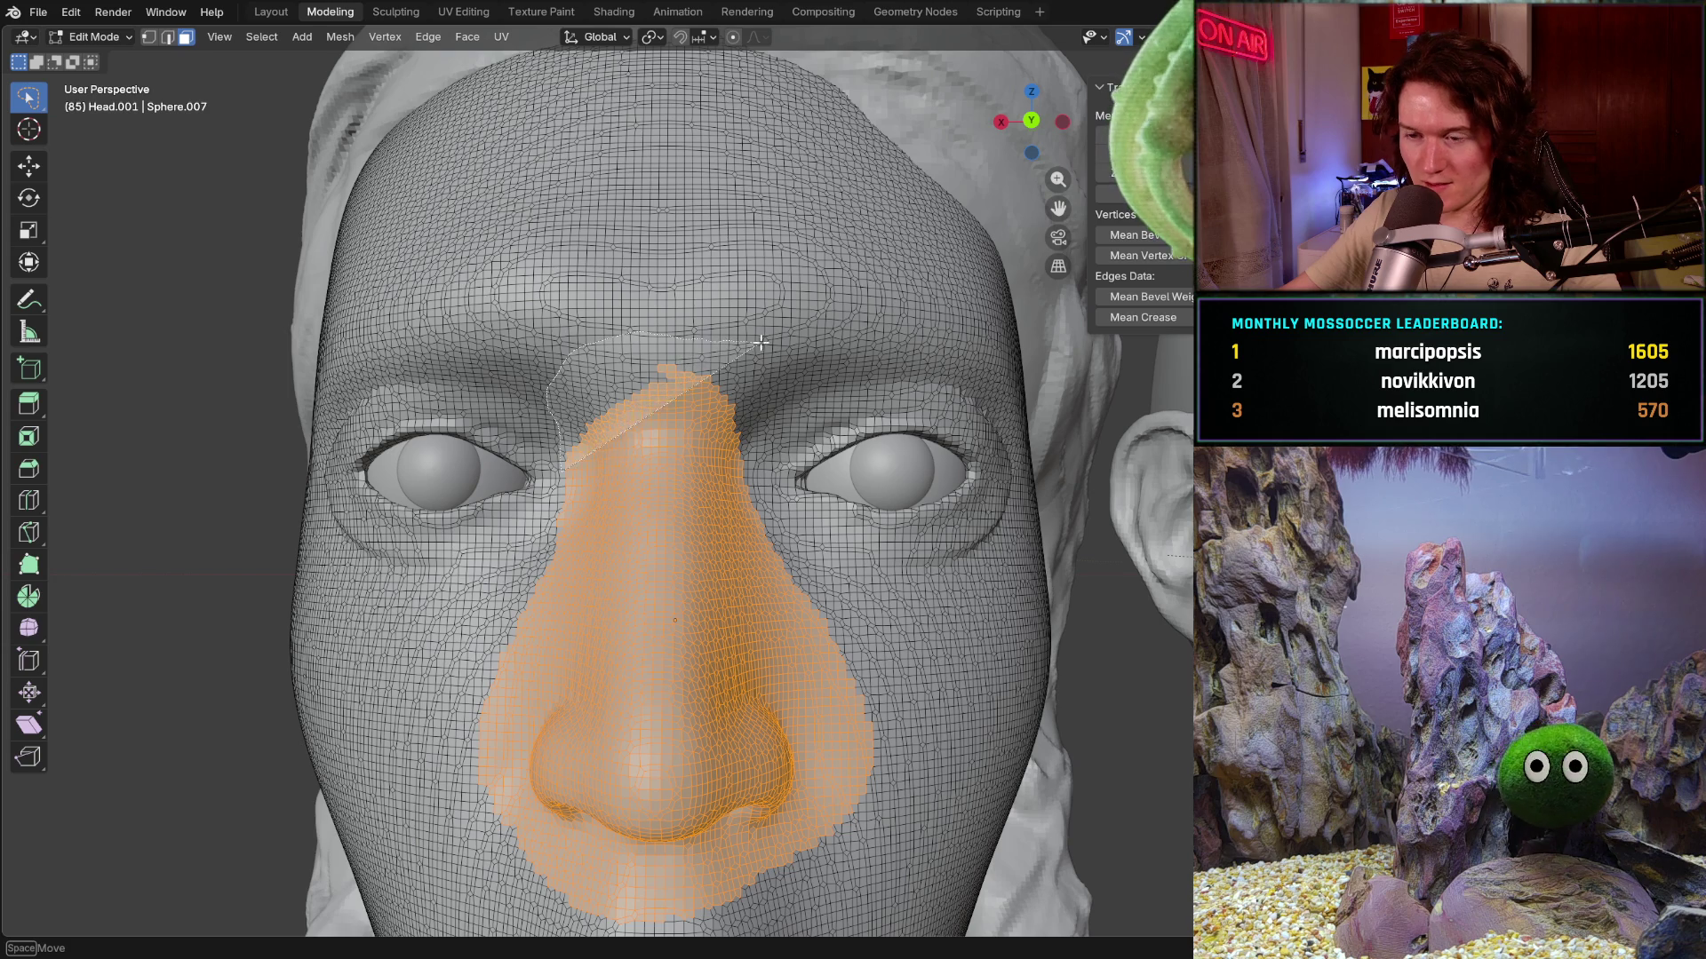
{"action": "mouse_move", "coordinate": [781, 368]}
{"action": "left_mouse_down"}
{"action": "mouse_move", "coordinate": [850, 825]}
{"action": "mouse_move", "coordinate": [464, 842]}
{"action": "left_mouse_up"}
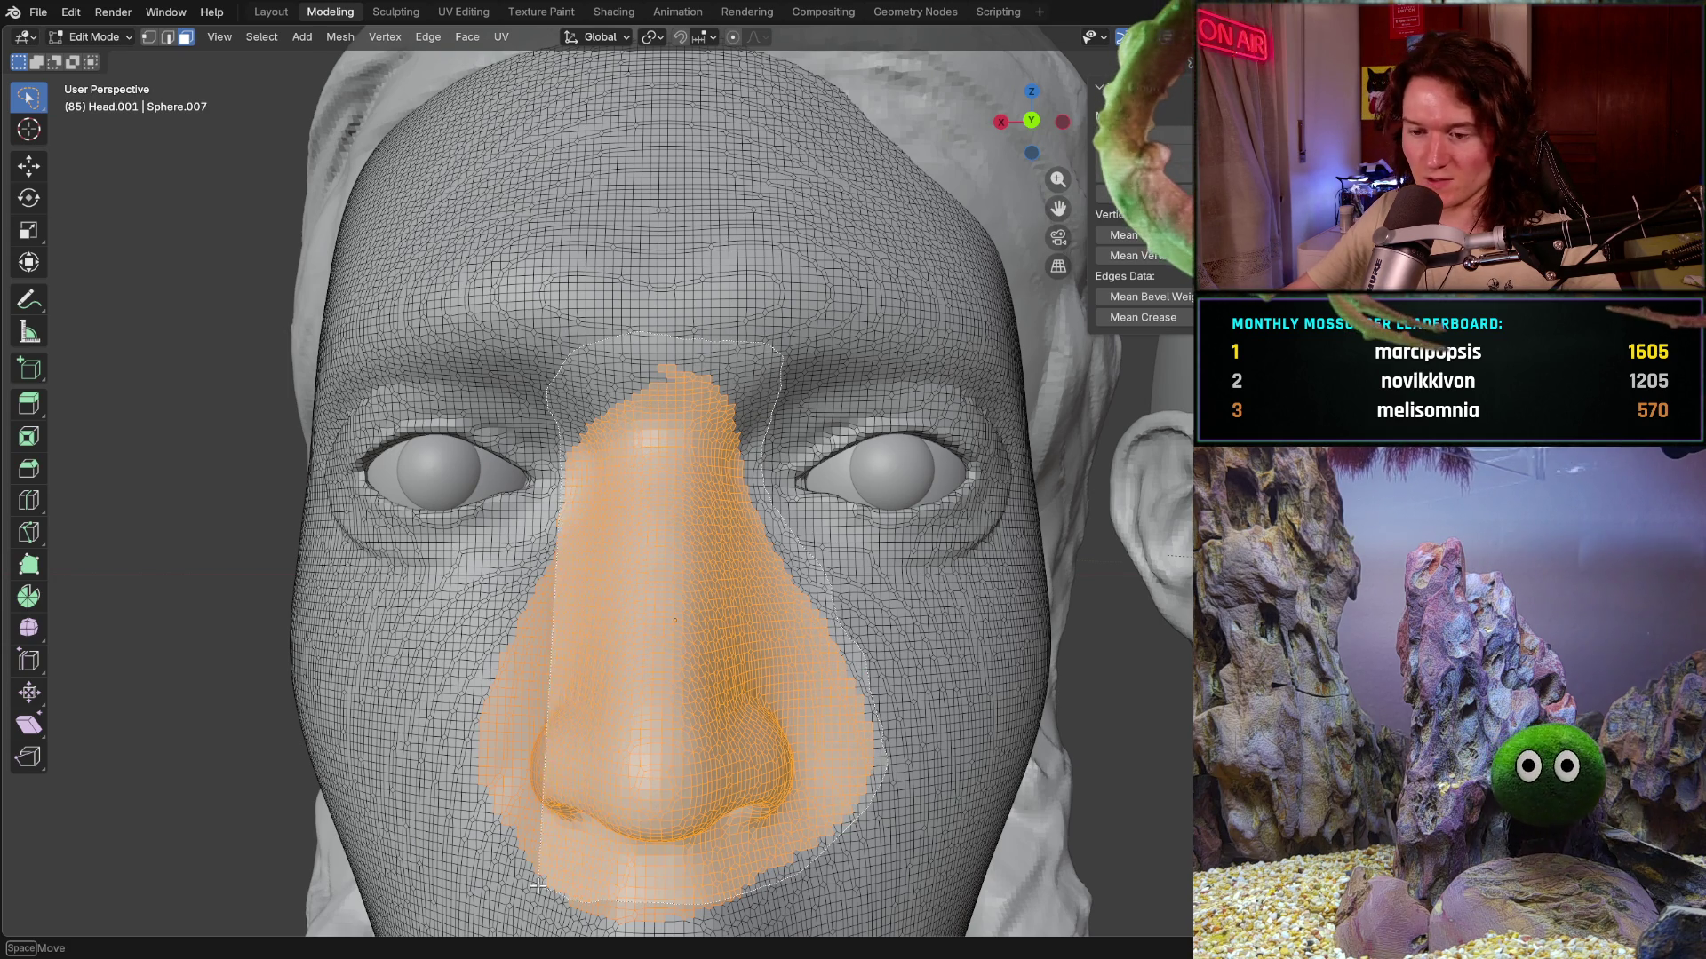
{"action": "left_click_drag", "start_coordinate": [466, 841], "coordinate": [461, 627]}
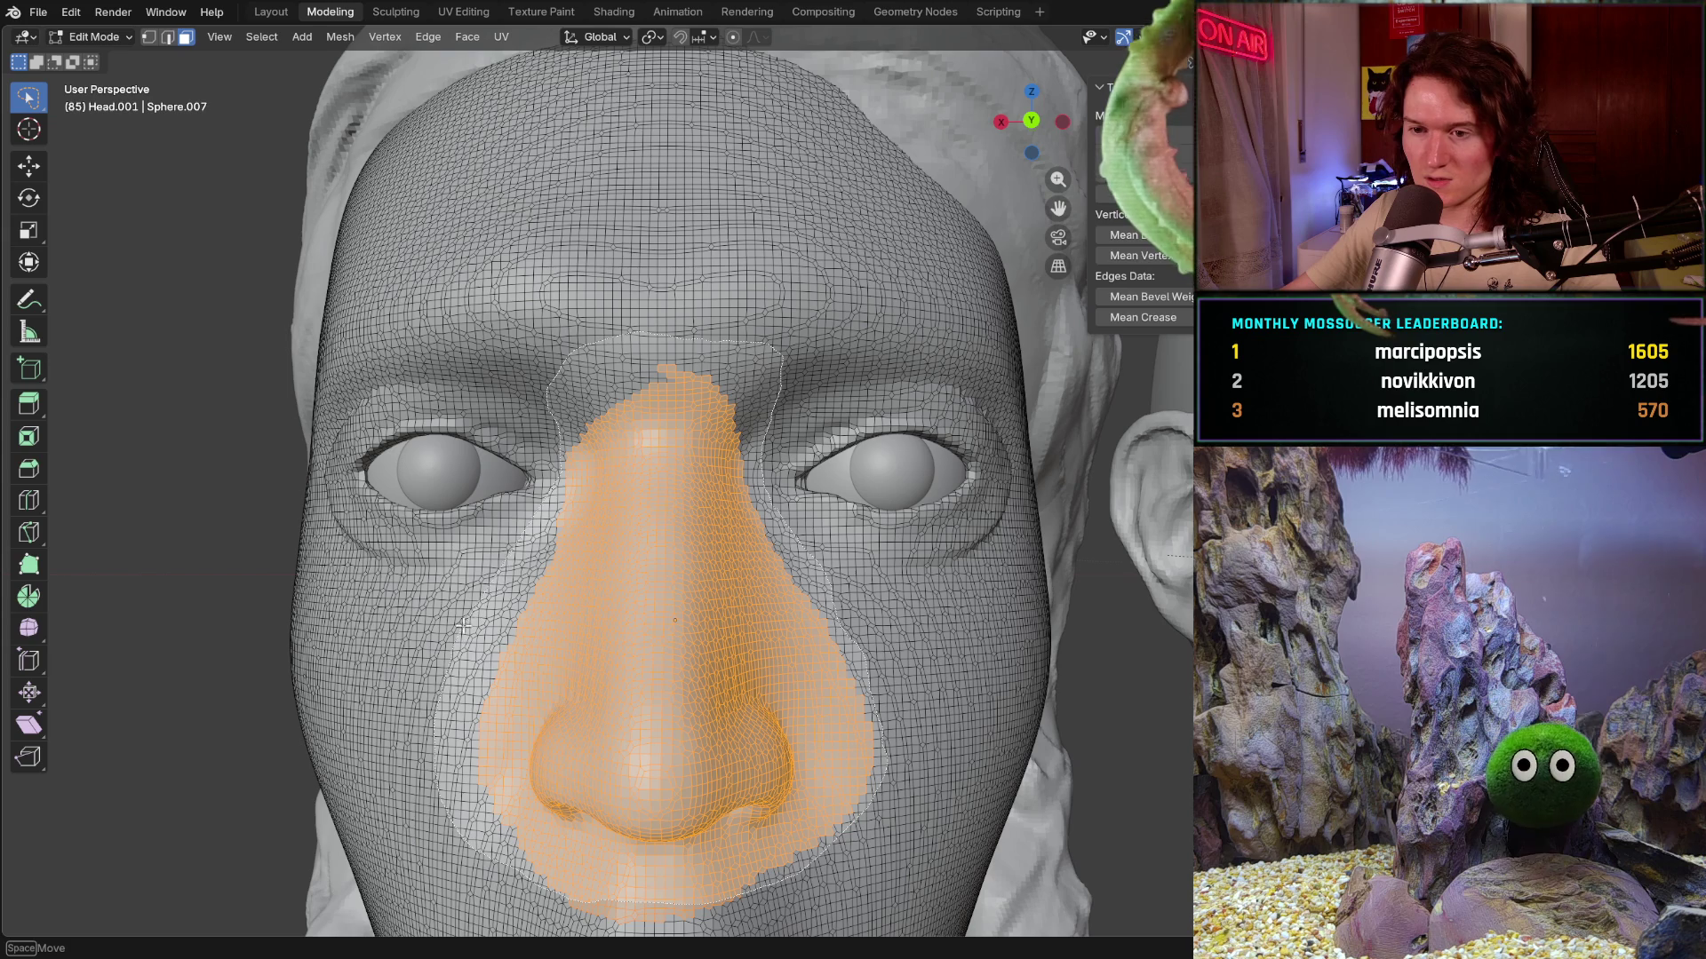
{"action": "left_click_drag", "start_coordinate": [531, 523], "coordinate": [553, 457]}
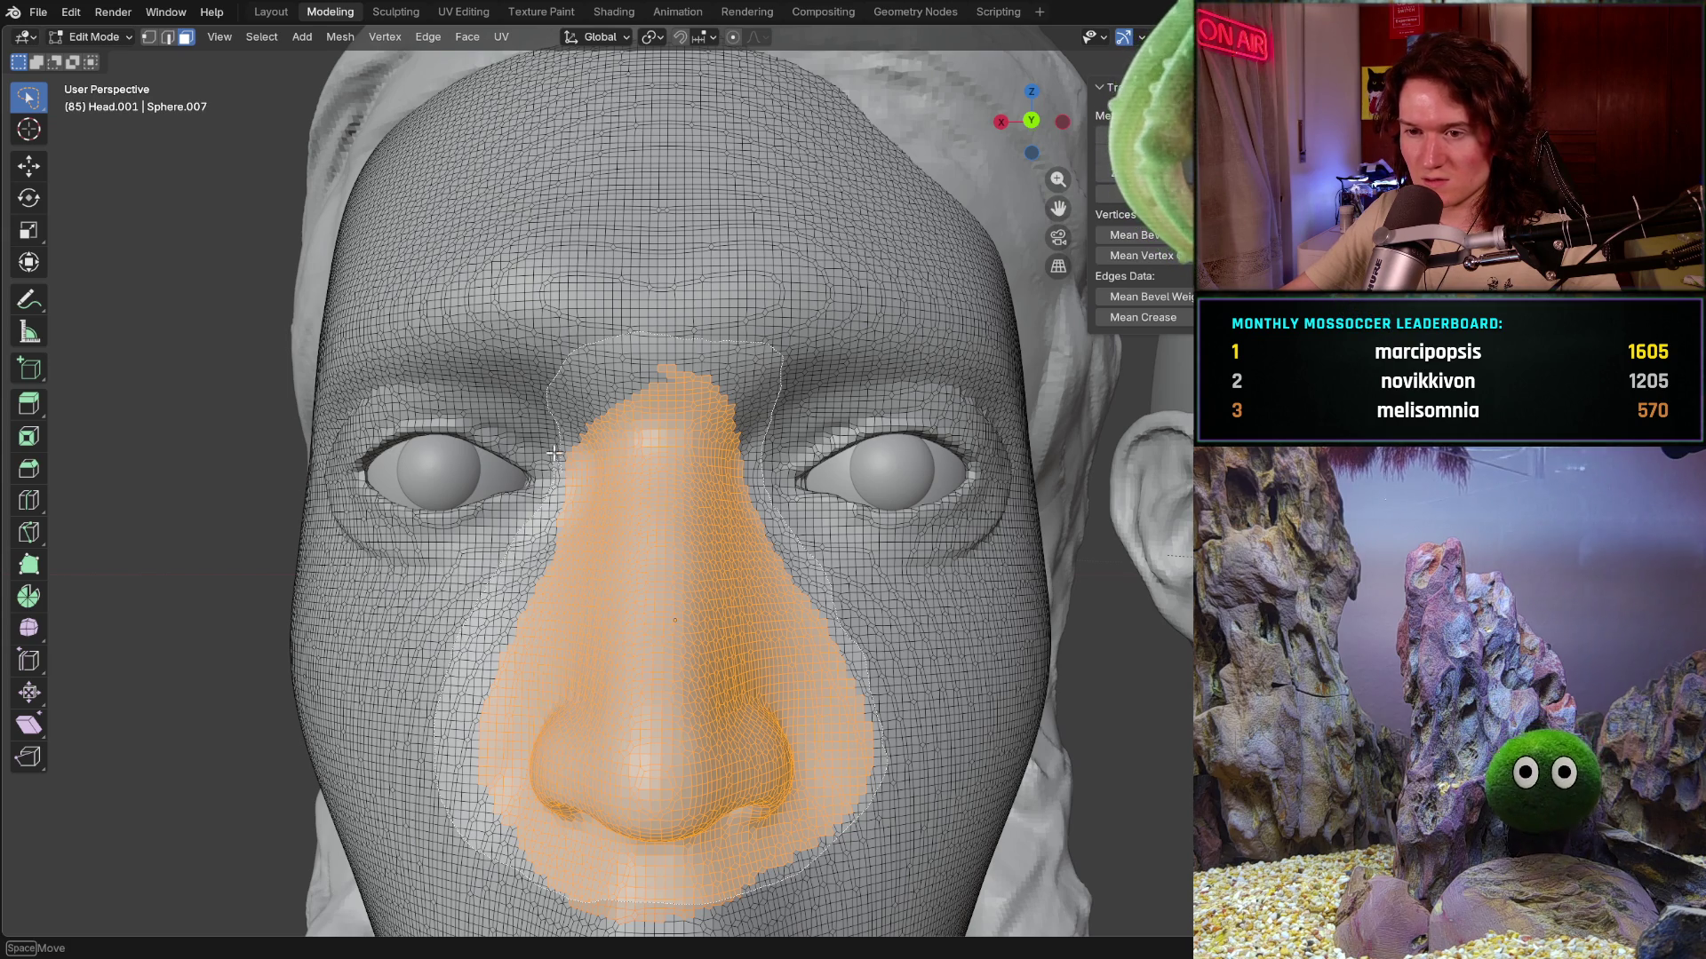
{"action": "left_click_drag", "start_coordinate": [557, 399], "coordinate": [582, 383]}
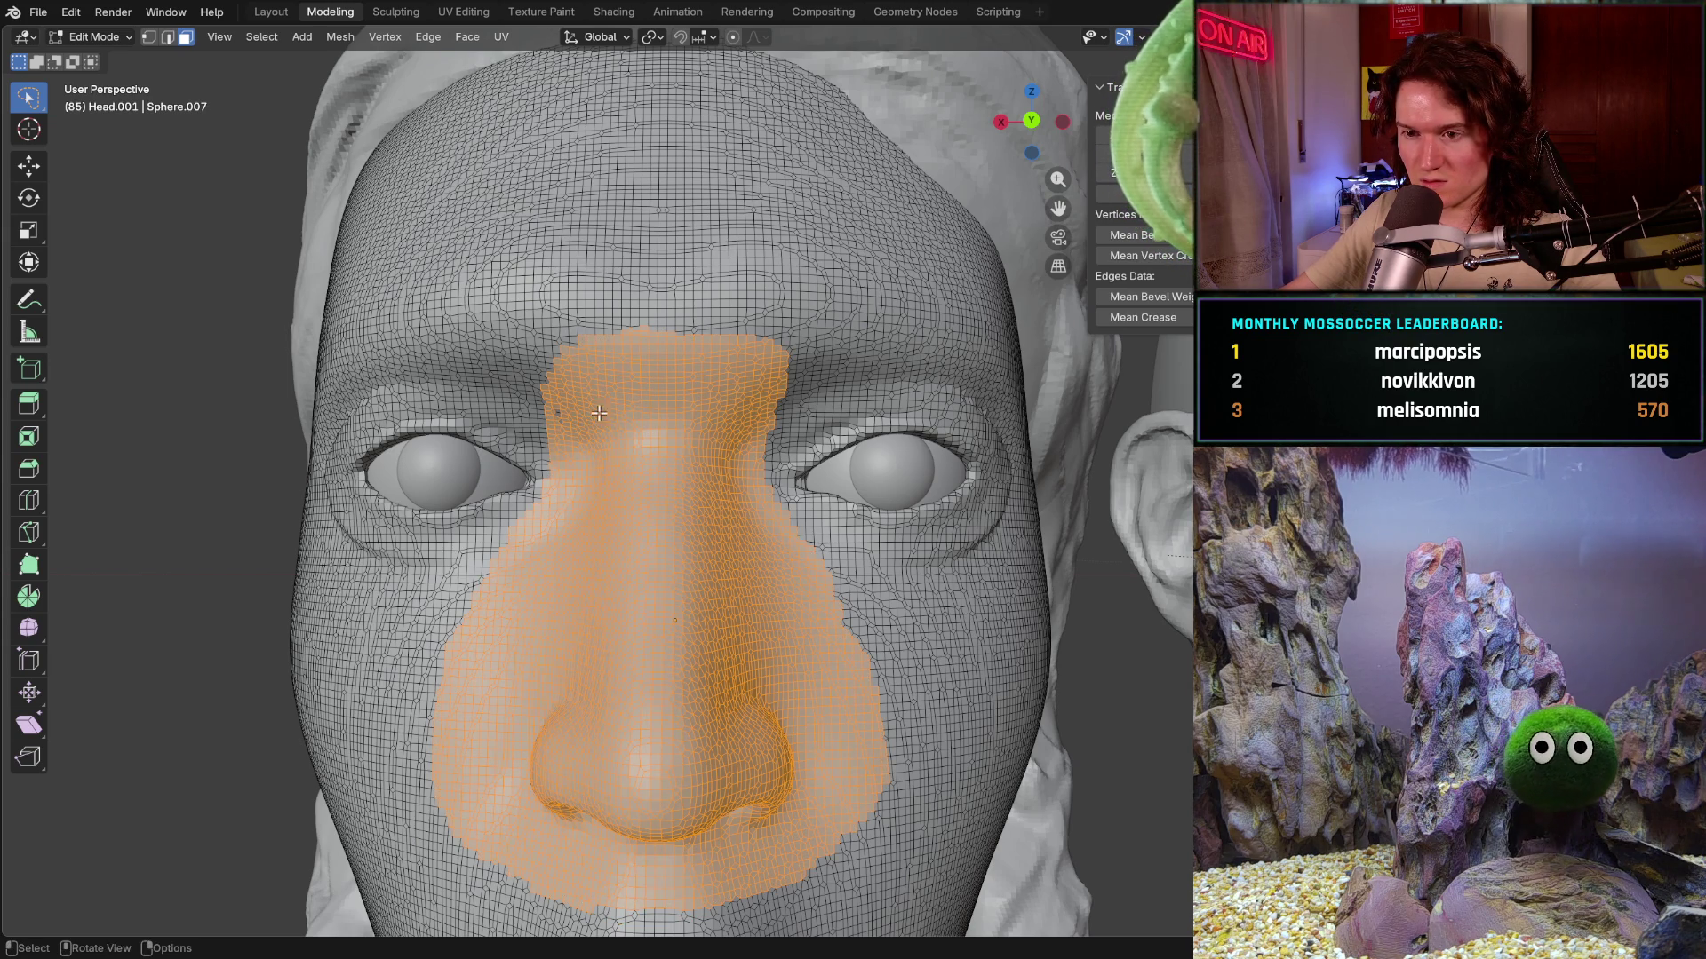
{"action": "scroll", "coordinate": [600, 413], "scroll_direction": "up", "scroll_amount": 1}
{"action": "scroll", "coordinate": [513, 351], "scroll_direction": "up", "scroll_amount": 2}
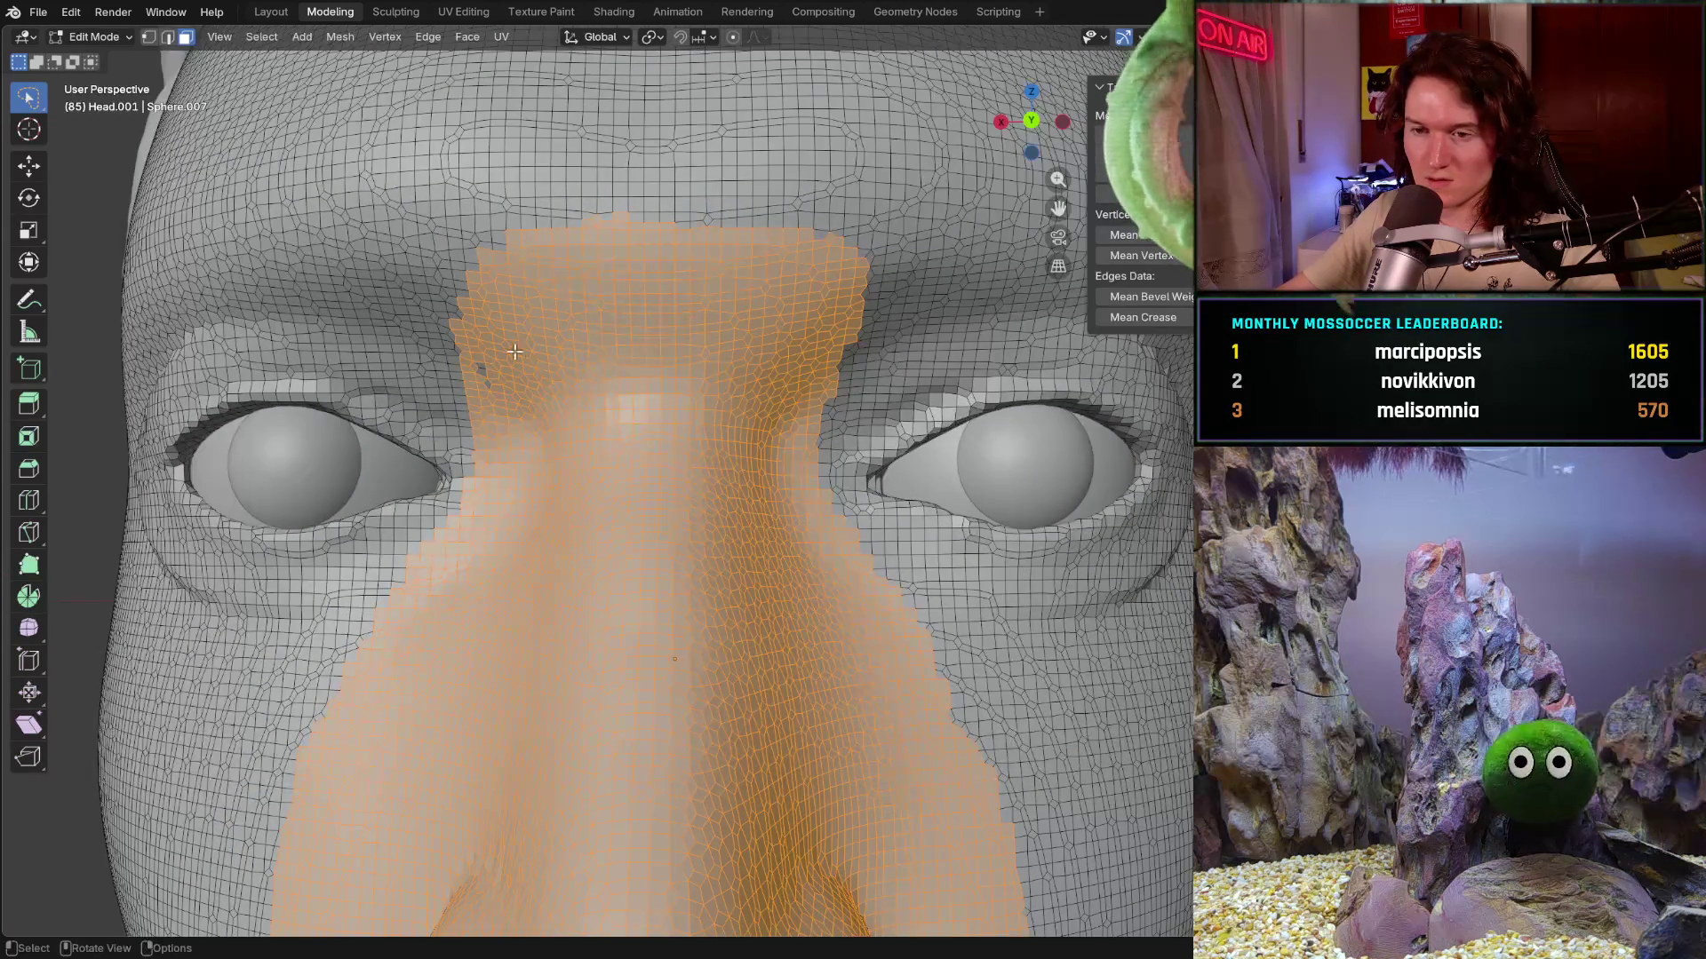
- Undo two accidental brow-only picks and add the brow area beside the nose to the selection
{"action": "left_click_drag", "start_coordinate": [494, 345], "coordinate": [504, 407]}
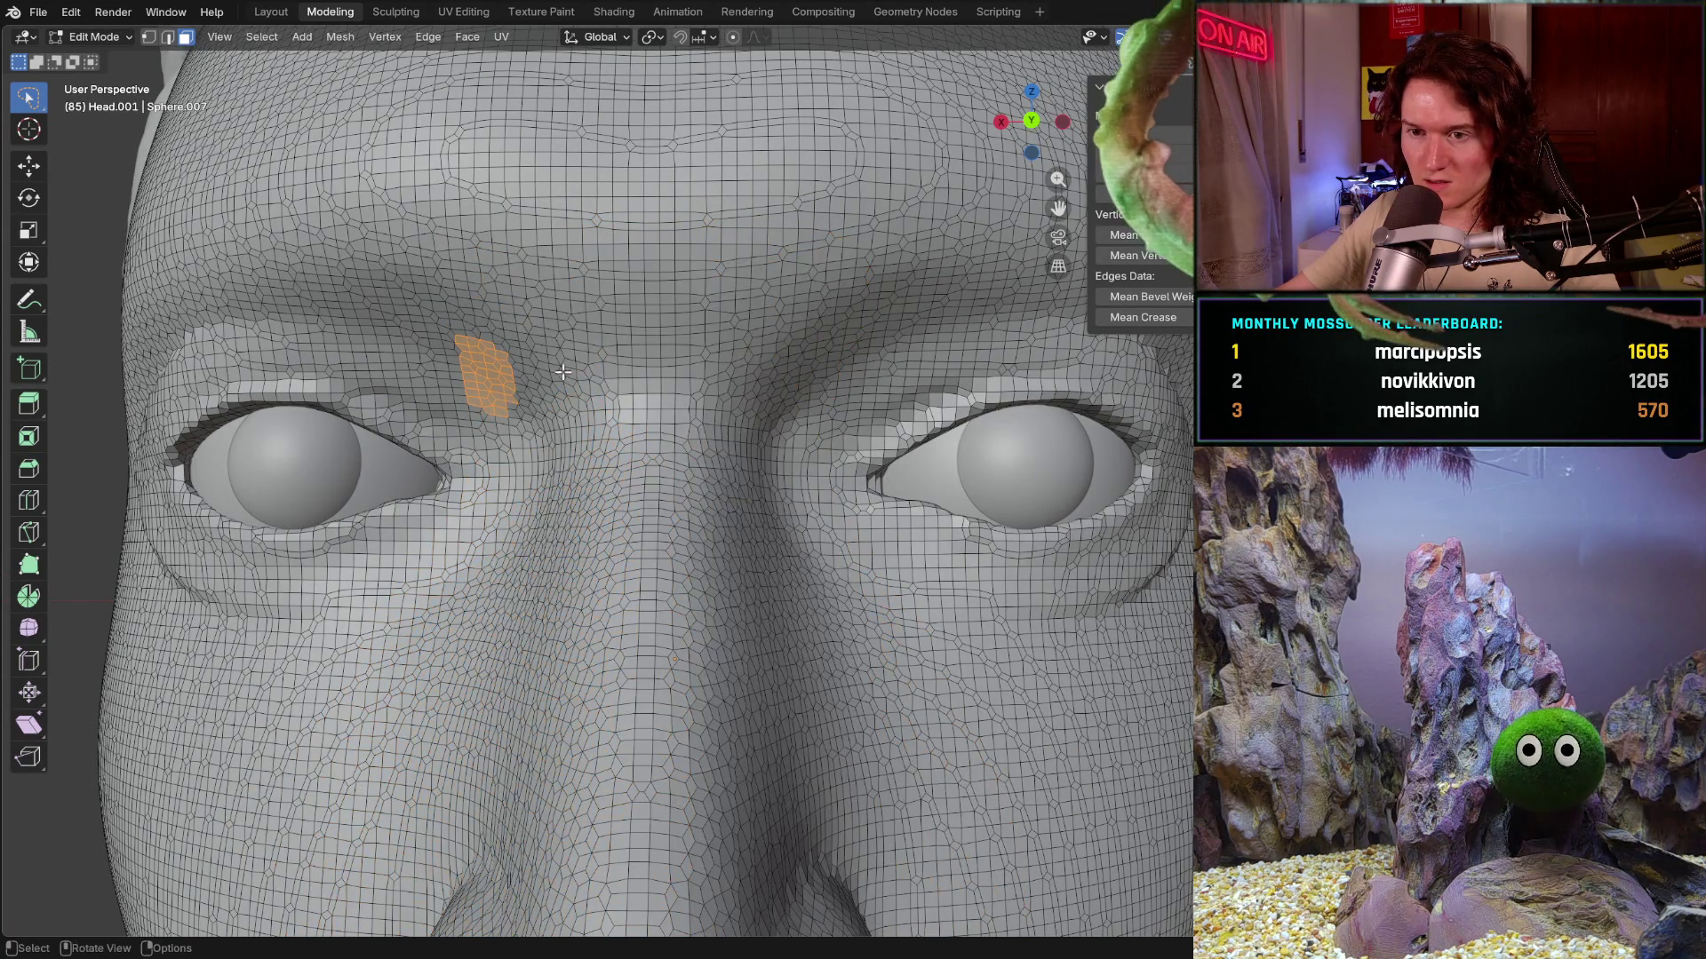
{"action": "key", "text": "ctrl+z"}
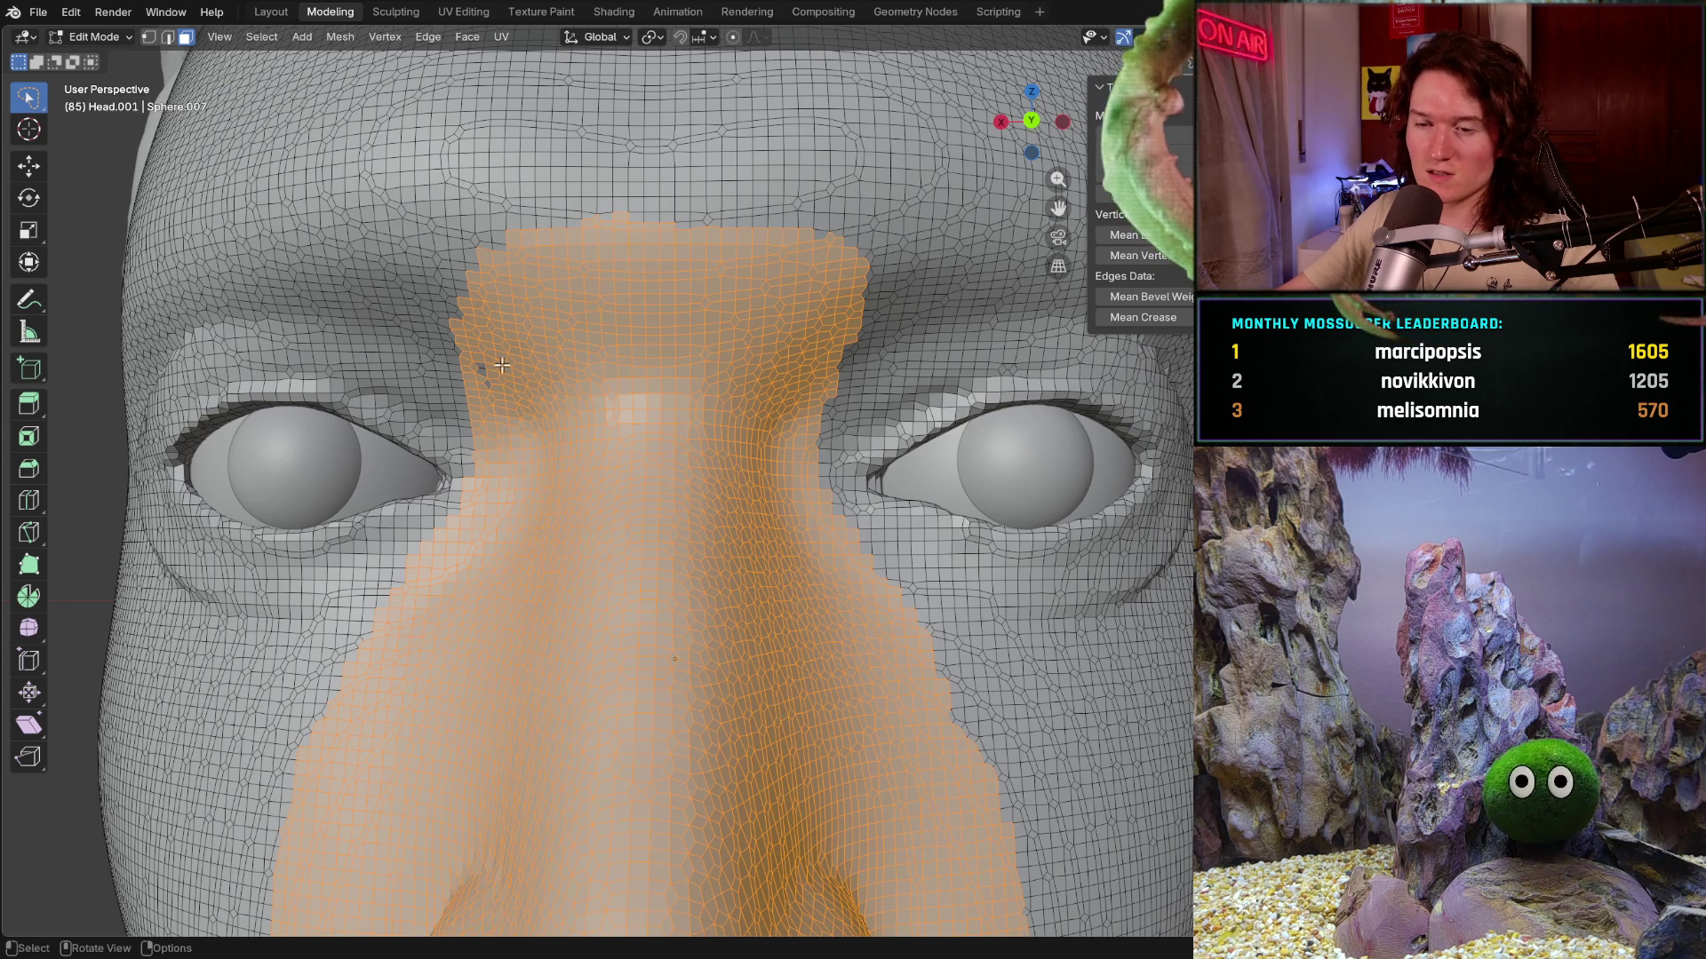
{"action": "left_click_drag", "start_coordinate": [480, 345], "coordinate": [503, 400], "text": "shift"}
{"action": "key", "text": "ctrl+z"}
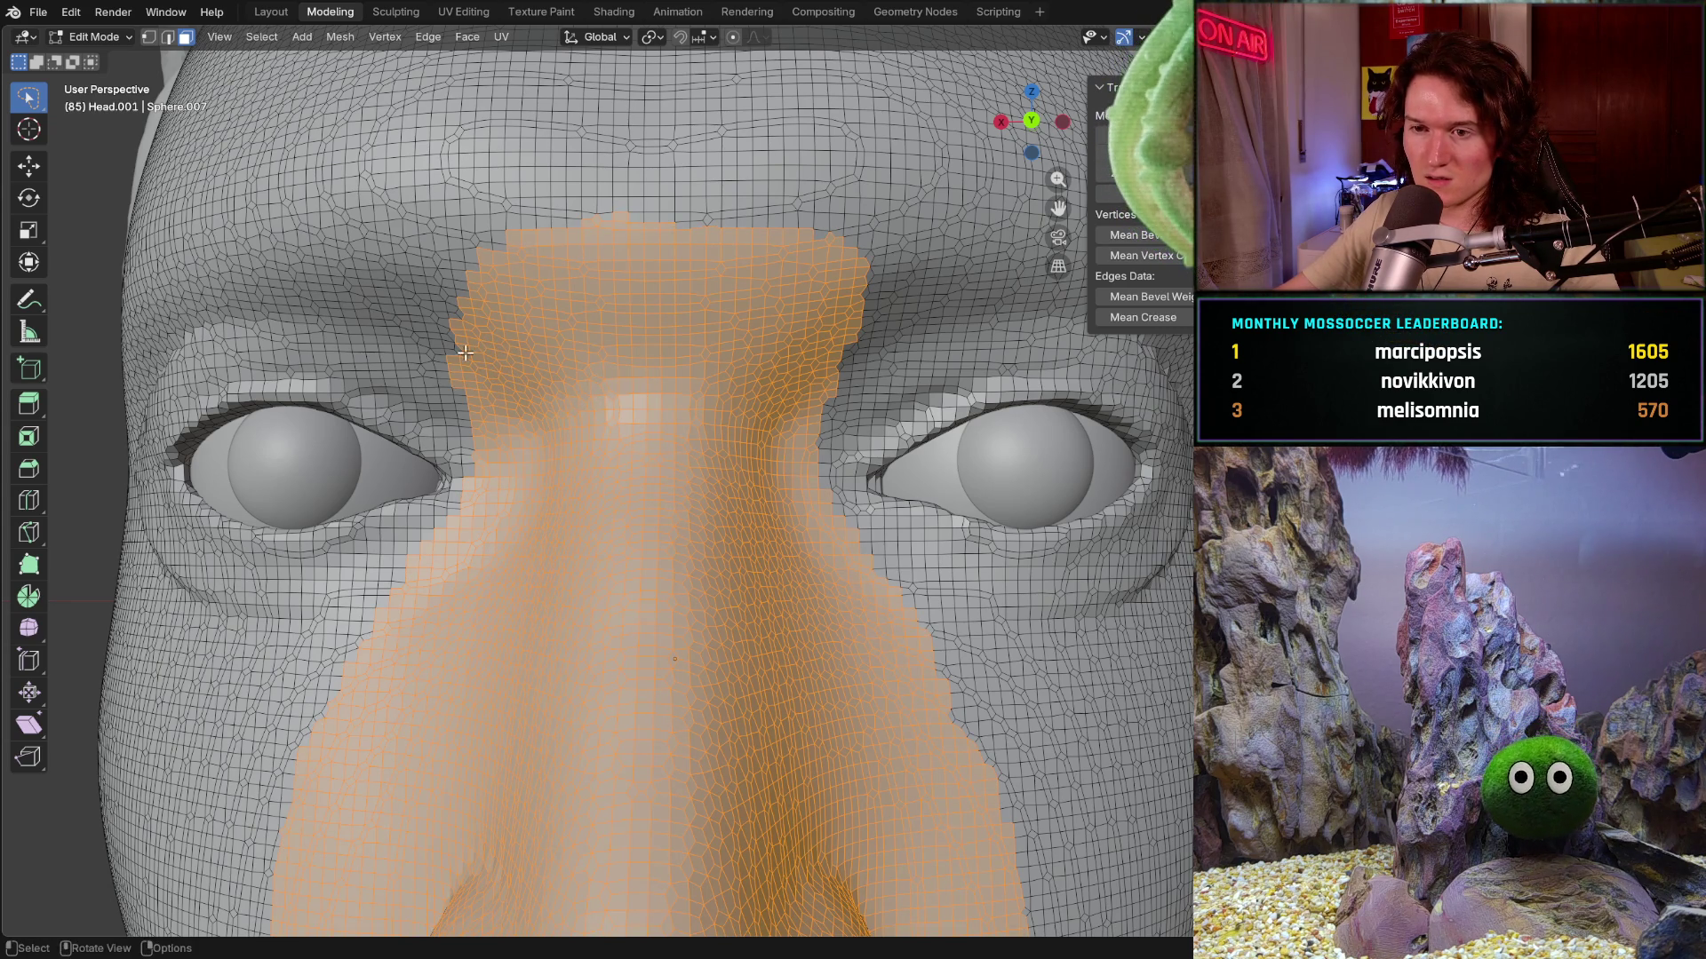
{"action": "mouse_move", "coordinate": [431, 345]}
{"action": "left_mouse_down", "text": "shift"}
{"action": "mouse_move", "coordinate": [487, 387]}
{"action": "mouse_move", "coordinate": [291, 588]}
{"action": "left_mouse_up", "text": "shift"}
{"action": "middle_click_drag", "start_coordinate": [290, 588], "coordinate": [474, 466]}
- Ctrl+lasso around the stray patch above the right brow to deselect it, leaving a clean top edge
{"action": "left_click_drag", "start_coordinate": [433, 436], "coordinate": [512, 434], "text": "ctrl"}
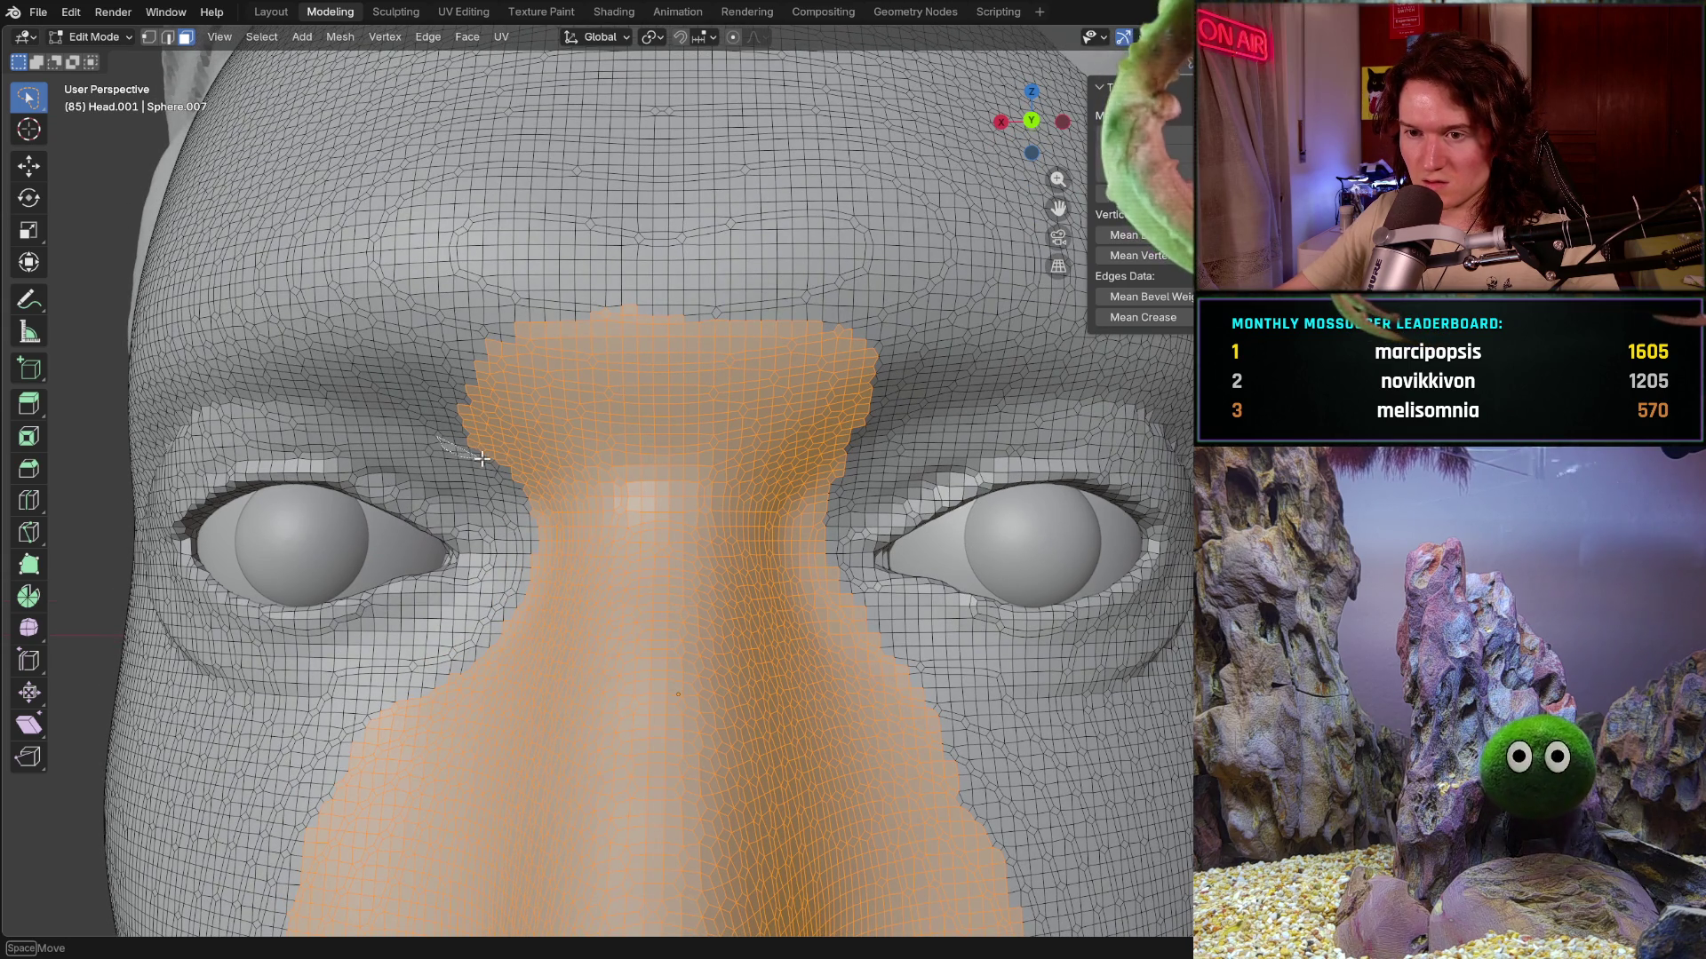
{"action": "mouse_move", "coordinate": [574, 383]}
{"action": "left_mouse_down", "text": "ctrl"}
{"action": "mouse_move", "coordinate": [650, 375]}
{"action": "mouse_move", "coordinate": [701, 207]}
{"action": "left_mouse_up", "text": "ctrl"}
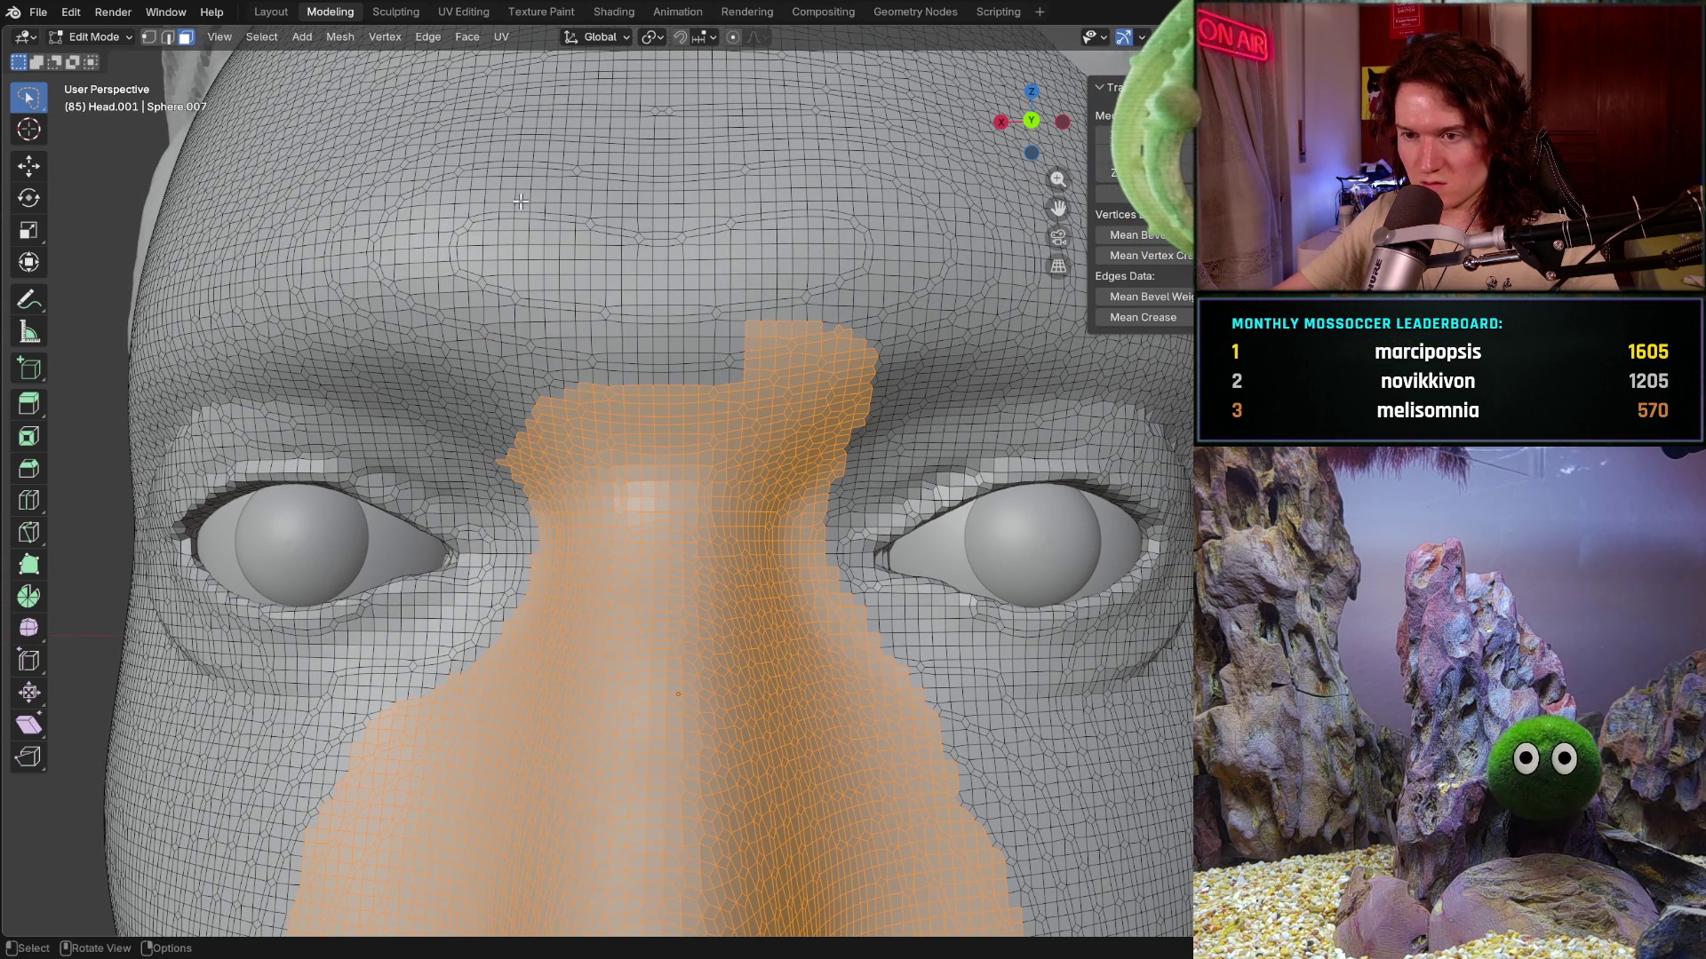
{"action": "mouse_move", "coordinate": [727, 314]}
{"action": "left_mouse_down", "text": "ctrl"}
{"action": "mouse_move", "coordinate": [821, 416]}
{"action": "mouse_move", "coordinate": [853, 267]}
{"action": "left_mouse_up", "text": "ctrl"}
{"action": "scroll", "coordinate": [798, 507], "scroll_direction": "down", "scroll_amount": 3}
{"action": "middle_click_drag", "start_coordinate": [797, 508], "coordinate": [797, 508], "text": "shift"}
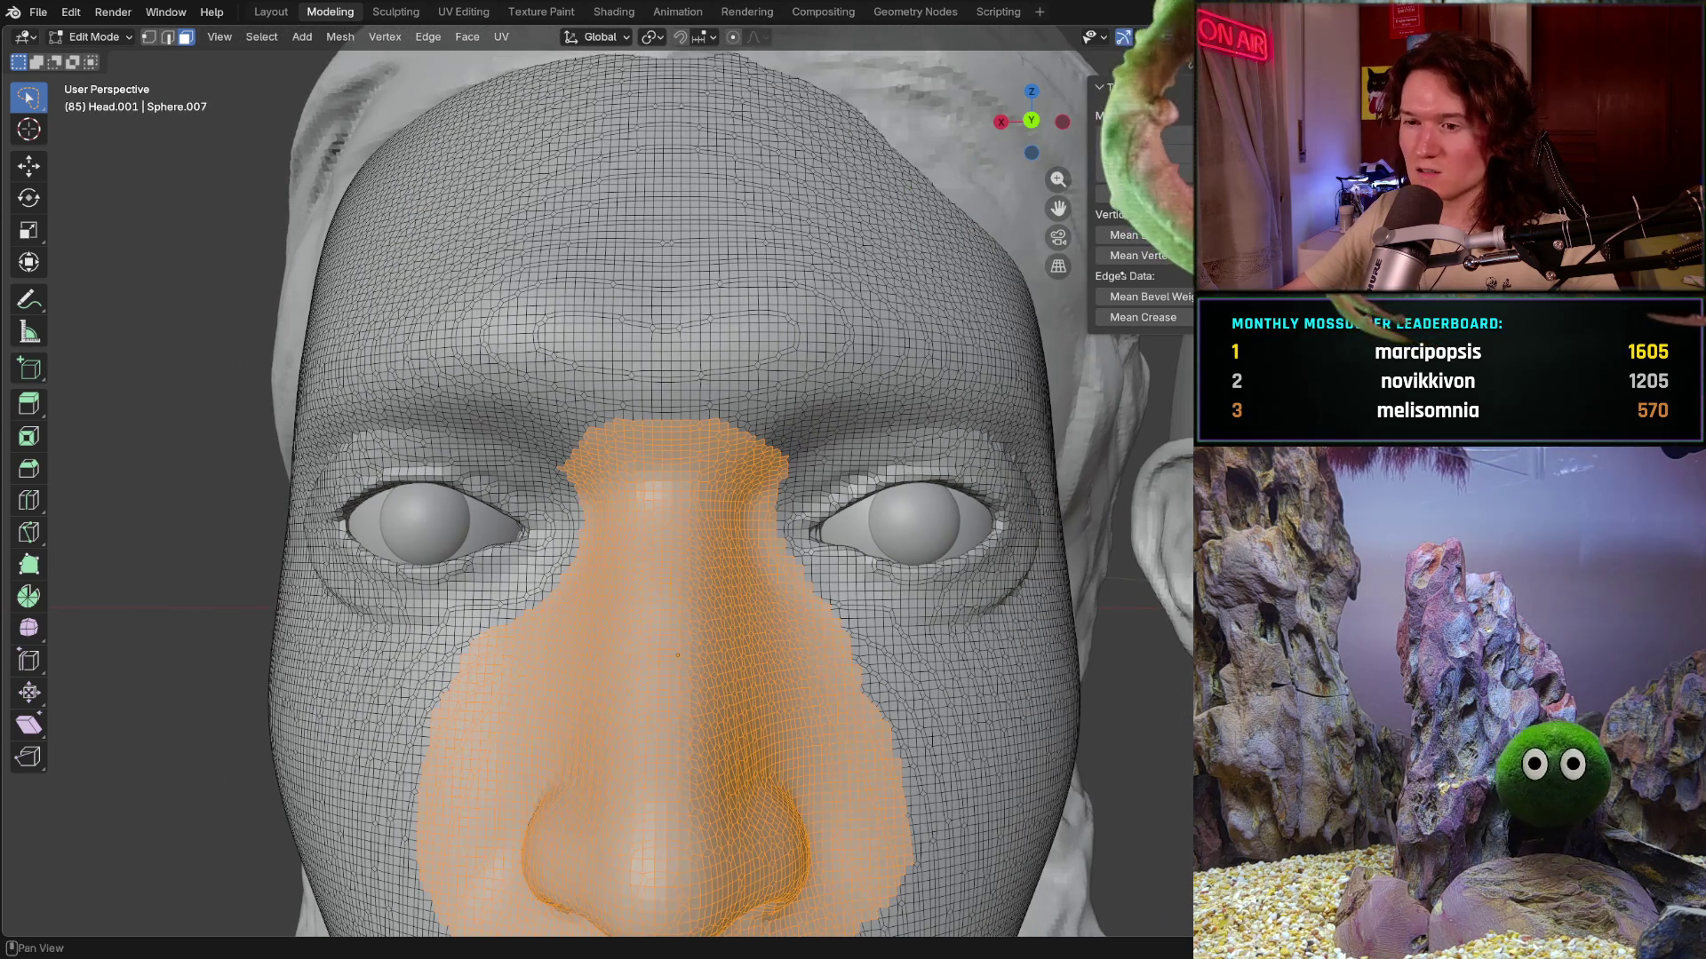
{"action": "scroll", "coordinate": [992, 289], "scroll_direction": "up", "scroll_amount": 1}
{"action": "scroll", "coordinate": [992, 288], "scroll_direction": "up", "scroll_amount": 2}
{"action": "scroll", "coordinate": [993, 289], "scroll_direction": "up", "scroll_amount": 2}
- Deselect the faces along the nose's right side and beside the right nostril
{"action": "middle_click_drag", "start_coordinate": [993, 290], "coordinate": [992, 290], "text": "shift"}
{"action": "middle_click_drag", "start_coordinate": [787, 312], "coordinate": [787, 312], "text": "shift"}
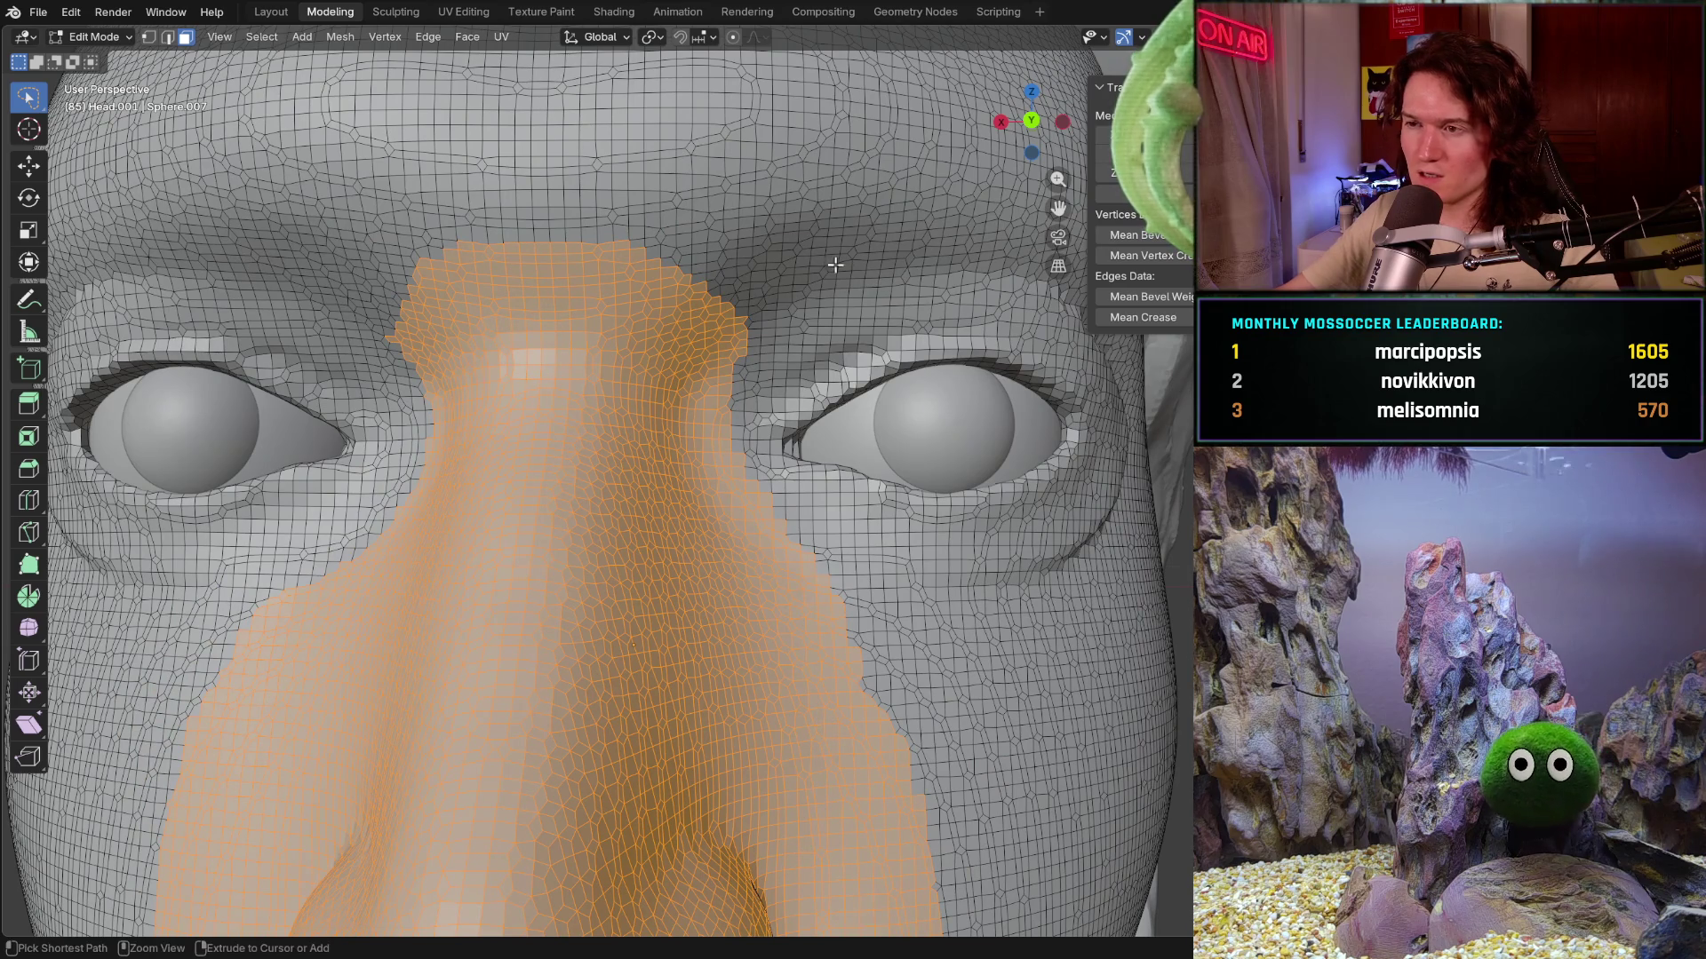
{"action": "left_click_drag", "start_coordinate": [750, 334], "coordinate": [778, 589]}
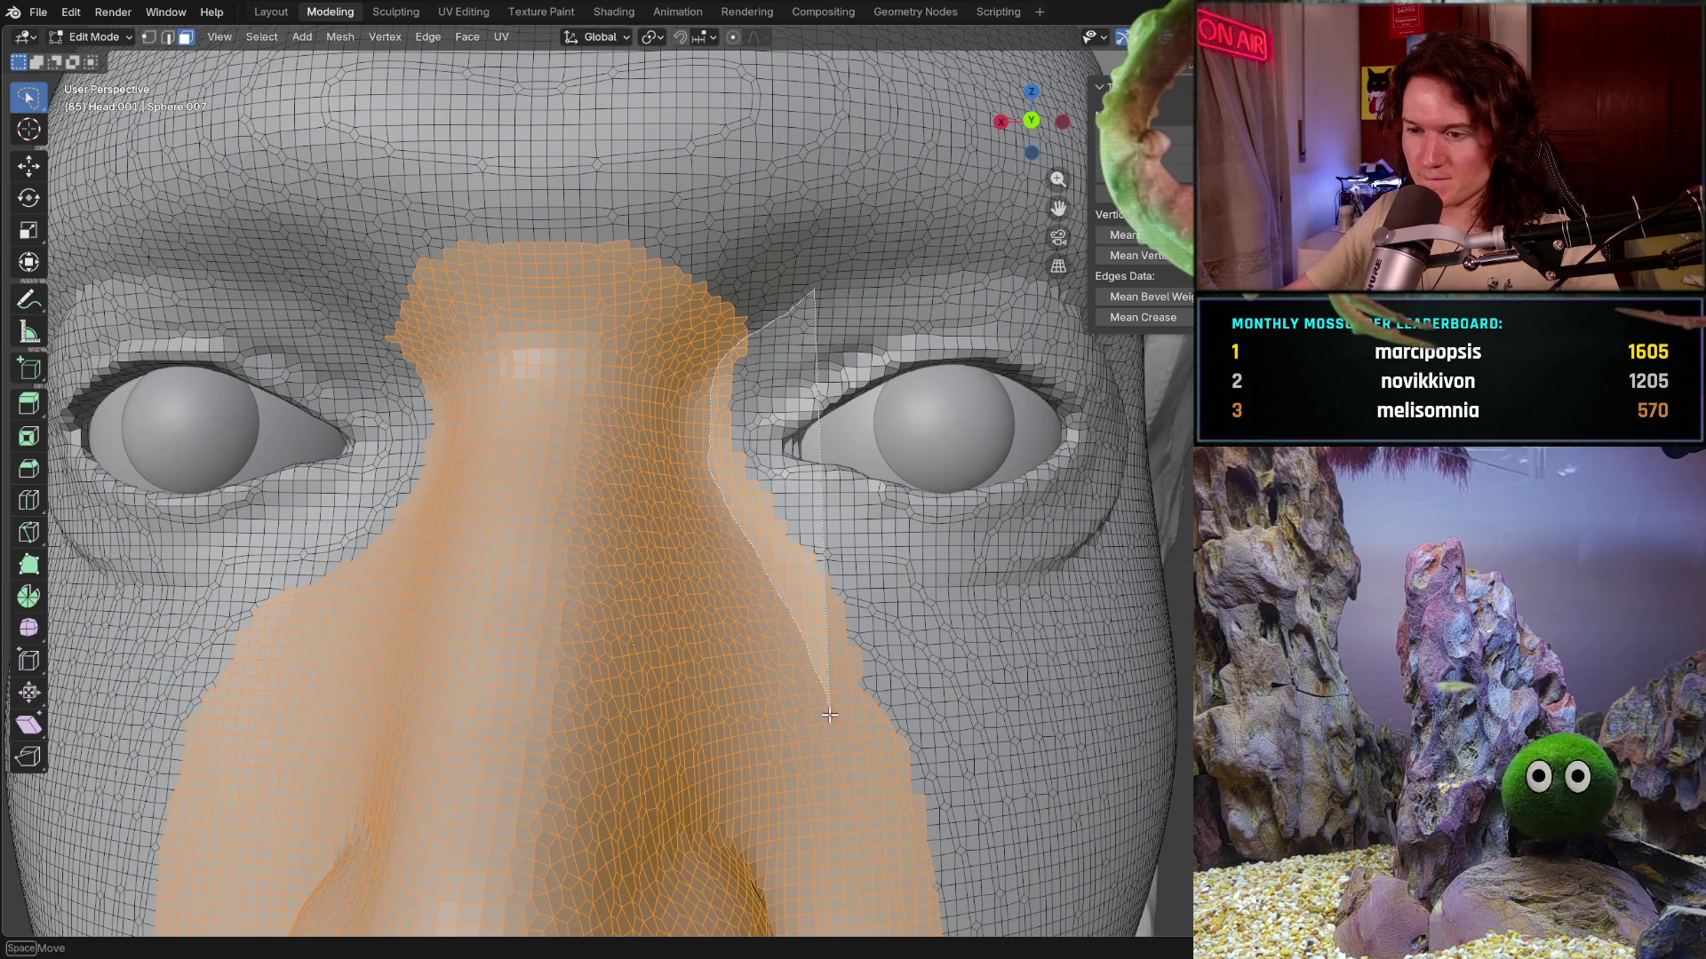
{"action": "left_click_drag", "start_coordinate": [777, 590], "coordinate": [1097, 523], "text": "ctrl"}
{"action": "scroll", "coordinate": [1096, 524], "scroll_direction": "down", "scroll_amount": 4}
{"action": "scroll", "coordinate": [978, 620], "scroll_direction": "up", "scroll_amount": 1}
{"action": "scroll", "coordinate": [978, 619], "scroll_direction": "up", "scroll_amount": 3}
{"action": "left_click_drag", "start_coordinate": [939, 639], "coordinate": [914, 660], "text": "ctrl"}
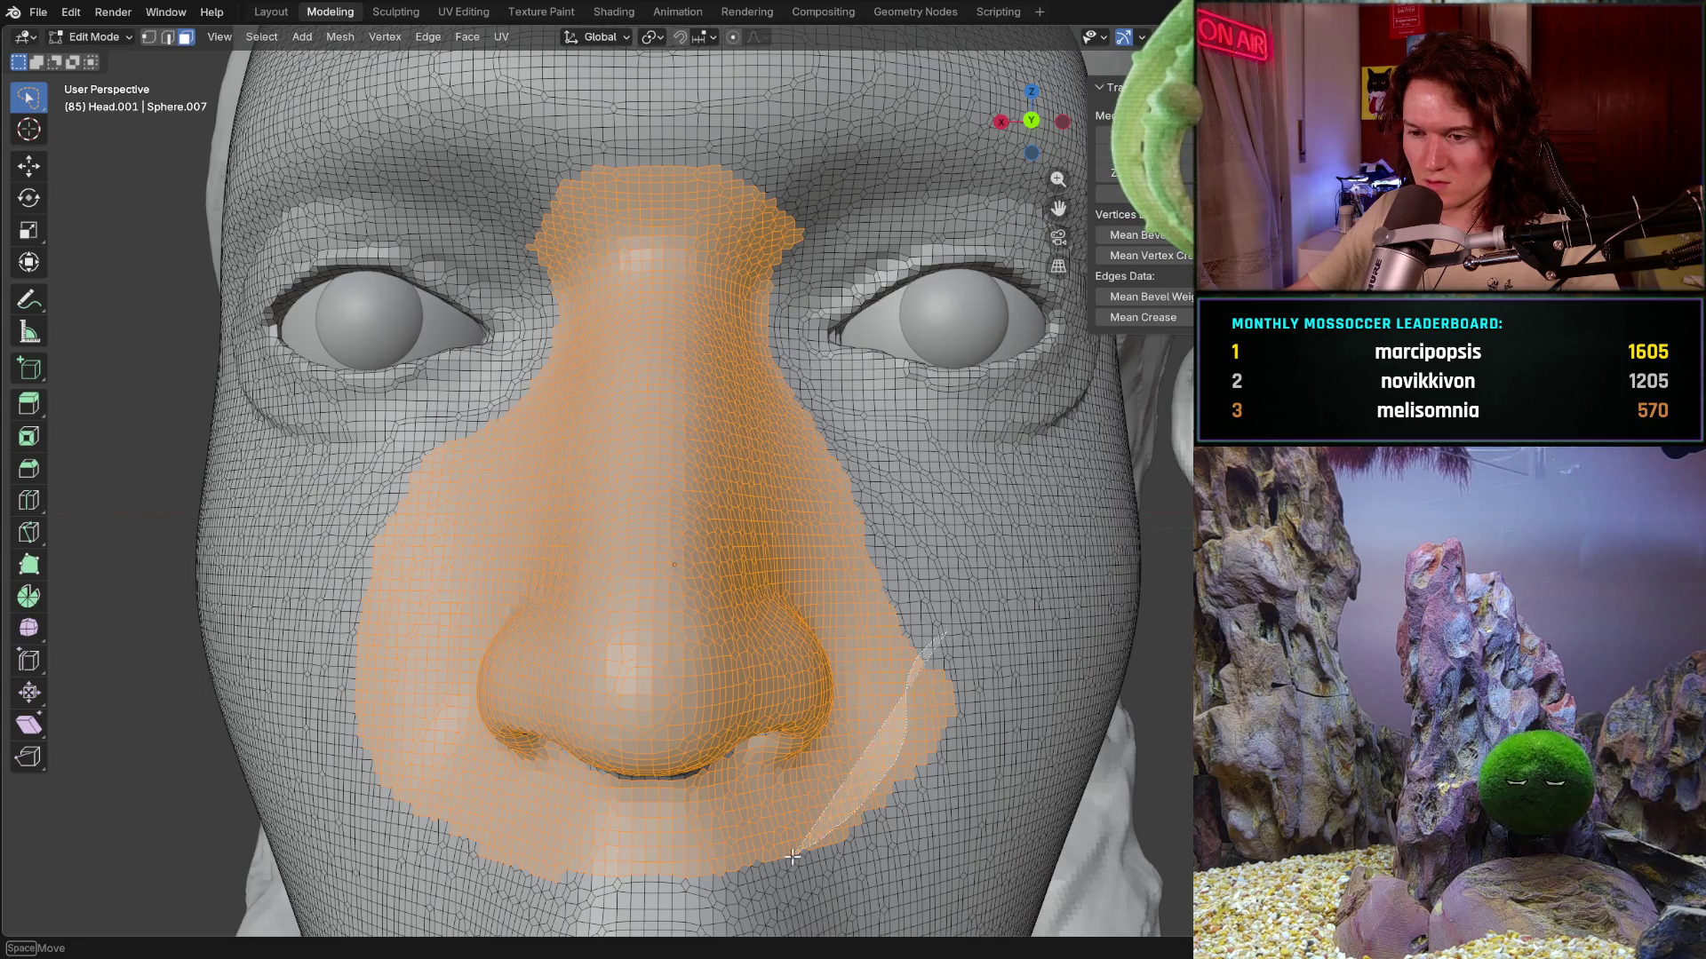
{"action": "left_click_drag", "start_coordinate": [864, 800], "coordinate": [787, 702], "text": "ctrl"}
- From an angled view, lasso more faces beside and below the nose into the selection
{"action": "middle_click_drag", "start_coordinate": [787, 703], "coordinate": [702, 374]}
{"action": "mouse_move", "coordinate": [698, 387]}
{"action": "left_mouse_down", "text": "ctrl"}
{"action": "mouse_move", "coordinate": [587, 809]}
{"action": "mouse_move", "coordinate": [413, 400]}
{"action": "left_mouse_up", "text": "ctrl"}
{"action": "middle_click_drag", "start_coordinate": [413, 400], "coordinate": [460, 511]}
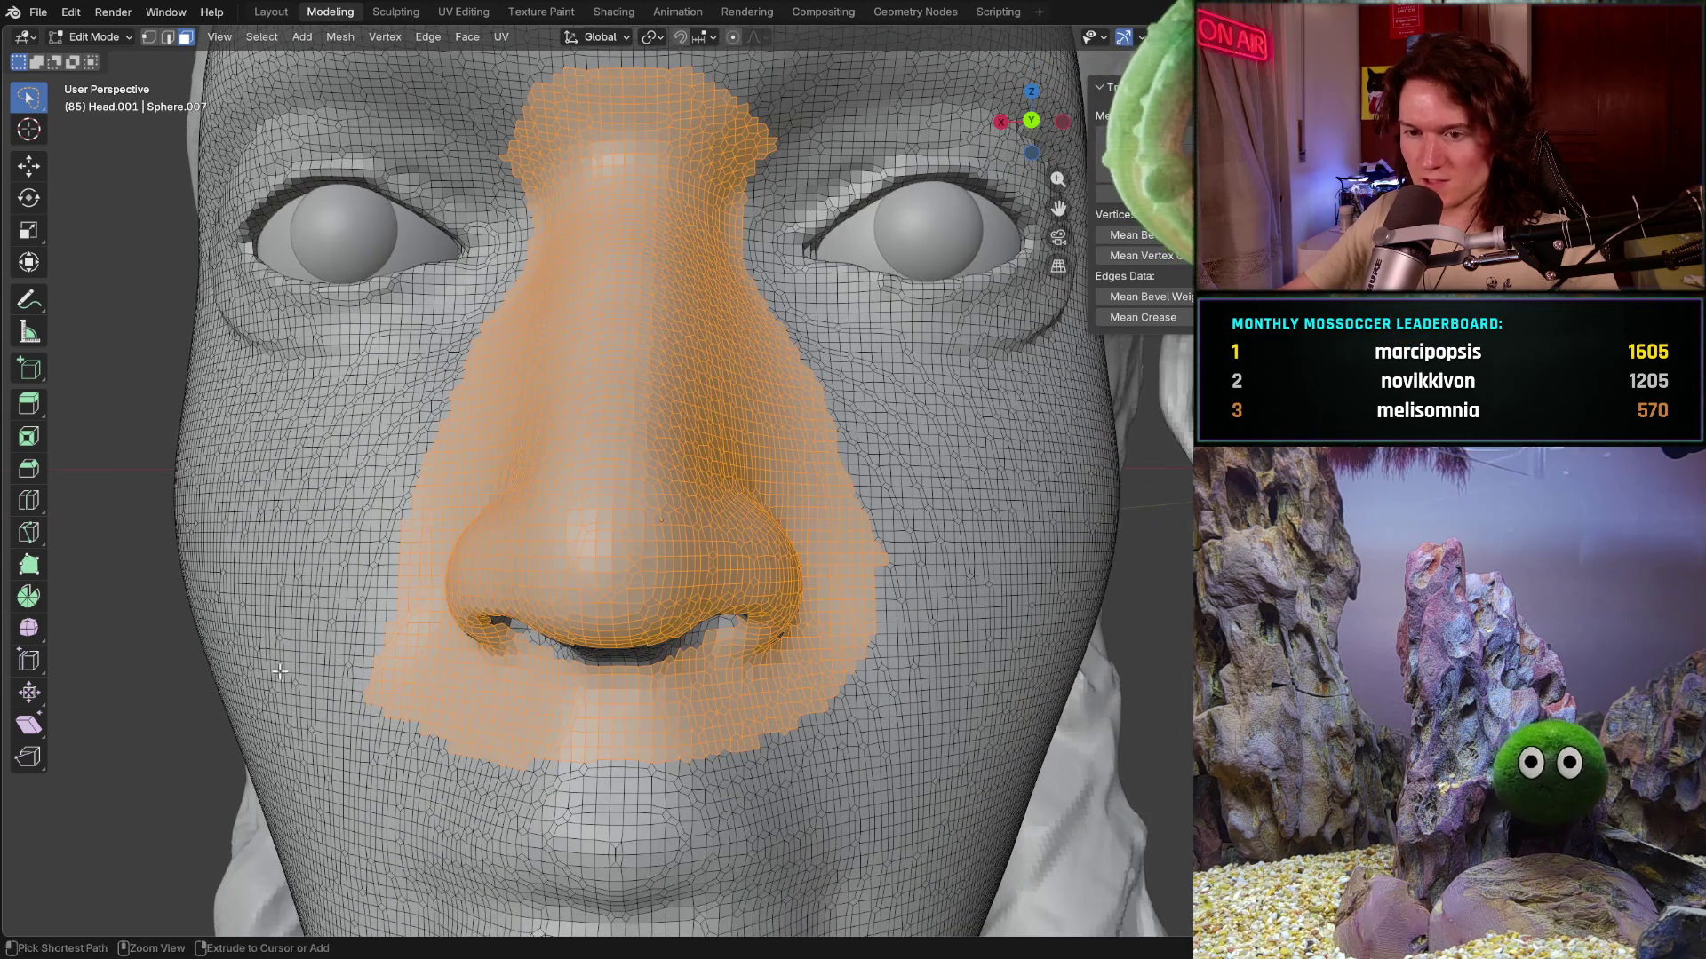
{"action": "left_click_drag", "start_coordinate": [355, 632], "coordinate": [396, 660], "text": "ctrl"}
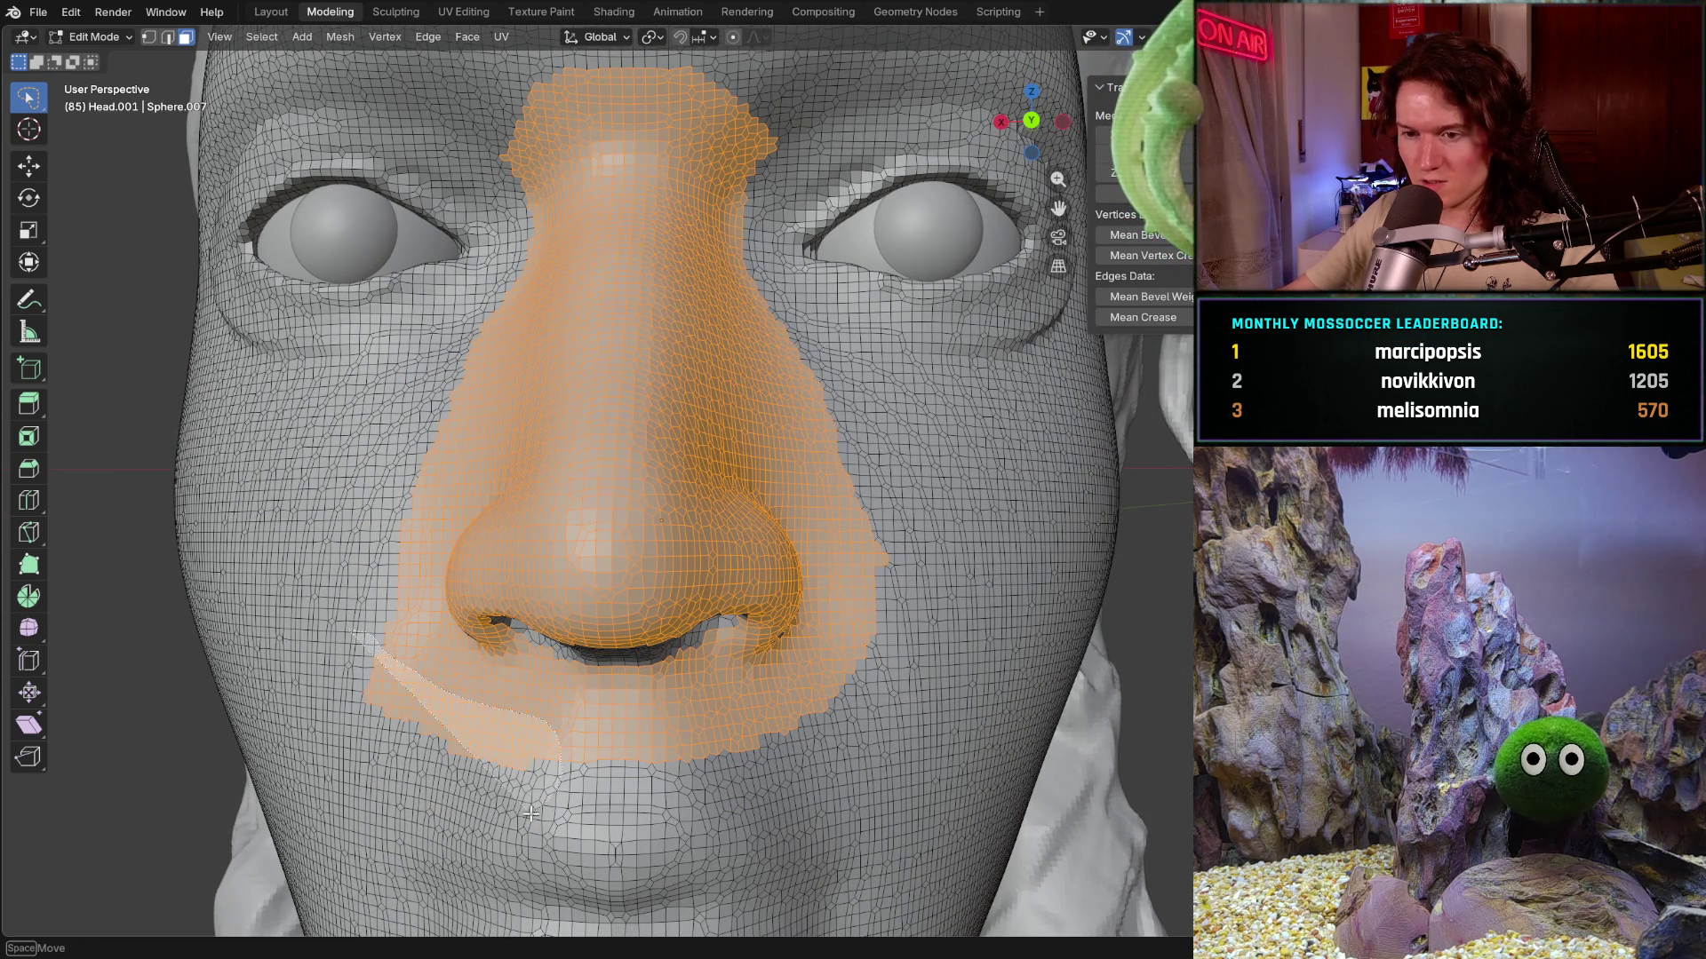
{"action": "left_click_drag", "start_coordinate": [475, 701], "coordinate": [400, 800], "text": "ctrl"}
{"action": "mouse_move", "coordinate": [440, 747]}
{"action": "middle_mouse_down"}
{"action": "mouse_move", "coordinate": [548, 569]}
{"action": "mouse_move", "coordinate": [553, 705]}
{"action": "middle_mouse_up"}
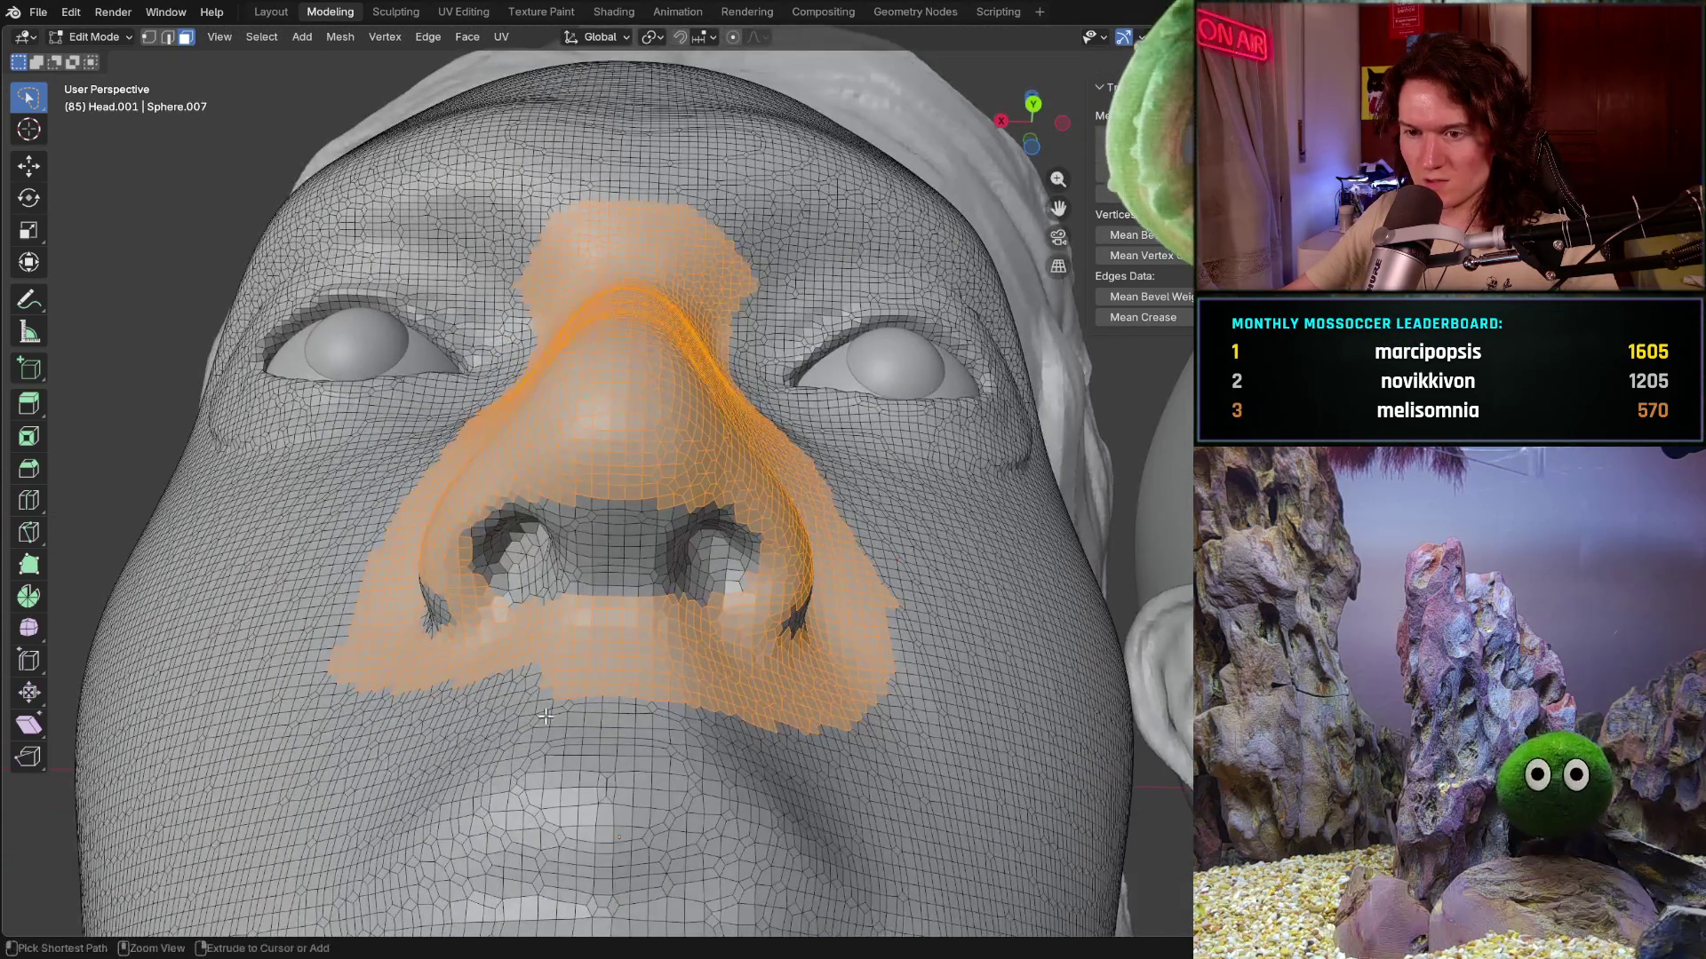
- Deselect stray faces under the nose and tidy the selection around the nostrils
{"action": "left_click_drag", "start_coordinate": [505, 694], "coordinate": [576, 694], "text": "ctrl"}
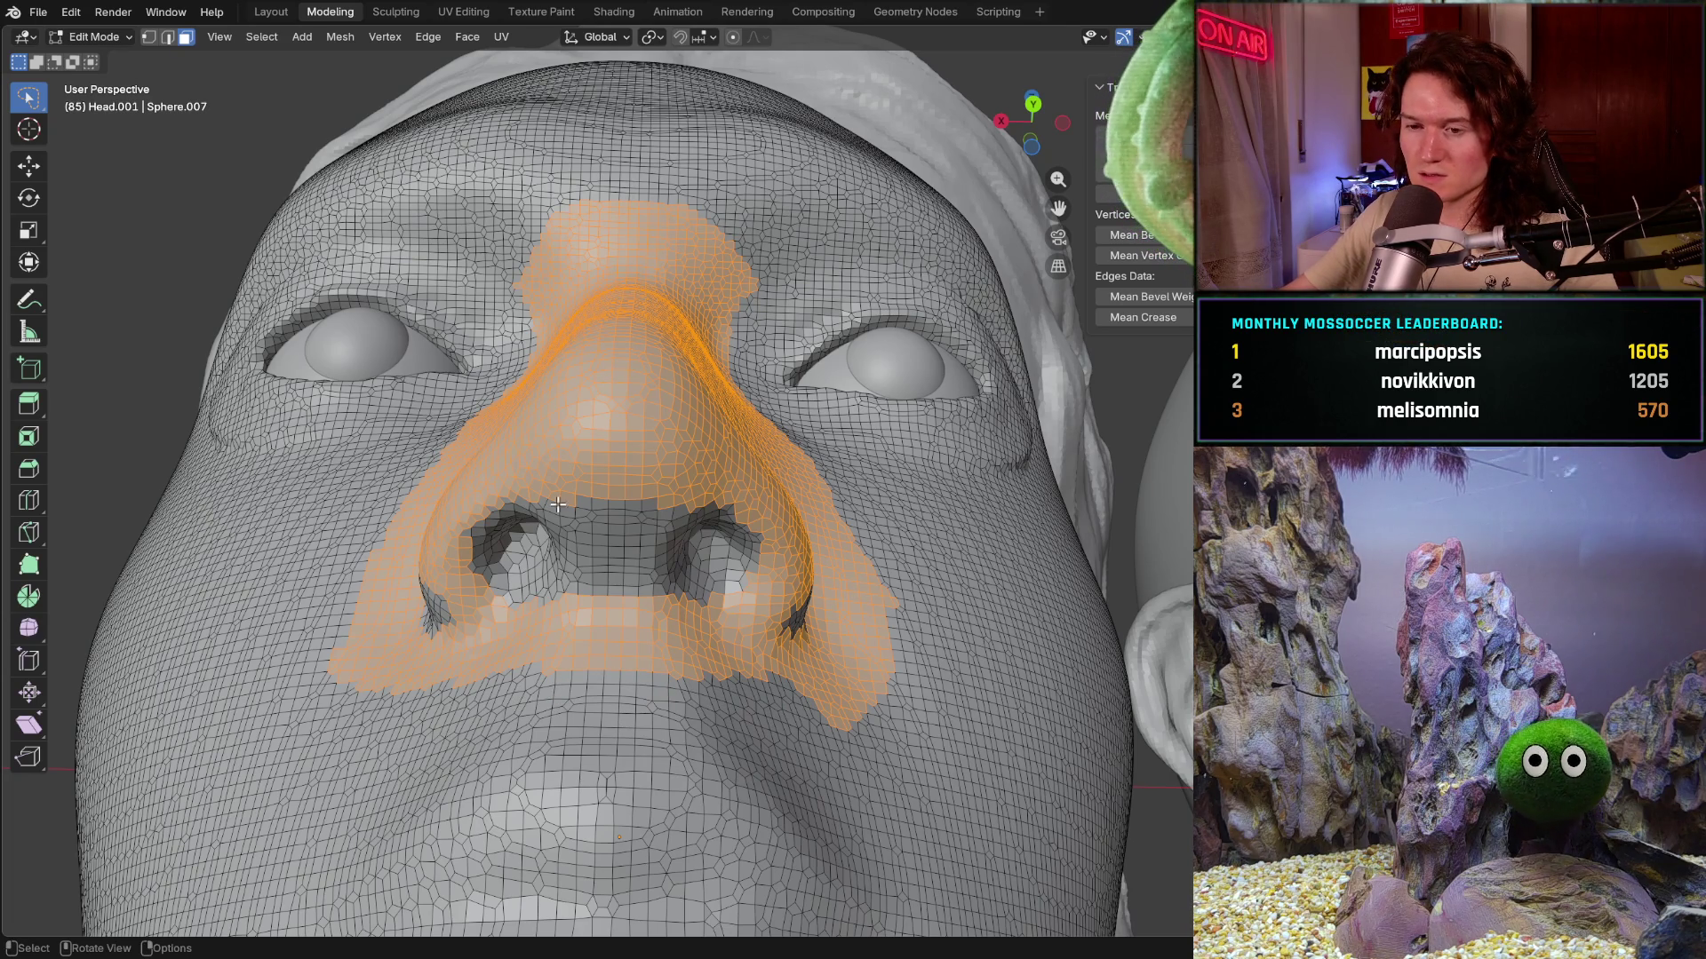
{"action": "mouse_move", "coordinate": [594, 456]}
{"action": "left_mouse_down", "text": "shift"}
{"action": "mouse_move", "coordinate": [812, 567]}
{"action": "mouse_move", "coordinate": [702, 530]}
{"action": "left_mouse_up", "text": "shift"}
{"action": "mouse_move", "coordinate": [736, 526]}
{"action": "middle_mouse_down"}
{"action": "mouse_move", "coordinate": [741, 449]}
{"action": "mouse_move", "coordinate": [560, 387]}
{"action": "mouse_move", "coordinate": [522, 432]}
{"action": "mouse_move", "coordinate": [590, 495]}
{"action": "mouse_move", "coordinate": [596, 378]}
{"action": "mouse_move", "coordinate": [595, 430]}
{"action": "mouse_move", "coordinate": [557, 396]}
{"action": "middle_mouse_up"}
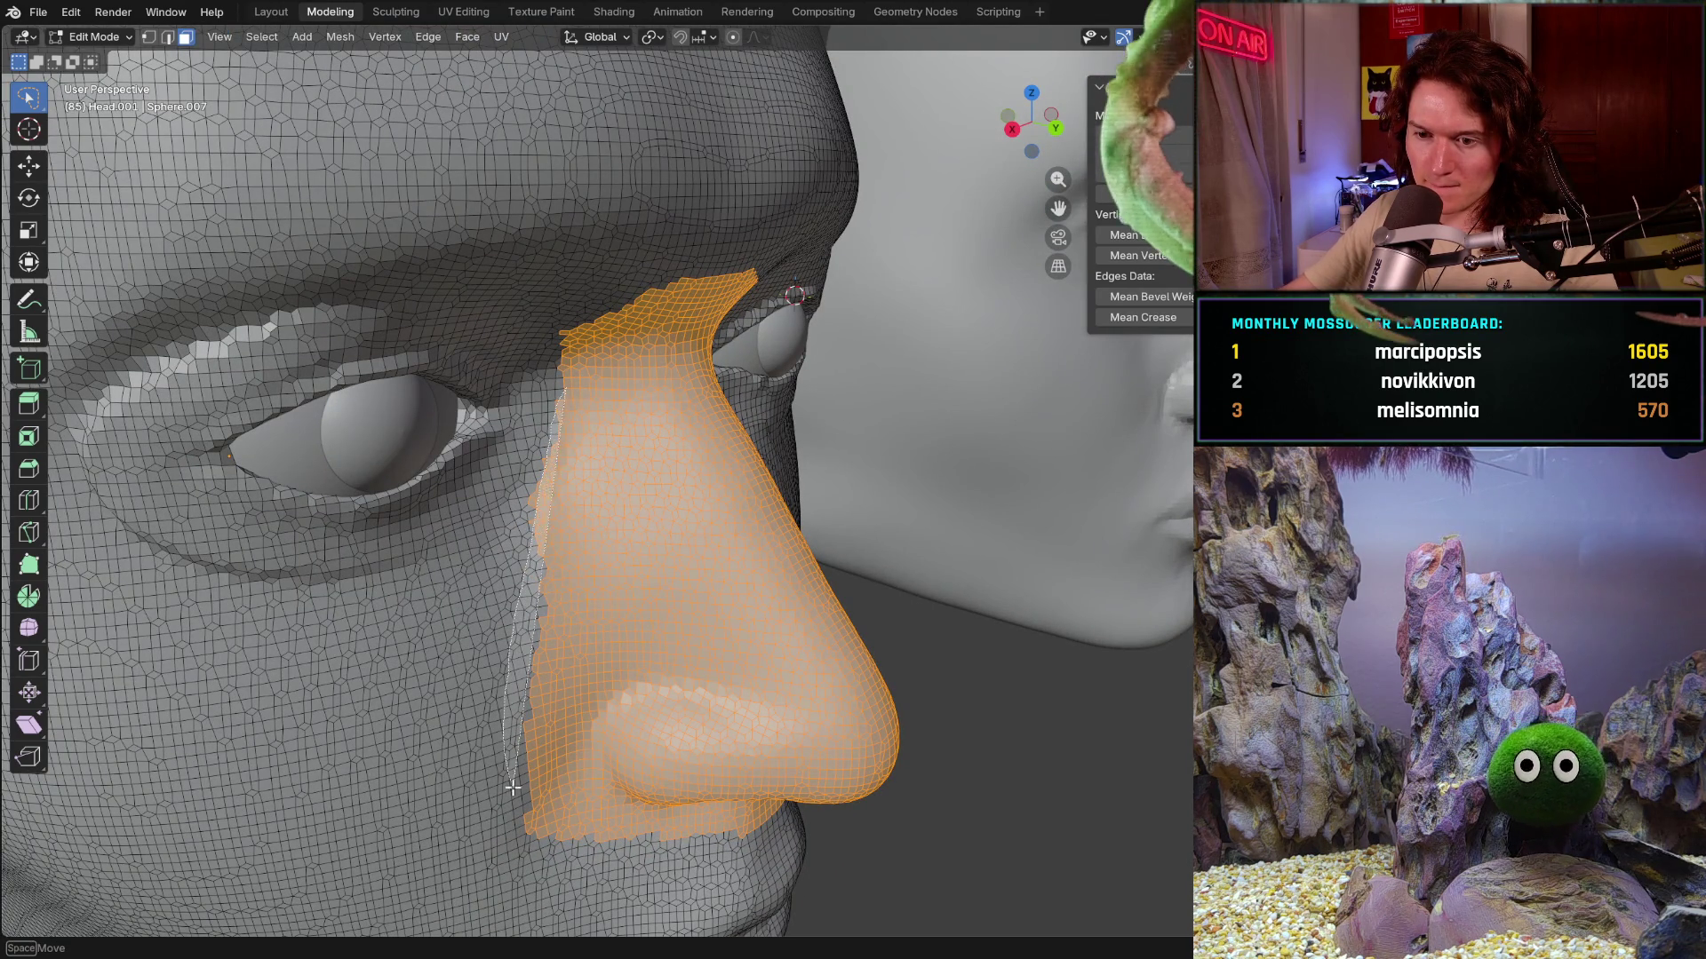
- Add faces left of the nose, then begin outlining faces along the nose's right edge
{"action": "right_click_drag", "start_coordinate": [515, 607], "coordinate": [599, 410], "text": "ctrl"}
{"action": "middle_click_drag", "start_coordinate": [599, 410], "coordinate": [404, 483]}
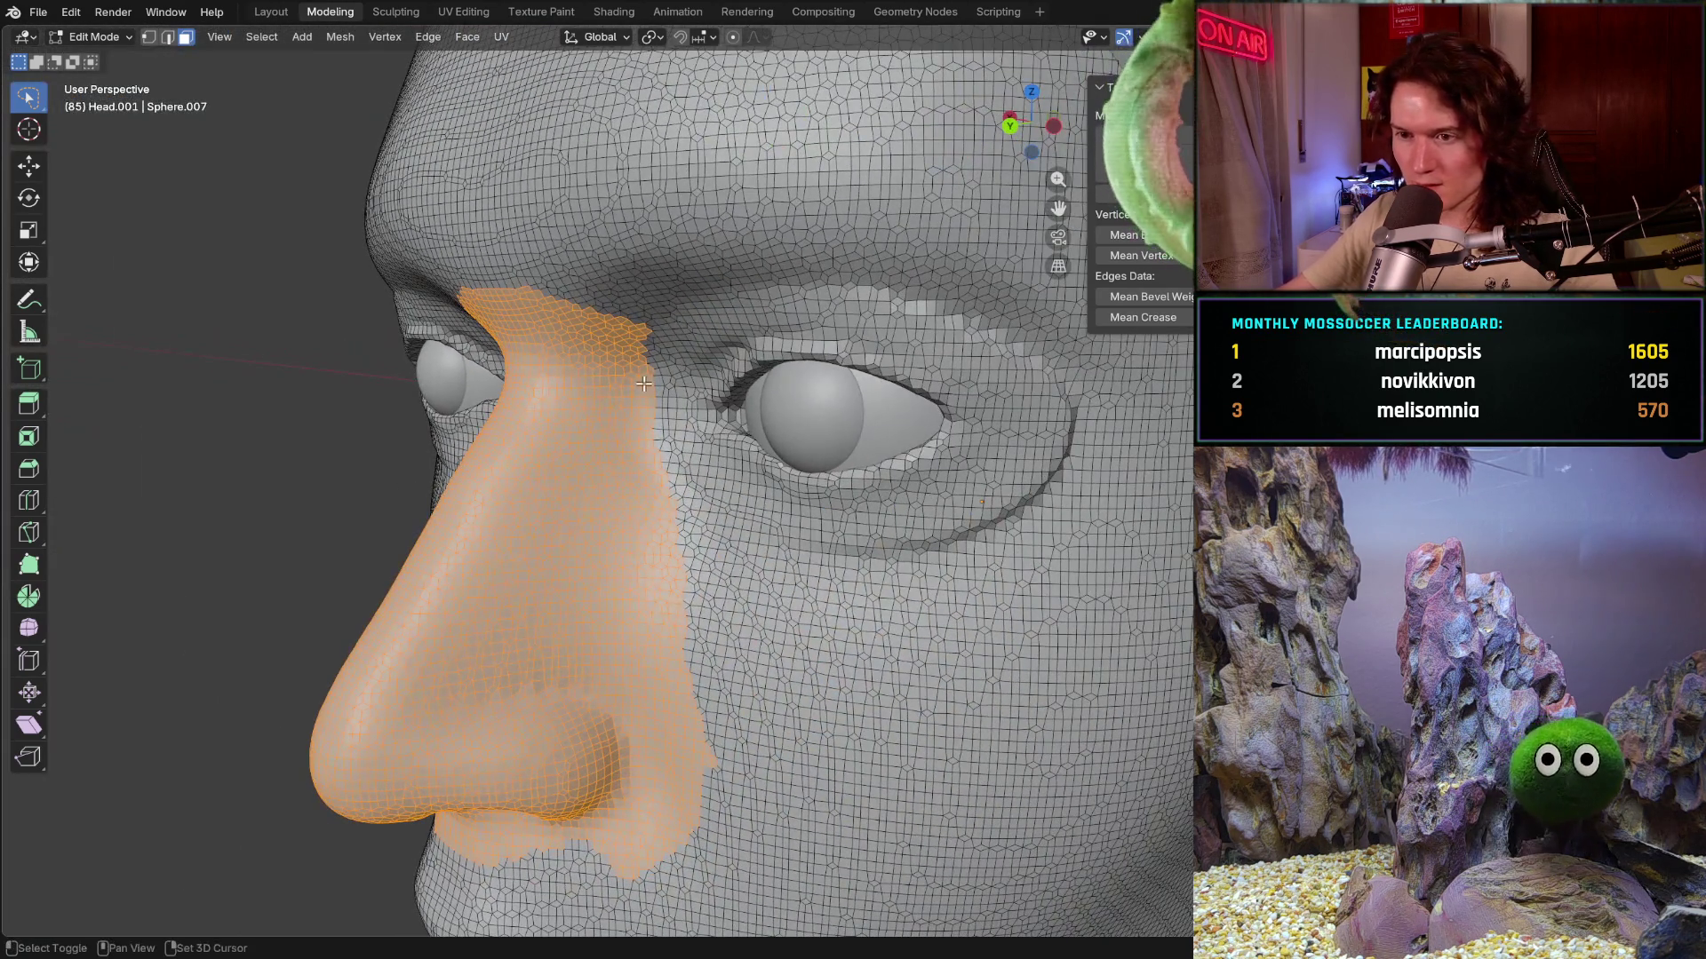
{"action": "right_click_drag", "start_coordinate": [644, 385], "coordinate": [639, 415], "text": "ctrl"}
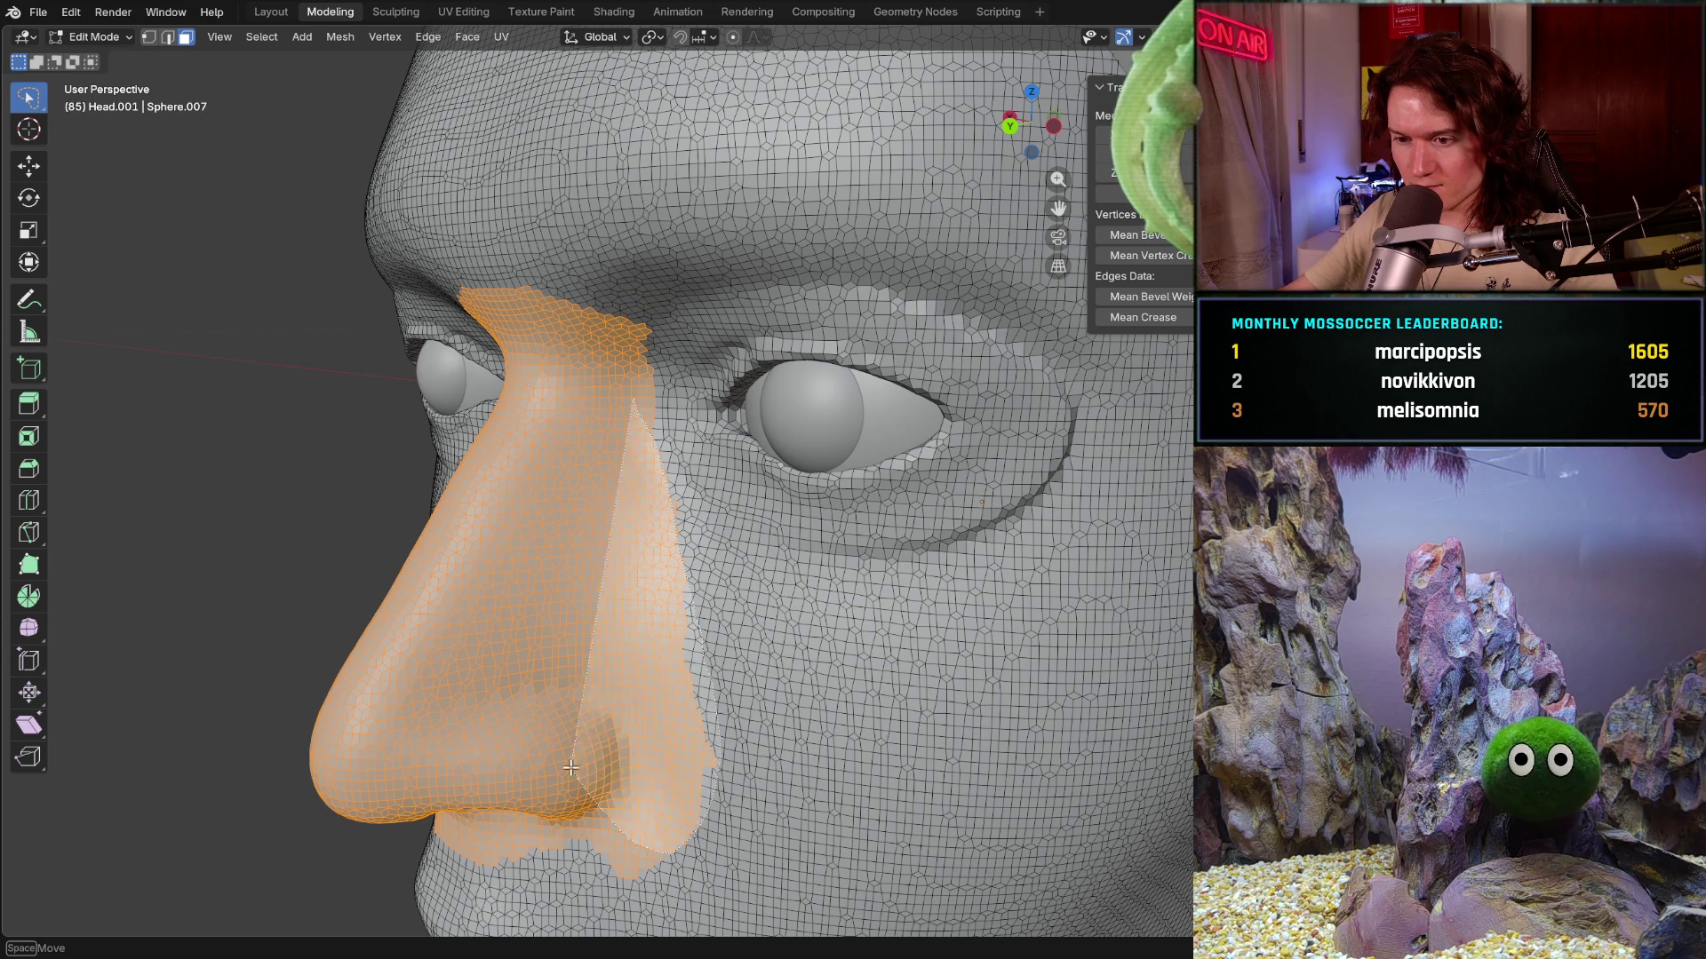
- Add the faces along the nose's right edge, review from the front, and switch to the browser
{"action": "right_click_drag", "start_coordinate": [693, 609], "coordinate": [587, 564], "text": "ctrl"}
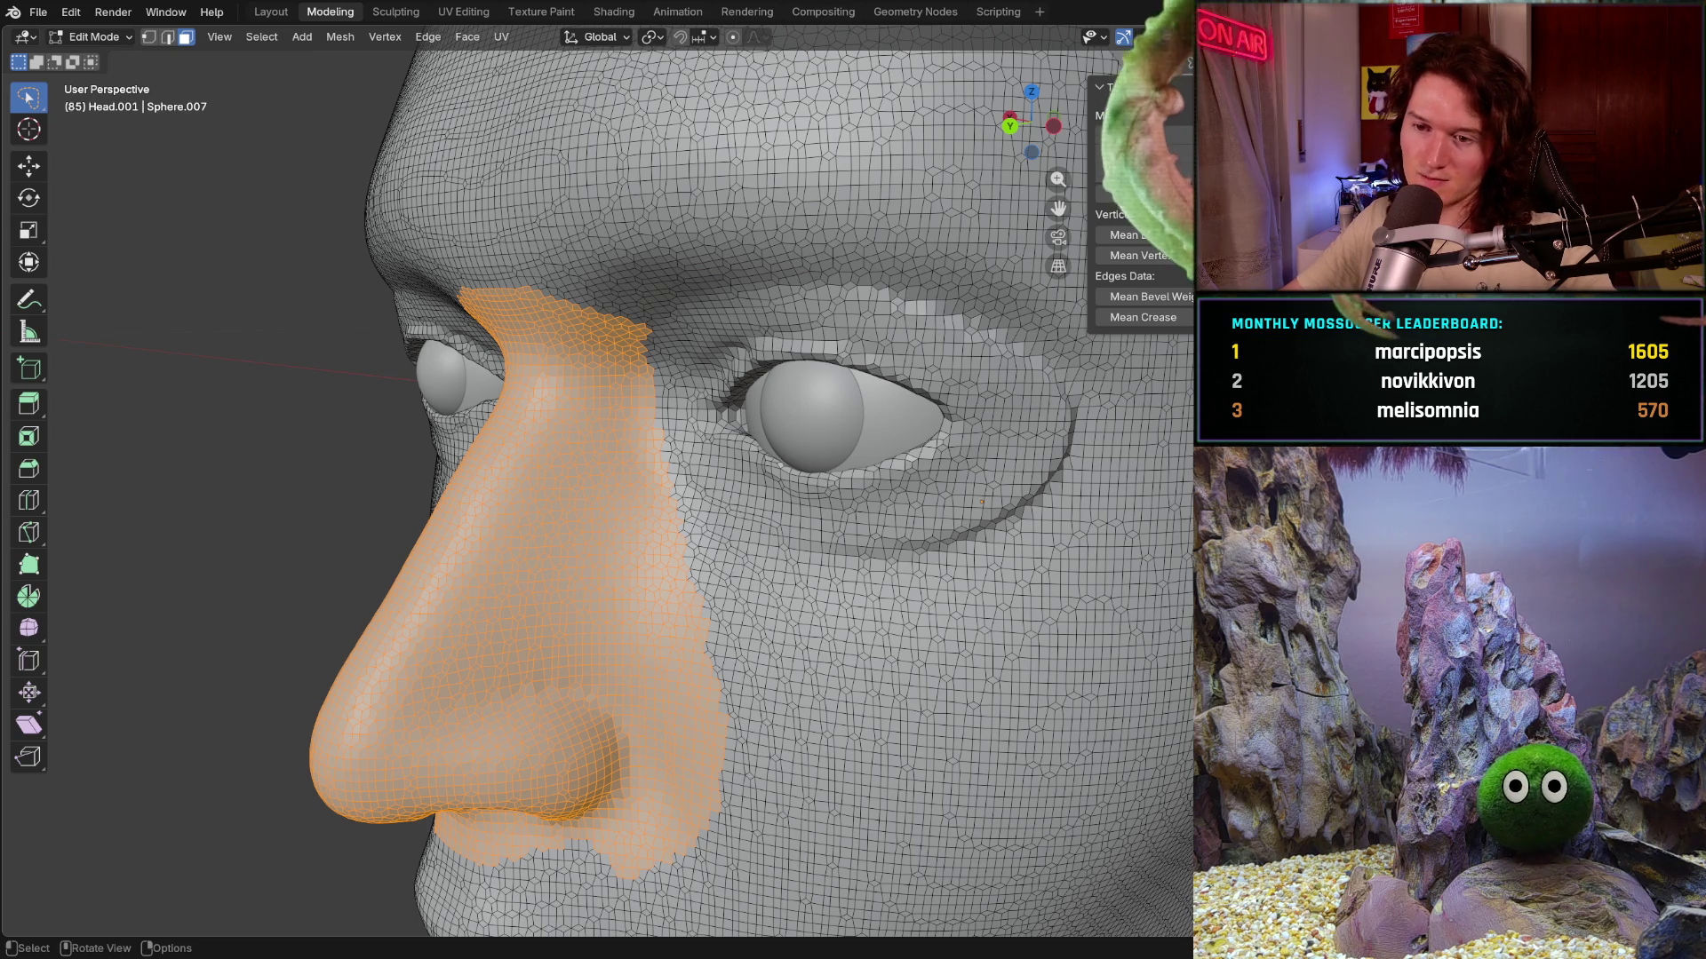
{"action": "middle_click_drag", "start_coordinate": [601, 534], "coordinate": [747, 519]}
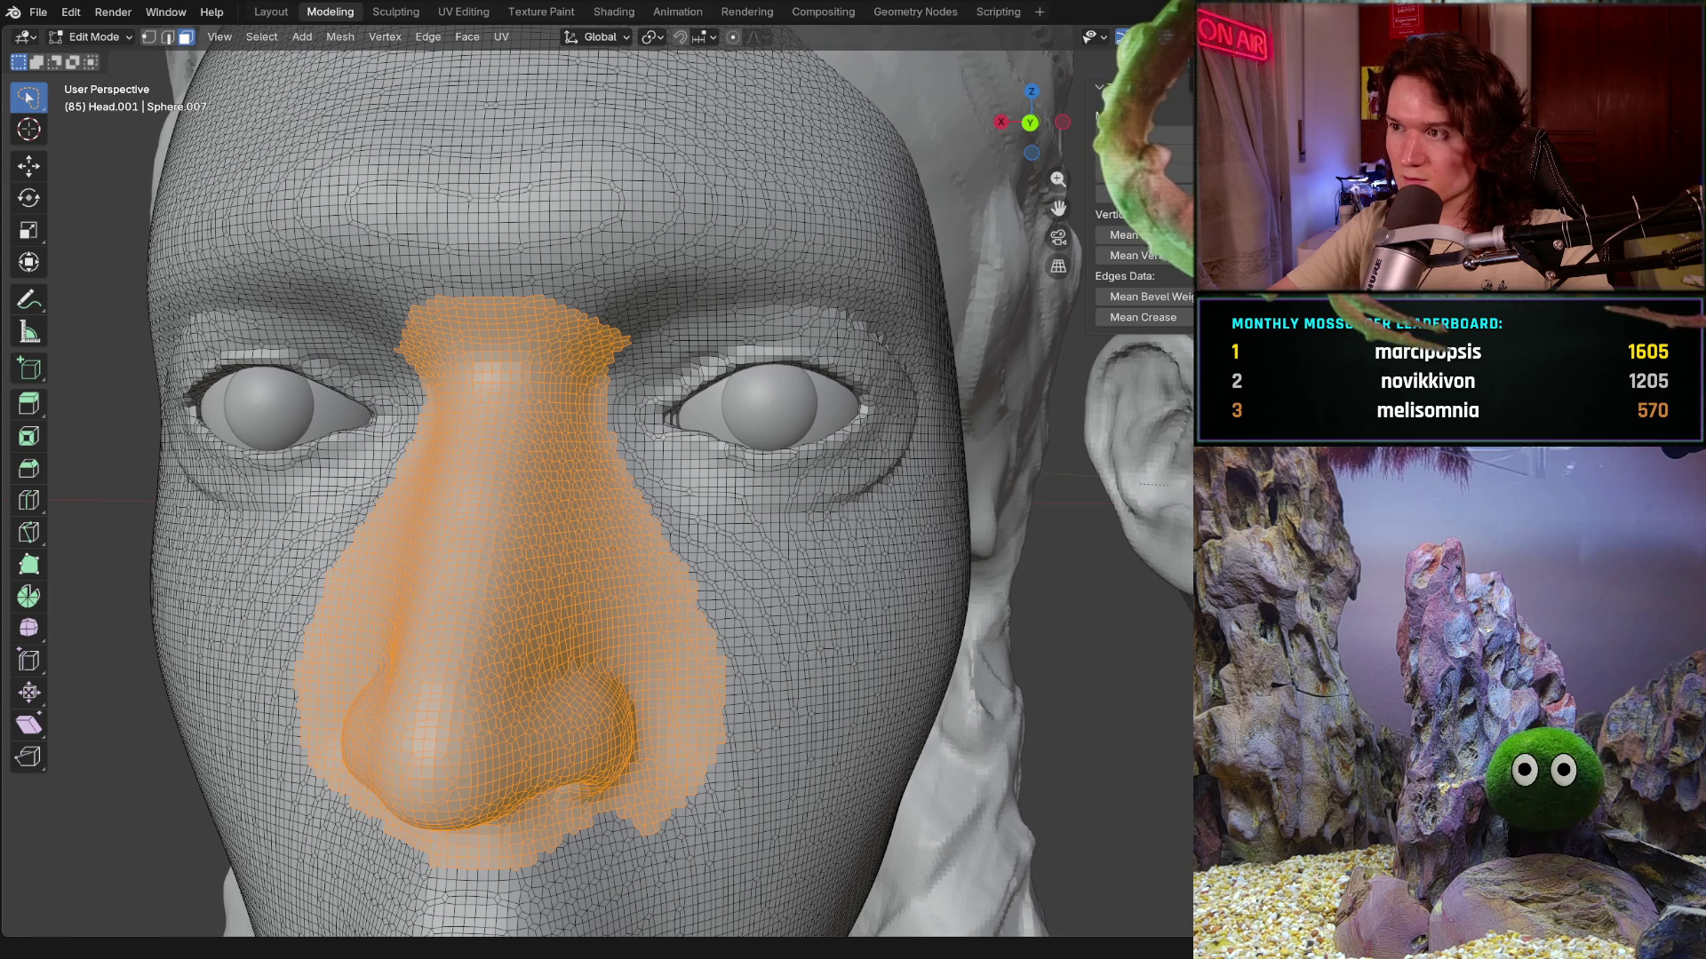
{"action": "key", "text": "alt+Tab"}
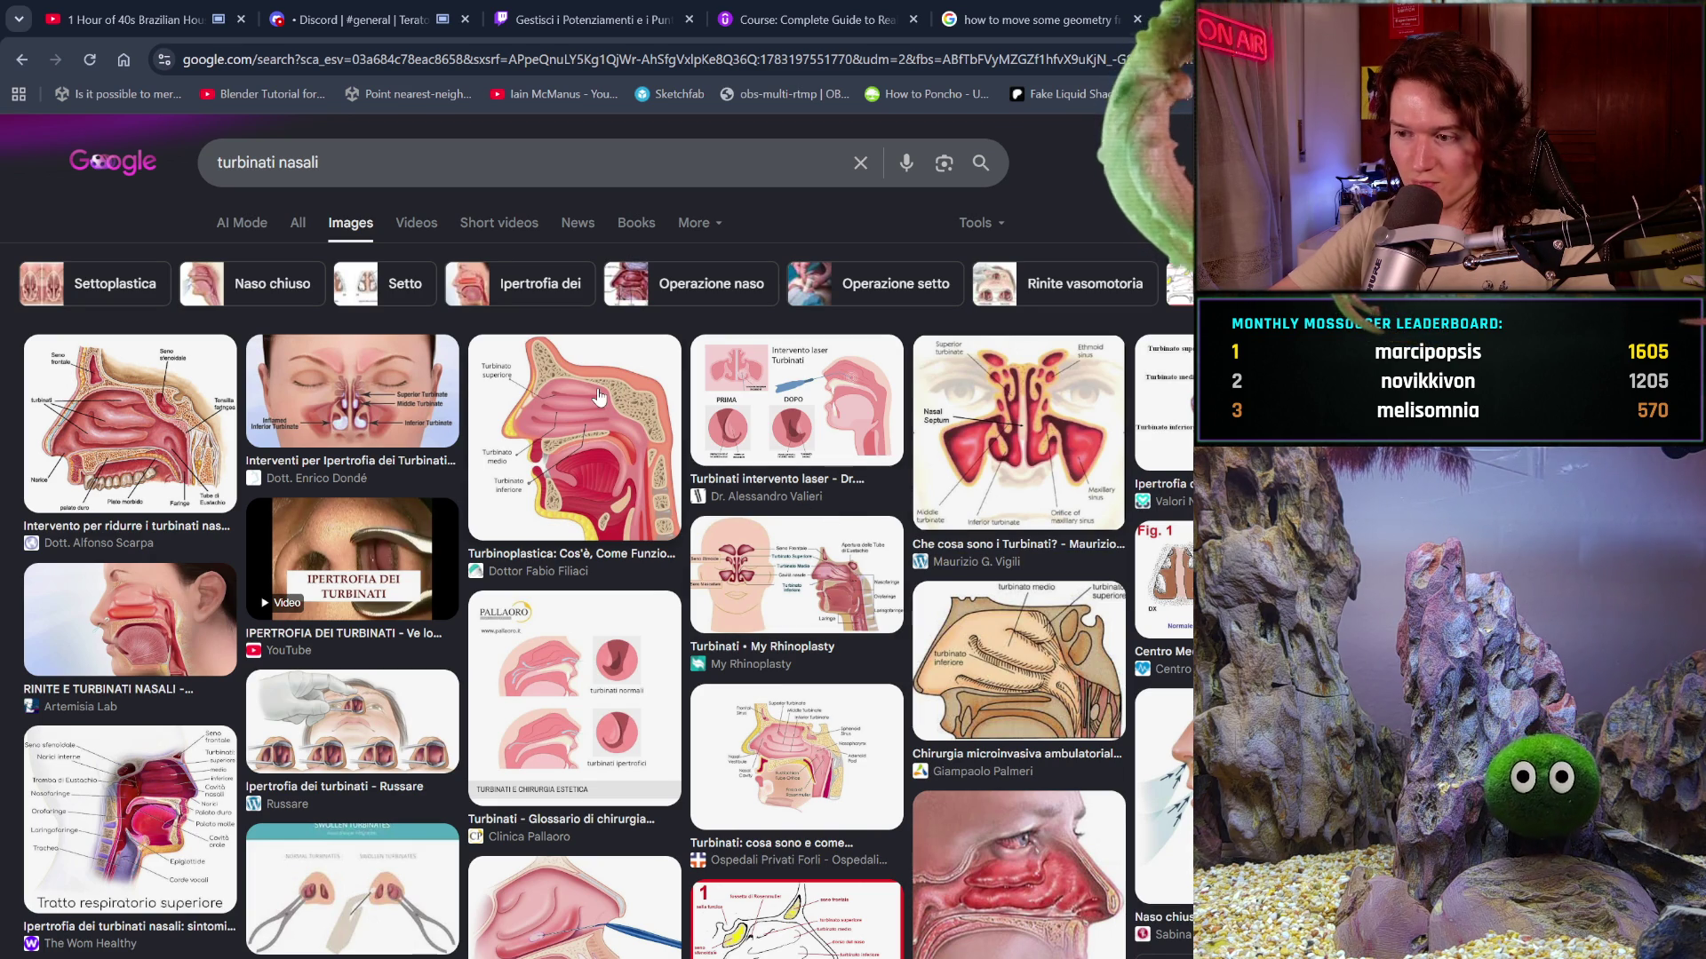
{"action": "scroll", "coordinate": [597, 396], "scroll_direction": "down", "scroll_amount": 2}
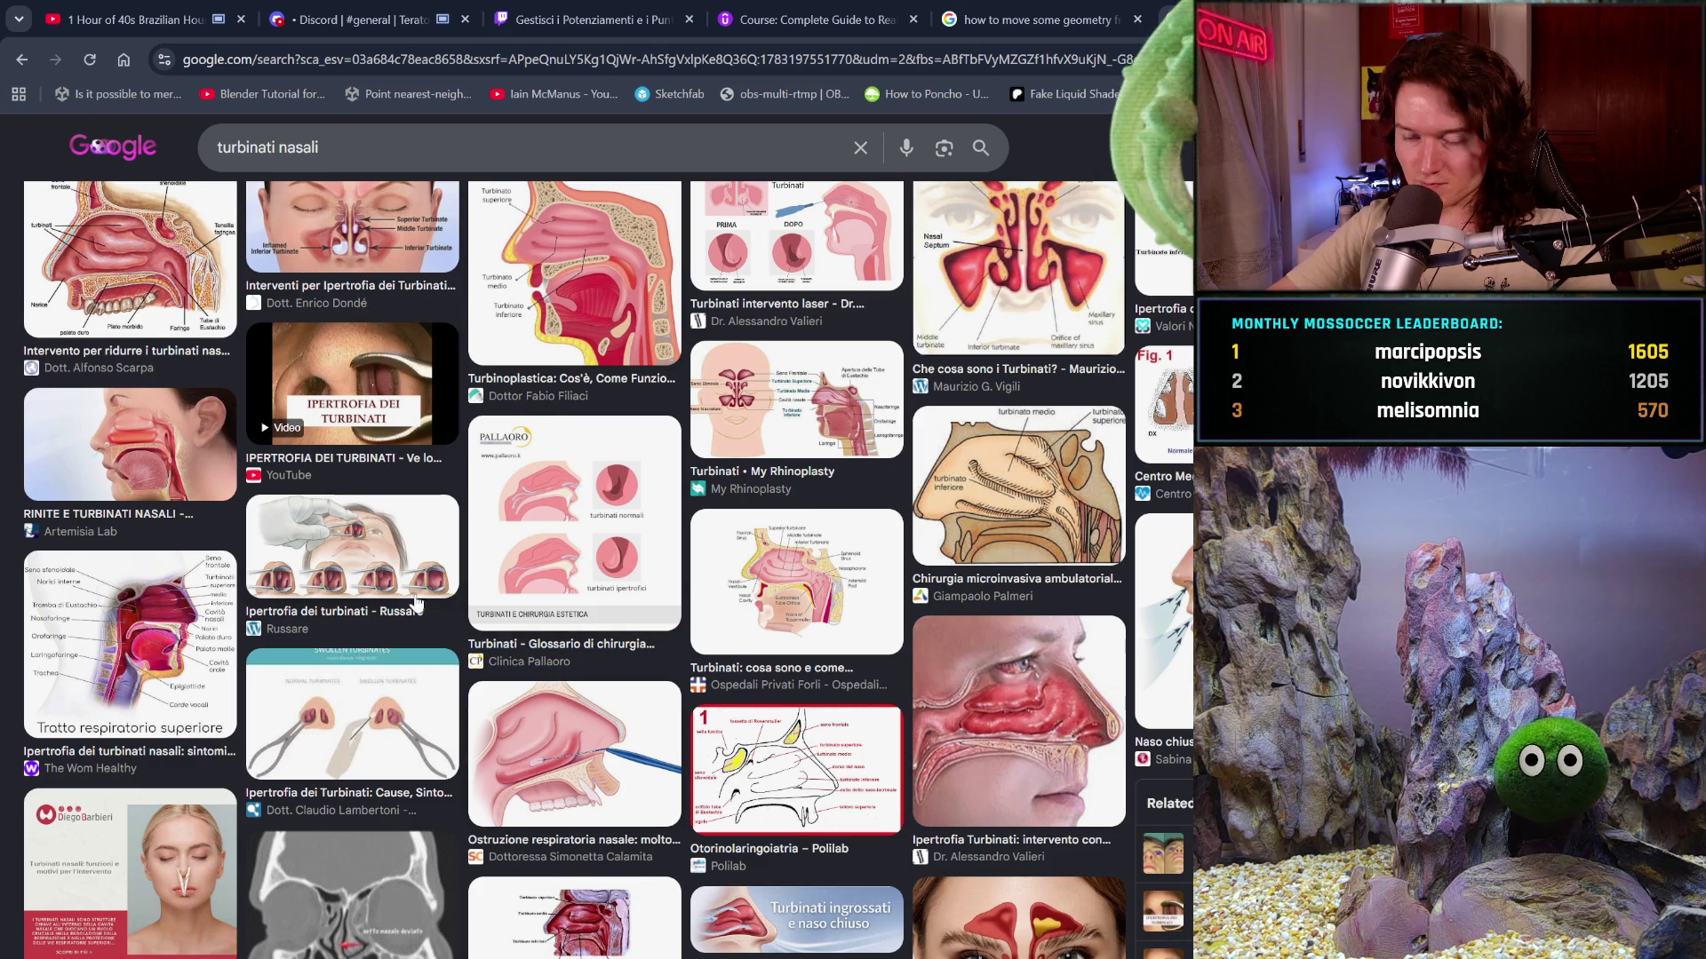
{"action": "scroll", "coordinate": [524, 664], "scroll_direction": "down", "scroll_amount": 5}
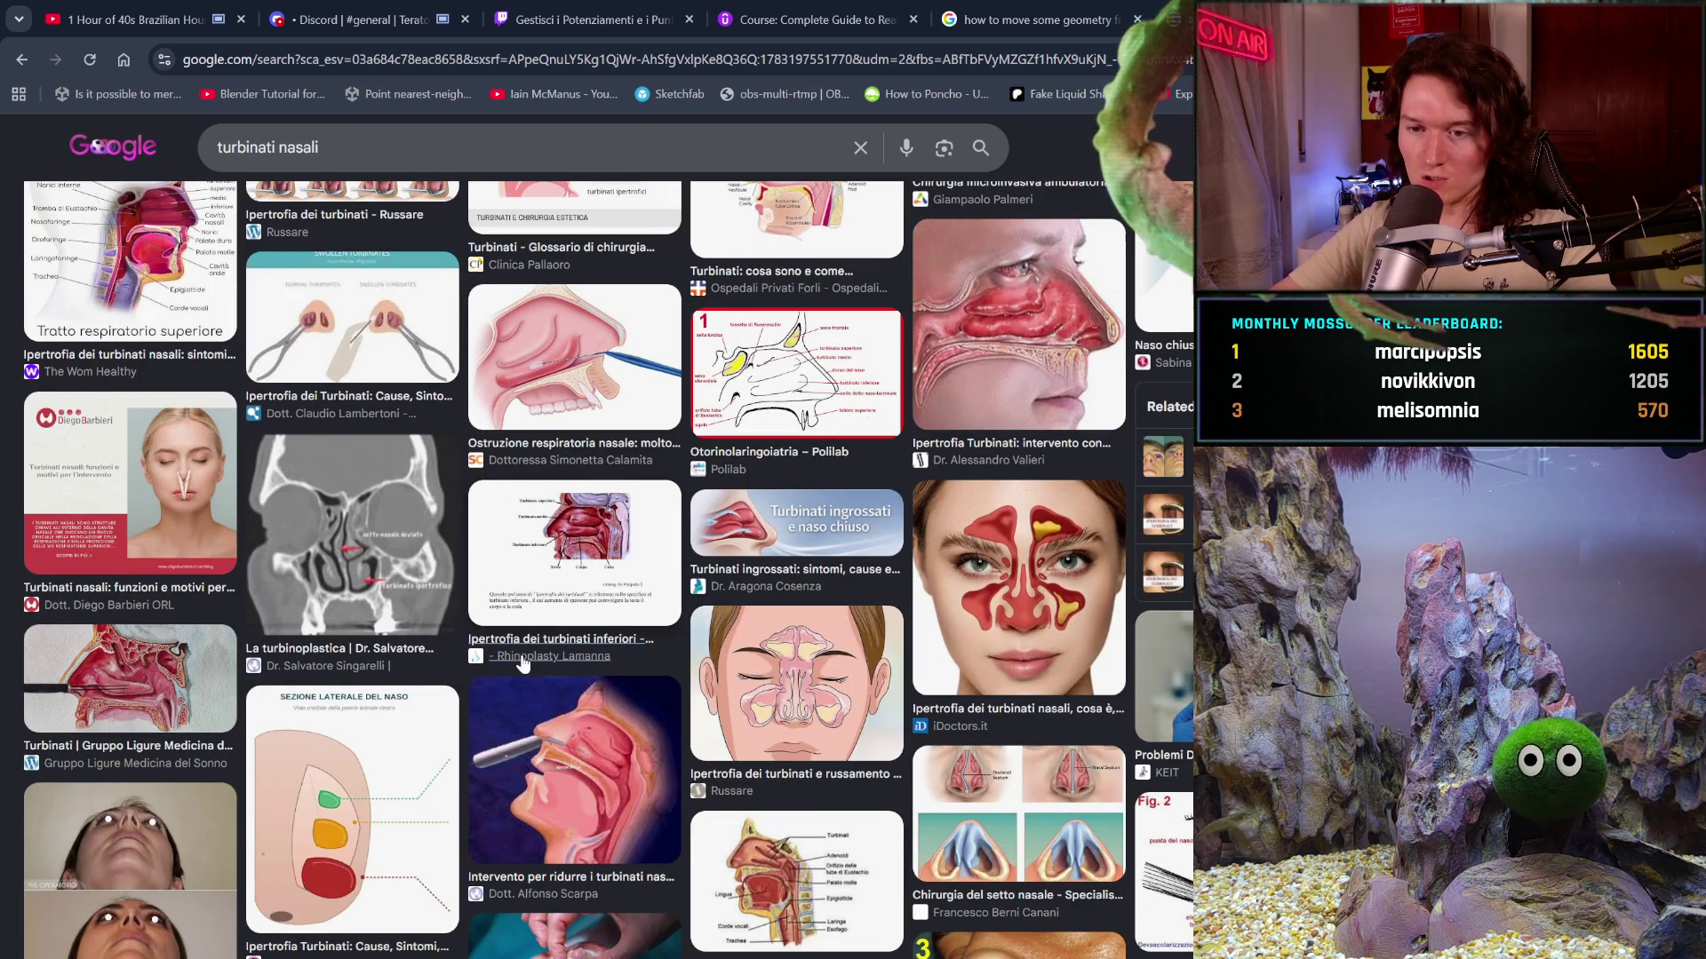
{"action": "scroll", "coordinate": [699, 882], "scroll_direction": "down", "scroll_amount": 3}
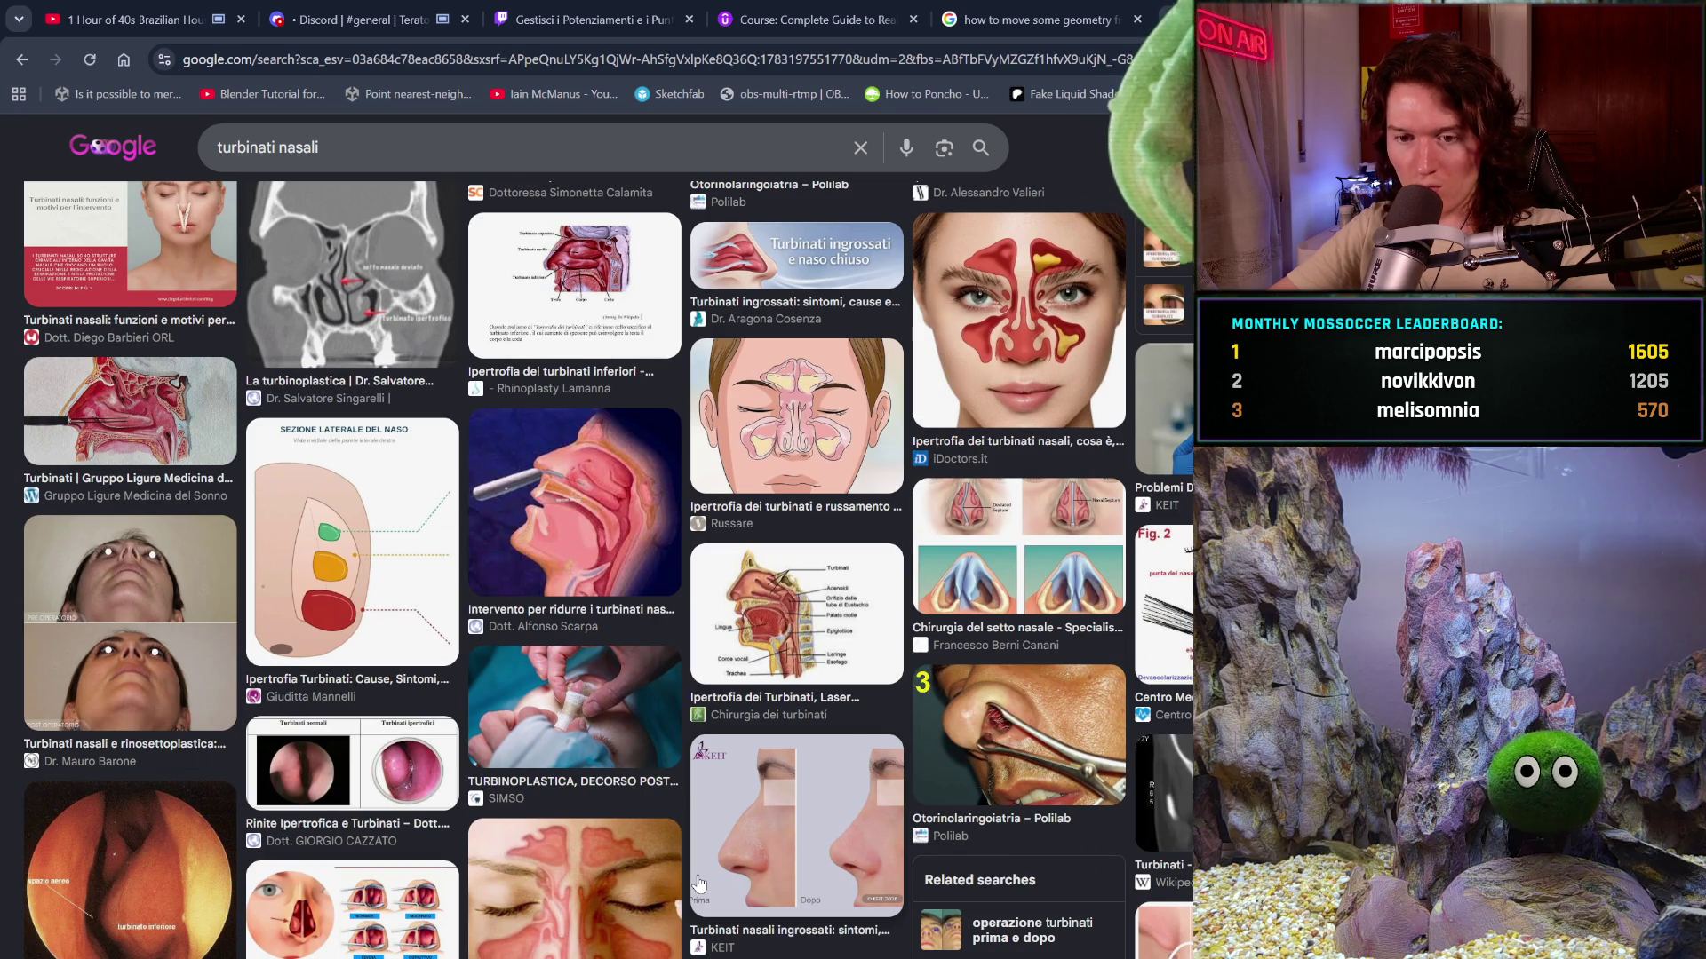
{"action": "scroll", "coordinate": [698, 883], "scroll_direction": "down", "scroll_amount": 2}
{"action": "scroll", "coordinate": [699, 882], "scroll_direction": "down", "scroll_amount": 2}
- Return to the top of the results and select the search query to replace it with 'sfenoide'
{"action": "key", "text": "F5"}
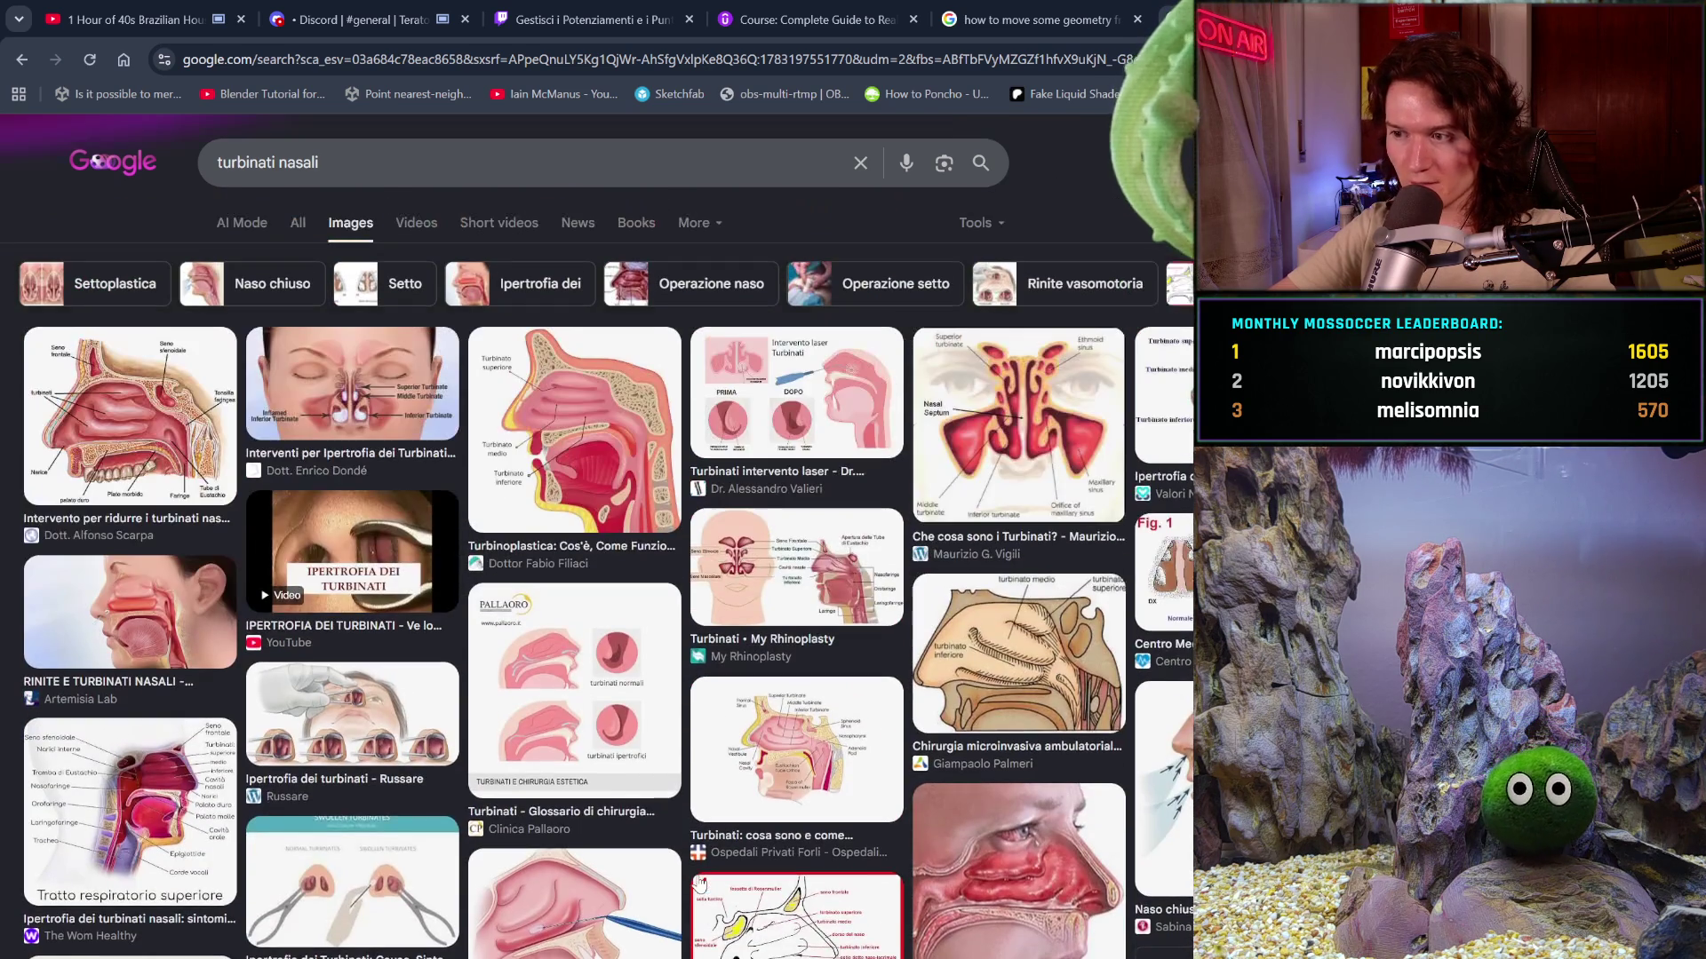
{"action": "scroll", "coordinate": [699, 883], "scroll_direction": "down", "scroll_amount": 5}
{"action": "scroll", "coordinate": [699, 882], "scroll_direction": "up", "scroll_amount": 5}
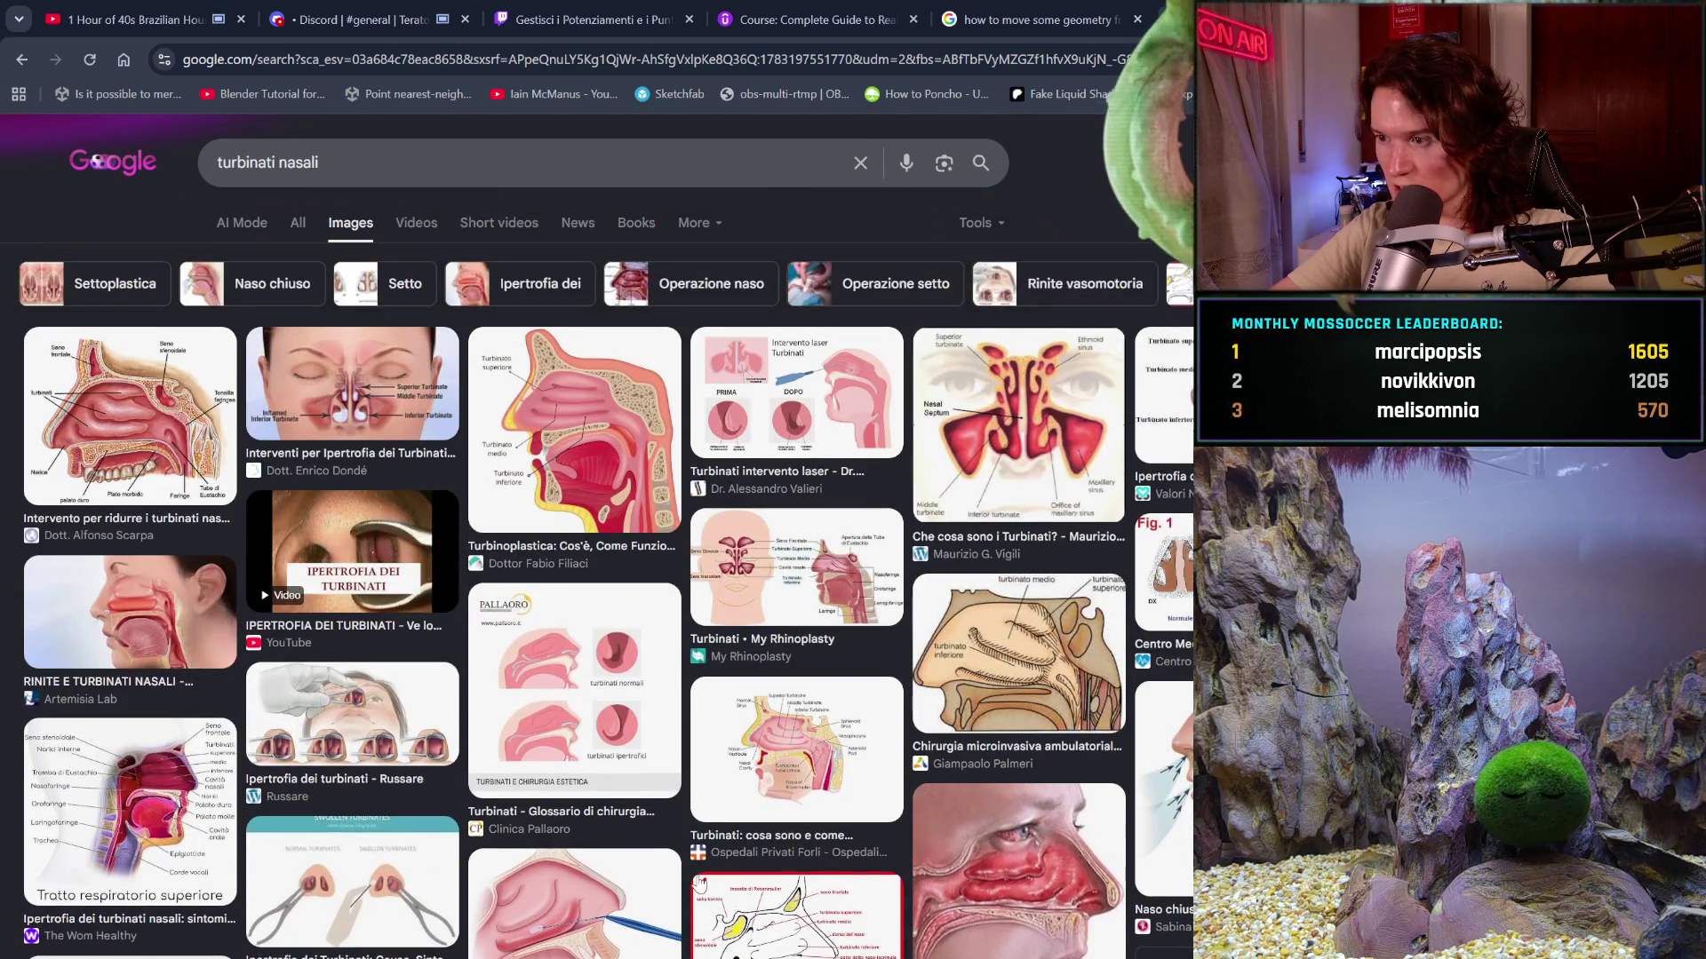
{"action": "left_click_drag", "start_coordinate": [401, 163], "coordinate": [122, 132]}
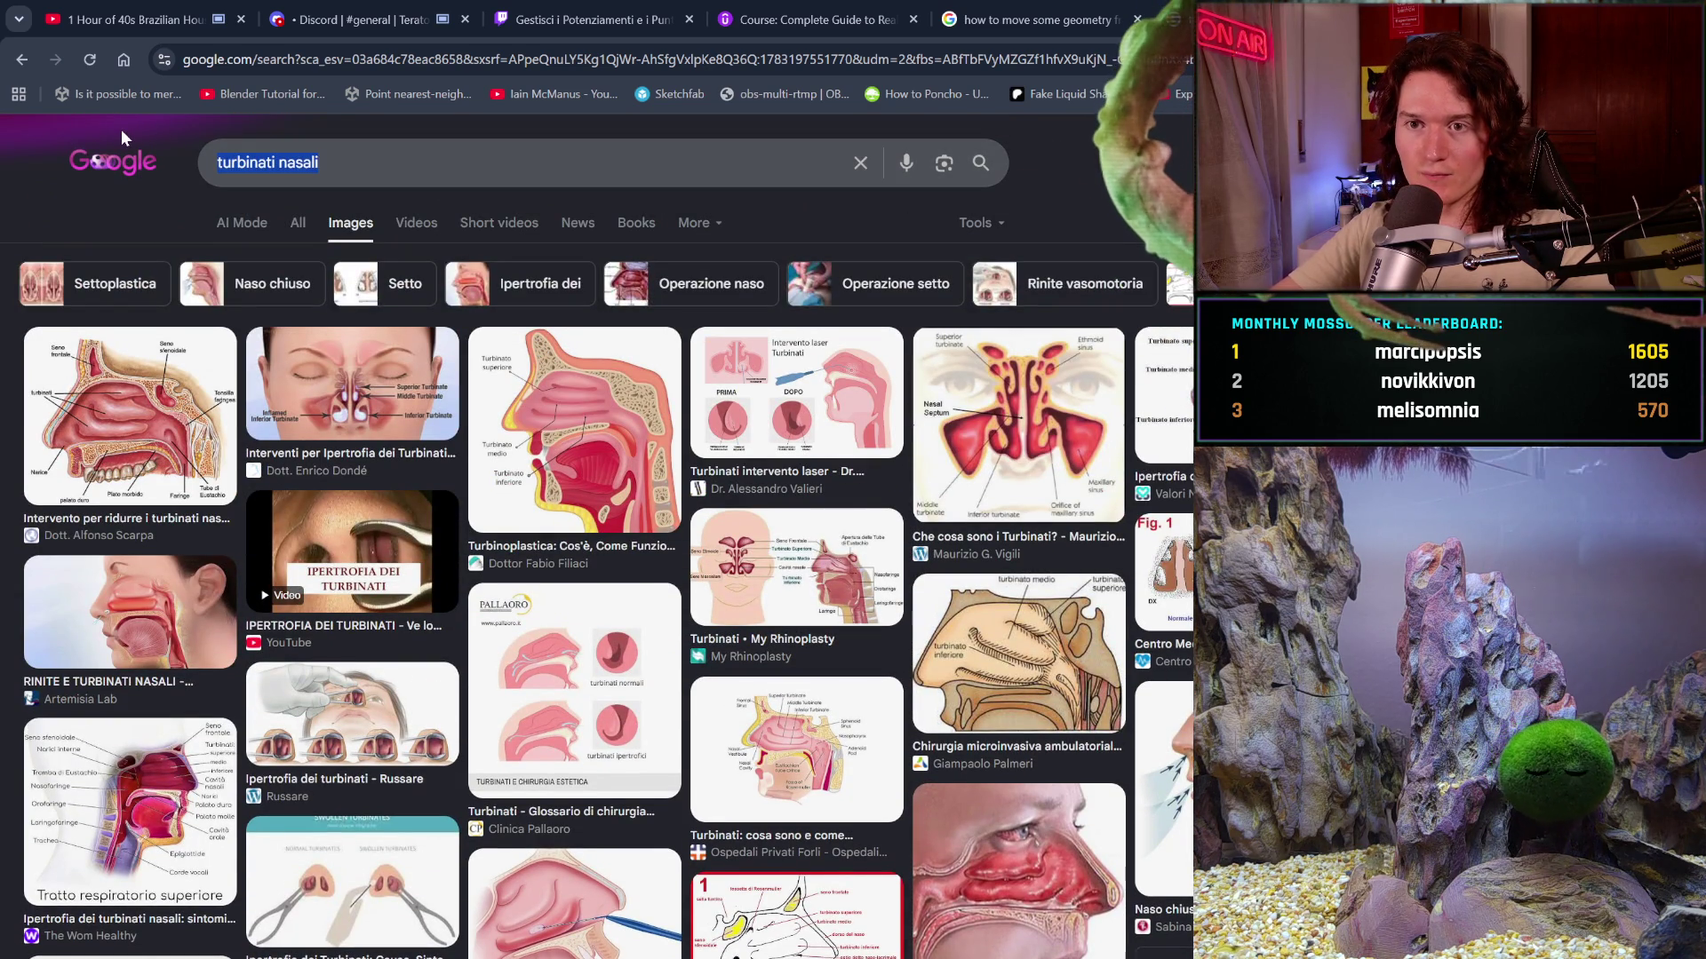
{"action": "type", "text": "sfenoide"}
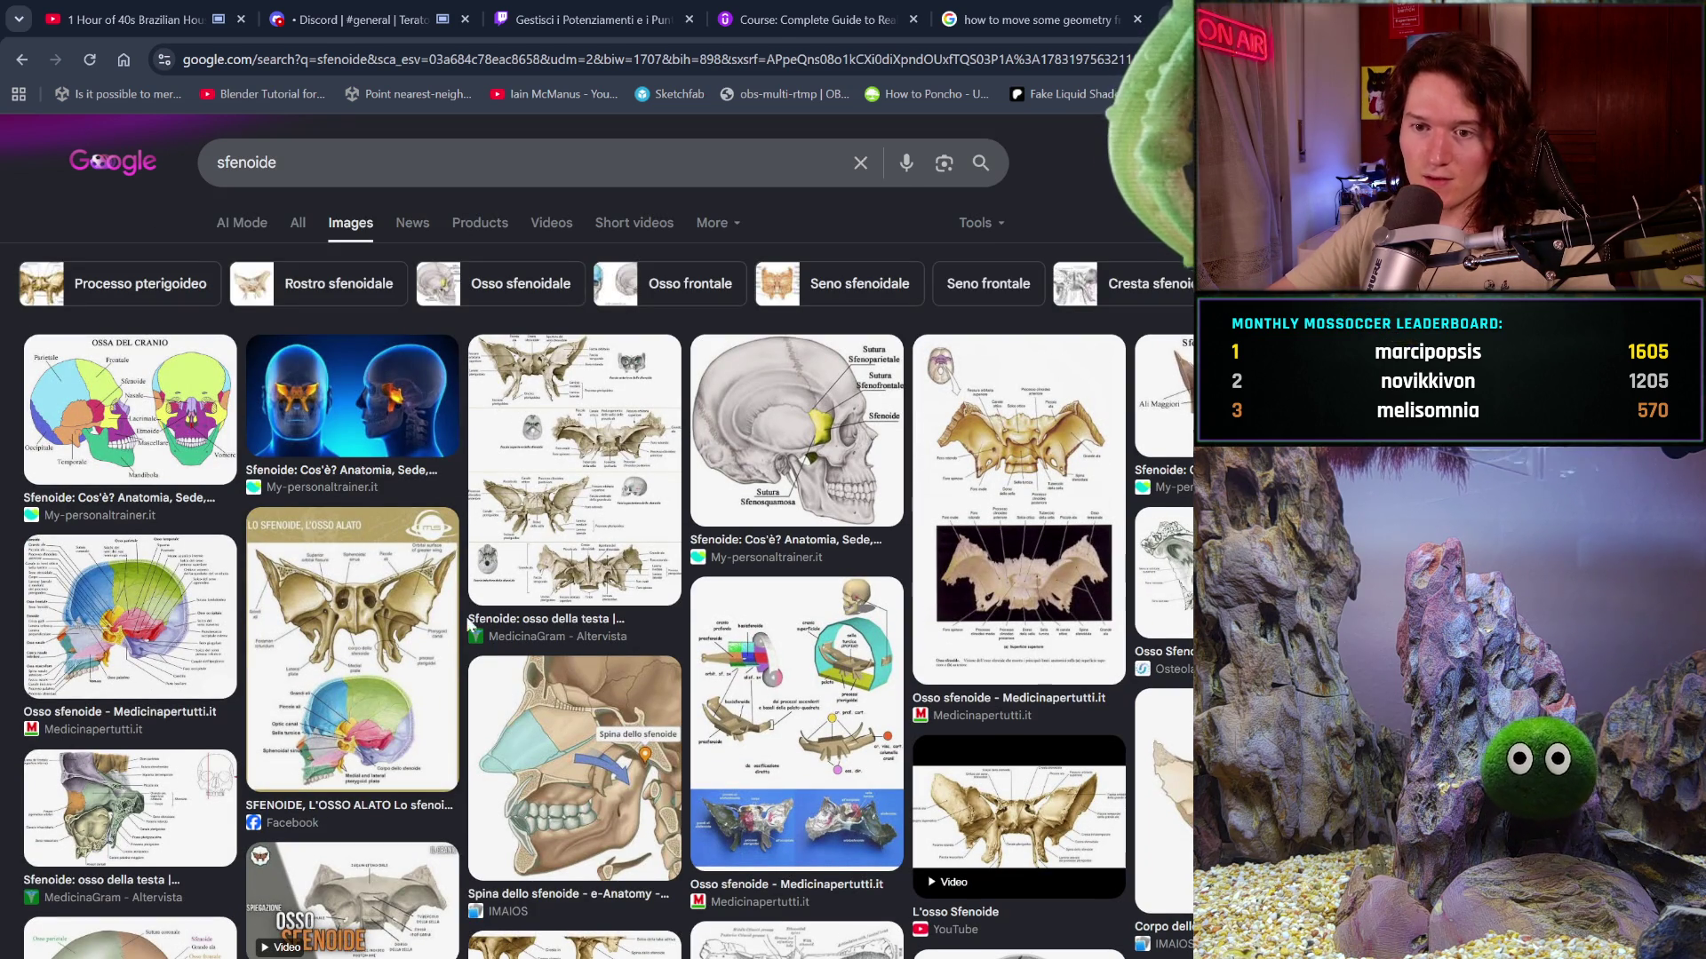
{"action": "scroll", "coordinate": [529, 677], "scroll_direction": "down", "scroll_amount": 1}
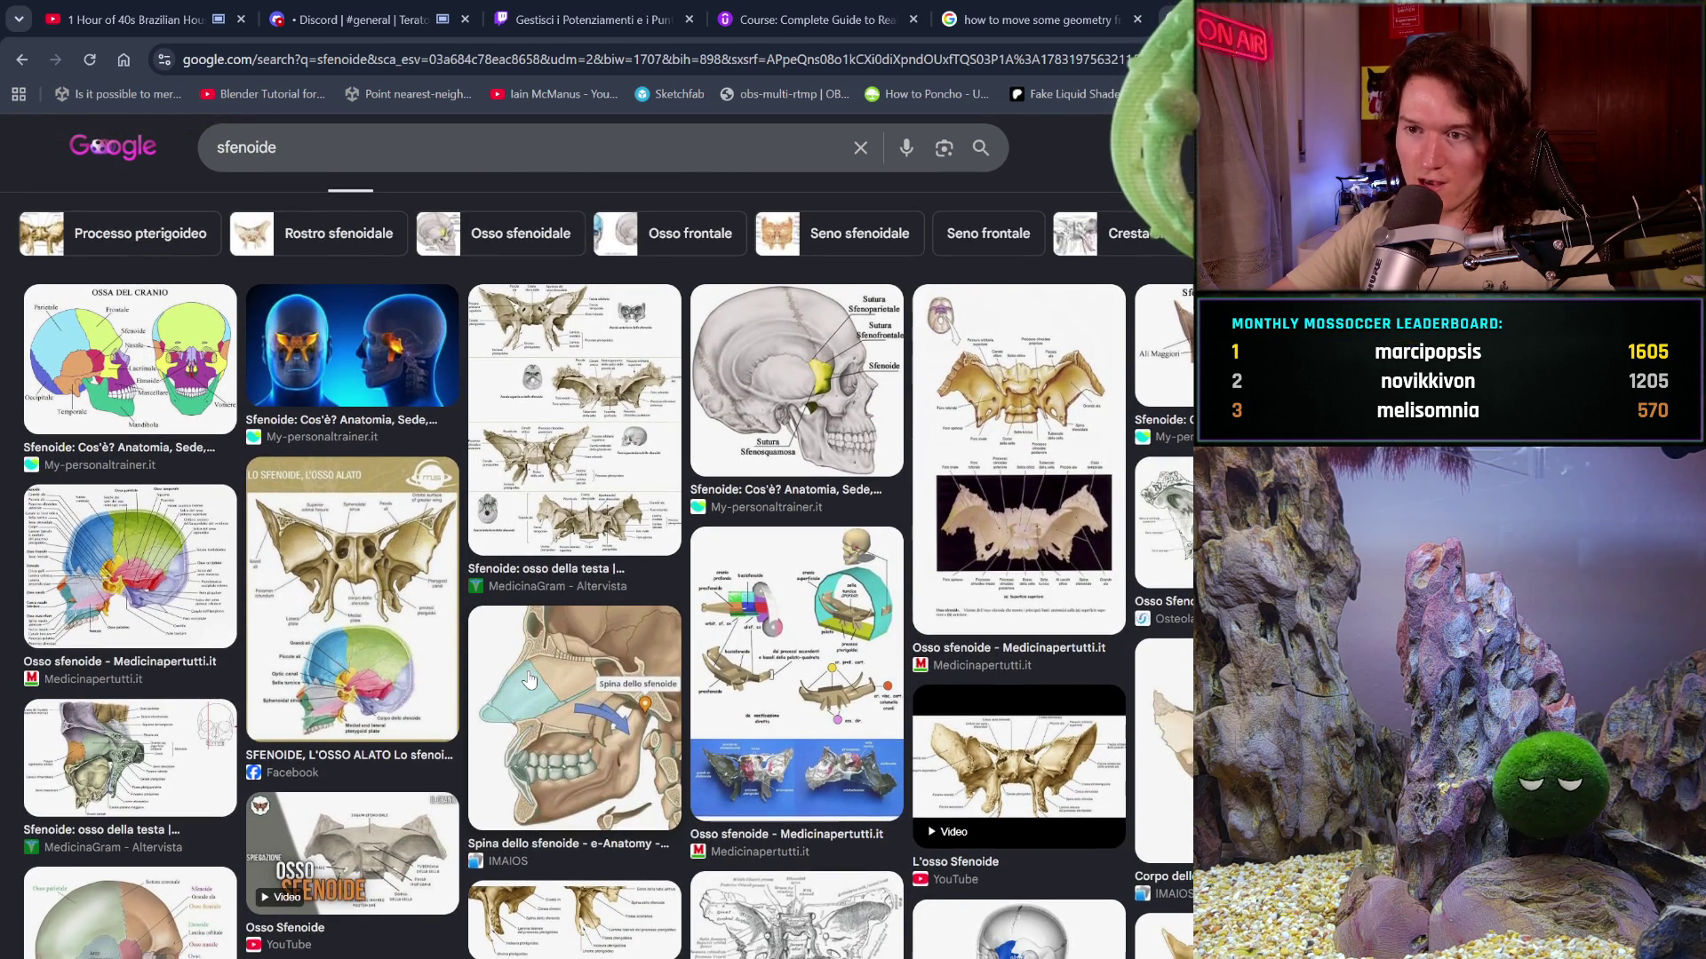
{"action": "scroll", "coordinate": [530, 681], "scroll_direction": "down", "scroll_amount": 1}
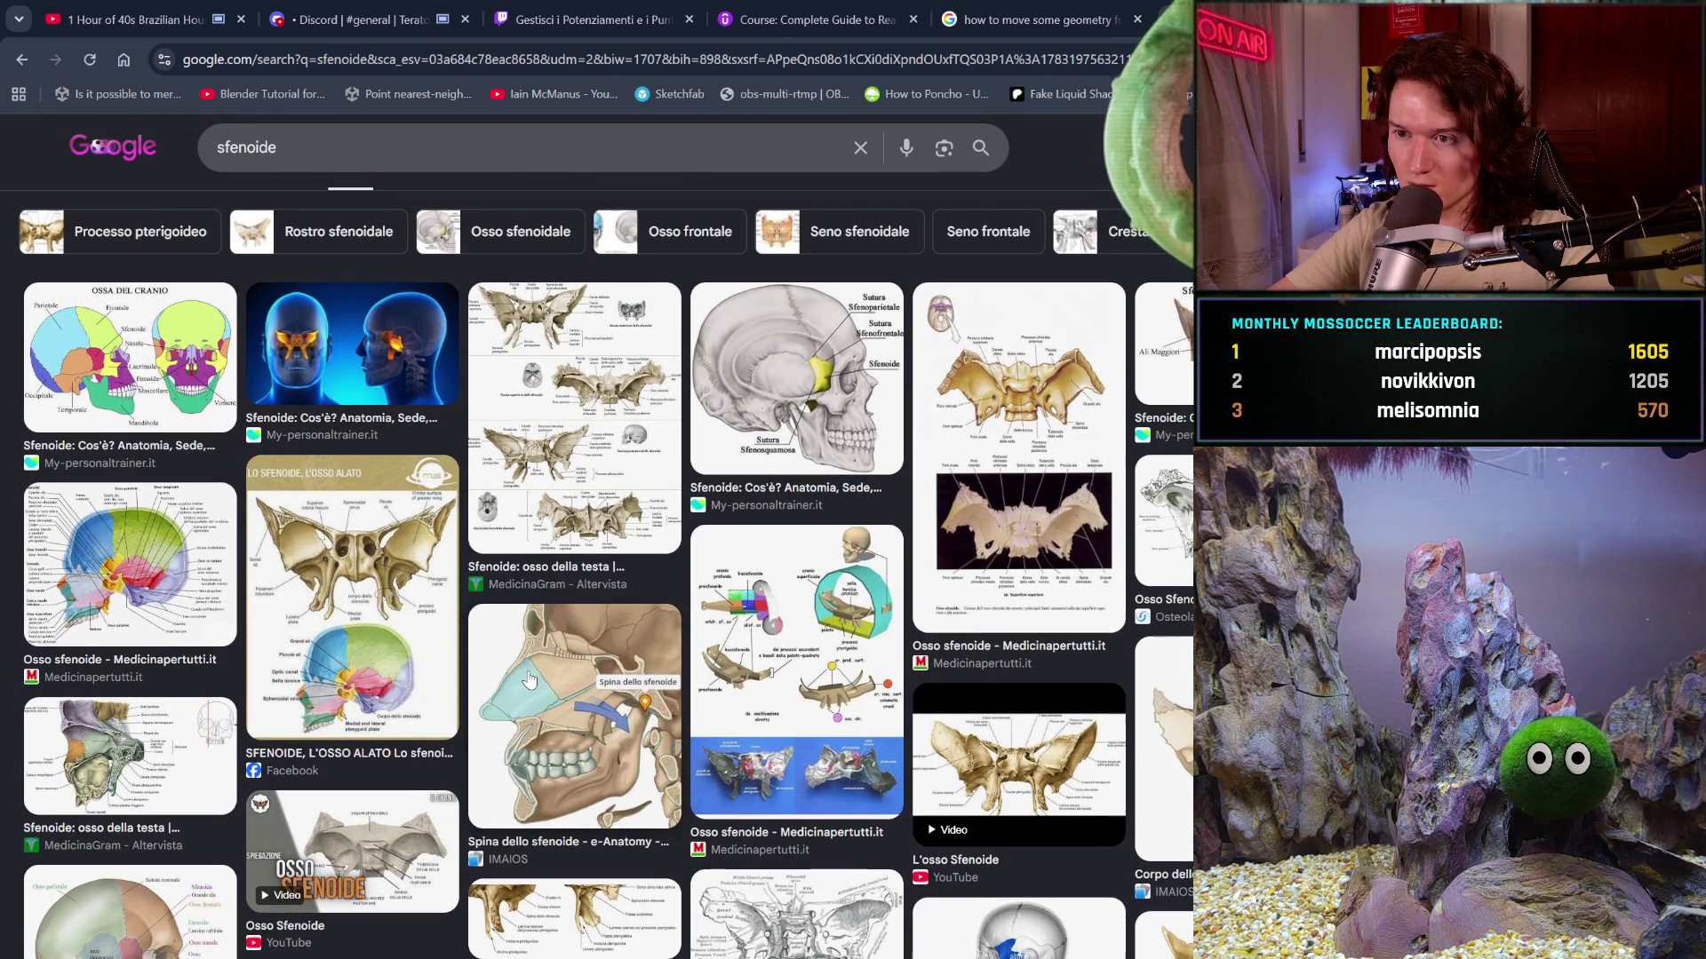
{"action": "scroll", "coordinate": [528, 679], "scroll_direction": "down", "scroll_amount": 1}
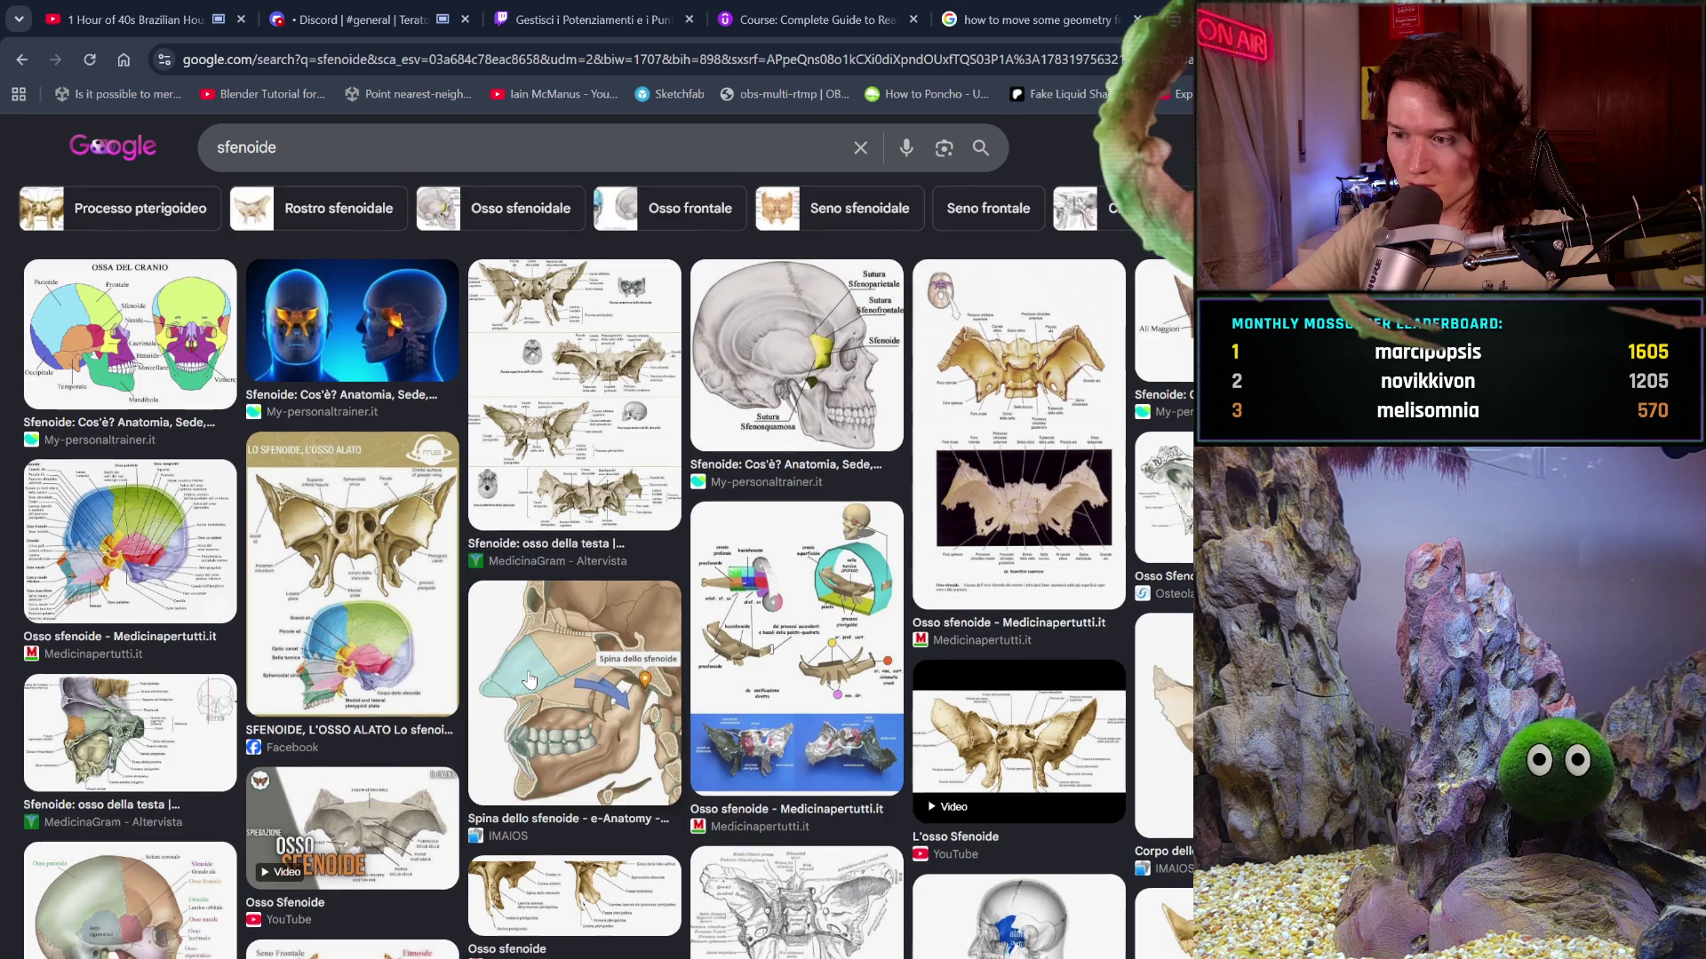
{"action": "scroll", "coordinate": [370, 647], "scroll_direction": "down", "scroll_amount": 1}
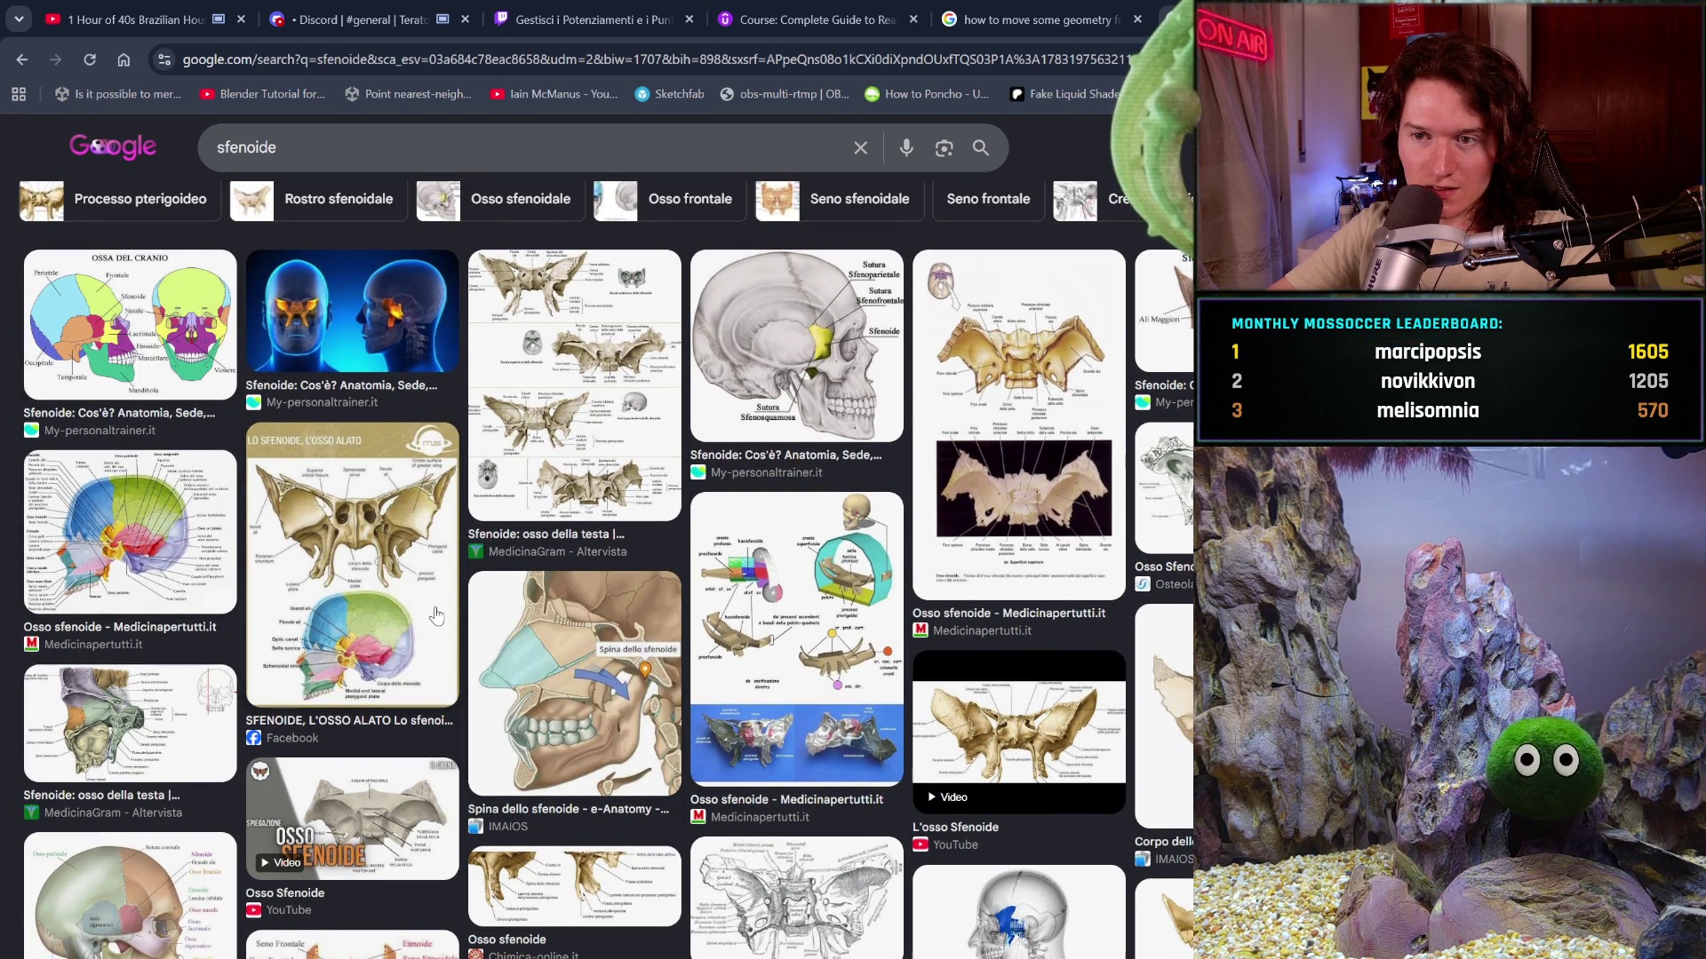
{"action": "scroll", "coordinate": [434, 615], "scroll_direction": "down", "scroll_amount": 1}
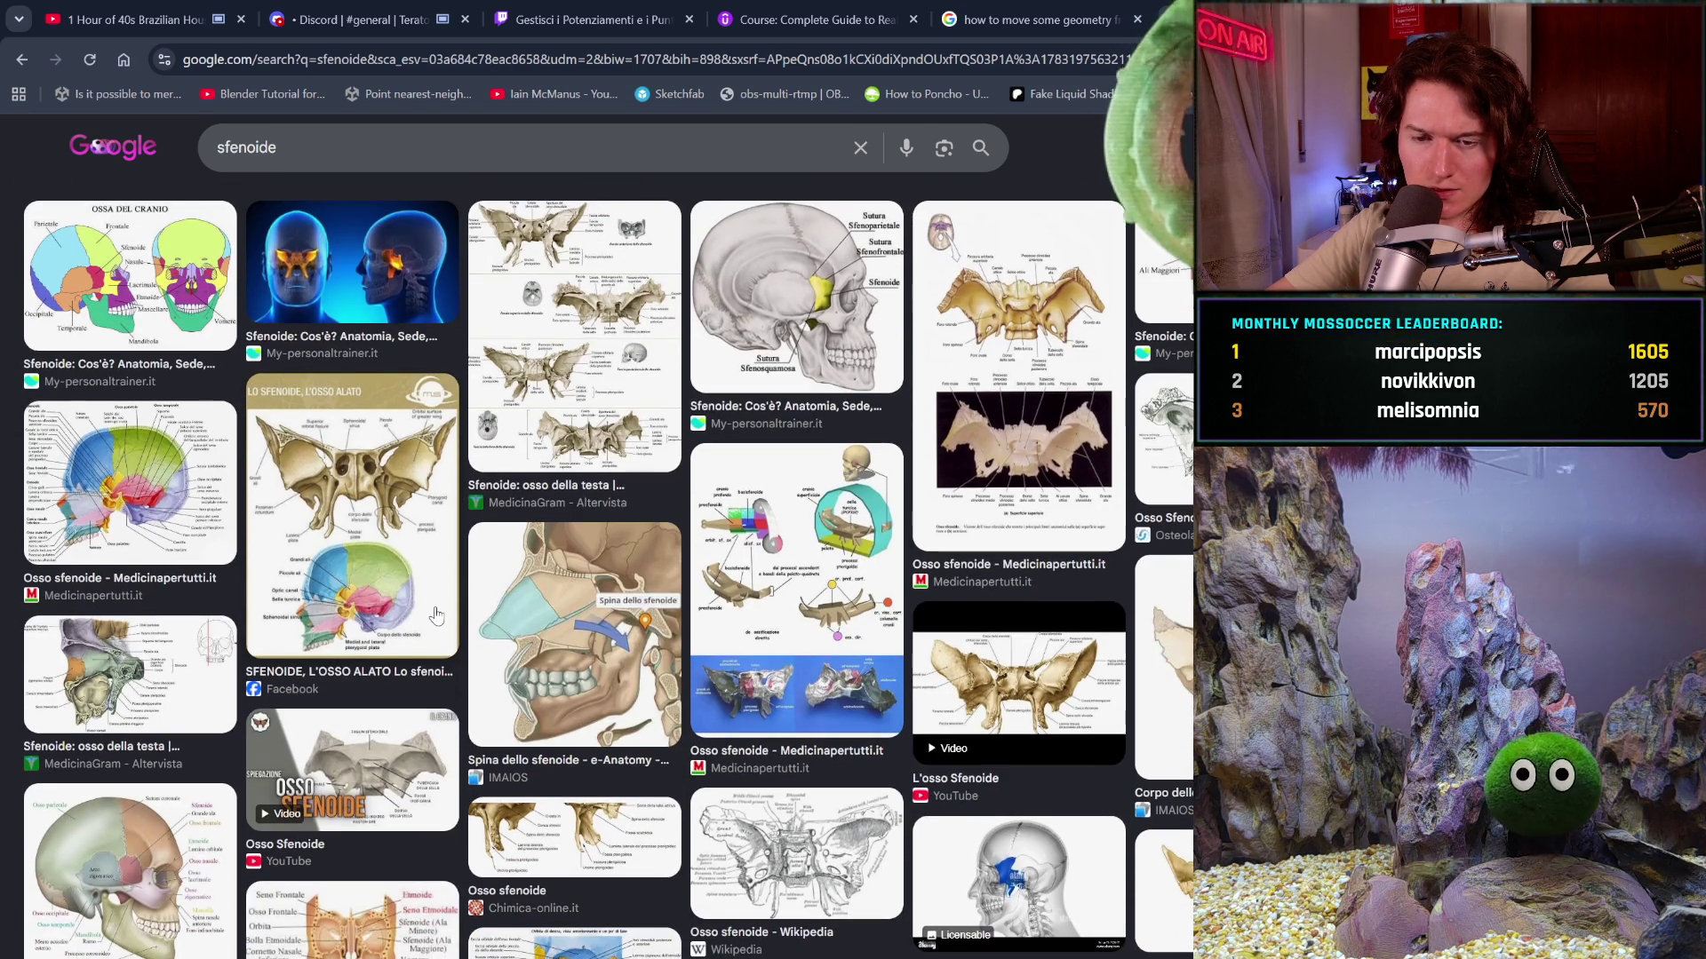